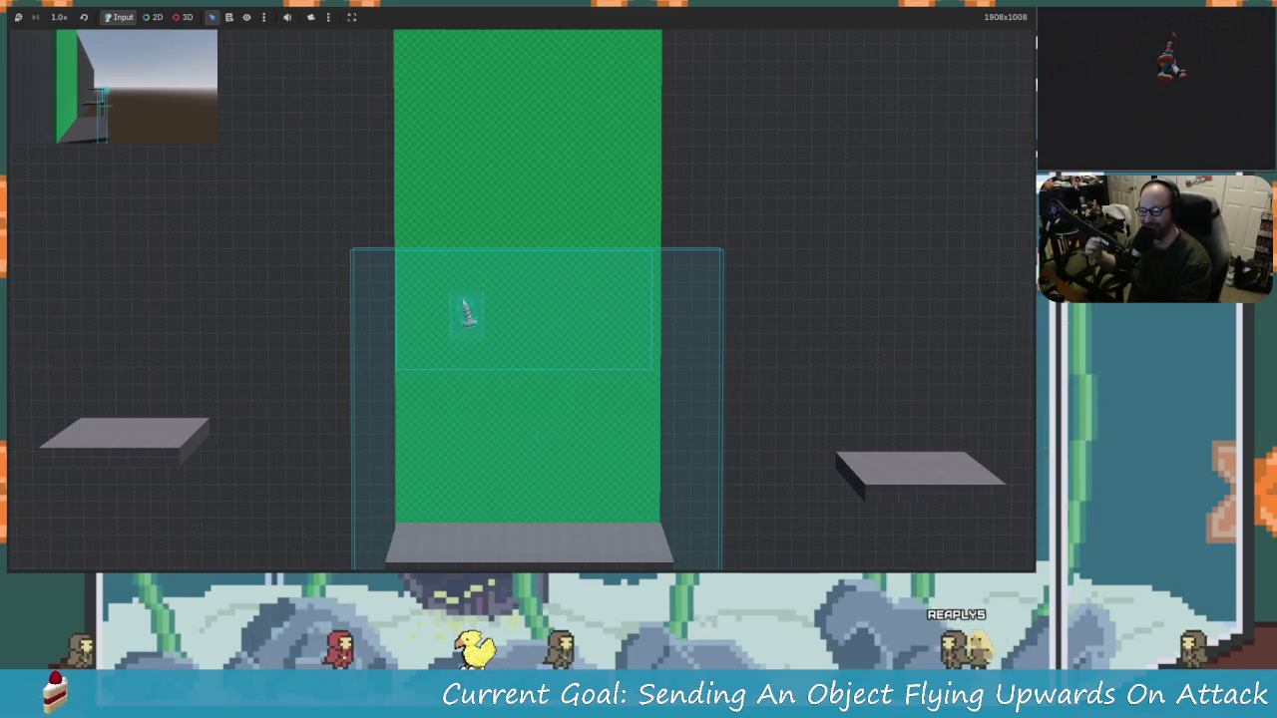
Step: Stop the game, set LaunchableObject's Linear Damp to 1.1, and relaunch the project
key(F8)
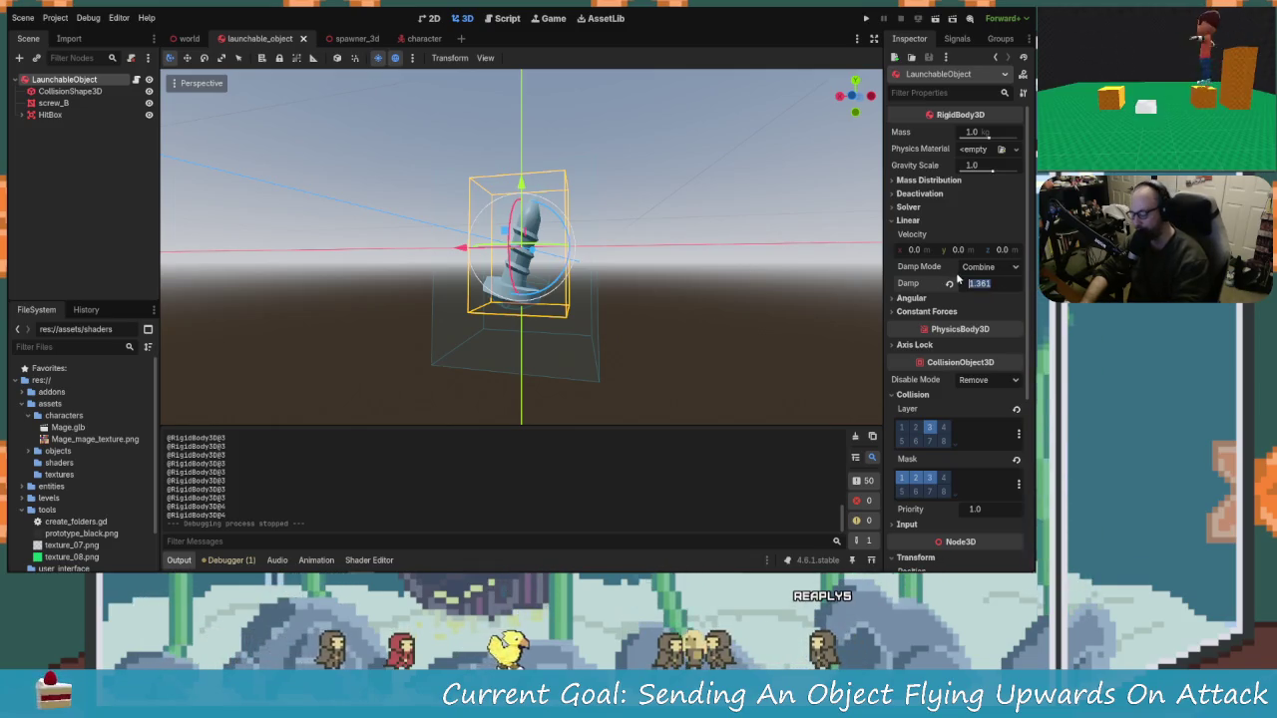
text(1)
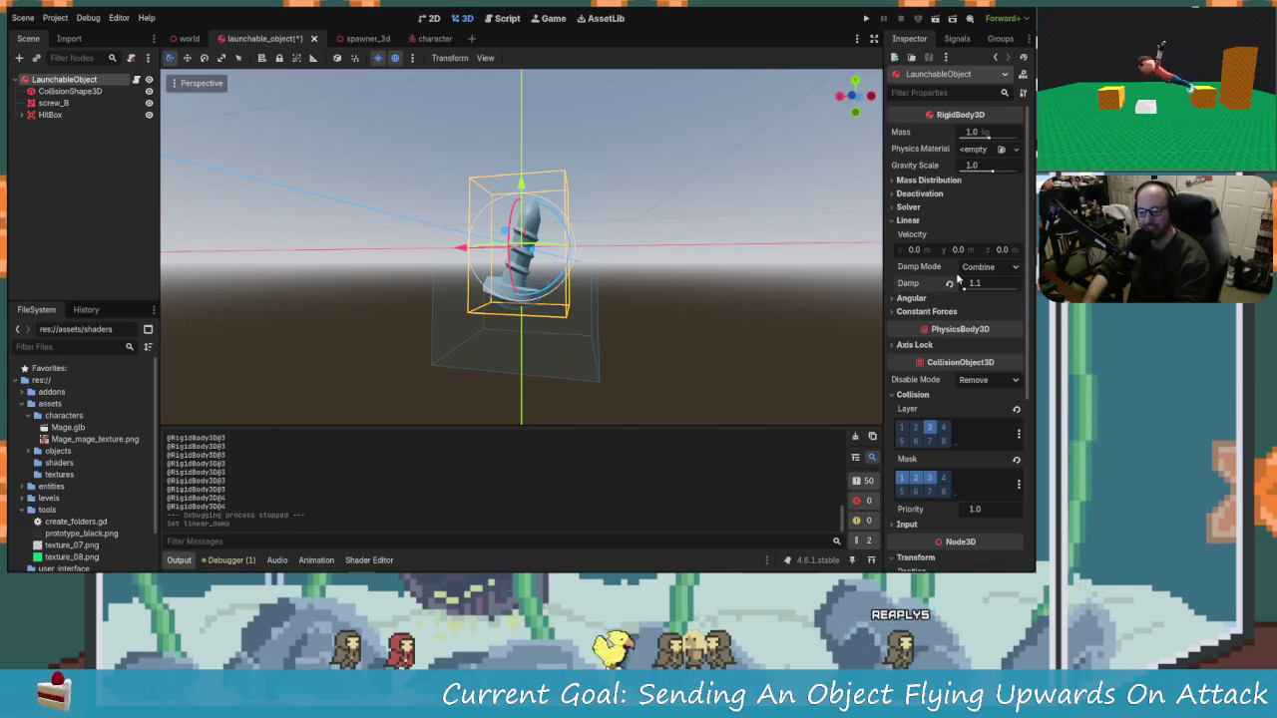
click(868, 19)
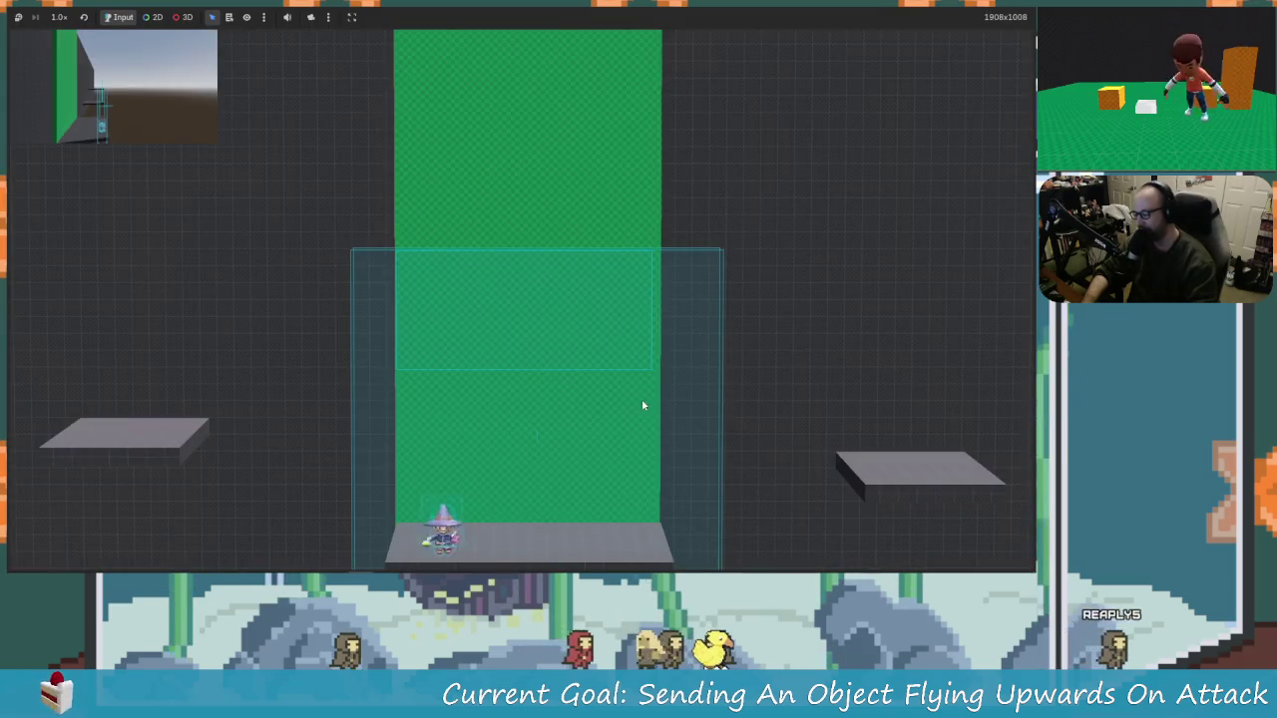
Step: Run and jump the wizard back and forth, attacking the objects so they fly upward
key(Right)
key(space)
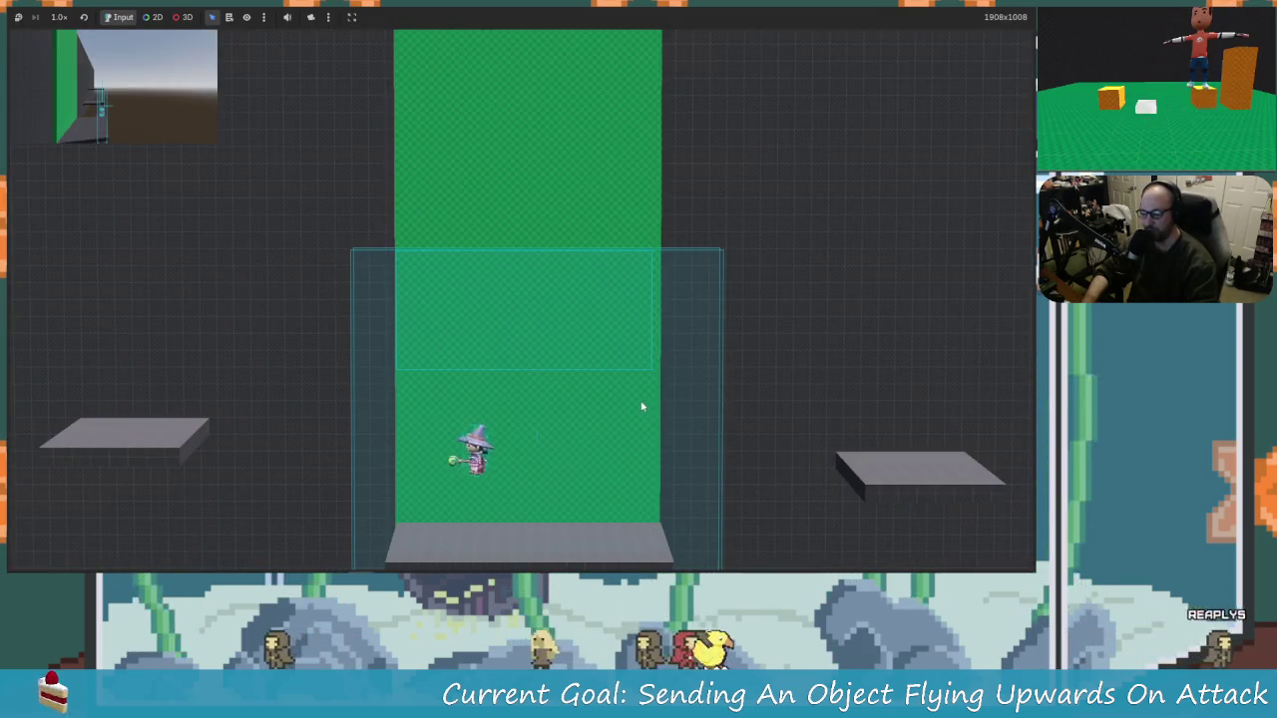
key(Right)
key(Left)
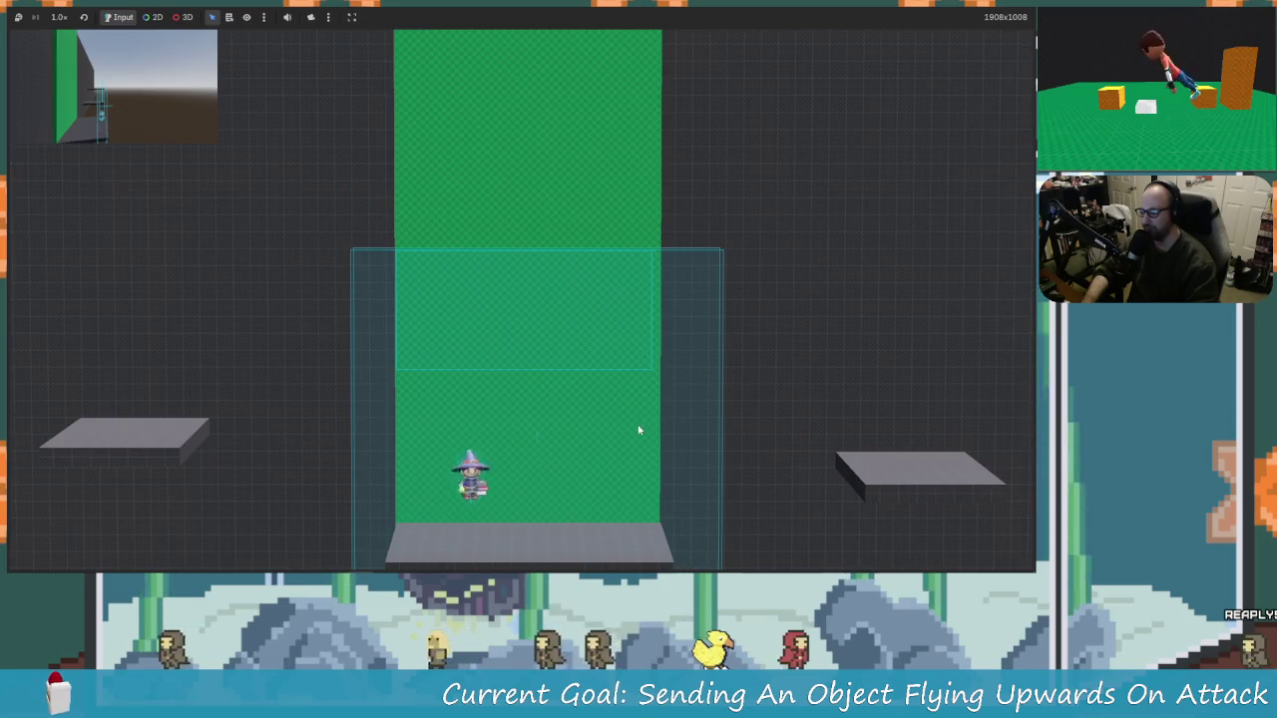
key(Right)
key(space)
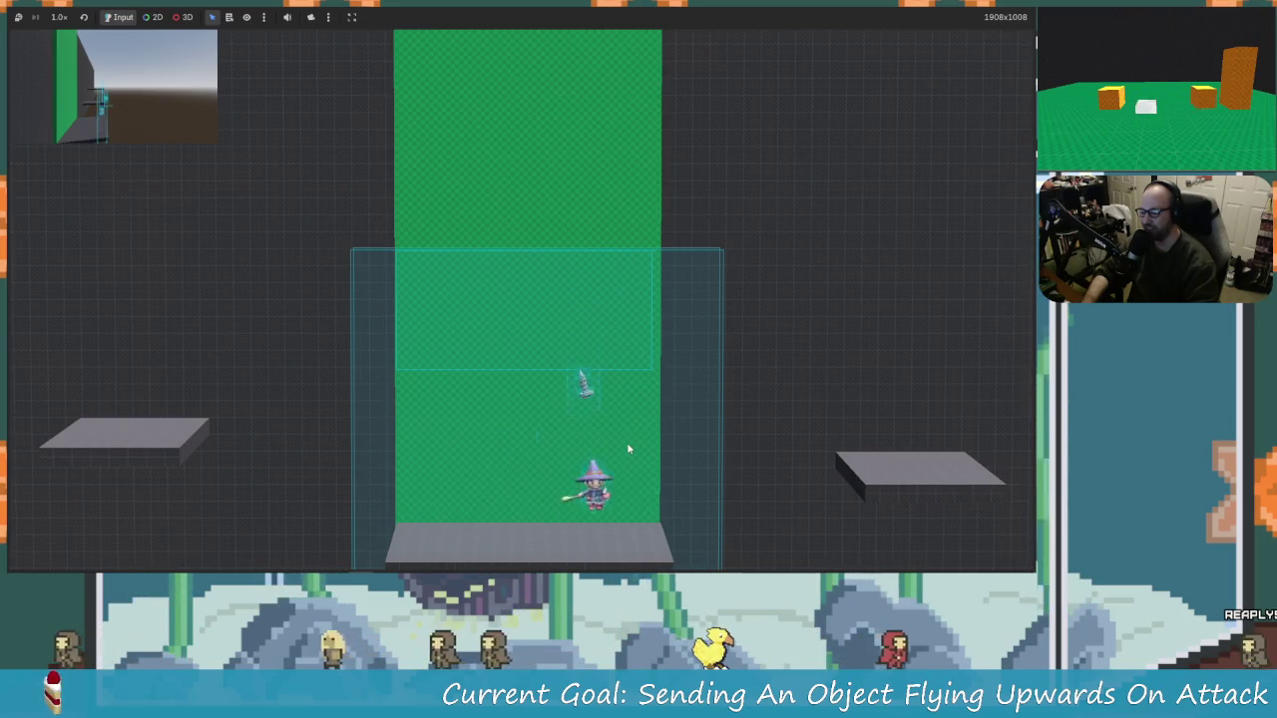
key(Left)
key(Right)
key(Left)
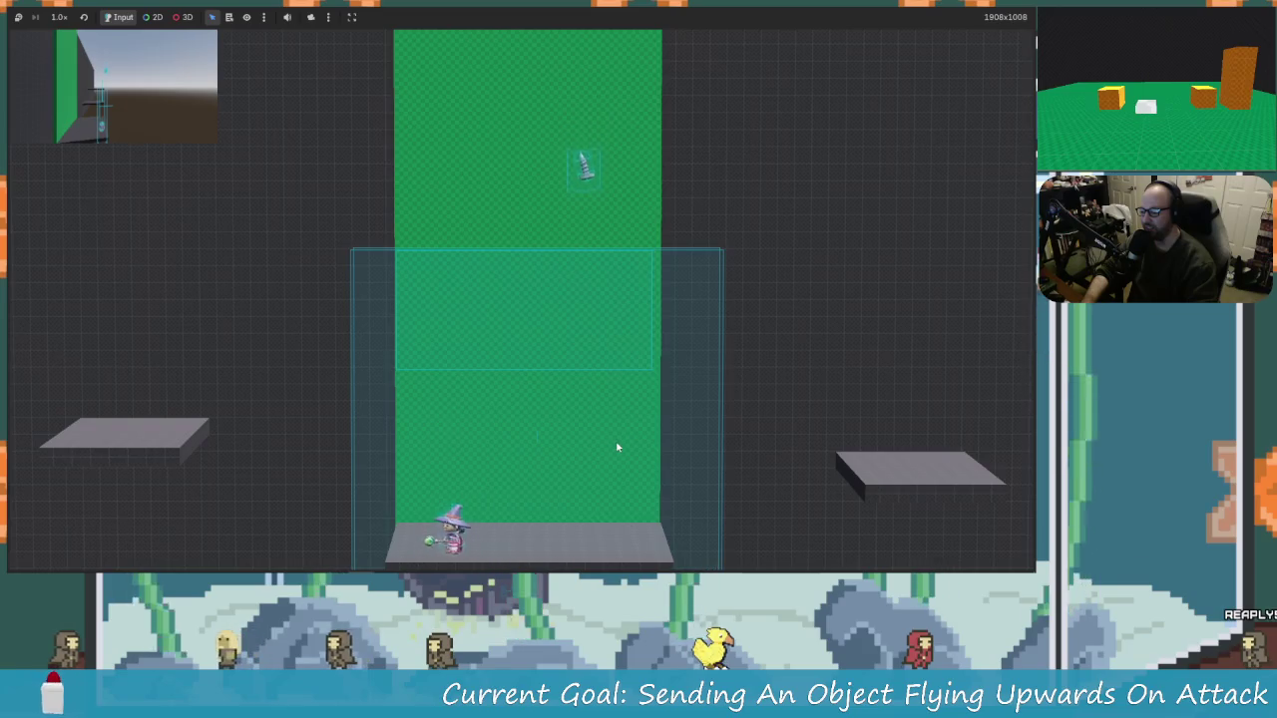
key(space)
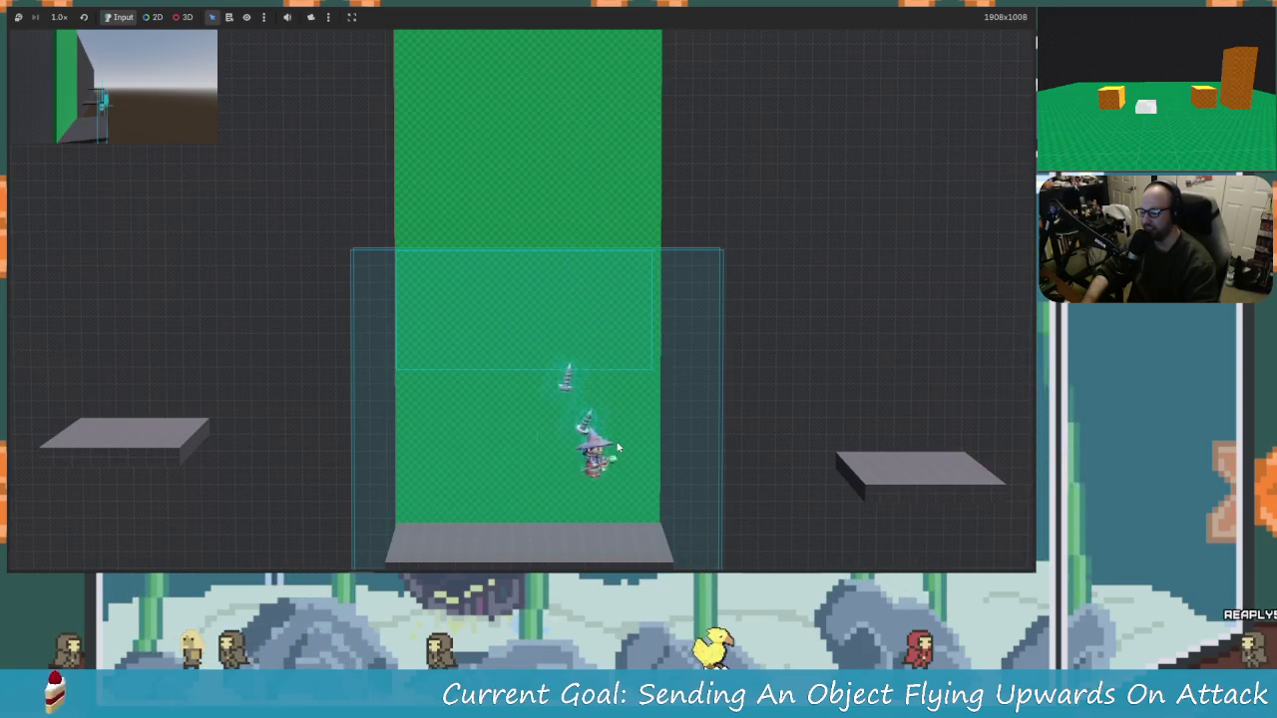
key(Left)
key(space)
key(Right)
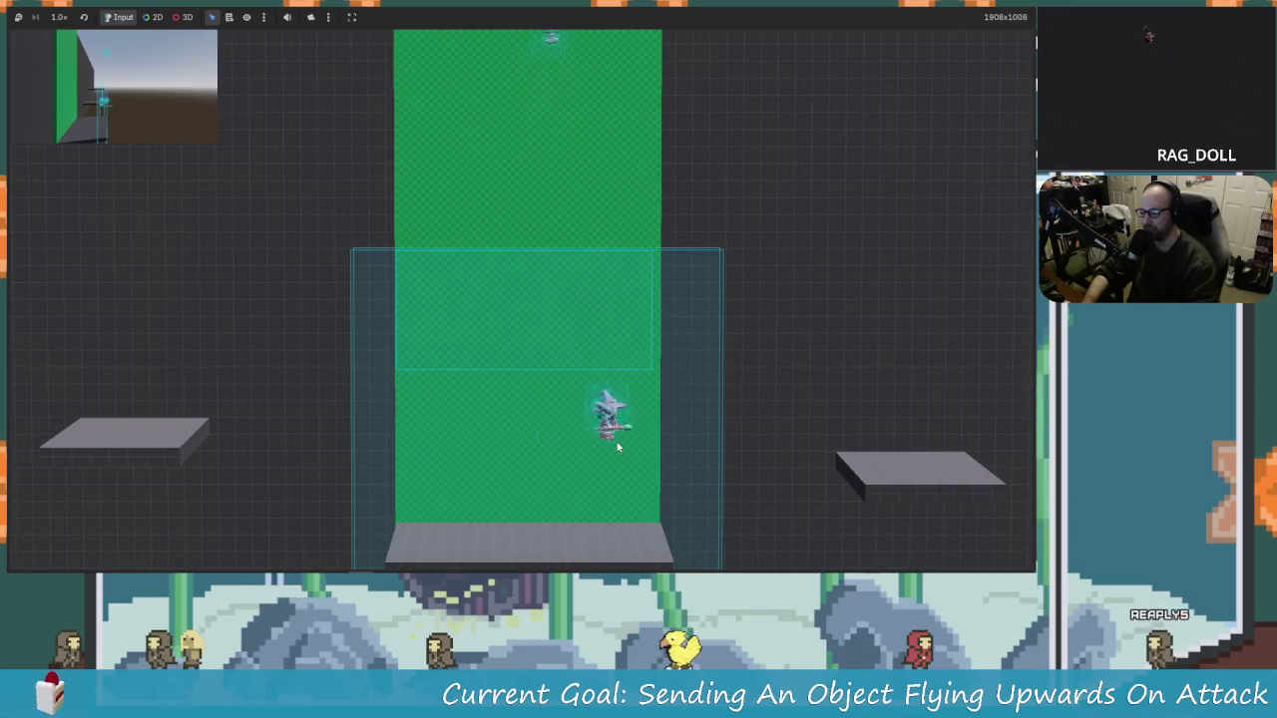
key(Right)
key(Left)
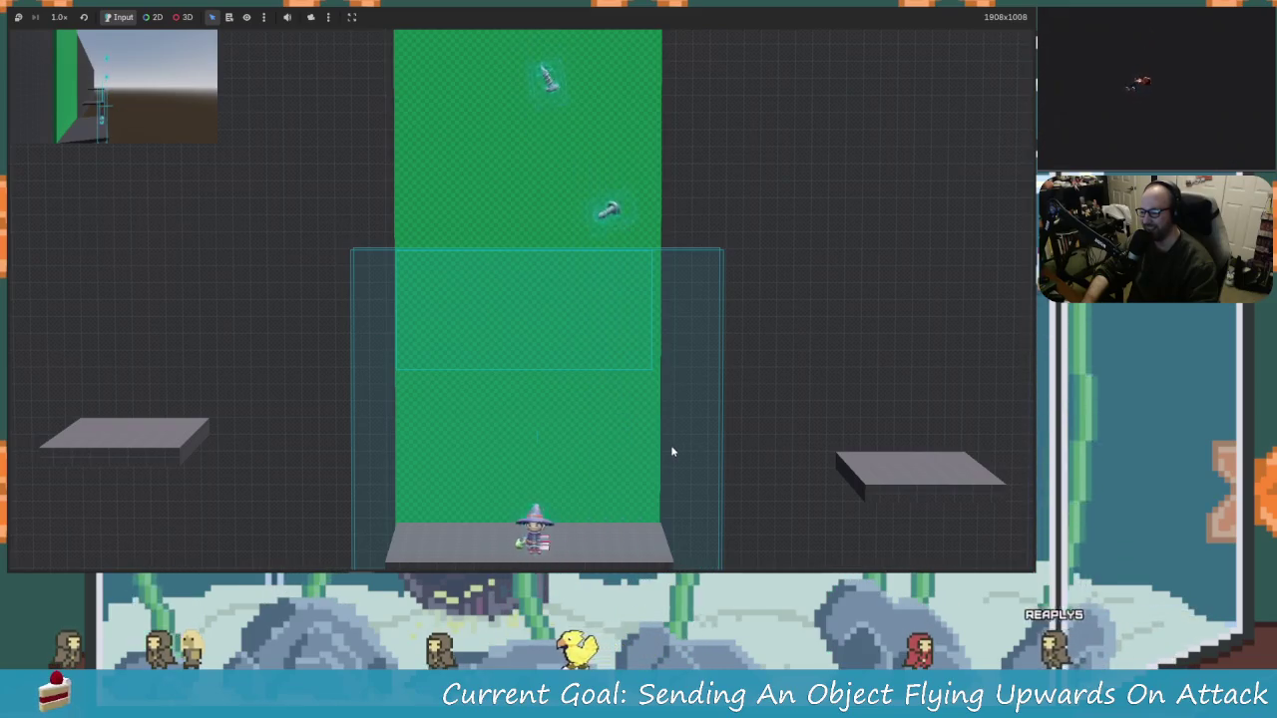
key(Right)
key(space)
key(Left)
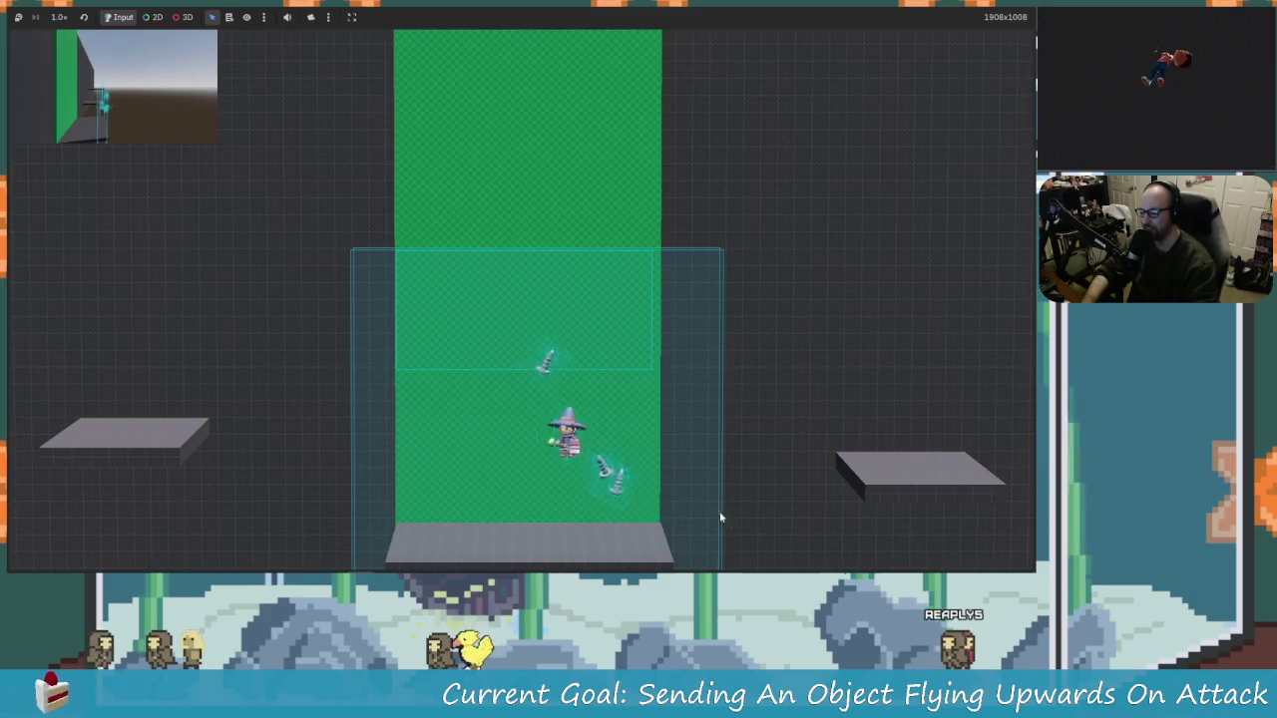
key(Right)
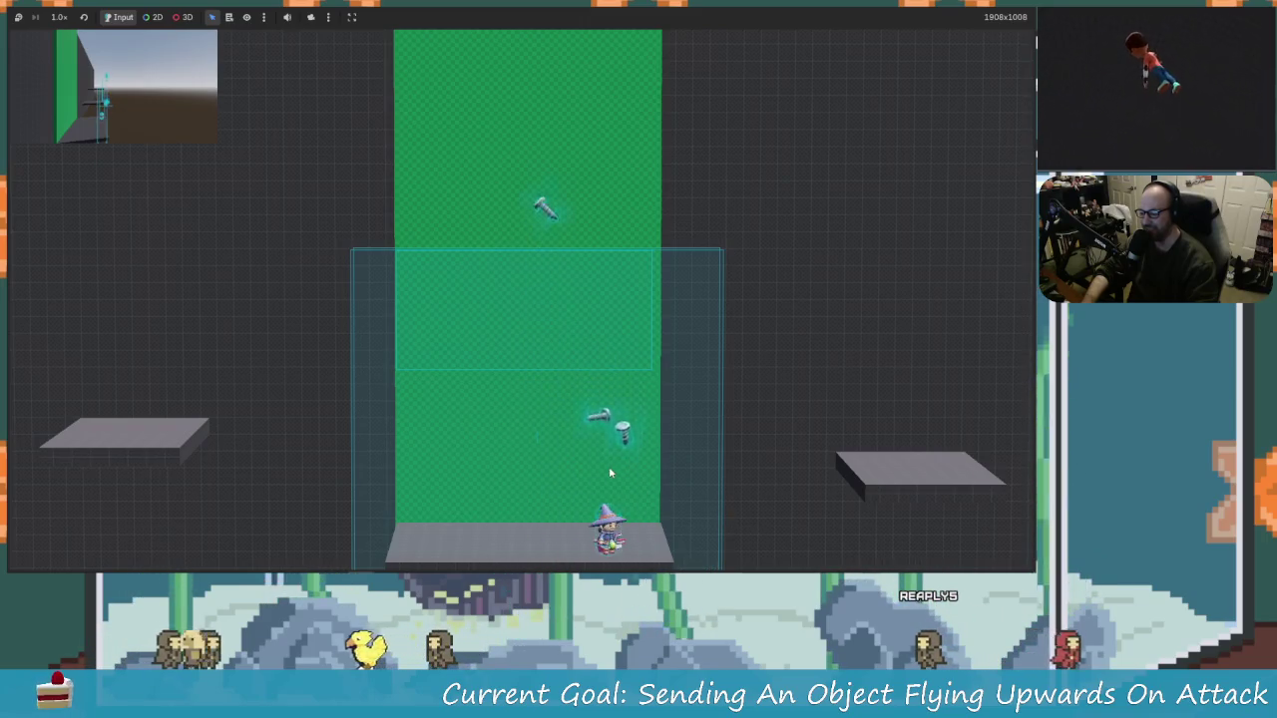
key(Left)
key(Right)
key(Left)
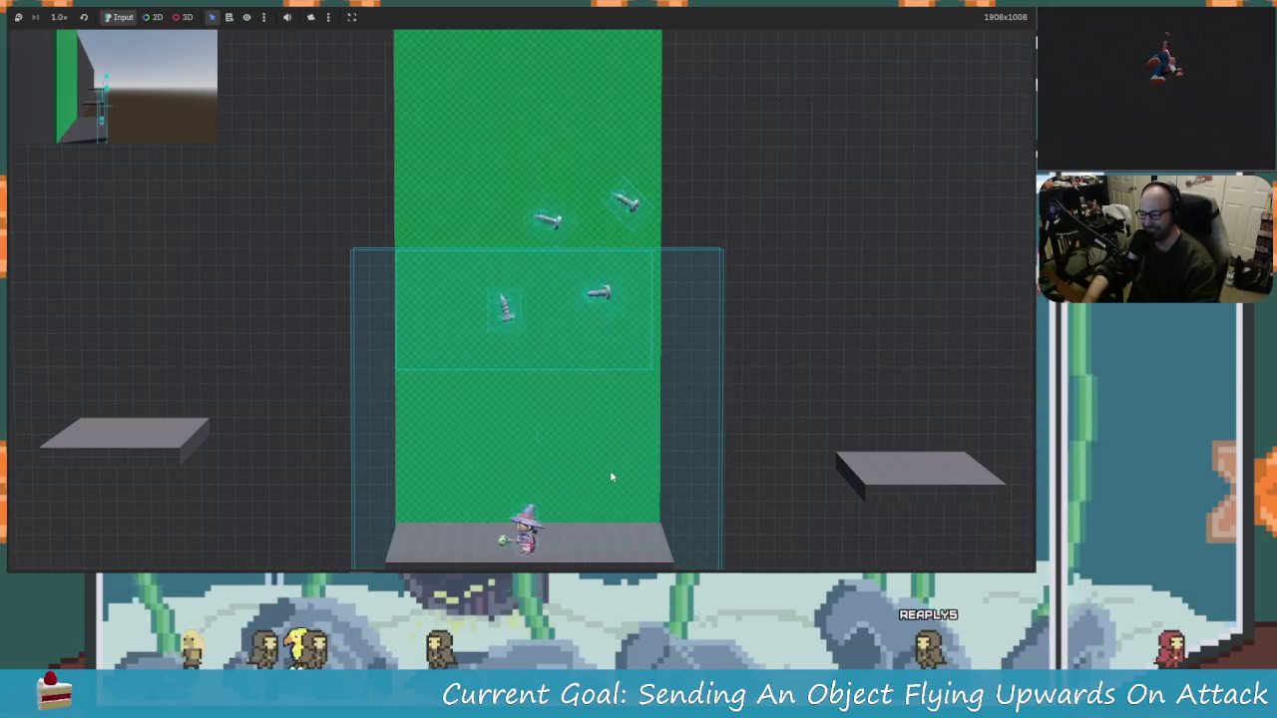
key(Right)
key(Left)
key(Right)
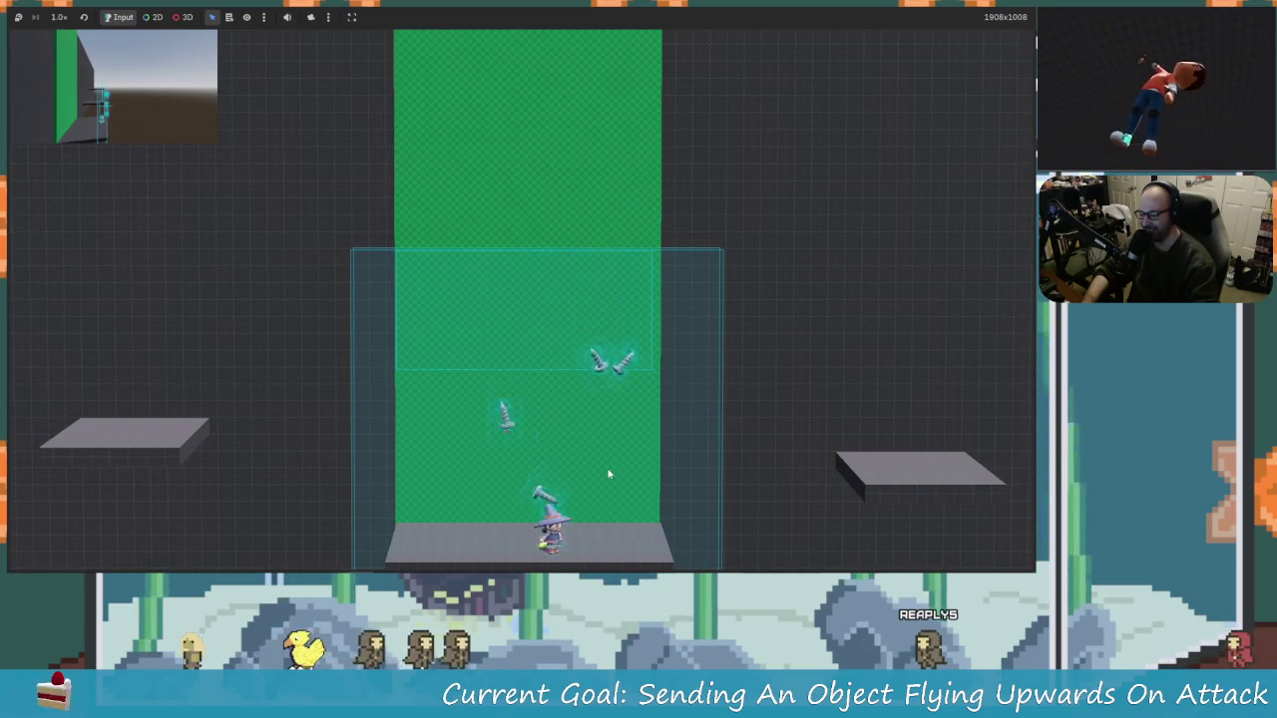
key(Right)
key(Left)
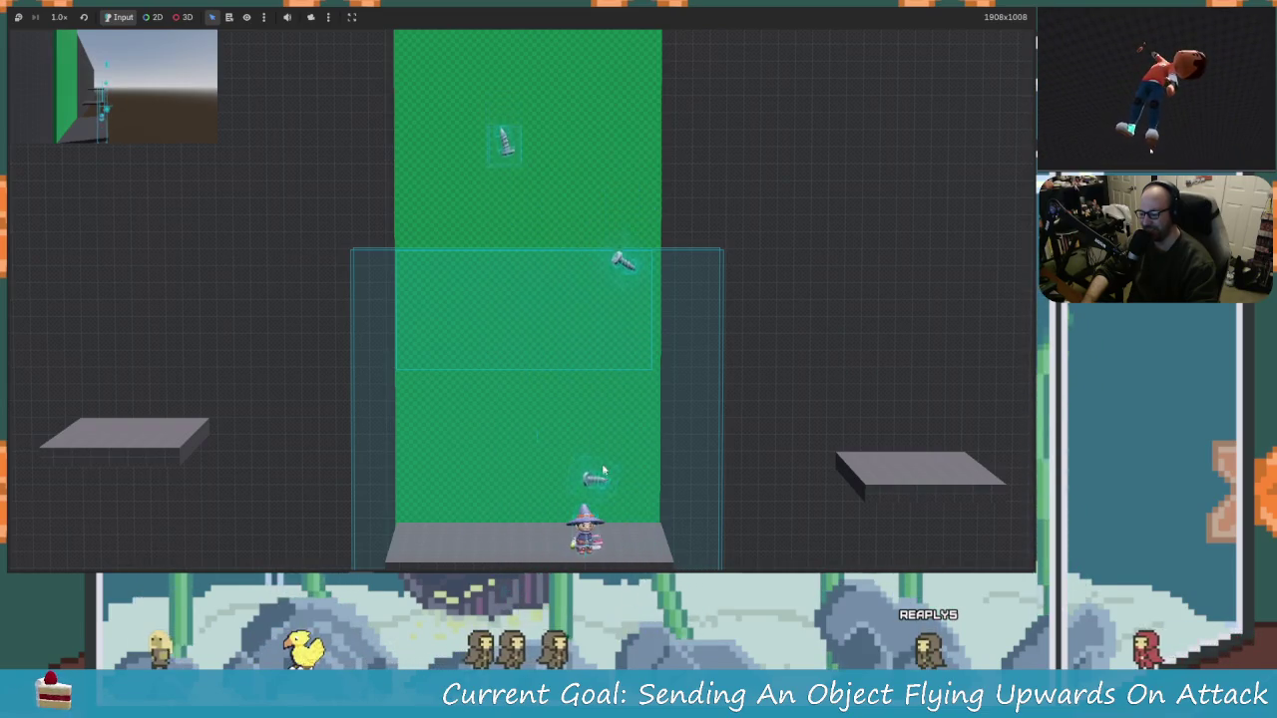
key(Left)
key(Right)
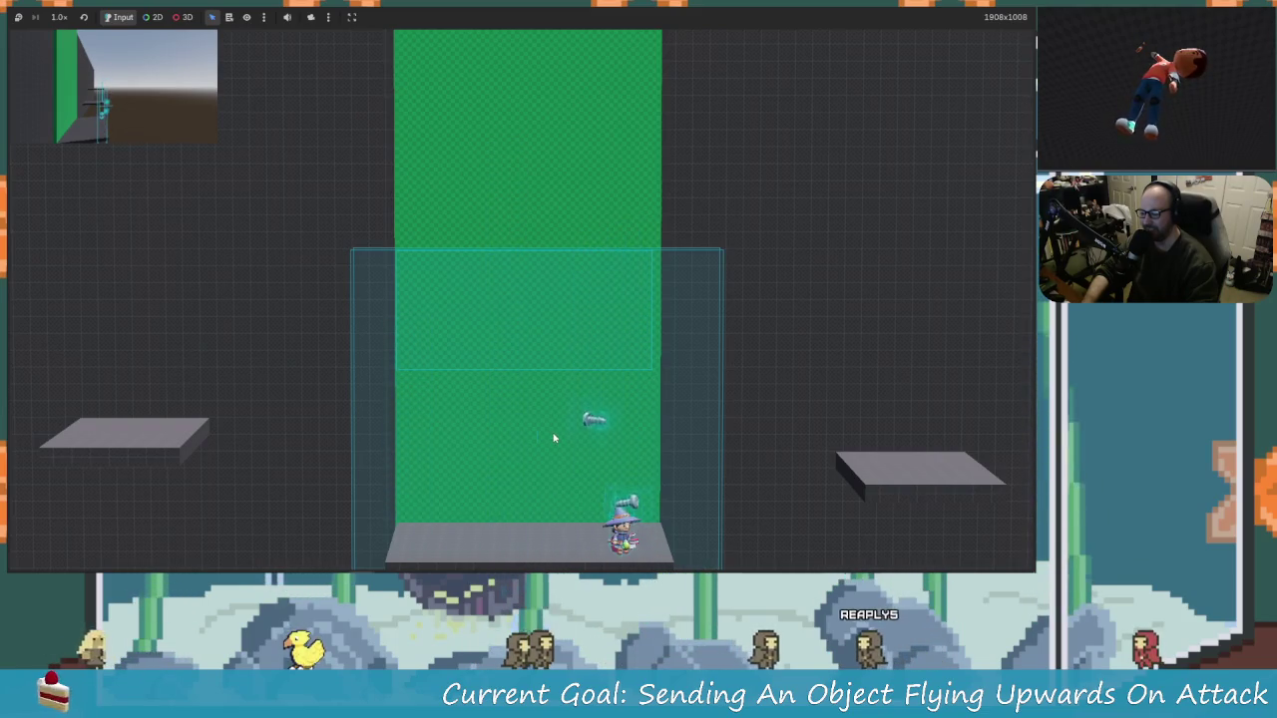
key(space)
key(Left)
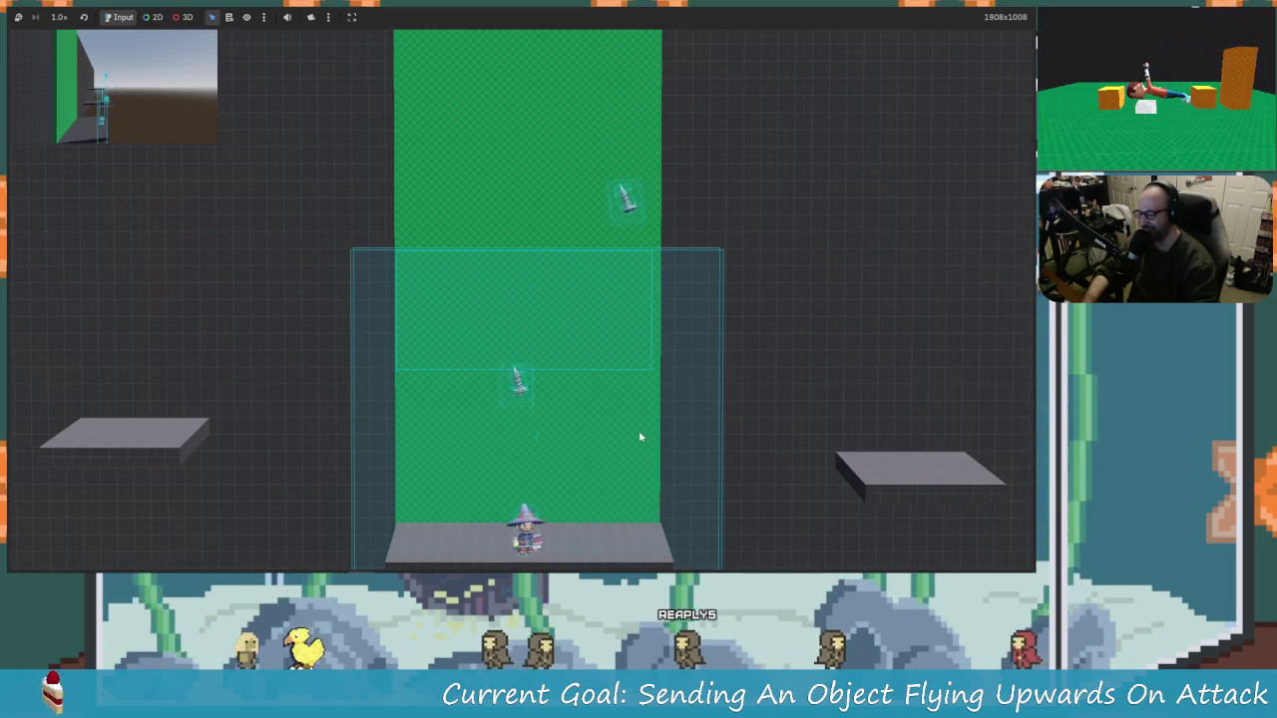
key(Right)
key(Left)
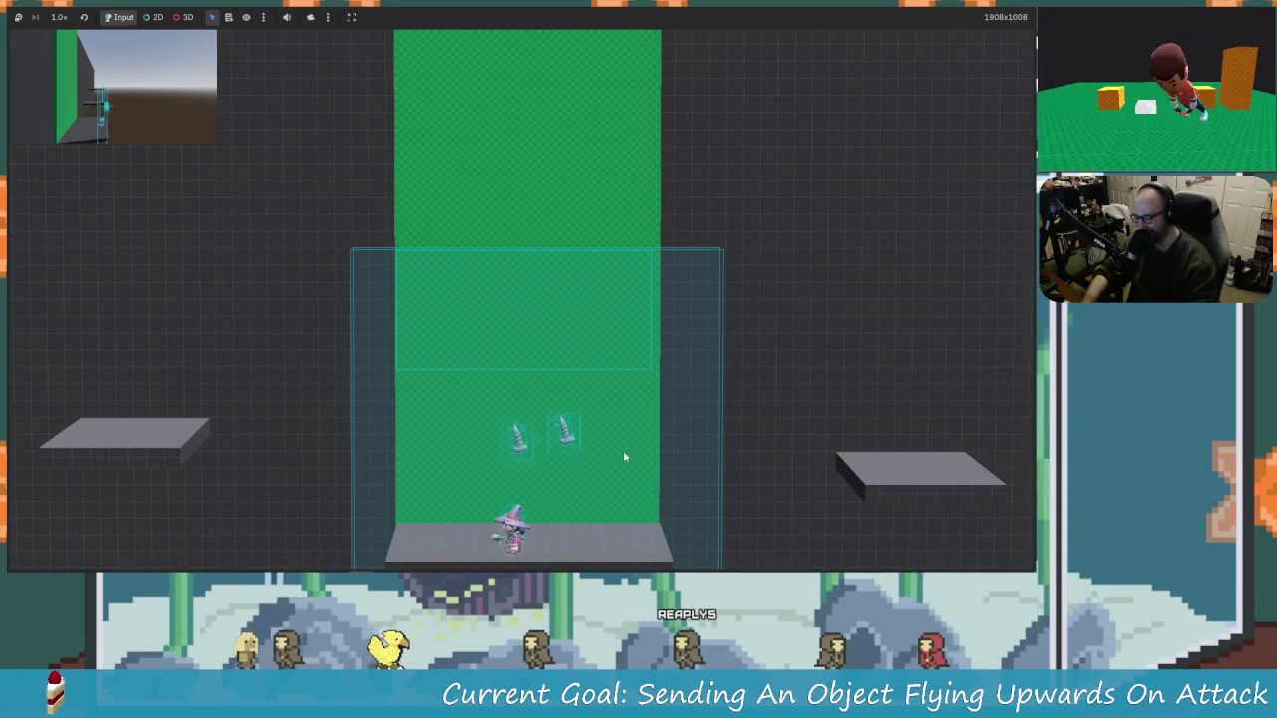
key(Right)
key(Left)
key(space)
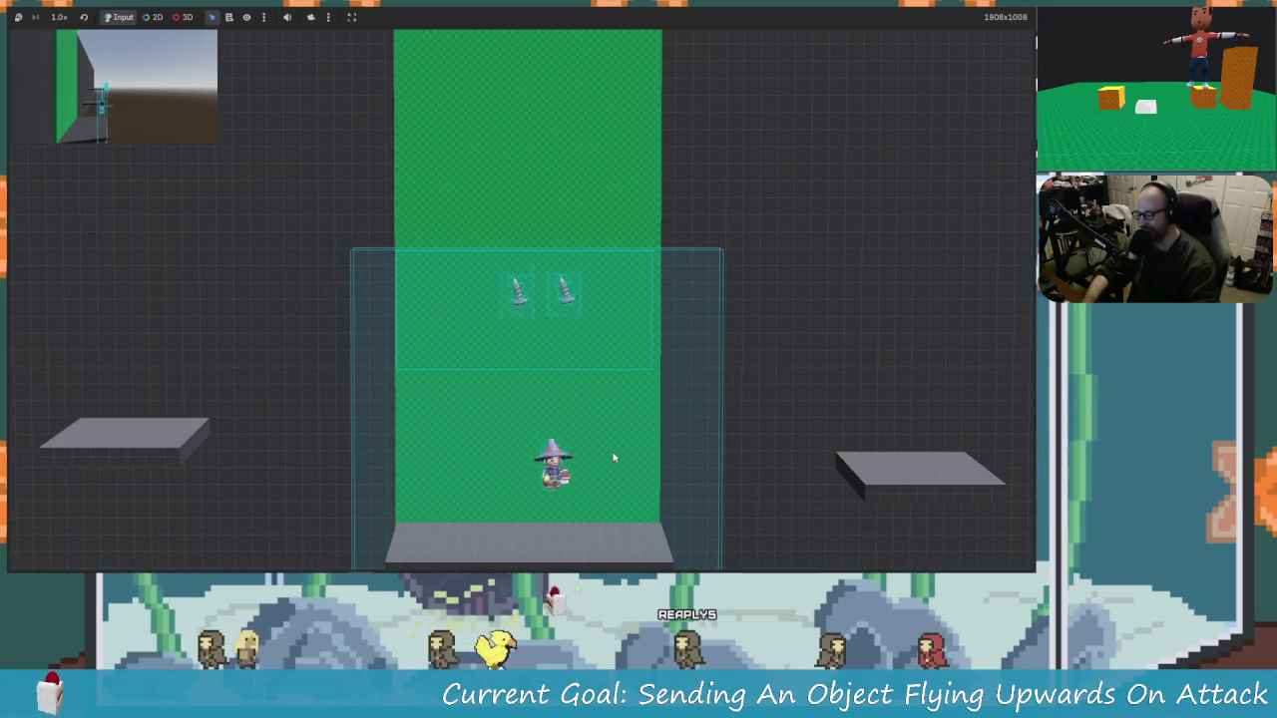
key(space)
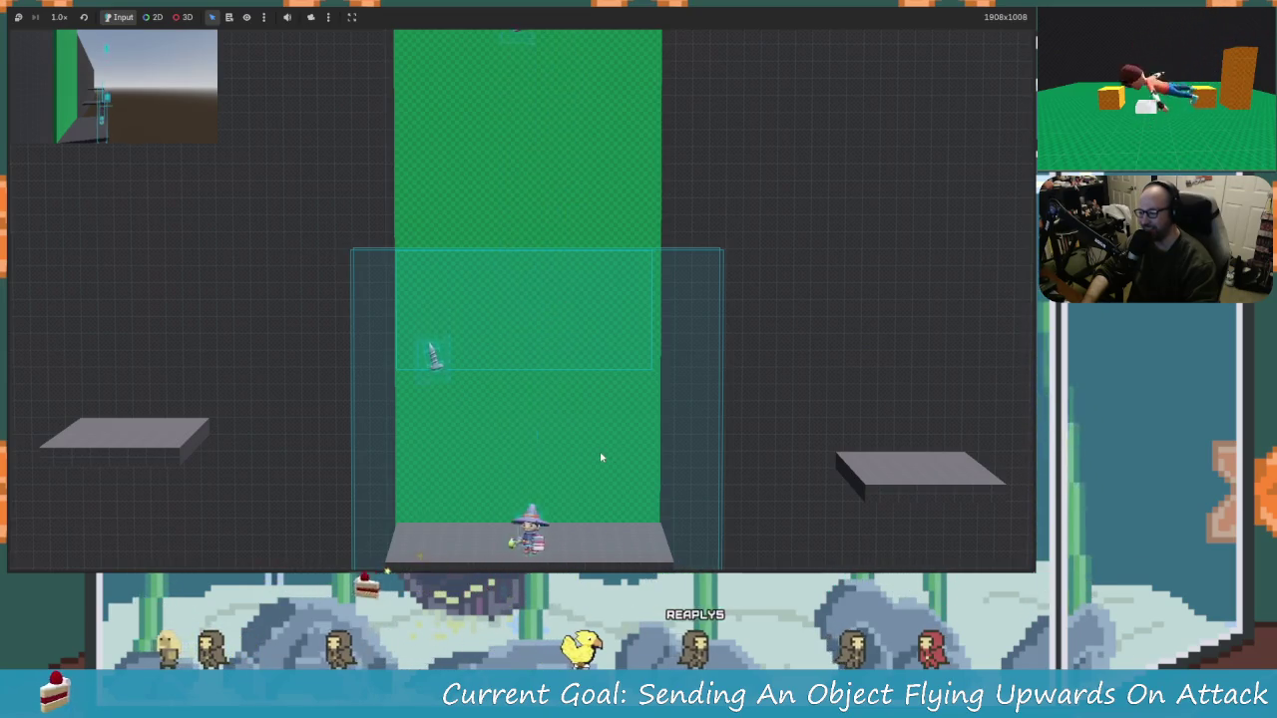
key(Left)
key(space)
key(Right)
key(Left)
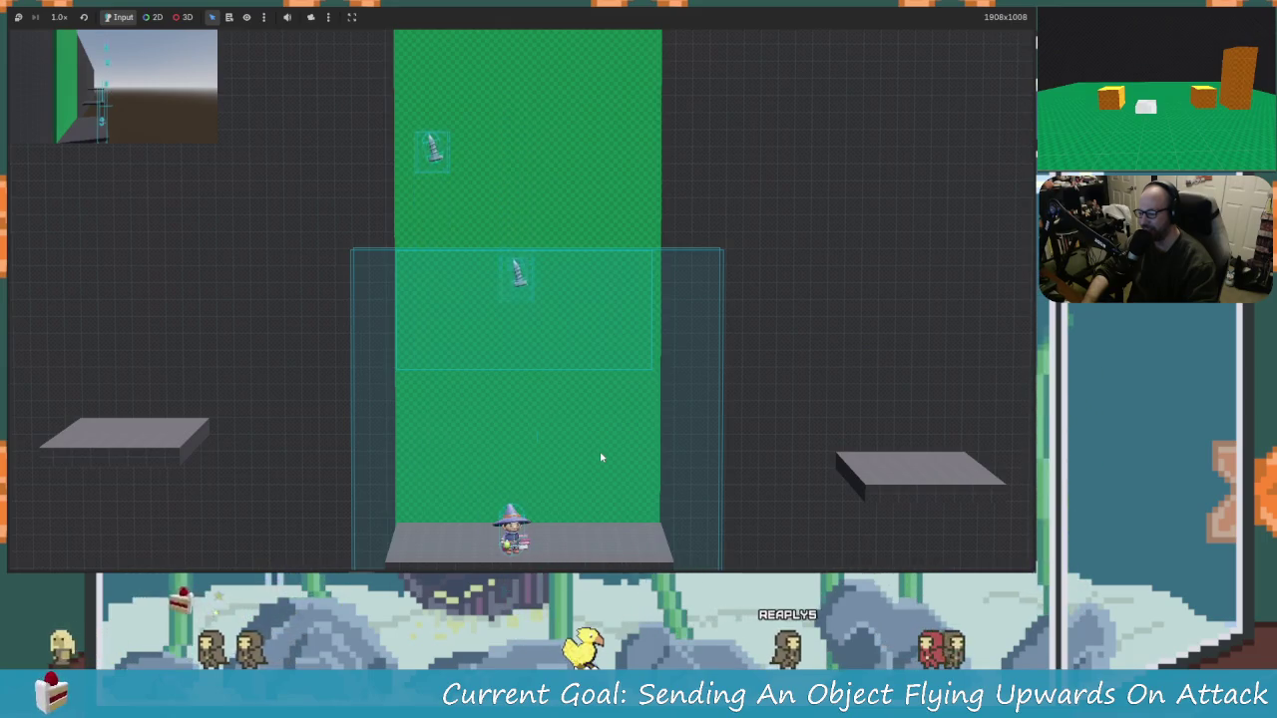
key(space)
key(Left)
key(space)
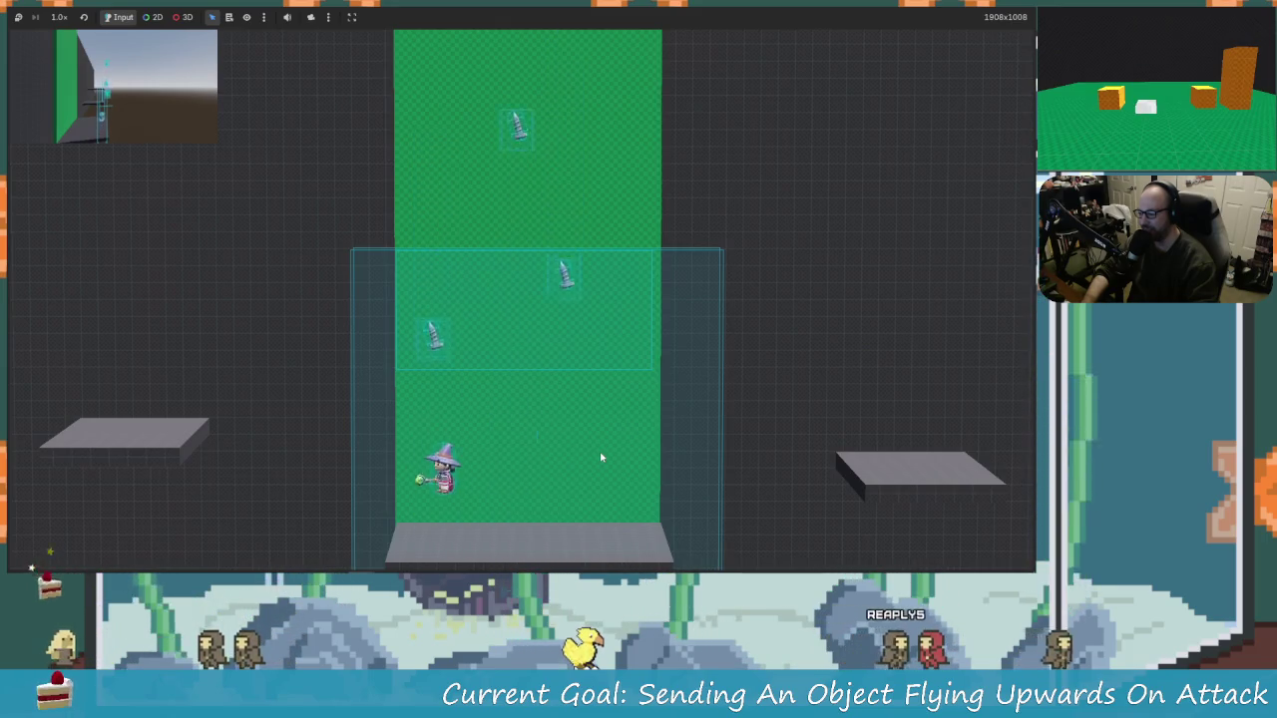
key(Right)
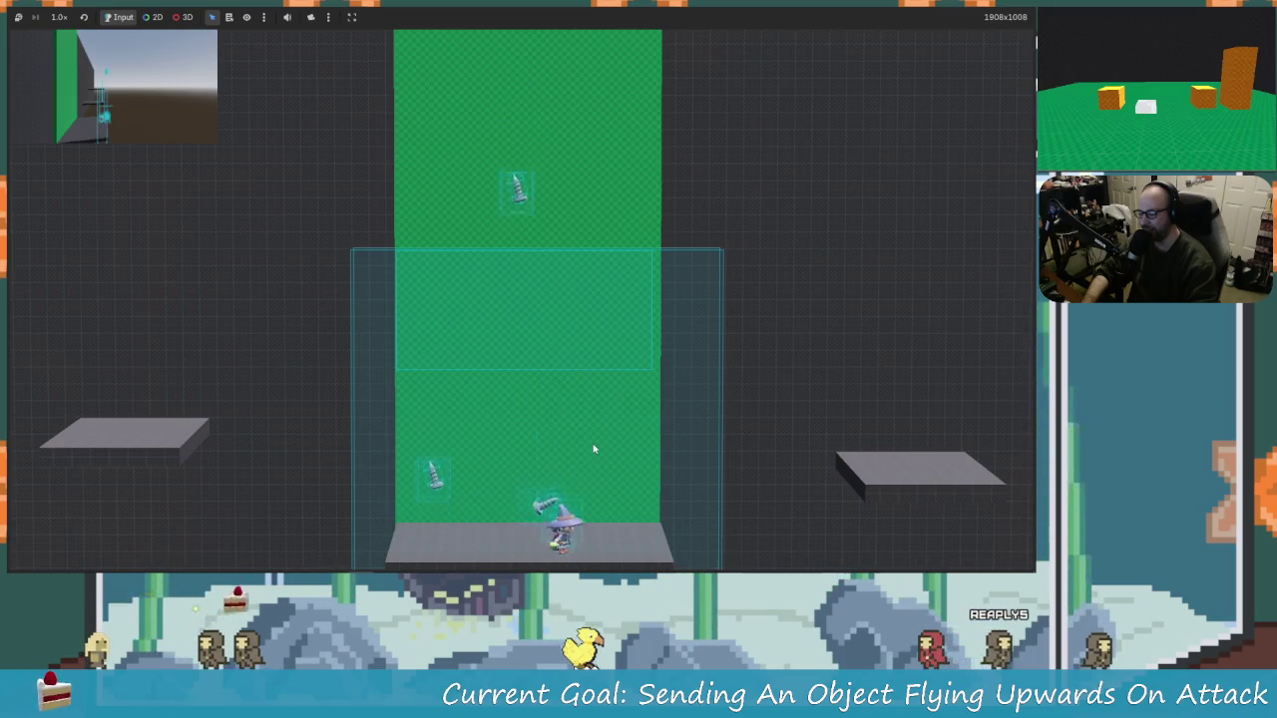
key(Left)
key(Left)
key(Right)
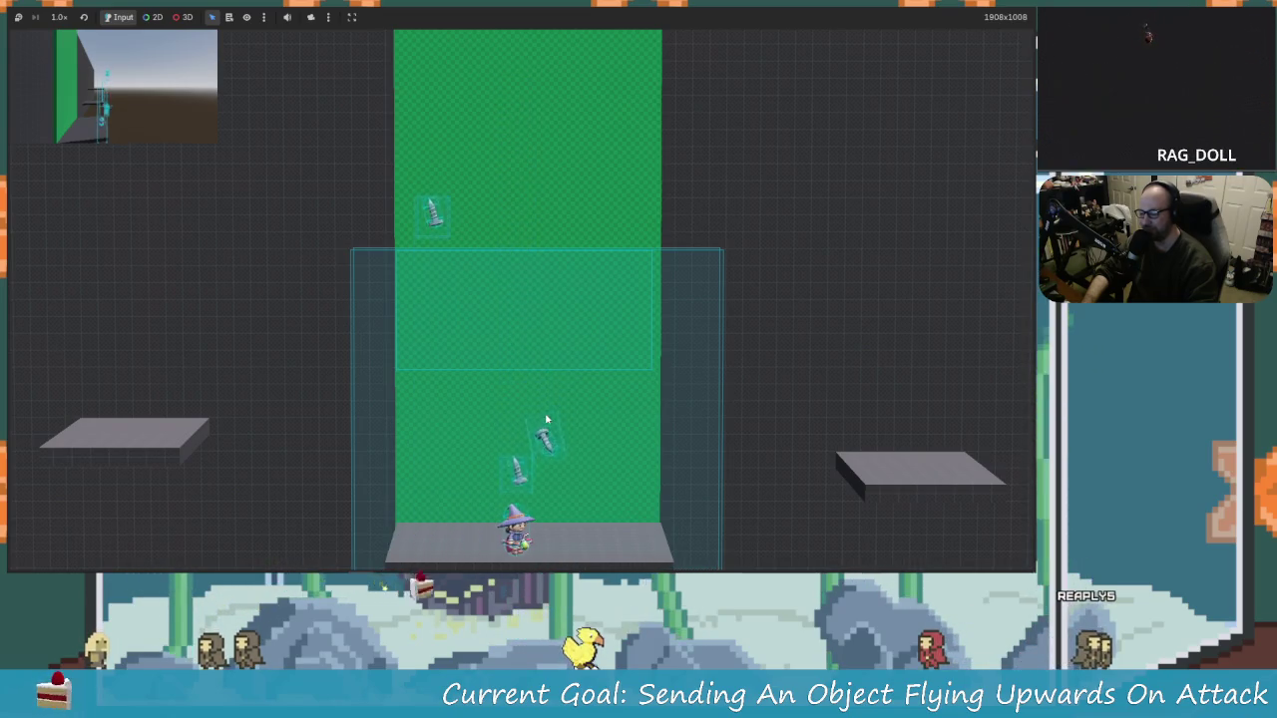
key(Right)
key(Left)
key(space)
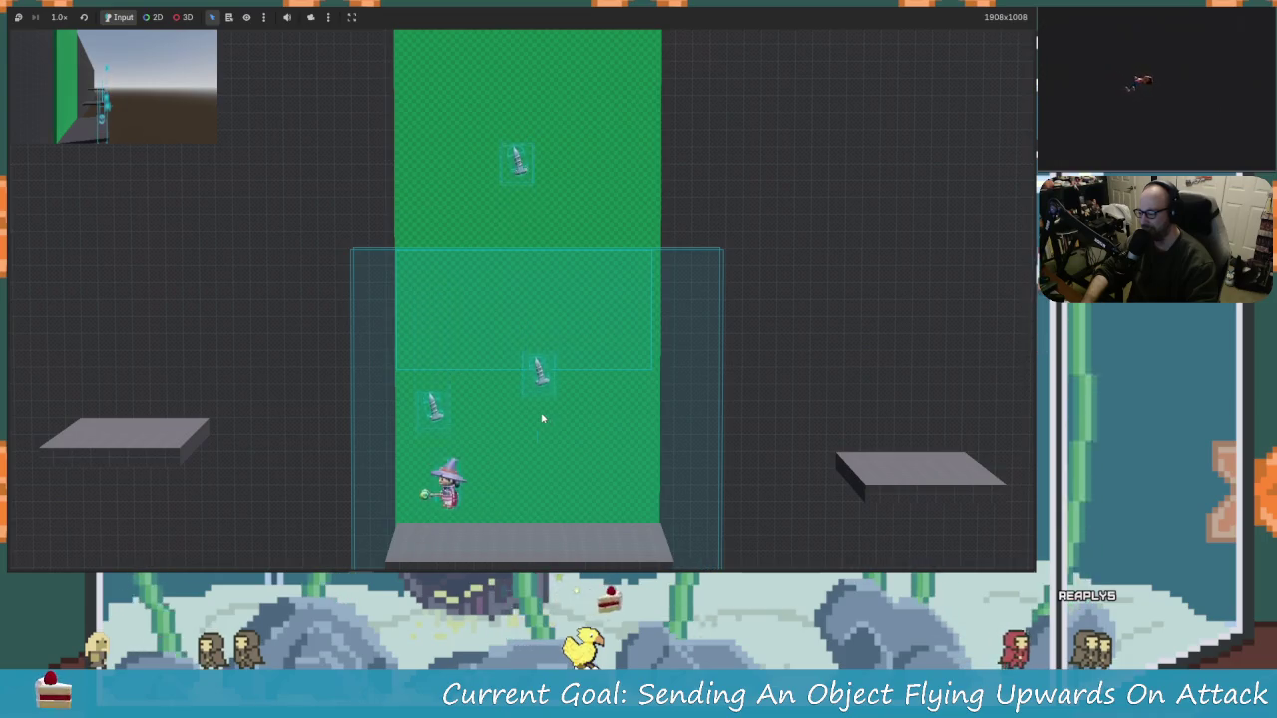
key(Right)
key(space)
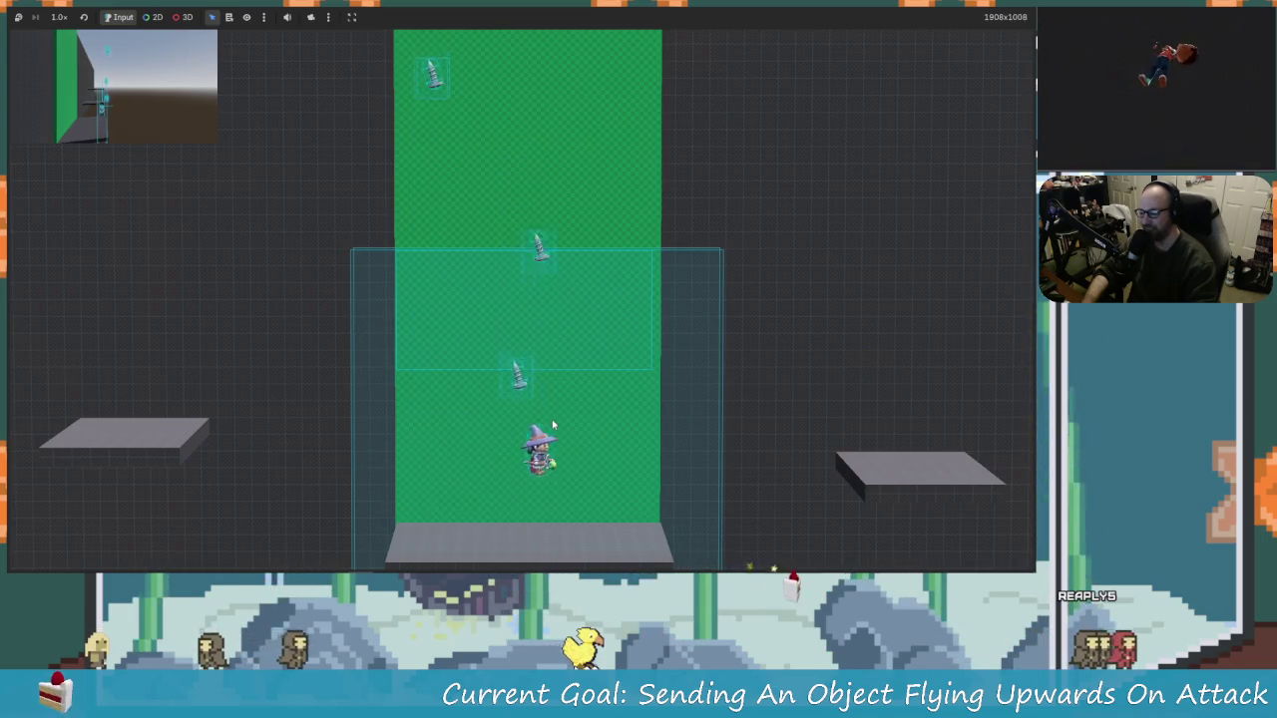
key(Left)
key(space)
key(Right)
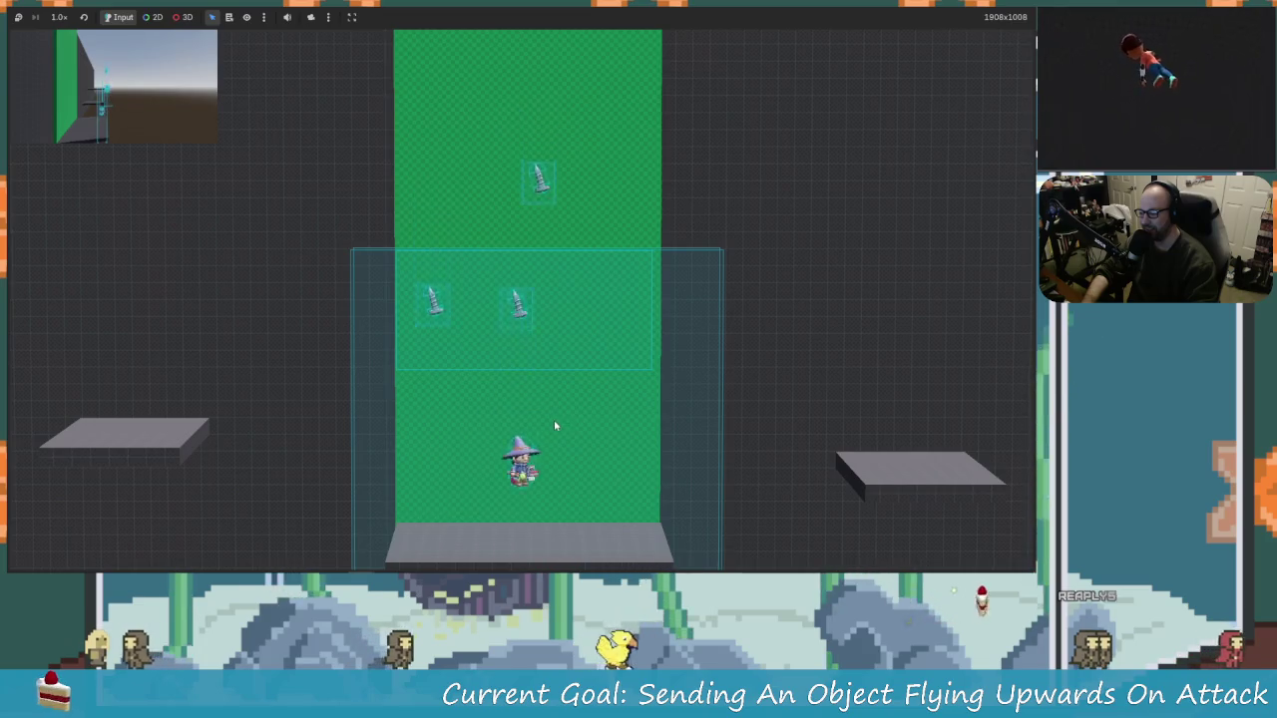
key(Left)
key(space)
key(Right)
key(space)
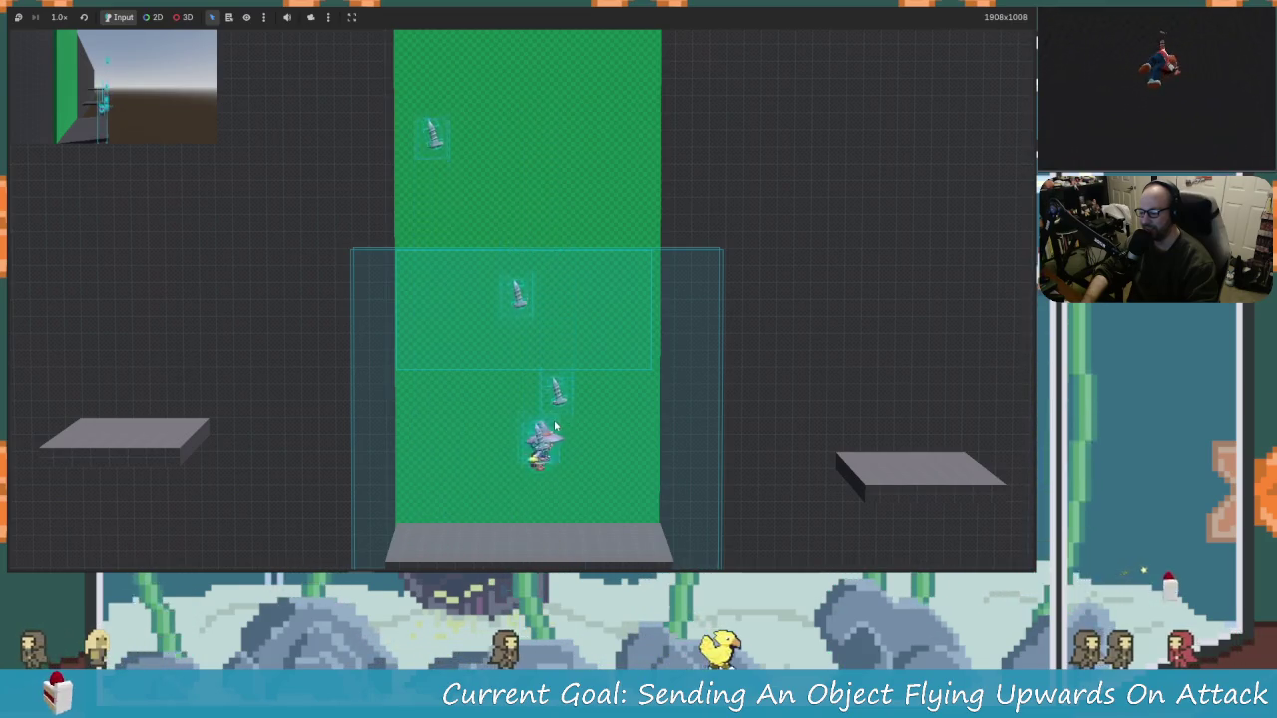
key(space)
key(Left)
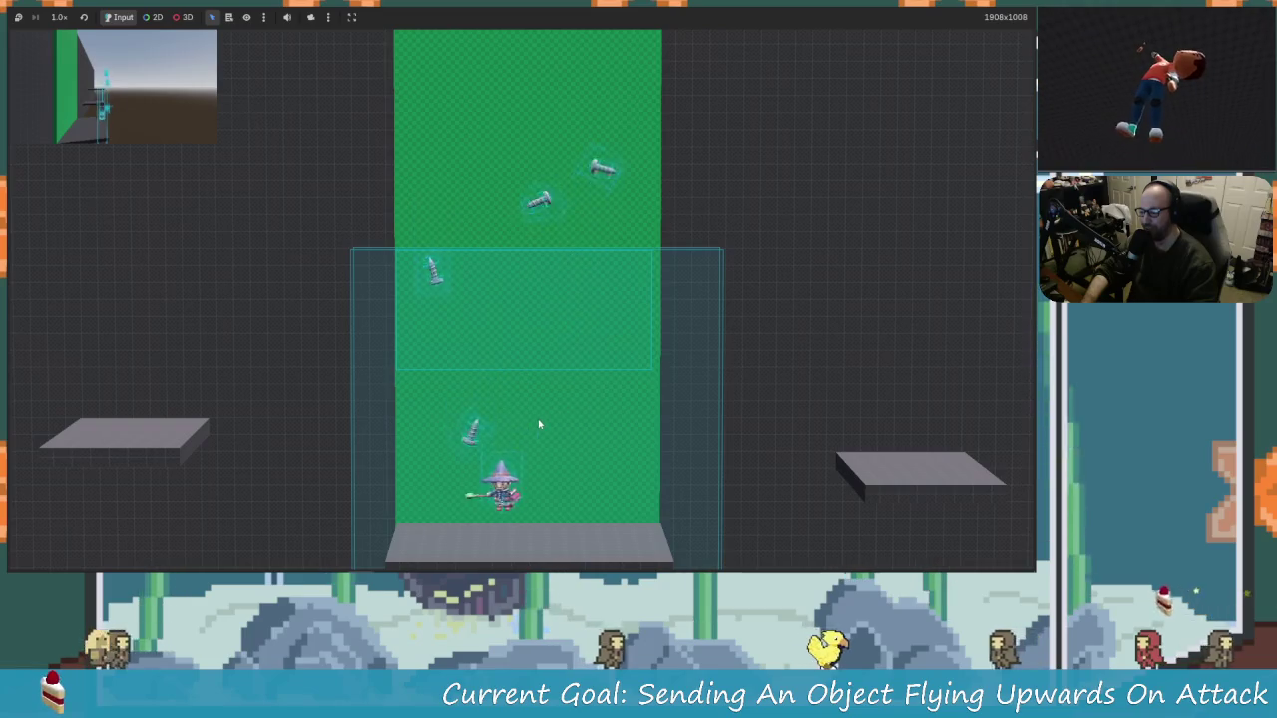
key(space)
key(Right)
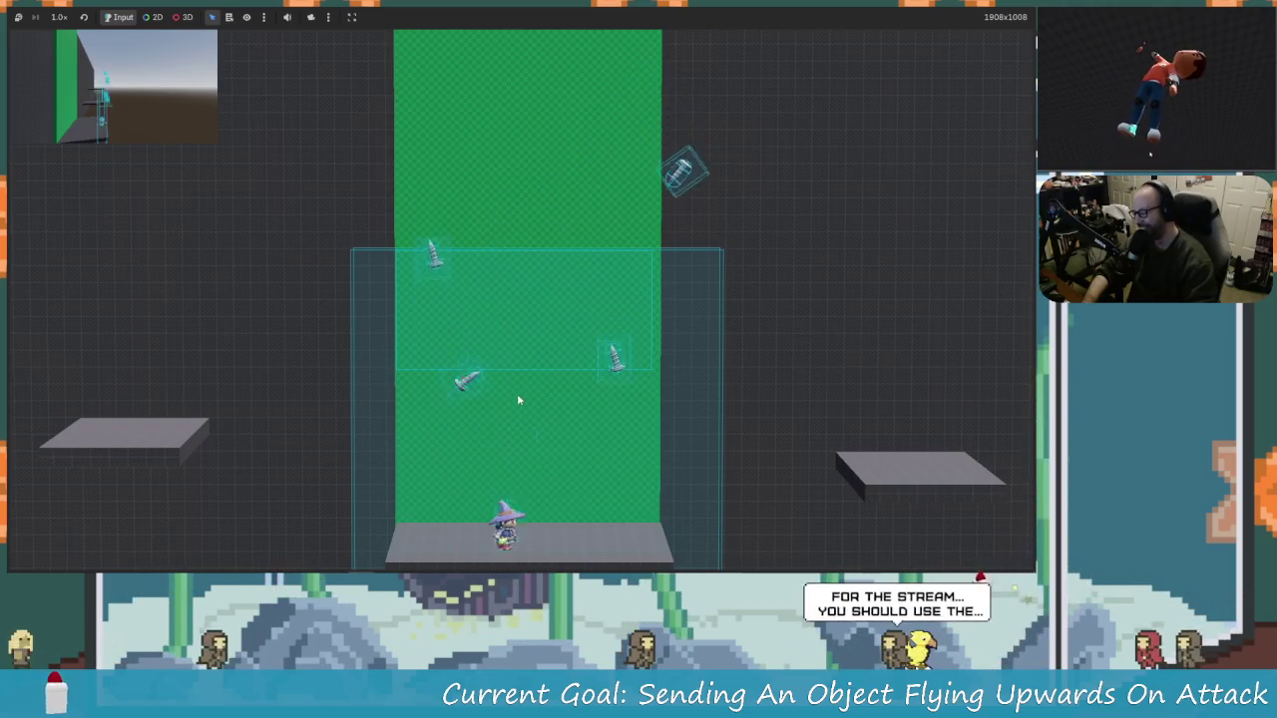
key(space)
key(Right)
Step: Jump the wizard into the swords and attack them, sending them toward the top
key(space)
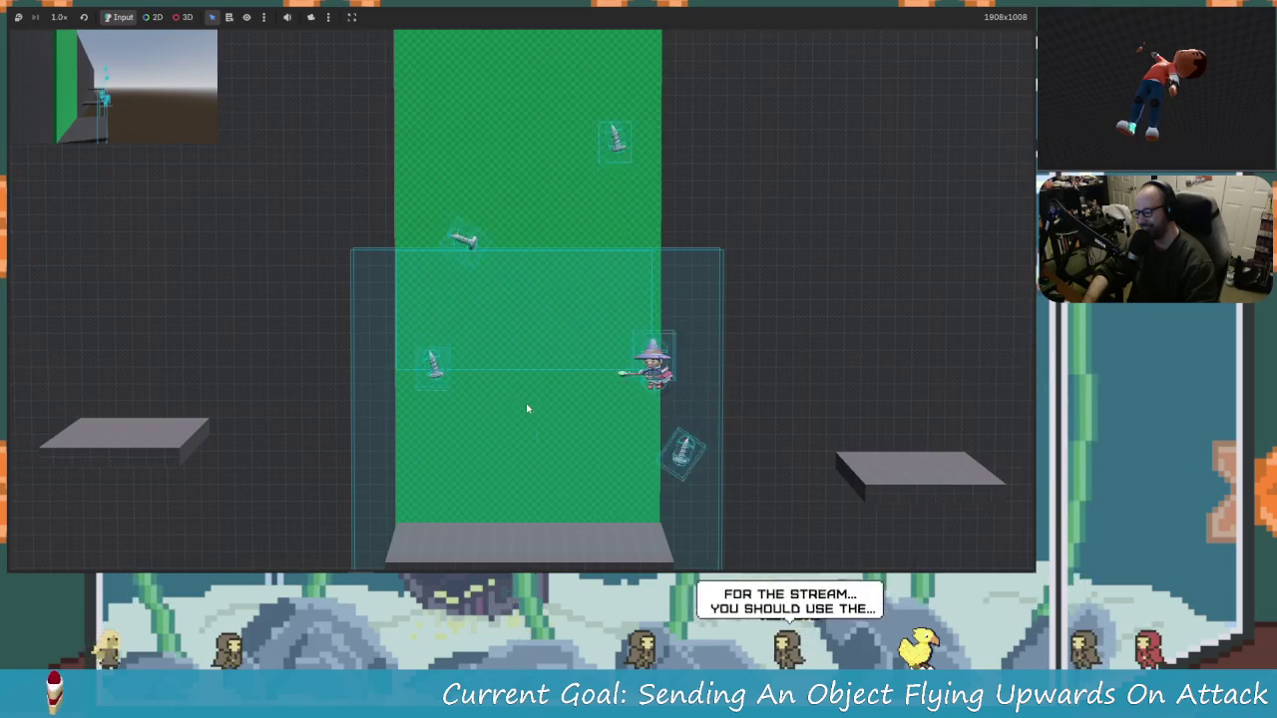
key(Left)
key(Left)
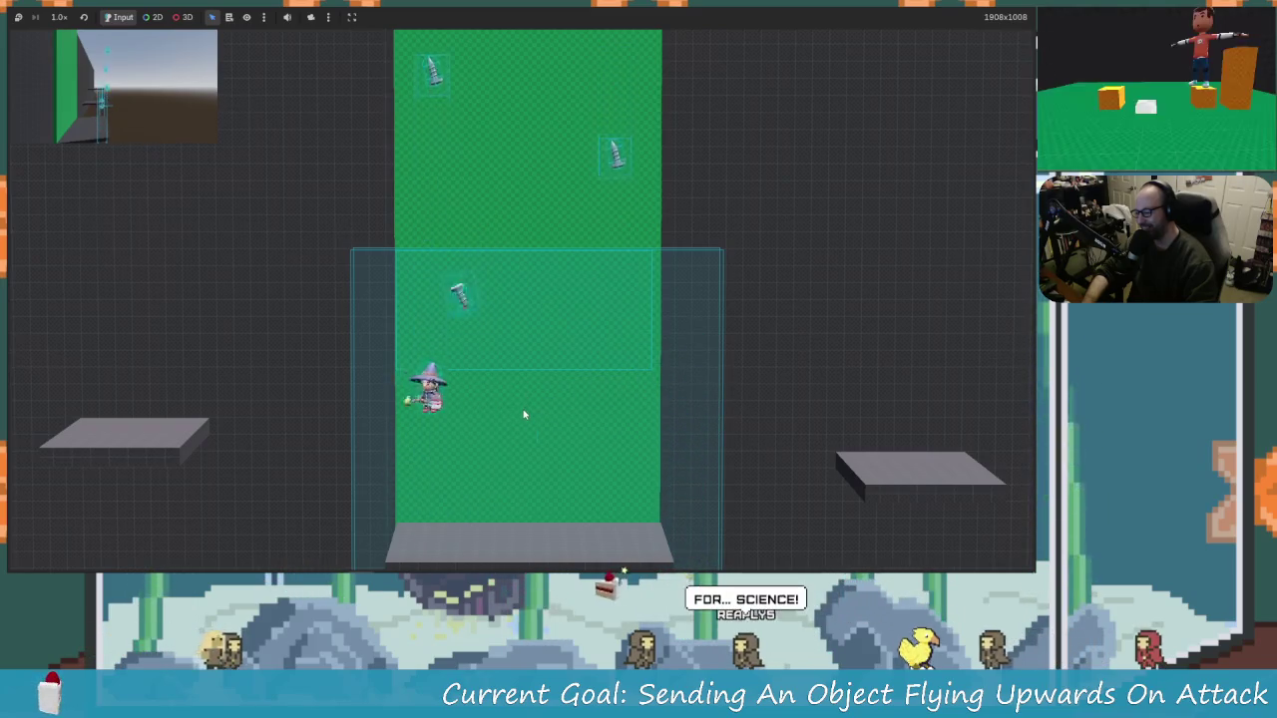
key(space)
key(Right)
key(Left)
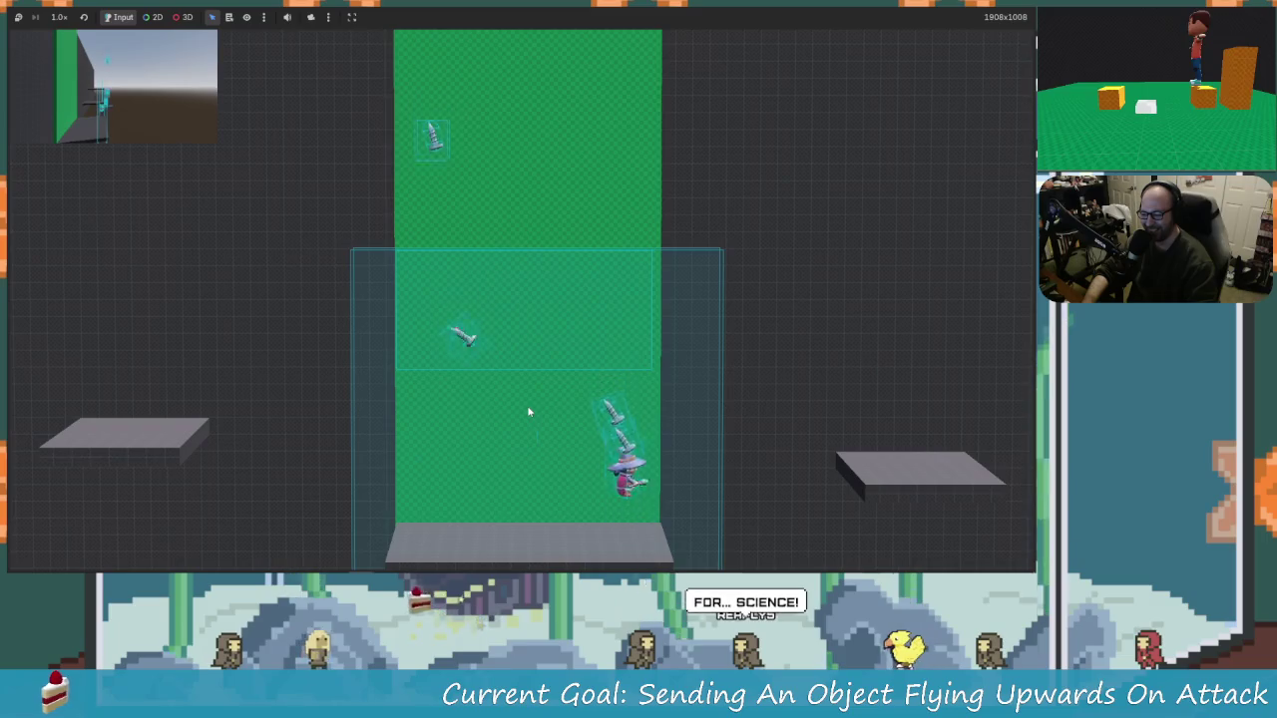
key(Left)
key(space)
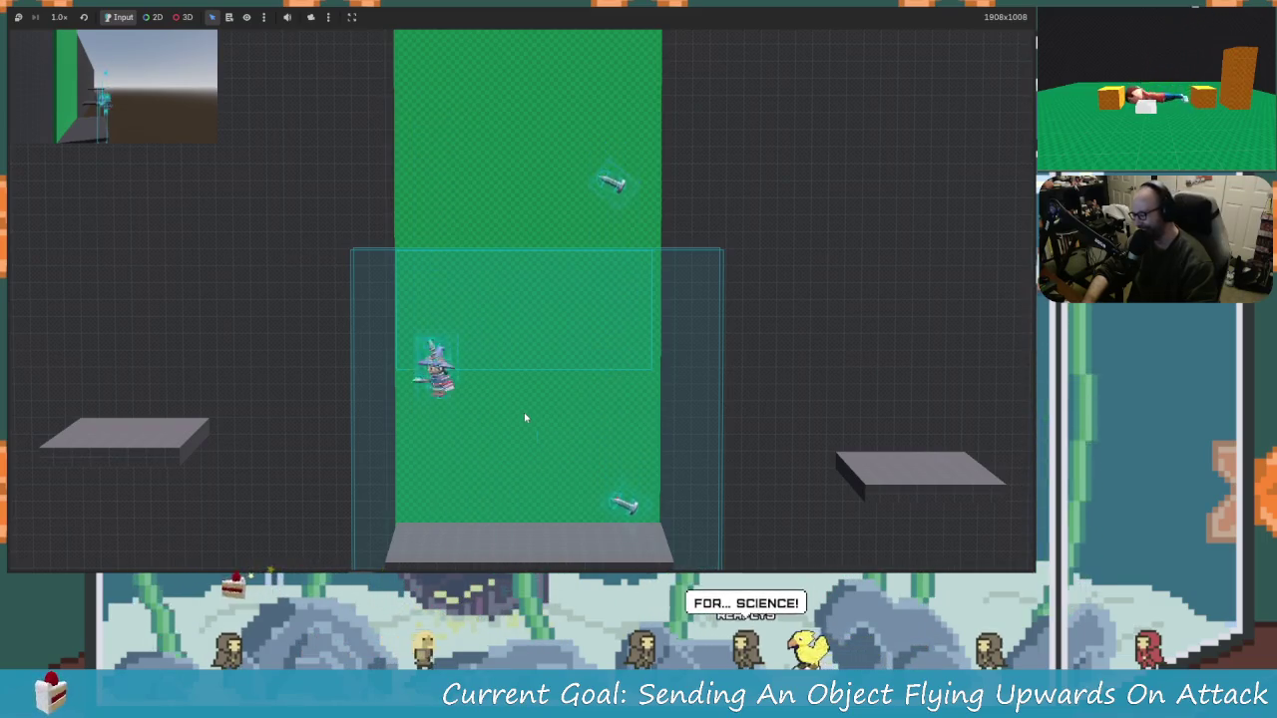
key(Right)
key(space)
key(Left)
key(space)
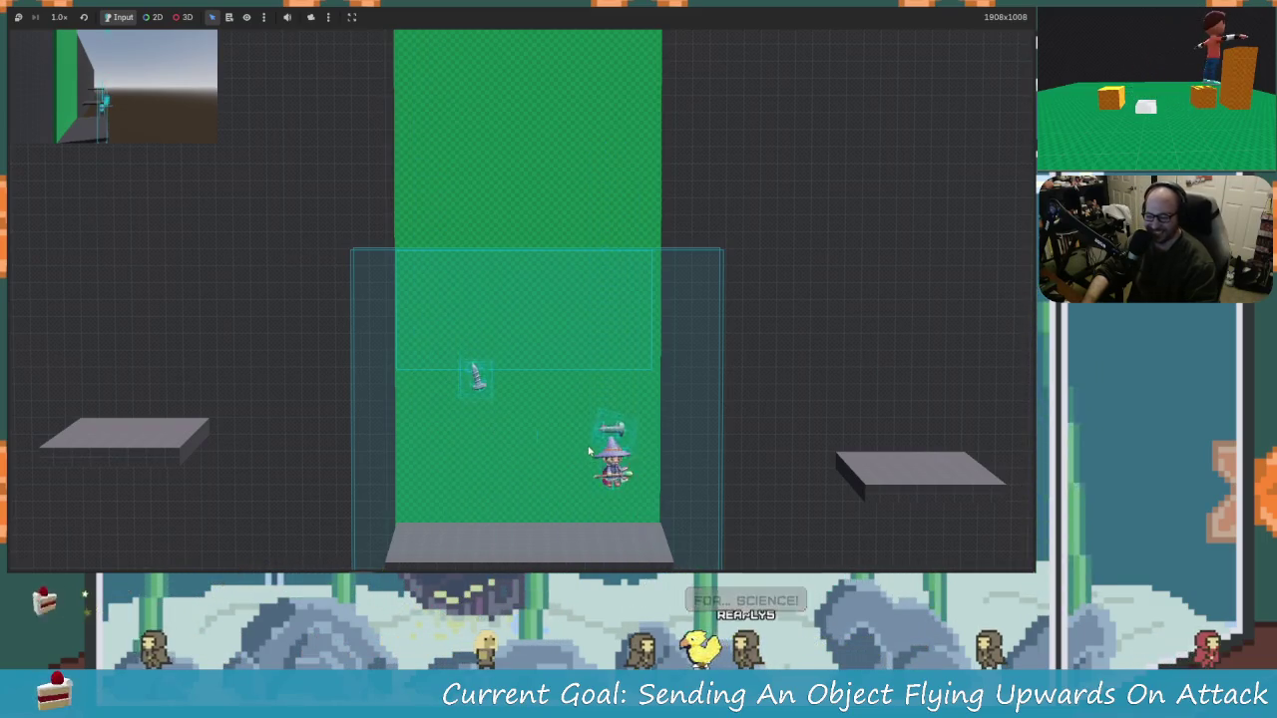
key(Left)
key(Right)
key(Left)
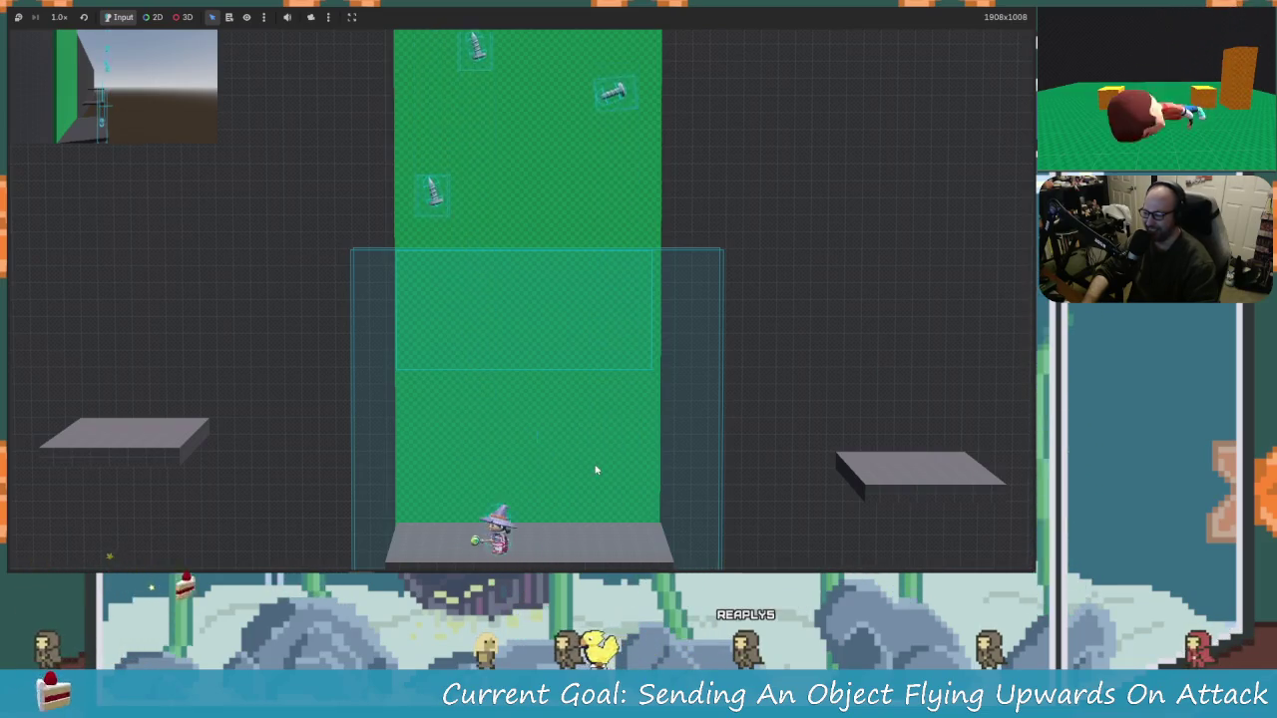
key(space)
key(Left)
key(Right)
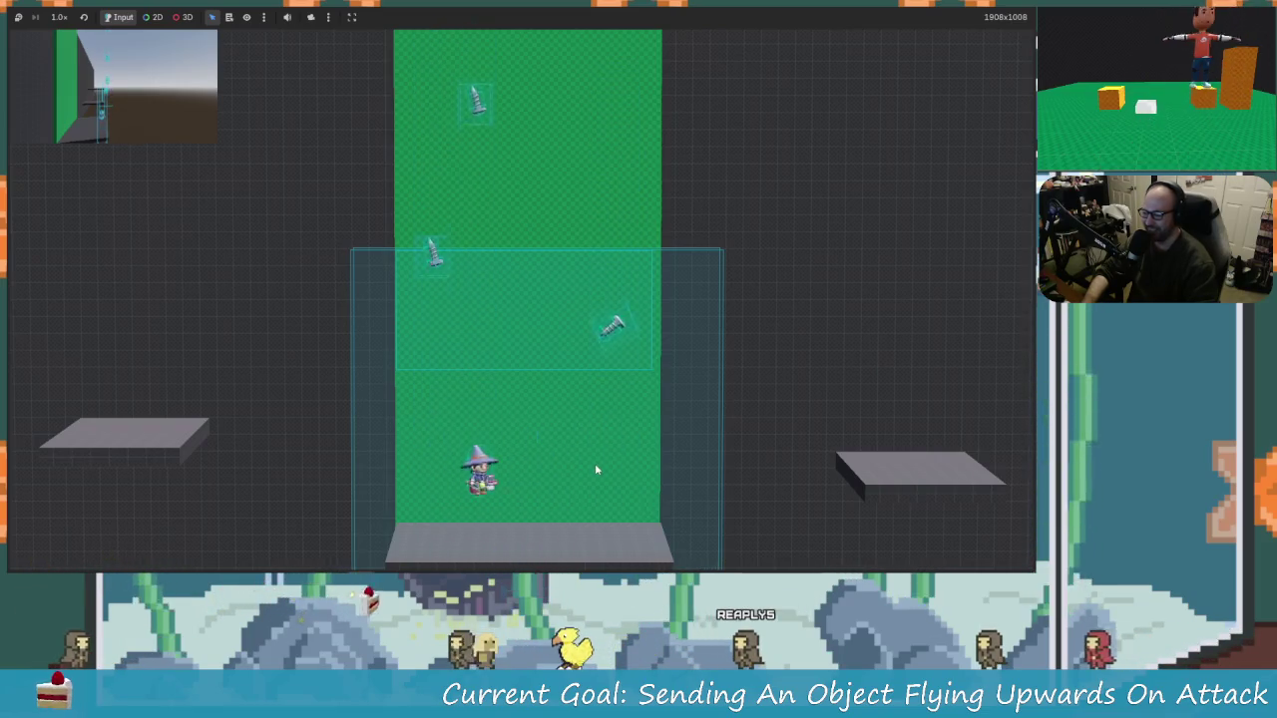
key(Left)
key(space)
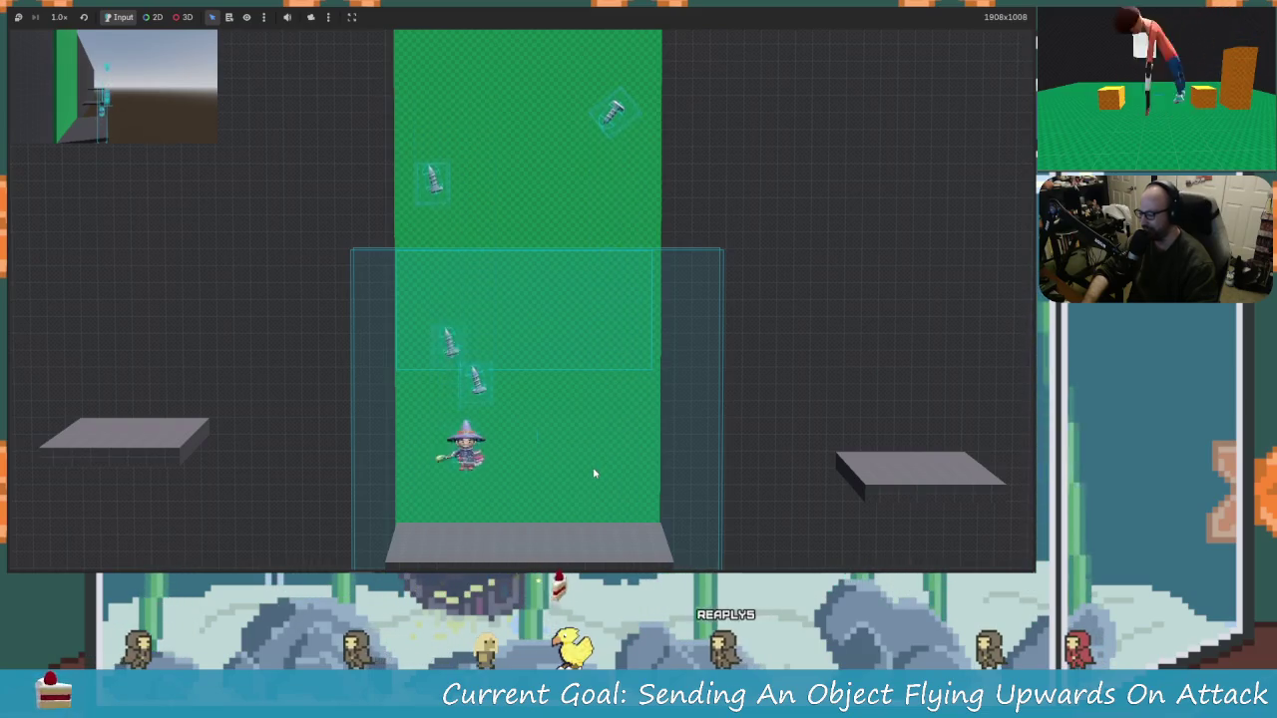
key(space)
key(space)
key(Left)
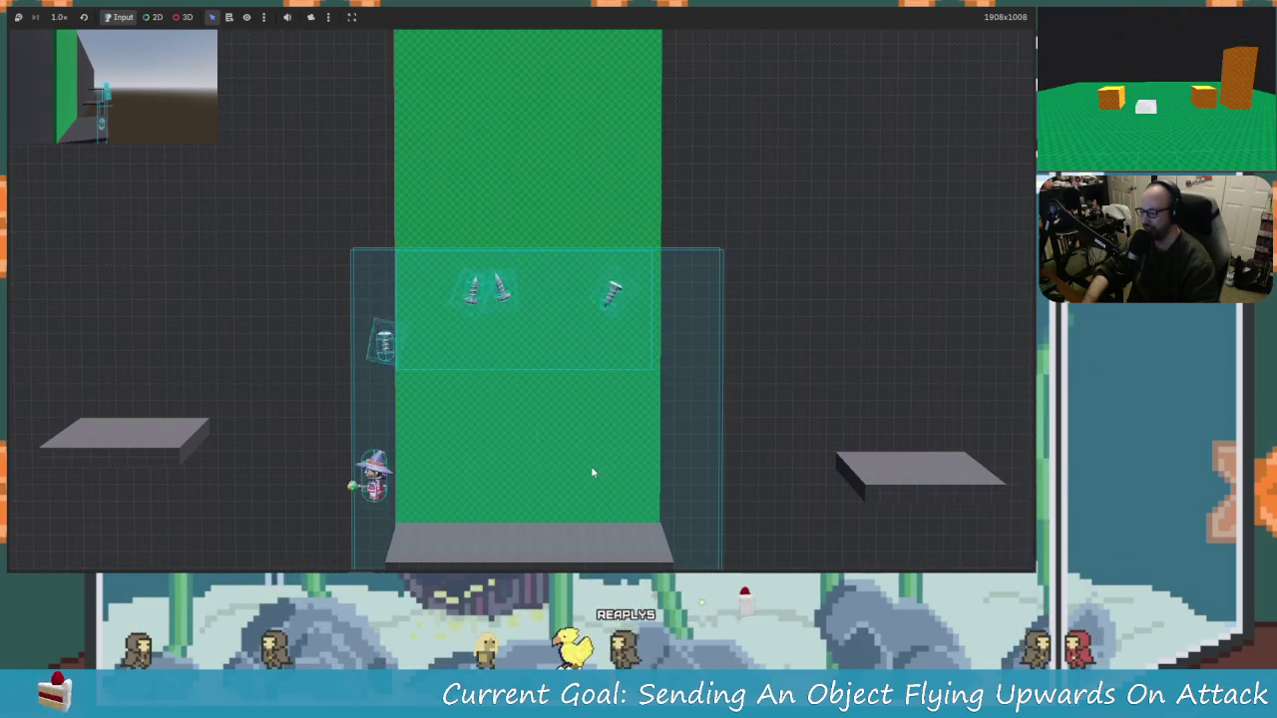
key(Right)
key(space)
key(space)
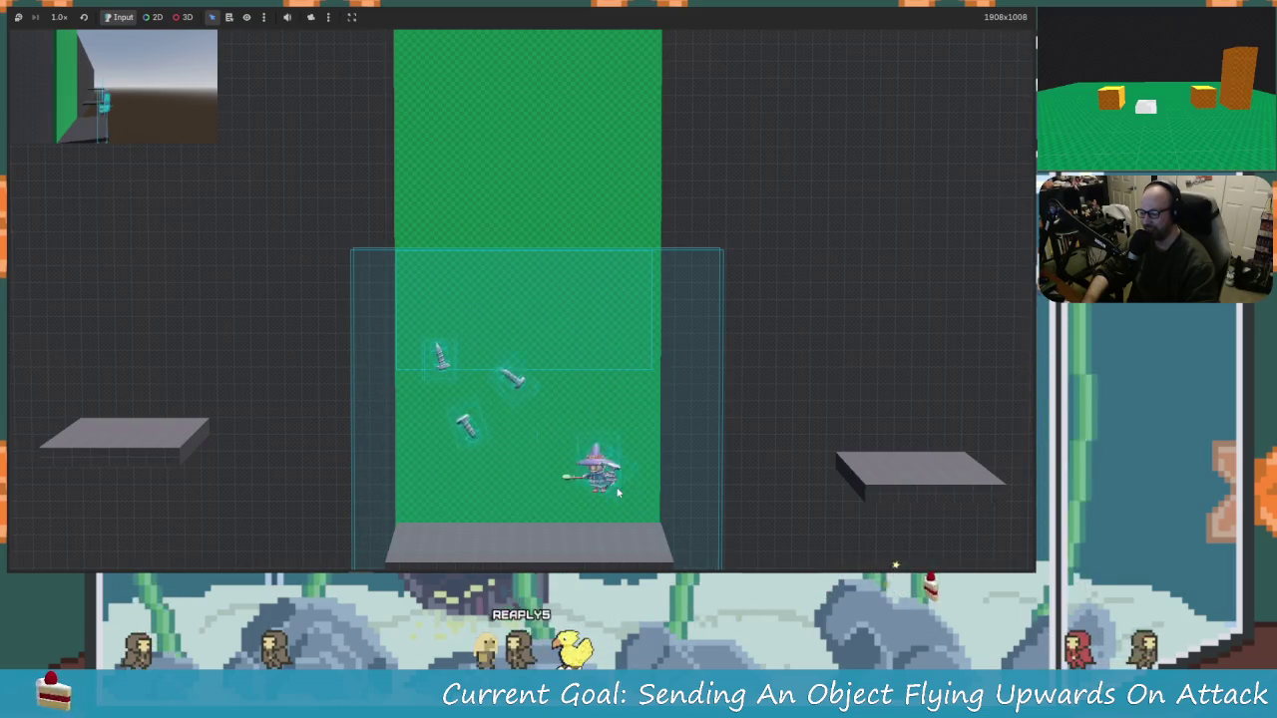
key(Left)
key(Right)
key(space)
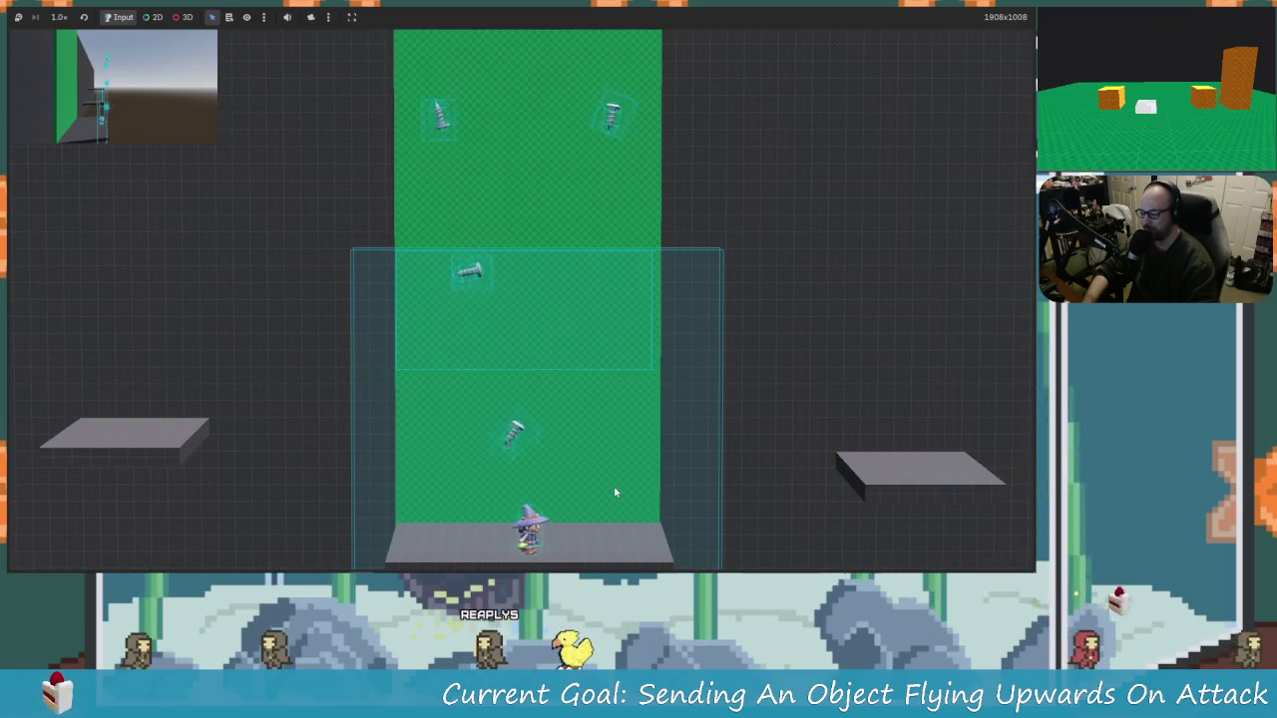
key(Left)
key(space)
key(space)
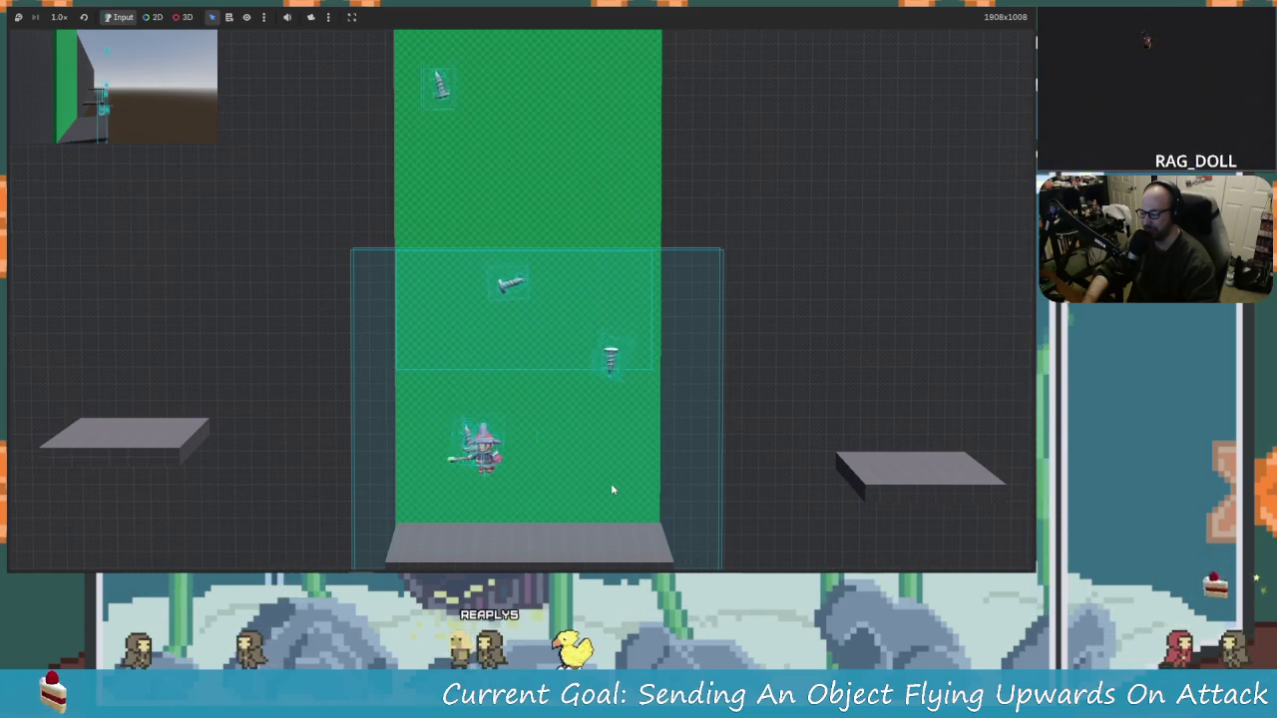
key(Right)
key(Left)
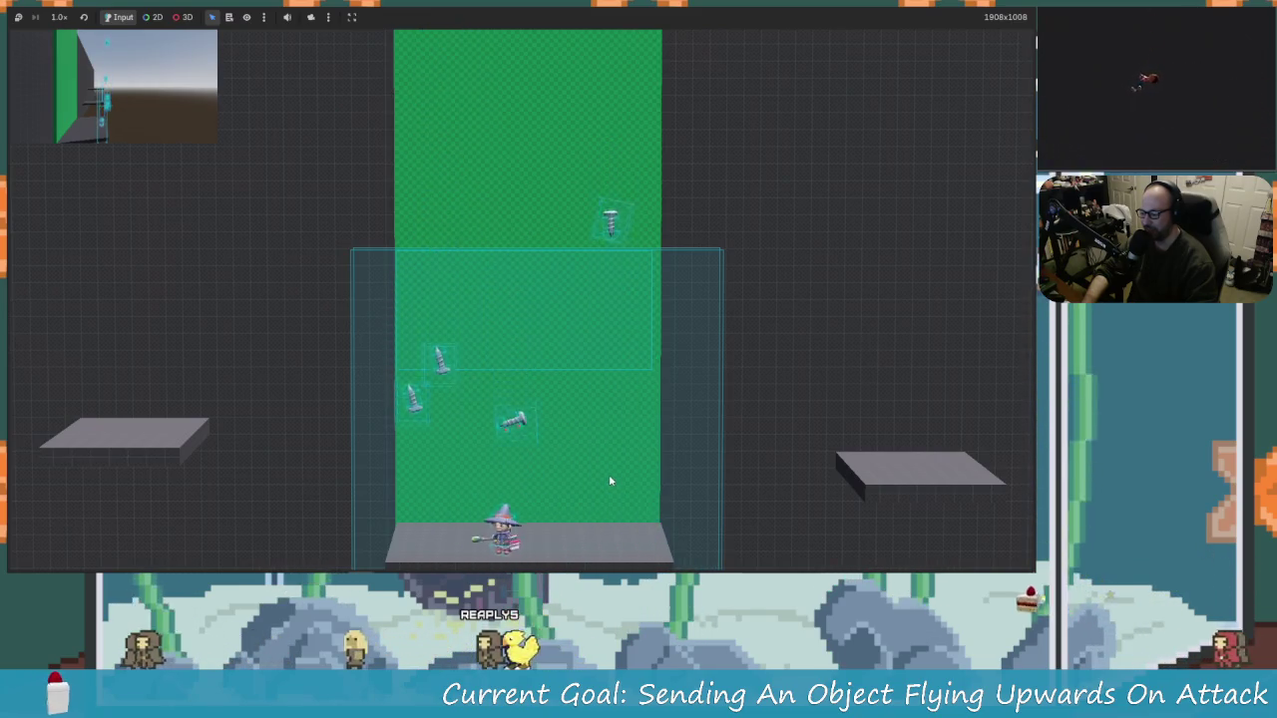
key(Left)
key(Right)
key(Left)
key(space)
key(Right)
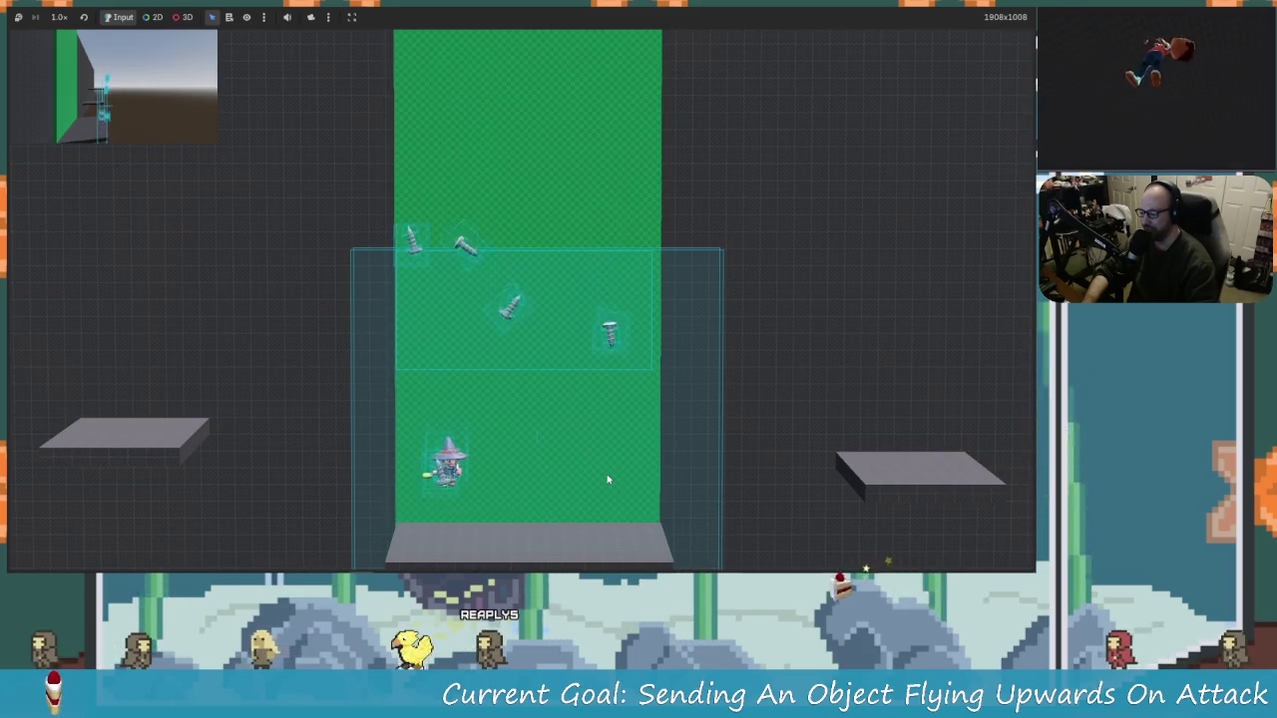
key(Left)
key(space)
key(Left)
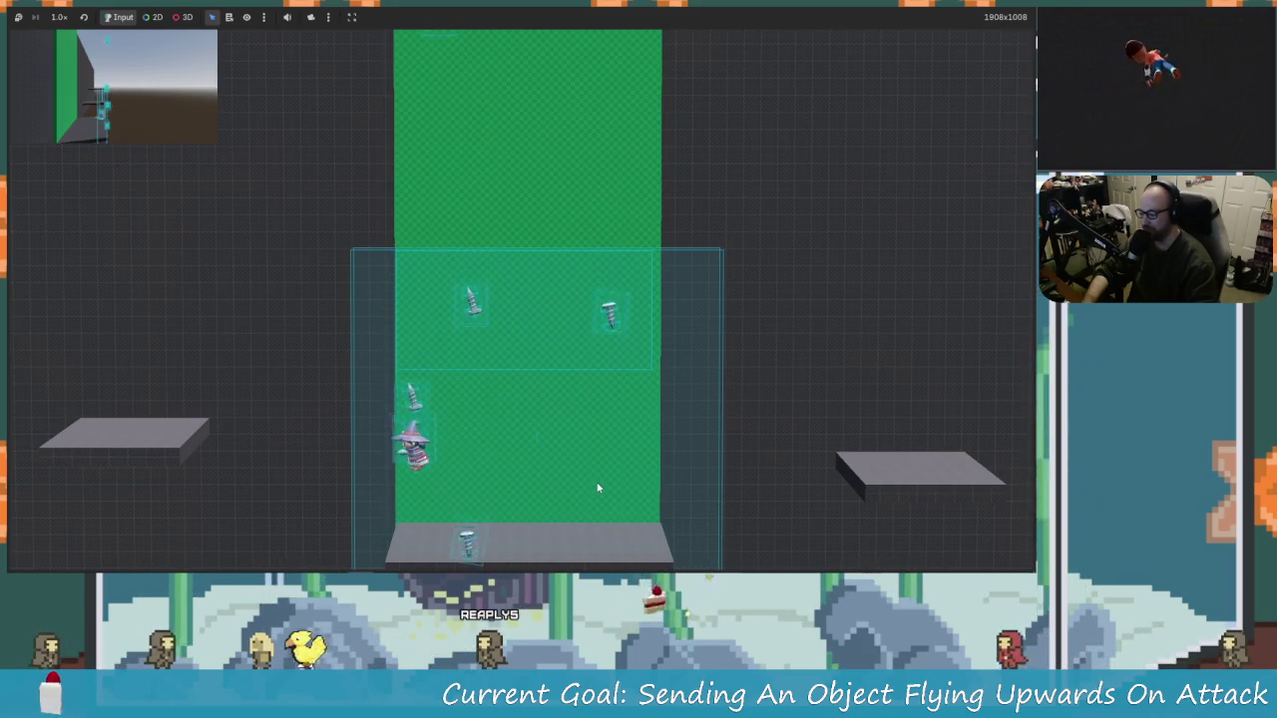
Step: Attack the screws with x while running and jumping, knocking them up into the green column
key(Right)
key(space)
key(Right)
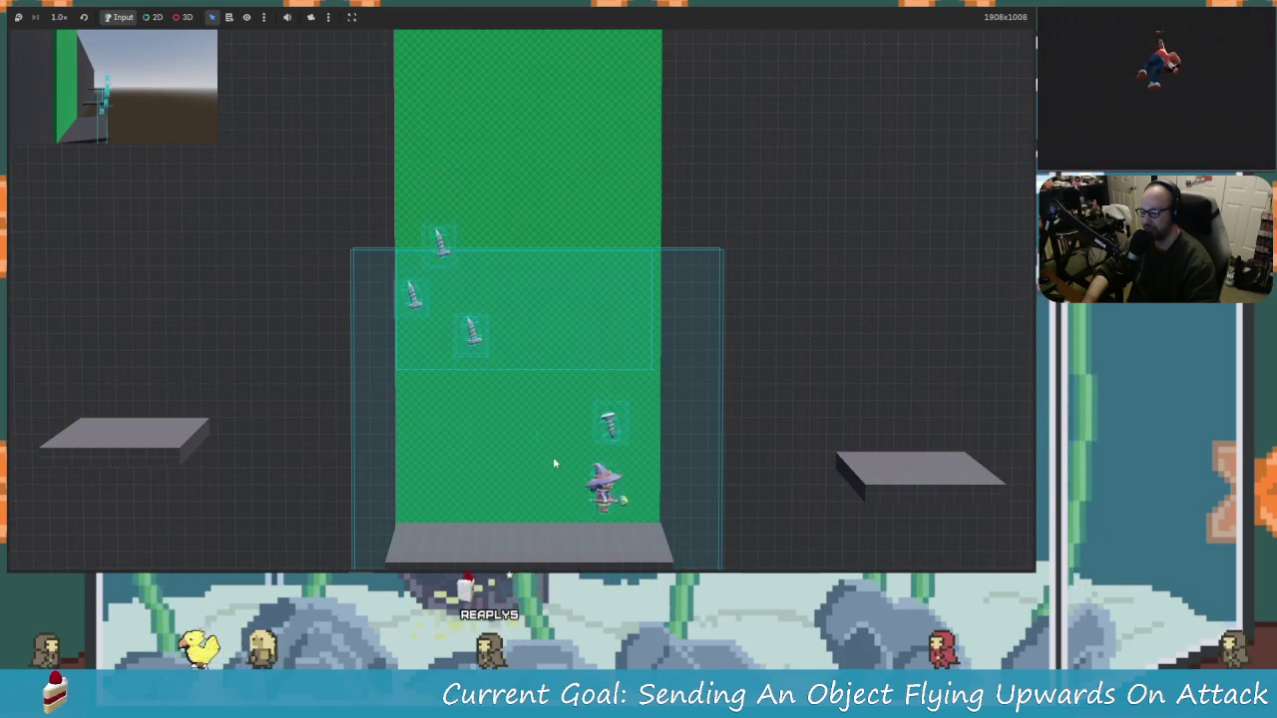
key(Left)
key(Right)
key(Left)
key(x)
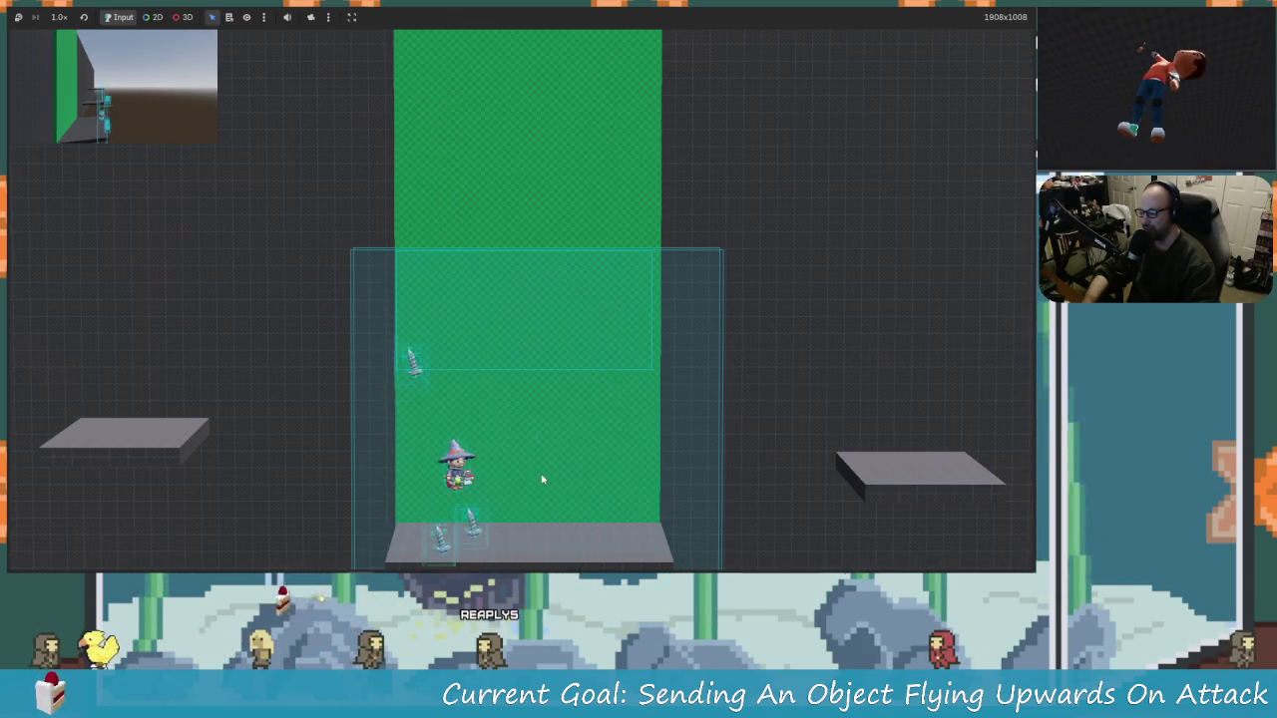
key(Right)
key(space)
key(Left)
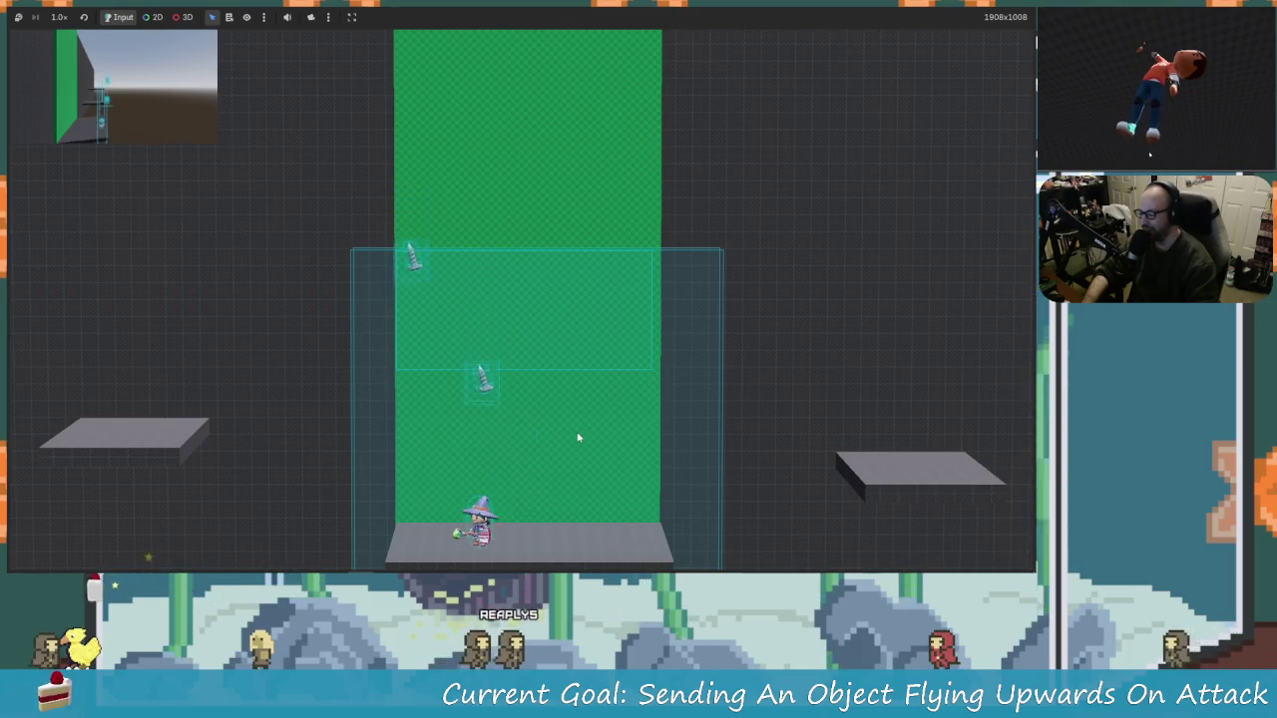
key(space)
key(x)
key(Left)
key(Right)
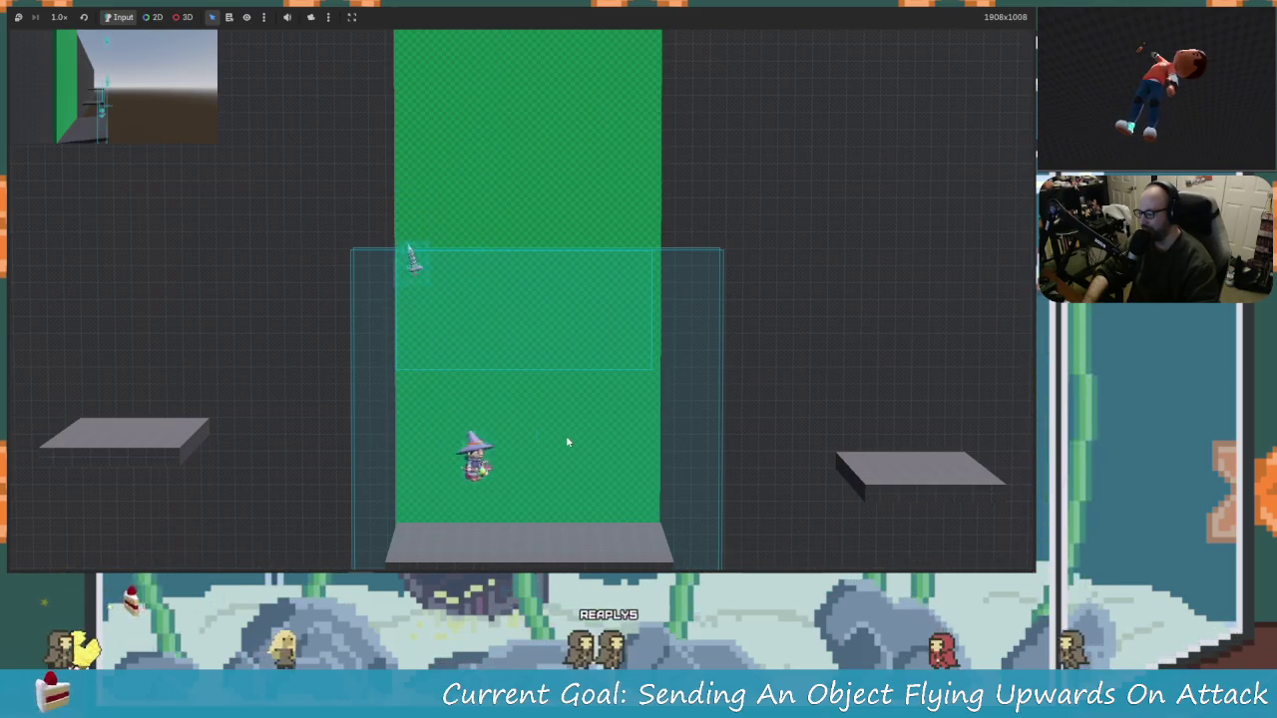
key(space)
key(Left)
key(space)
key(Left)
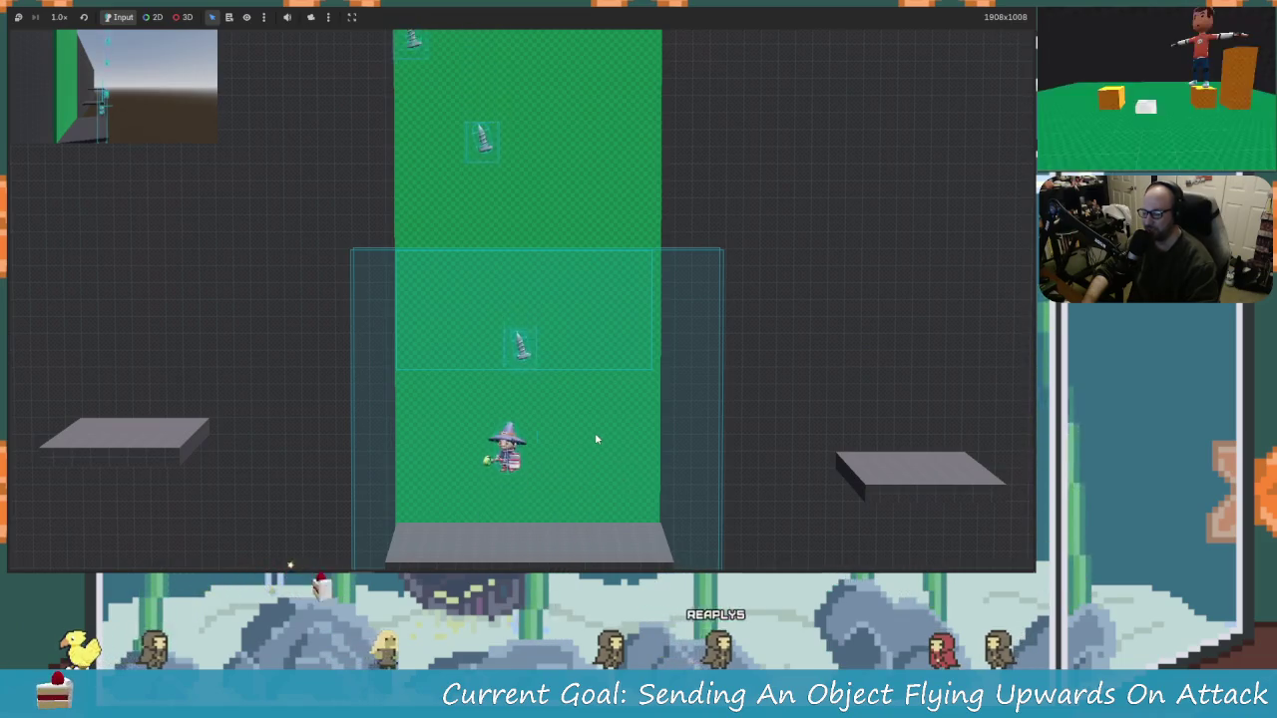
key(Right)
key(space)
key(Left)
key(space)
key(Left)
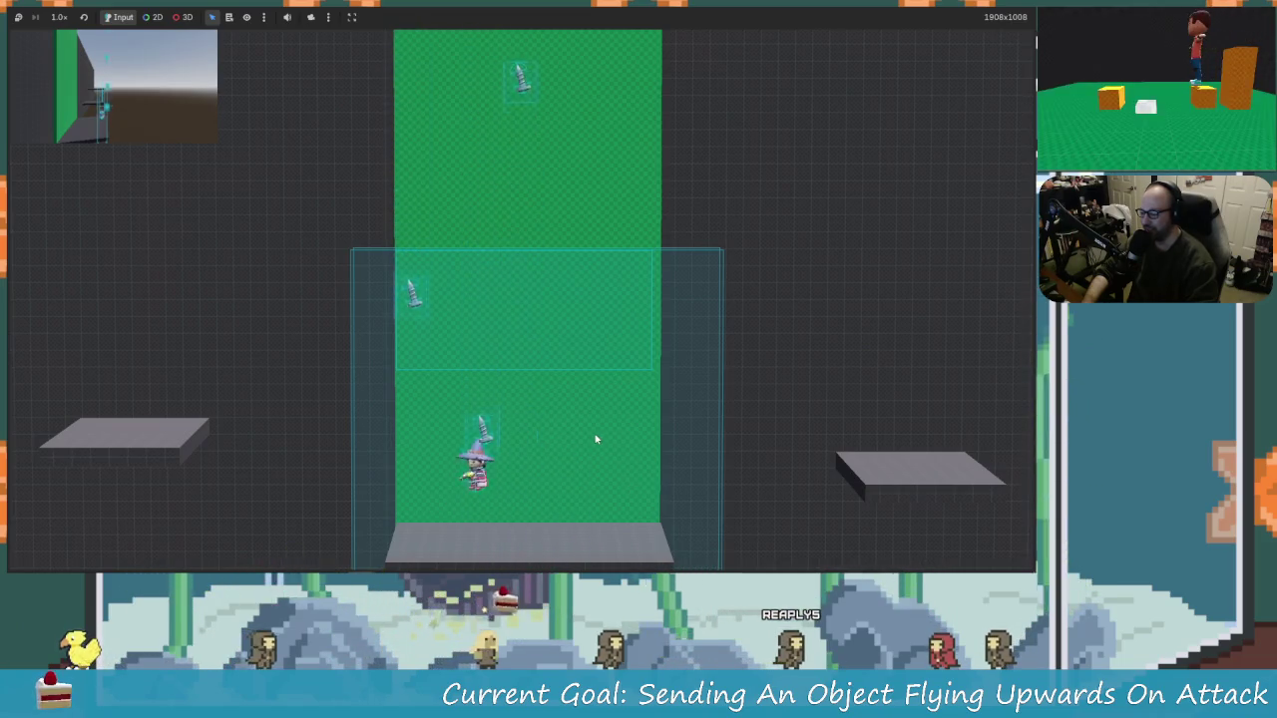
key(x)
key(Right)
key(Right)
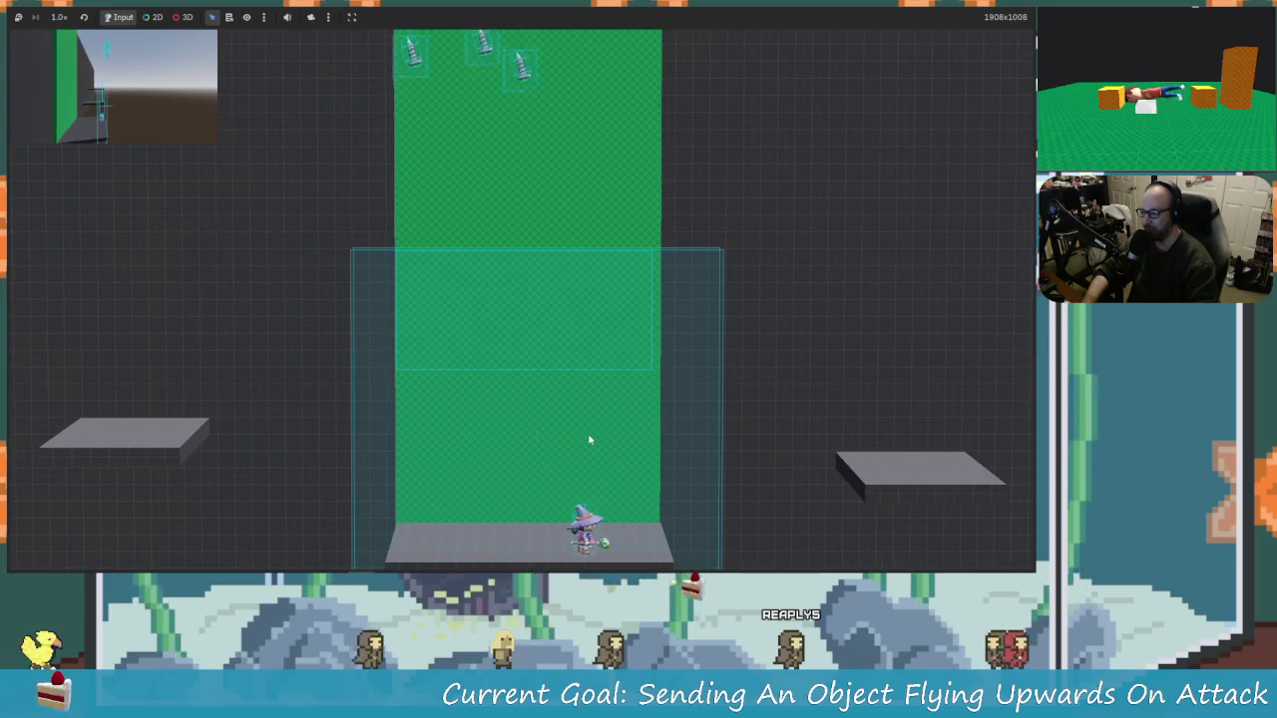
key(Left)
key(Right)
key(Left)
key(x)
key(space)
key(Left)
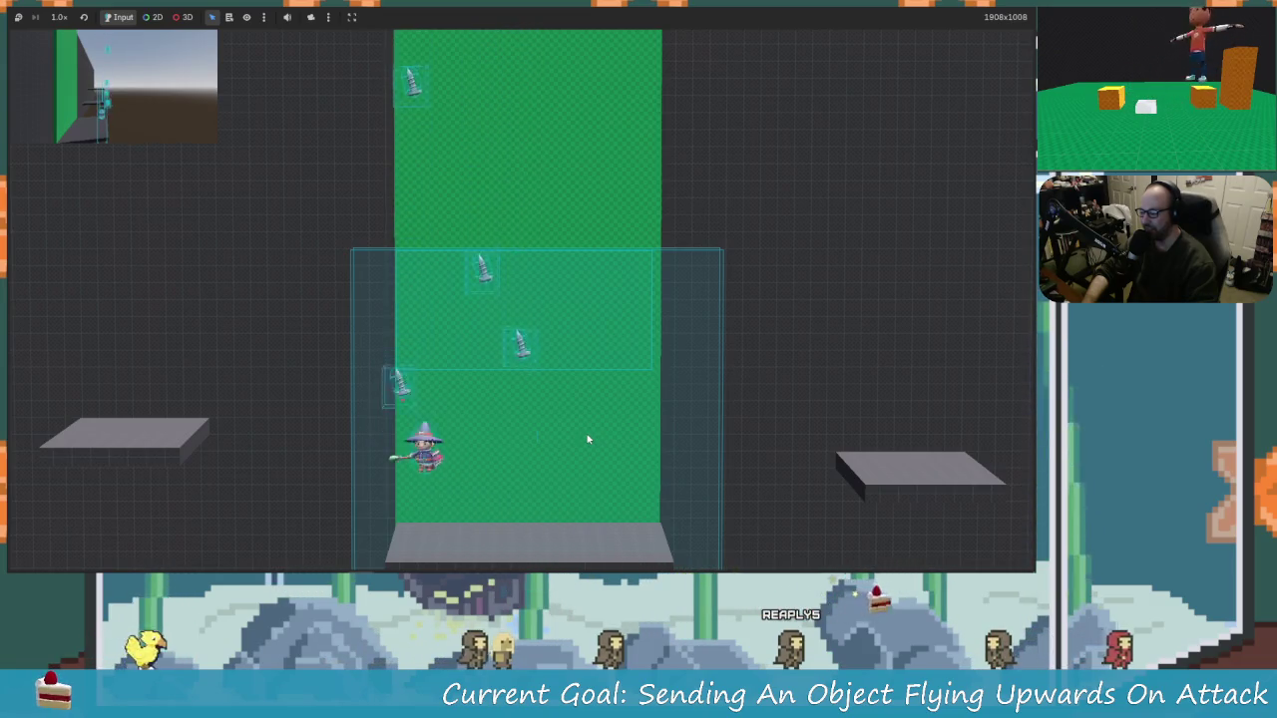
key(Right)
key(space)
key(space)
key(Left)
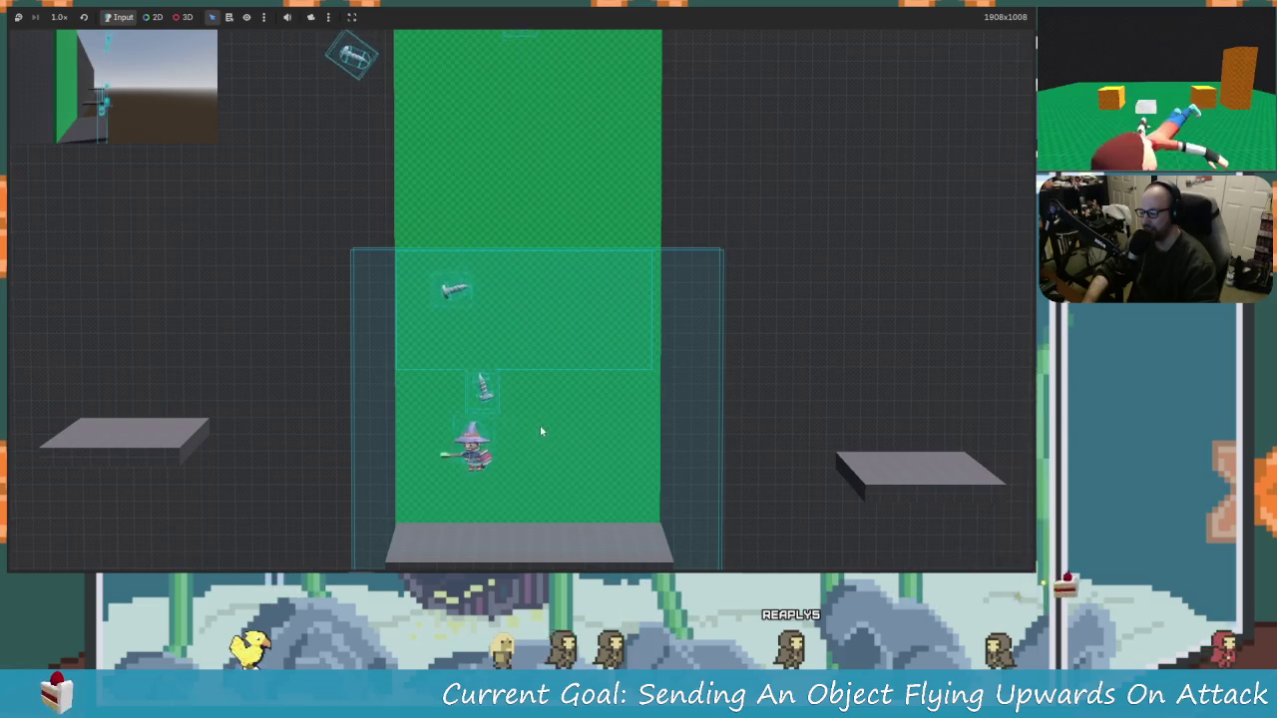
key(space)
key(Right)
key(Left)
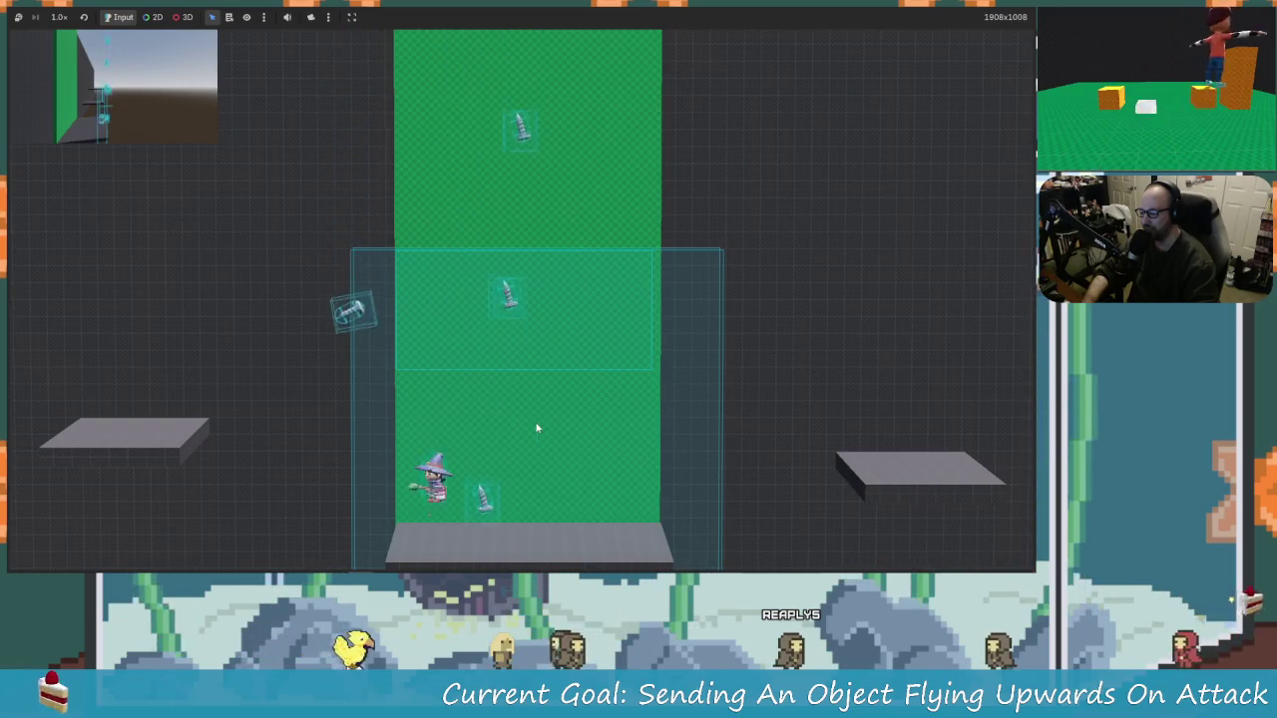
key(space)
key(Right)
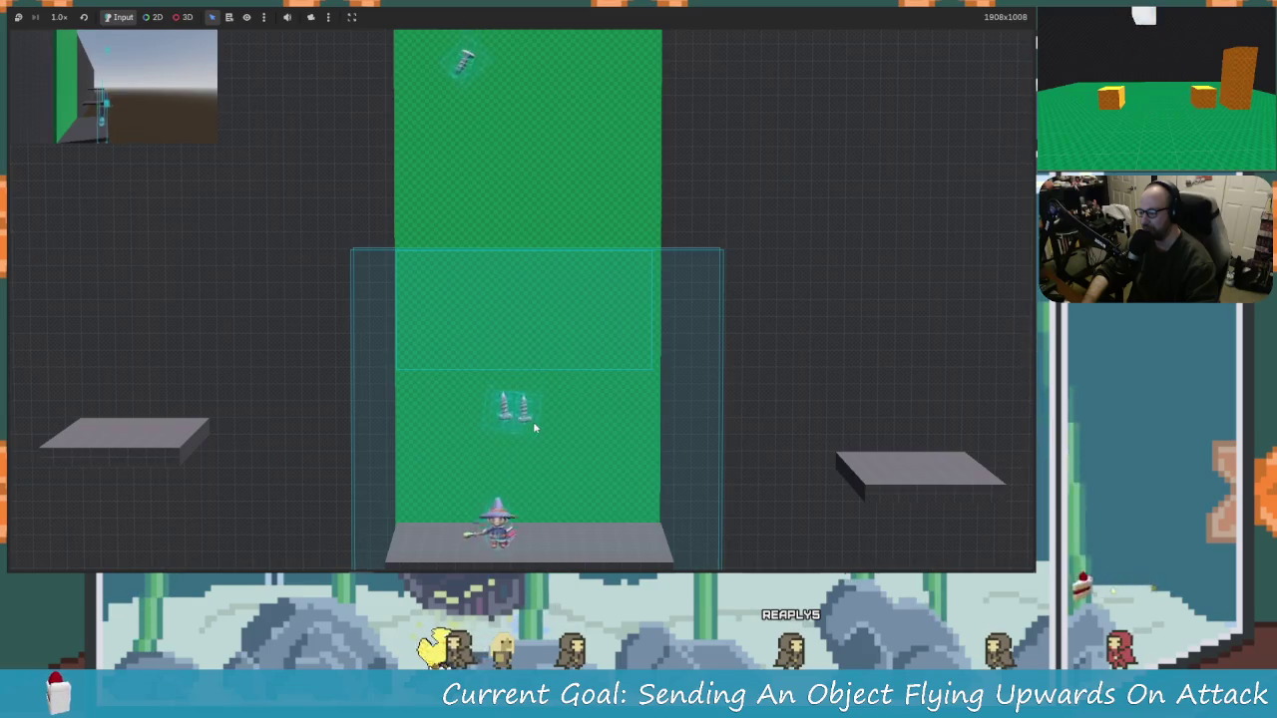
key(space)
key(Left)
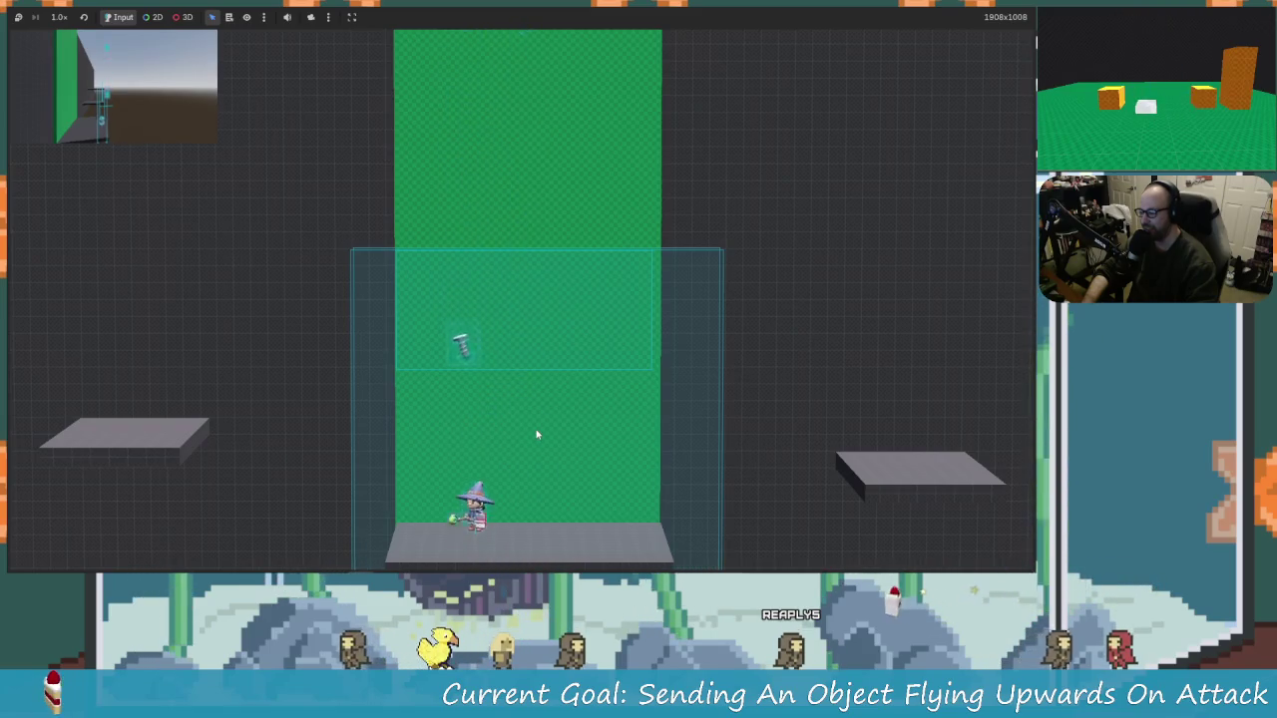
key(Right)
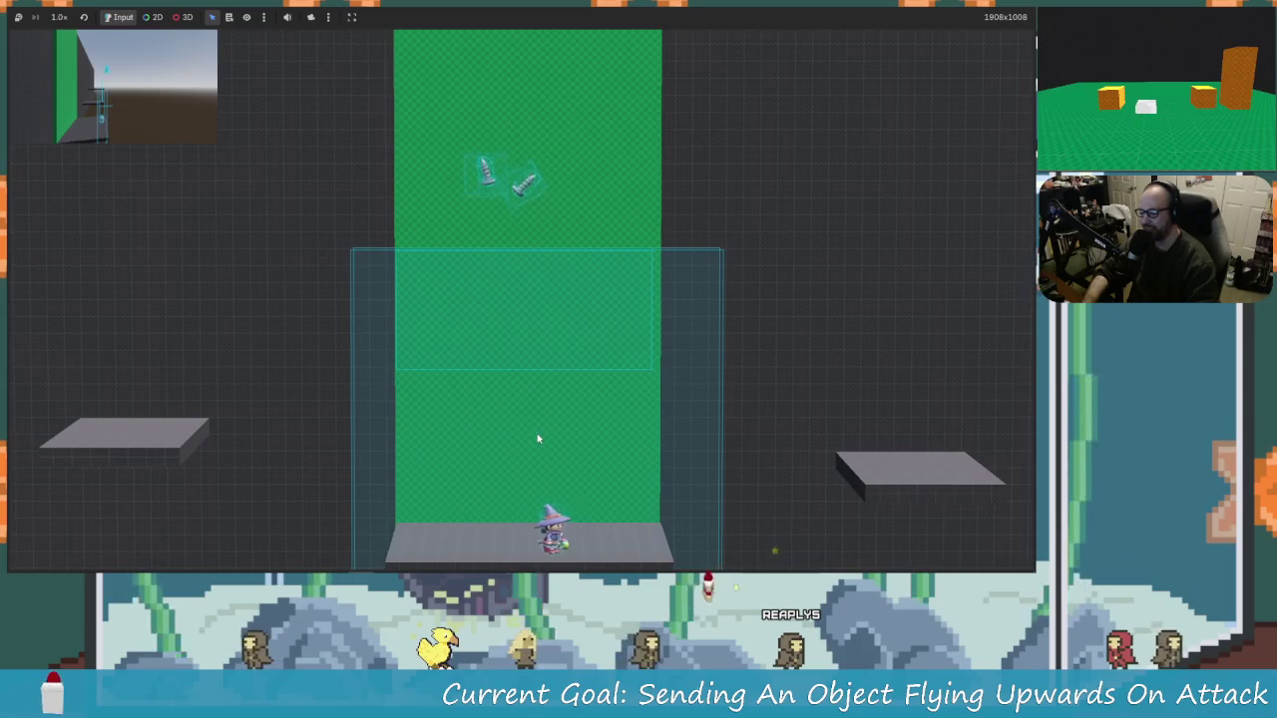
key(Left)
key(Right)
key(Left)
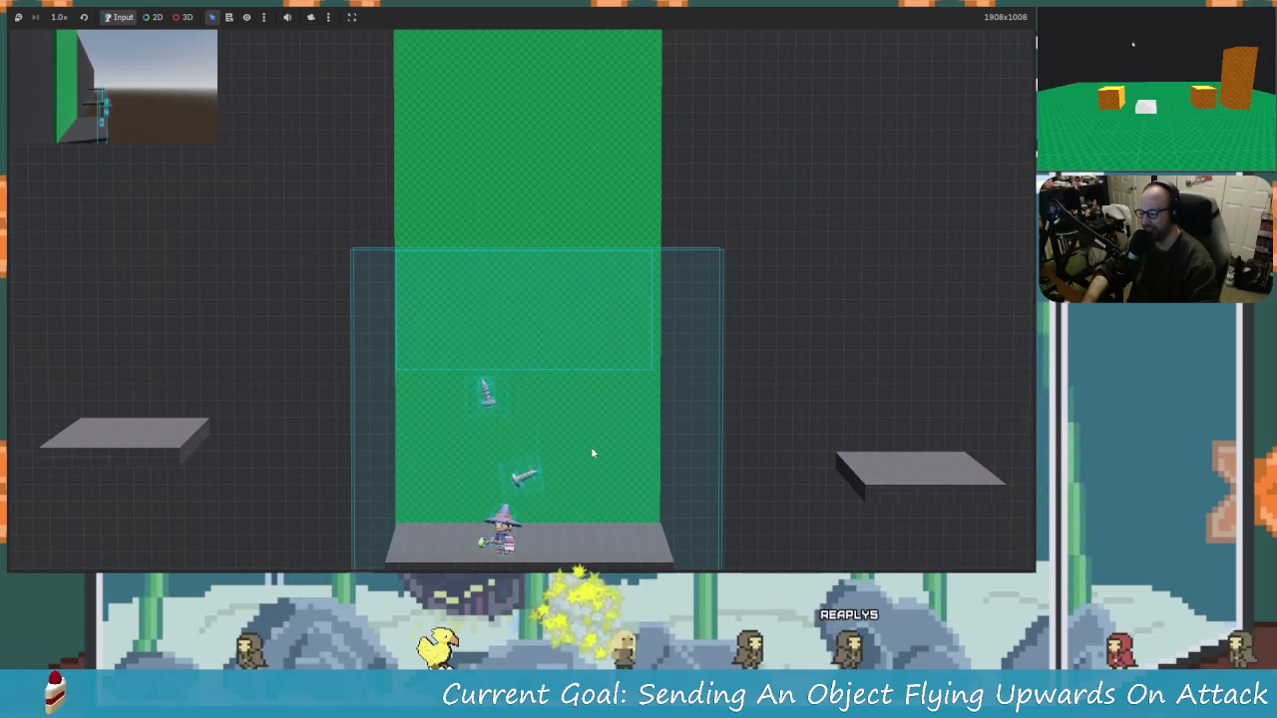
key(space)
key(Right)
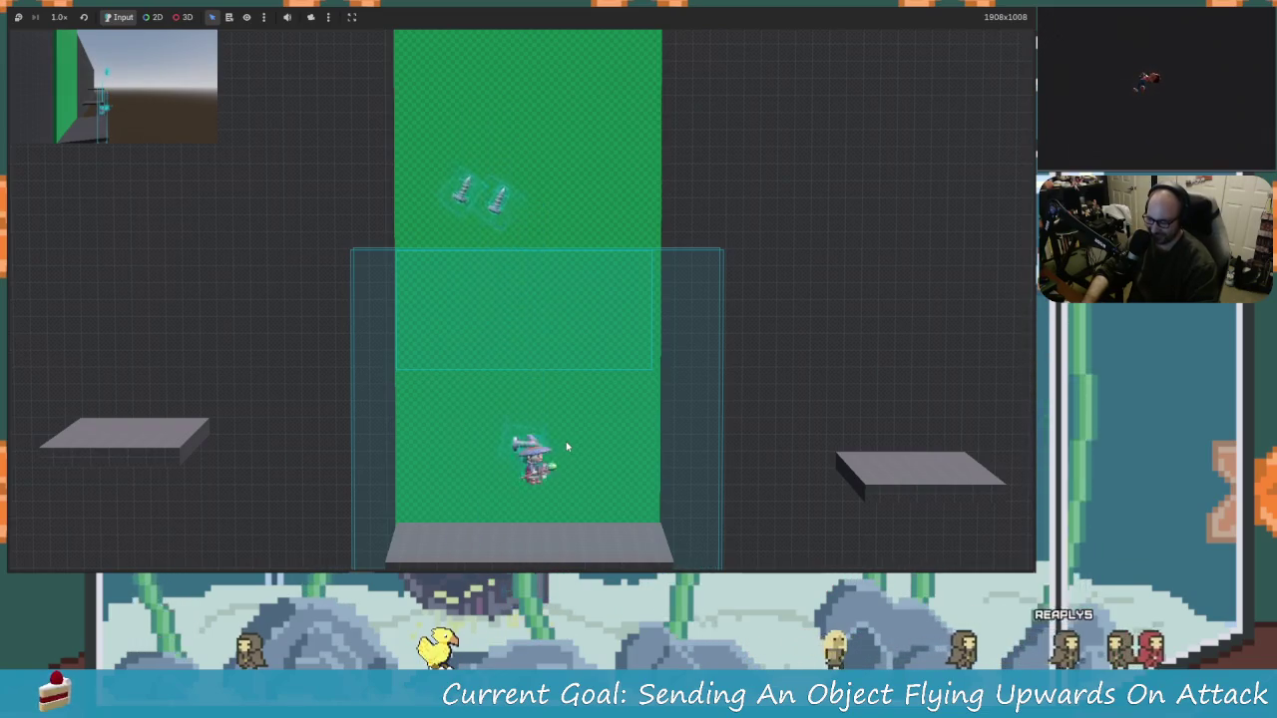
key(Left)
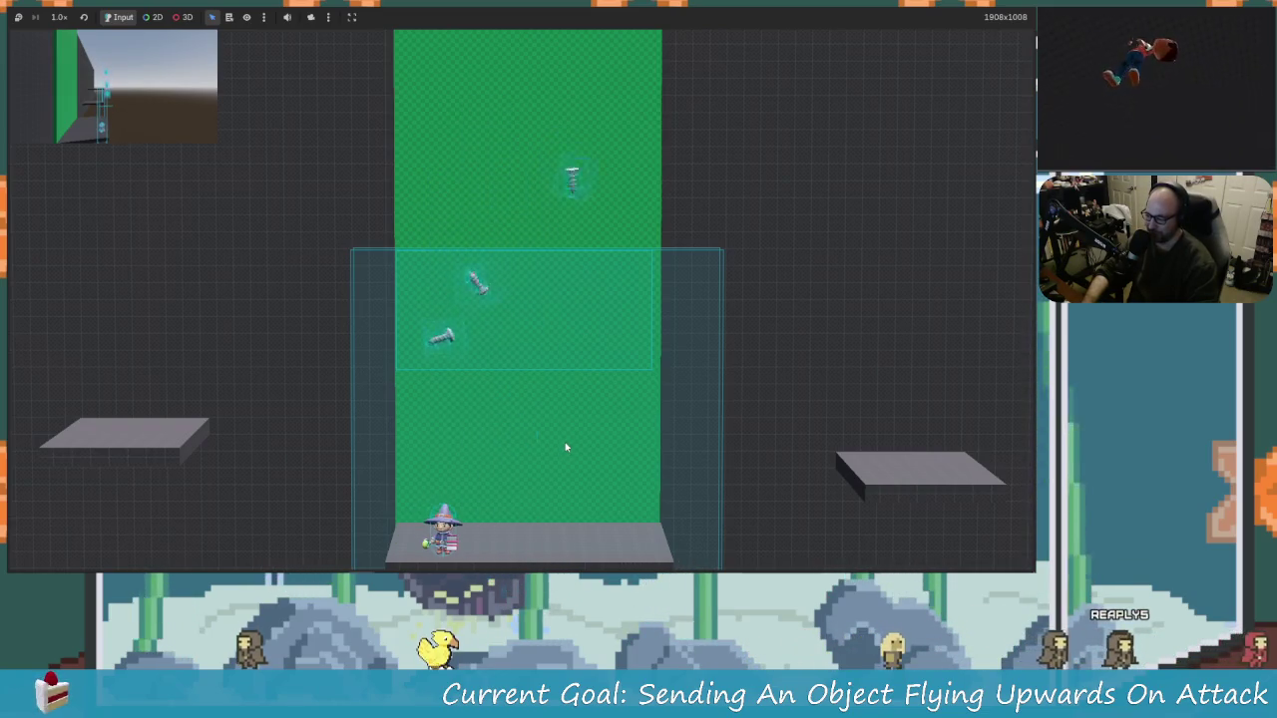
key(space)
key(Right)
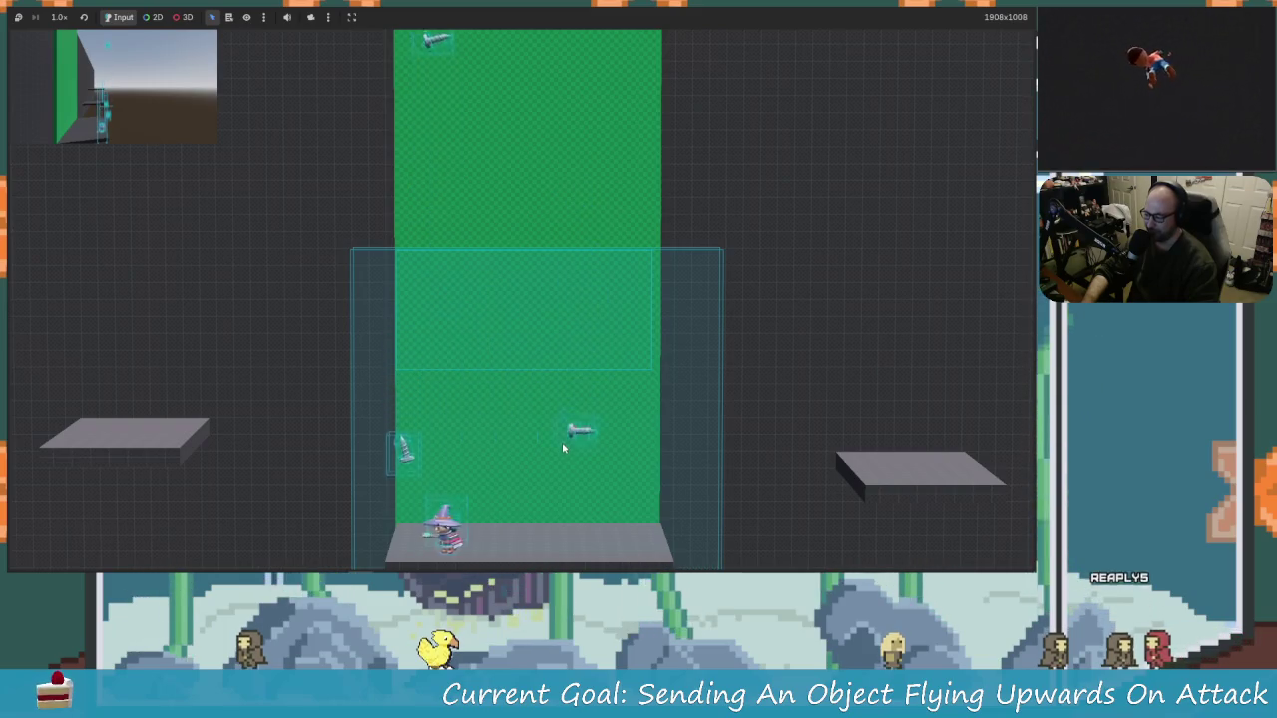
key(space)
key(Left)
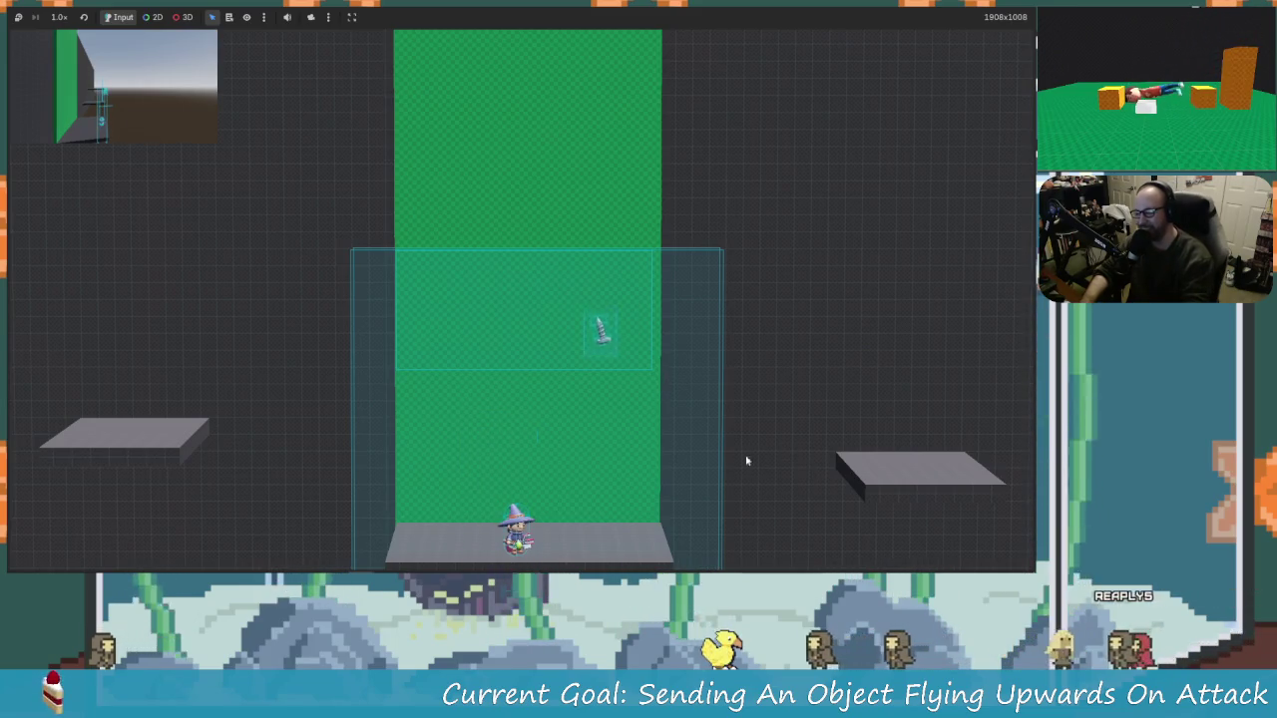
Step: Run and jump the wizard to knock the screws upward, then stop the game with F8
key(Right)
key(space)
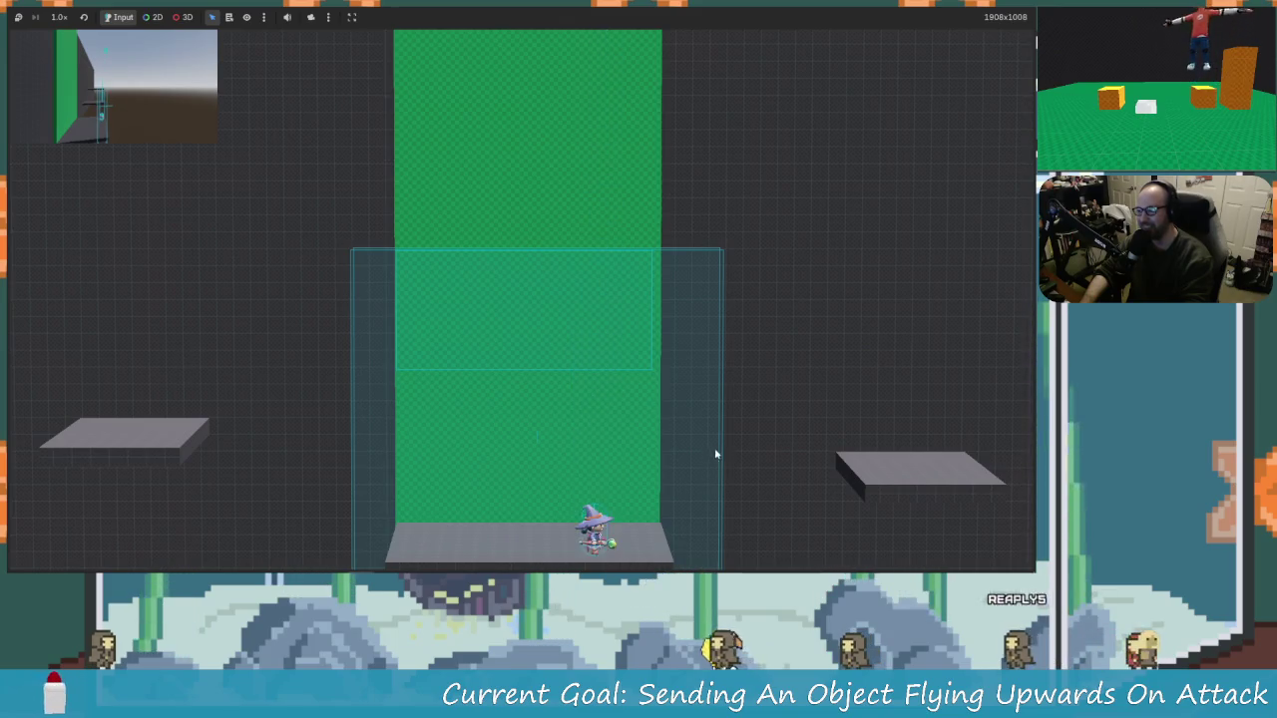
key(Left)
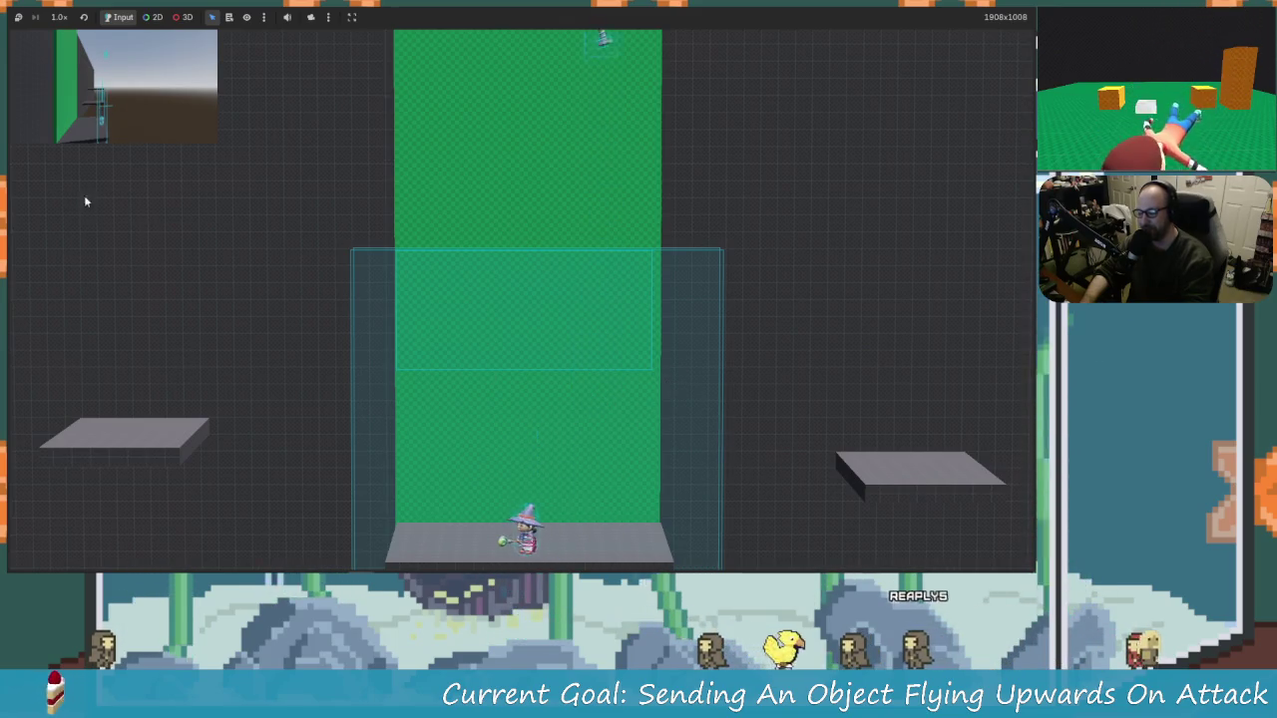
key(Right)
key(Left)
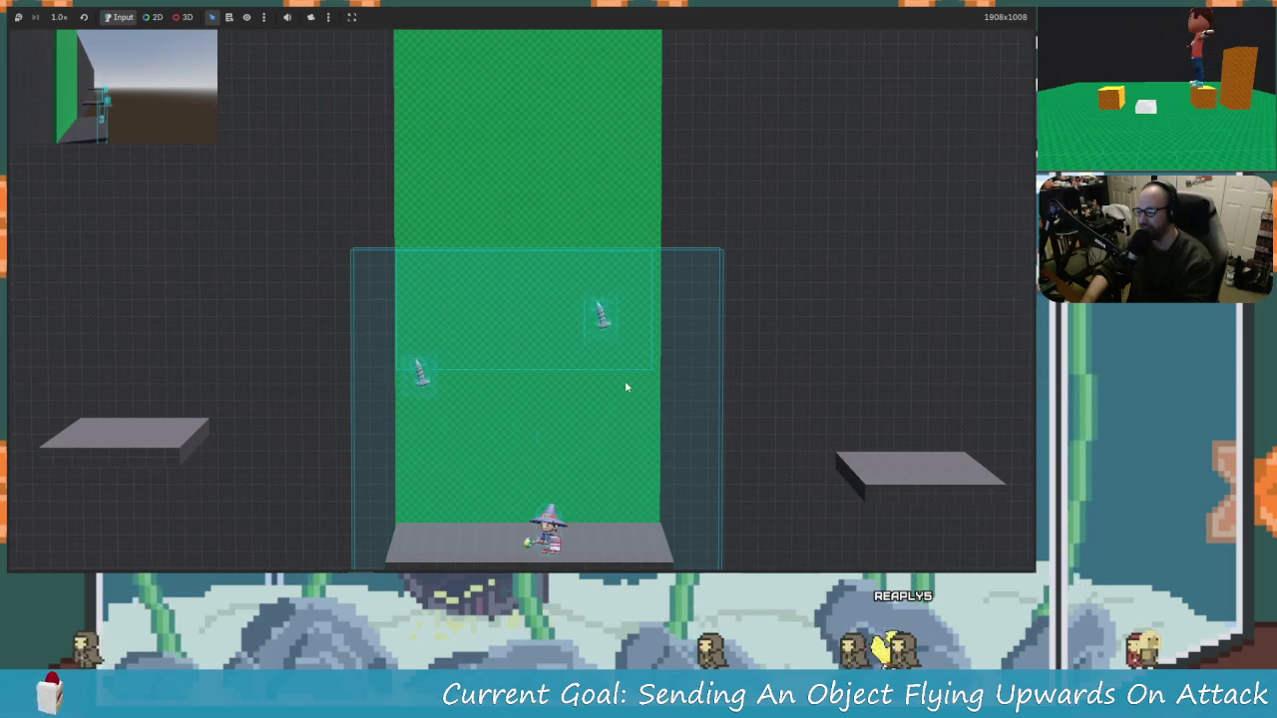
key(Right)
key(Left)
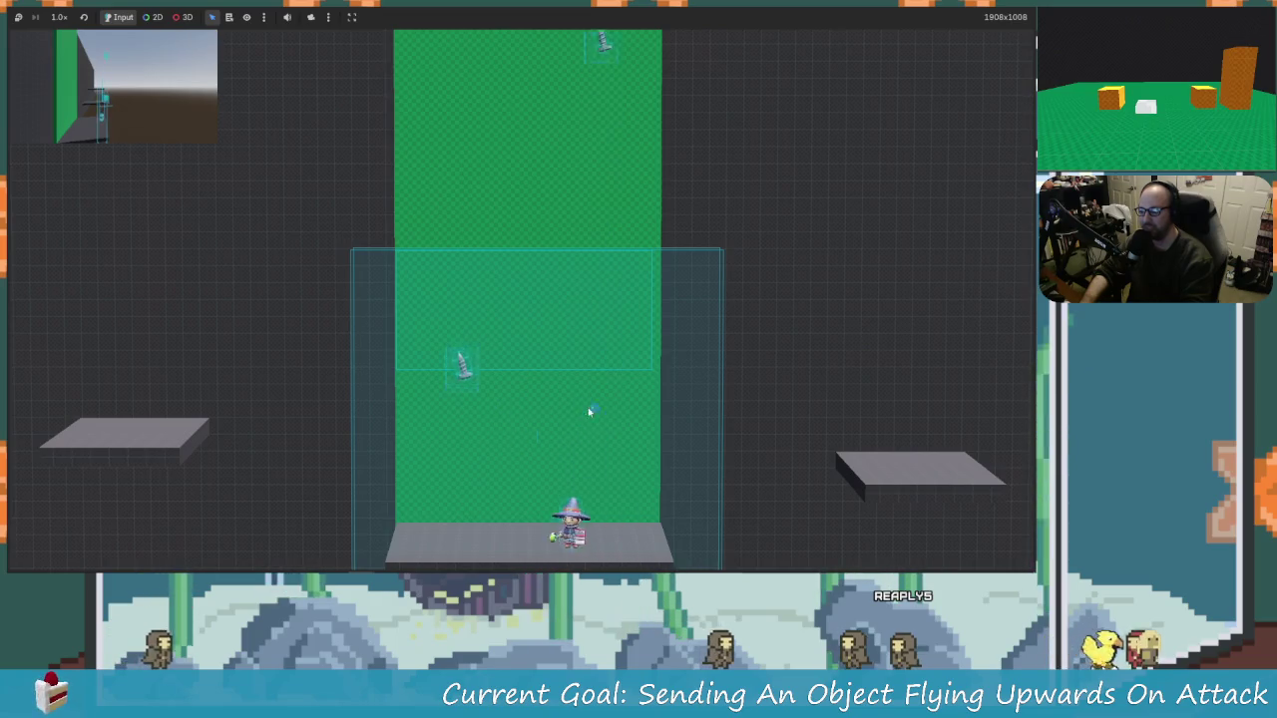
key(Left)
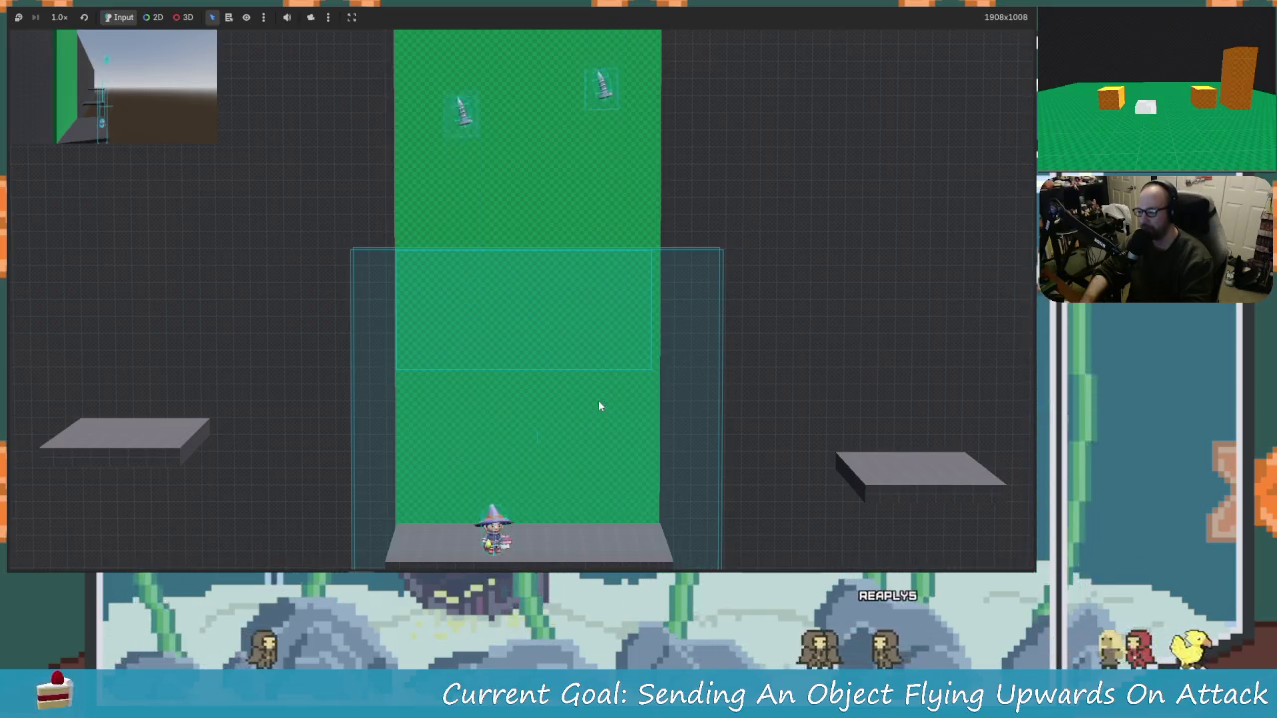
key(Right)
key(space)
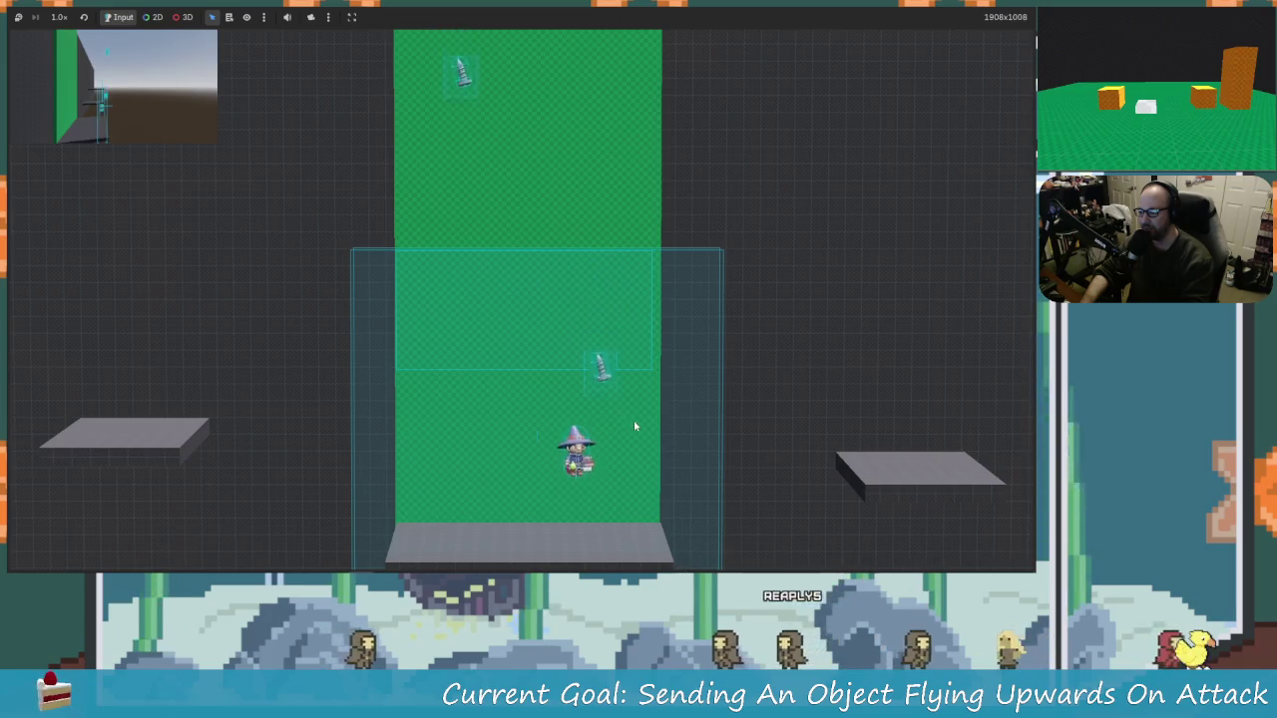
key(Left)
key(space)
key(Left)
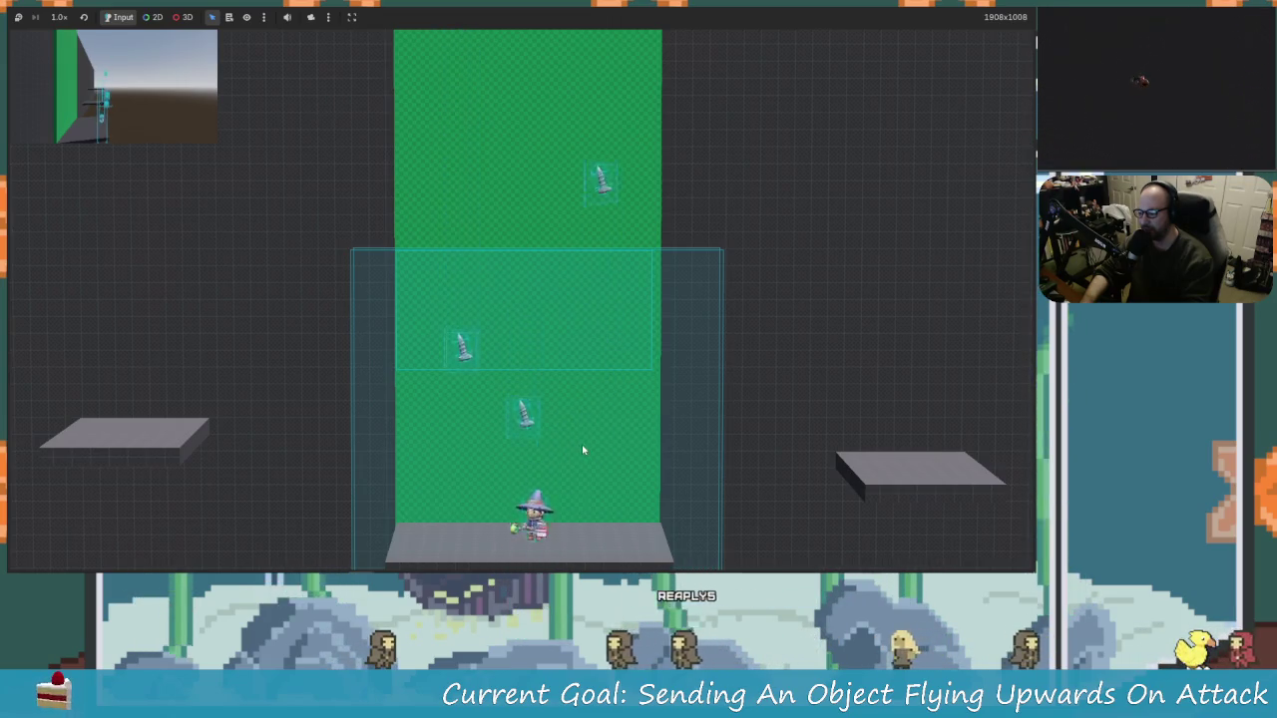
key(Left)
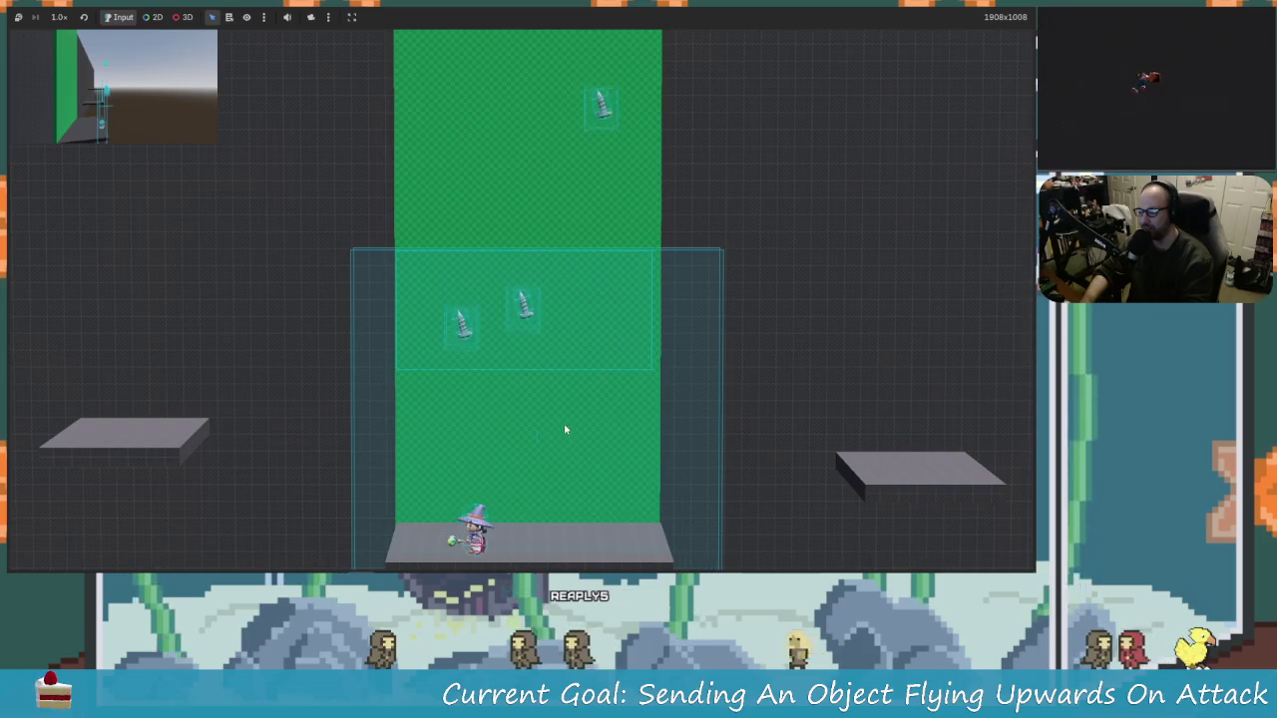
key(space)
key(Right)
key(space)
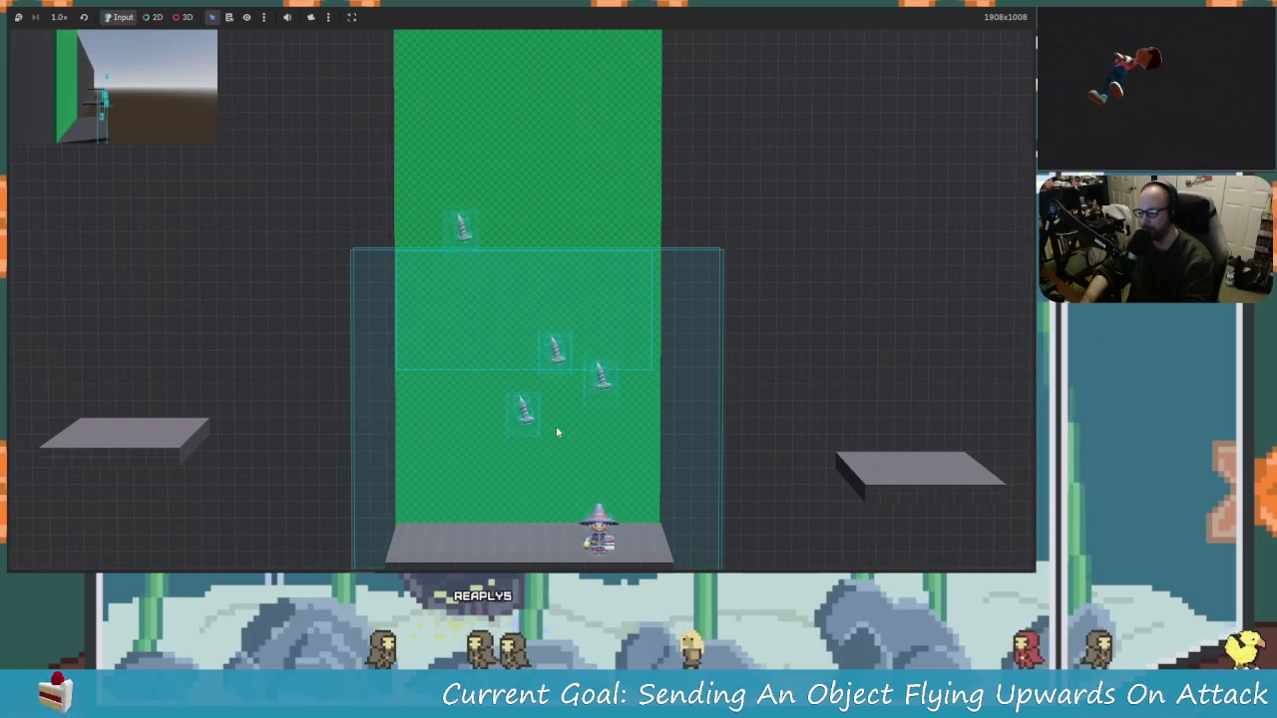
key(Left)
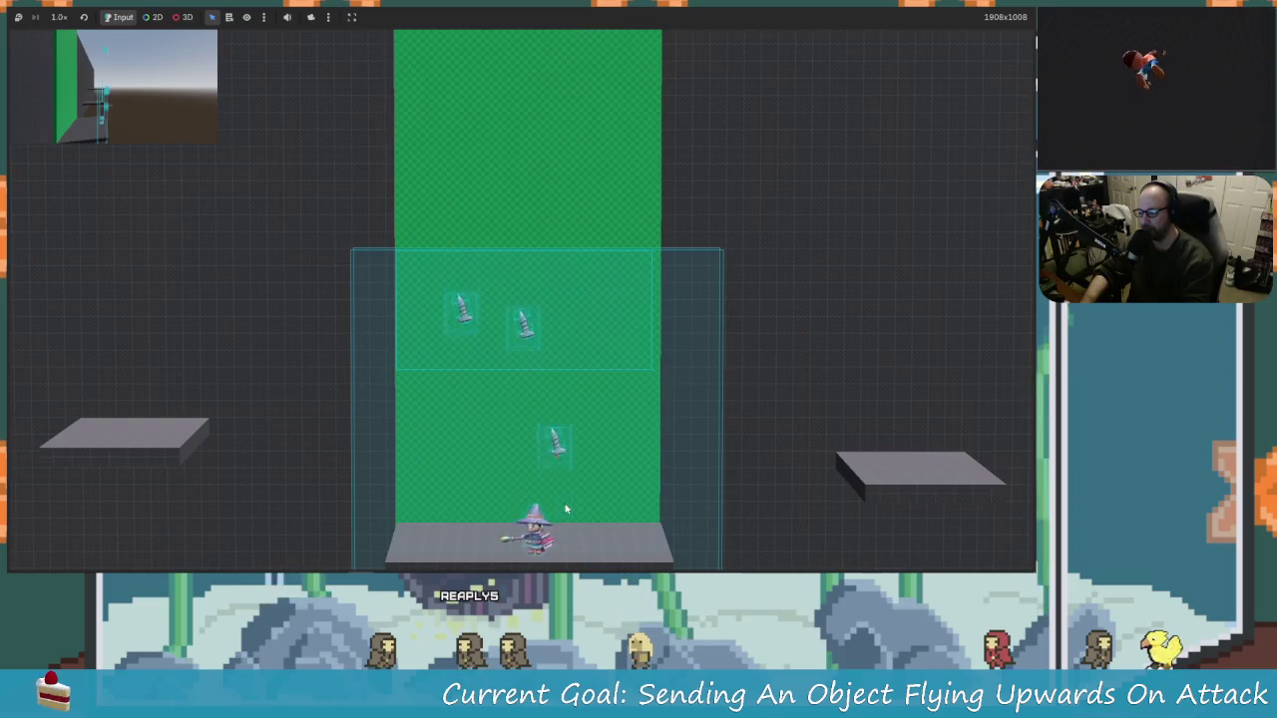
key(space)
key(Right)
key(space)
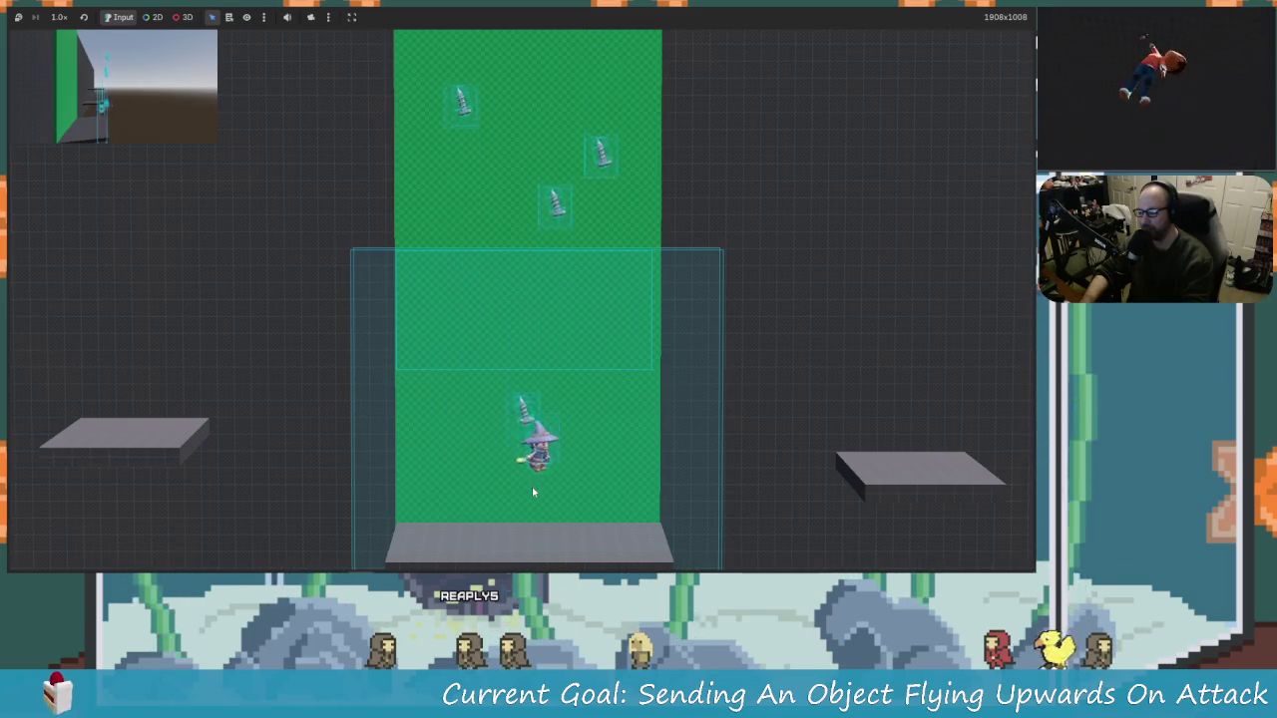
key(Left)
key(space)
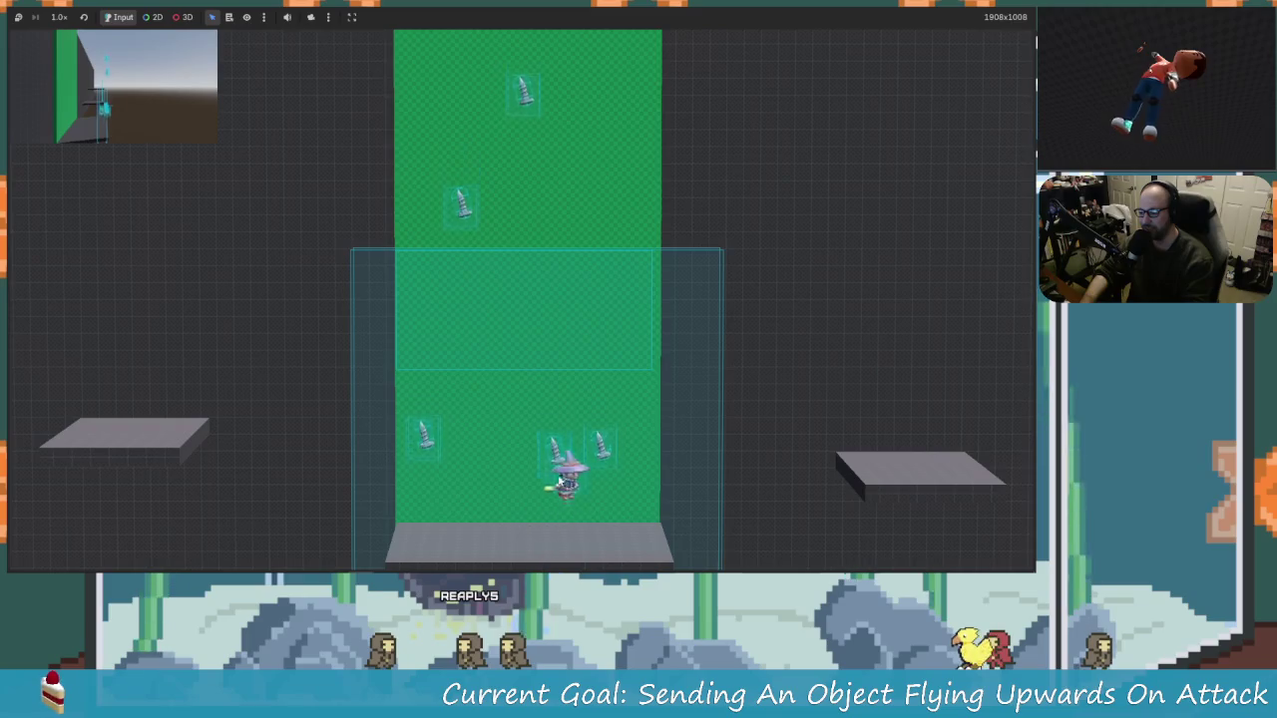
key(Right)
key(Left)
key(space)
key(Right)
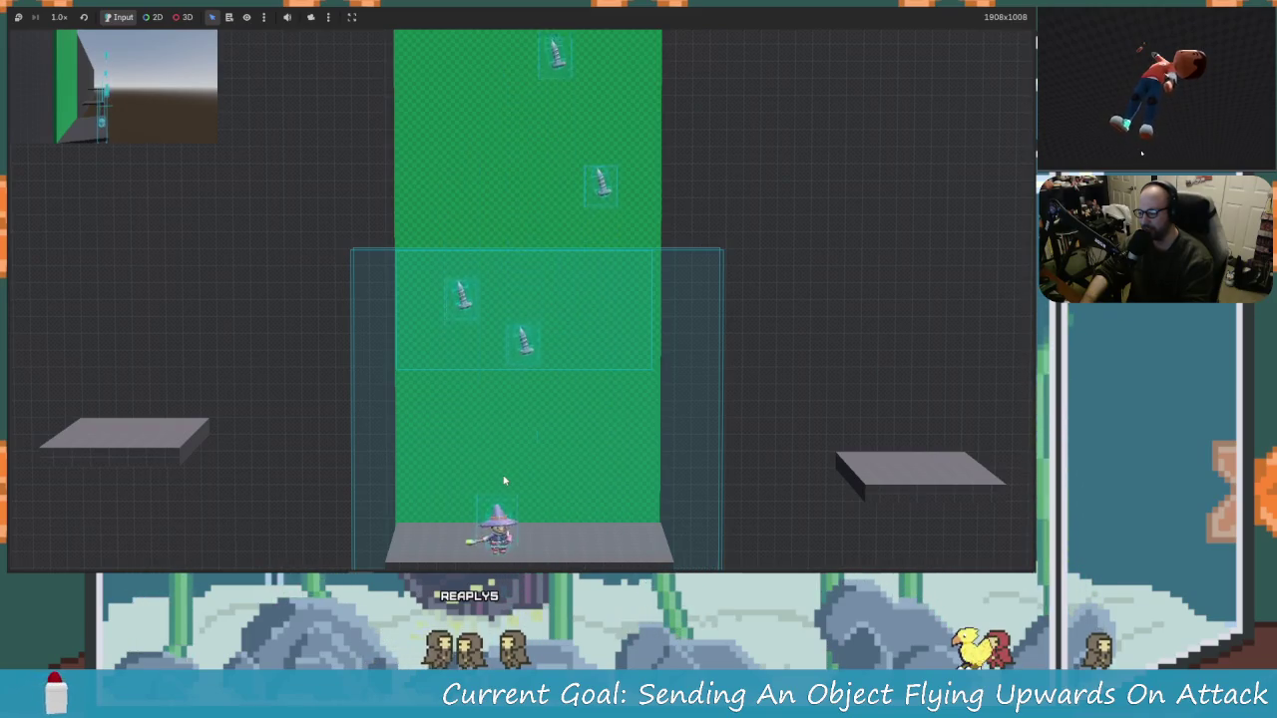
key(space)
key(Left)
key(space)
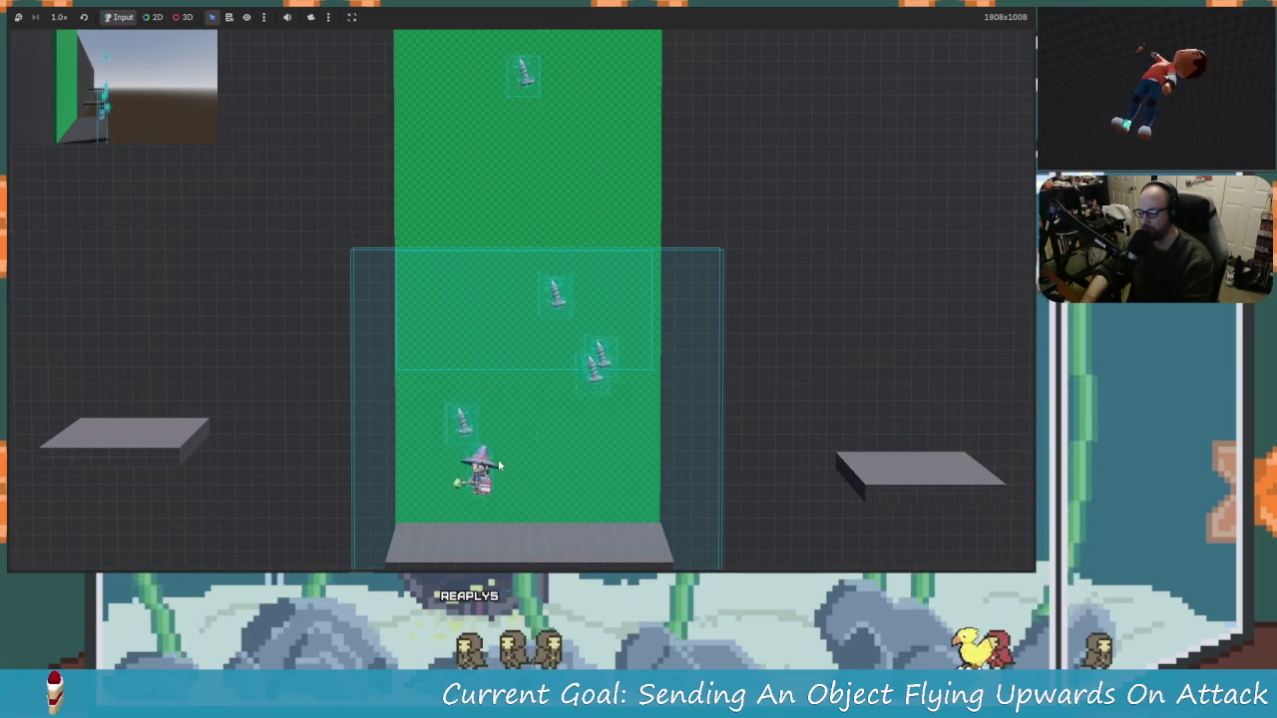
key(Left)
key(Right)
key(space)
key(Left)
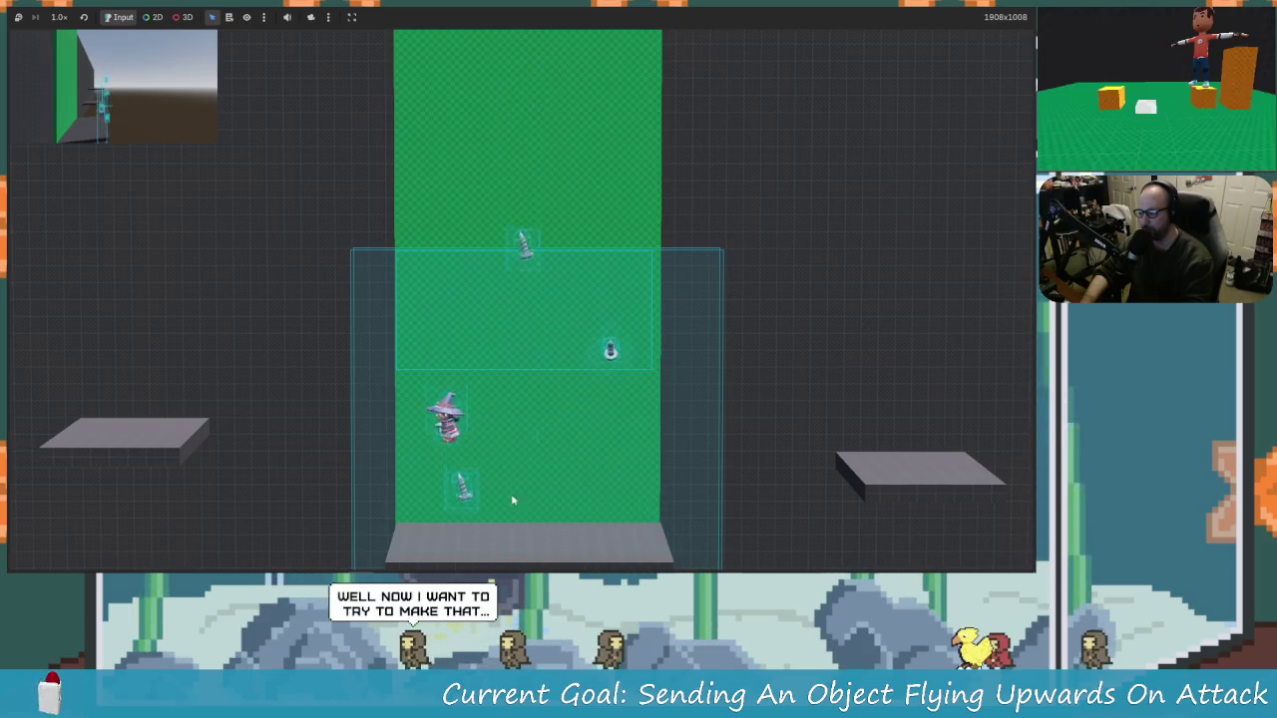
key(Right)
key(space)
key(Right)
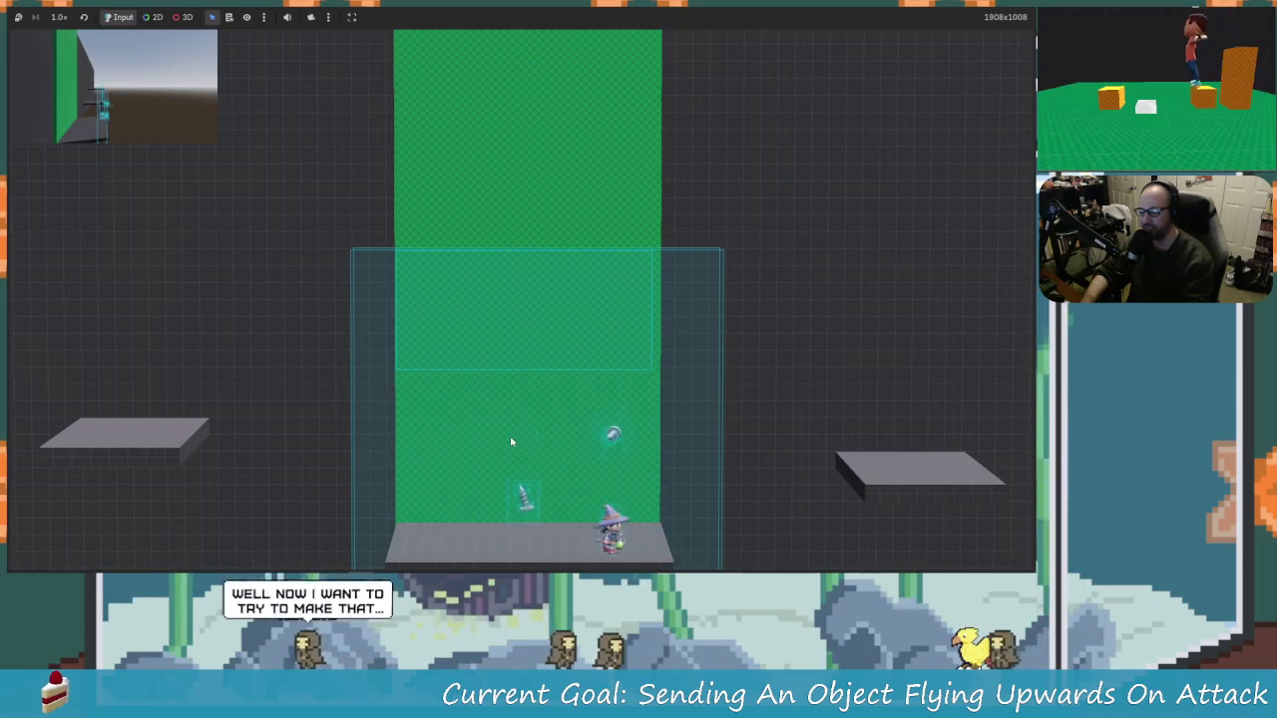
key(space)
key(Left)
key(Right)
key(Right)
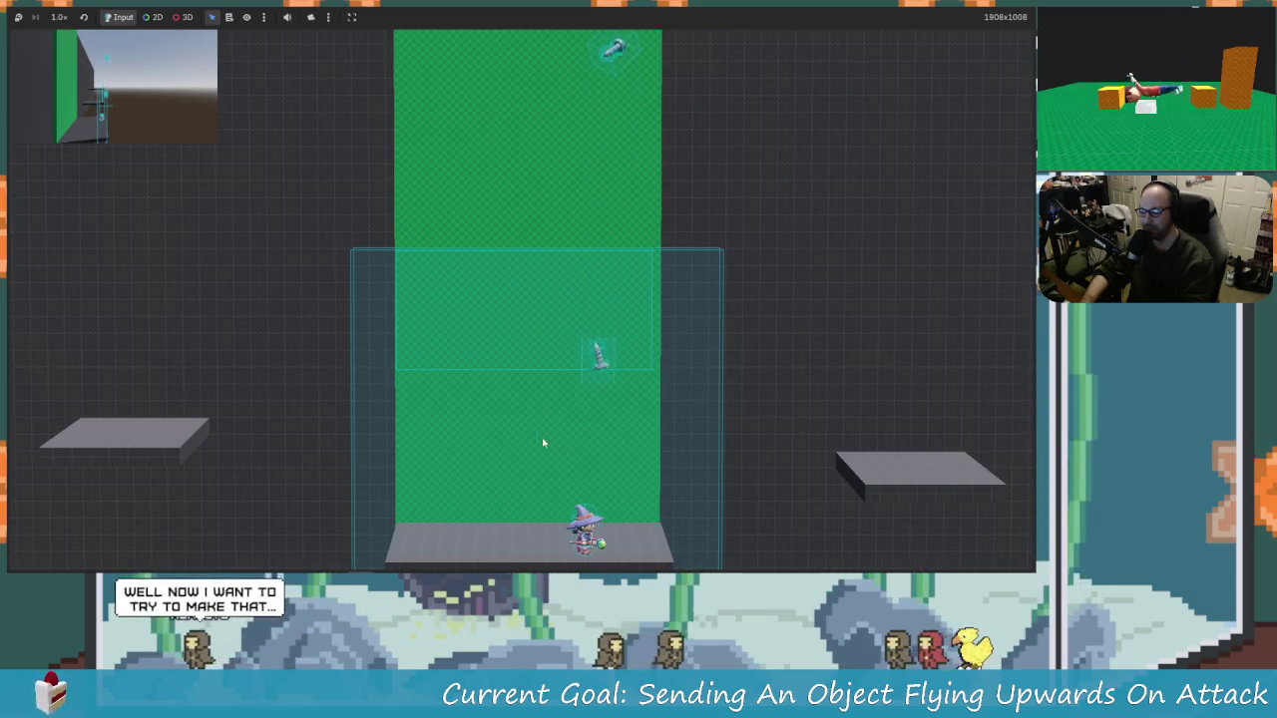
key(space)
key(Right)
key(space)
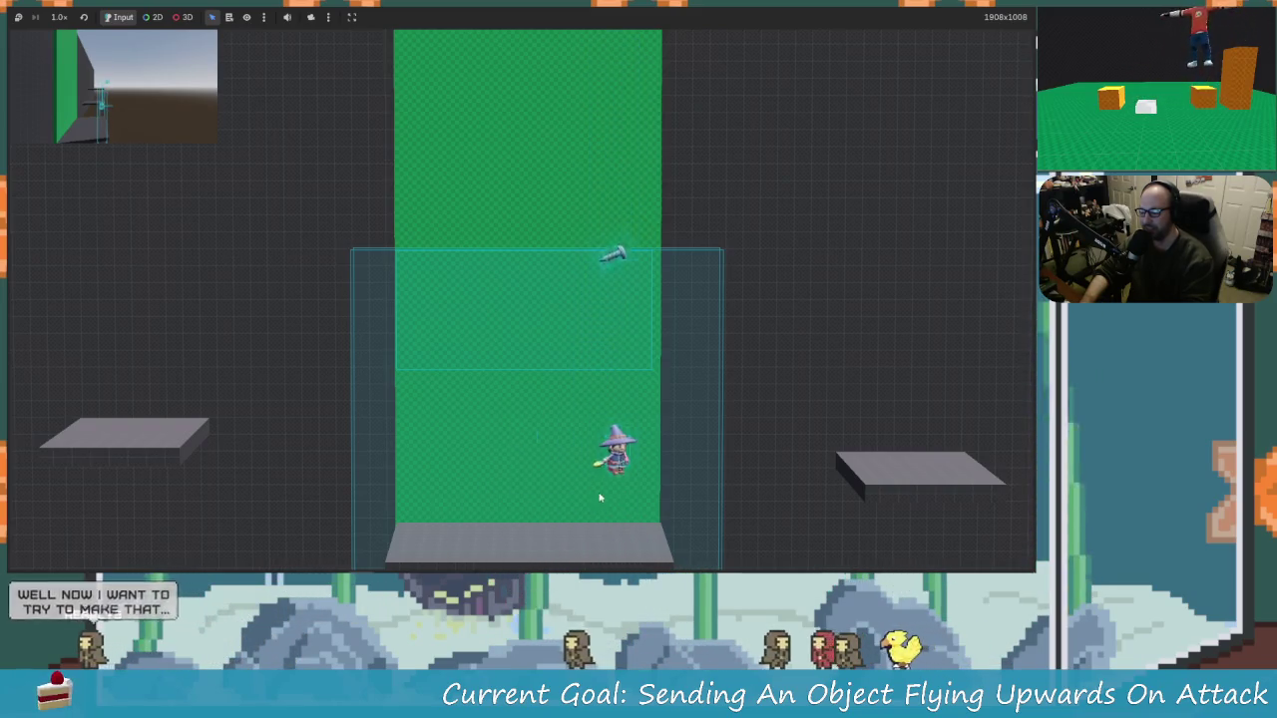
key(space)
key(Left)
key(Right)
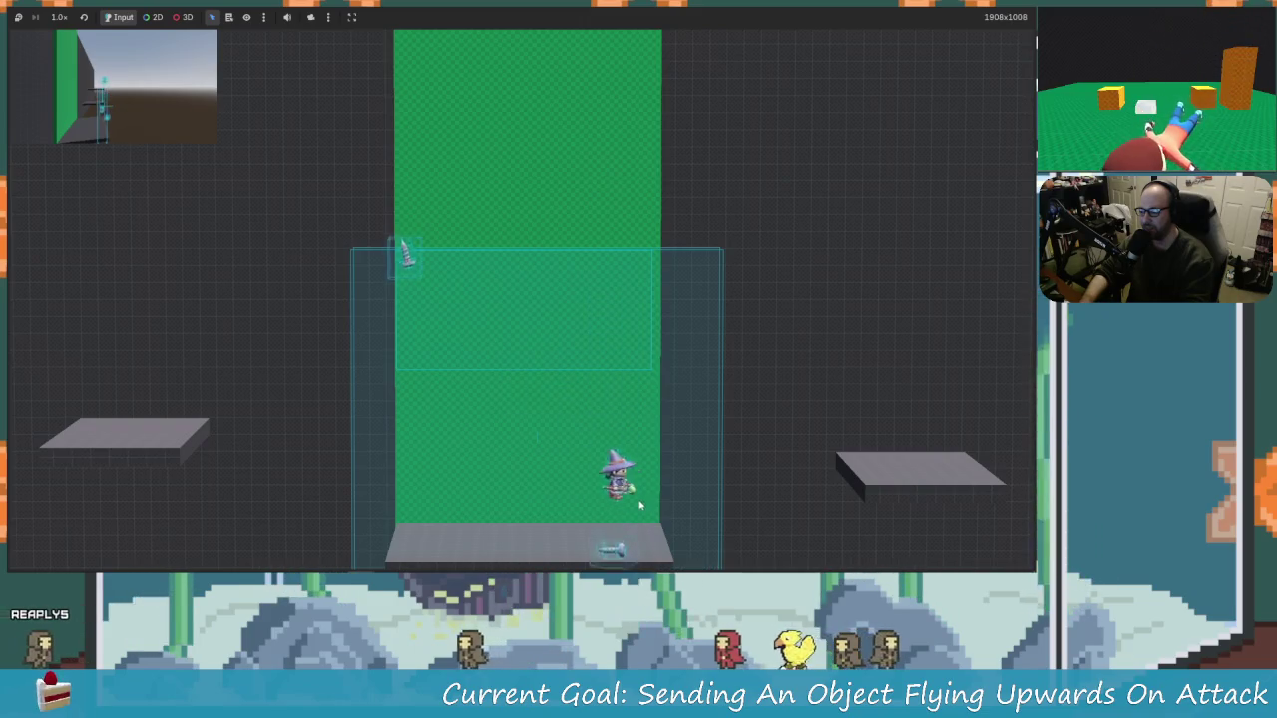
key(Left)
key(space)
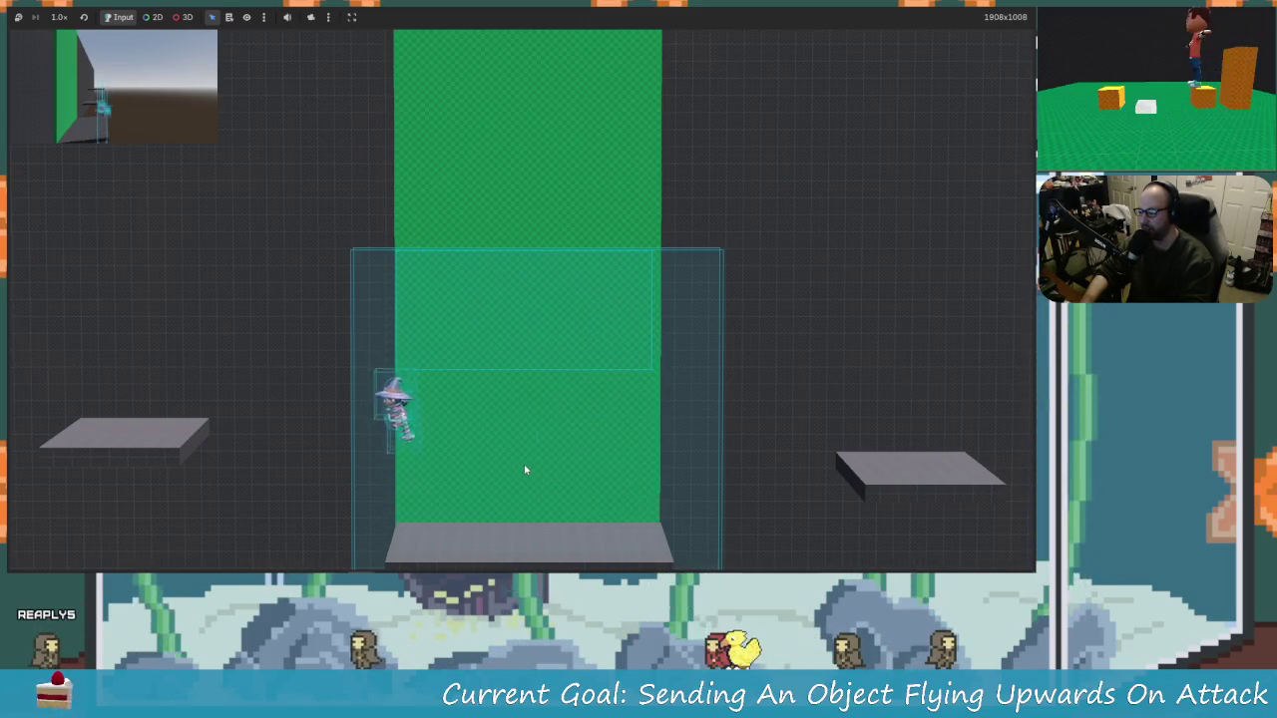
key(Right)
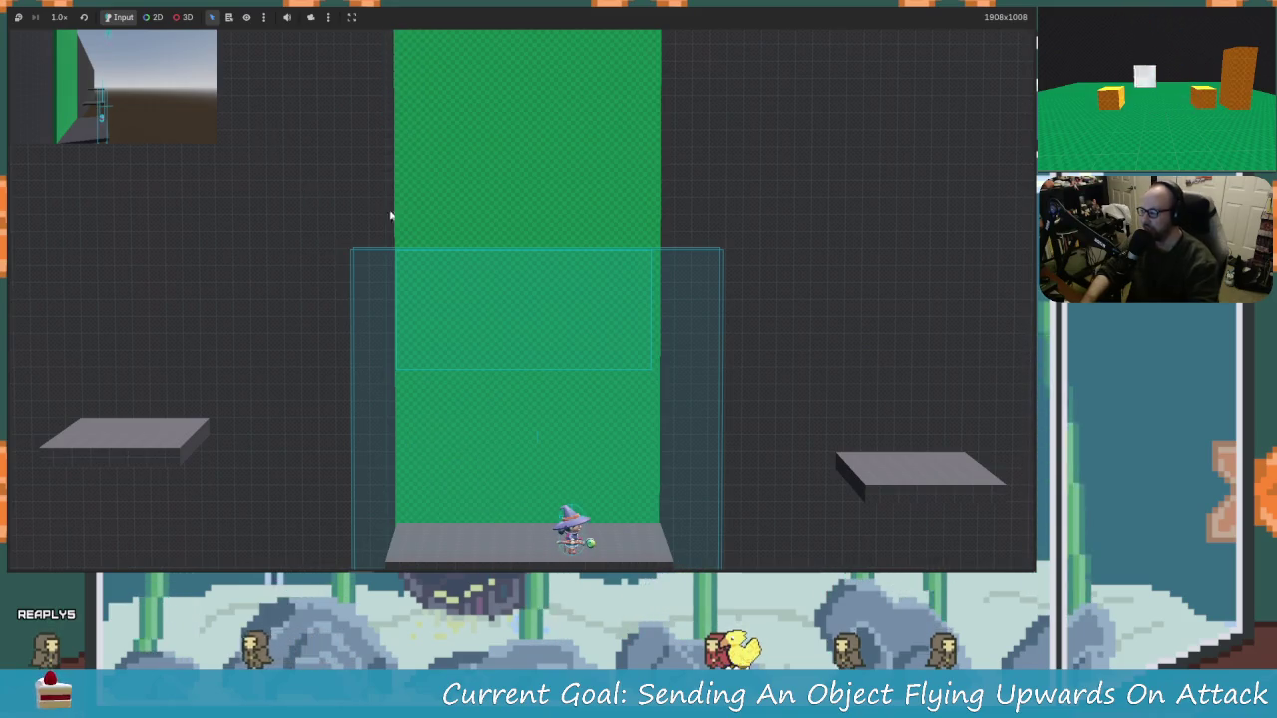
key(Left)
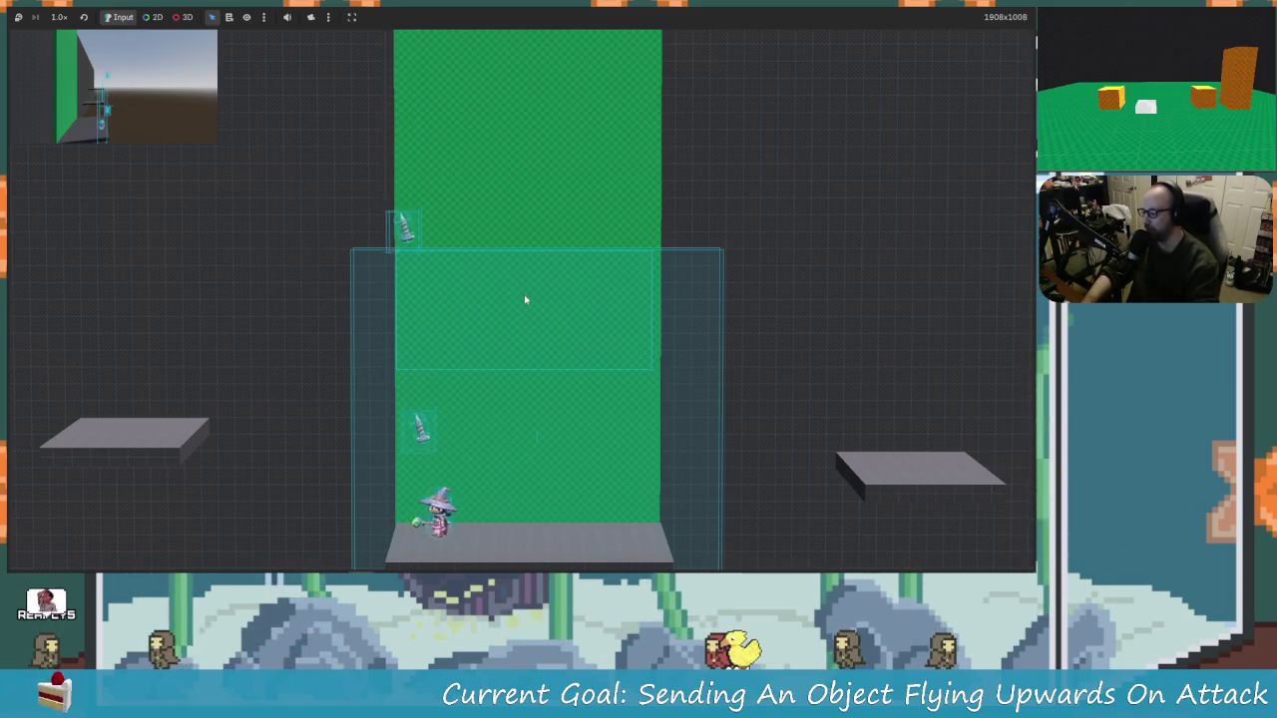
key(space)
key(Right)
key(Left)
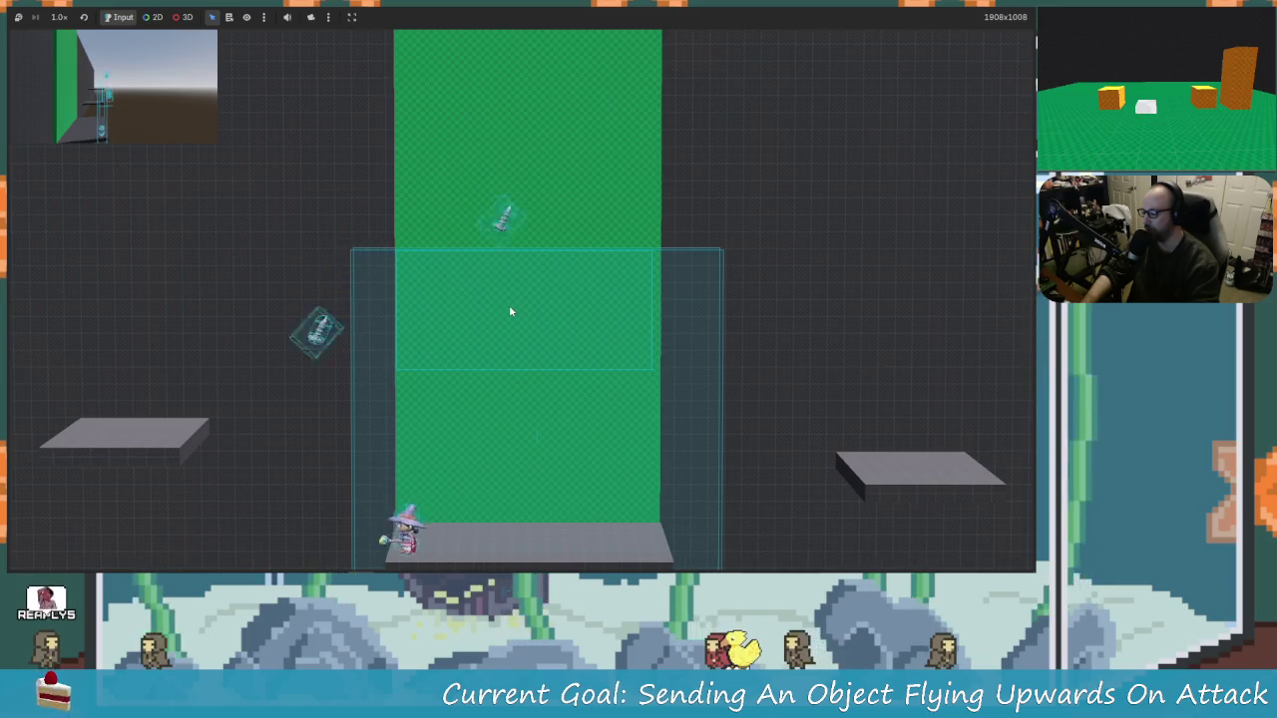
key(space)
key(Right)
key(space)
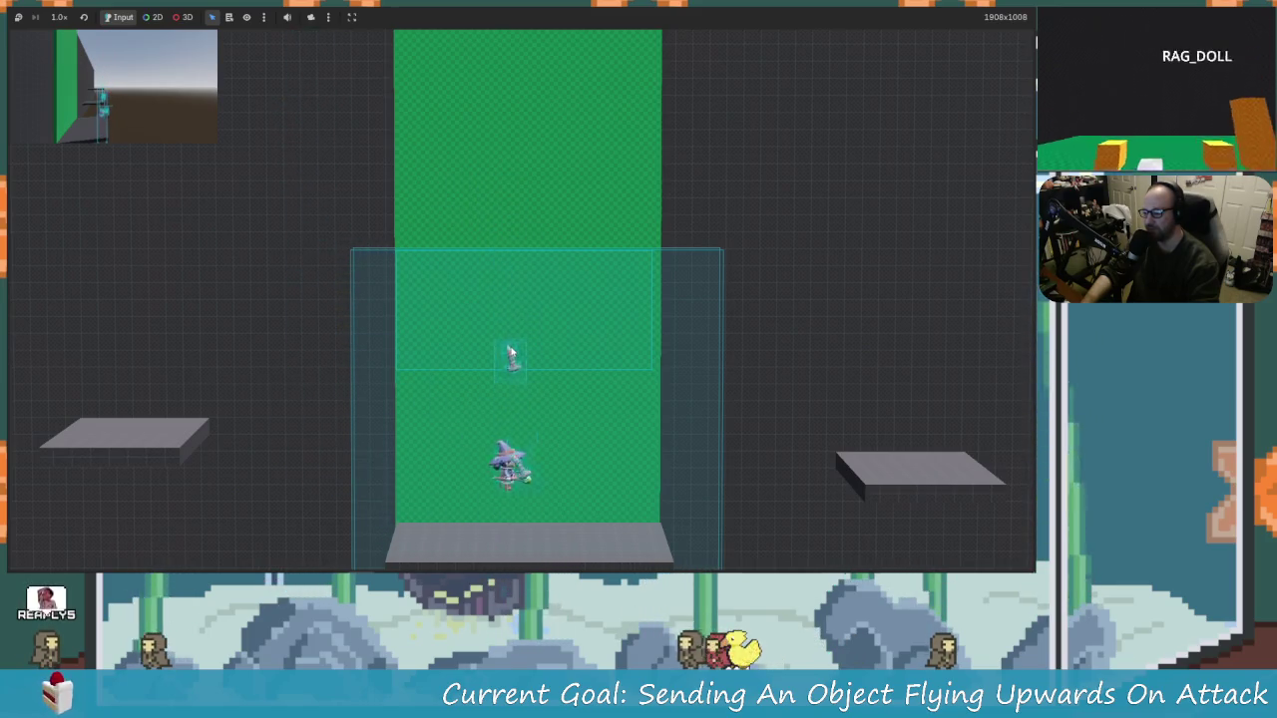
key(Left)
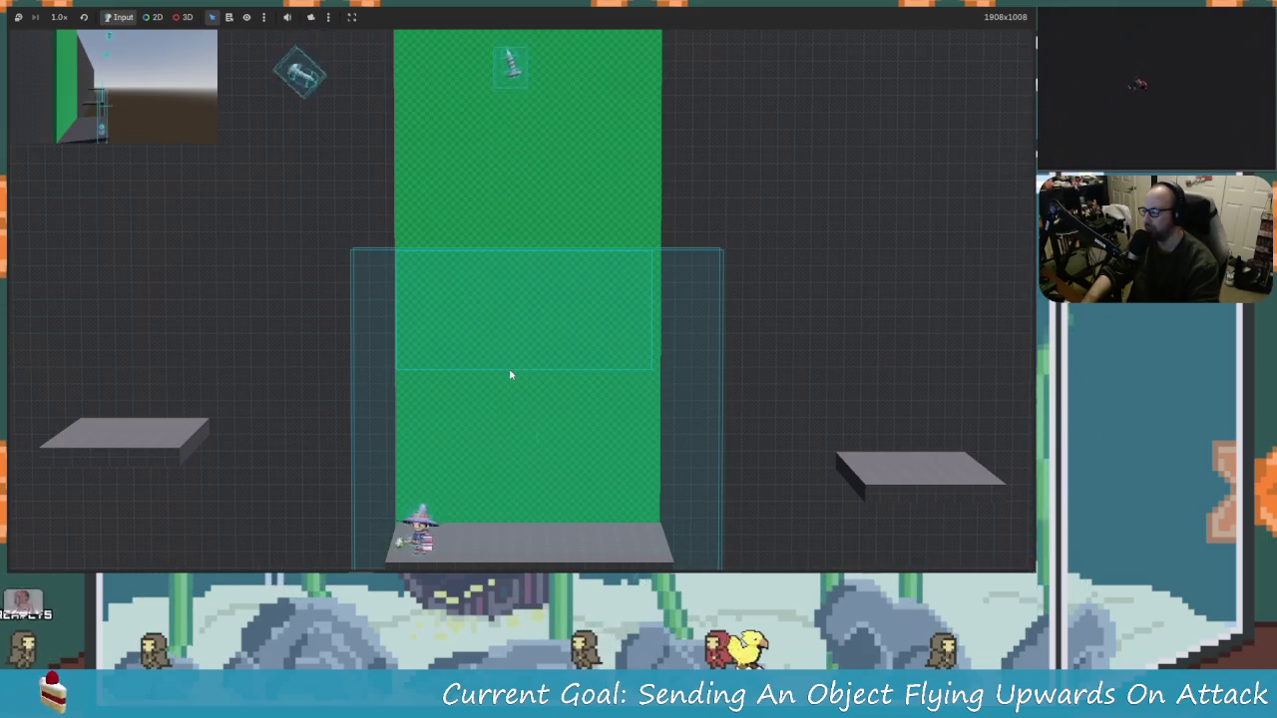
key(space)
key(Right)
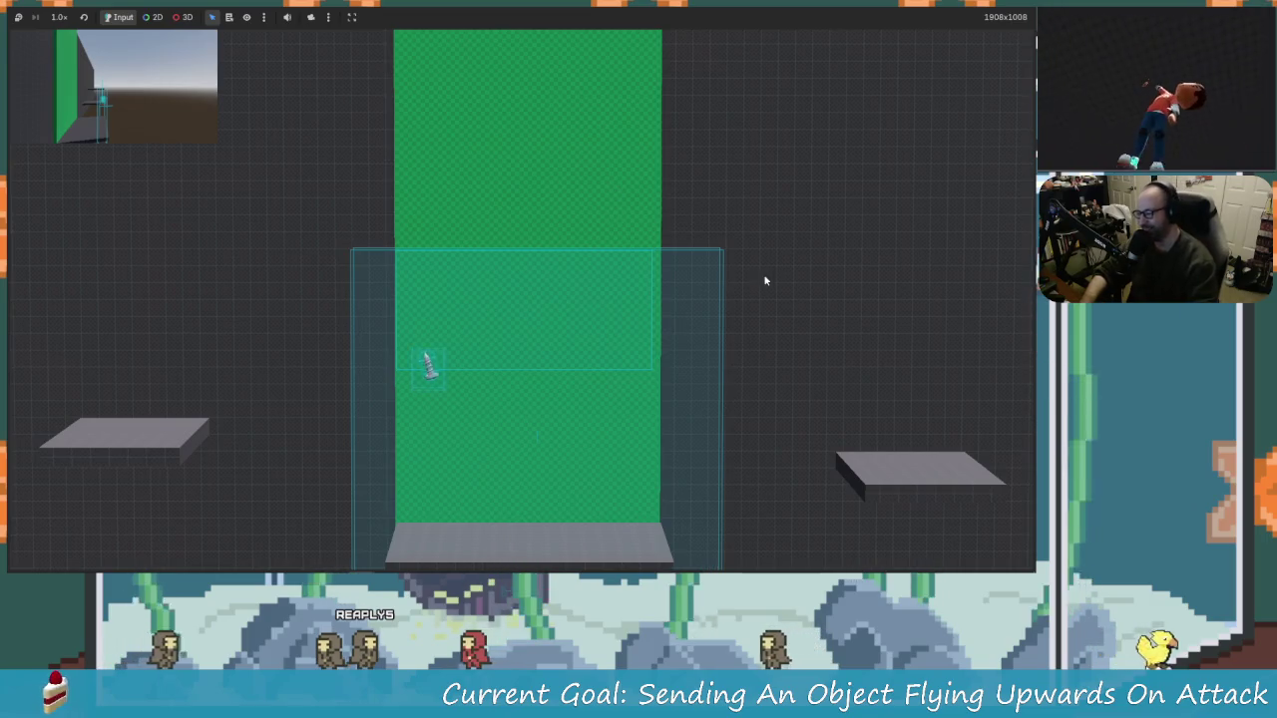
key(F8)
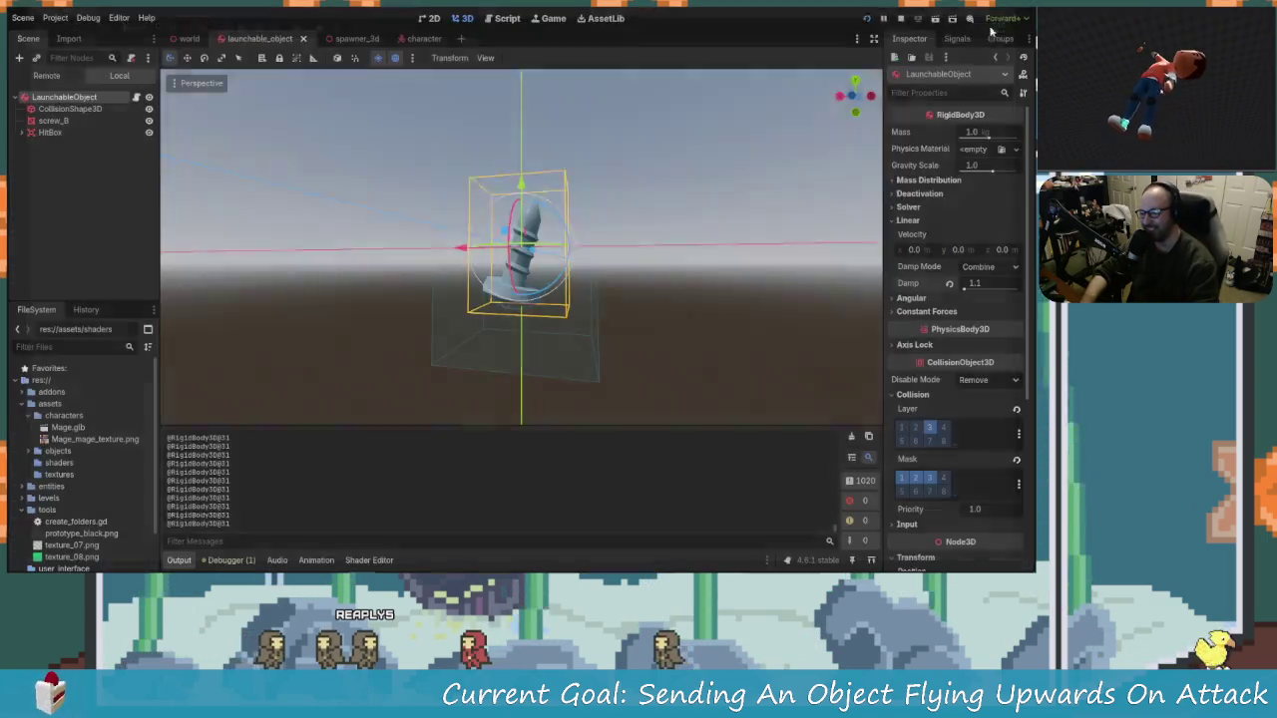
Step: Orbit higher around the LaunchableObject screw and its collision box, then zoom in
drag(281, 231, 300, 209)
scroll(299, 209, up, 2)
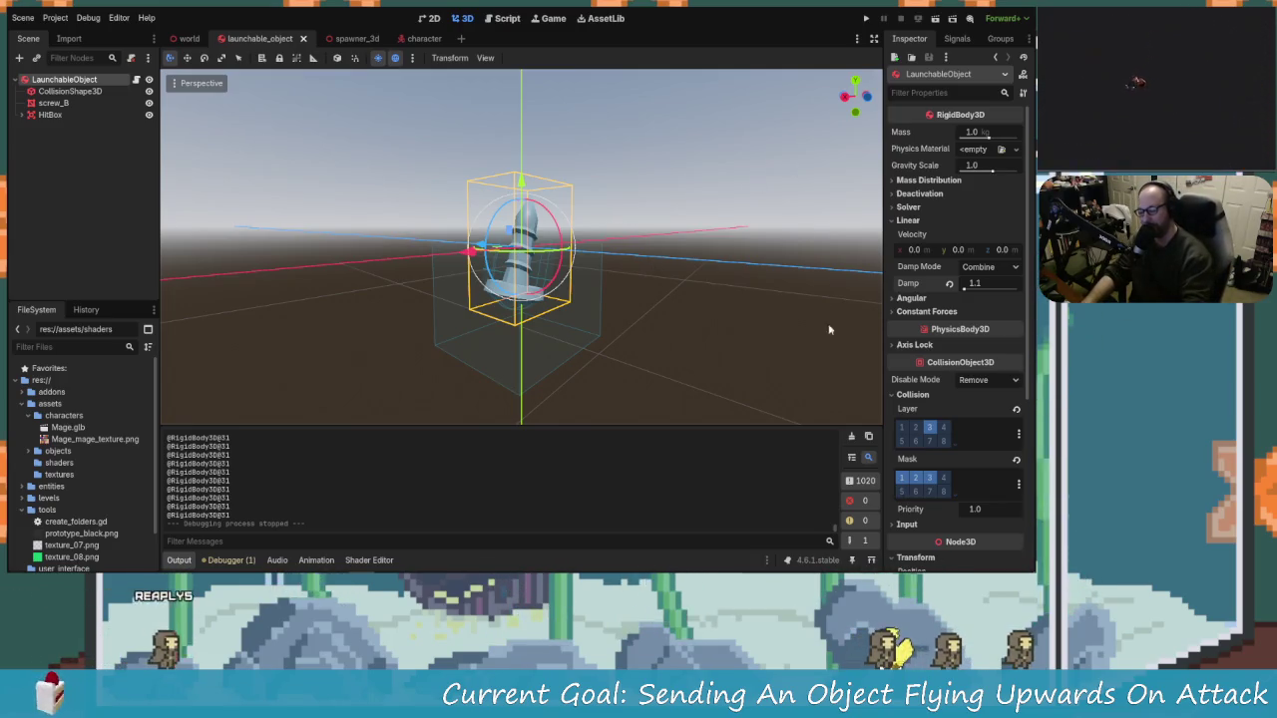
Step: Clear the Output log so its message counters read 0
click(852, 437)
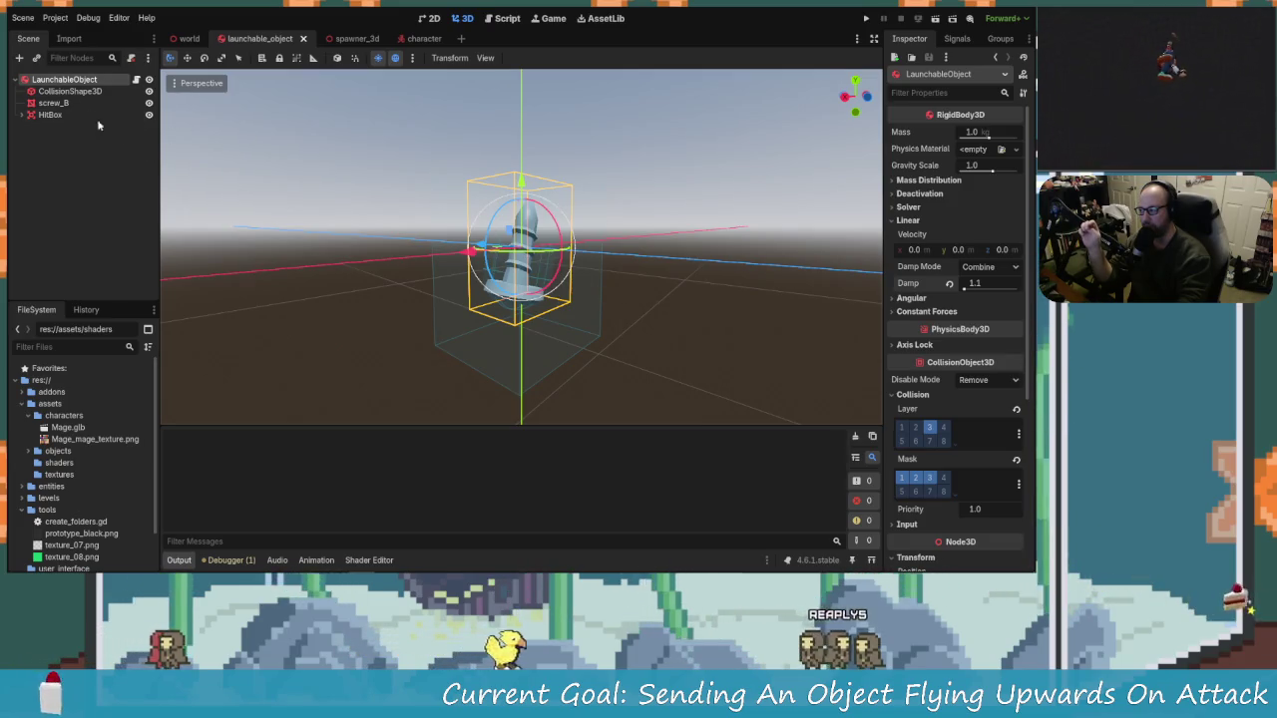
Step: Open the launchable_object.gd script for editing
click(136, 81)
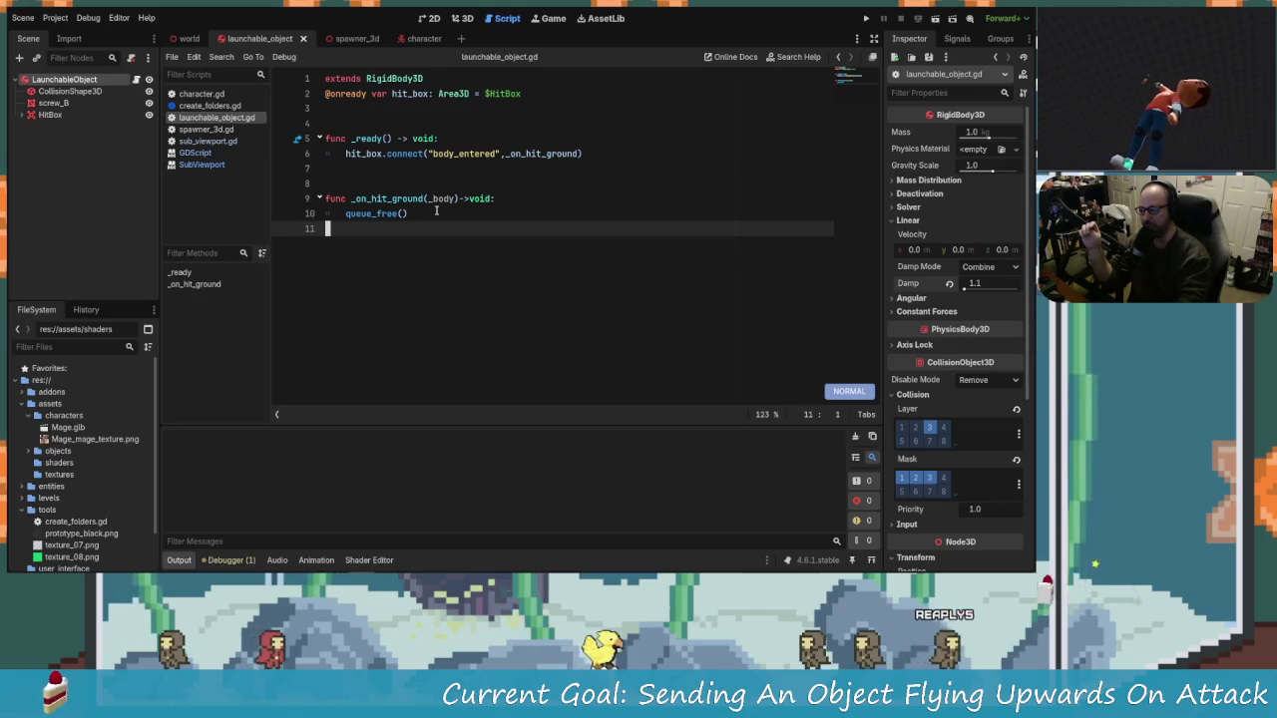
Step: Add an apply_central_force call on a new line in _ready using autocomplete
click(589, 152)
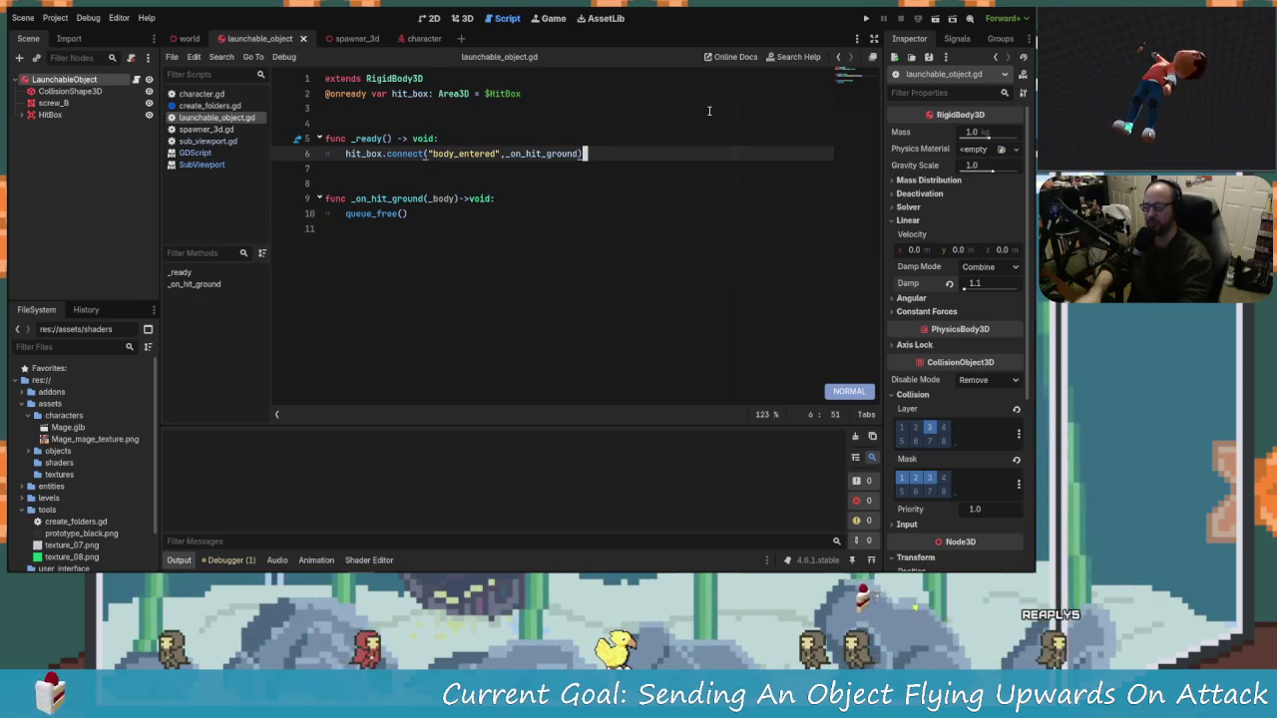
key(Return)
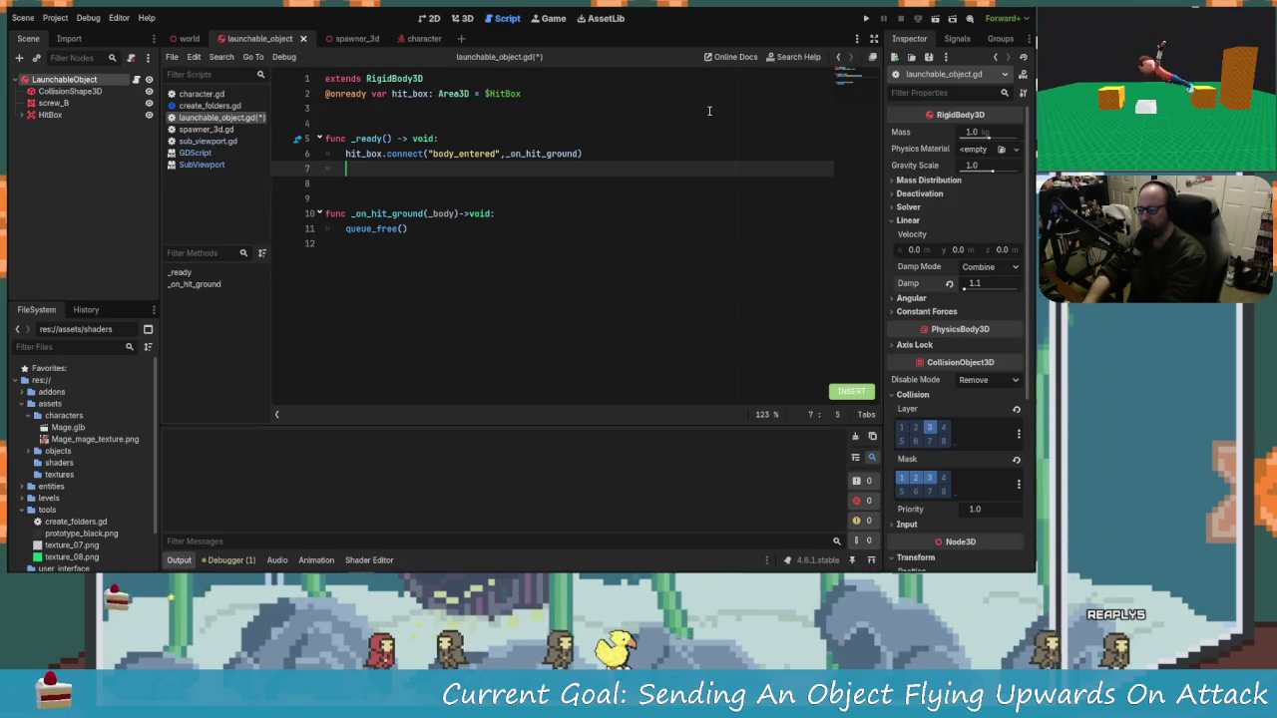
text(app)
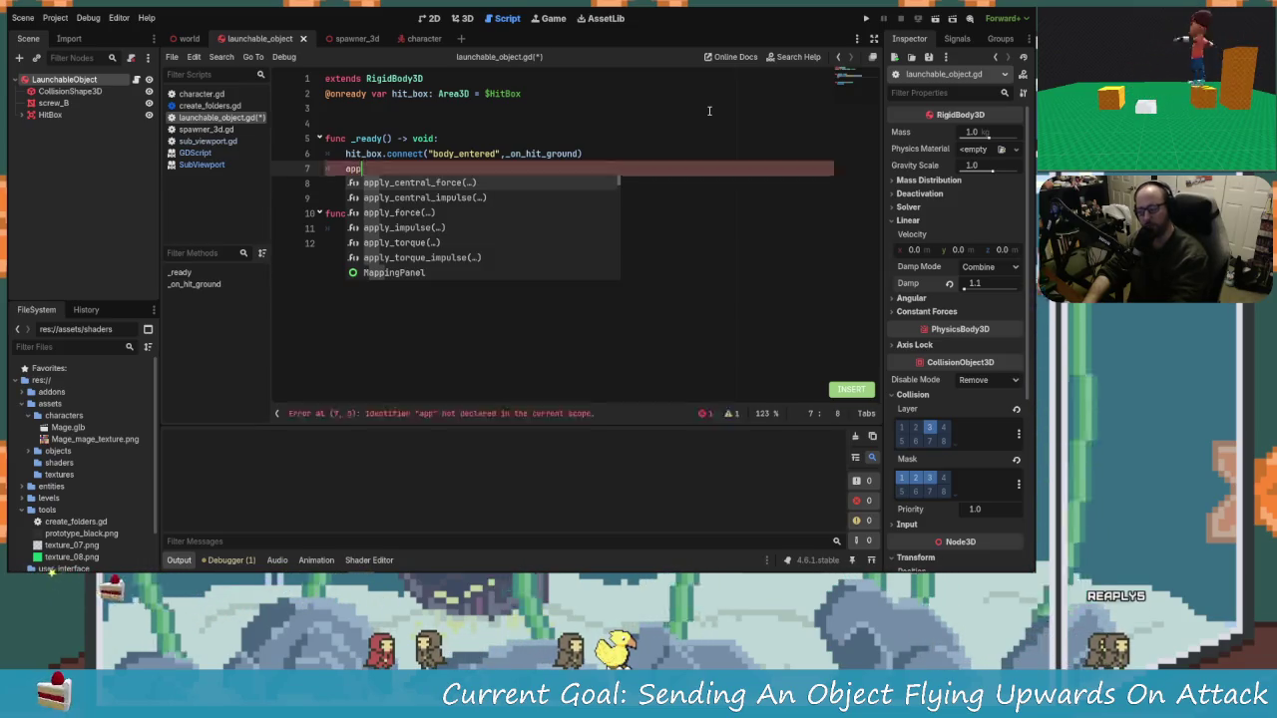
key(Down)
key(Down)
key(Down)
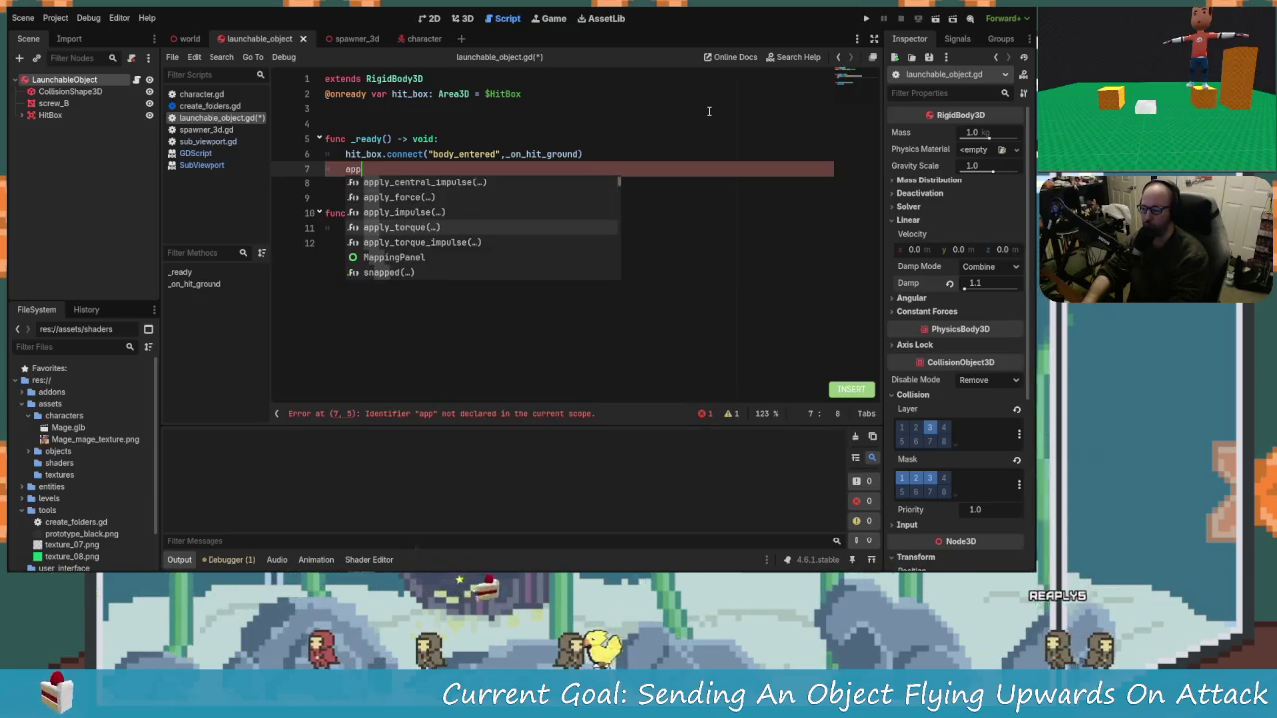
key(Up)
key(Up)
key(Up)
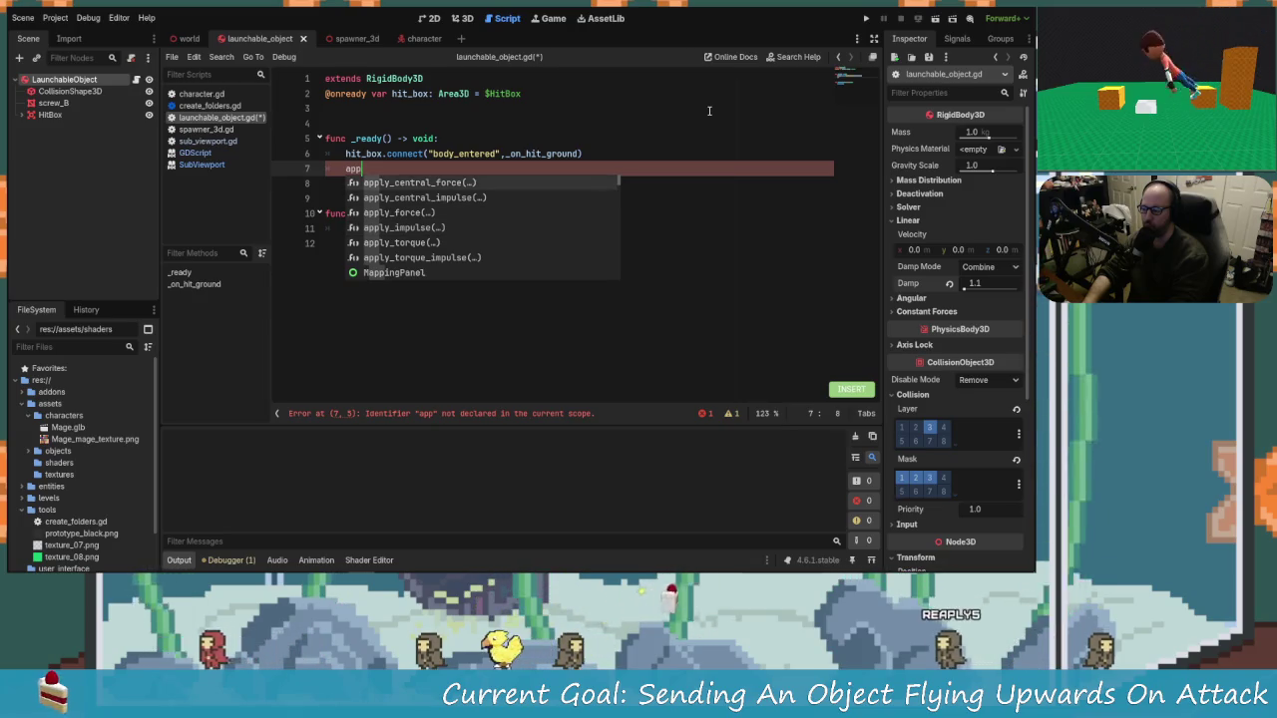
key(Down)
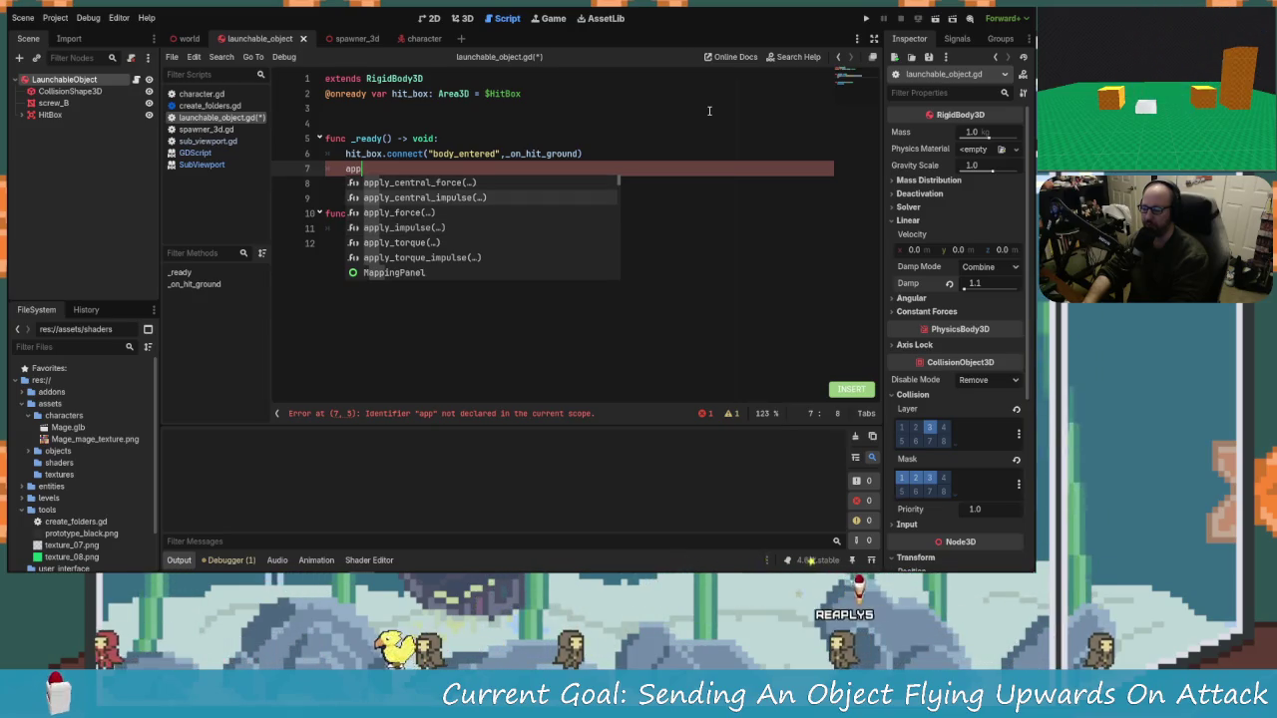
key(Return)
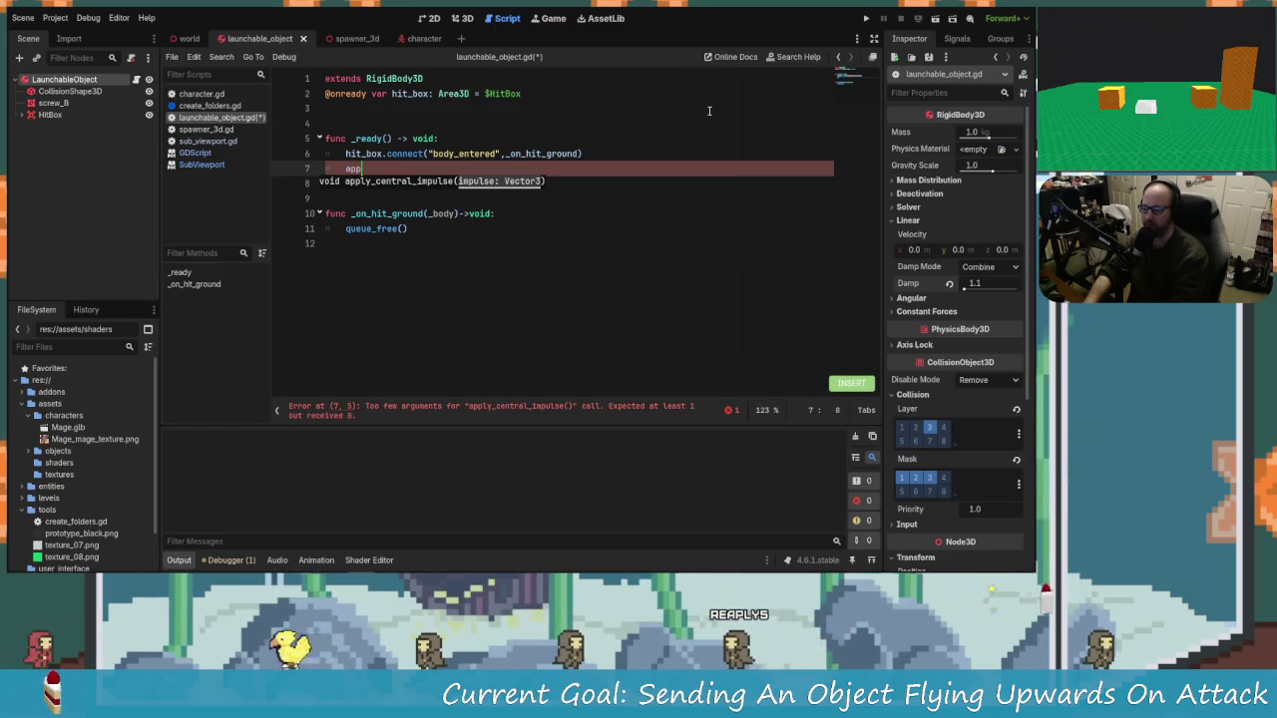
key(BackSpace)
key(BackSpace)
key(BackSpace)
key(Return)
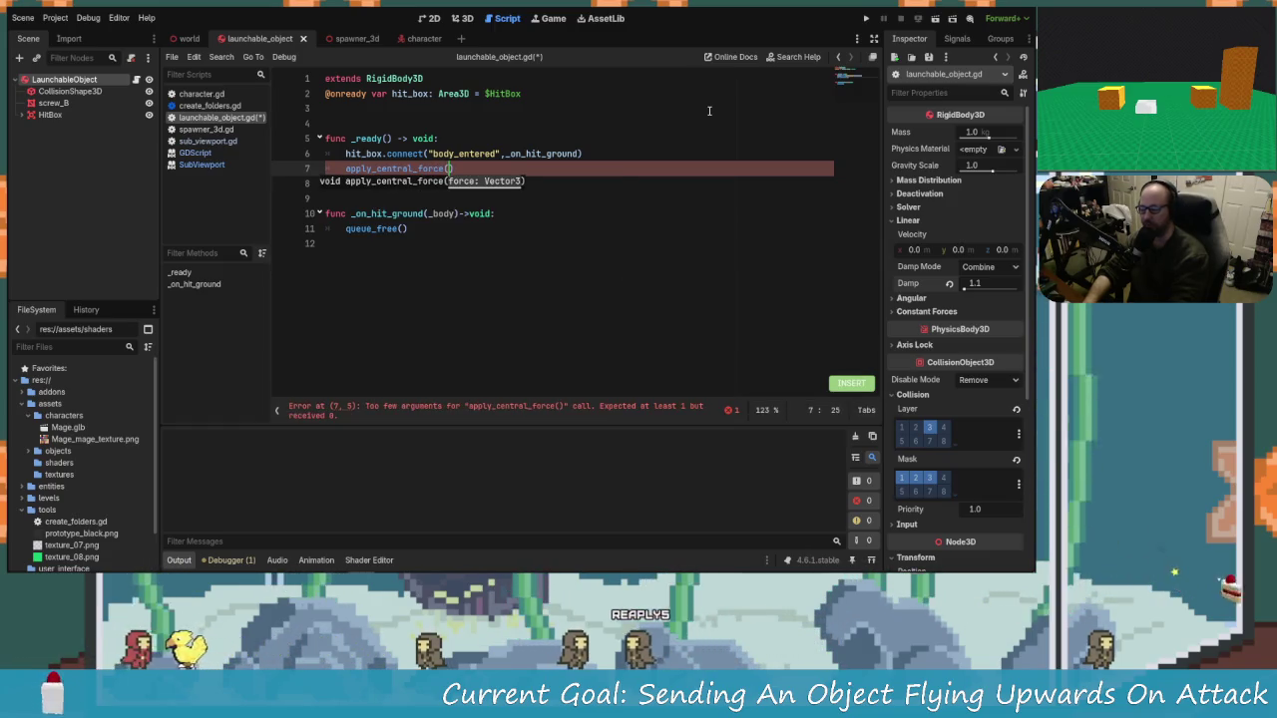
Step: Give the force Vector3(0,150,0), save the script, and run the game to test
text(vector)
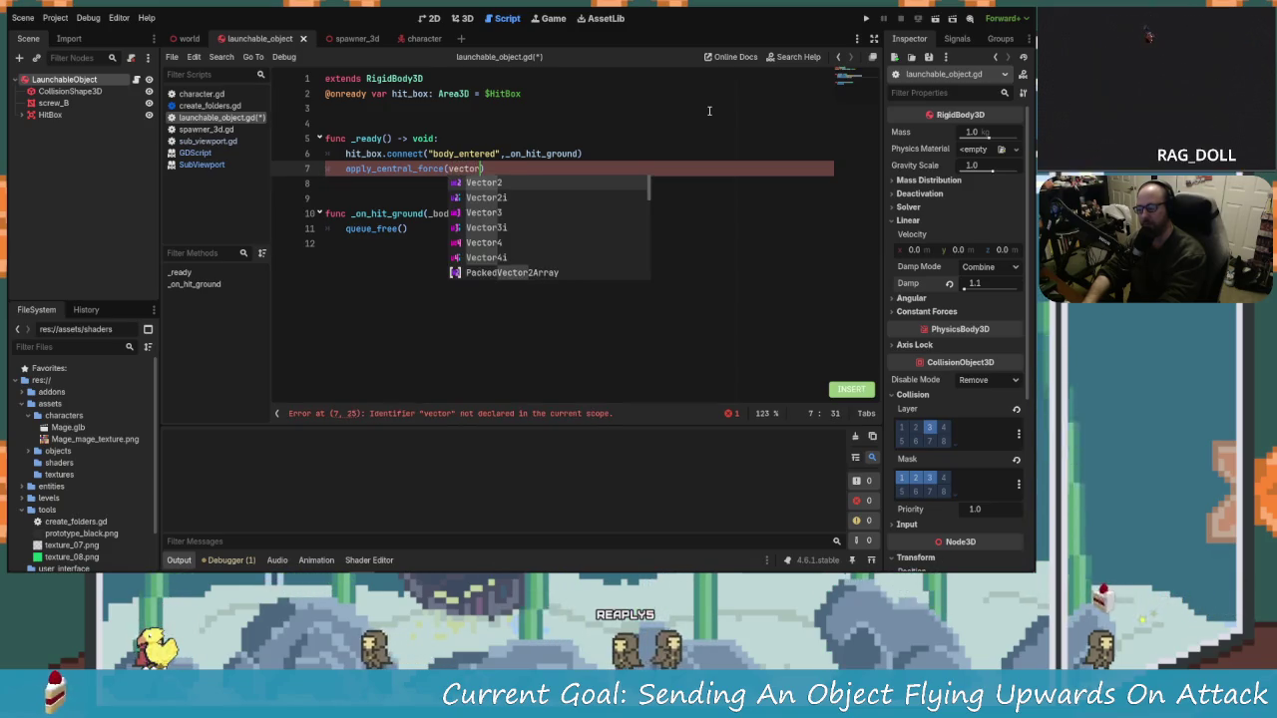
text(3)
key(Return)
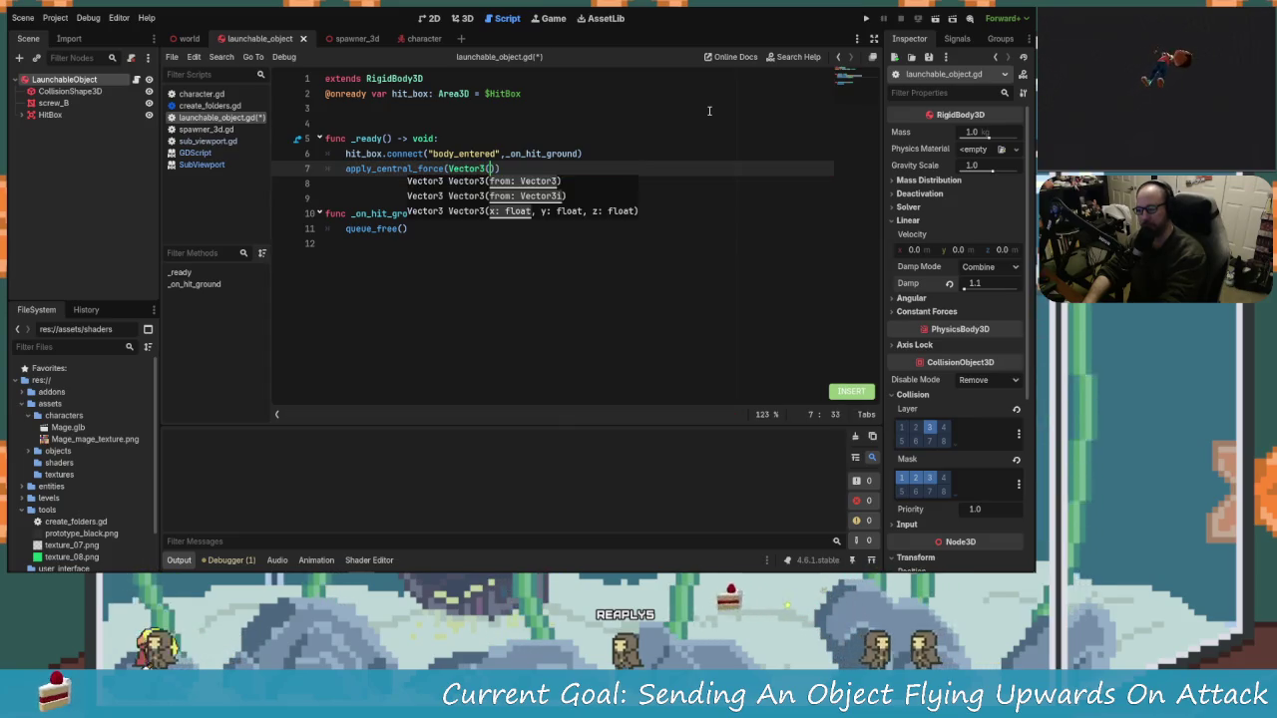
text(,)
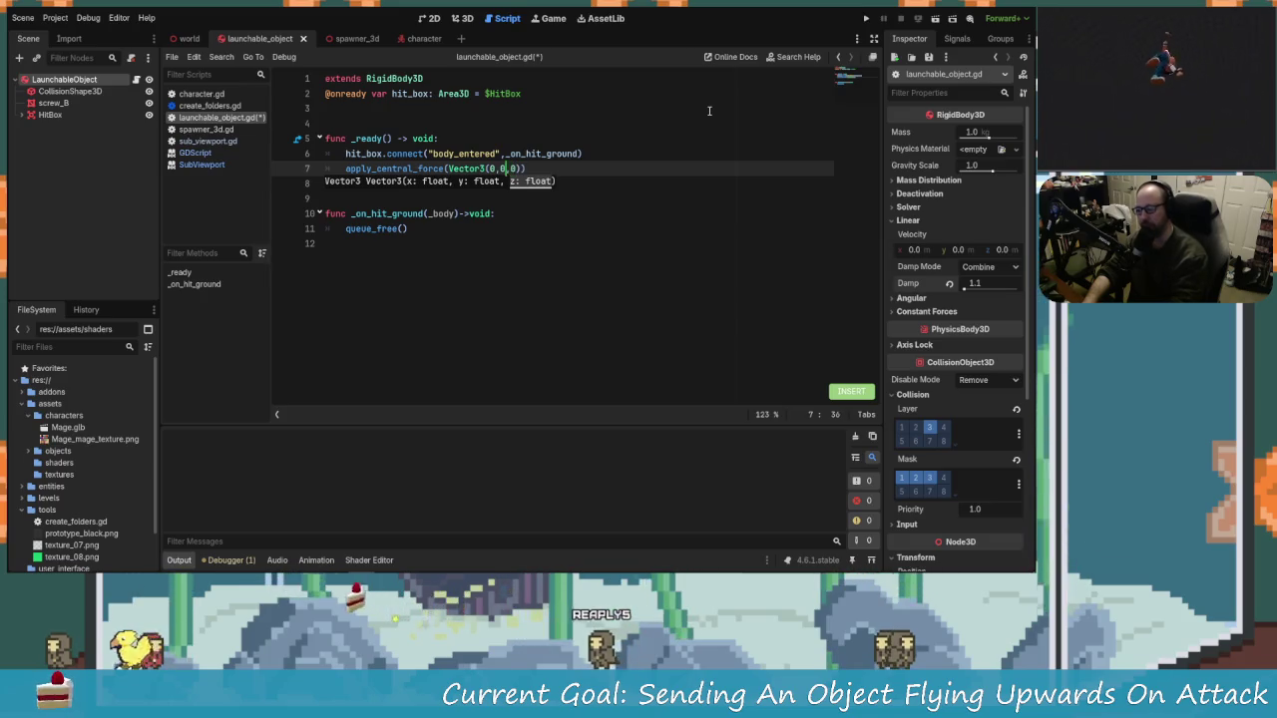
text(150)
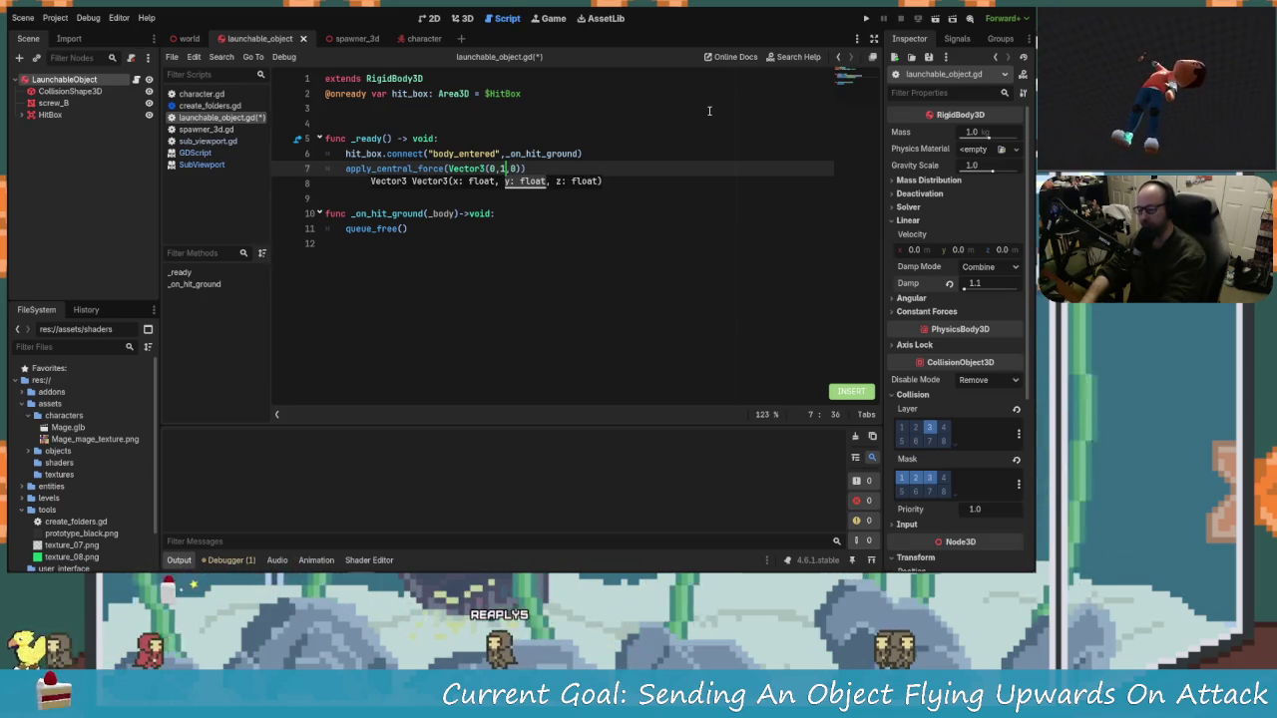
key(ctrl+s)
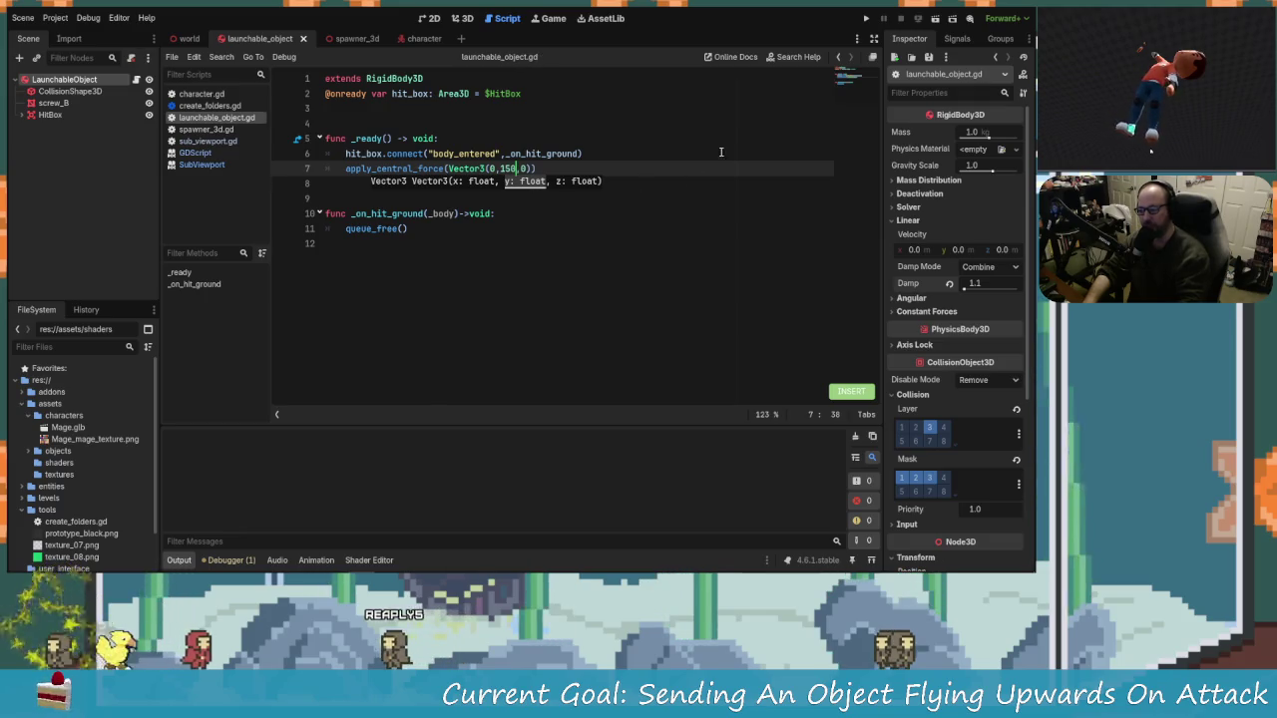
click(867, 19)
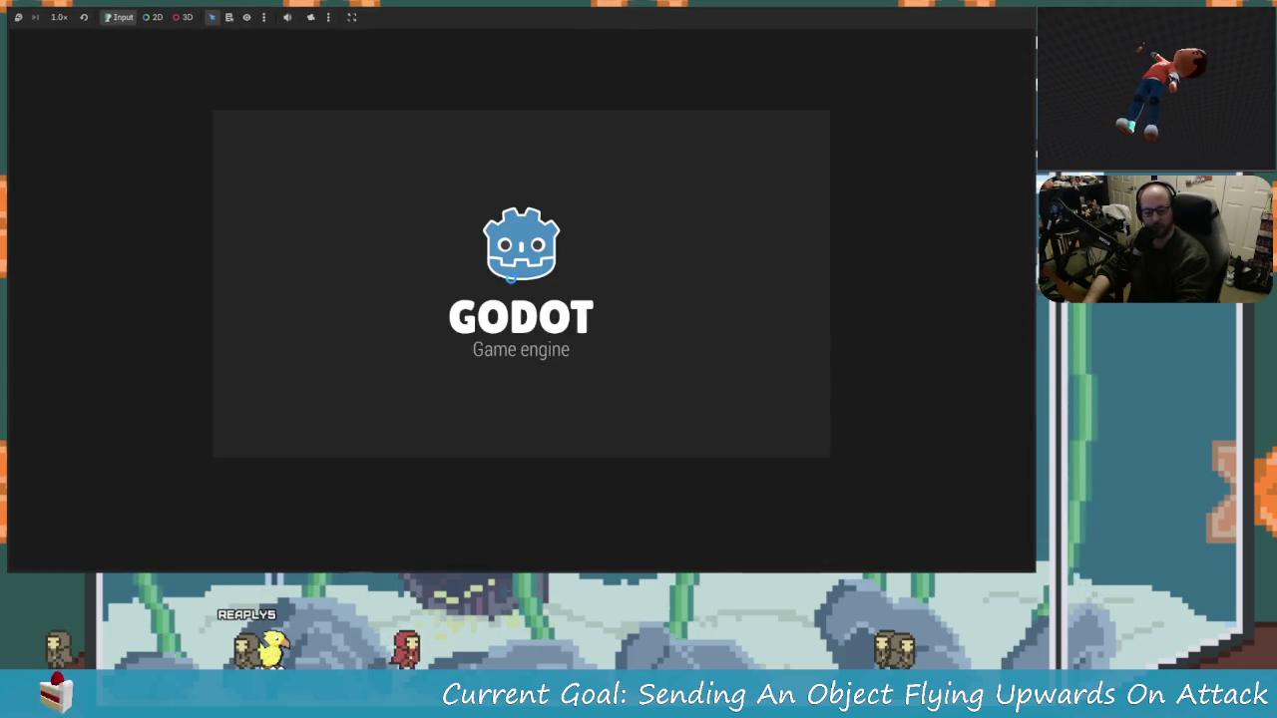
key(Right)
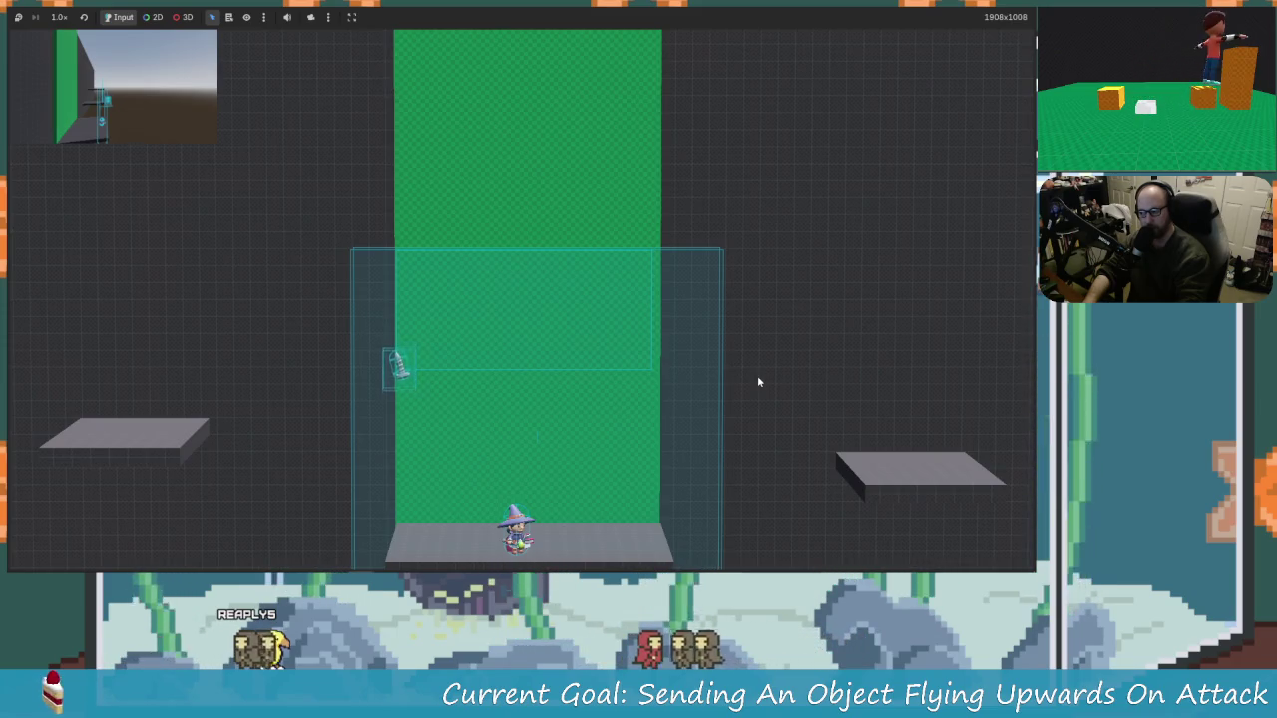
key(Left)
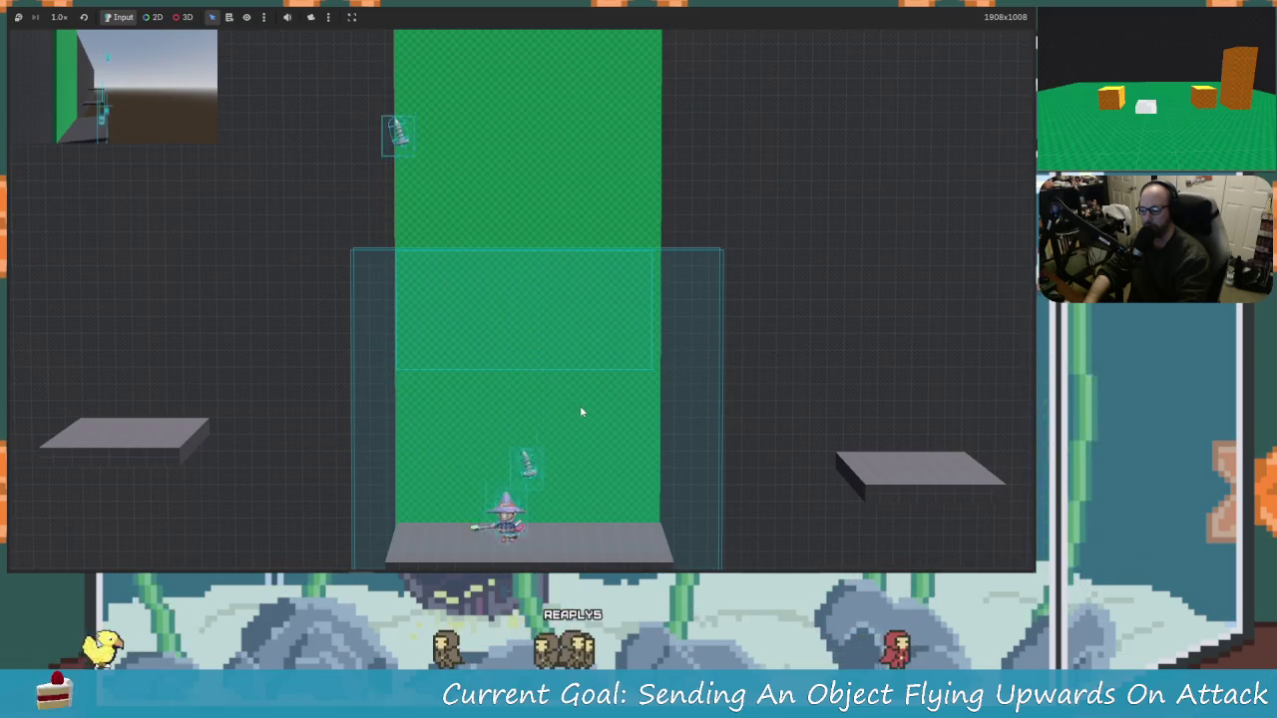
key(F8)
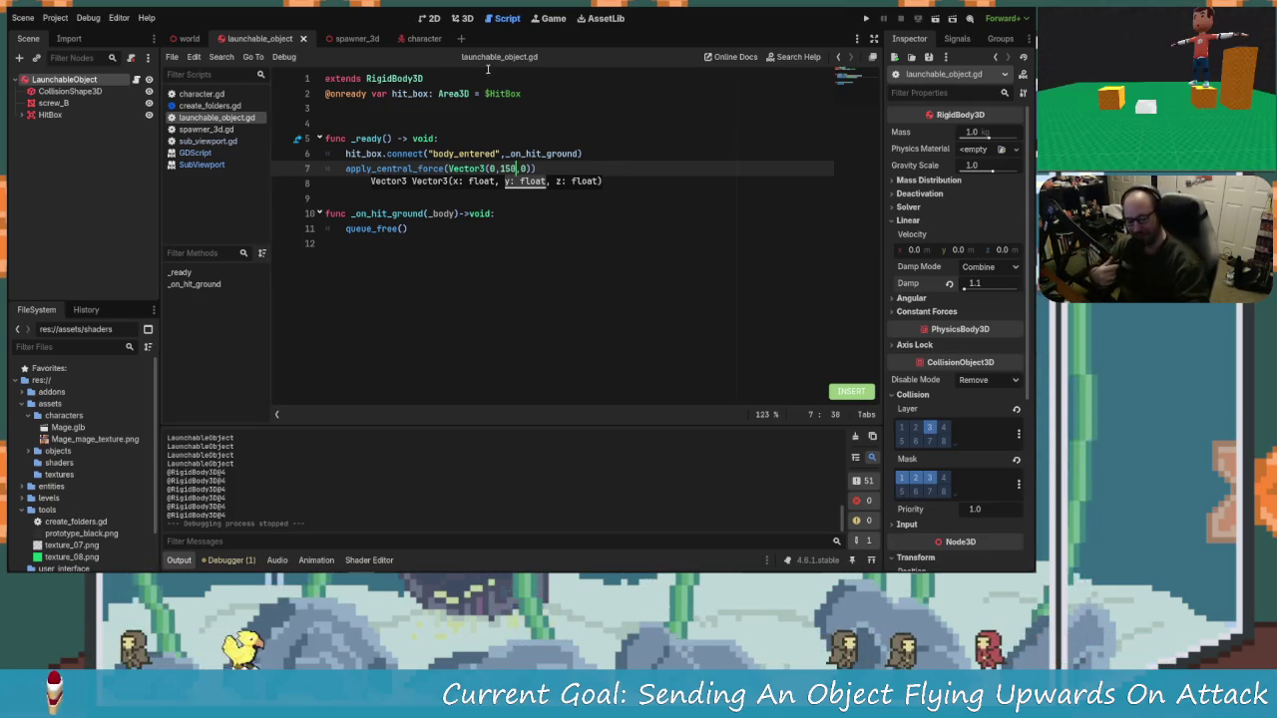
key(Left)
key(Left)
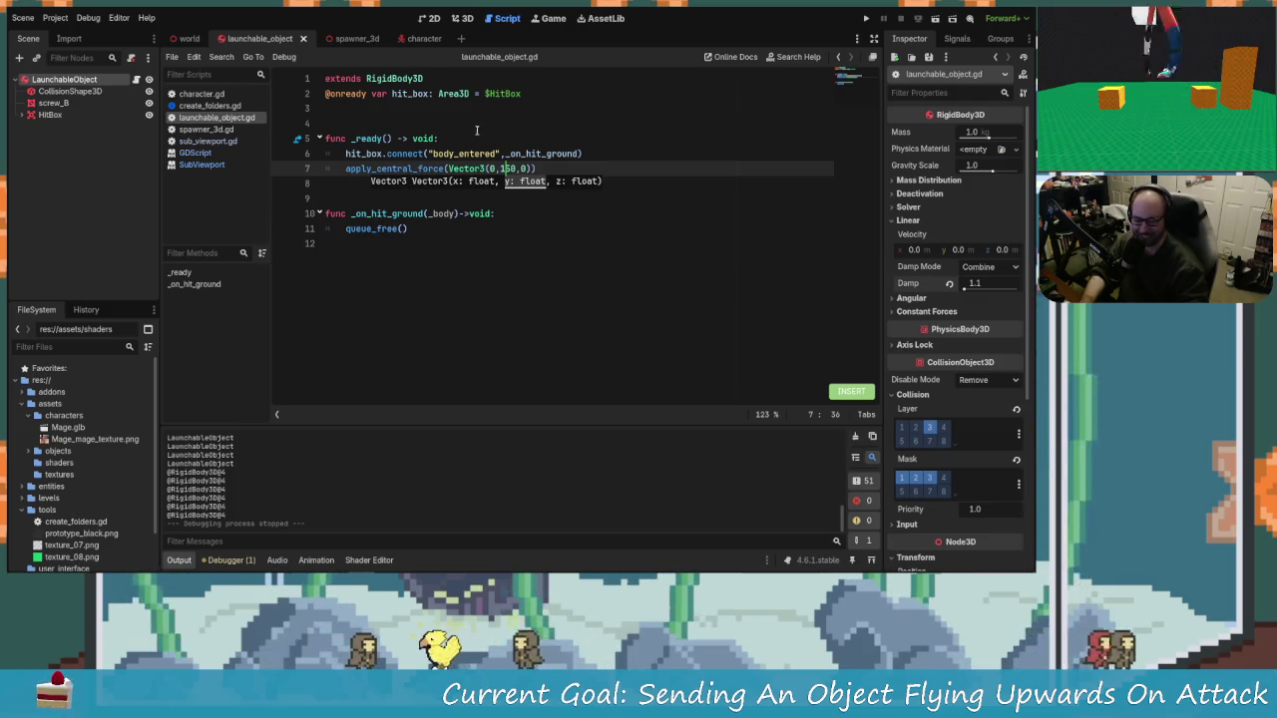
click(356, 38)
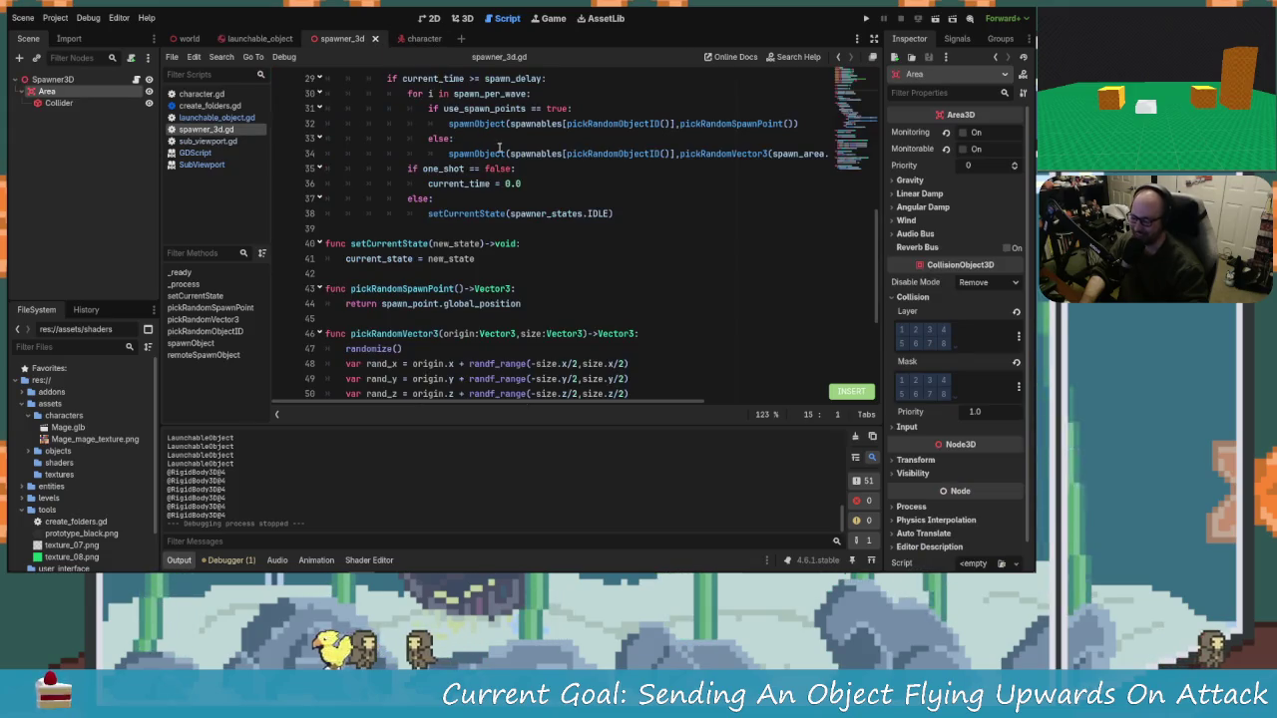
click(260, 38)
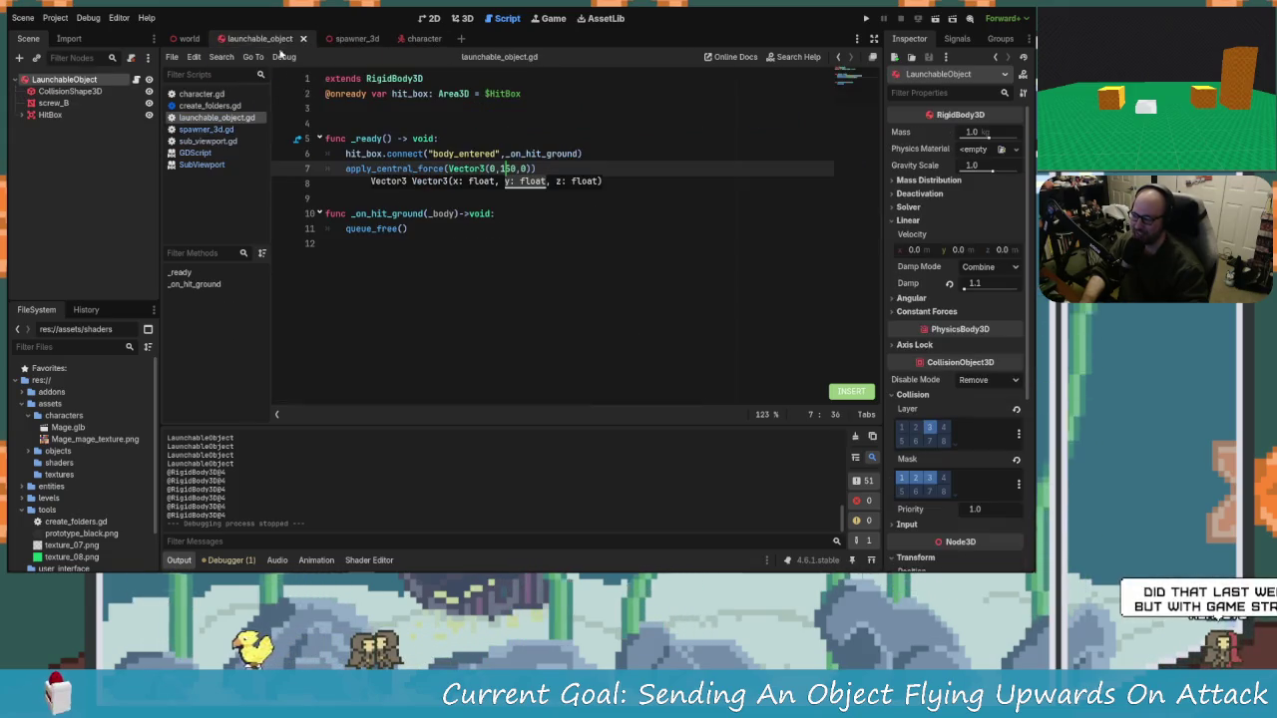
key(ctrl+z)
click(417, 229)
key(Up)
key(Up)
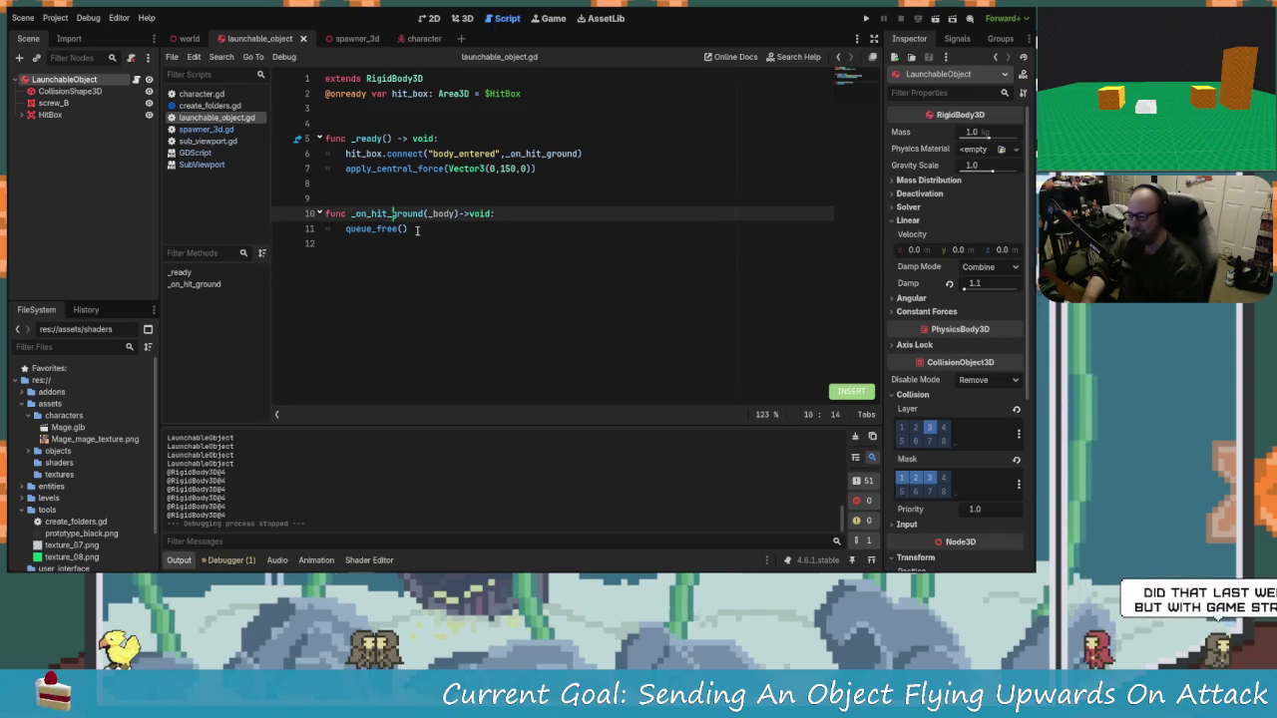
Step: Declare a new function apply_damage_force() -> void above _on_hit_ground
key(Return)
key(Return)
key(Up)
key(Up)
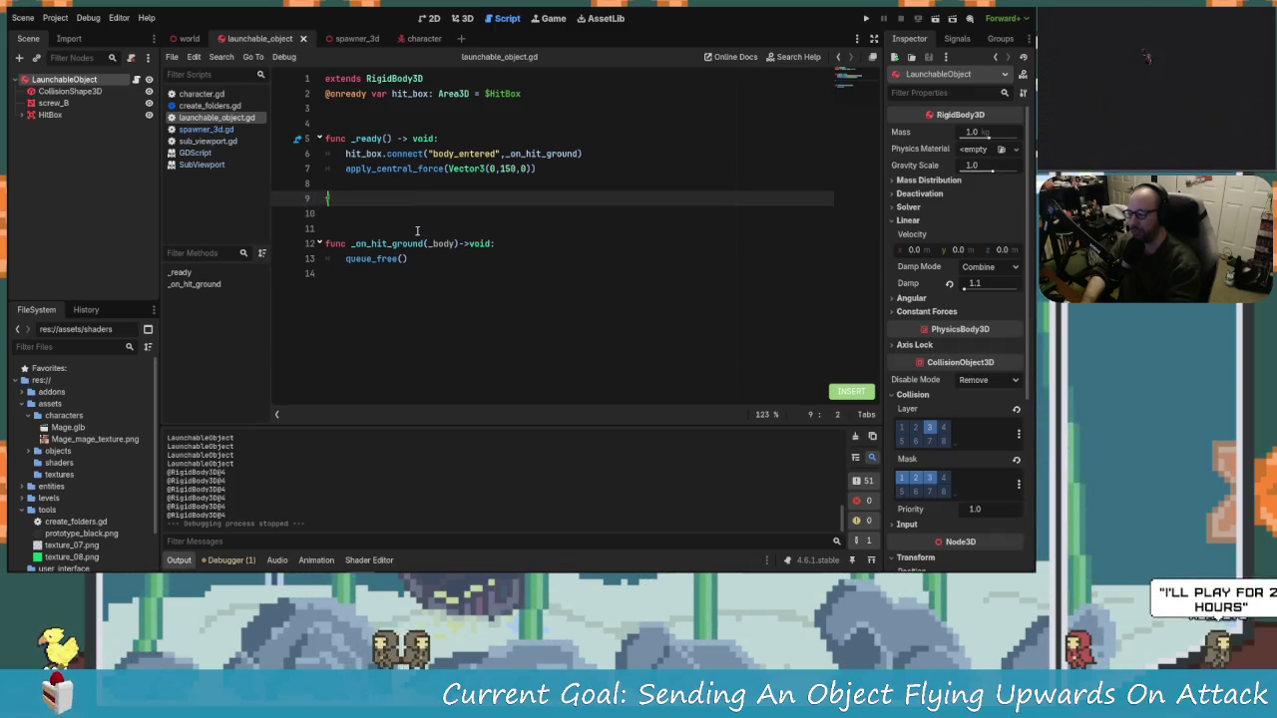
text(func)
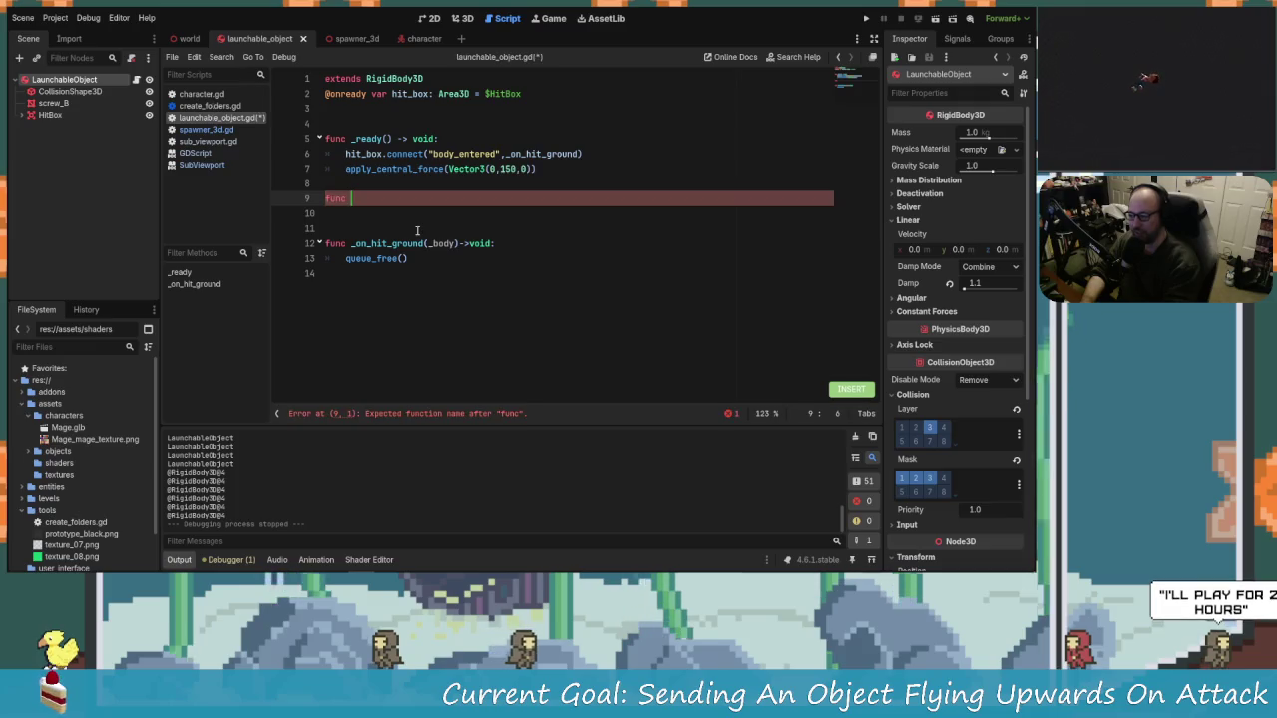
key(BackSpace)
key(BackSpace)
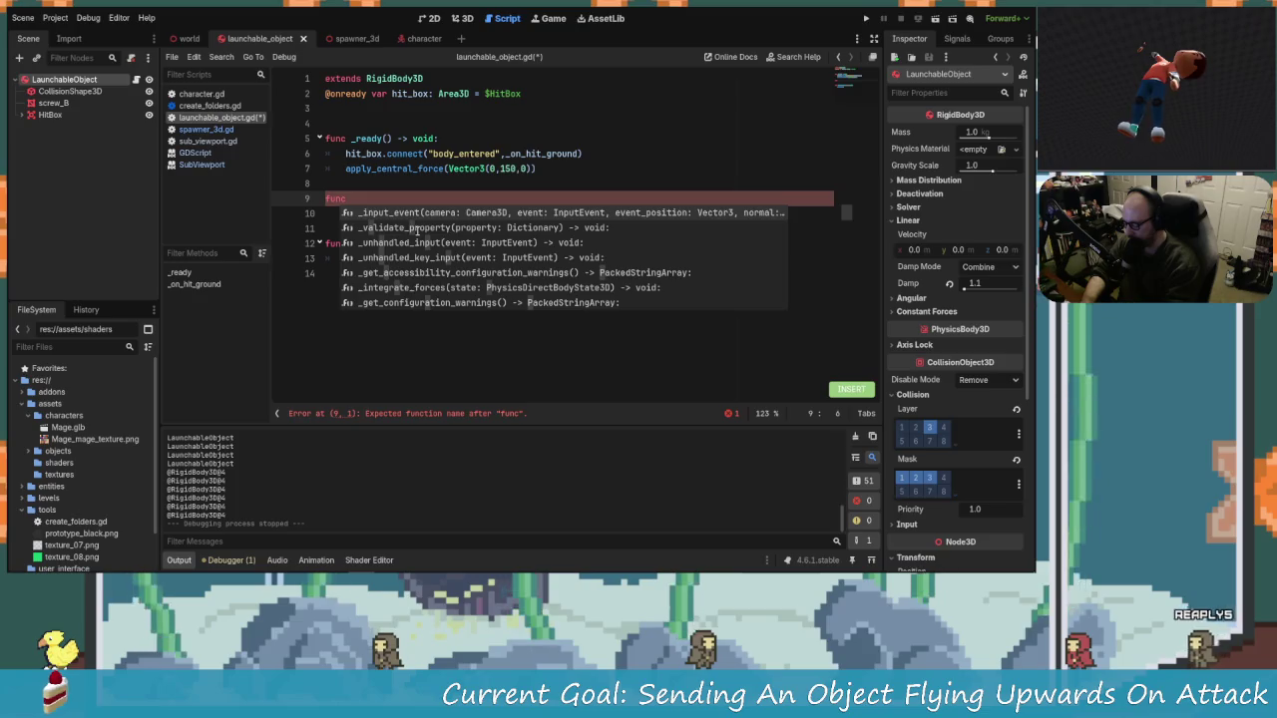
text(apply)
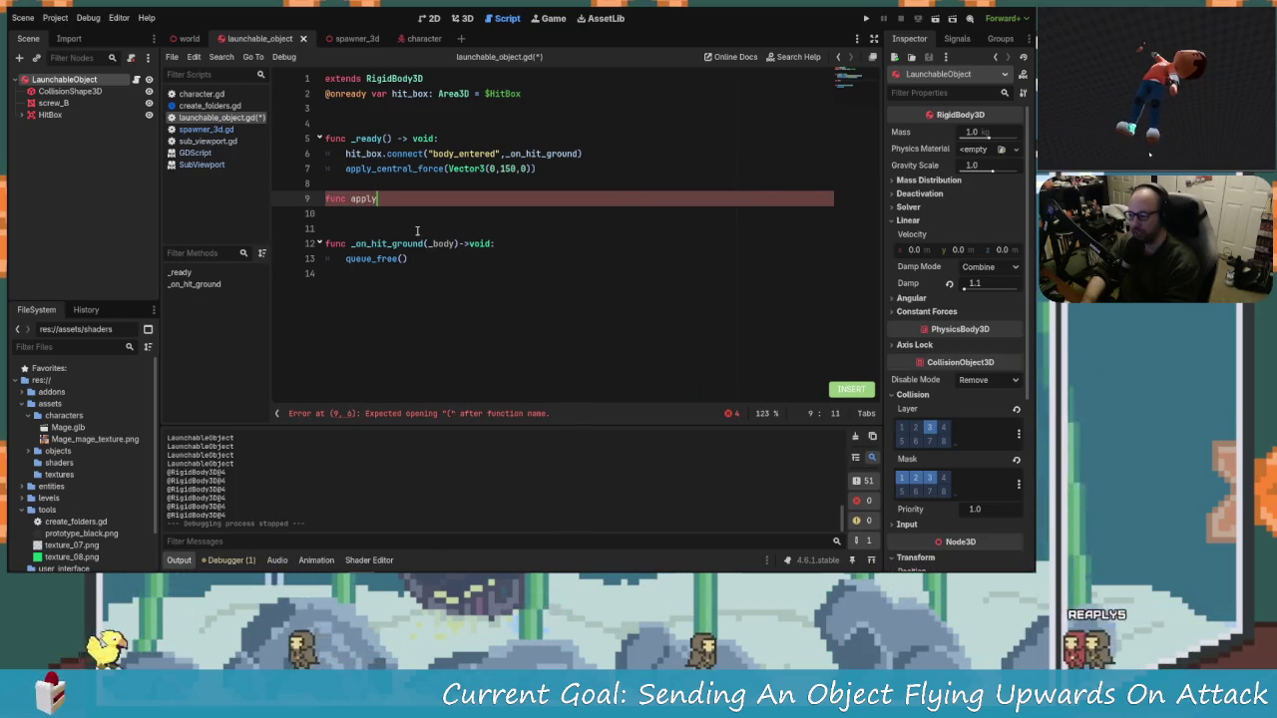
text(_)
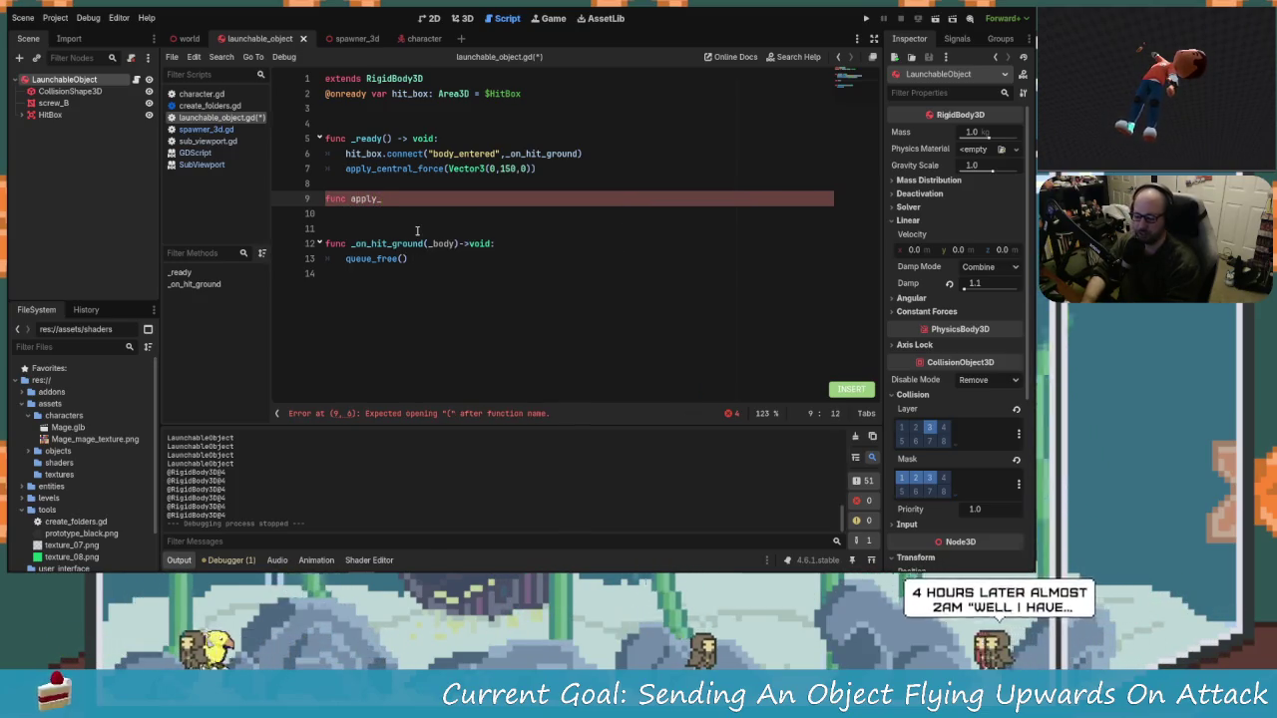
text(damage_)
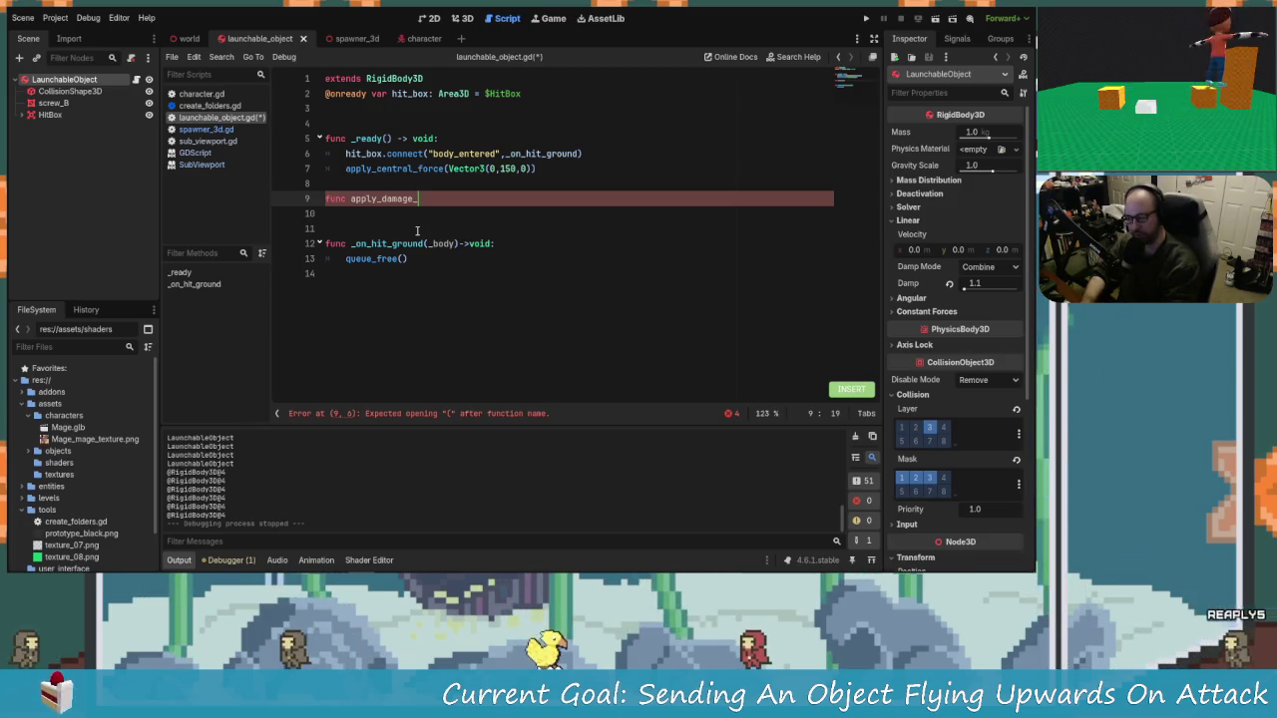
text(force()
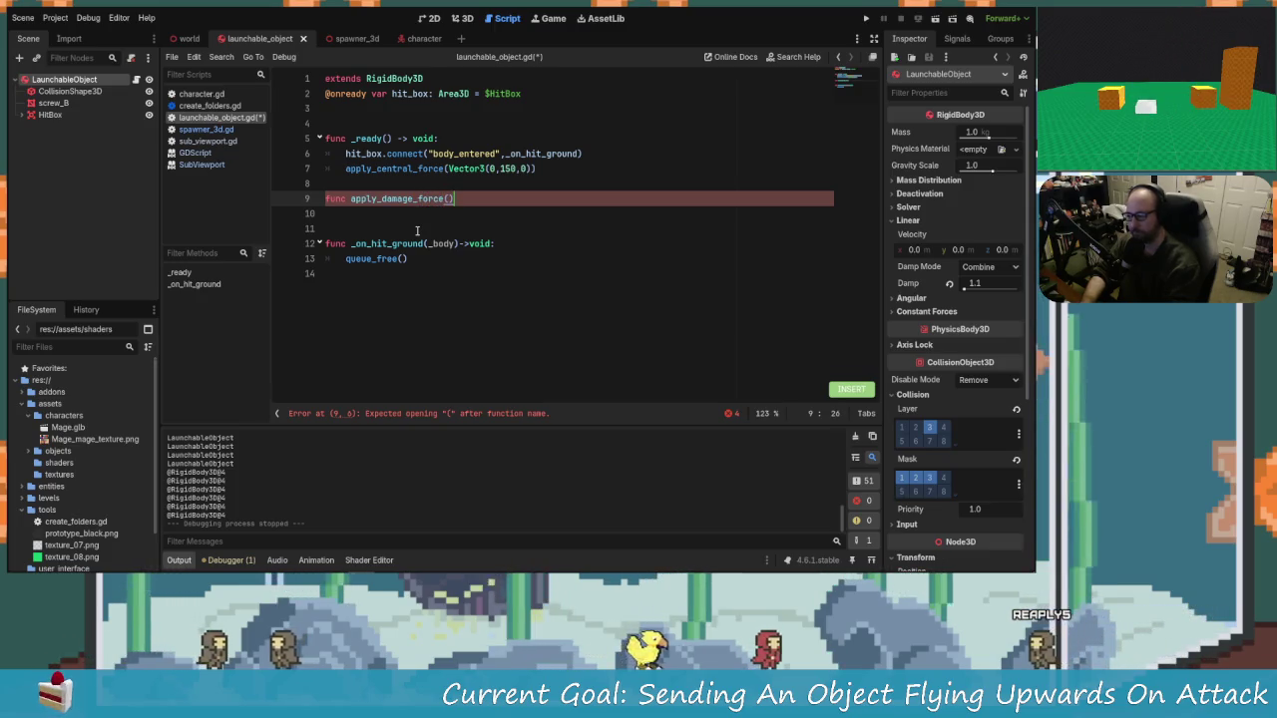
key(Left)
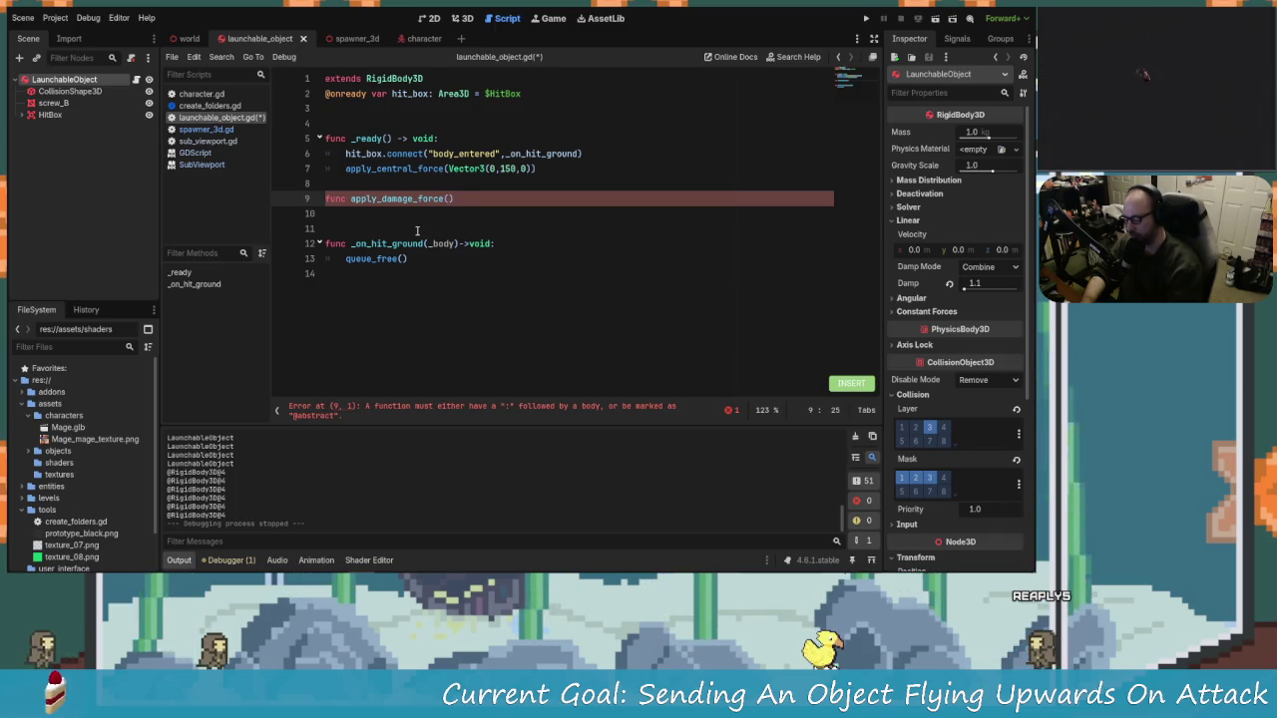
key(BackSpace)
text(->)
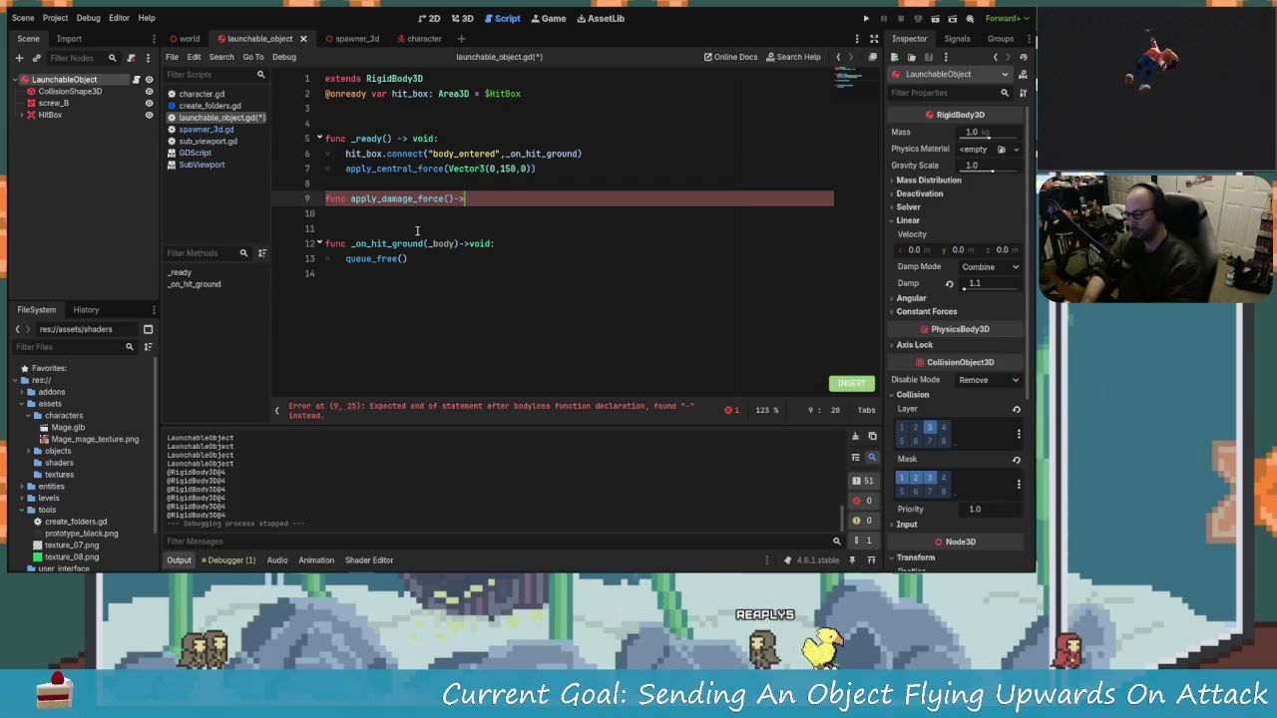
text(void:)
key(Return)
text(apply)
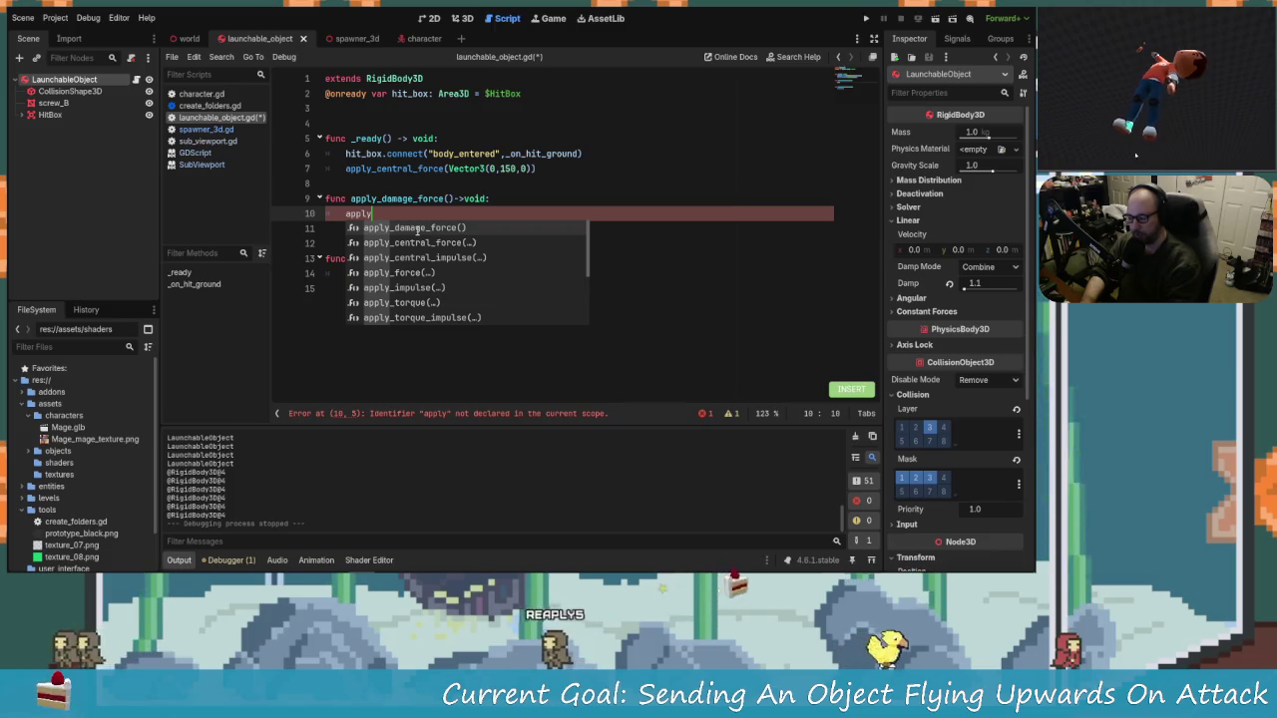
Step: Make its body apply_central_force(Vector3(0,150 * current_damage_percent,0)) and save the script
text(_c)
key(Return)
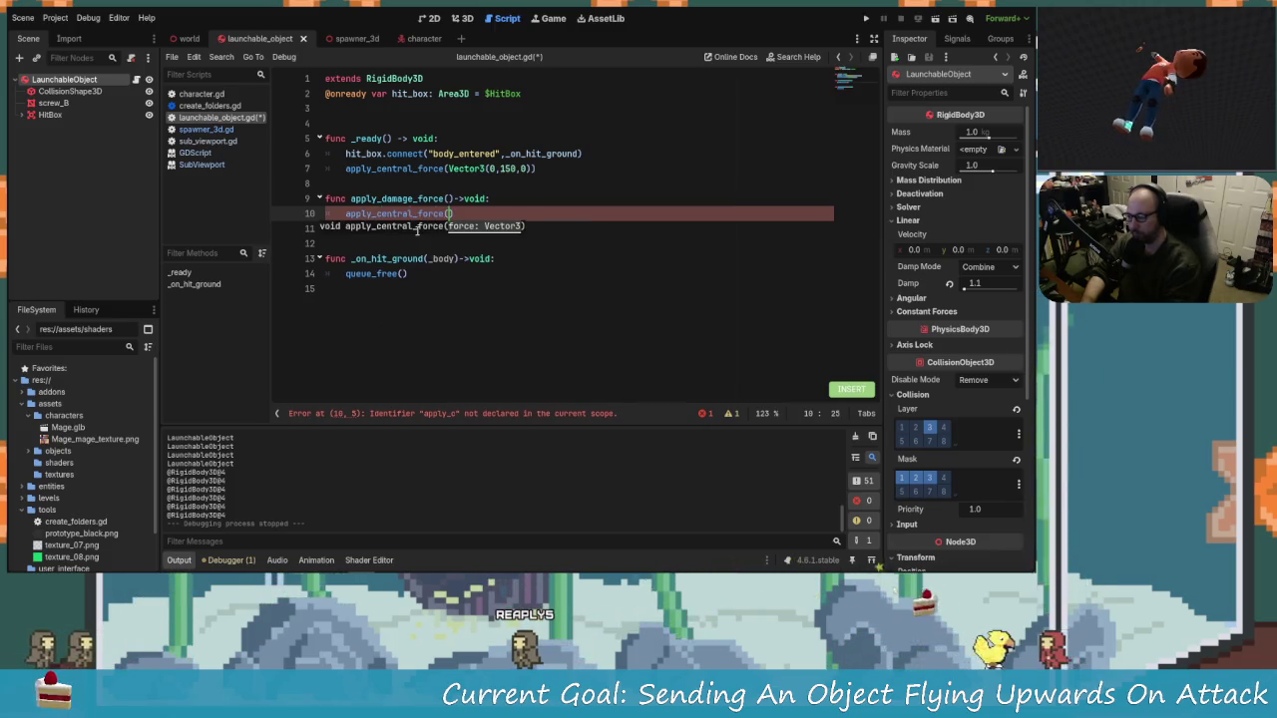
text(Vector)
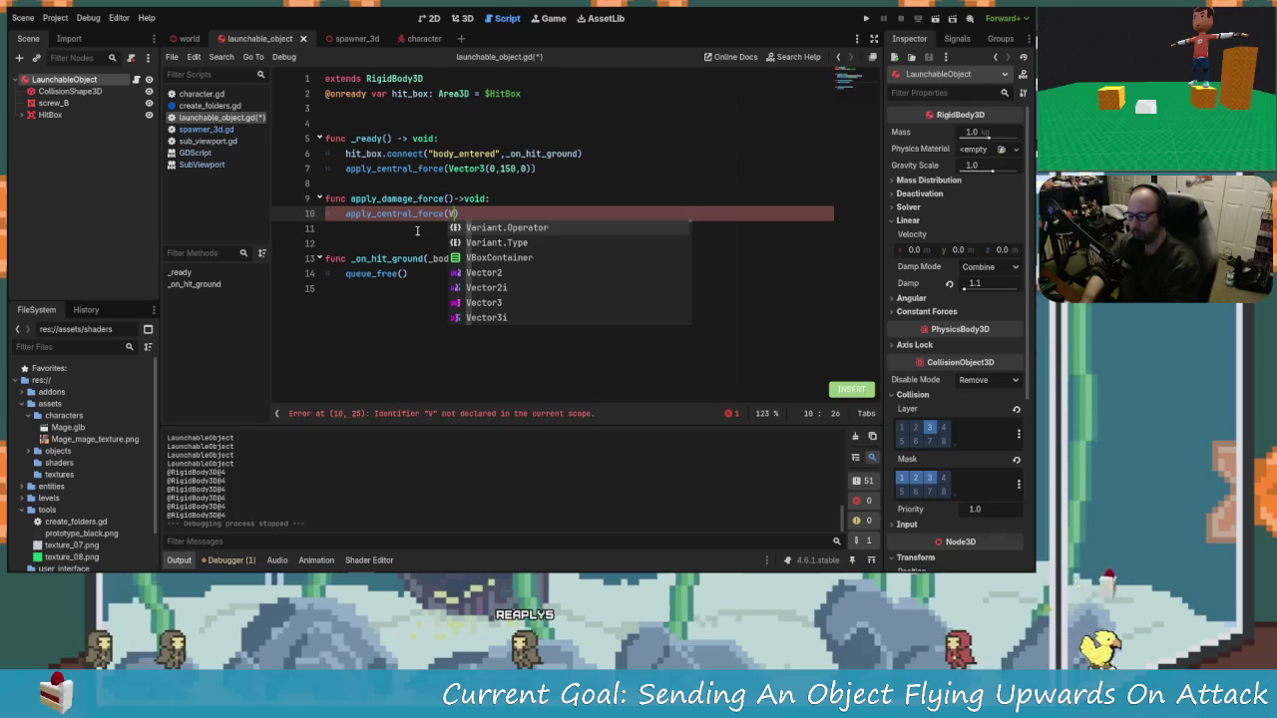
text(3)
key(Return)
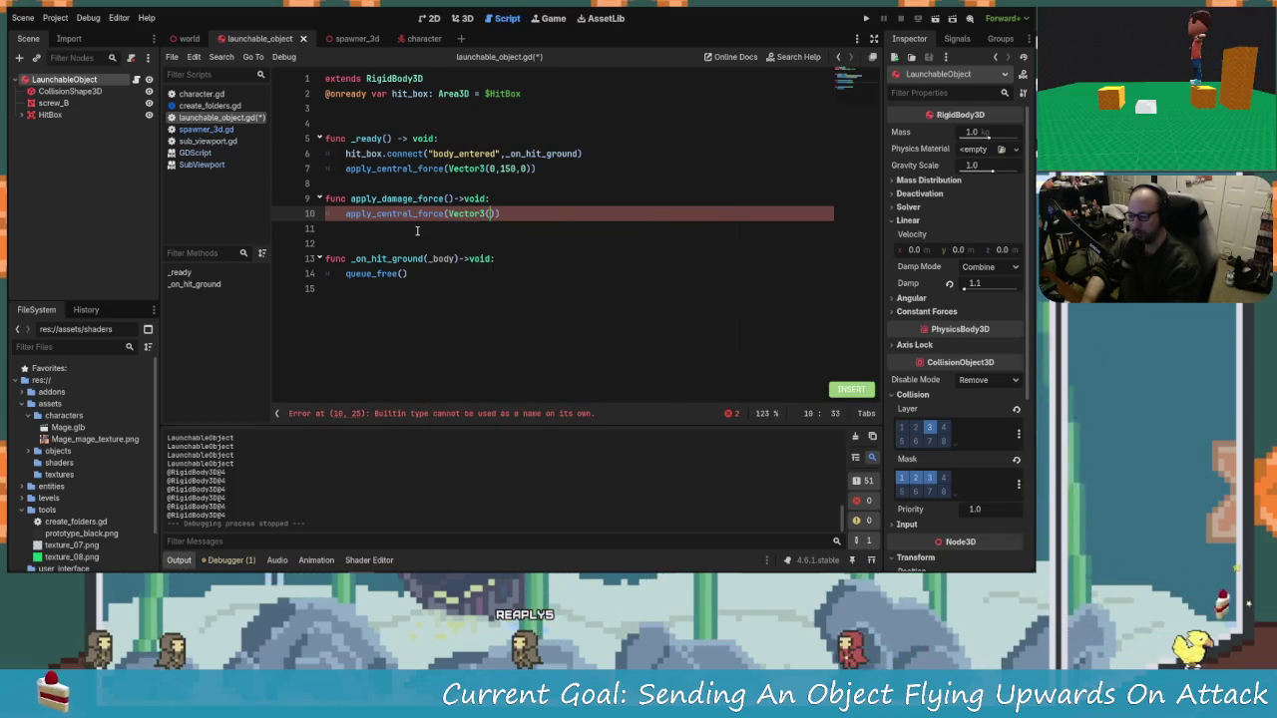
text(0,0,0)
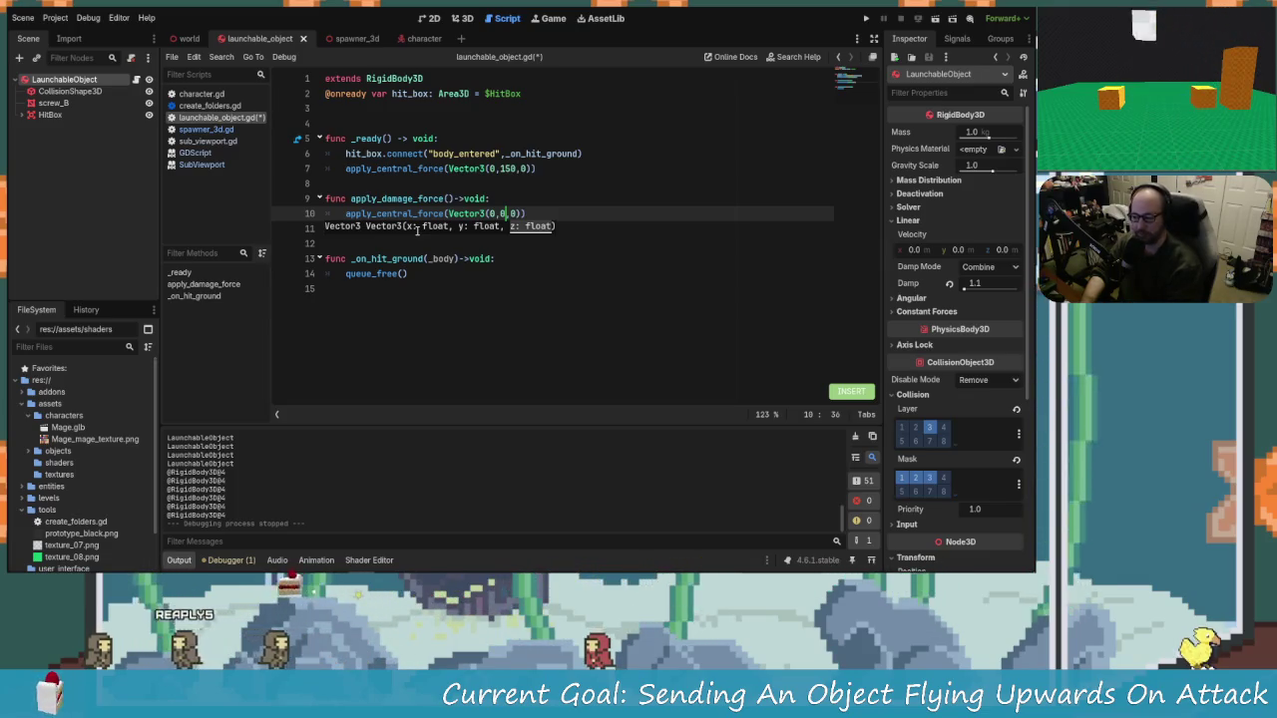
key(BackSpace)
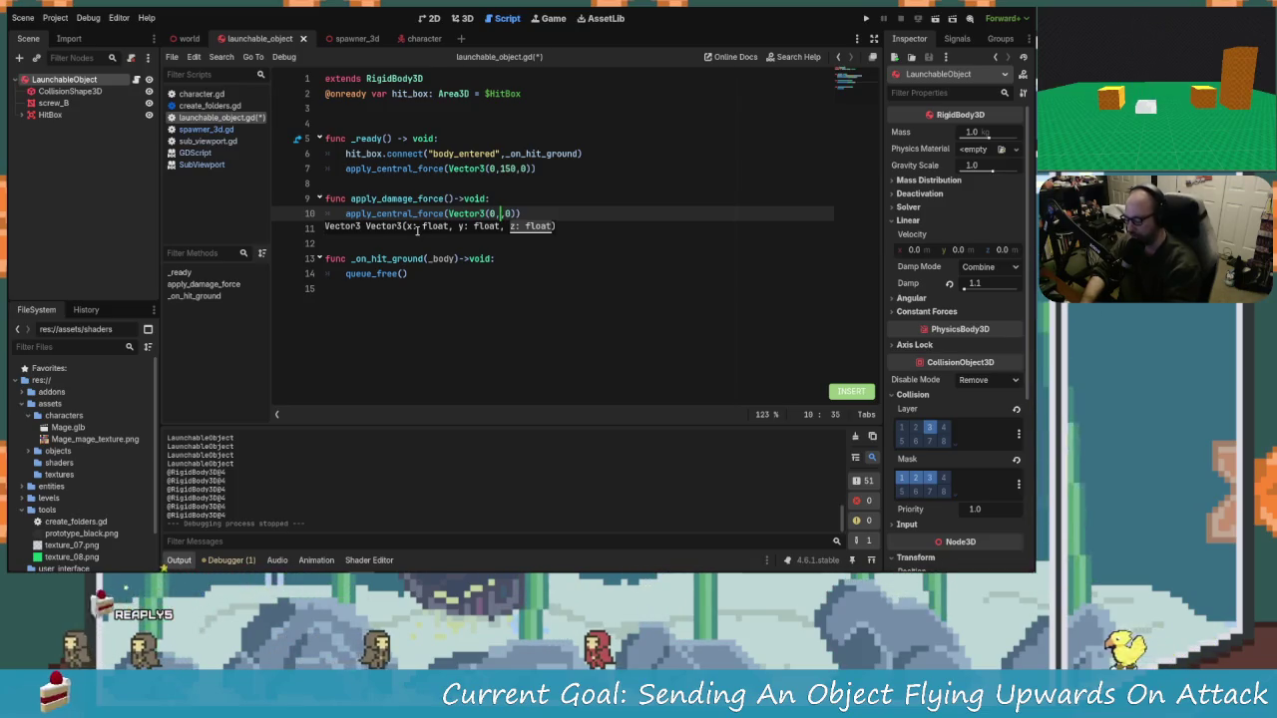
text(150 )
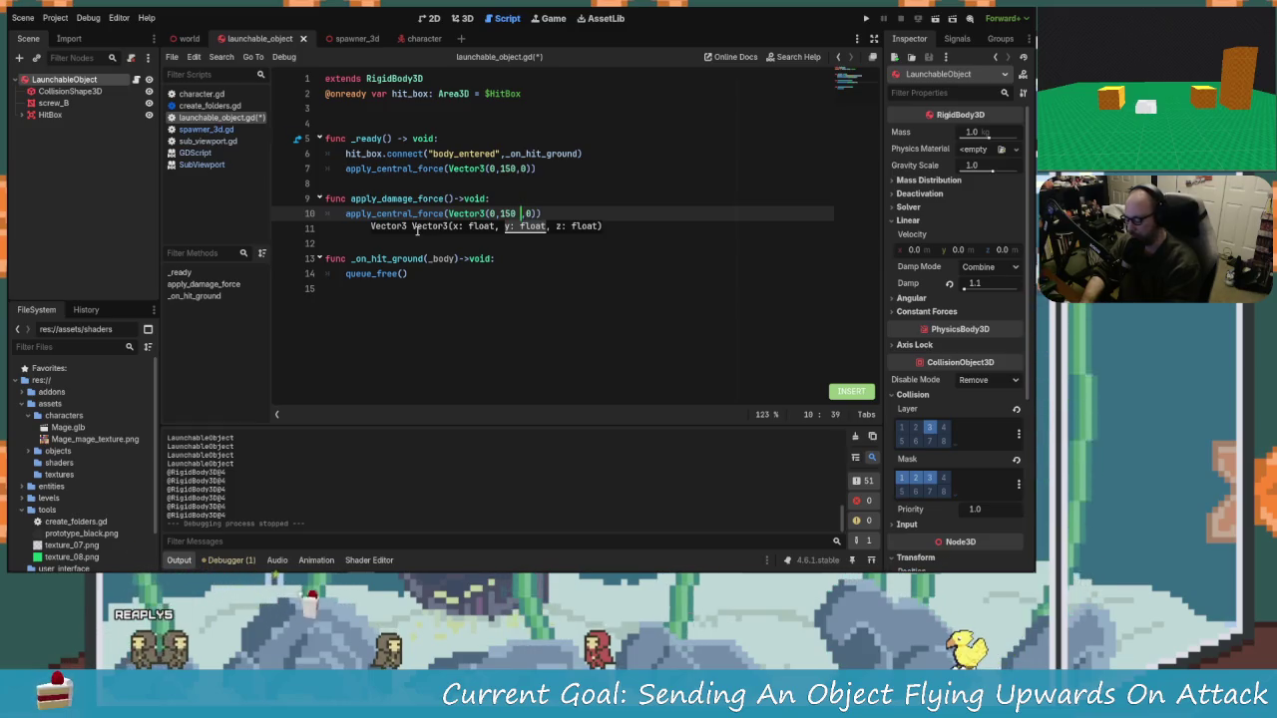
text(* curren)
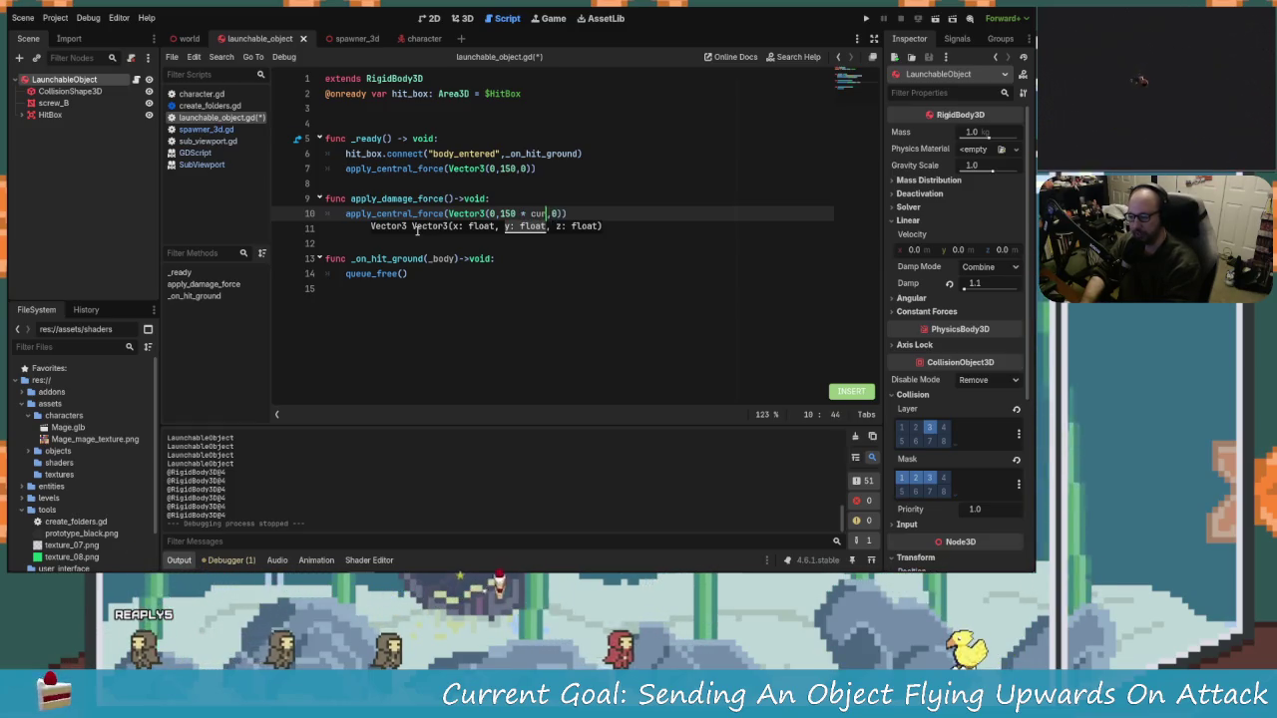
text(t_damag)
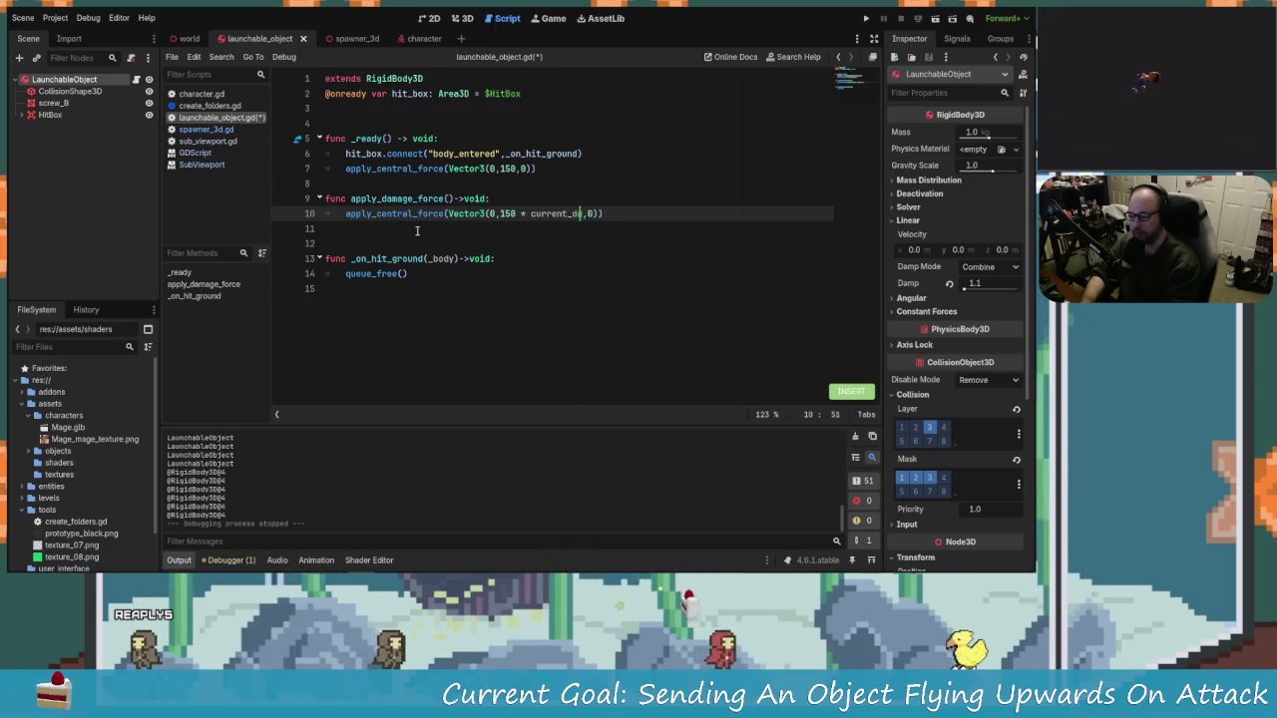
text(e_multip)
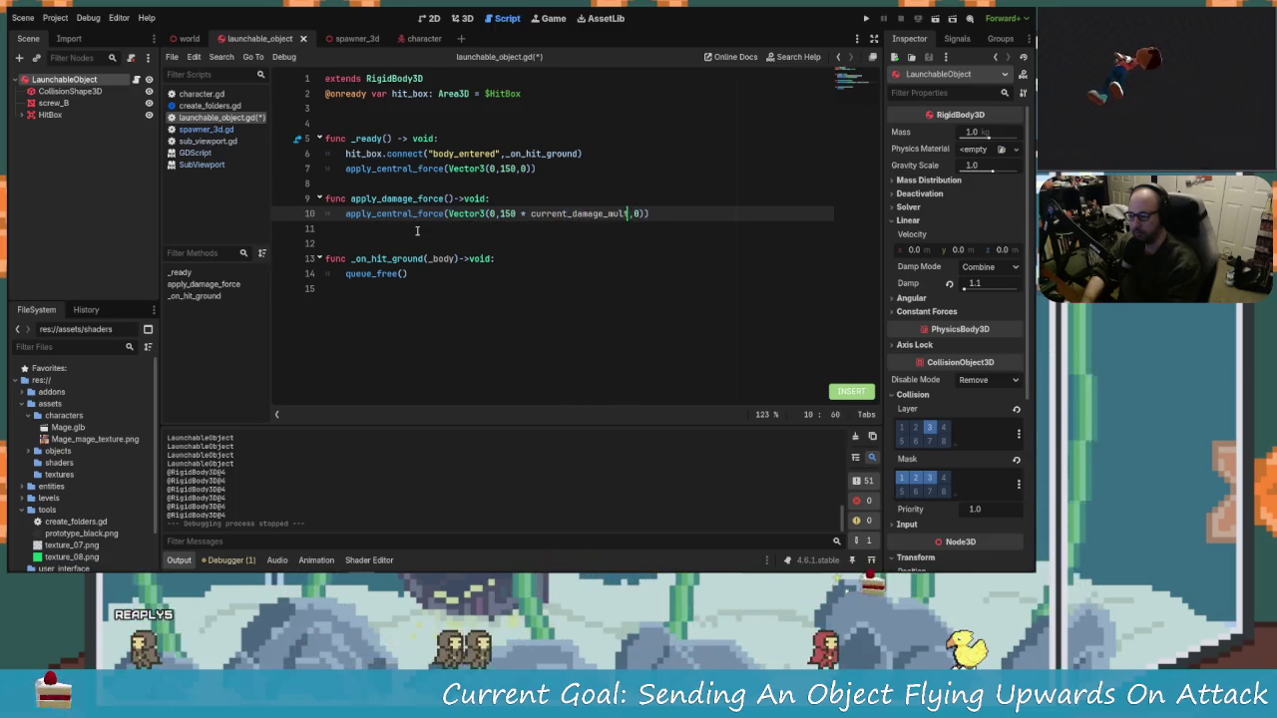
key(BackSpace)
key(BackSpace)
key(BackSpace)
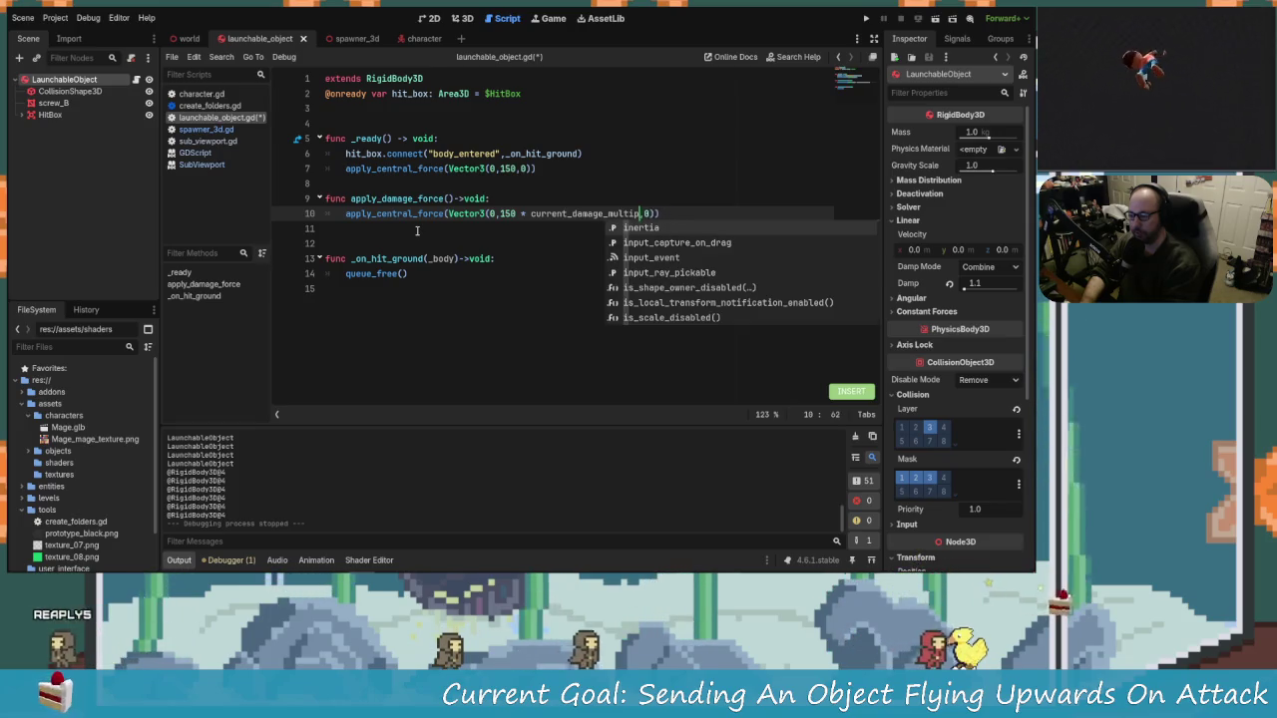
key(BackSpace)
key(BackSpace)
text(percent)
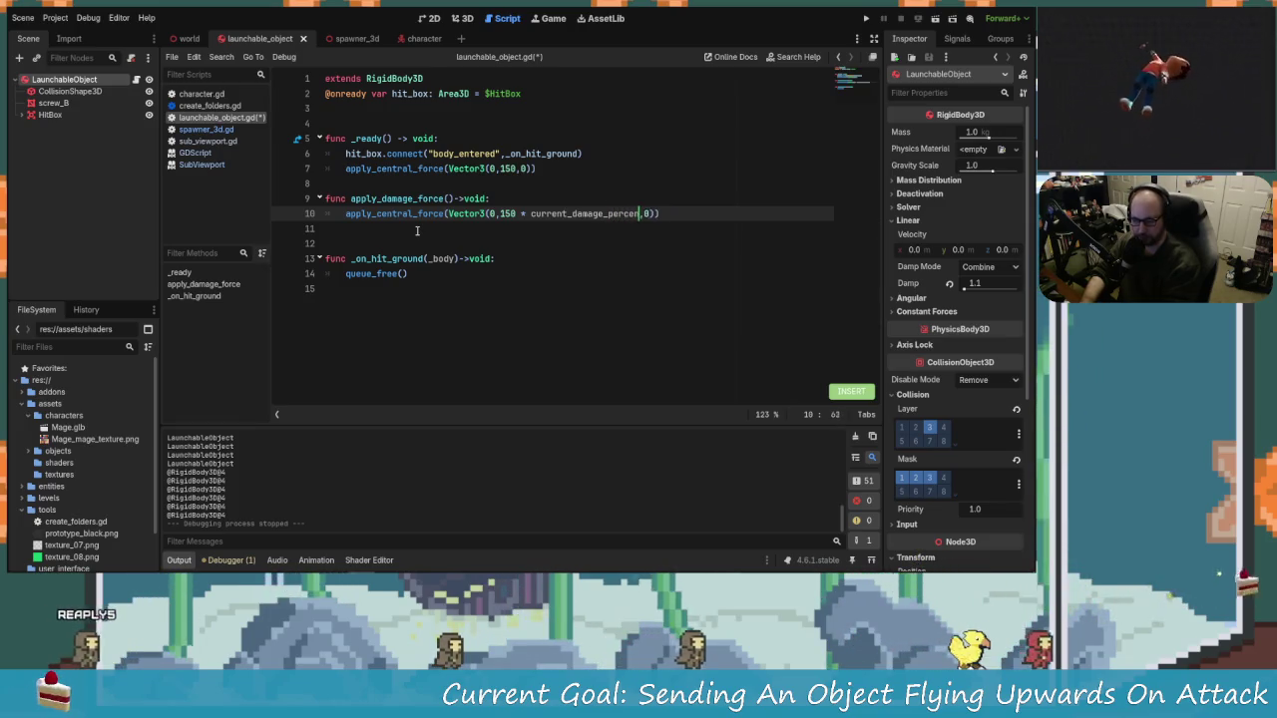
key(ctrl+s)
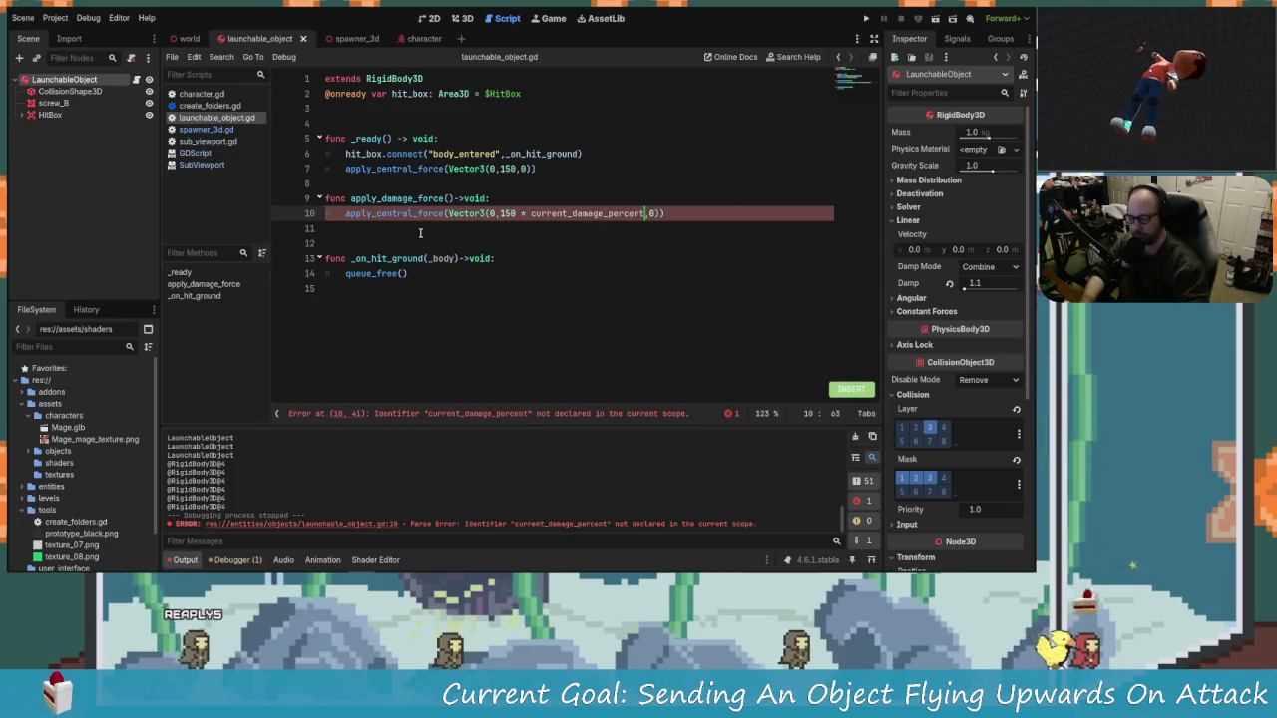
Step: Add var current_damage_percent: float = 1.0 on line 3 below the hit_box declaration
click(429, 123)
click(435, 108)
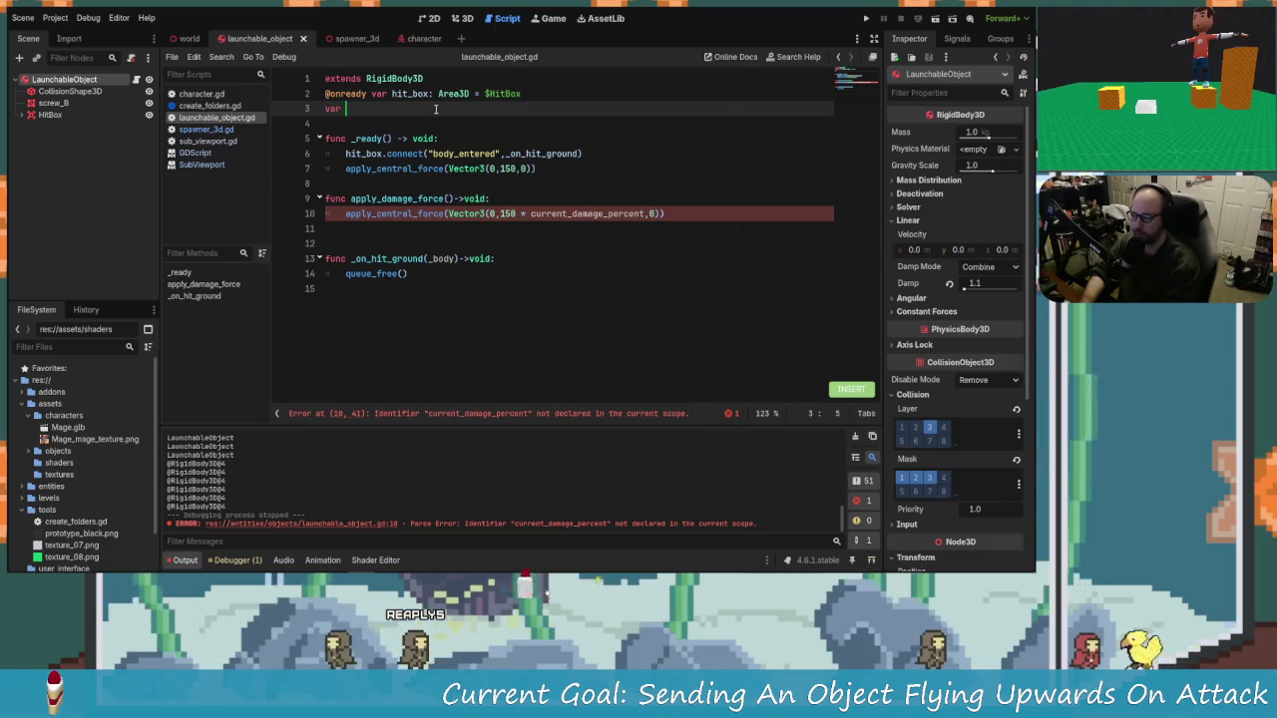
text(var current_da)
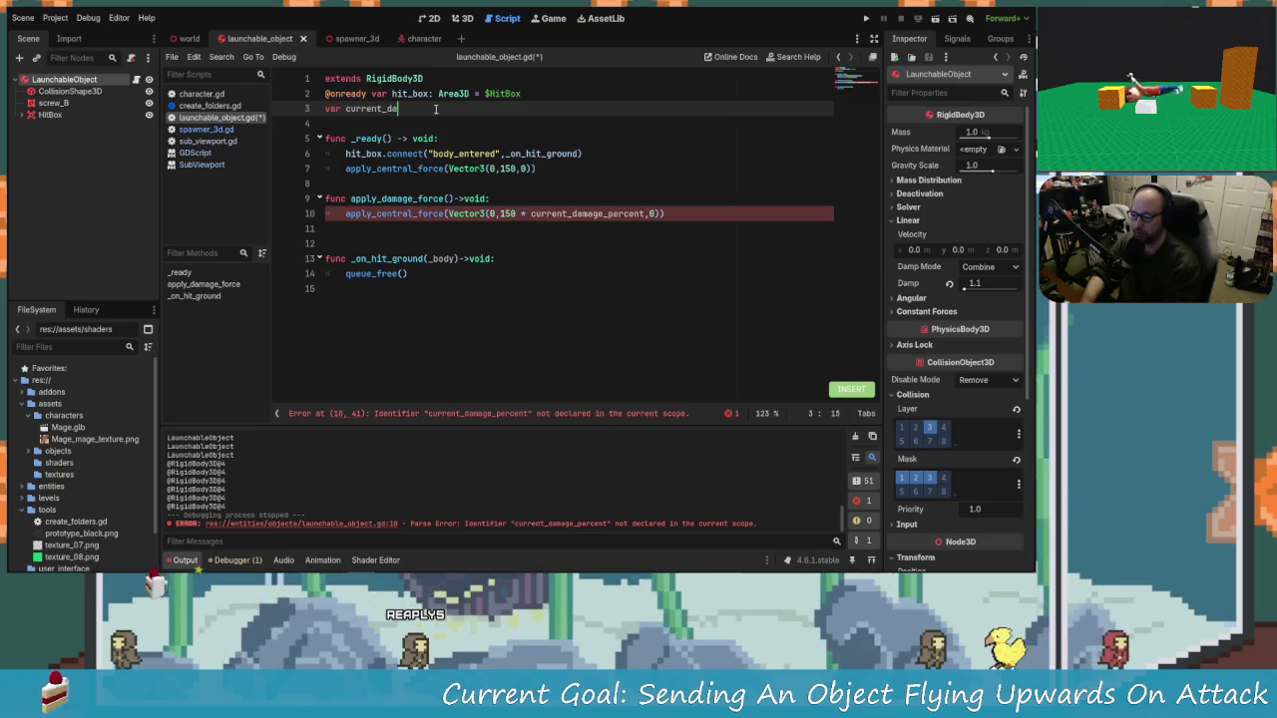
text(mange)
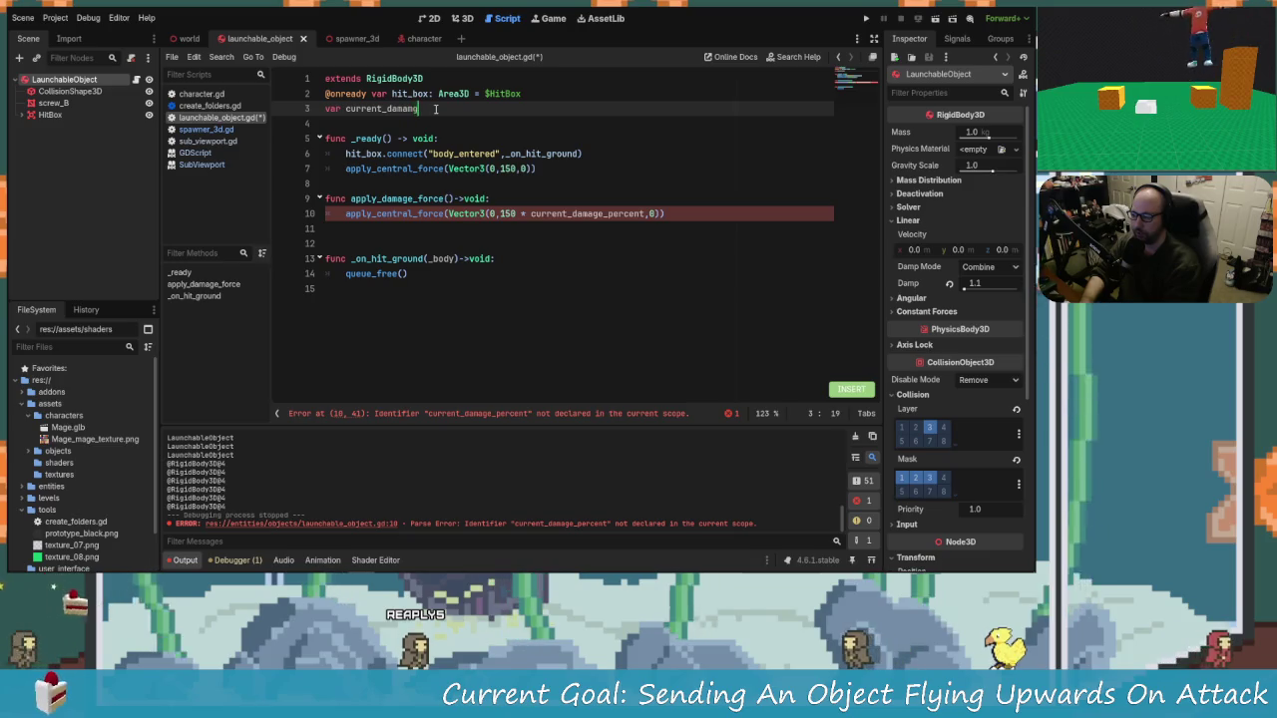
key(BackSpace)
key(BackSpace)
key(BackSpace)
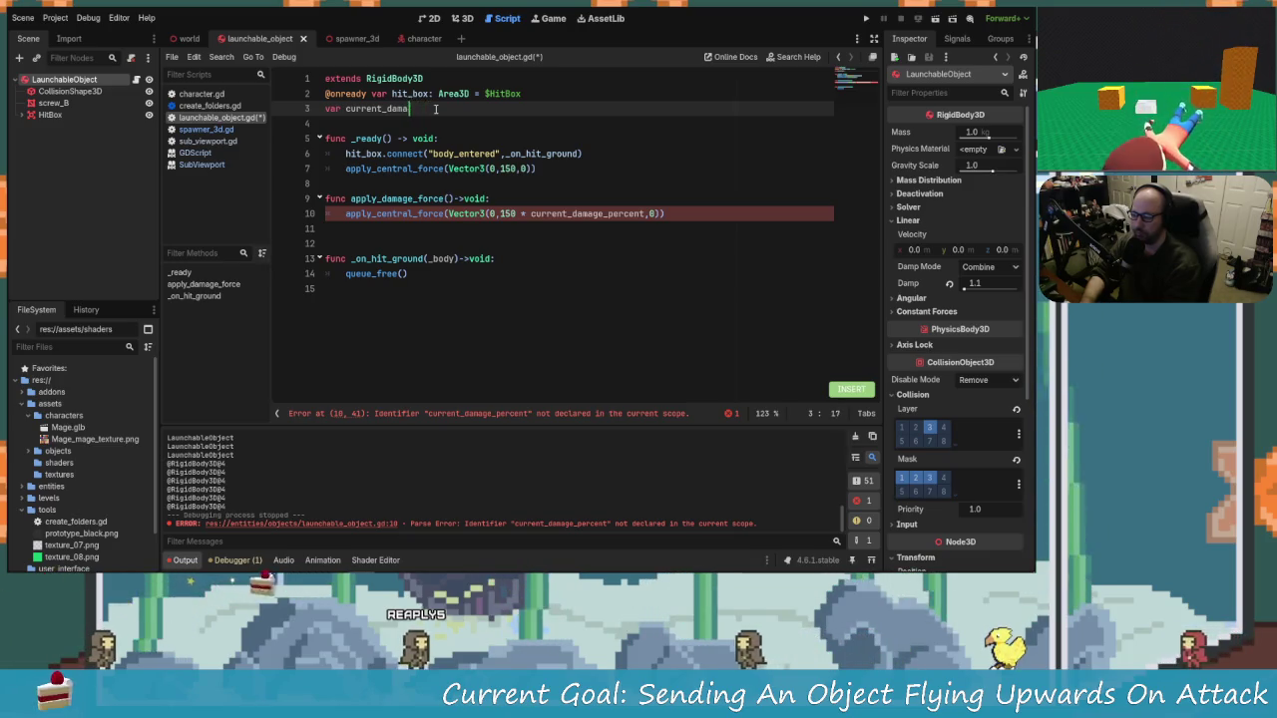
text(age_percent:floa)
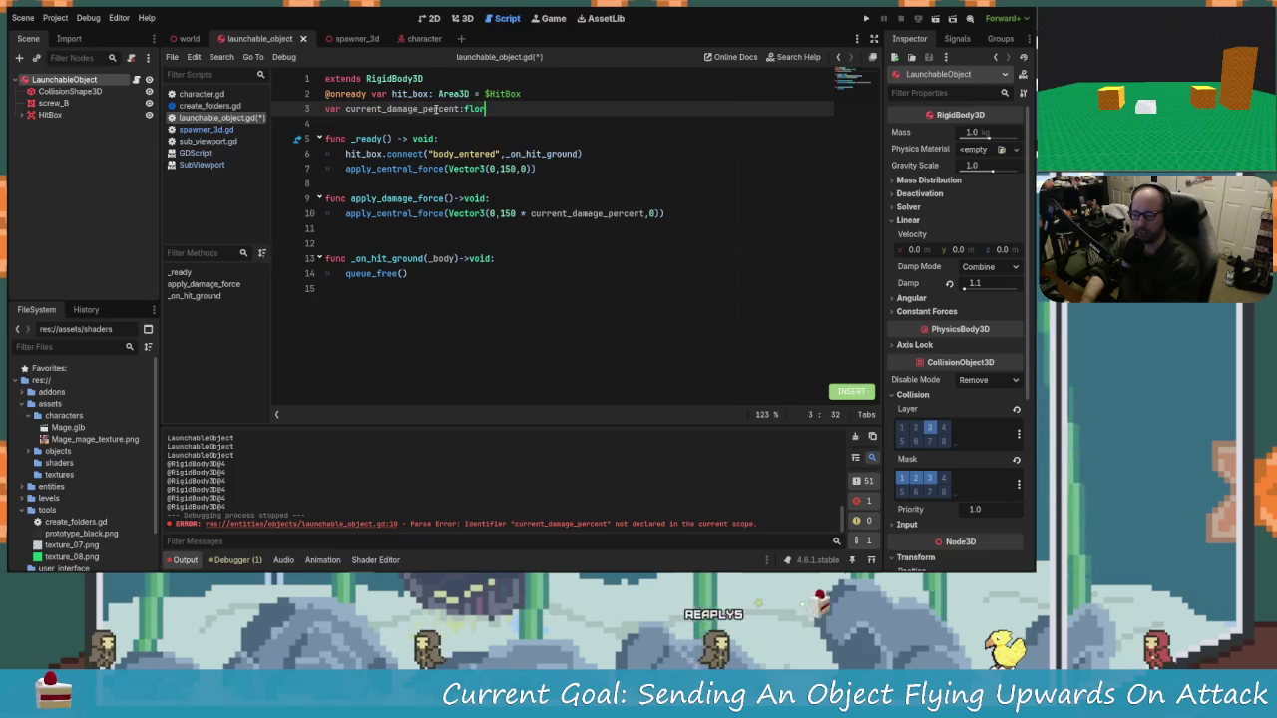
key(BackSpace)
key(BackSpace)
key(BackSpace)
text(F)
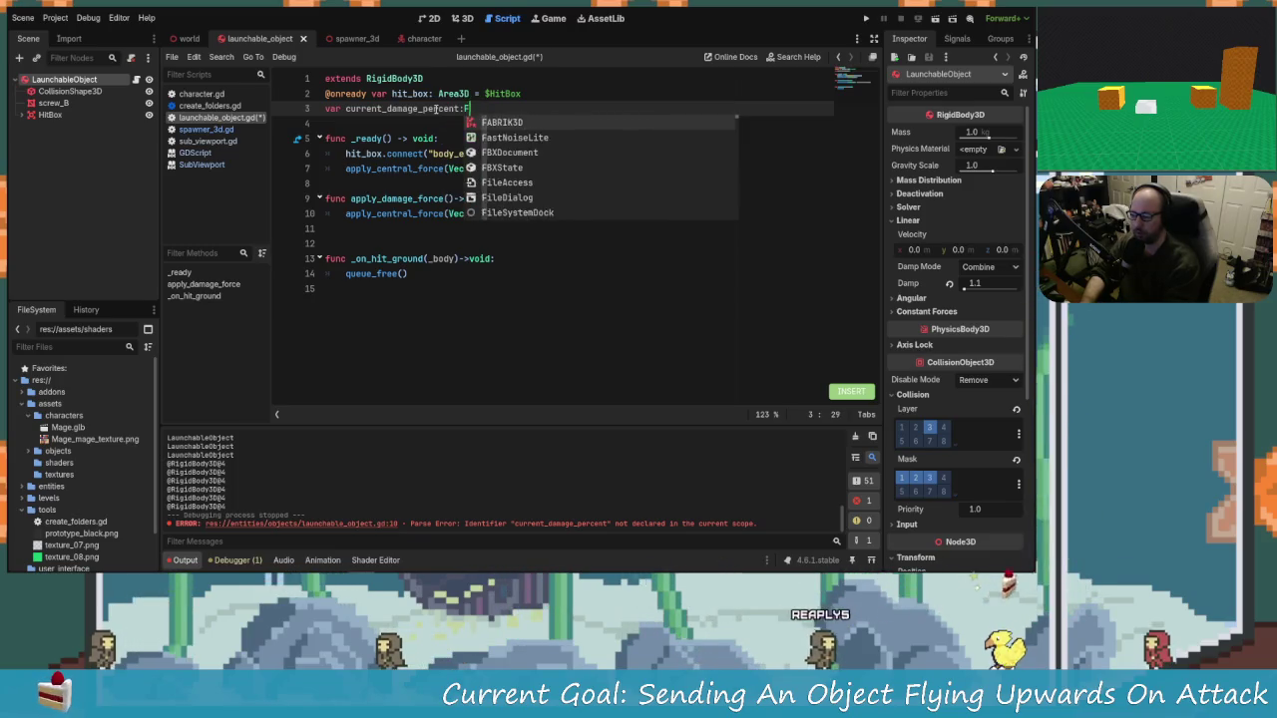
text(loat )
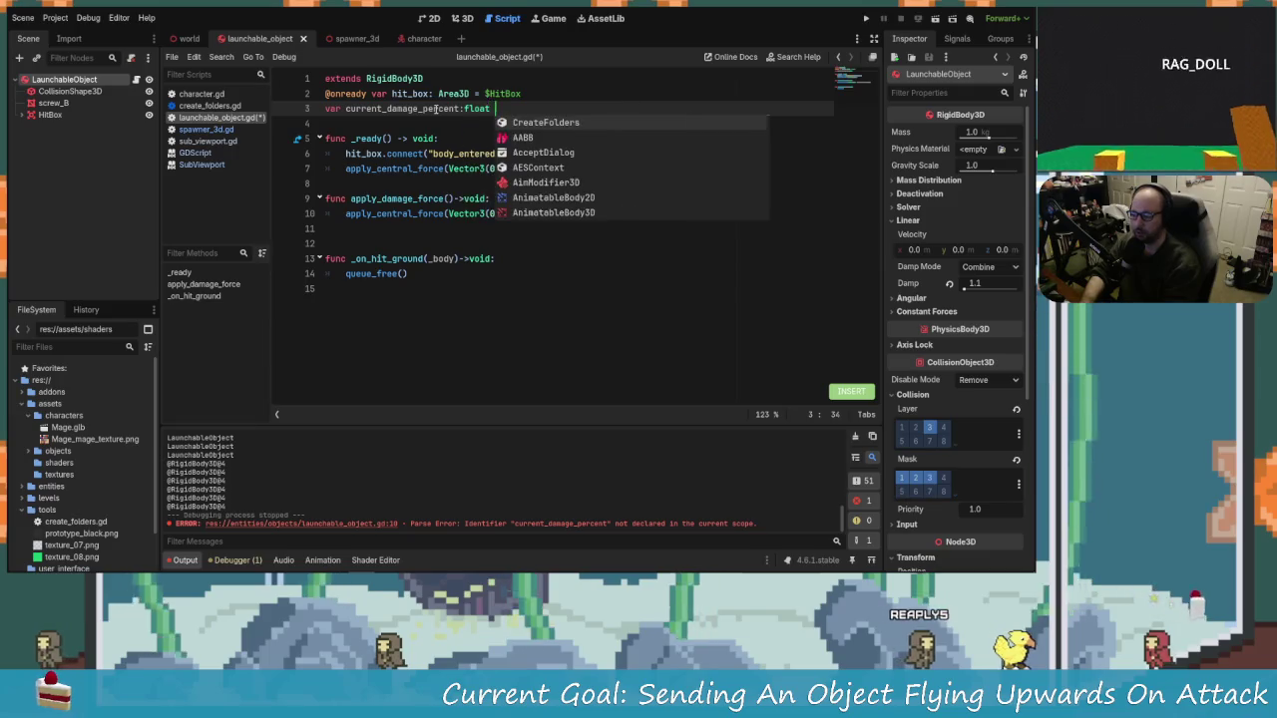
text(=)
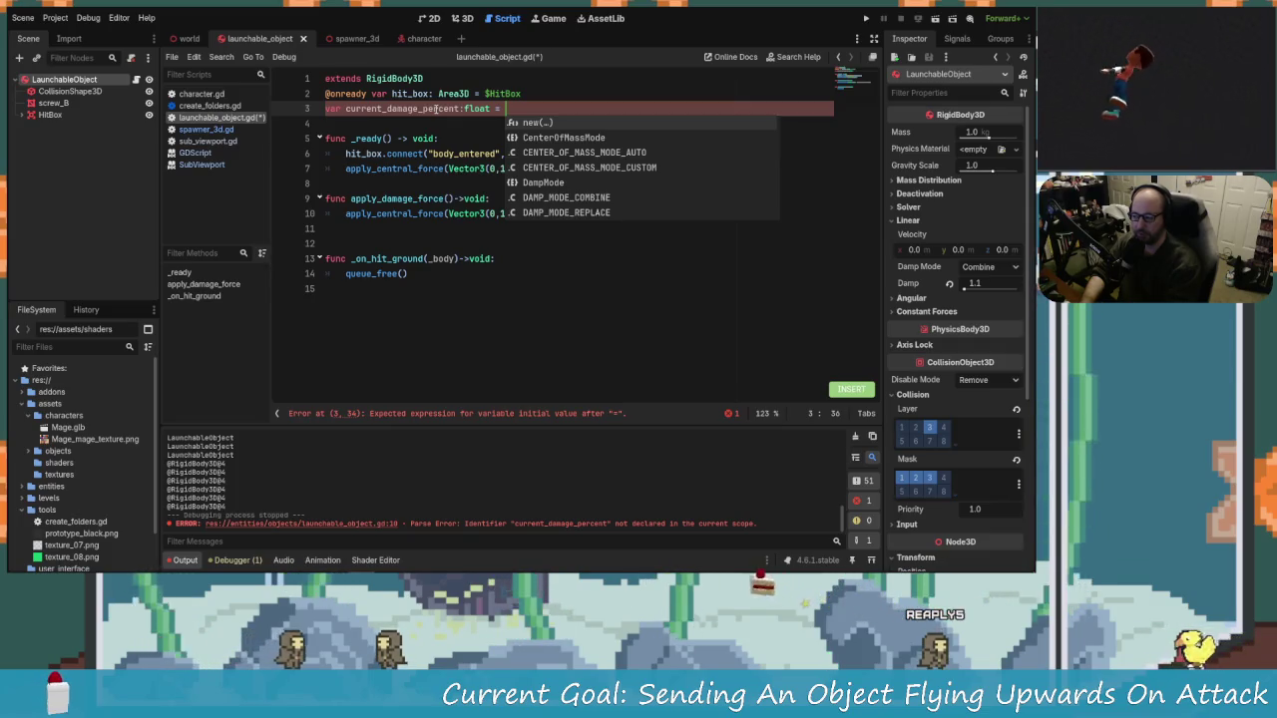
text(1.0)
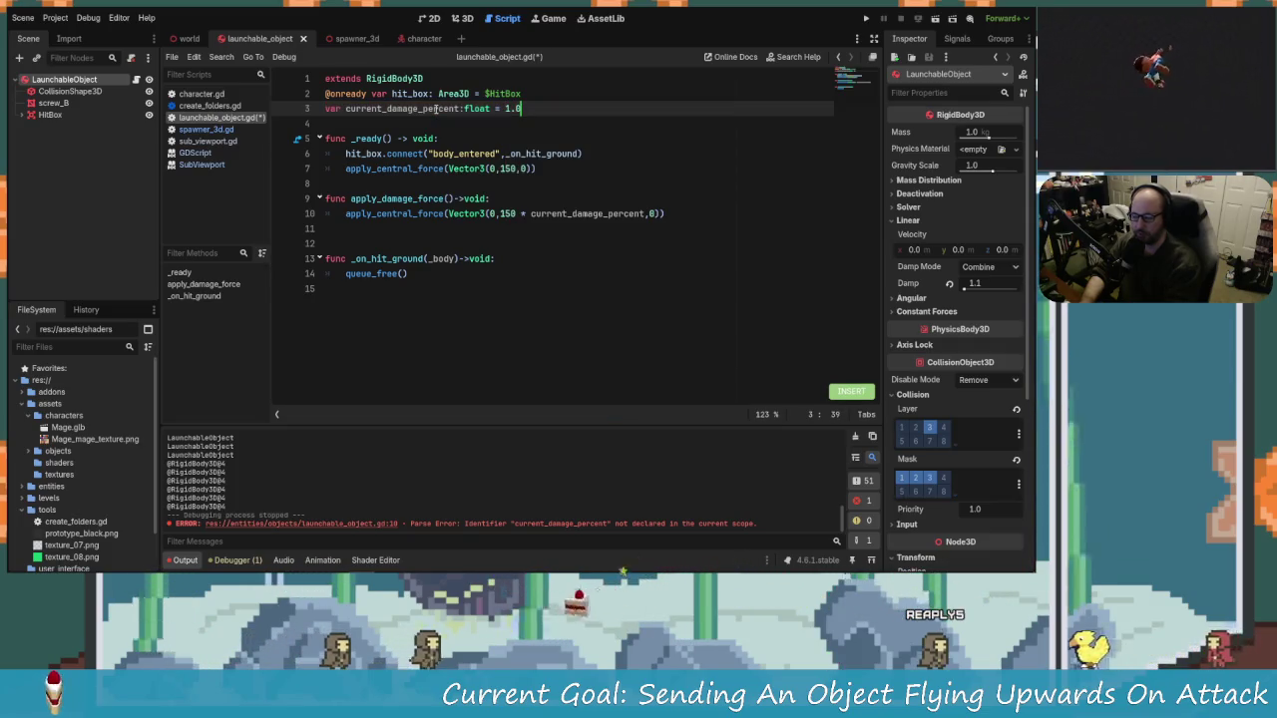
click(536, 168)
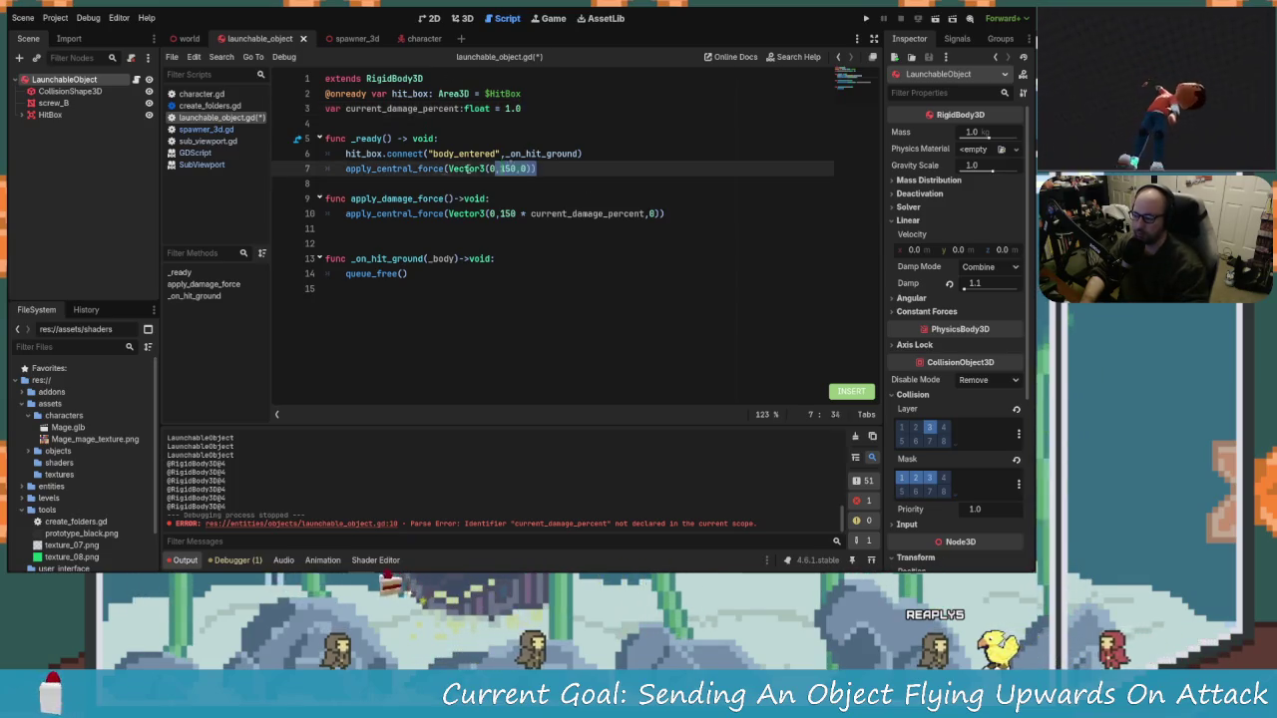
Step: Delete the leftover force line from _ready and the extra blank line between functions
click(342, 180)
drag(342, 177, 339, 169)
text(V)
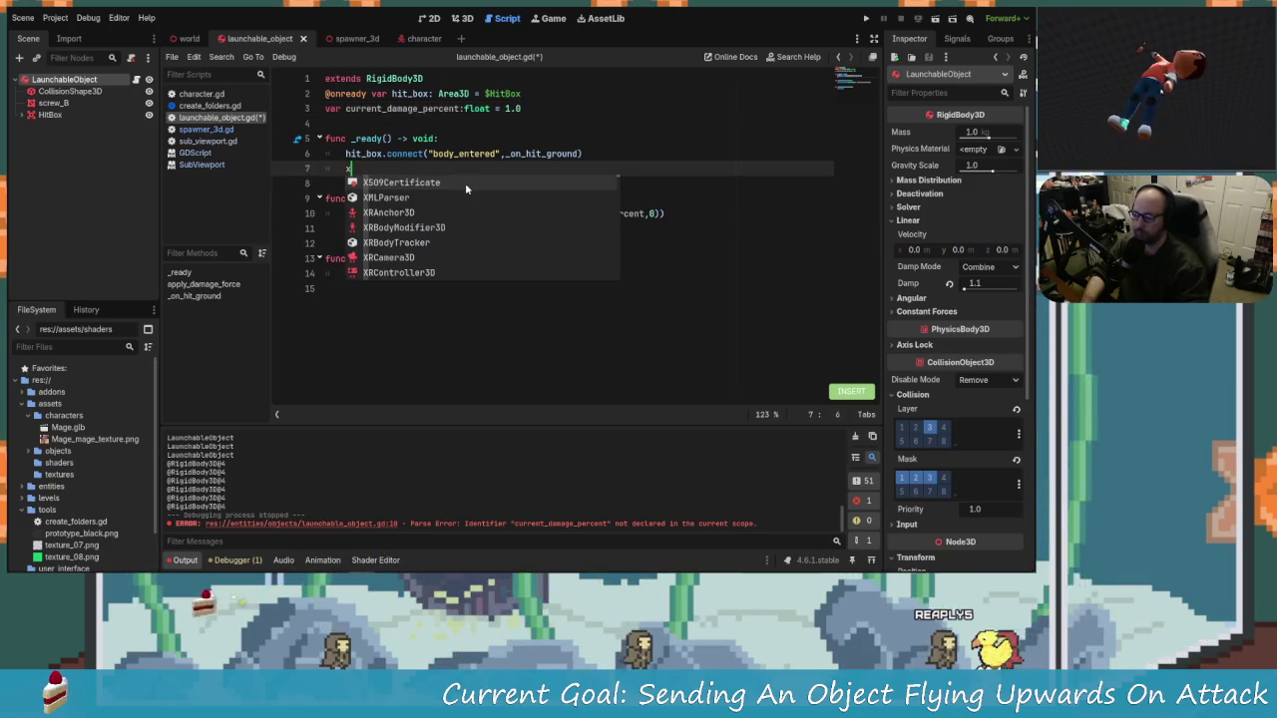
text(Vx)
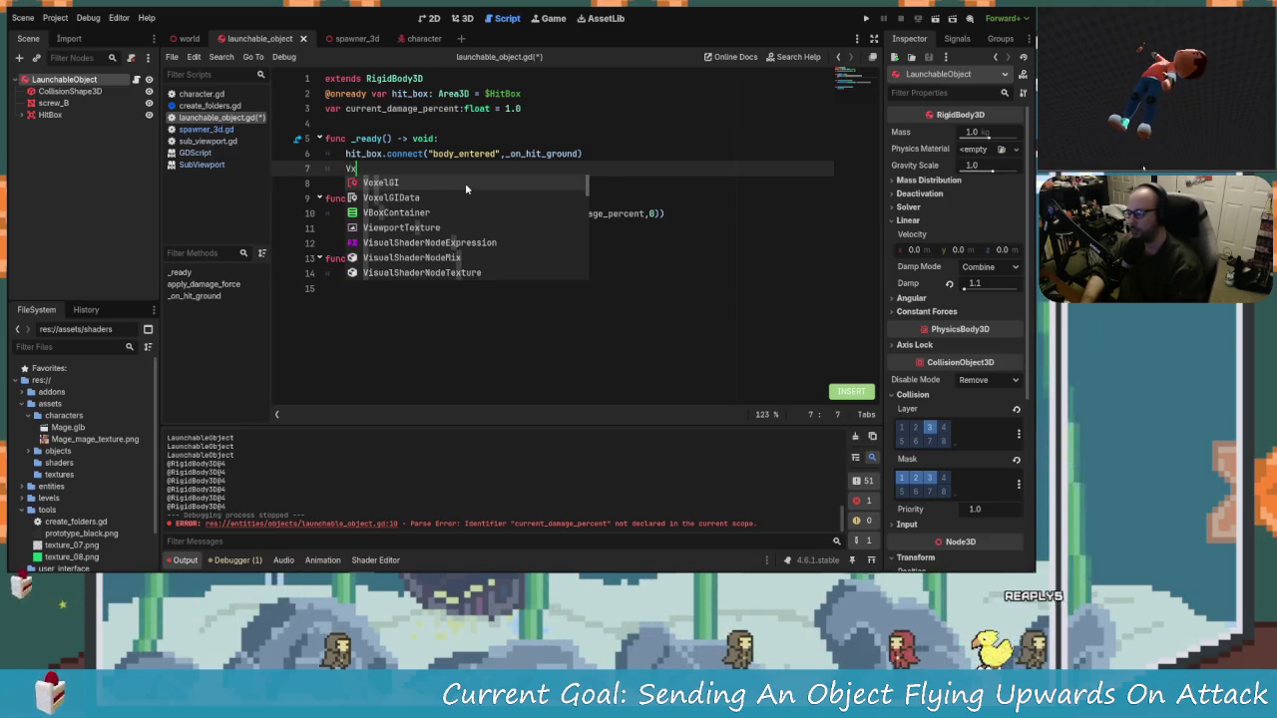
key(Escape)
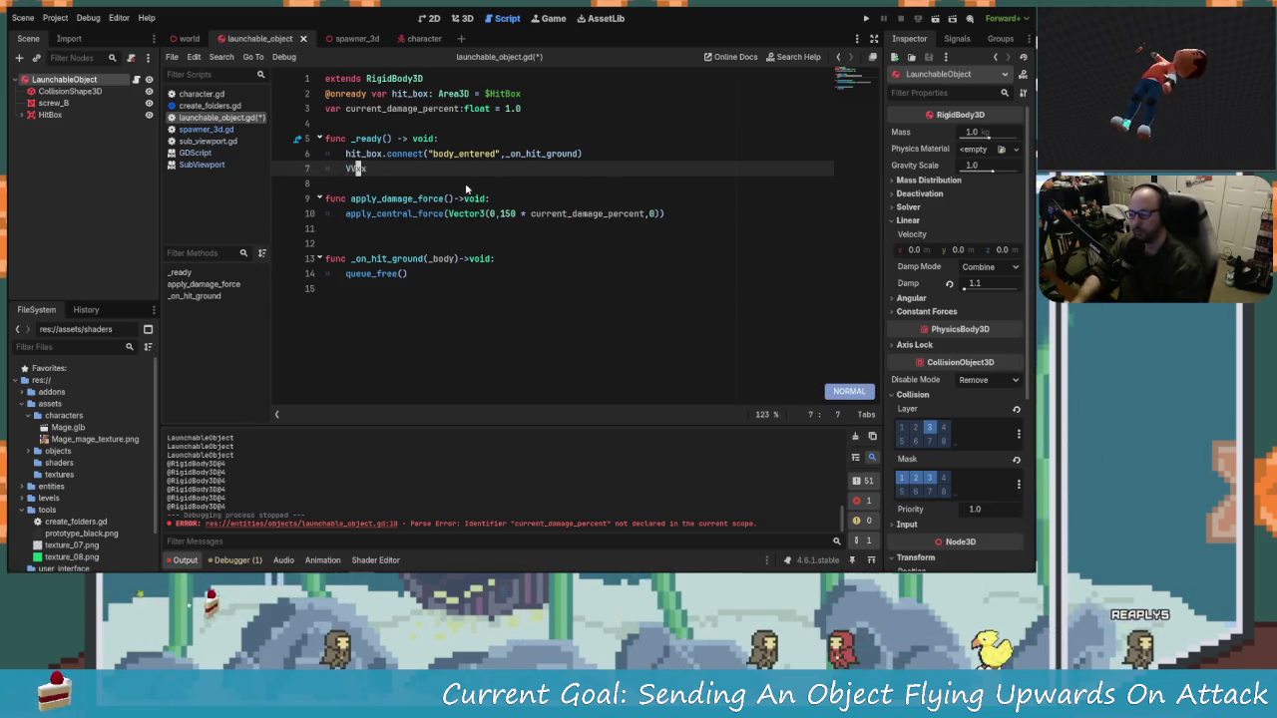
key(d)
key(d)
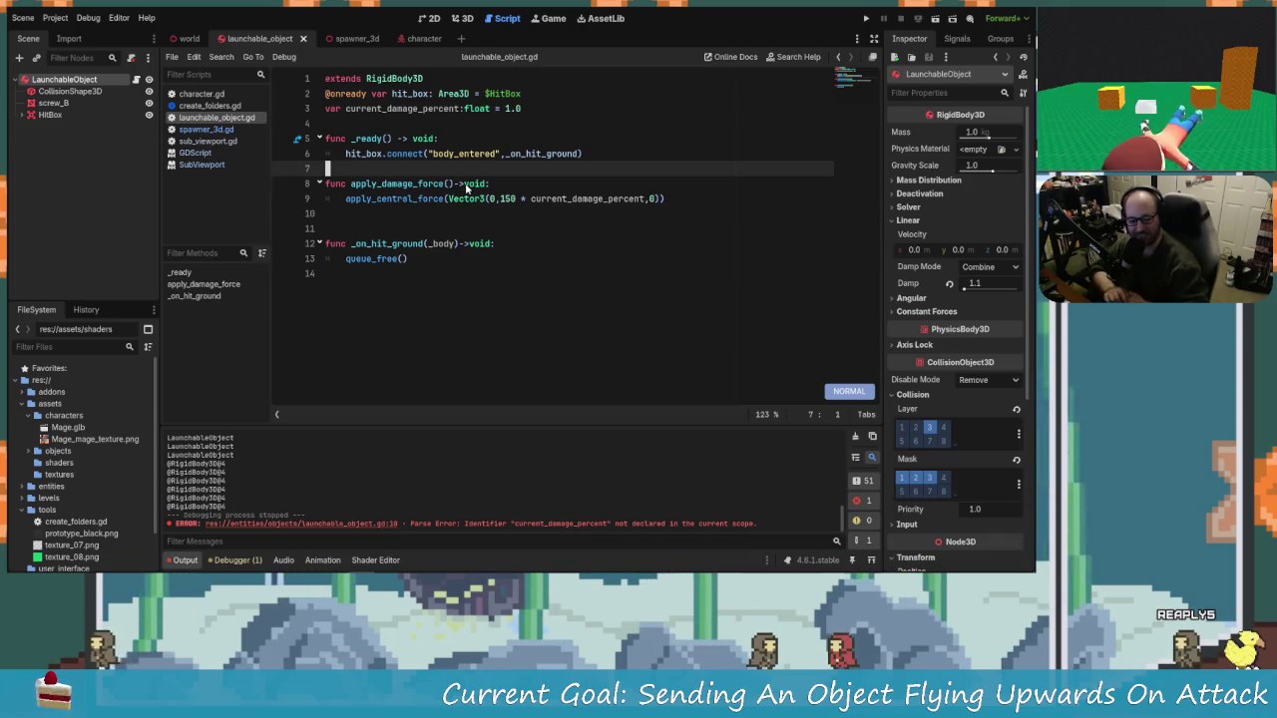
key(j)
key(j)
key(j)
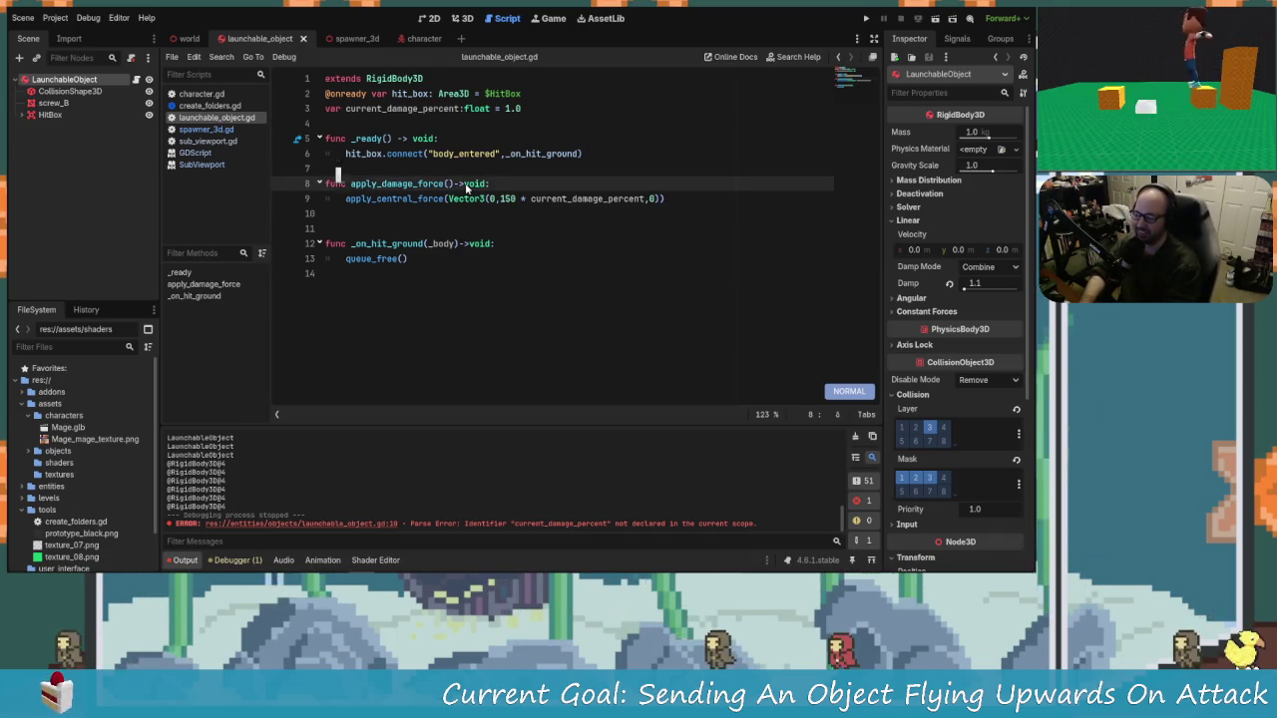
key(shift+v)
key(d)
key(k)
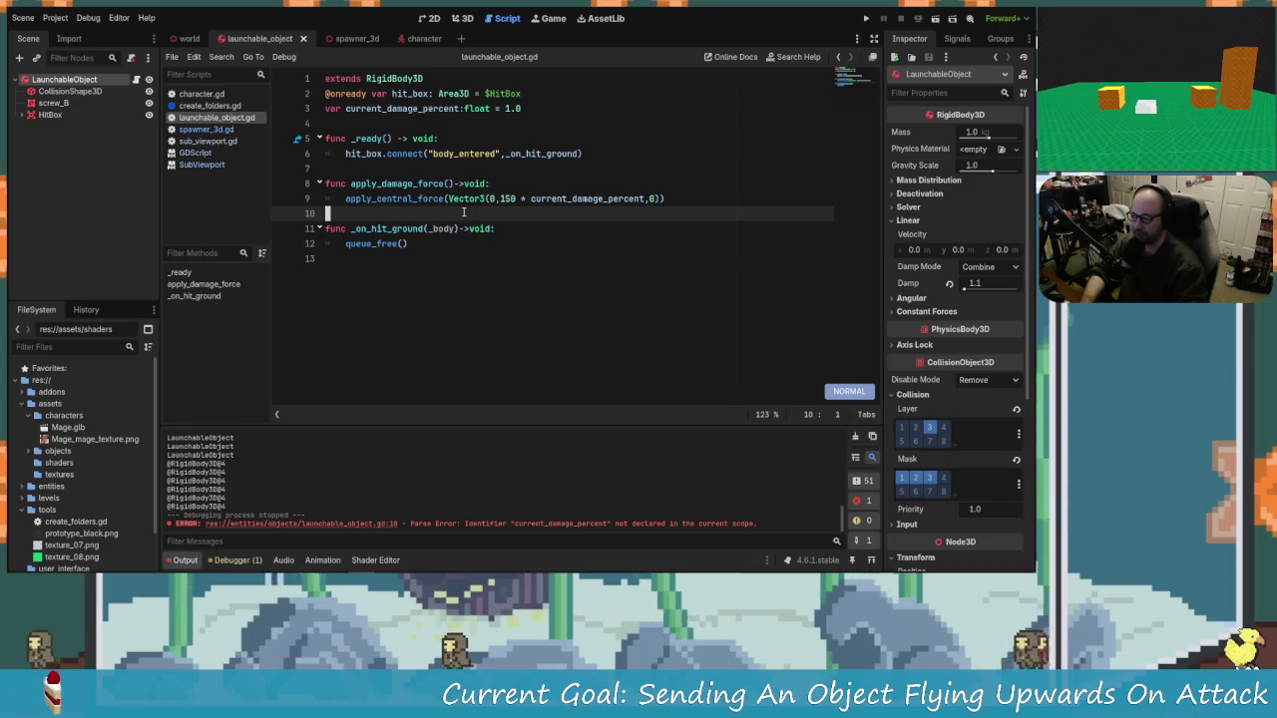
Step: Move to the end of the apply_damage_force function header to edit it
click(450, 105)
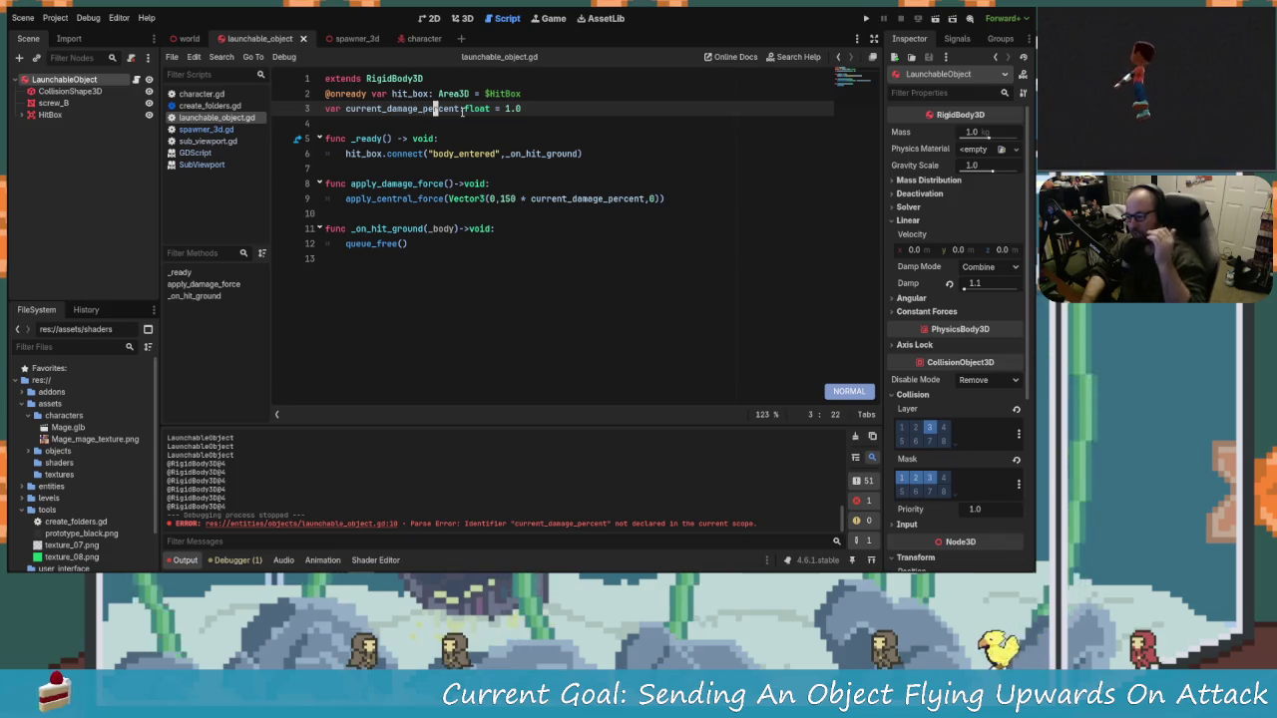
key(j)
key(j)
key(j)
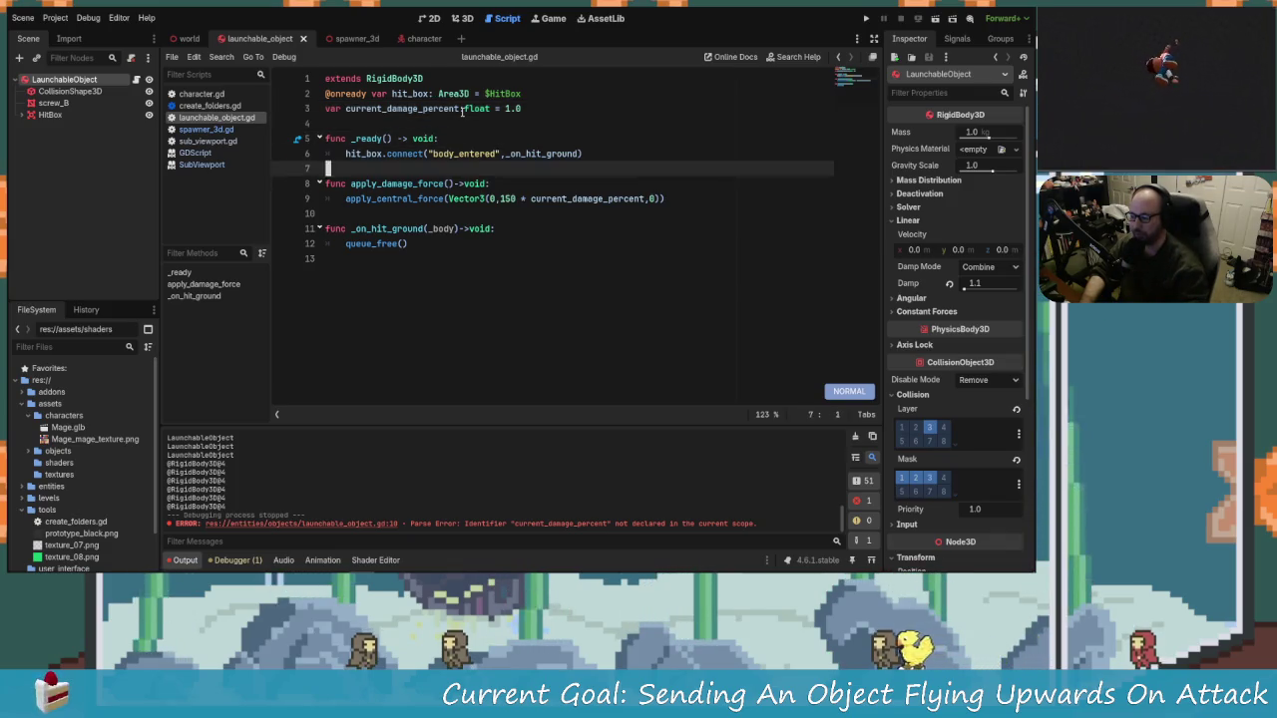
key(j)
key(j)
key(w)
key(w)
key(k)
key(i)
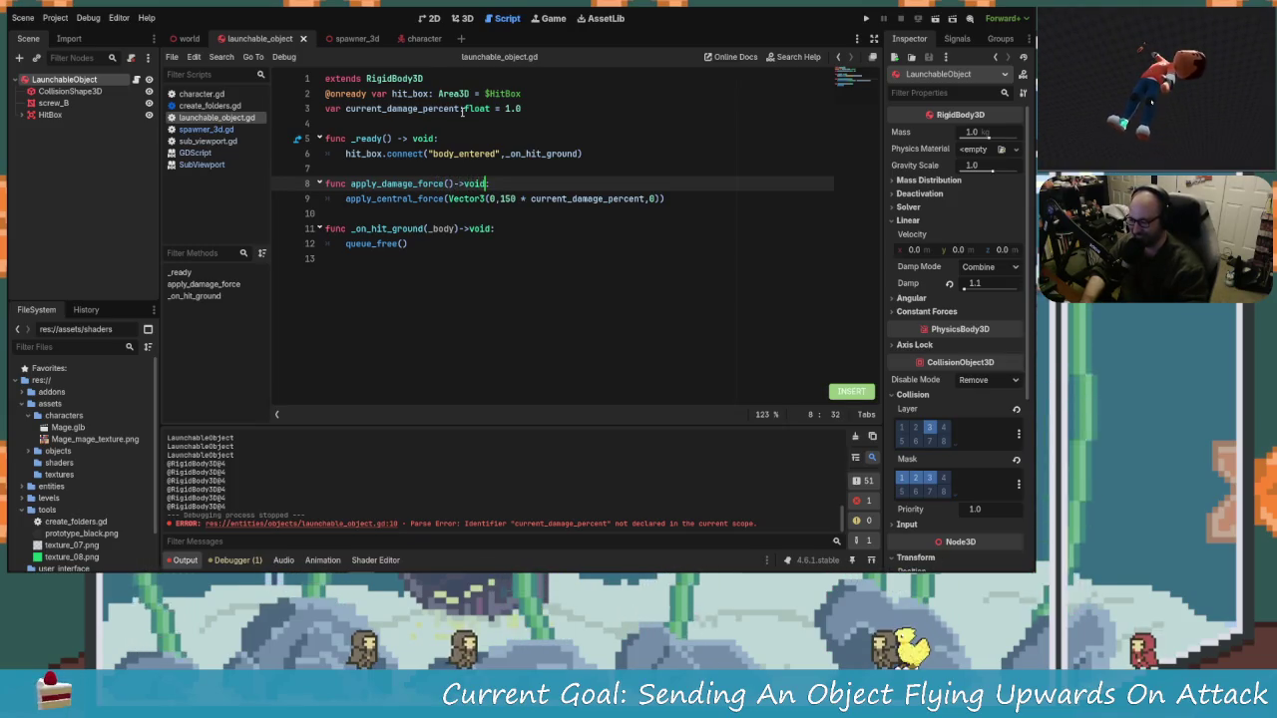
key(End)
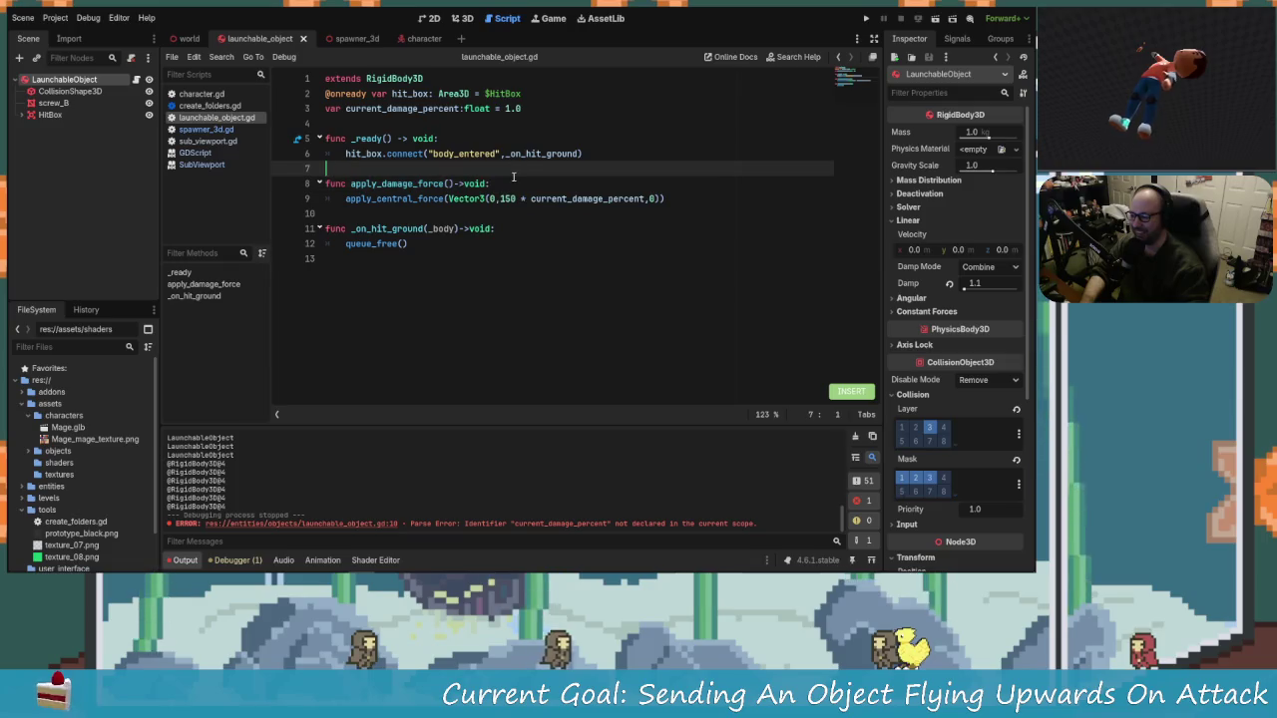
Step: Change current_damage_percent on line 3 to an int with starting value 50
click(493, 108)
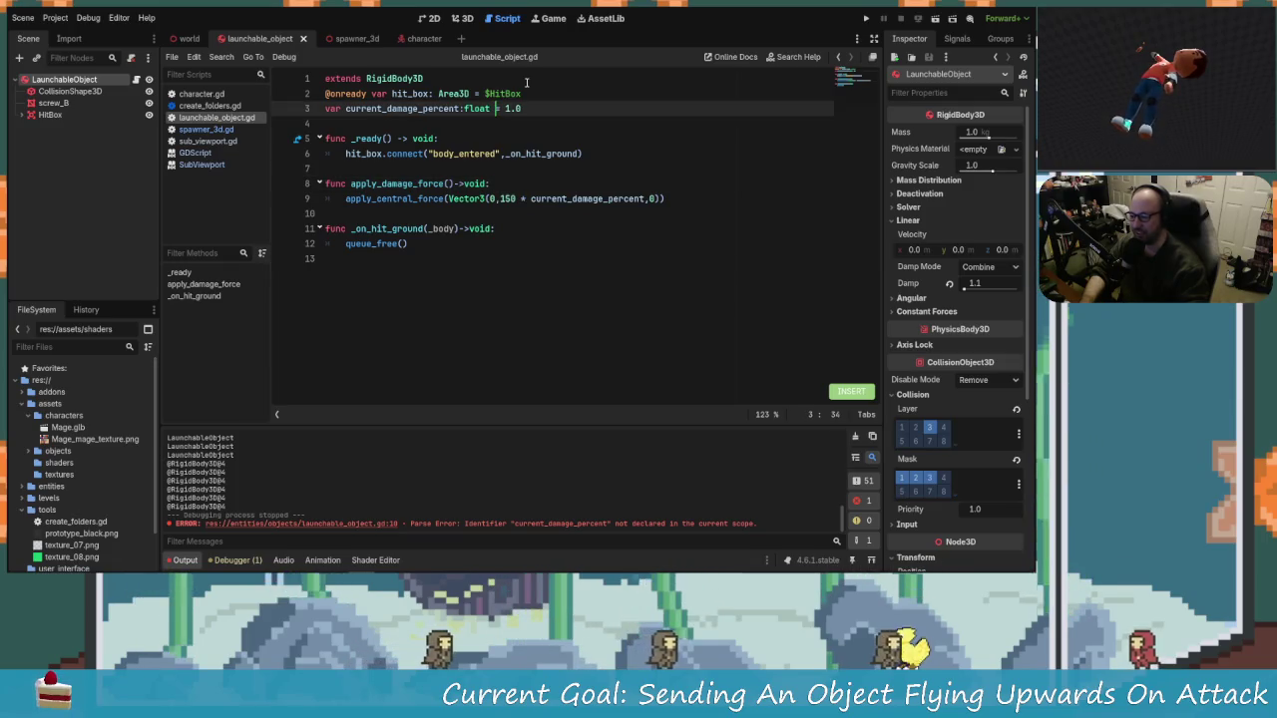
key(BackSpace)
key(BackSpace)
key(BackSpace)
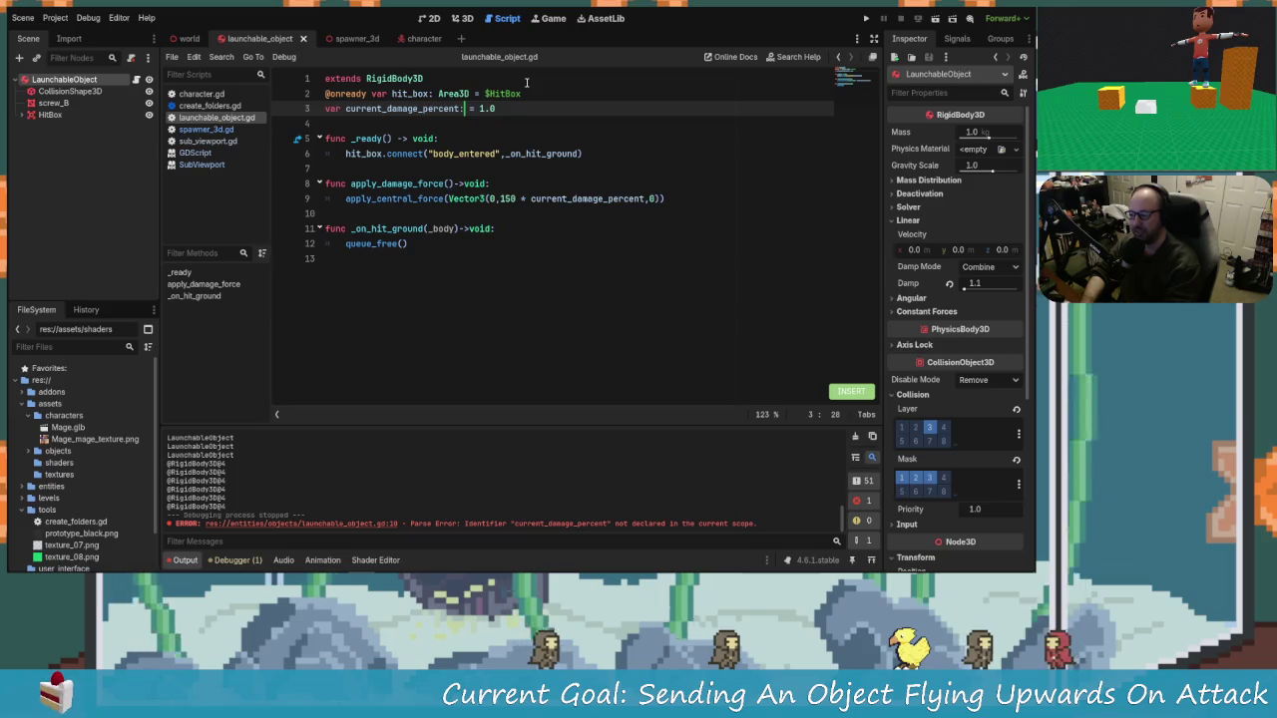
text(int)
key(End)
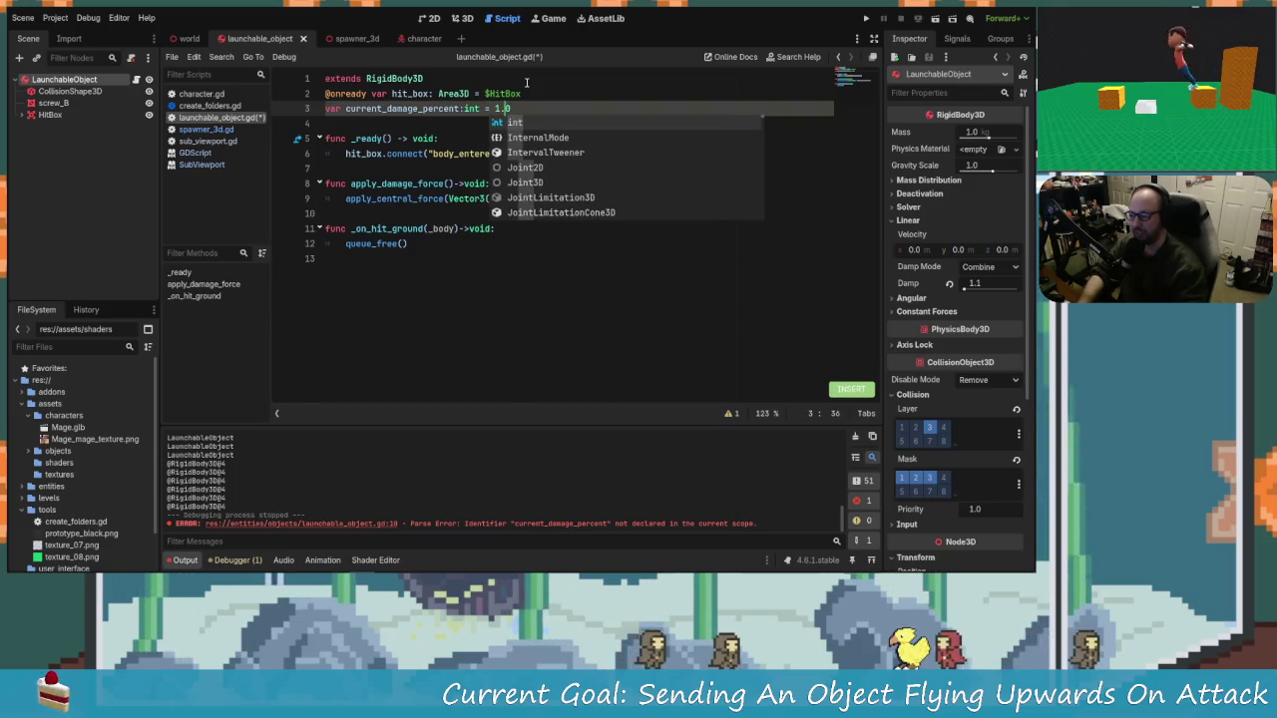
text(0)
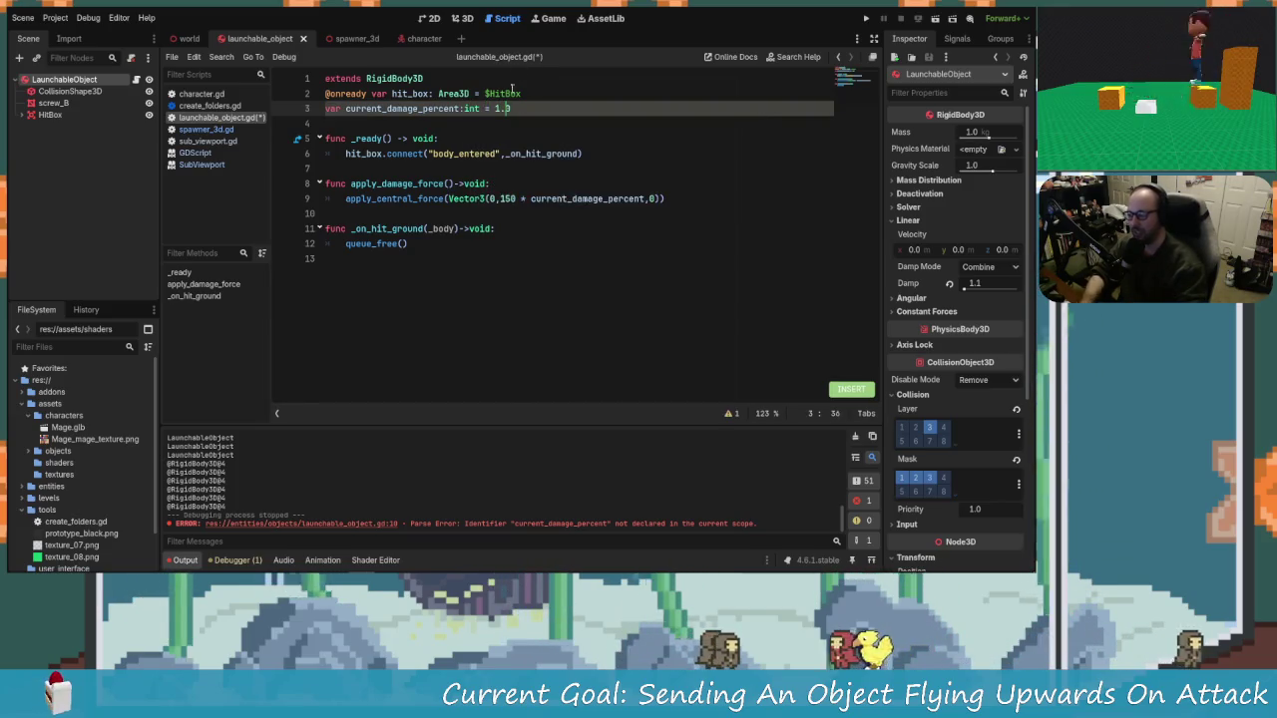
key(BackSpace)
key(BackSpace)
key(BackSpace)
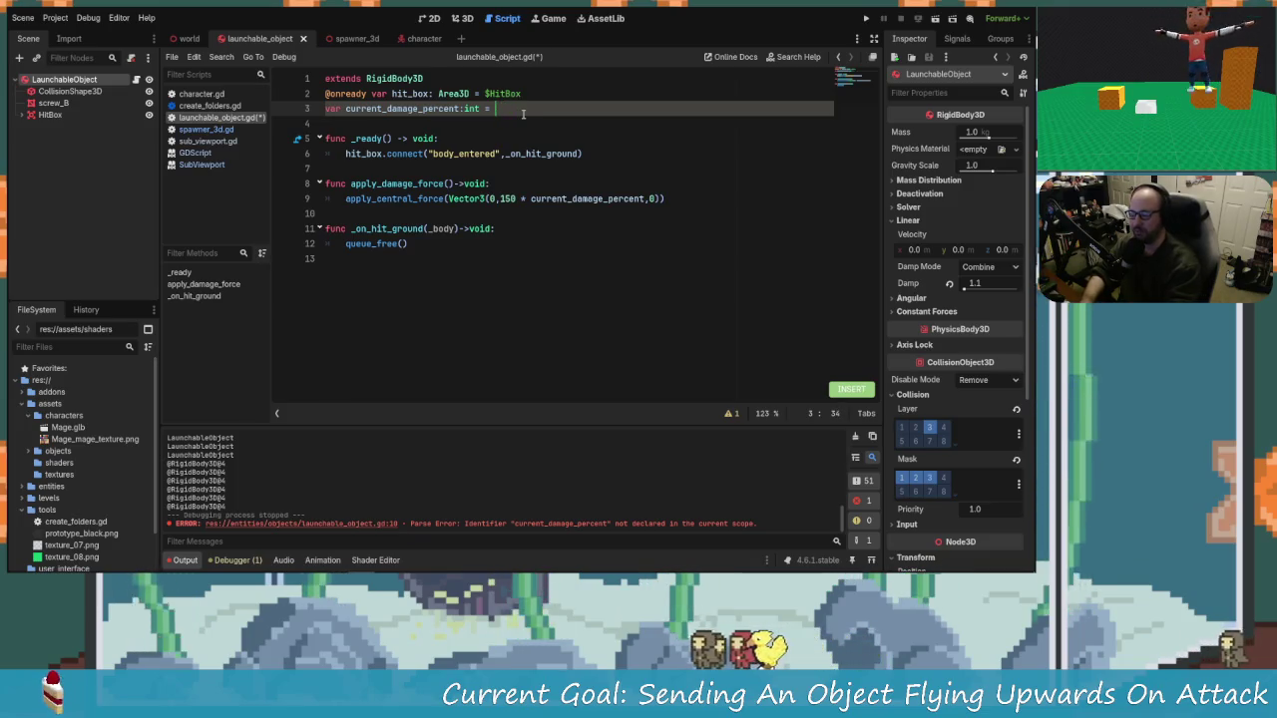
text(50)
Step: Add an incoming_damage:int parameter to apply_damage_force
key(Escape)
key(j)
key(j)
key(j)
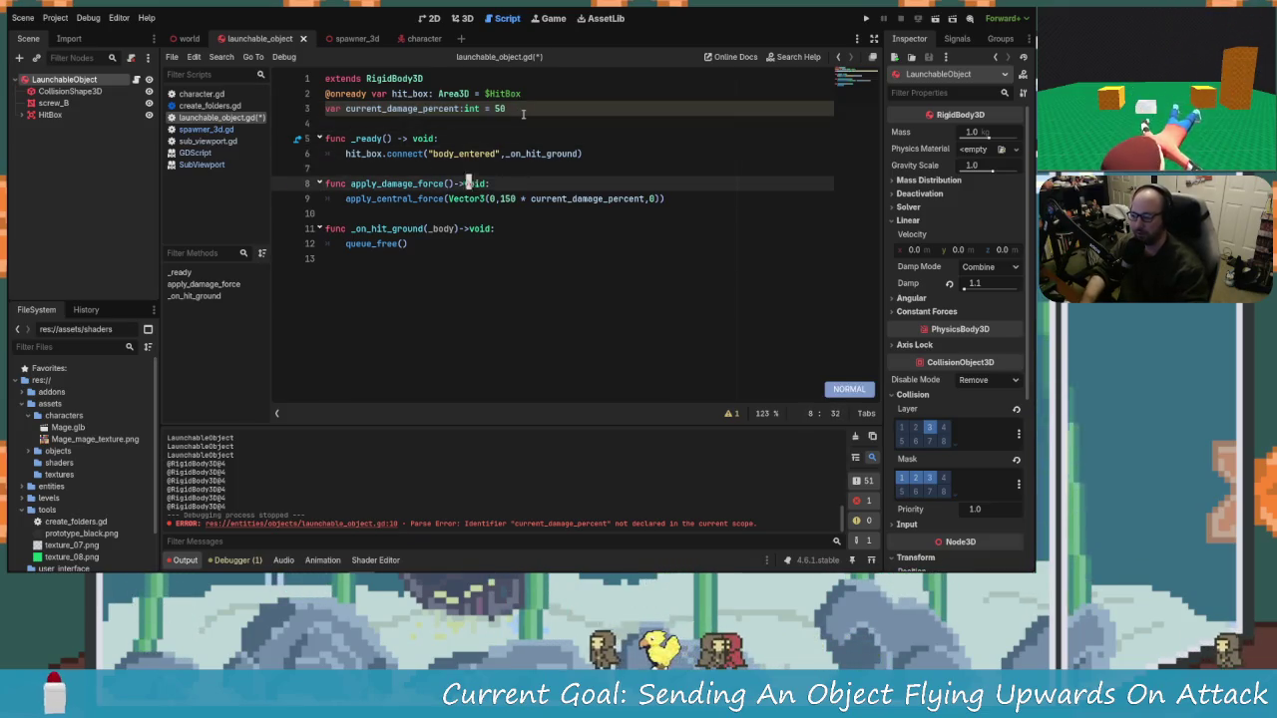
key(a)
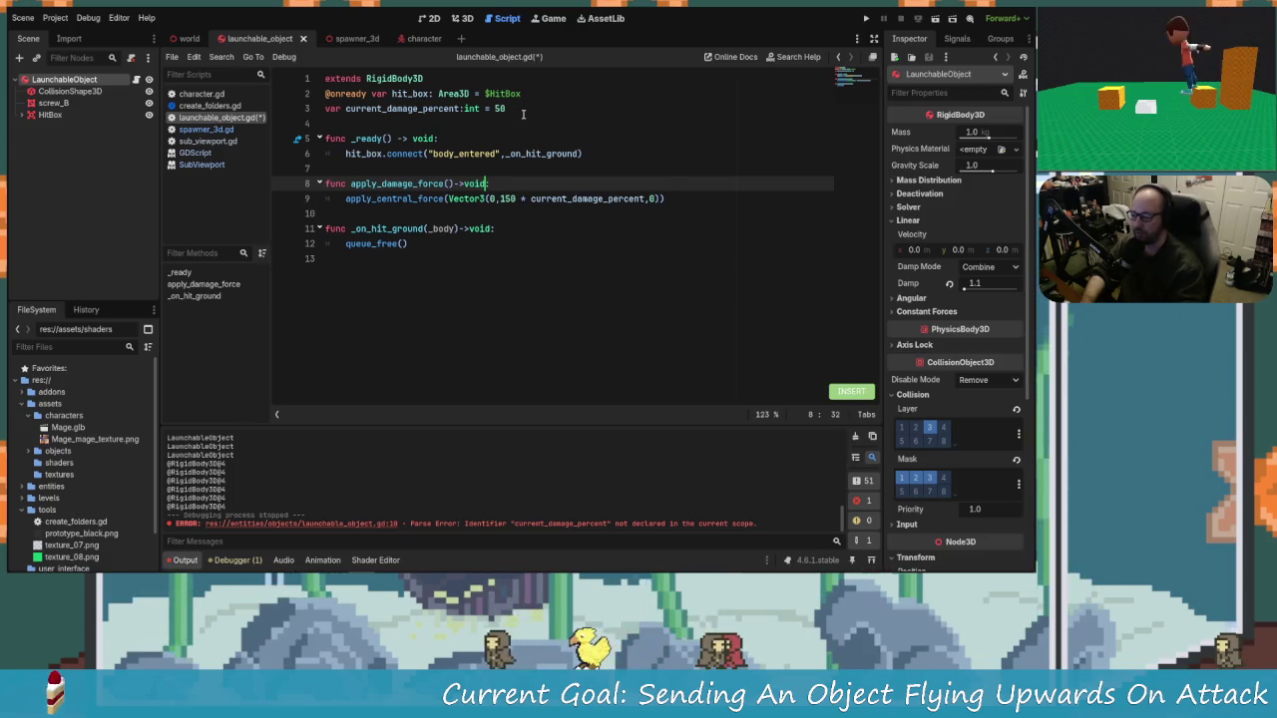
click(508, 184)
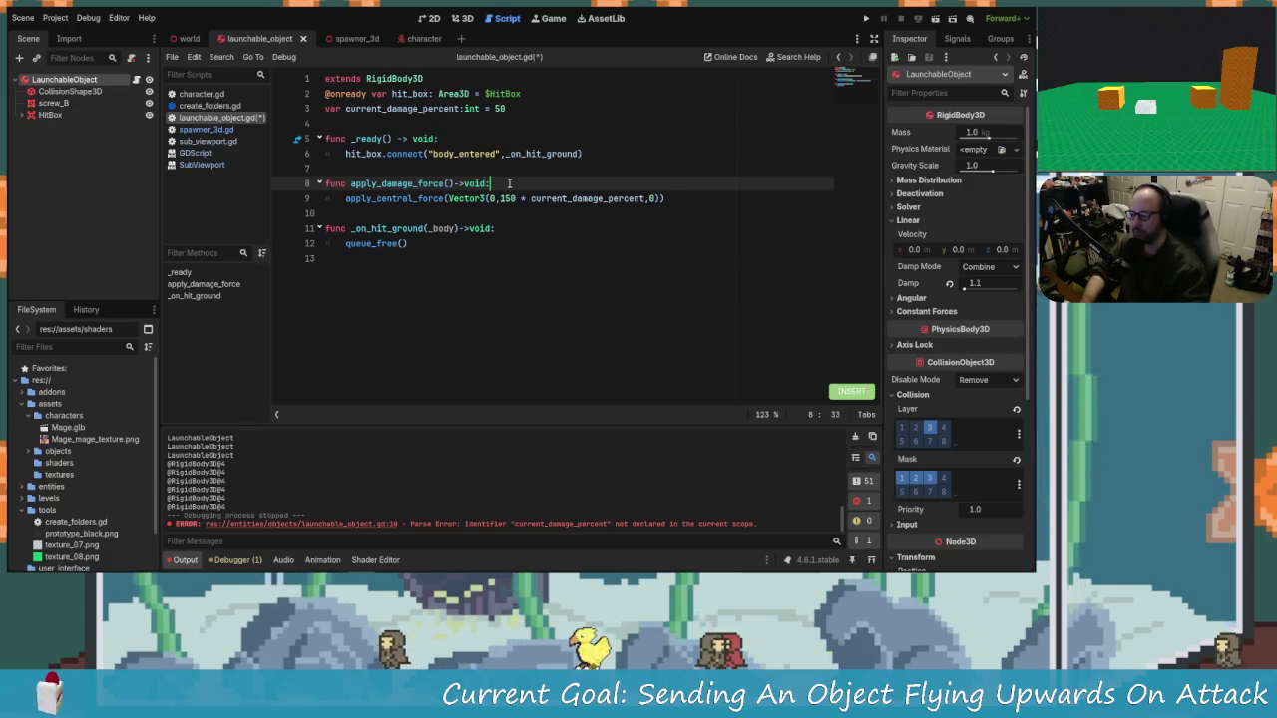
key(Return)
key(Up)
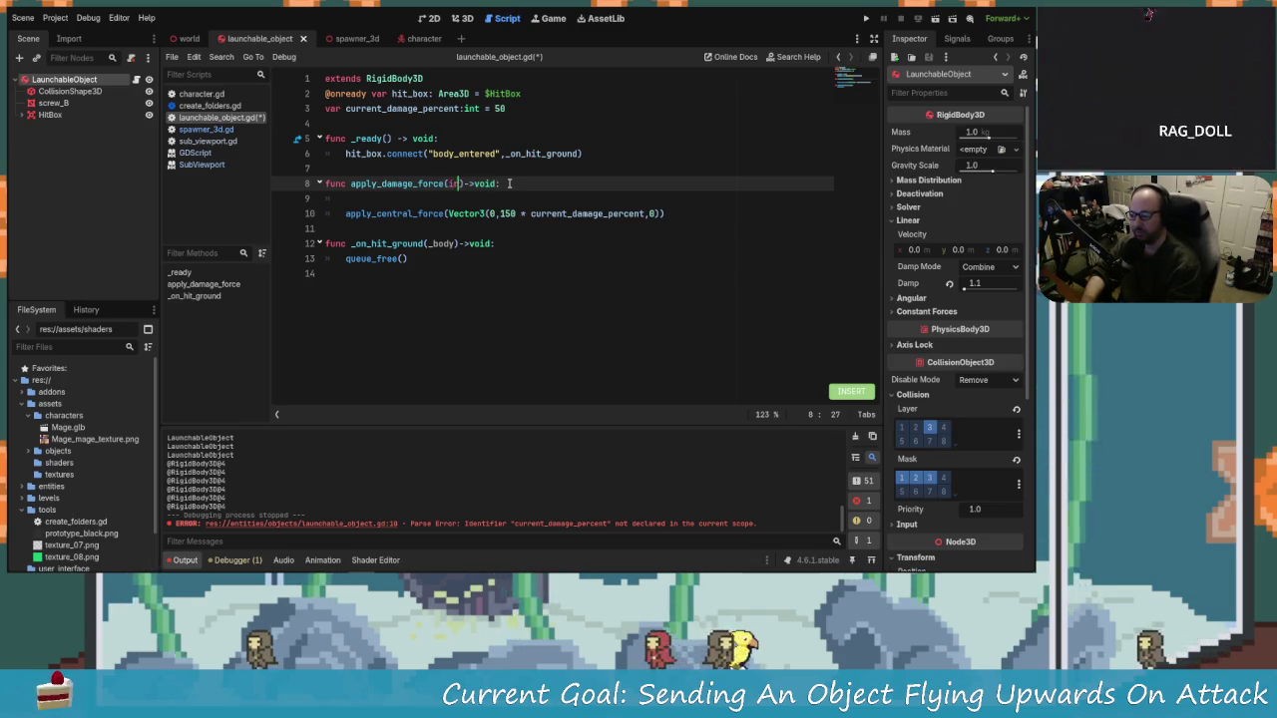
text(incoming_)
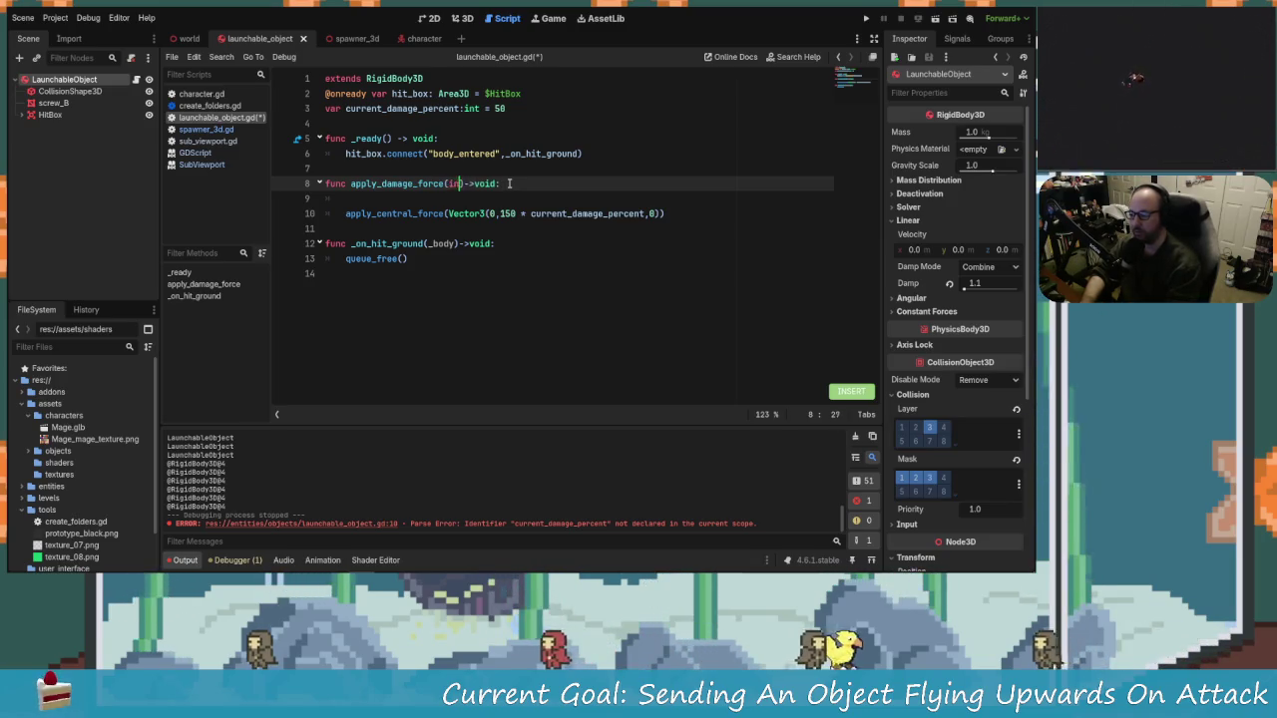
text(damage:int)
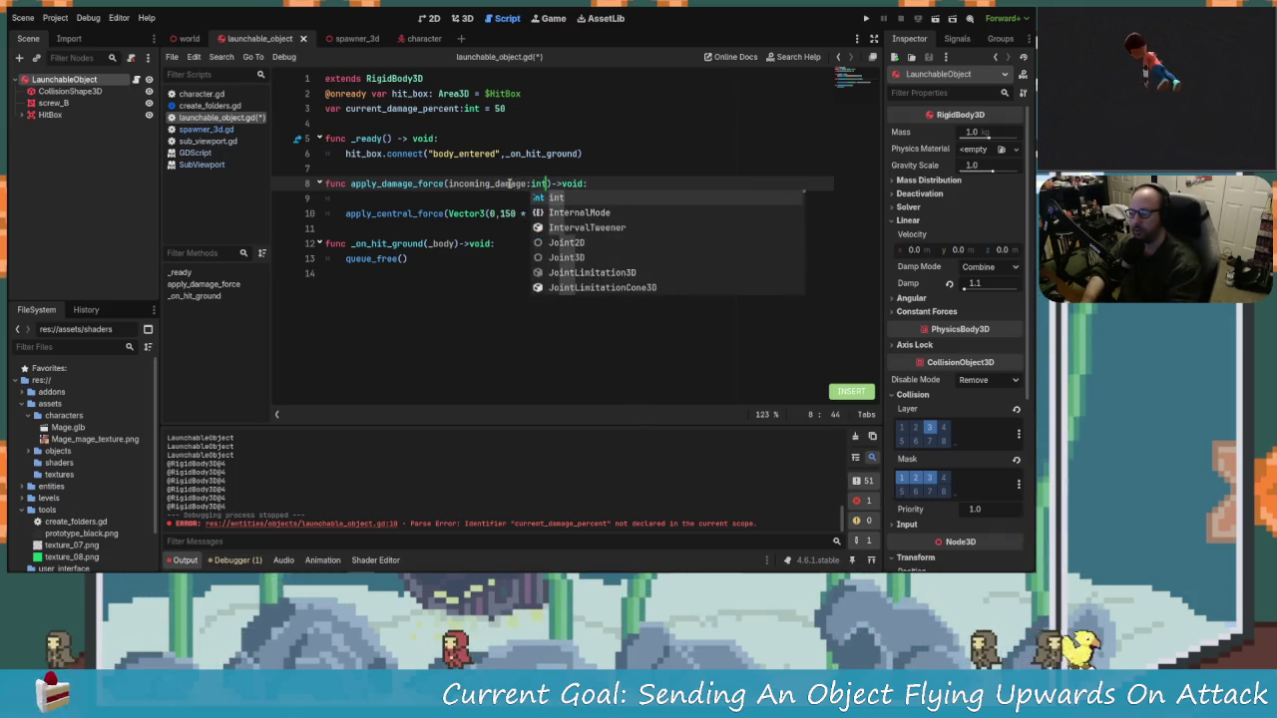
key(Return)
Step: Add 'current_damage_percent += incoming_damage' as the first line of apply_damage_force's body
click(454, 193)
text(50)
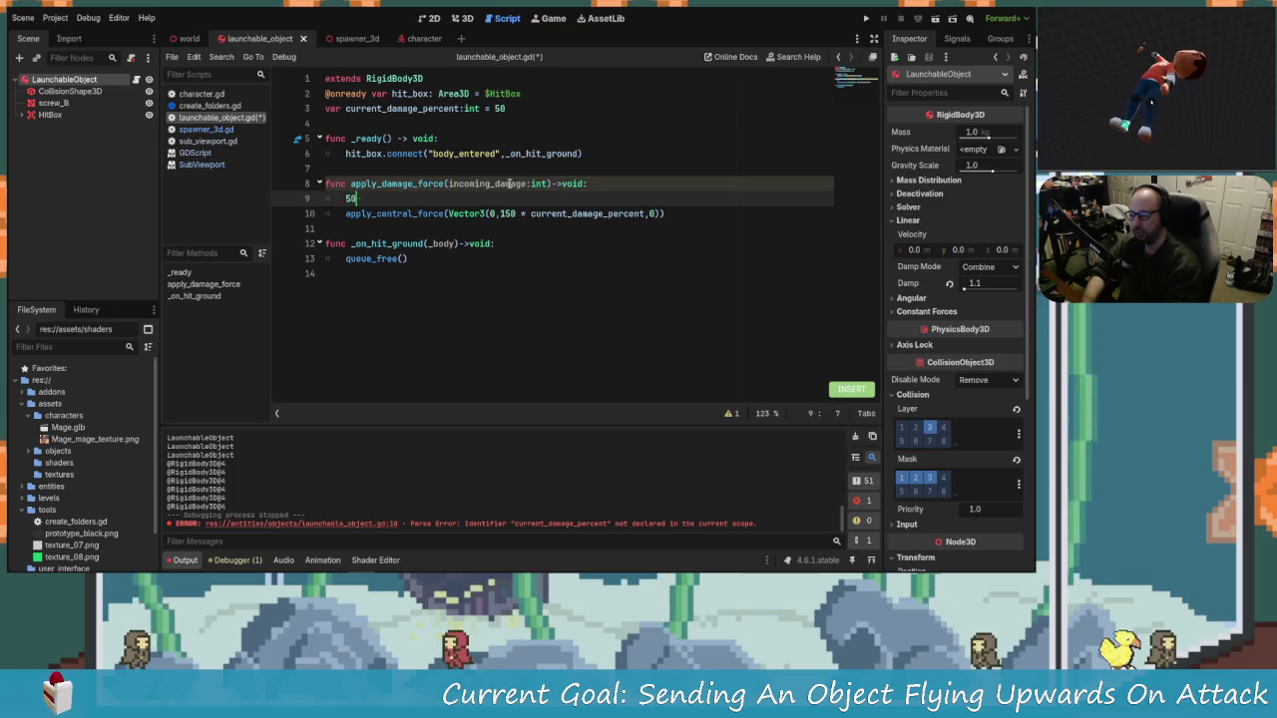
key(BackSpace)
key(BackSpace)
text(current_damage_percent)
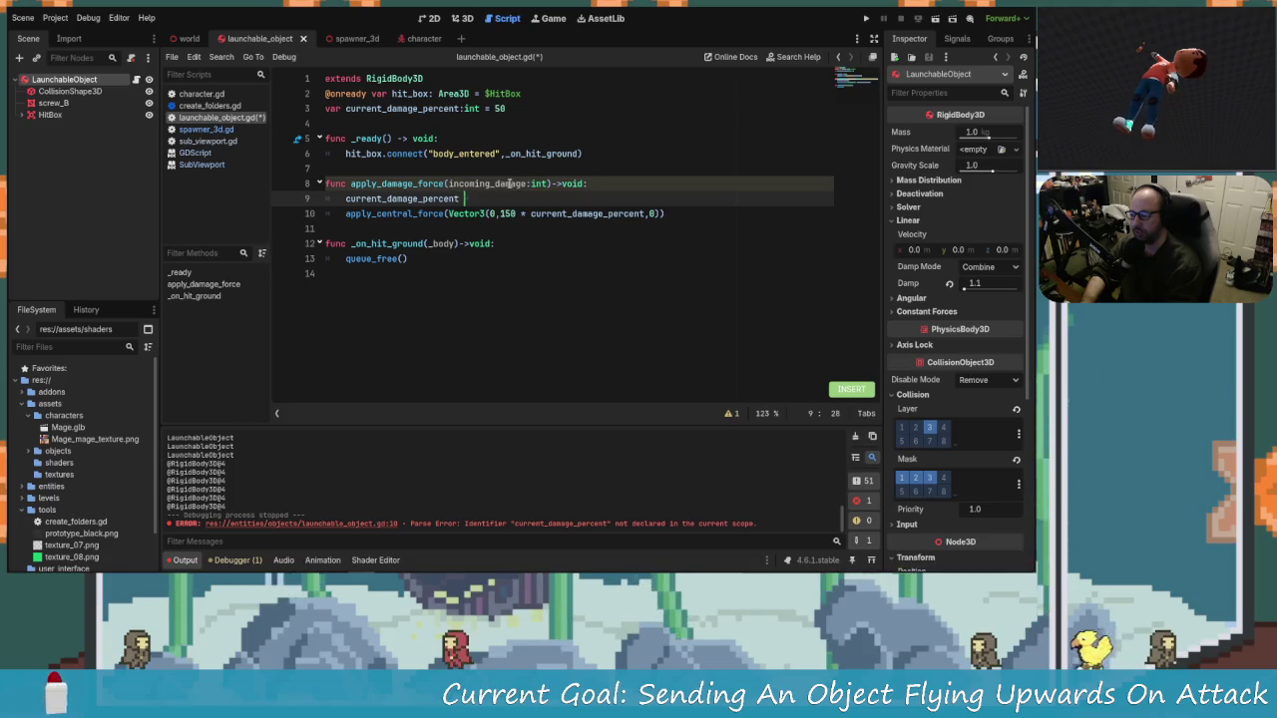
text(+)
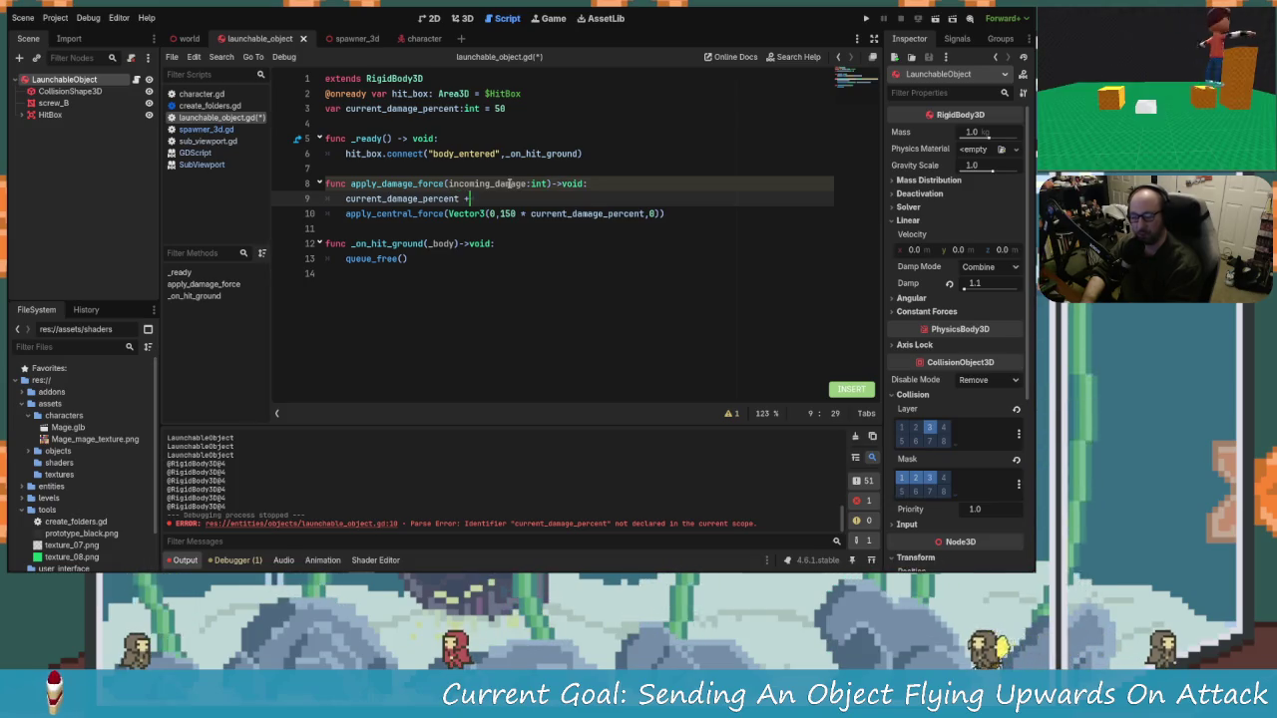
key(BackSpace)
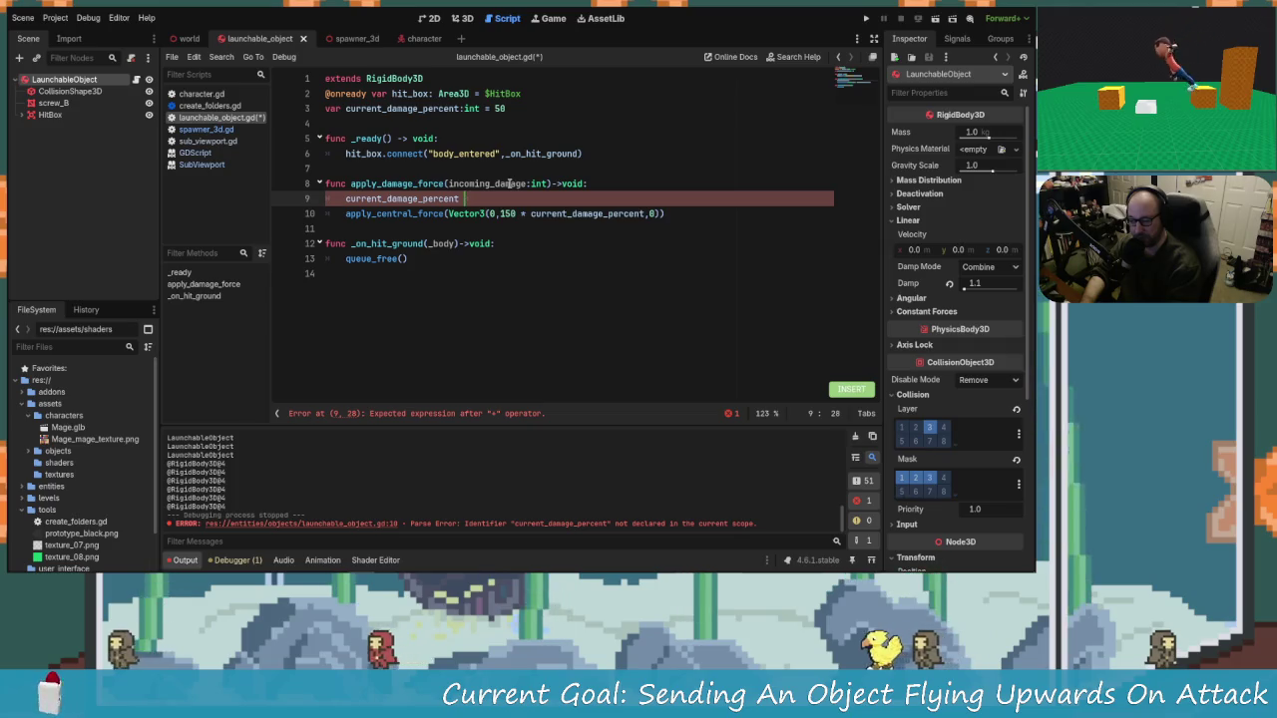
text(+= inc)
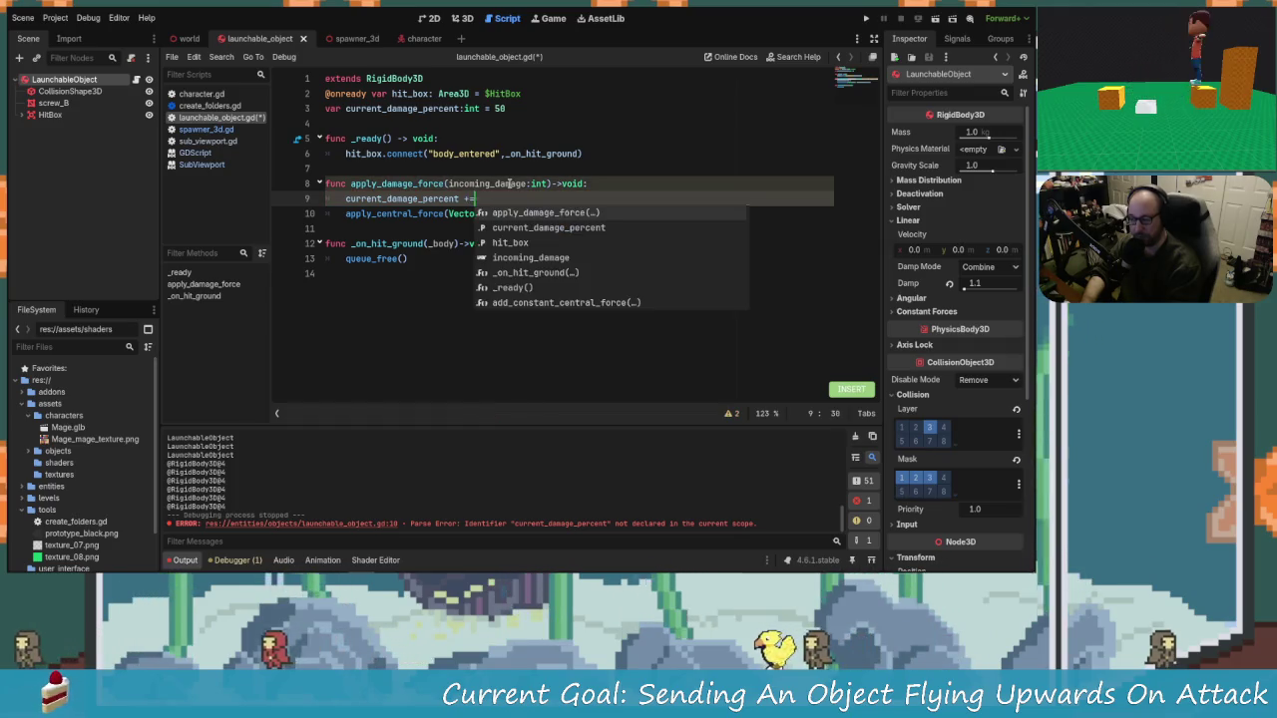
key(Return)
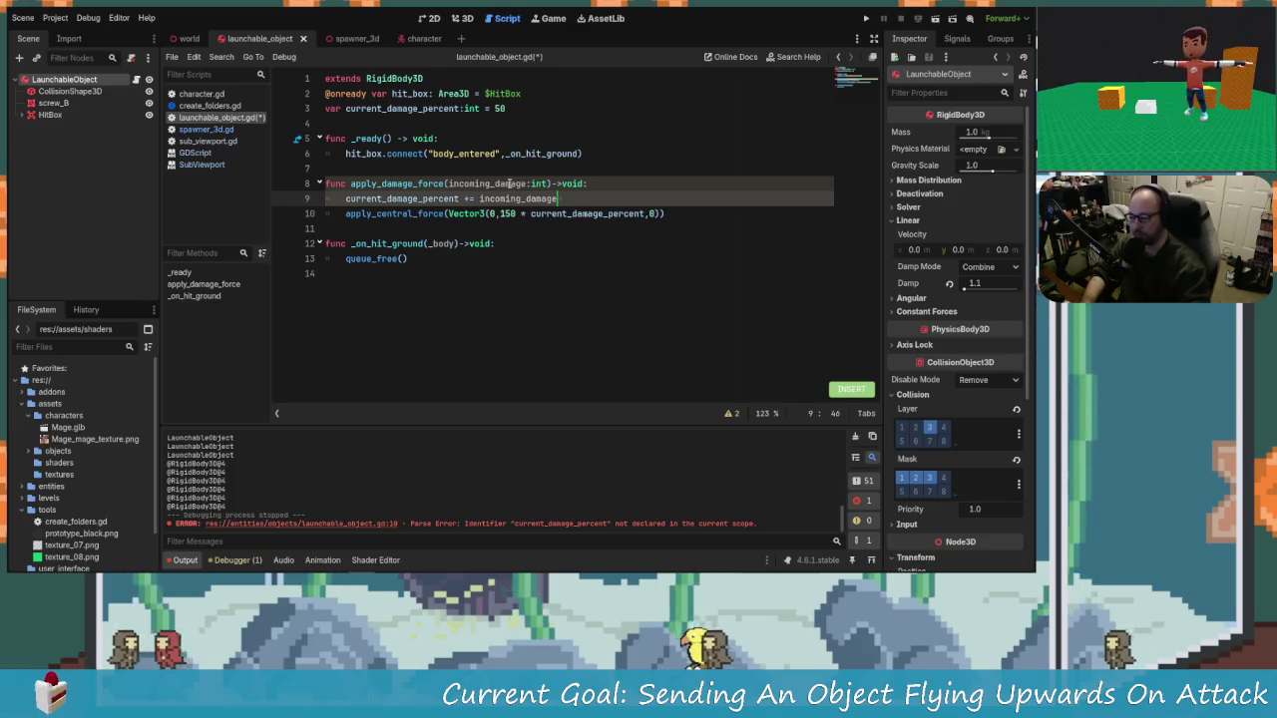
key(Down)
key(Right)
key(Right)
key(Right)
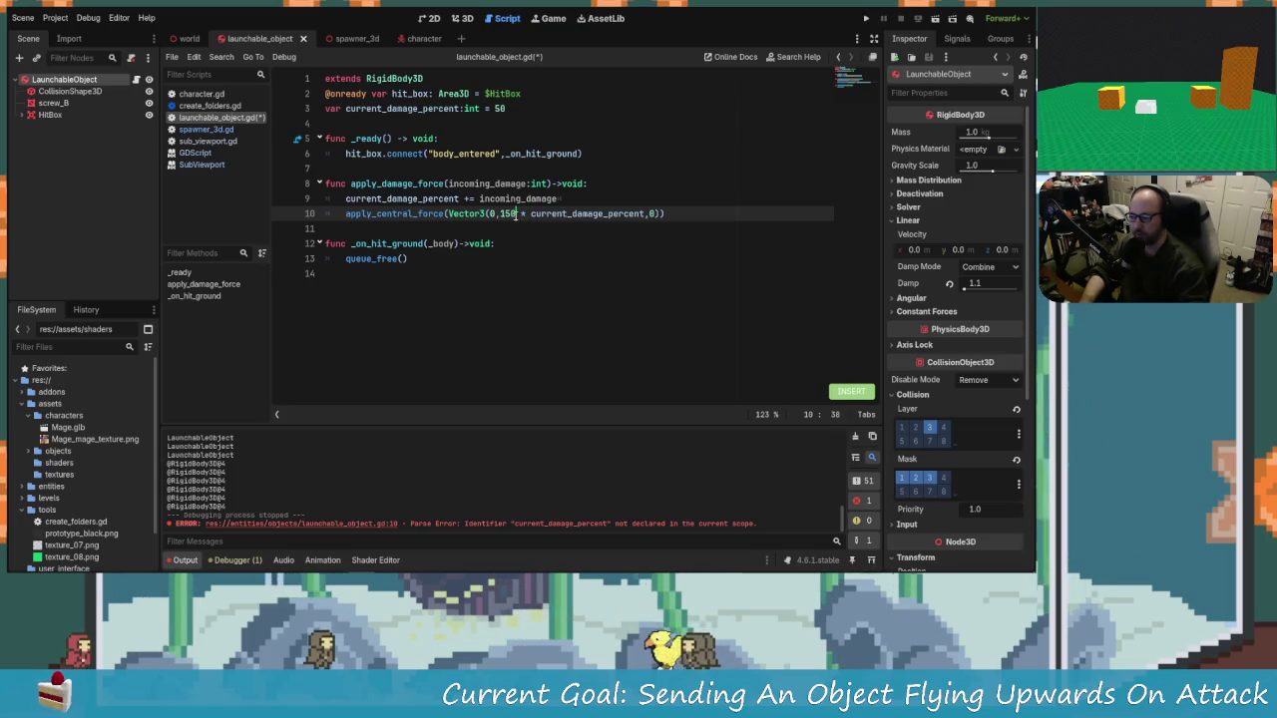
Step: Declare a constant BASE_FORCE = 150 below the HitBox declaration
click(506, 215)
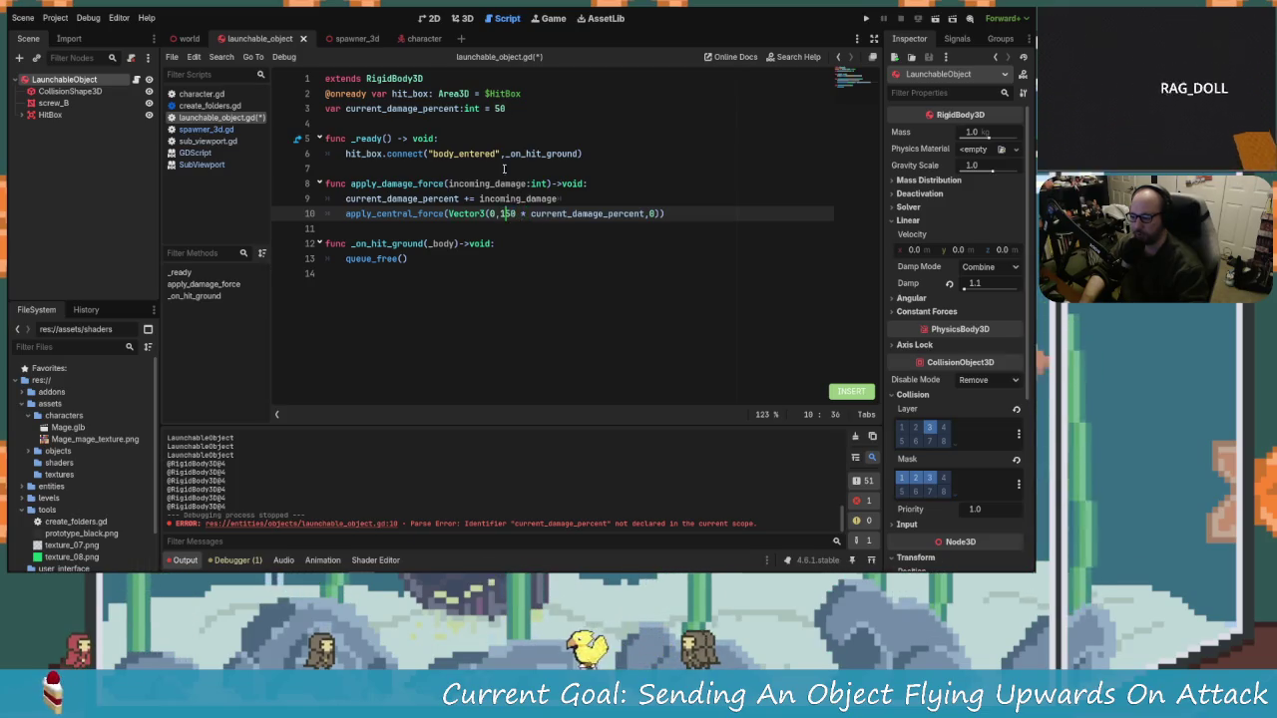
click(519, 110)
click(547, 94)
key(Return)
text(var)
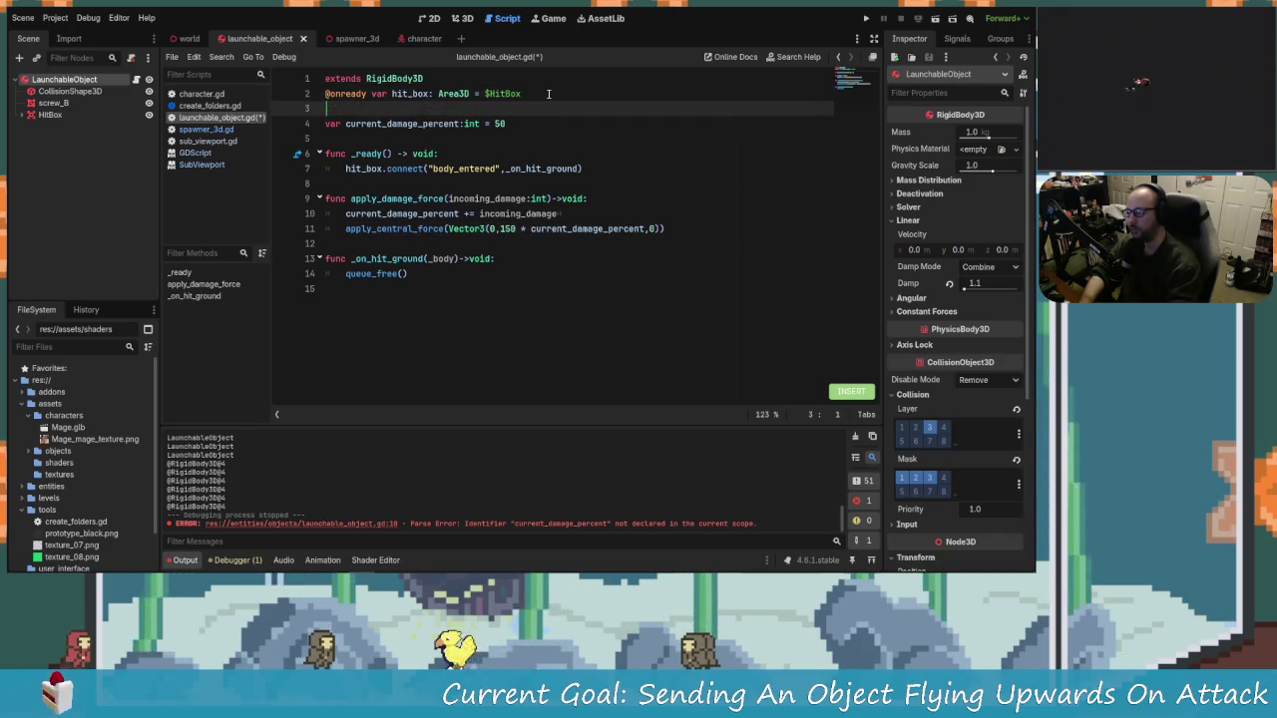
key(BackSpace)
key(BackSpace)
key(BackSpace)
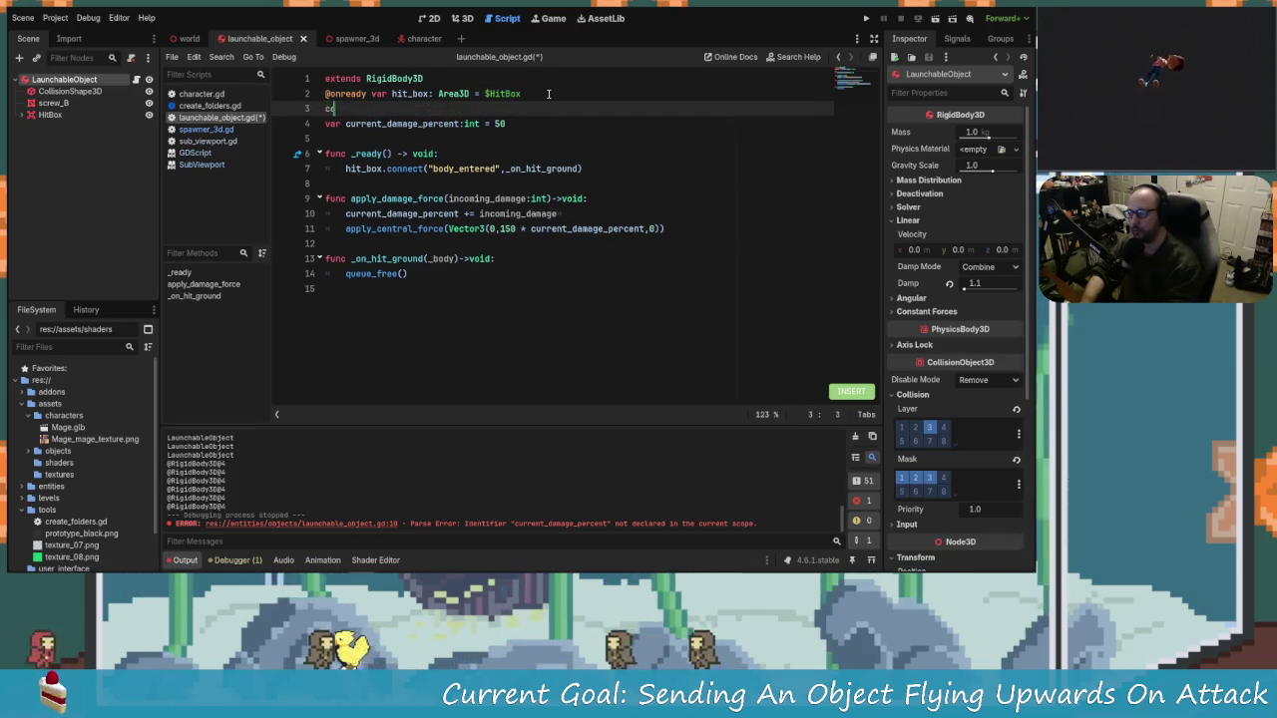
text(const ba)
key(BackSpace)
key(BackSpace)
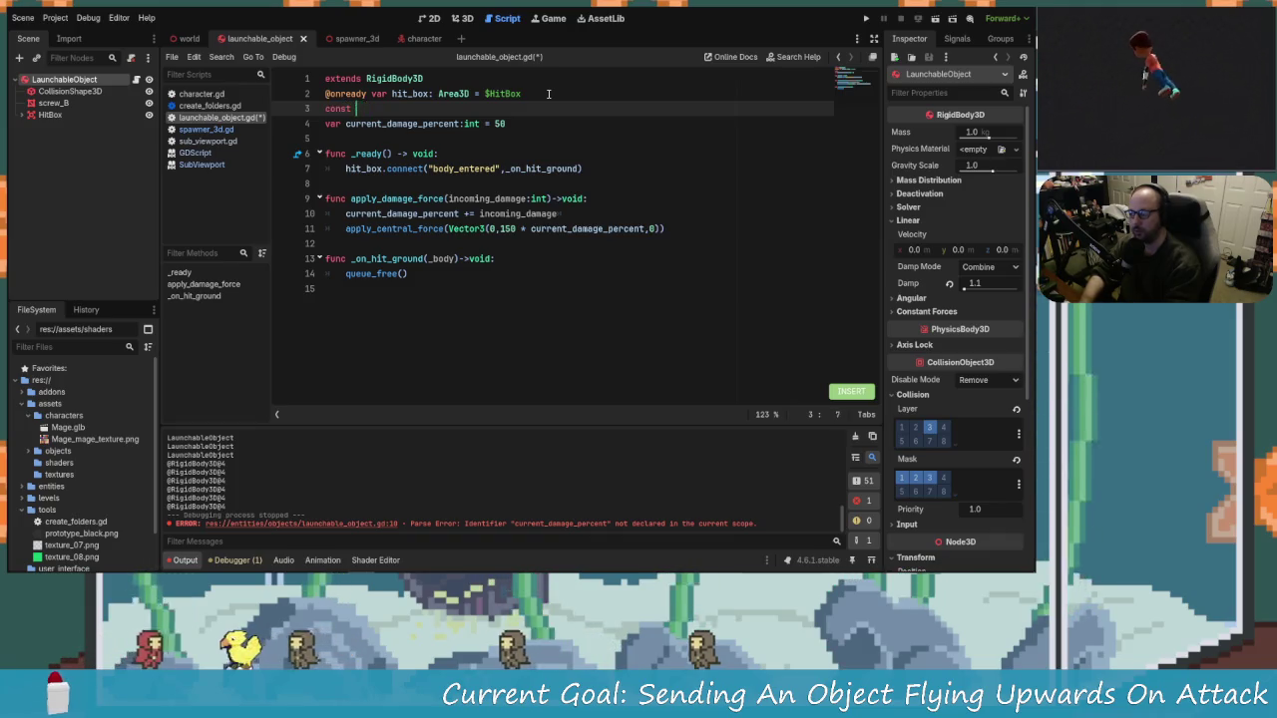
text(BASE)
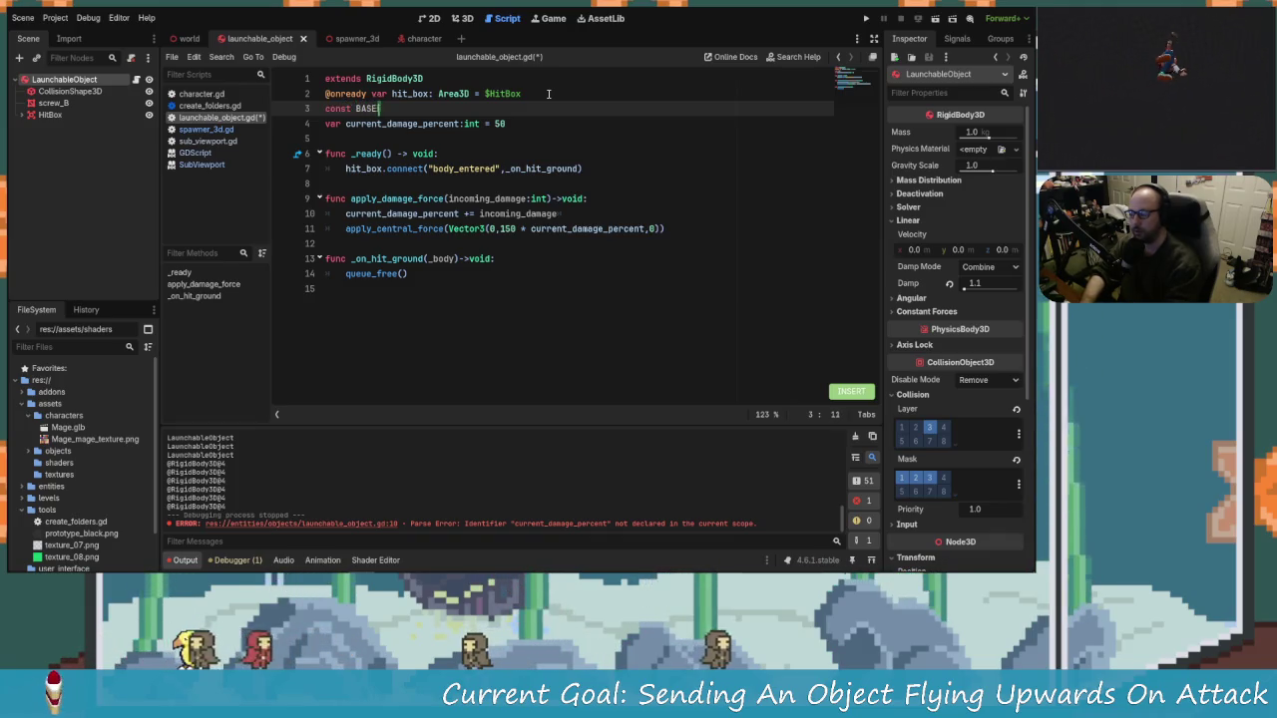
text(_FORCE =)
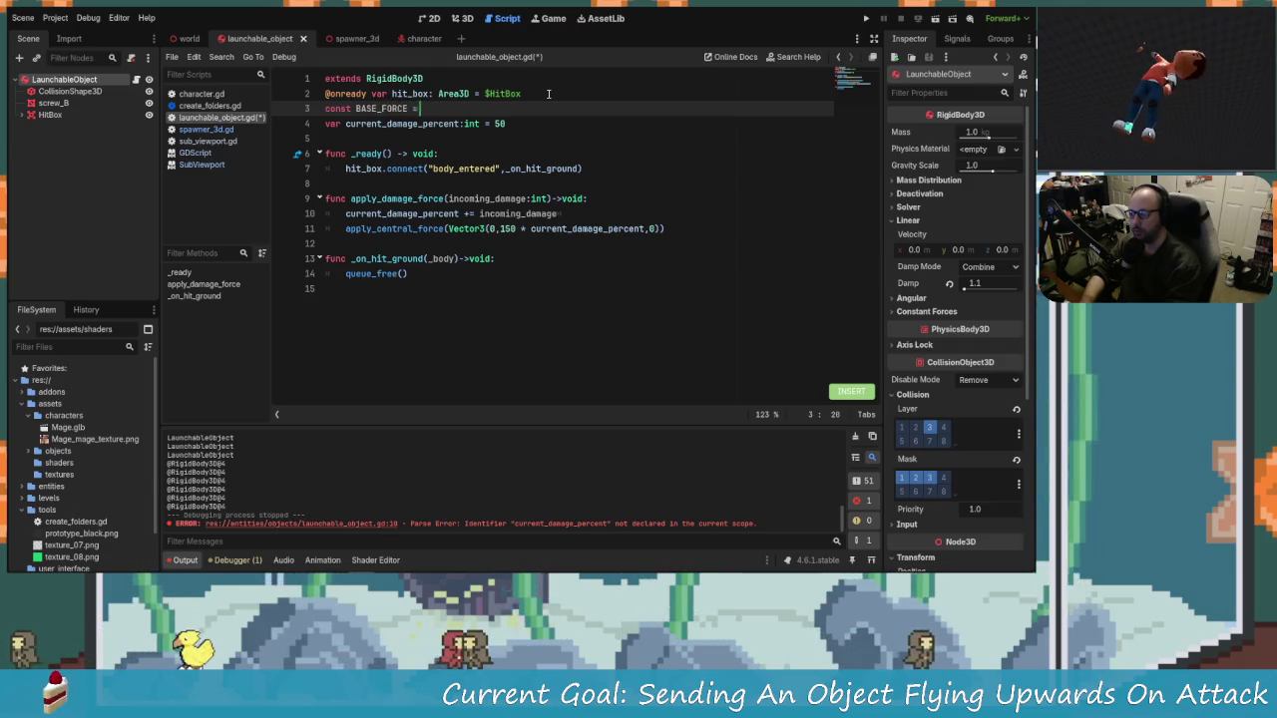
text( 150)
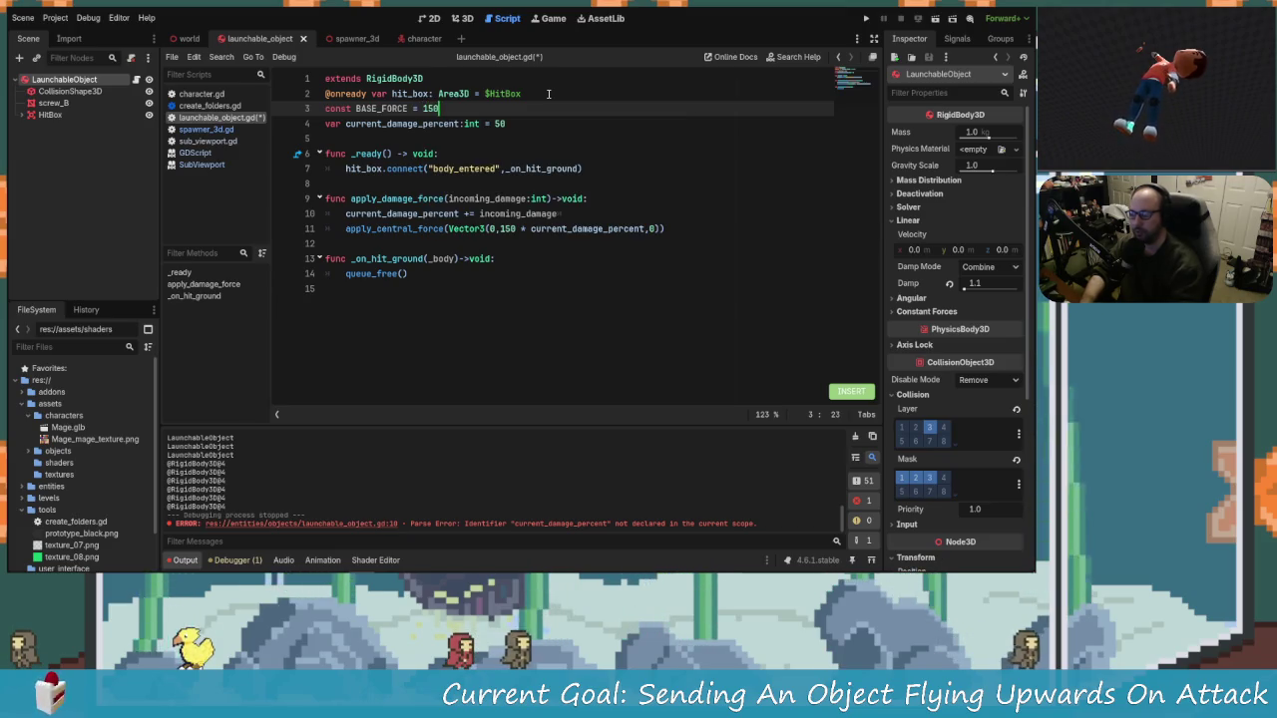
Step: Replace the hard-coded 150 in the upward force with BASE_FORCE and save
click(515, 228)
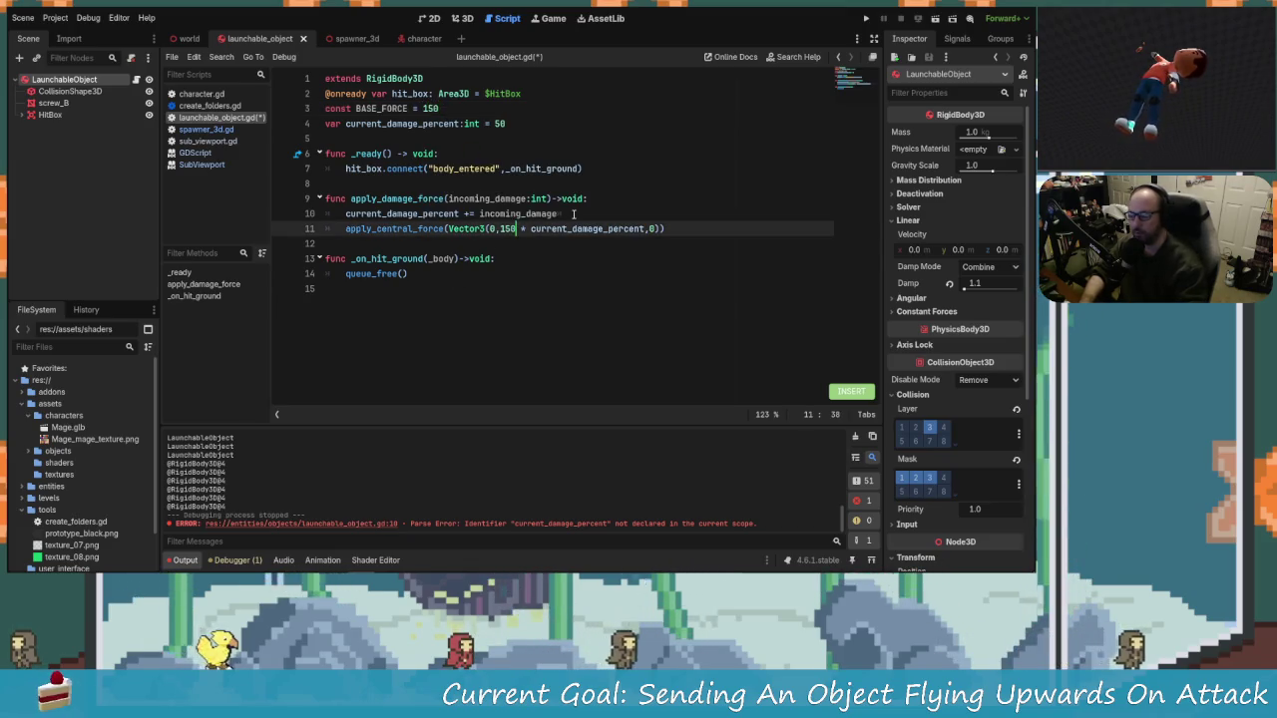
key(BackSpace)
key(BackSpace)
key(BackSpace)
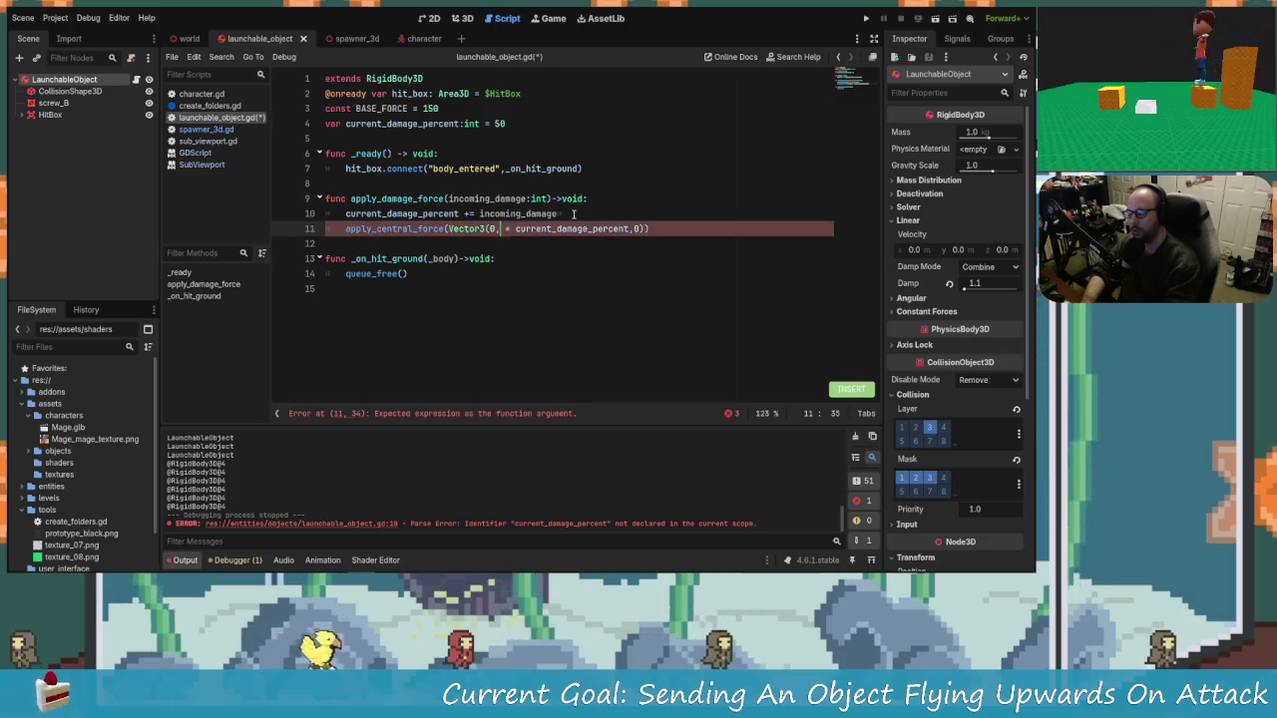
text(BASE)
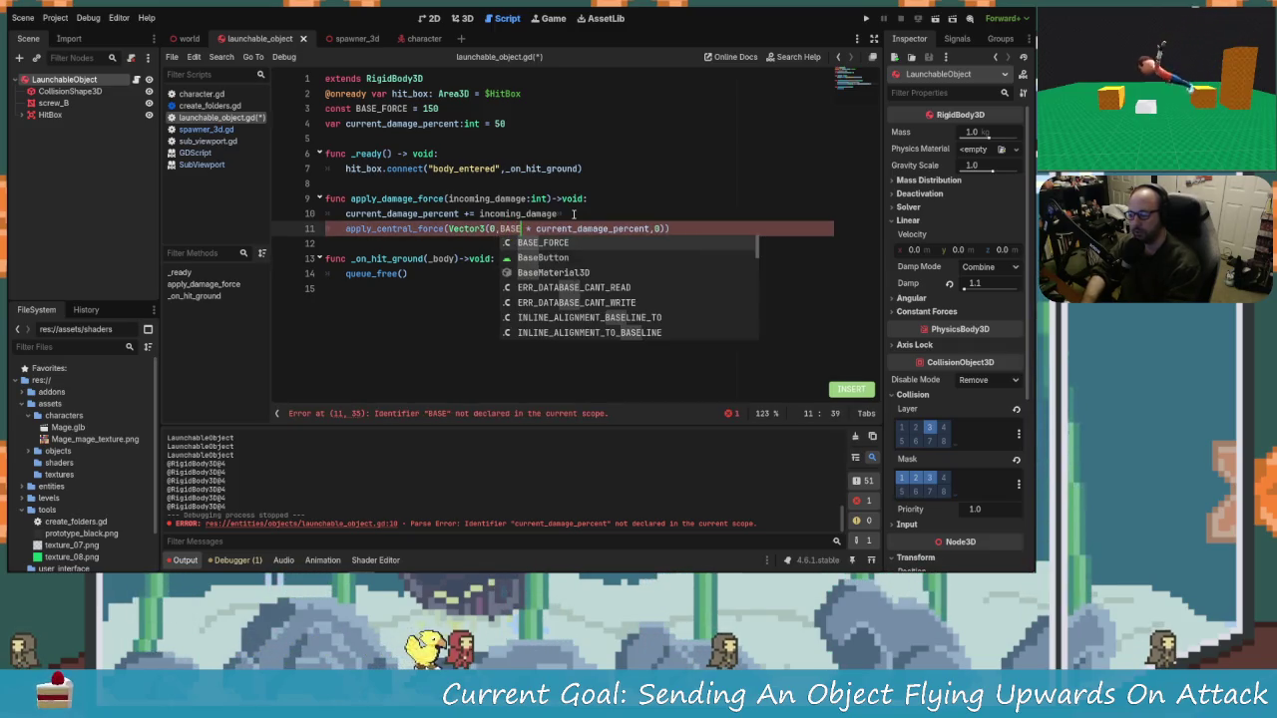
key(Return)
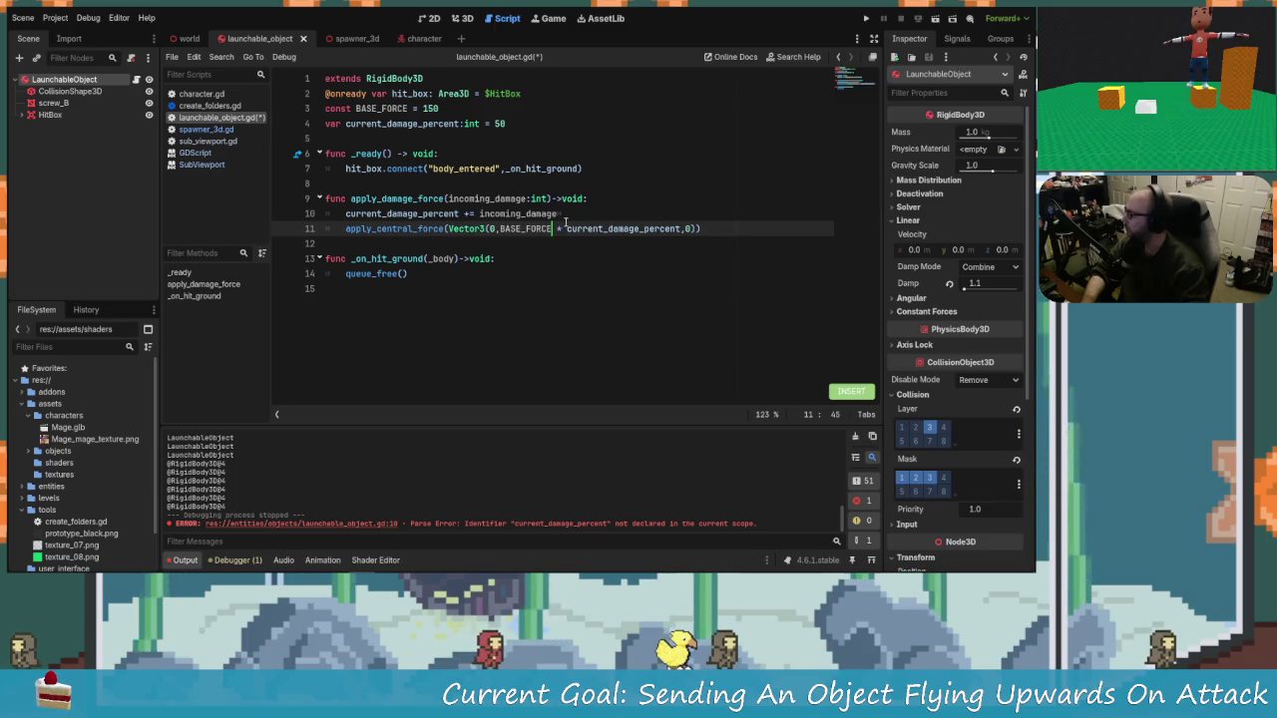
key(ctrl+s)
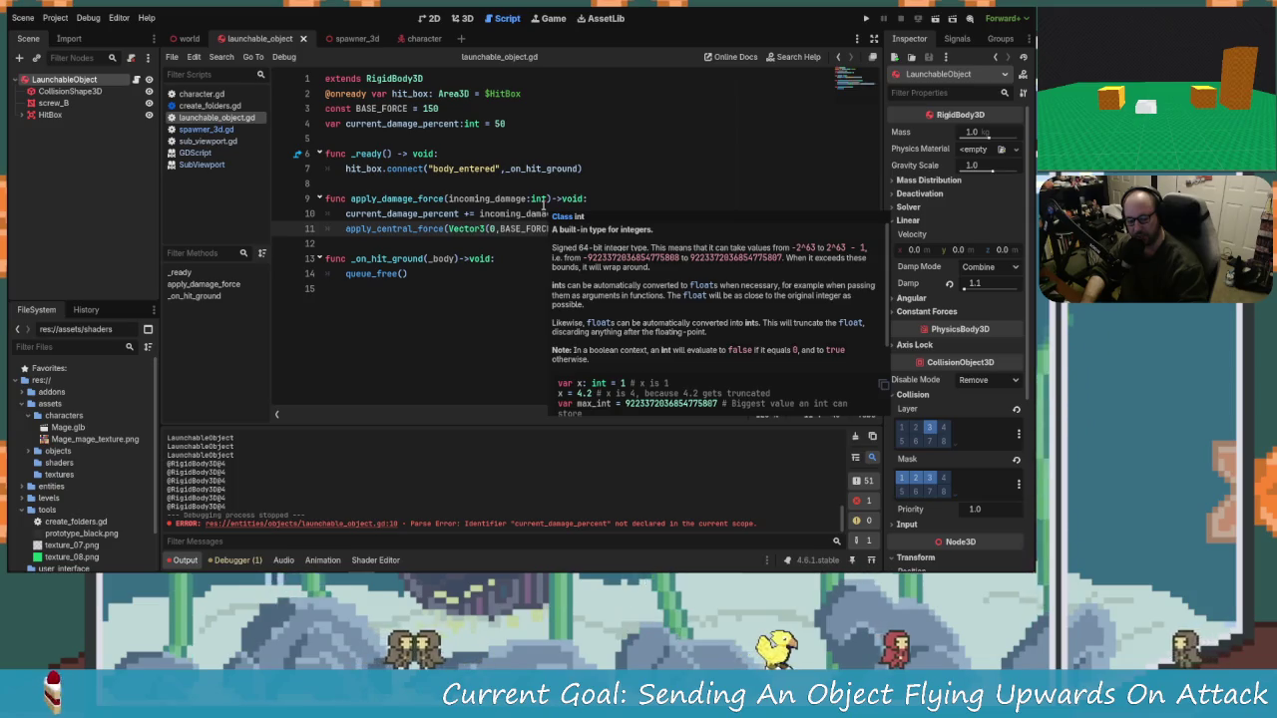
key(ctrl+s)
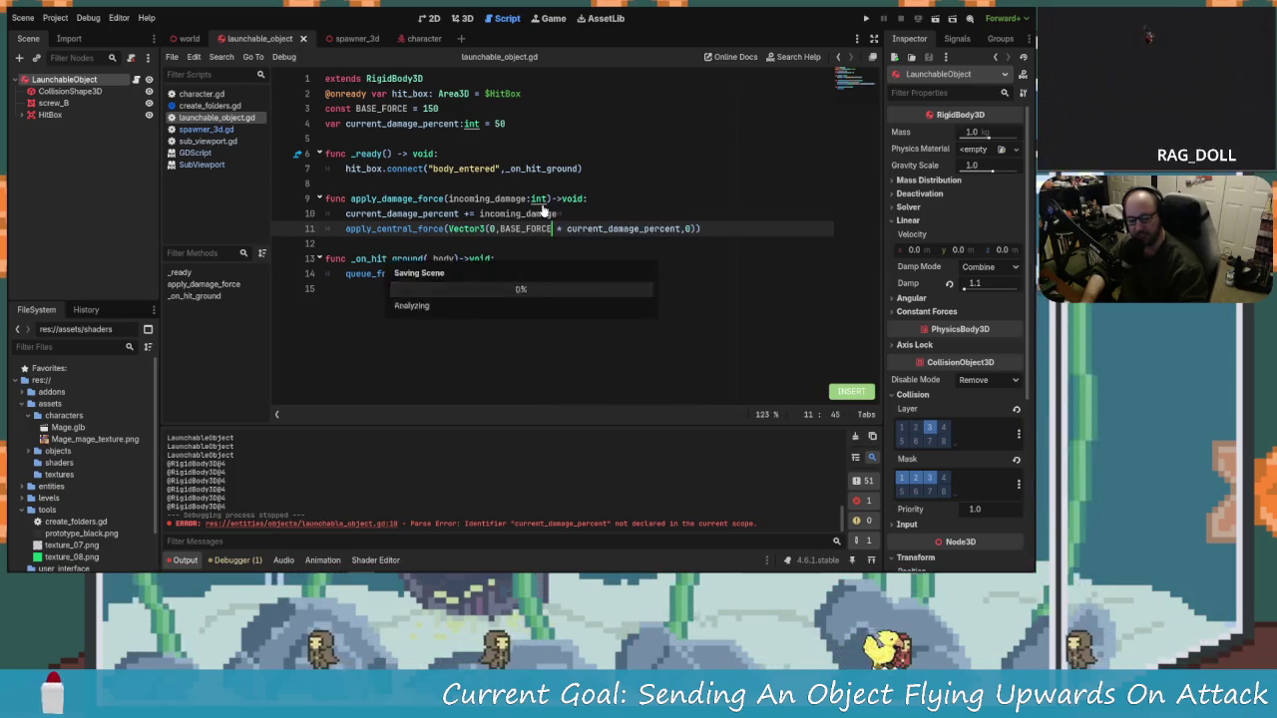
Step: Indent the damage accumulation line under apply_damage_force and save the script
key(Down)
key(Down)
key(Up)
key(Up)
key(Left)
key(Left)
key(Left)
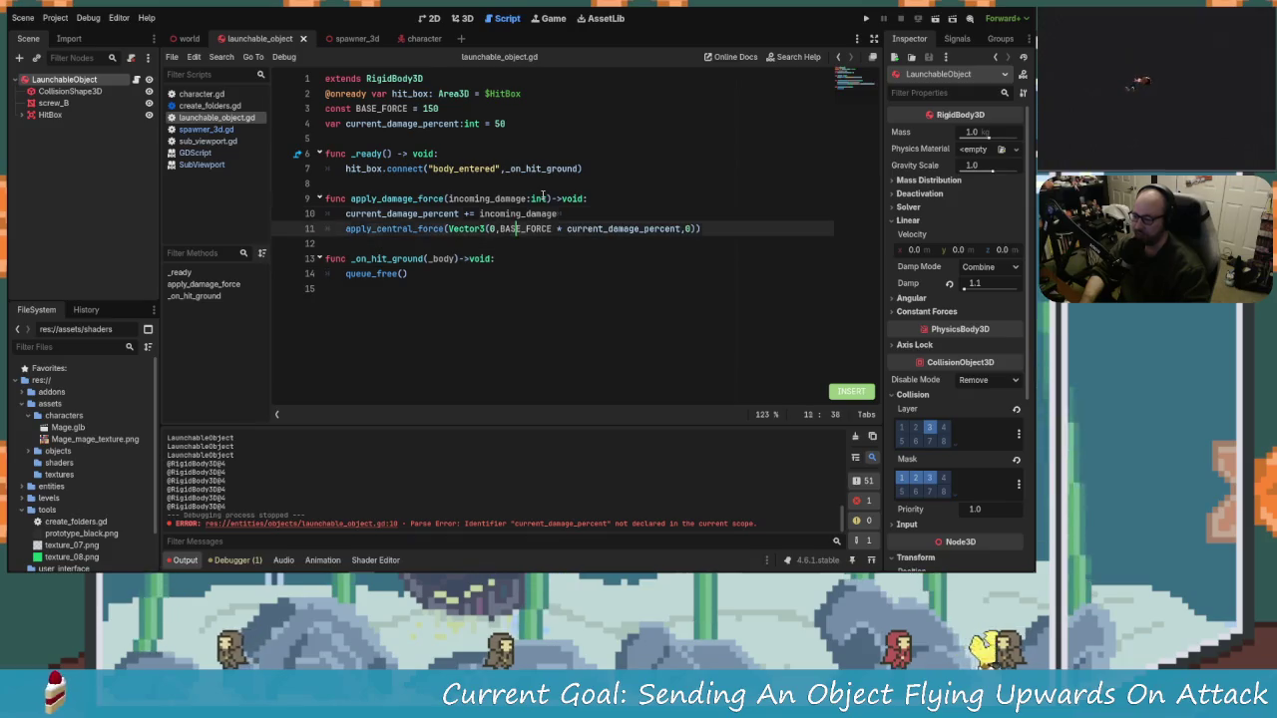
key(Up)
key(Right)
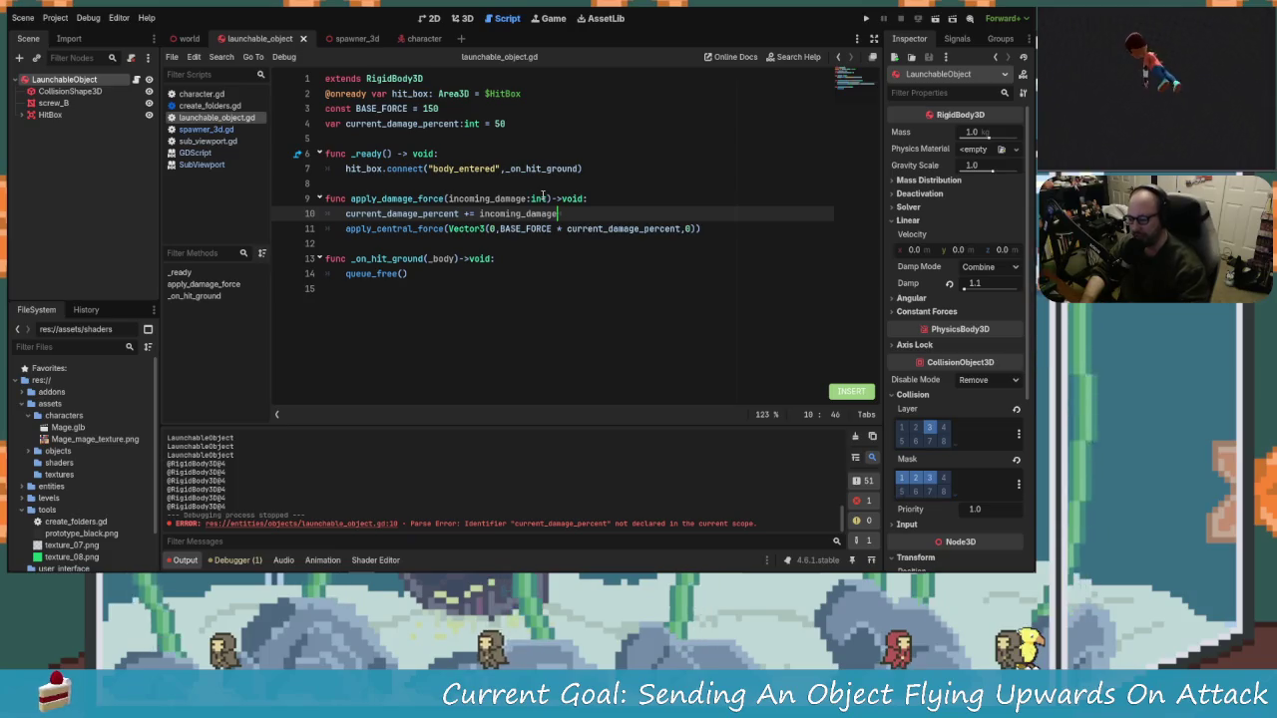
key(shift+Tab)
key(ctrl+z)
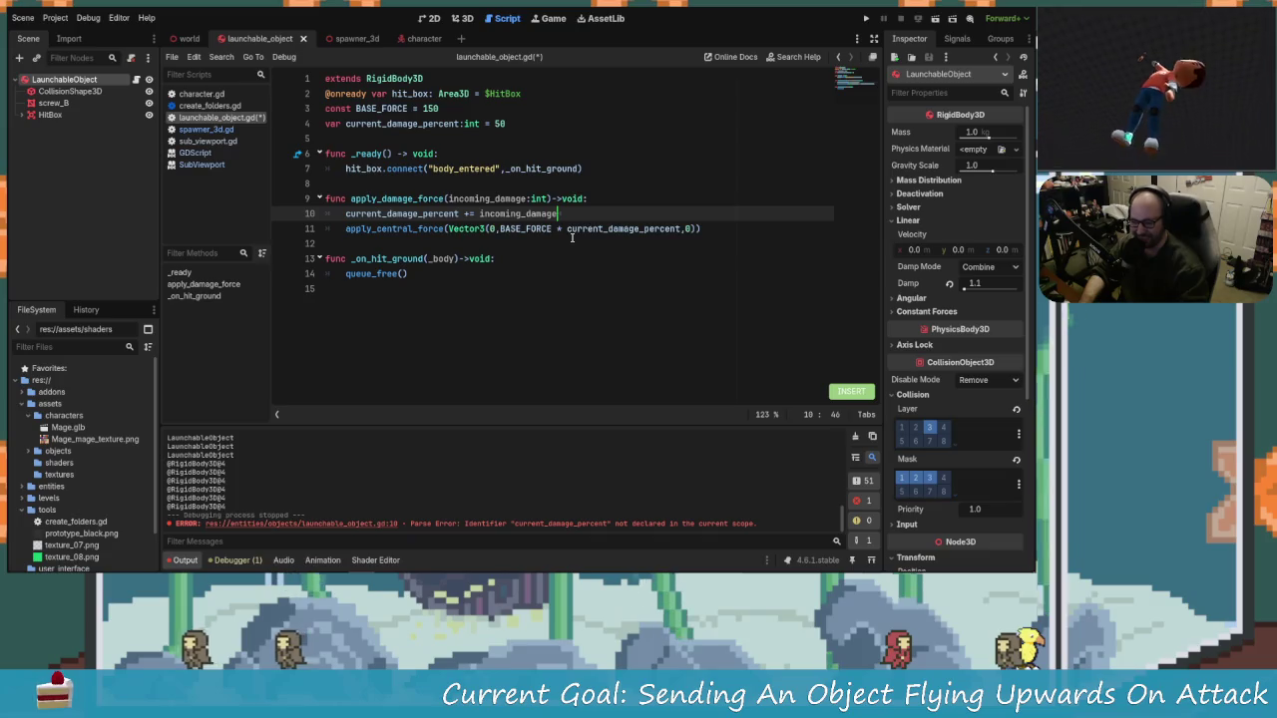
key(shift+Tab)
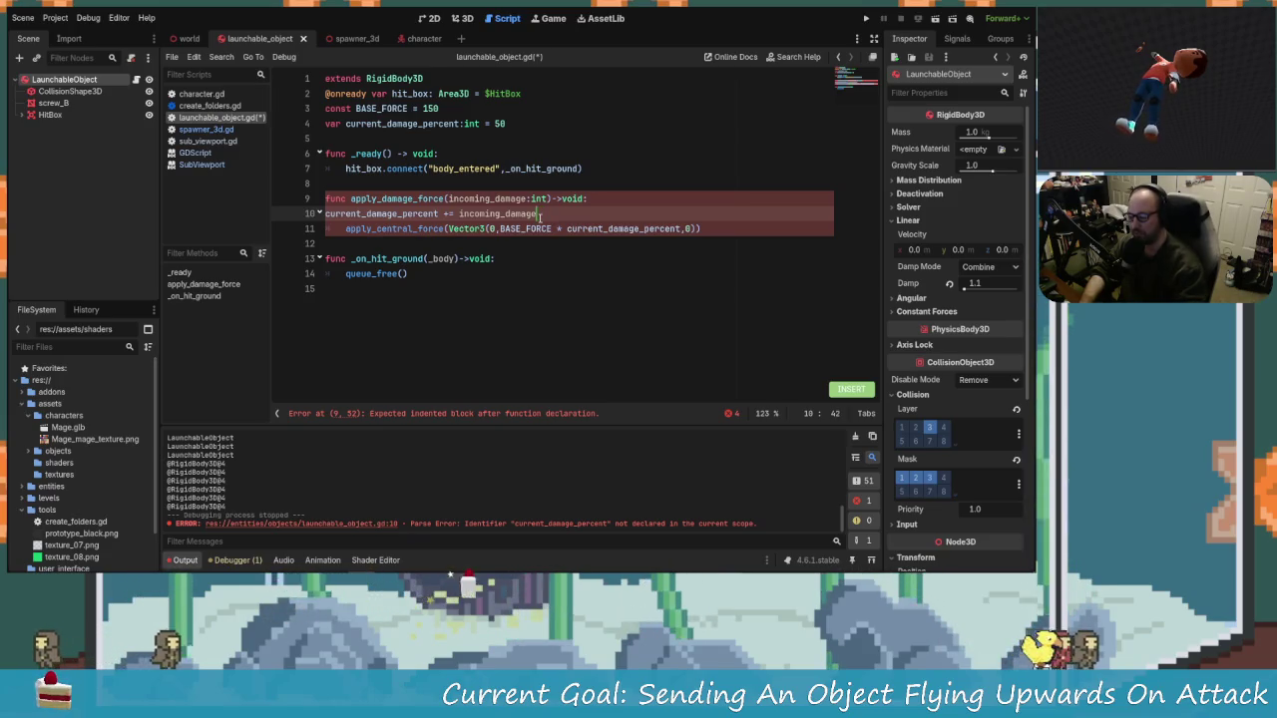
click(540, 216)
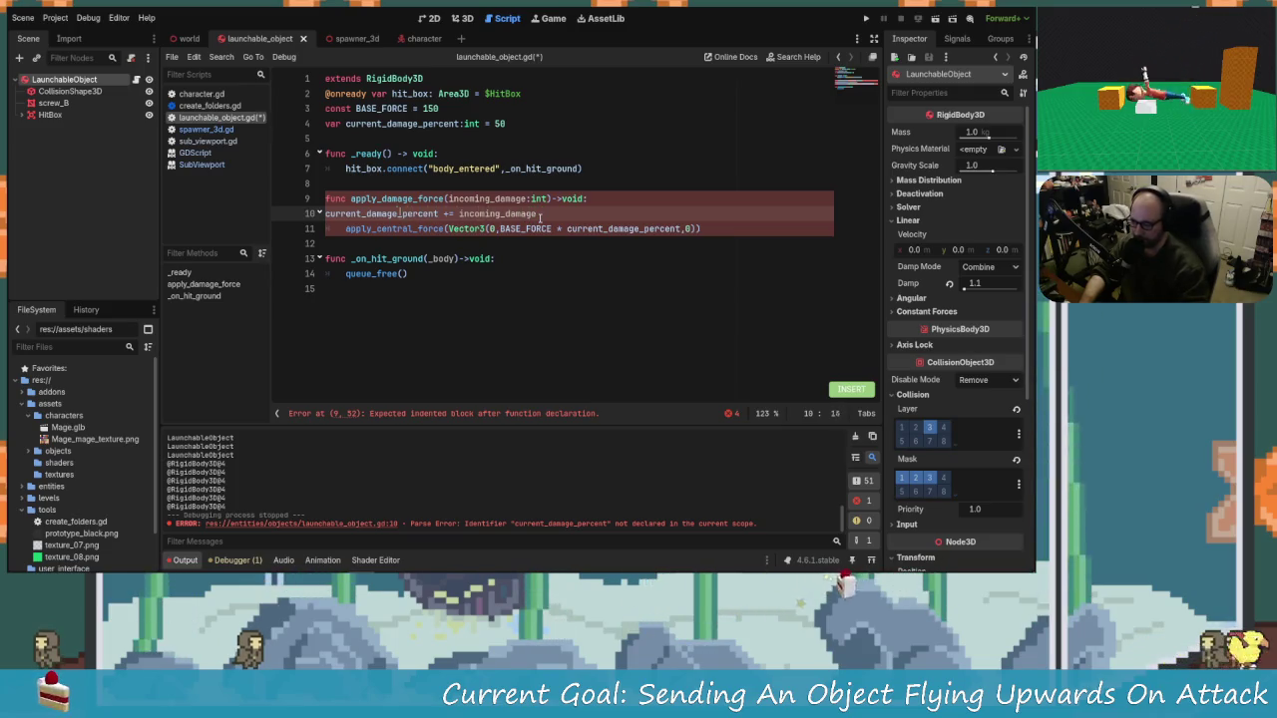
key(Home)
key(Tab)
key(Down)
key(Home)
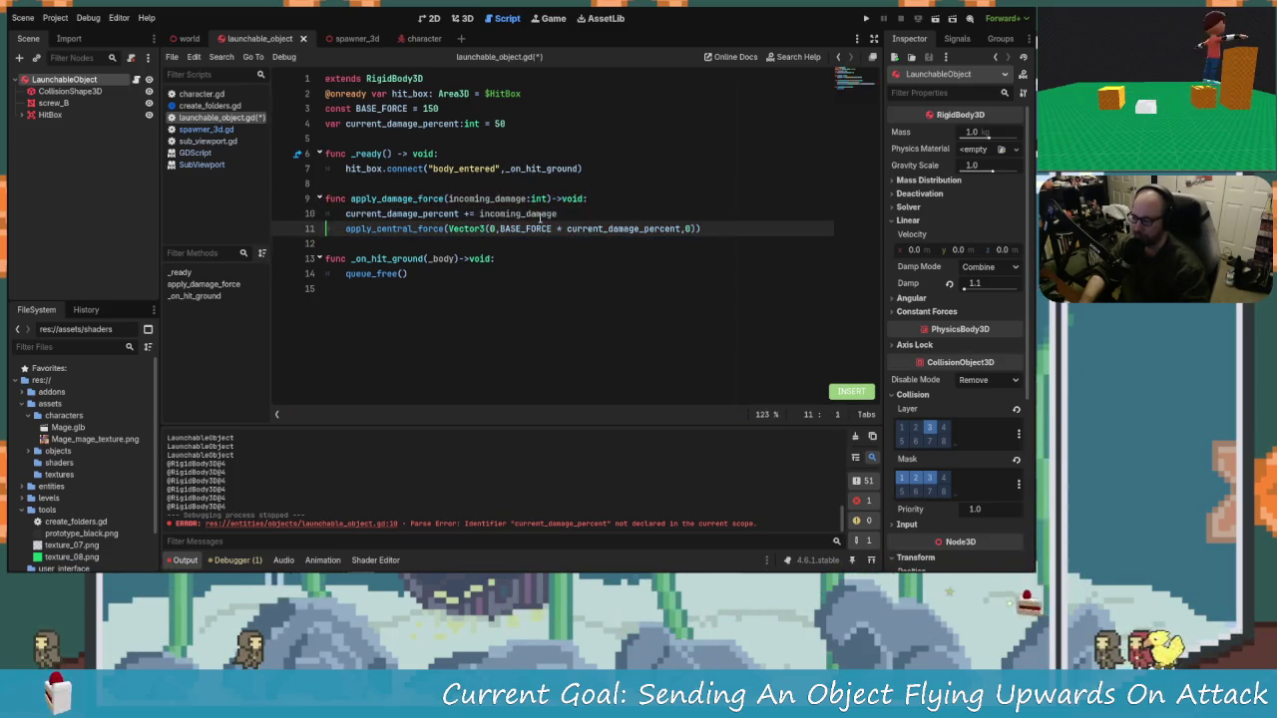
key(Right)
key(Right)
key(Right)
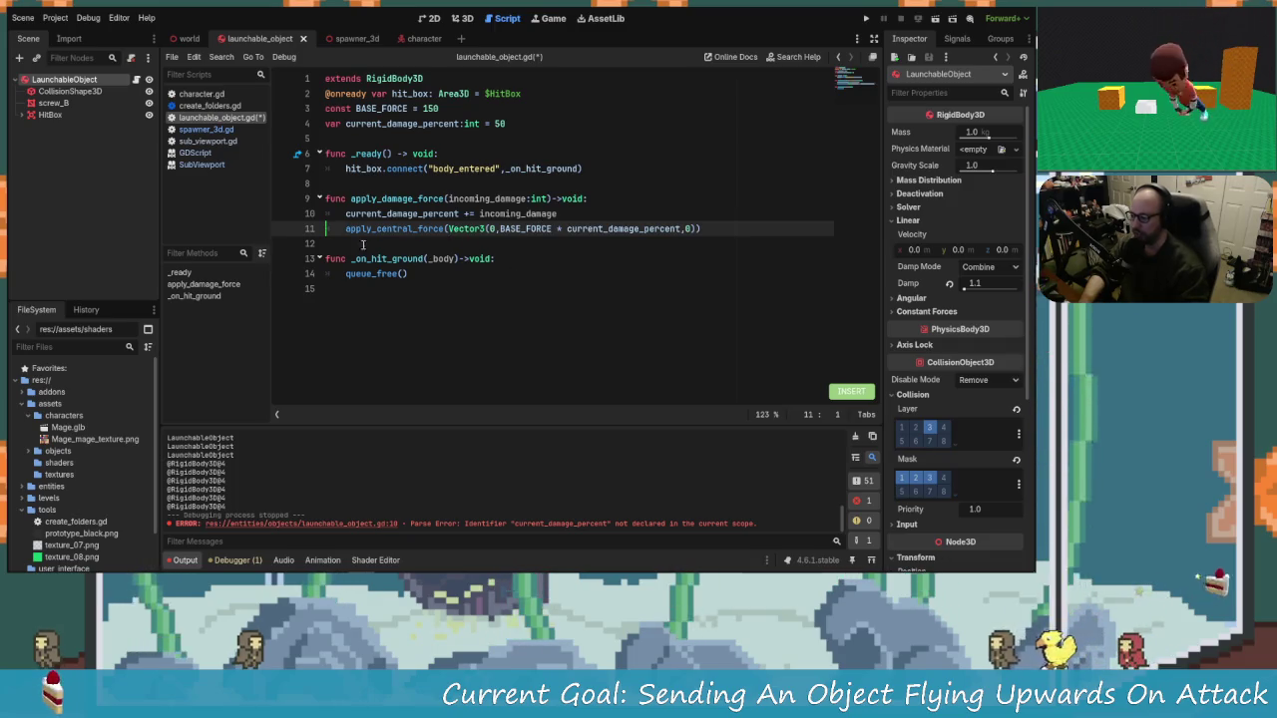
key(Down)
key(Down)
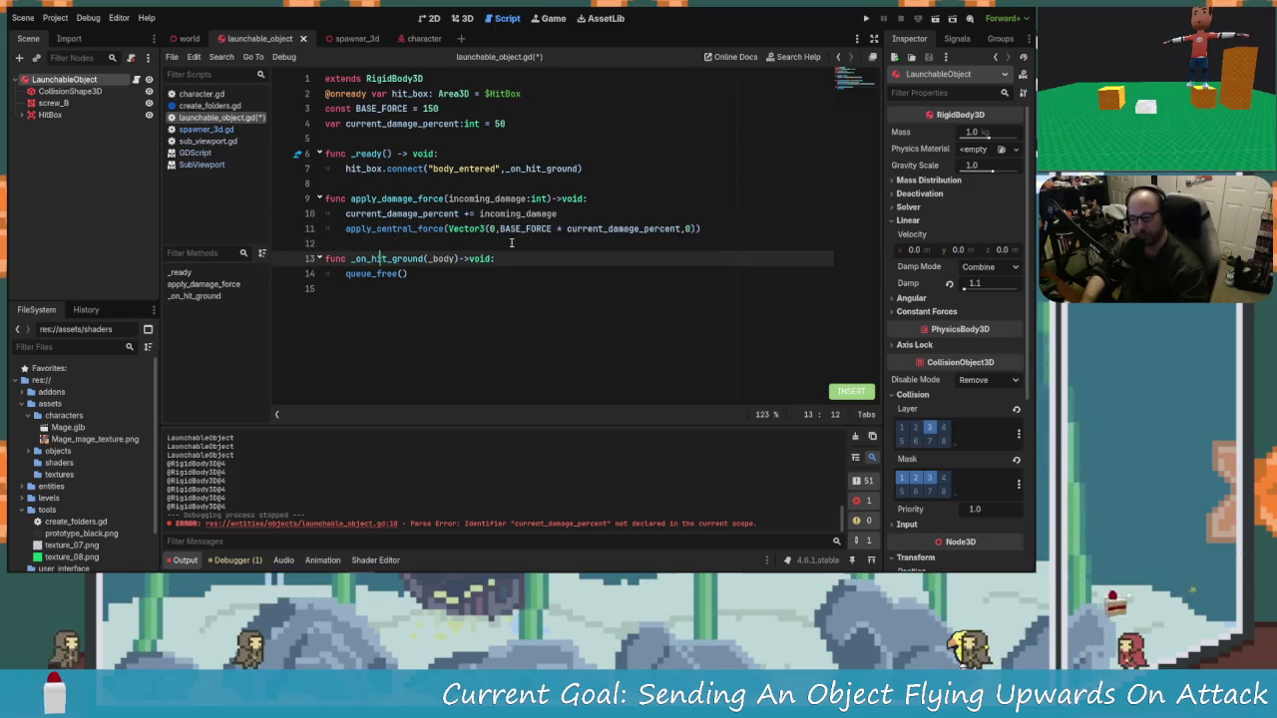
key(Up)
key(ctrl+s)
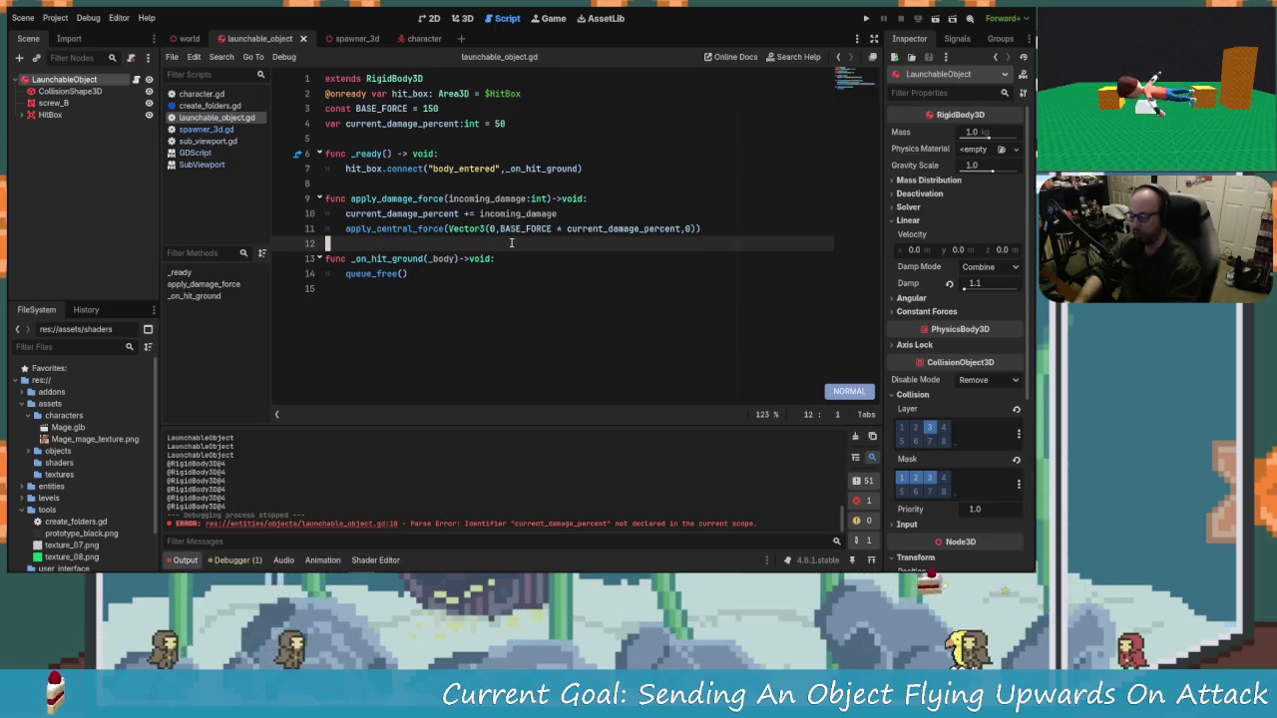
Step: Jump to the _ready function, then switch to the character.gd script
key(Escape)
key(Down)
key(Down)
key(Up)
key(Up)
key(Up)
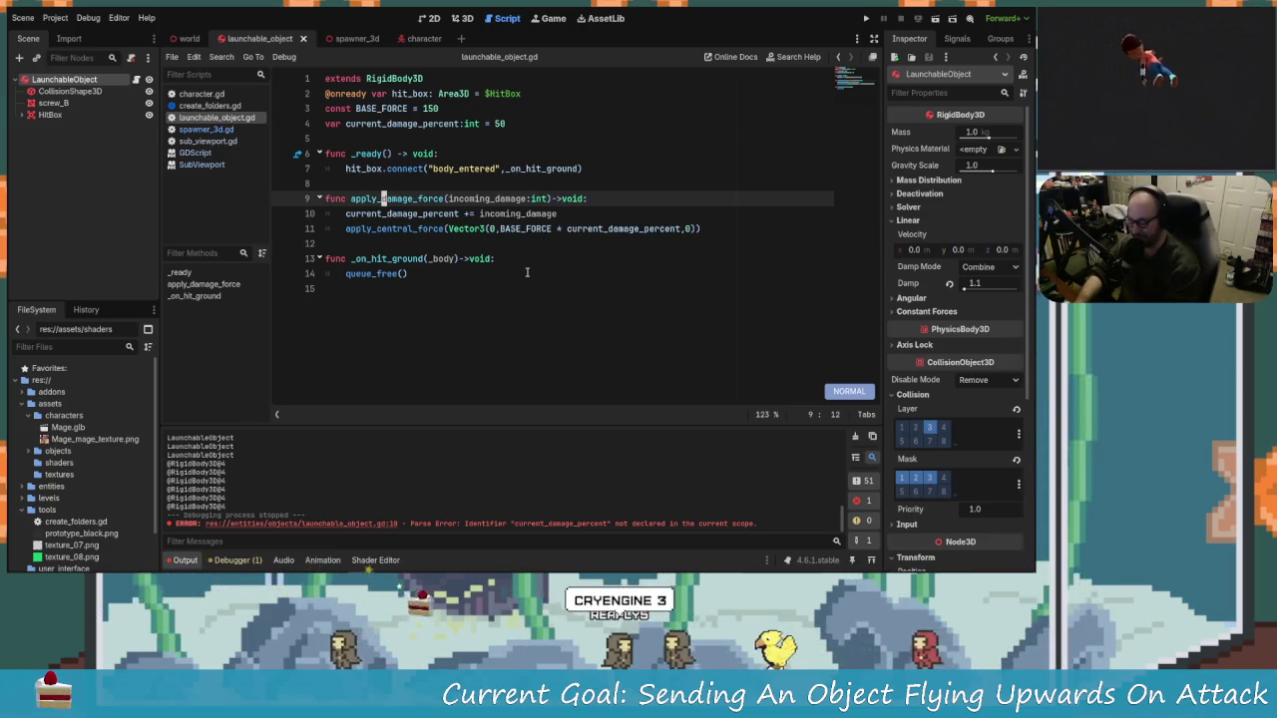
key(j)
key(j)
key(k)
key(k)
key(k)
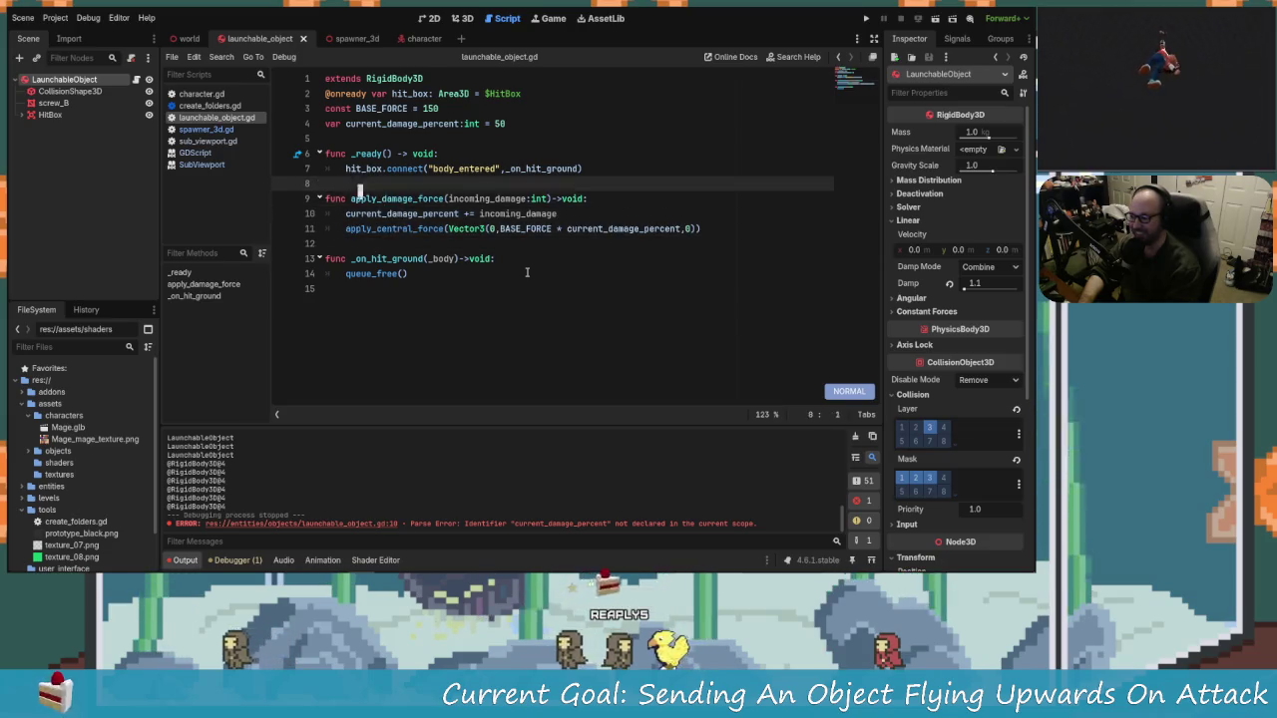
text(/ready)
key(Return)
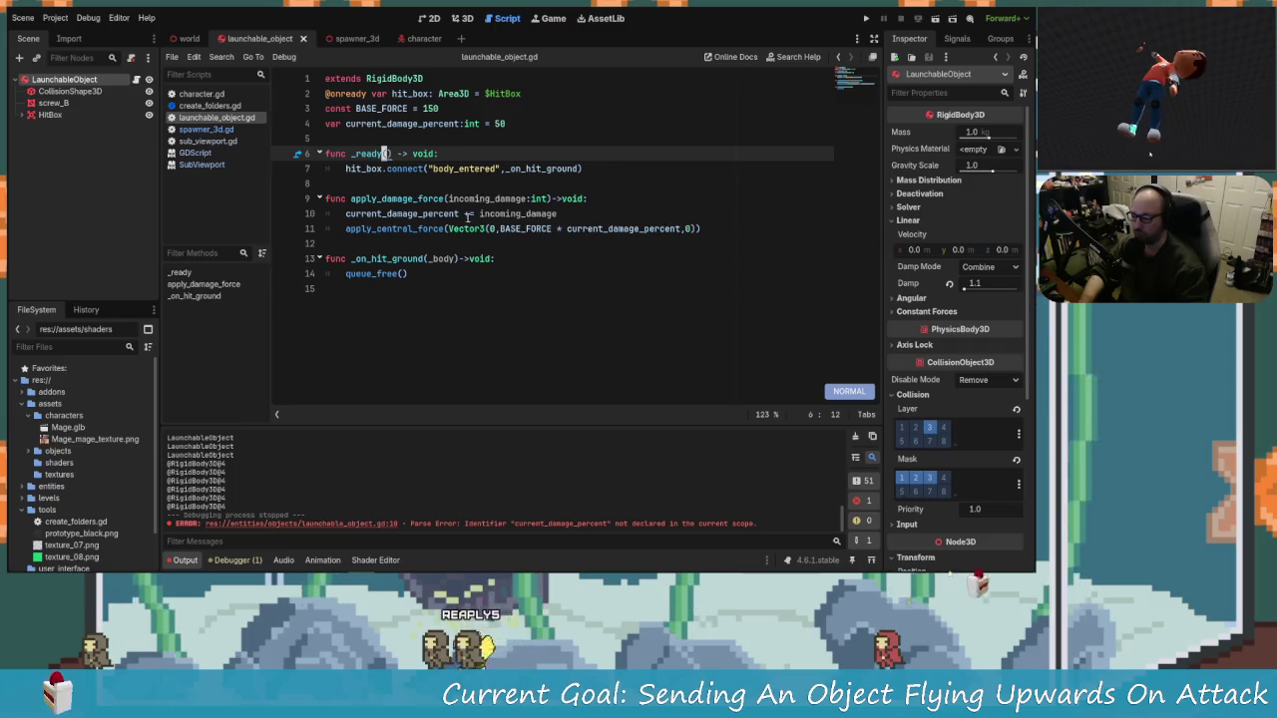
click(454, 199)
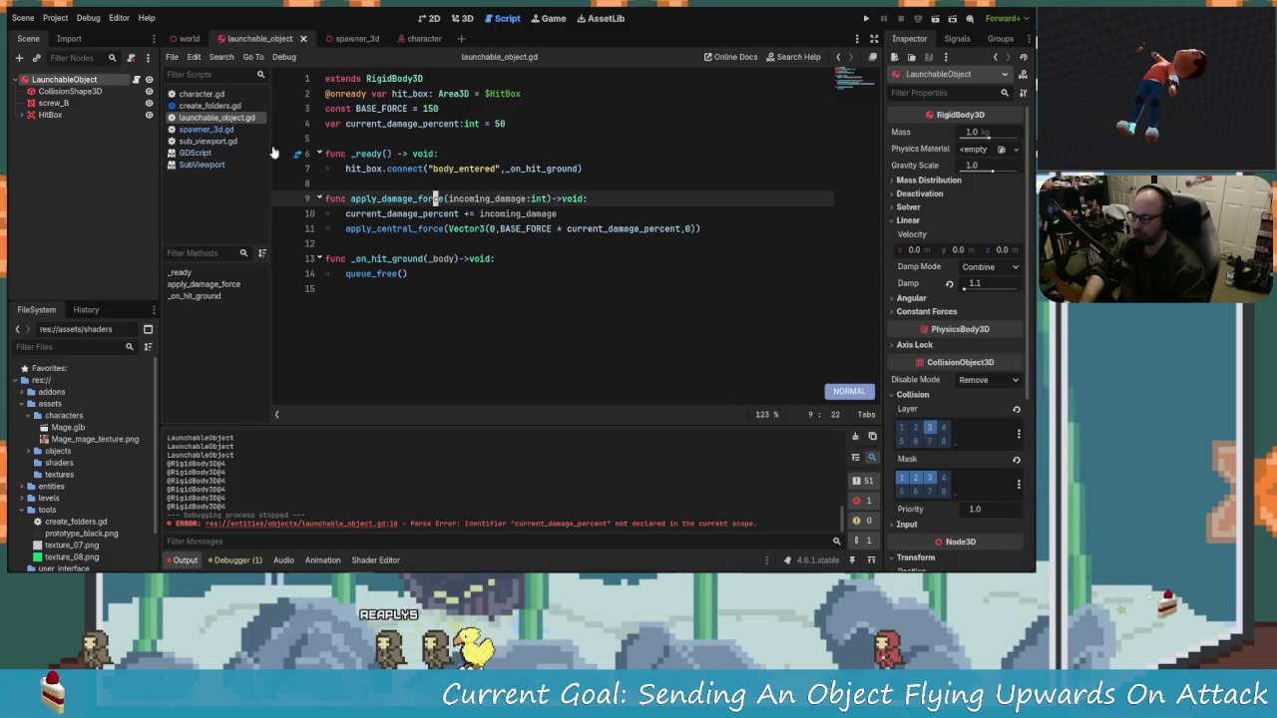
click(200, 94)
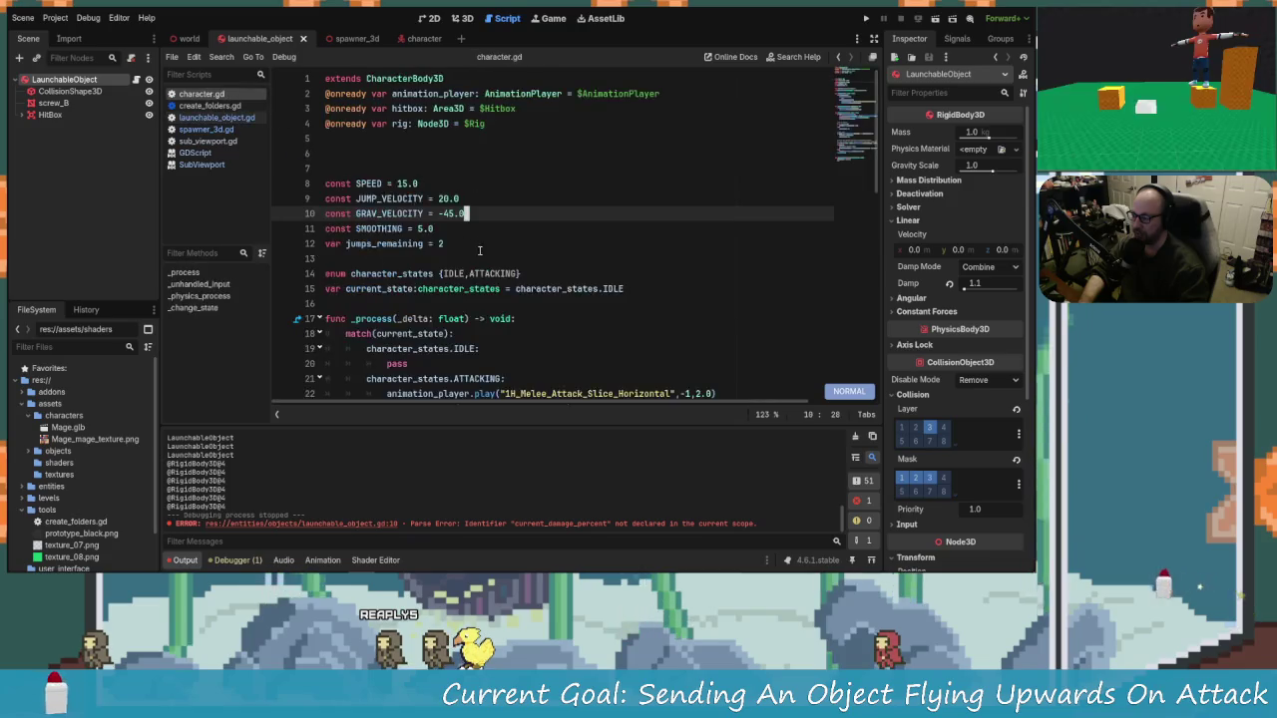
Step: On line 32, call apply_damage_force(10) on launchable_object instead of apply_central_force
scroll(479, 250, down, 5)
scroll(586, 269, down, 5)
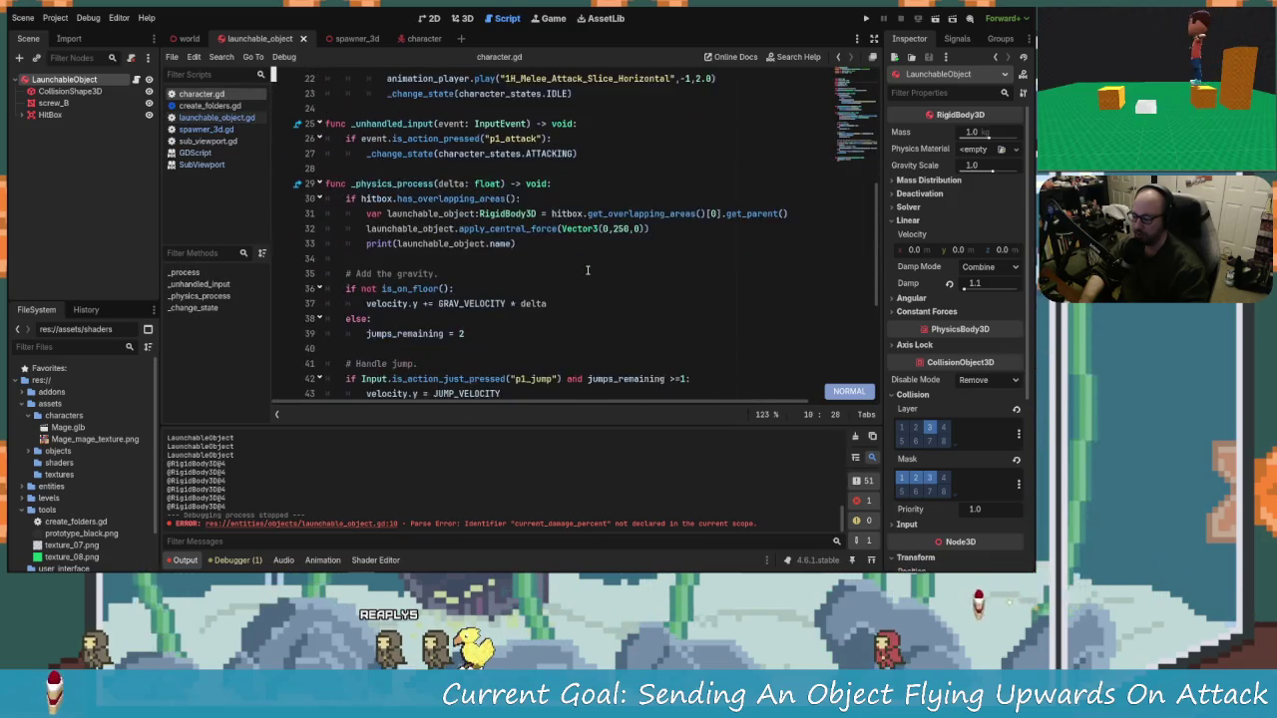
scroll(564, 284, up, 4)
scroll(563, 284, up, 4)
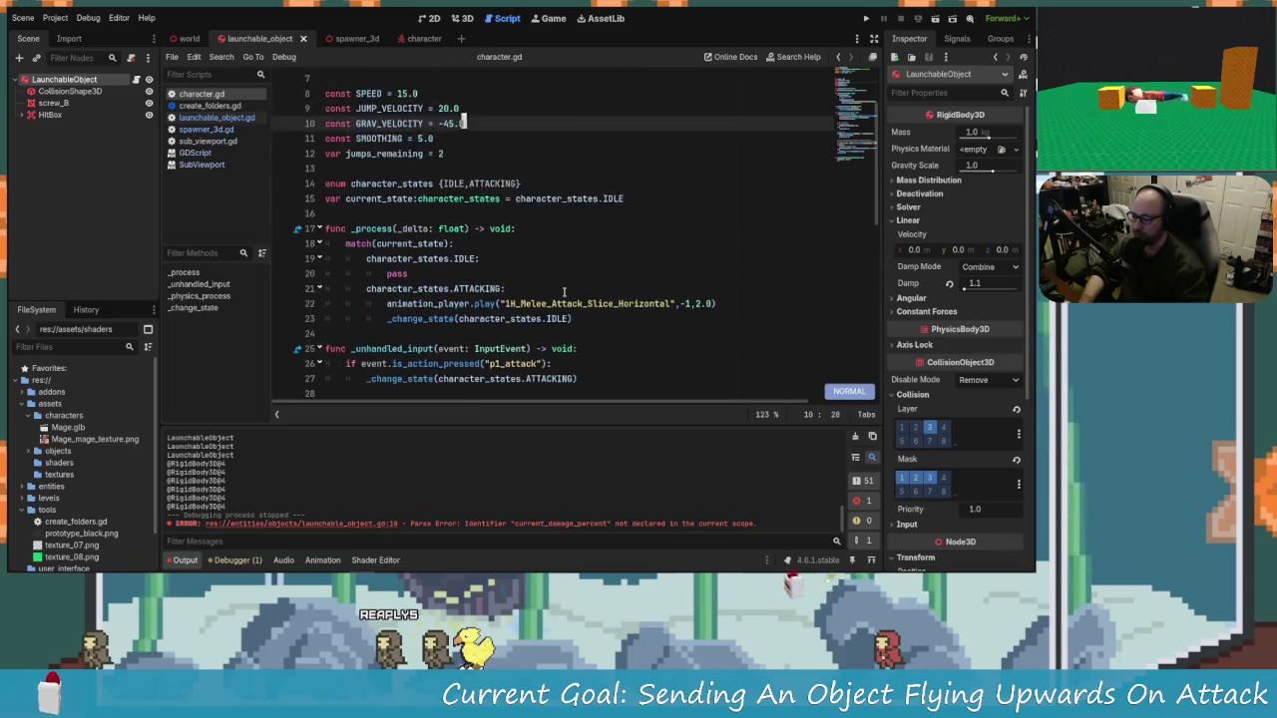
scroll(564, 291, down, 7)
scroll(519, 275, up, 3)
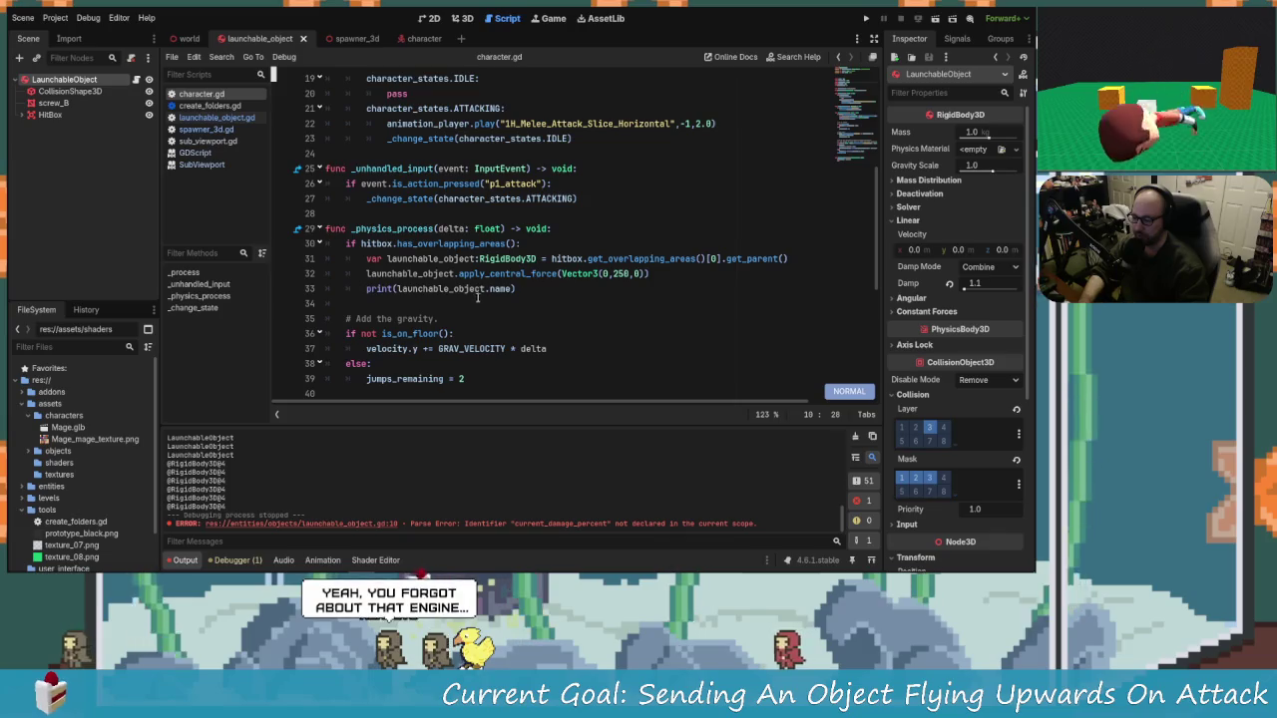
click(461, 275)
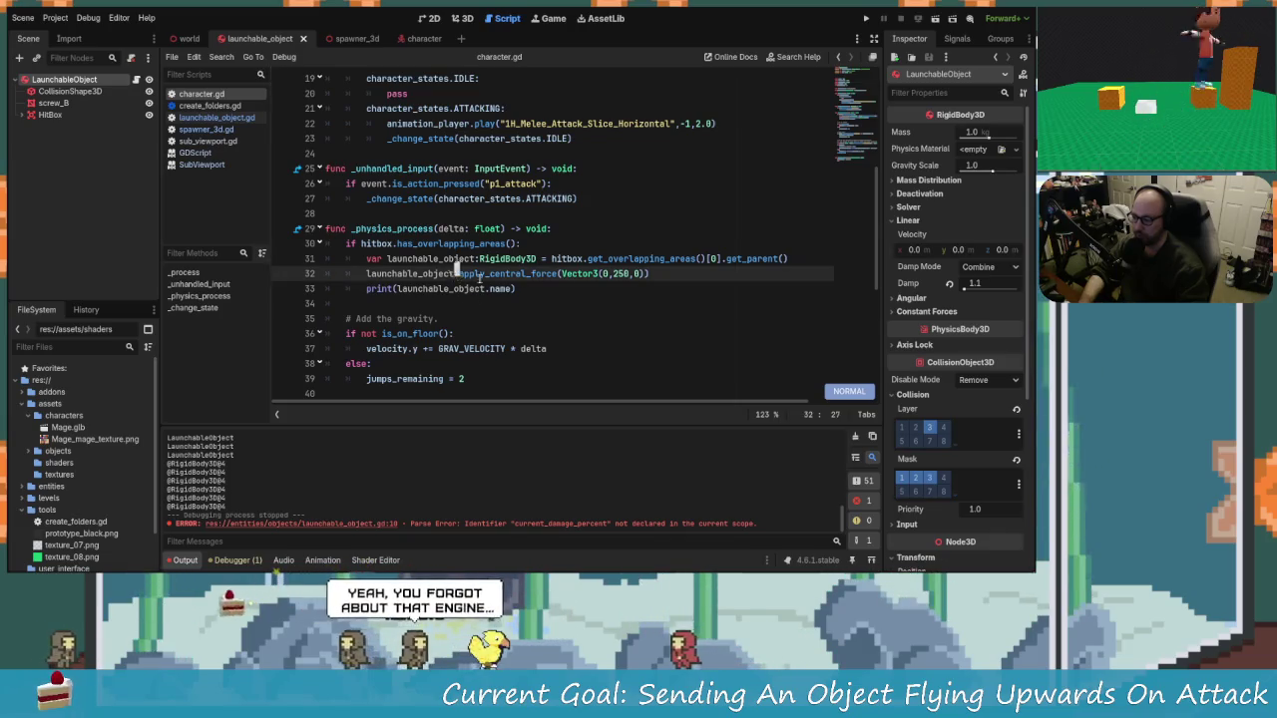
key(a)
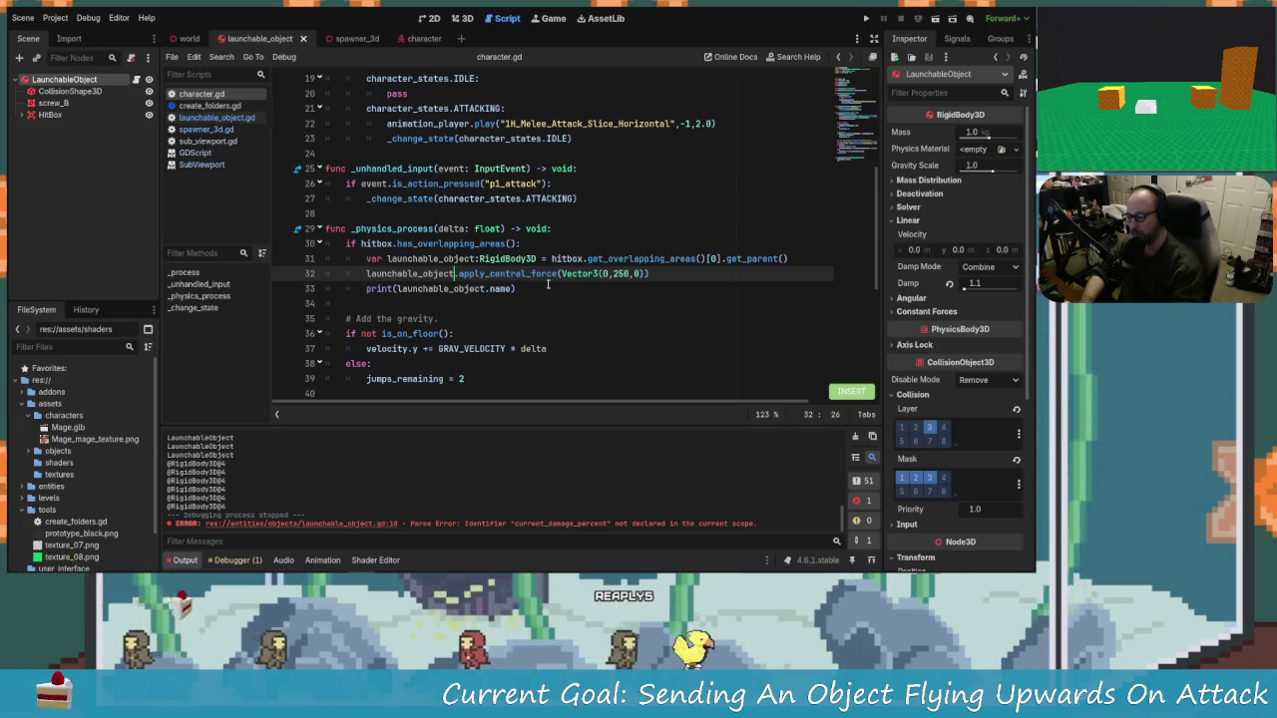
text(.)
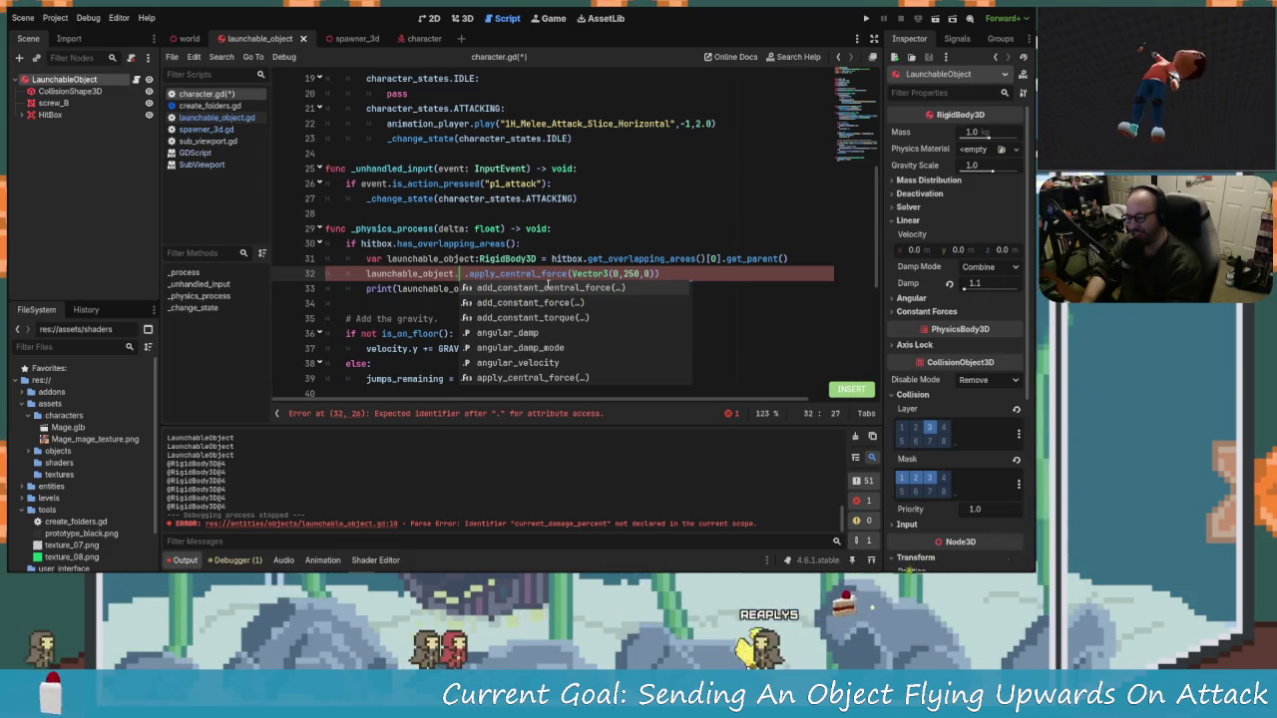
text(apply)
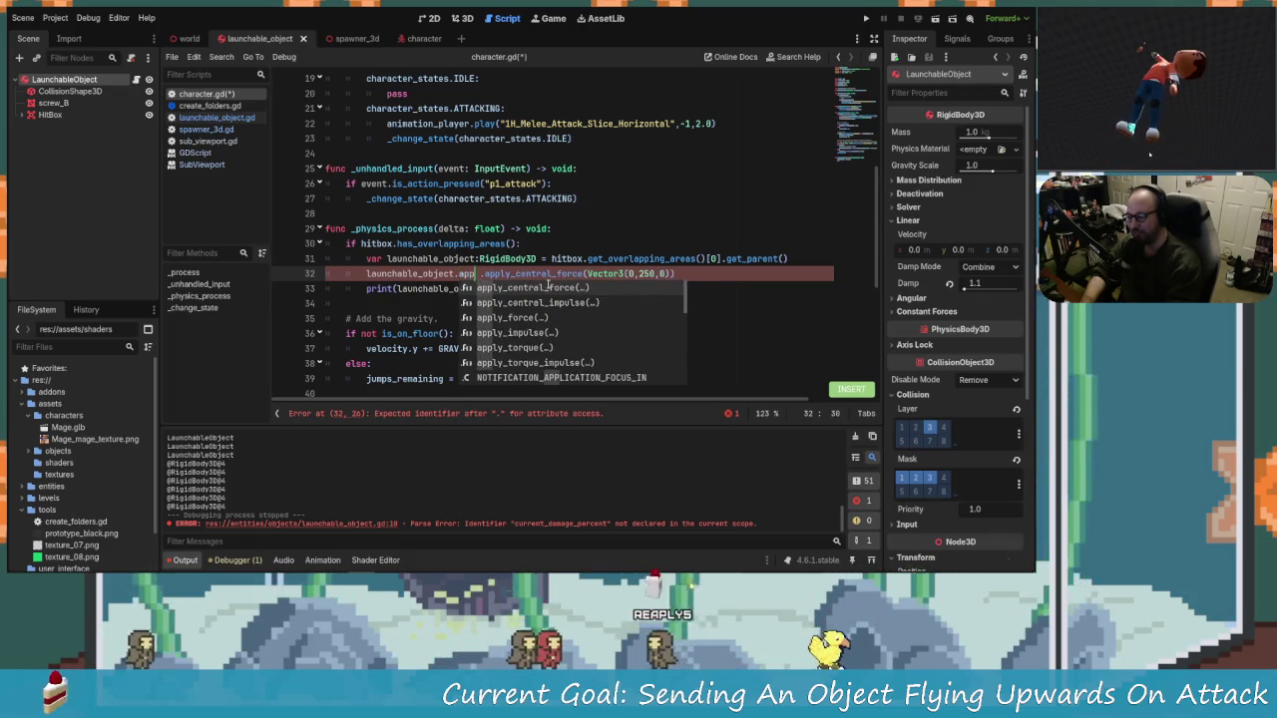
text(_damage_)
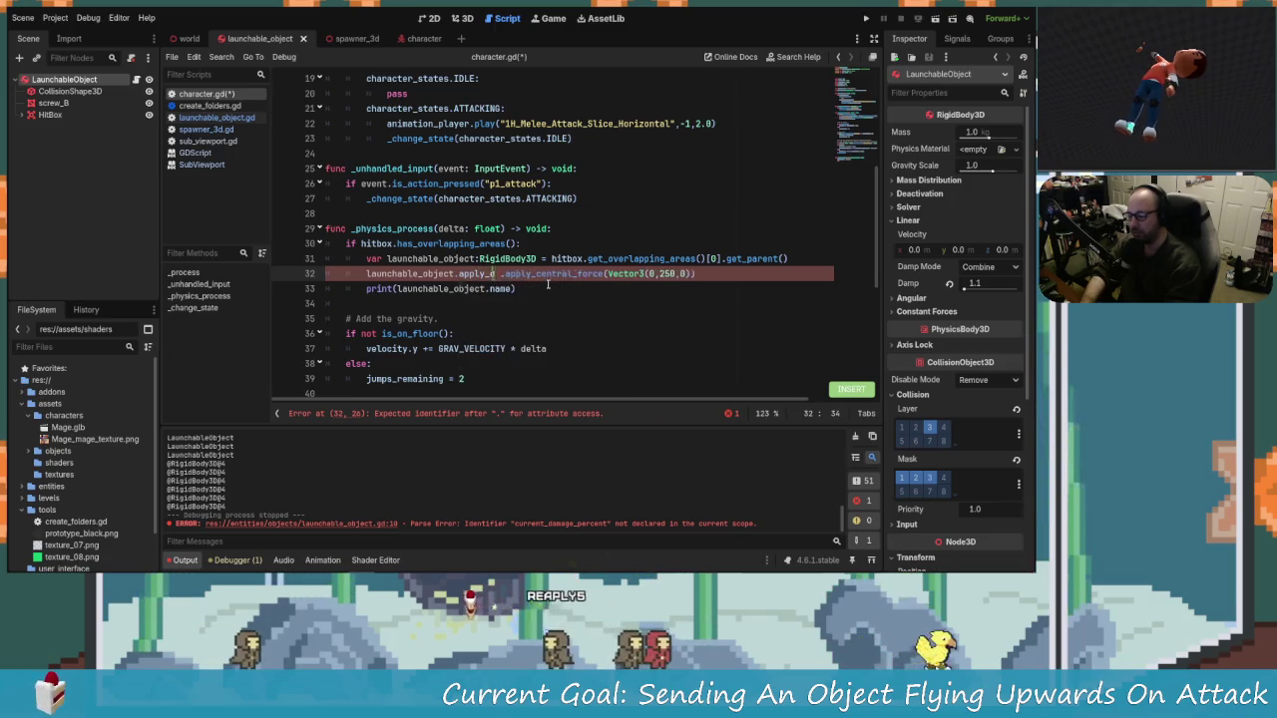
text(force)
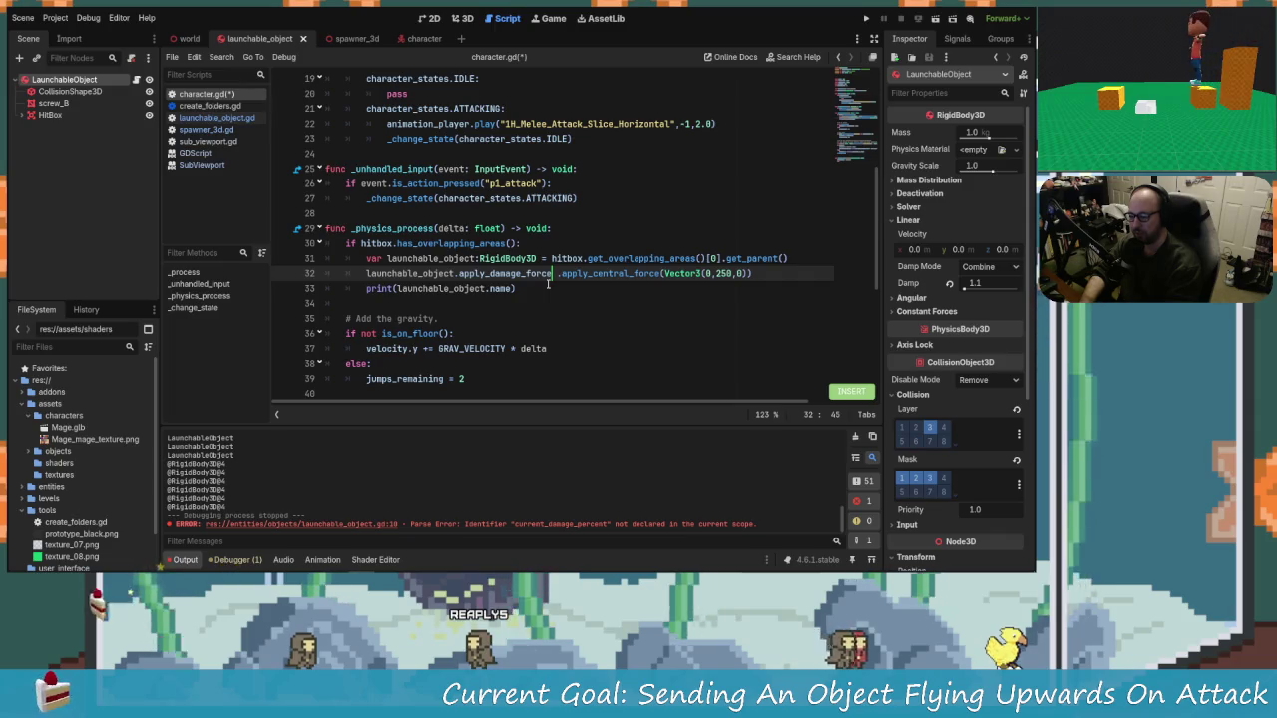
text(())
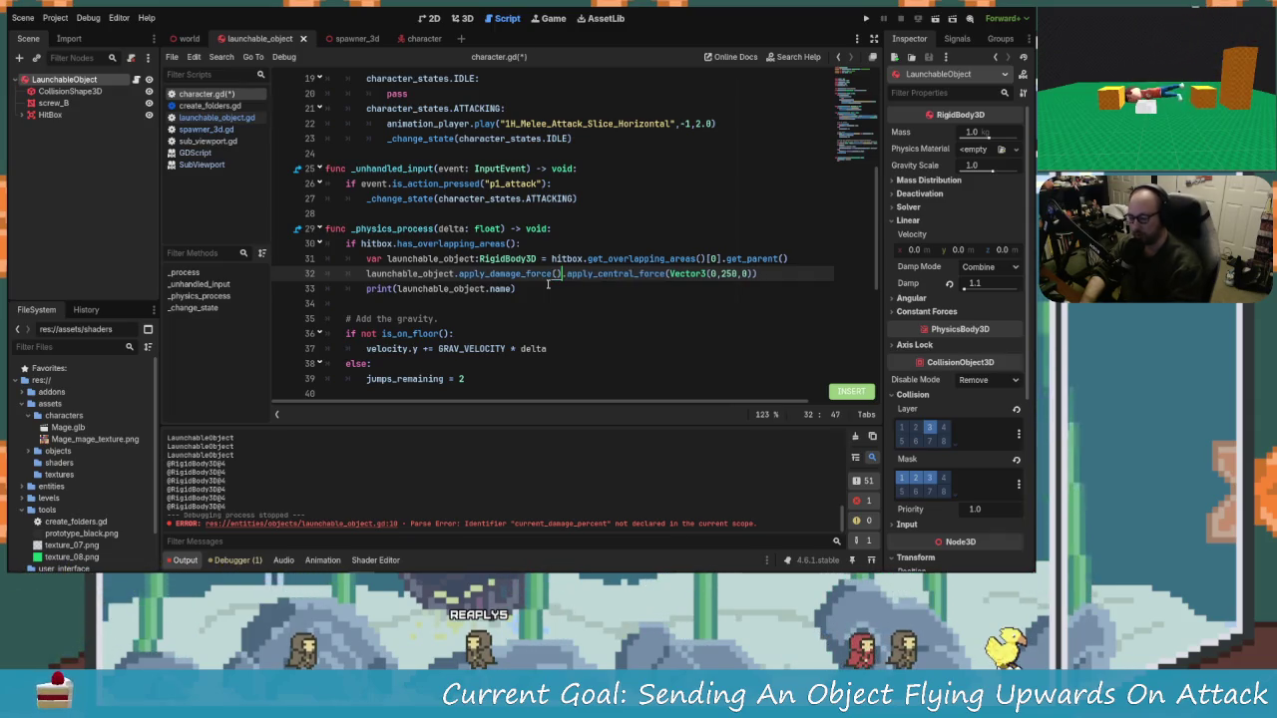
key(Delete)
key(Delete)
key(Delete)
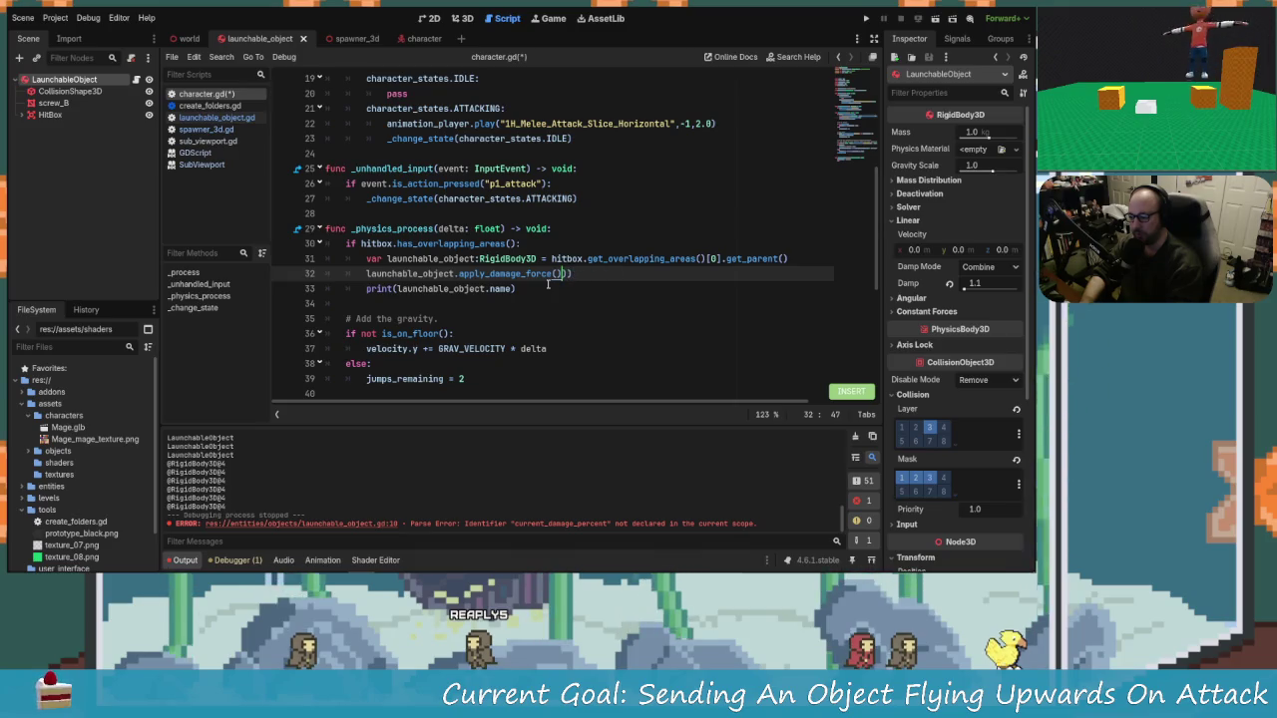
key(Left)
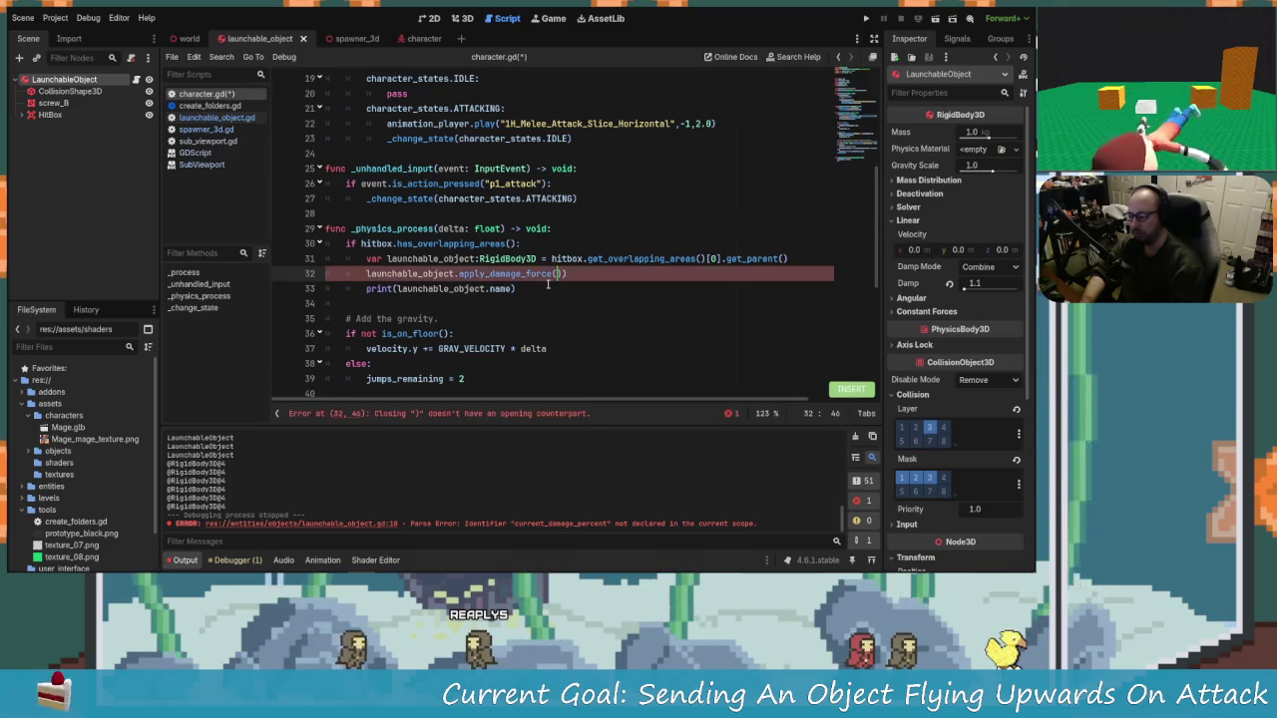
key(Right)
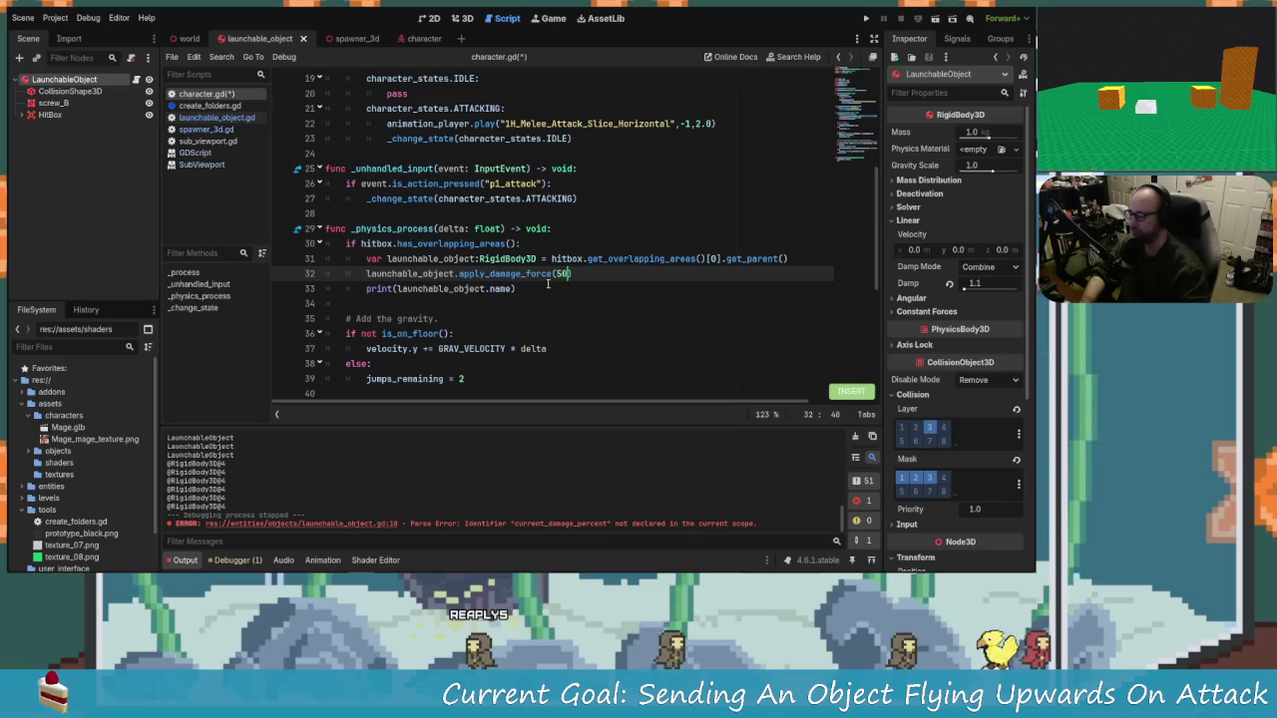
key(BackSpace)
key(BackSpace)
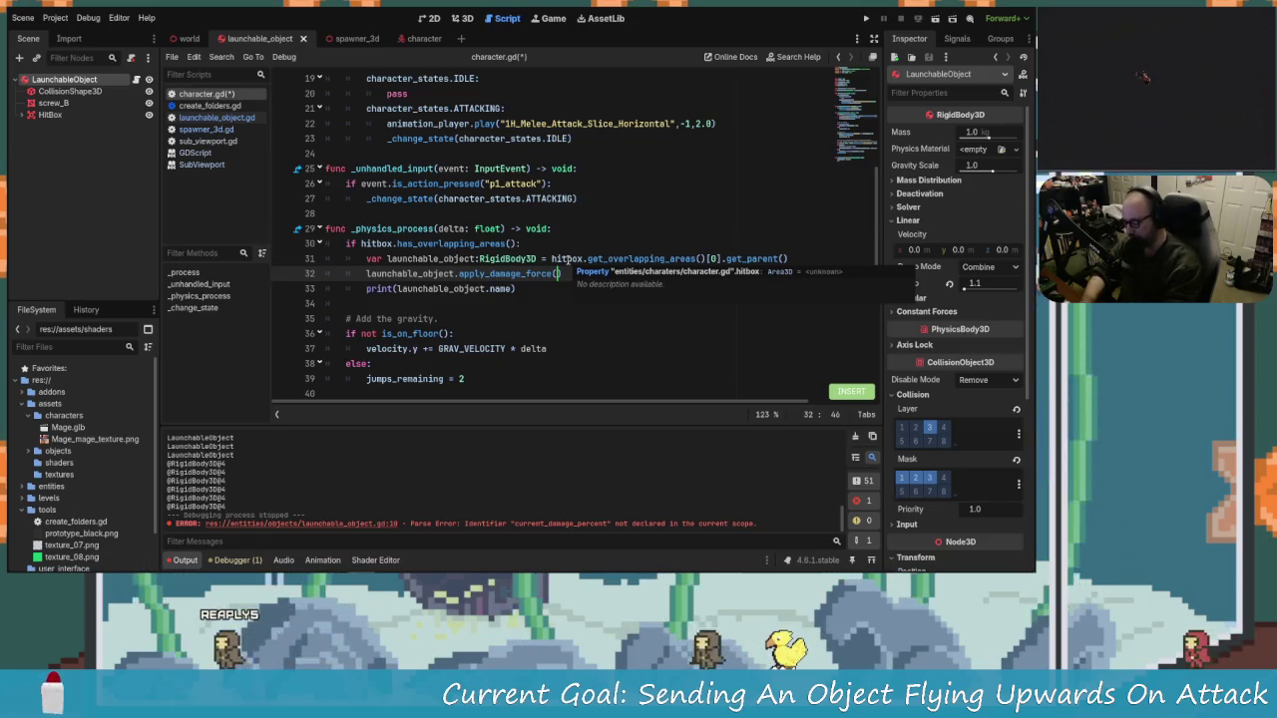
text(10)
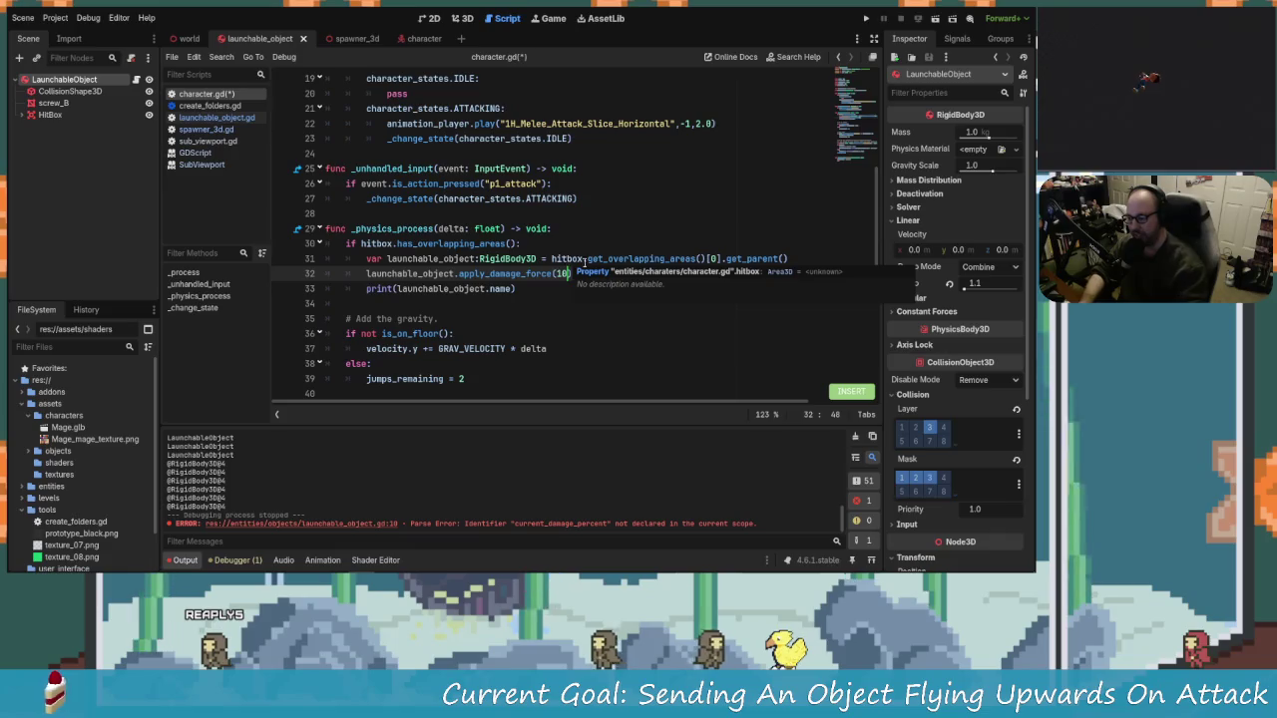
text())
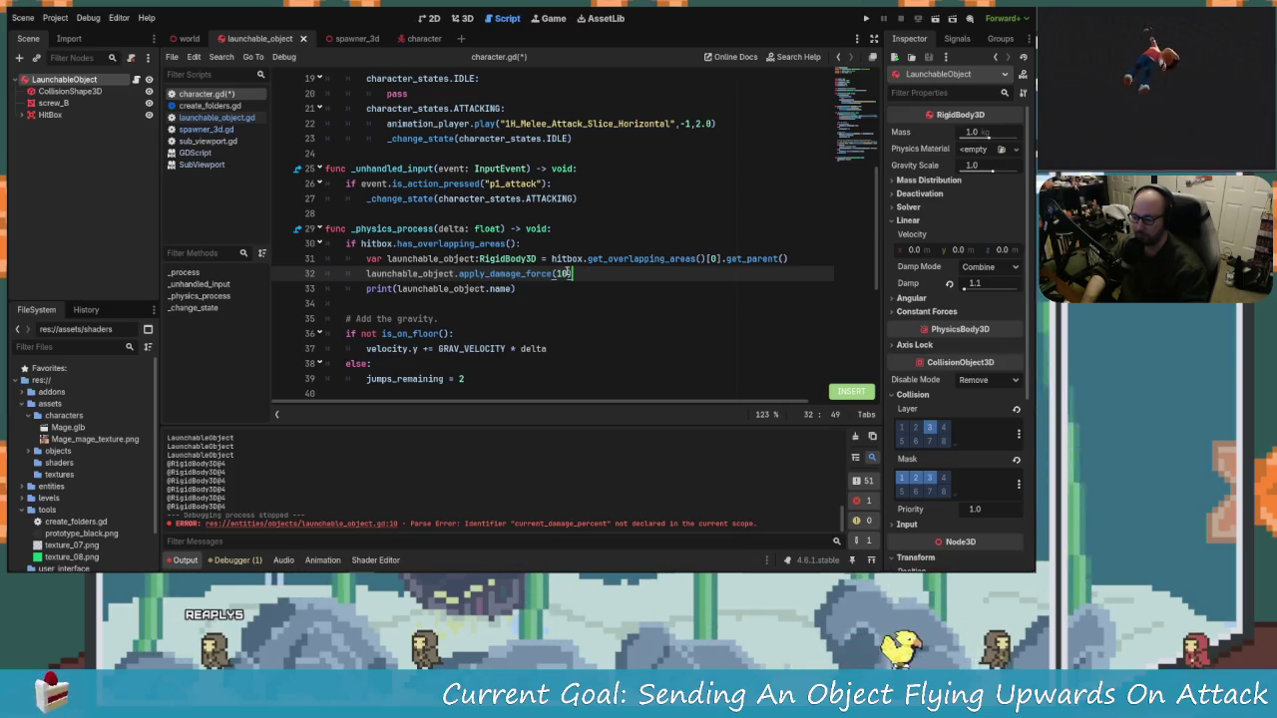
Step: Change the damage to 20, delete the object-name print, save, and run the game
click(568, 274)
key(BackSpace)
key(BackSpace)
text(2)
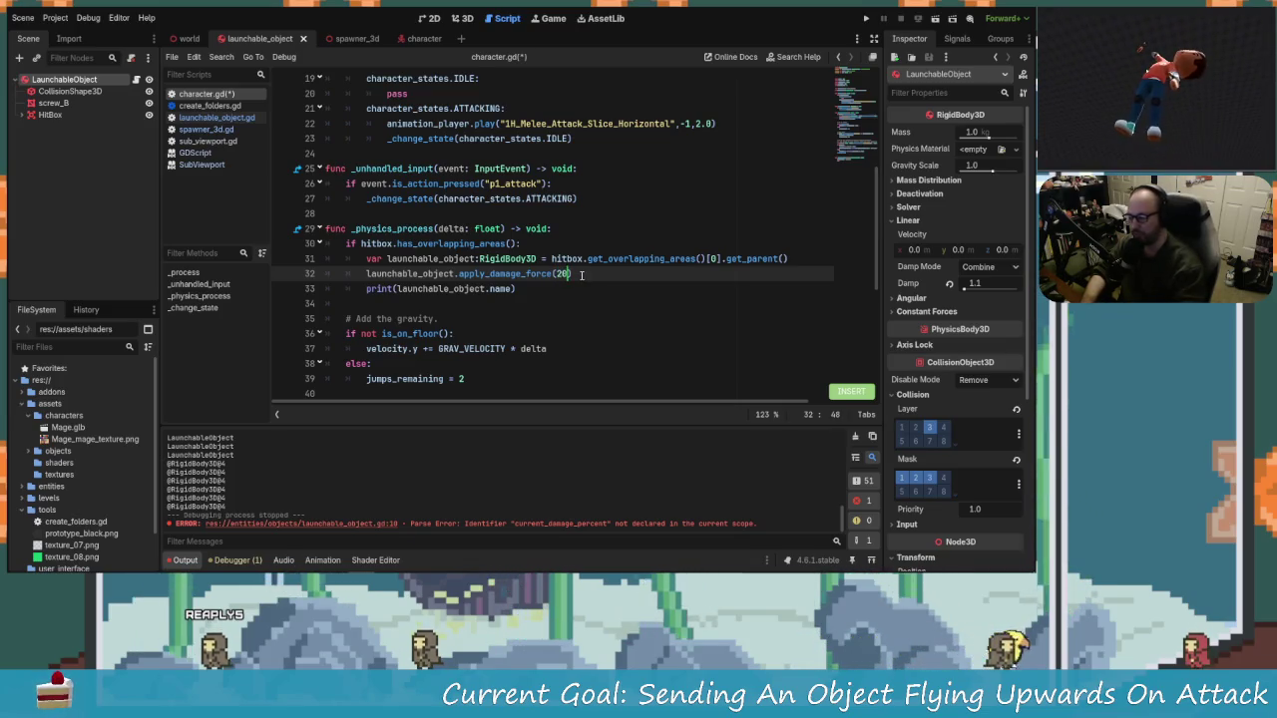
drag(519, 293, 366, 289)
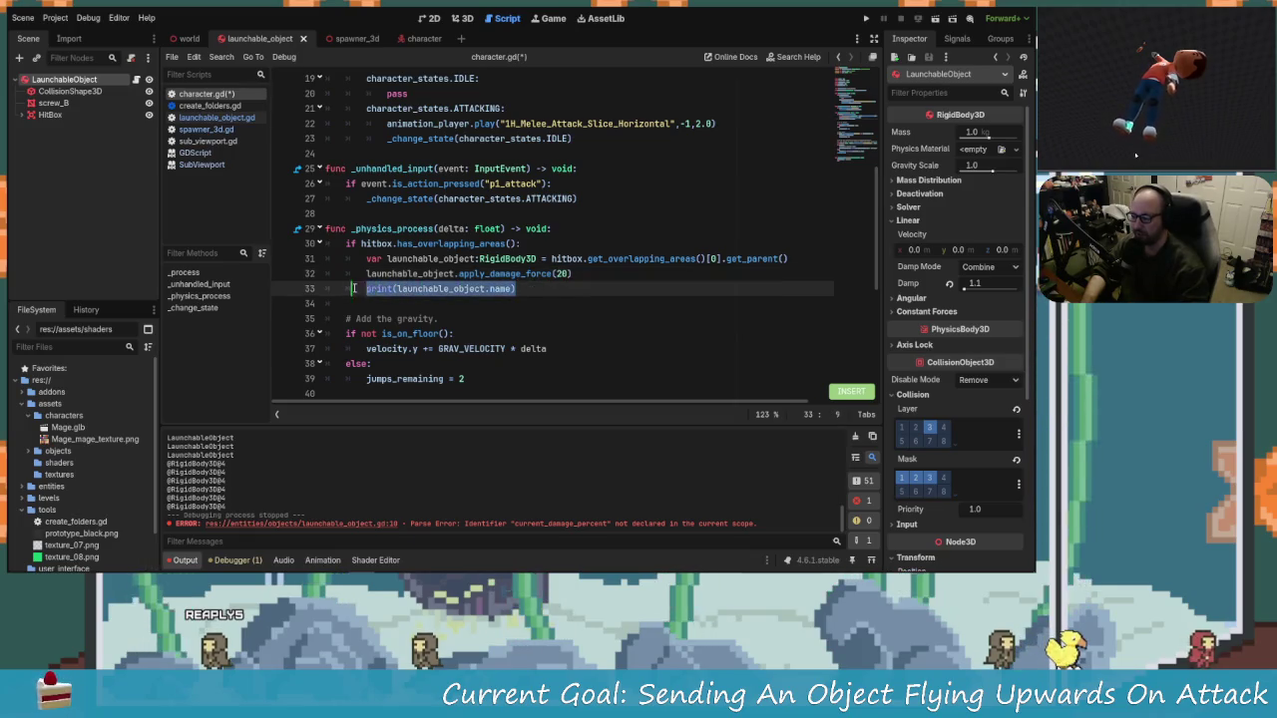
key(BackSpace)
key(BackSpace)
text(x)
key(BackSpace)
key(BackSpace)
key(BackSpace)
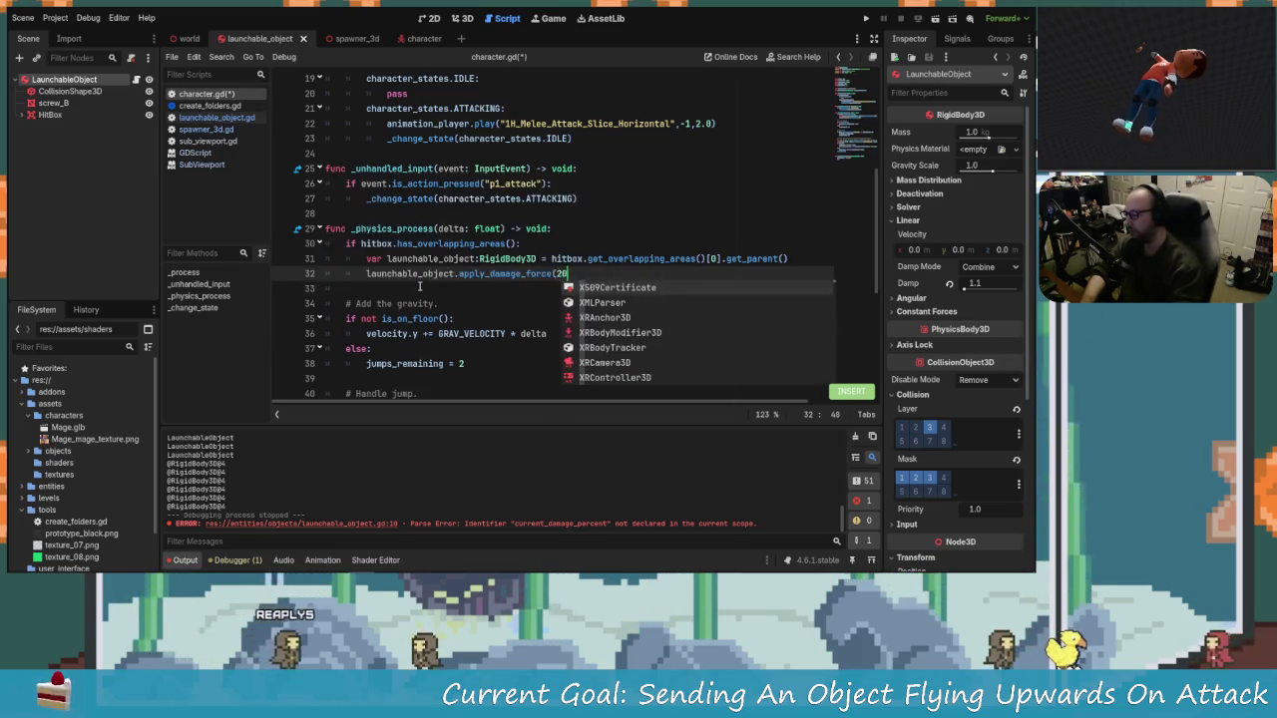
key(Escape)
text())
key(ctrl+s)
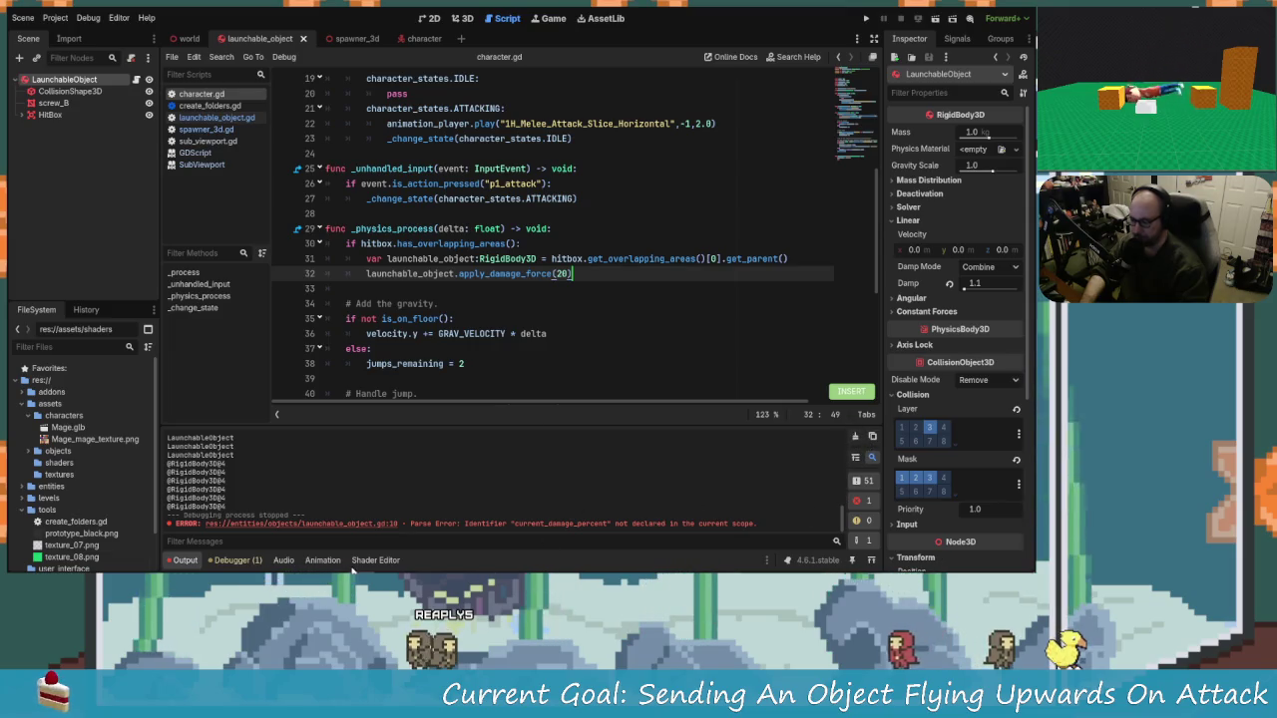
key(F5)
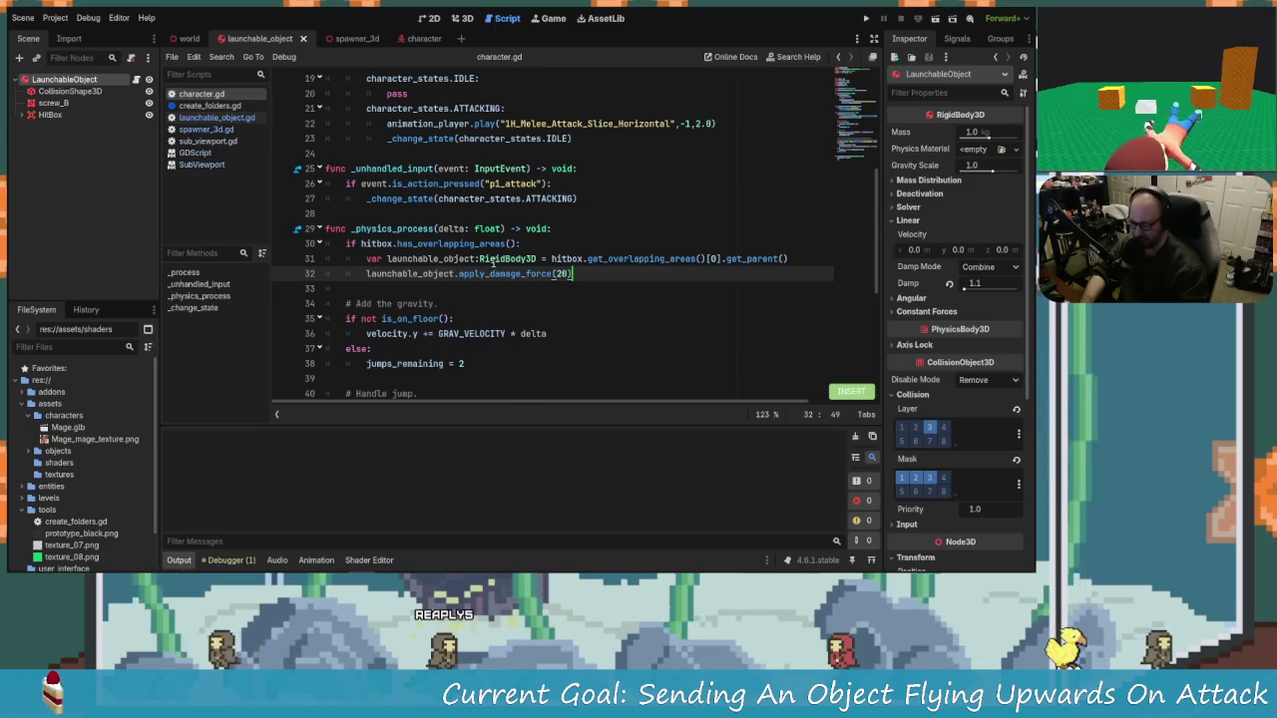
mouse_move(493, 261)
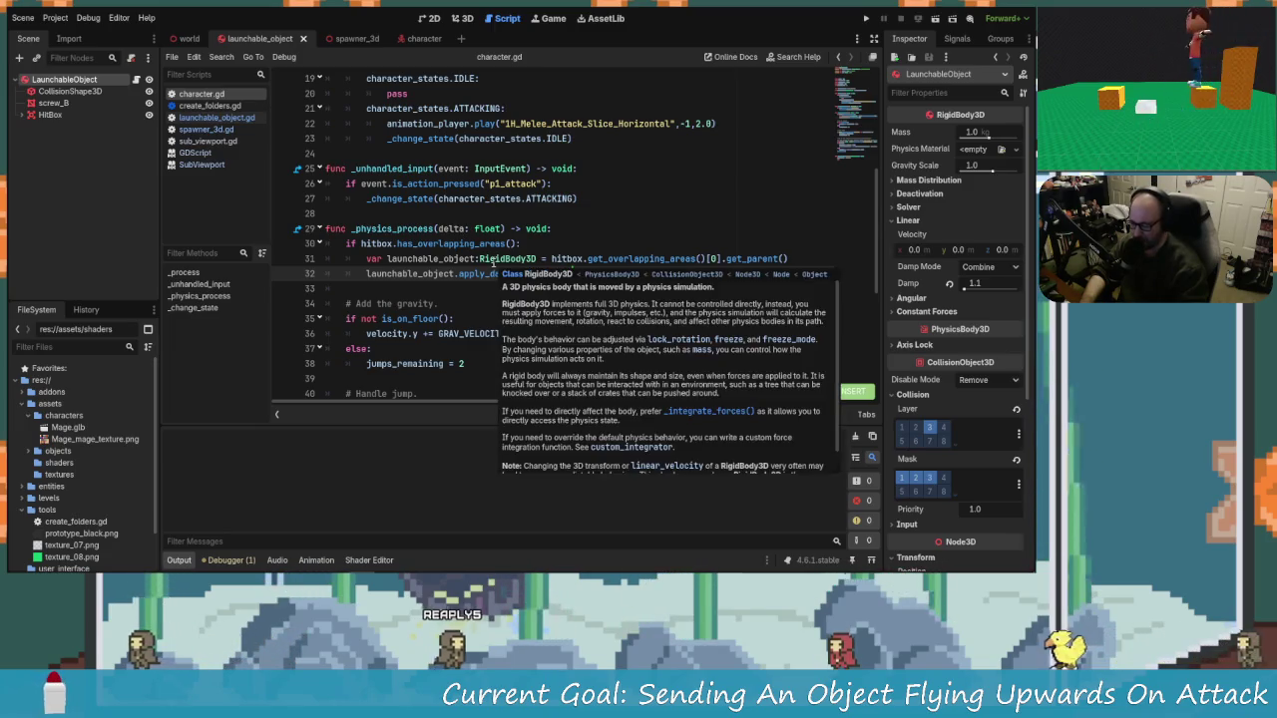
Step: In launchable_object.gd, change current_damage_percent's start from 50 to 1, save, and return to character.gd
click(216, 117)
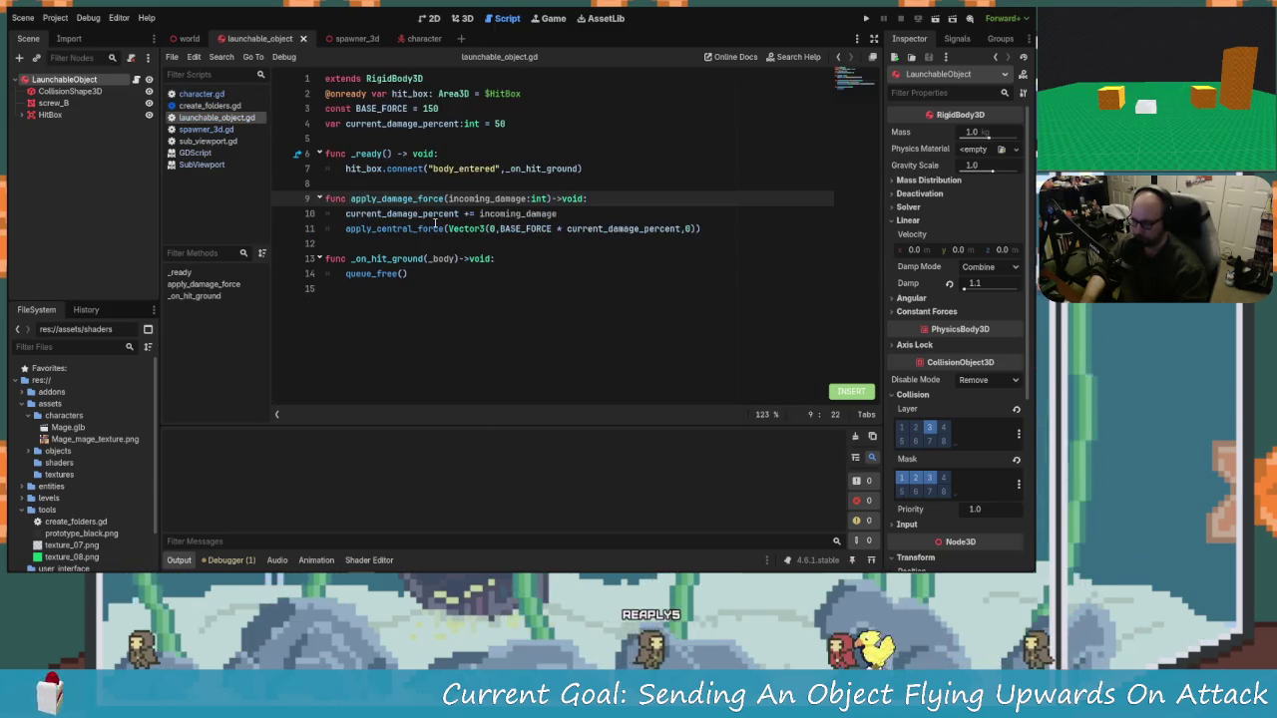
mouse_move(435, 223)
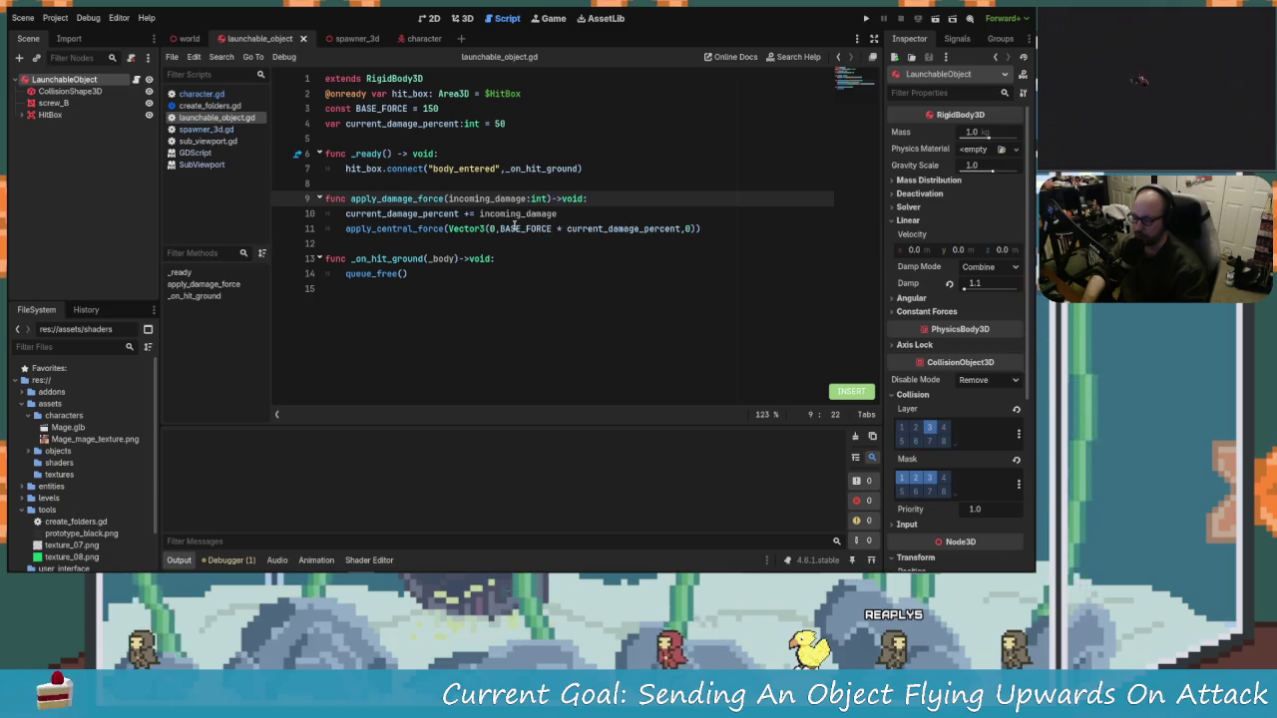
click(514, 229)
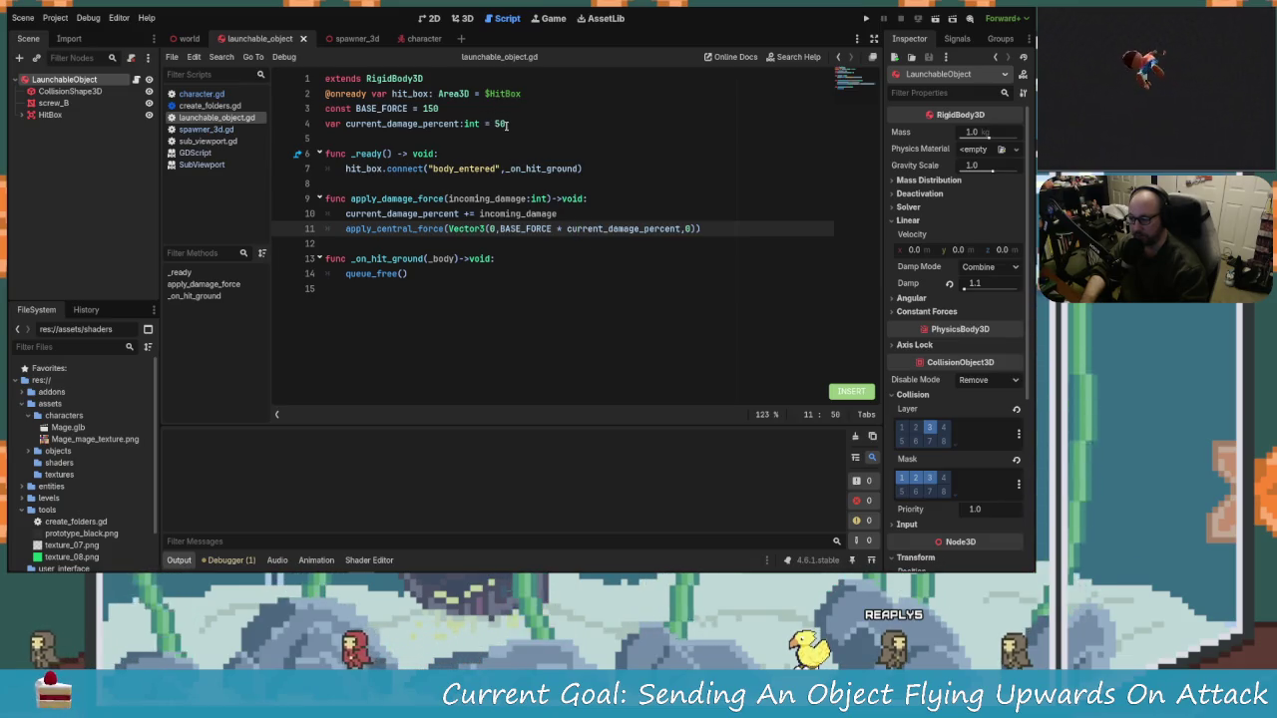
click(576, 123)
key(BackSpace)
key(BackSpace)
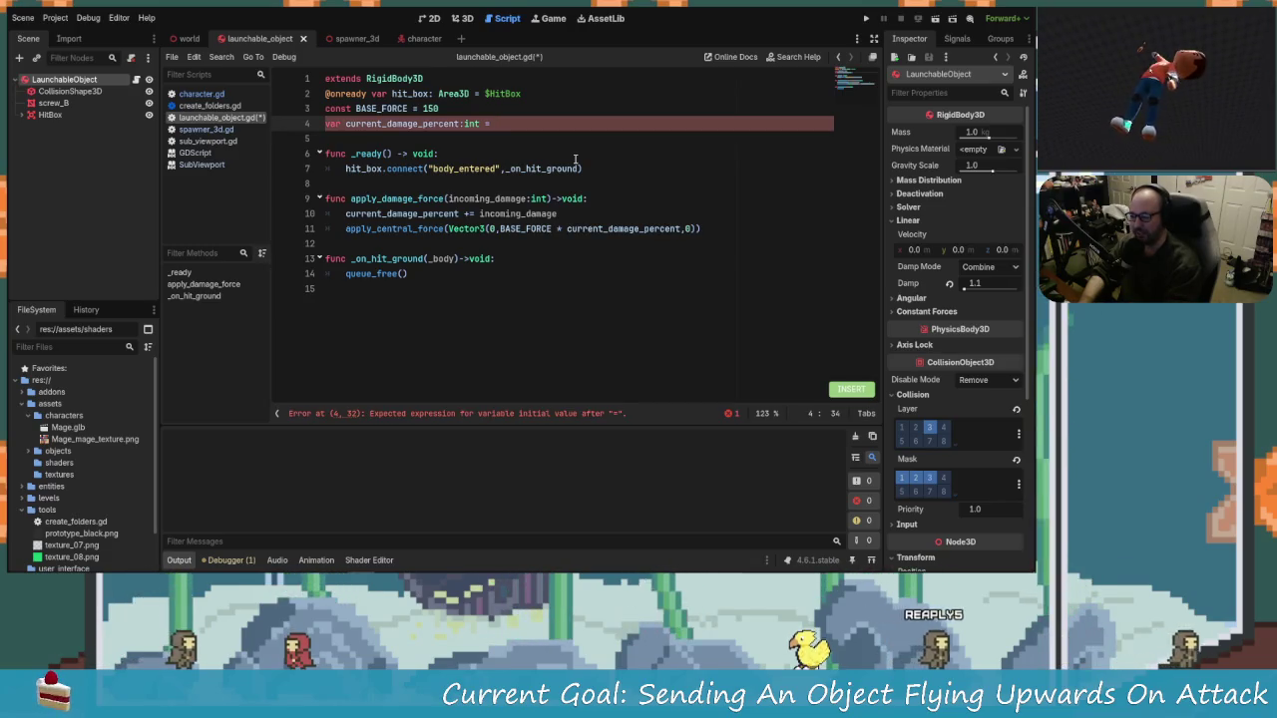
text(1)
key(ctrl+s)
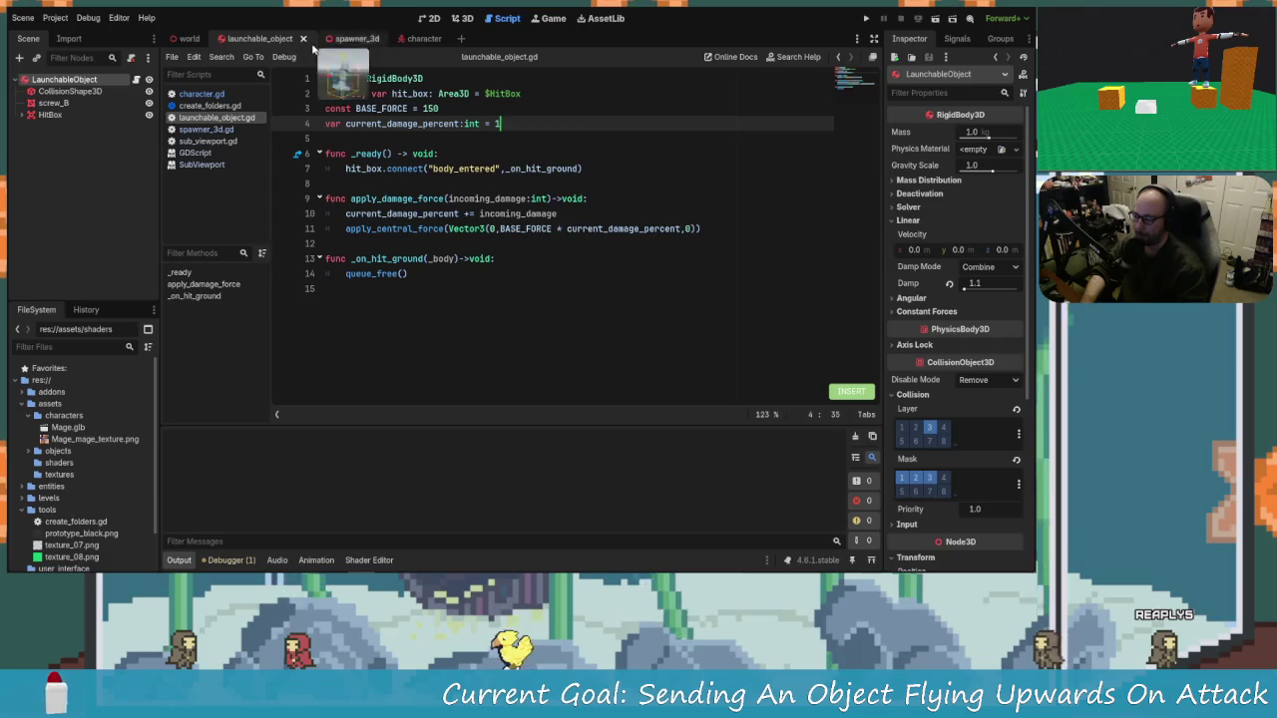
key(ctrl+shift+comma)
key(ctrl+shift+comma)
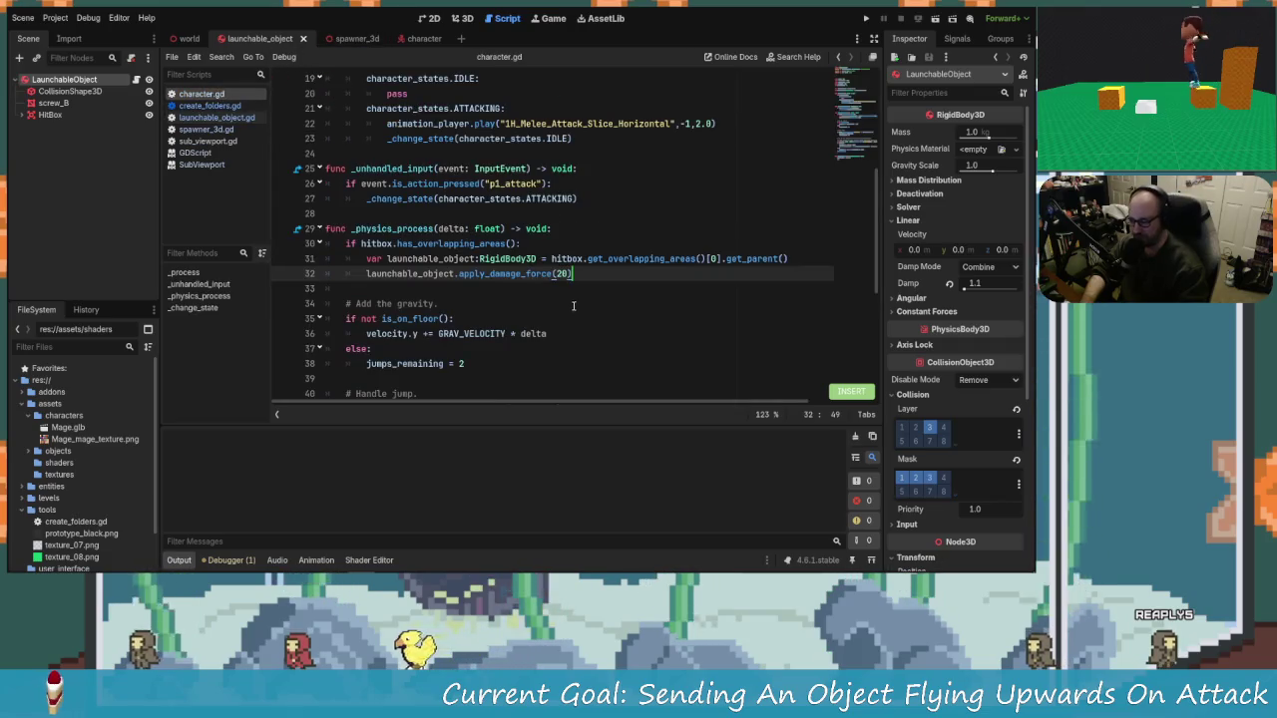
Step: Restore the apply_damage_force call's closing parenthesis in character.gd and save
key(ctrl+z)
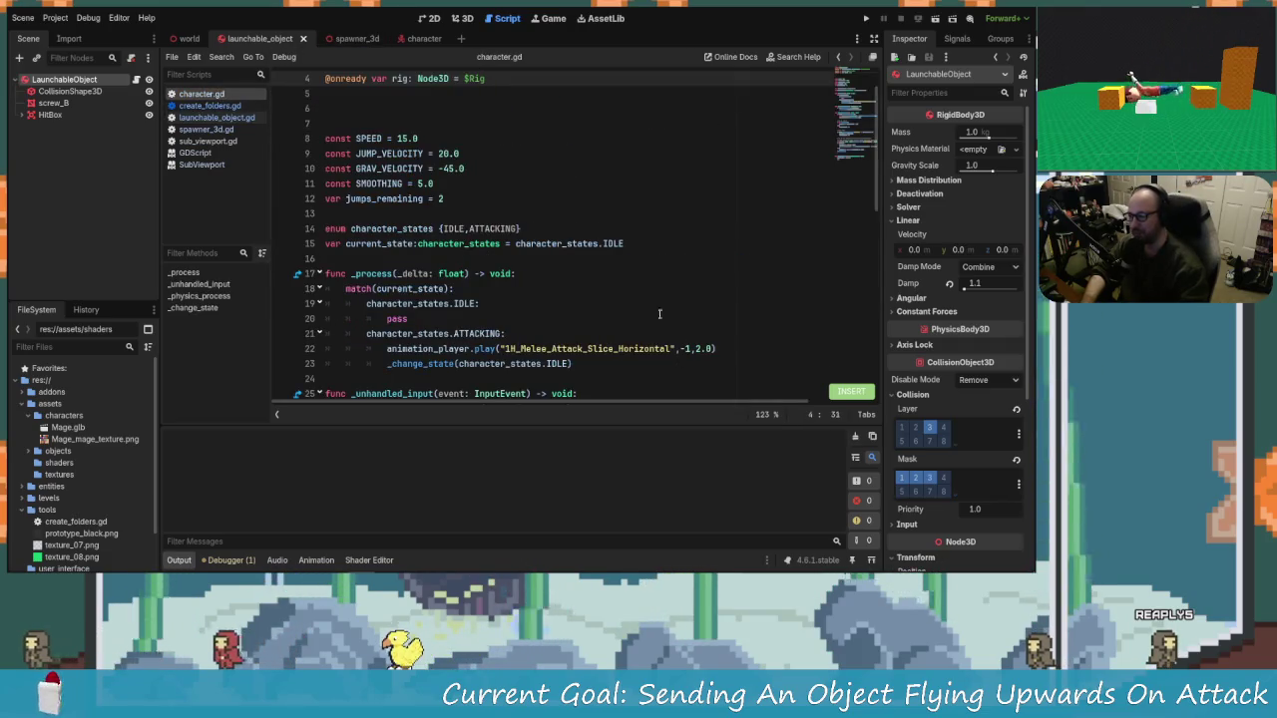
key(ctrl+z)
key(ctrl+z)
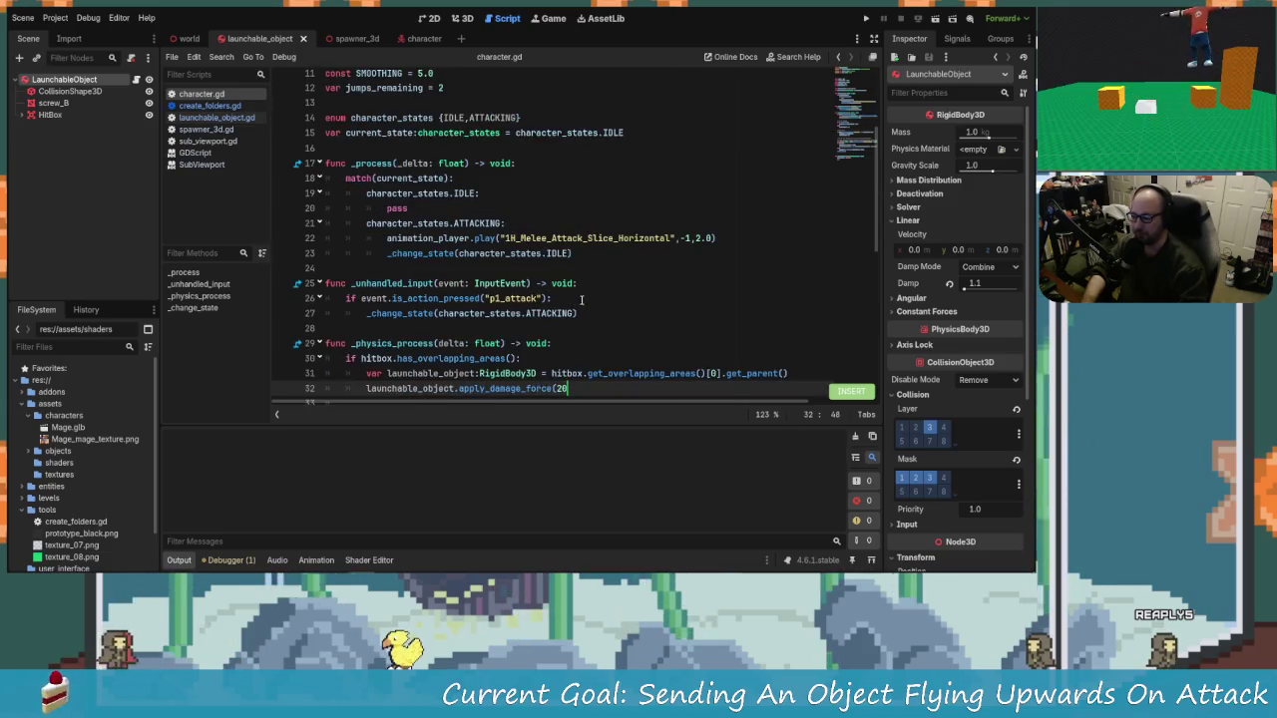
scroll(581, 299, down, 2)
text())
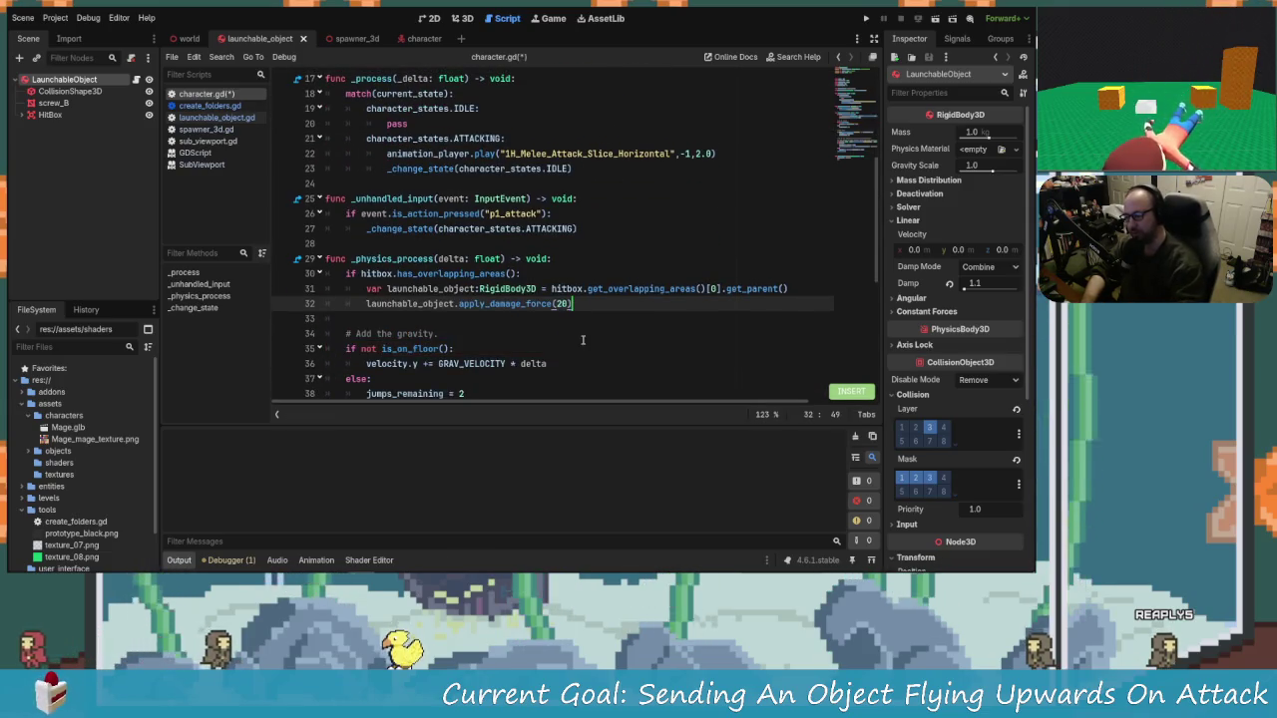
key(ctrl+s)
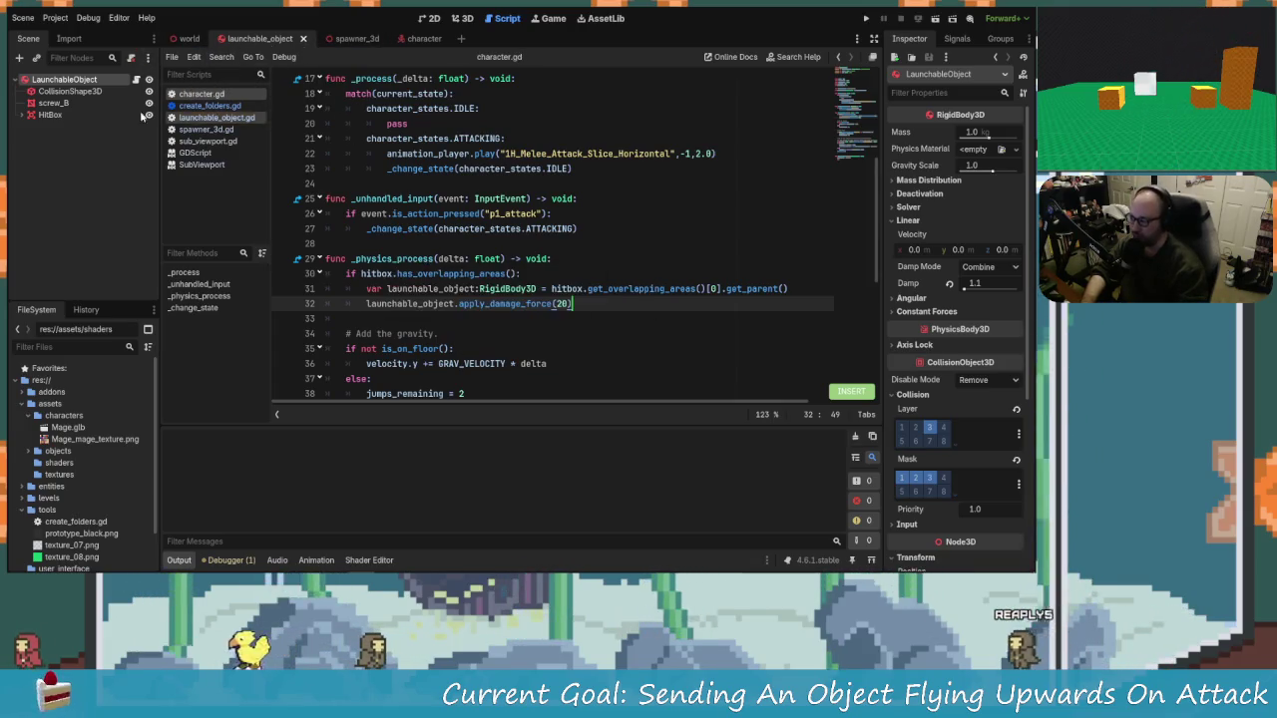
Step: Add a Label3D child node to the scene and rename it DamageLabel
click(17, 58)
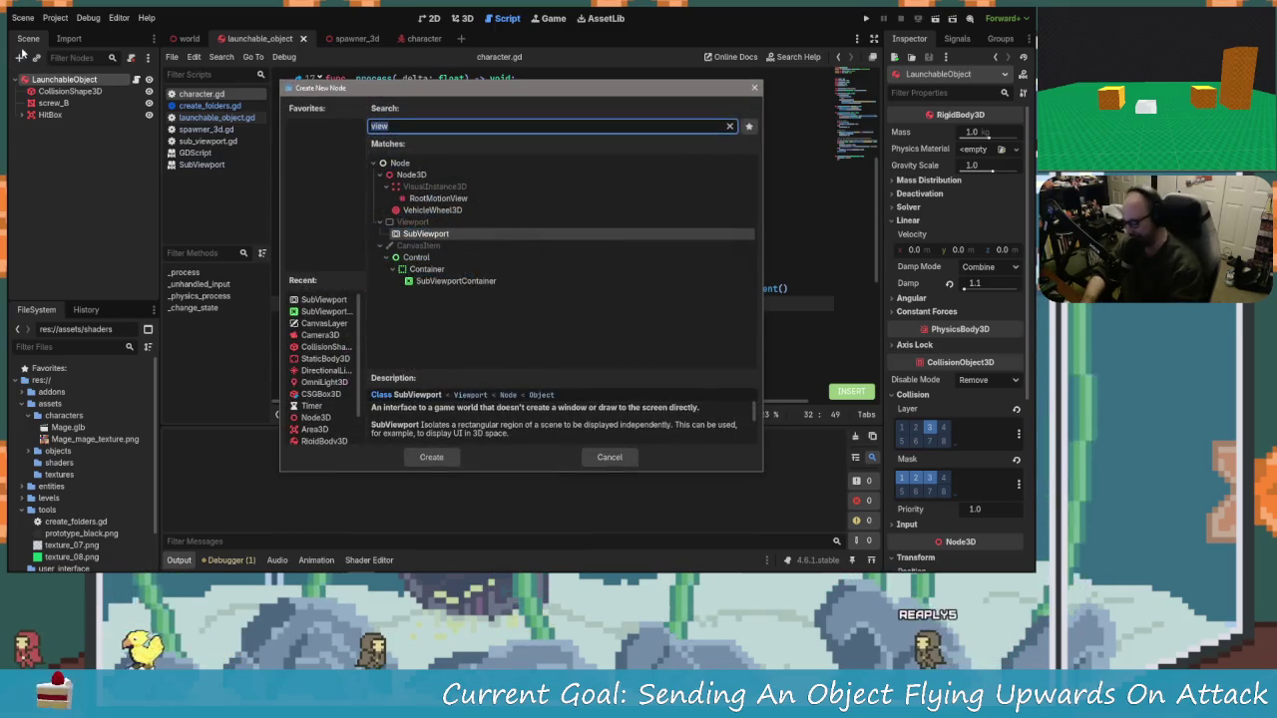
text(label)
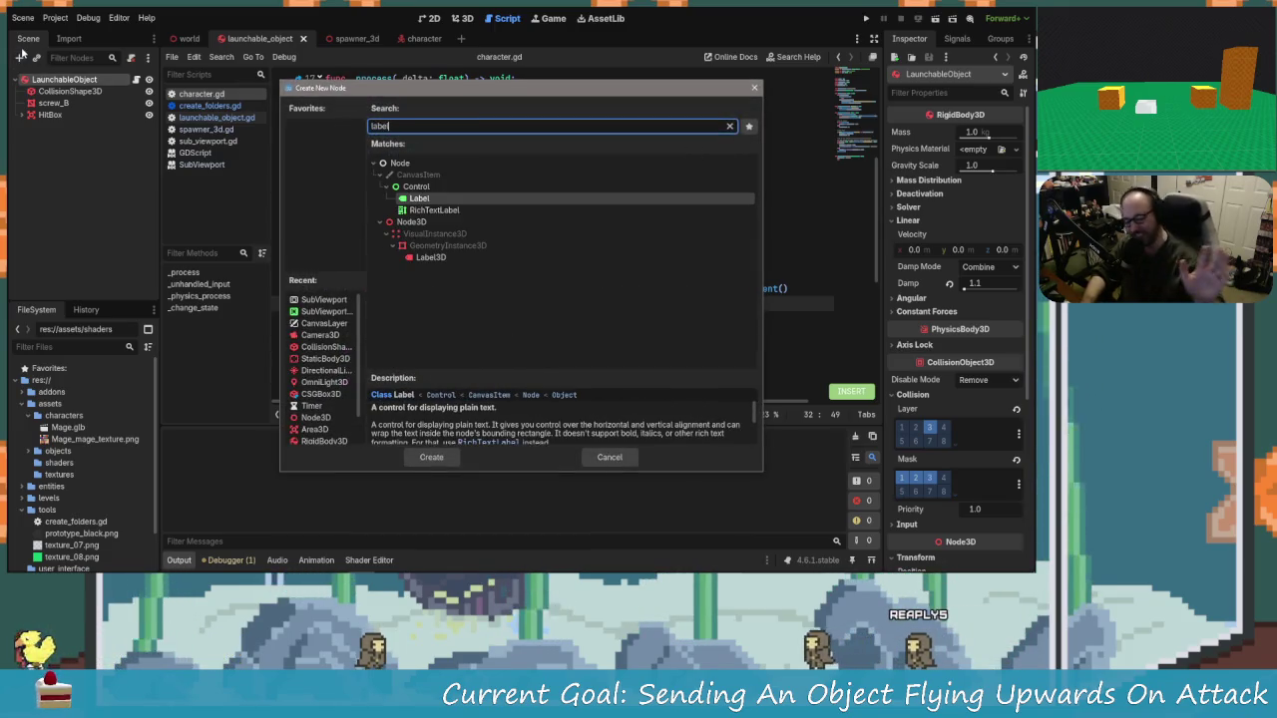
key(Down)
key(Down)
key(Down)
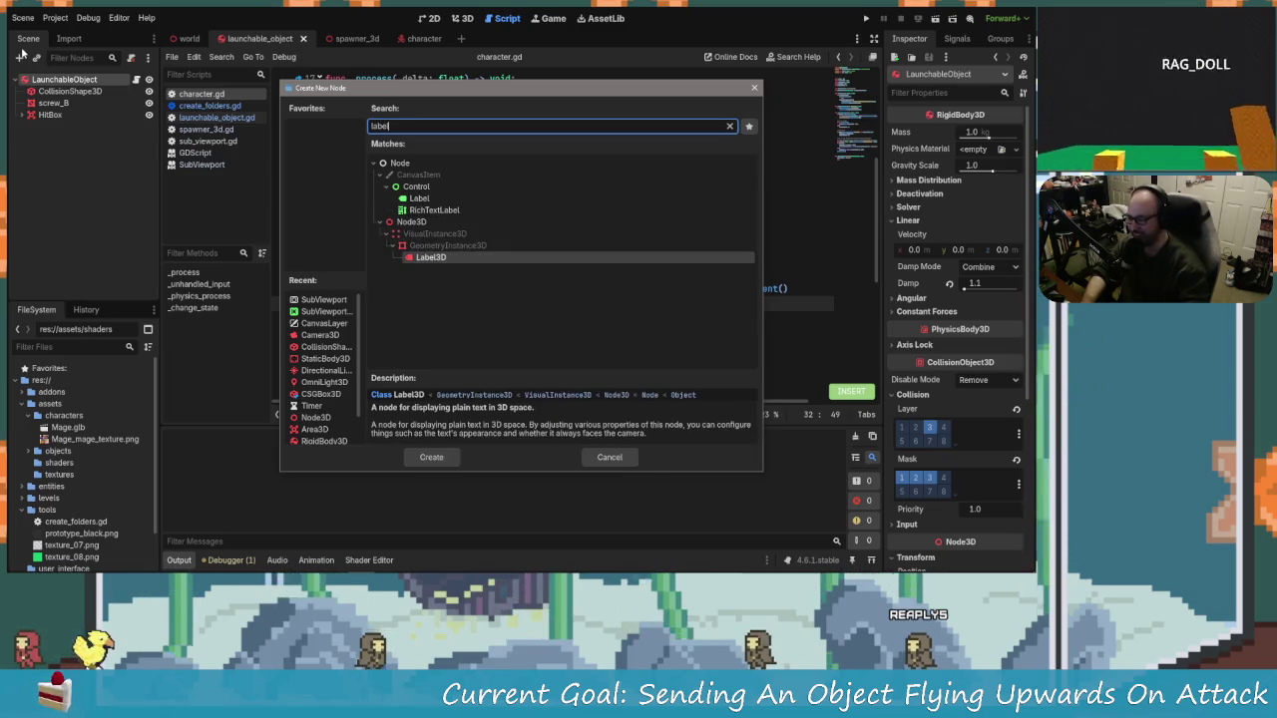
key(Return)
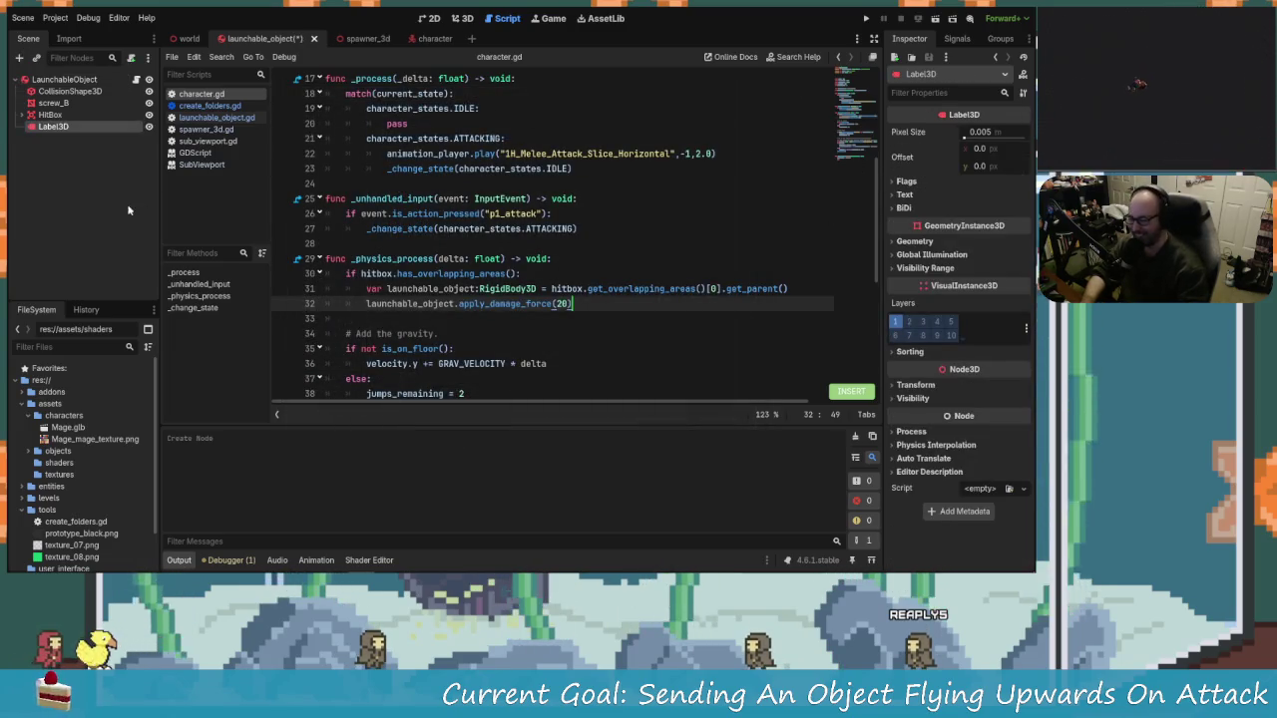
double_click(75, 127)
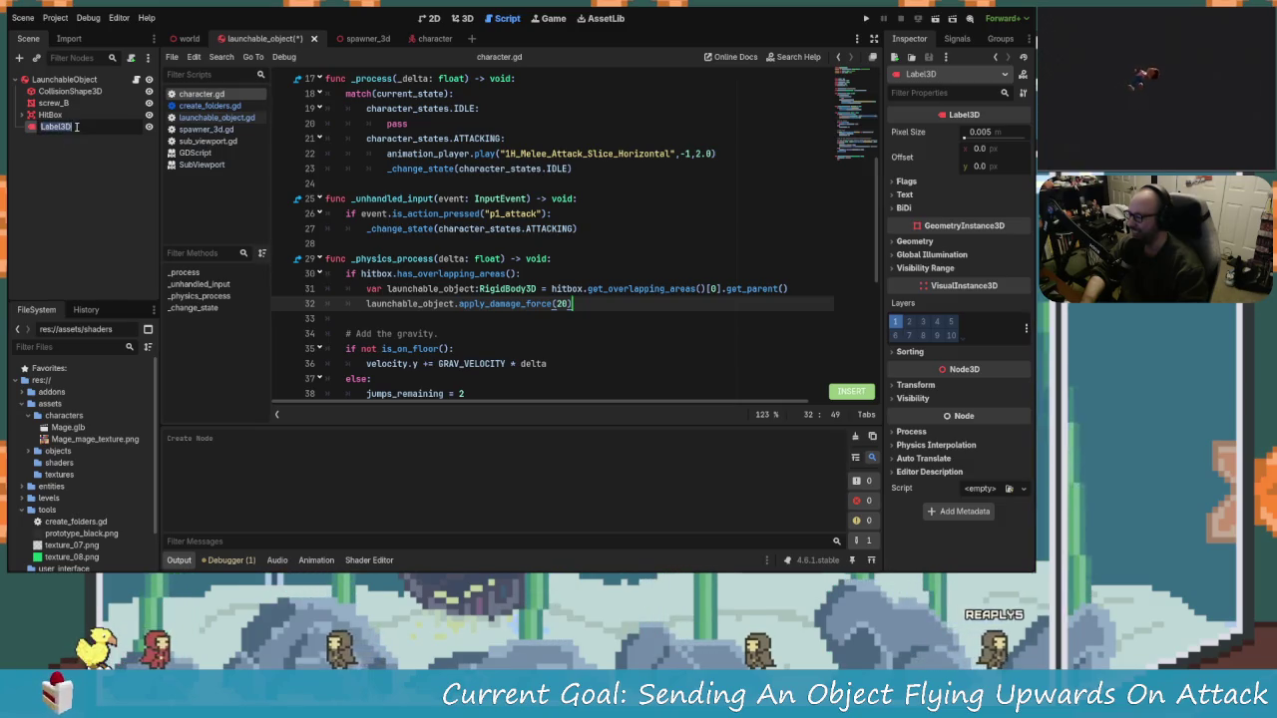
text(DamageLa)
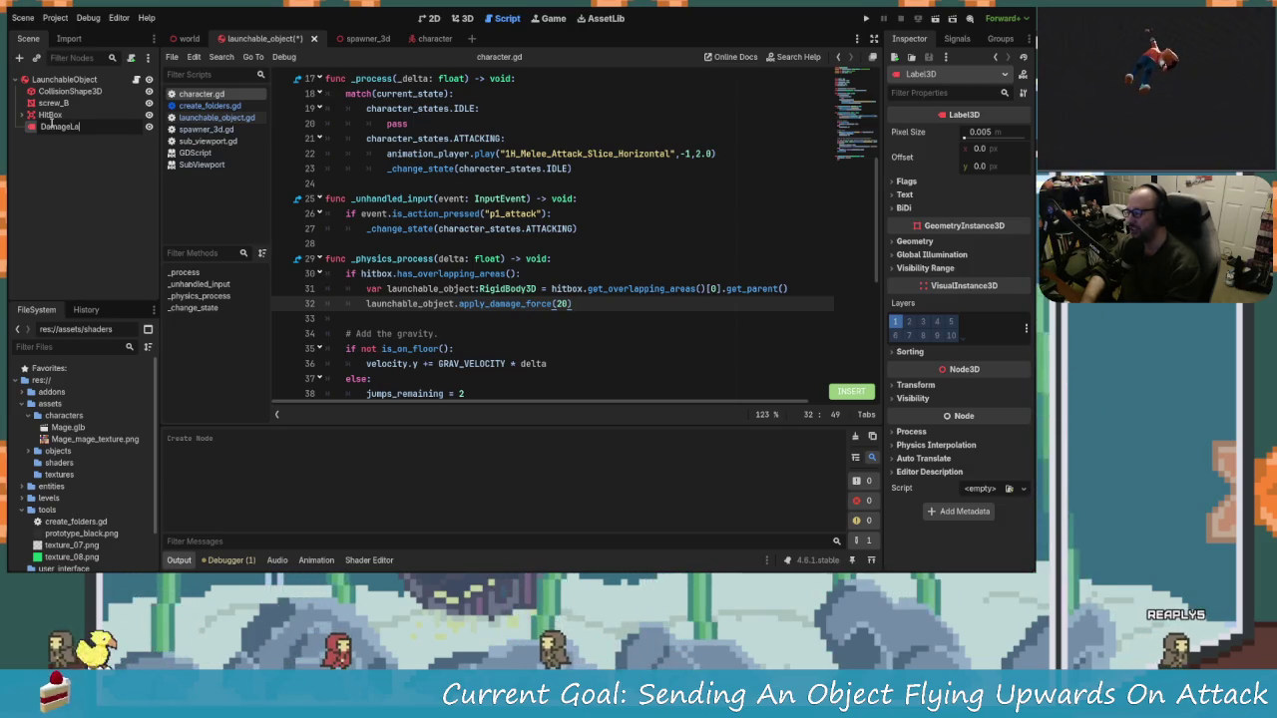
key(Escape)
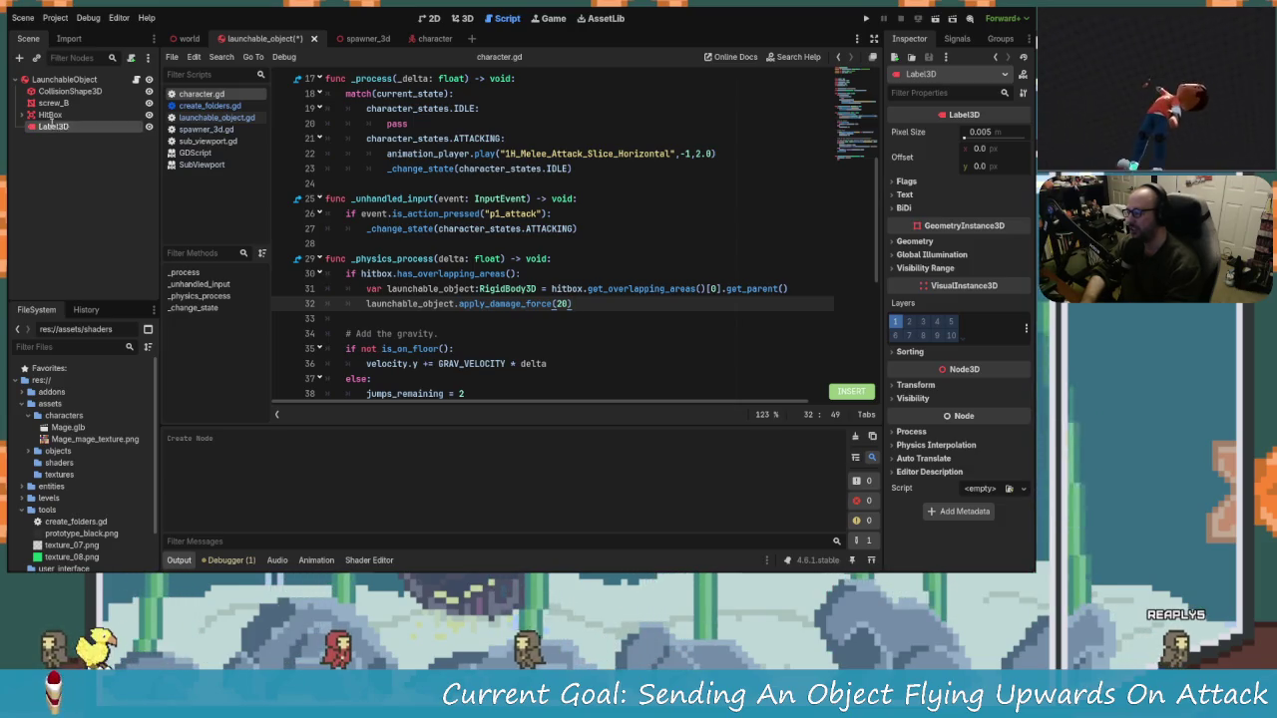
scroll(505, 126, up, 5)
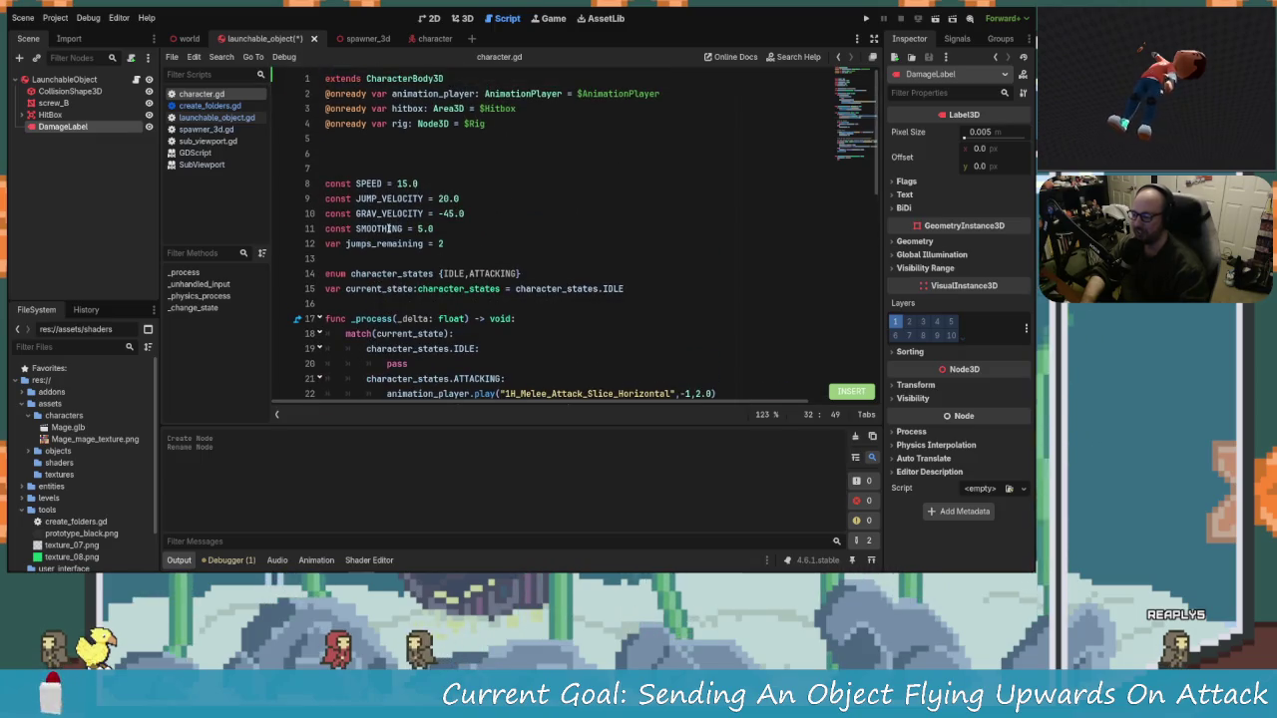
Step: Drag DamageLabel into the script, undo the inserted line, and save the launchable_object scene
click(504, 125)
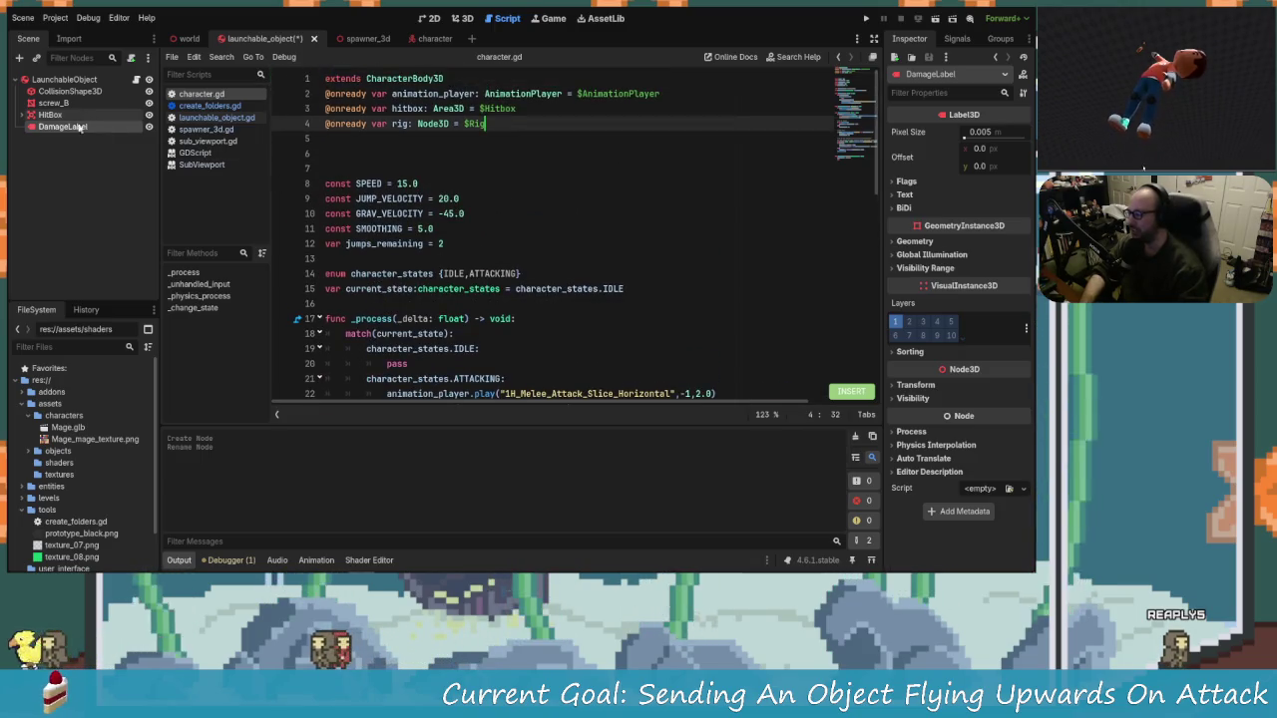
drag(62, 127, 339, 149)
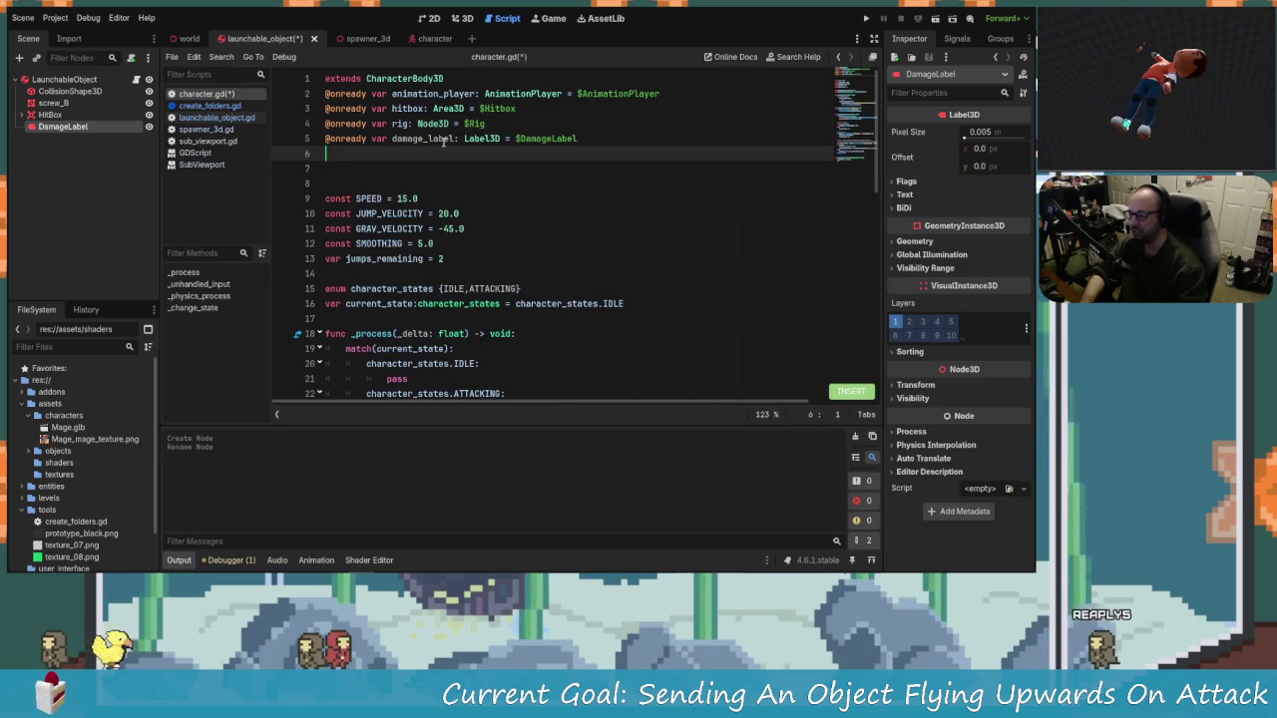
scroll(443, 142, down, 3)
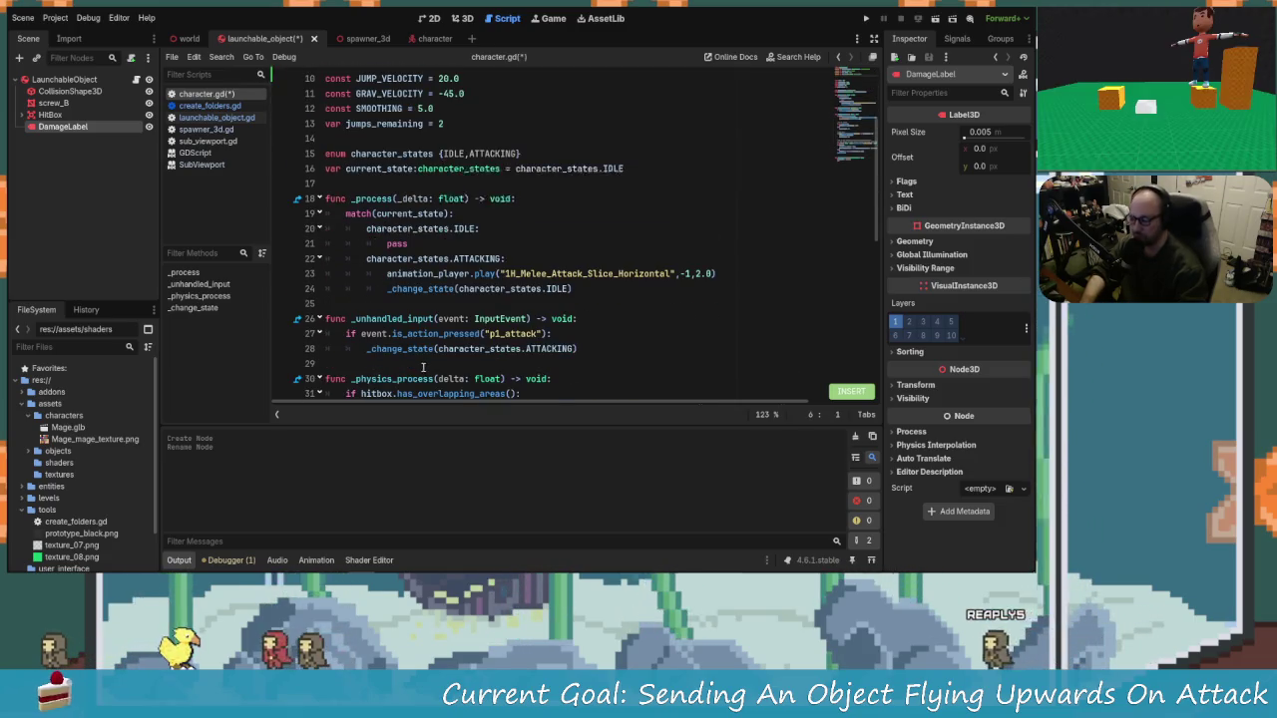
scroll(423, 367, down, 2)
scroll(423, 368, up, 5)
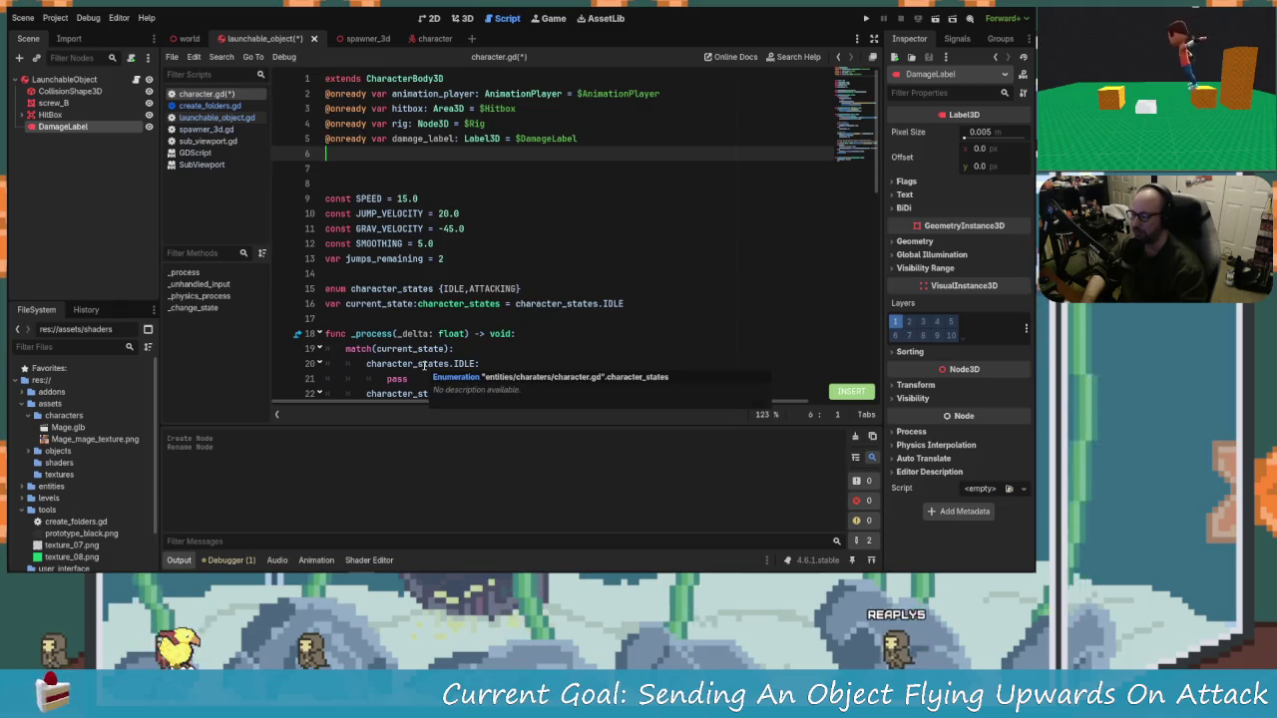
key(ctrl+z)
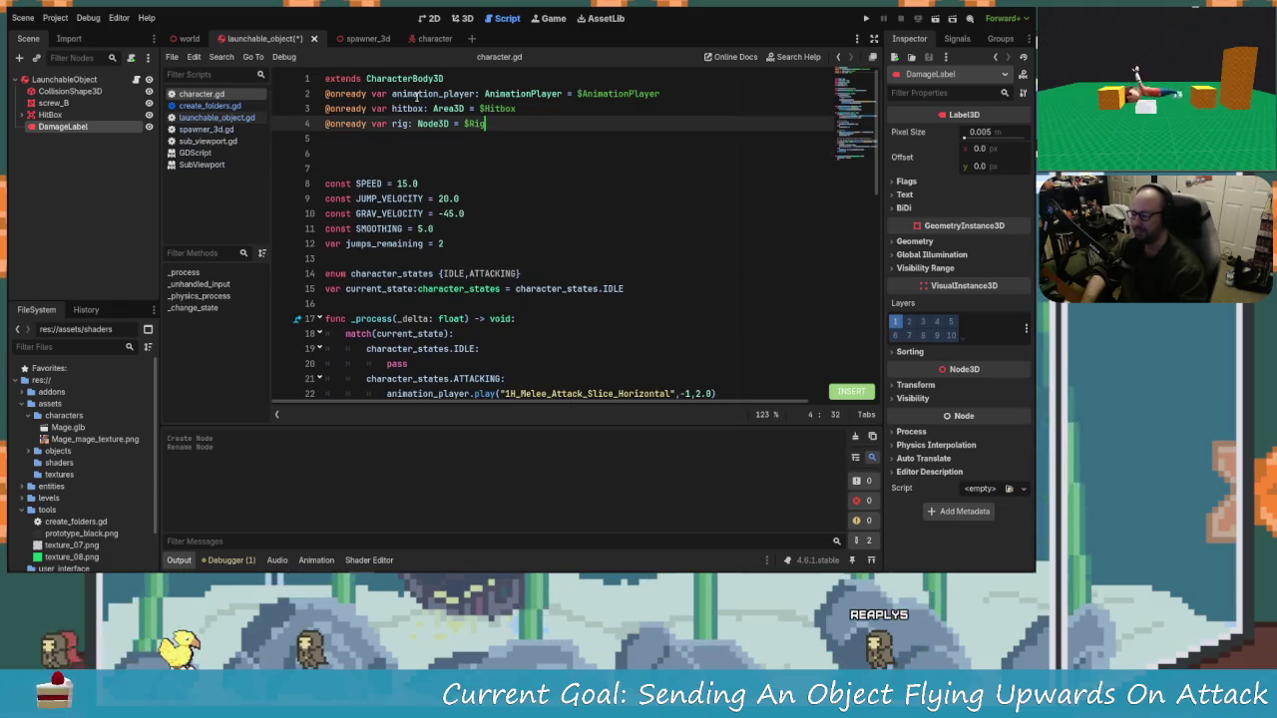
key(ctrl+s)
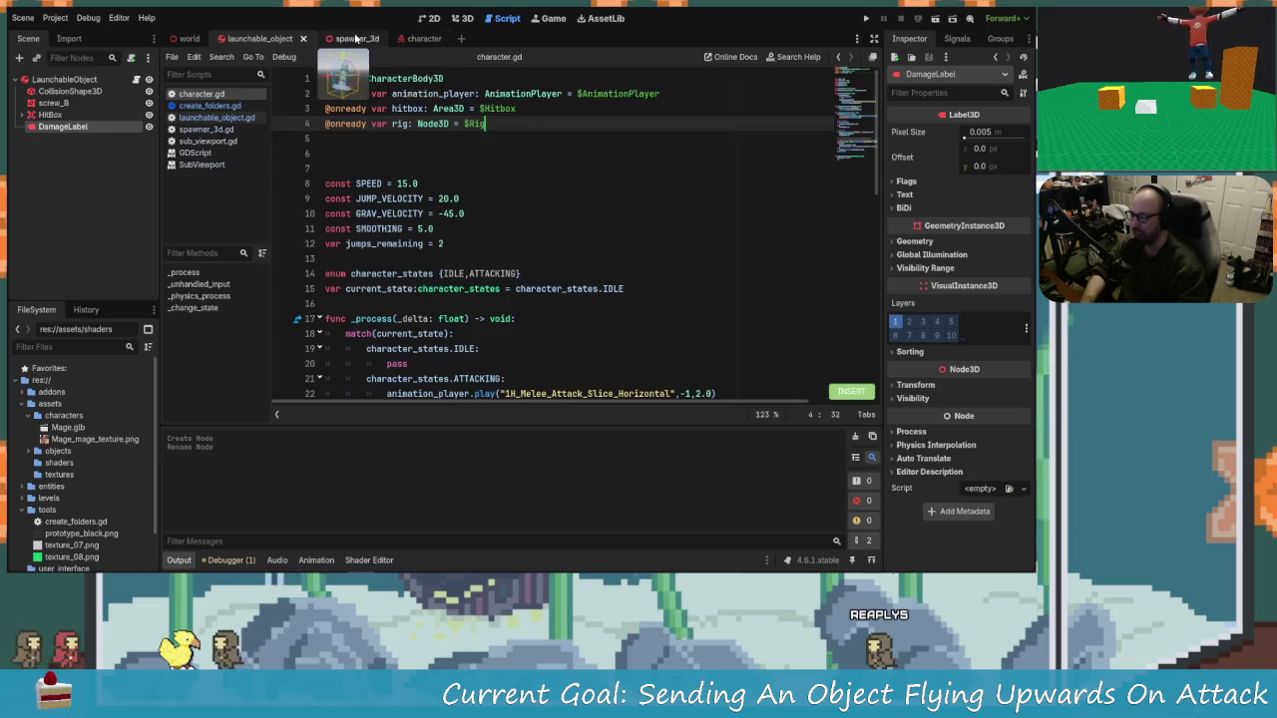
Step: In launchable_object.gd, move the BASE_FORCE constant above the HitBox reference
mouse_move(383, 84)
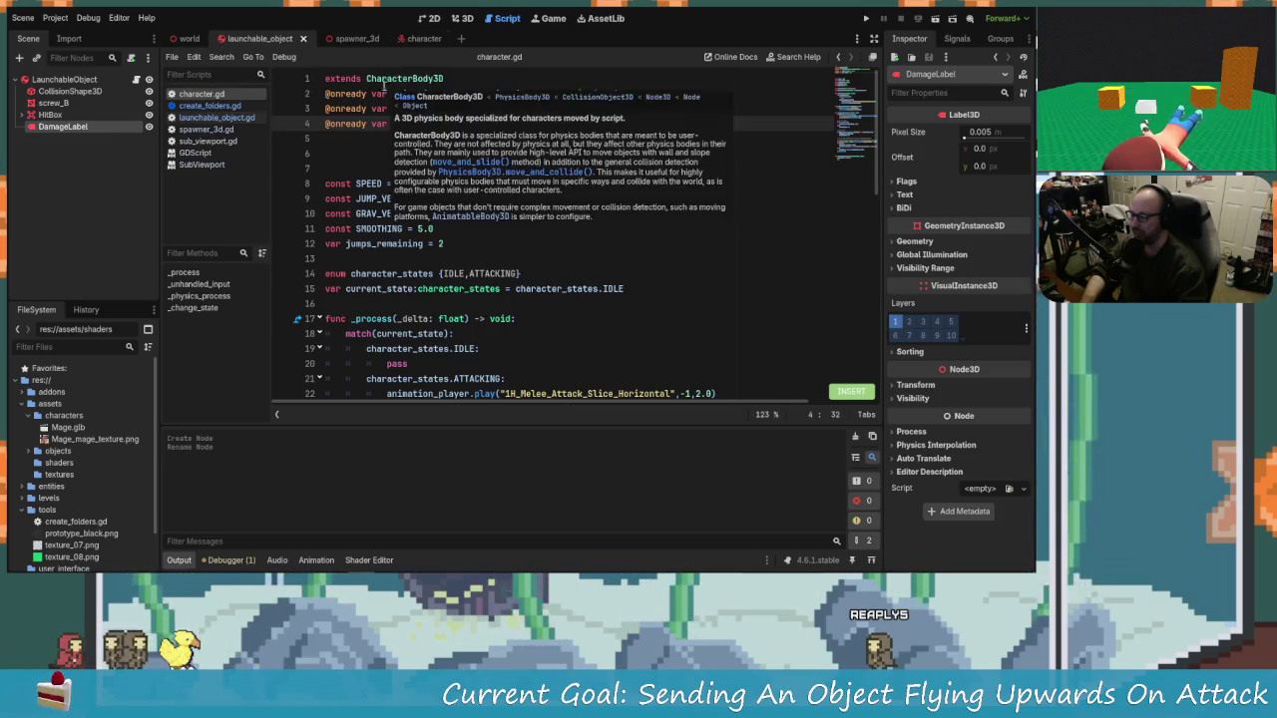
click(214, 117)
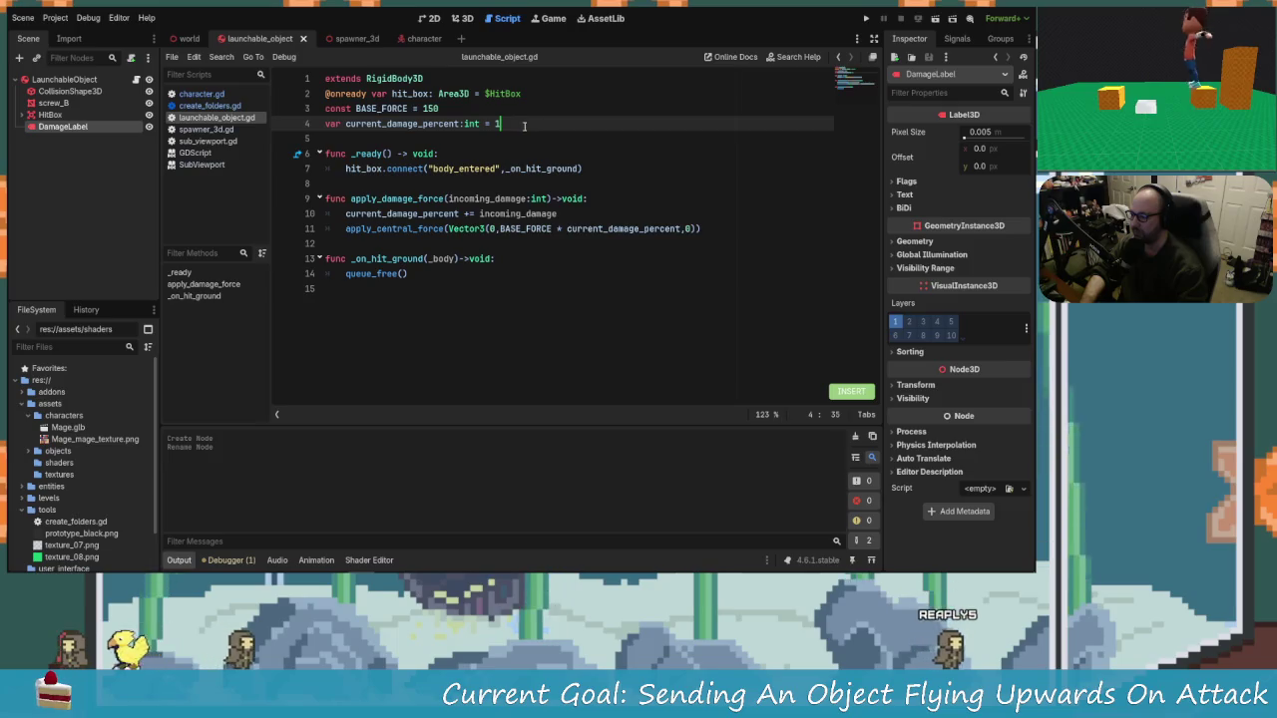
key(Return)
key(Up)
key(Up)
key(End)
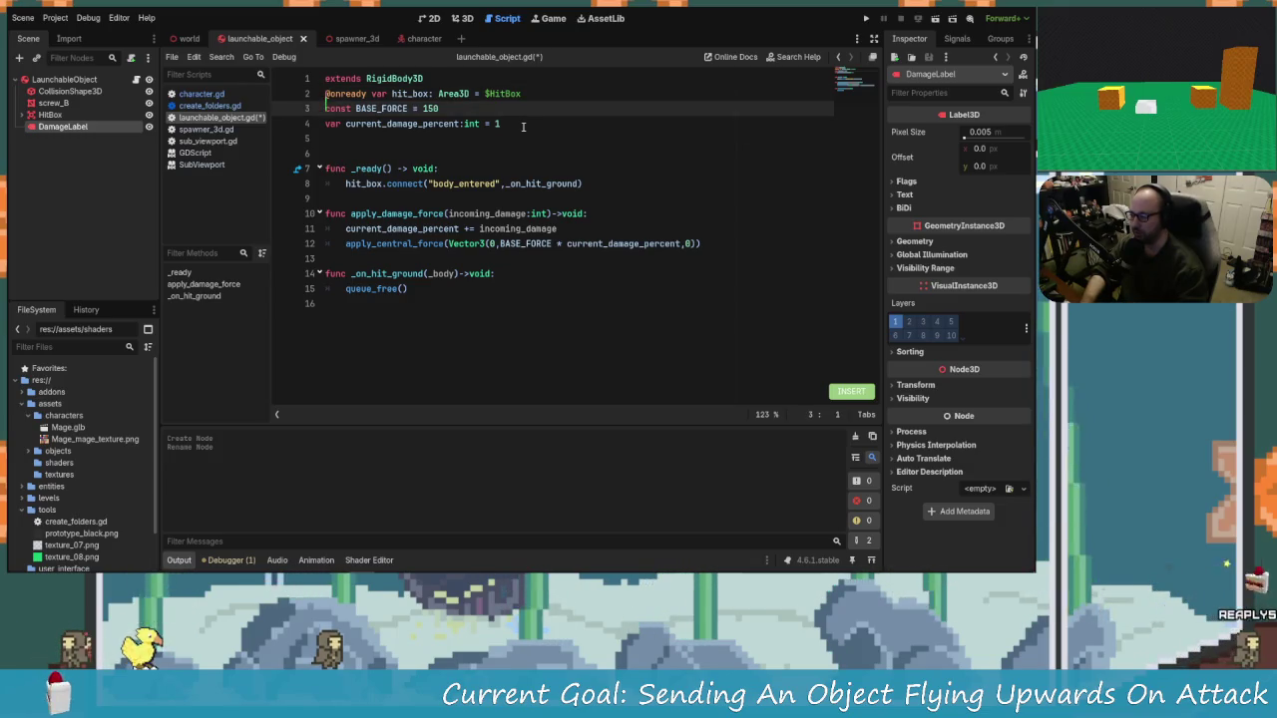
key(alt+Up)
key(Down)
key(Down)
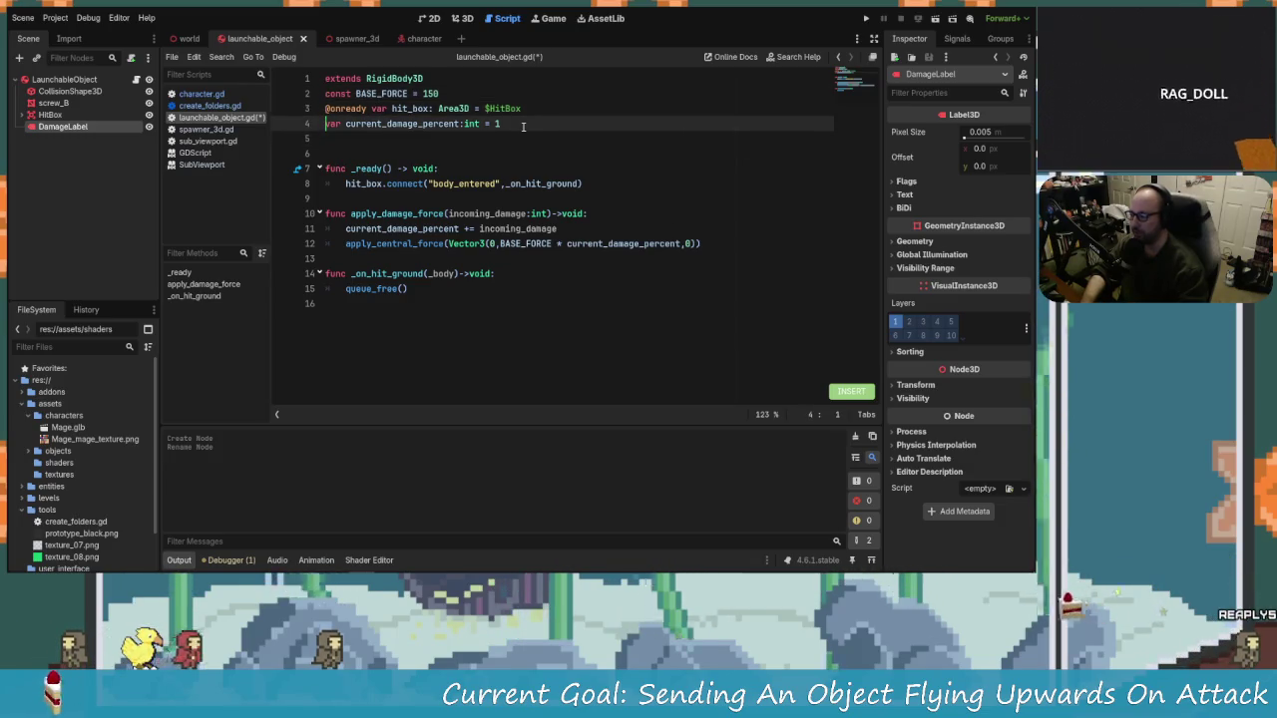
key(Return)
key(Up)
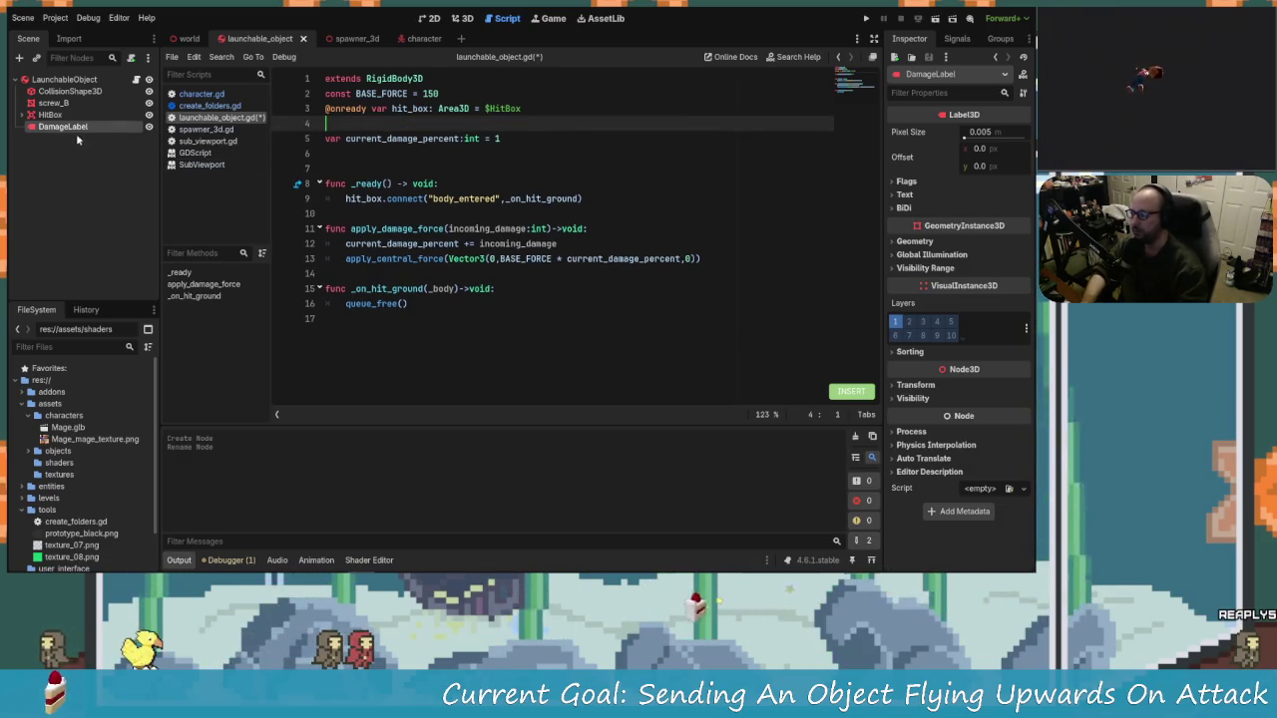
drag(75, 128, 382, 123)
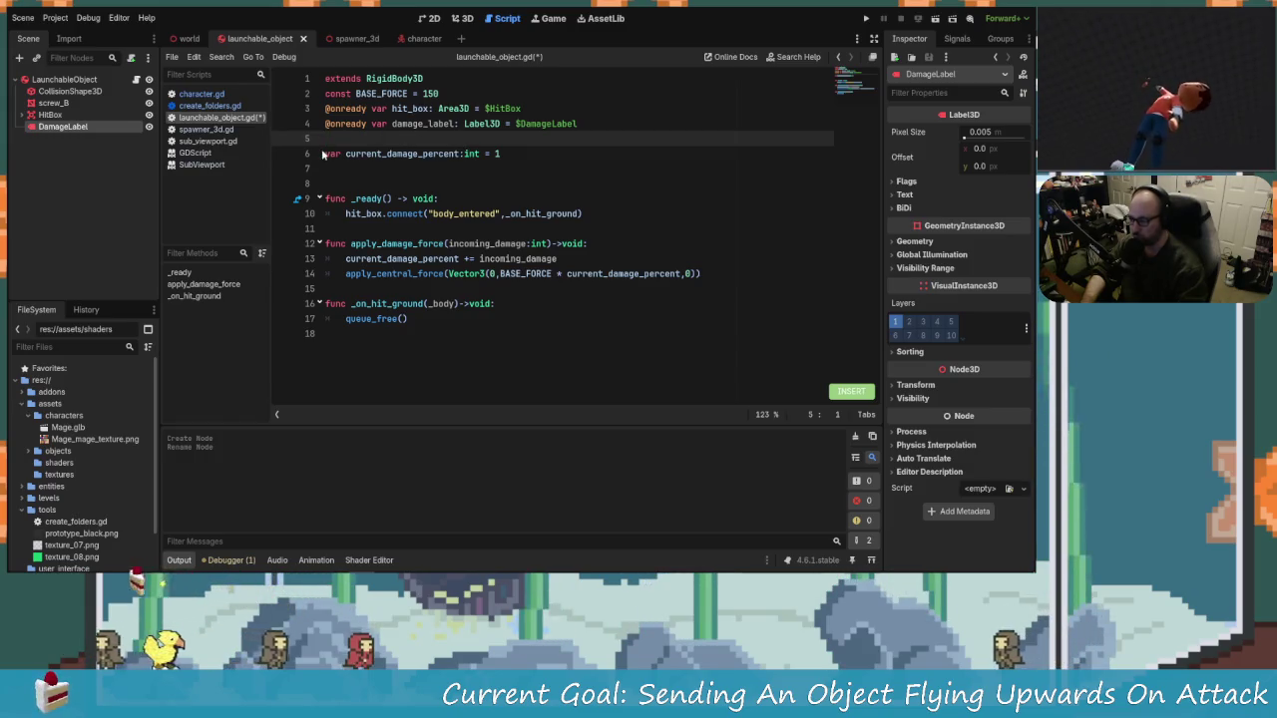
key(Down)
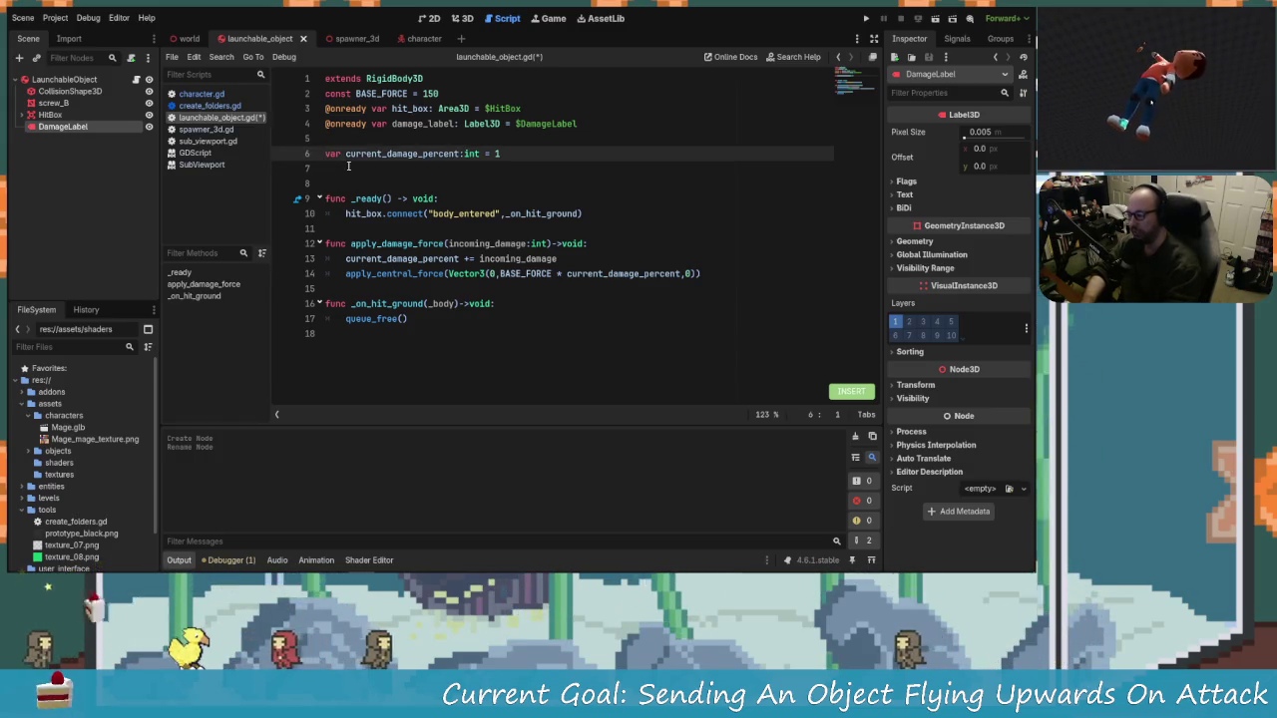
text(@onr)
key(Return)
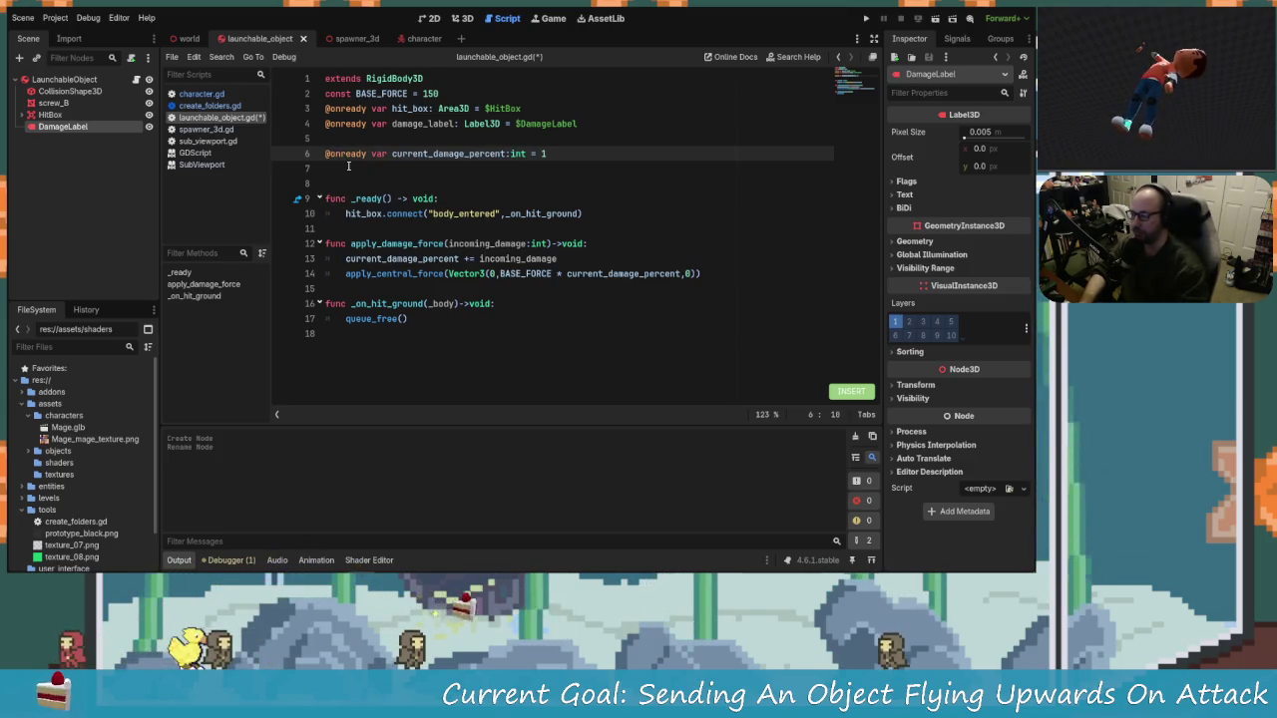
key(alt+Up)
key(alt+Up)
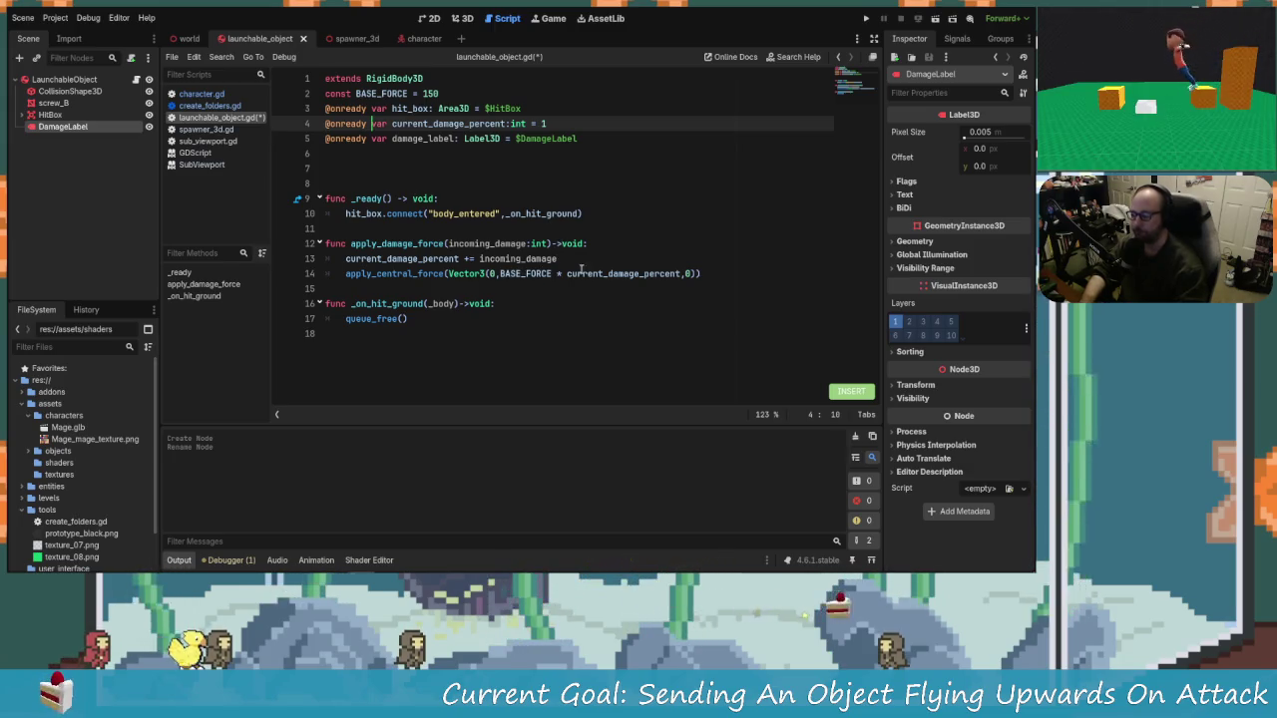
click(725, 273)
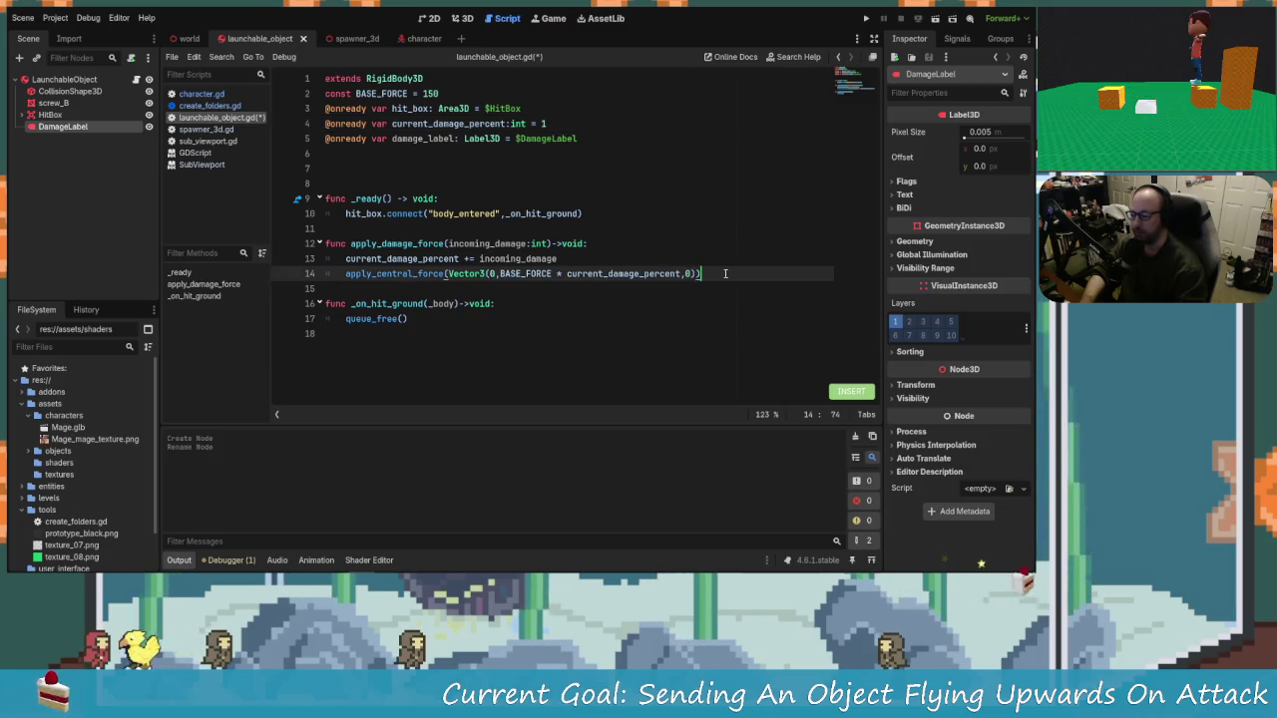
key(Up)
key(Up)
key(Up)
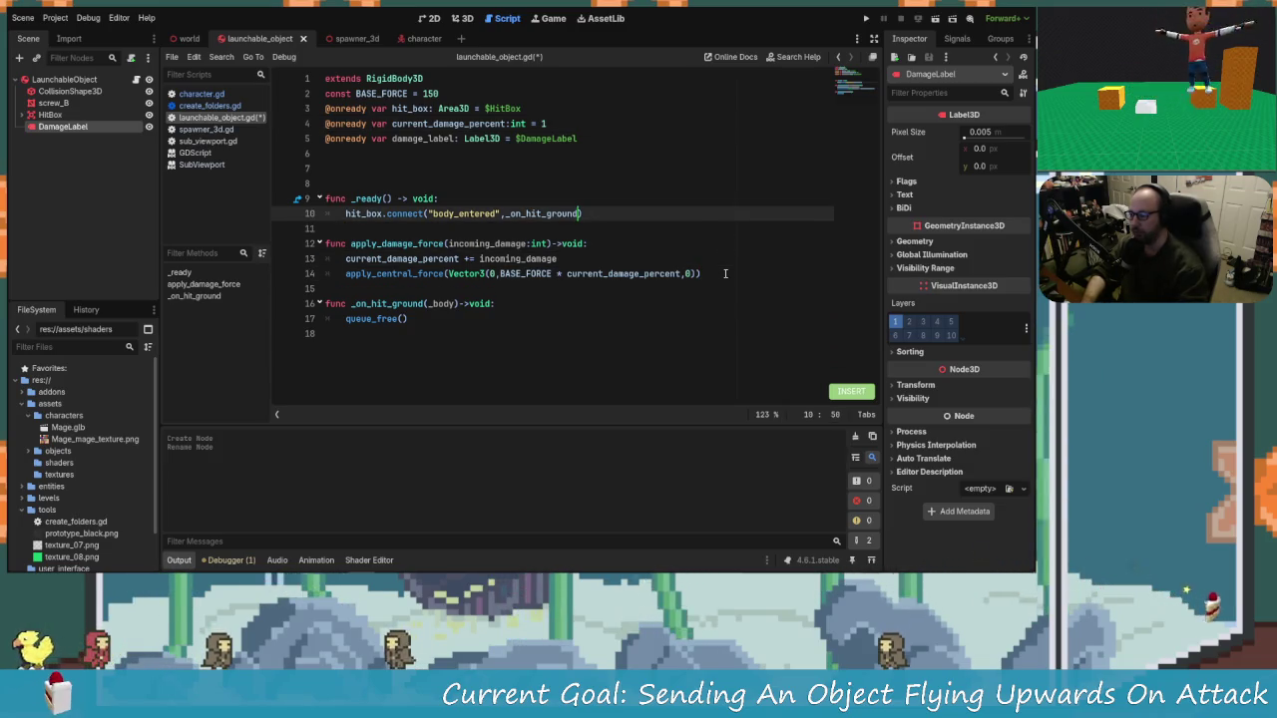
click(556, 121)
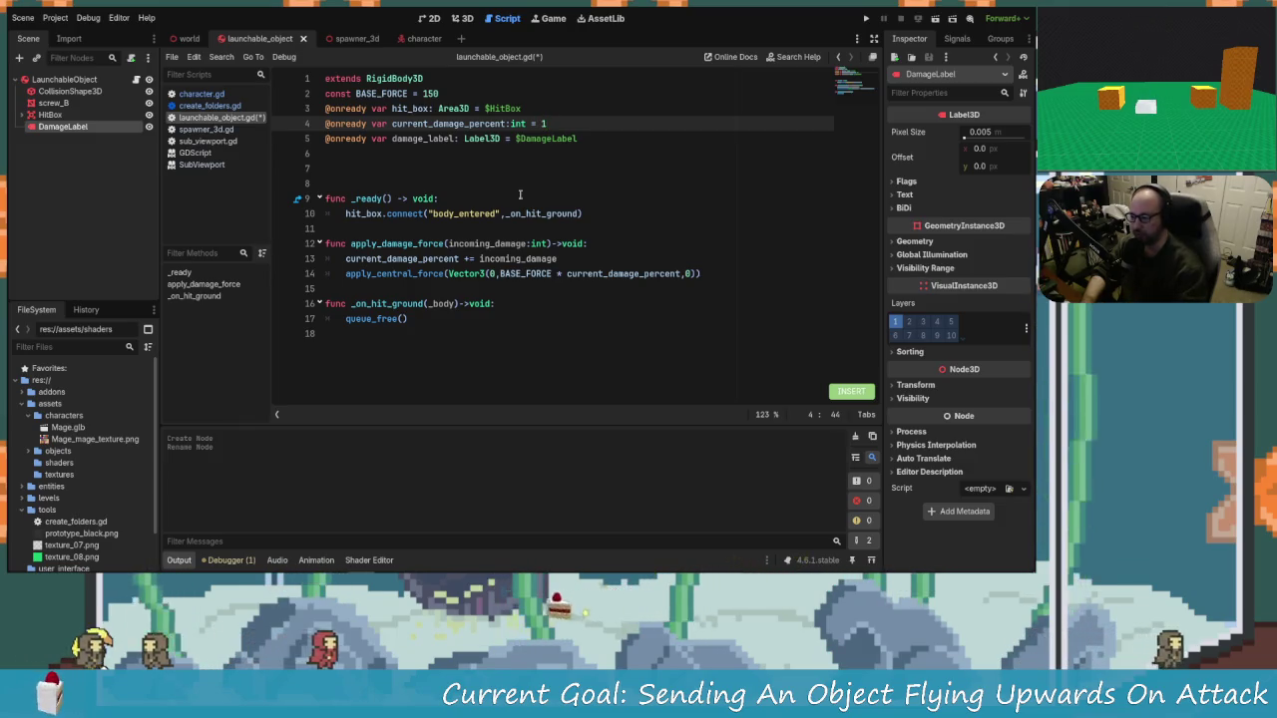
click(600, 139)
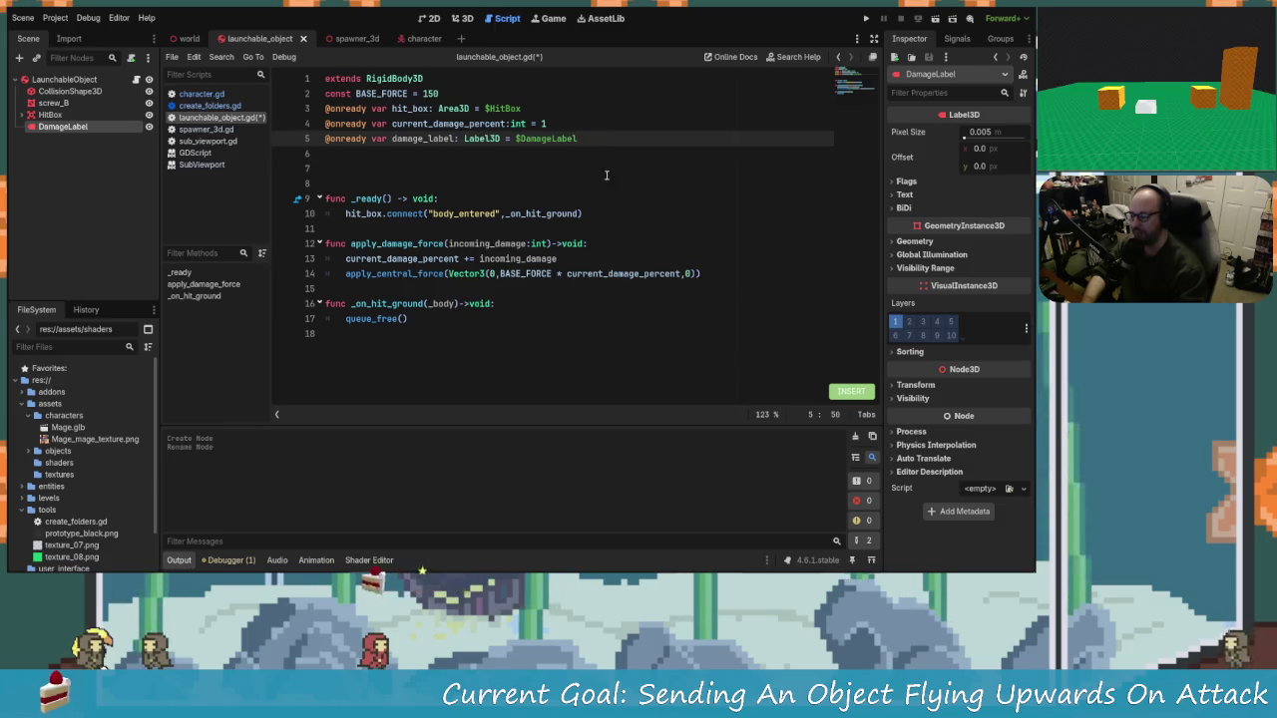
click(601, 215)
Step: Add a line in _ready assigning current_damage_percent to damage_label.text below hit_box.connect
key(Return)
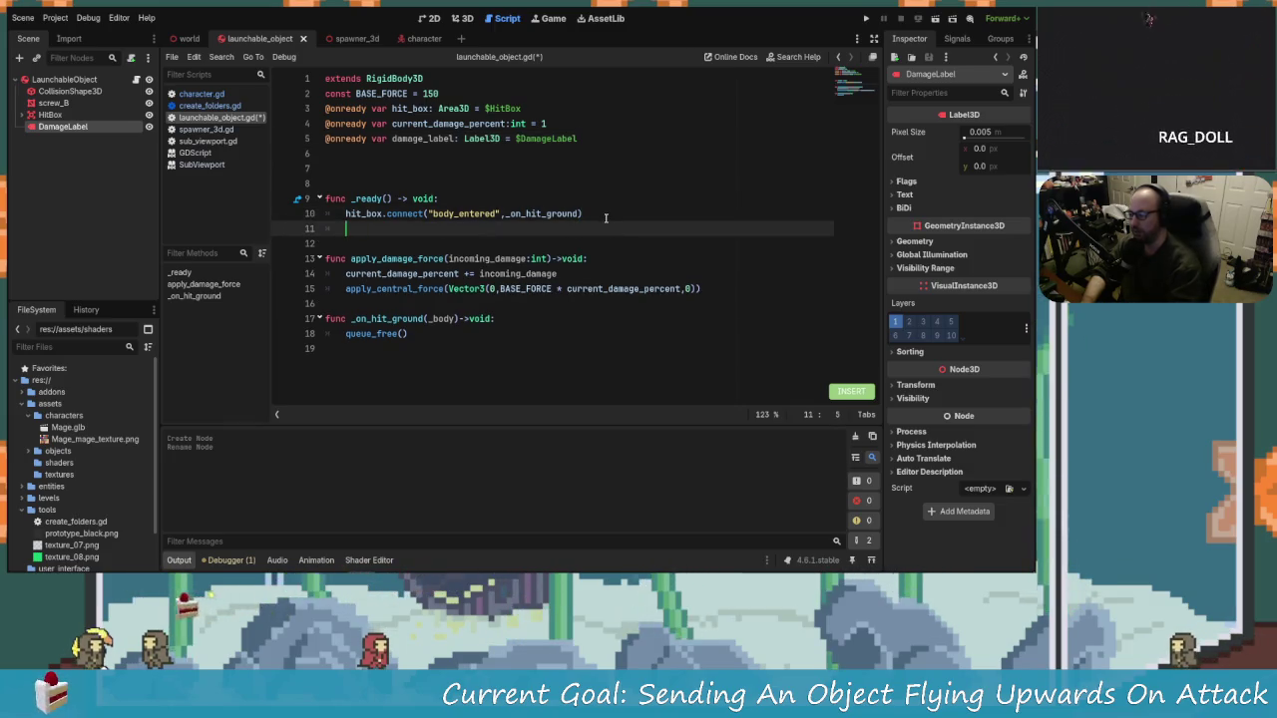
text(damage)
key(Return)
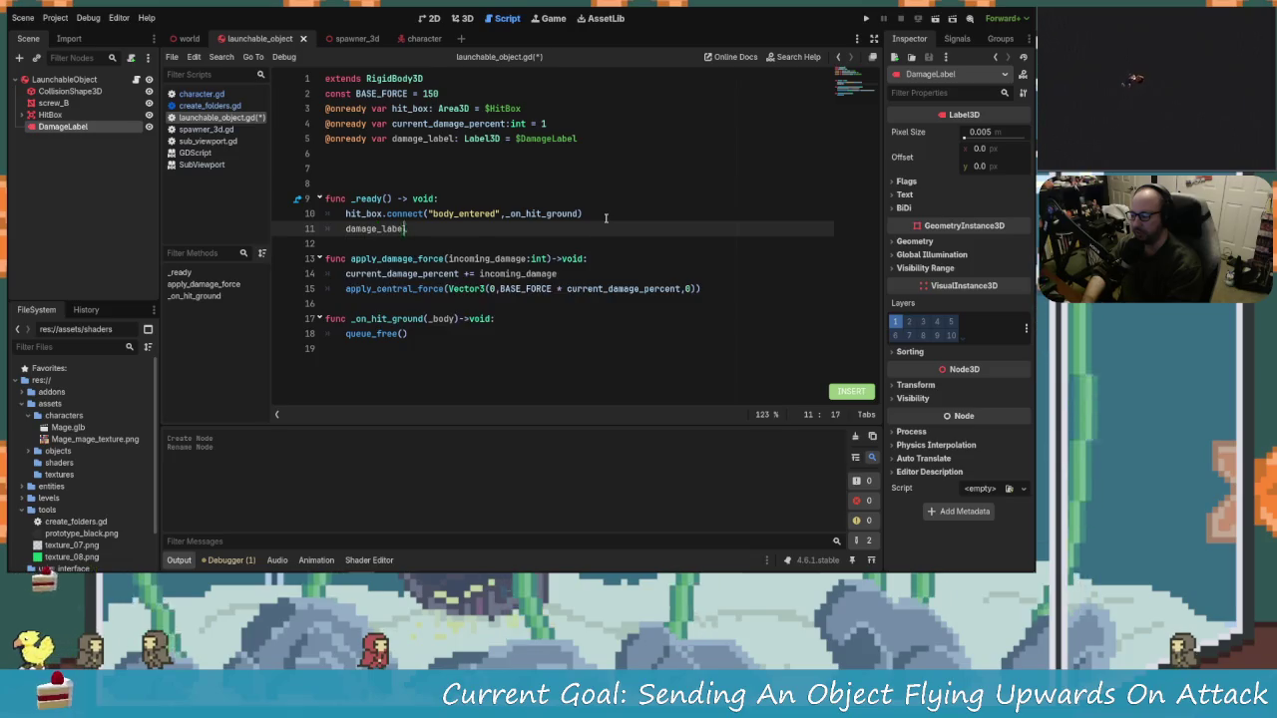
text(.text = )
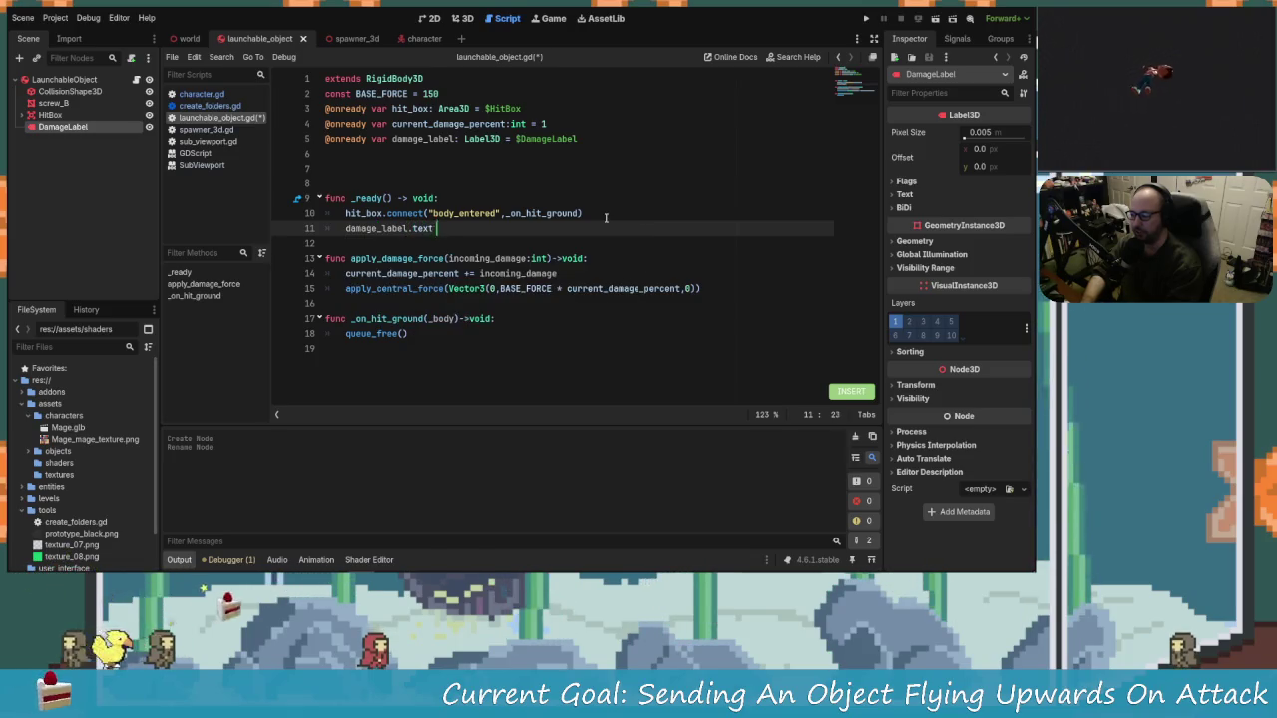
text(current)
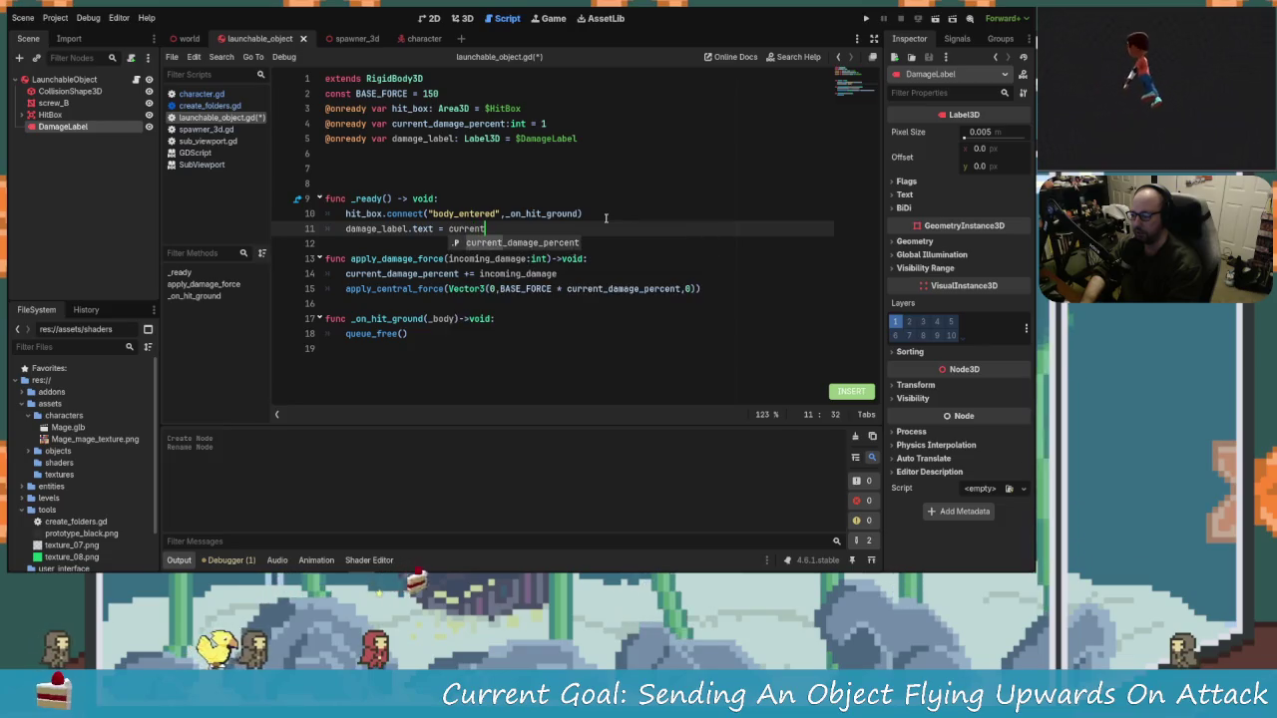
key(Return)
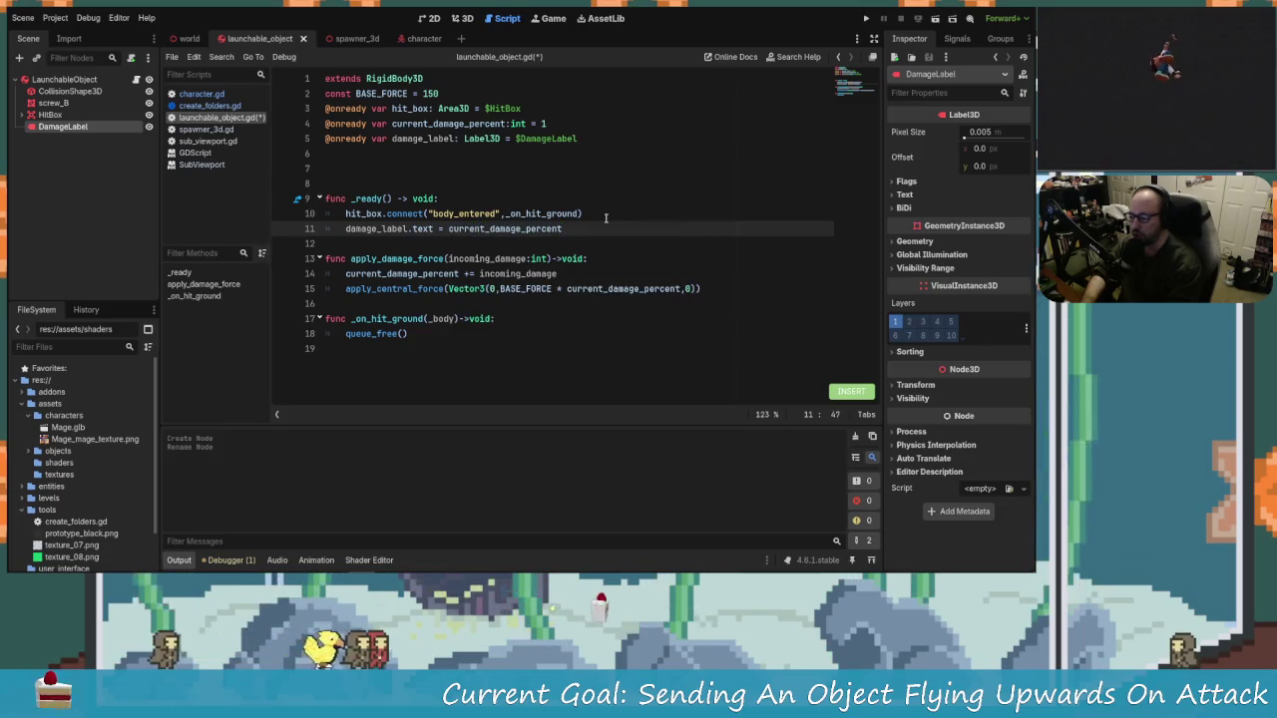
Step: Wrap current_damage_percent in str() and tidy stray characters in the damage_label.text line
key(ctrl+Left)
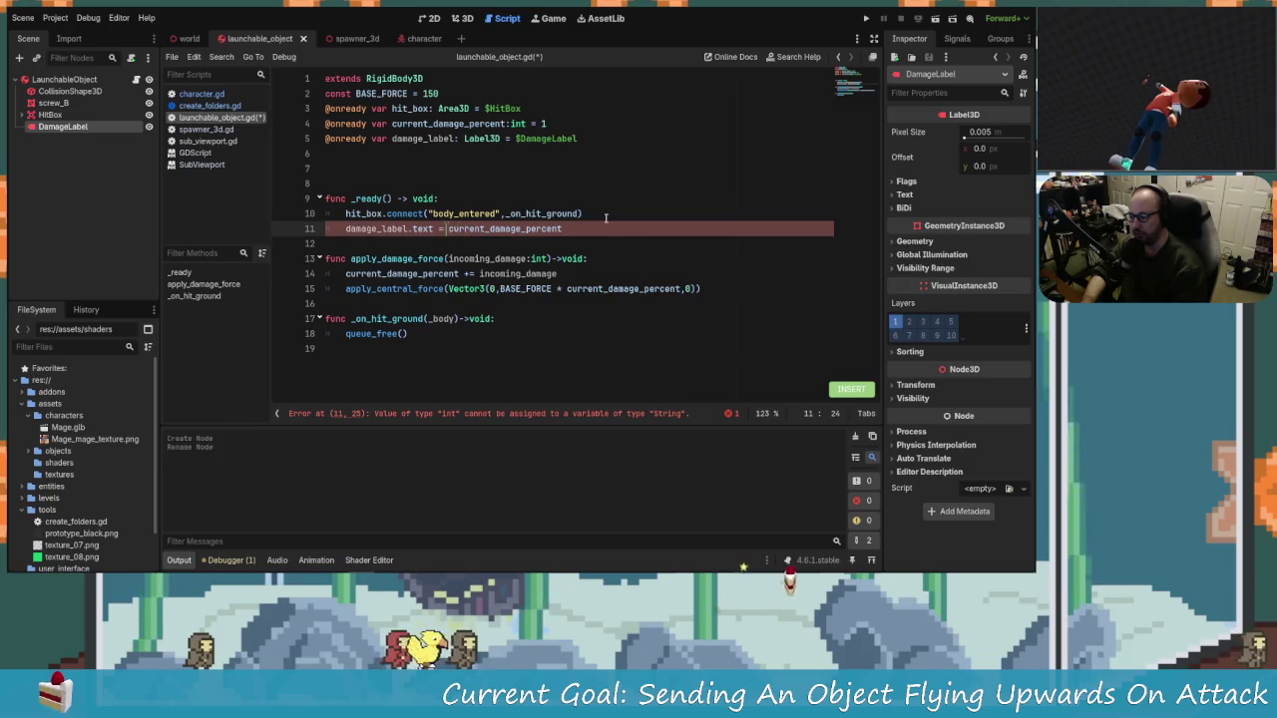
text(str()
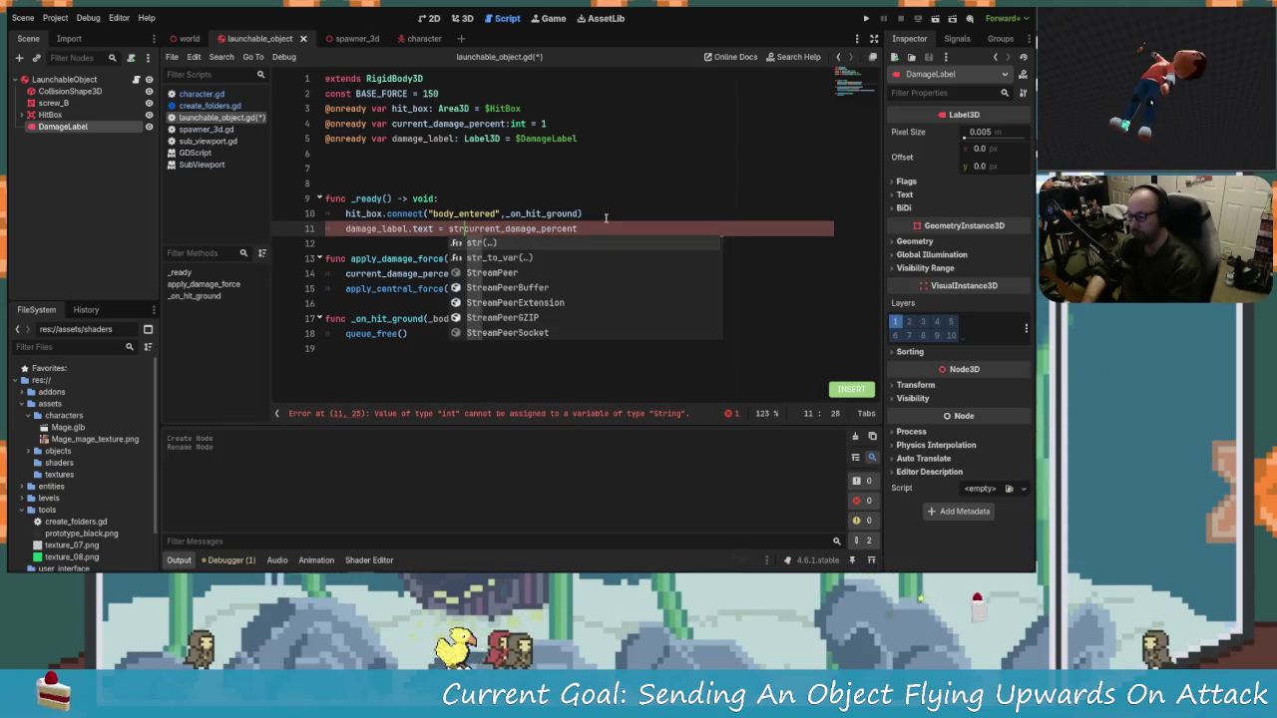
key(Right)
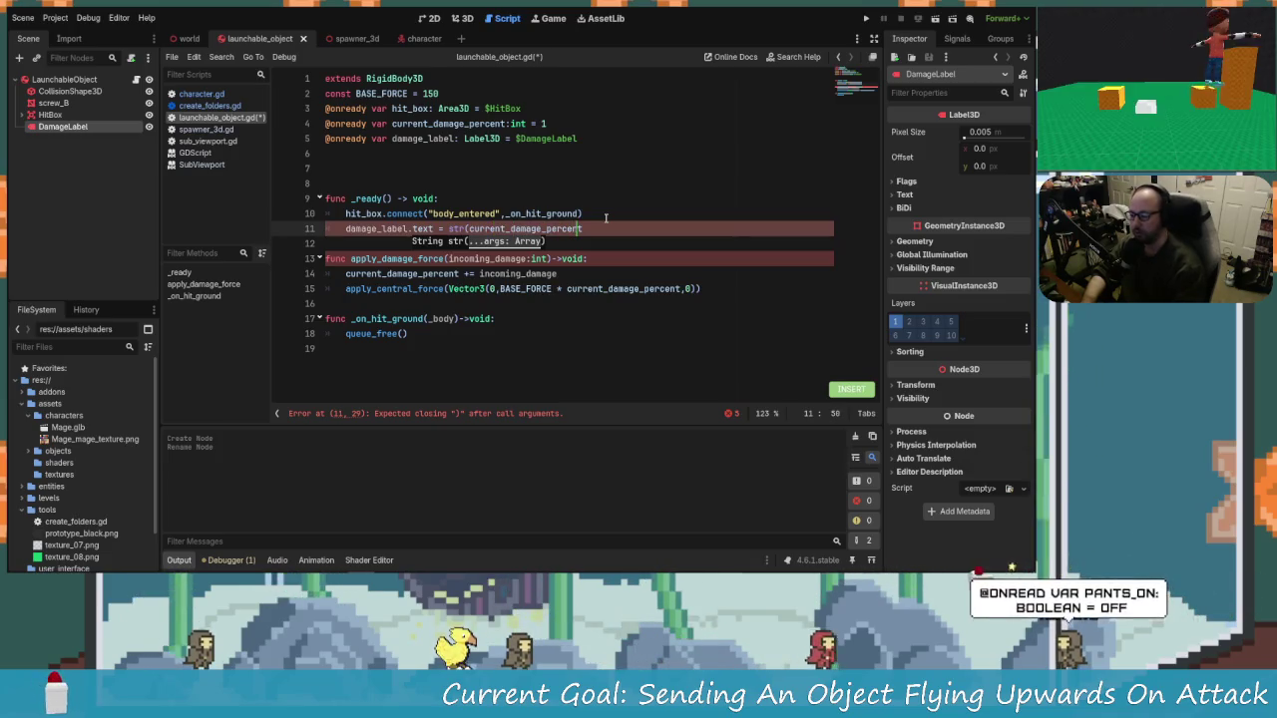
key(Right)
key(Escape)
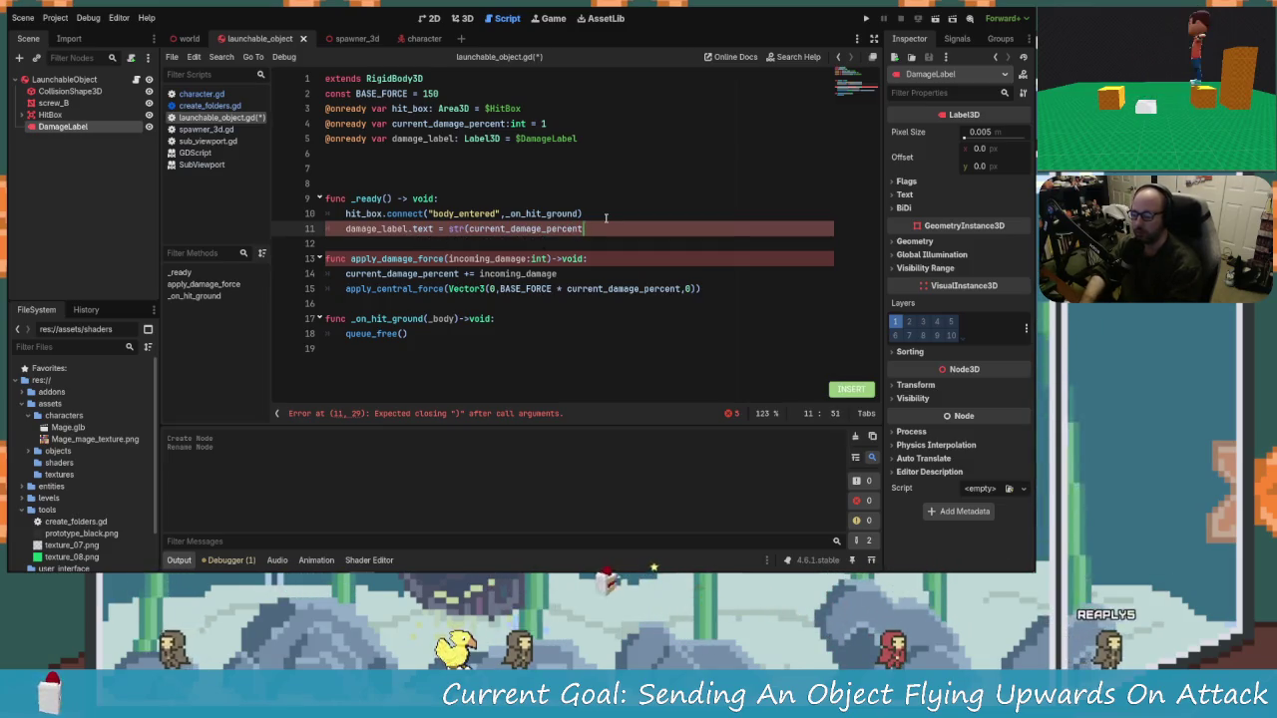
key(BackSpace)
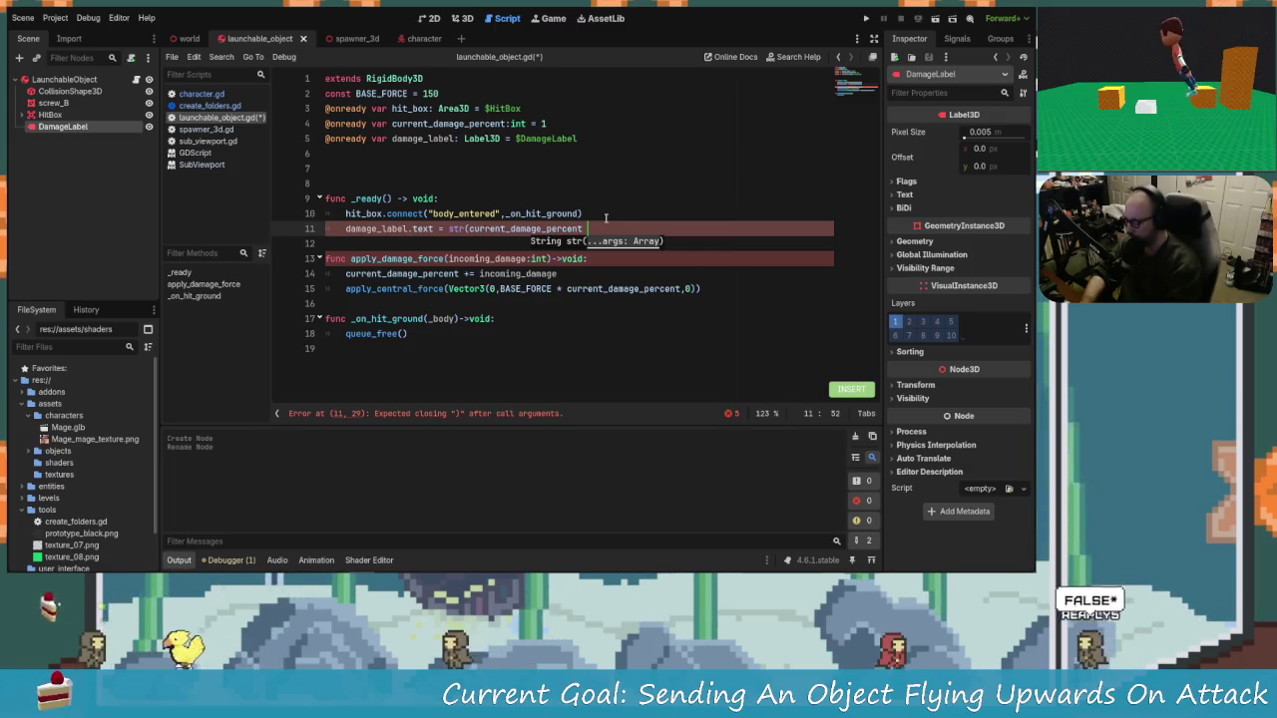
text(%))
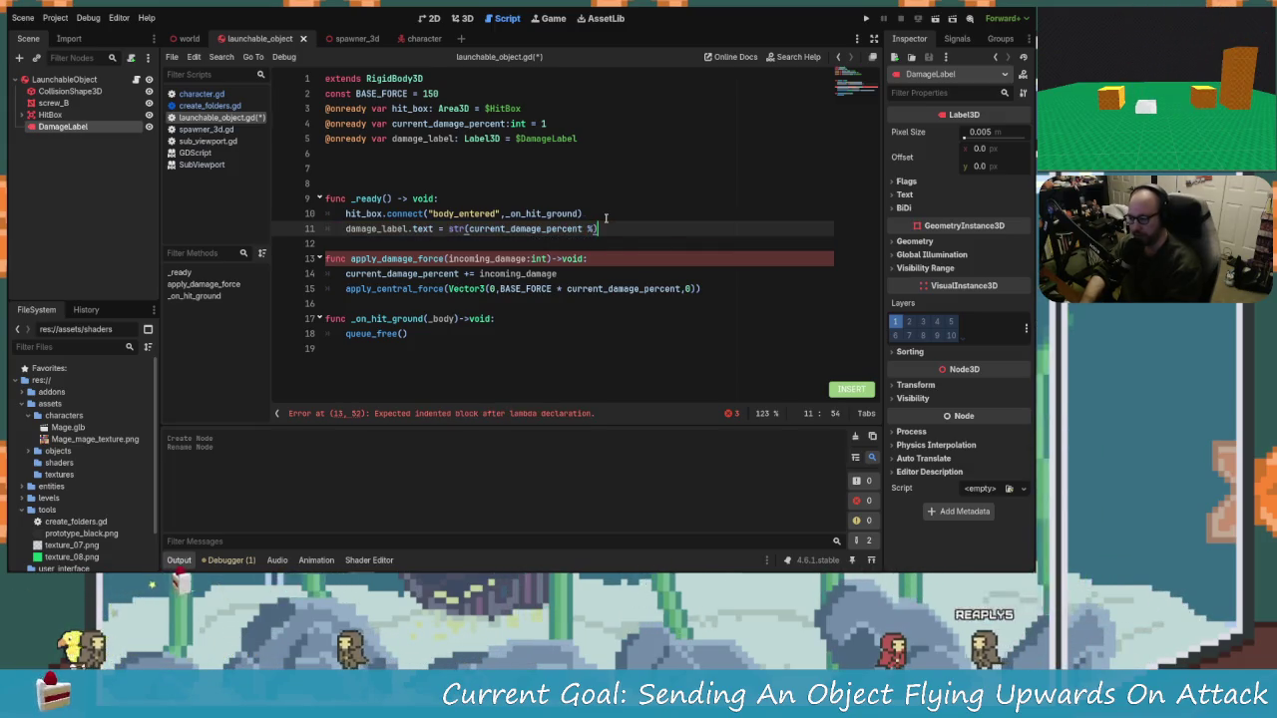
key(Left)
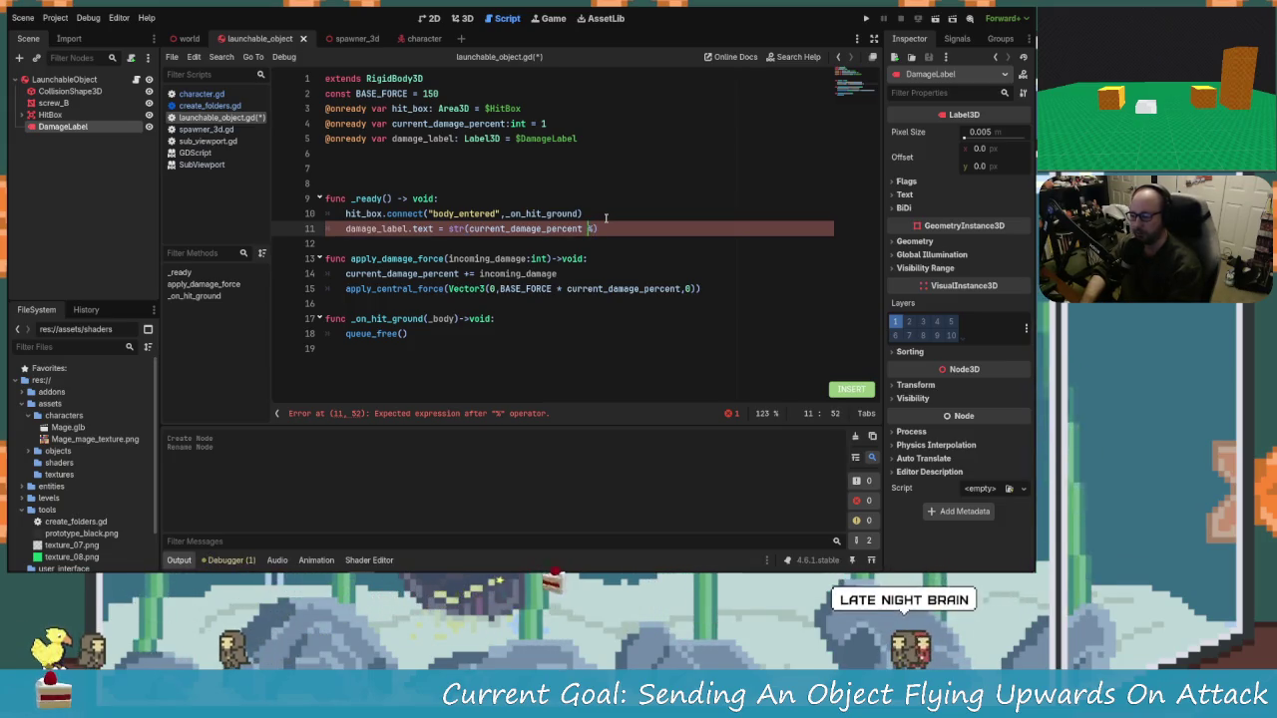
key(BackSpace)
text(,)
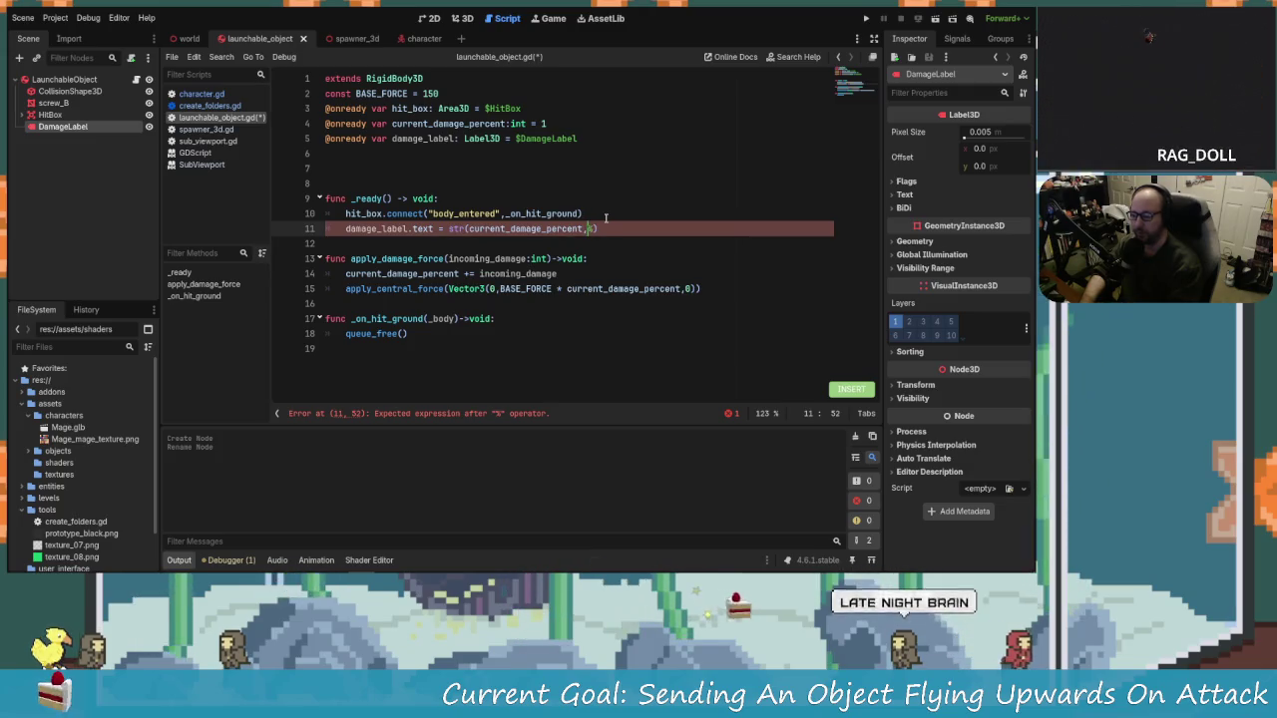
key(Down)
key(Up)
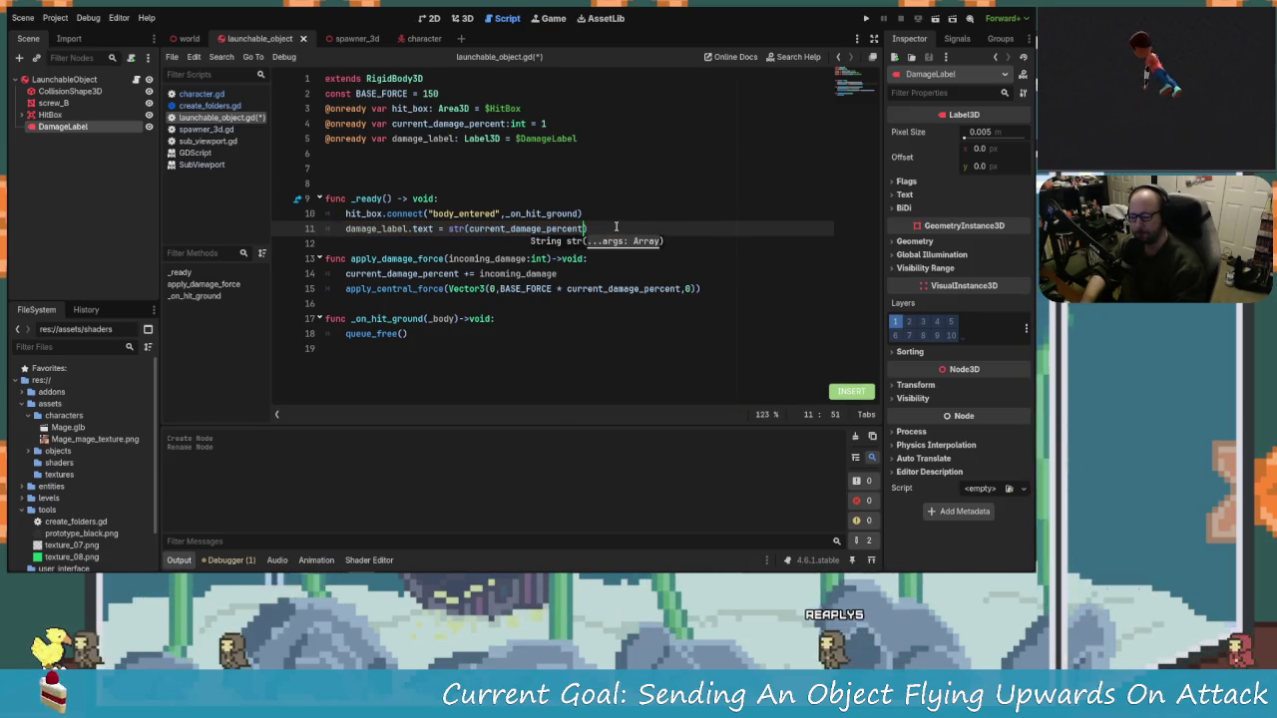
text())
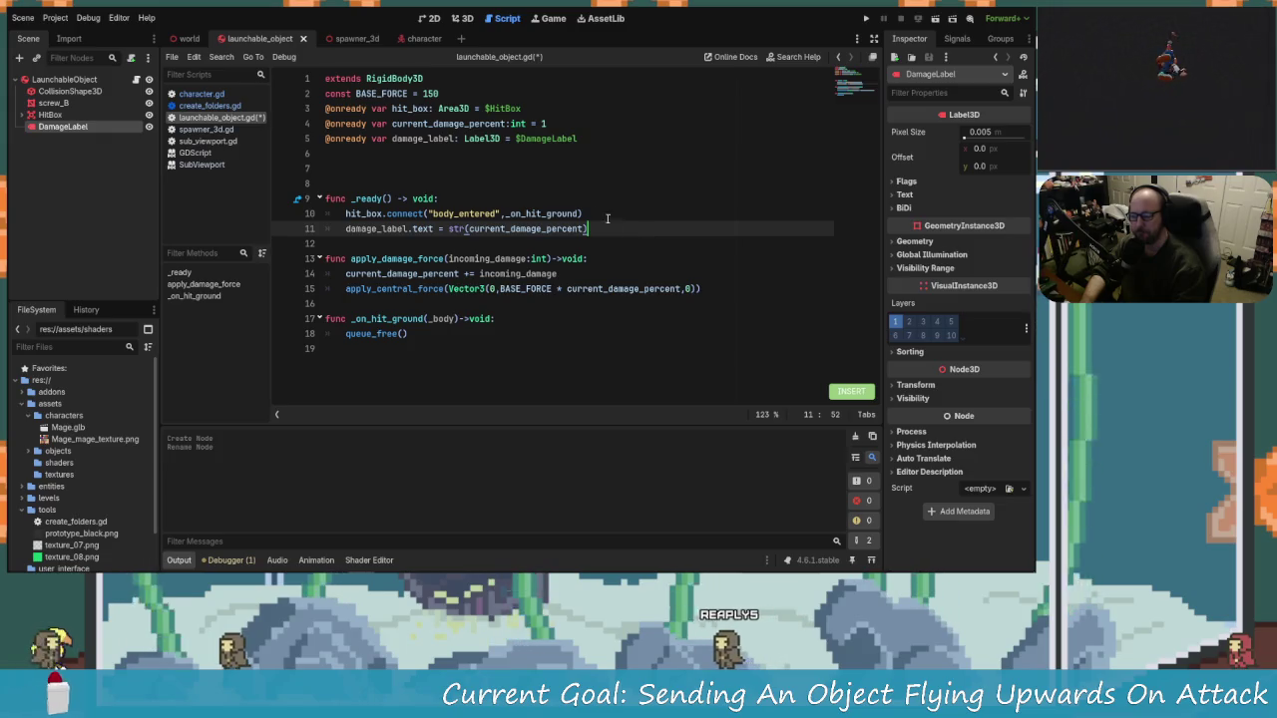
key(Left)
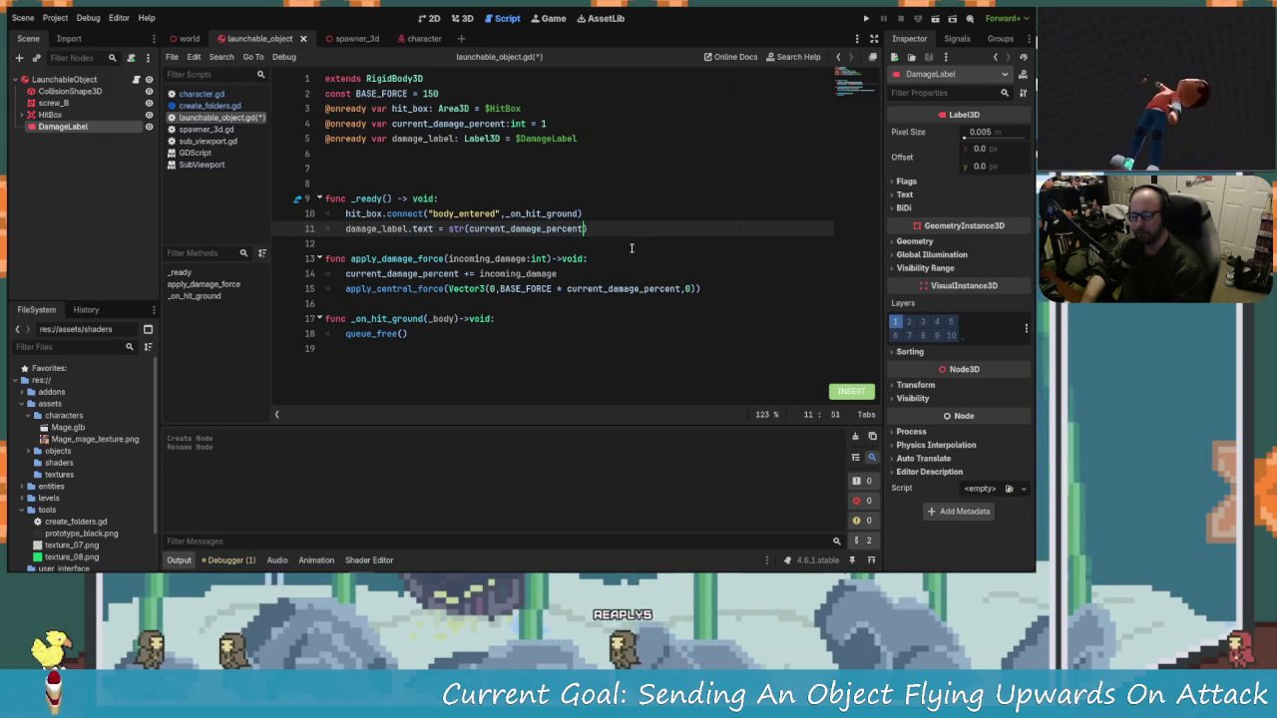
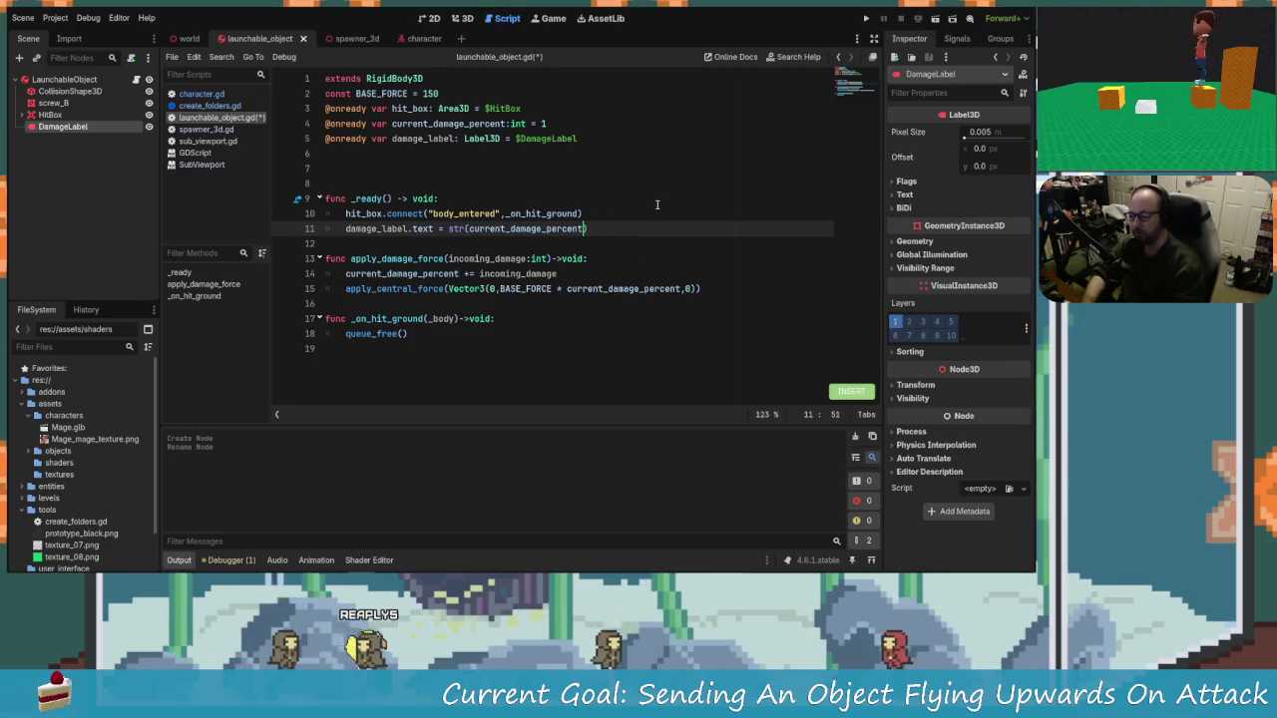
Step: Append + " %" to the damage_label.text line in _ready and save the script
click(646, 218)
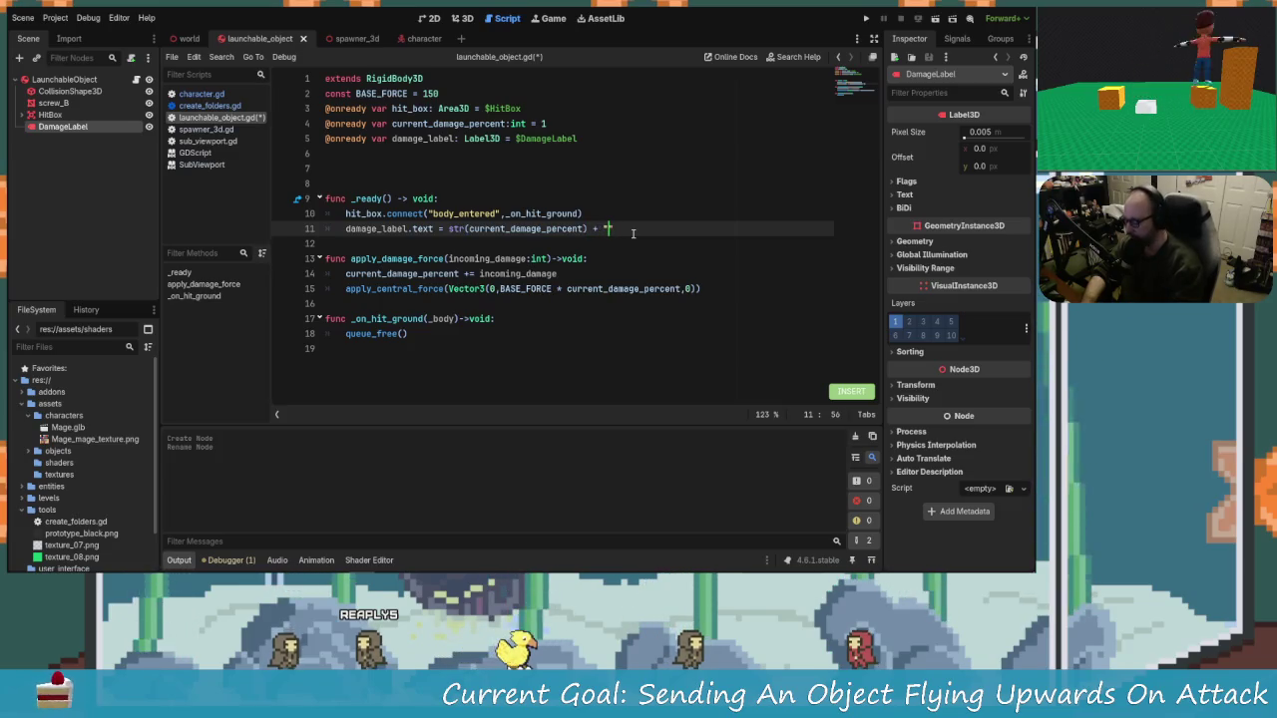
text(%)
click(589, 228)
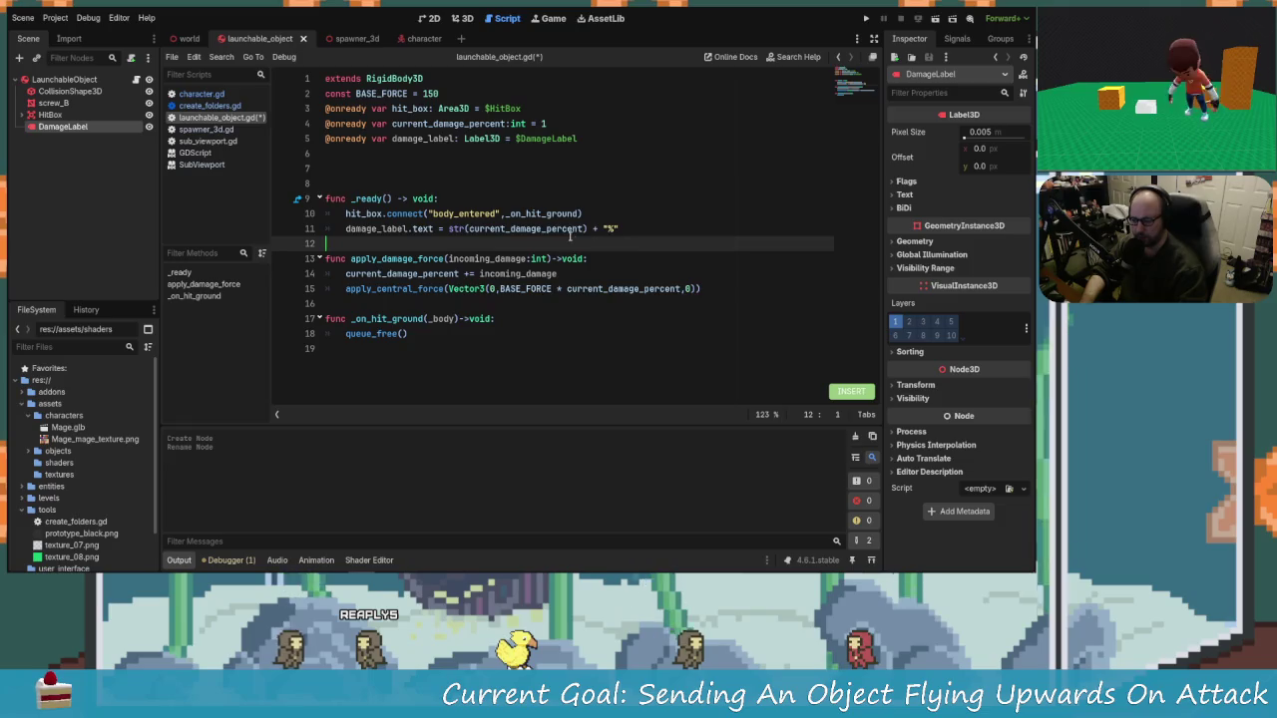
text(+)
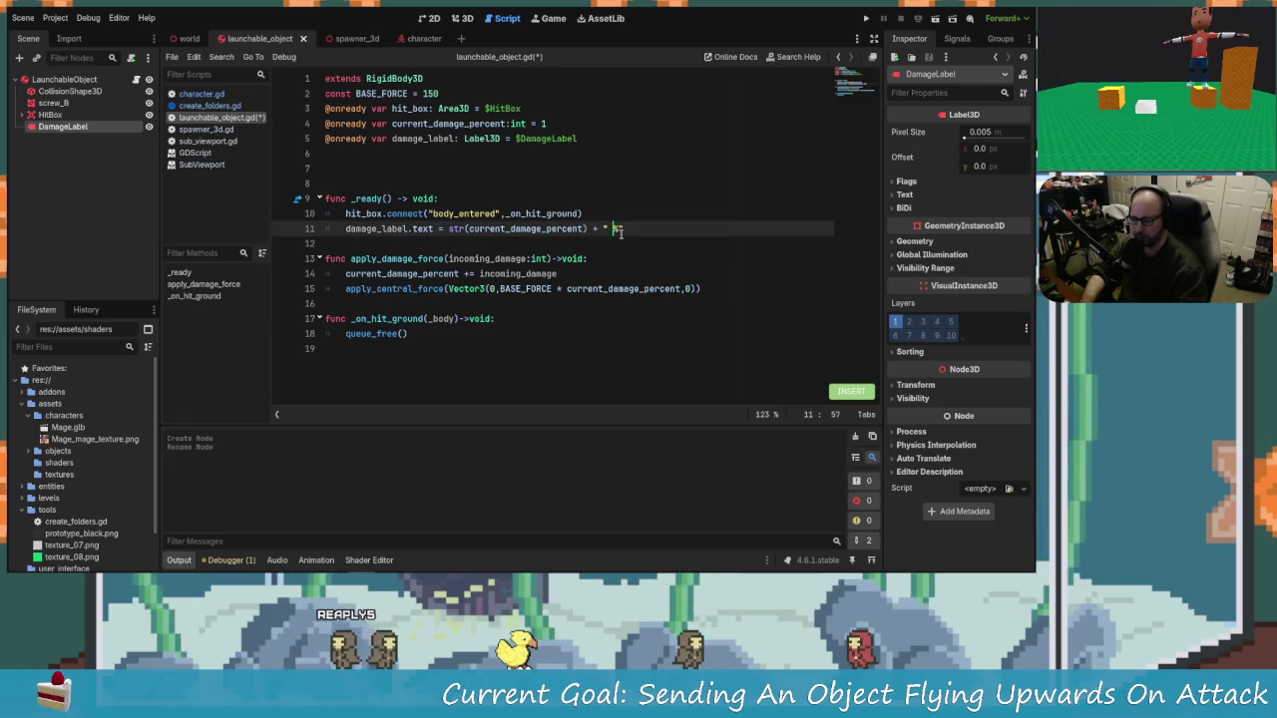
key(Right)
key(Right)
key(End)
key(ctrl+s)
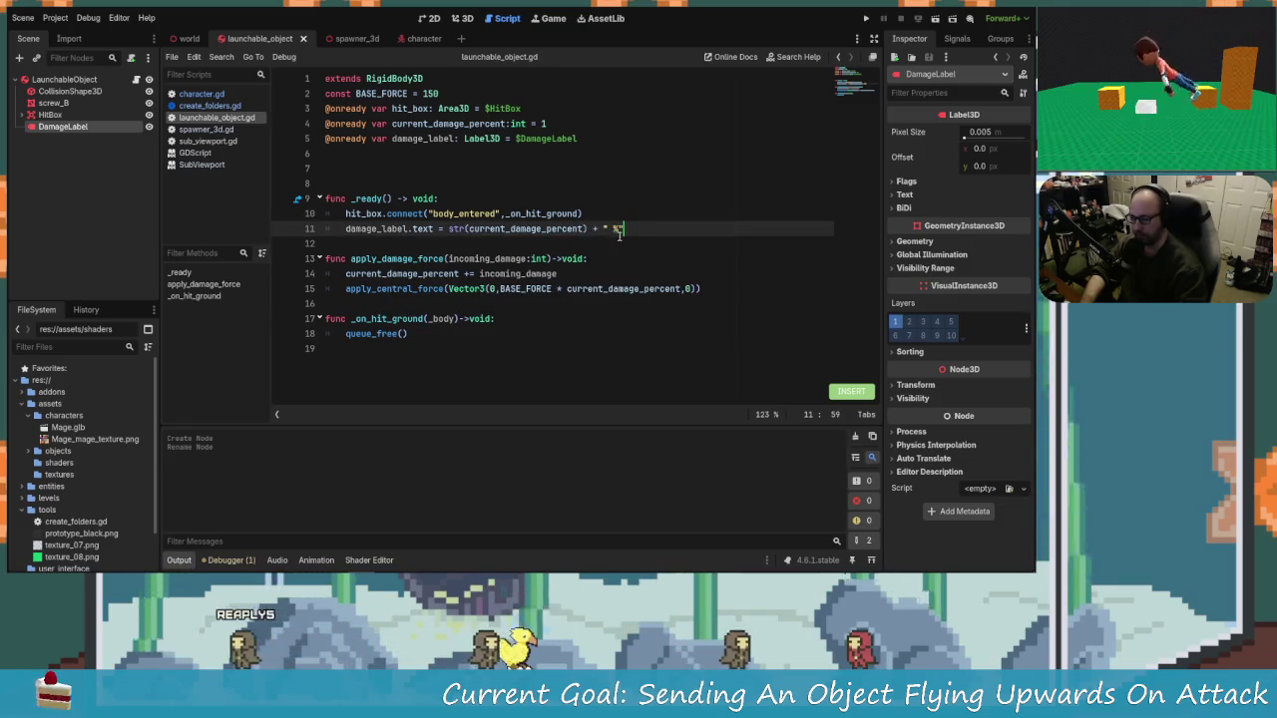
Step: Open a new line below the damage increment and undo the wrongly pasted shader code
drag(623, 229, 346, 231)
key(Escape)
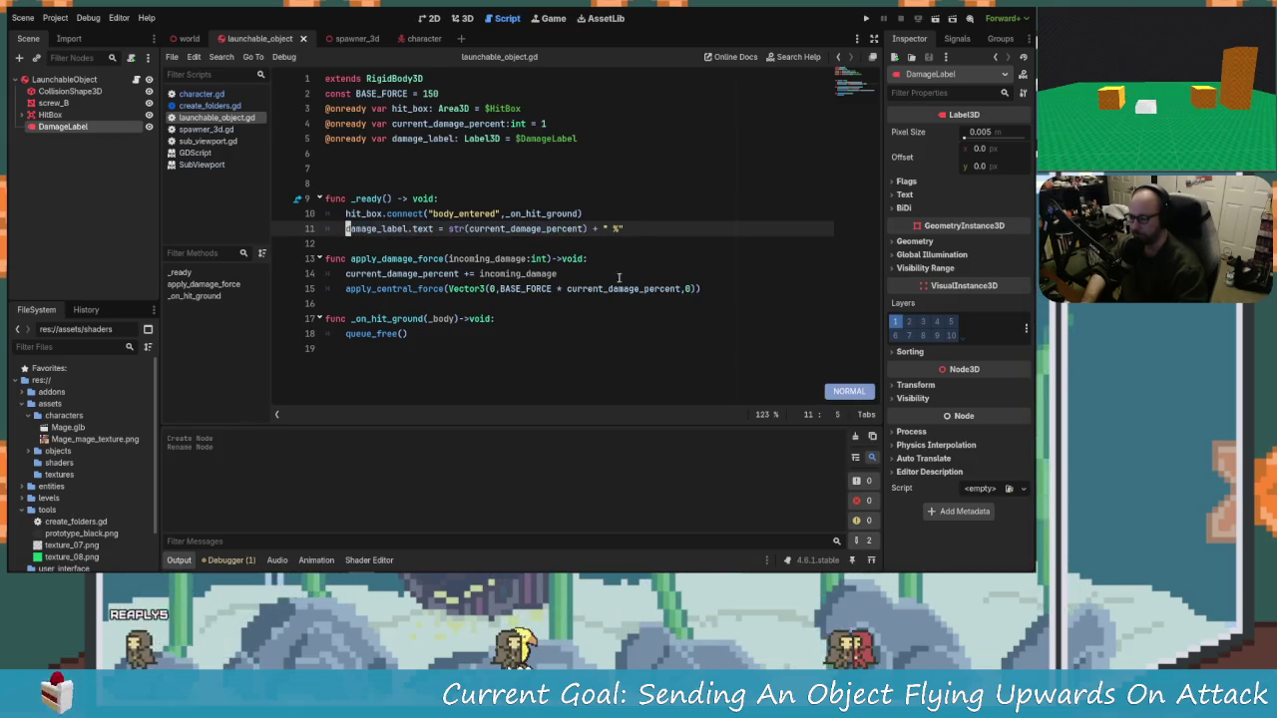
click(705, 284)
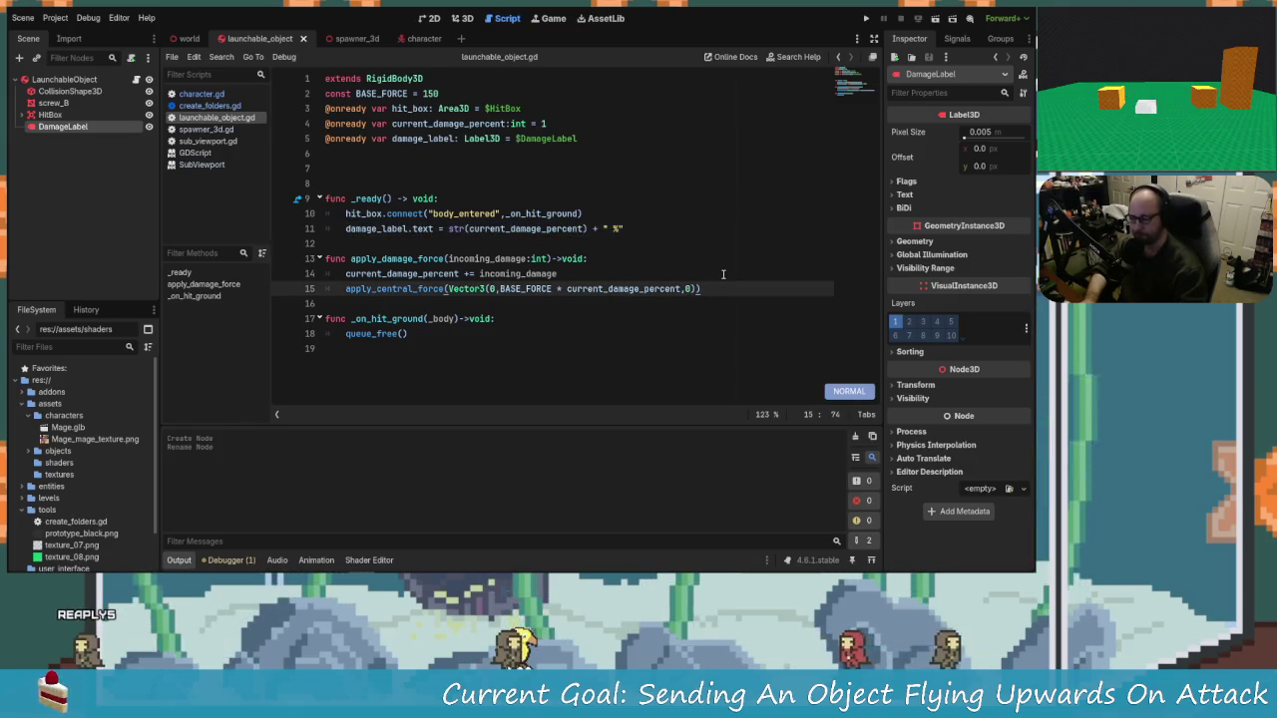
click(724, 274)
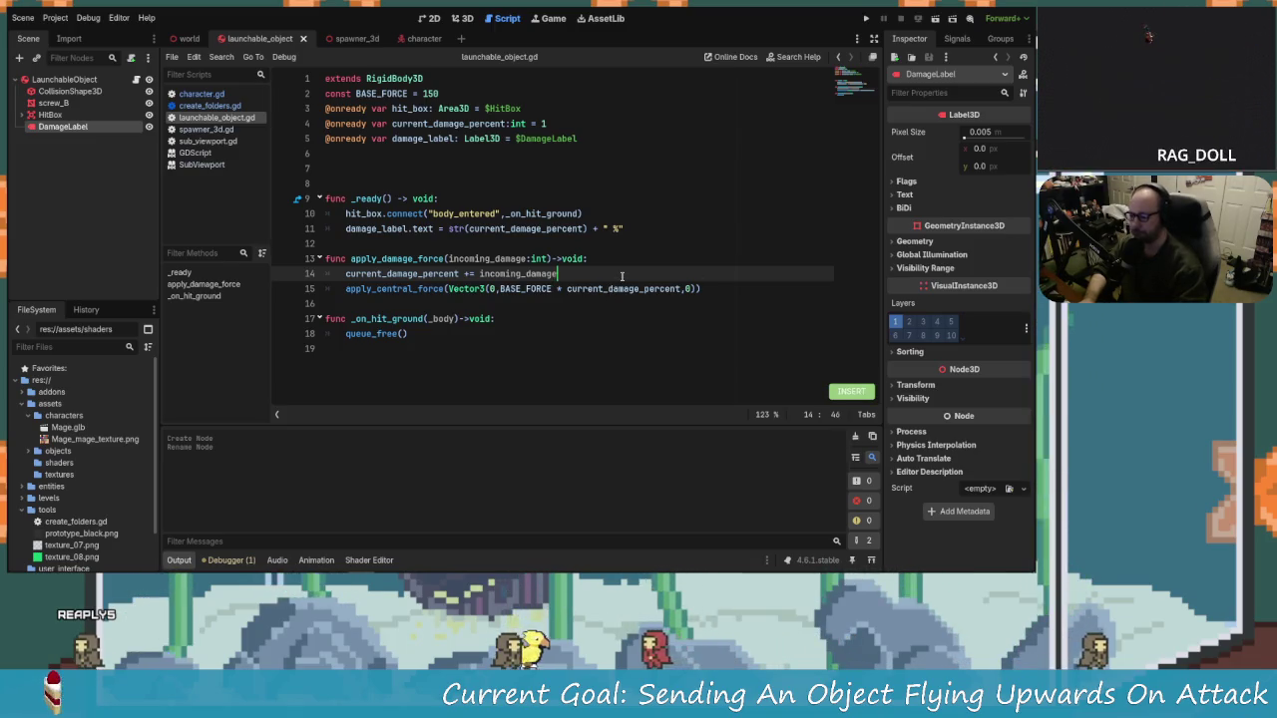
key(Return)
key(ctrl+v)
key(ctrl+z)
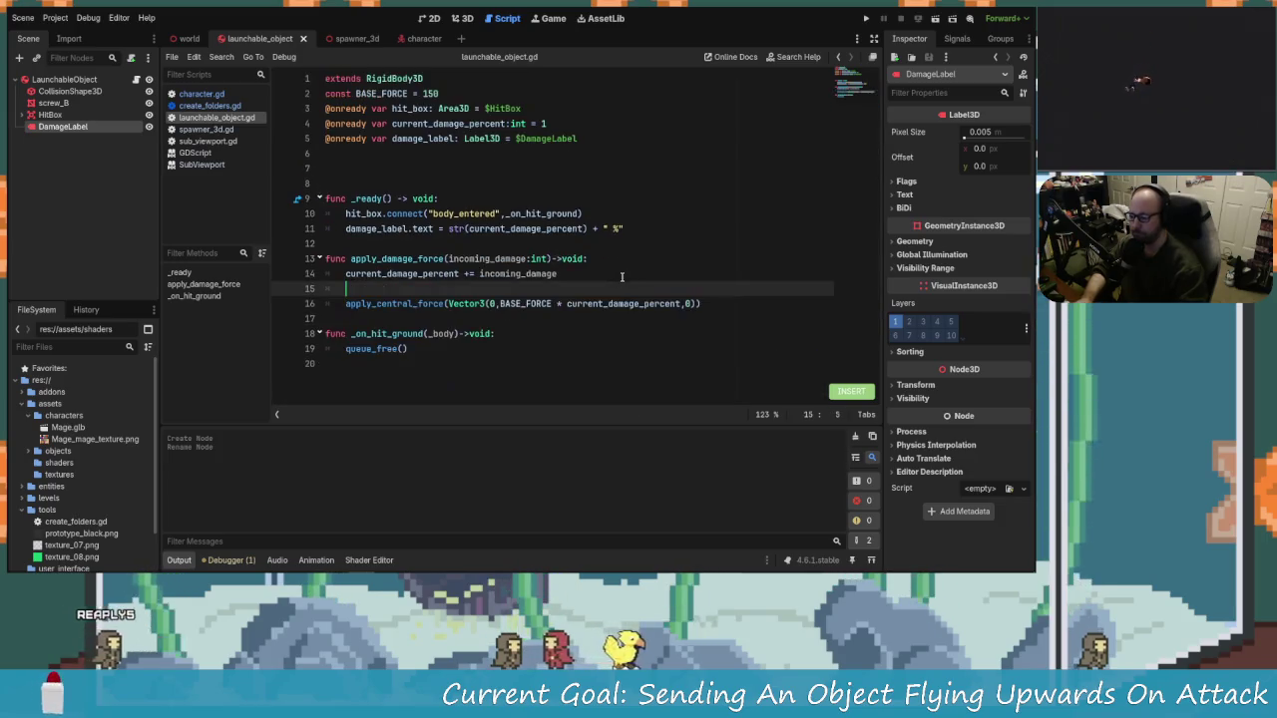
right_click(440, 283)
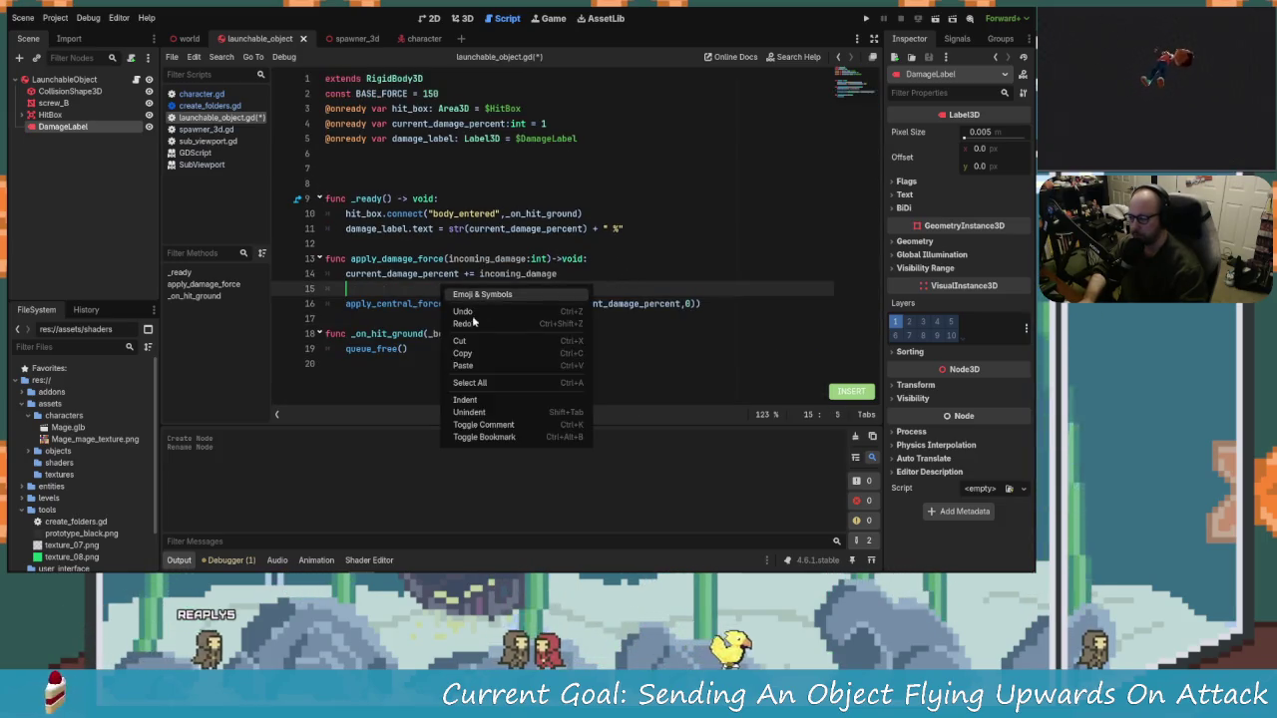
click(476, 357)
key(ctrl+z)
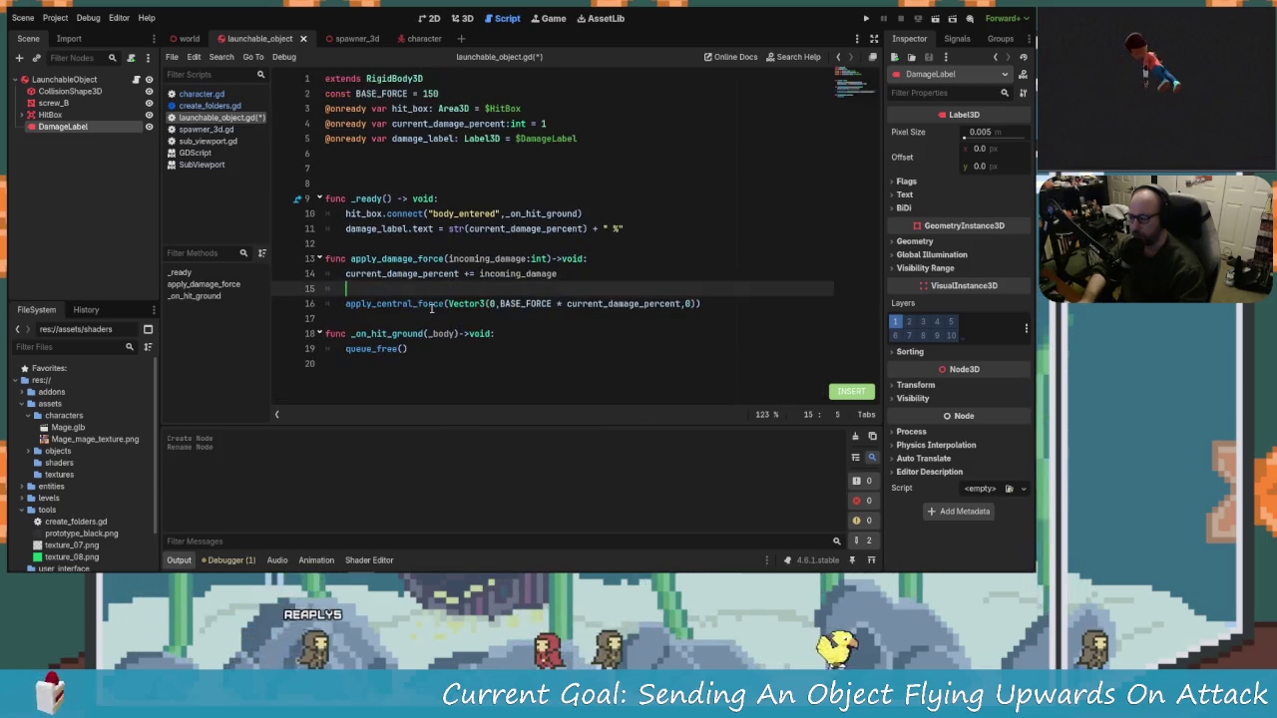
Step: Copy the damage_label.text line from line 11 to the clipboard
drag(626, 229, 303, 228)
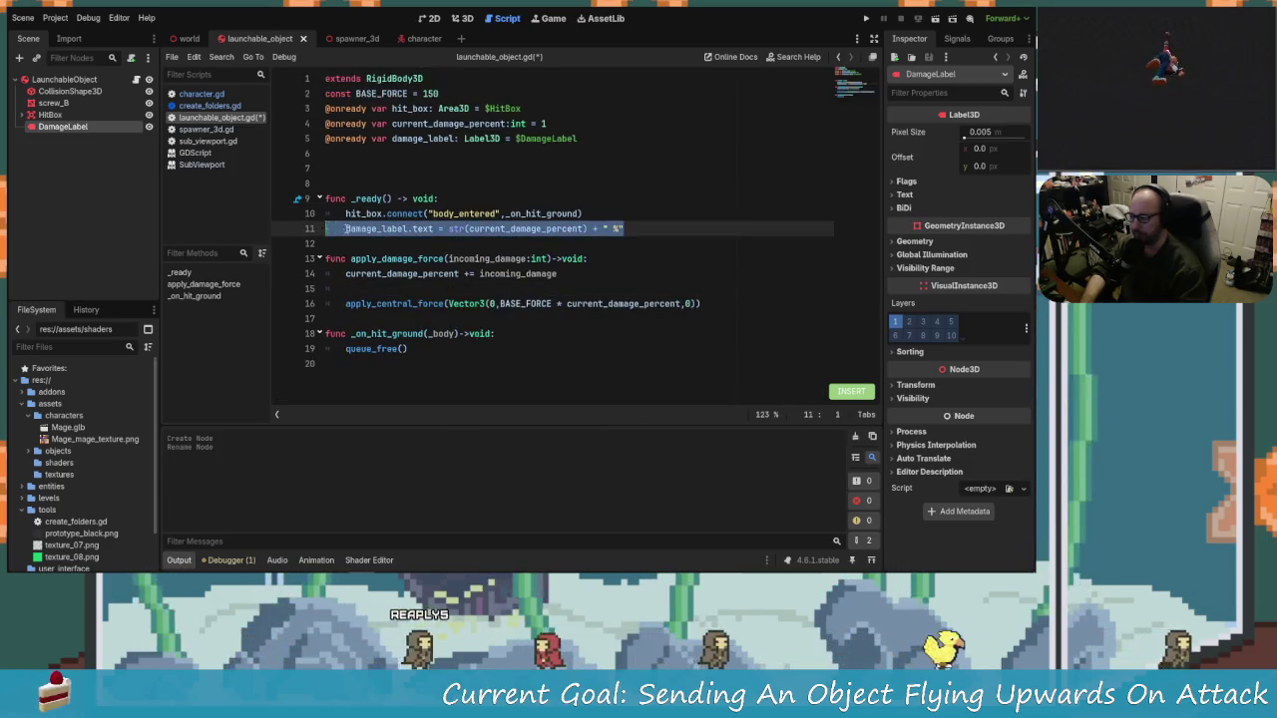
key(End)
drag(624, 228, 340, 228)
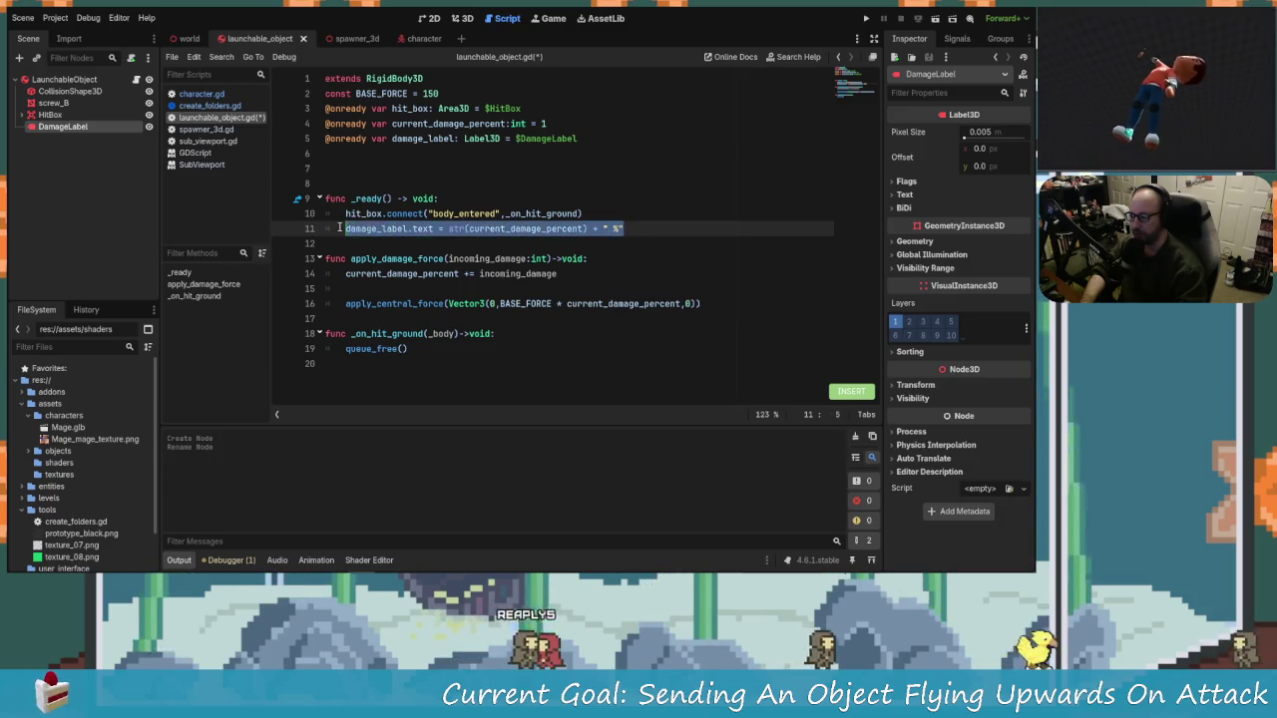
right_click(355, 230)
click(409, 294)
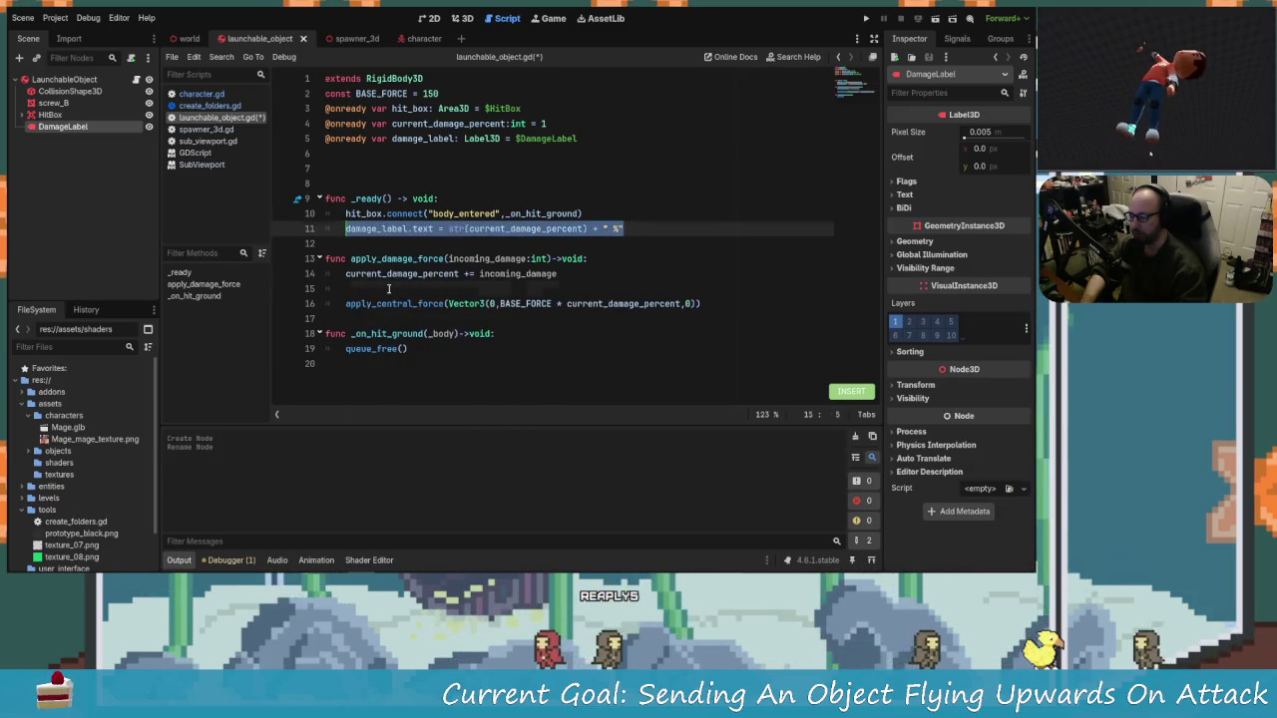
right_click(396, 291)
click(439, 356)
text(z)
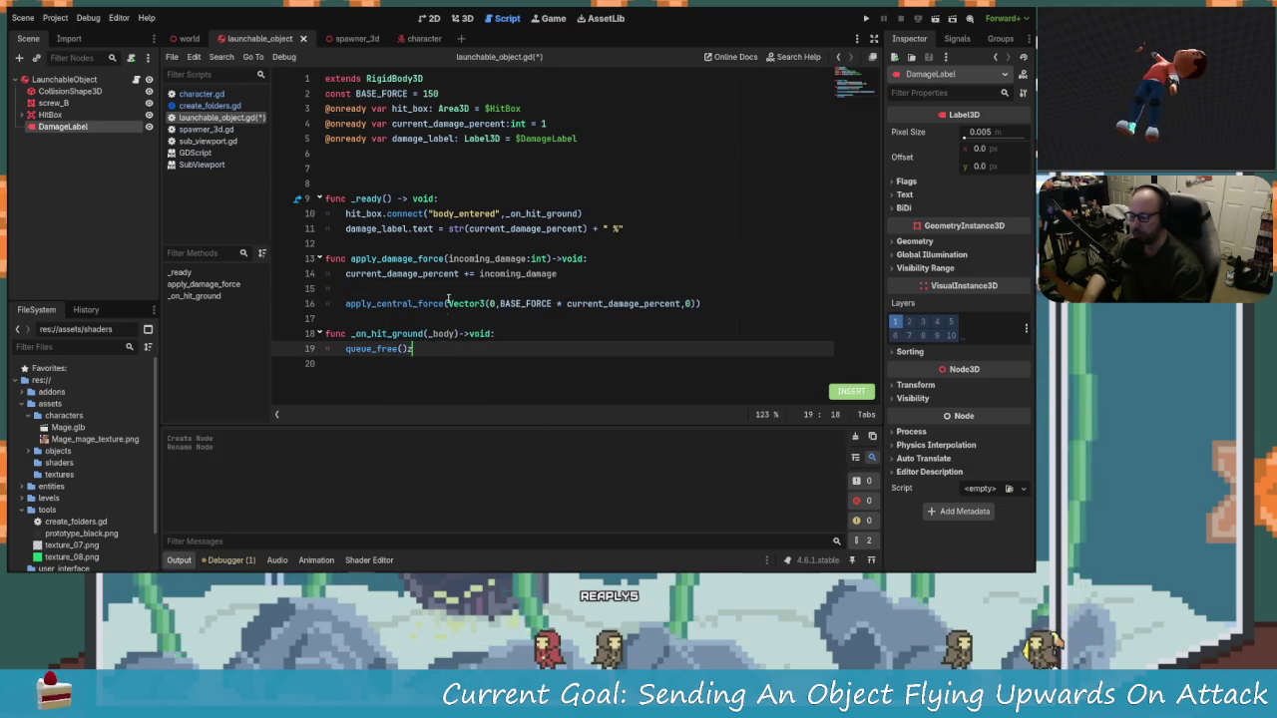
click(622, 236)
click(591, 228)
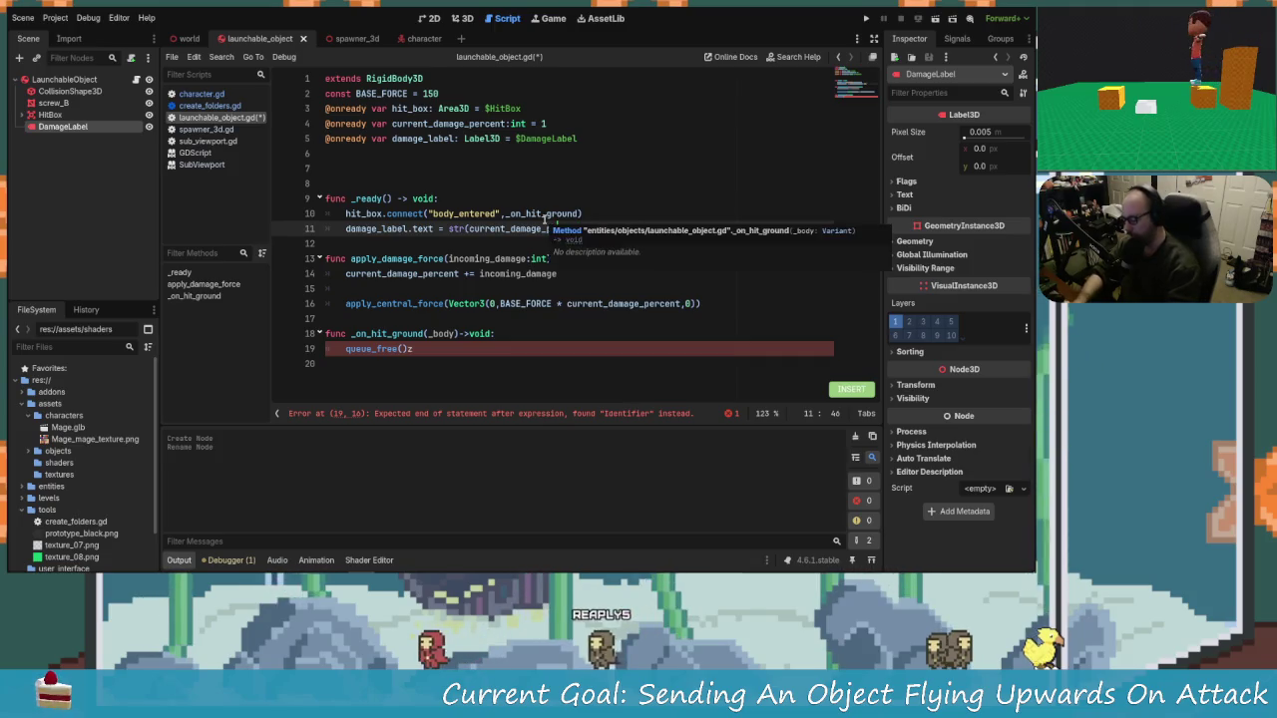
Step: Paste a copy of the damage label line under the damage increment in apply_damage_force
key(Escape)
click(551, 229)
key(y)
key(y)
key(j)
key(j)
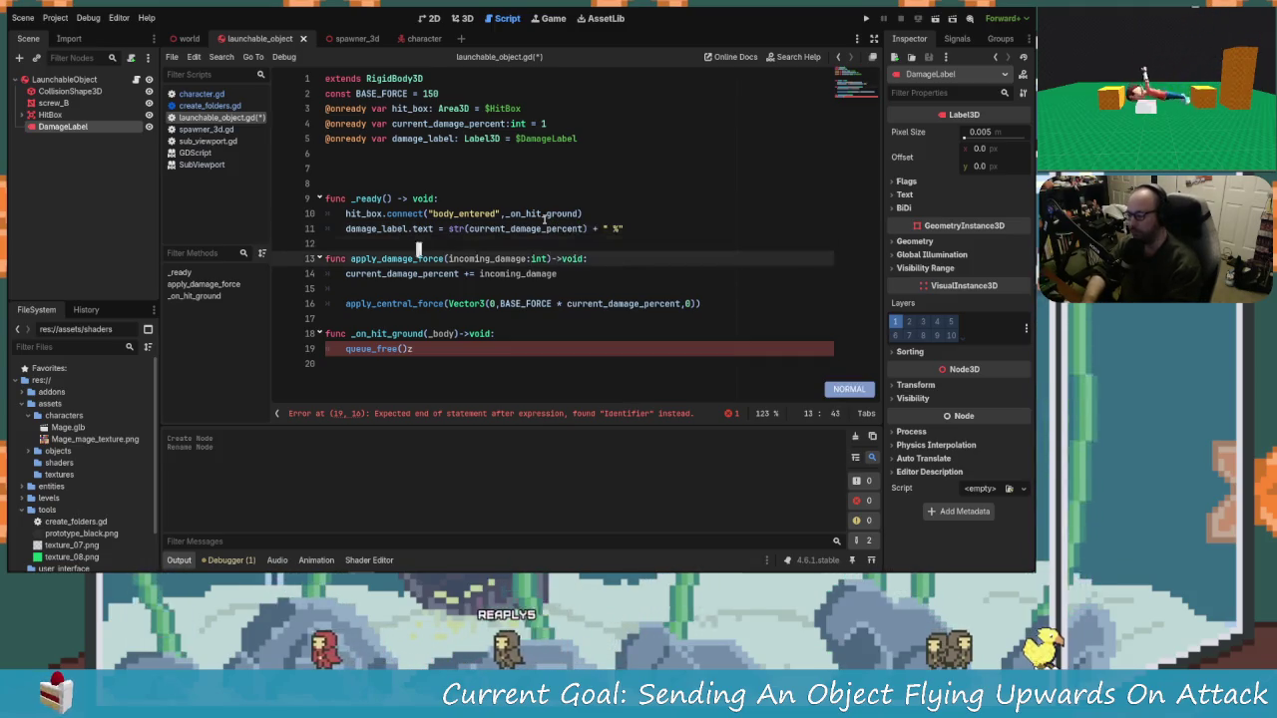
key(j)
key(j)
key(p)
key(j)
key(o)
key(ctrl+z)
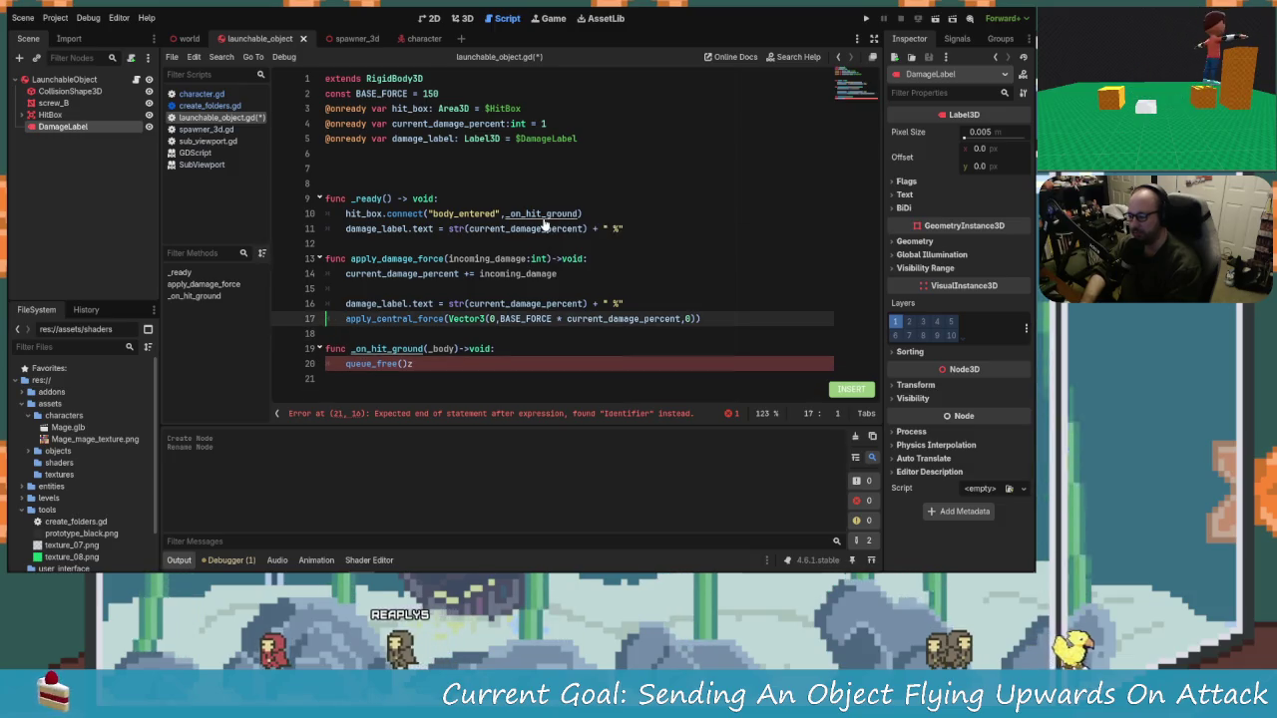
Step: Delete the stray characters in front of the force line
text(jkk)
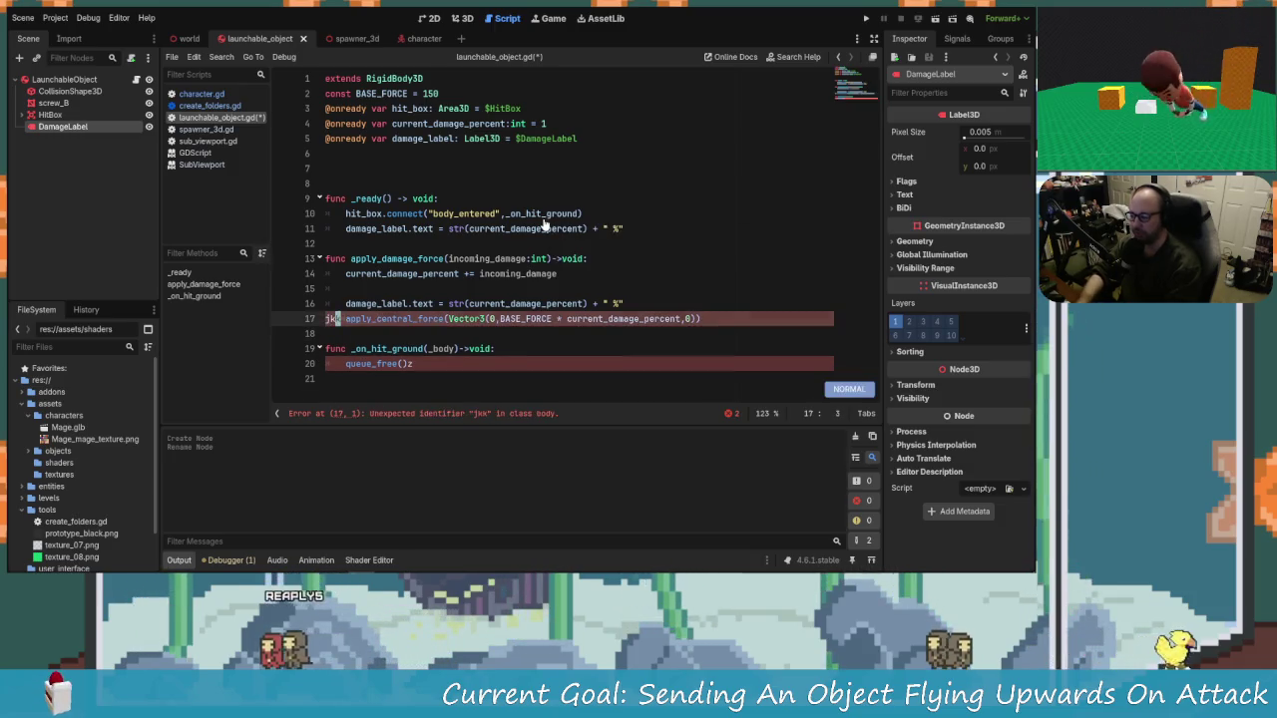
key(Escape)
key(0)
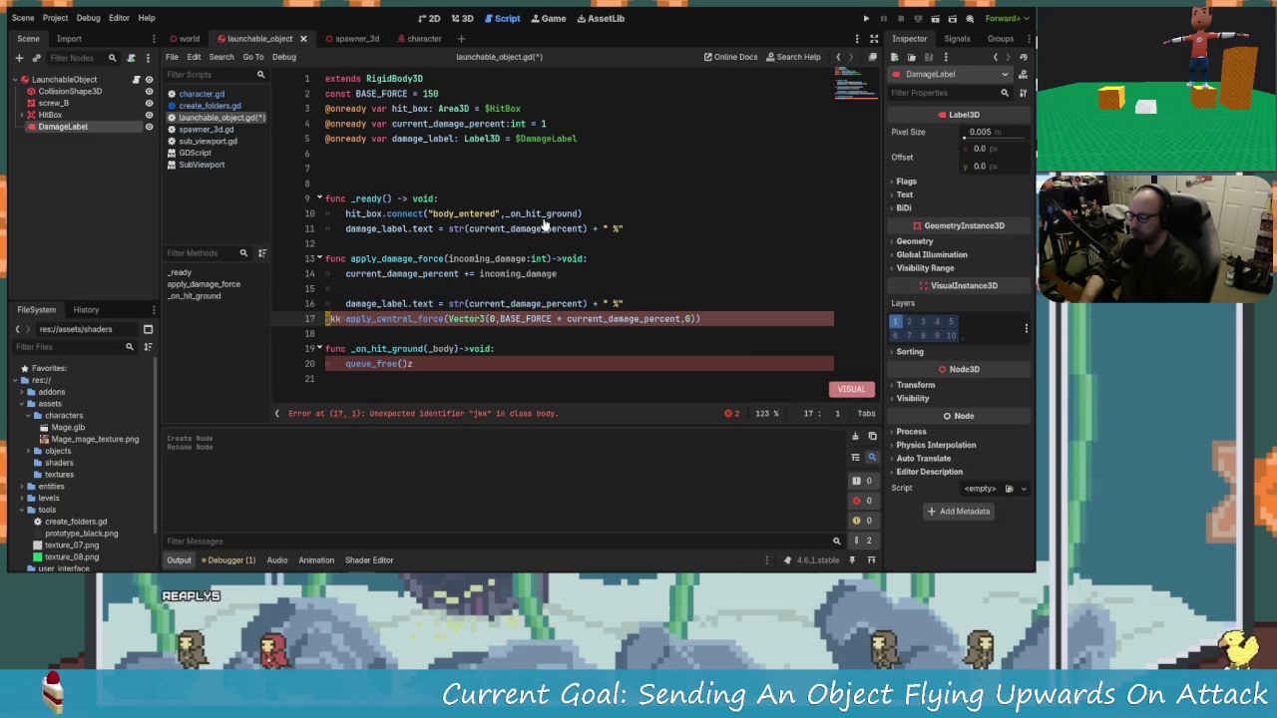
key(x)
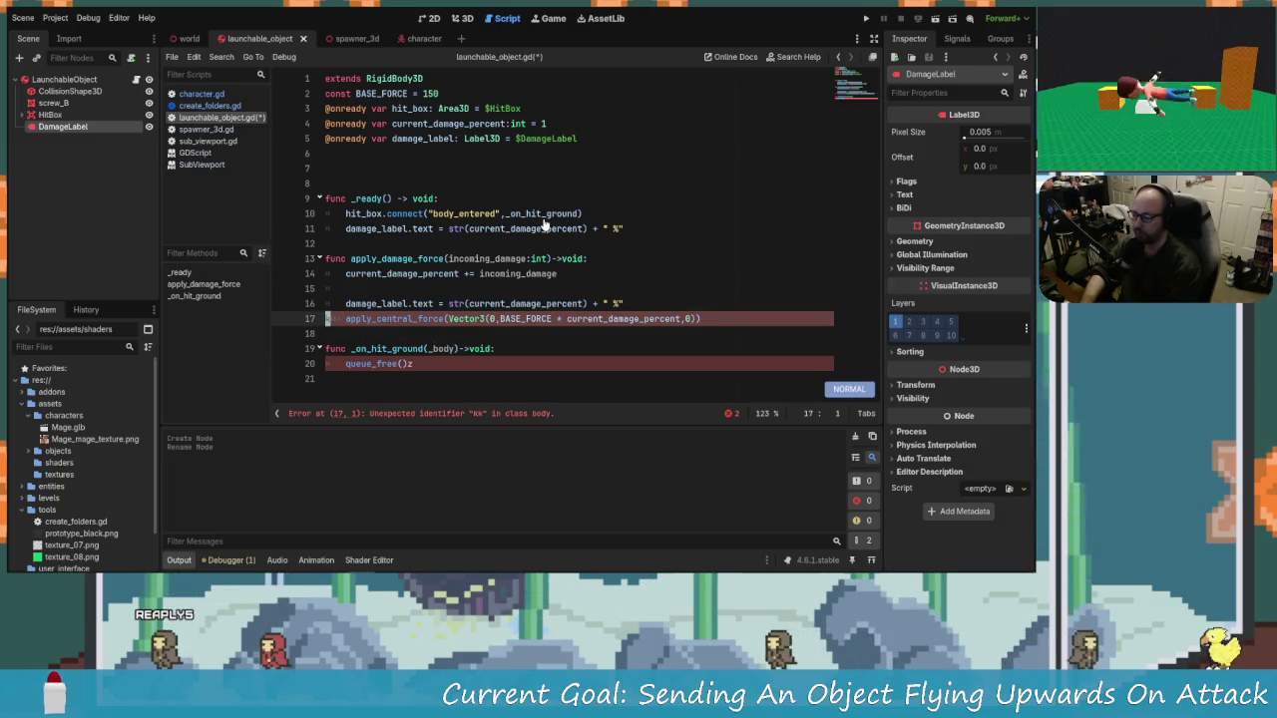
key(x)
key(x)
key(k)
key(j)
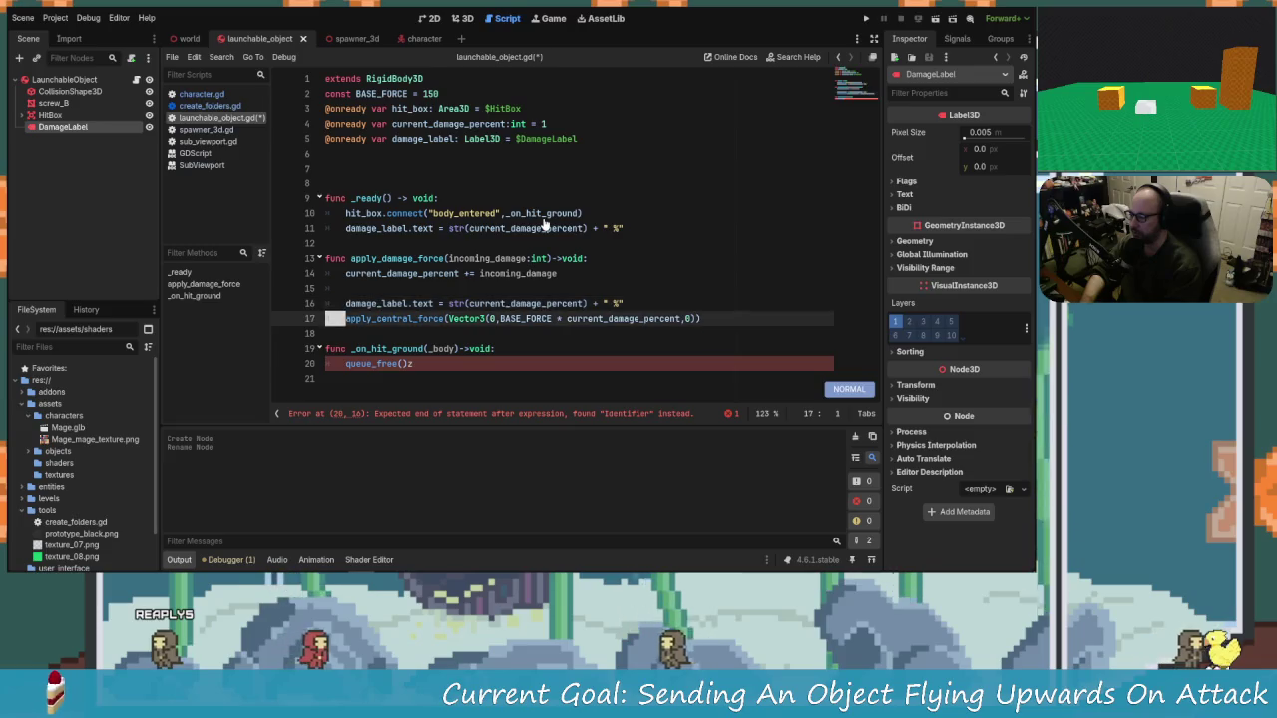
Step: Remove the empty line in apply_damage_force, save, and delete the stray z after queue_free()
key(j)
key(j)
key(k)
key(k)
key(k)
key(j)
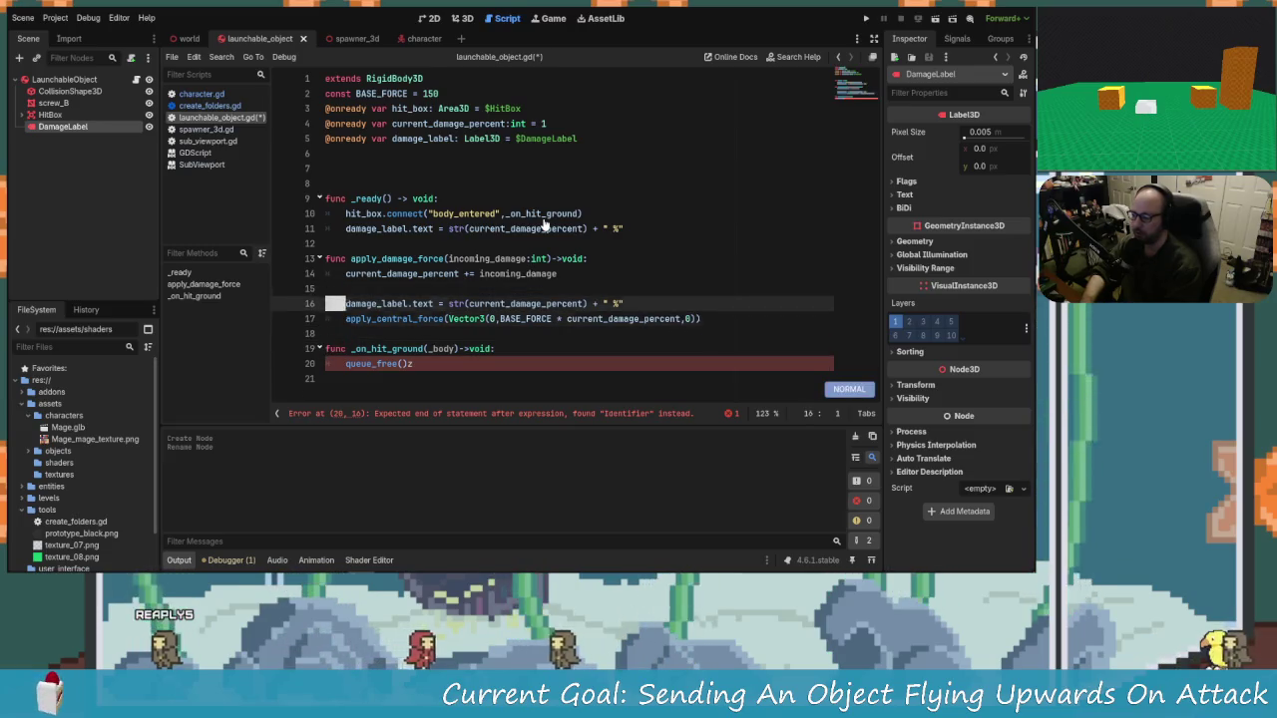
key(k)
key(d)
key(d)
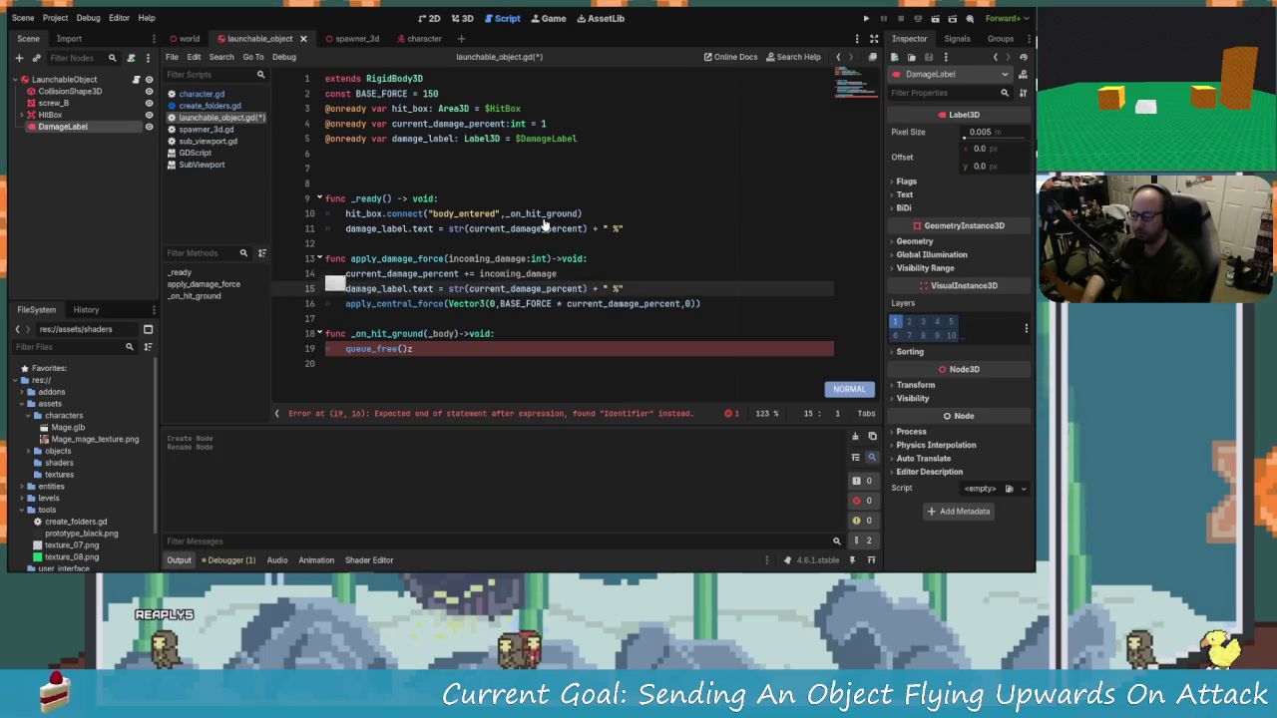
key(j)
key(j)
key(ctrl+s)
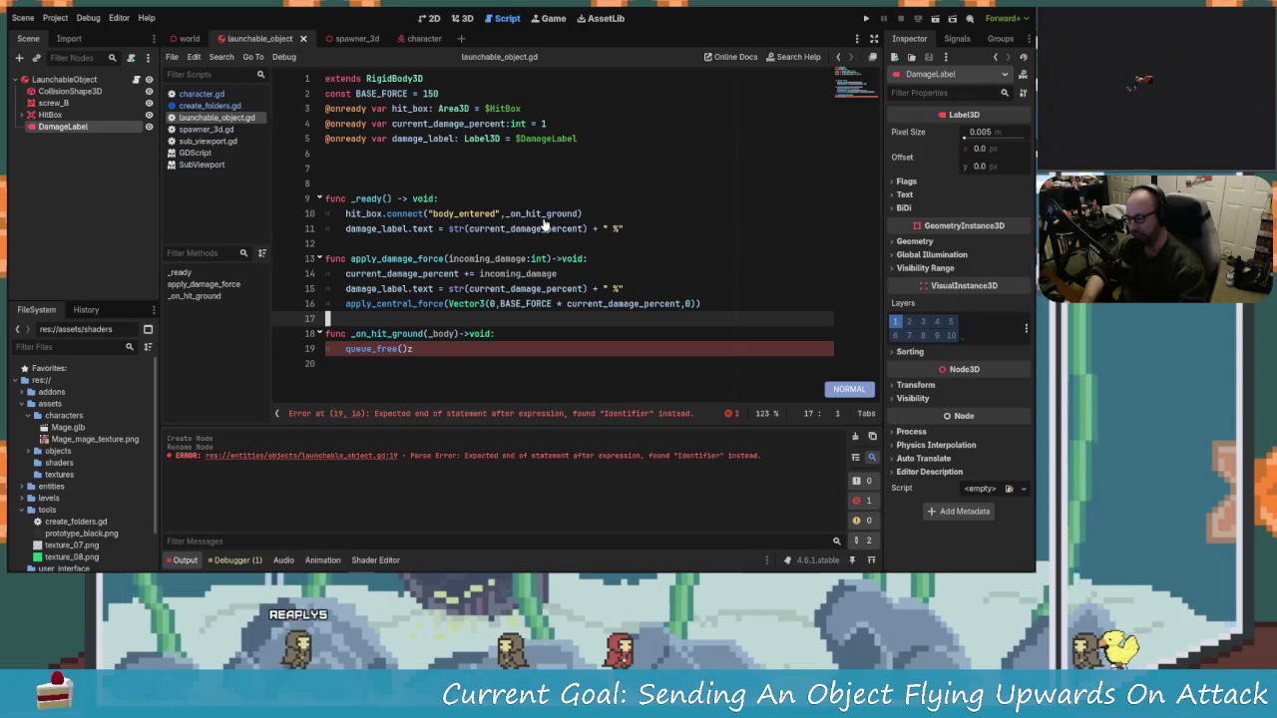
click(438, 347)
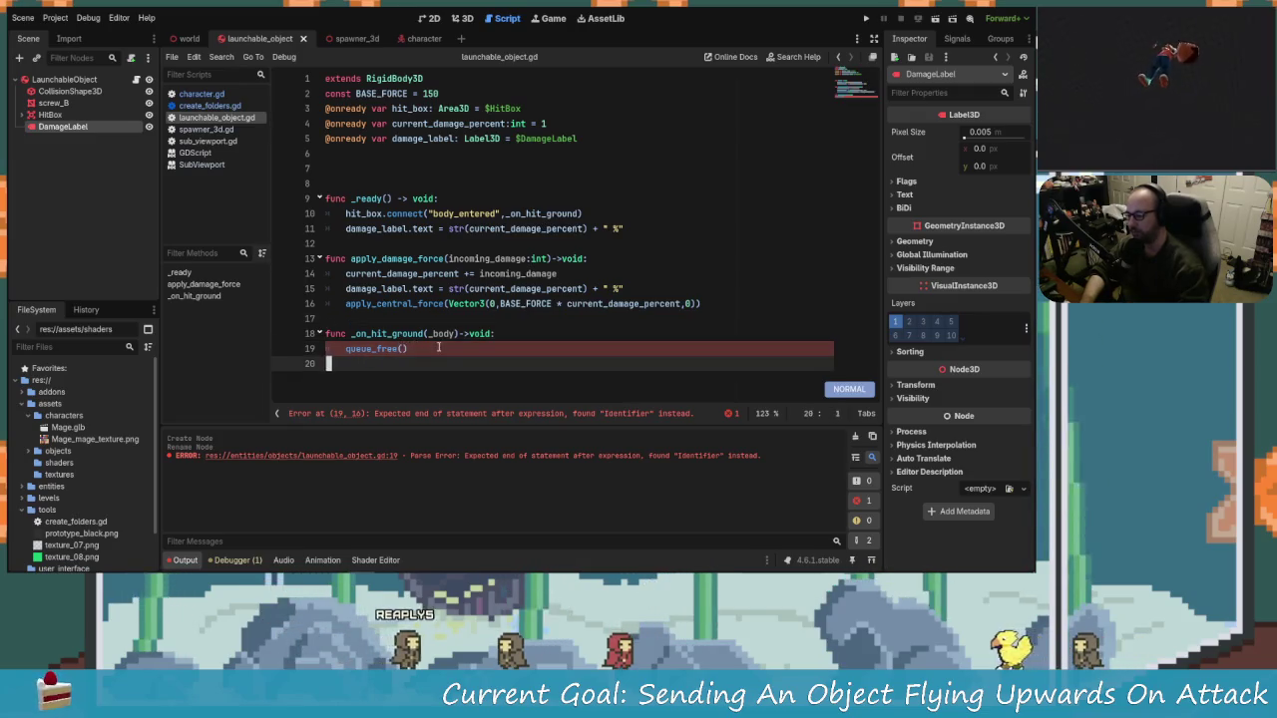
key(x)
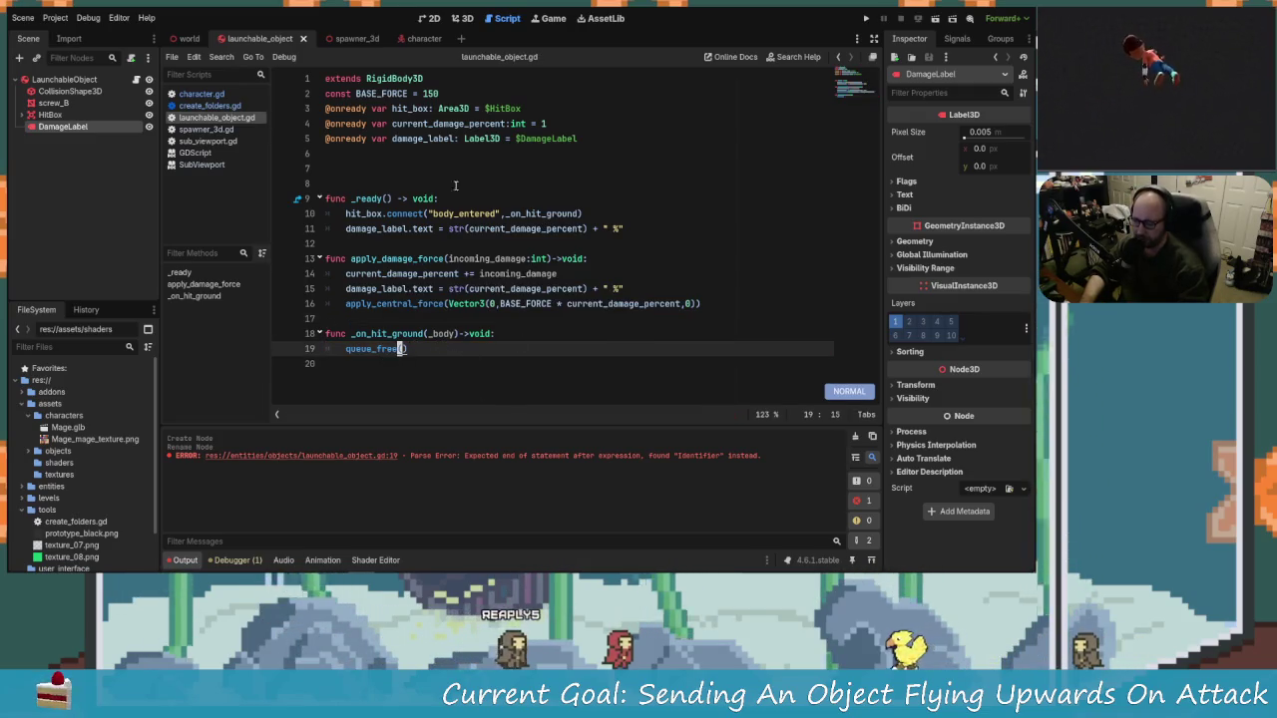
Step: Undo the accidental duplicate damage label lines and minimize Godot to the desktop
click(507, 228)
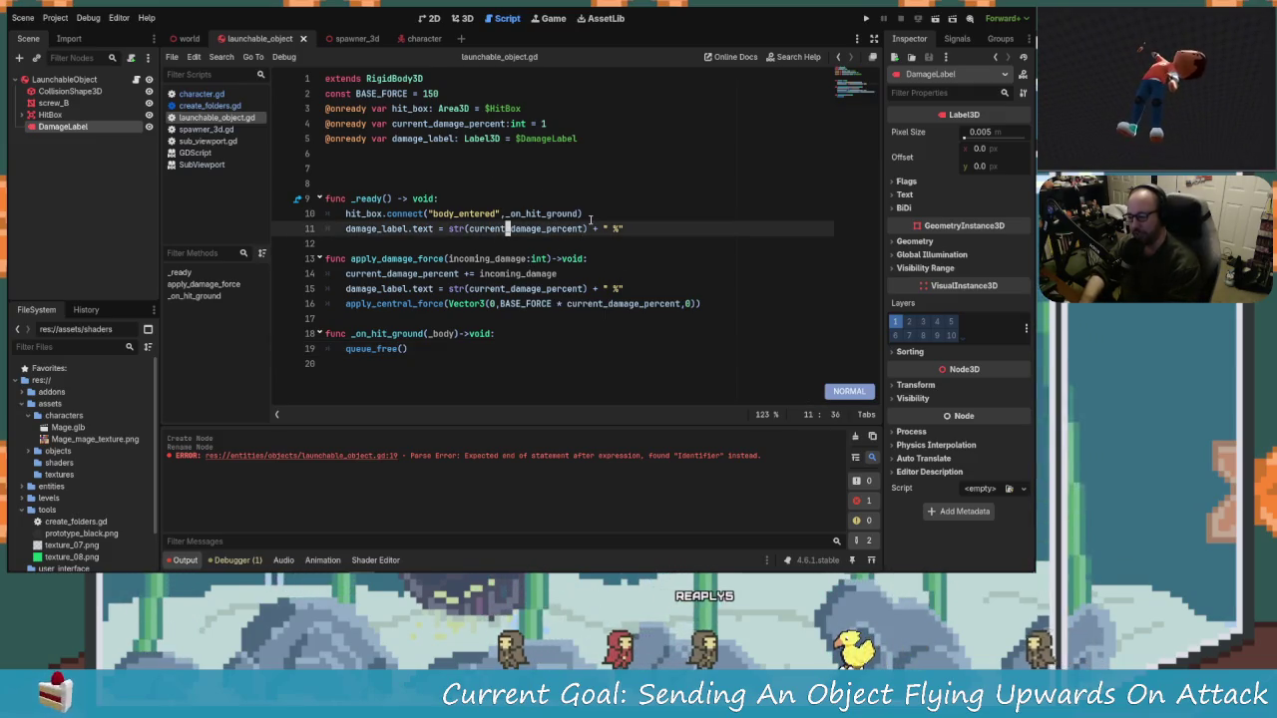
key(y)
key(y)
key(p)
key(j)
key(p)
key(j)
key(p)
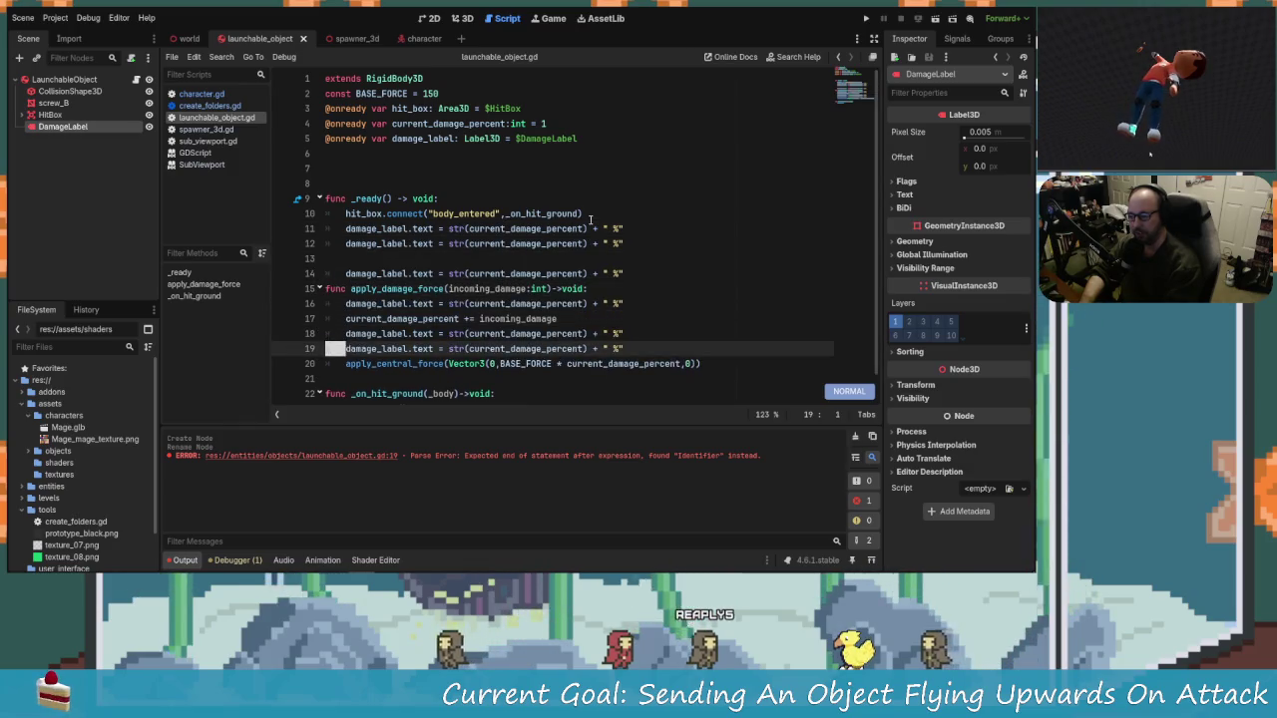
key(j)
key(u)
key(u)
key(u)
key(j)
key(j)
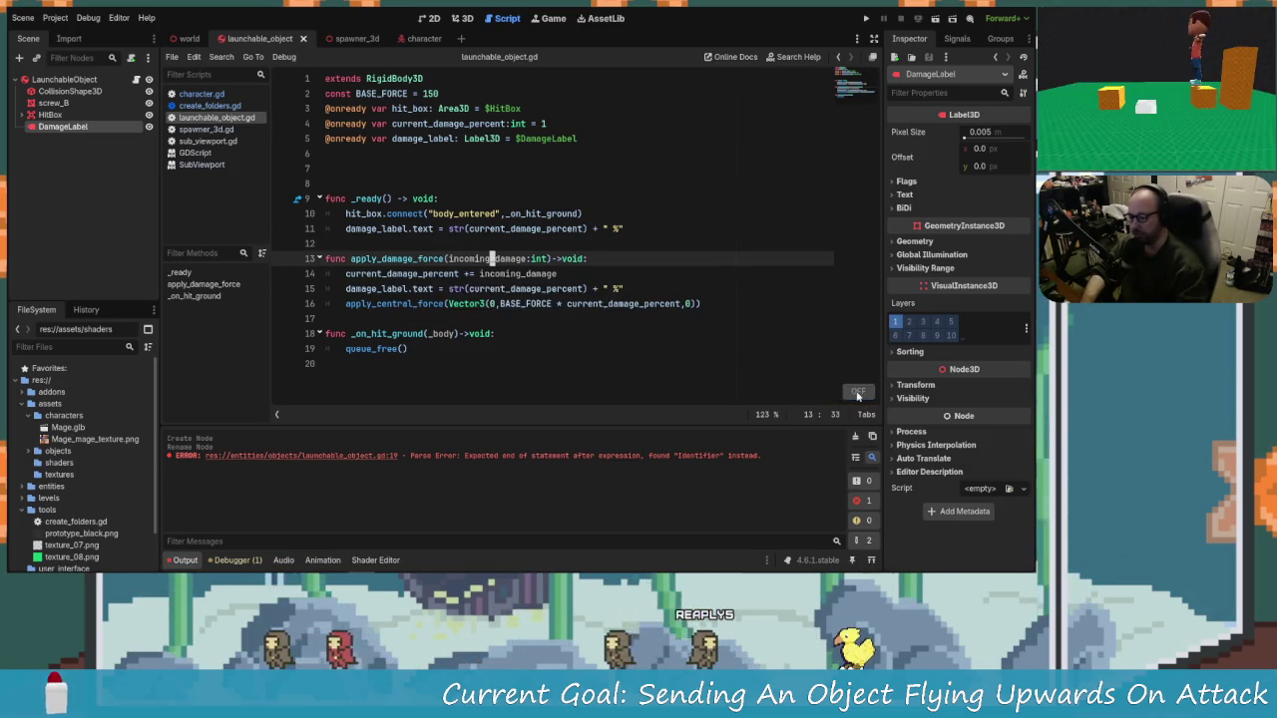
key(super+d)
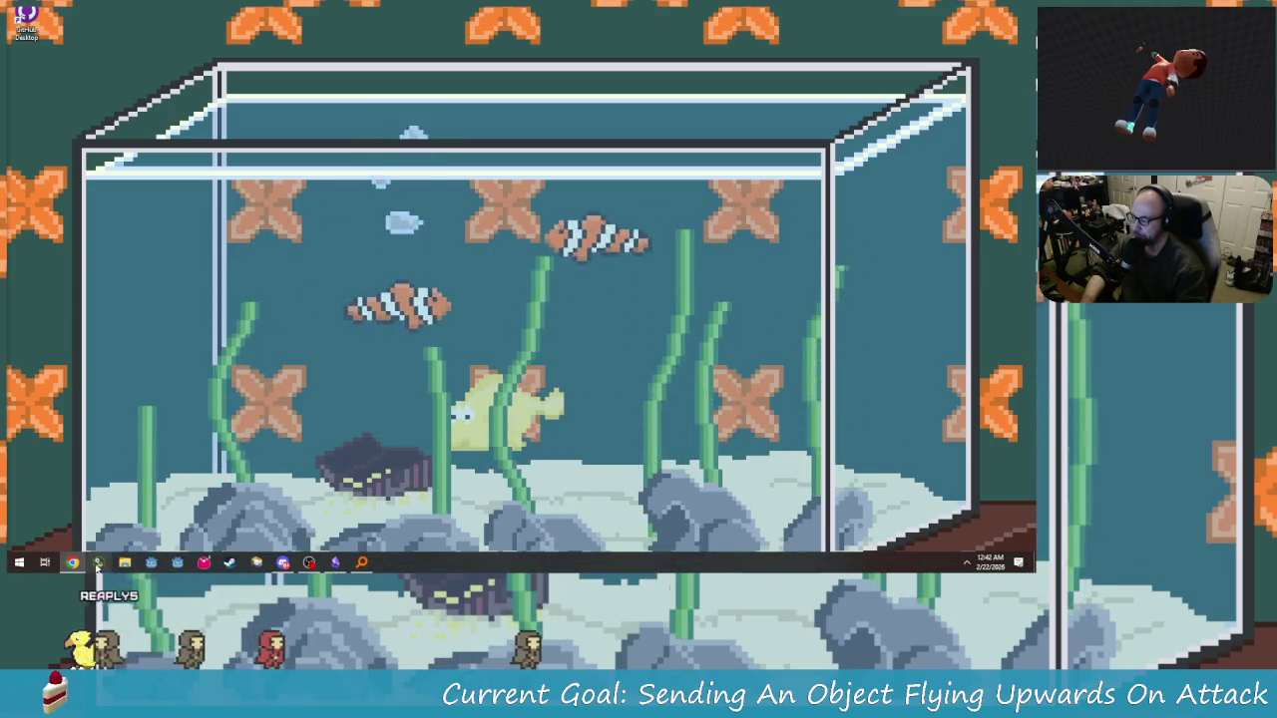
Step: In File Explorer, go to Carbs Drive (E:) > Game Dev > Applications
click(125, 562)
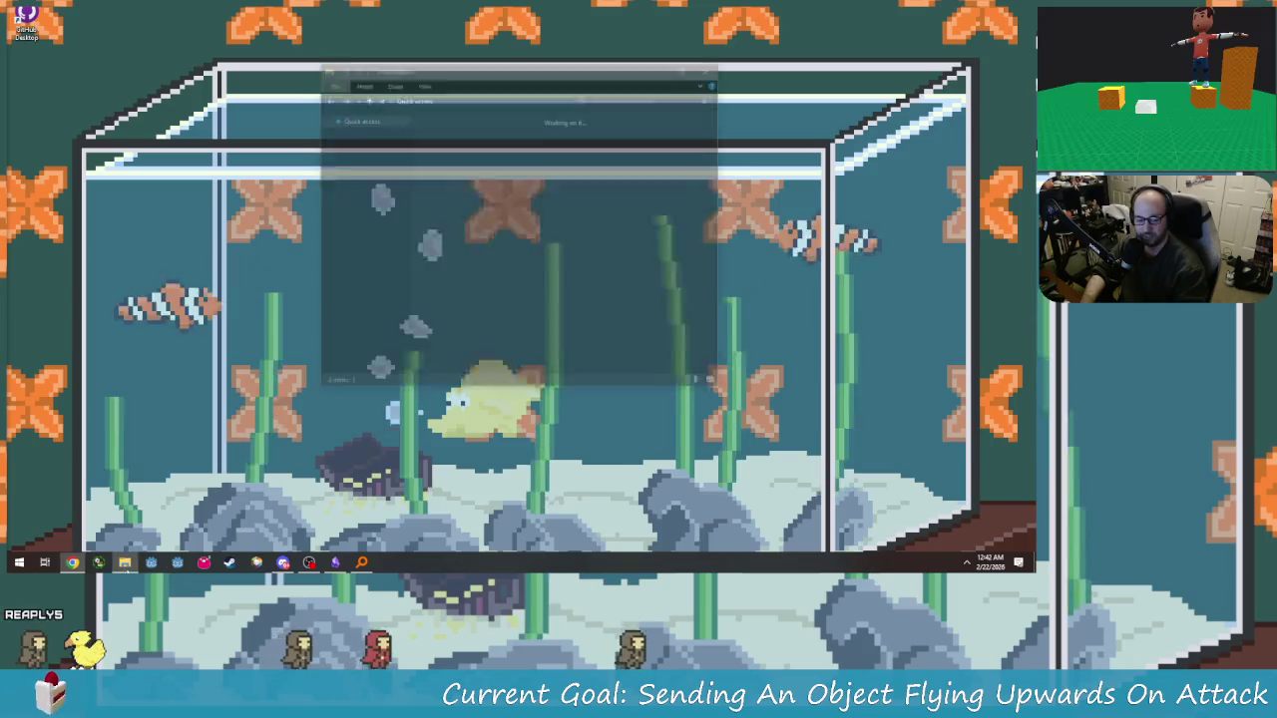
scroll(379, 249, down, 5)
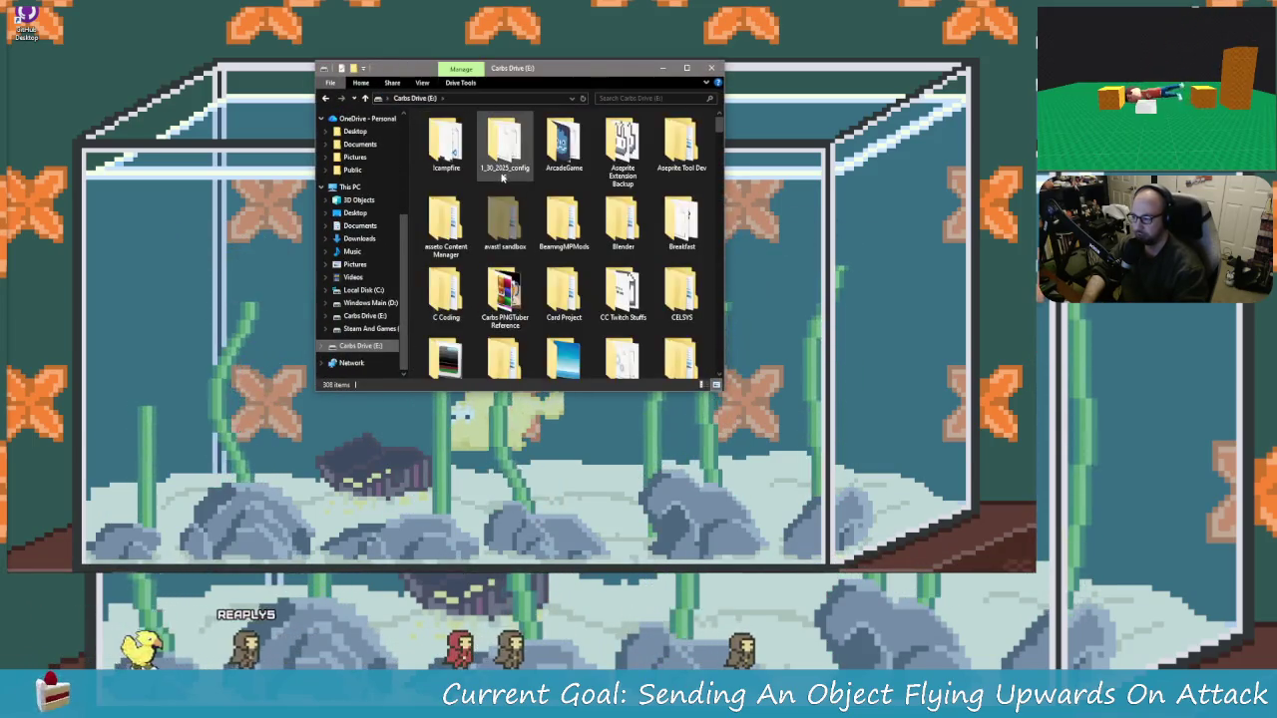
click(504, 145)
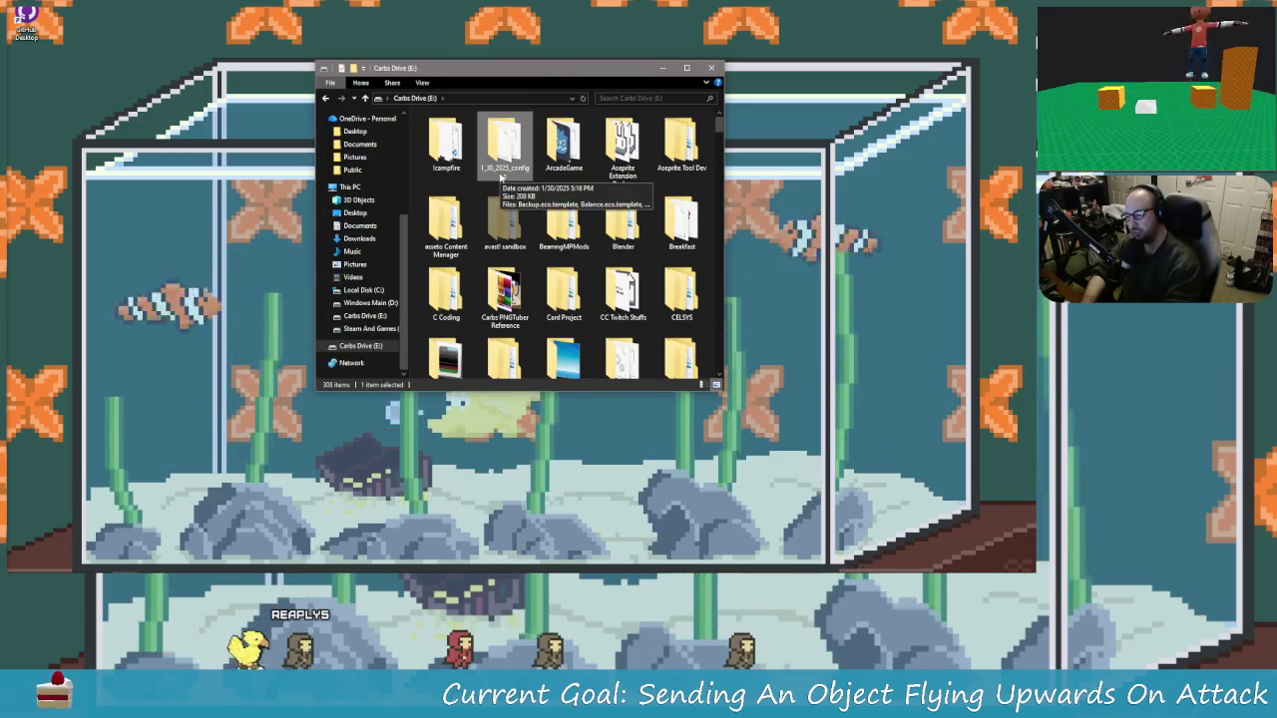
scroll(501, 175, down, 3)
double_click(501, 175)
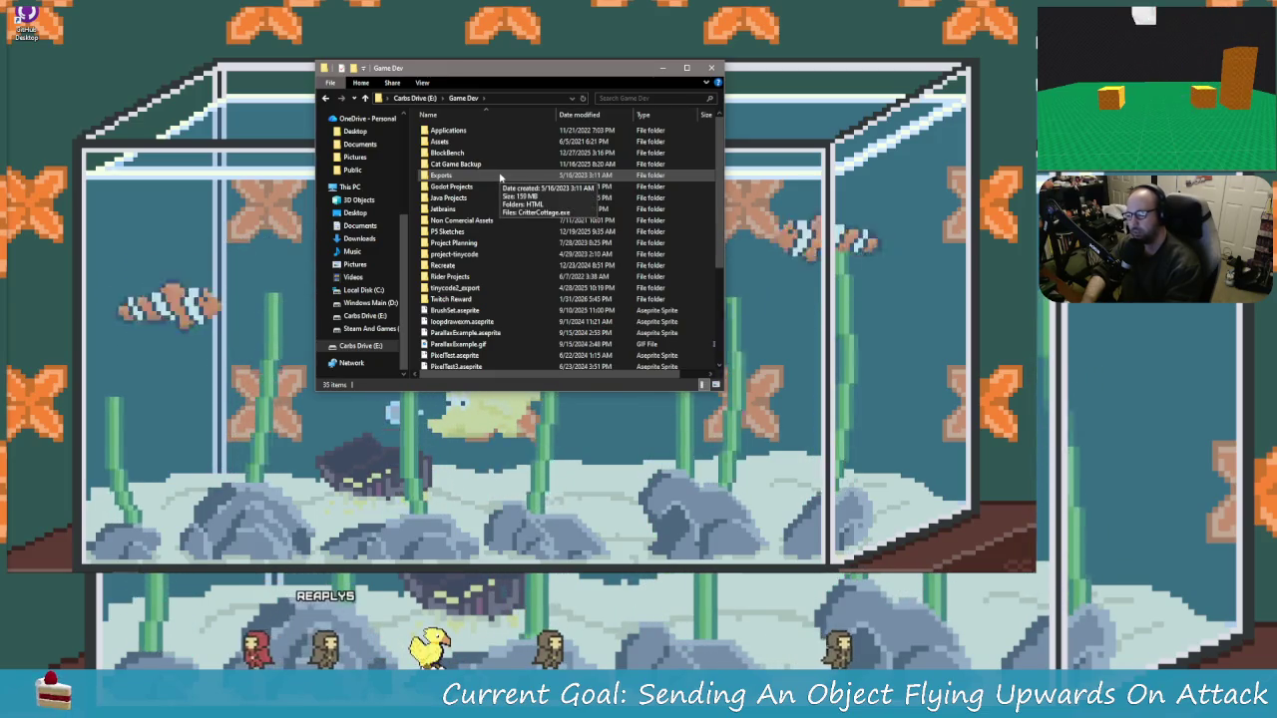
key(Down)
key(Return)
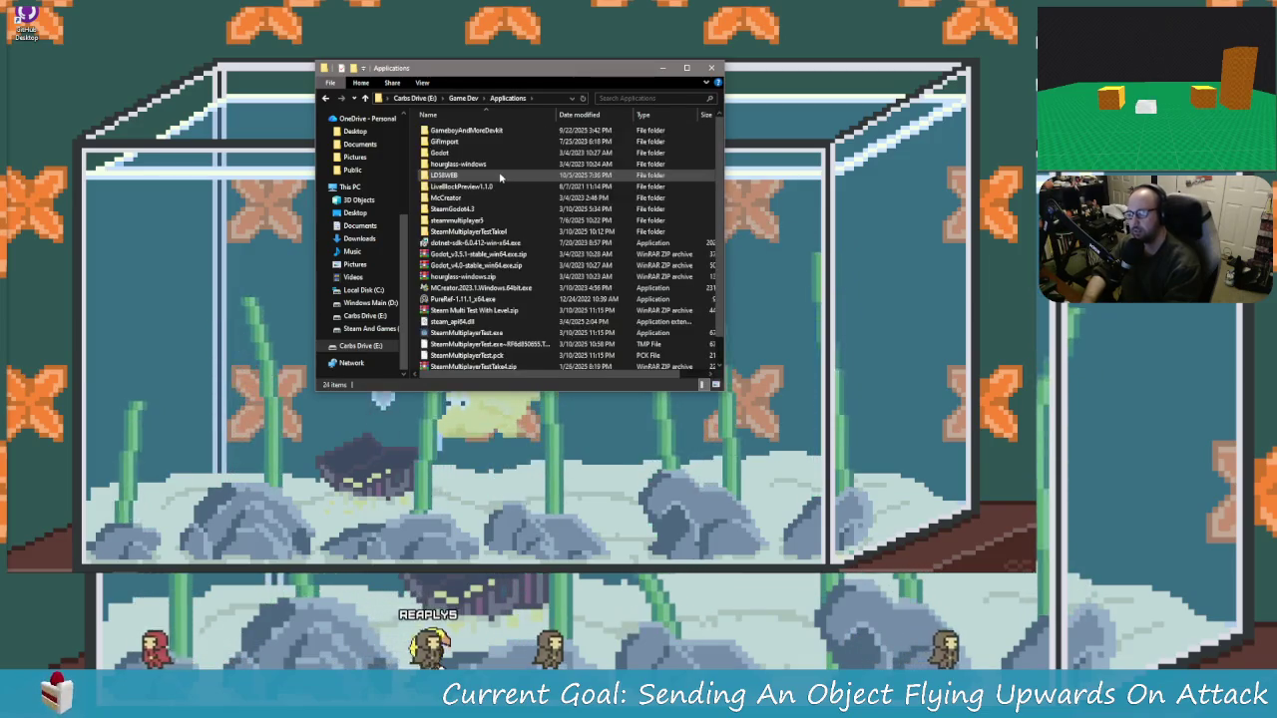
Step: Open Godot > Godot 4 > Godot_v4.6.1-stable folder and launch Godot_v4.6.1-stable_win64.exe
double_click(501, 177)
key(Down)
key(Return)
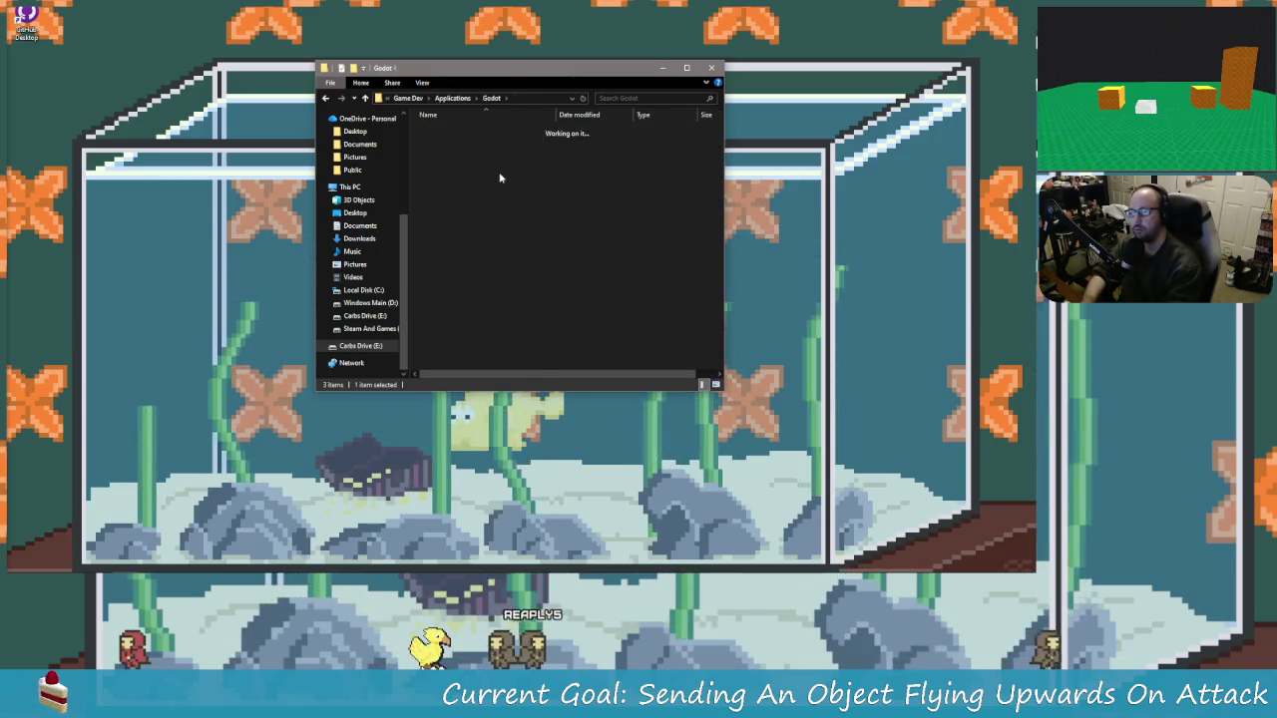
key(Down)
key(Down)
key(Down)
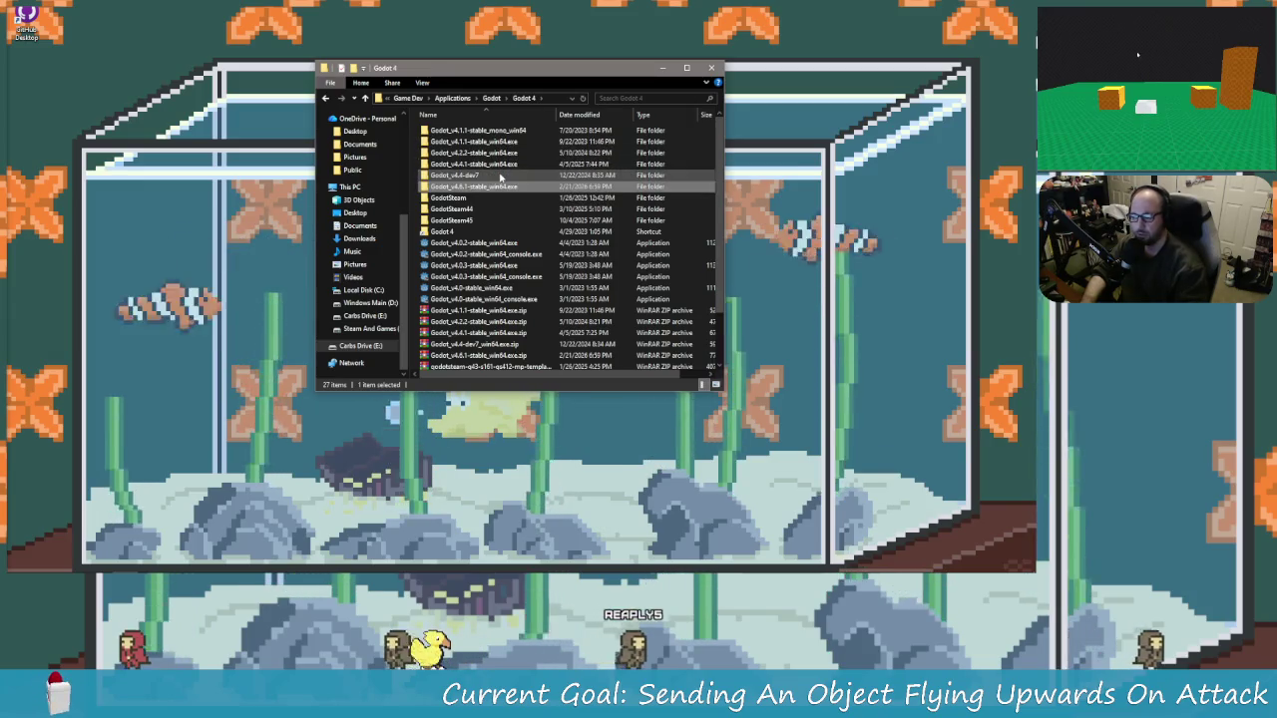
key(Return)
click(633, 131)
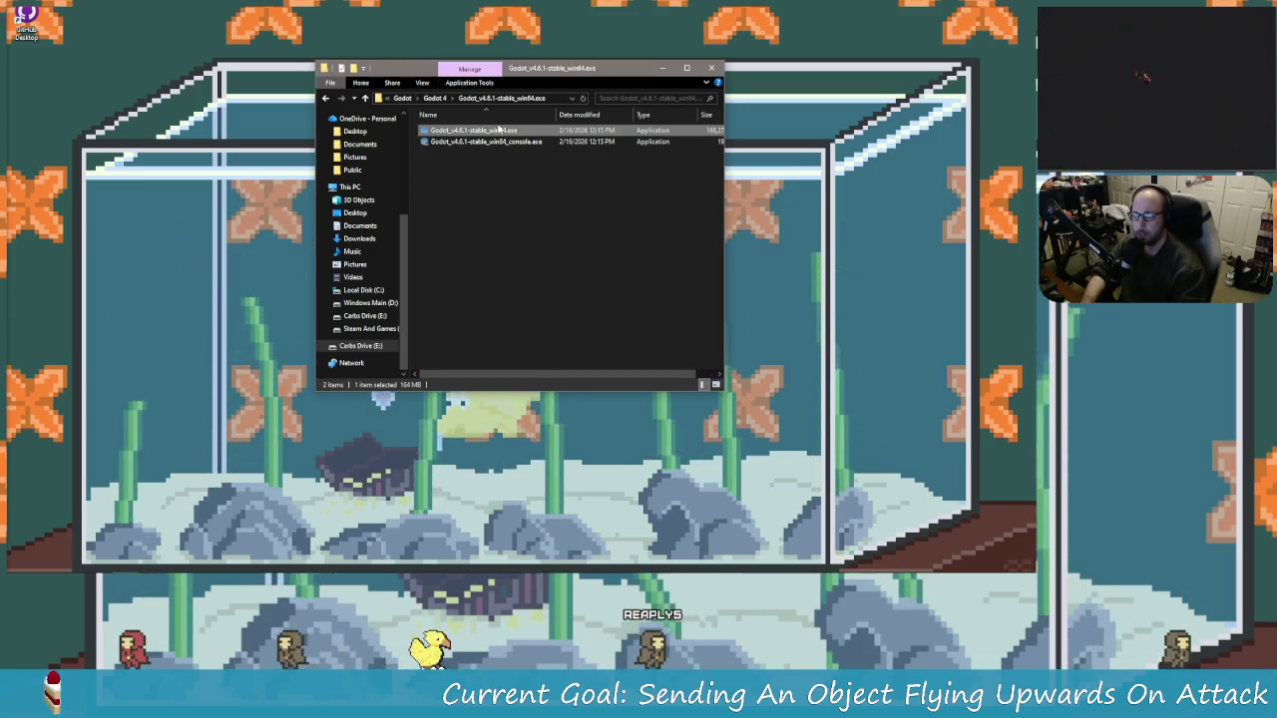
double_click(632, 131)
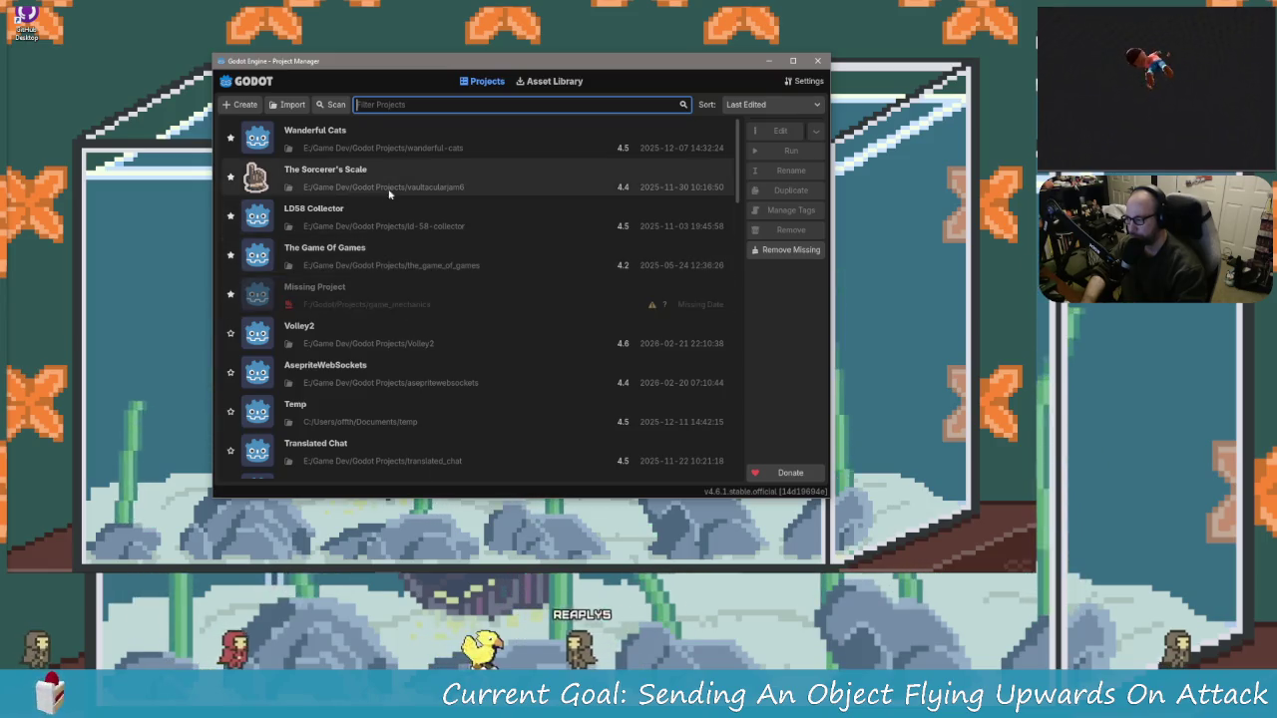
Step: Open the Volley2 project from the Godot Project Manager
click(395, 327)
double_click(395, 325)
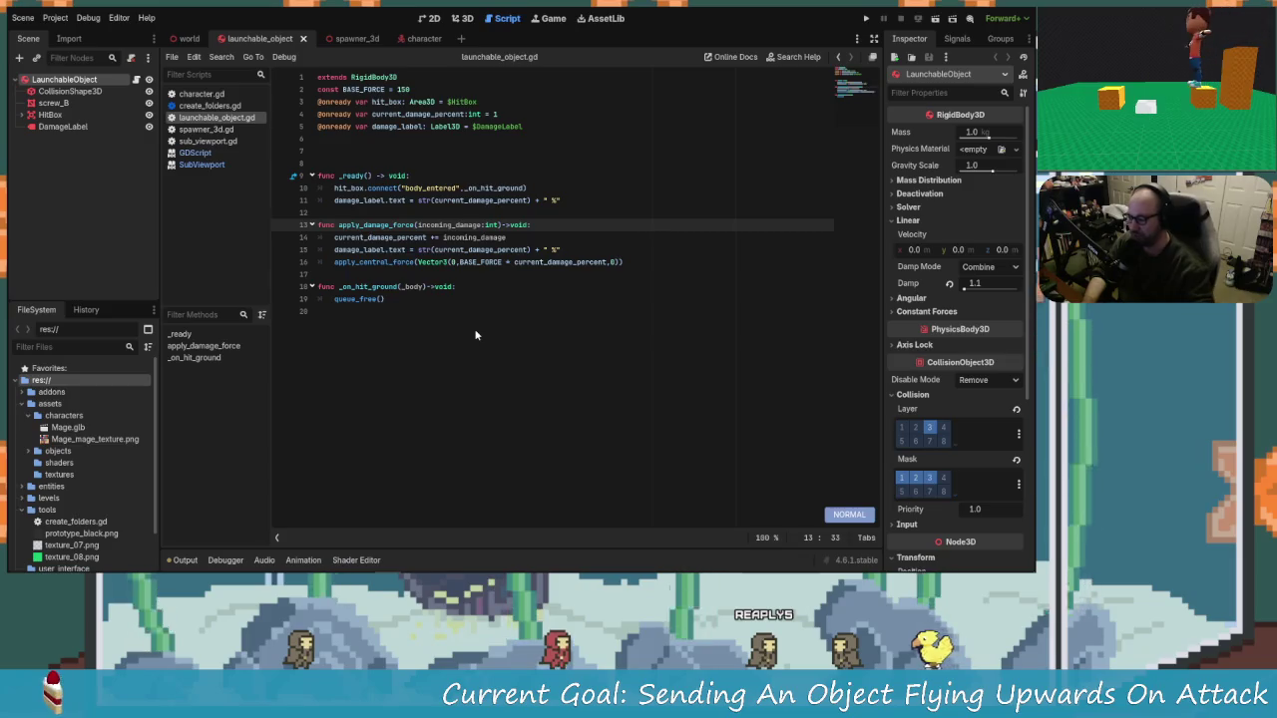
Step: Select the DamageLabel node and expand its Text properties in the Inspector
key(g)
key(g)
key(j)
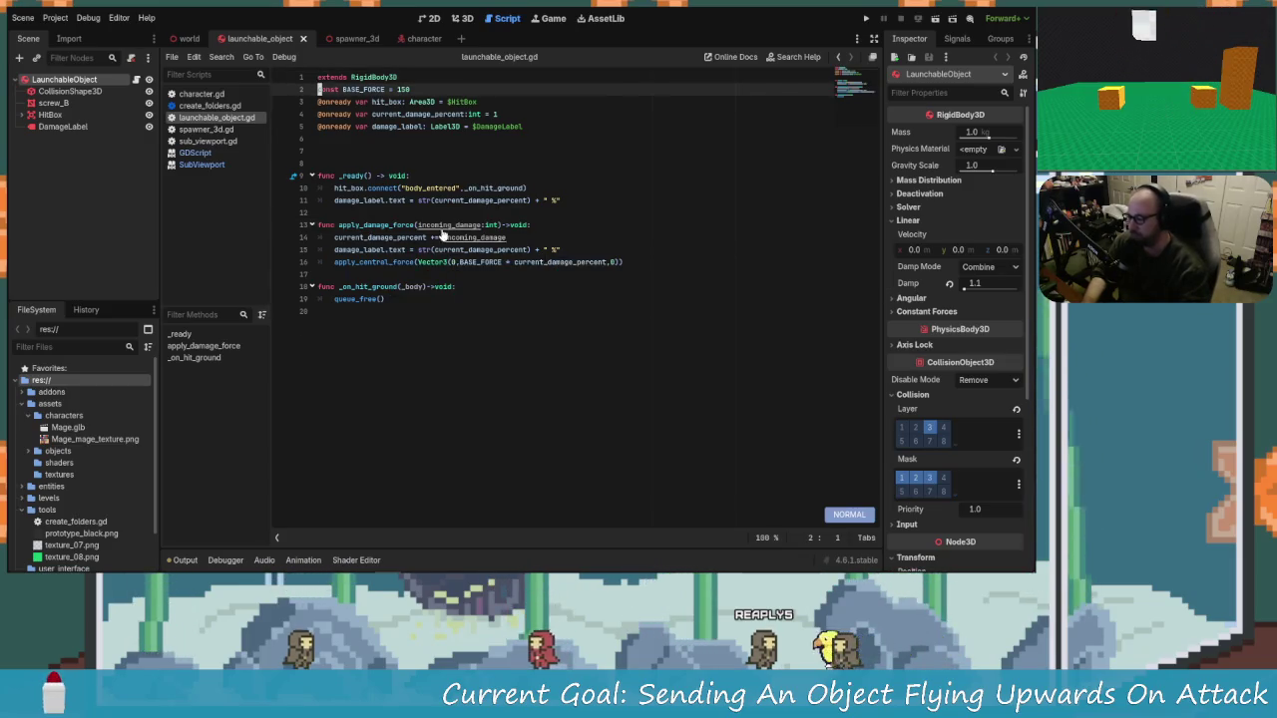
scroll(442, 233, up, 3)
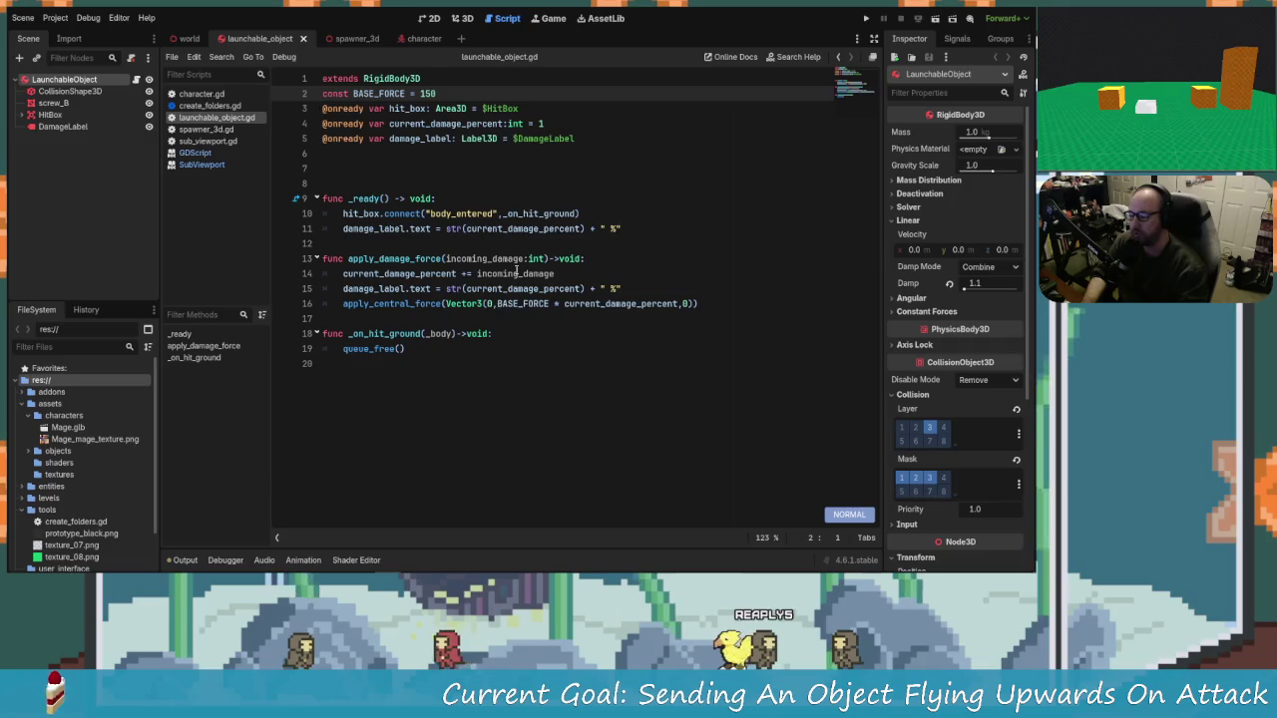
scroll(513, 284, up, 1)
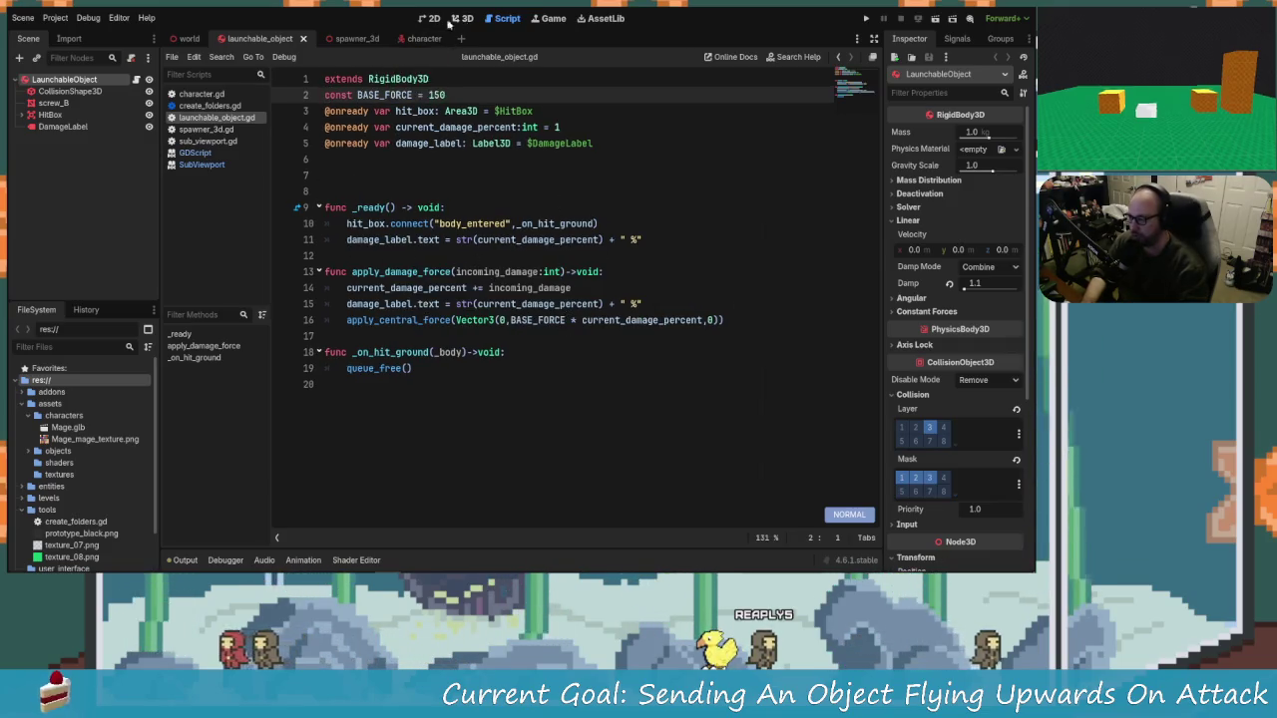
click(64, 127)
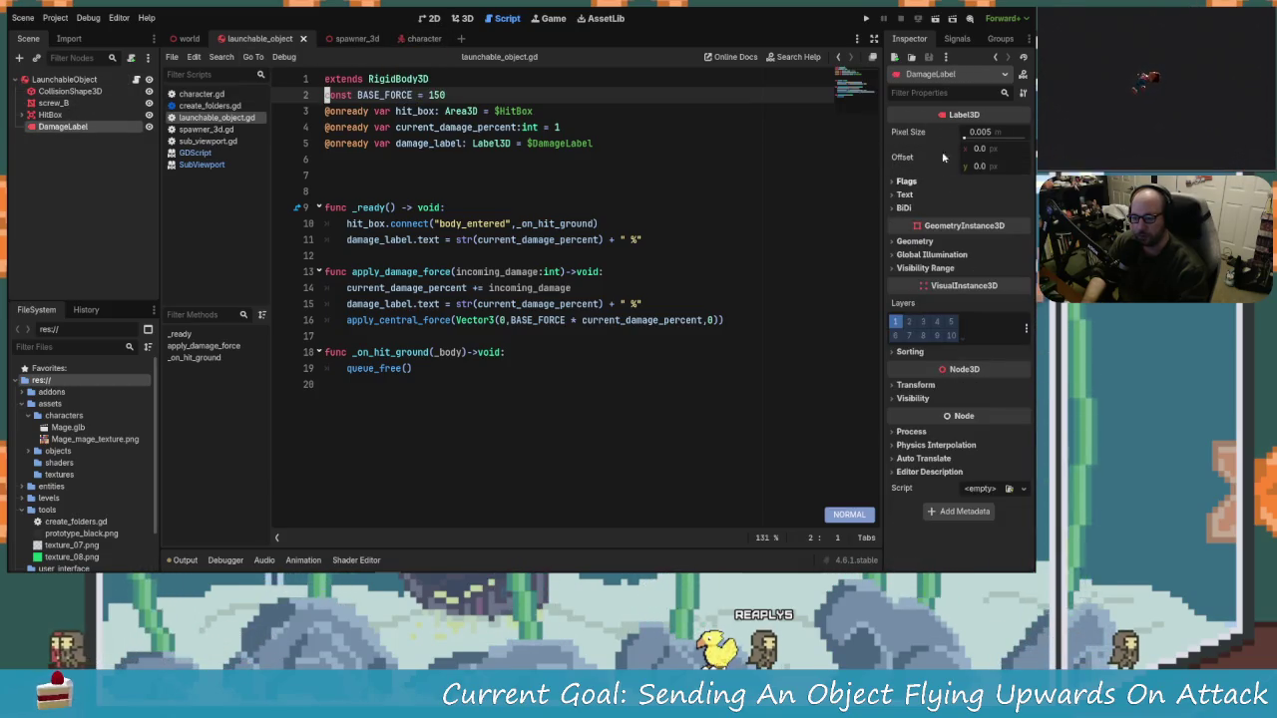
click(905, 194)
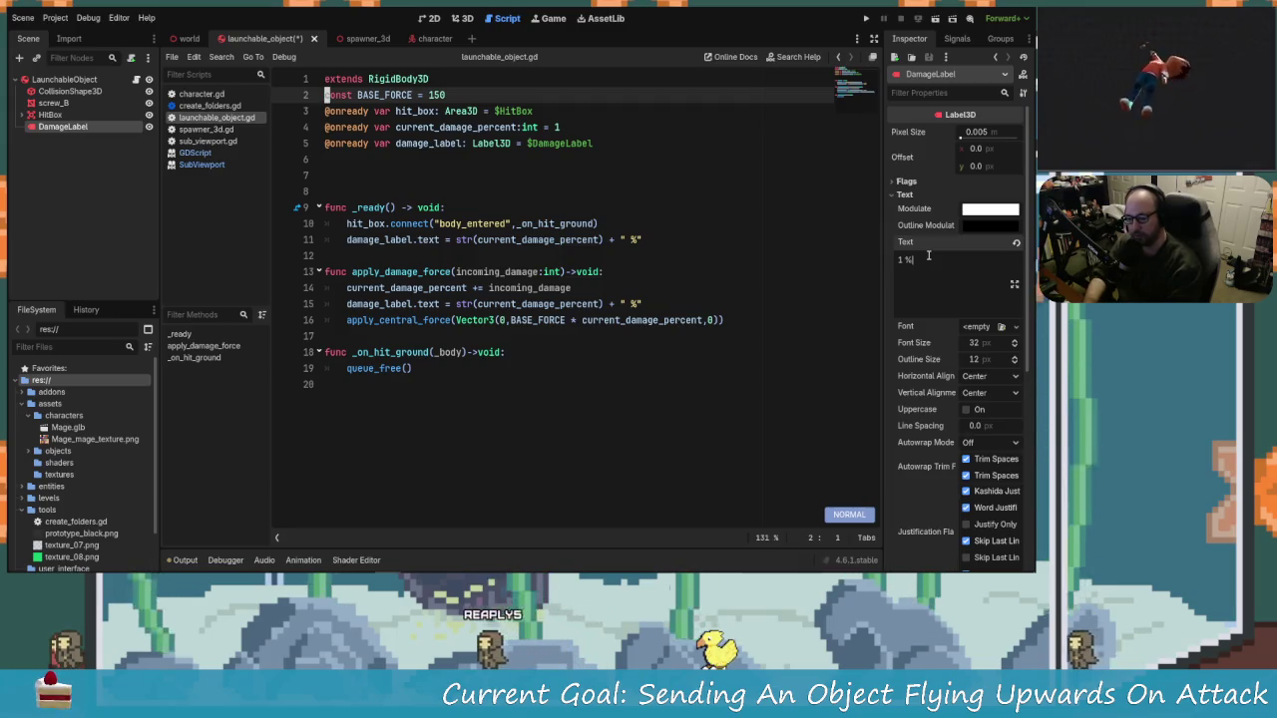
Step: Save the launchable_object script, run the project, and switch to the 2D workspace
key(ctrl+s)
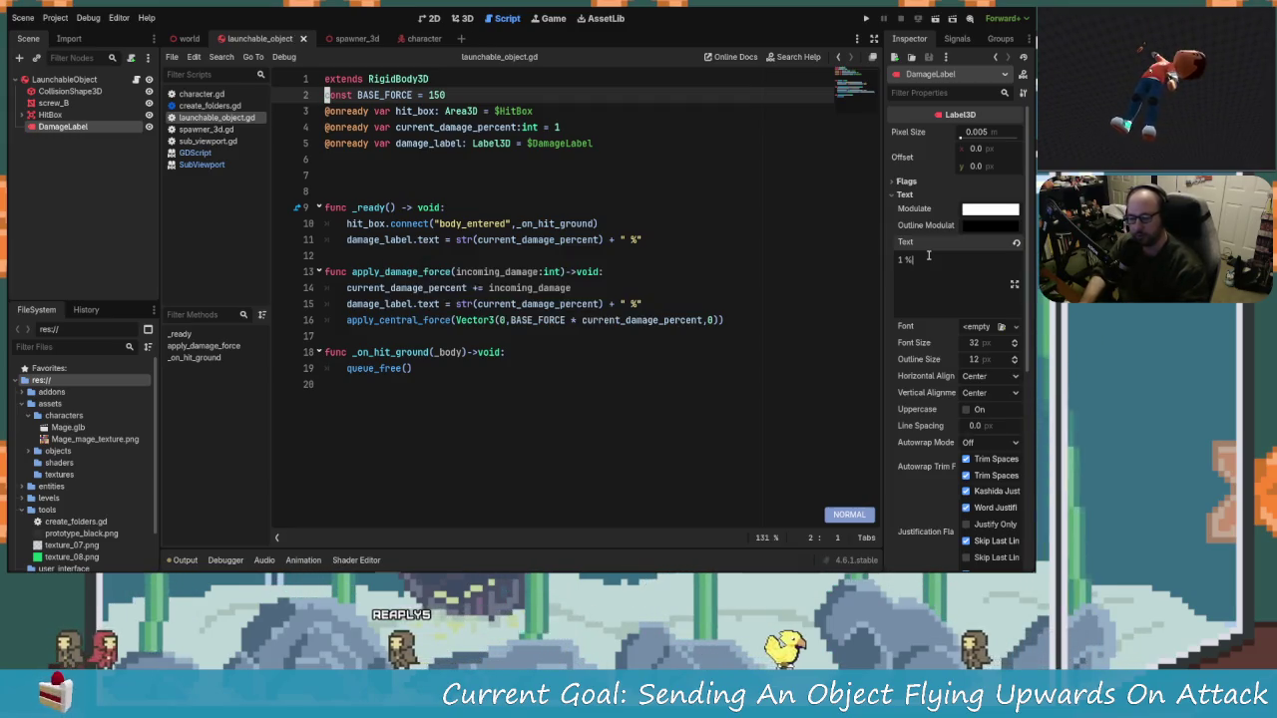
click(867, 20)
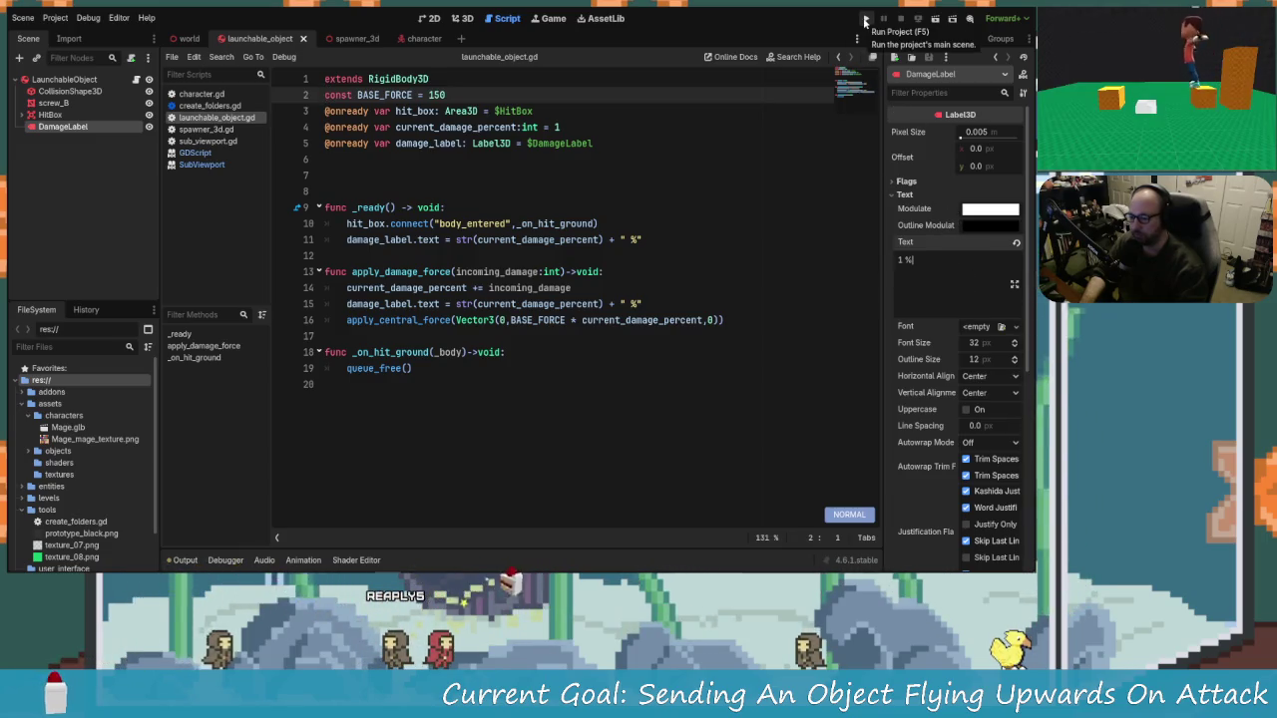
click(431, 18)
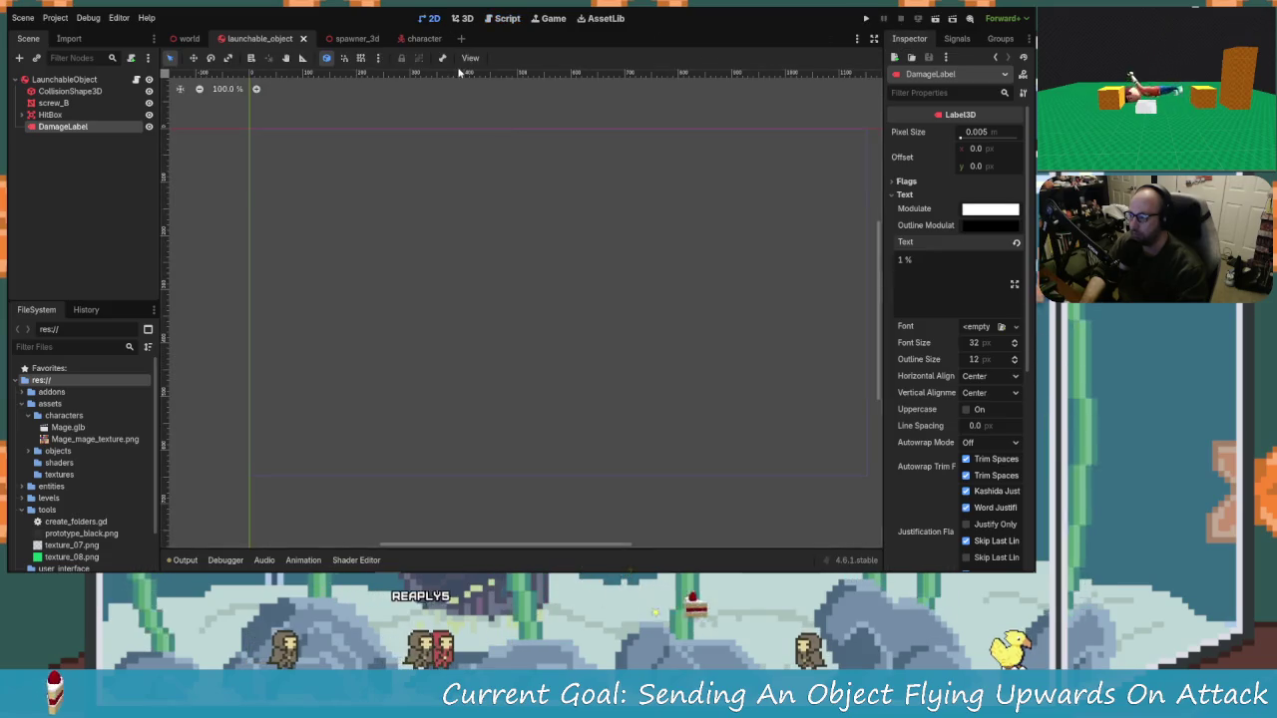
Step: Raise the DamageLabel above the screw and set it to always face the camera
click(465, 18)
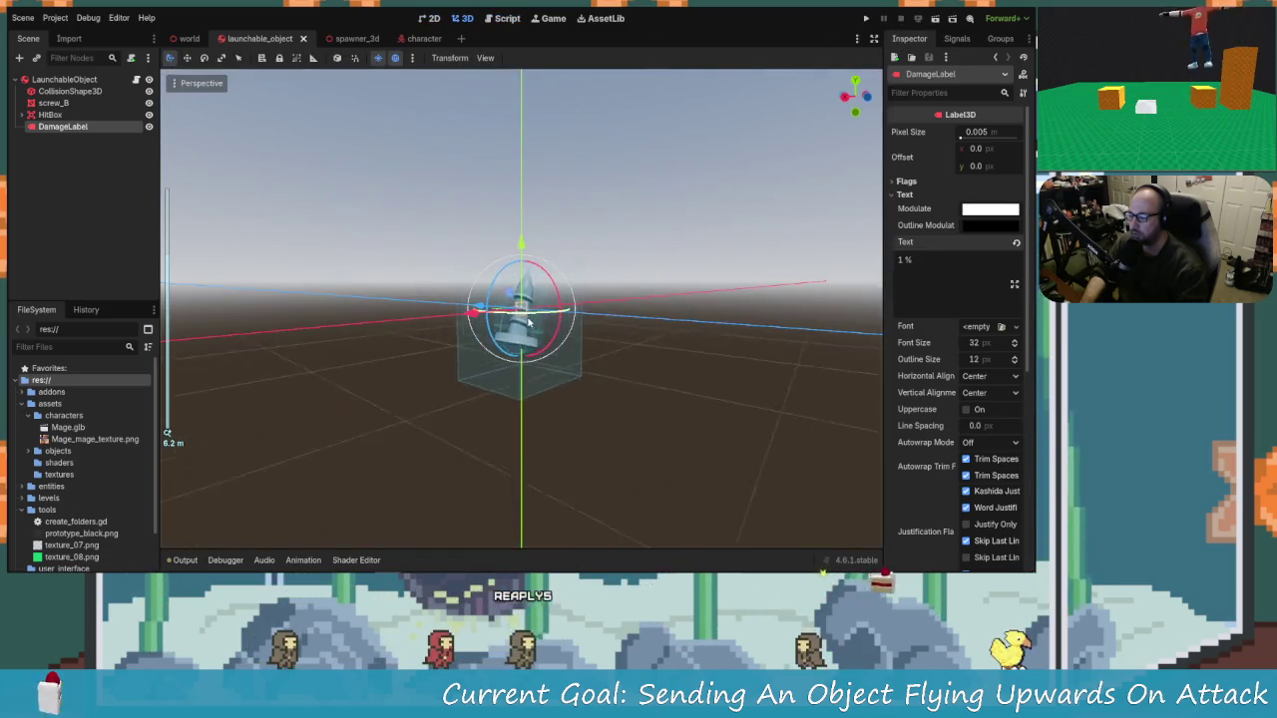
drag(521, 229, 522, 155)
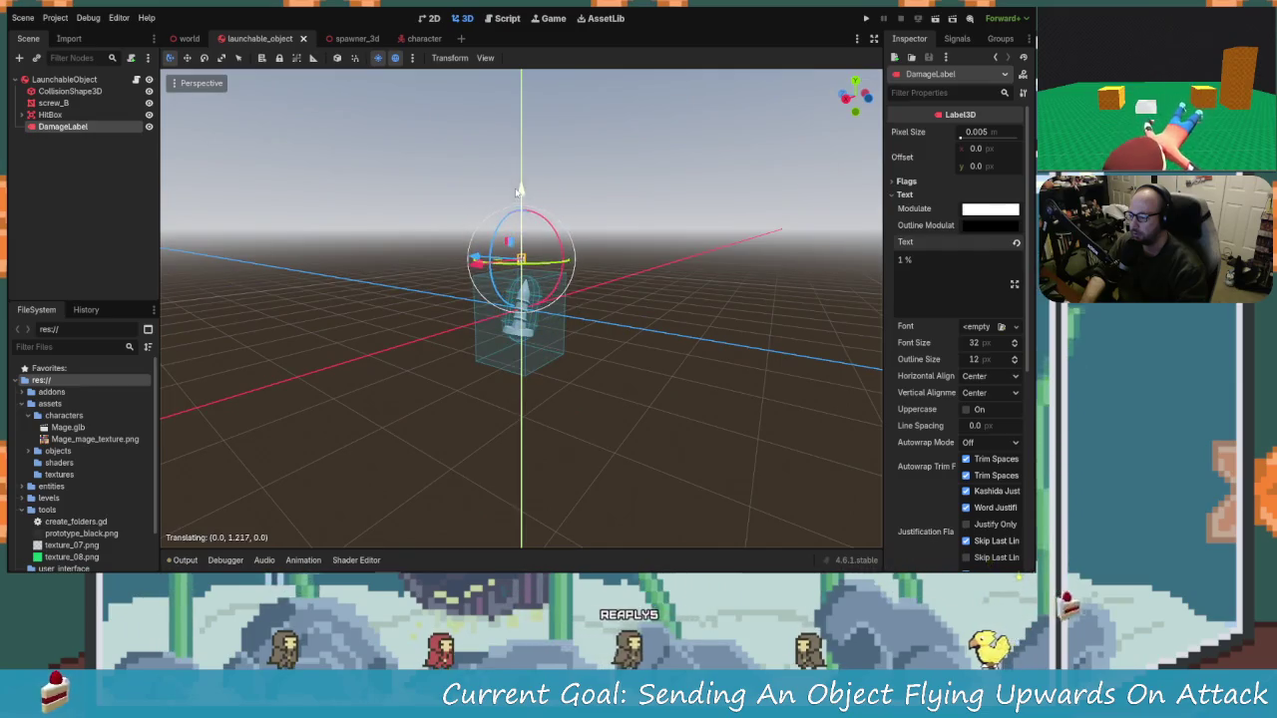
scroll(542, 241, up, 3)
mouse_move(542, 241)
mouse_down()
mouse_move(653, 308)
mouse_move(619, 299)
mouse_up()
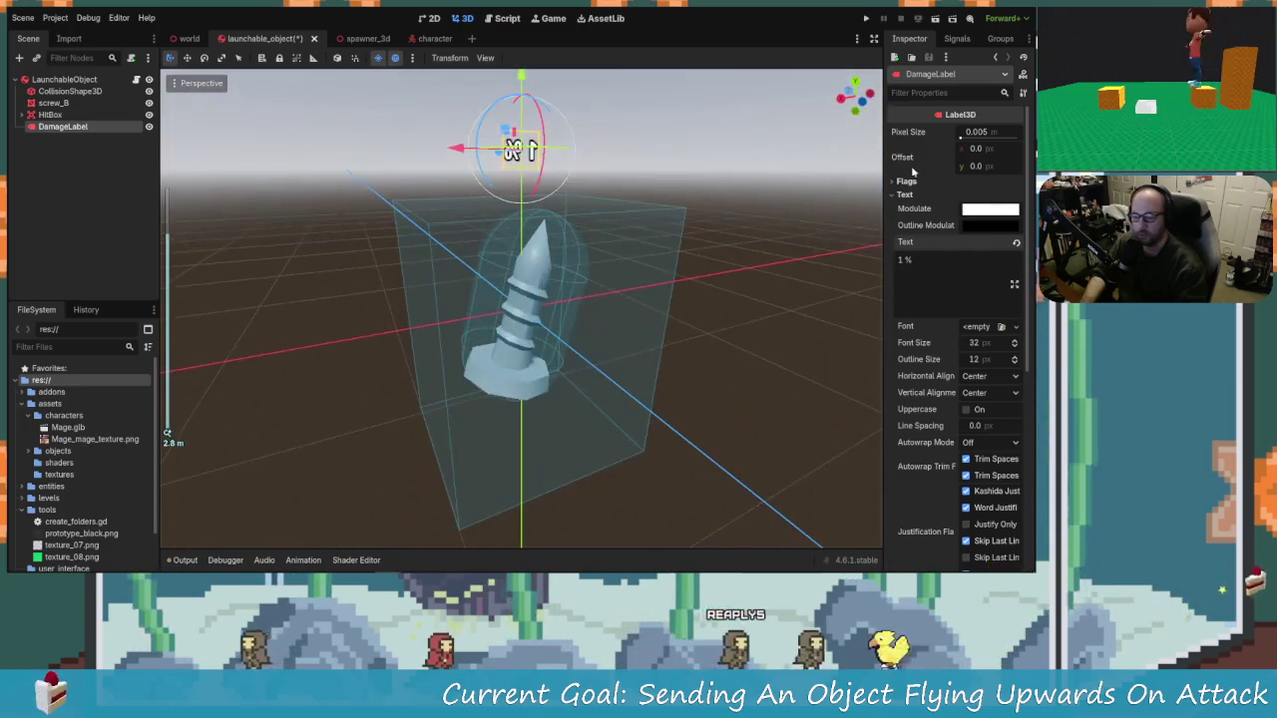
click(906, 181)
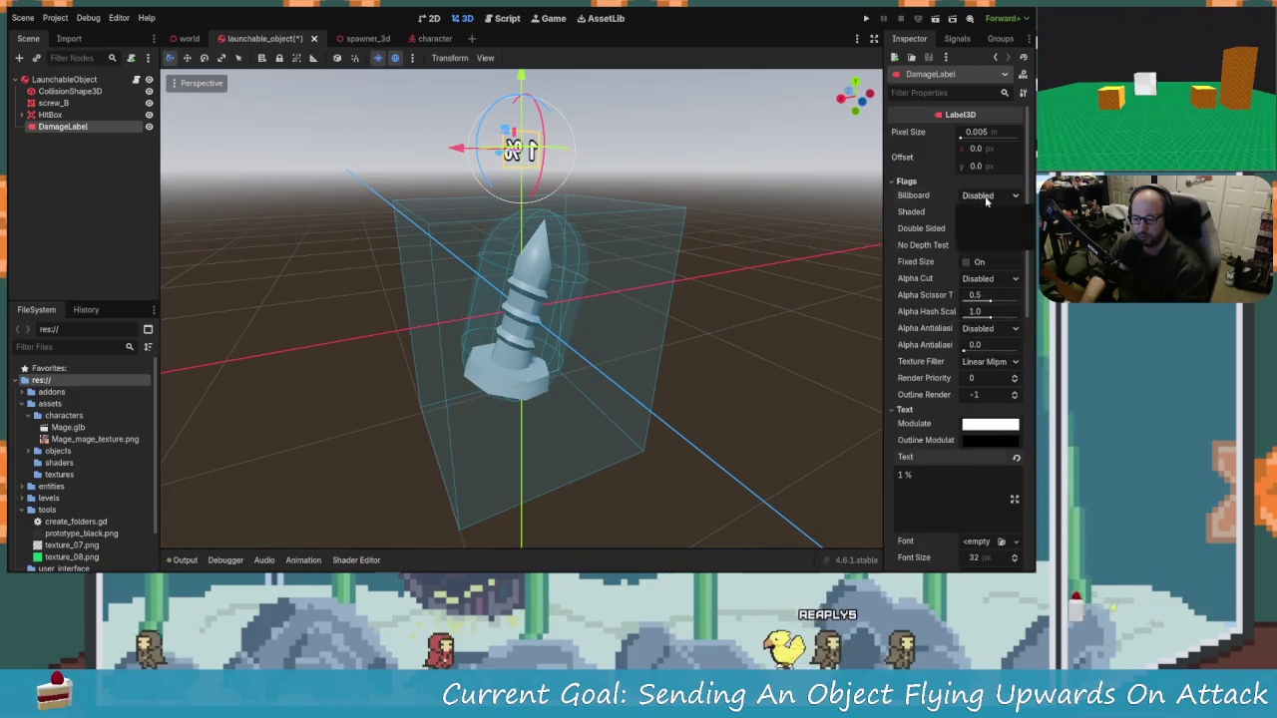
click(988, 227)
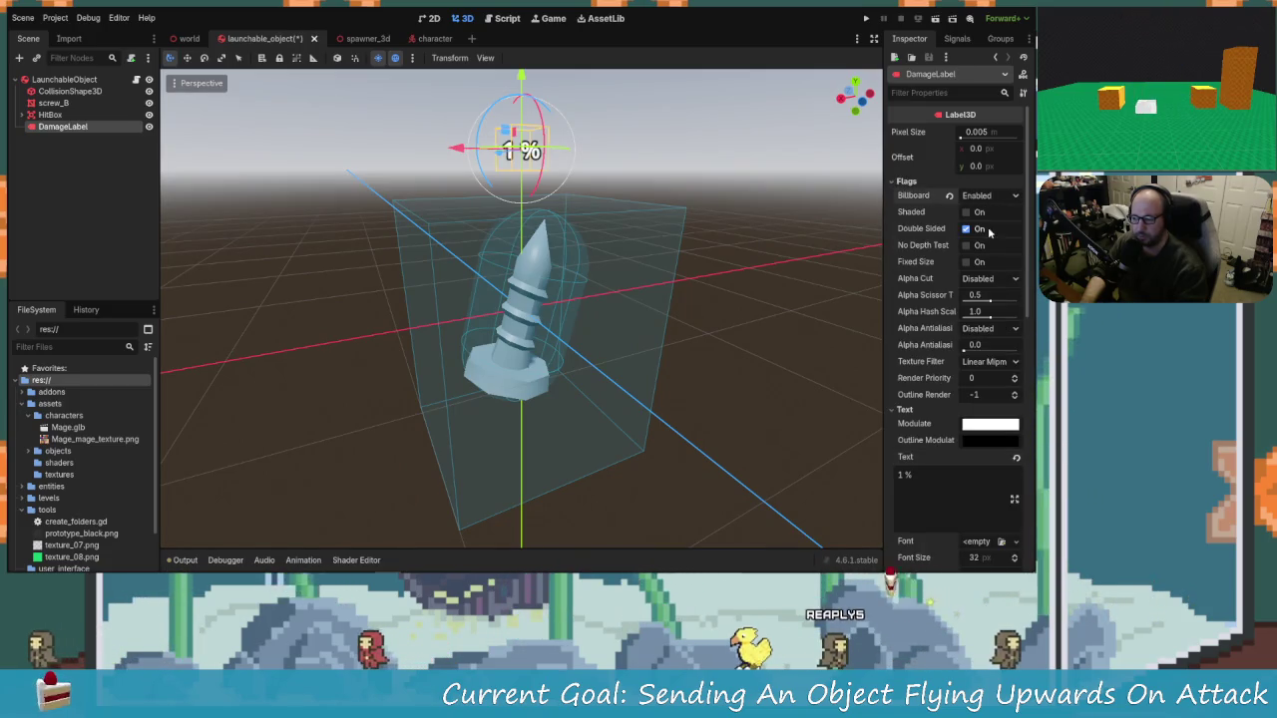
drag(658, 281, 673, 284)
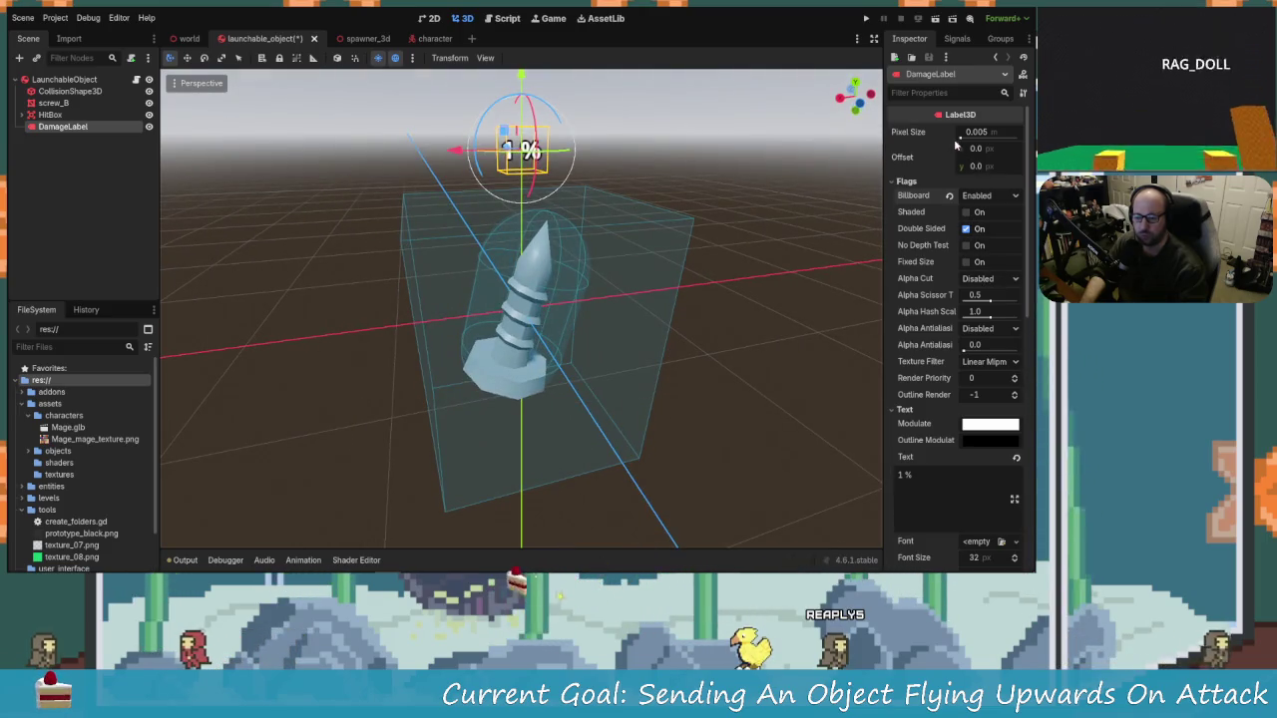
Step: Set the DamageLabel's Pixel Size to 0.02 and check the result in the viewport
click(988, 131)
key(Left)
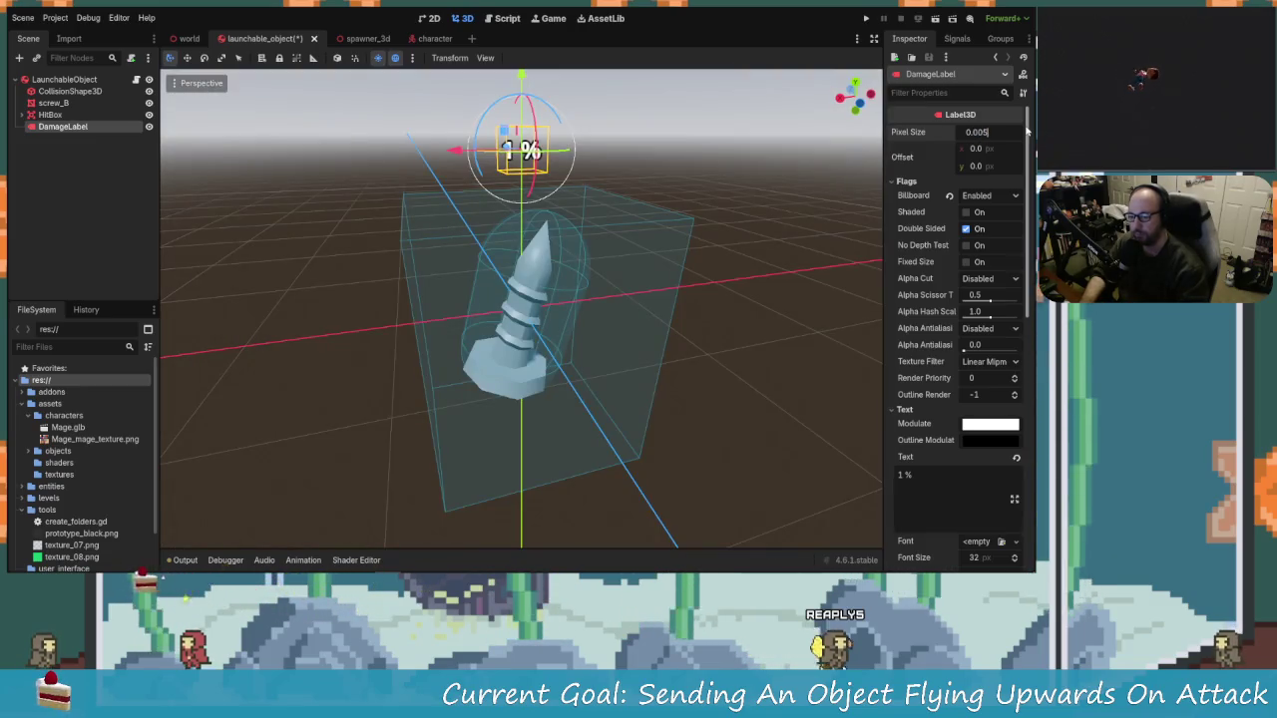
key(Delete)
text(1)
key(Return)
key(Delete)
text(0)
key(Return)
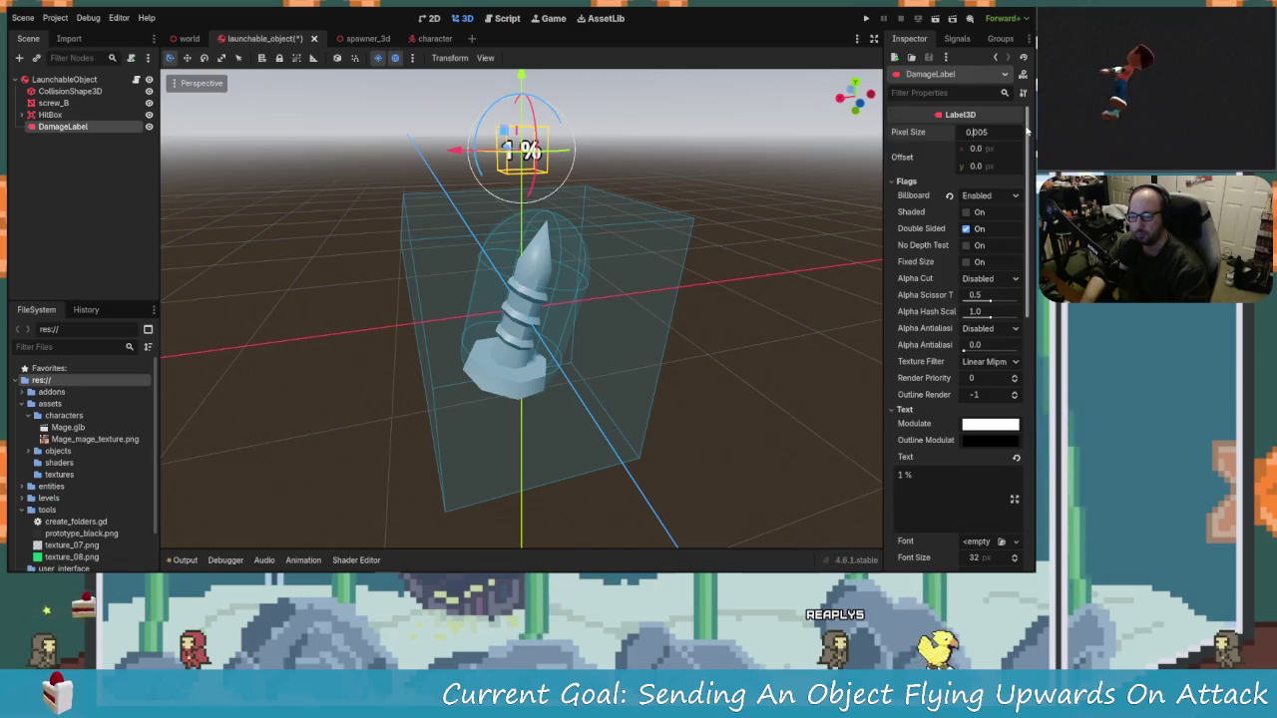
key(Return)
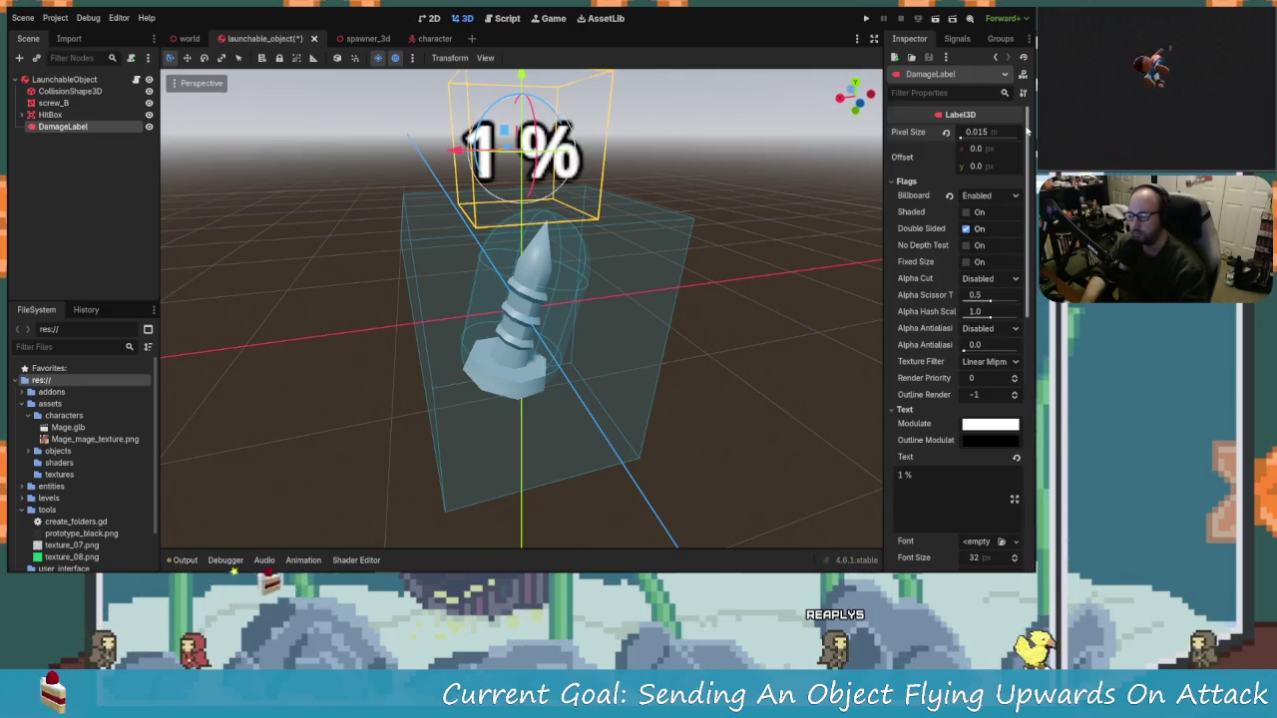
scroll(431, 293, down, 5)
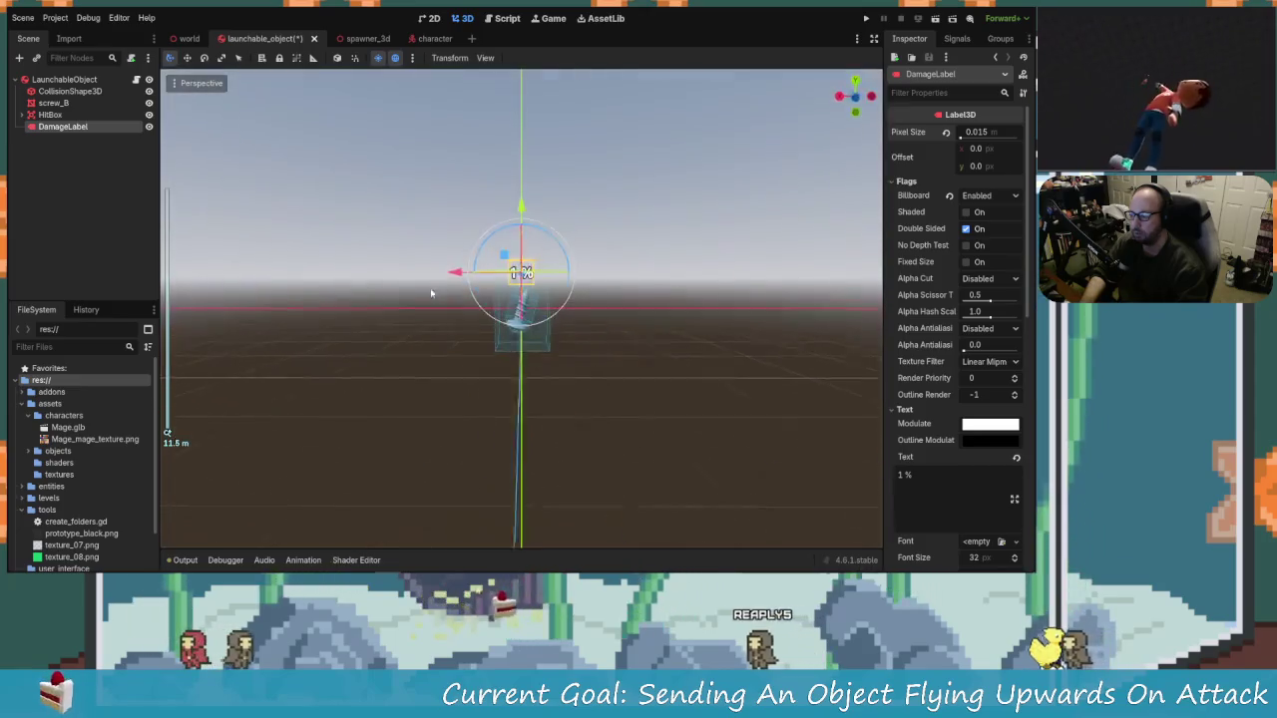
scroll(431, 294, up, 2)
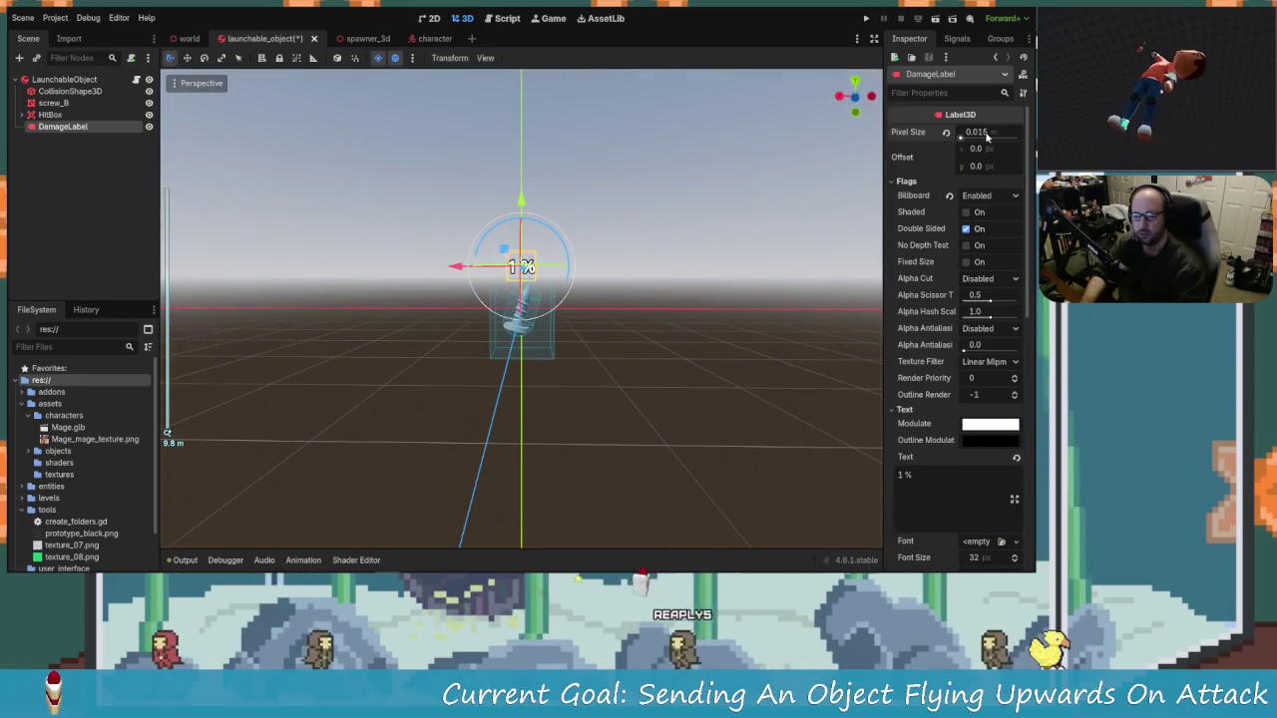
text(0.0)
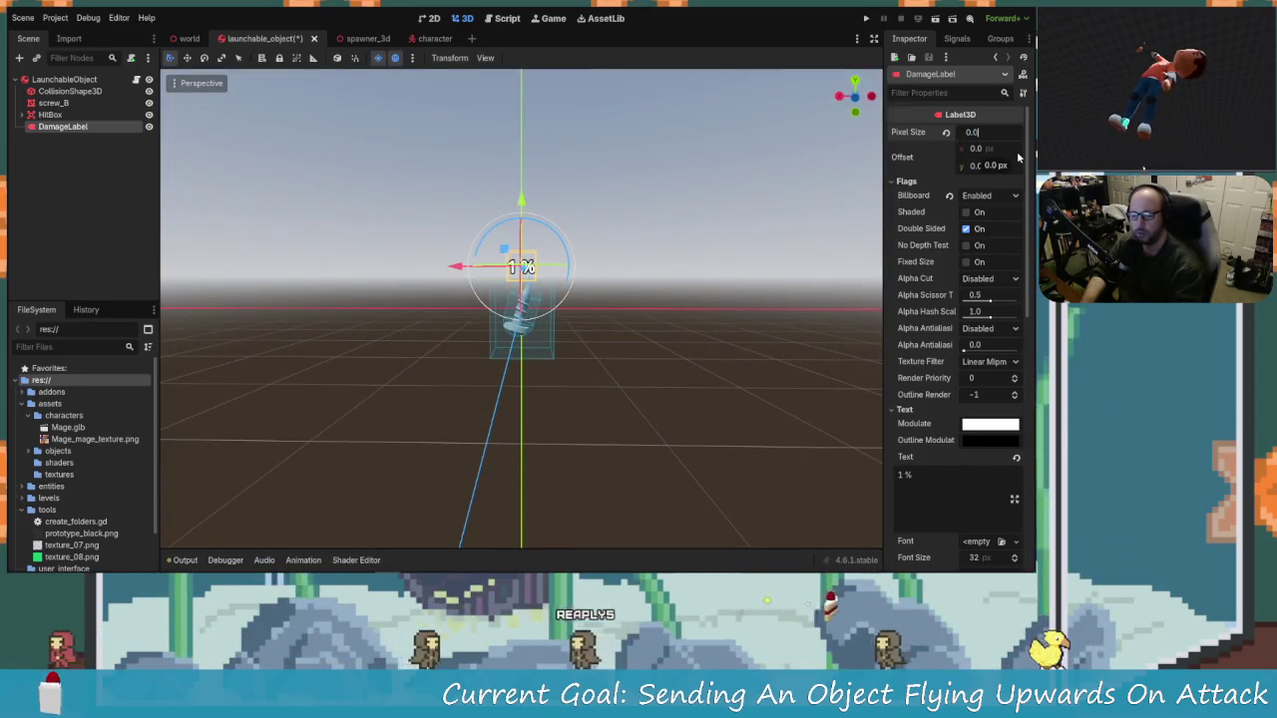
text(25)
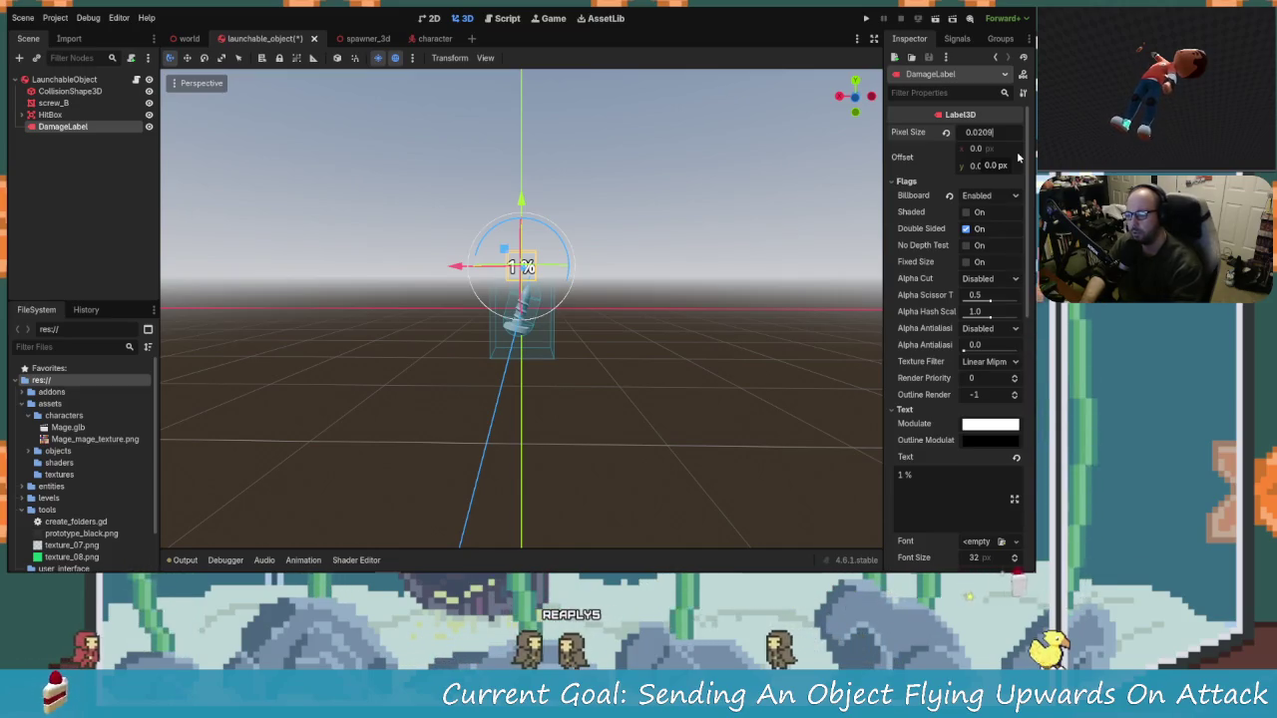
key(Return)
click(453, 379)
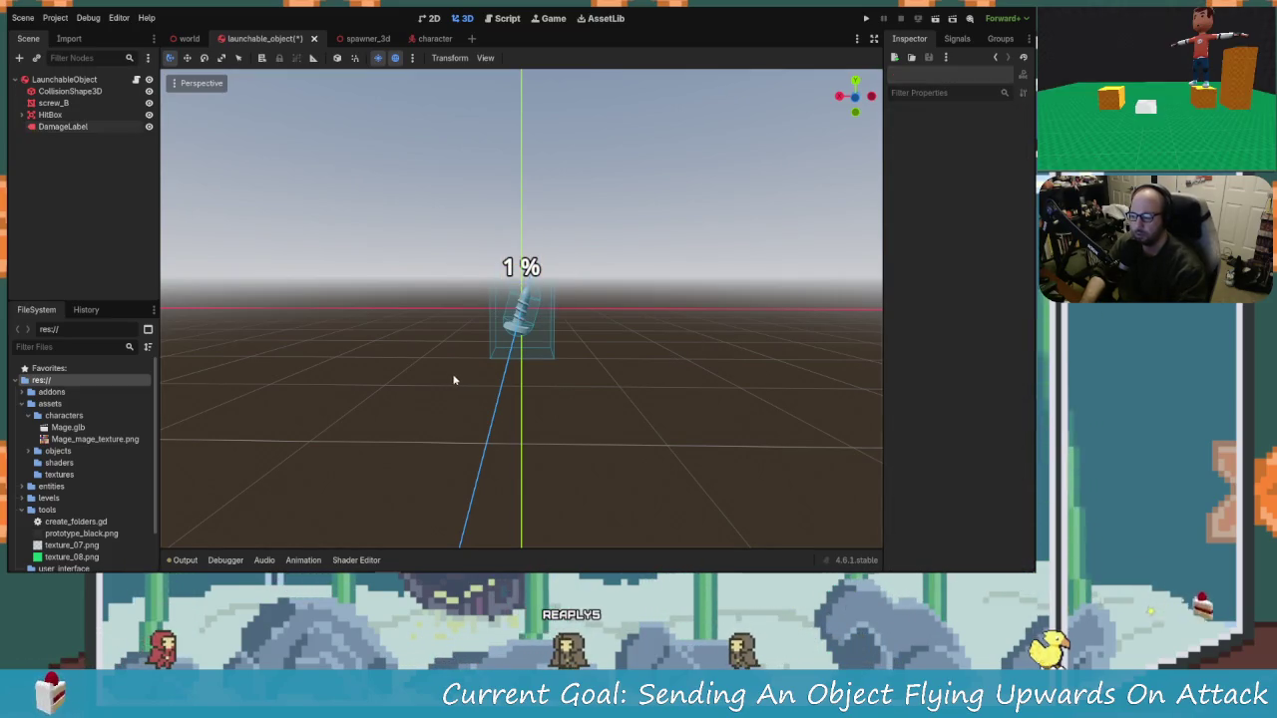
mouse_move(453, 379)
mouse_down()
mouse_move(627, 385)
mouse_move(425, 385)
mouse_move(439, 475)
mouse_move(622, 372)
mouse_move(460, 385)
mouse_move(499, 379)
mouse_up()
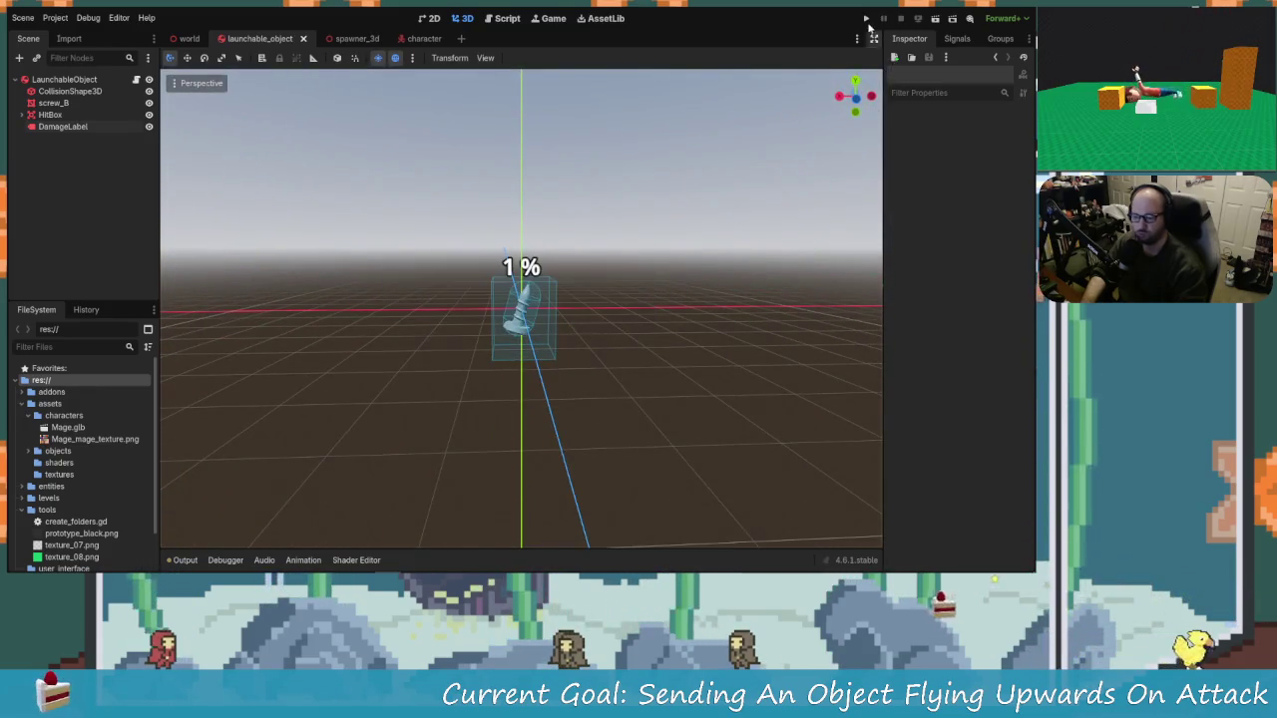
Step: Run the game, walk over and attack the screw so it launches showing 1 %, then close it
key(F5)
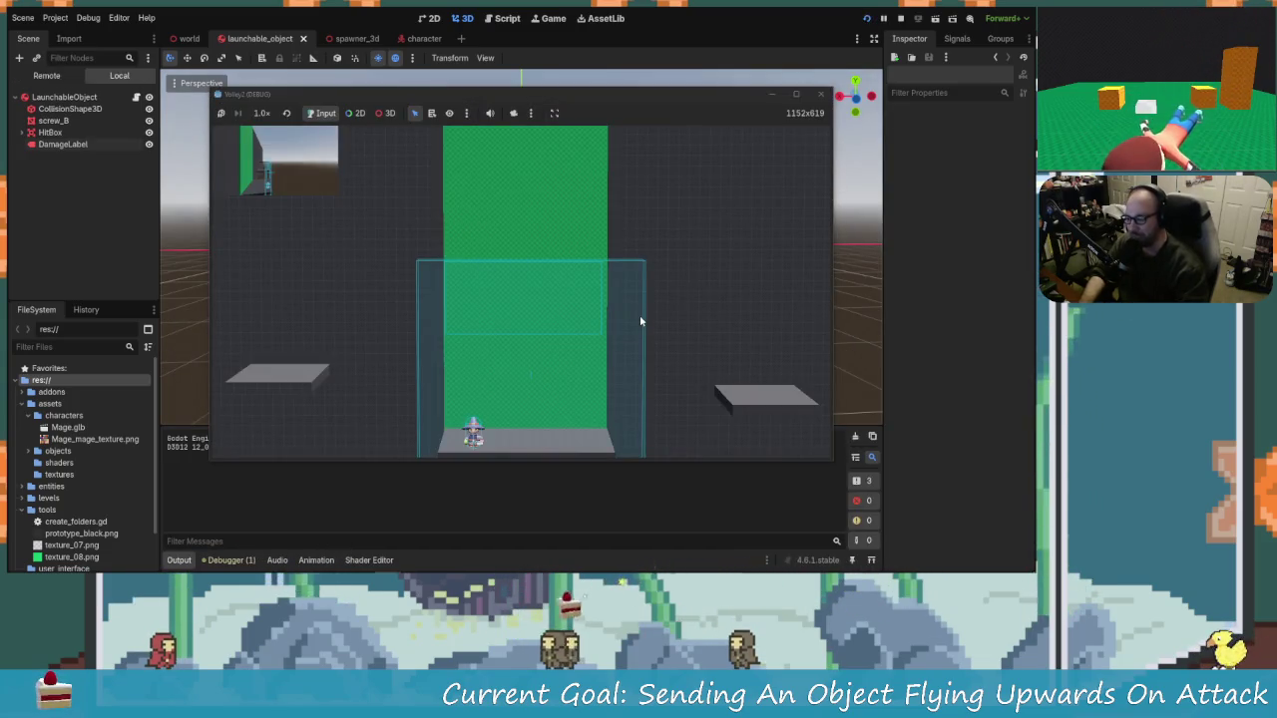
click(641, 321)
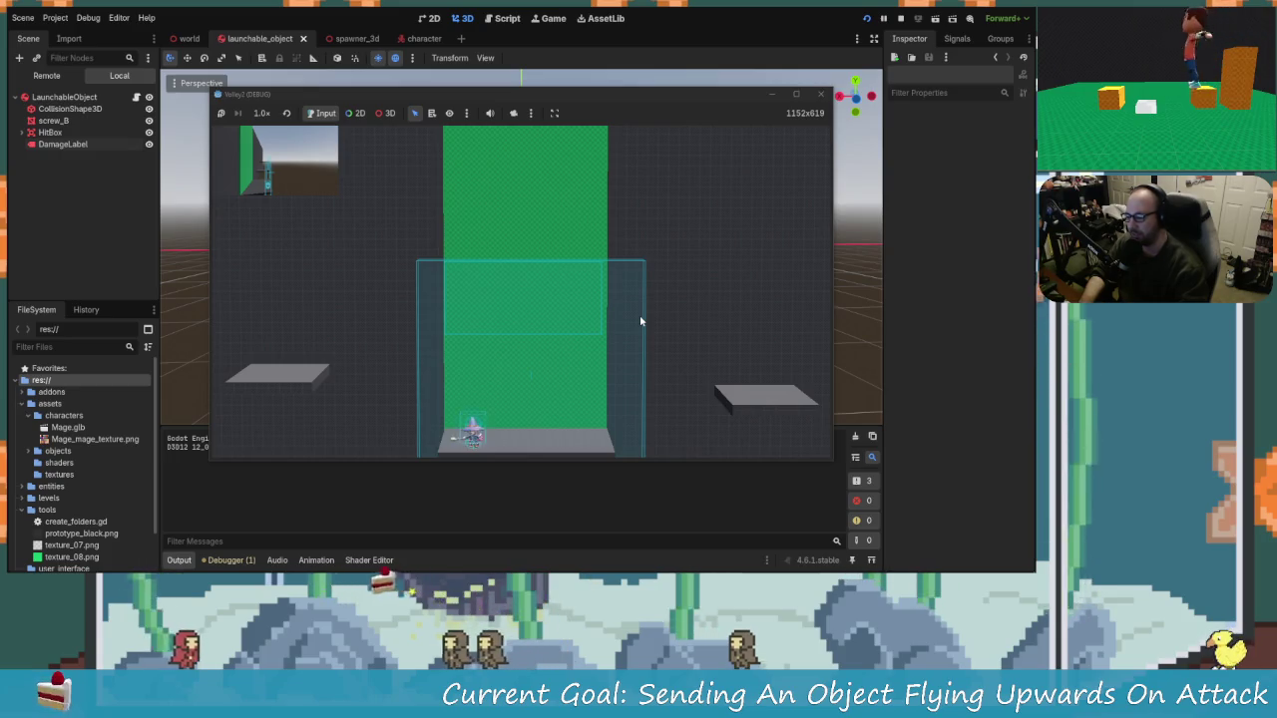
key(d)
click(641, 321)
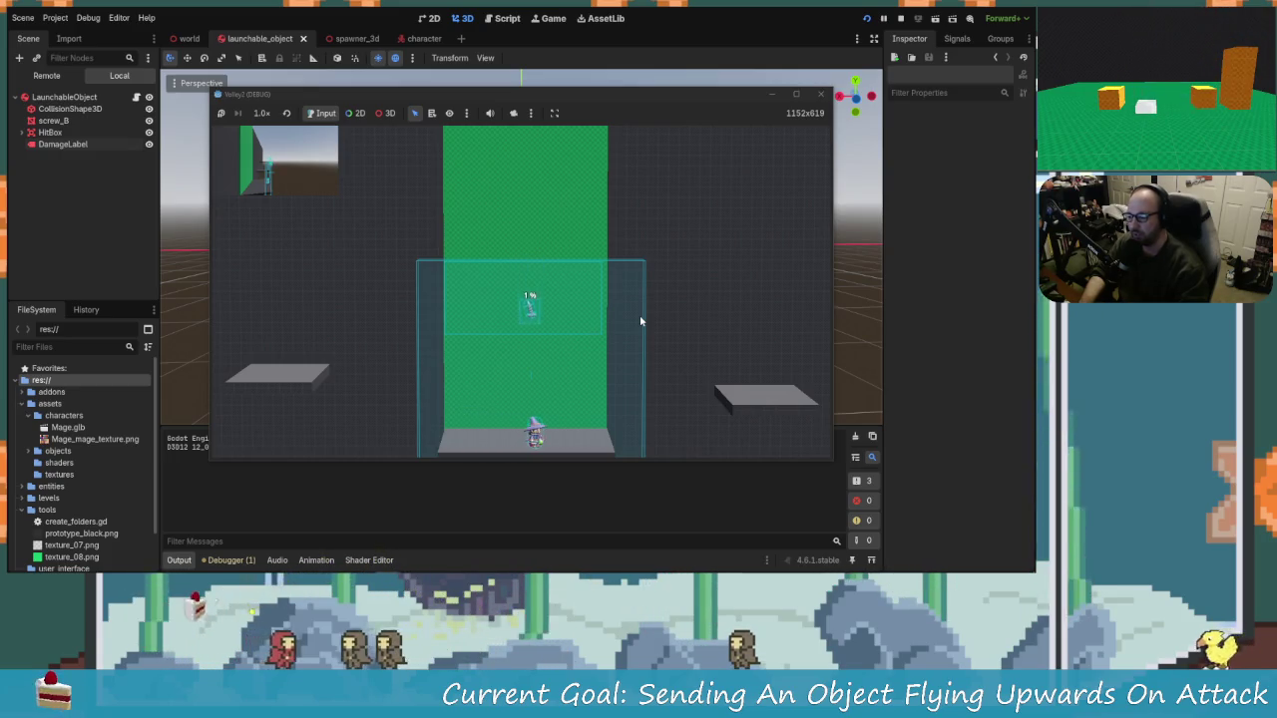
key(space)
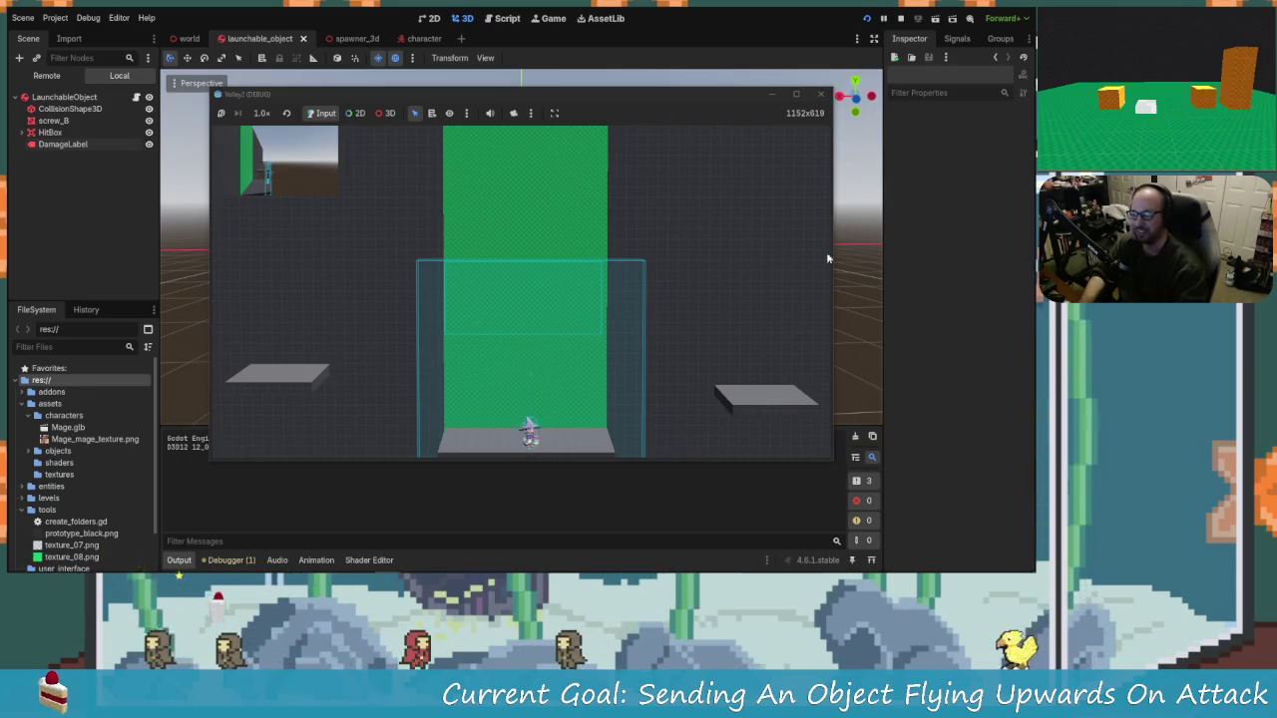
key(d)
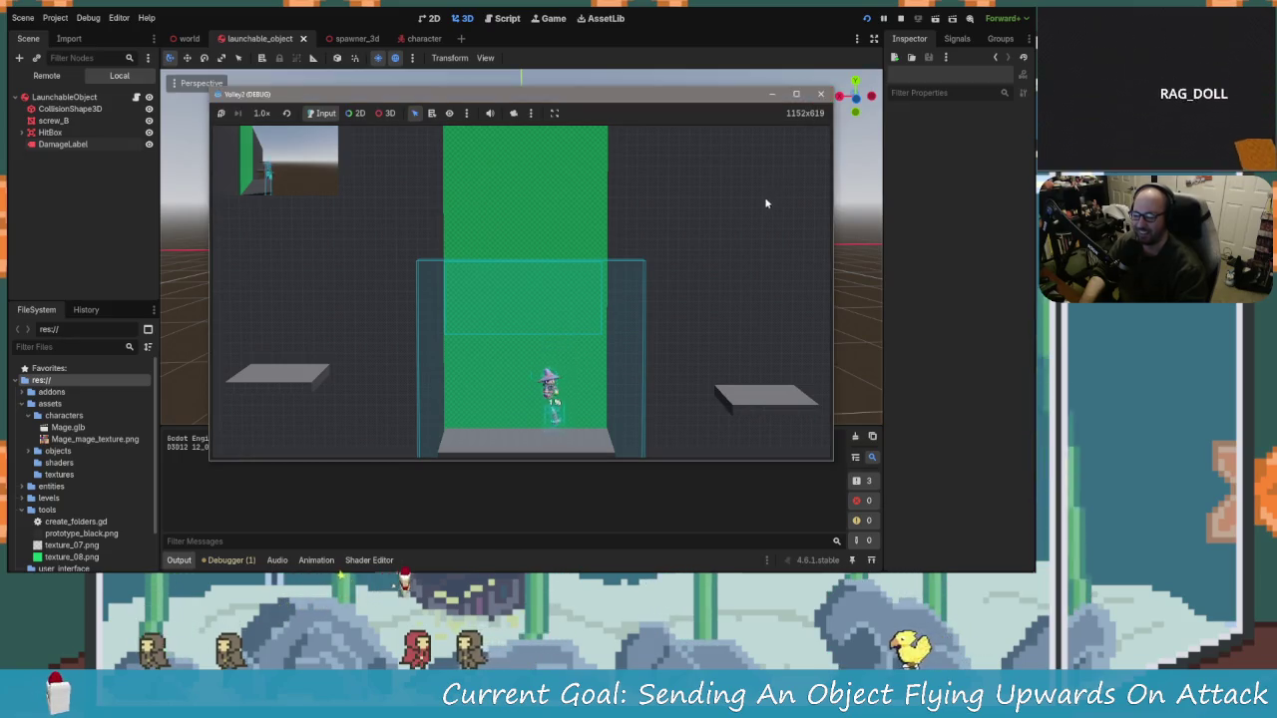
key(space)
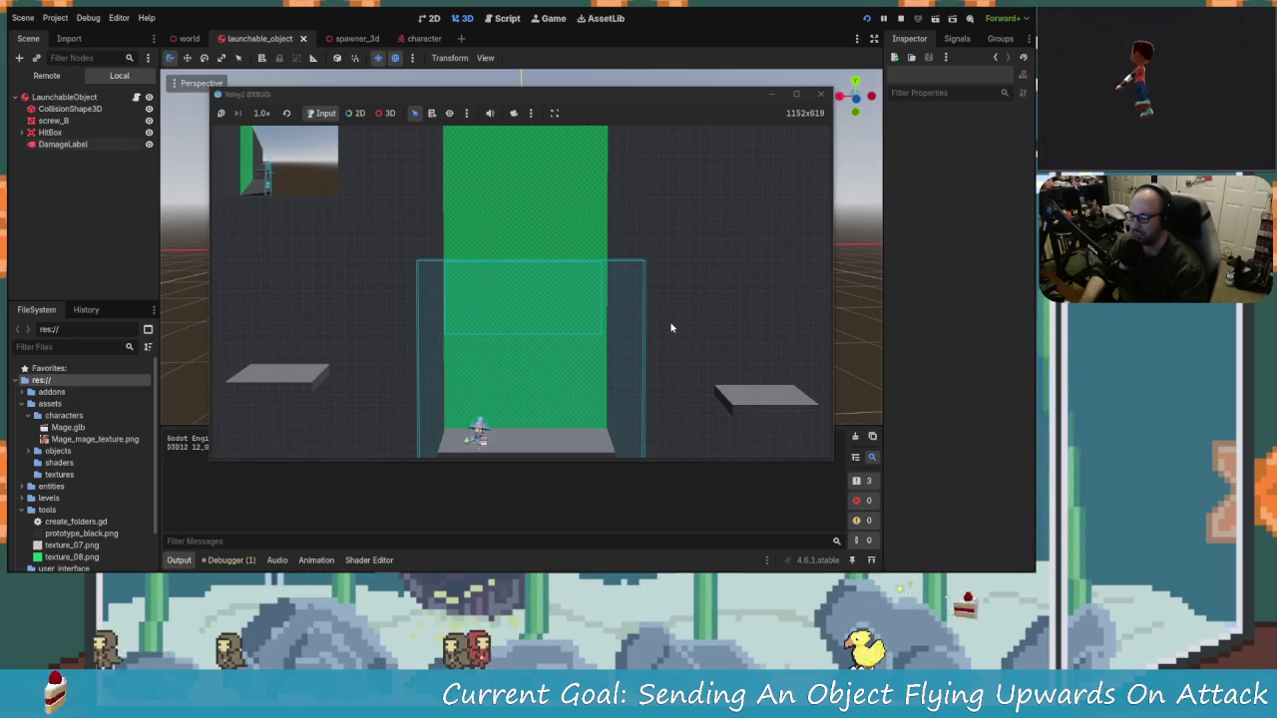
key(d)
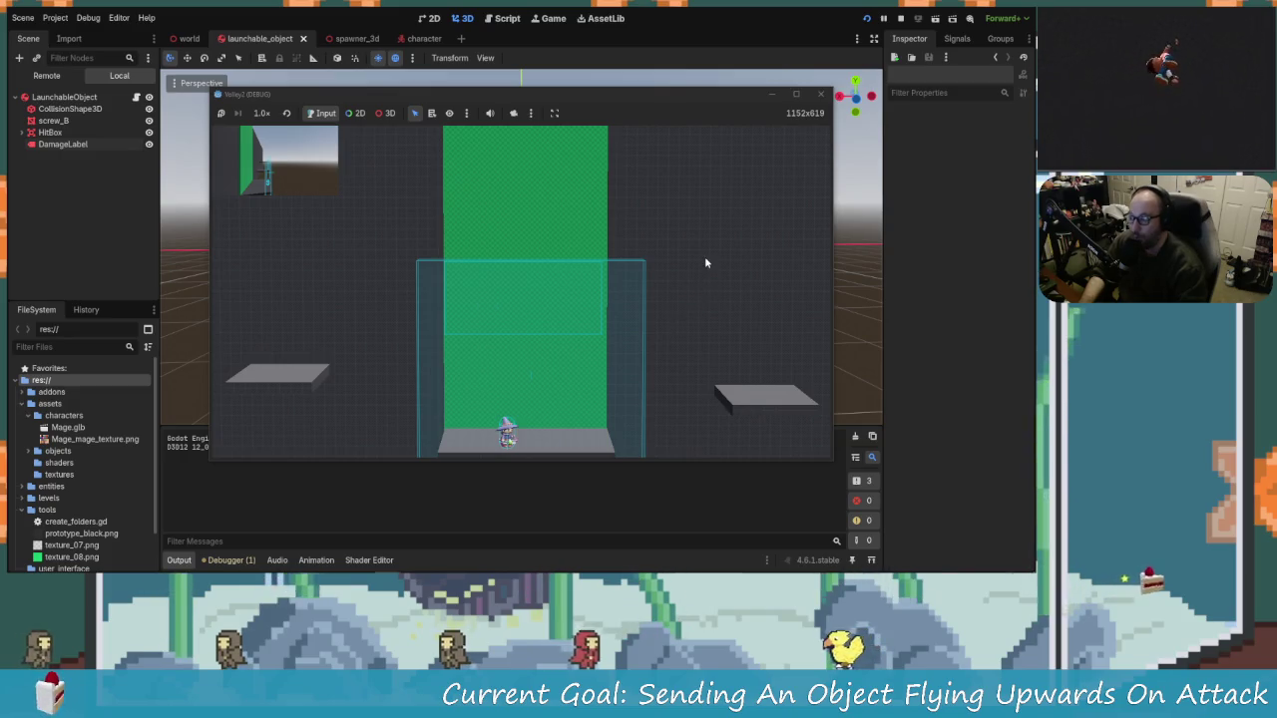
click(704, 256)
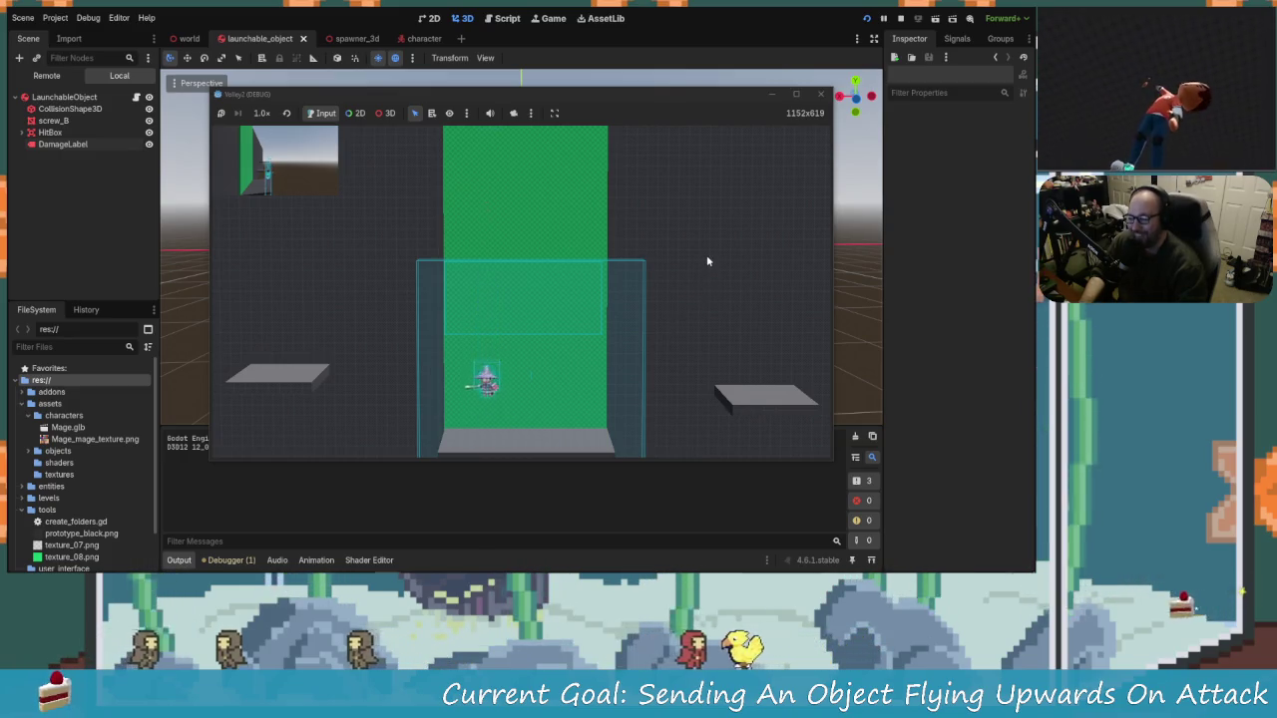
click(822, 96)
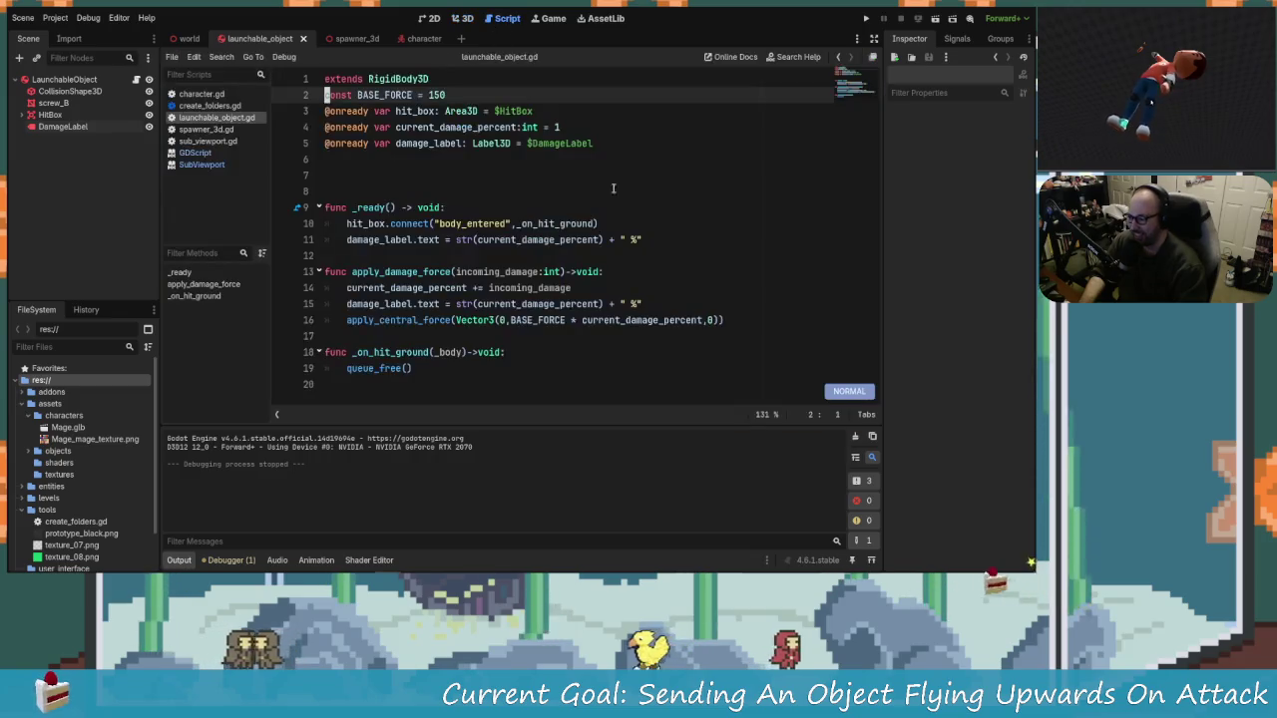
Step: Insert print("FORCES") above the damage label update in apply_damage_force and run with F5
click(582, 320)
click(616, 320)
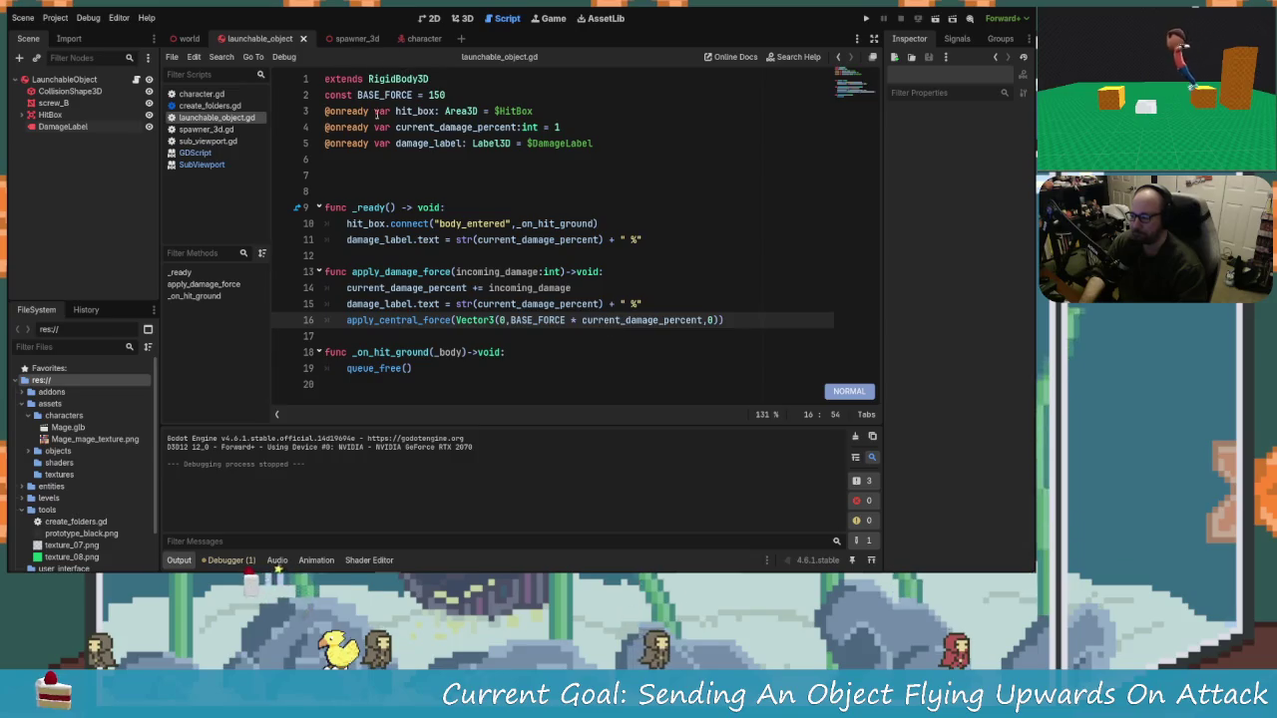
click(430, 288)
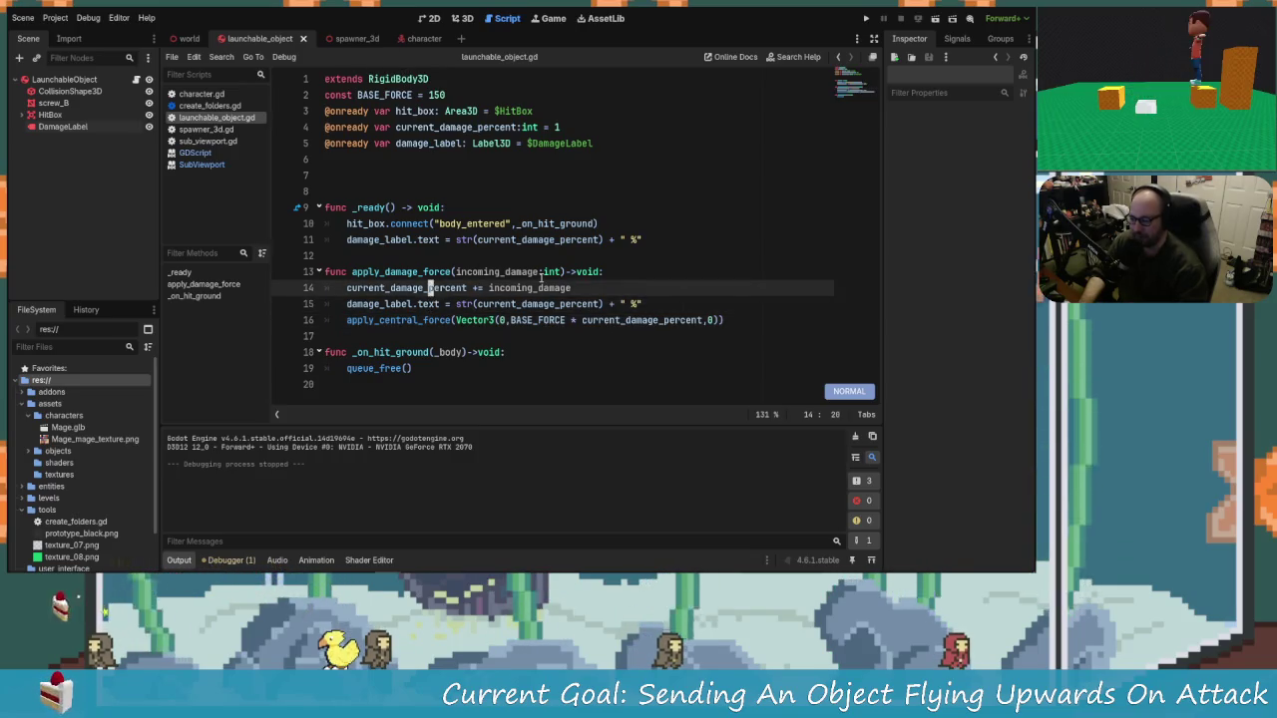
key(j)
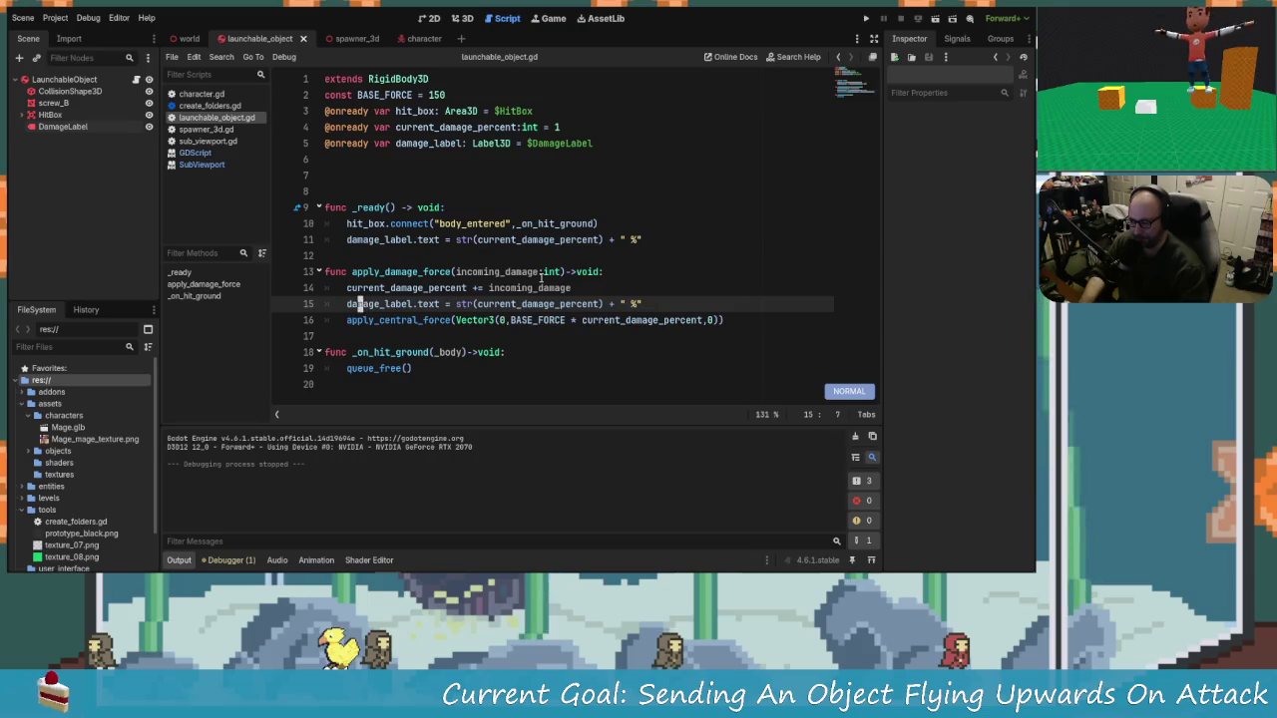
key(k)
key(j)
key(b)
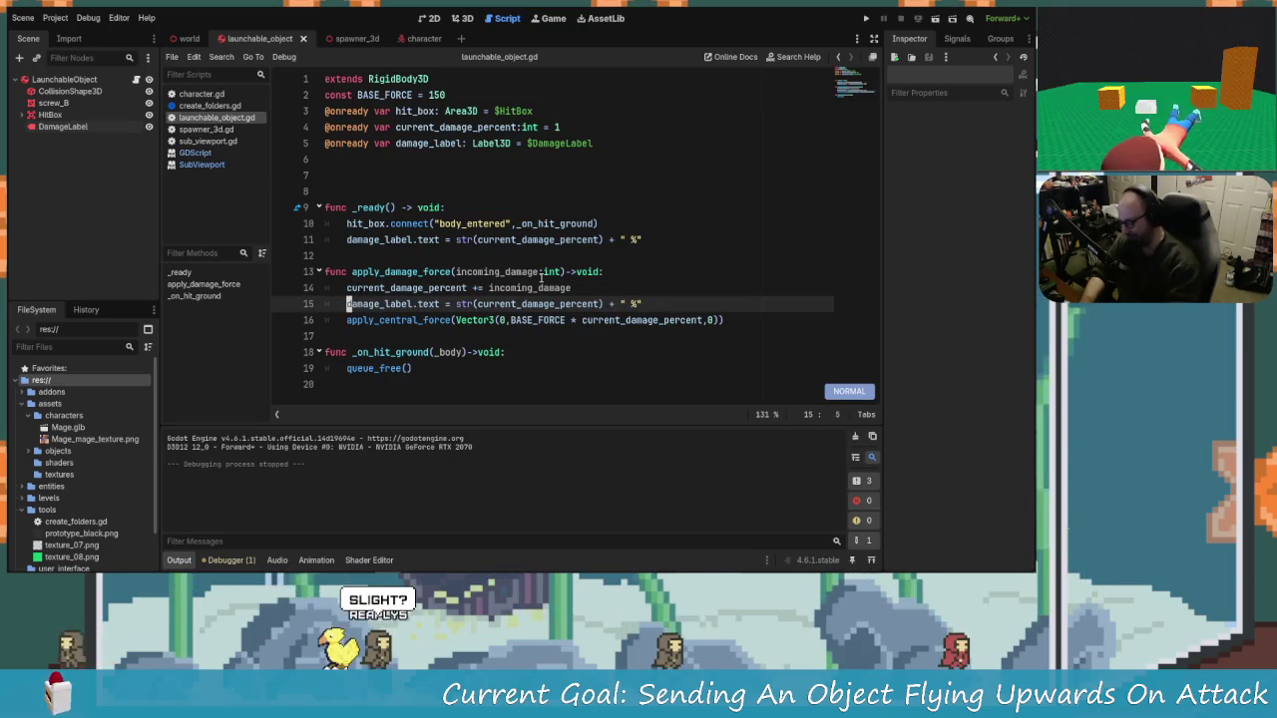
key(shift+o)
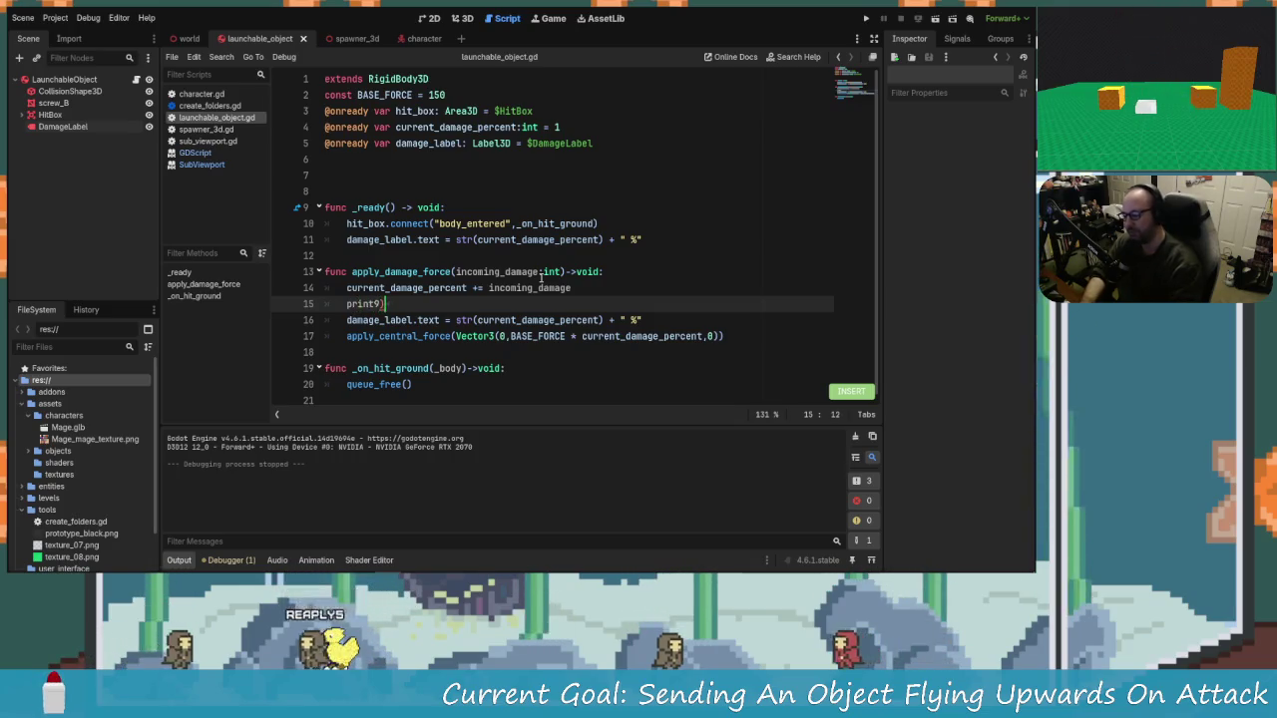
text((FO)
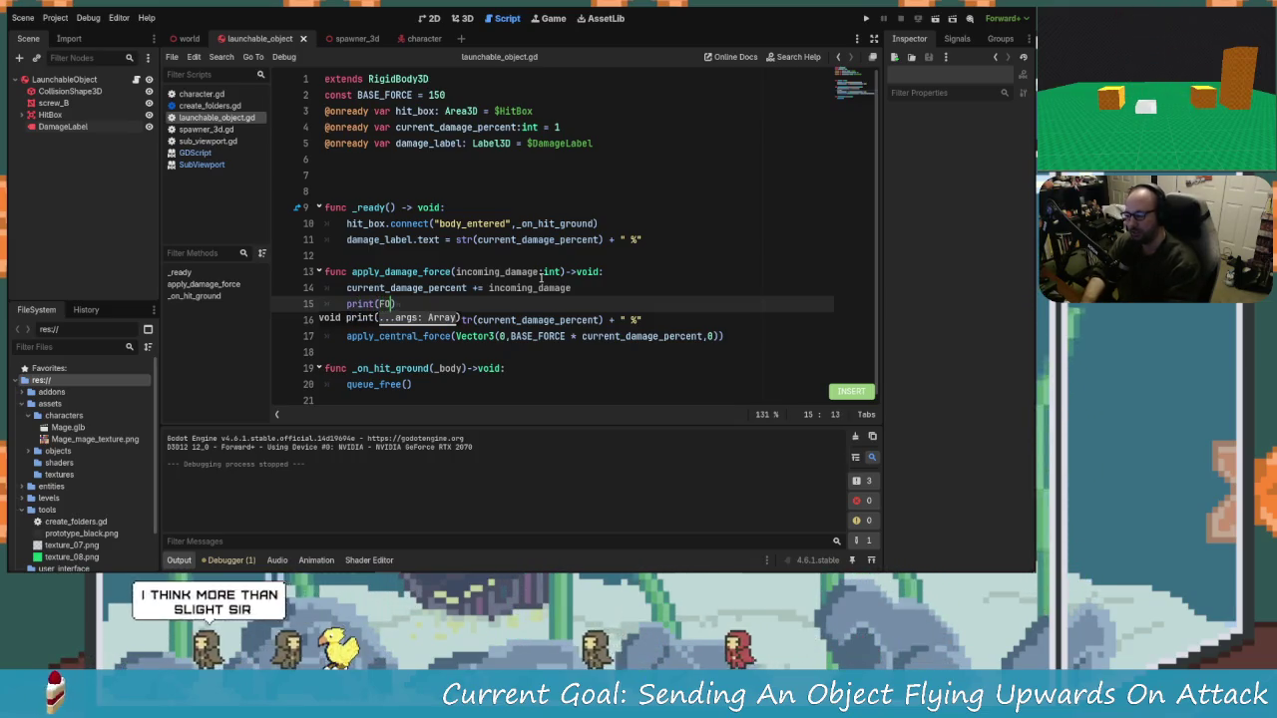
text("FORCES)
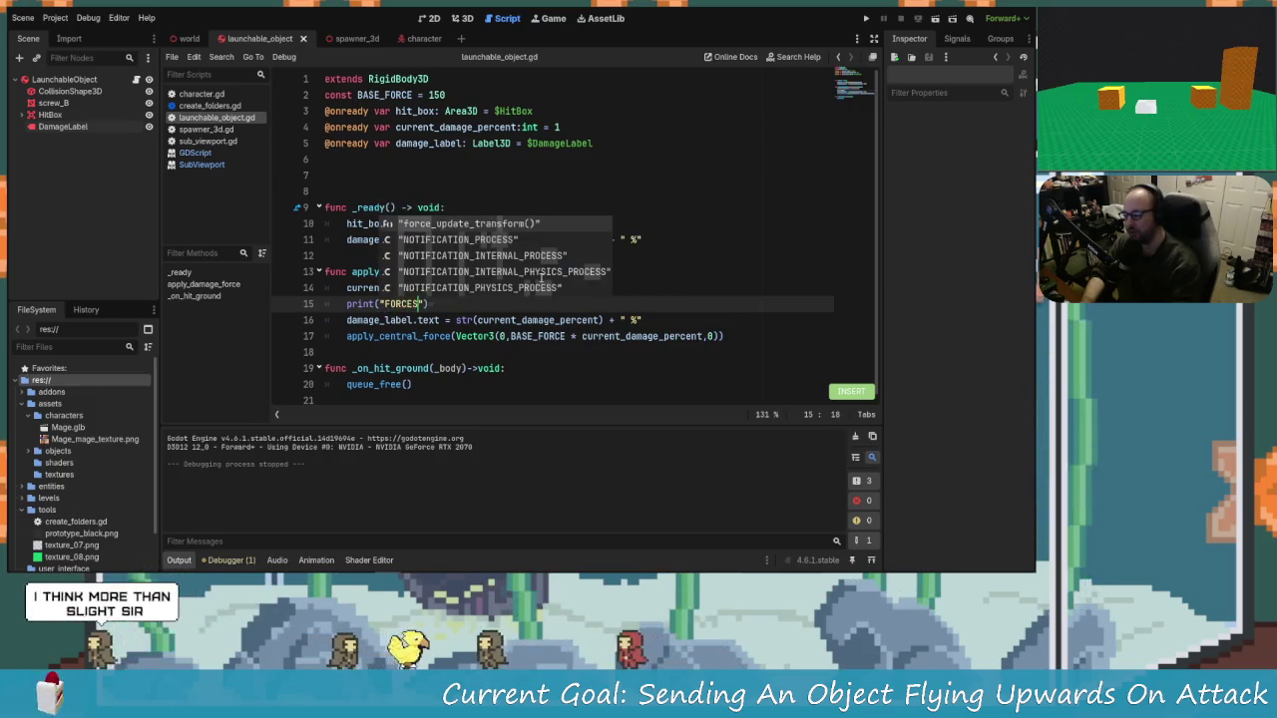
key(F5)
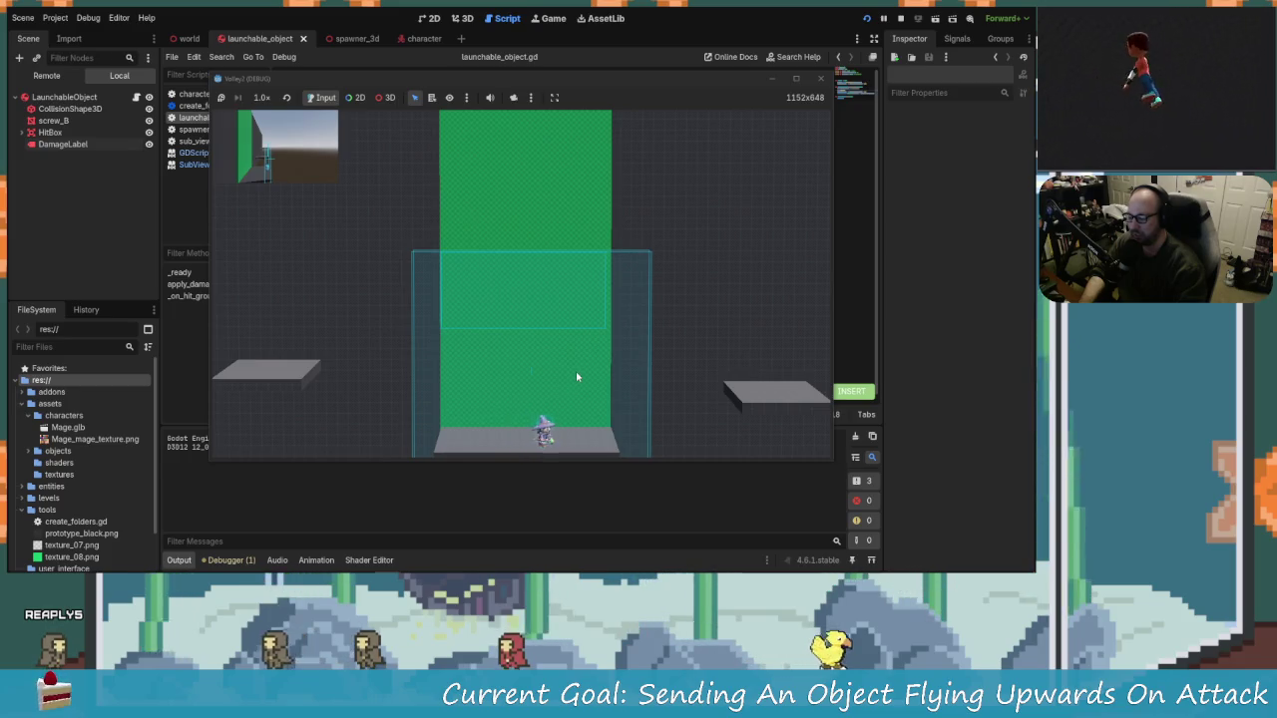
Step: Attack the object in the running game, moving left and right, then close the game window
click(575, 377)
key(a)
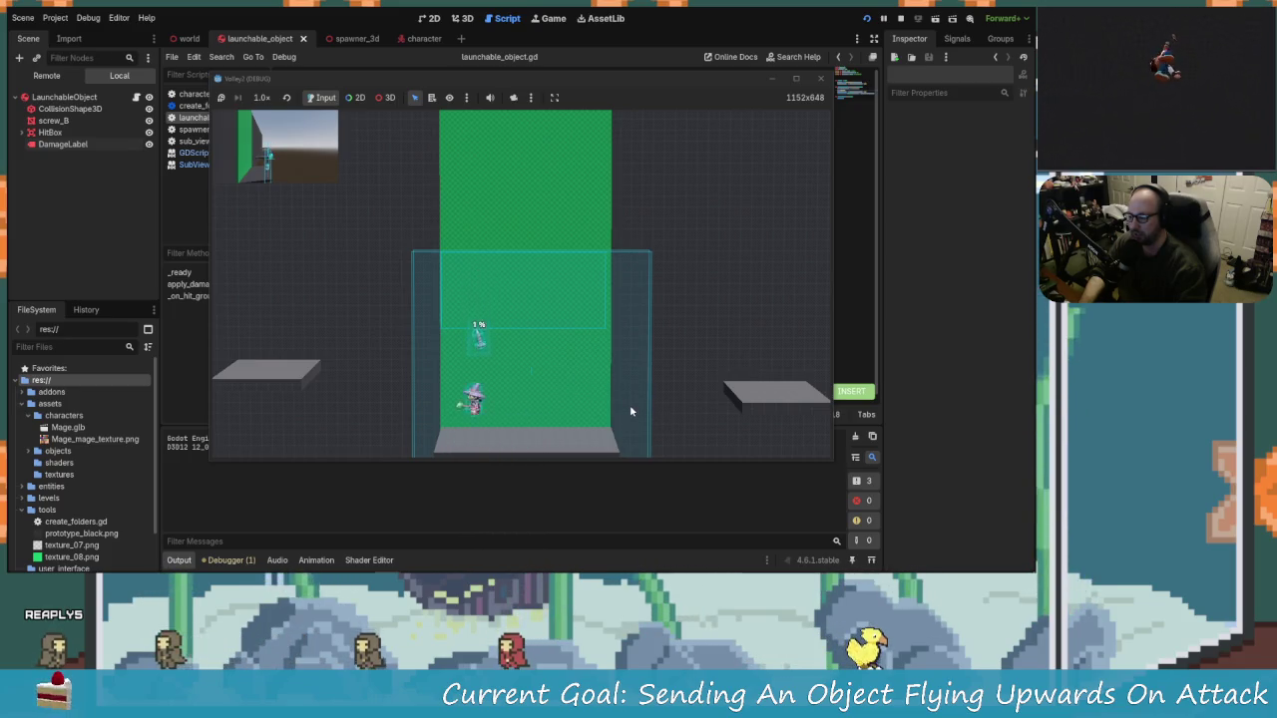
key(d)
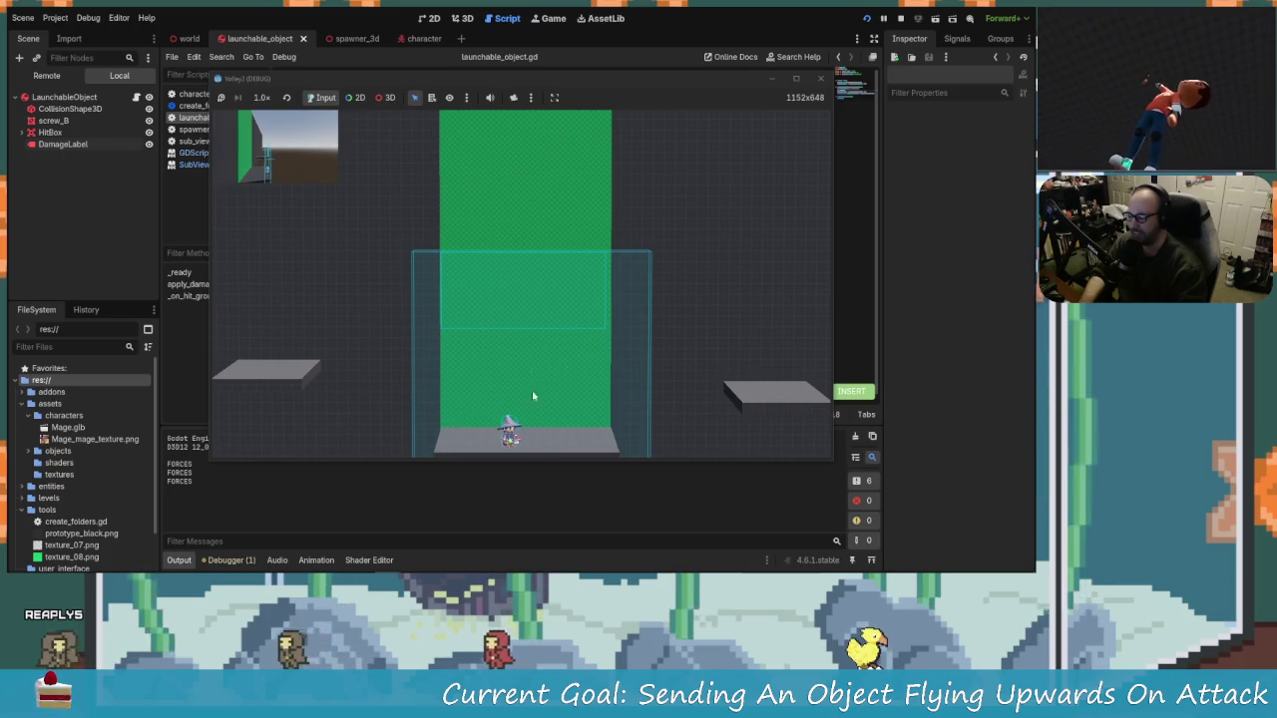
click(824, 78)
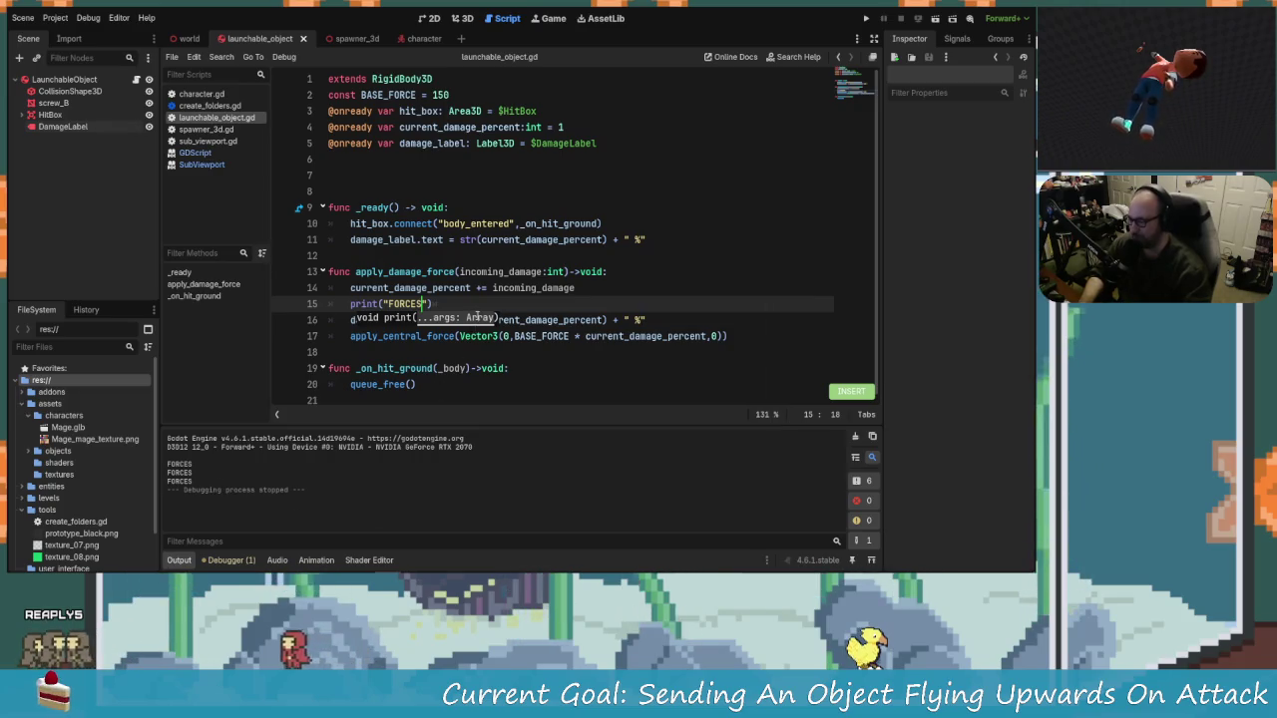
Step: Delete the print("FORCES") line, save launchable_object.gd, and switch to character.gd
key(BackSpace)
key(BackSpace)
key(BackSpace)
key(BackSpace)
key(BackSpace)
key(BackSpace)
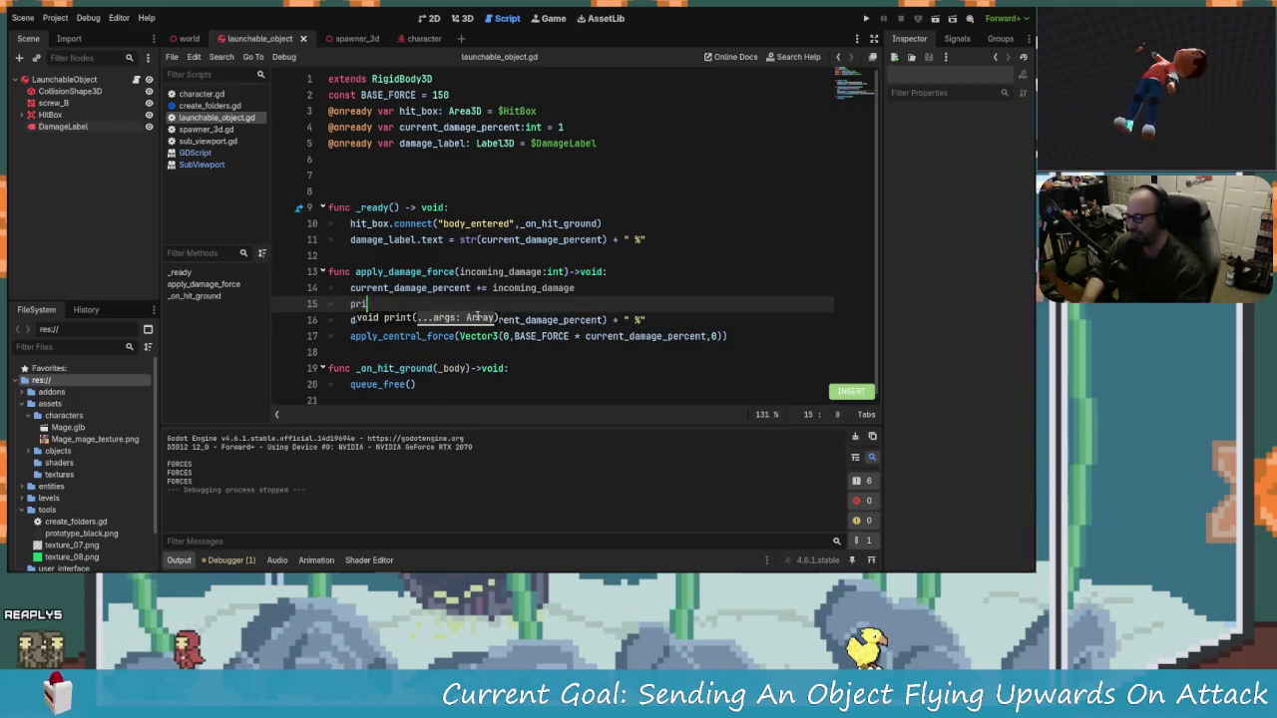
key(ctrl+shift+k)
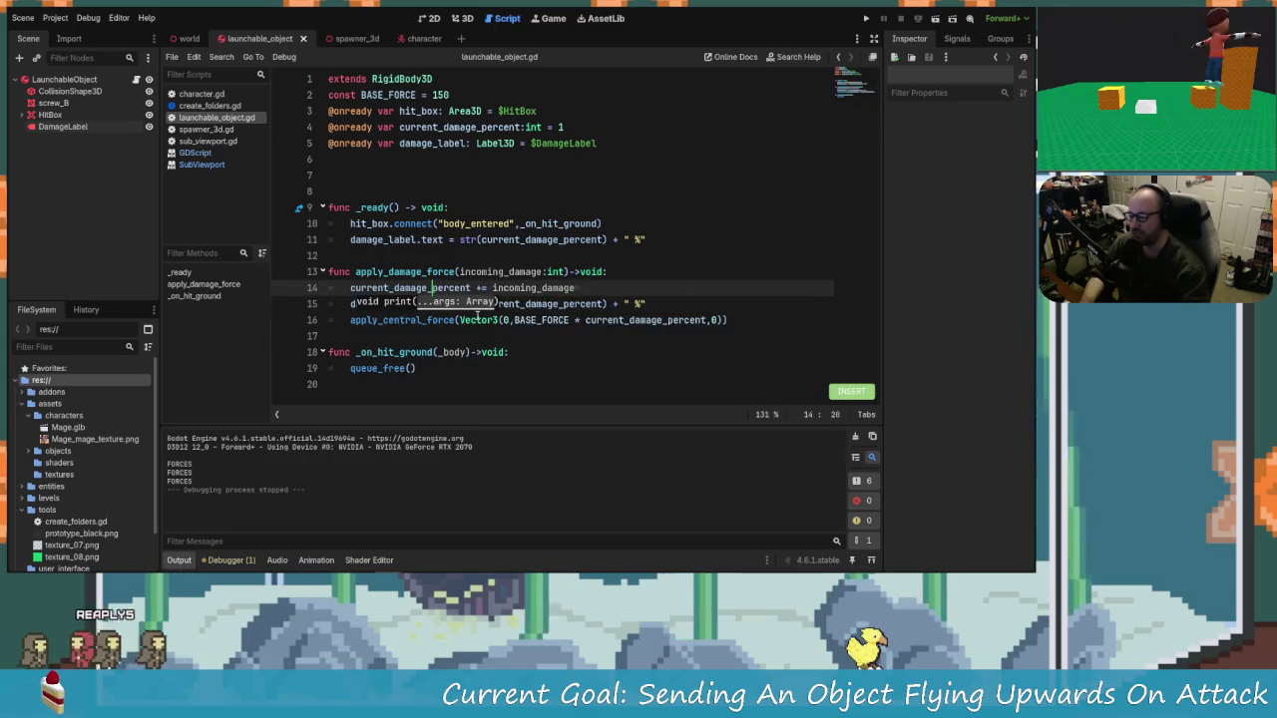
click(584, 290)
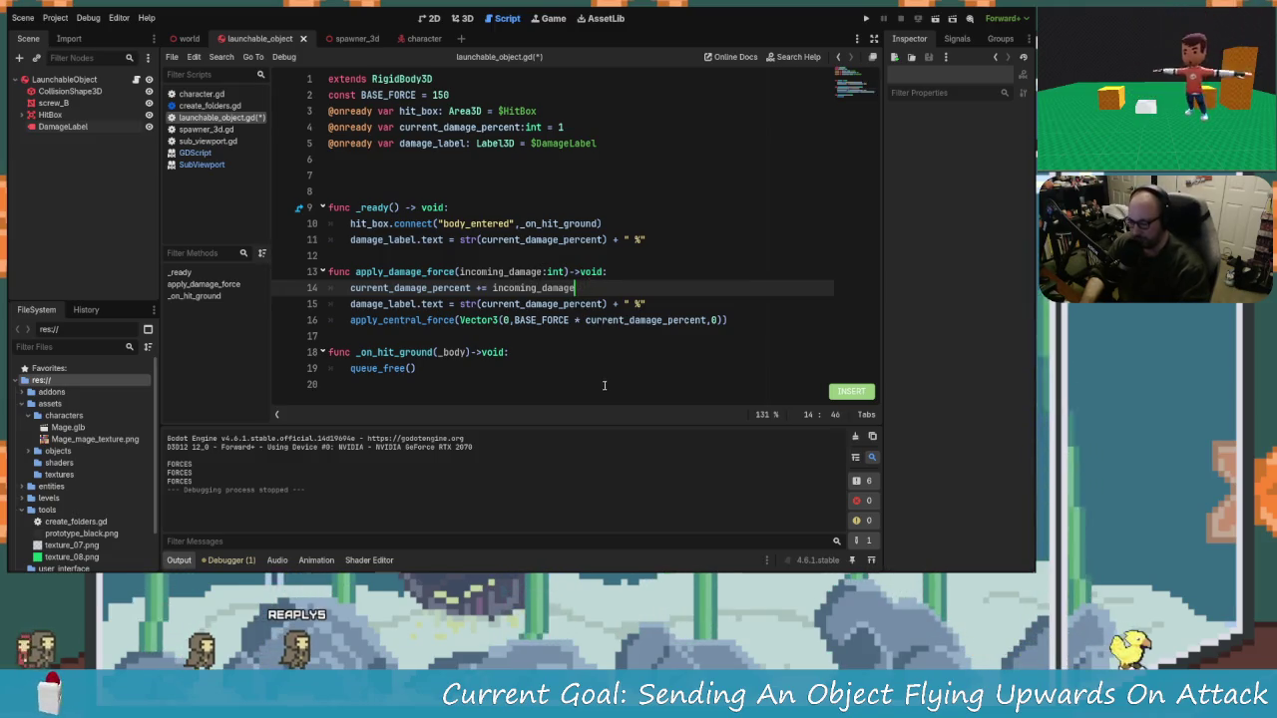
click(429, 288)
key(ctrl+s)
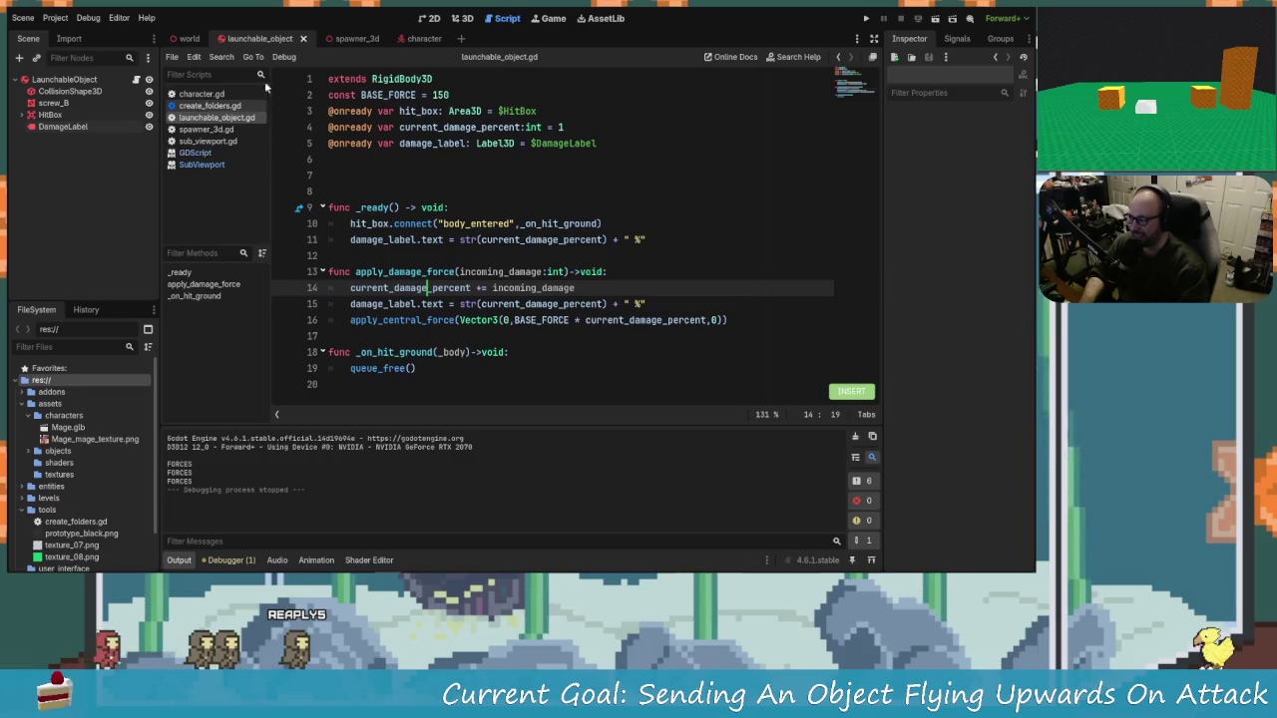
click(424, 39)
scroll(486, 262, down, 6)
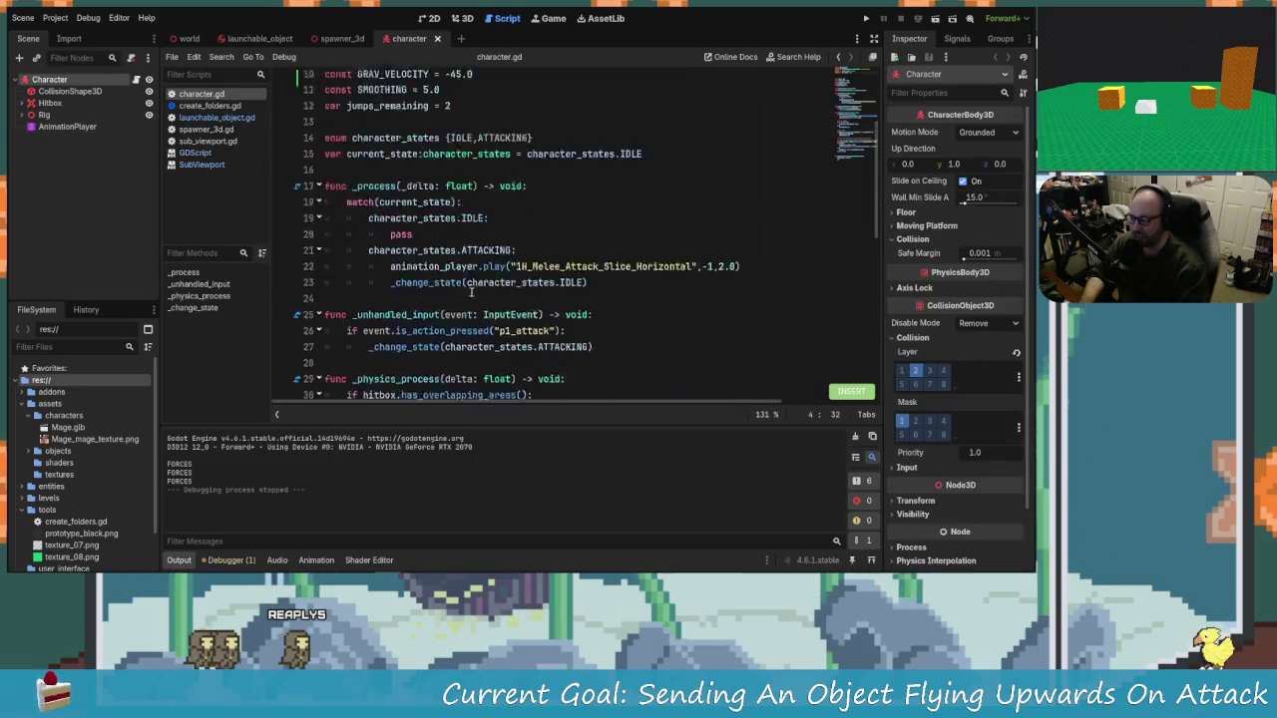
scroll(485, 262, up, 3)
scroll(486, 262, down, 3)
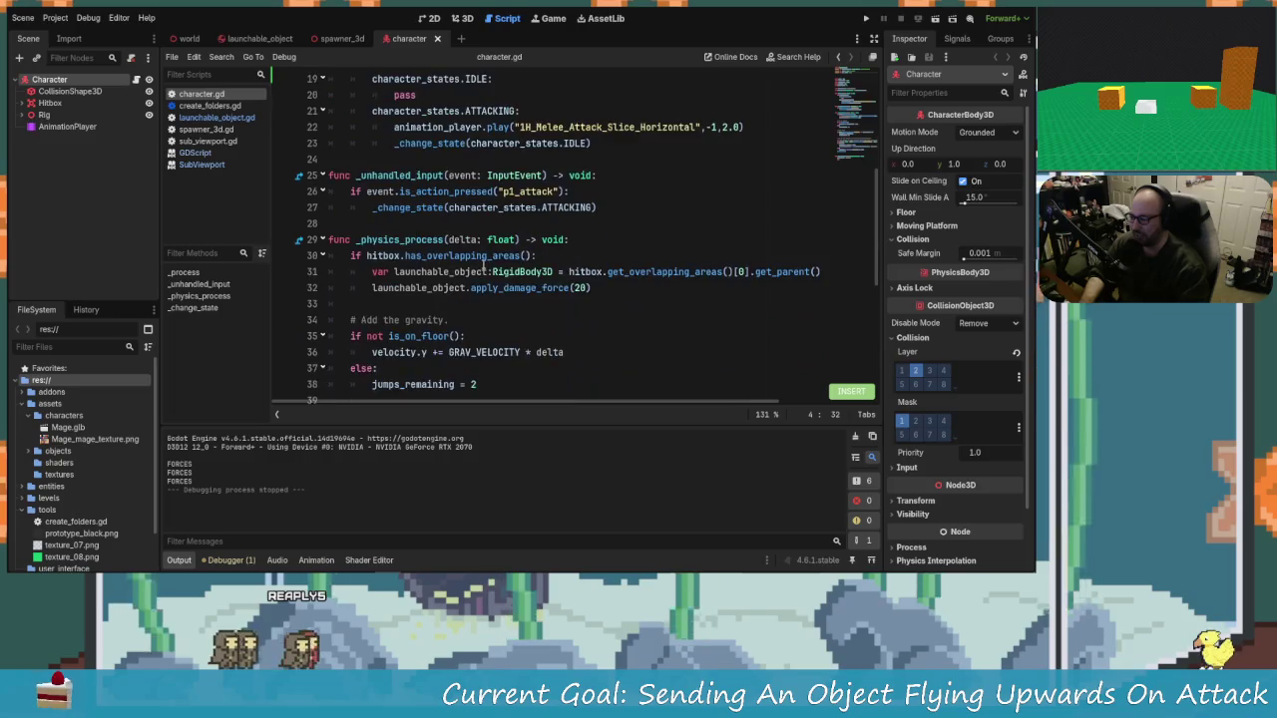
click(592, 288)
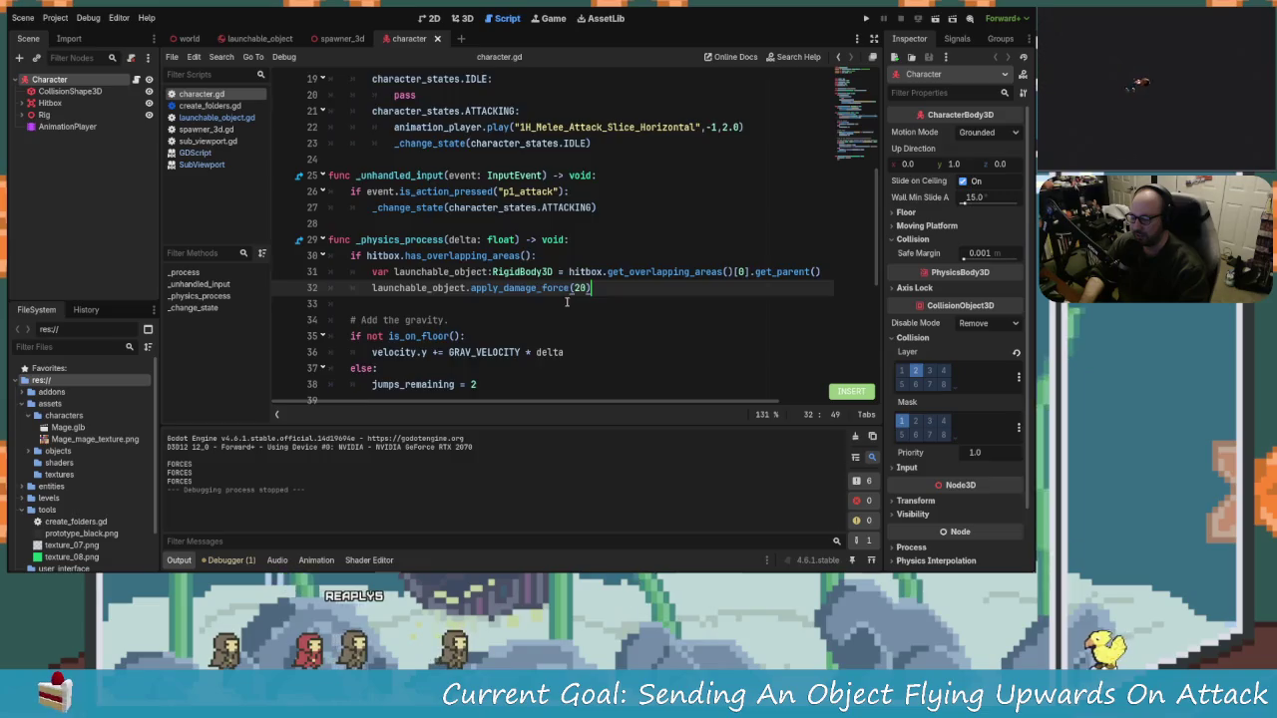
scroll(598, 329, down, 1)
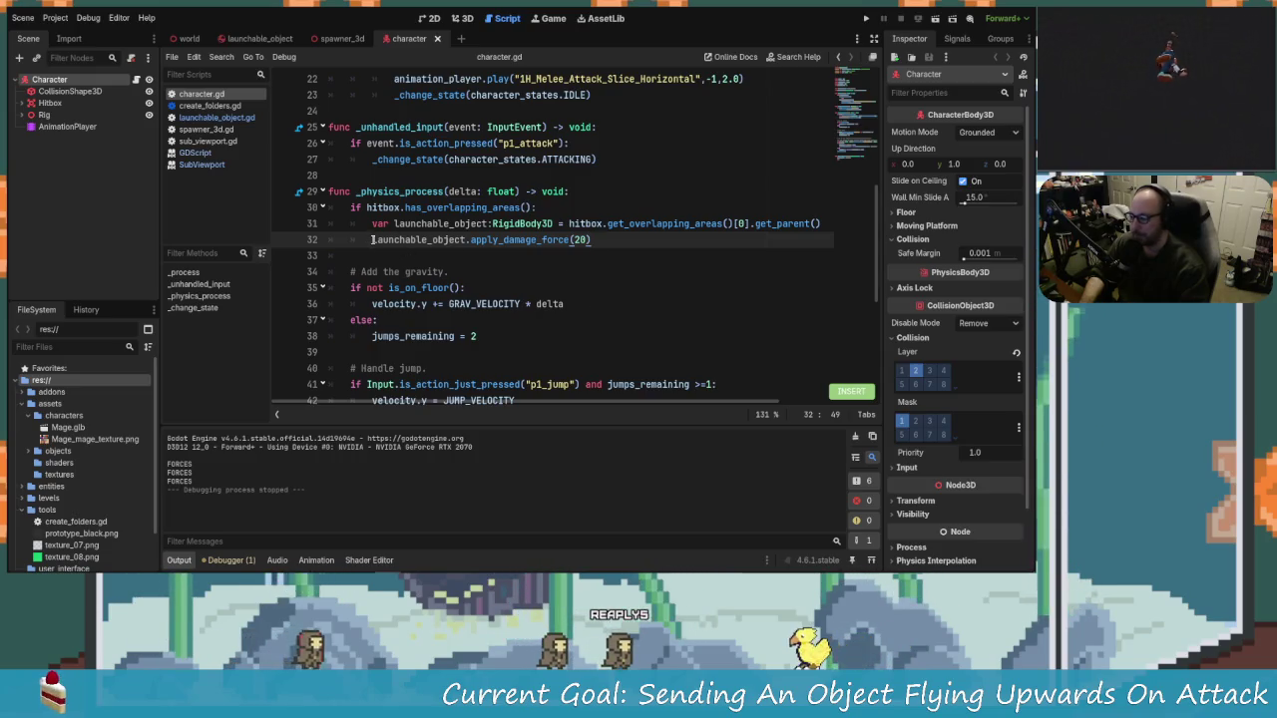
click(585, 240)
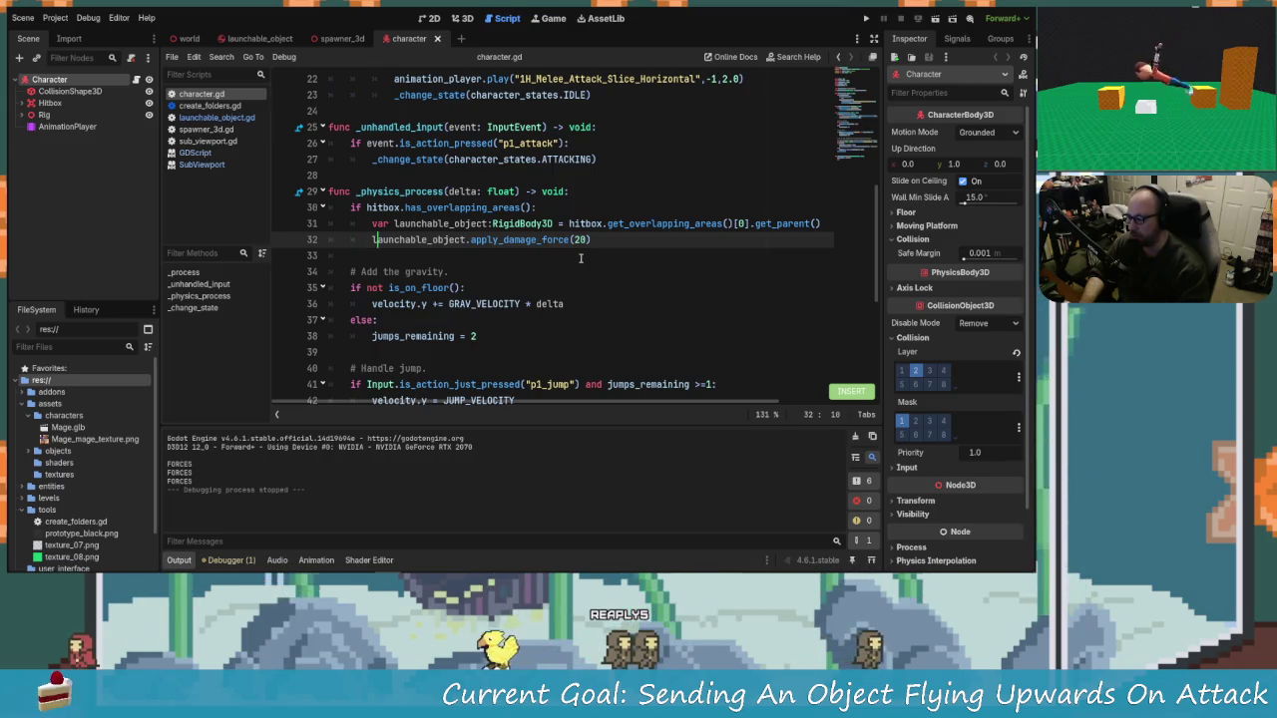
key(ctrl+Right)
key(ctrl+Right)
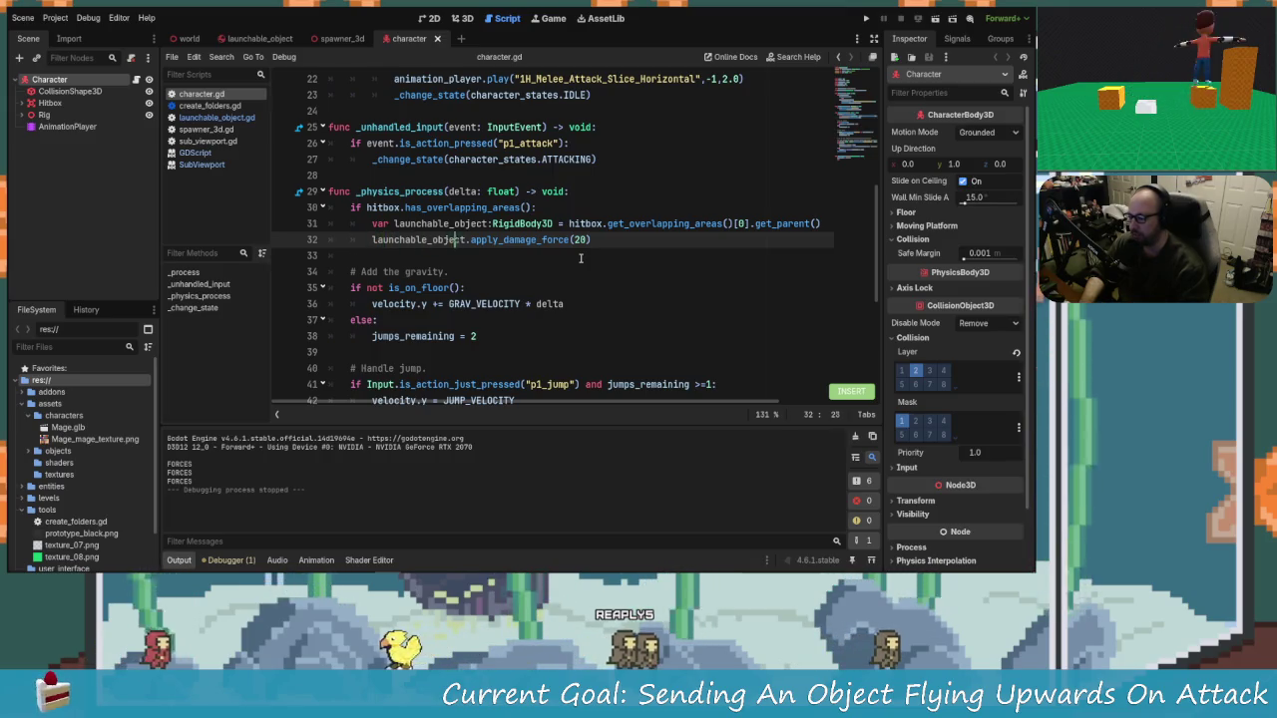
key(Right)
key(Right)
key(Right)
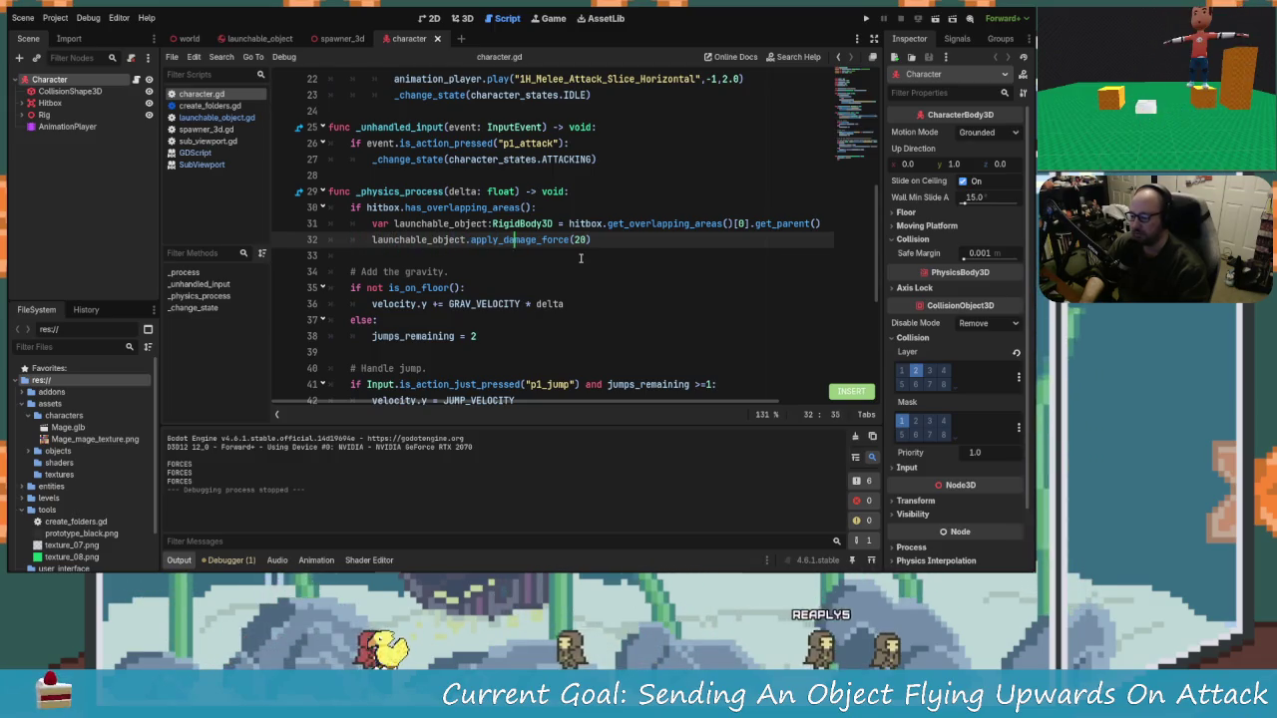
key(Home)
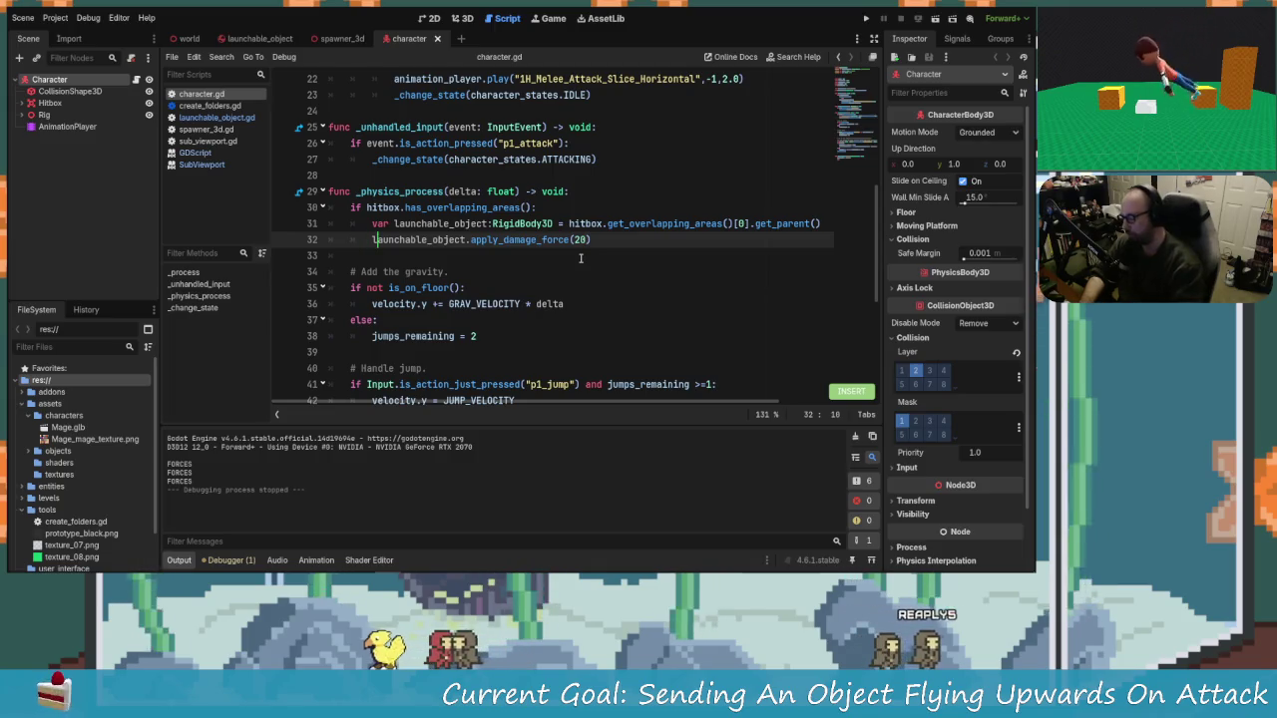
key(Right)
key(Return)
key(ctrl+z)
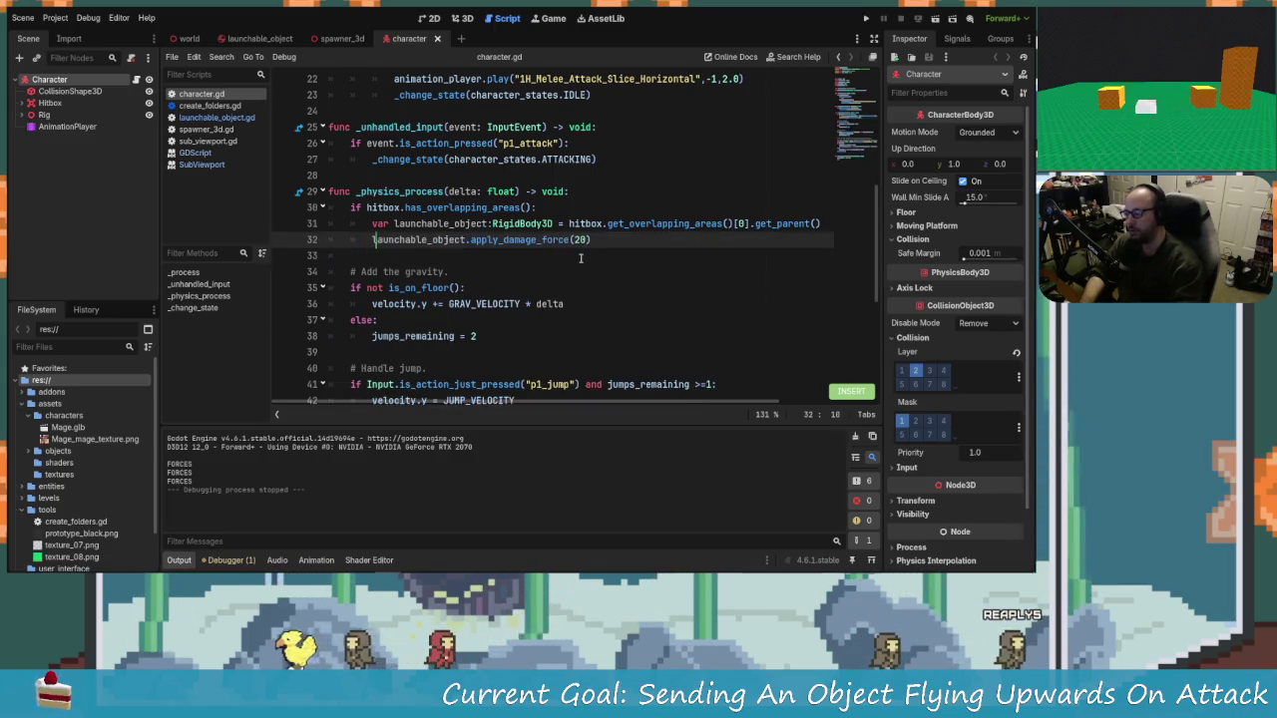
key(Return)
key(Up)
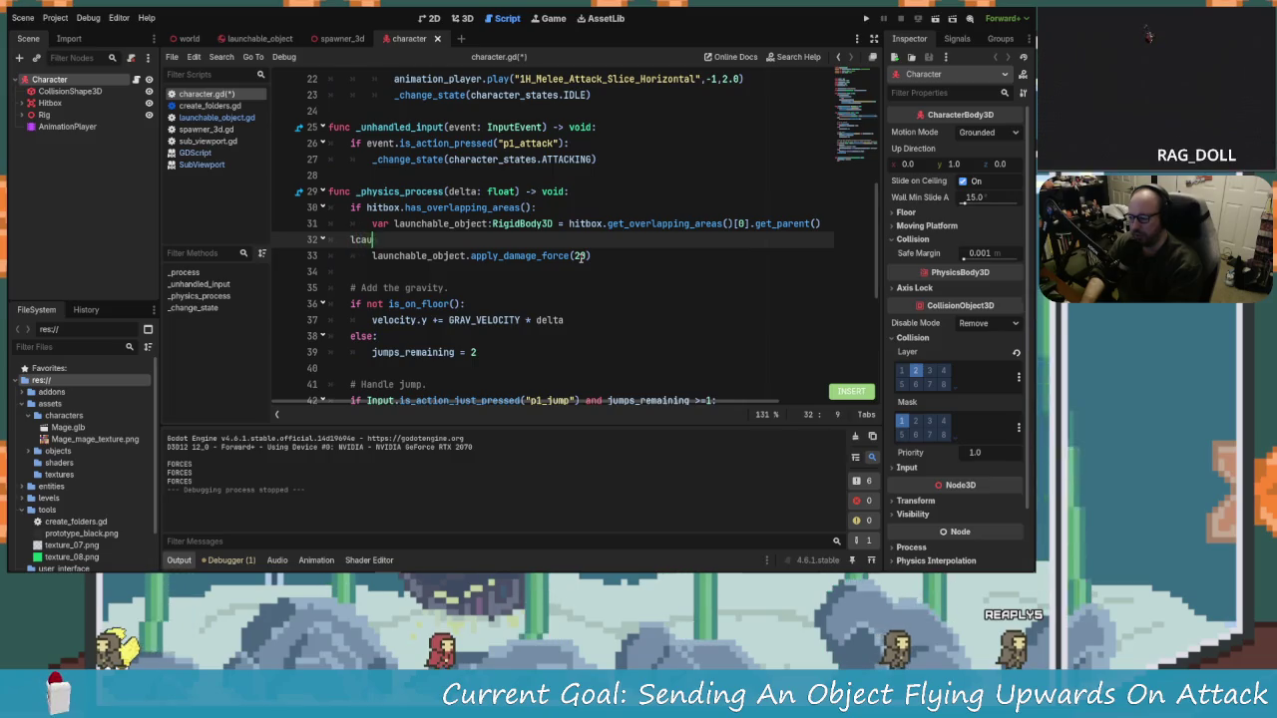
key(Return)
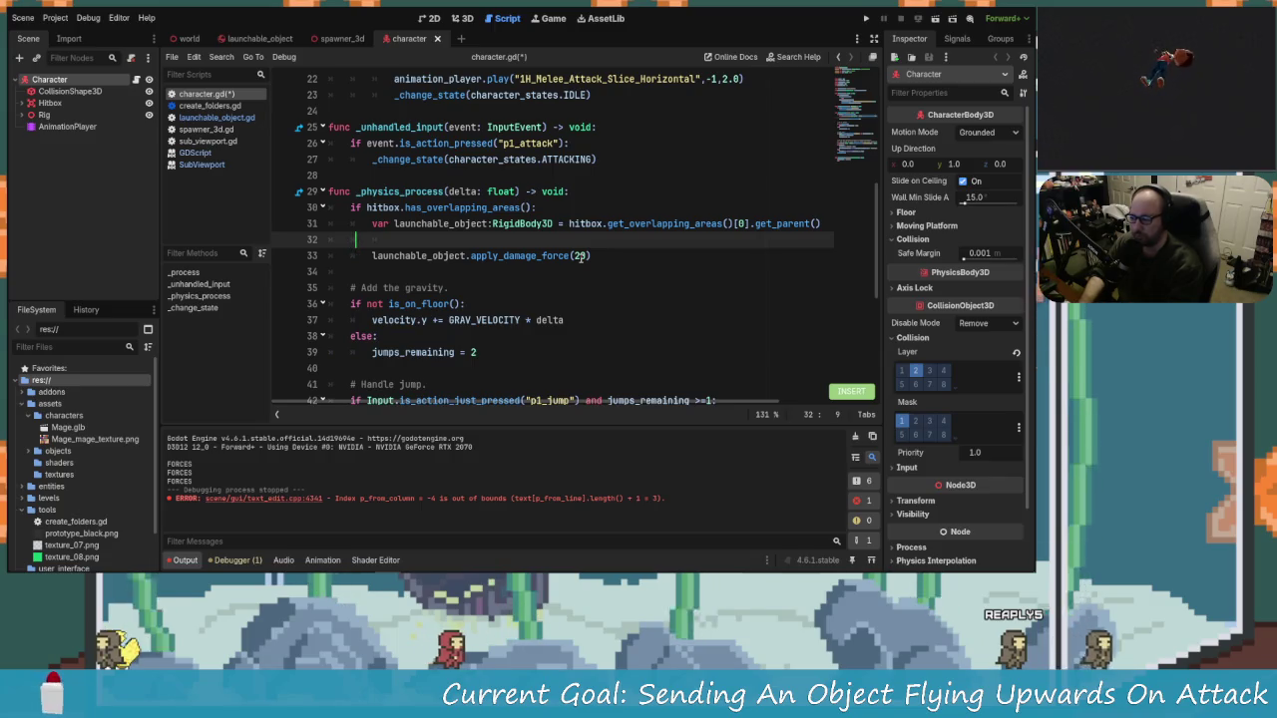
text(launche)
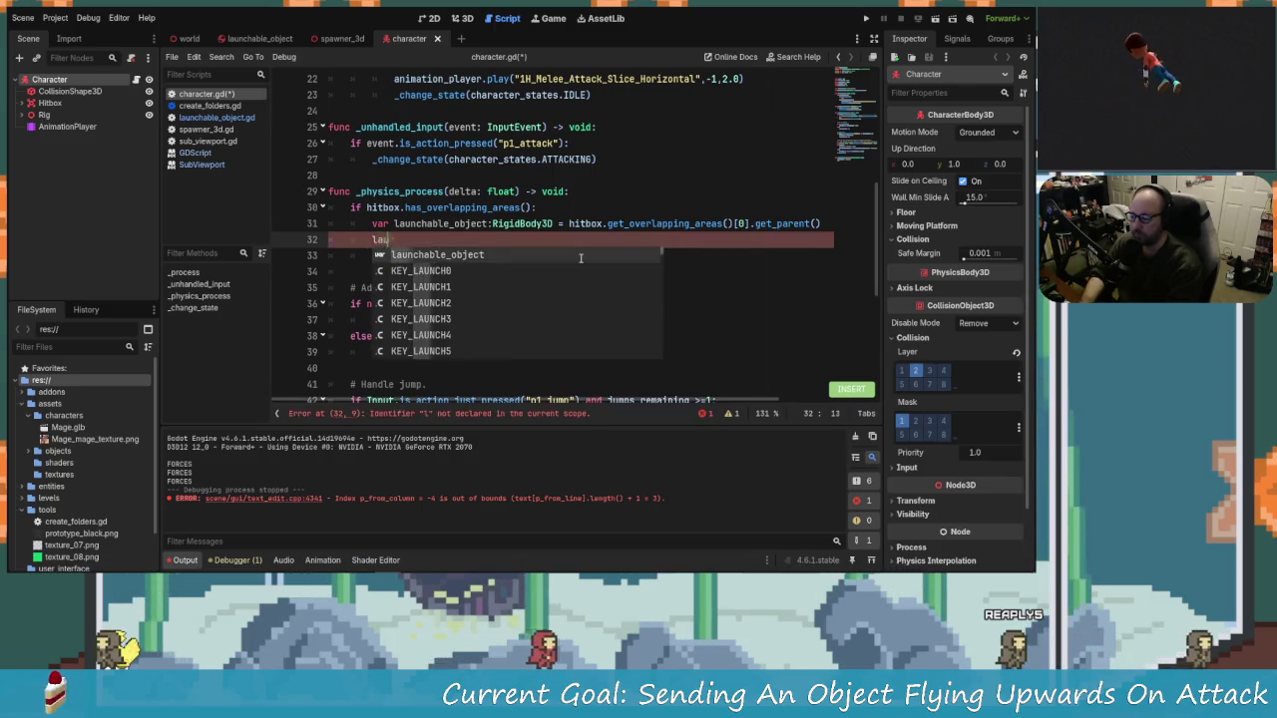
key(BackSpace)
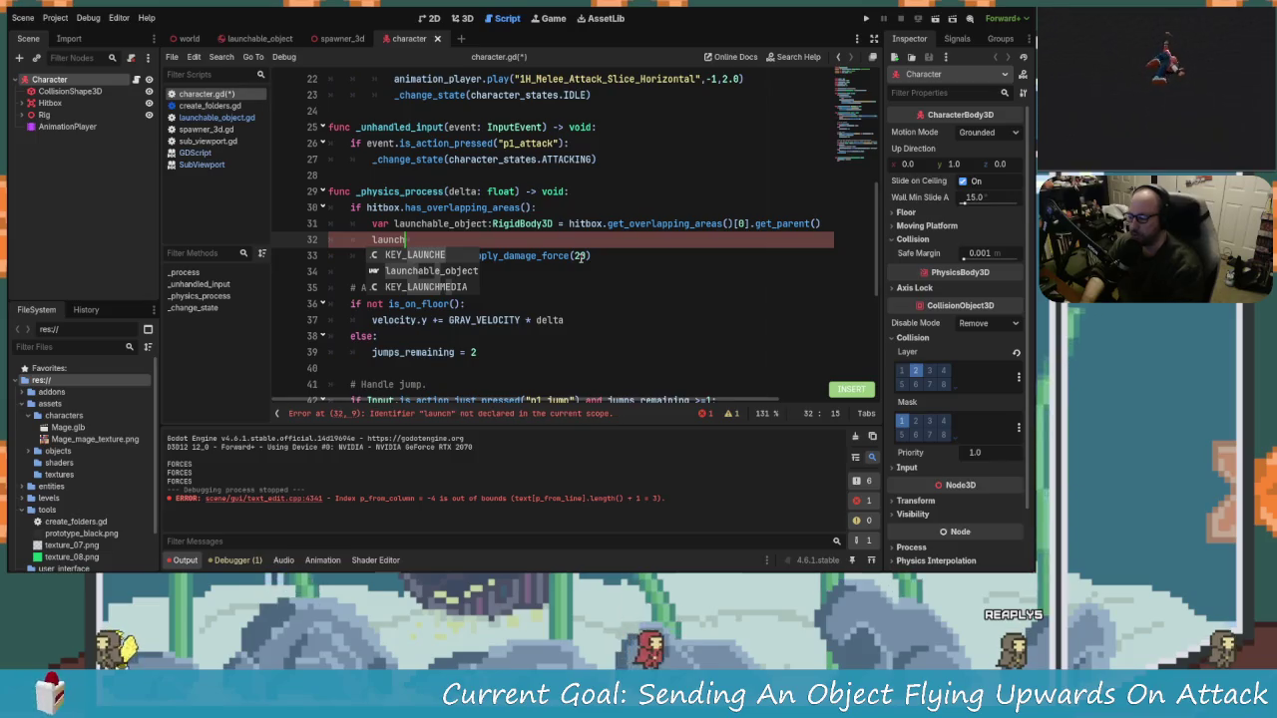
key(Return)
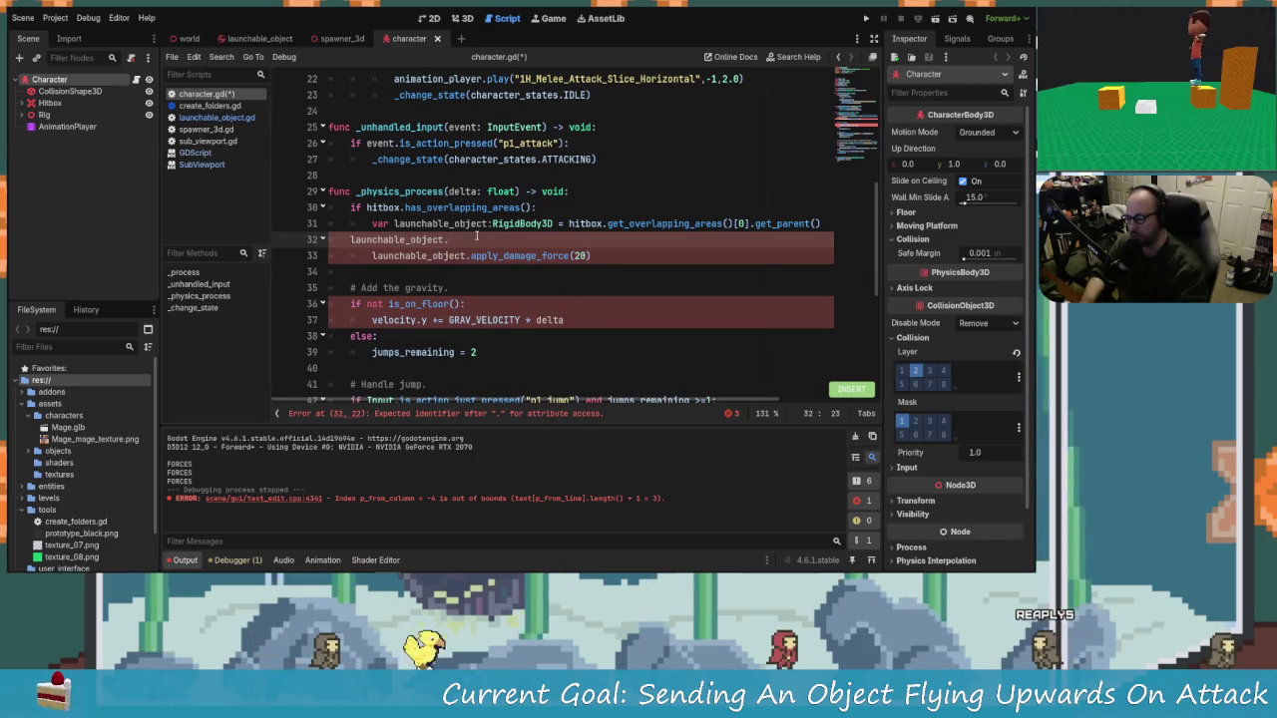
key(shift+Home)
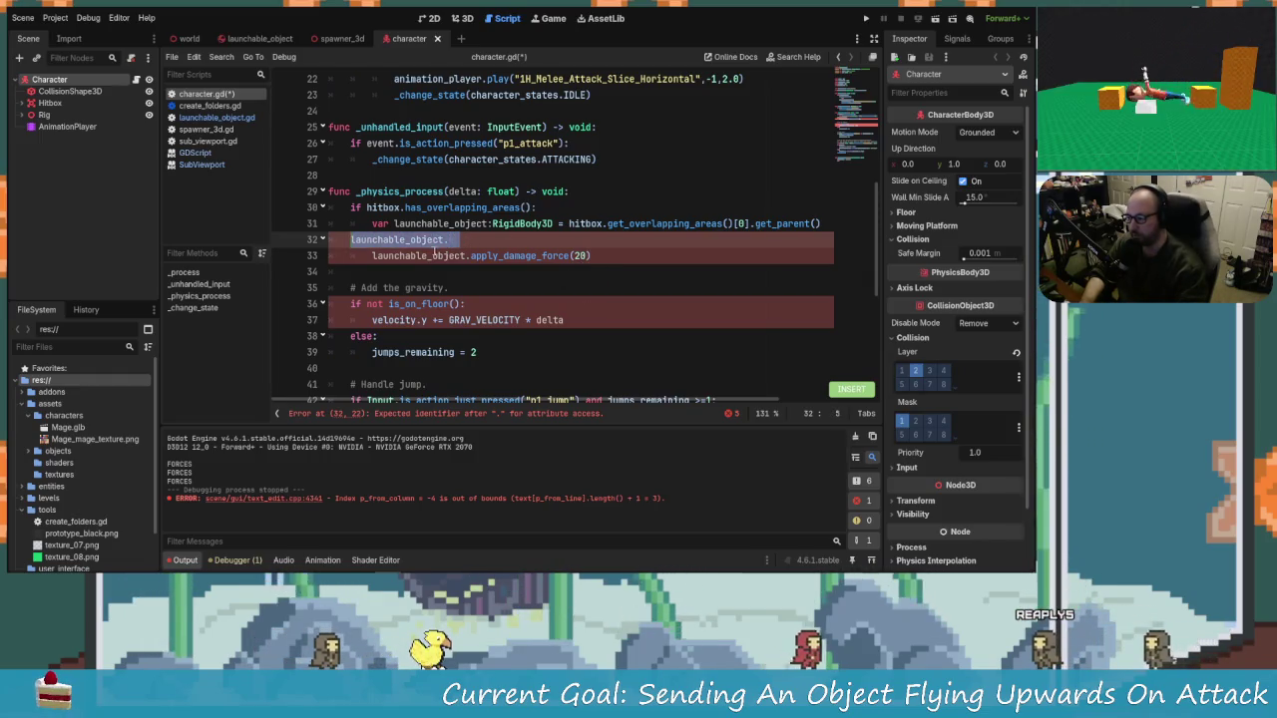
text(x)
key(BackSpace)
key(Tab)
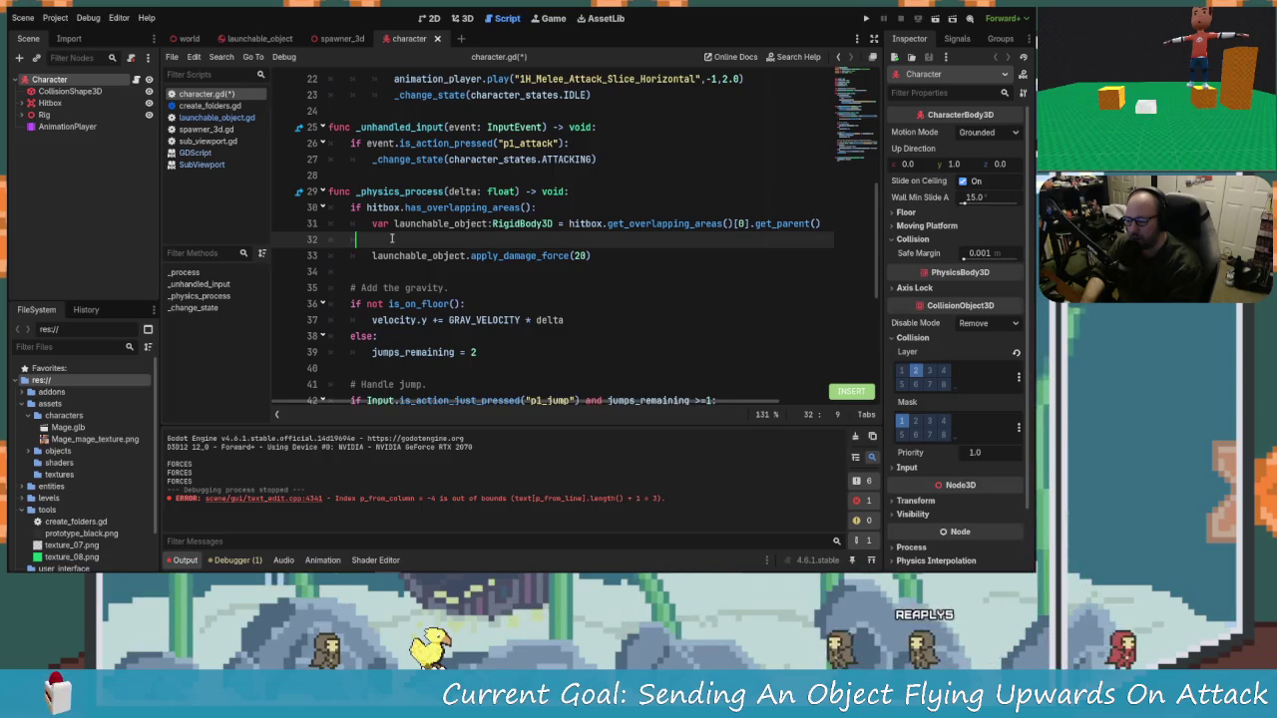
text(h)
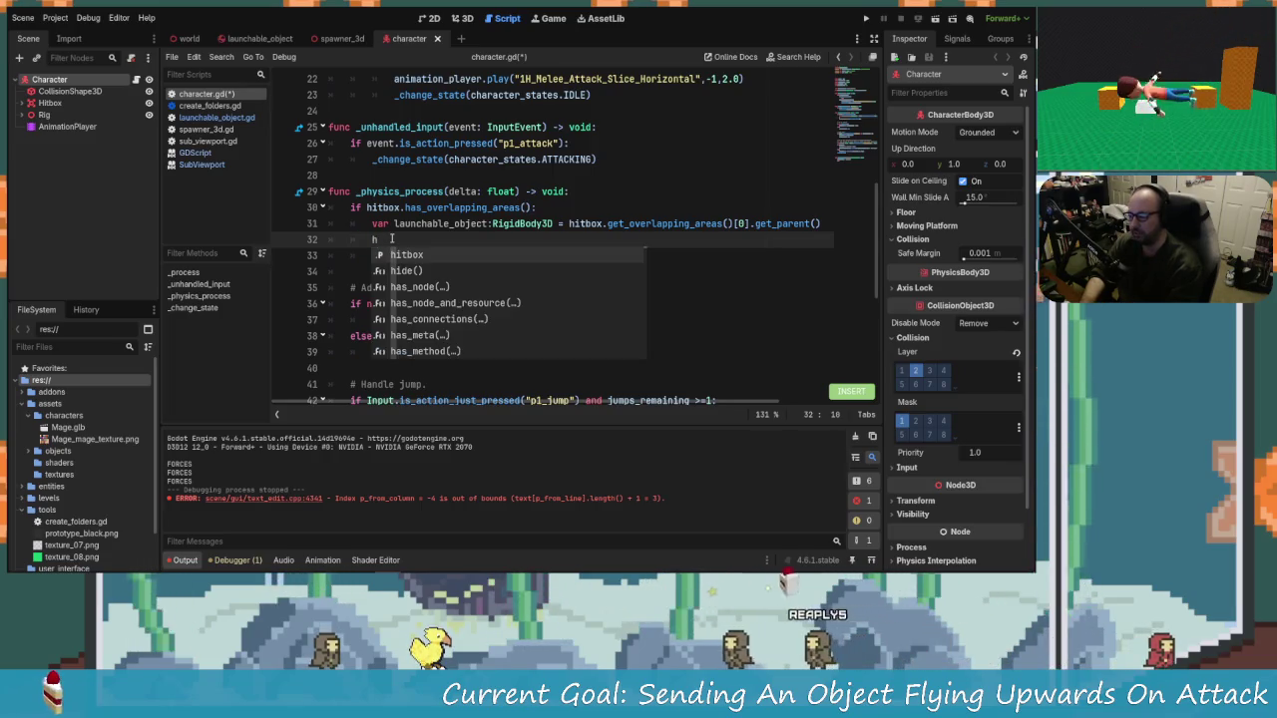
text(itbox.)
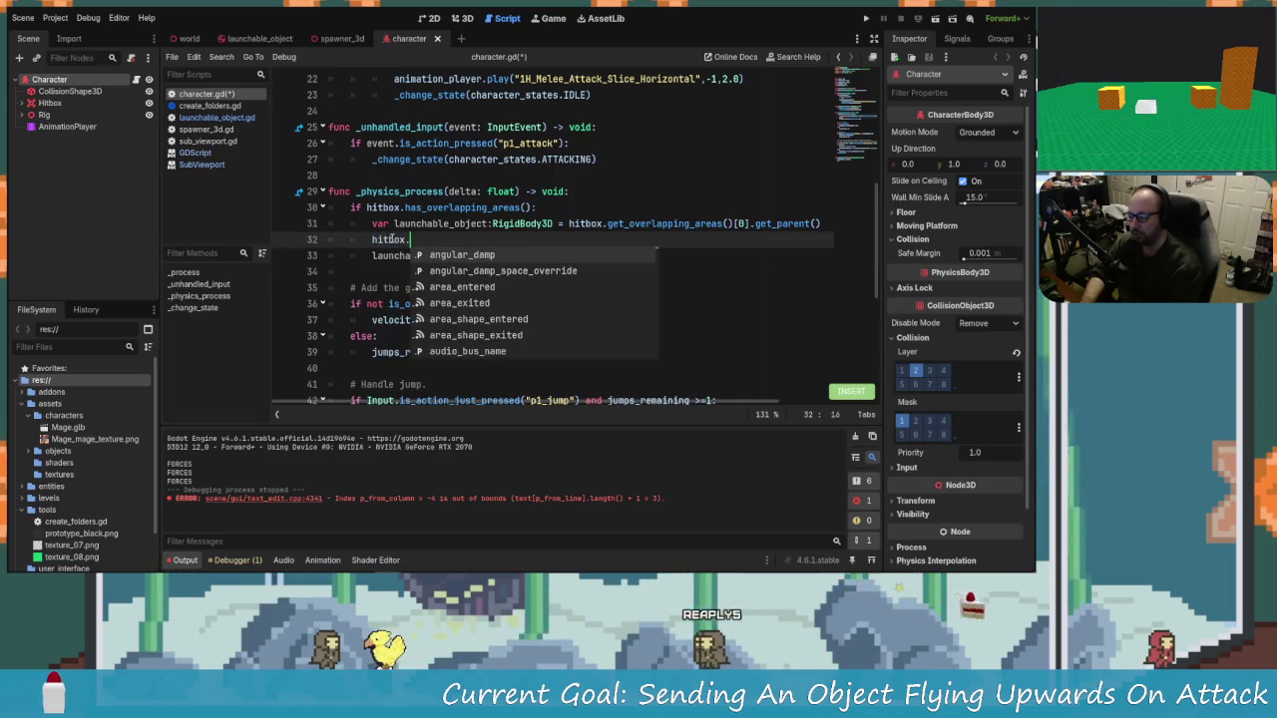
text(getco)
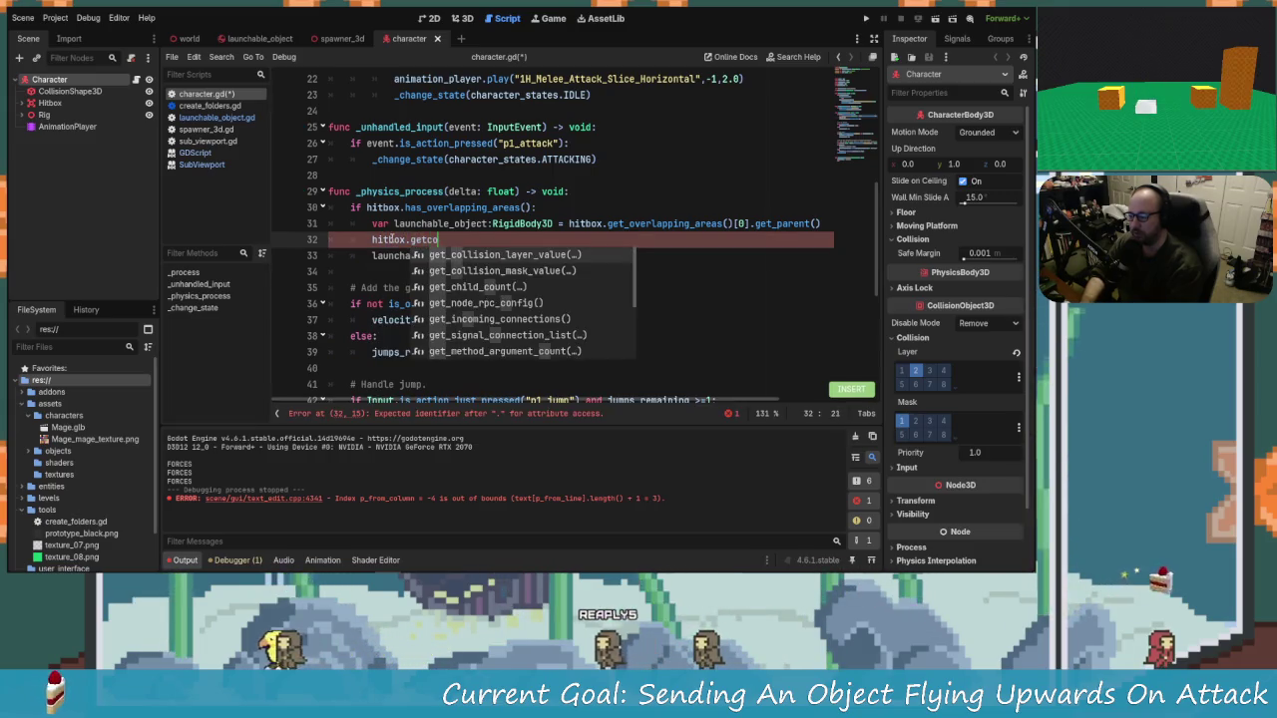
key(BackSpace)
key(BackSpace)
key(BackSpace)
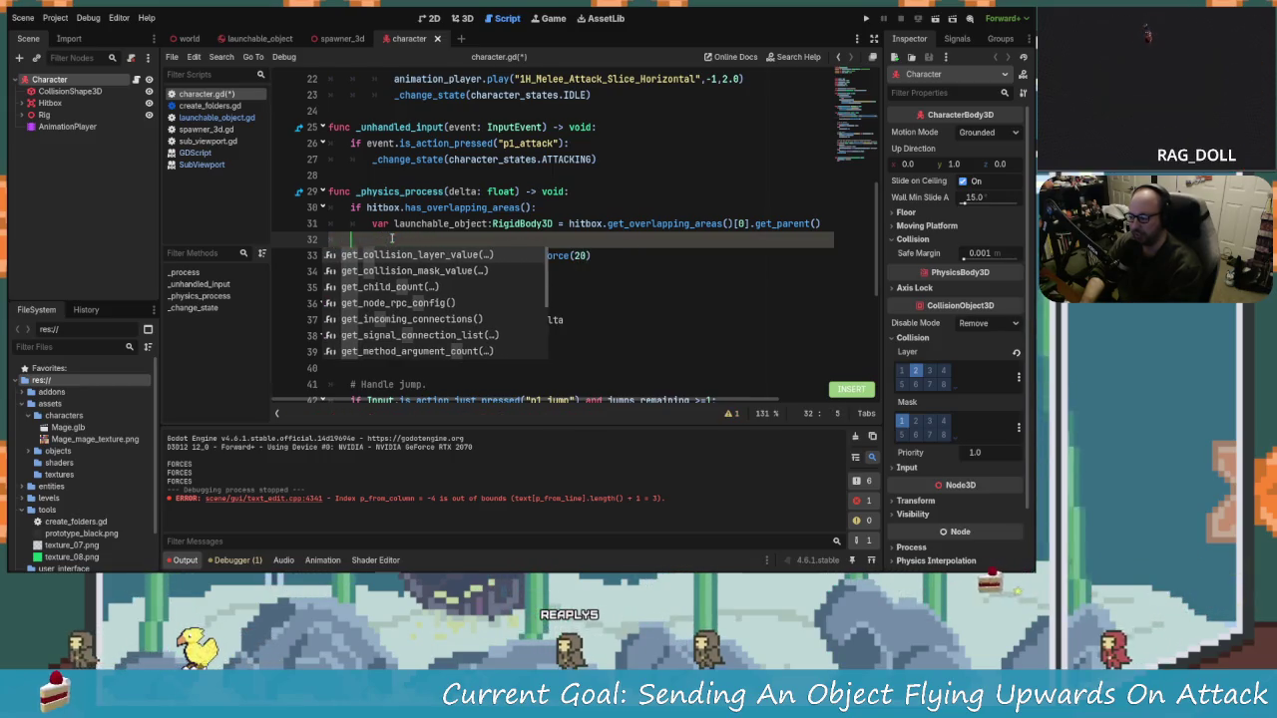
key(BackSpace)
key(BackSpace)
key(BackSpace)
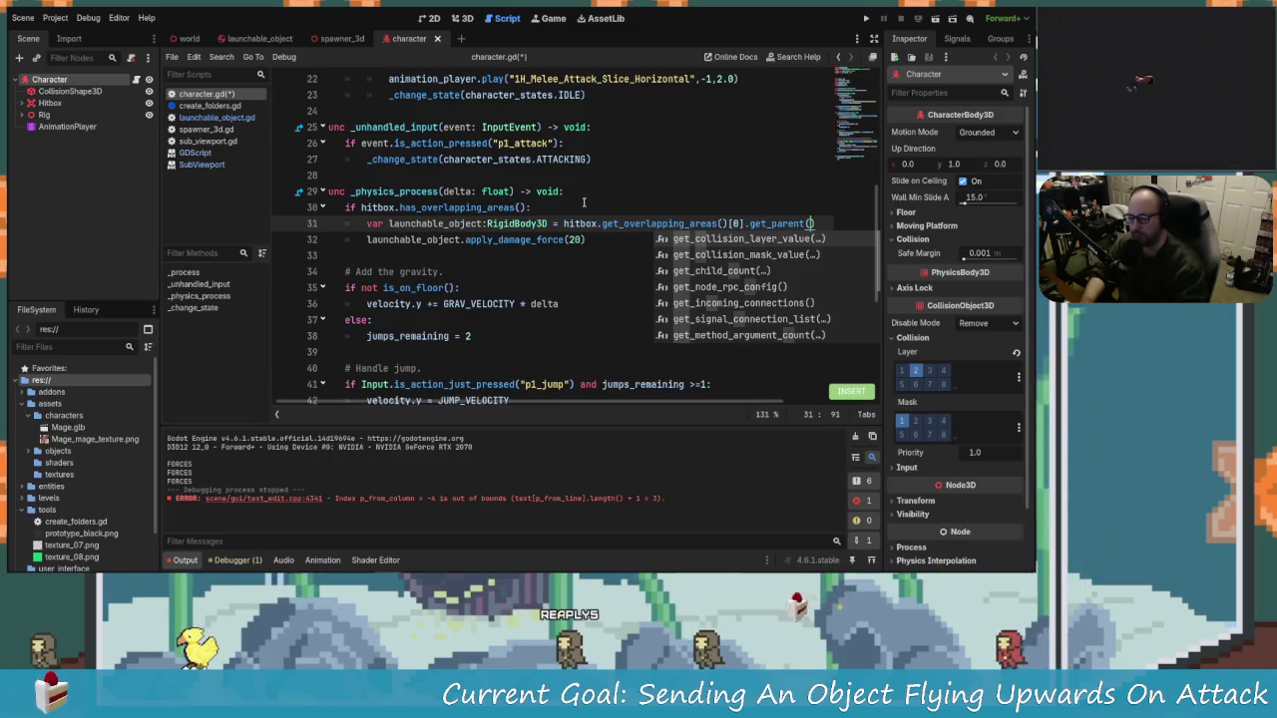
Step: Edit line 31's get_parent() call and the damage call below it in vim mode
click(555, 224)
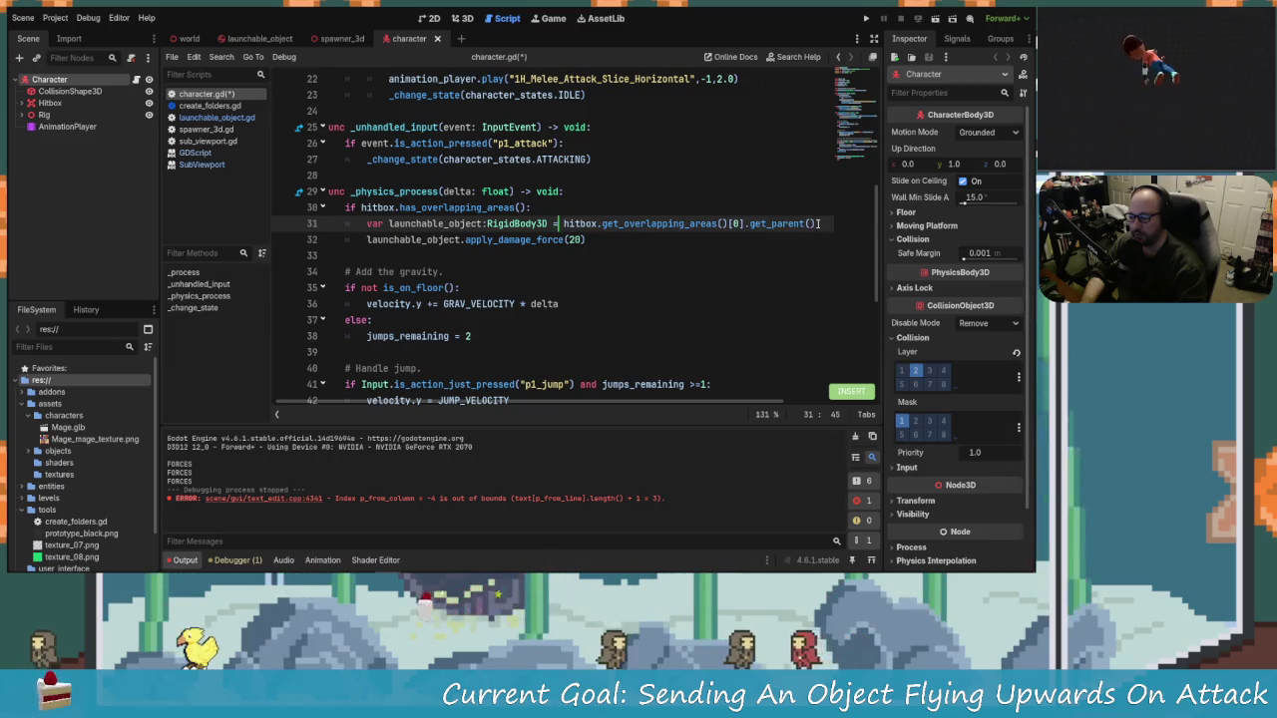
drag(819, 224, 751, 223)
text(X)
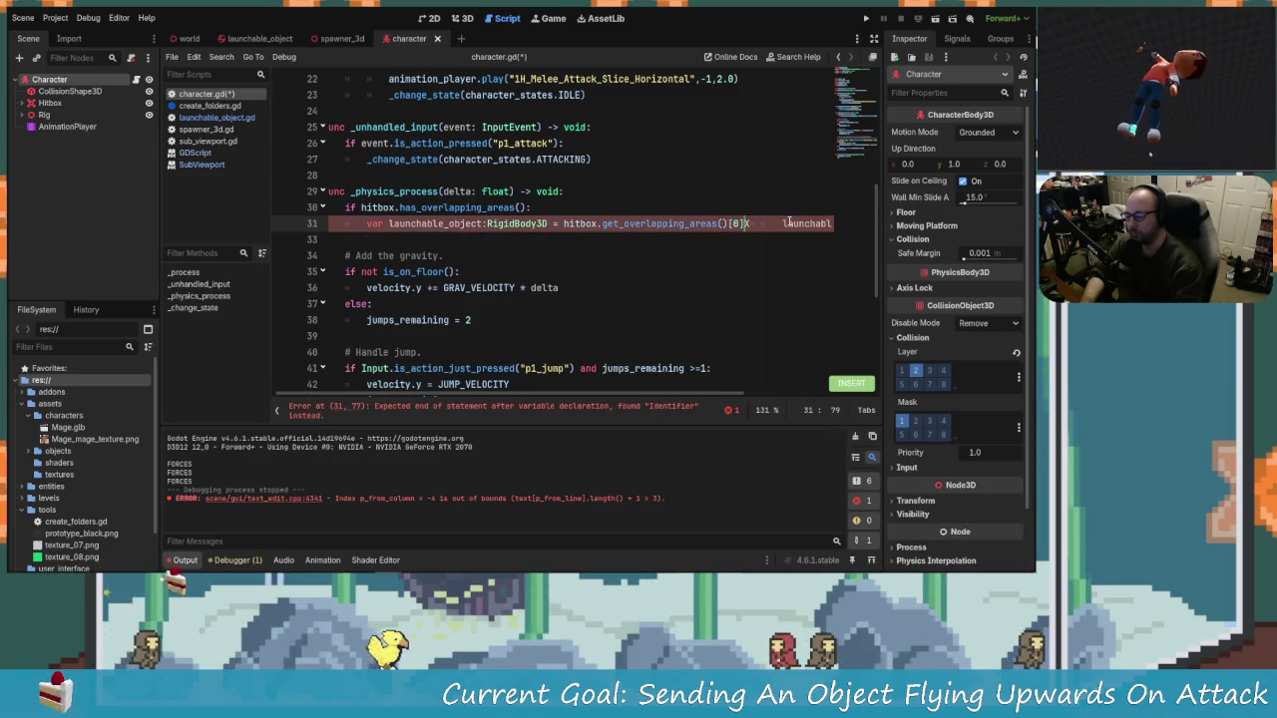
key(Left)
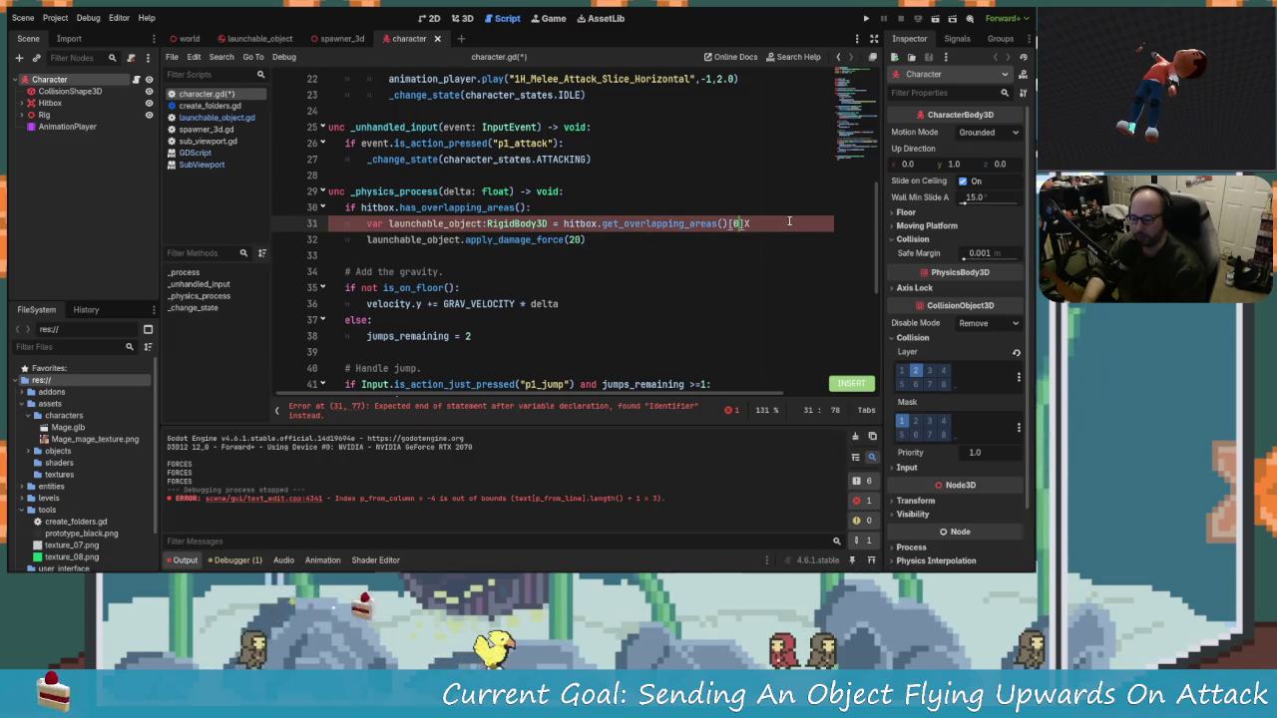
key(Escape)
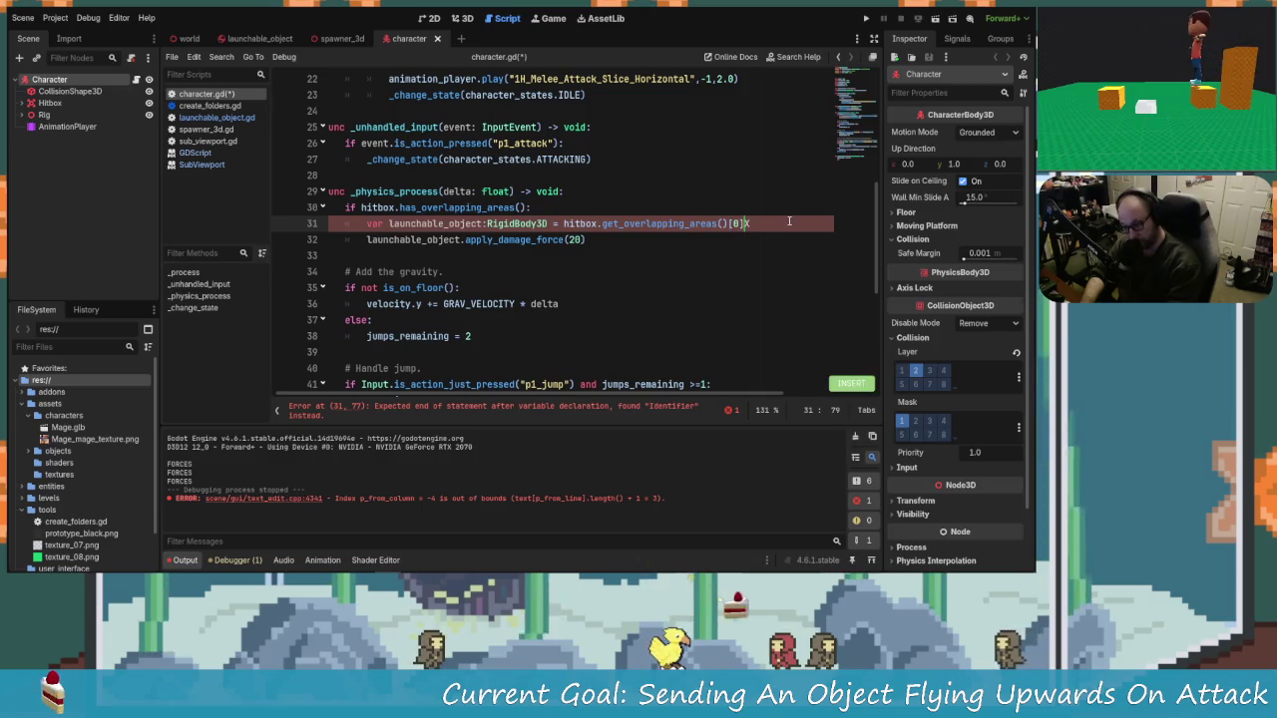
key(Delete)
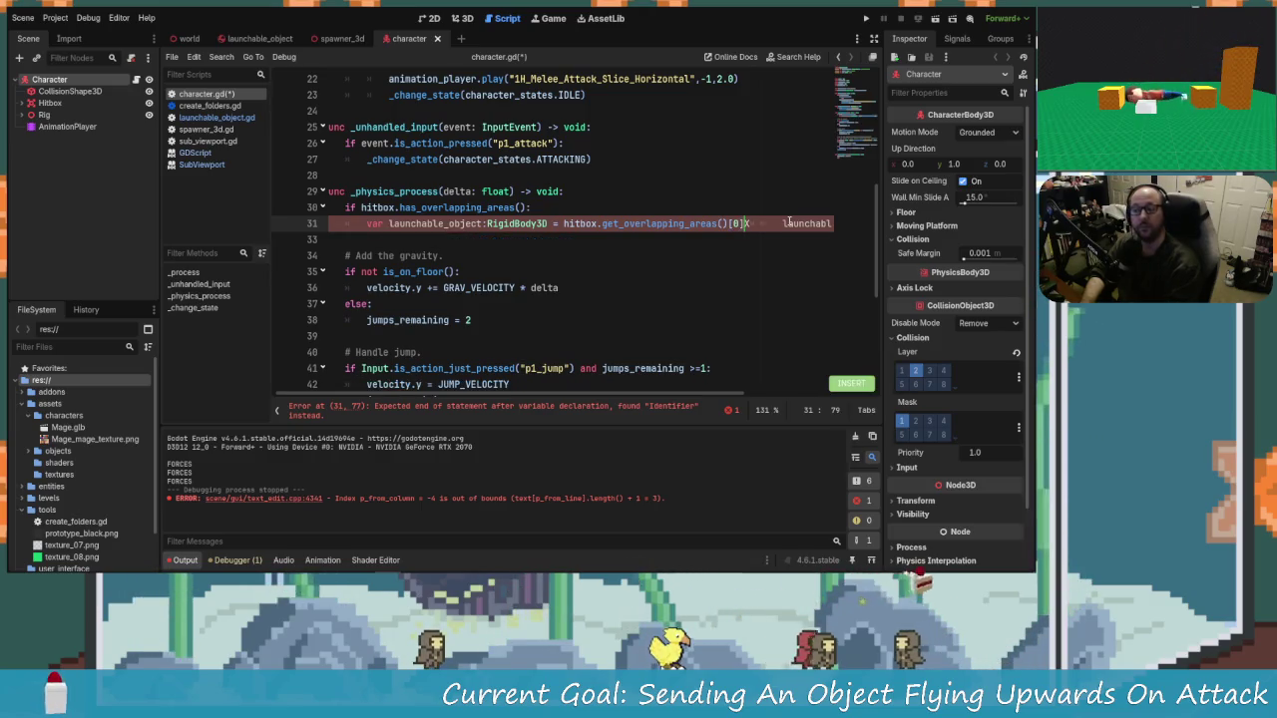
key(Return)
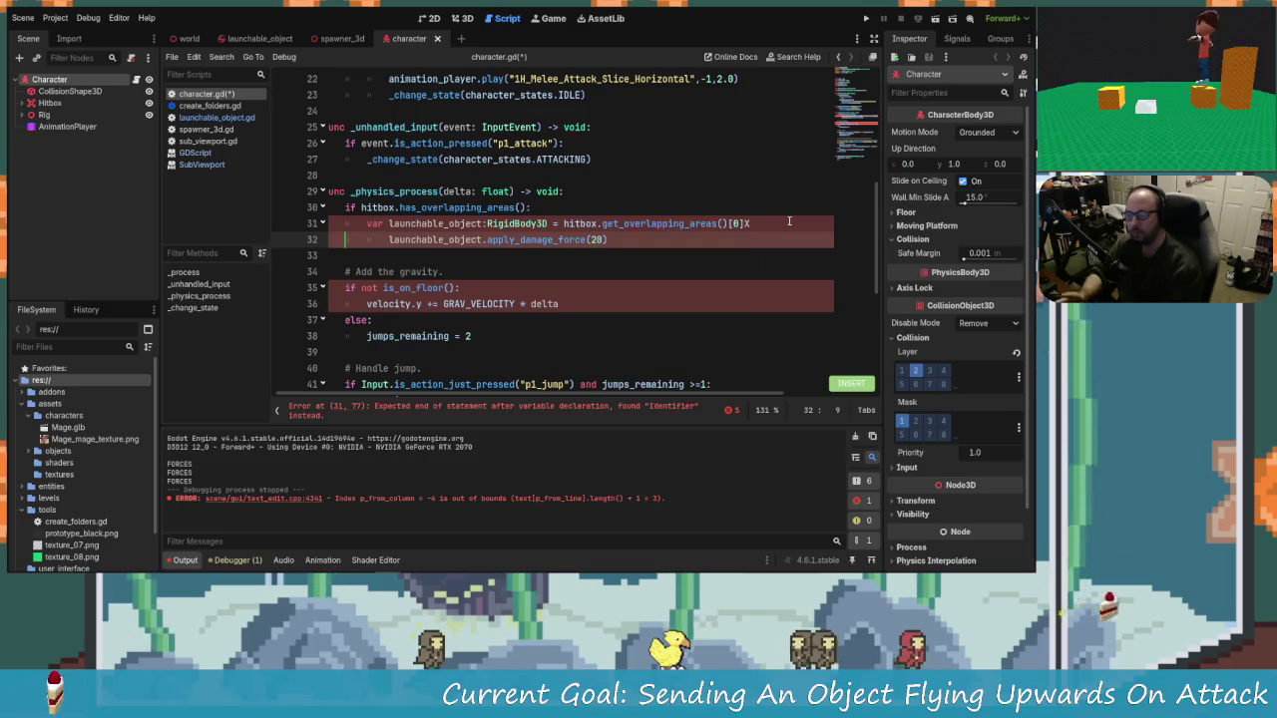
Step: Force-close the frozen Godot editor and relaunch Godot from its executable in File Explorer
key(alt+Tab)
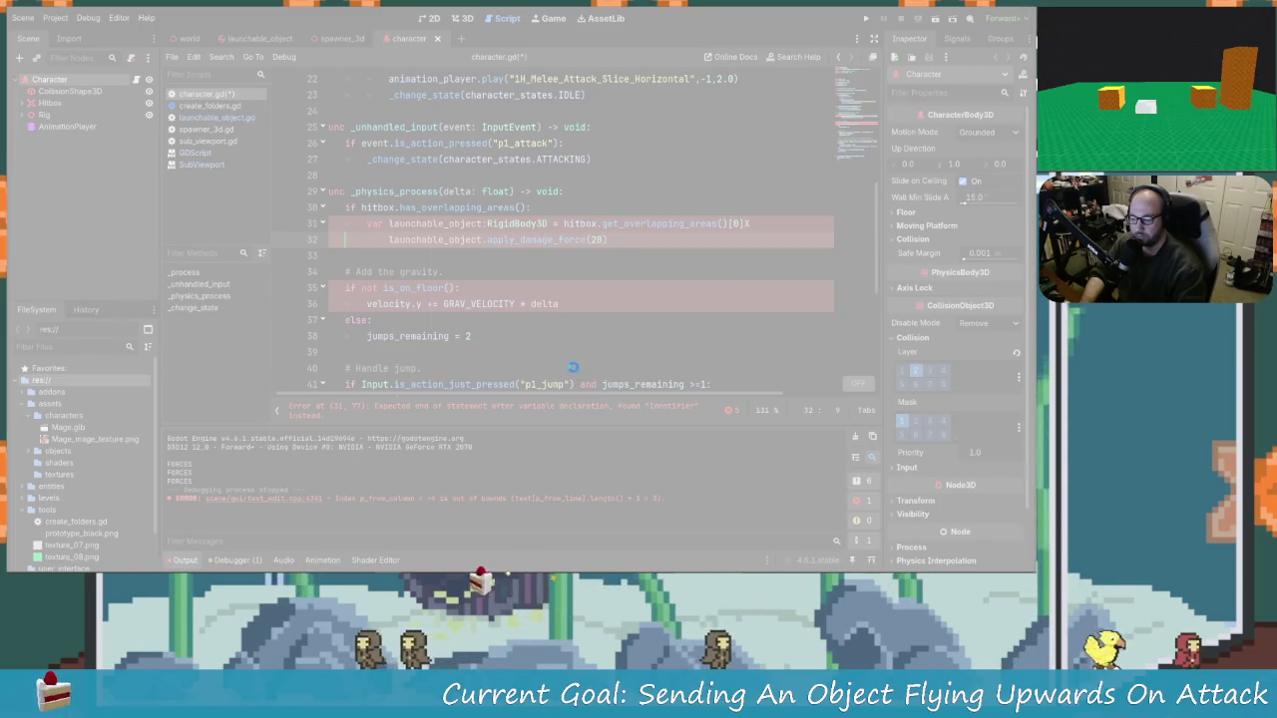
click(538, 291)
click(591, 311)
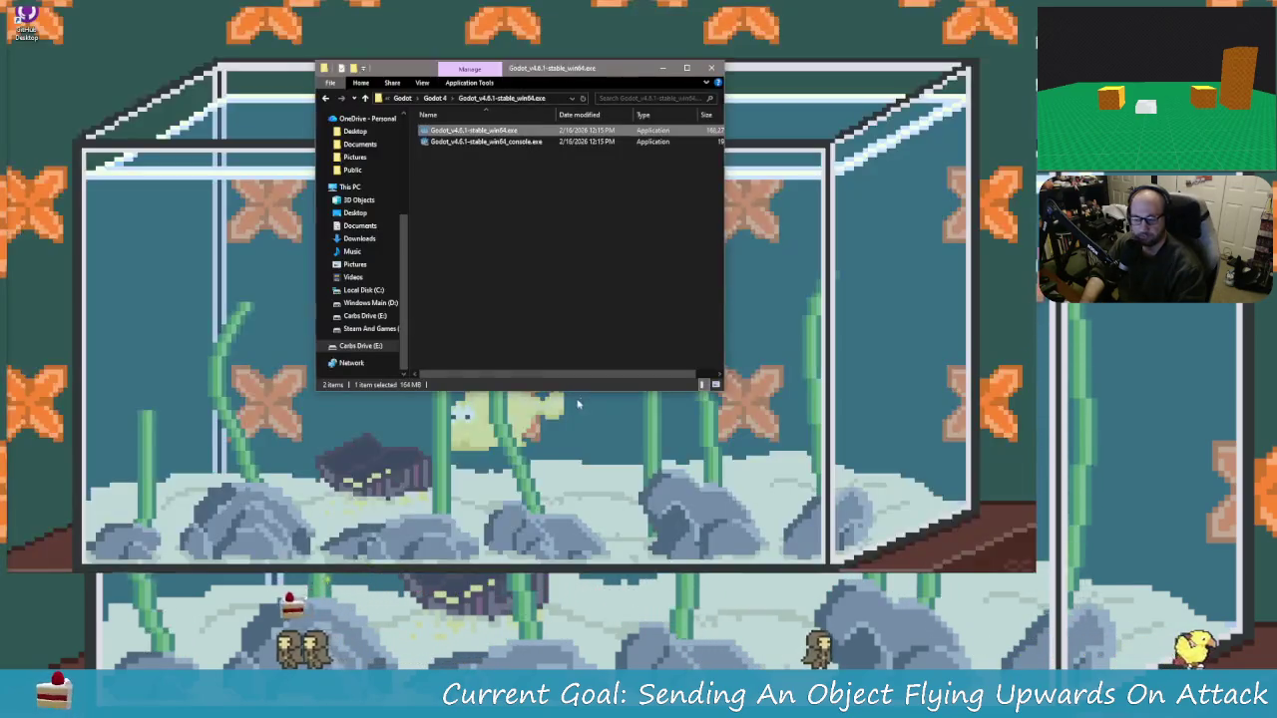
double_click(473, 131)
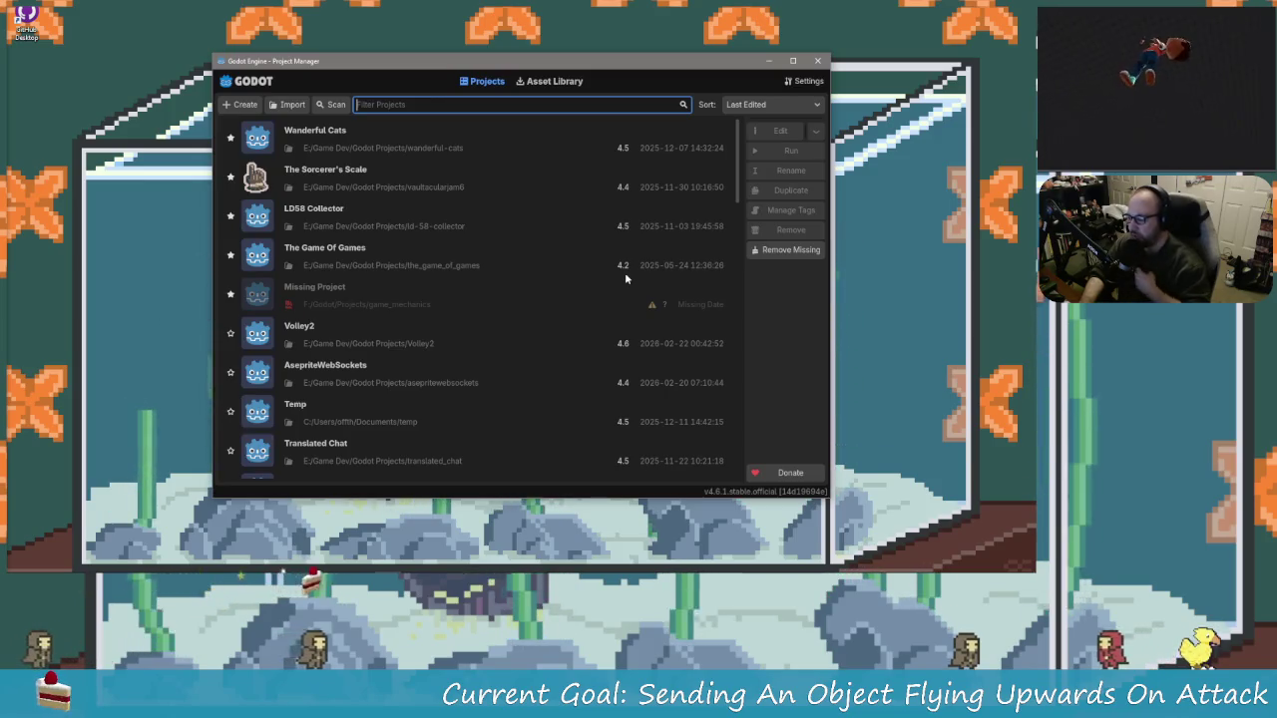
Step: Open the Volley2 project from the Project Manager's list
double_click(481, 332)
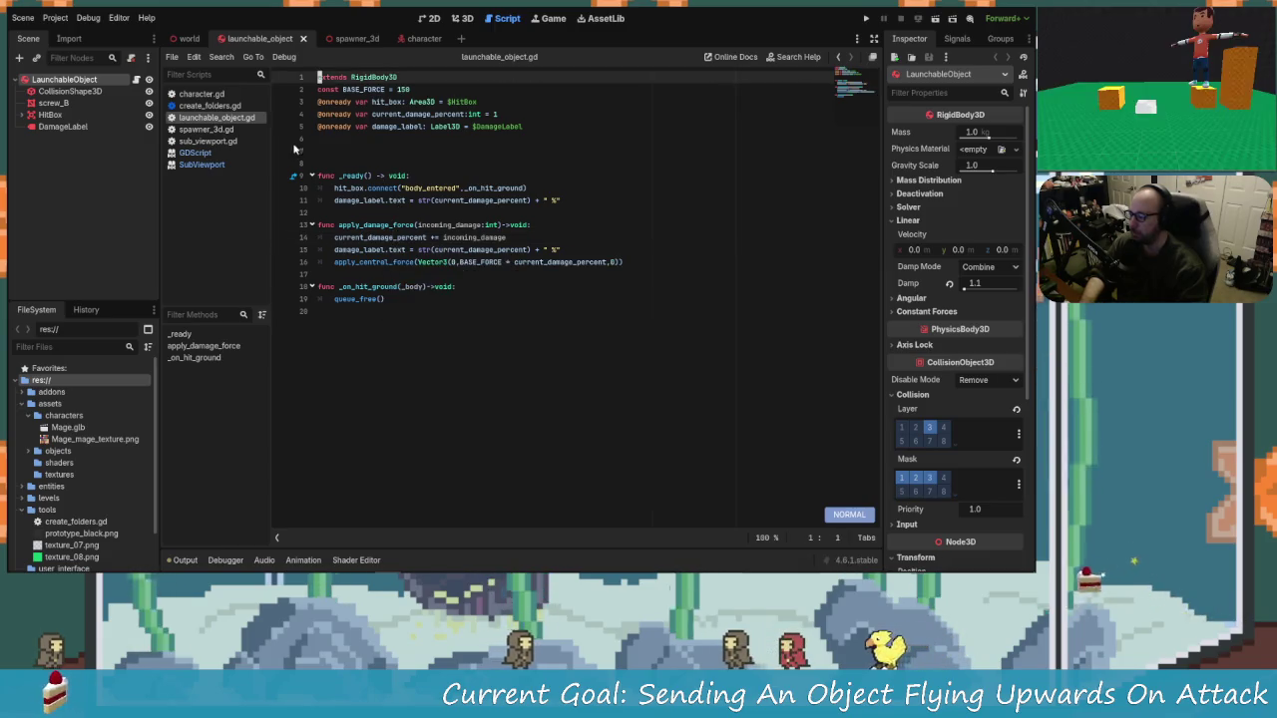
Step: Uncheck the GodotVim plugin's Enabled box in Project Settings > Plugins
click(89, 18)
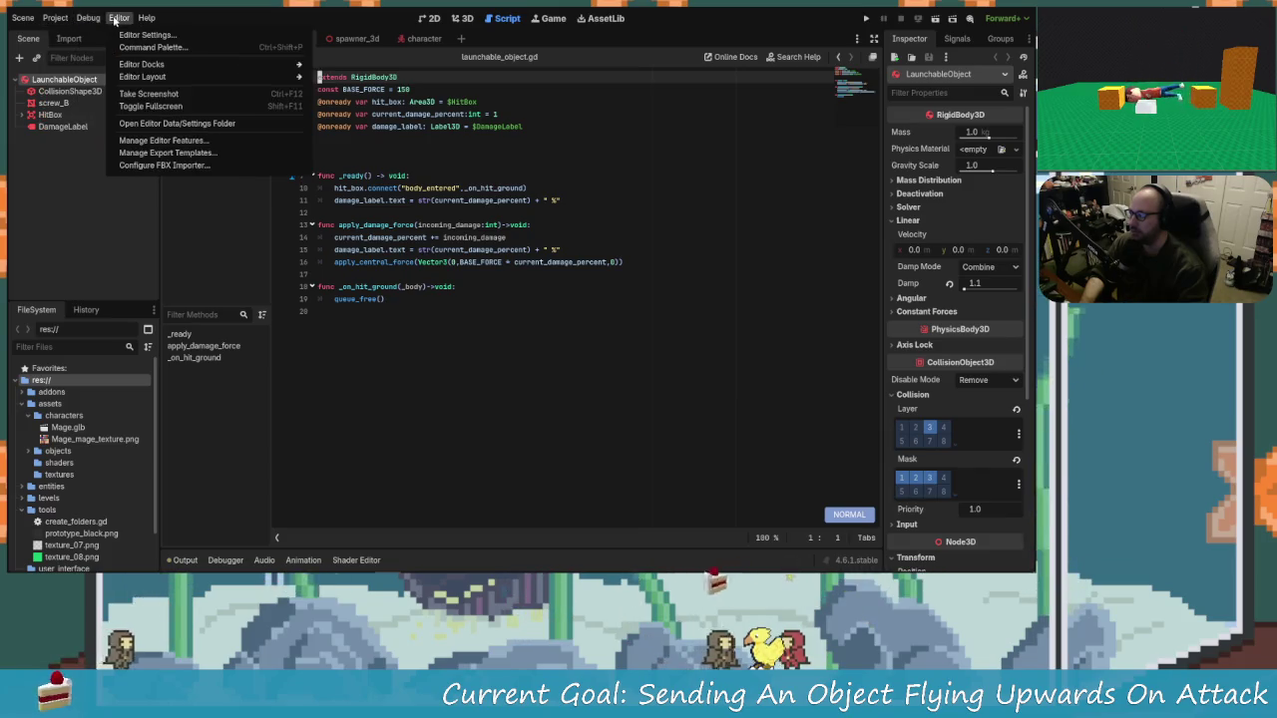
mouse_move(55, 18)
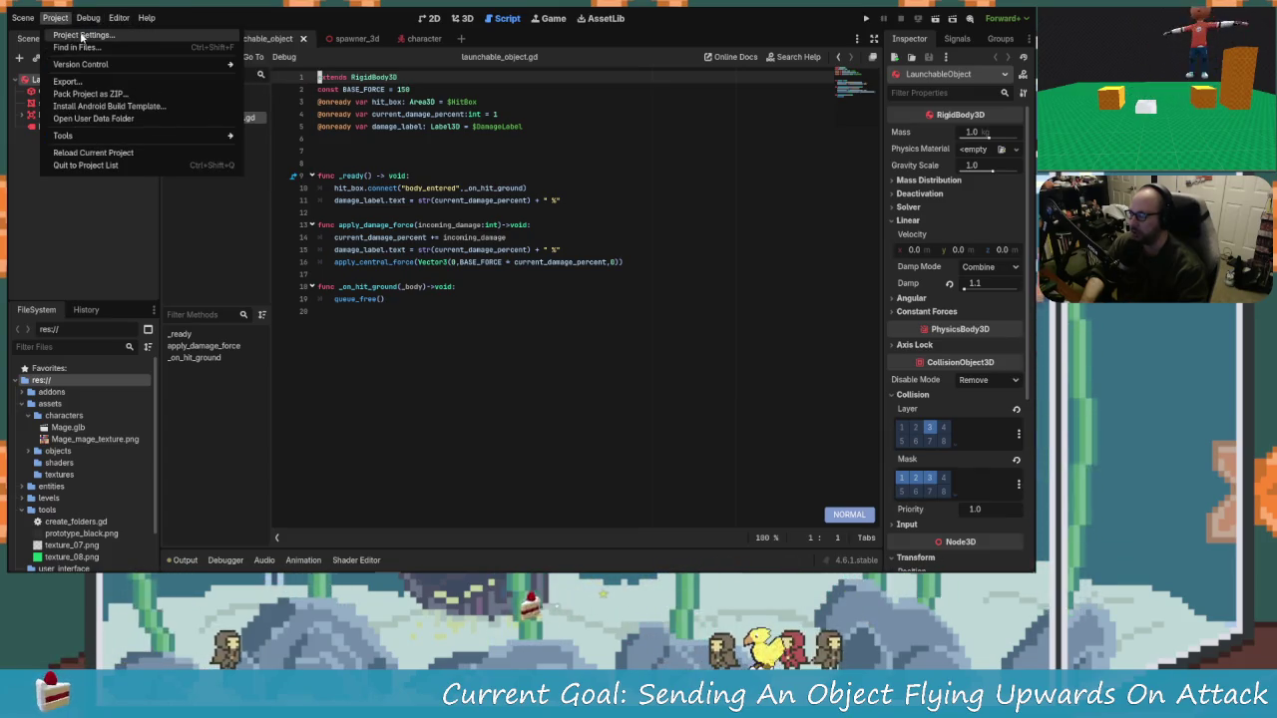
click(82, 34)
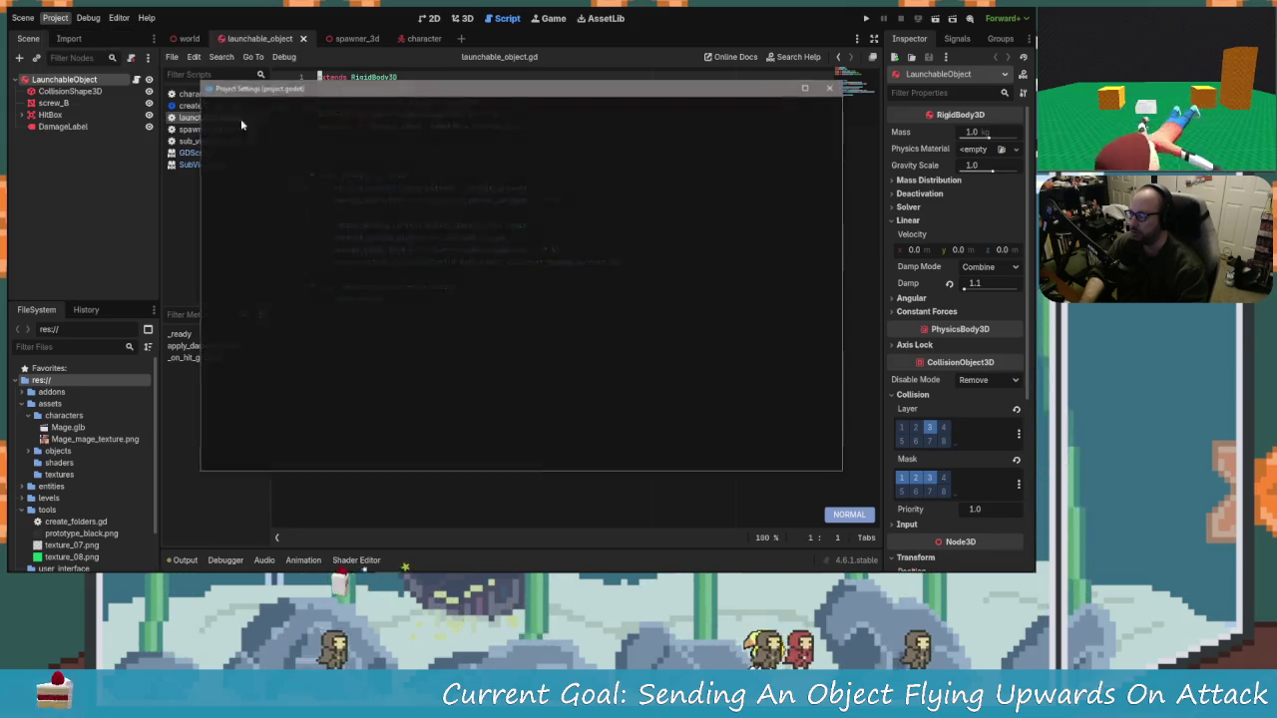
click(429, 110)
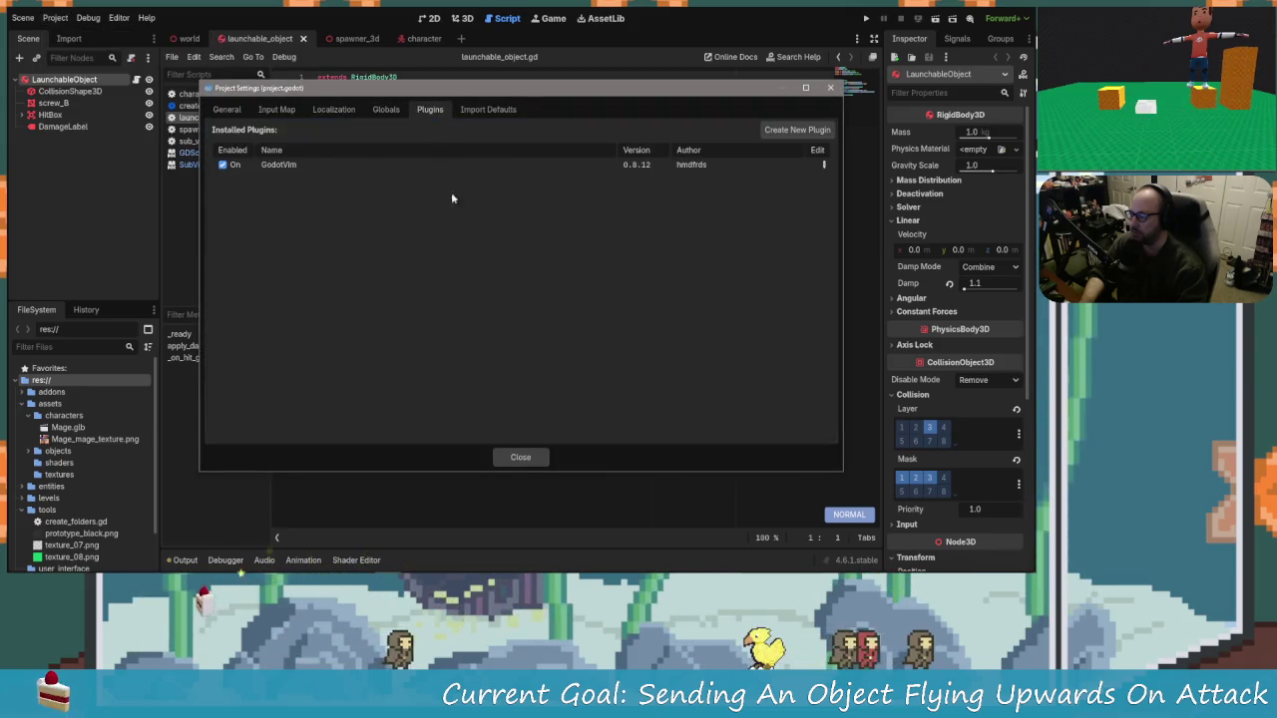
click(222, 165)
click(519, 457)
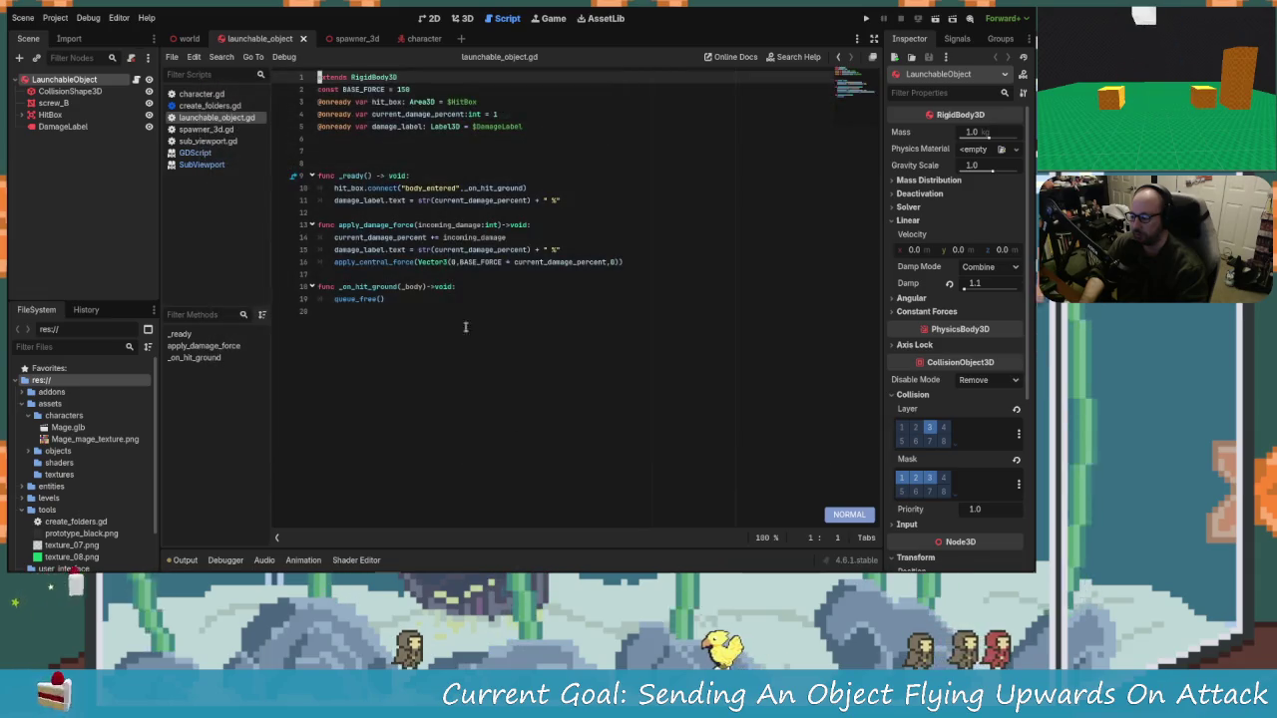
Step: Reload the current project from the Project menu
click(56, 18)
click(114, 148)
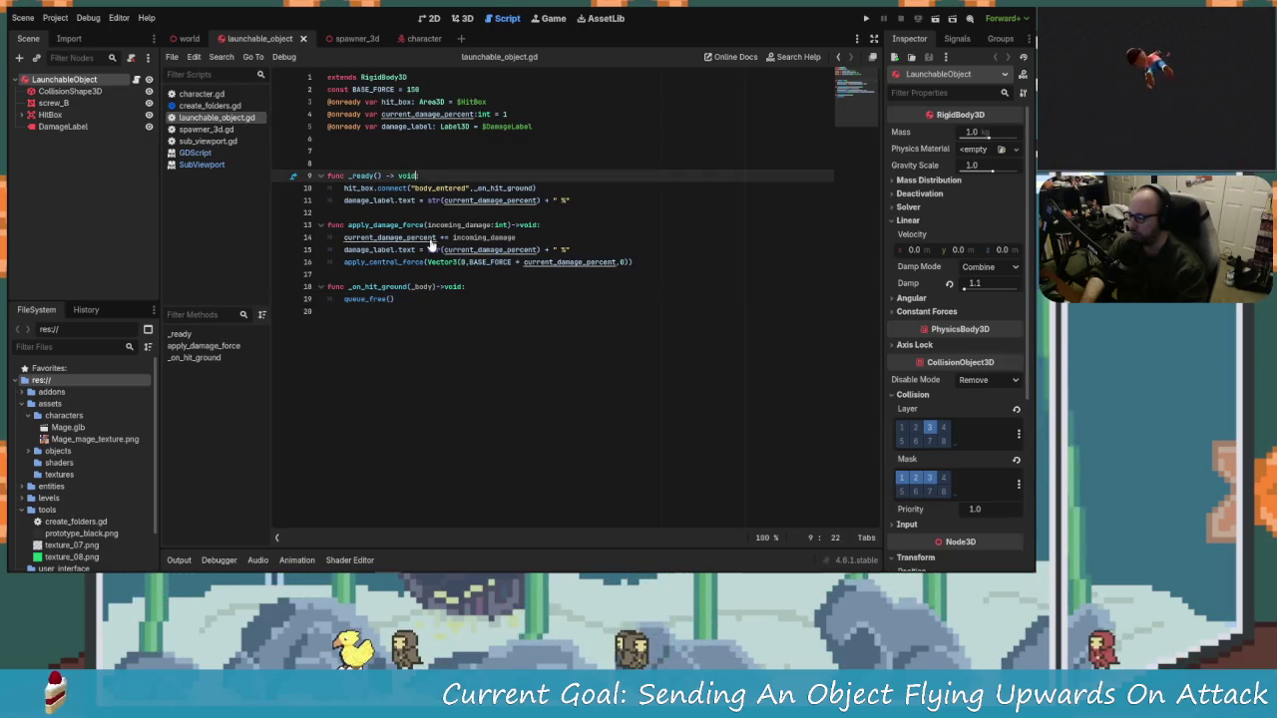
ctrl+scroll(430, 245, up, 3)
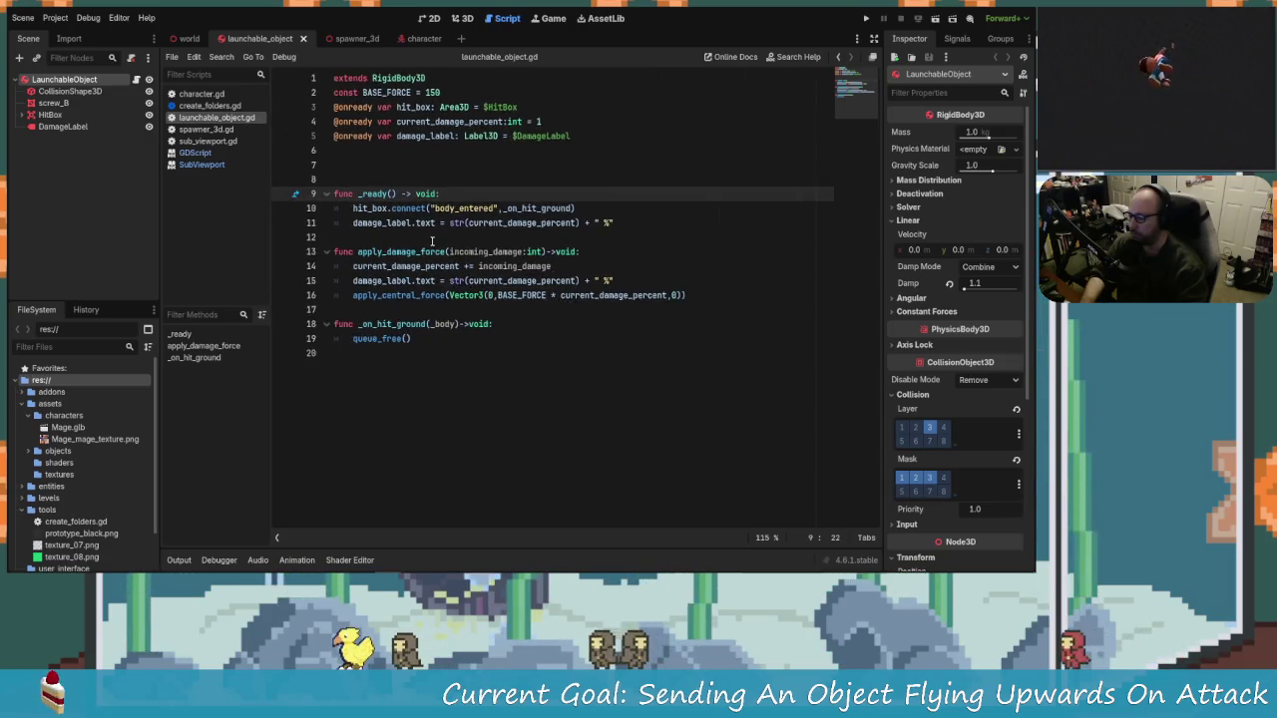
Step: In character.gd, insert a blank line before apply_damage_force and remove line 31's get_parent() call
click(194, 96)
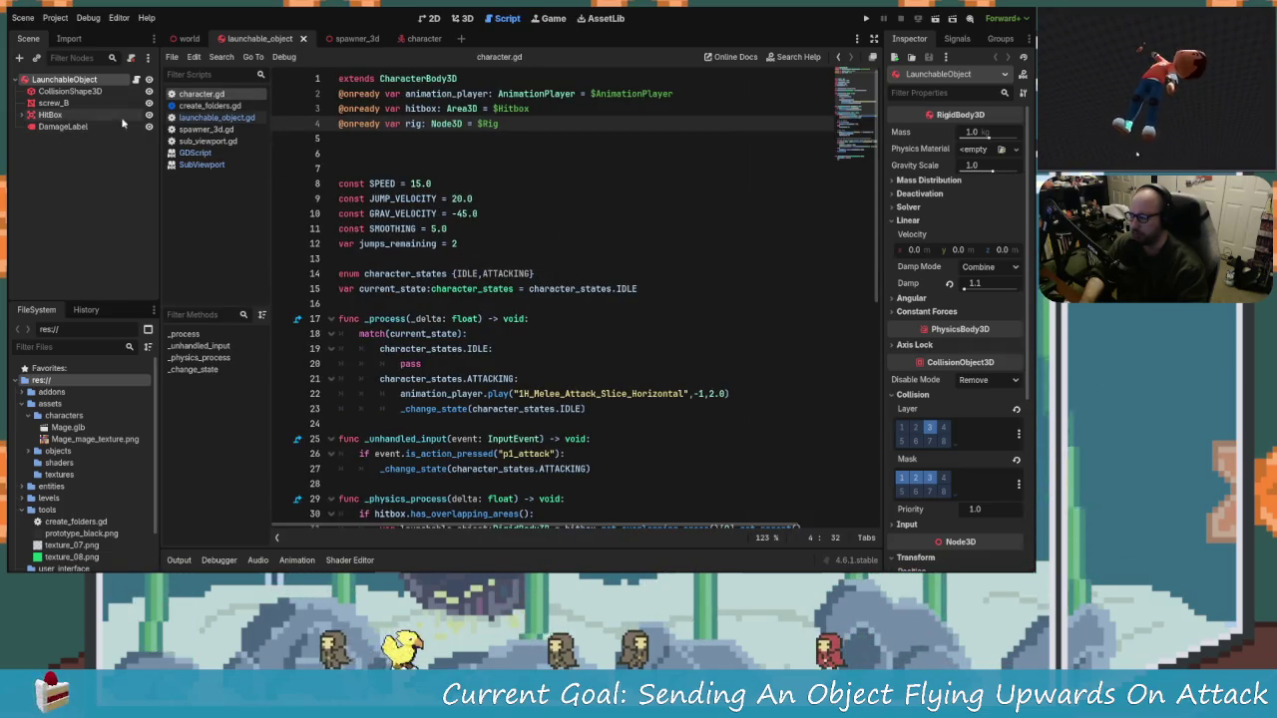
scroll(449, 175, down, 6)
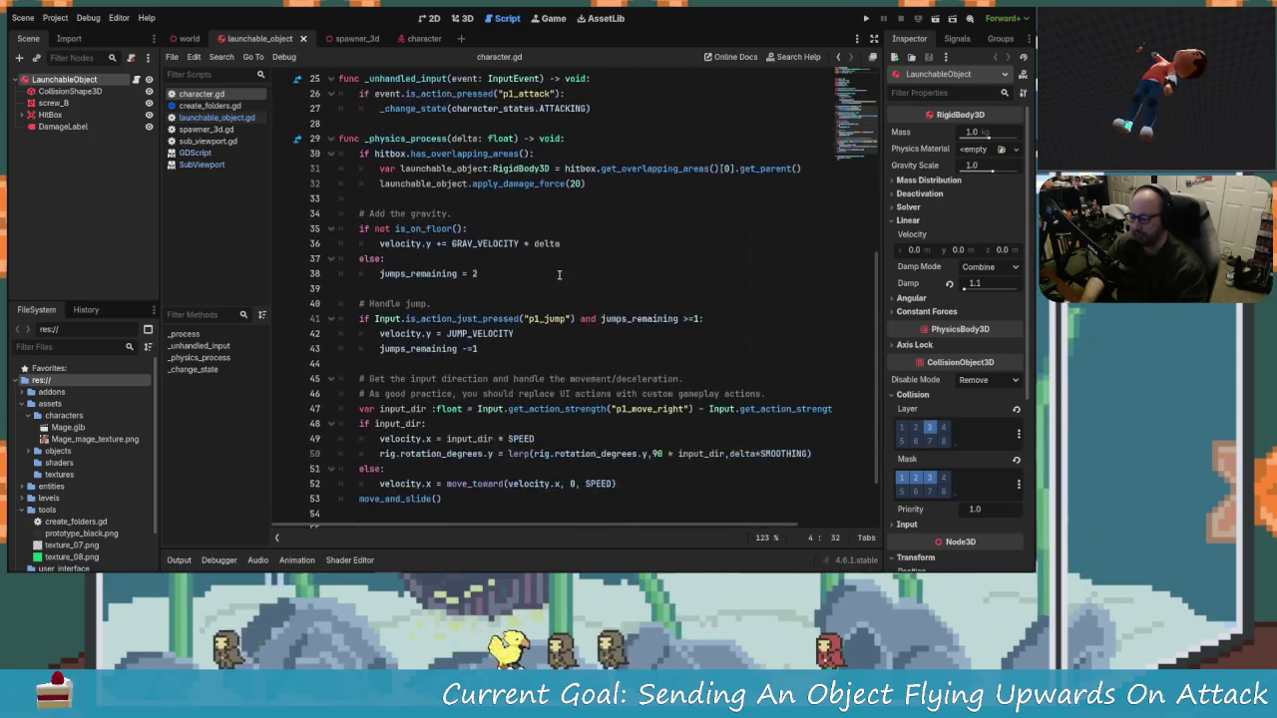
click(380, 273)
key(Return)
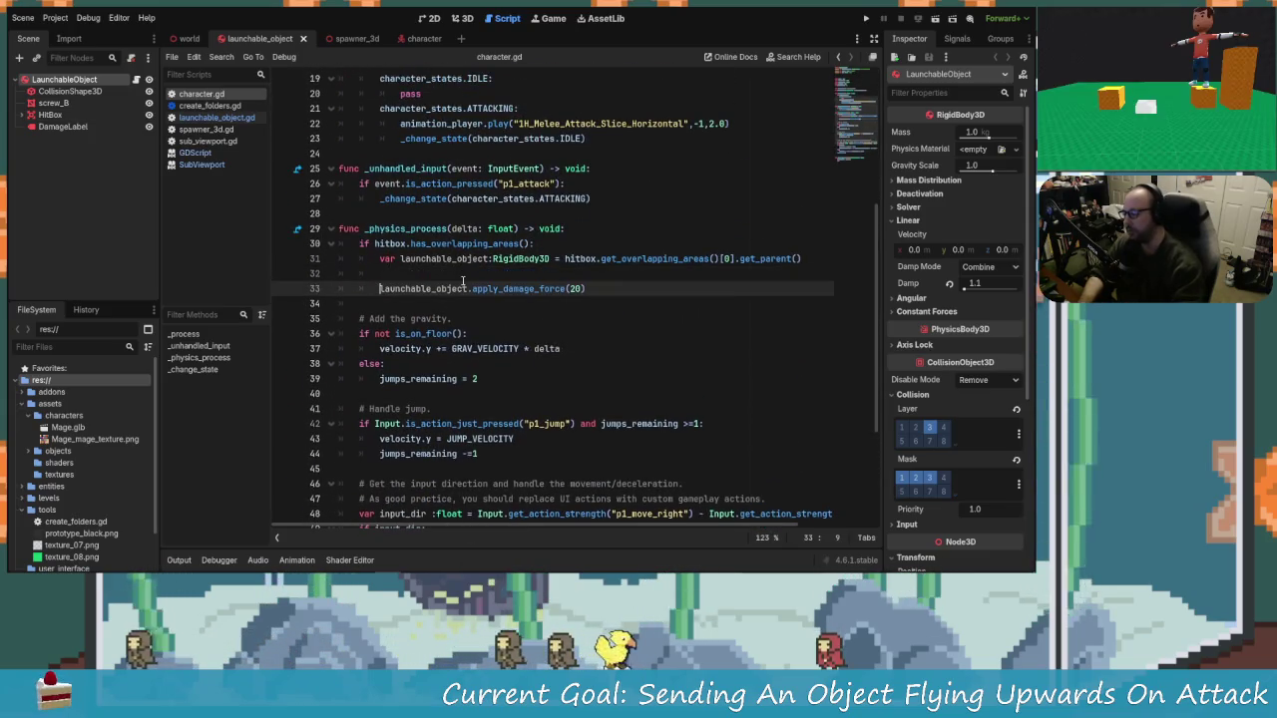
key(Up)
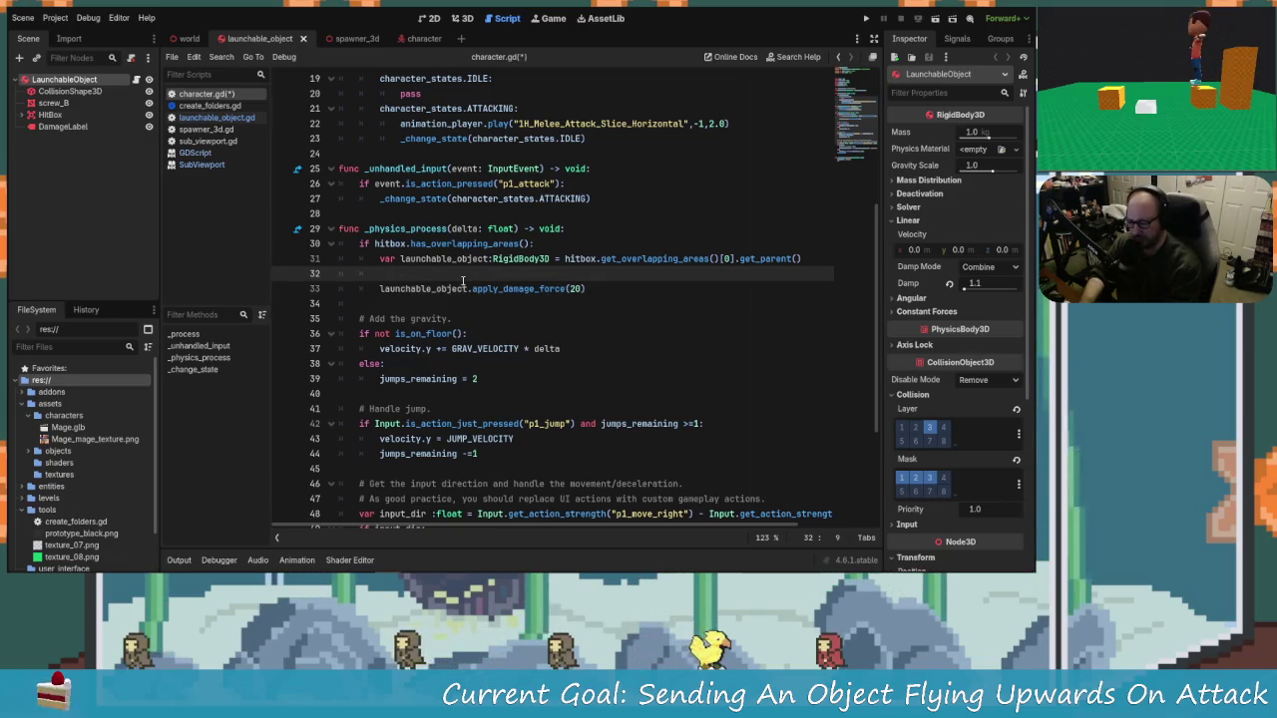
key(Up)
key(End)
key(Left)
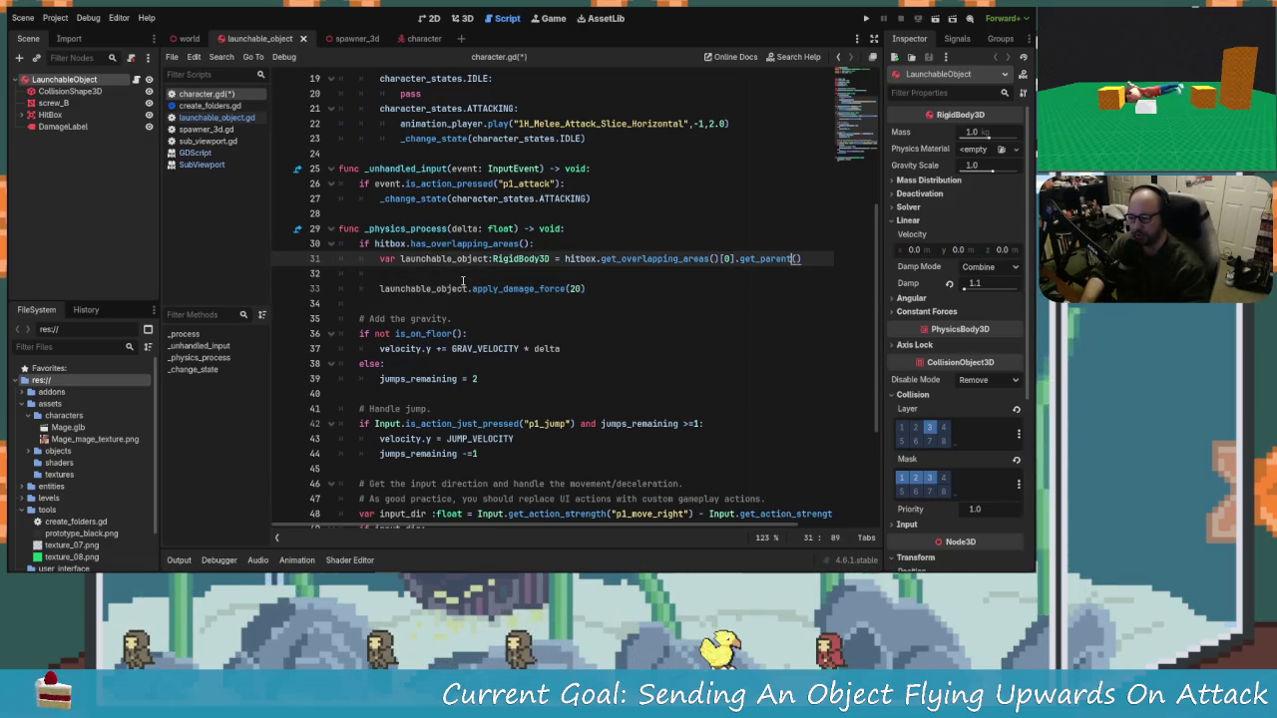
key(BackSpace)
key(BackSpace)
key(BackSpace)
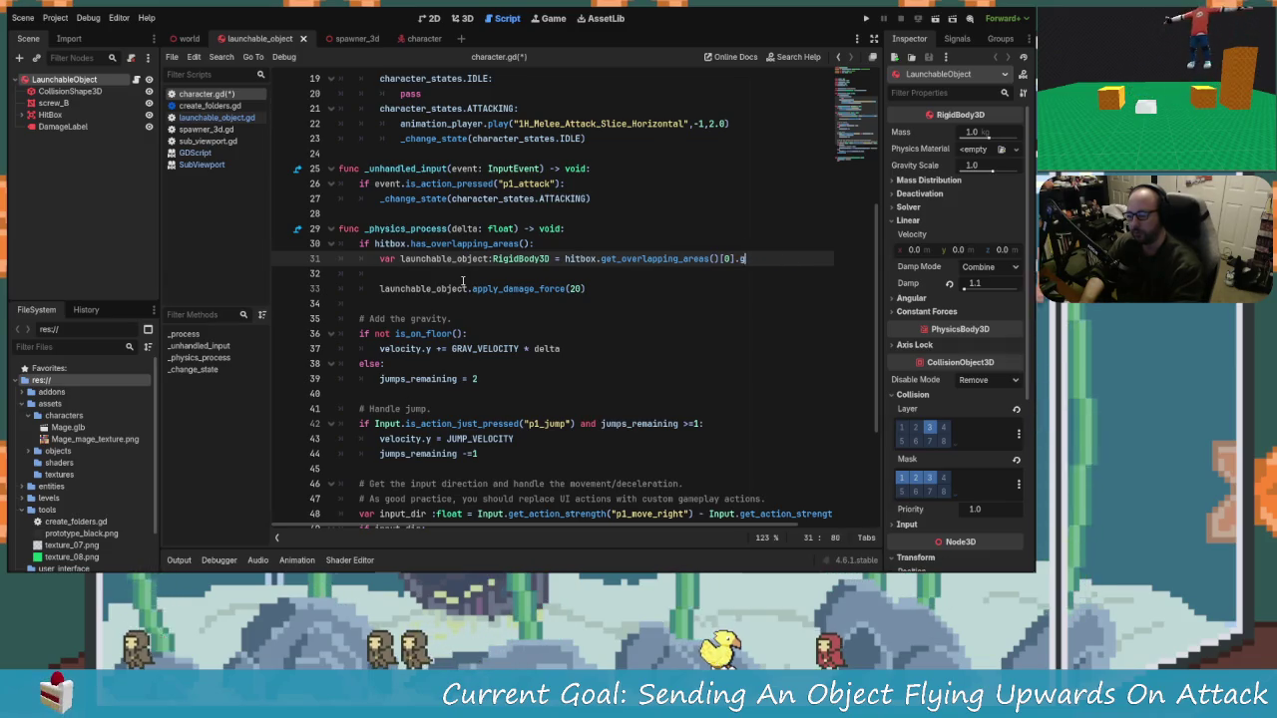
key(Return)
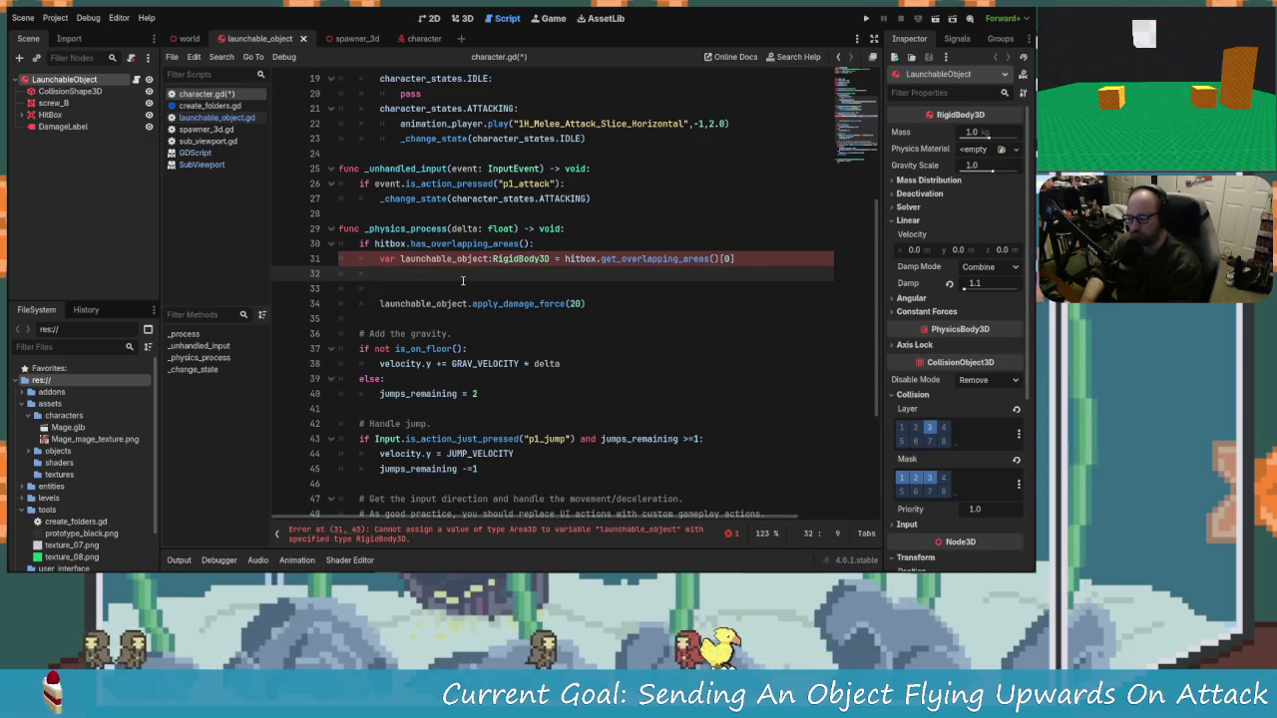
Step: Try CollisionShape3D and then Area3D as line 31's type hint instead of RigidBody3D
click(551, 260)
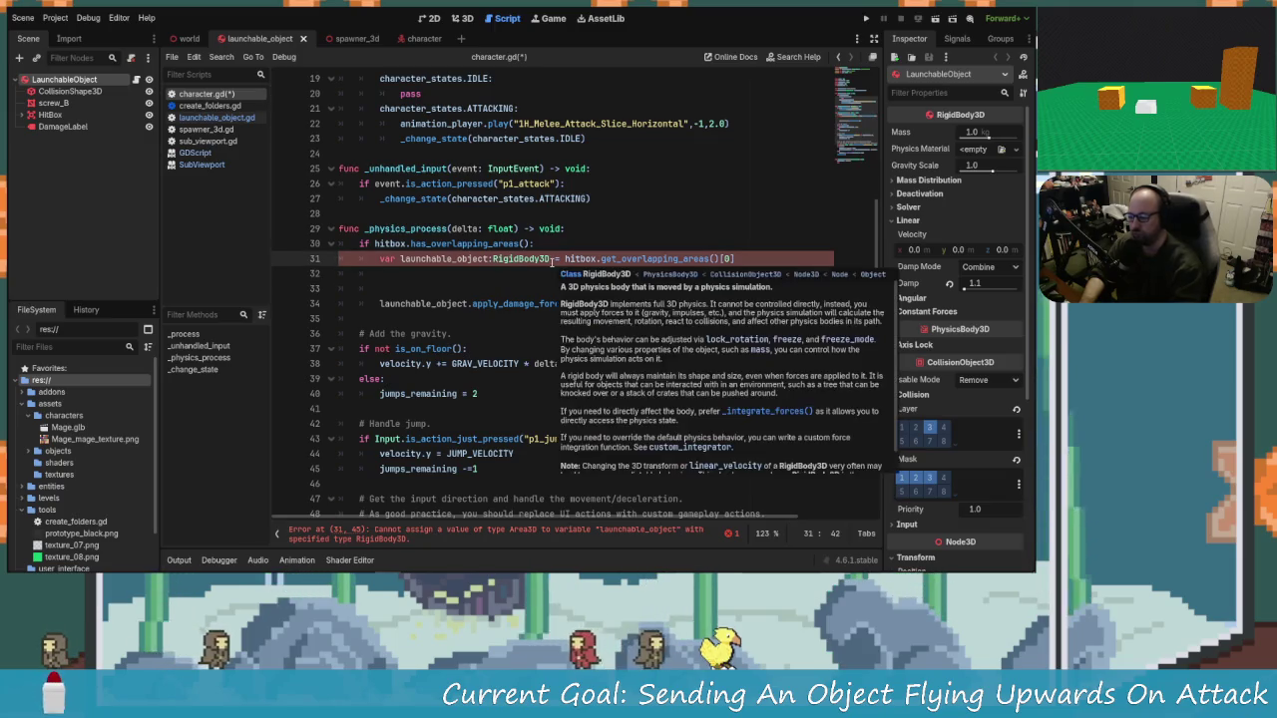
key(BackSpace)
key(BackSpace)
key(BackSpace)
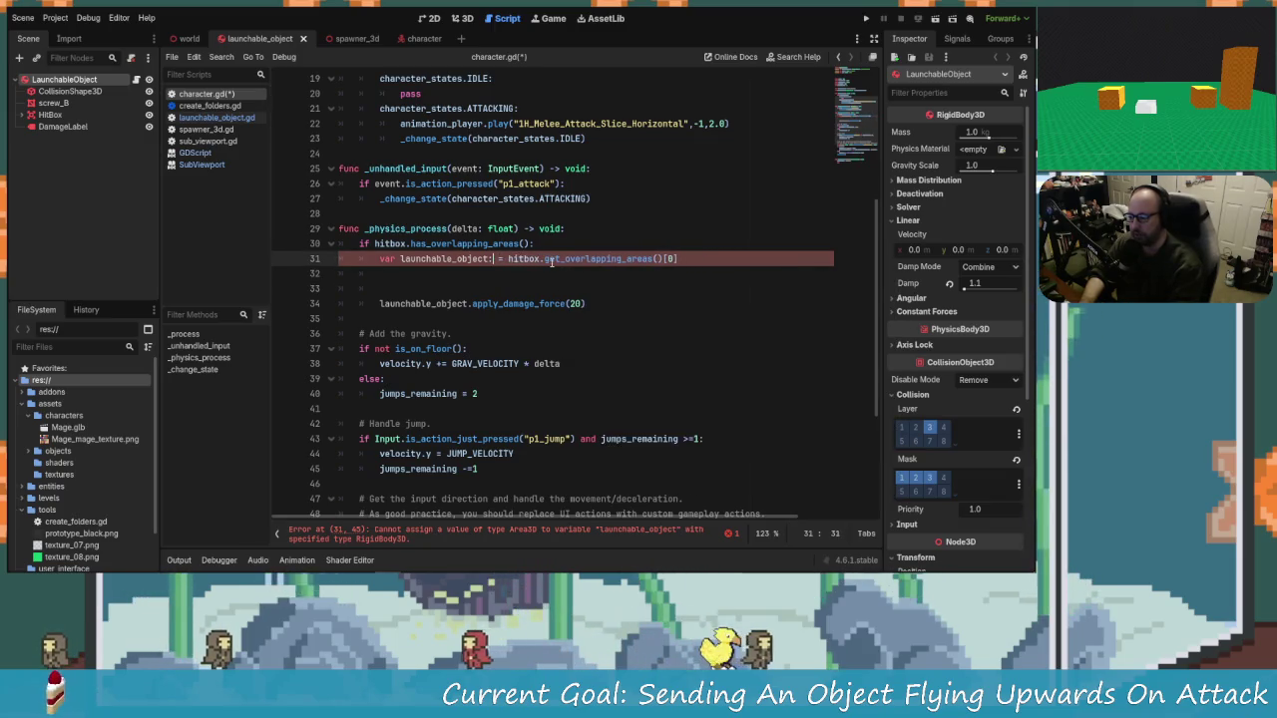
text(col)
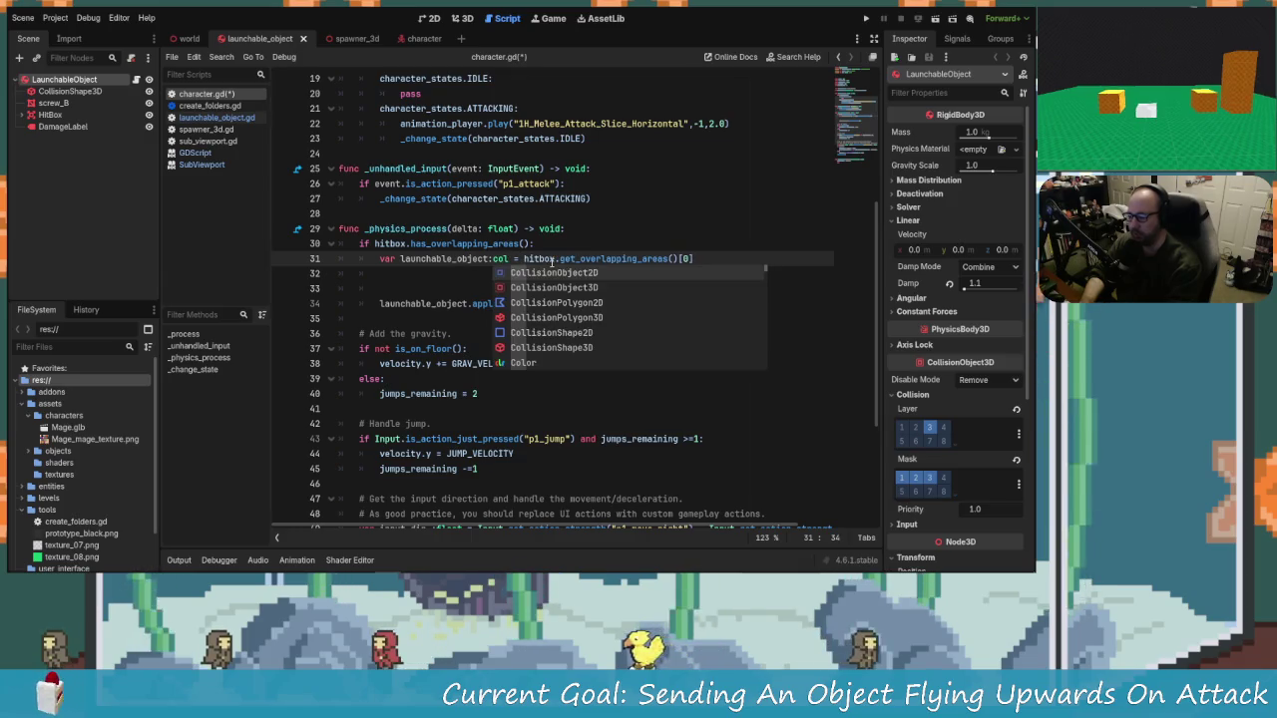
key(Down)
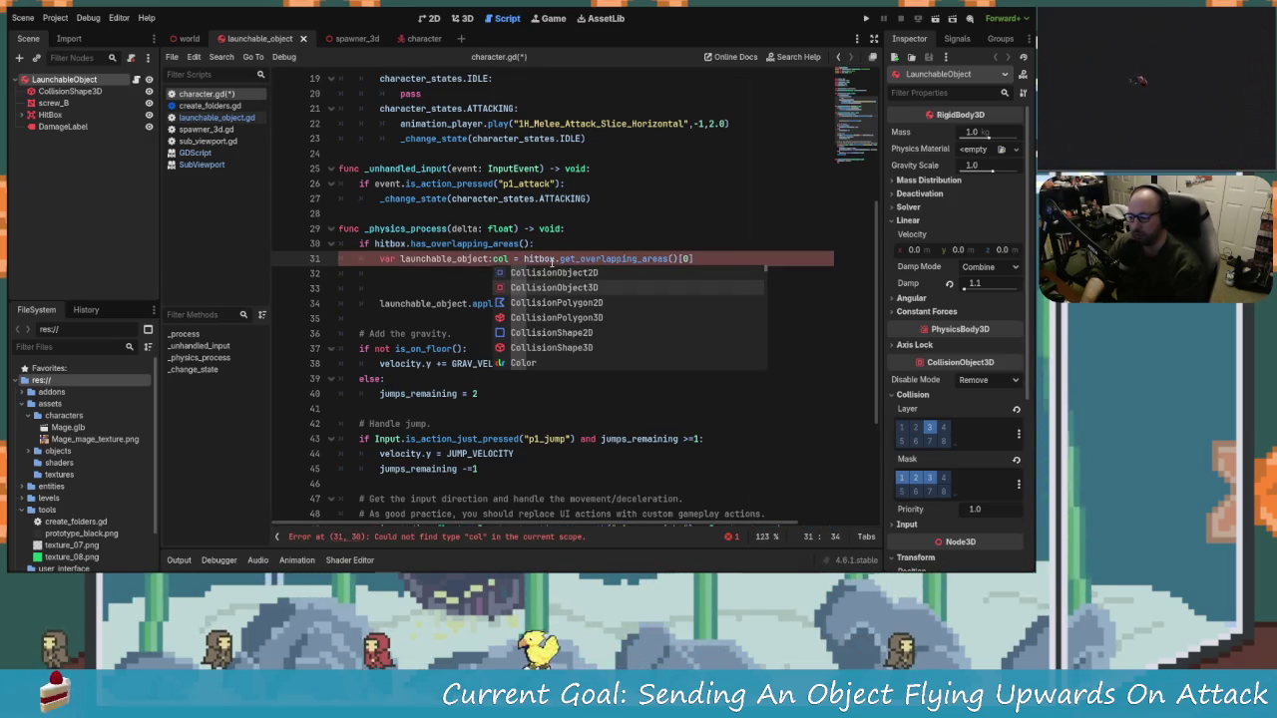
key(Down)
key(Down)
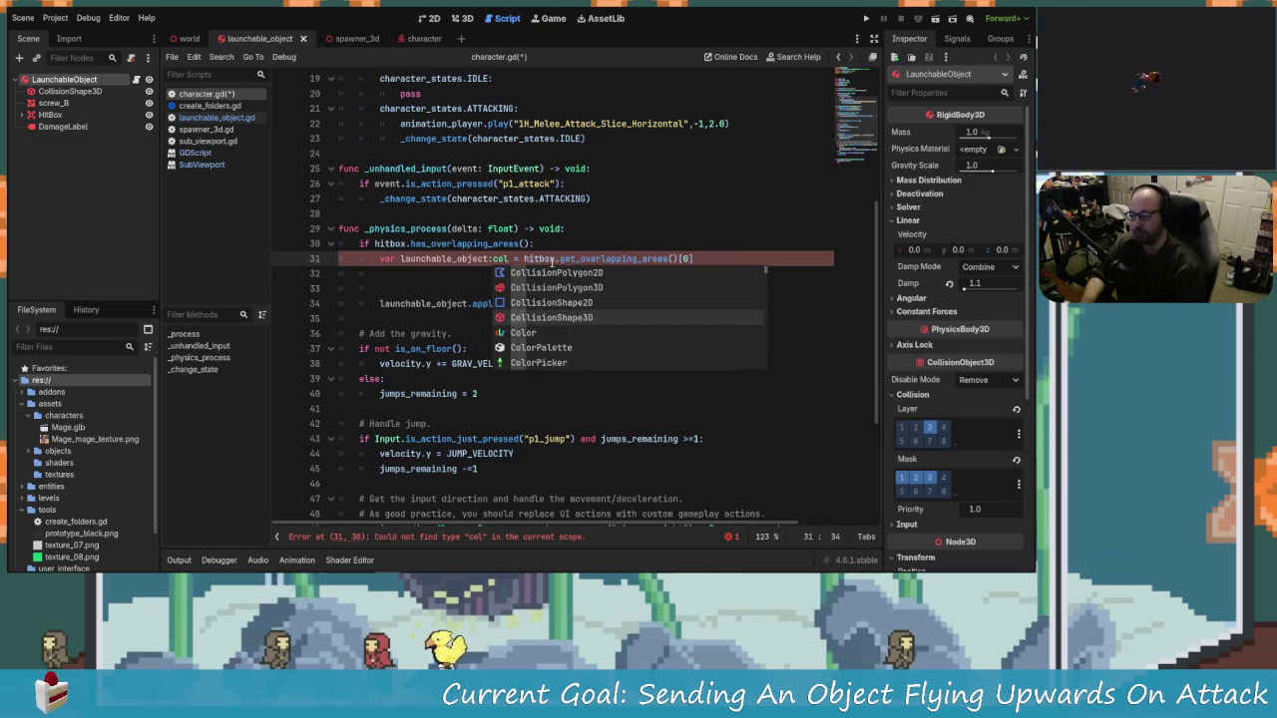
key(Down)
key(Down)
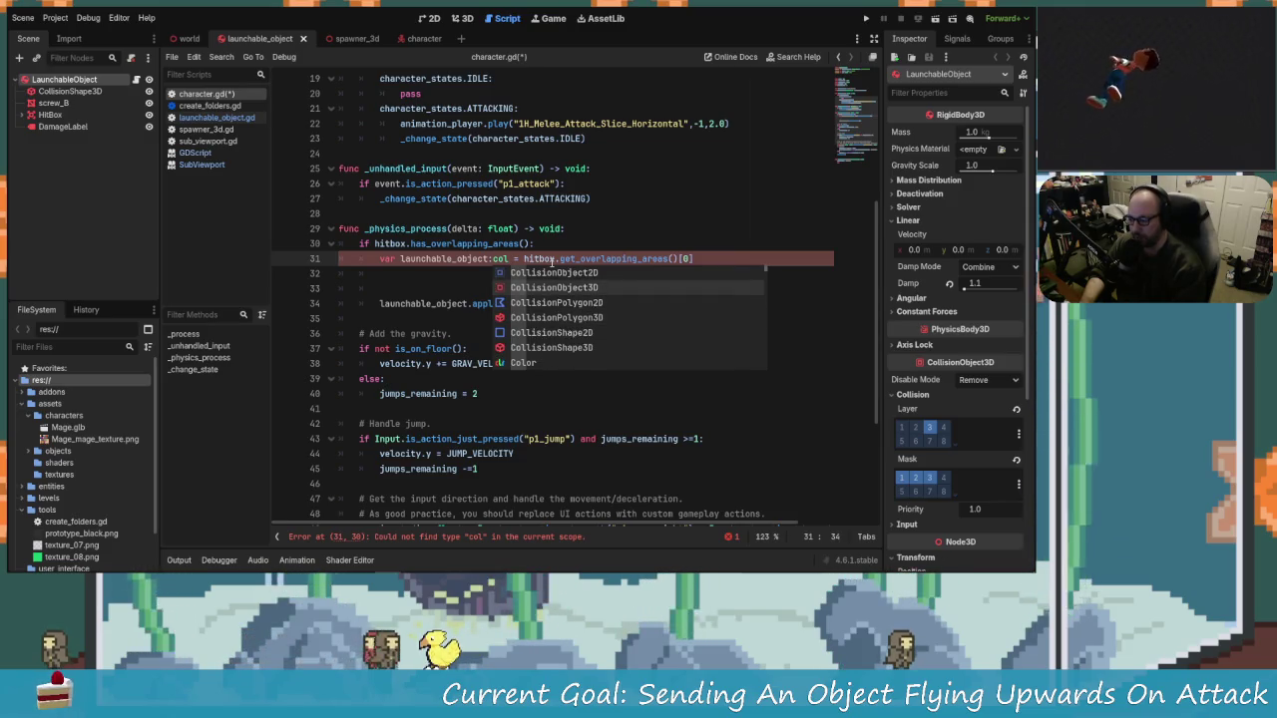
key(Return)
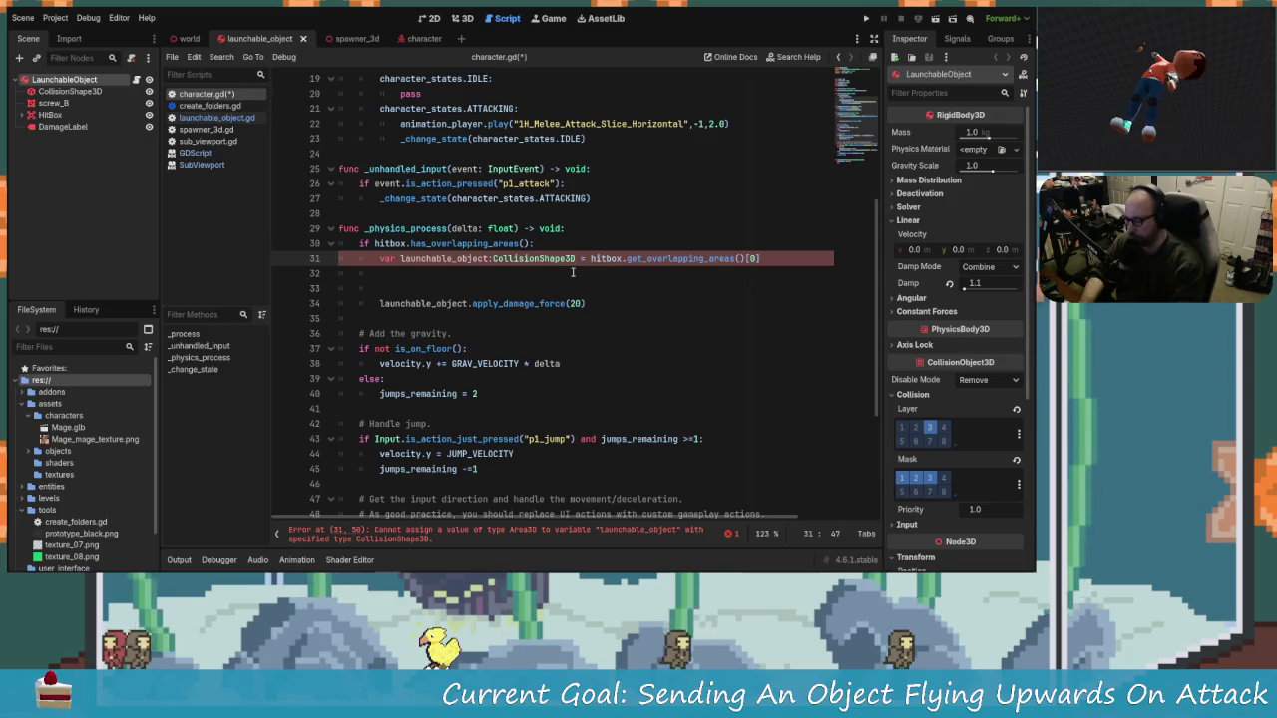
key(BackSpace)
key(BackSpace)
key(BackSpace)
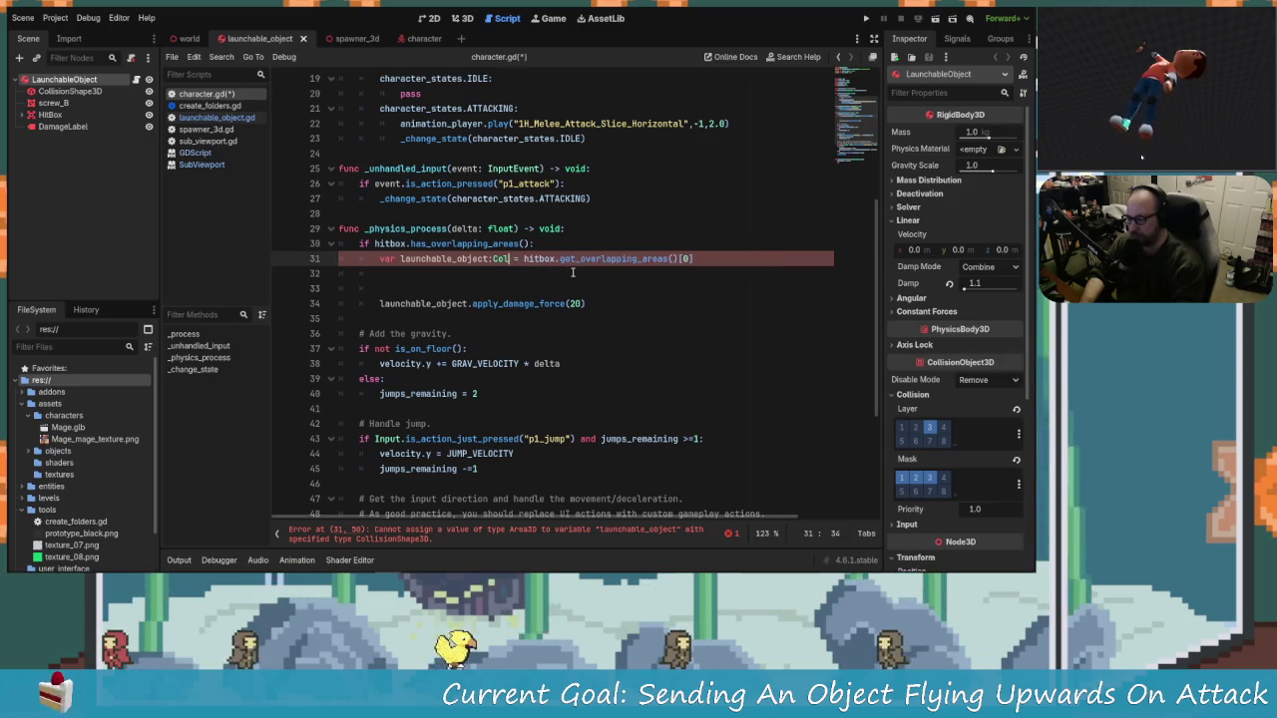
text(Area)
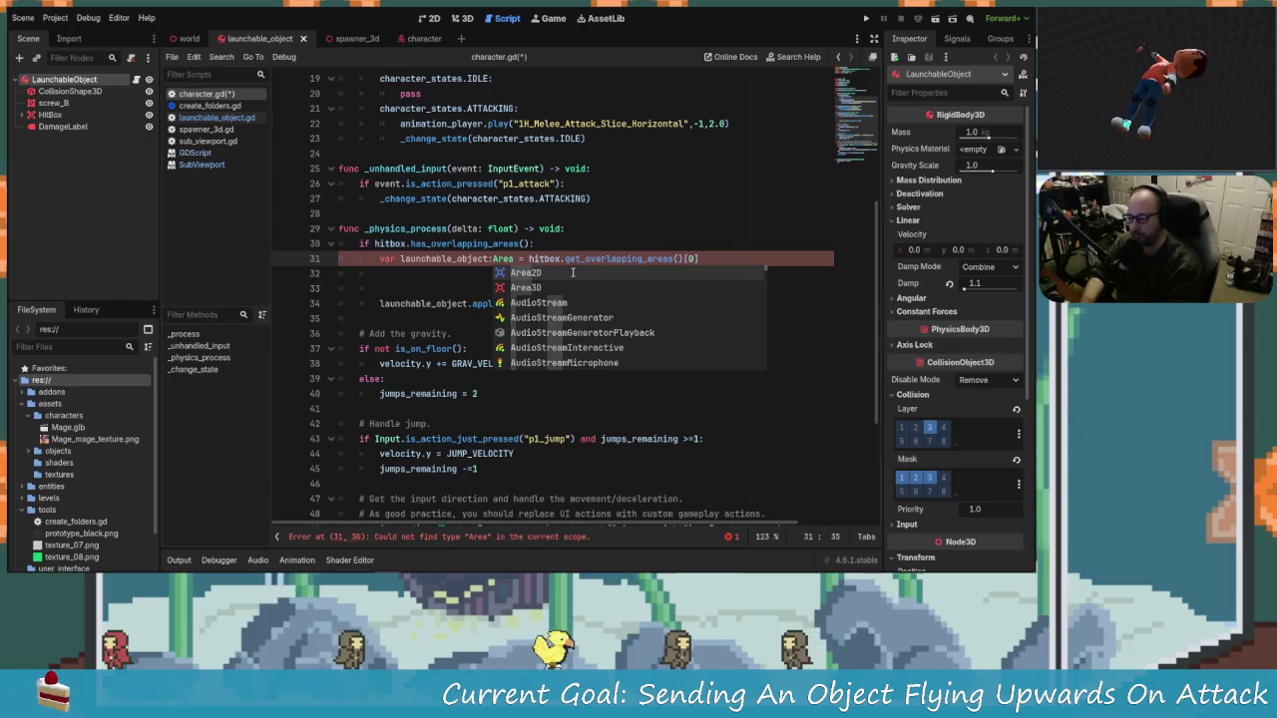
text(3d)
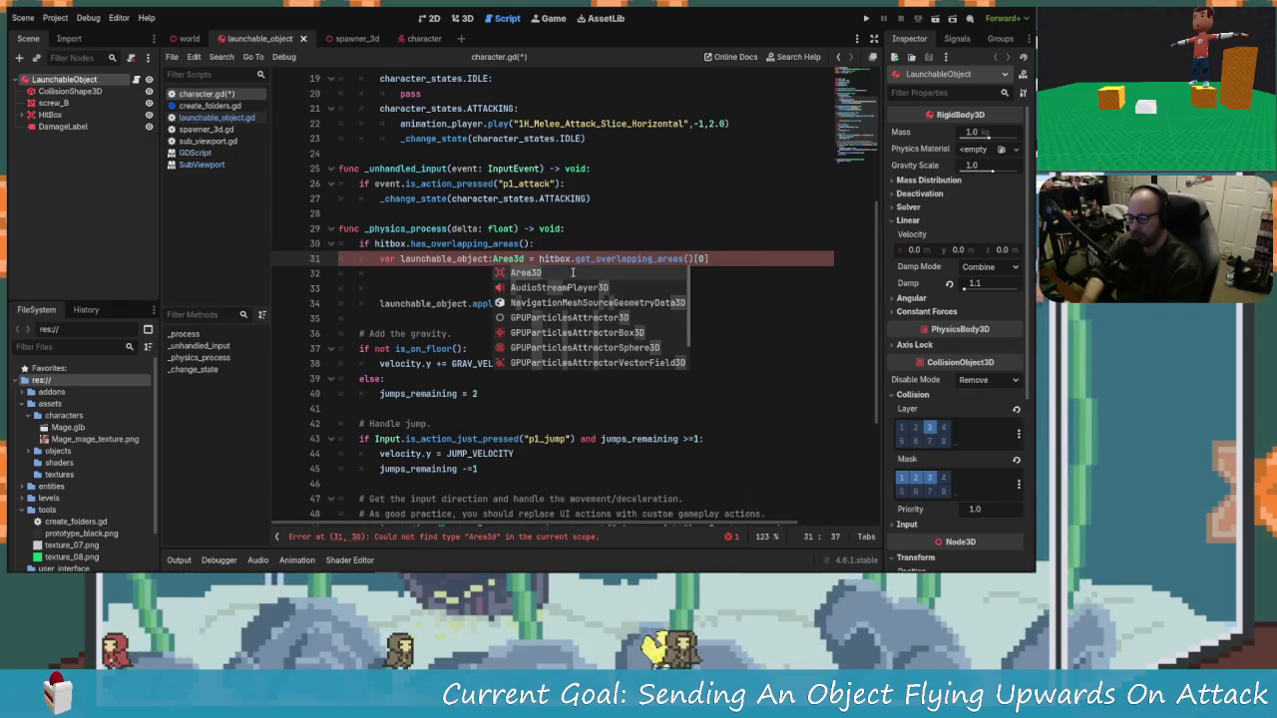
key(Return)
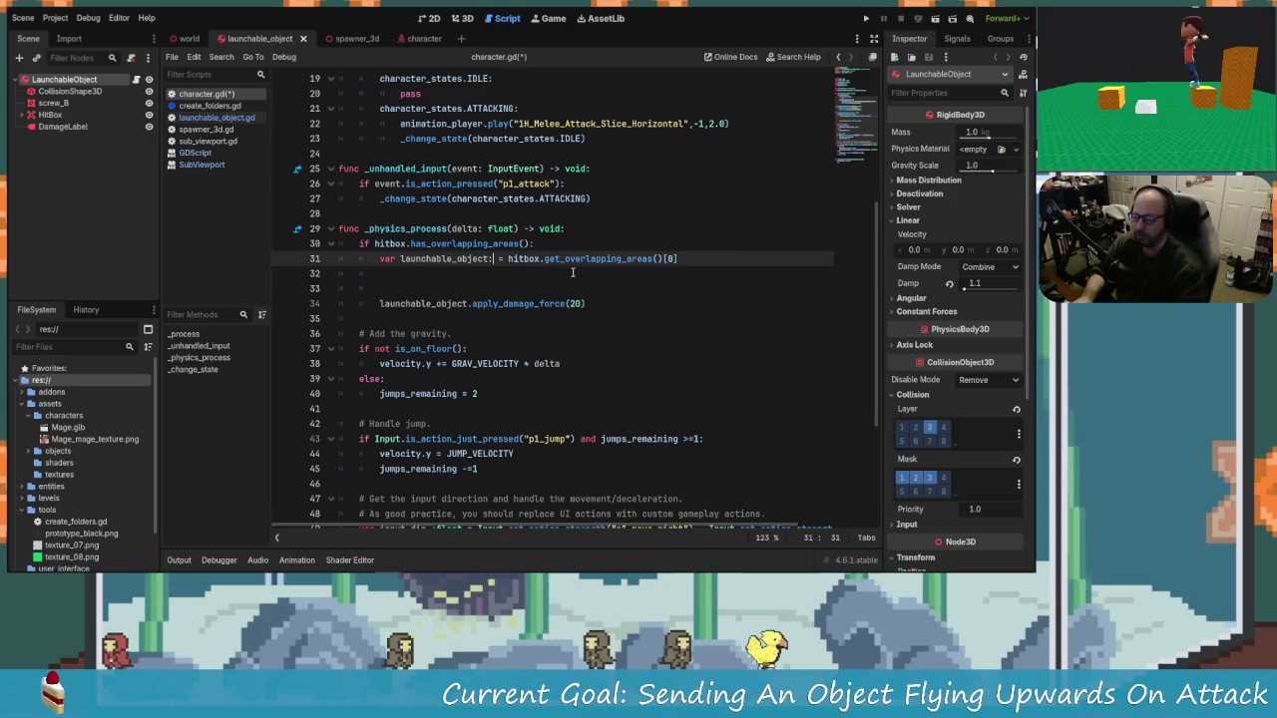
Step: Undo back to RigidBody3D with get_parent(), drop the blank line, and return to launchable_object.gd
key(ctrl+z)
key(ctrl+BackSpace)
text(col)
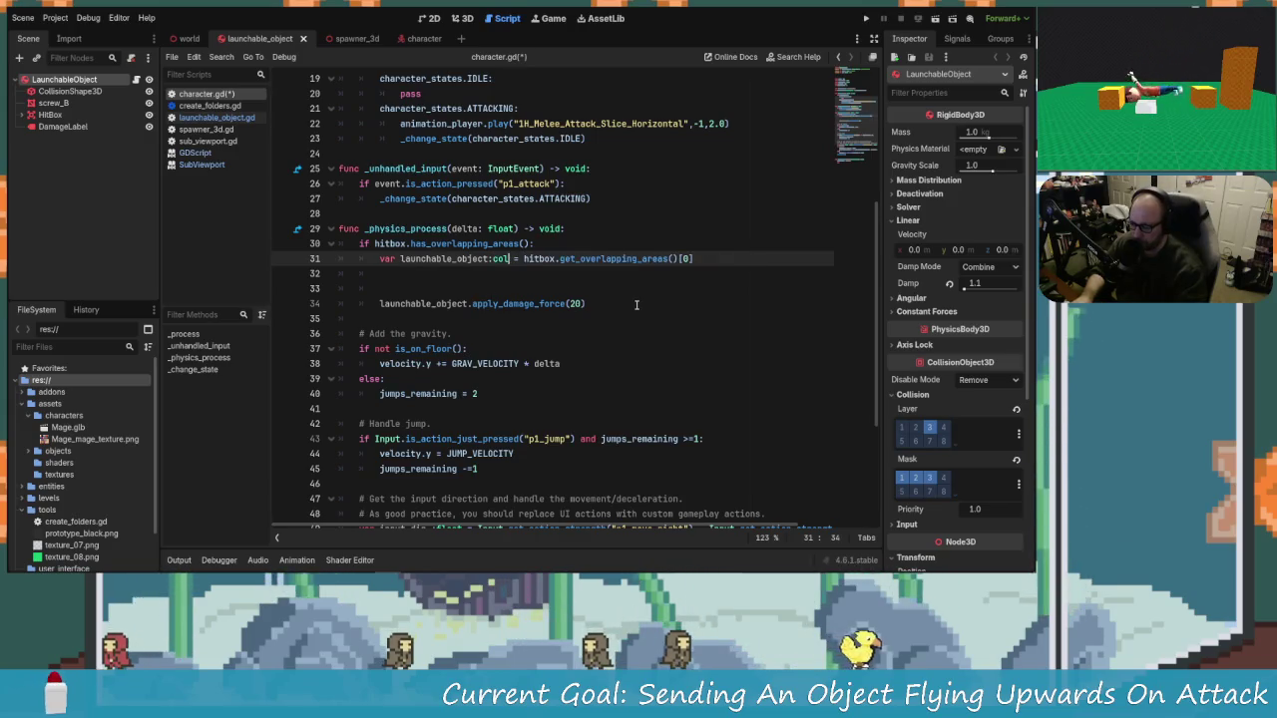
key(ctrl+z)
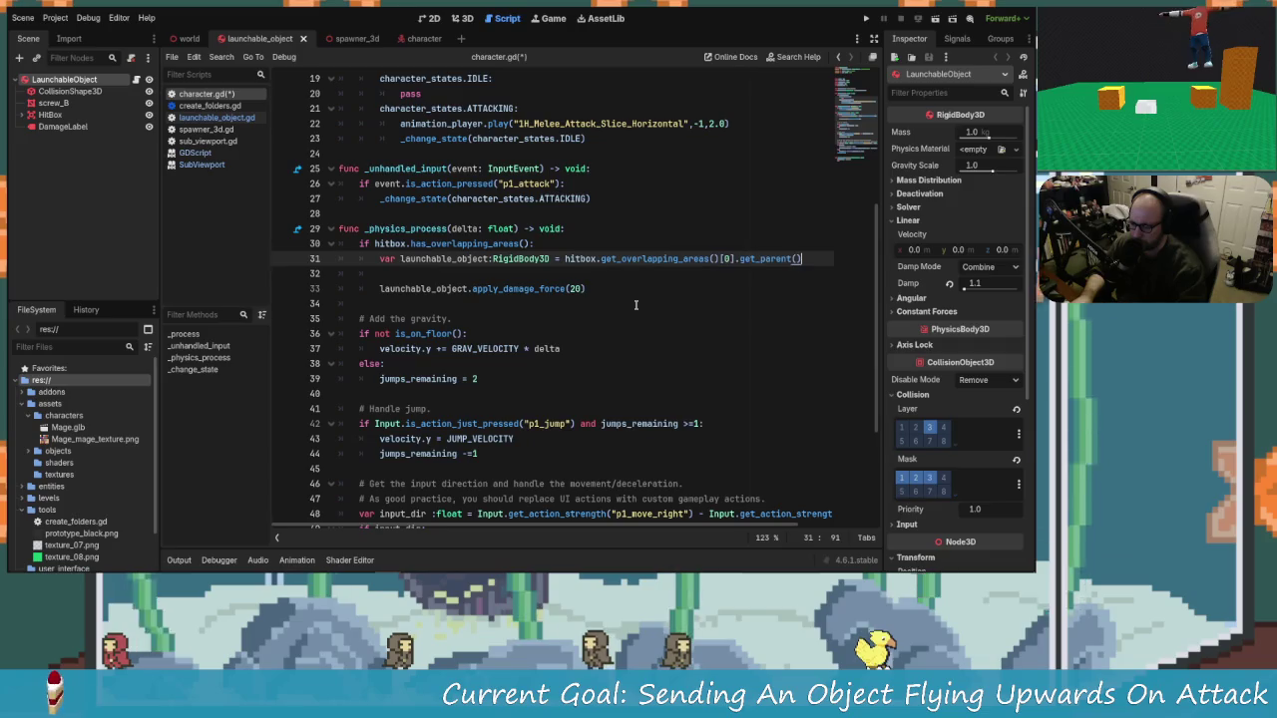
key(ctrl+z)
key(Down)
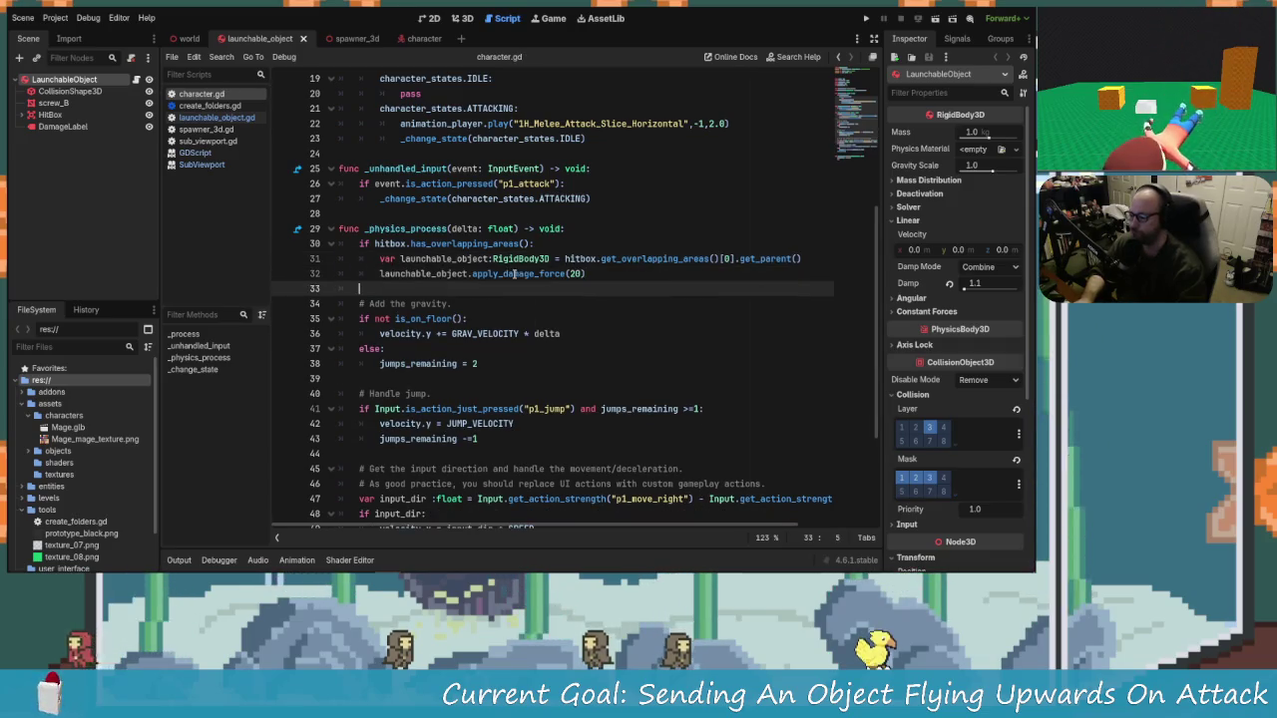
click(217, 117)
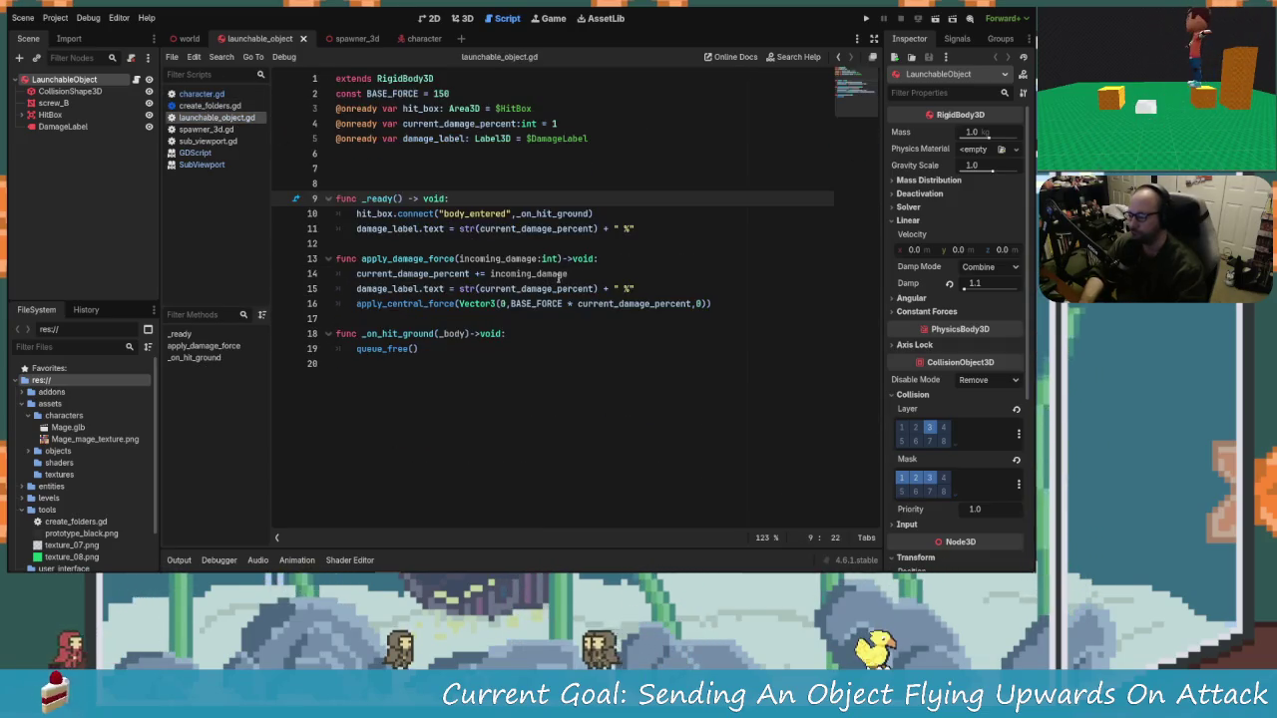
click(626, 259)
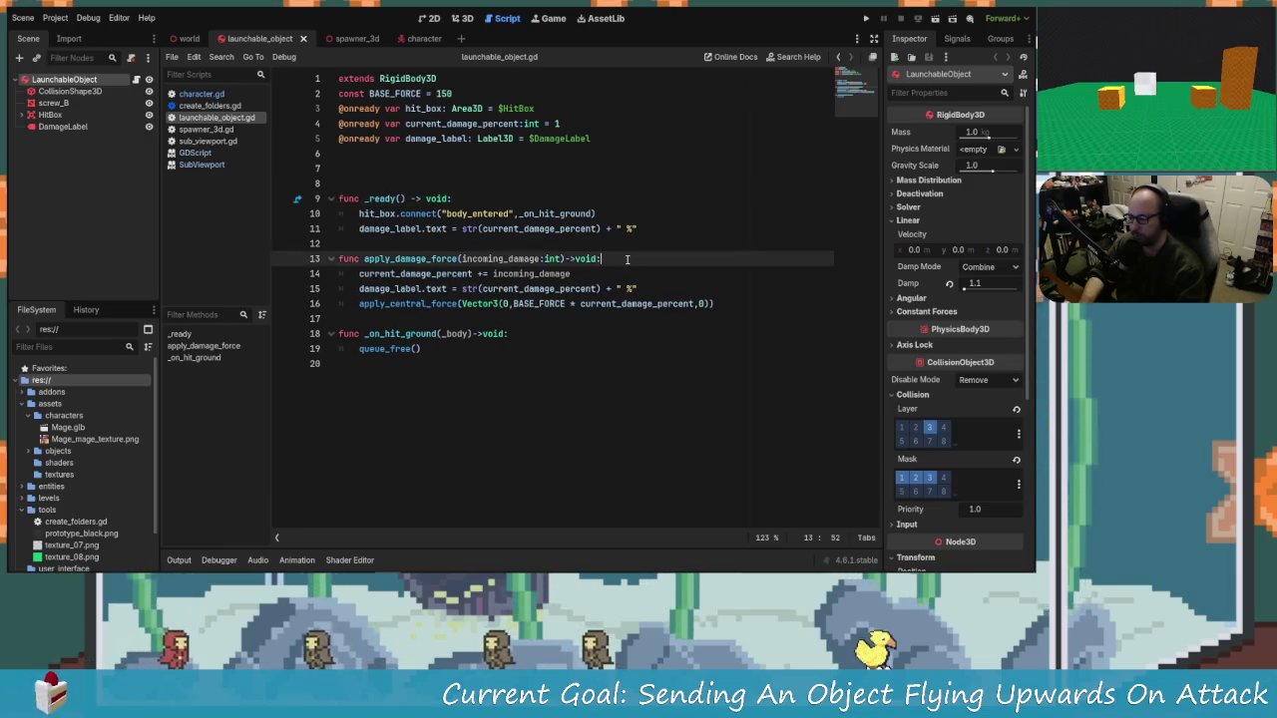
key(Return)
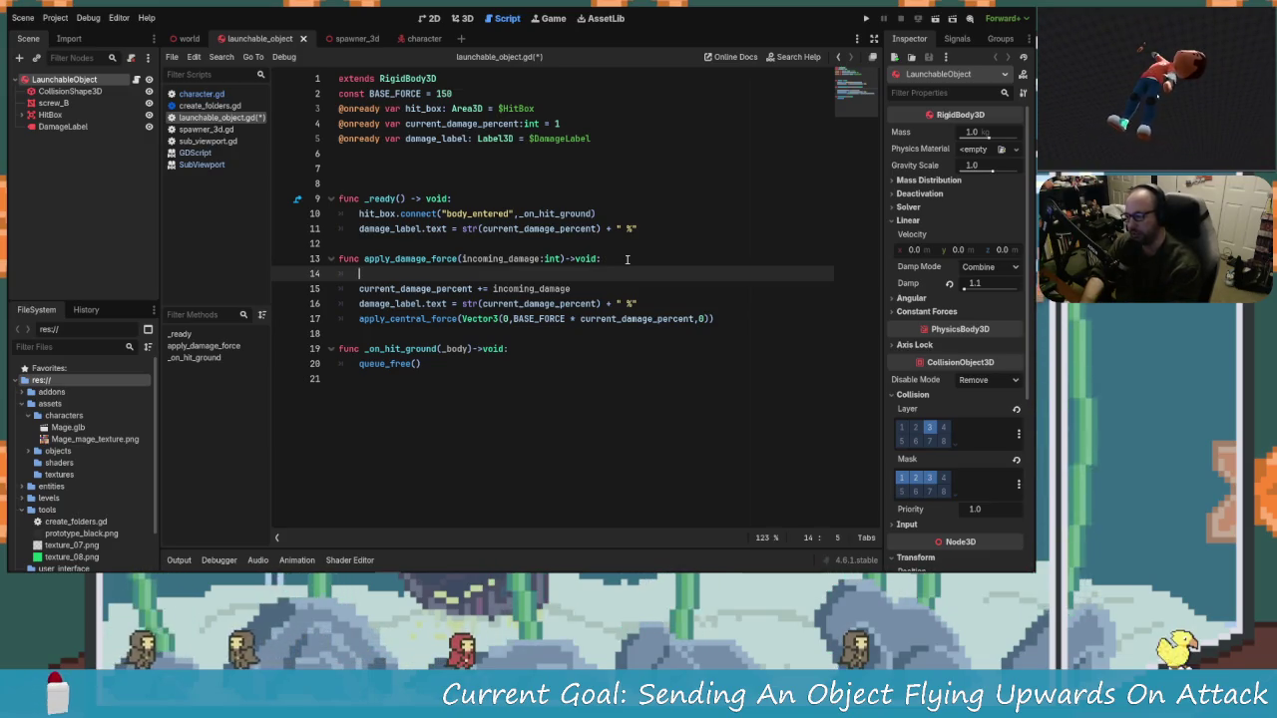
text(hit_box.)
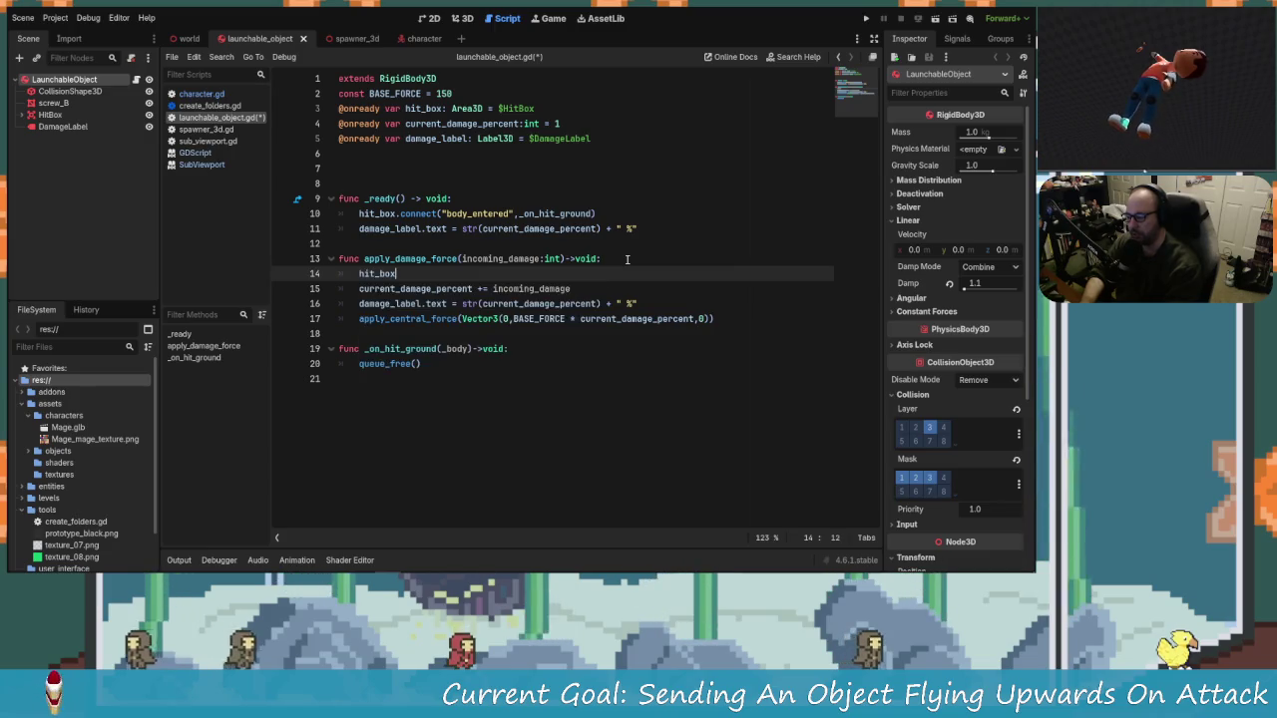
text(disable_mode)
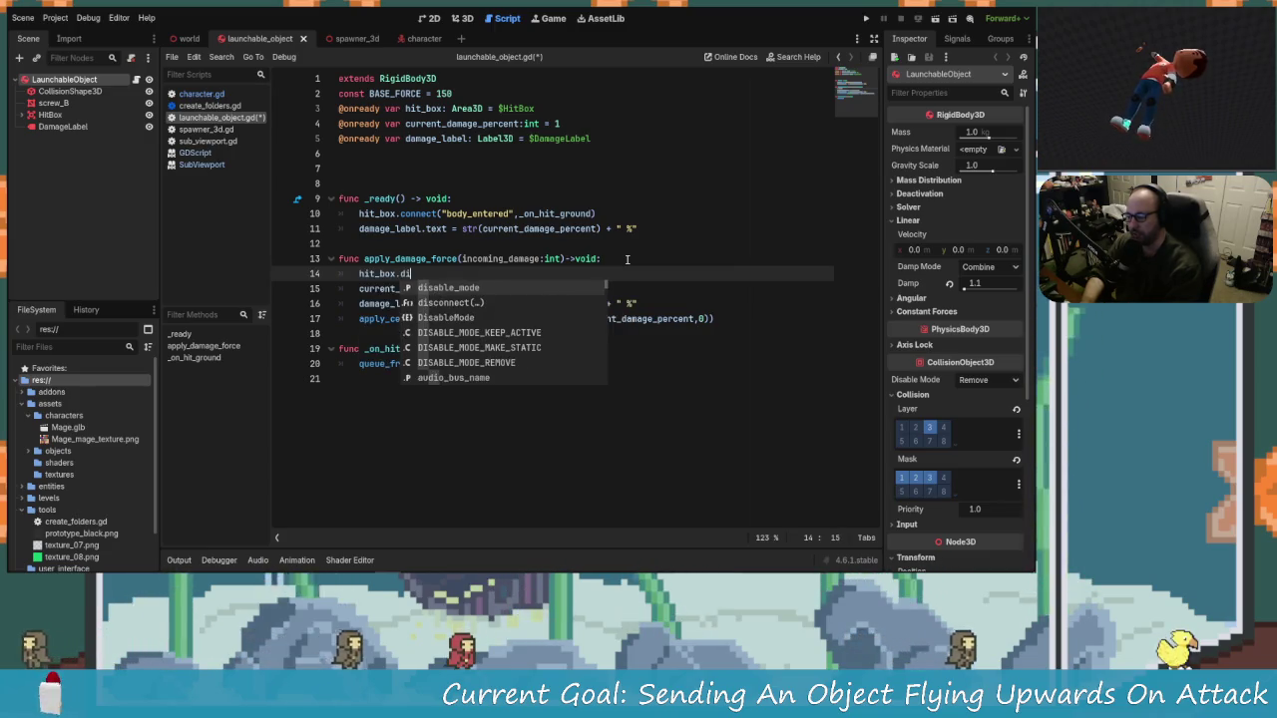
key(BackSpace)
key(BackSpace)
key(BackSpace)
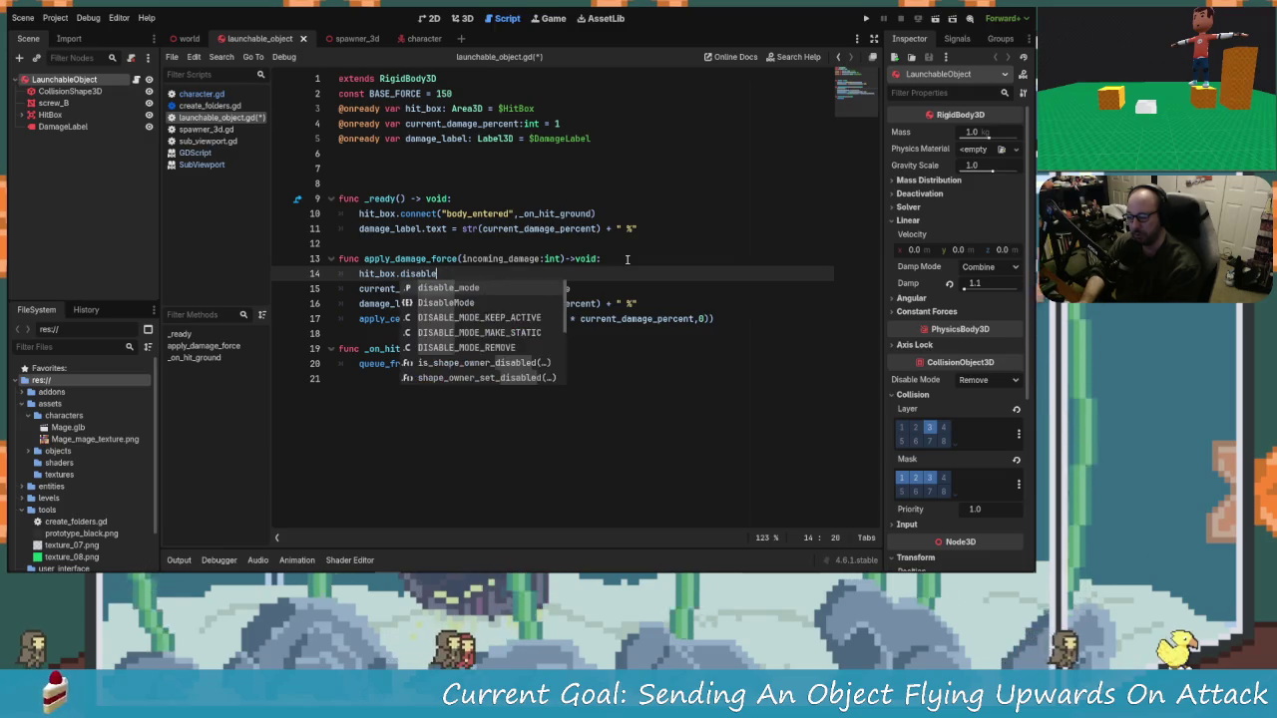
key(BackSpace)
key(BackSpace)
key(BackSpace)
text(is)
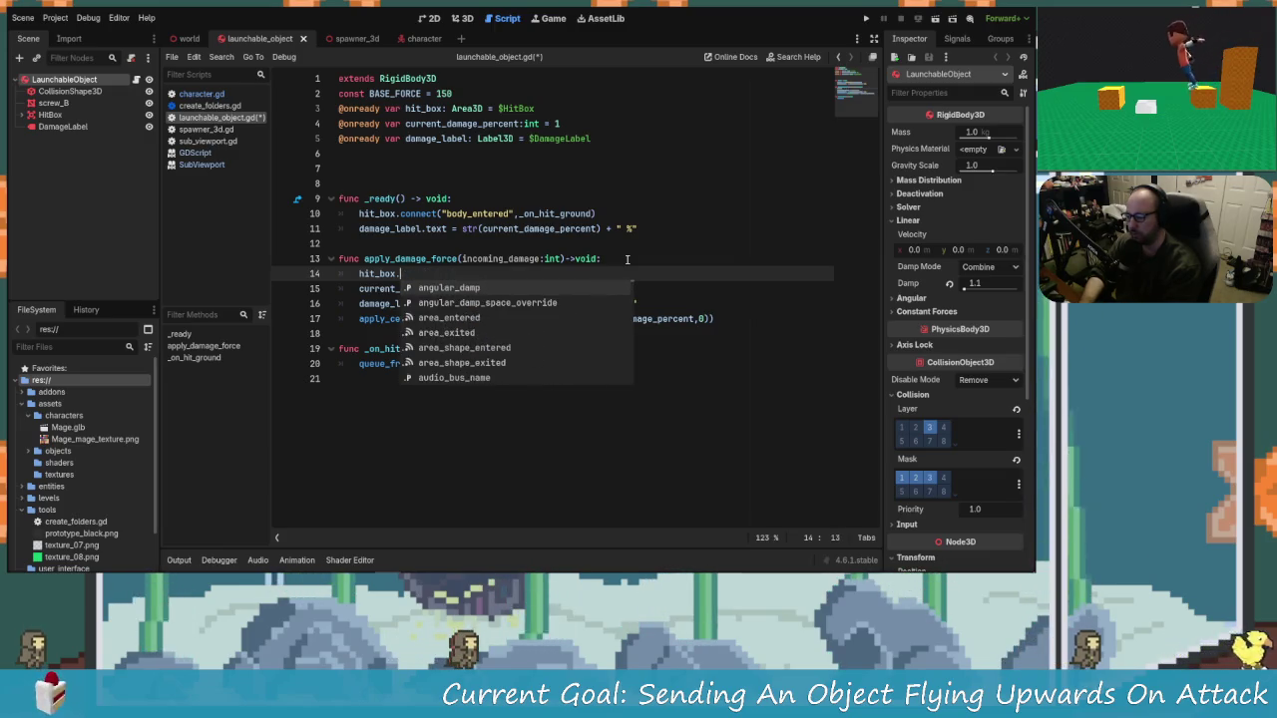
key(BackSpace)
key(BackSpace)
key(BackSpace)
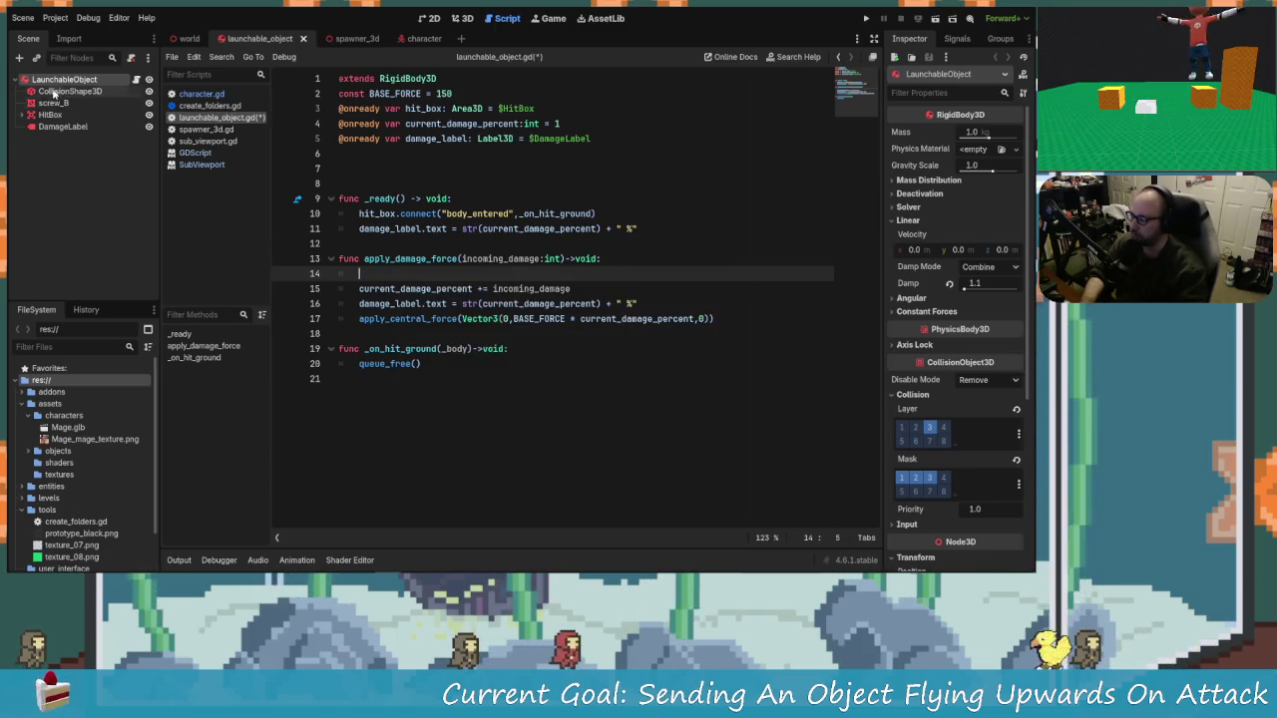
Step: Expand HitBox in the Scene dock and inspect its CollisionShape3D and Area3D properties
click(22, 115)
click(76, 126)
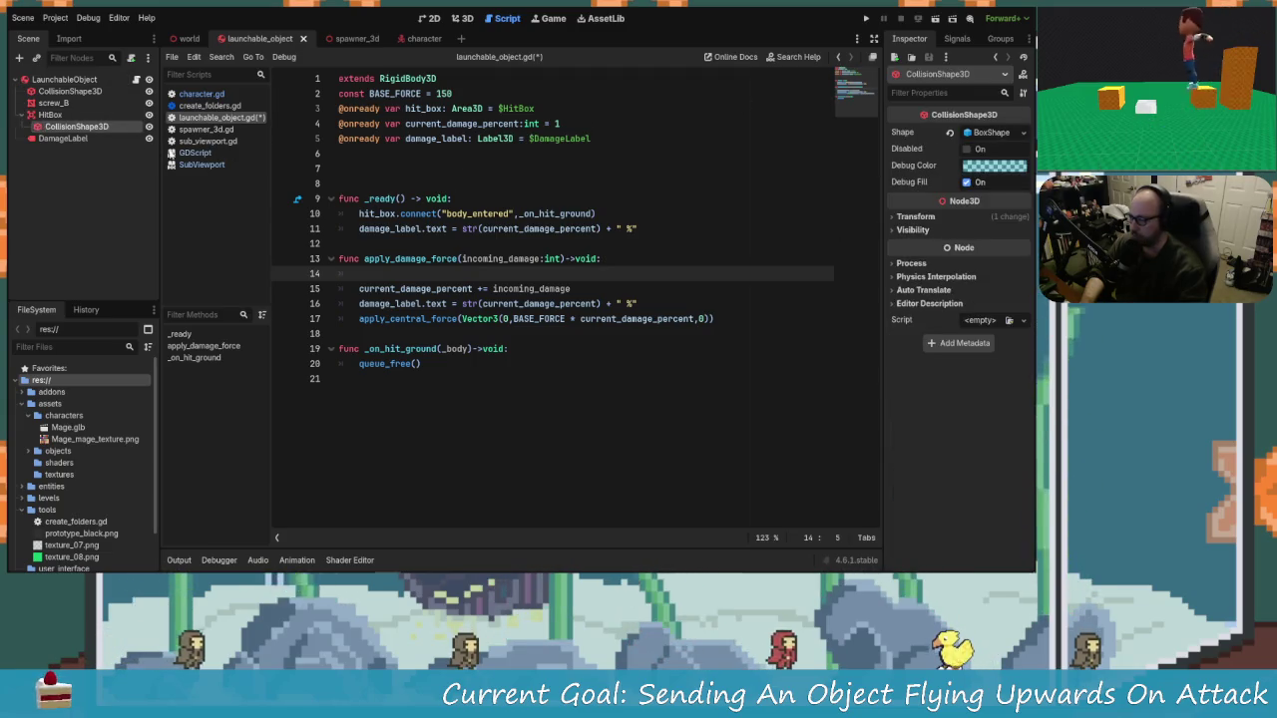
click(55, 115)
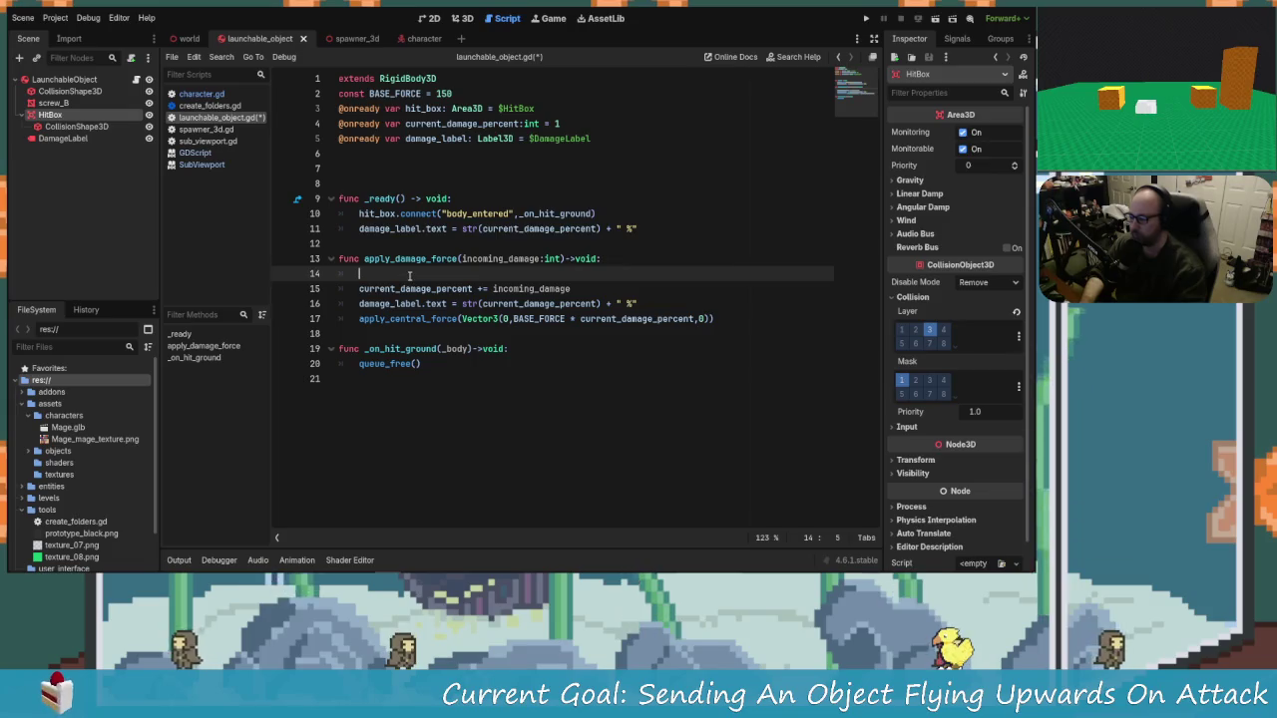
text(hit_box.)
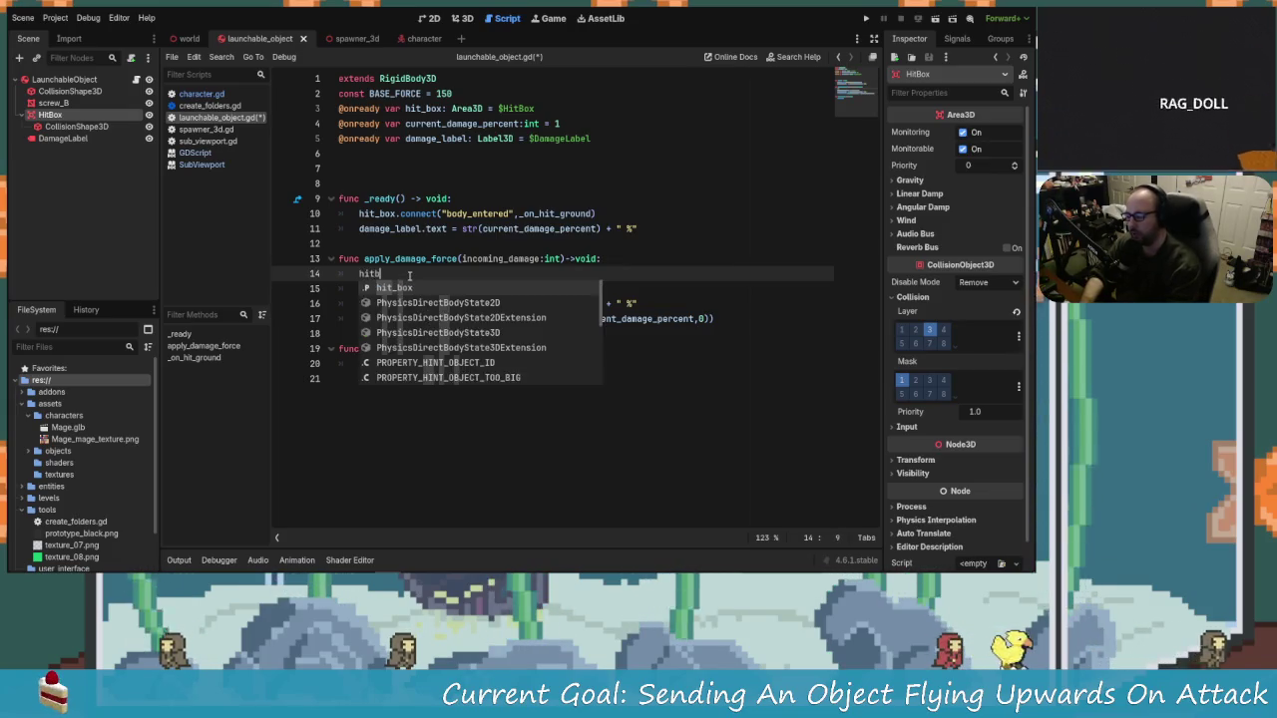
text(get)
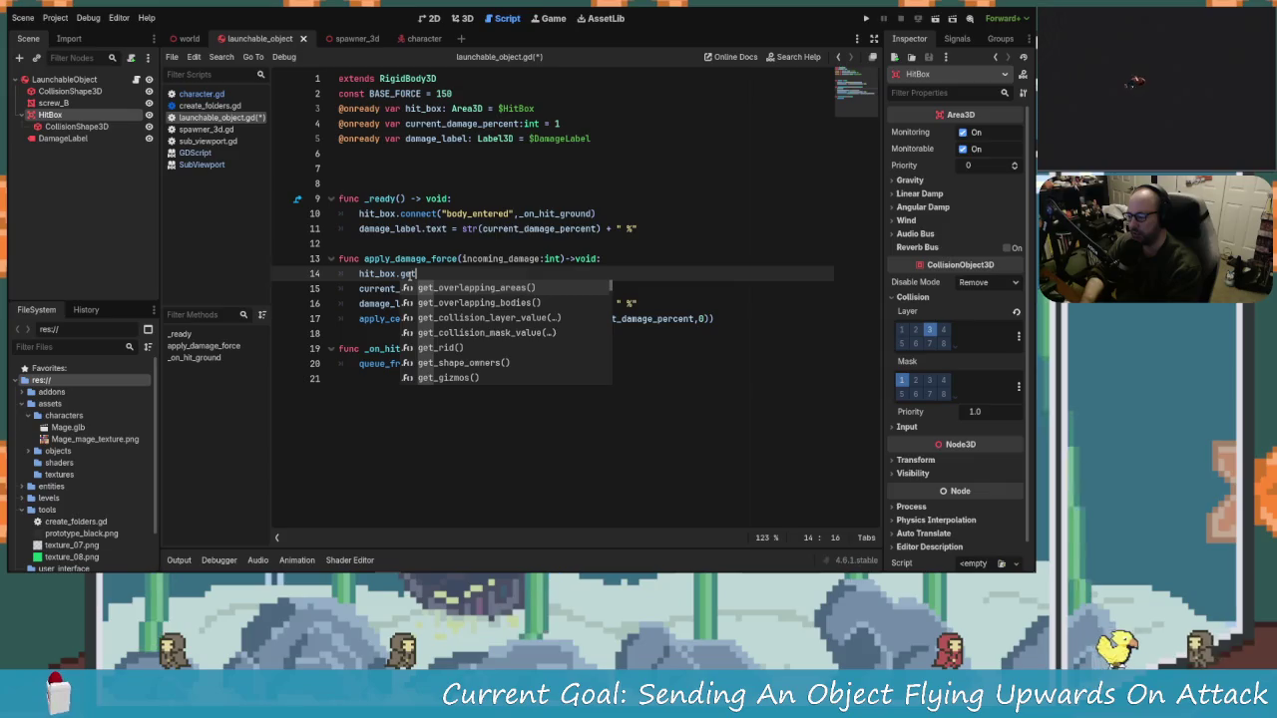
key(Down)
key(Down)
key(Down)
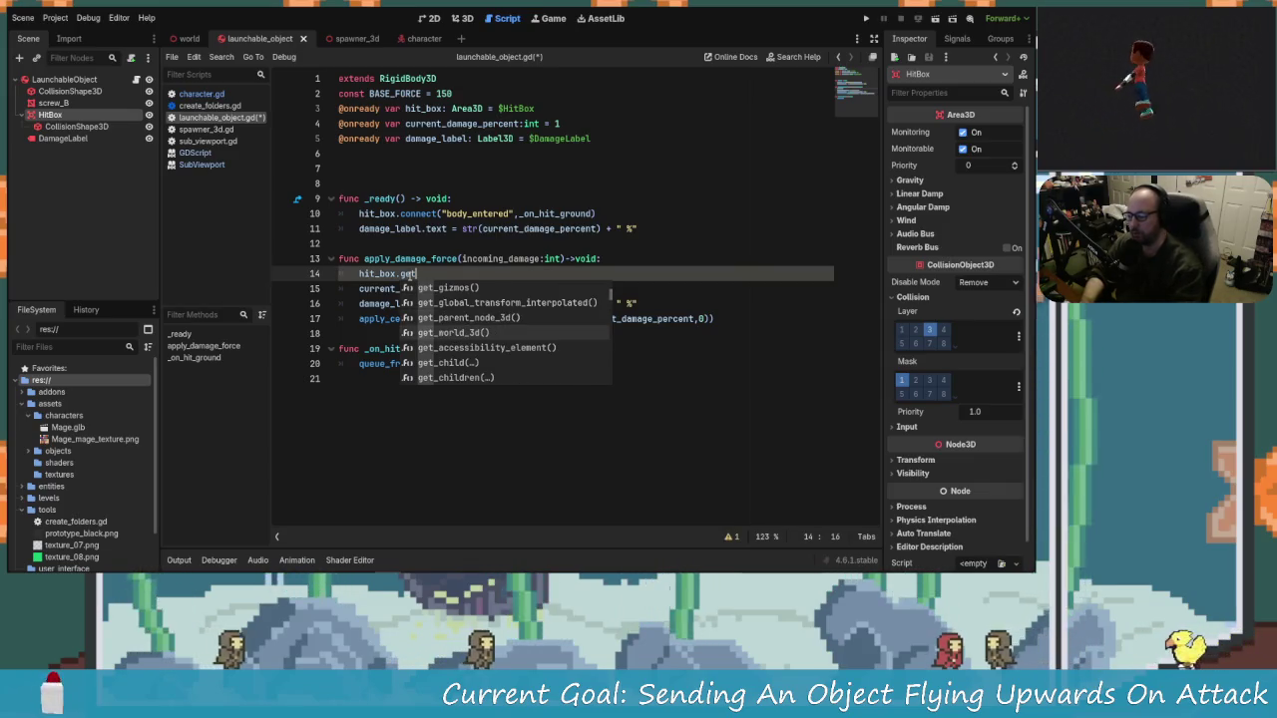
key(BackSpace)
key(BackSpace)
key(BackSpace)
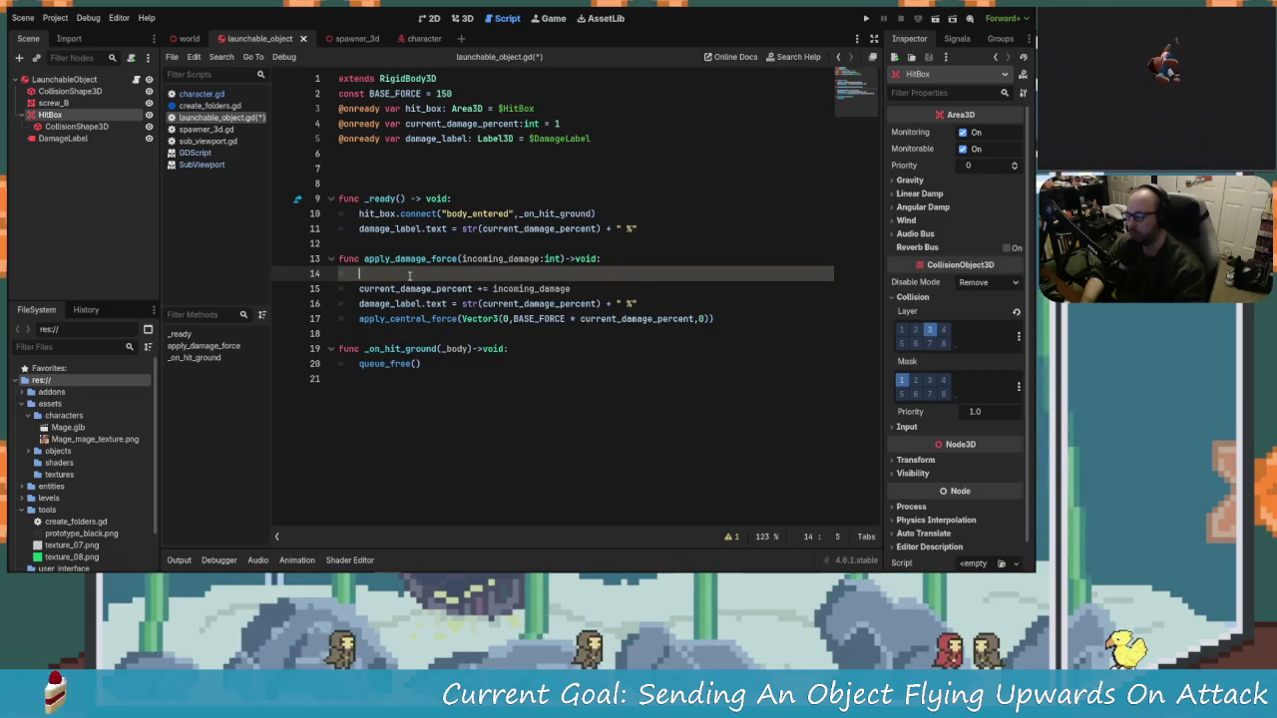
drag(76, 127, 375, 160)
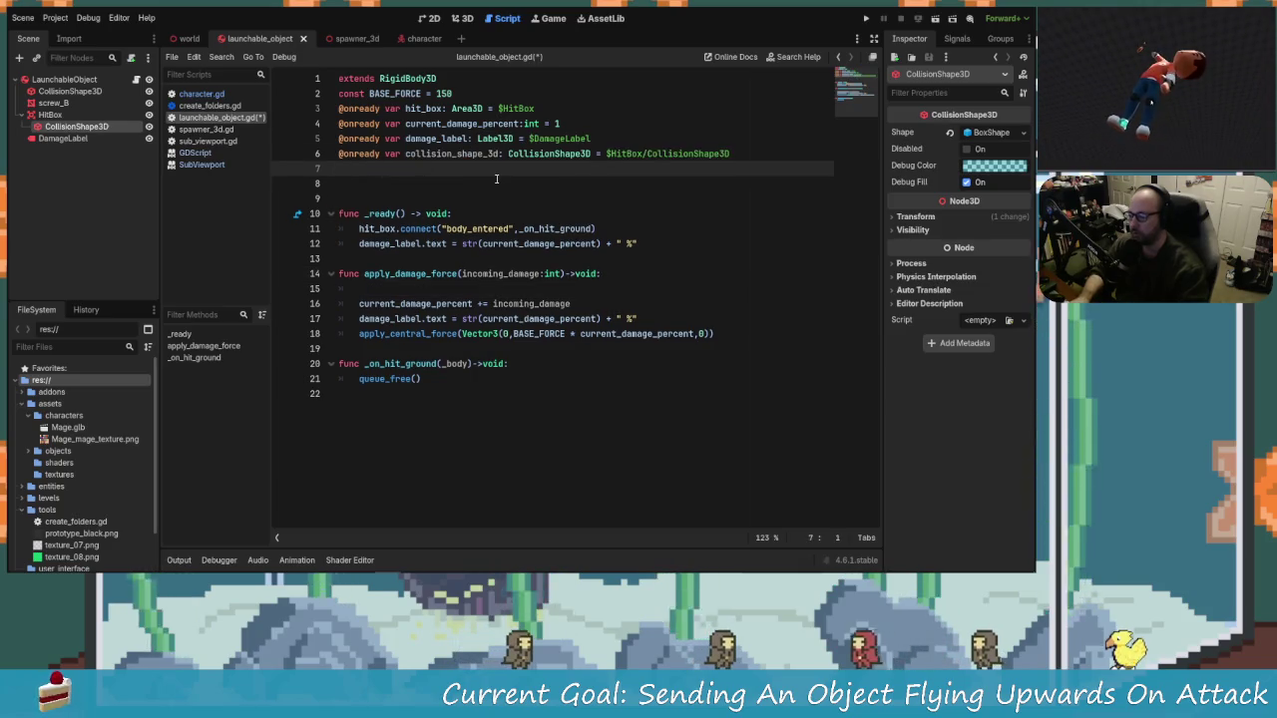
key(Up)
key(alt+Up)
key(alt+Up)
key(Down)
key(Down)
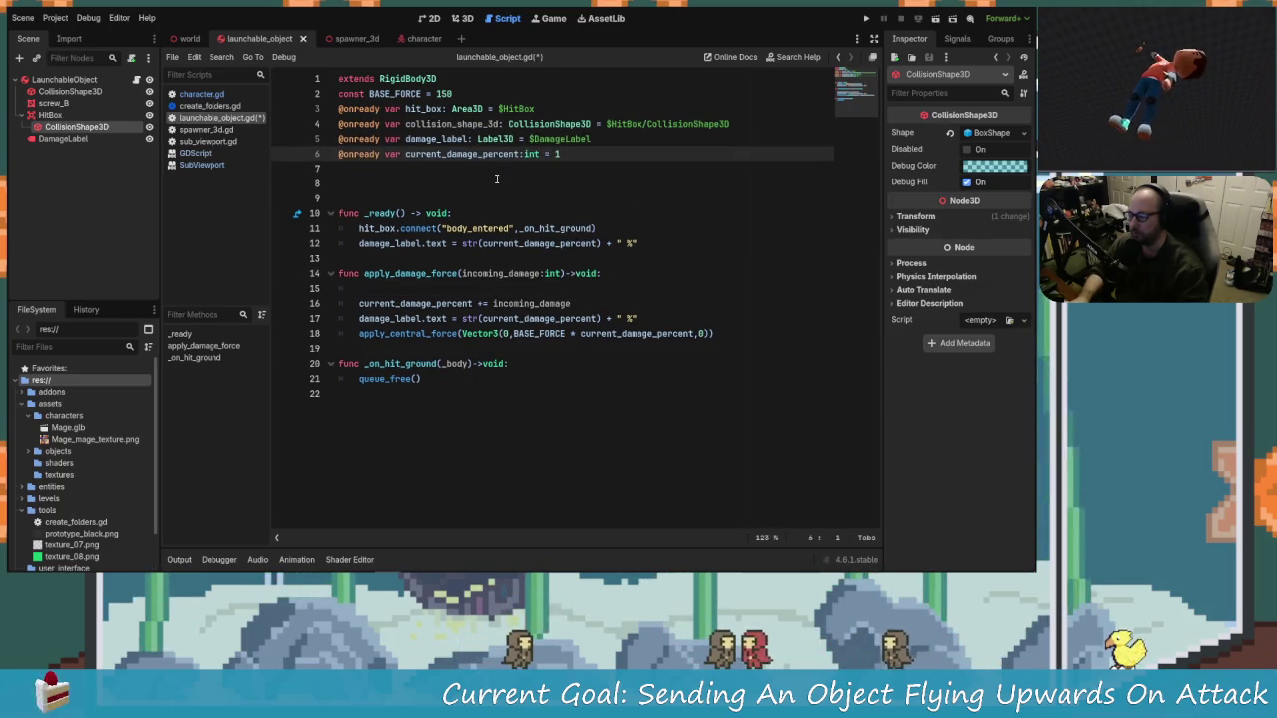
key(alt+Up)
key(alt+Down)
key(Down)
key(Down)
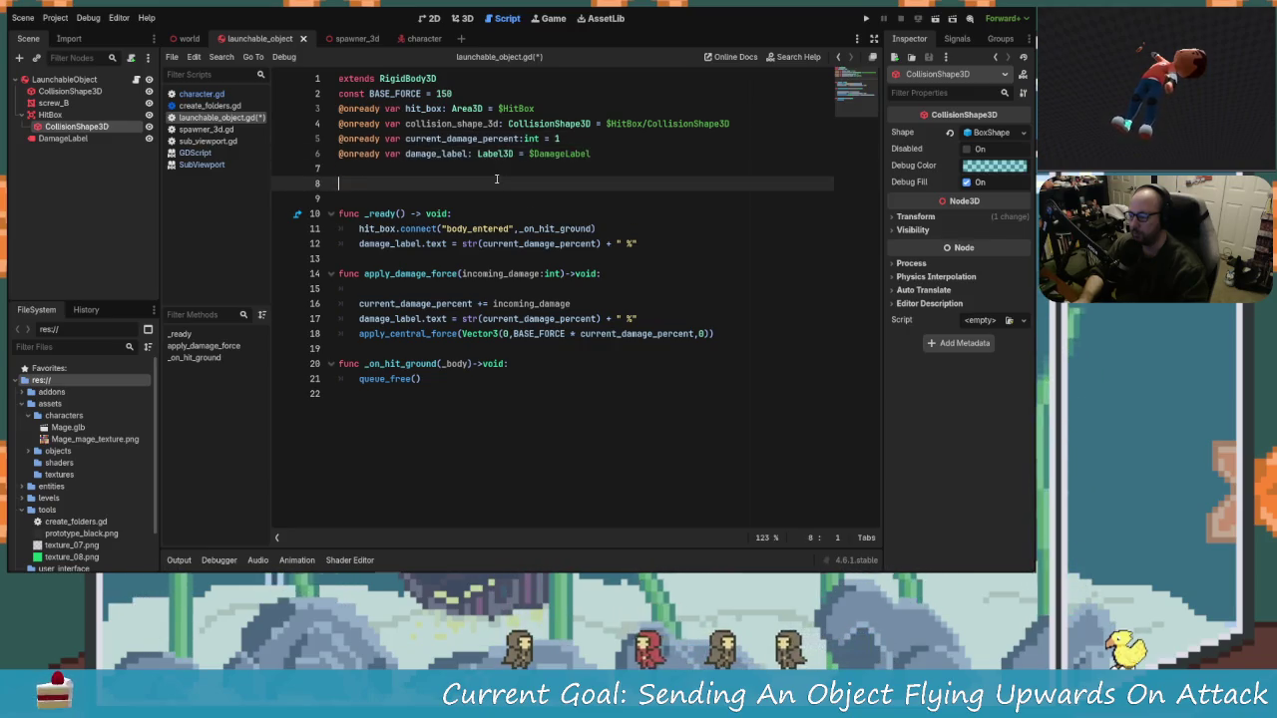
key(Up)
key(Up)
key(alt+Up)
key(Up)
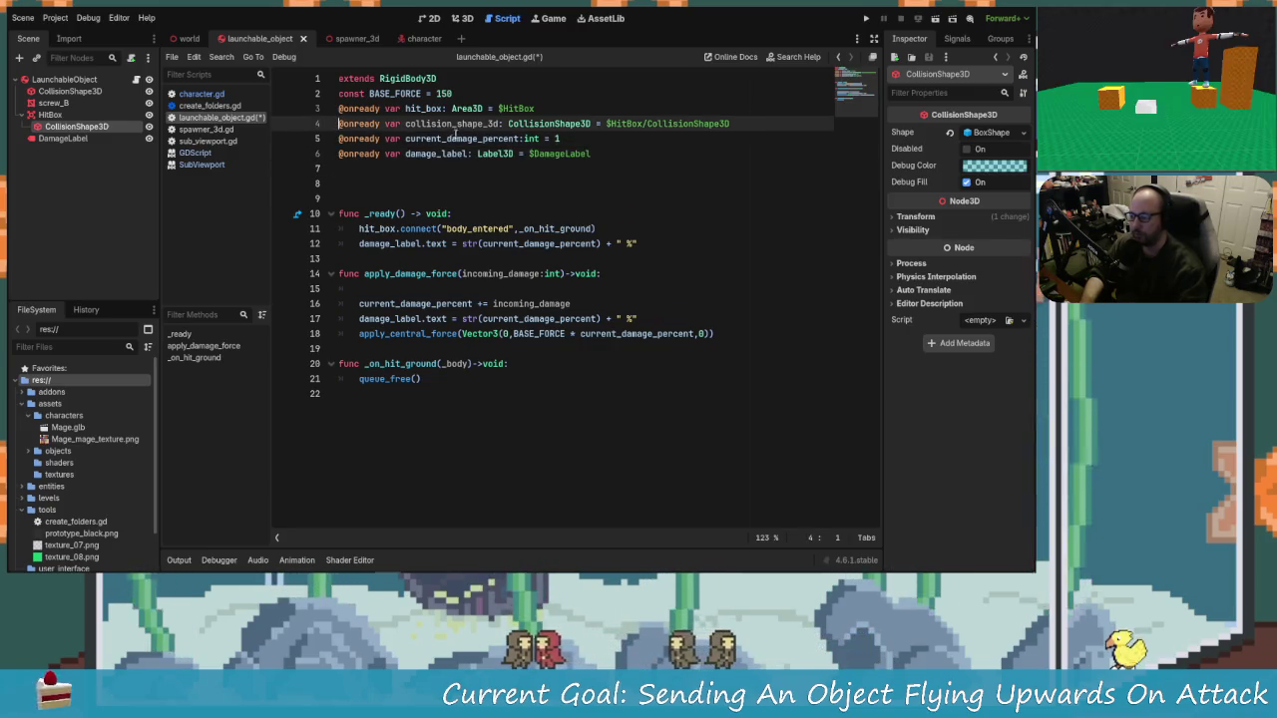
Step: Set collision_shape_3d.disabled = true before apply_central_force and disabled = false after it
click(409, 280)
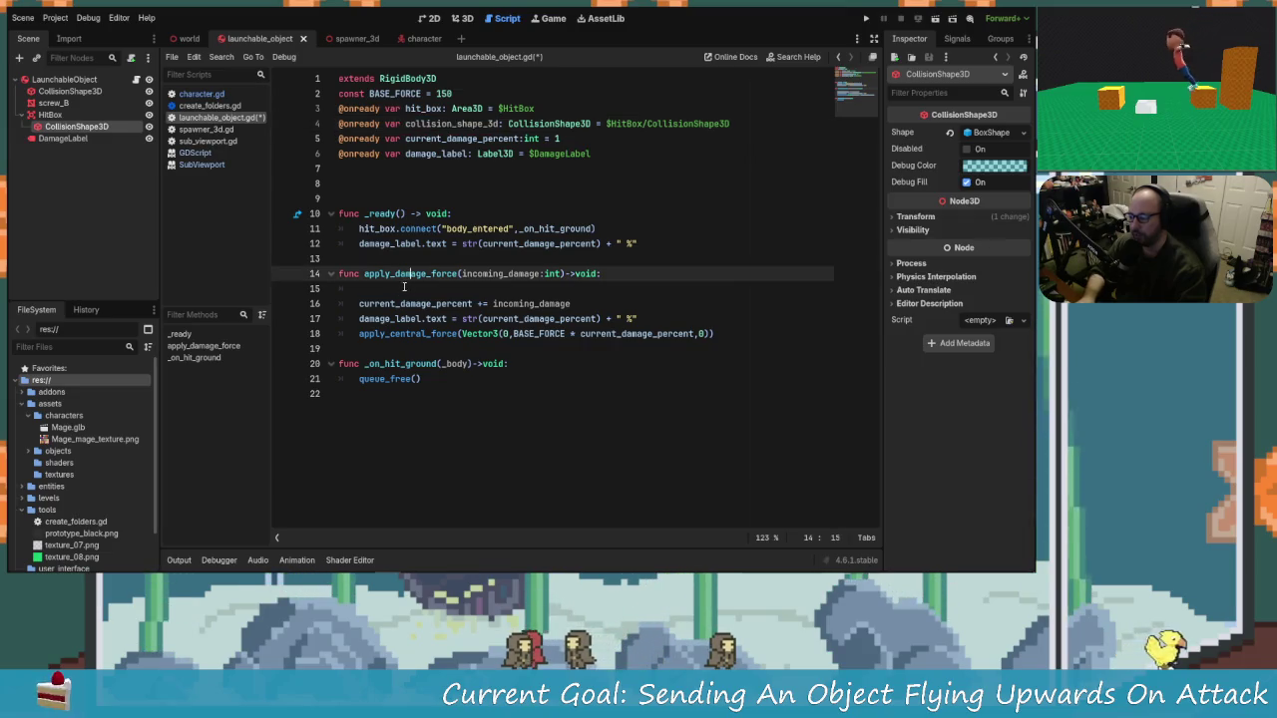
click(408, 289)
text(collision_shape_3d)
text(.)
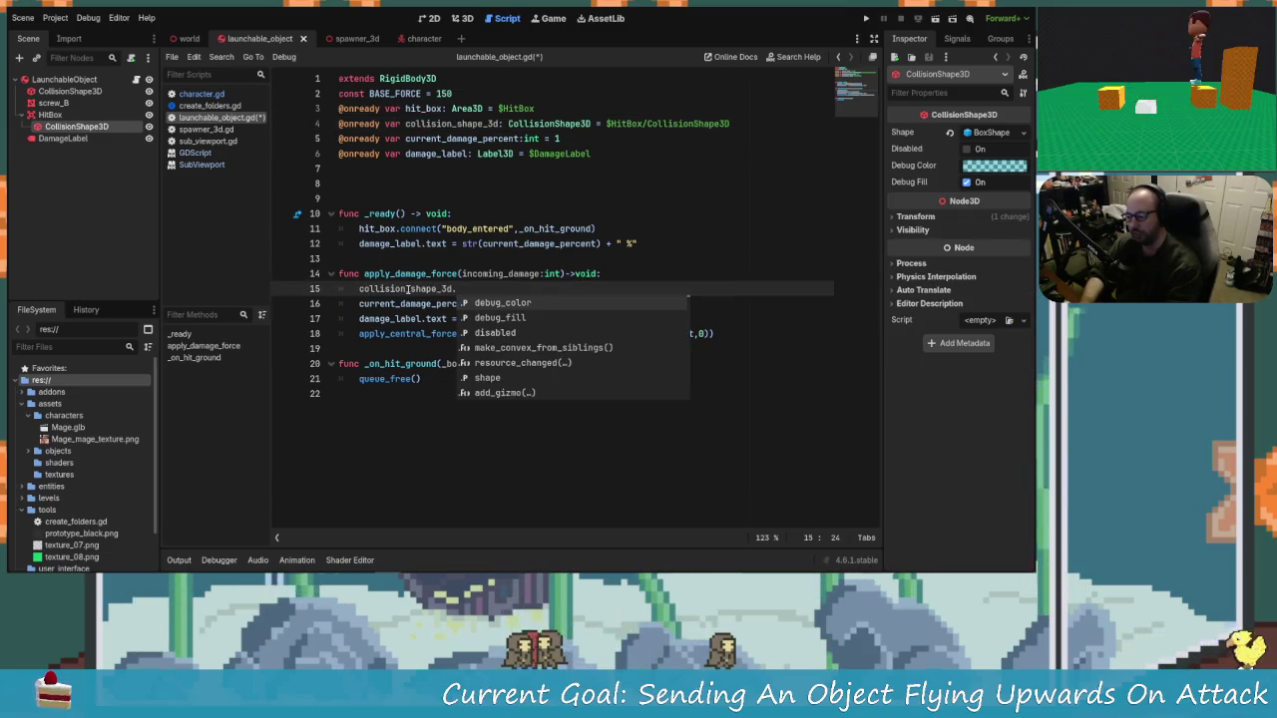
text(disabled = true)
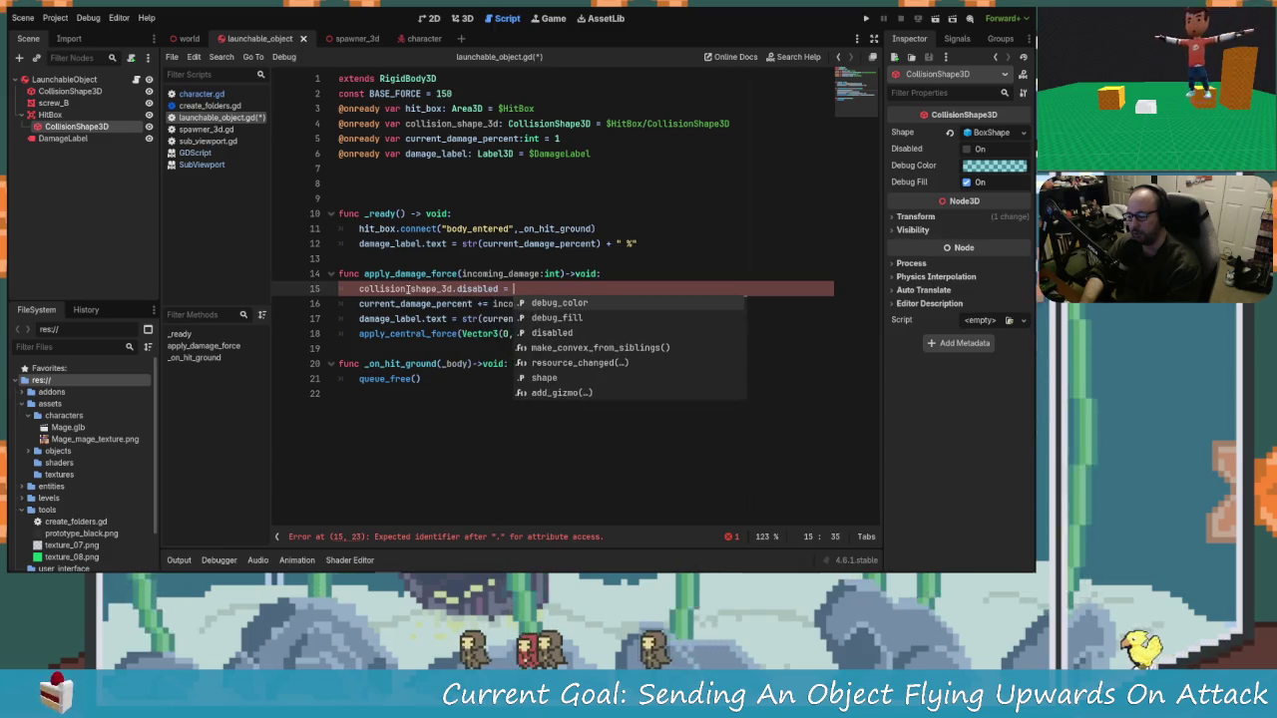
key(Down)
click(711, 336)
key(Down)
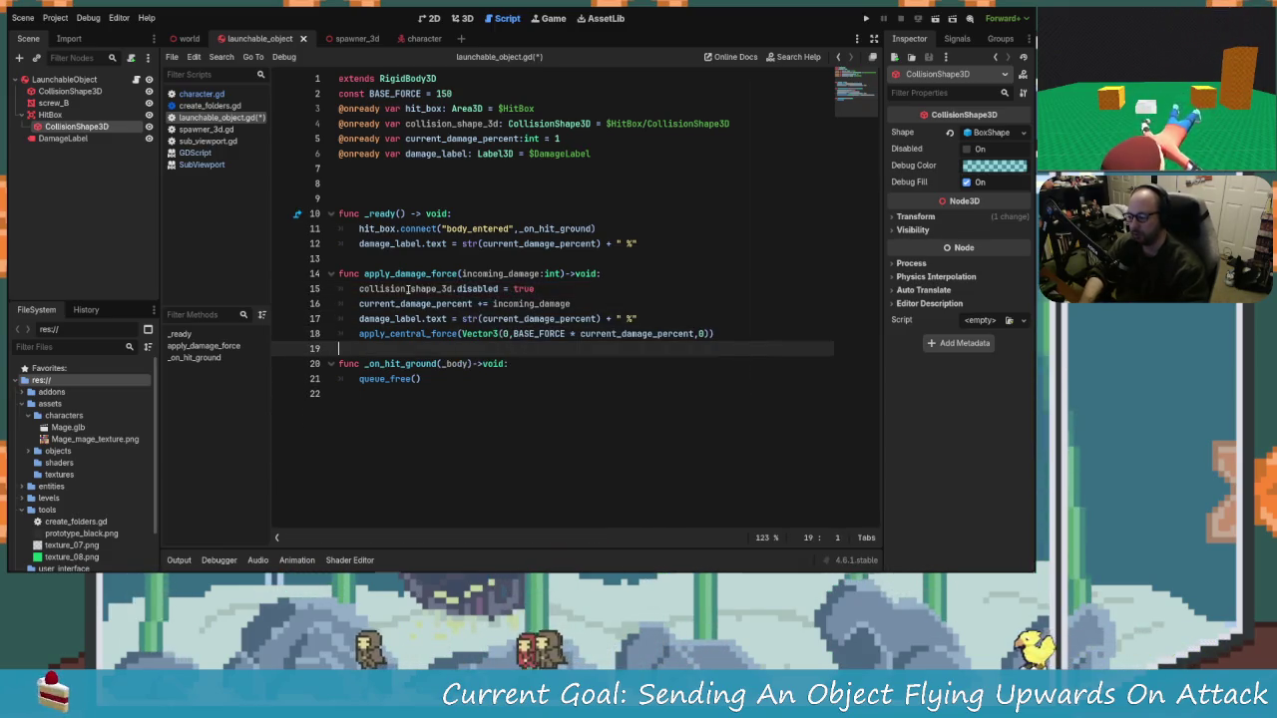
click(714, 335)
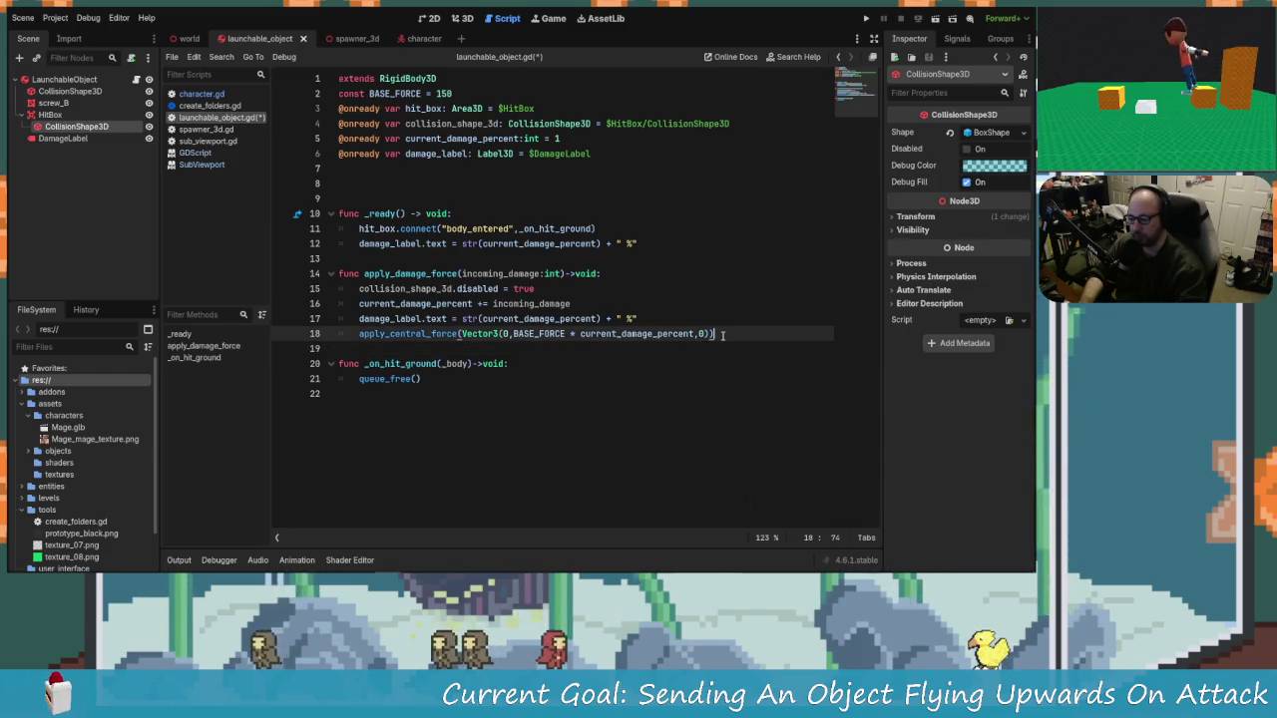
key(Return)
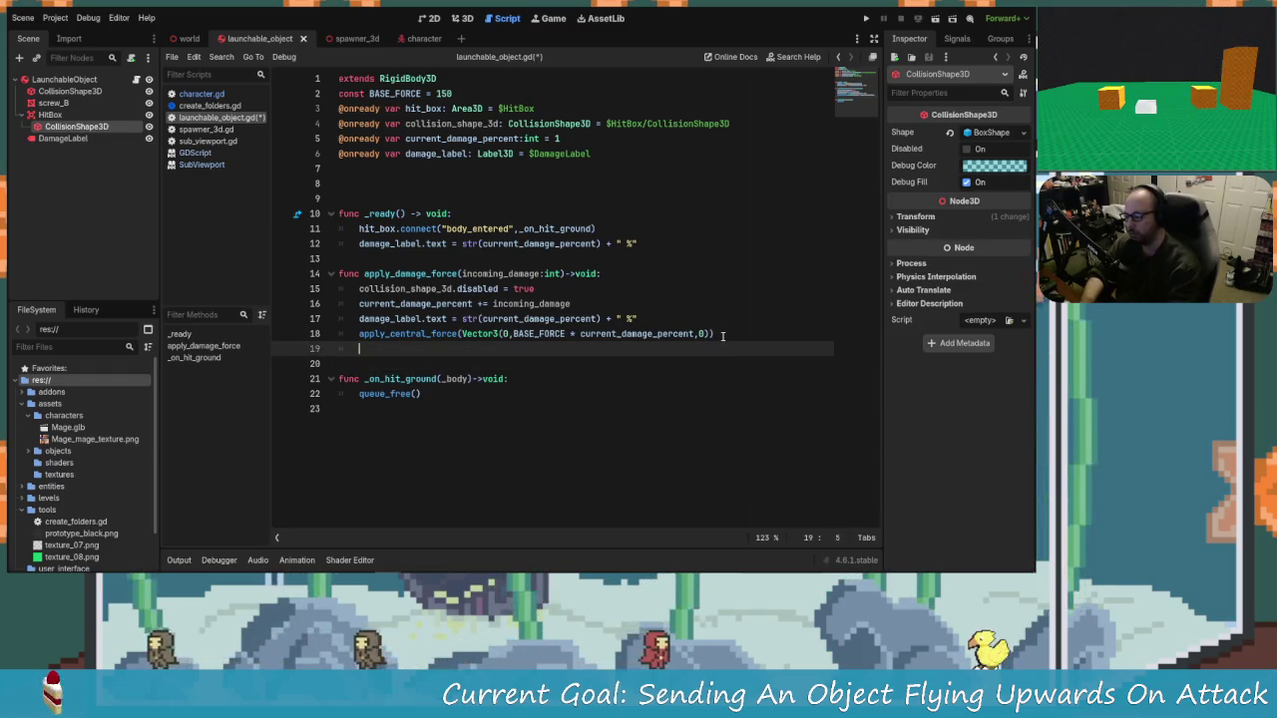
text(collision)
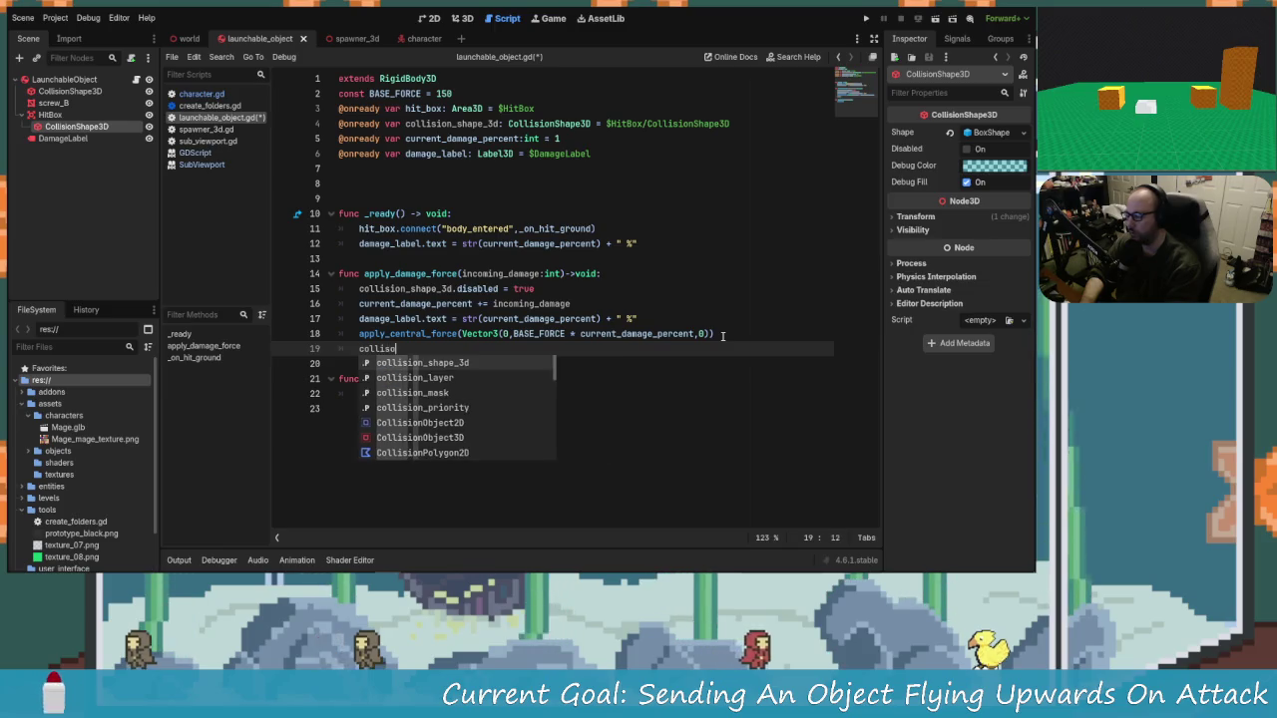
key(Return)
text(di)
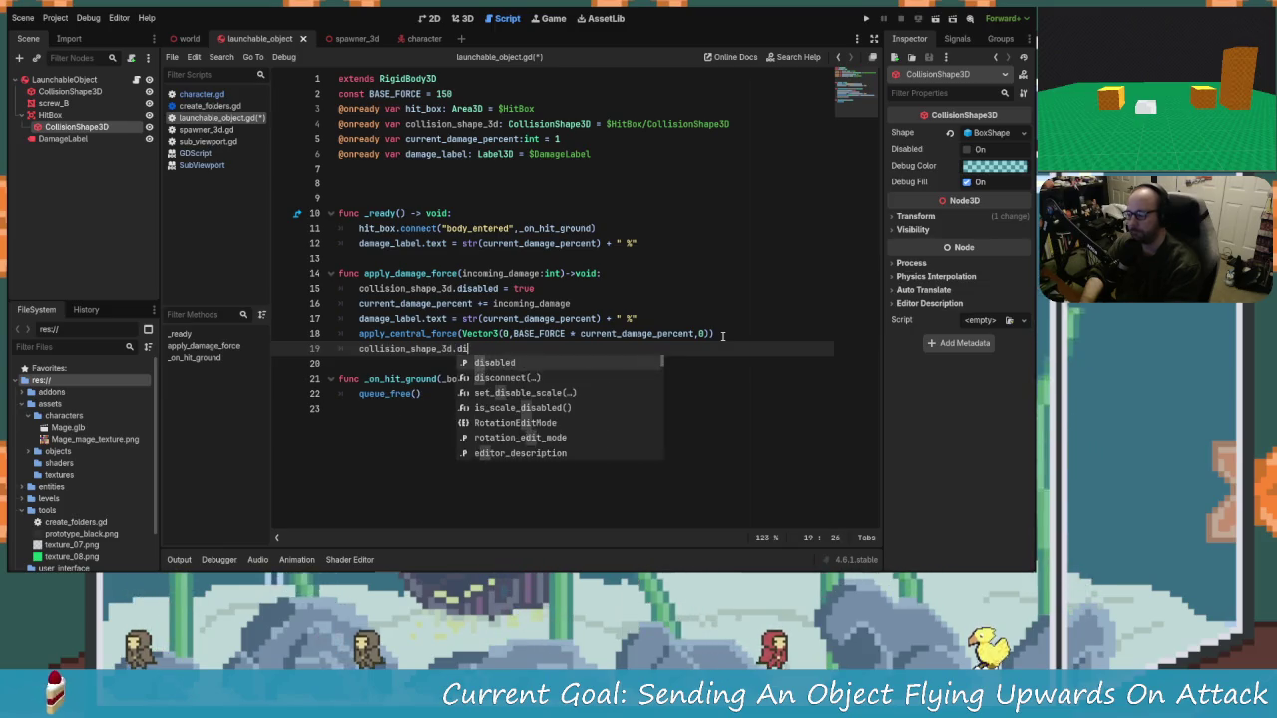
text(sabled = false)
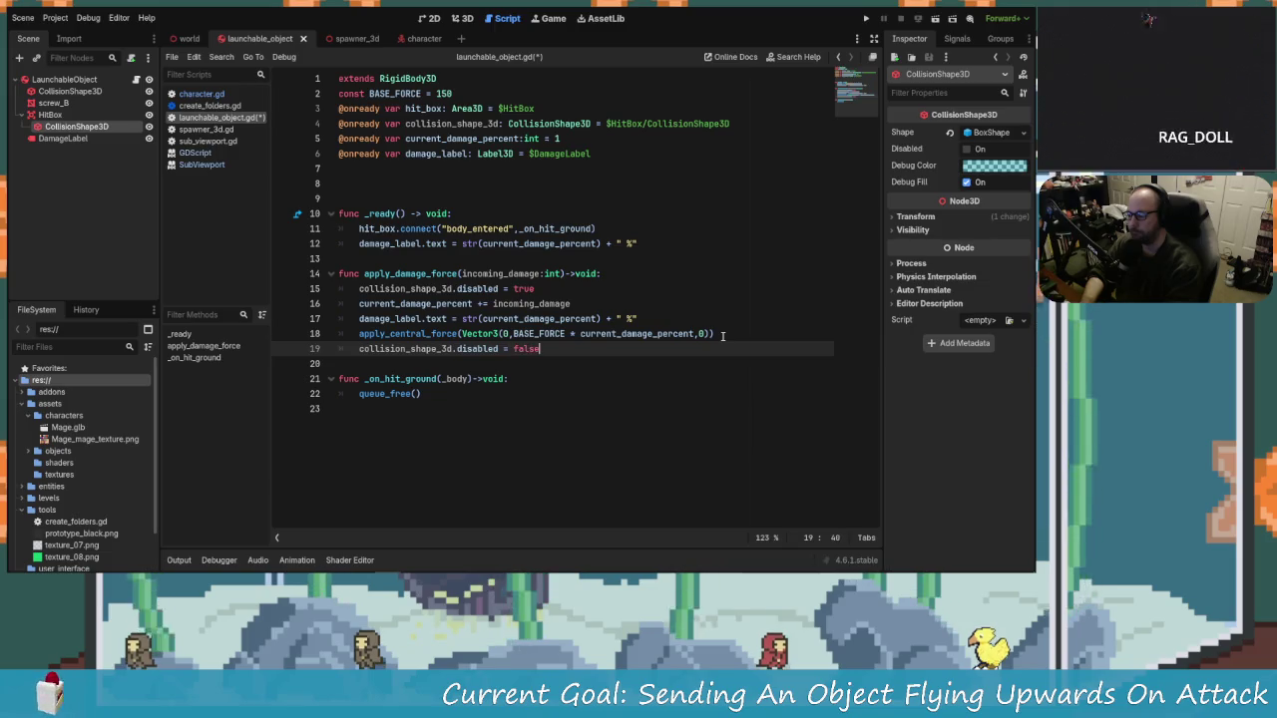
Step: Add a print("FORCE!") line after disabling the shape and save the script
click(603, 300)
click(622, 288)
key(Return)
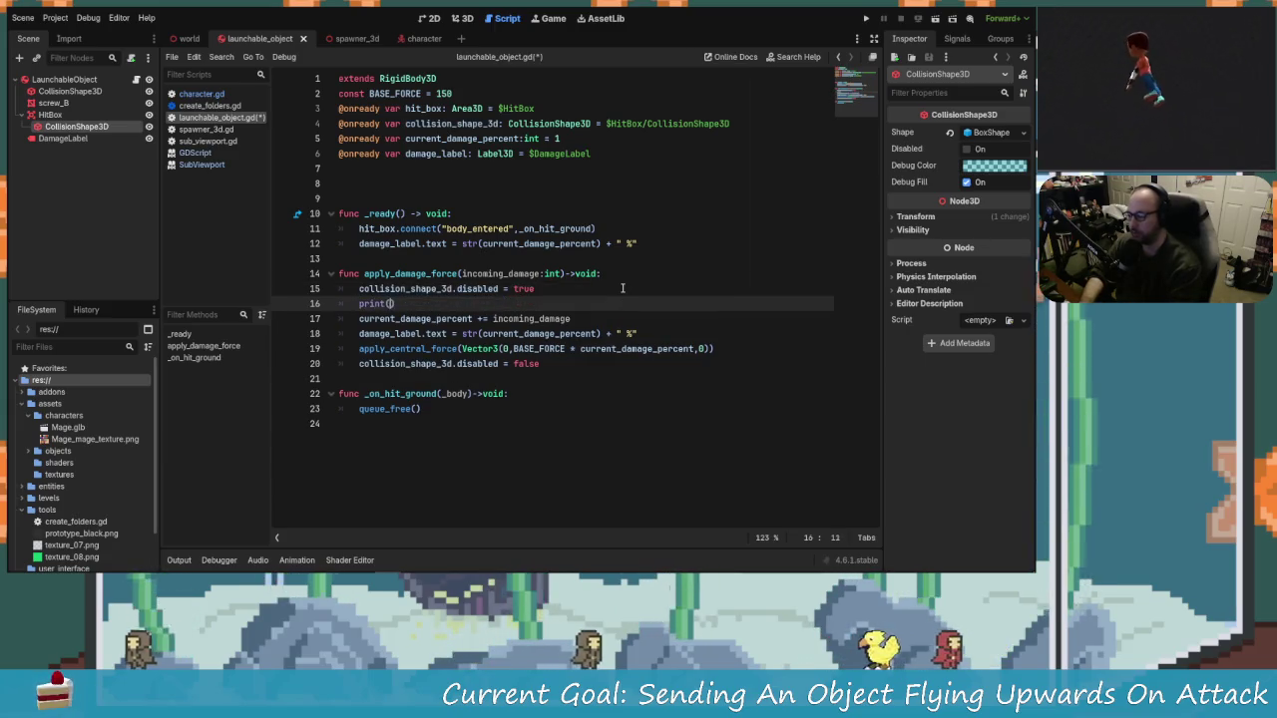
text("FOR)
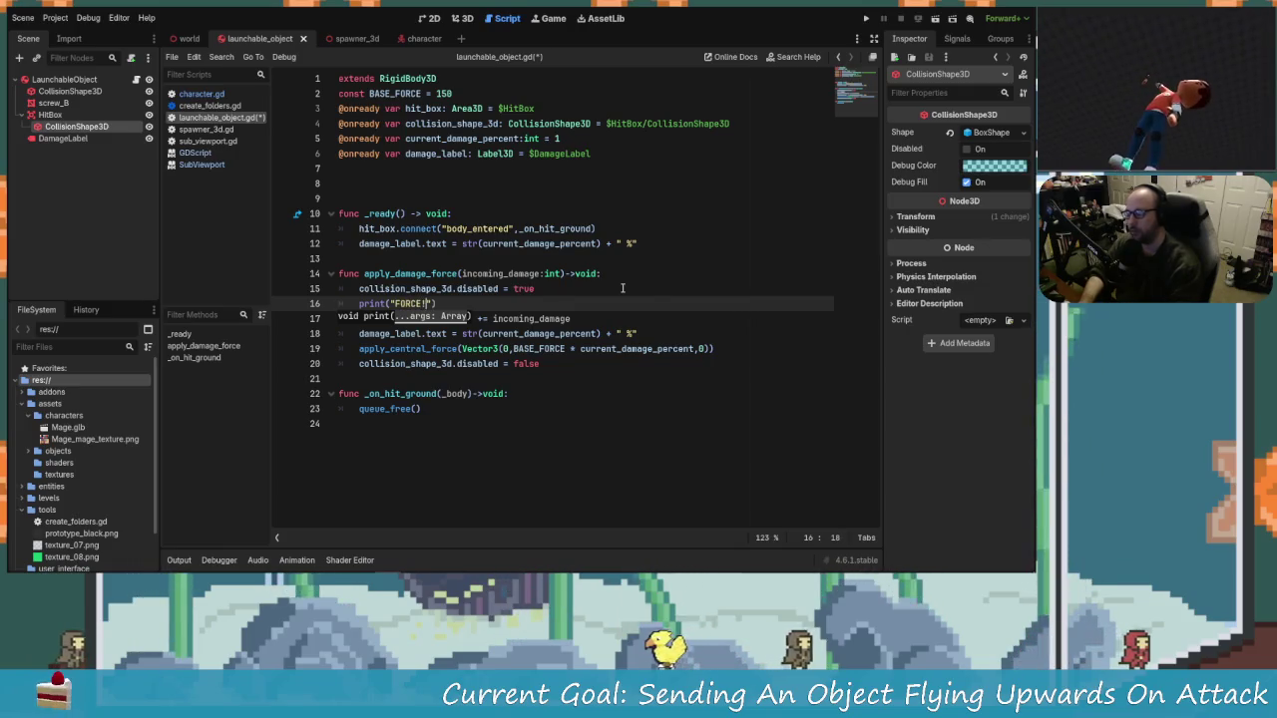
text(CE!)
key(ctrl+s)
click(867, 19)
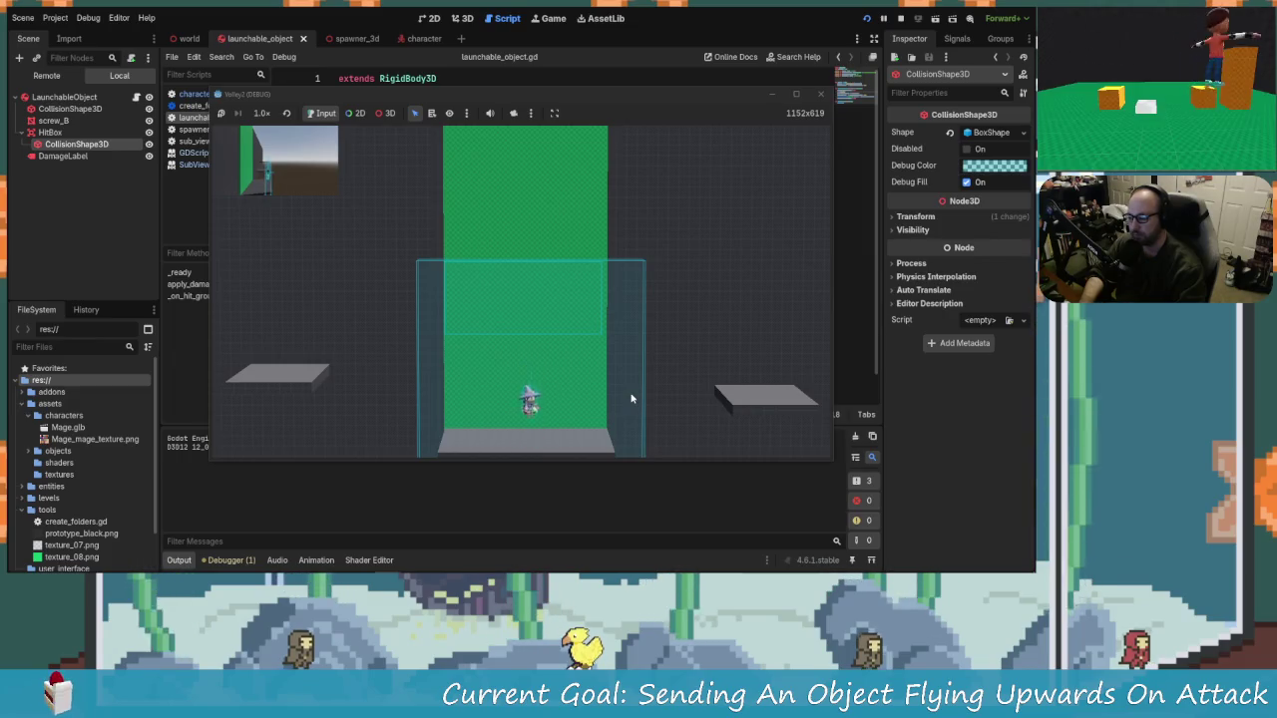
Step: Attack the object with the mage to print FORCE!, then stop the game with F8
key(a)
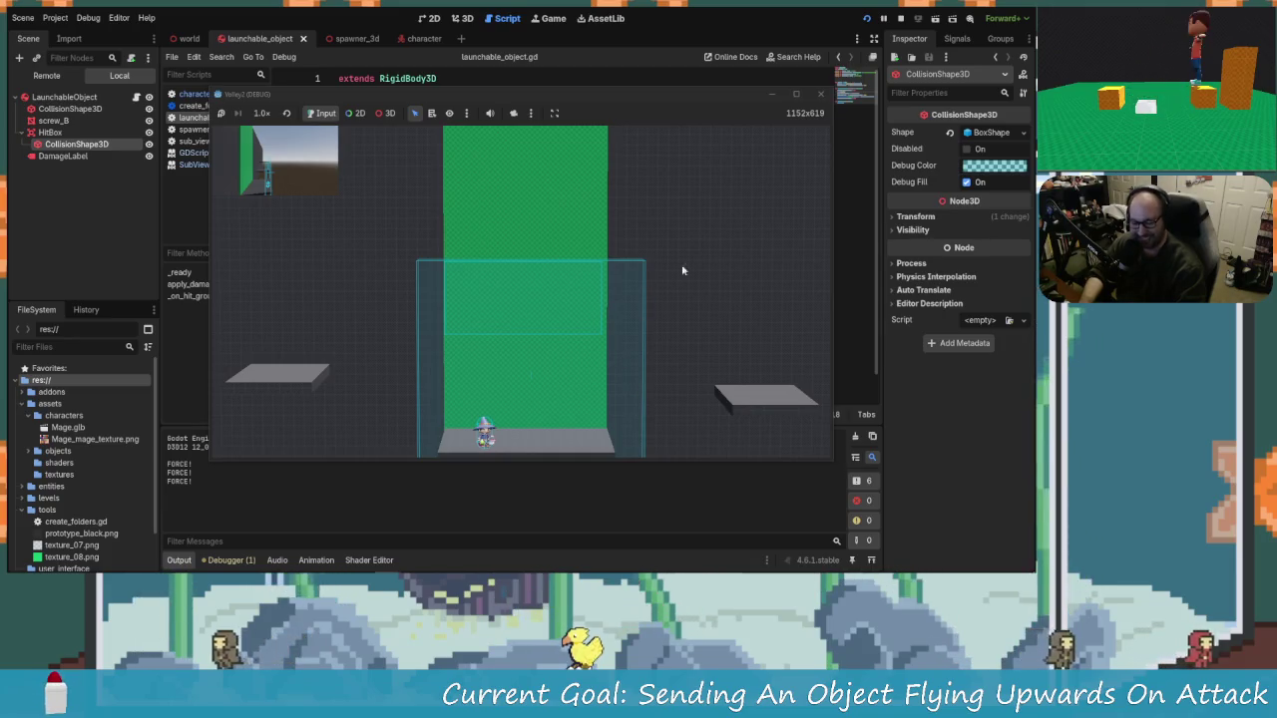
key(F8)
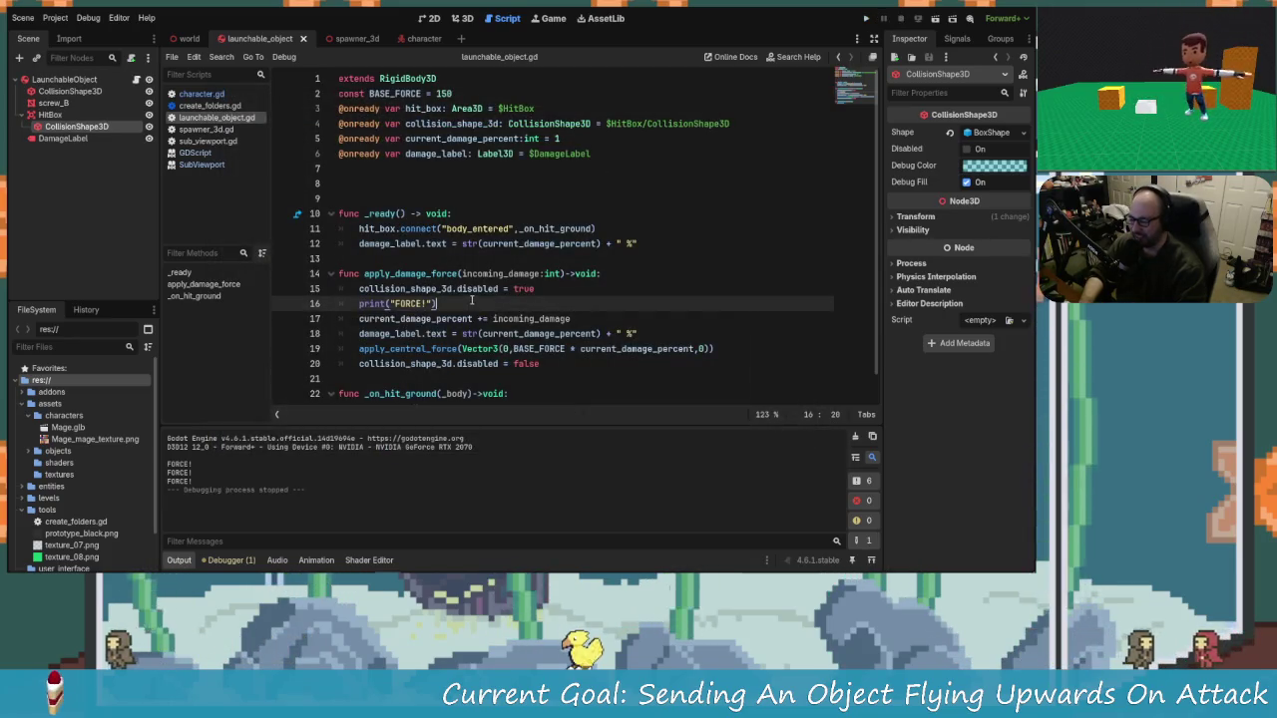
Step: Delete the print("FORCE!") debug line from apply_damage_force
scroll(429, 275, down, 1)
drag(436, 275, 392, 275)
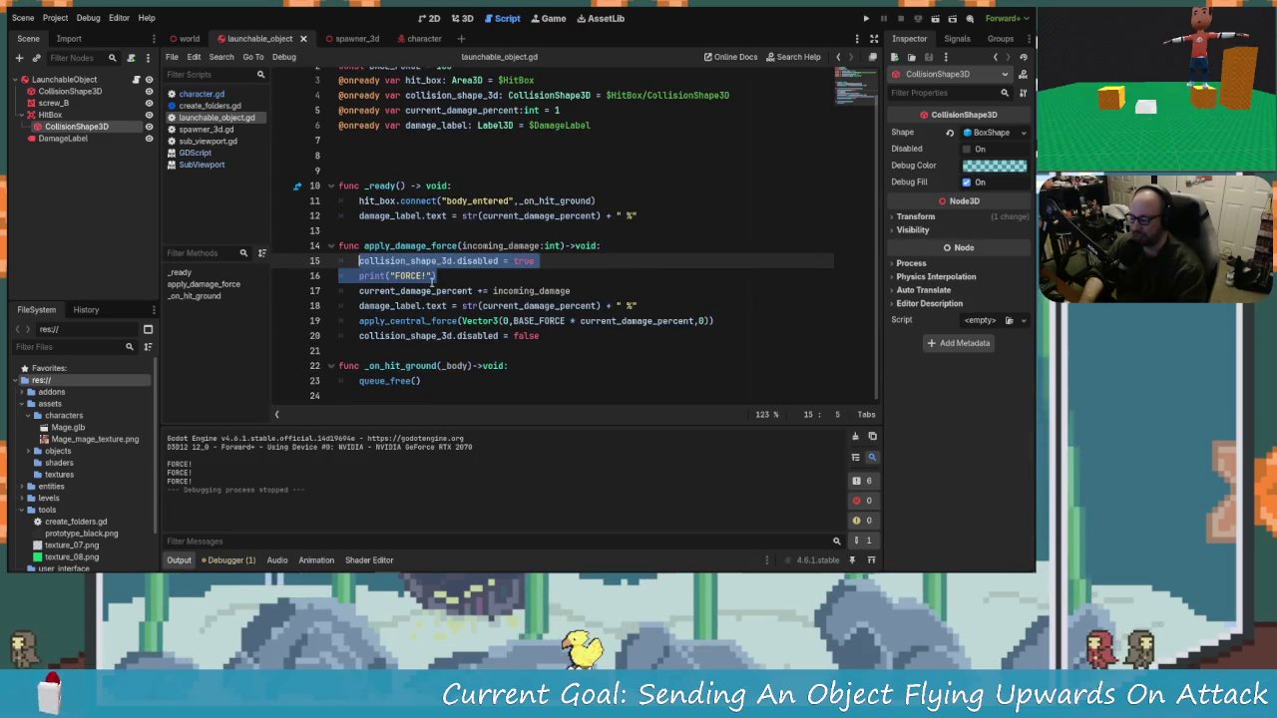
drag(540, 335, 384, 320)
click(539, 336)
key(shift+Home)
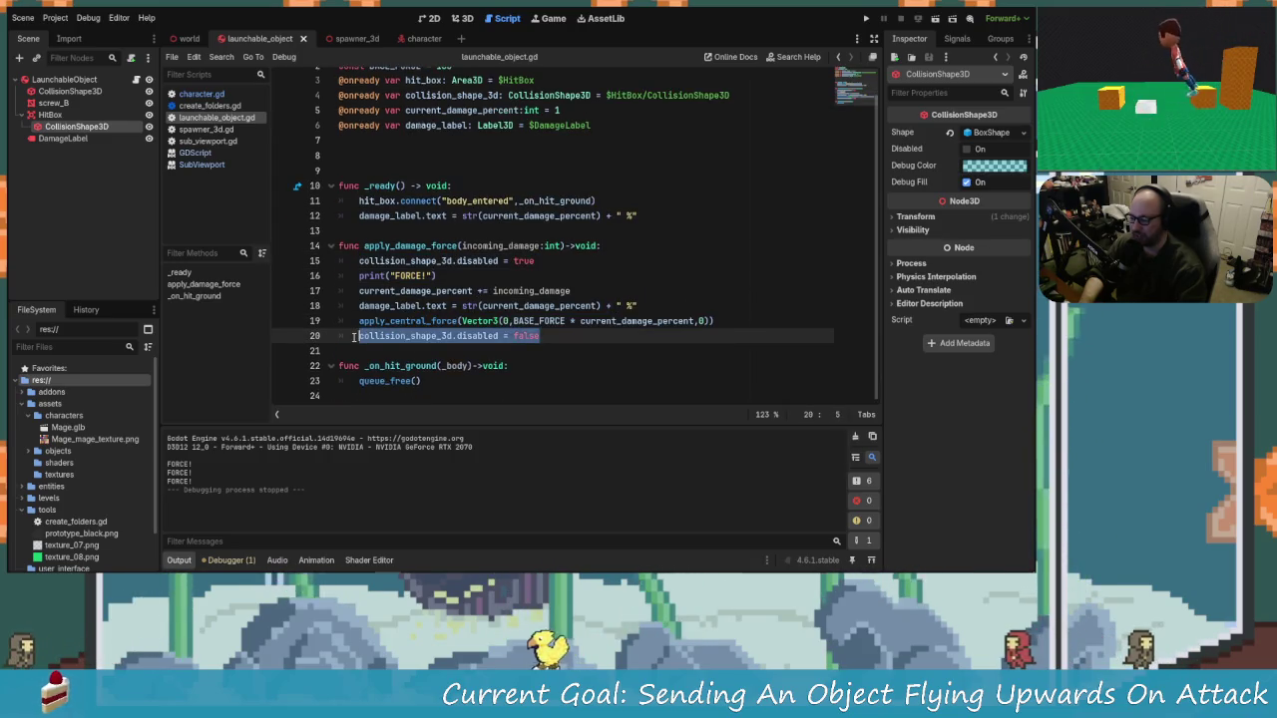
drag(436, 275, 360, 276)
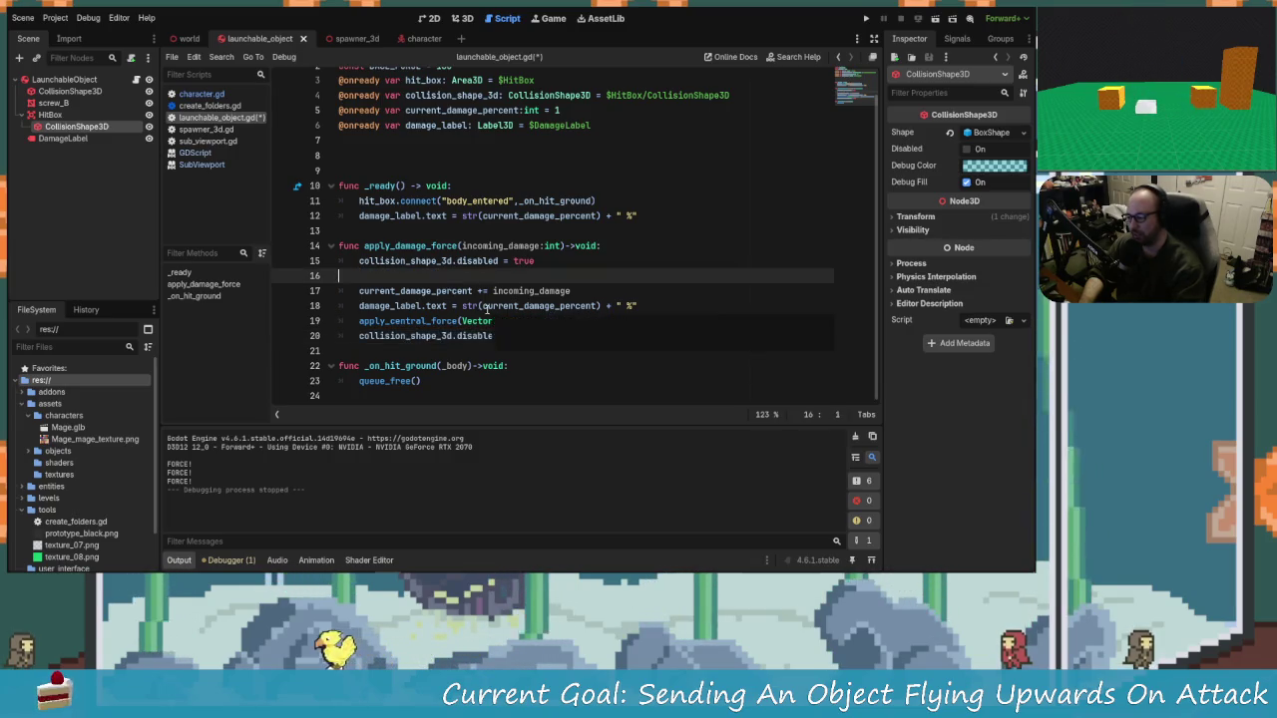
key(BackSpace)
key(BackSpace)
Step: Delete the collision_shape_3d.disabled = false line and save launchable_object.gd
click(449, 321)
text(d = false)
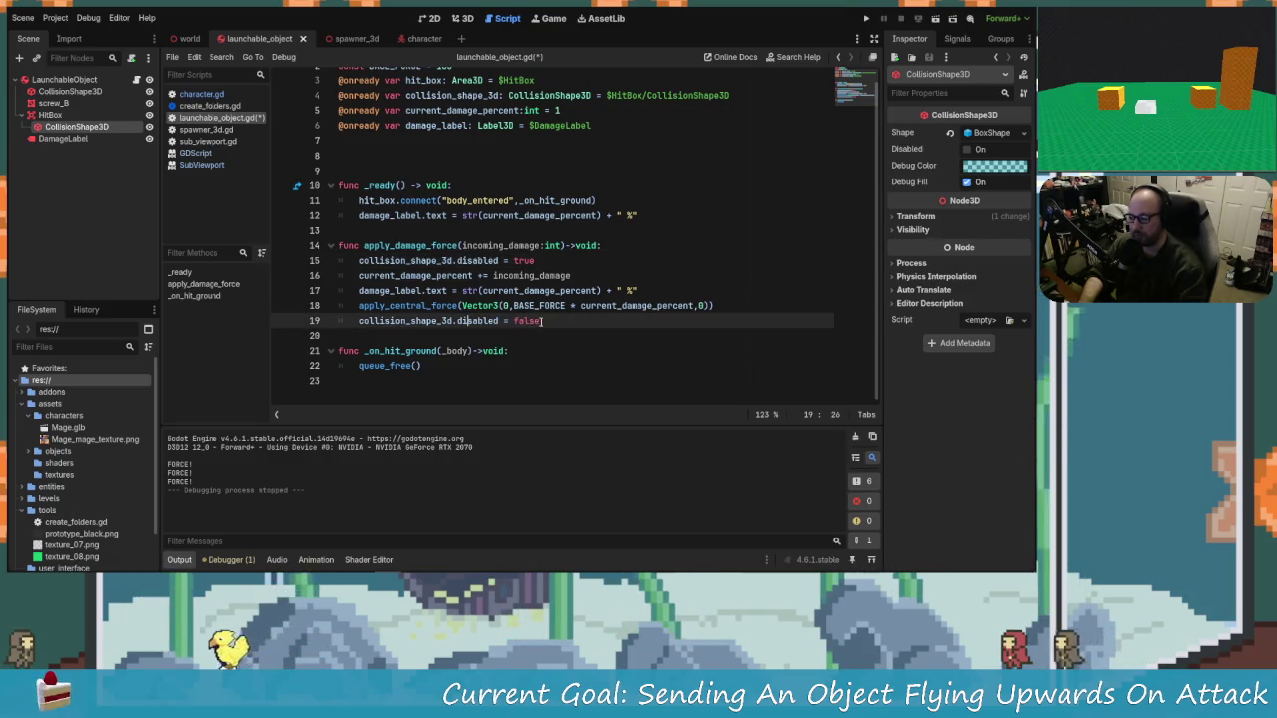
double_click(449, 321)
click(498, 321)
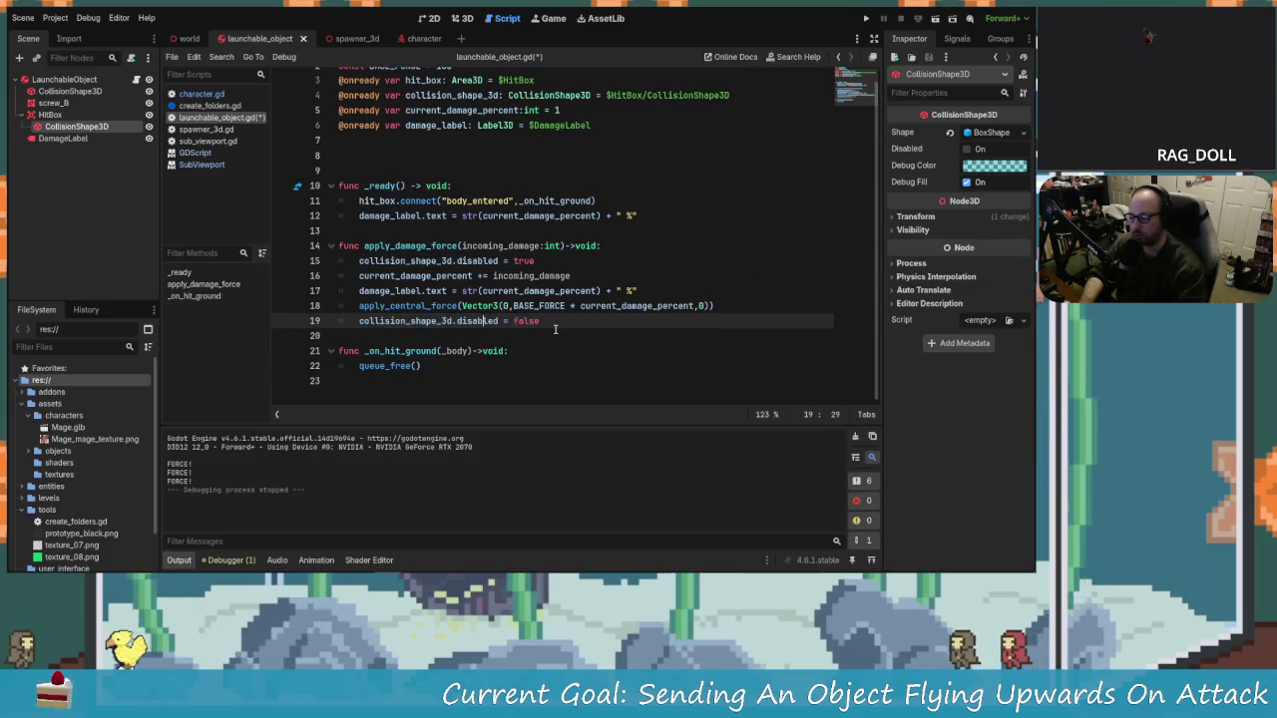
key(BackSpace)
key(BackSpace)
key(BackSpace)
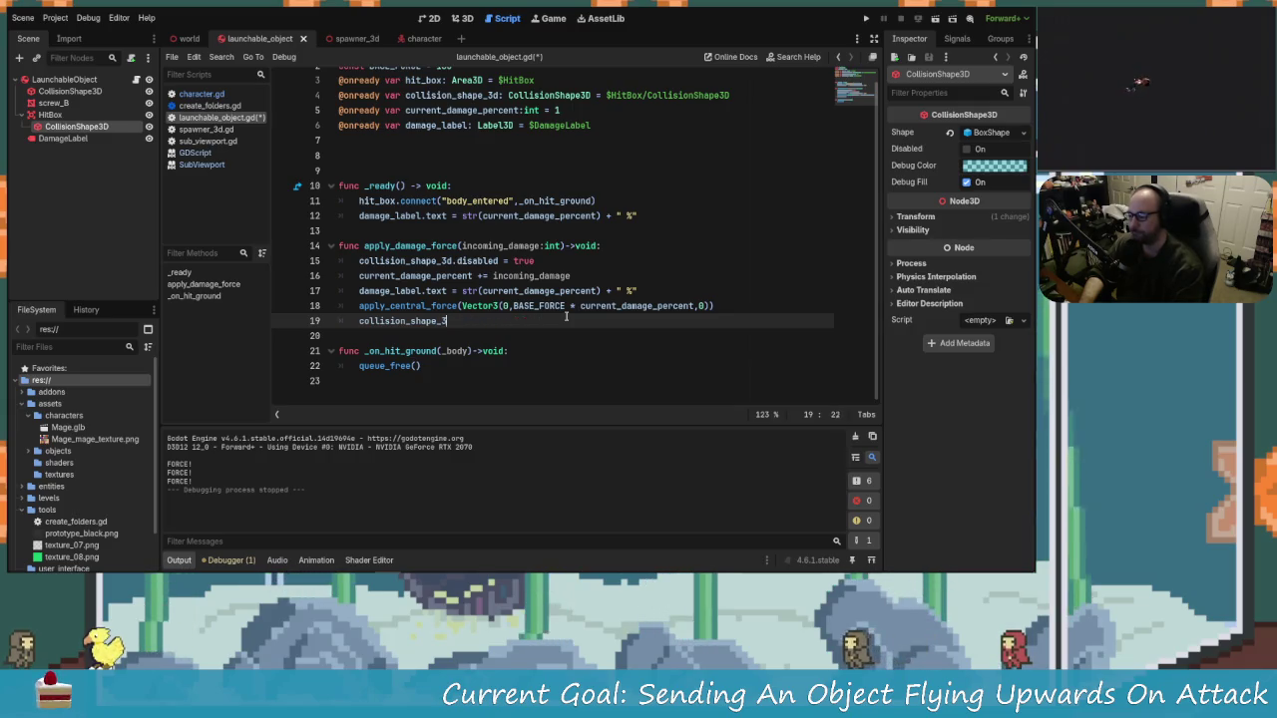
key(BackSpace)
key(BackSpace)
key(BackSpace)
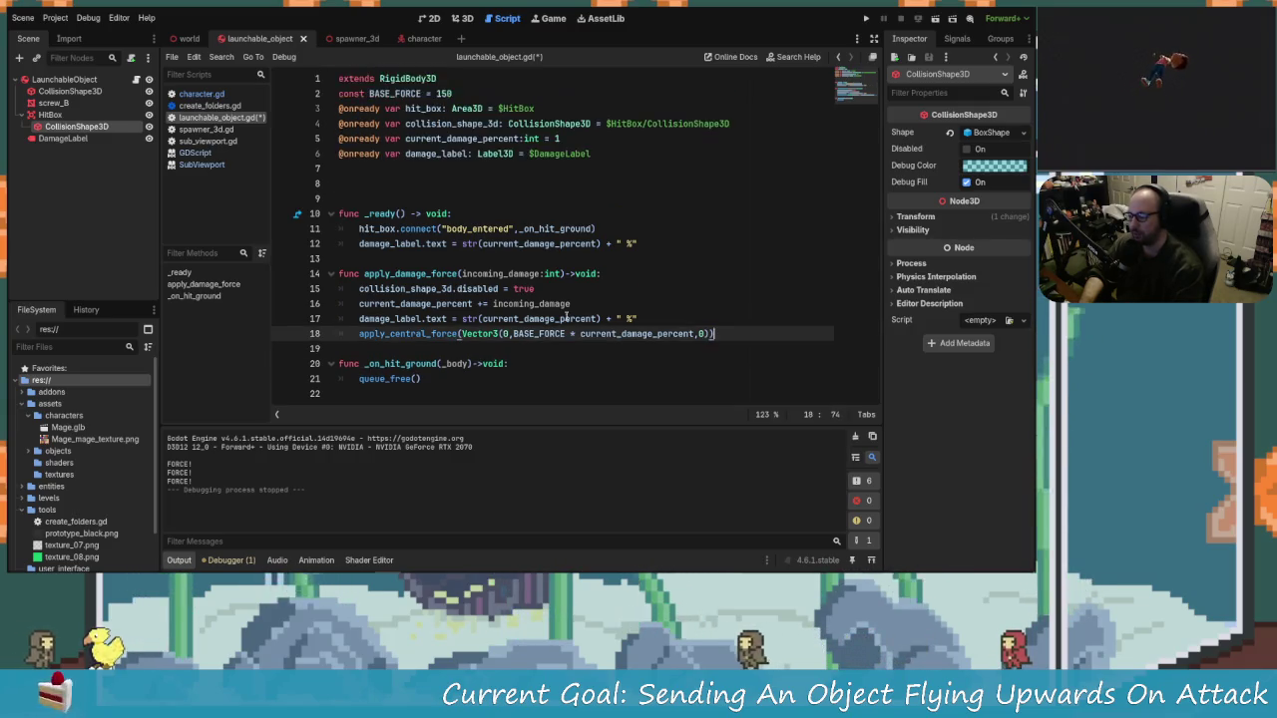
key(ctrl+s)
click(866, 19)
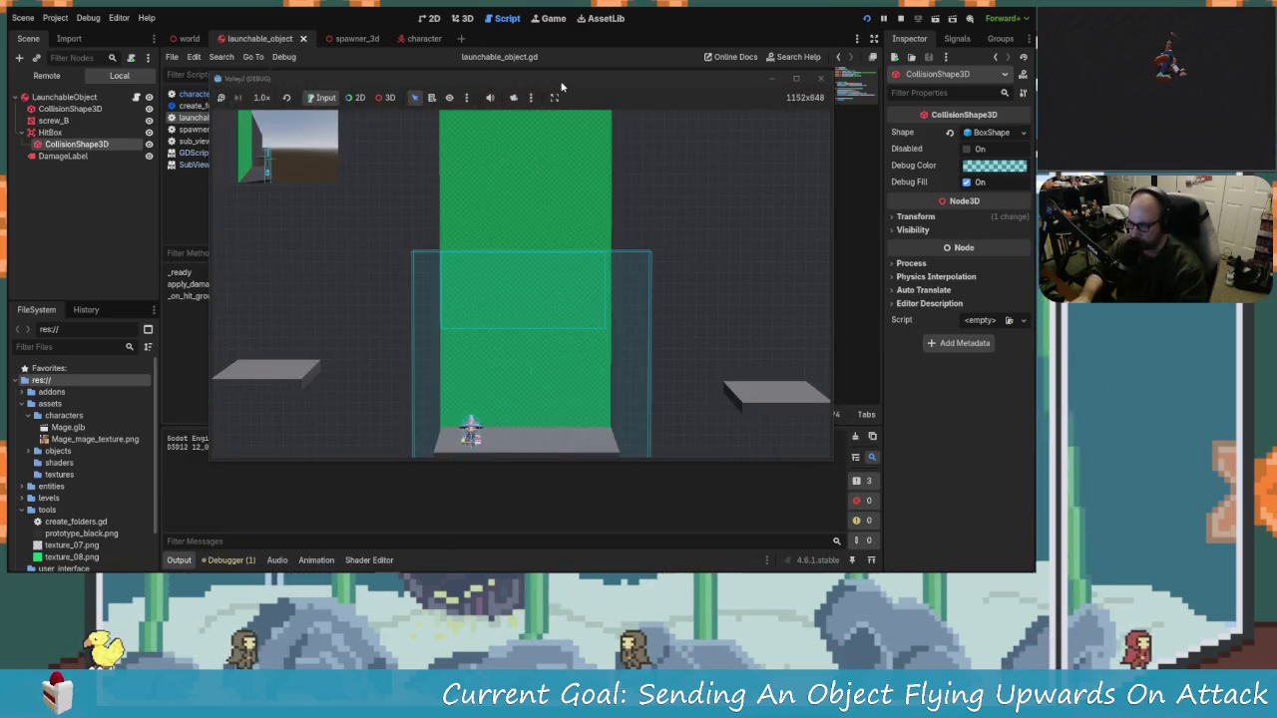
double_click(559, 80)
key(Right)
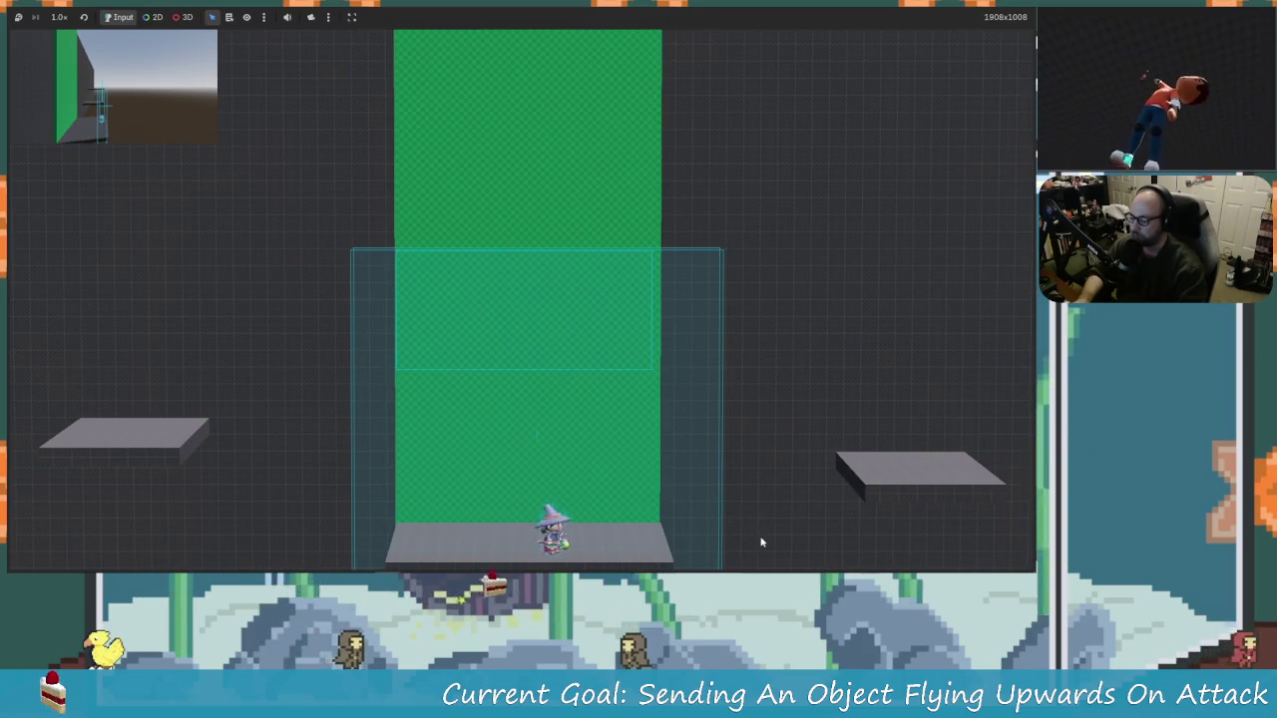
key(Left)
key(Right)
key(Left)
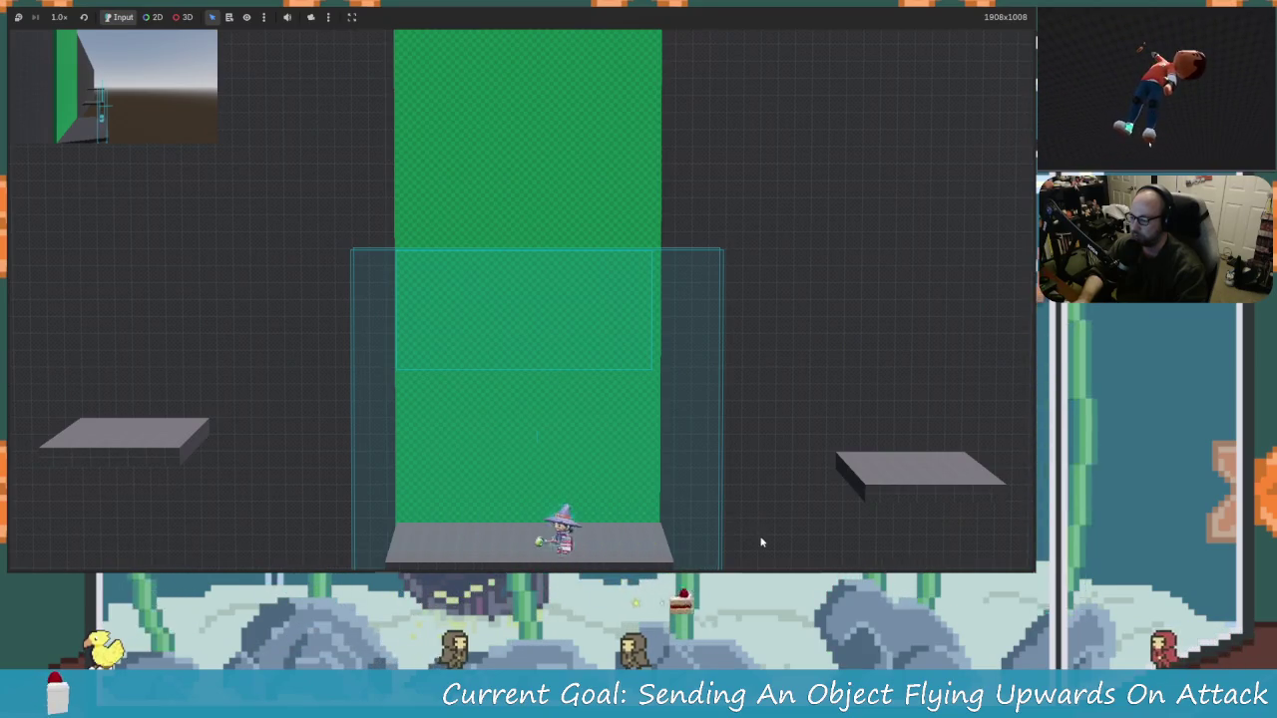
key(Right)
key(Up)
key(x)
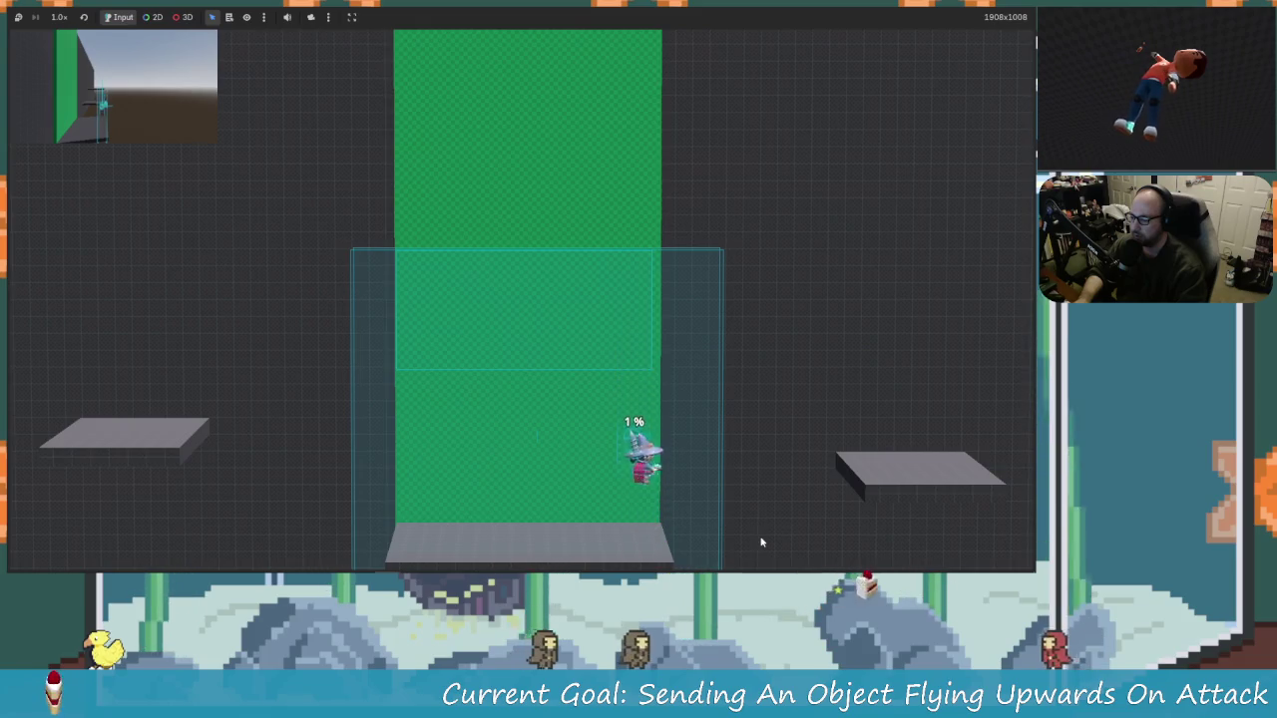
key(Left)
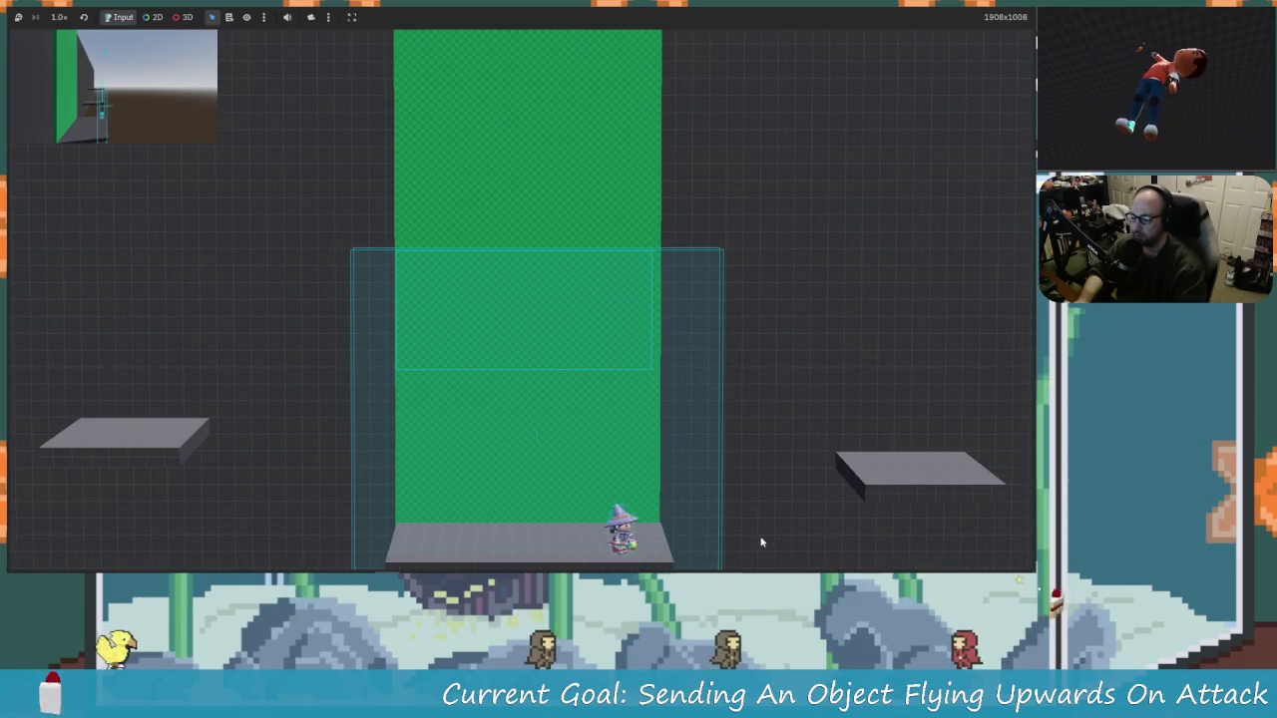
key(Right)
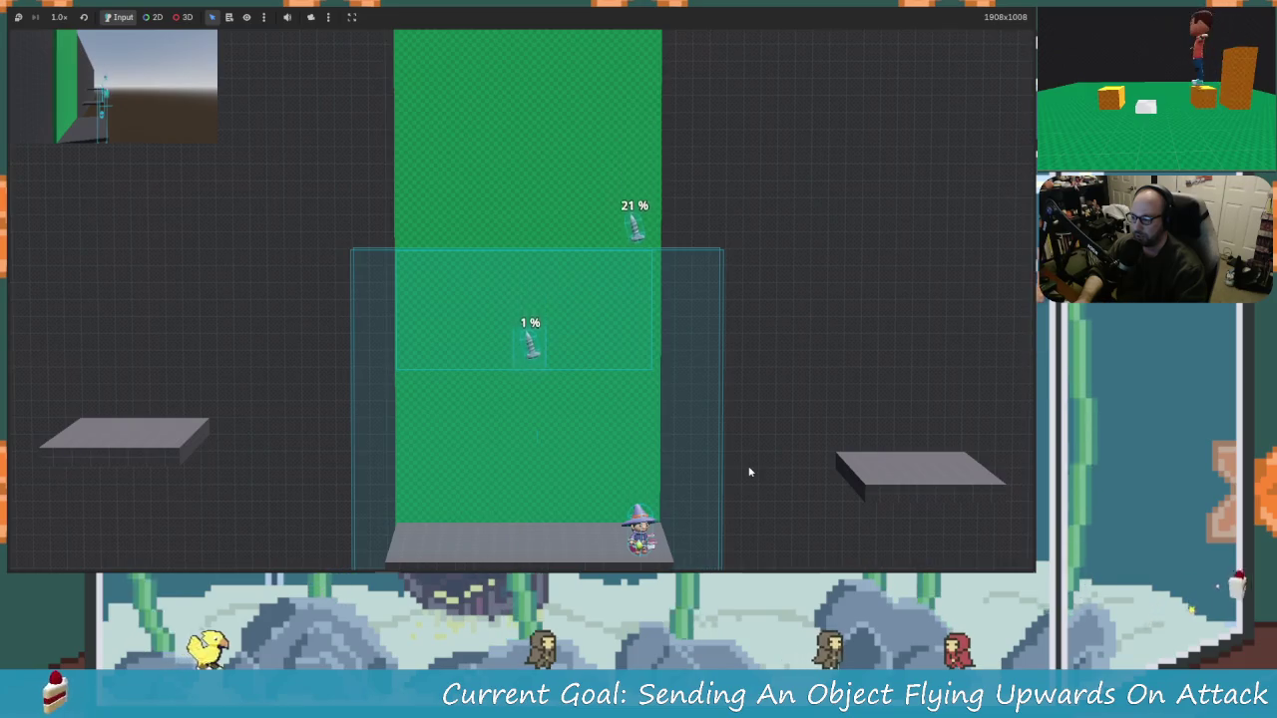
key(Left)
key(Right)
key(Up)
key(Left)
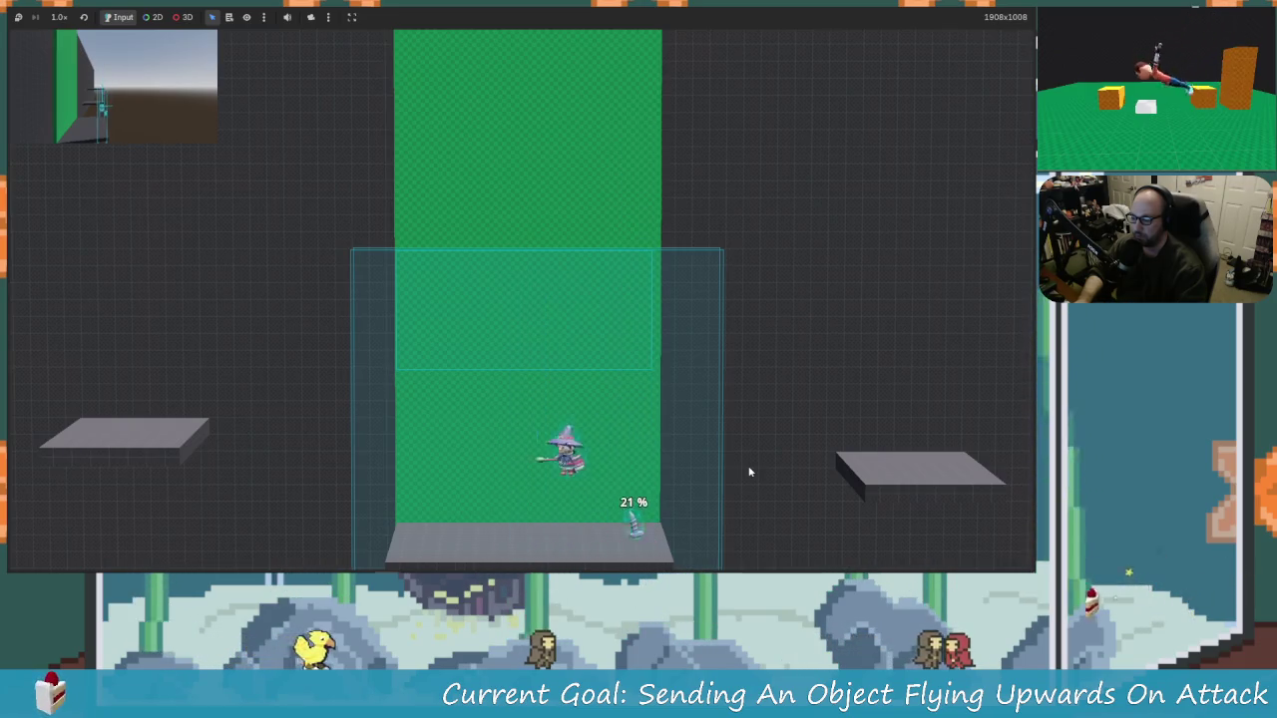
key(Right)
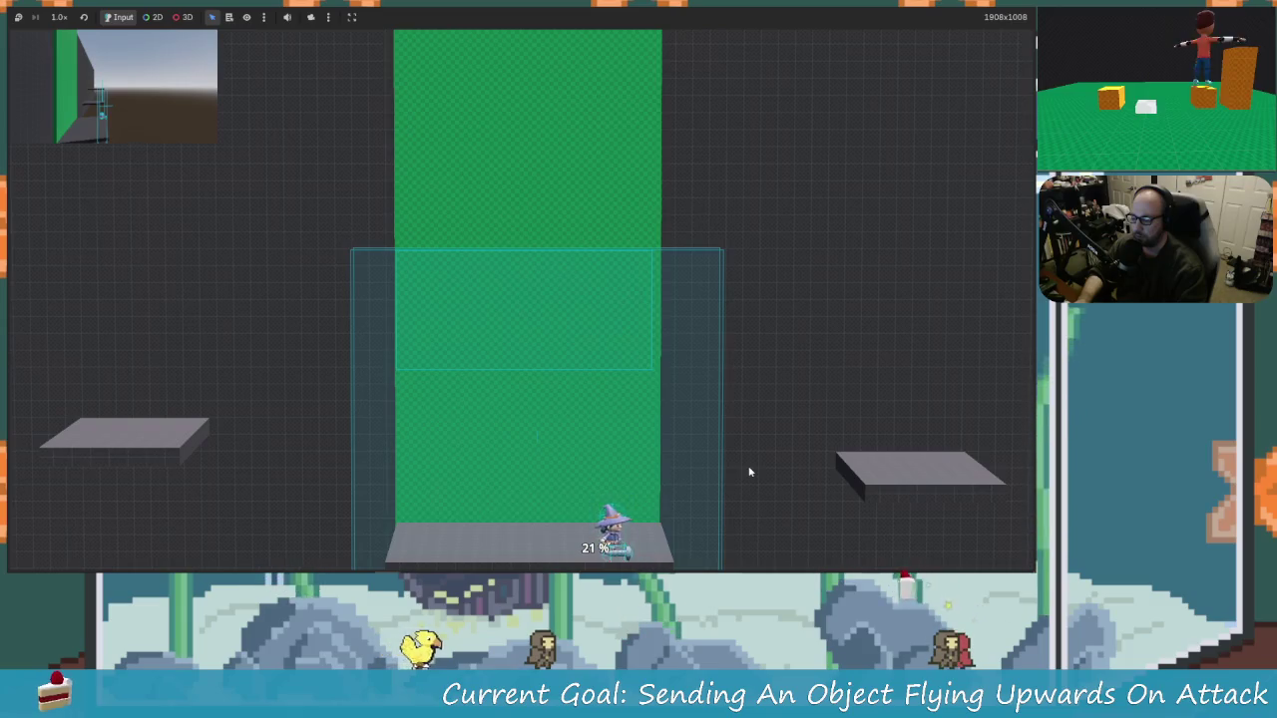
key(x)
key(Left)
key(Up)
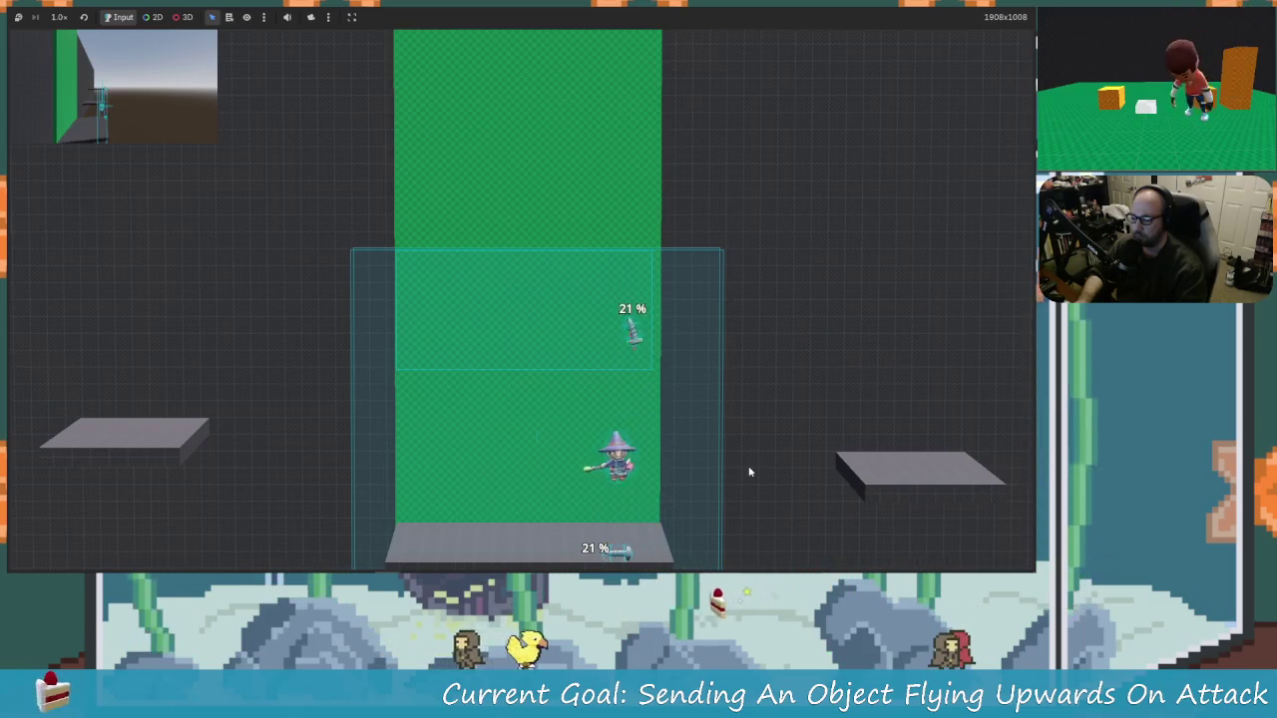
key(Right)
key(Left)
key(Left)
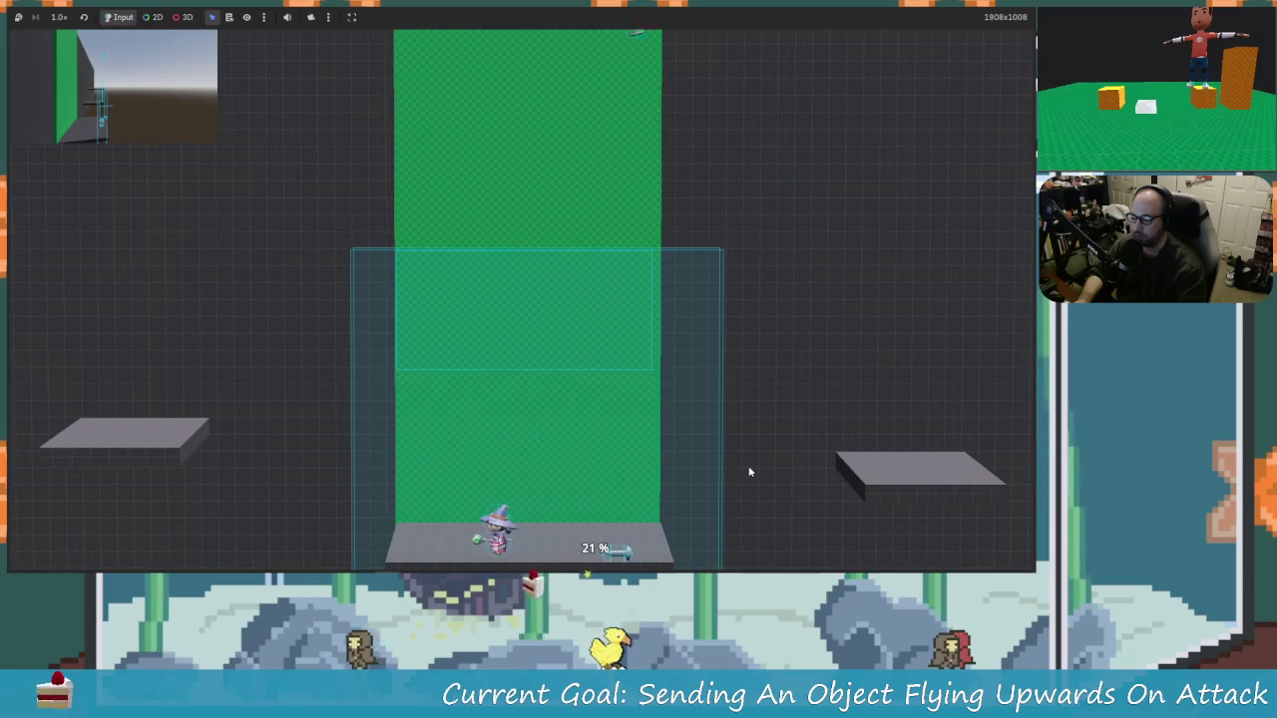
key(Right)
key(Left)
key(Right)
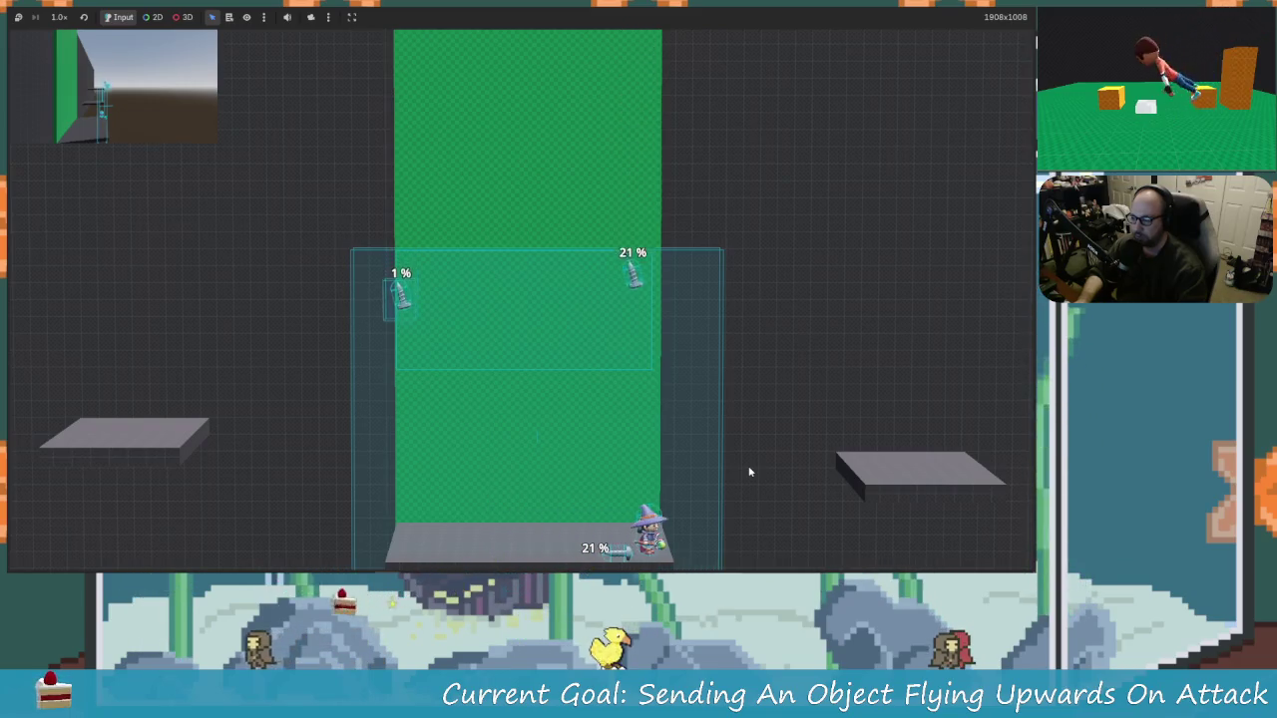
key(Left)
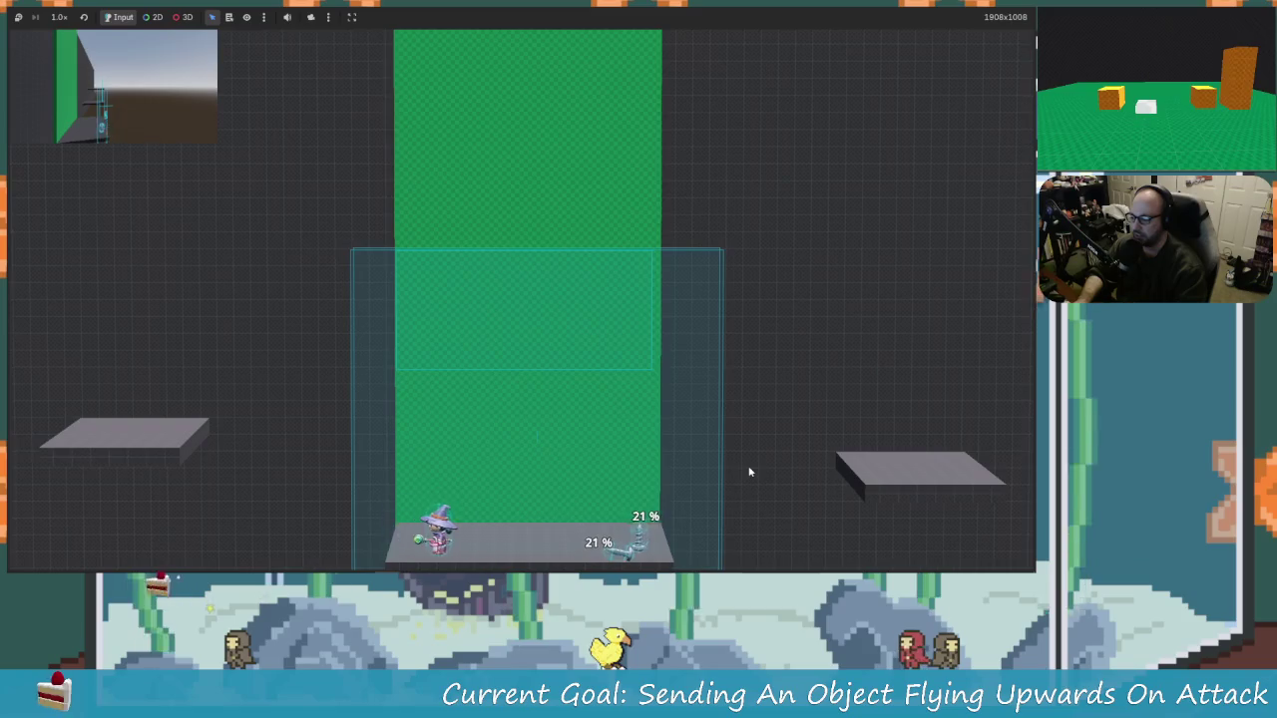
key(Right)
key(Left)
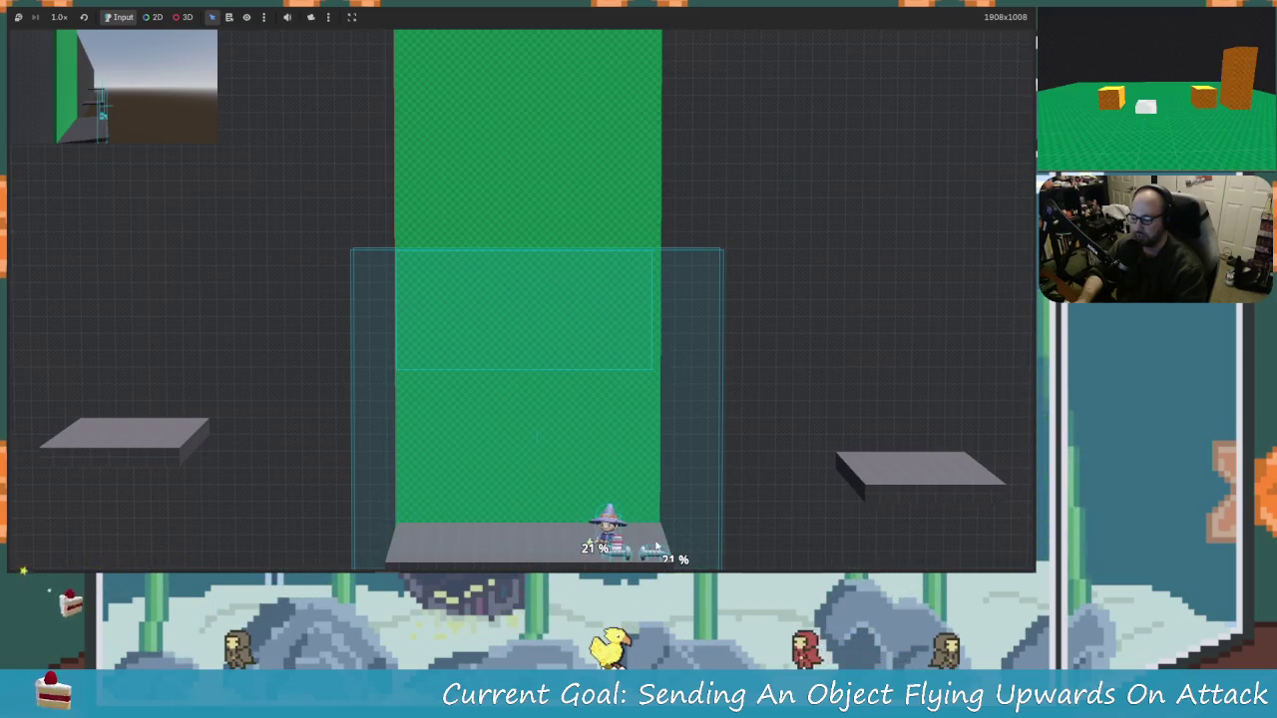
key(F8)
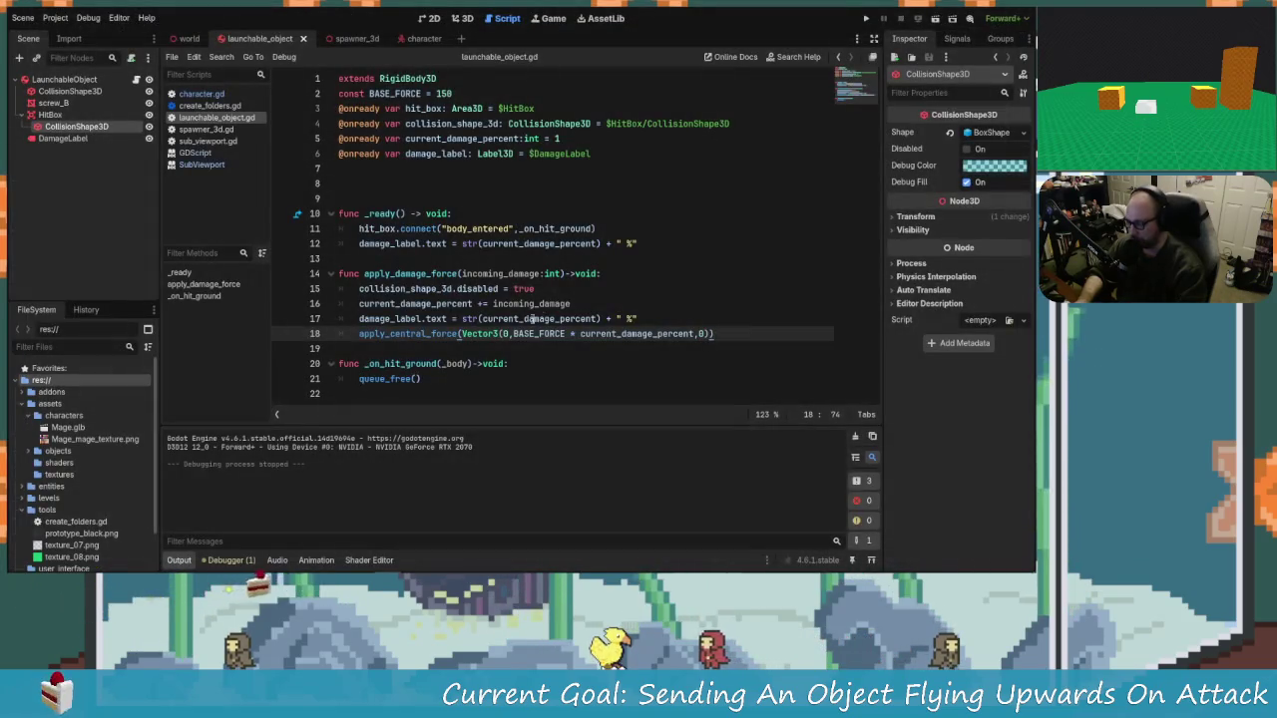
click(533, 318)
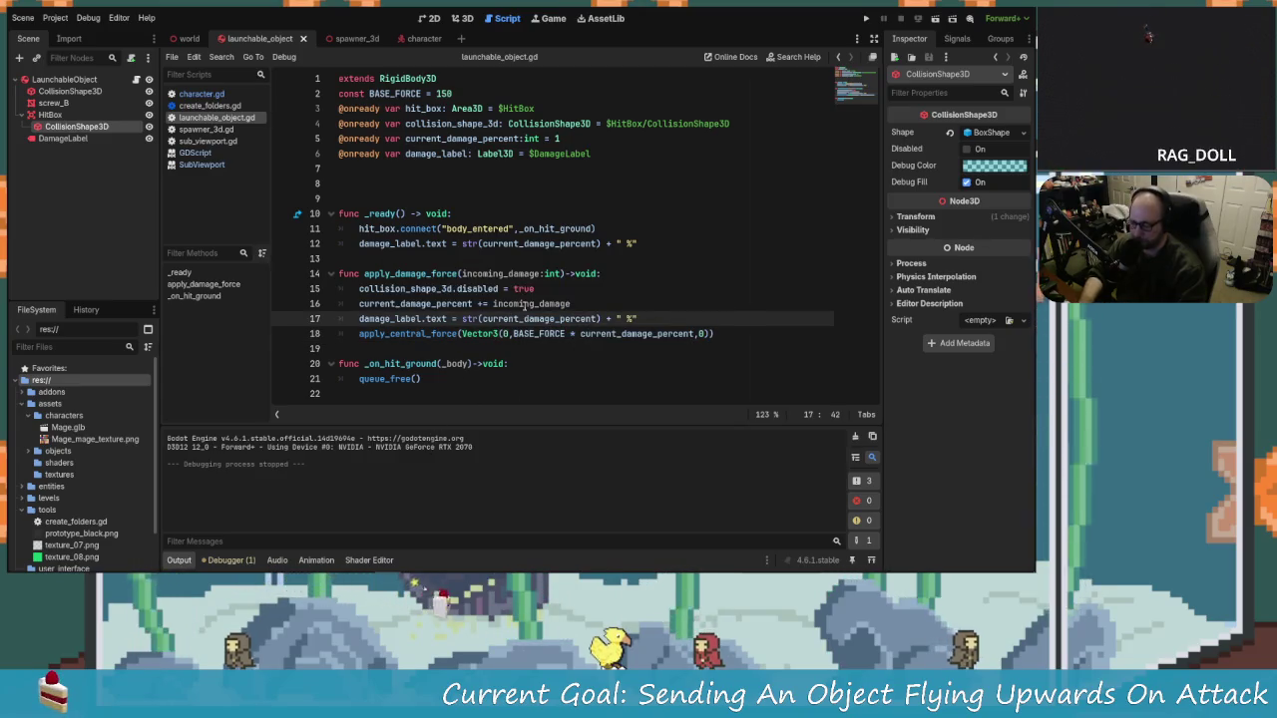
key(Down)
key(Up)
key(Up)
key(Up)
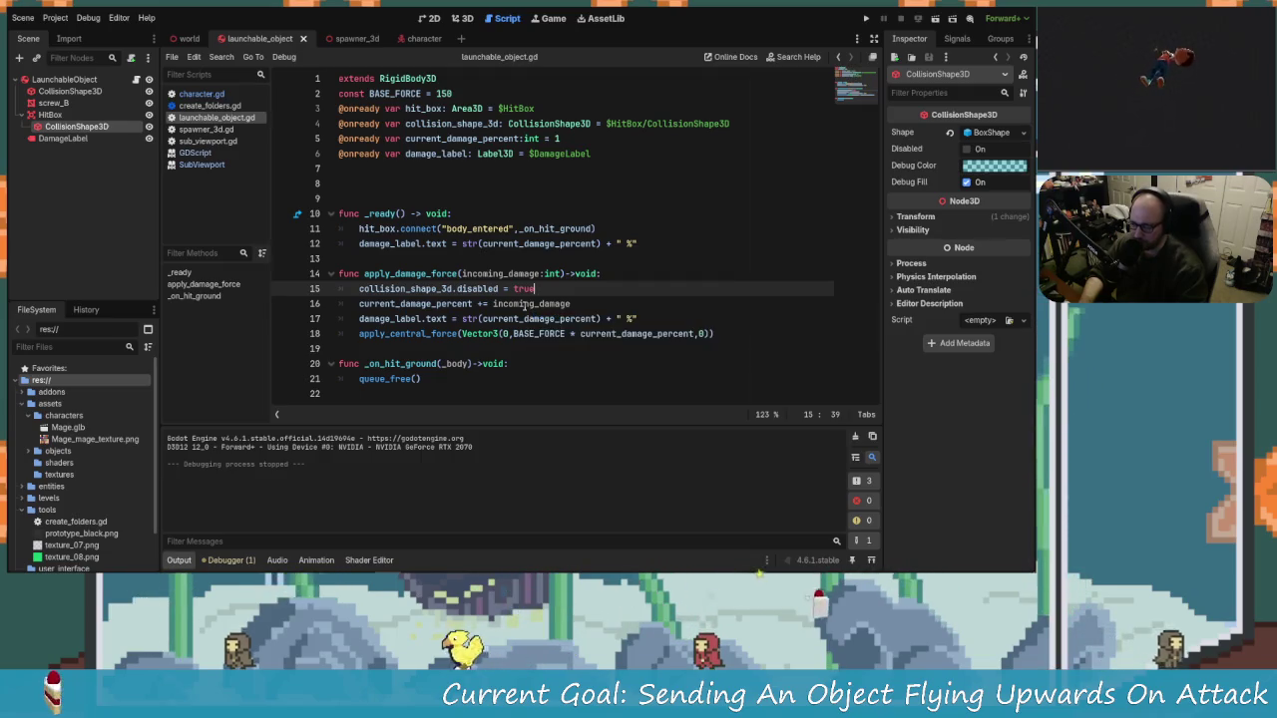
key(Up)
key(Down)
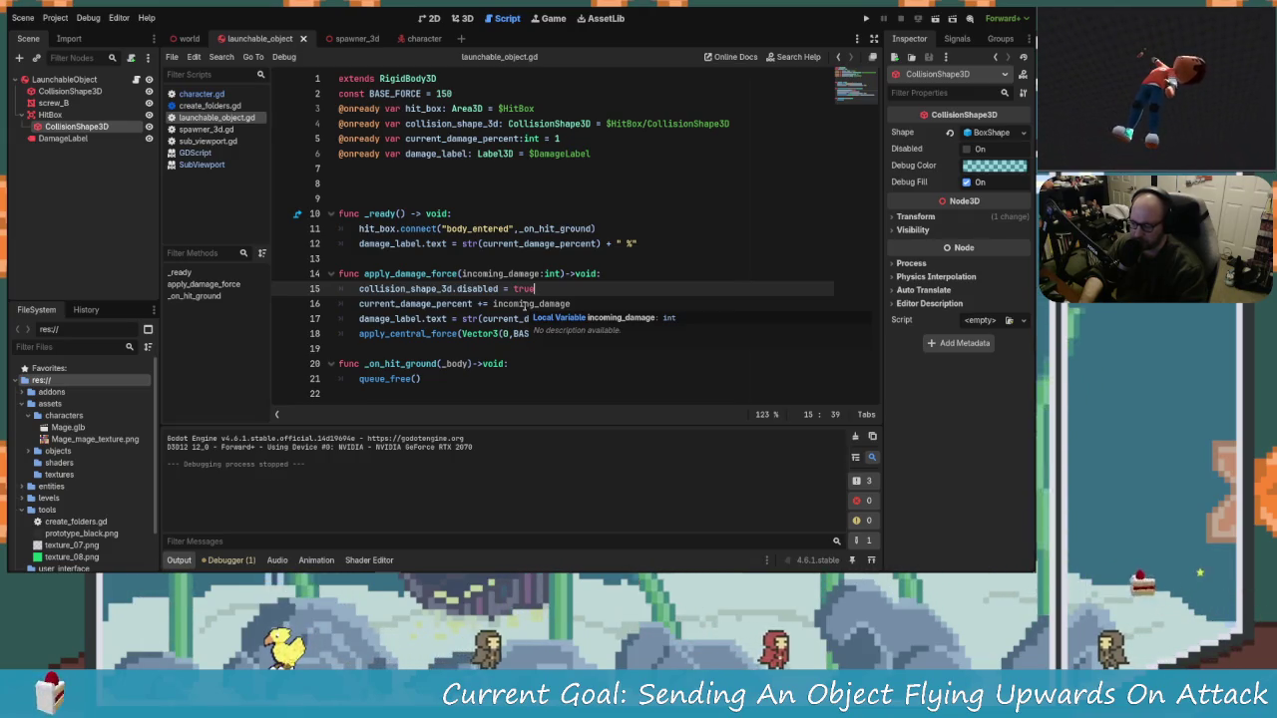
key(Down)
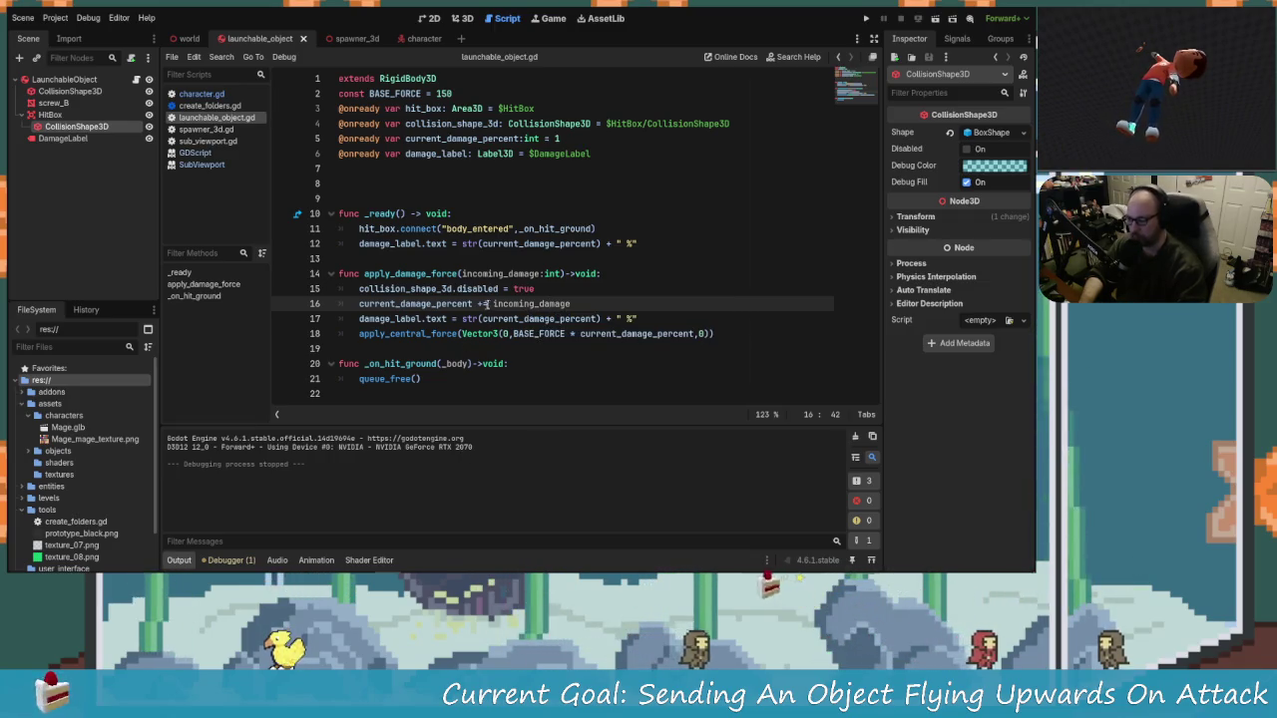
click(565, 293)
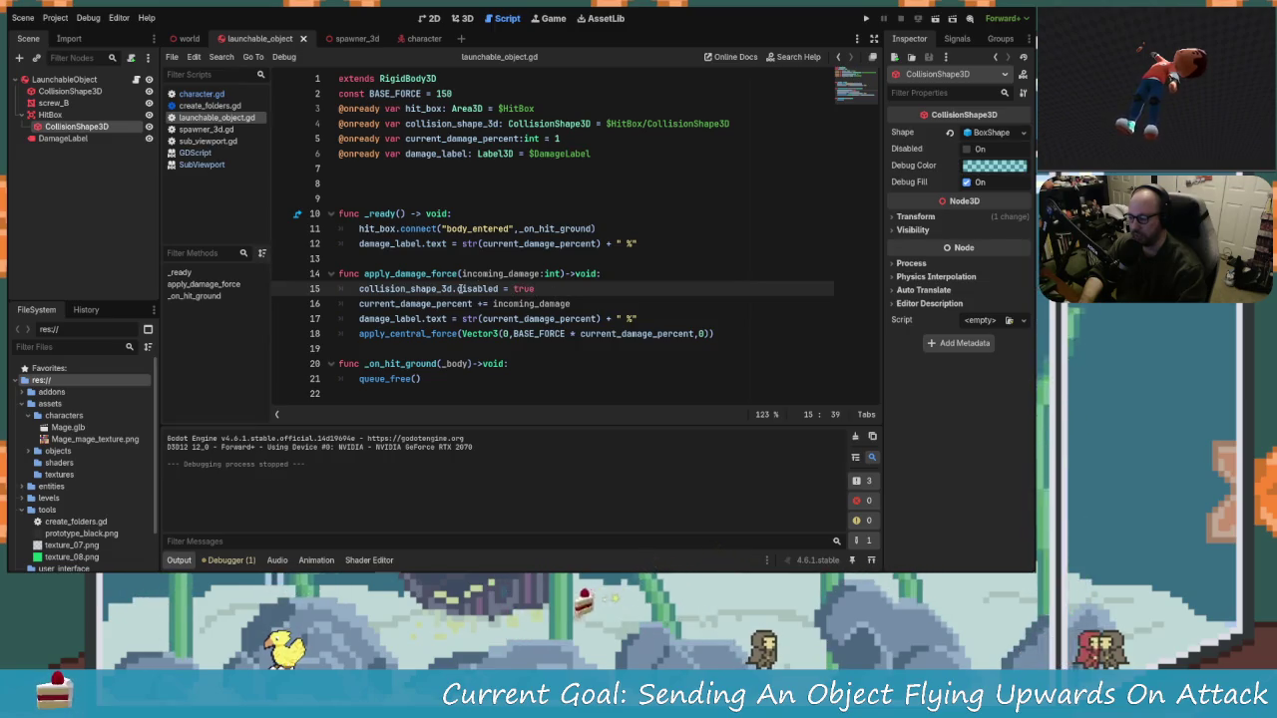
click(755, 334)
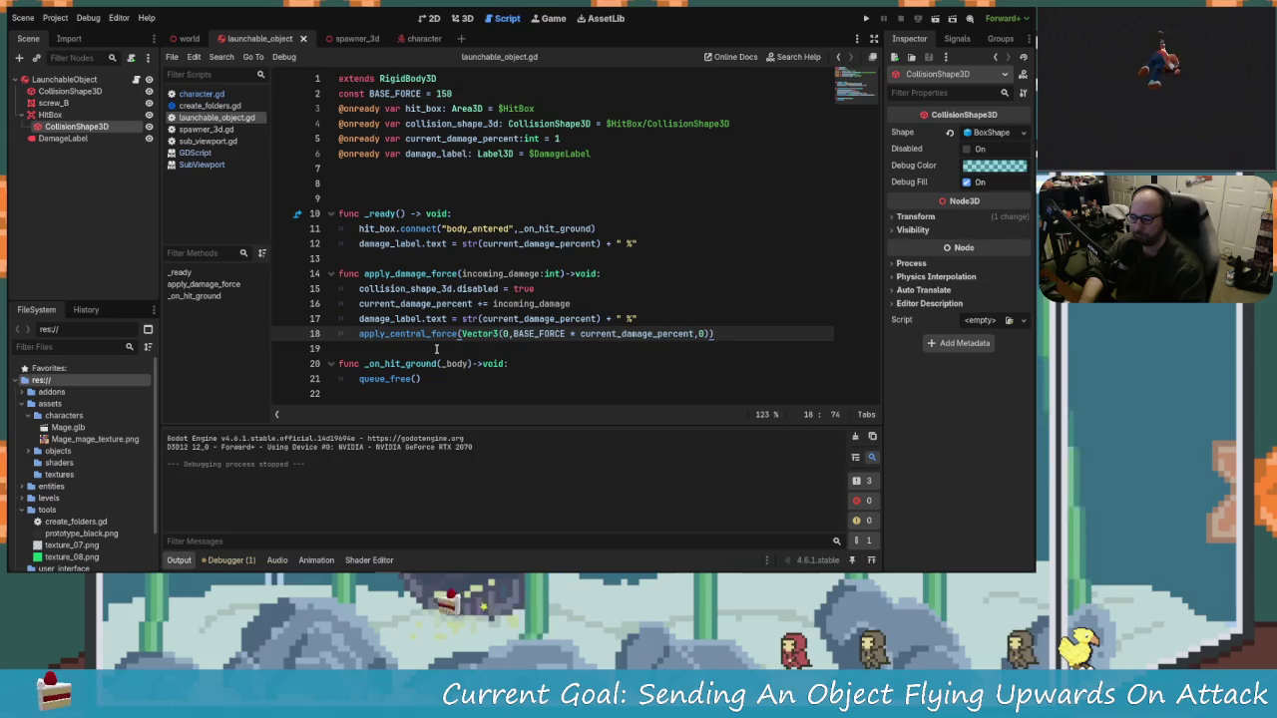
click(22, 115)
click(24, 78)
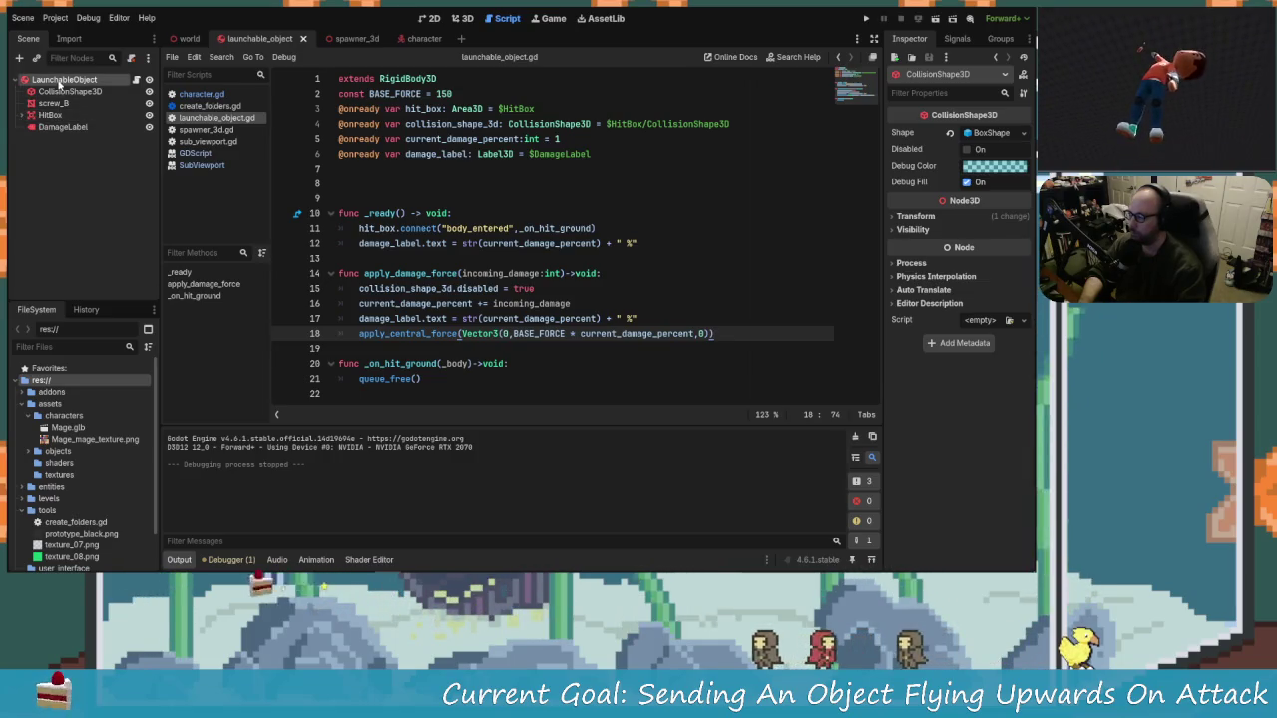
Step: Add a Timer child node under LaunchableObject
click(19, 58)
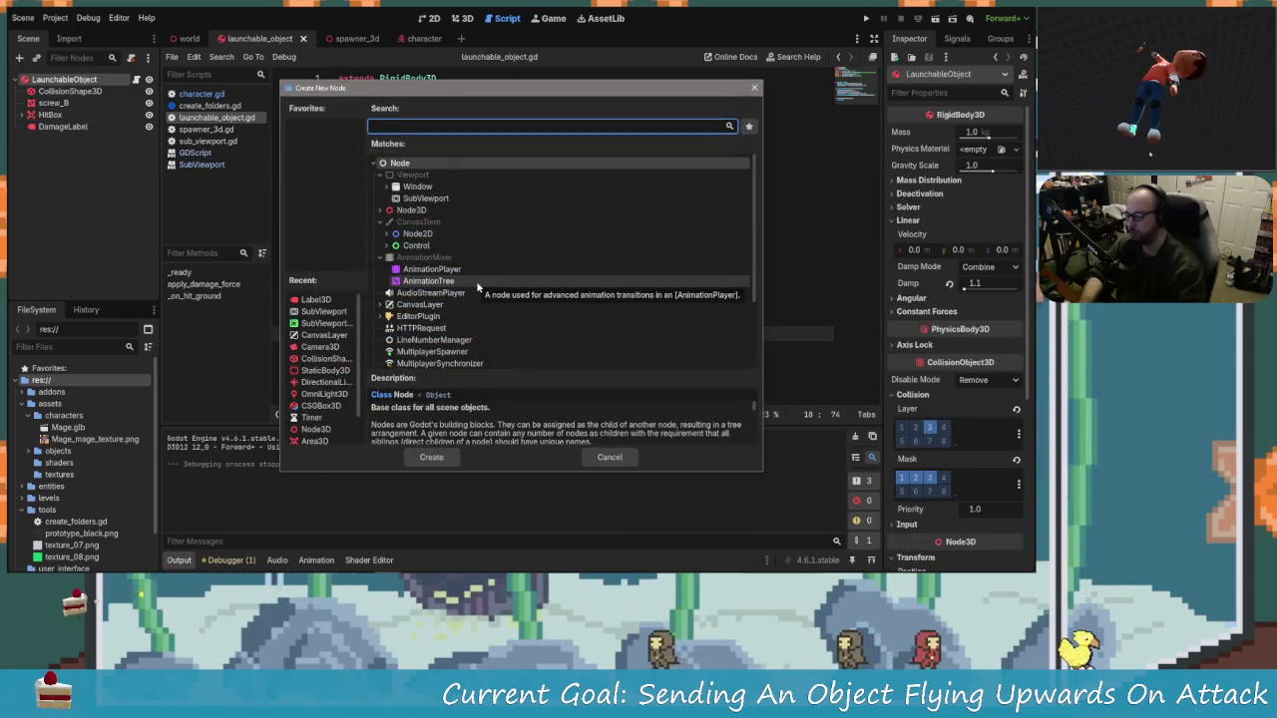
text(timer)
key(Return)
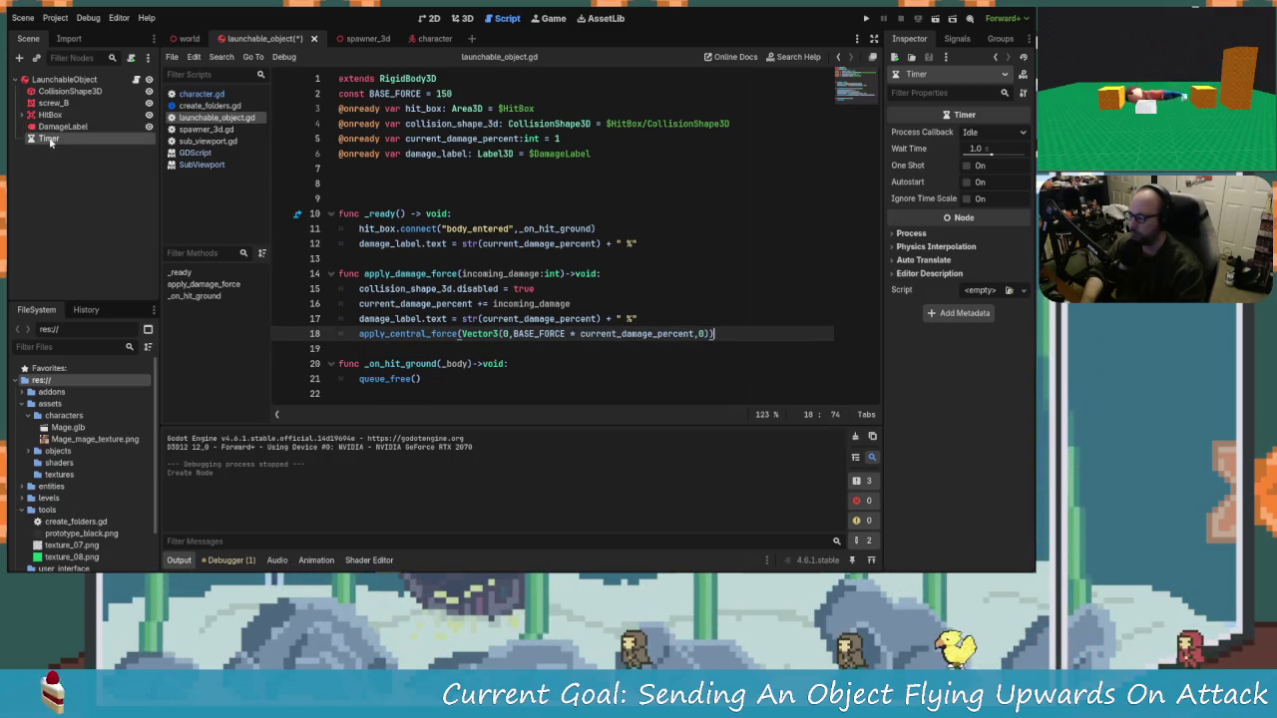
double_click(52, 140)
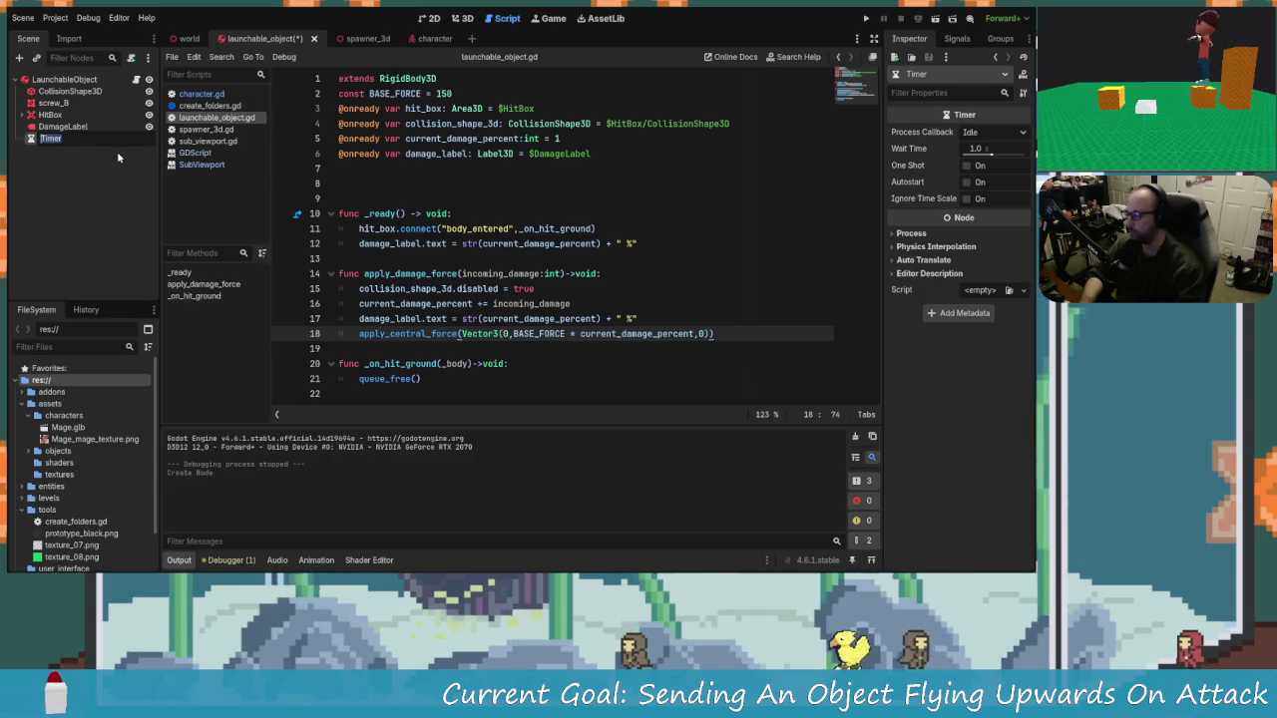
text(ForceTi)
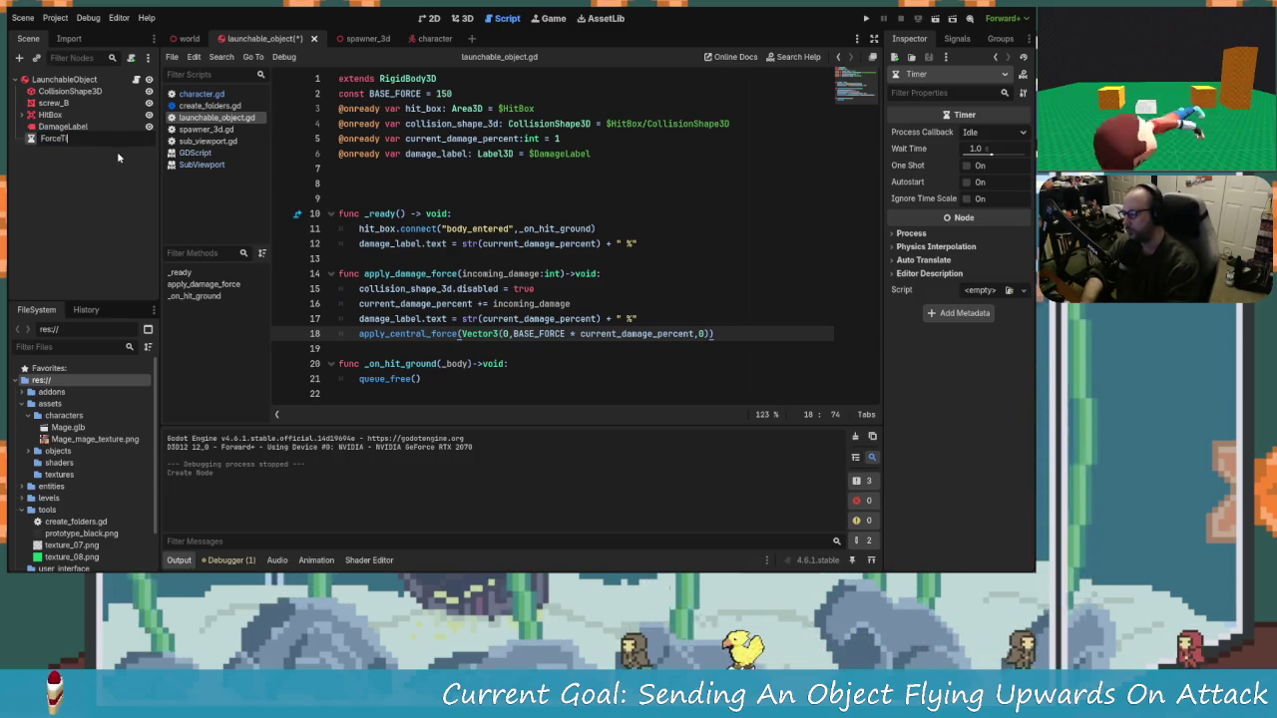
text(meout)
key(Return)
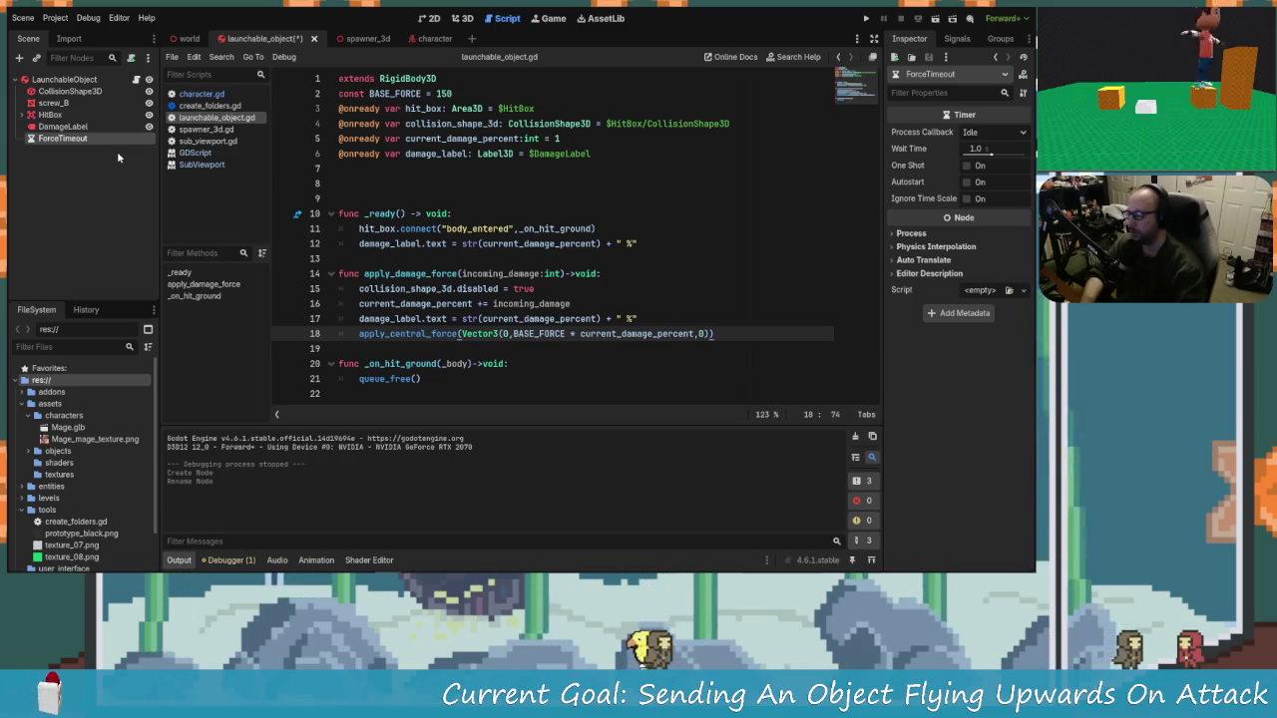
mouse_move(83, 140)
mouse_down()
mouse_move(399, 159)
mouse_move(344, 168)
mouse_up()
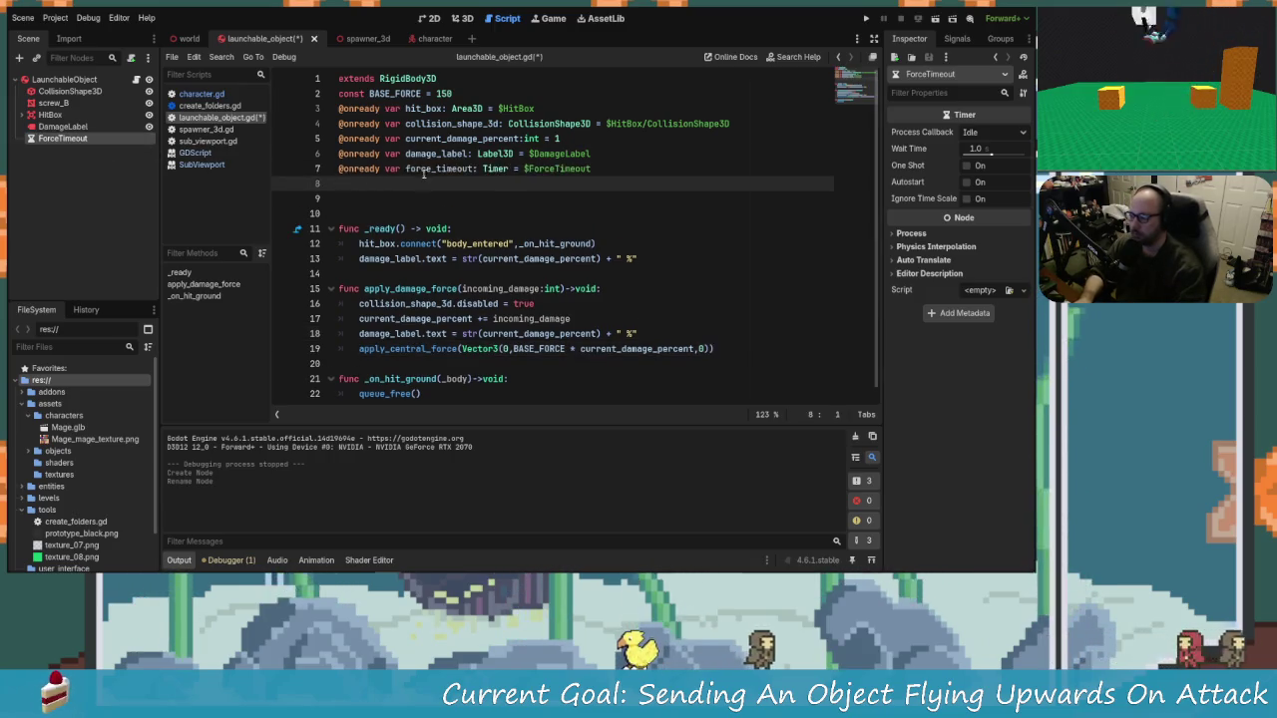
click(1003, 148)
text(0.1)
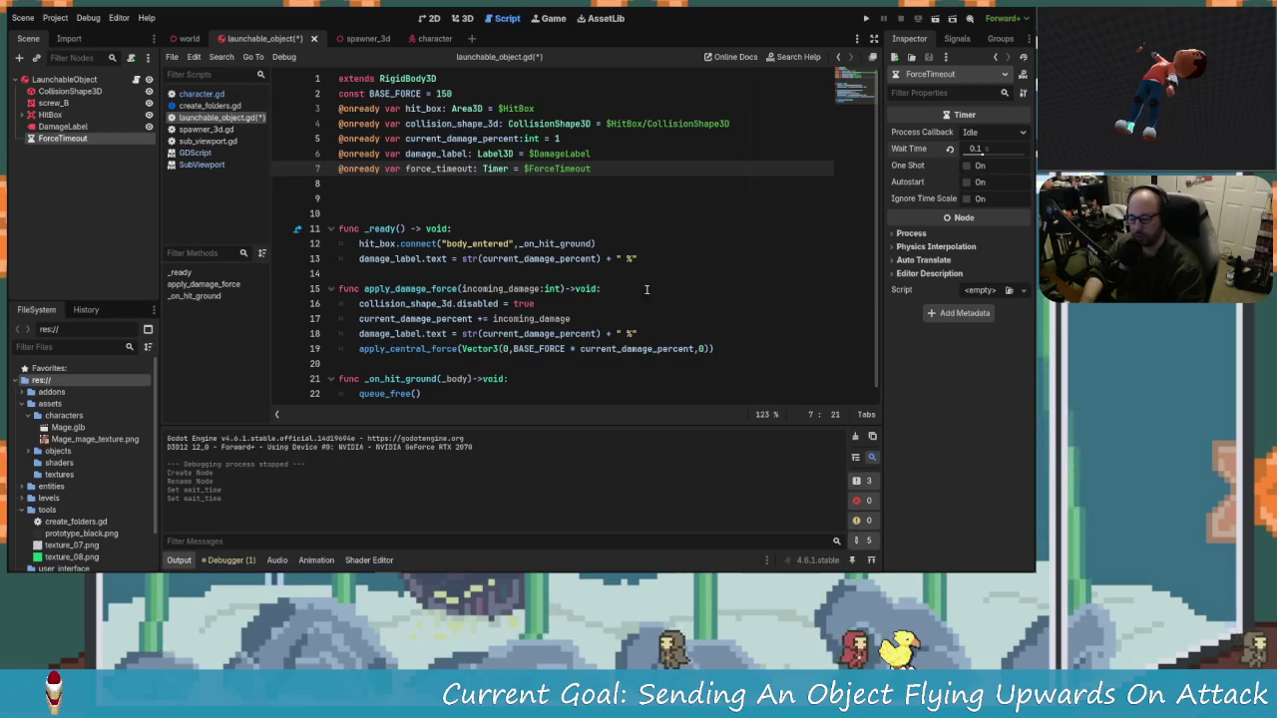
Step: Add a force_timeout.start() line right after apply_central_force in apply_damage_force
scroll(435, 348, down, 1)
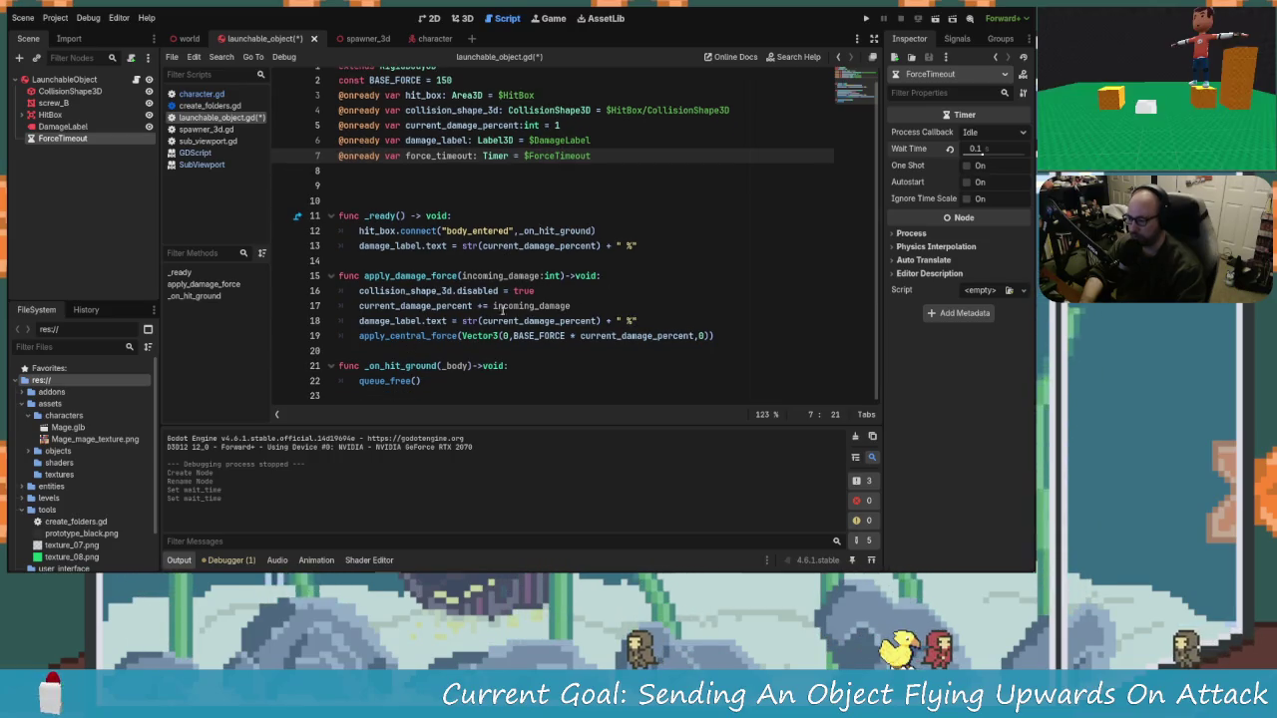
click(723, 335)
key(Return)
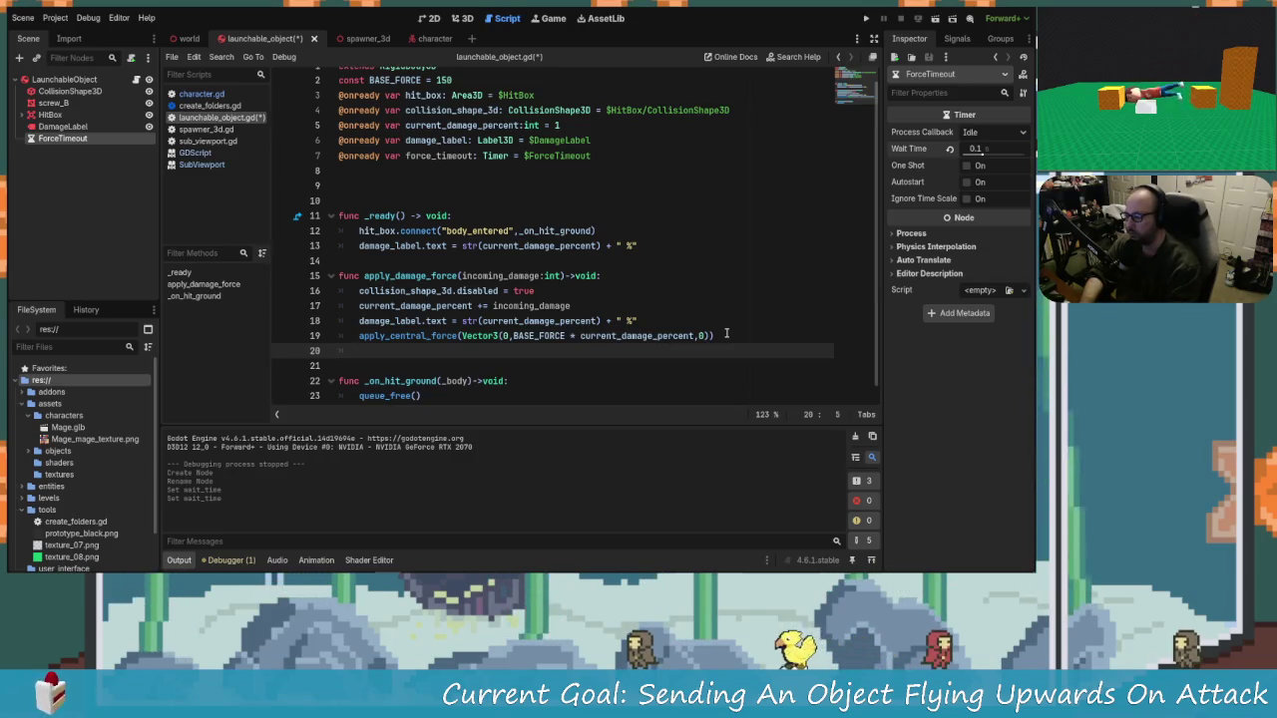
text(force)
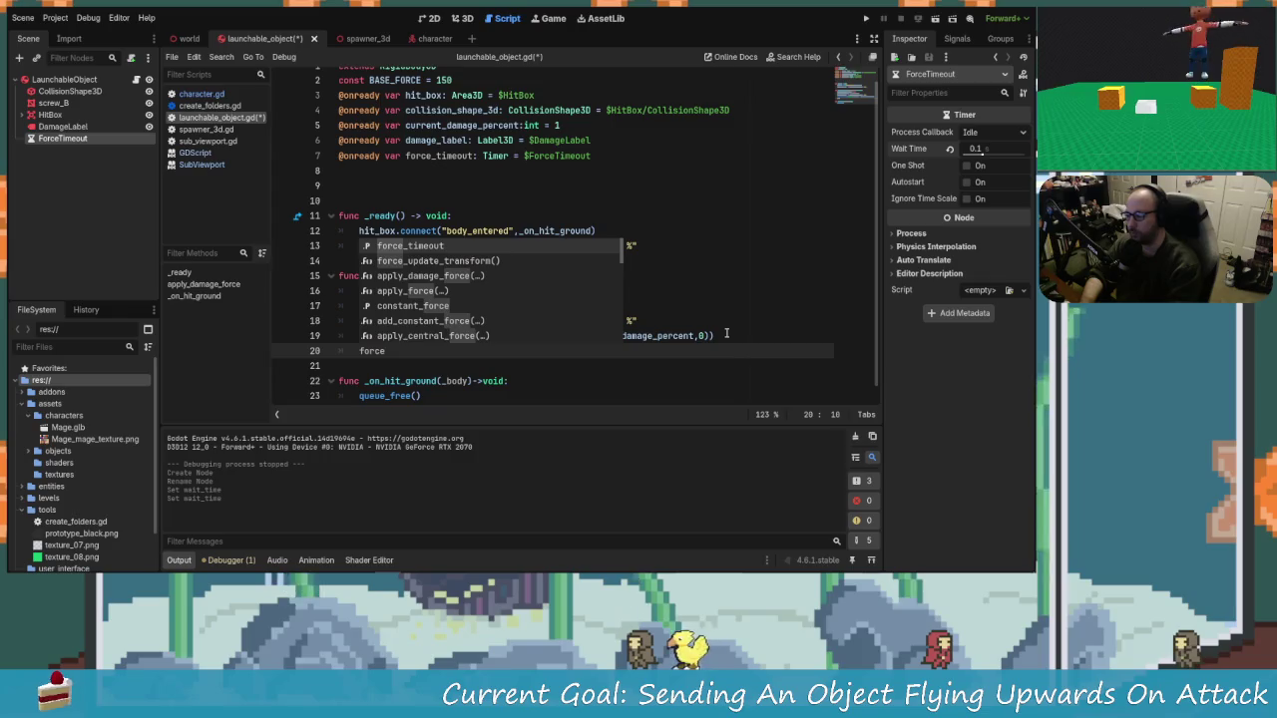
key(Return)
scroll(726, 334, up, 1)
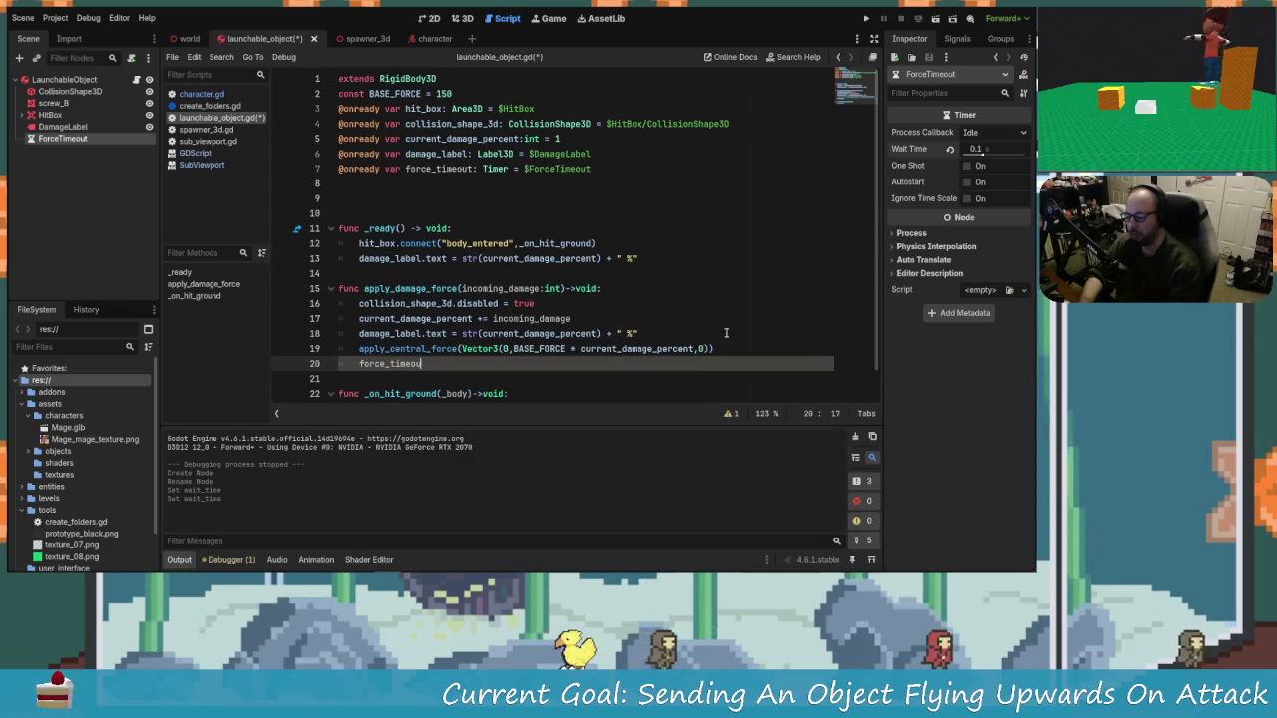
key(BackSpace)
key(BackSpace)
key(BackSpace)
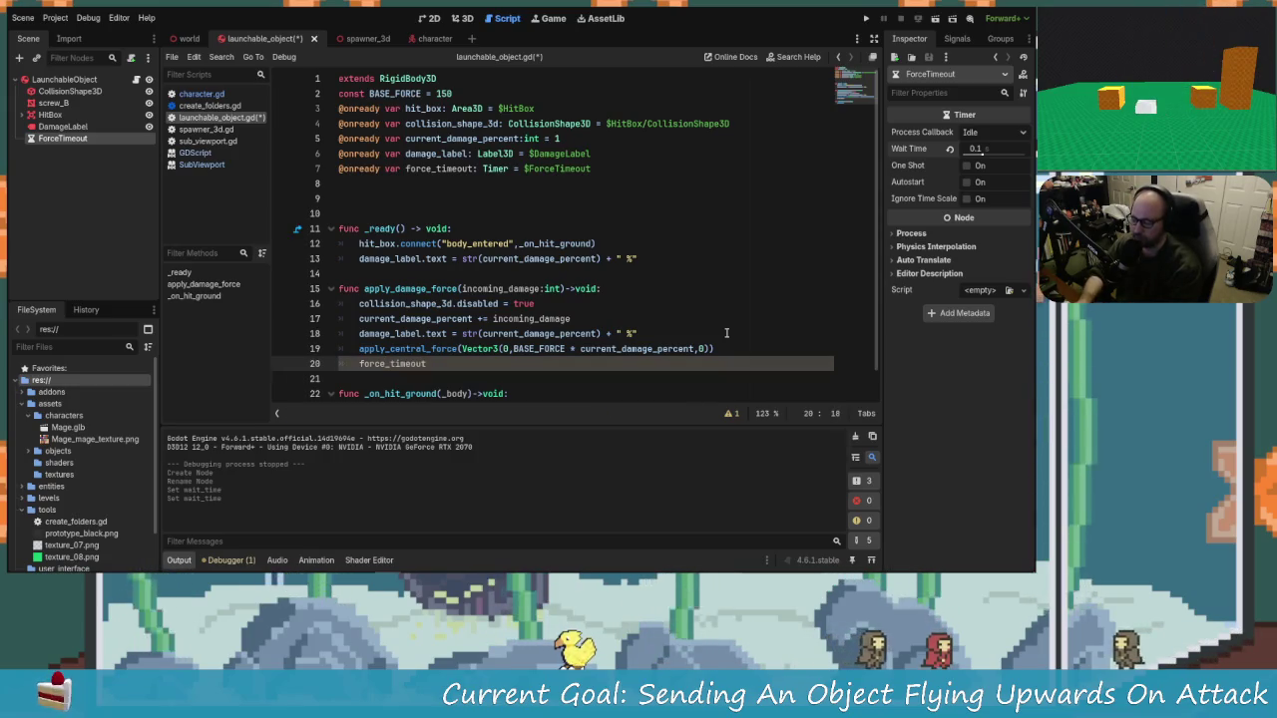
text(.star)
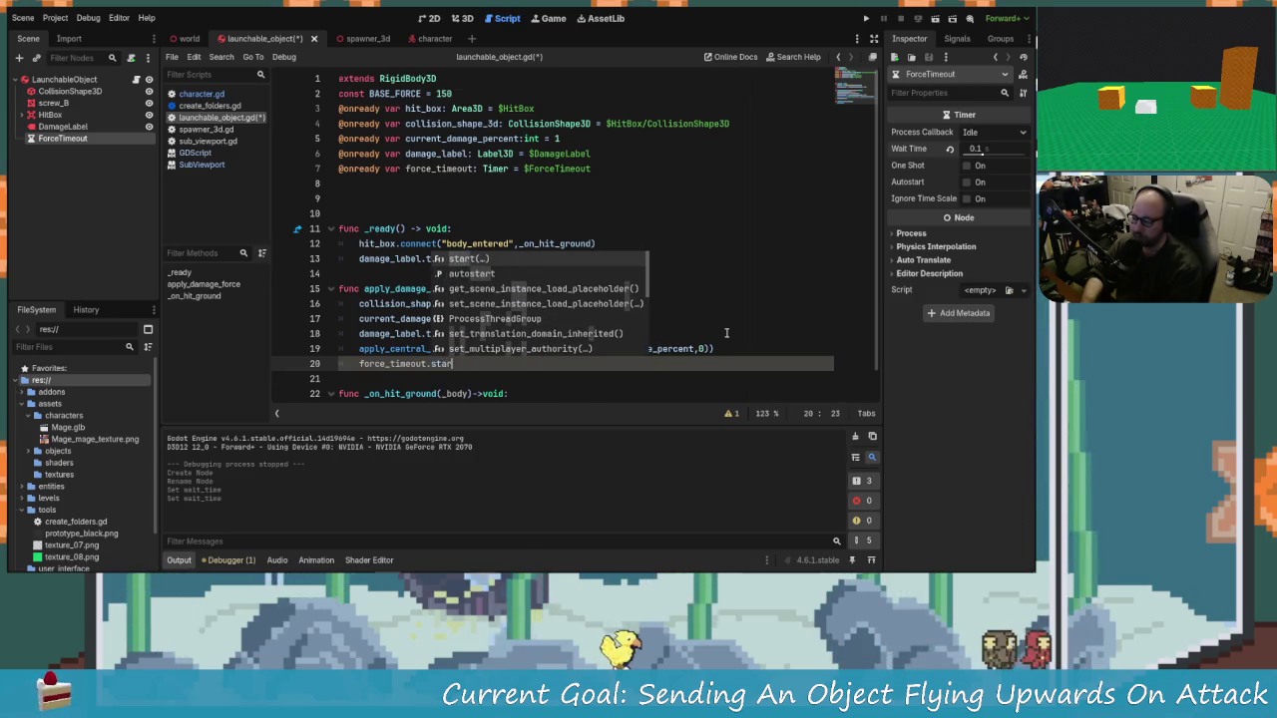
key(Return)
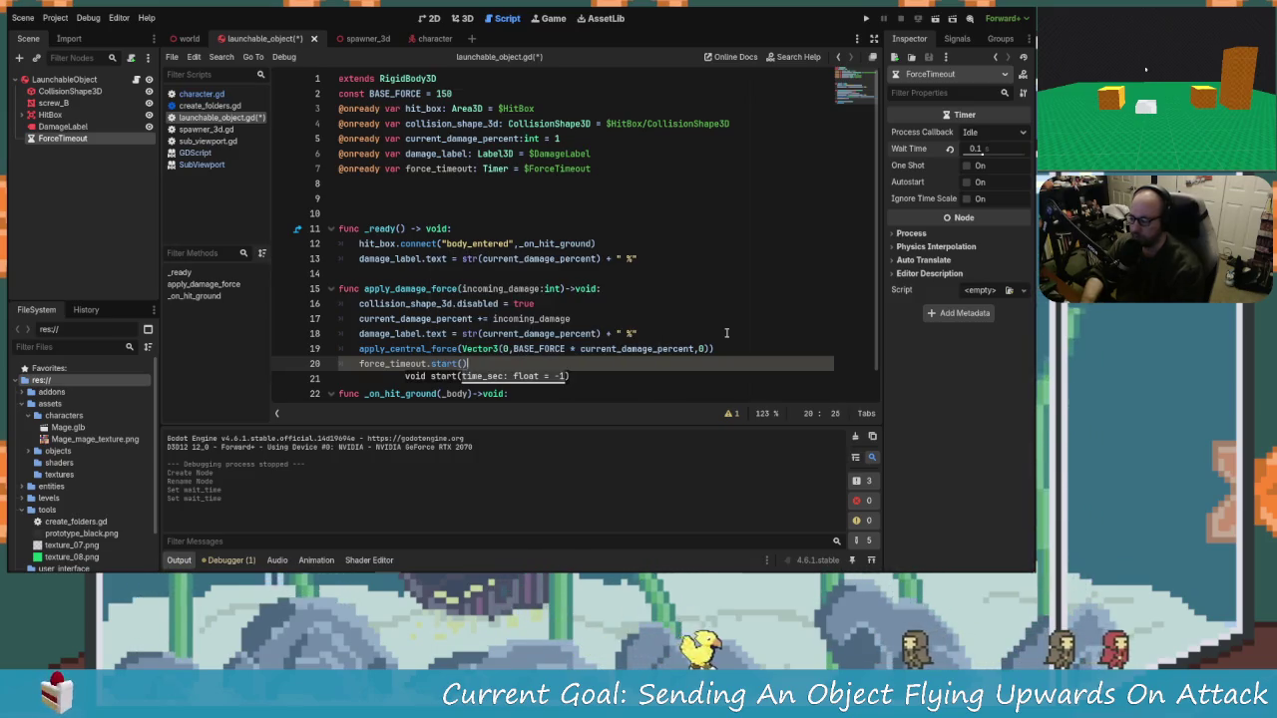
text())
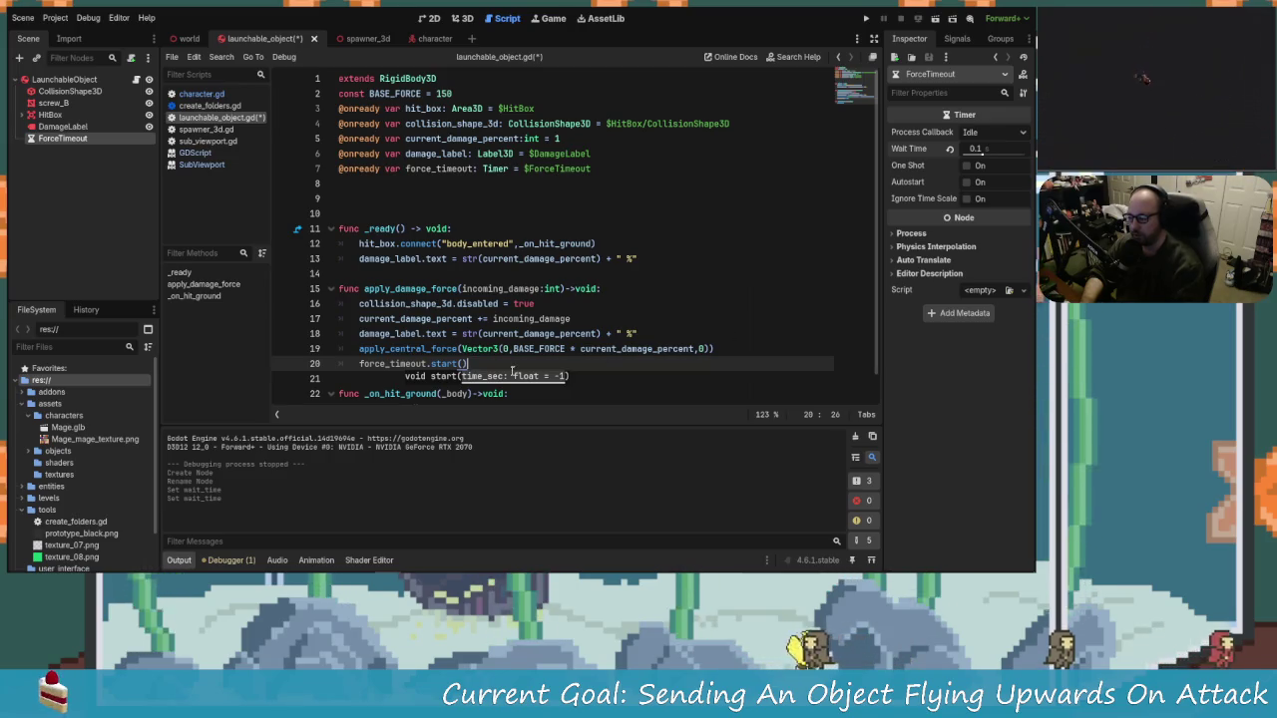
scroll(439, 240, down, 1)
scroll(426, 208, up, 1)
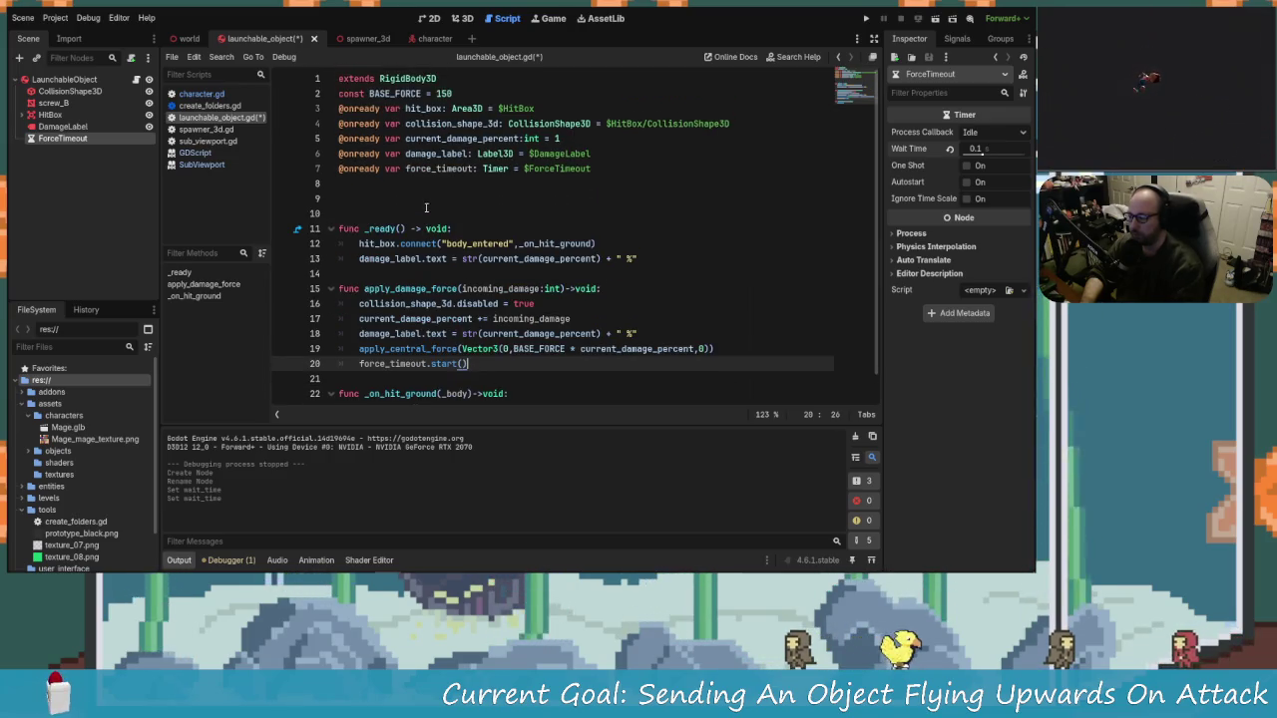
scroll(483, 184, down, 1)
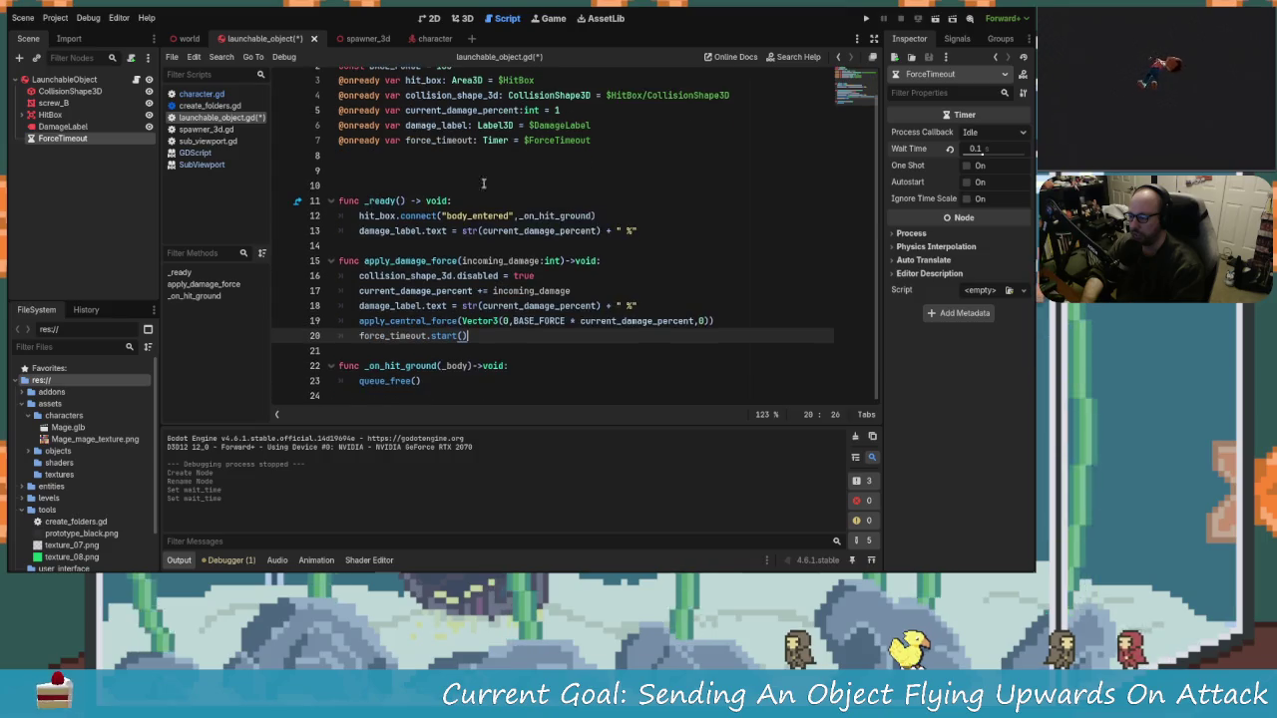
Step: In _ready, add force_timeout.connect("timeout", _on_timeout) on a new first line
click(623, 215)
key(ctrl+shift+Return)
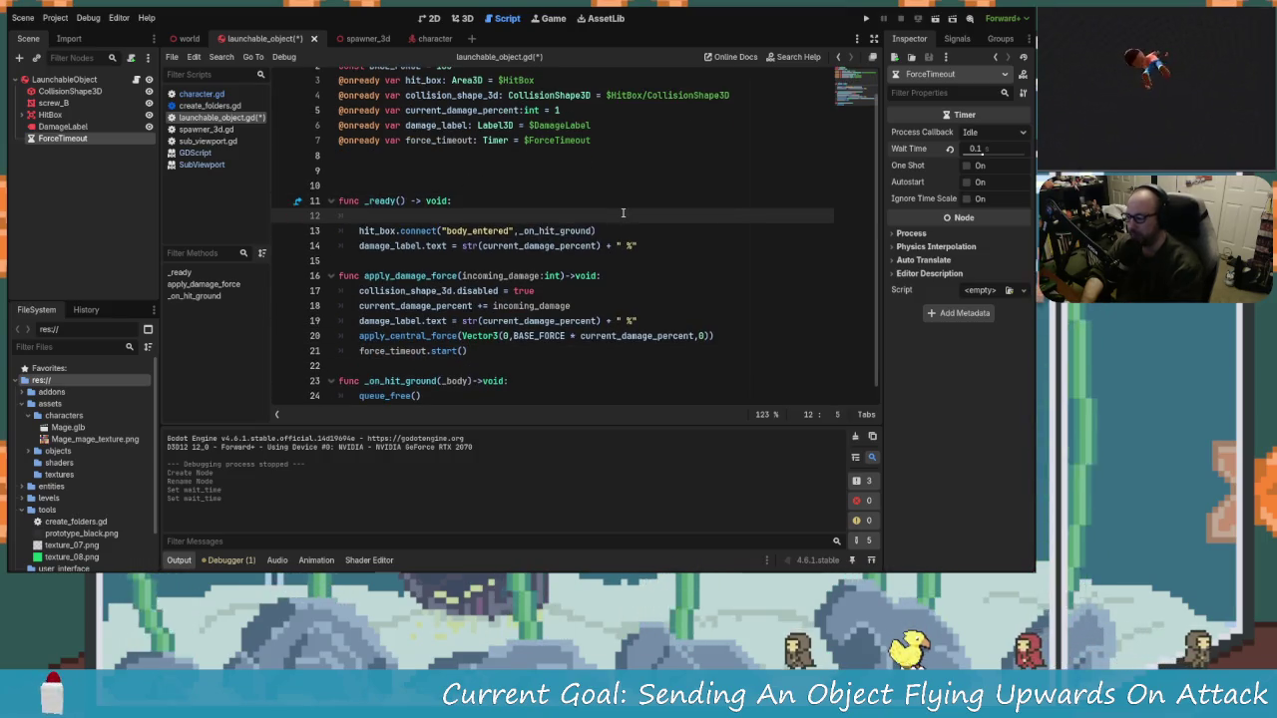
text(force_timeout.co)
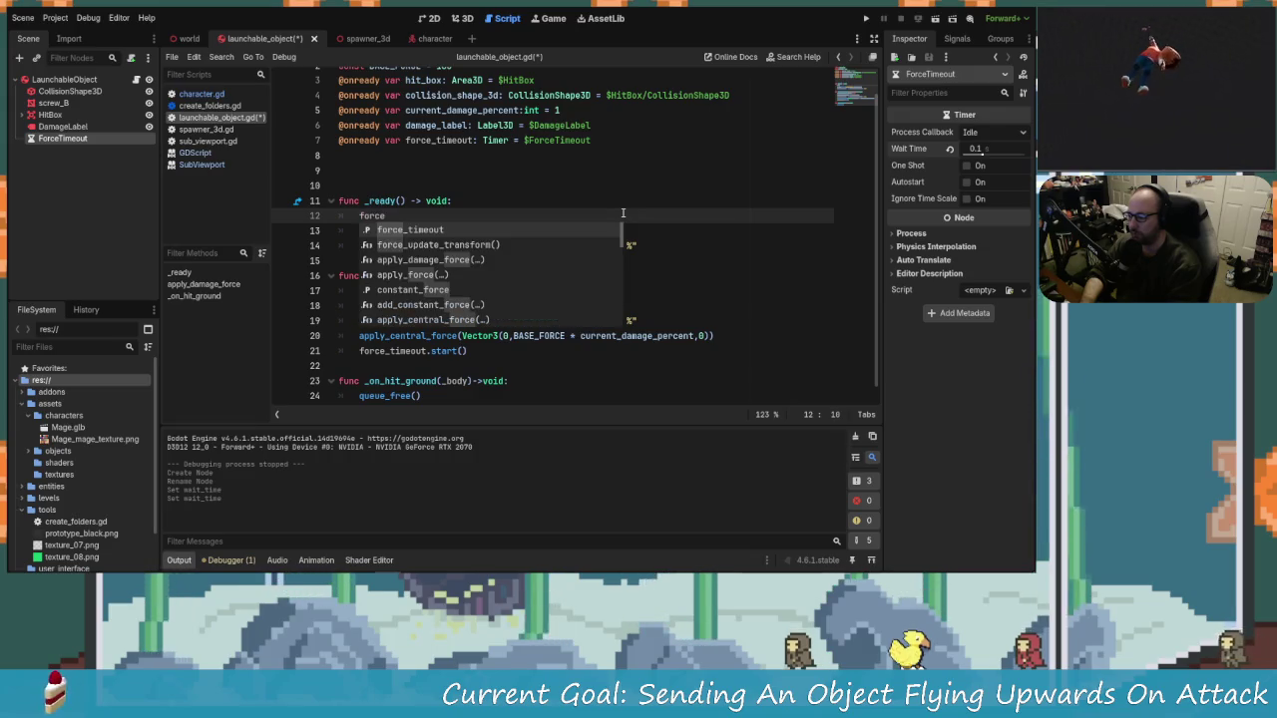
key(Return)
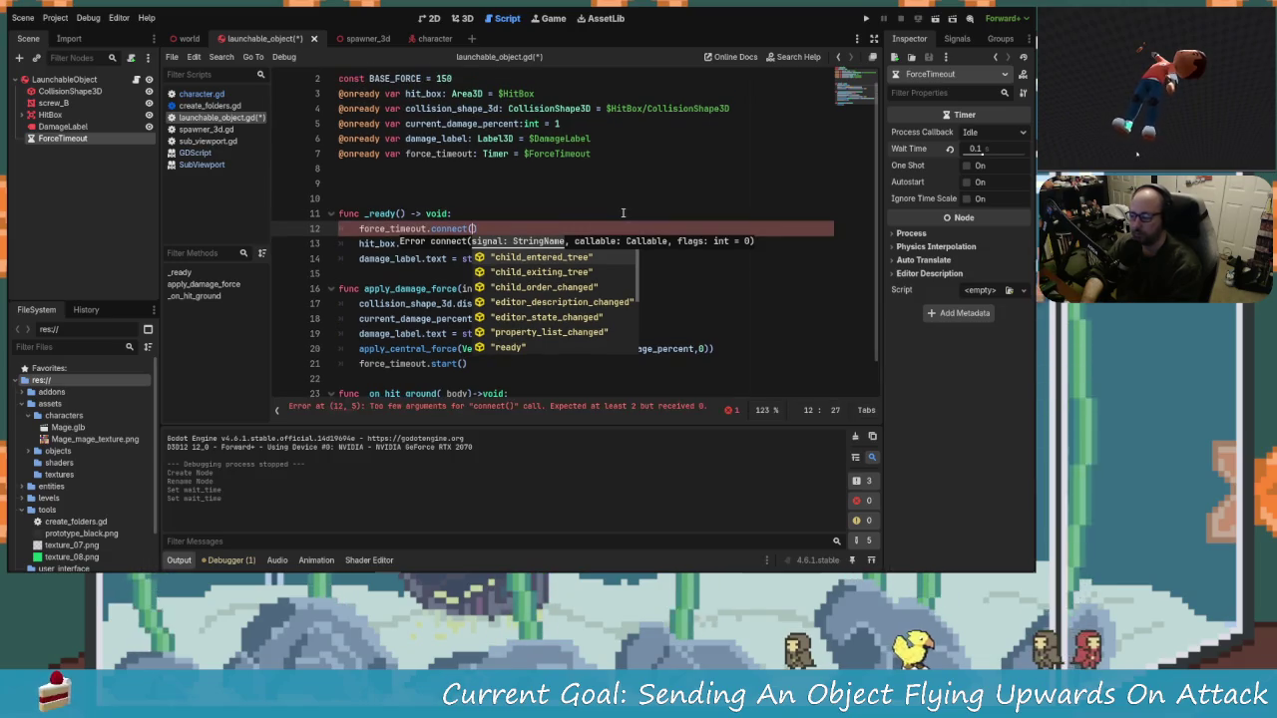
text(timeout")
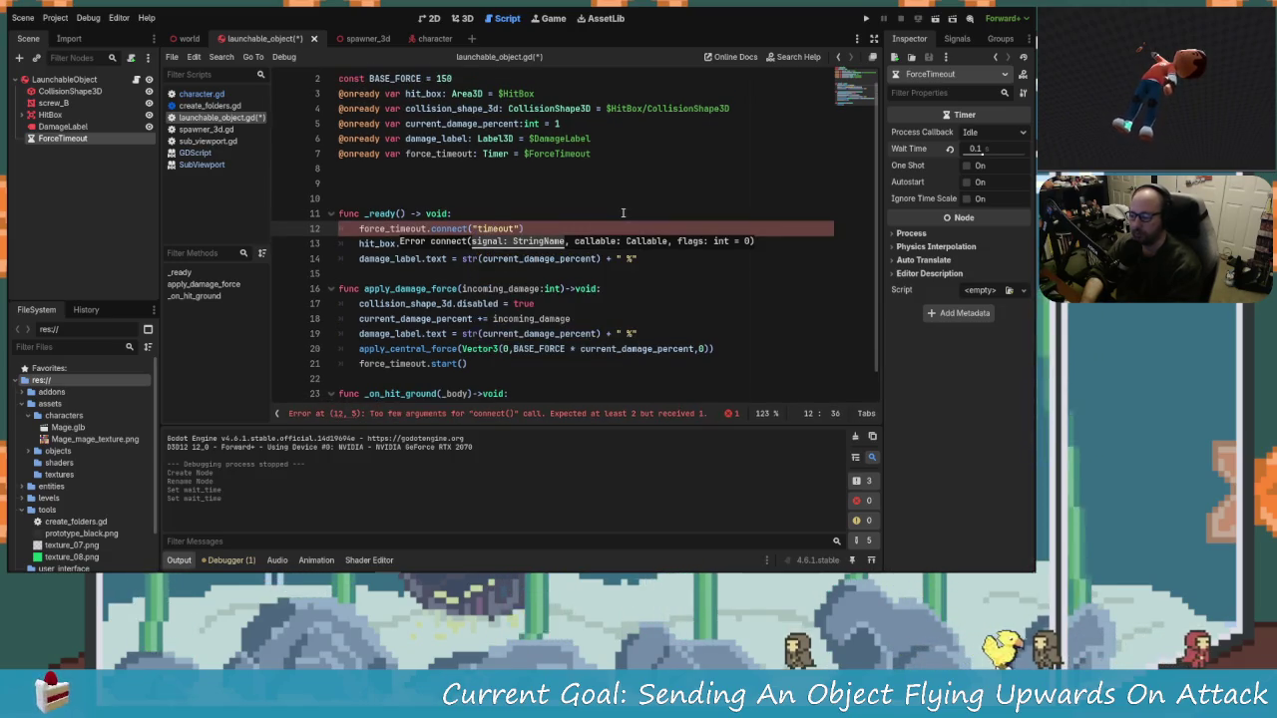
text(, o)
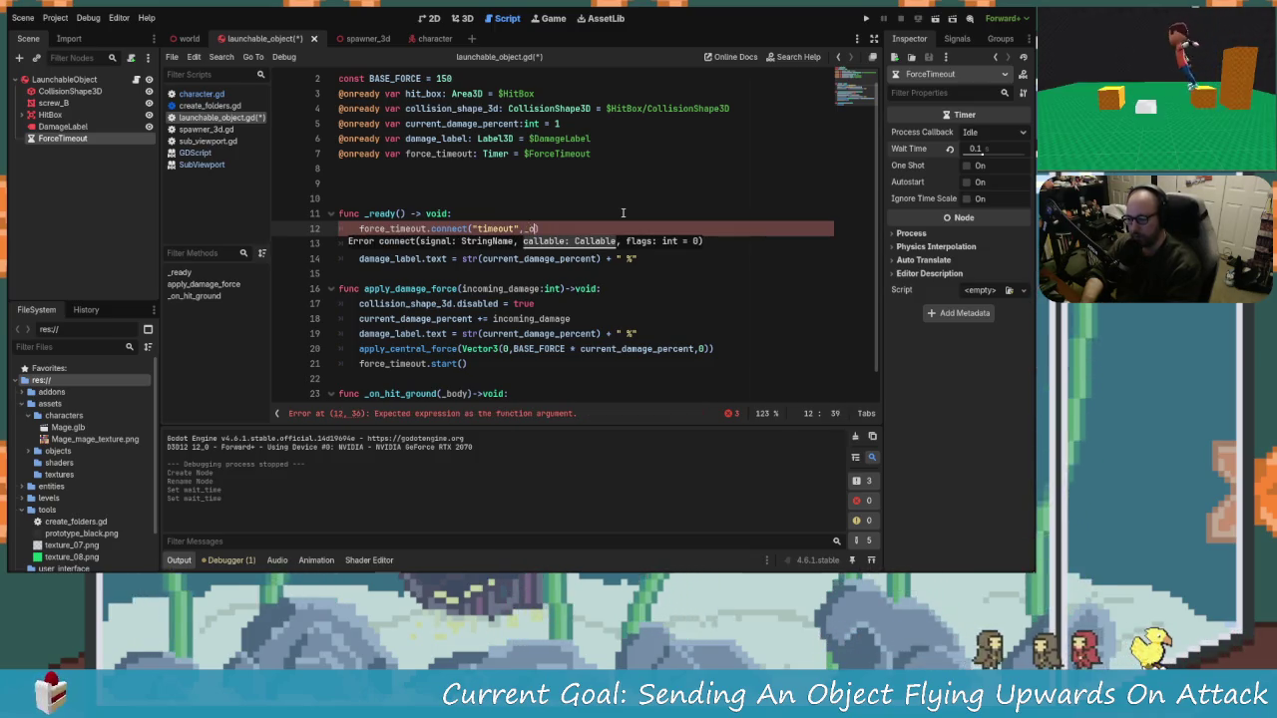
key(BackSpace)
text(_on_time)
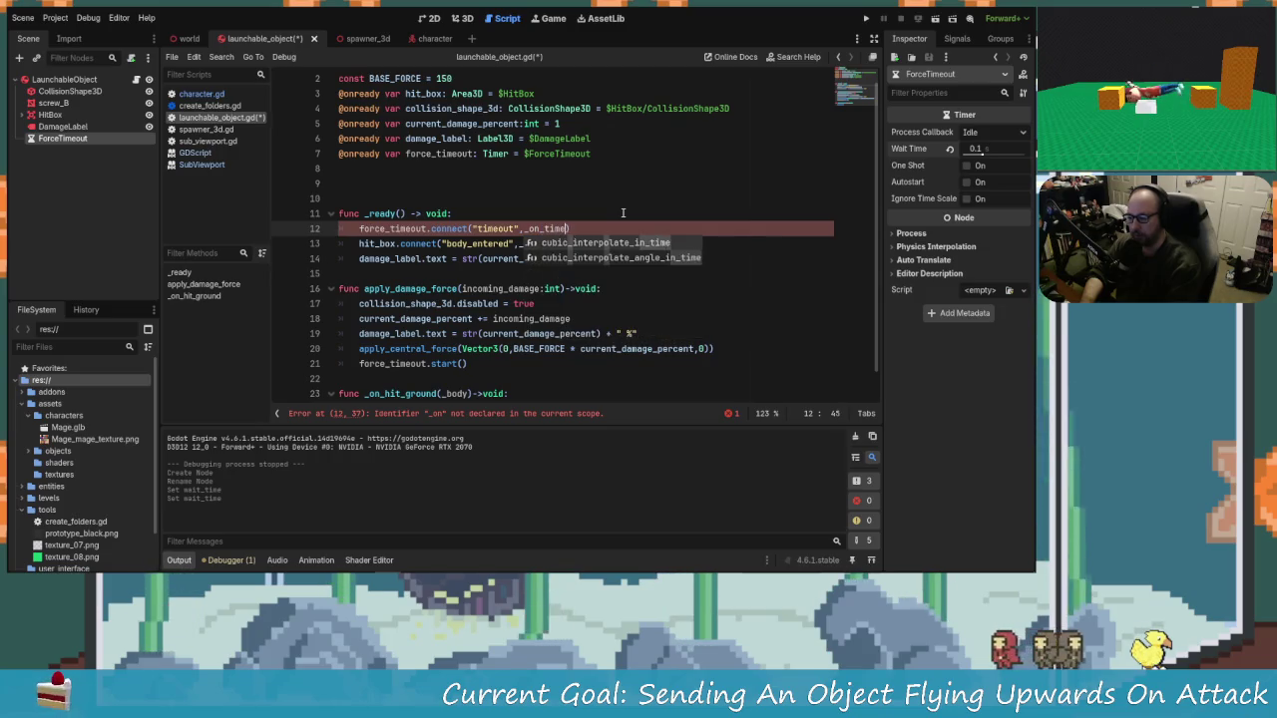
text(out)
Step: Below apply_damage_force, declare func _on_timeout() -> void: and start its body
key(Down)
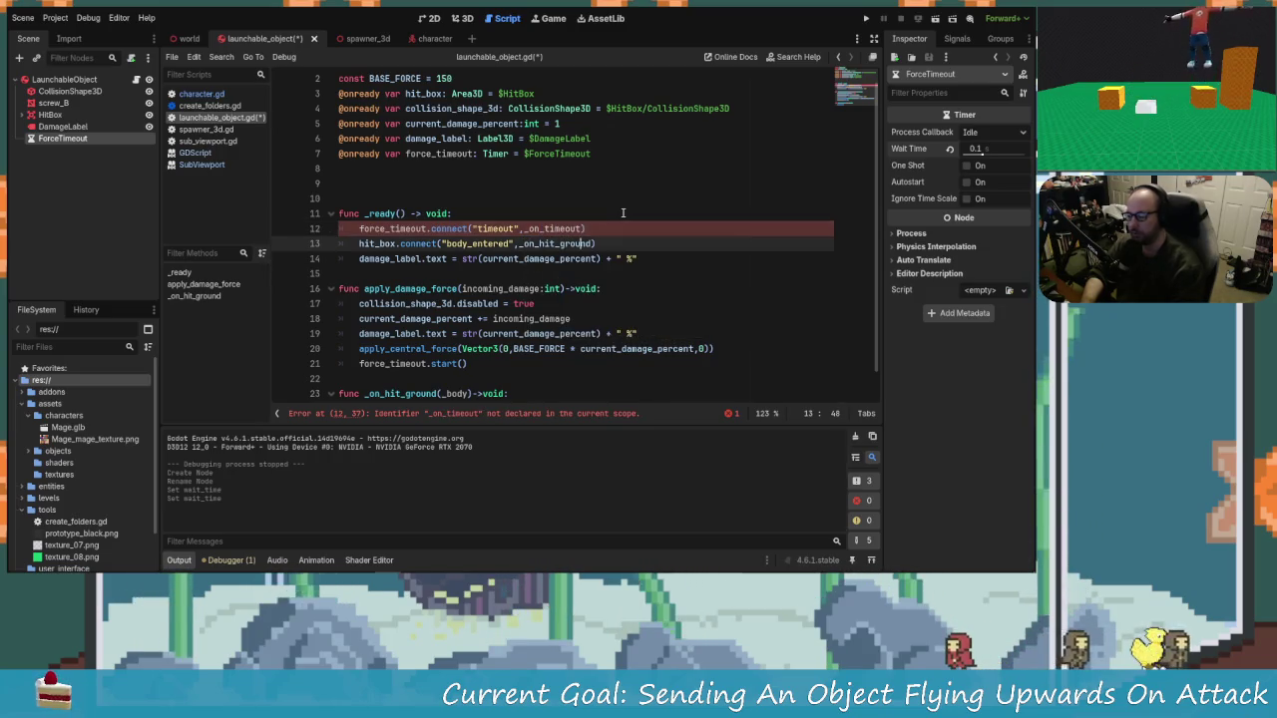
key(Down)
key(Down)
key(Down)
key(Return)
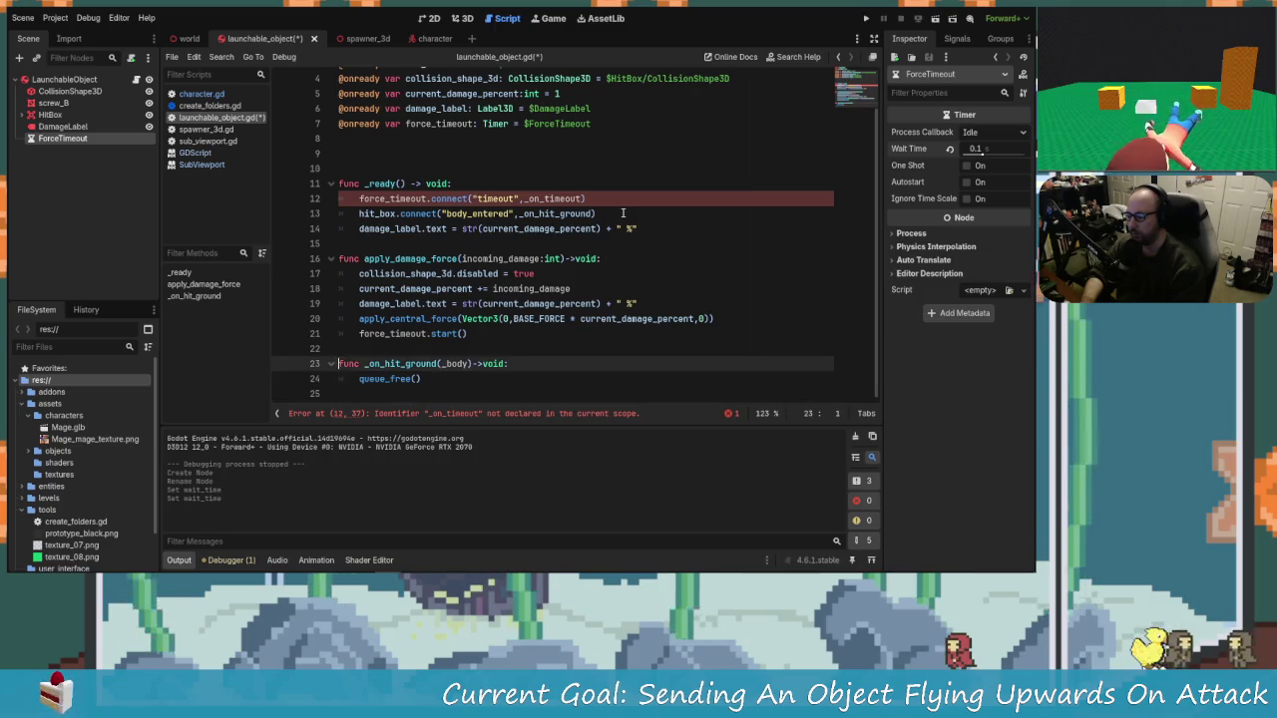
key(Up)
key(Down)
key(Up)
key(Return)
text(func)
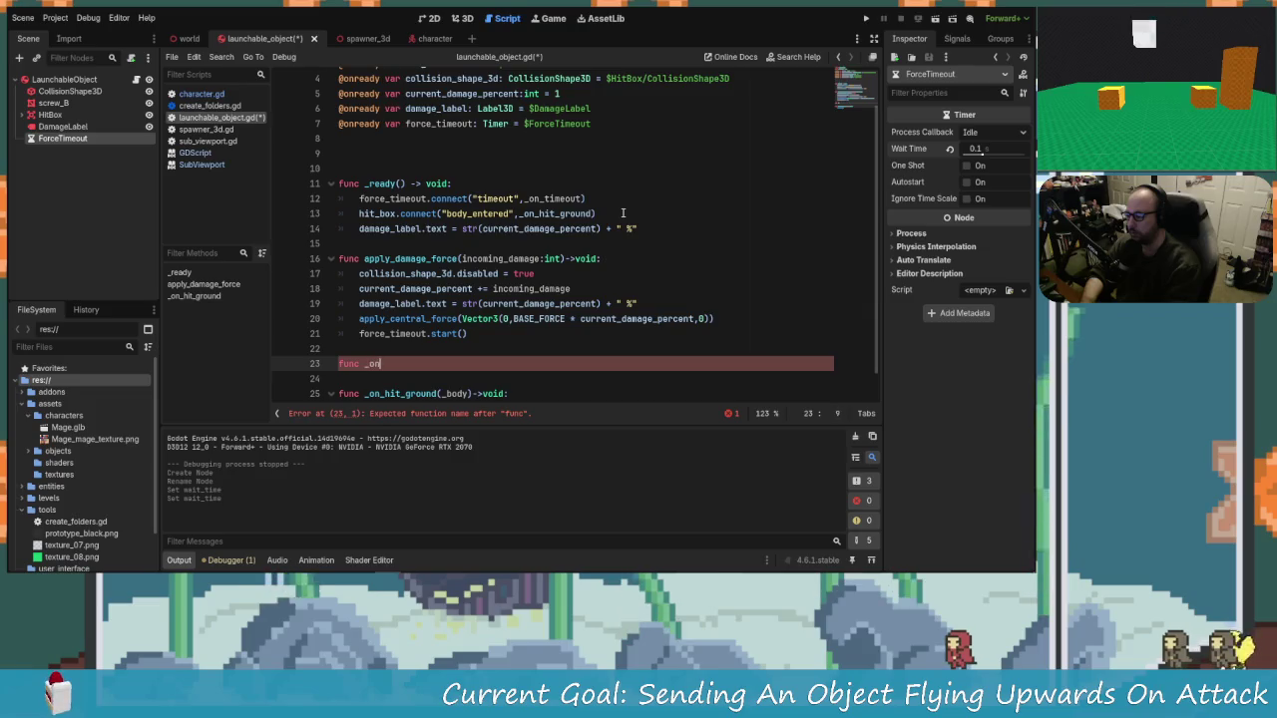
text( _on_timeout()
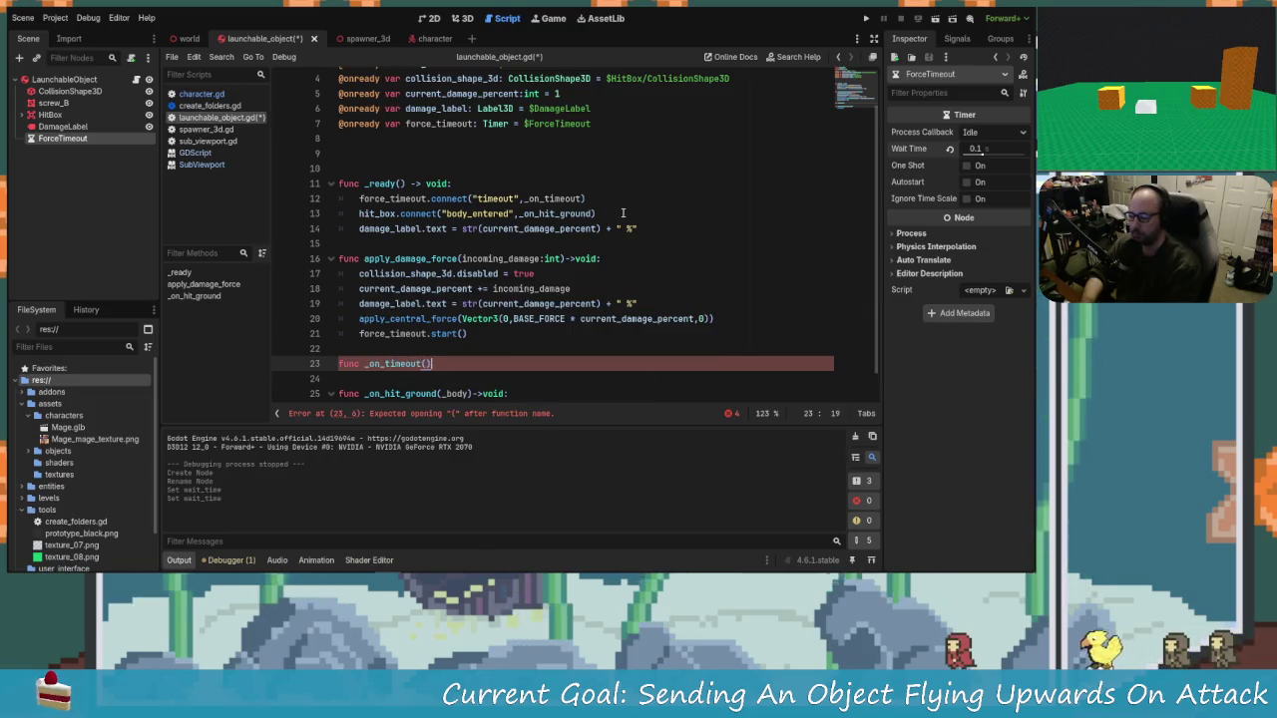
key(Left)
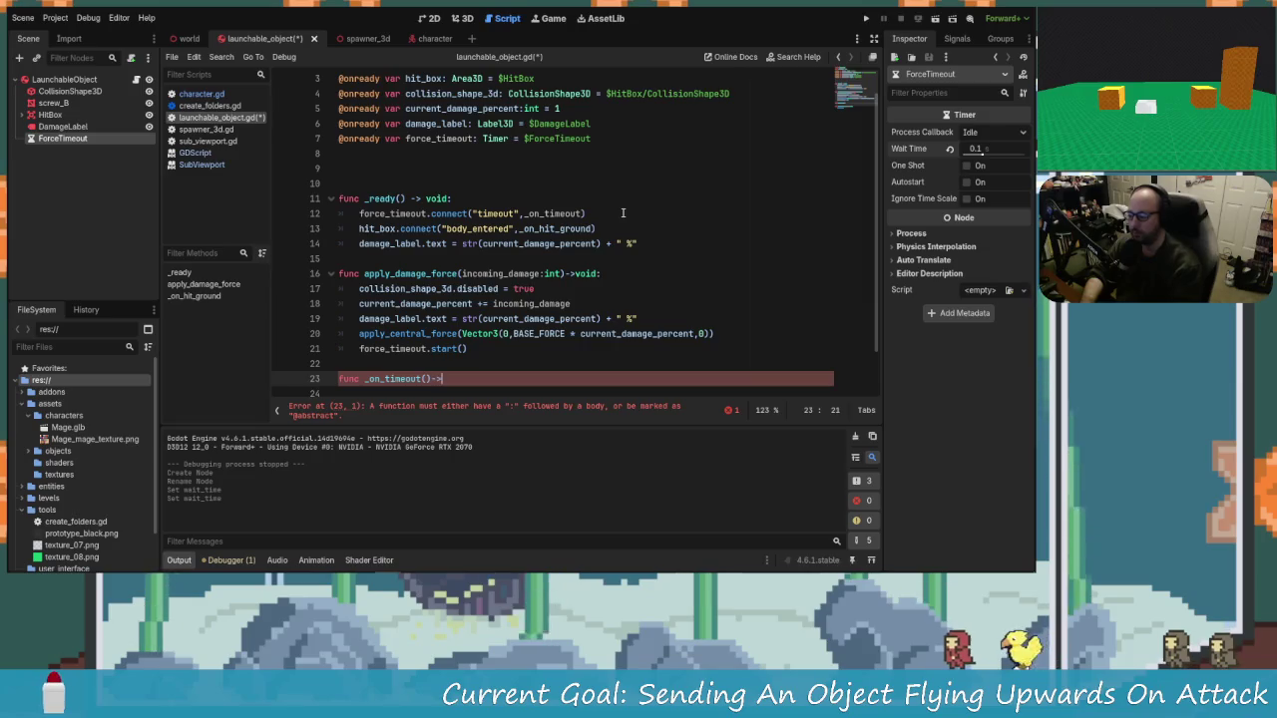
text(void:)
key(Return)
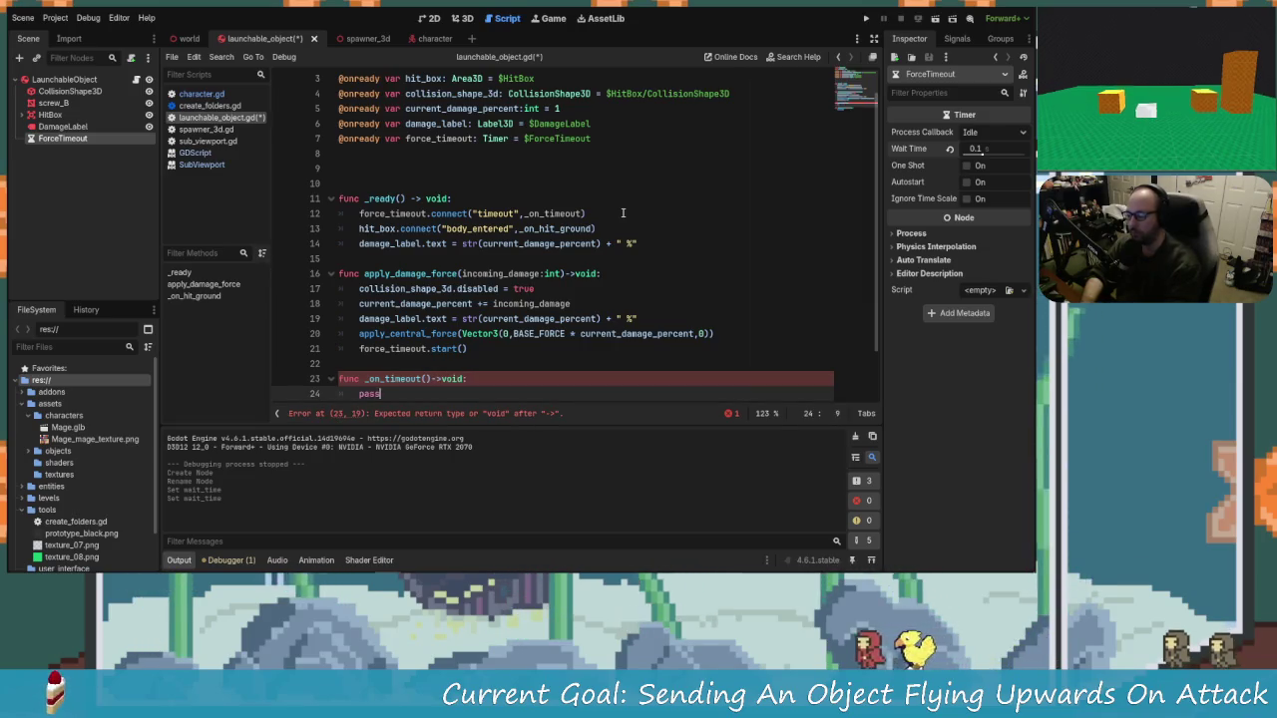
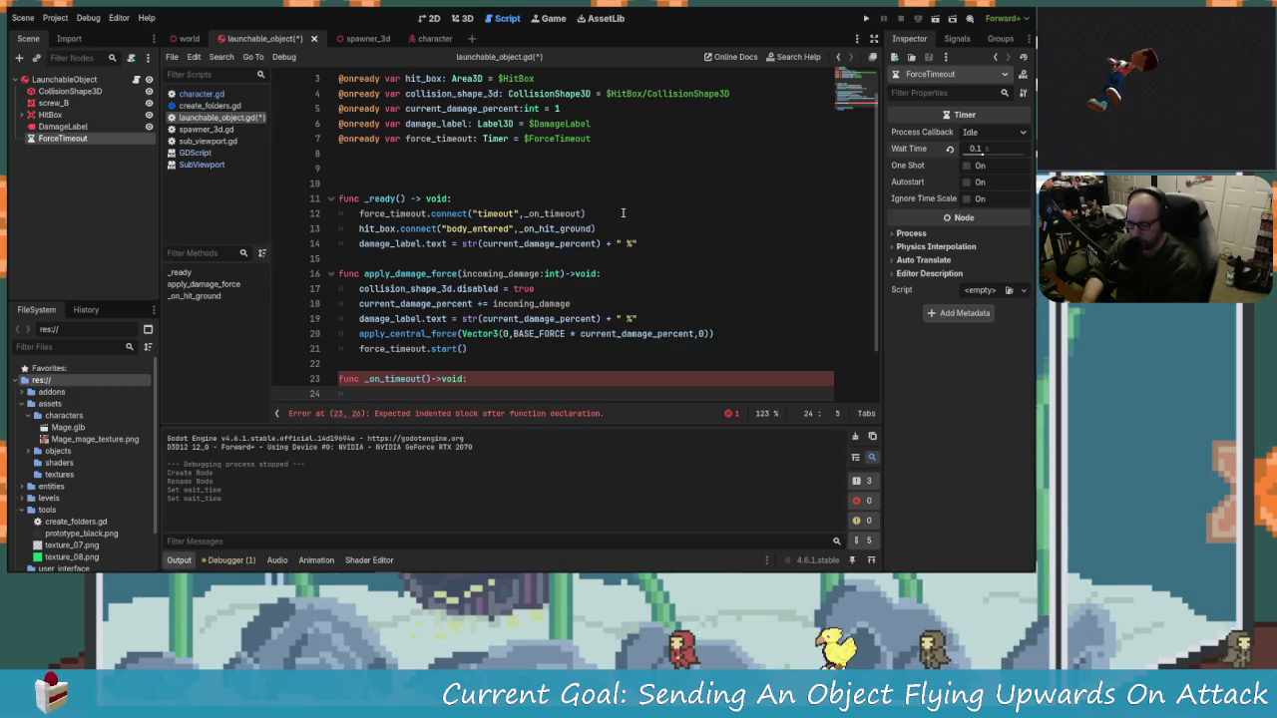
Step: Copy the collision-disable statement into _on_timeout, change true to false, and save the script
drag(535, 288, 360, 289)
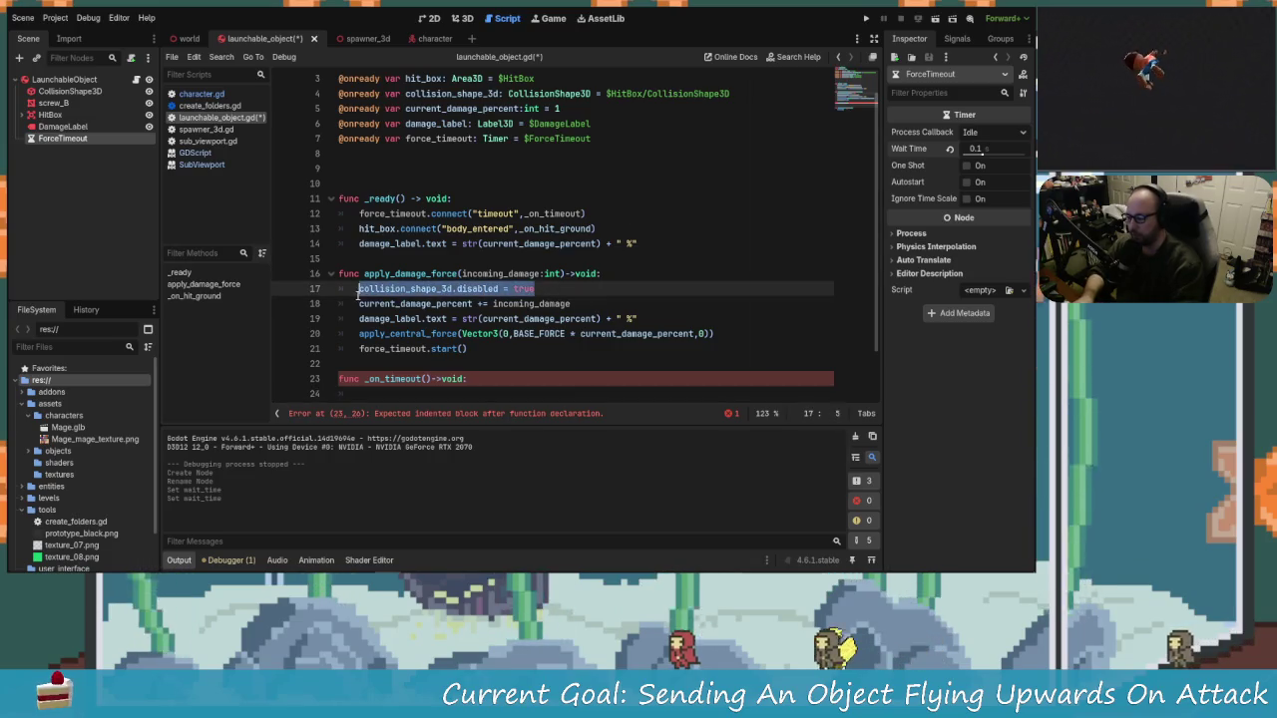
key(ctrl+c)
click(547, 393)
key(ctrl+v)
scroll(547, 343, down, 1)
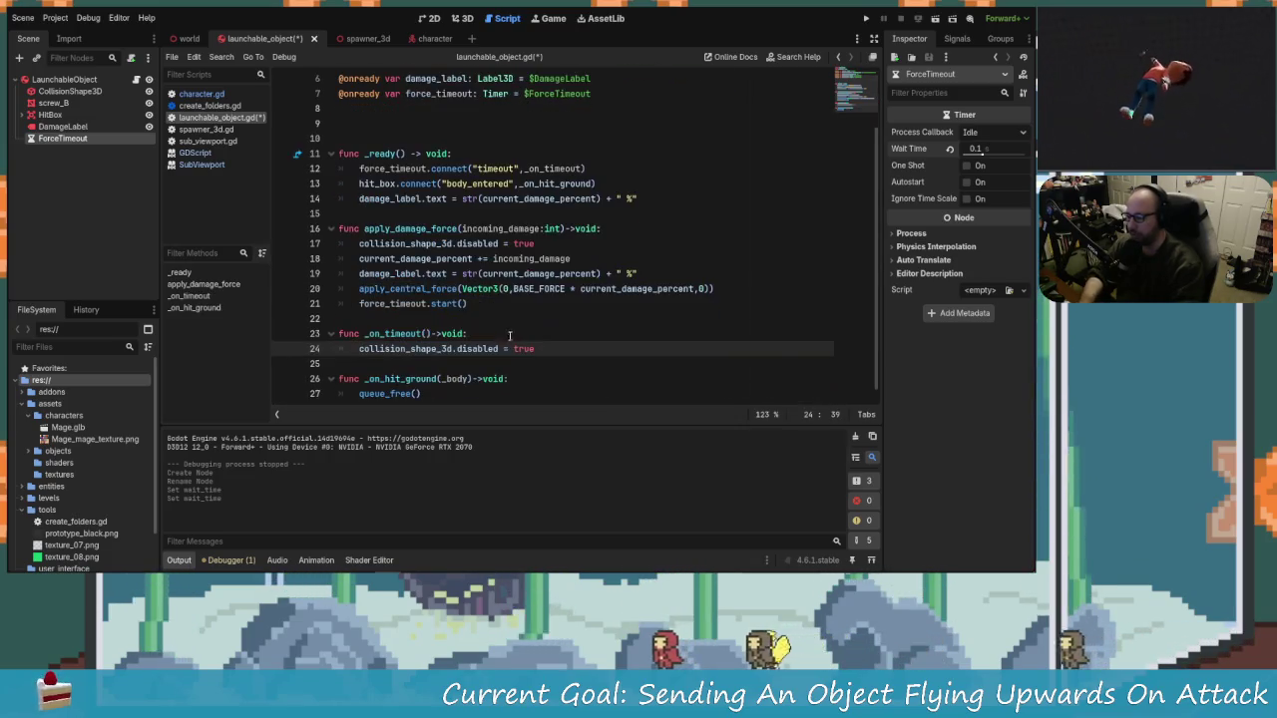
key(BackSpace)
key(BackSpace)
key(BackSpace)
text(fals)
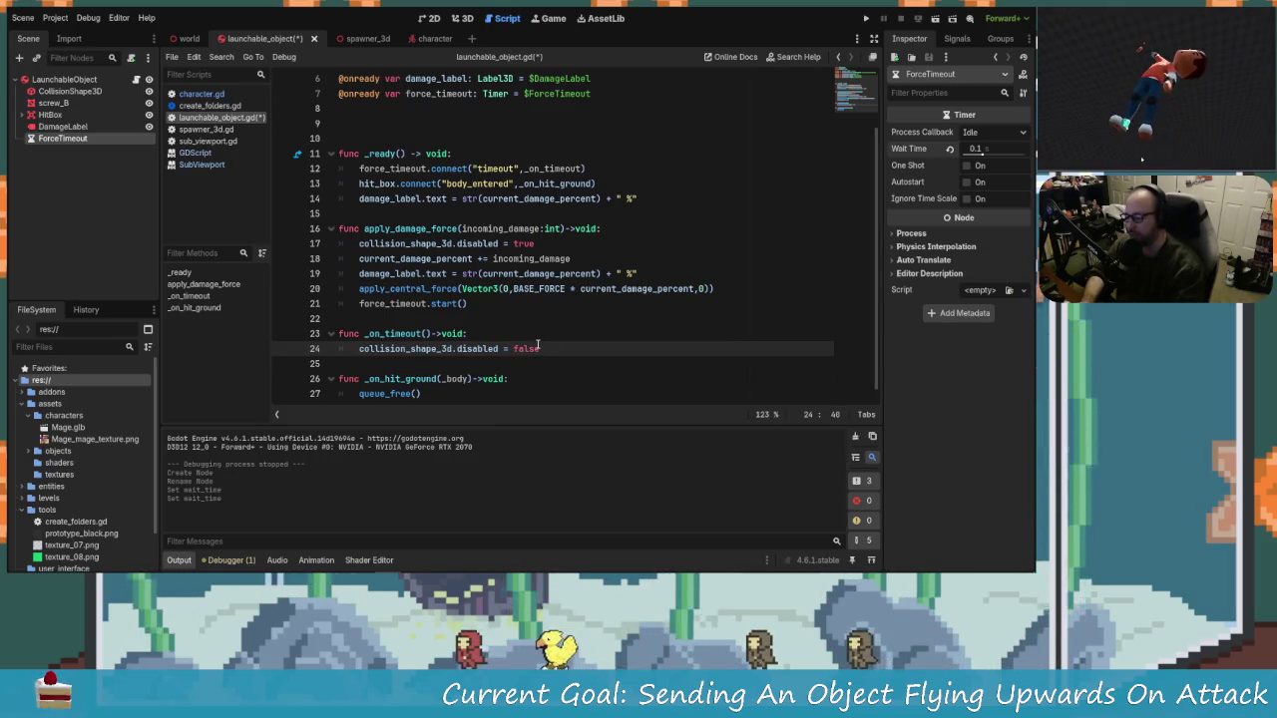
key(ctrl+s)
key(Up)
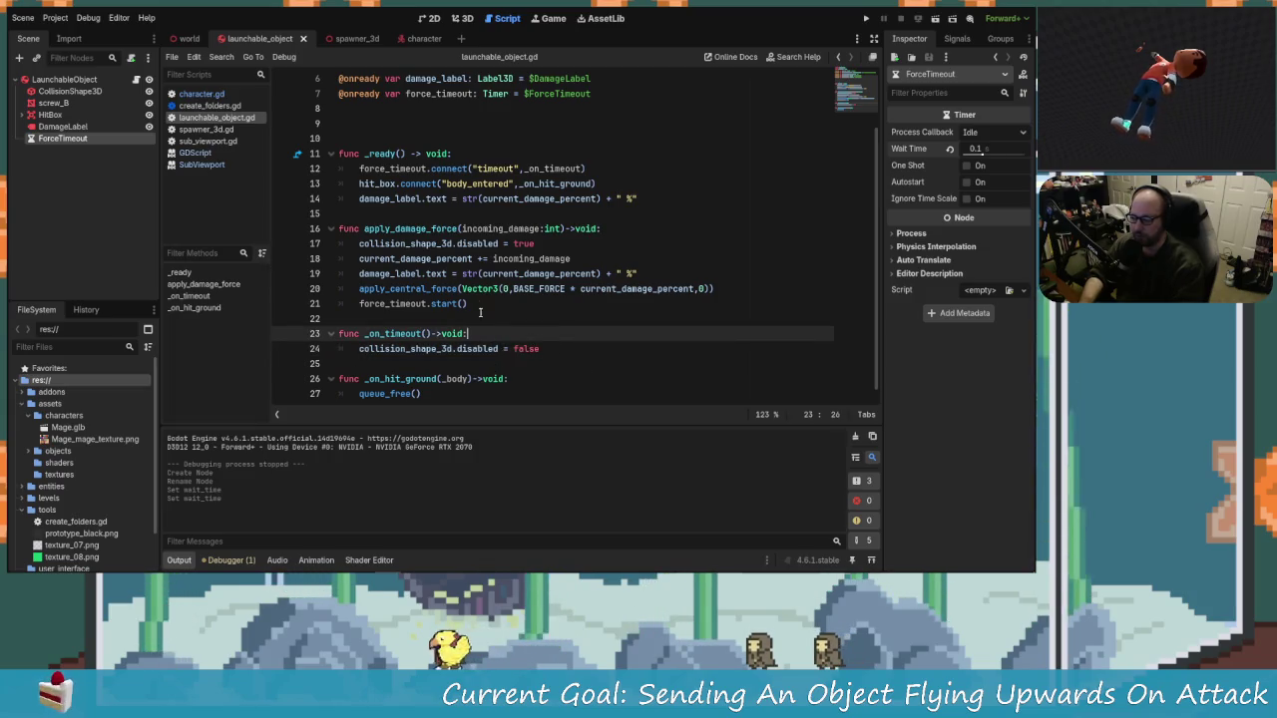
key(Up)
key(Up)
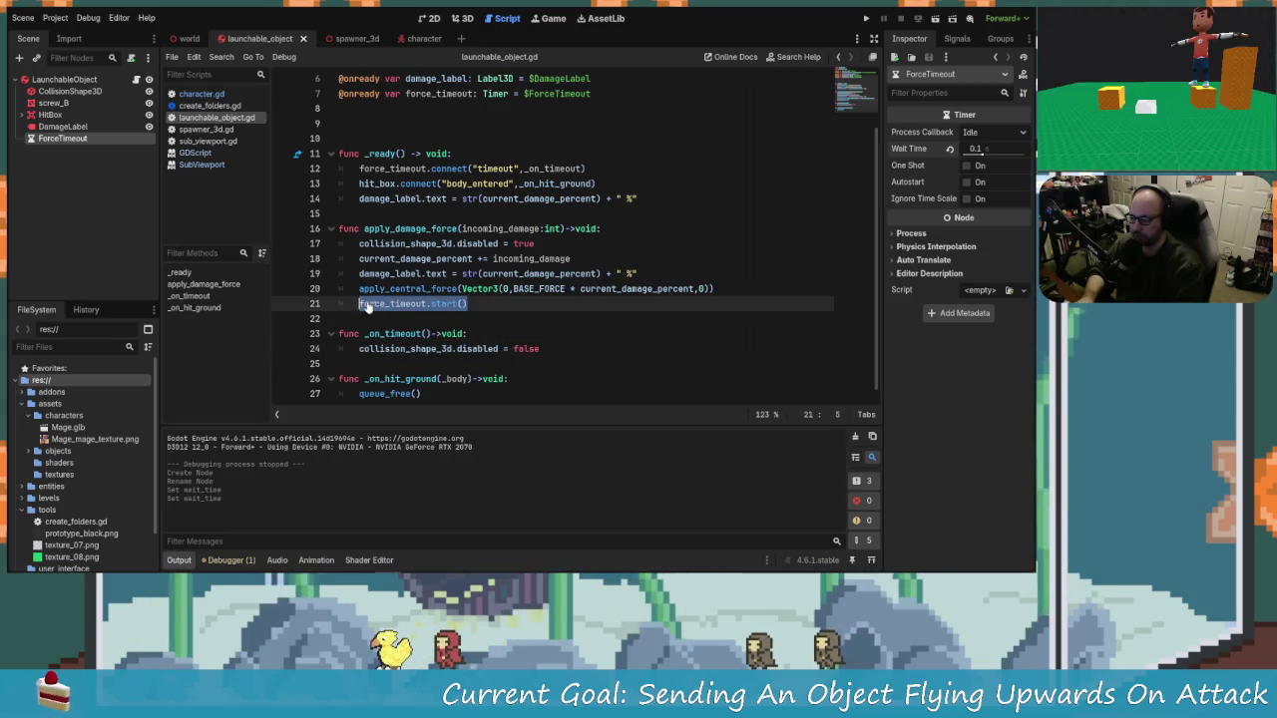
click(559, 346)
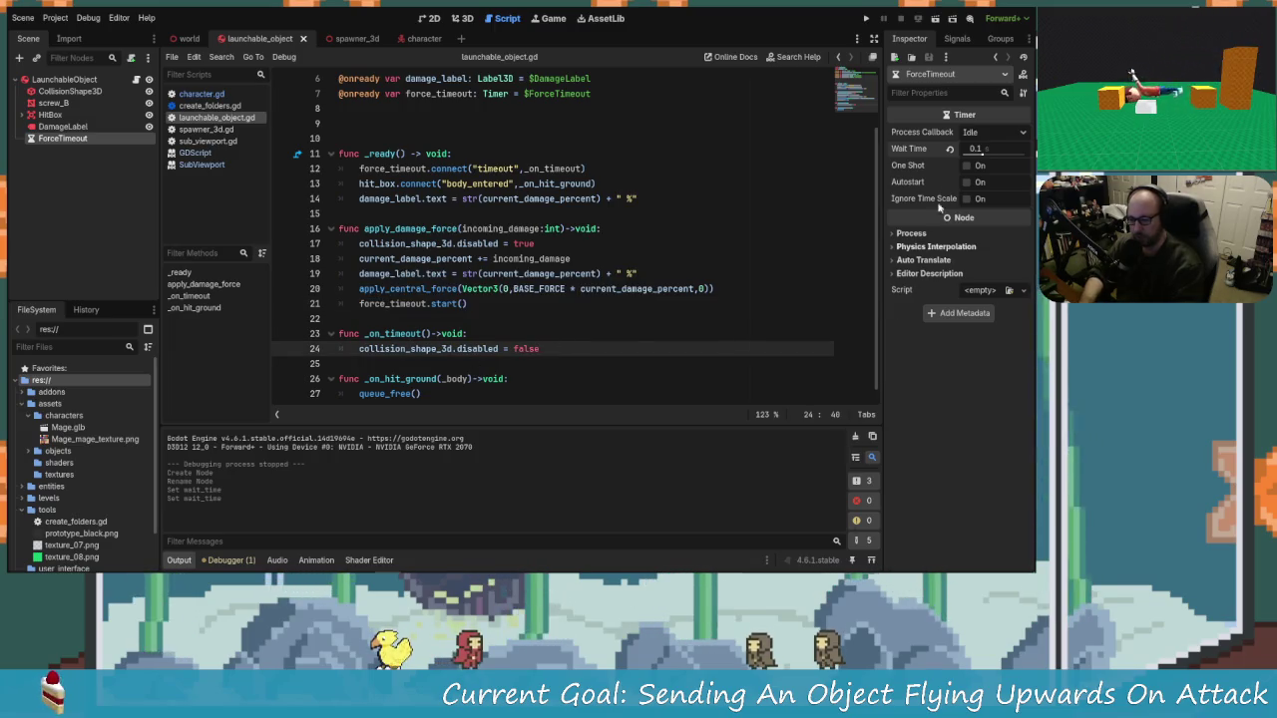
Step: Make the ForceTimeout timer one-shot, save, and run the project
click(967, 166)
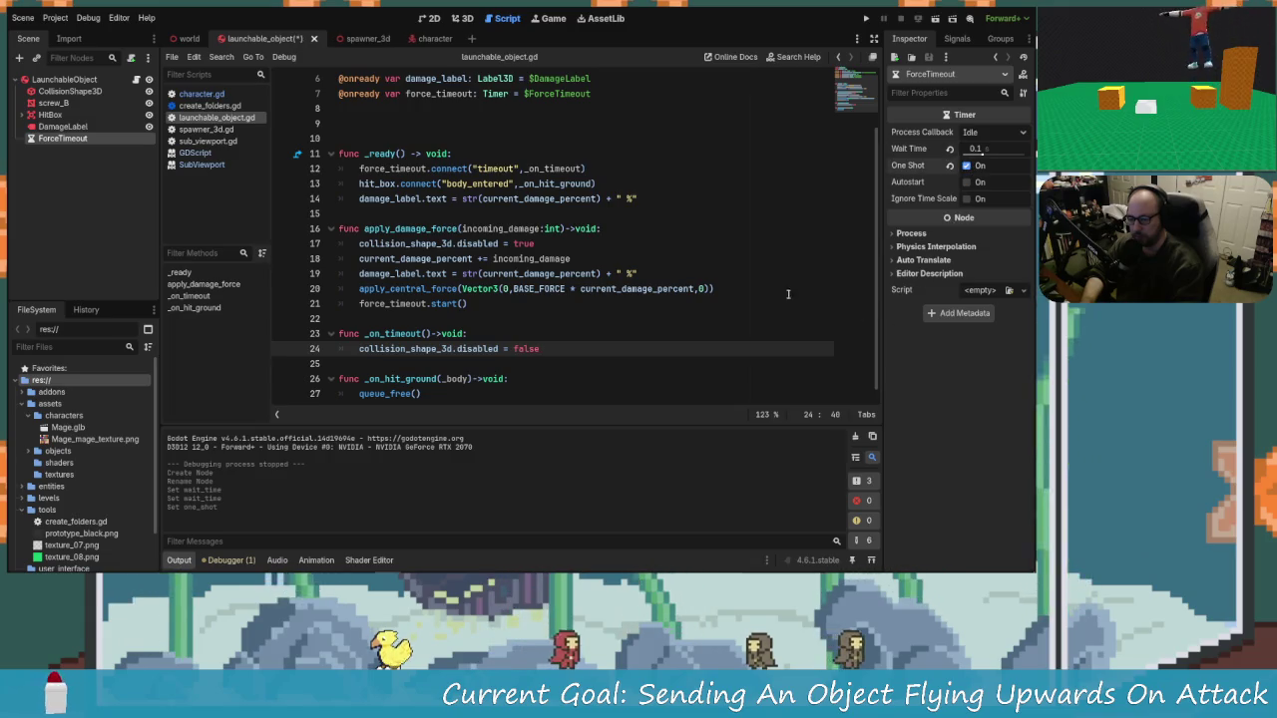
click(702, 340)
key(ctrl+s)
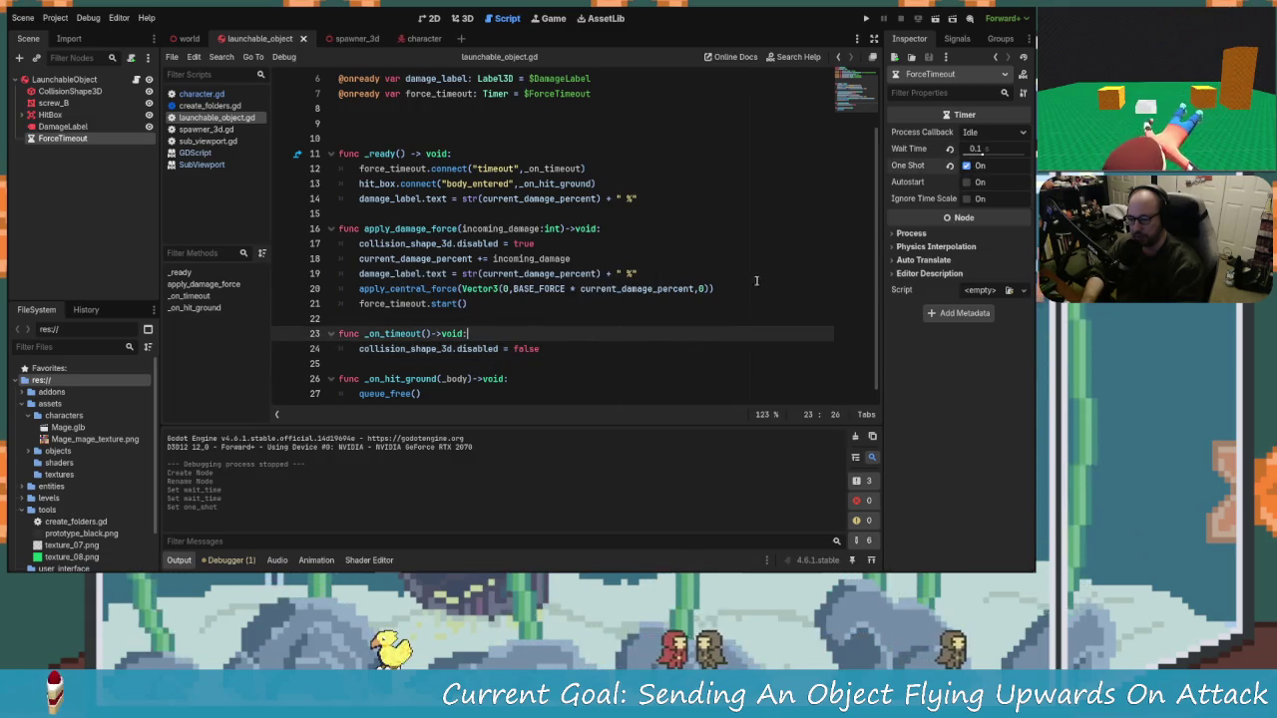
click(864, 19)
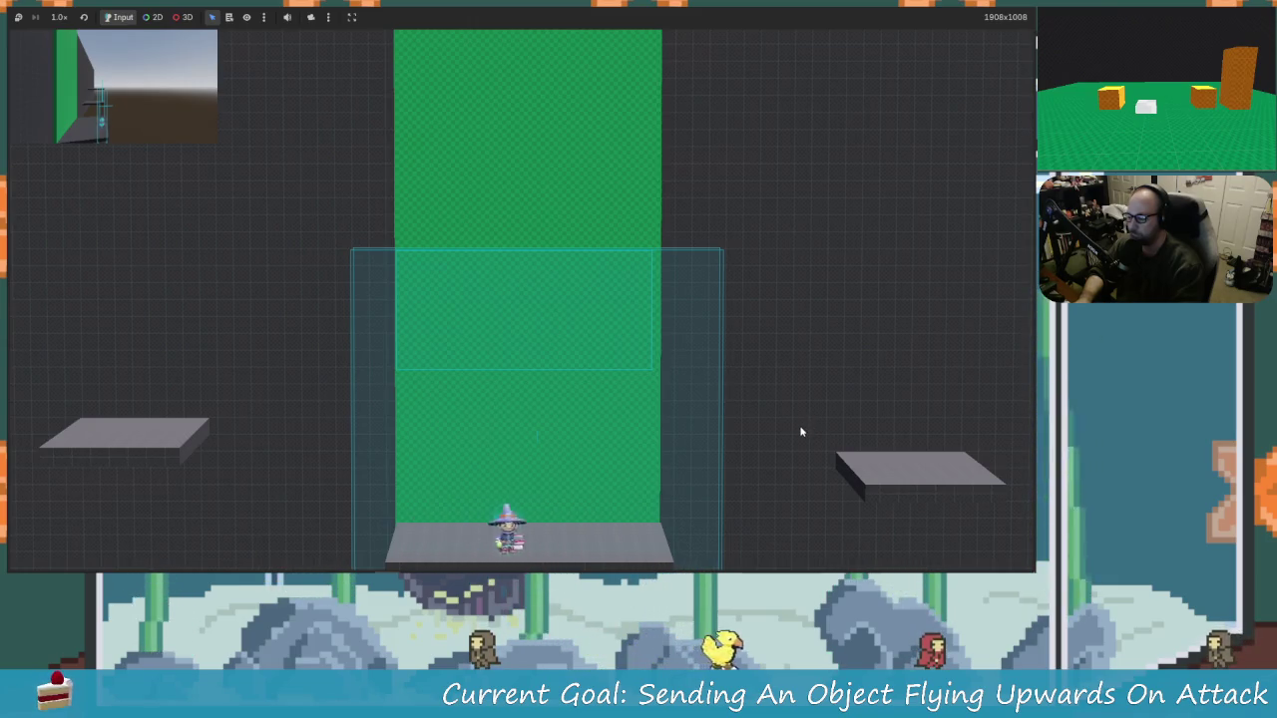
Step: Attack the dummies so they fly up showing 21% and 1%, then stop the game
key(x)
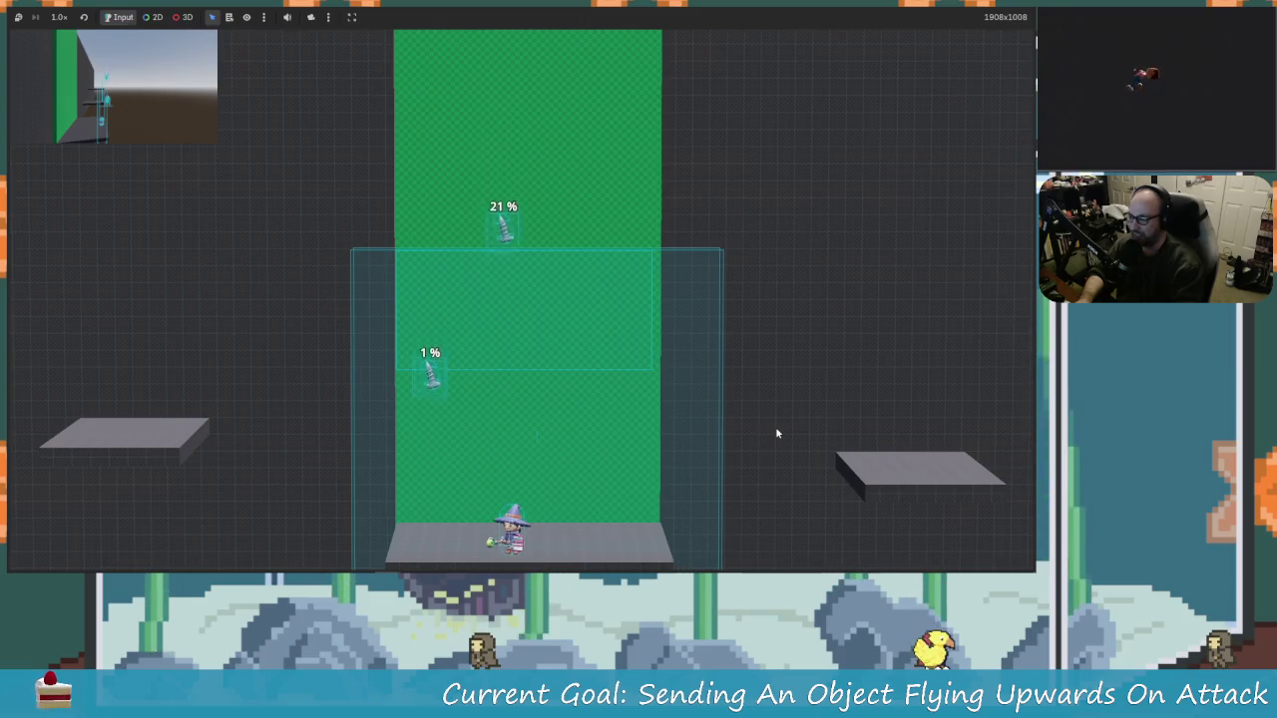
key(x)
key(Right)
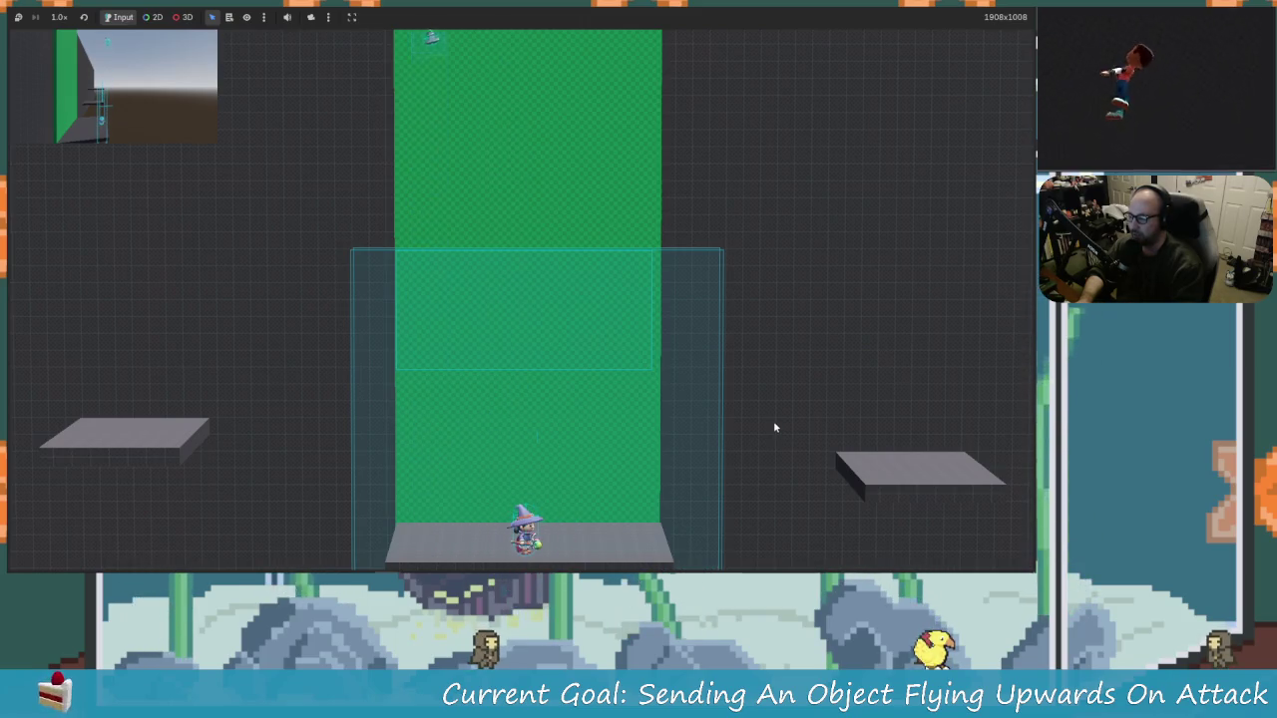
key(F8)
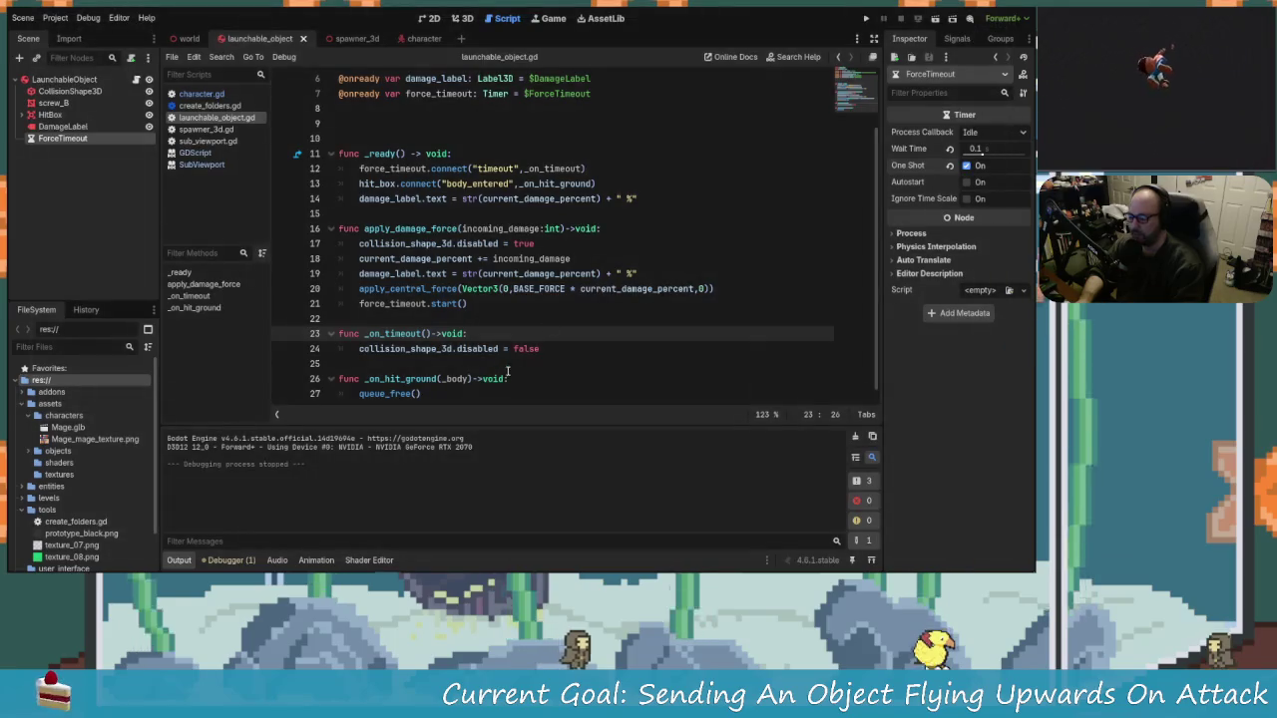
Step: Insert print("FORCES") below the collision-disable line in apply_damage_force and run the game
click(502, 318)
text(+)
click(557, 244)
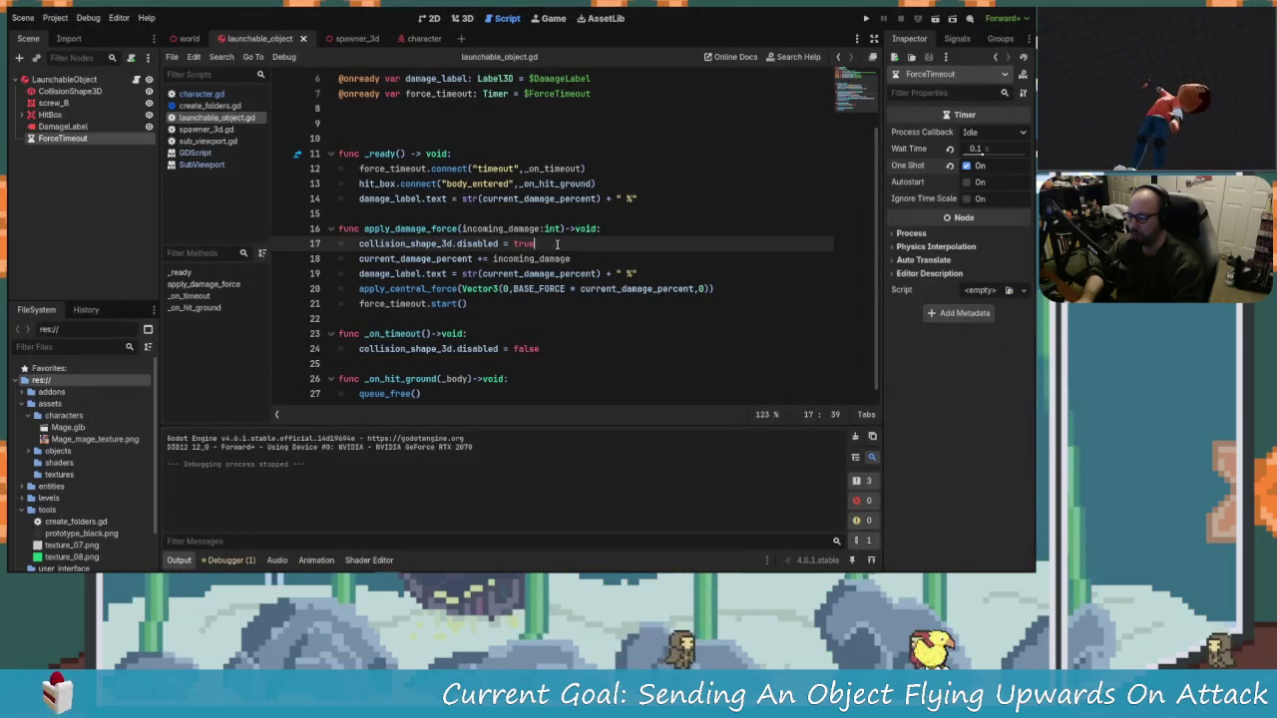
key(Return)
text(prion)
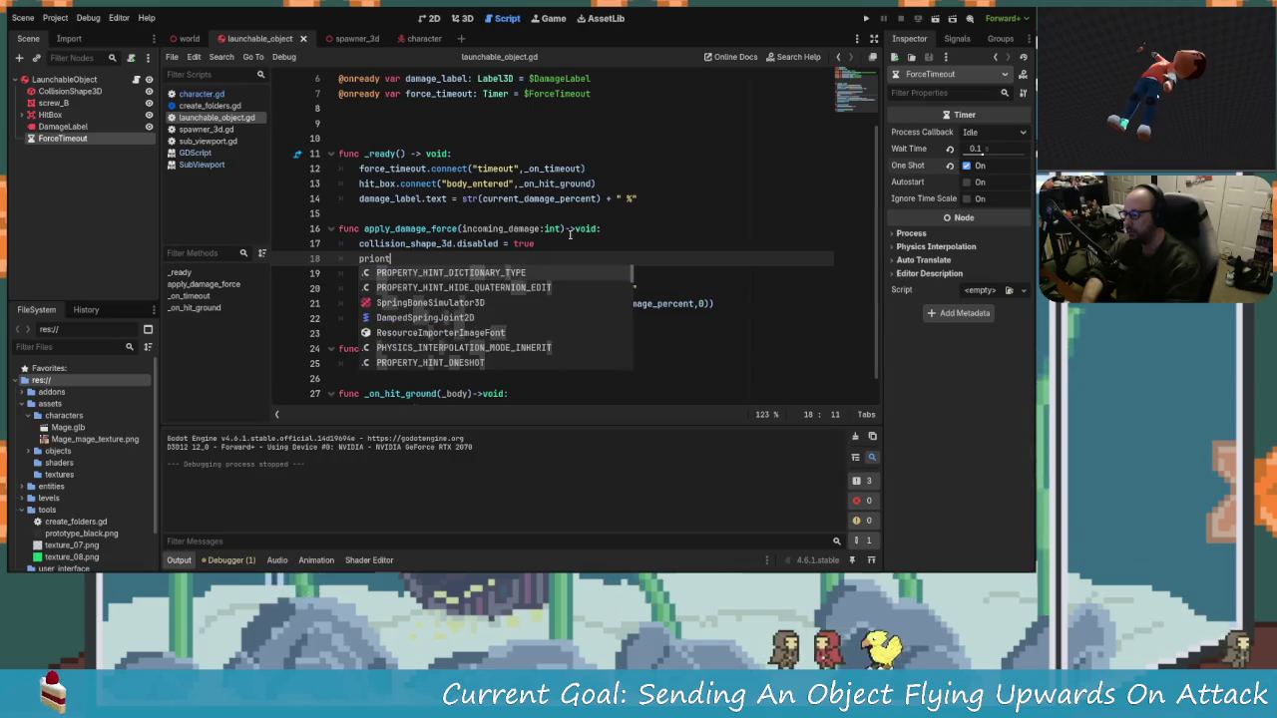
text(t()
key(Left)
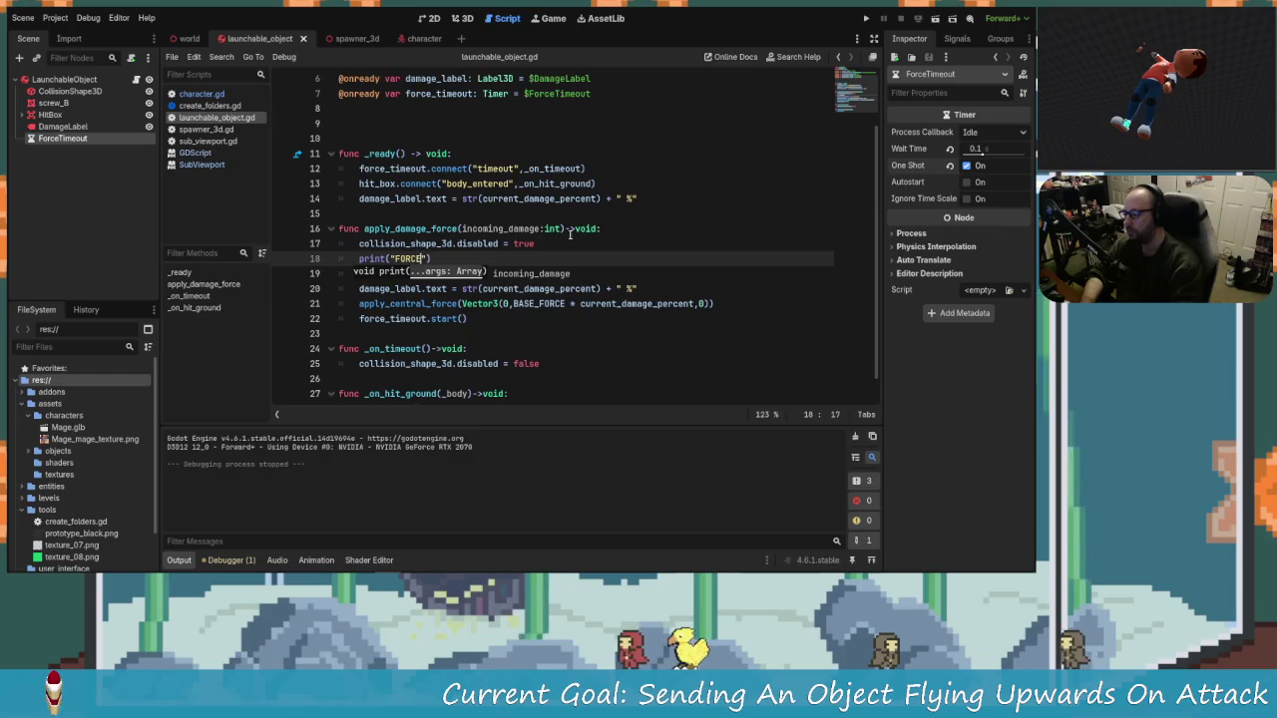
key(F5)
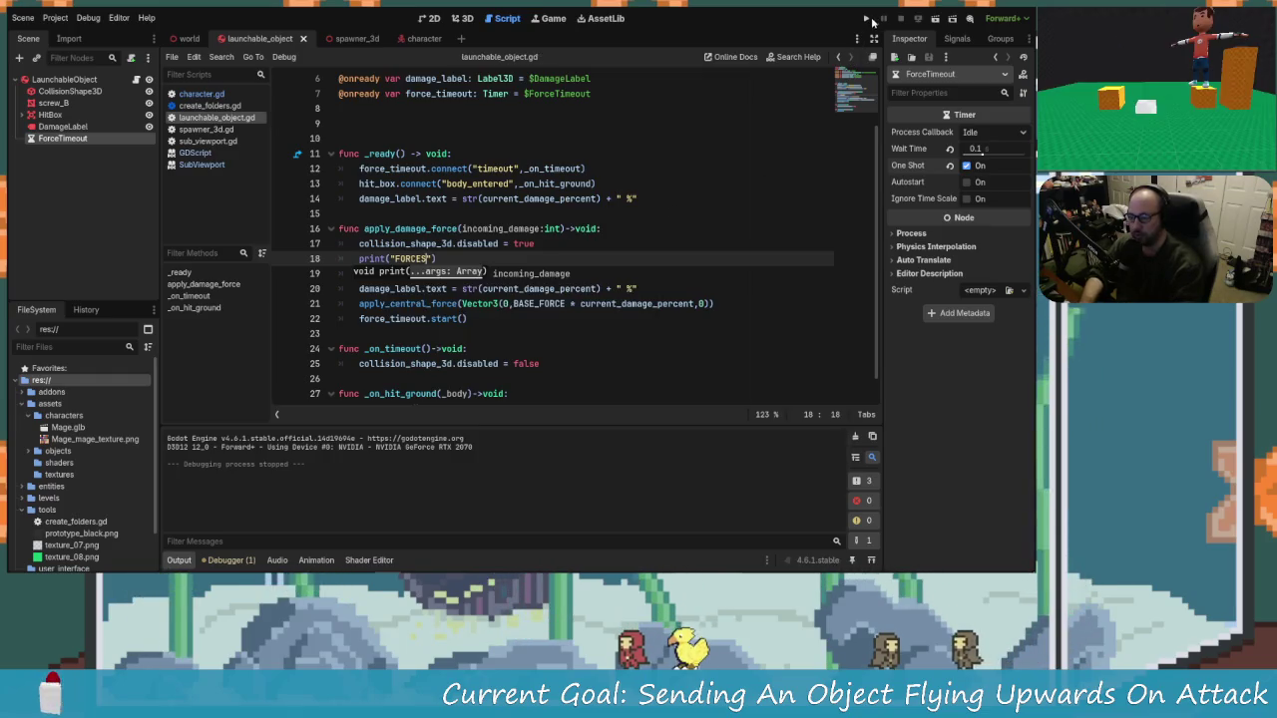
click(867, 19)
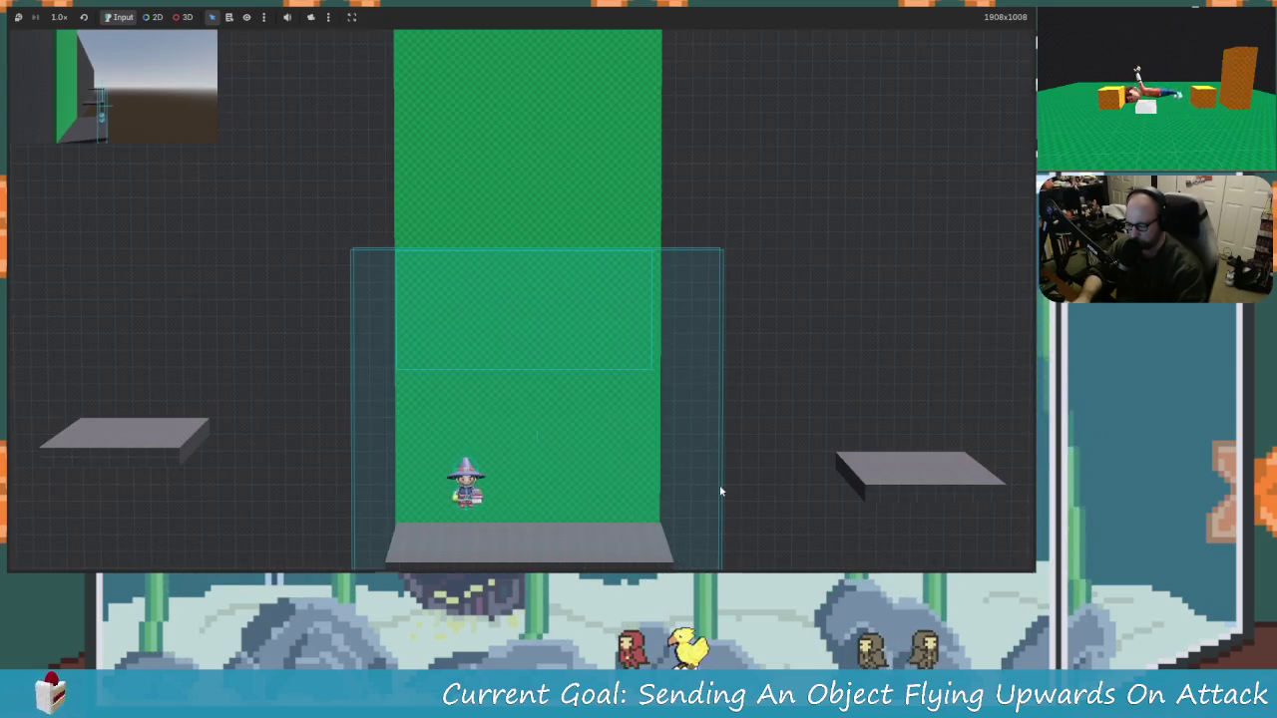
Step: Move, jump and attack in the running game to launch an object upward
key(Right)
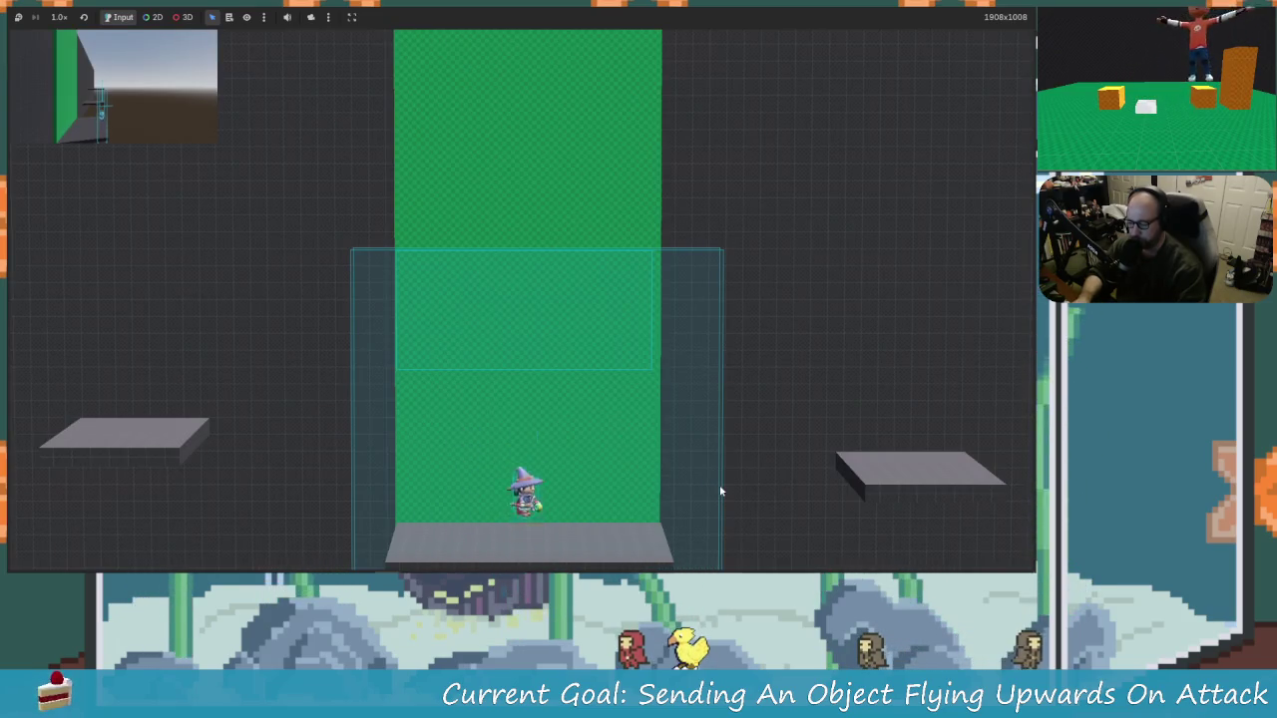
key(space)
key(x)
key(space)
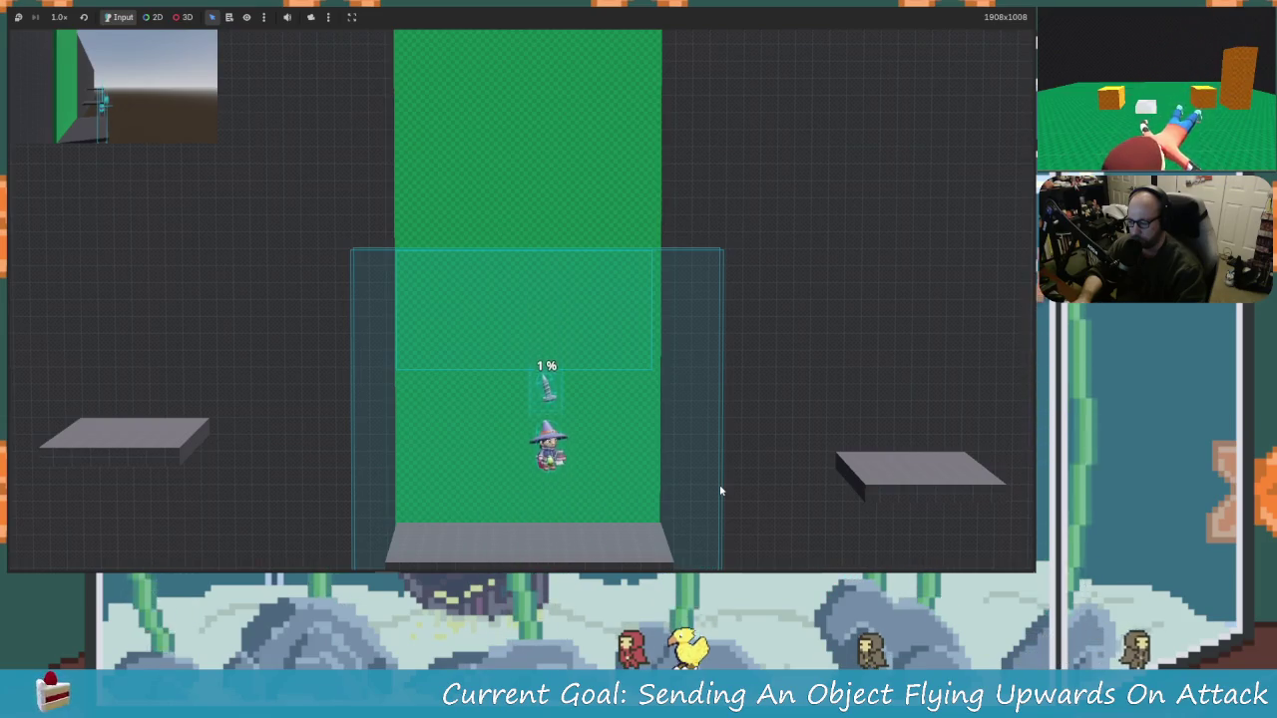
key(space)
key(Left)
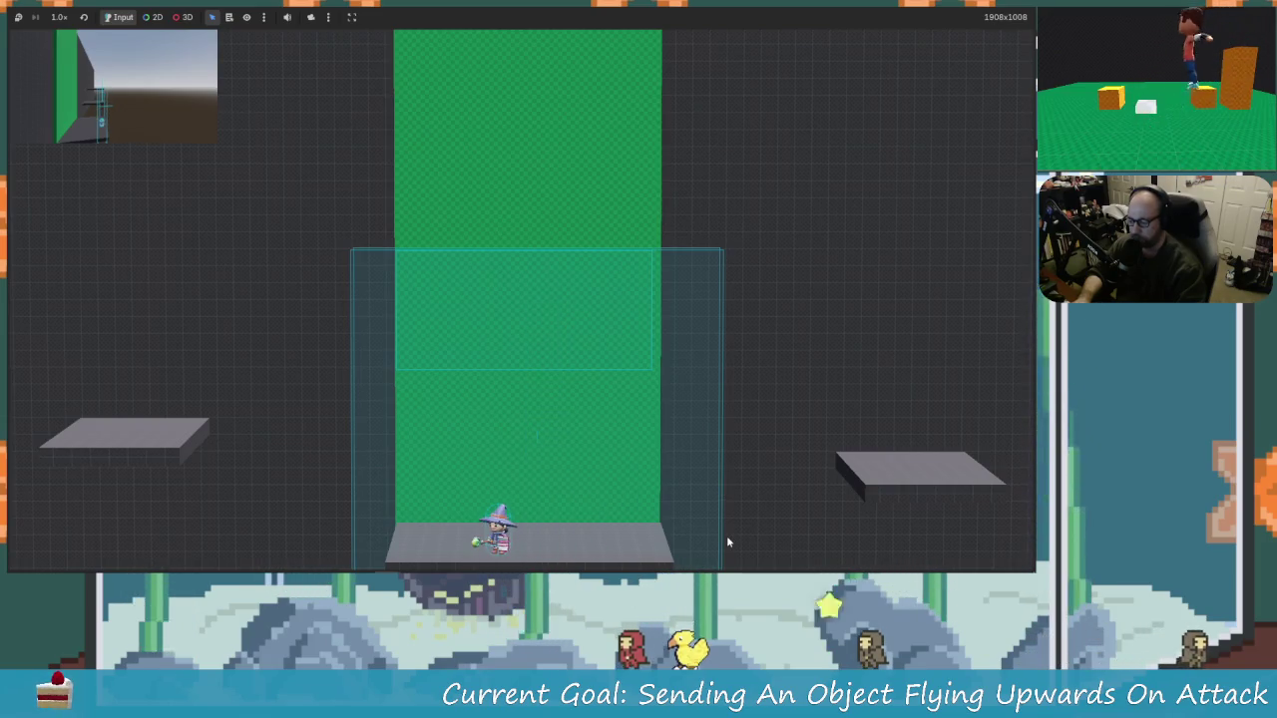
key(Right)
key(x)
key(Left)
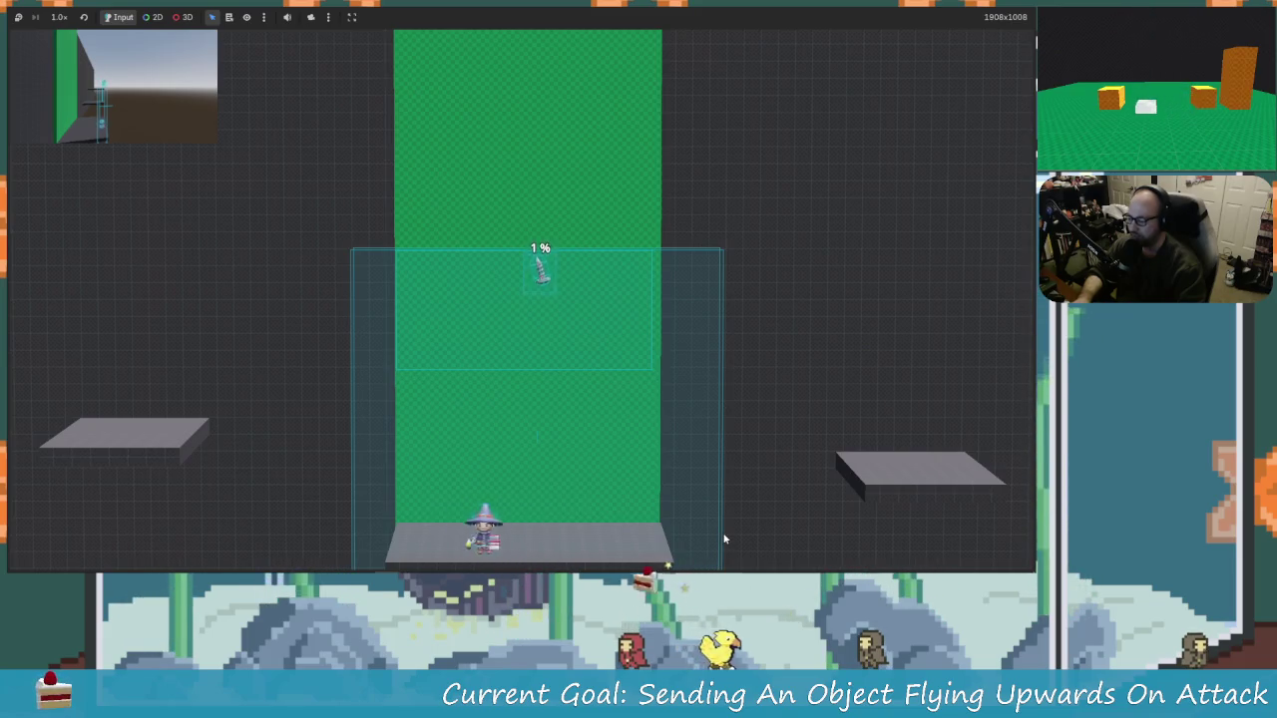
Step: Hit the falling object twice more to relaunch it, then stop the game
key(Right)
key(space)
key(x)
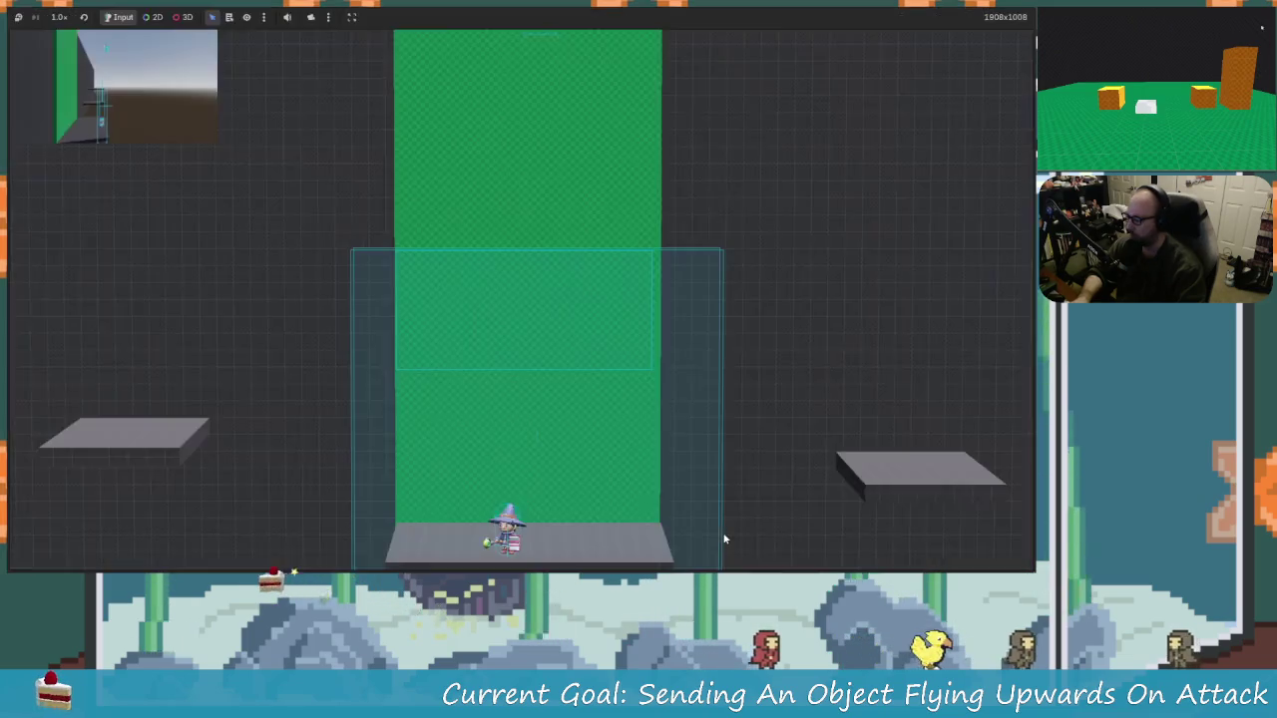
key(Right)
key(space)
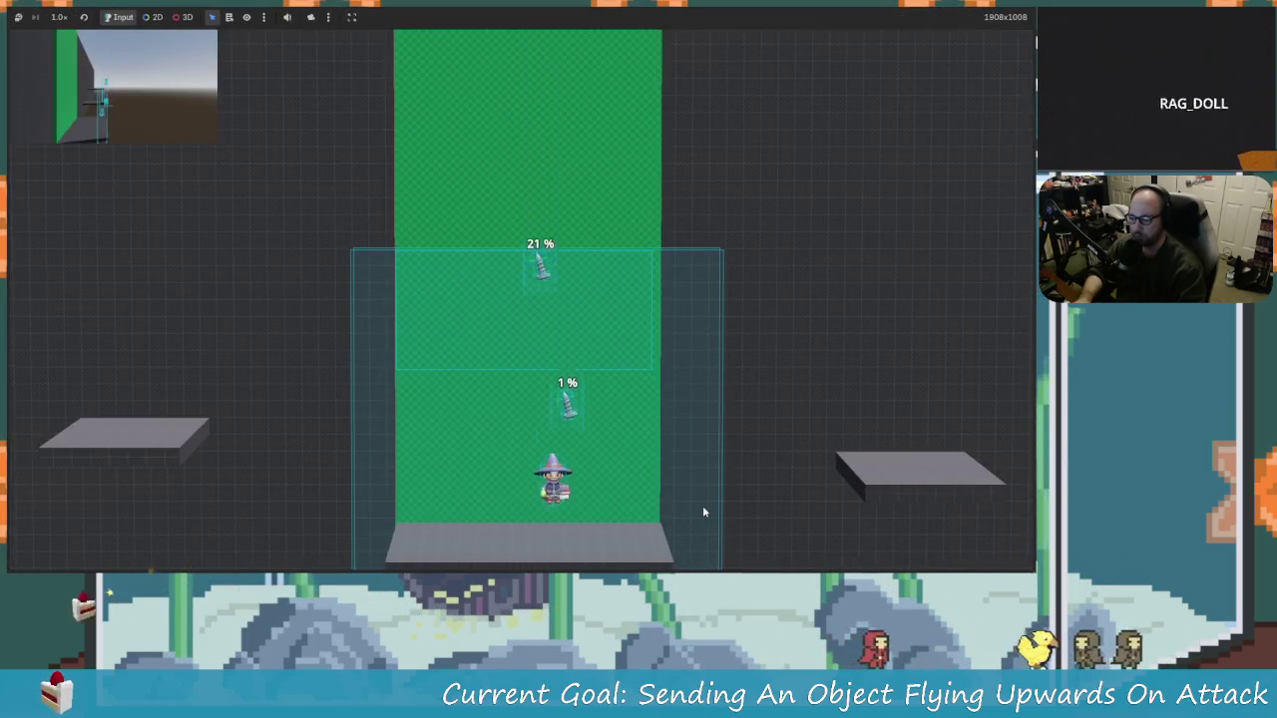
key(x)
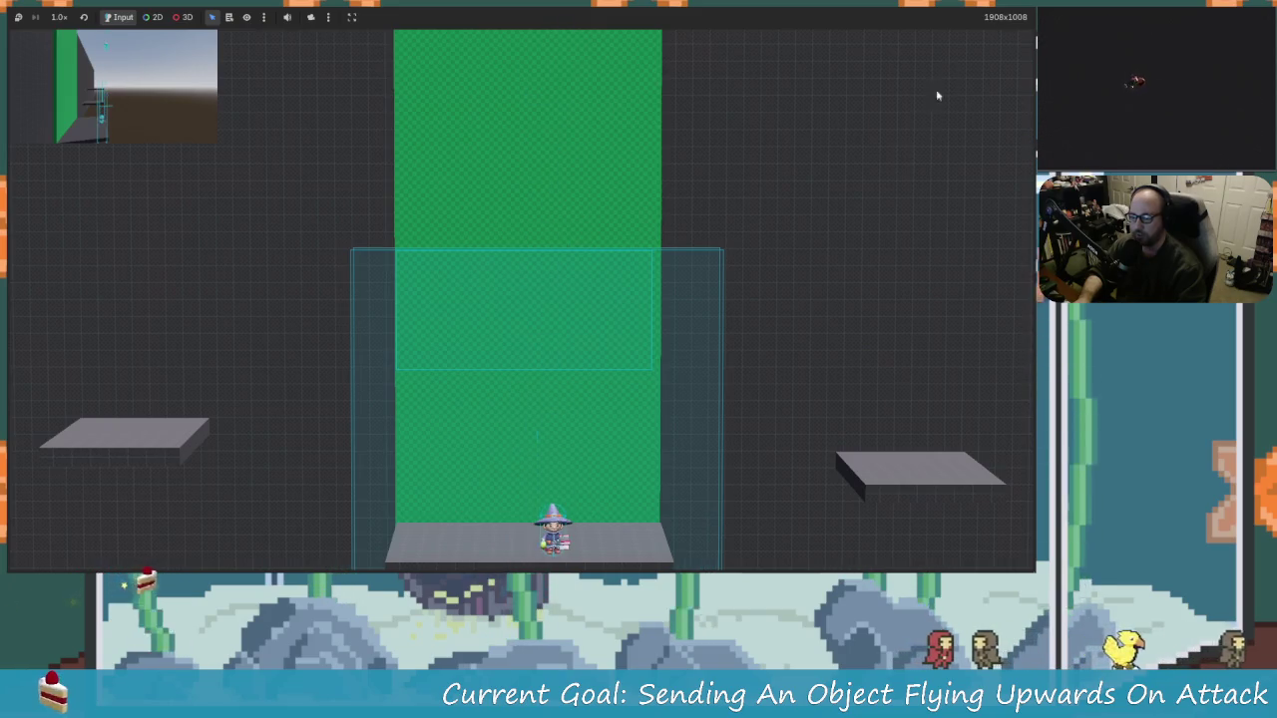
key(F8)
click(537, 288)
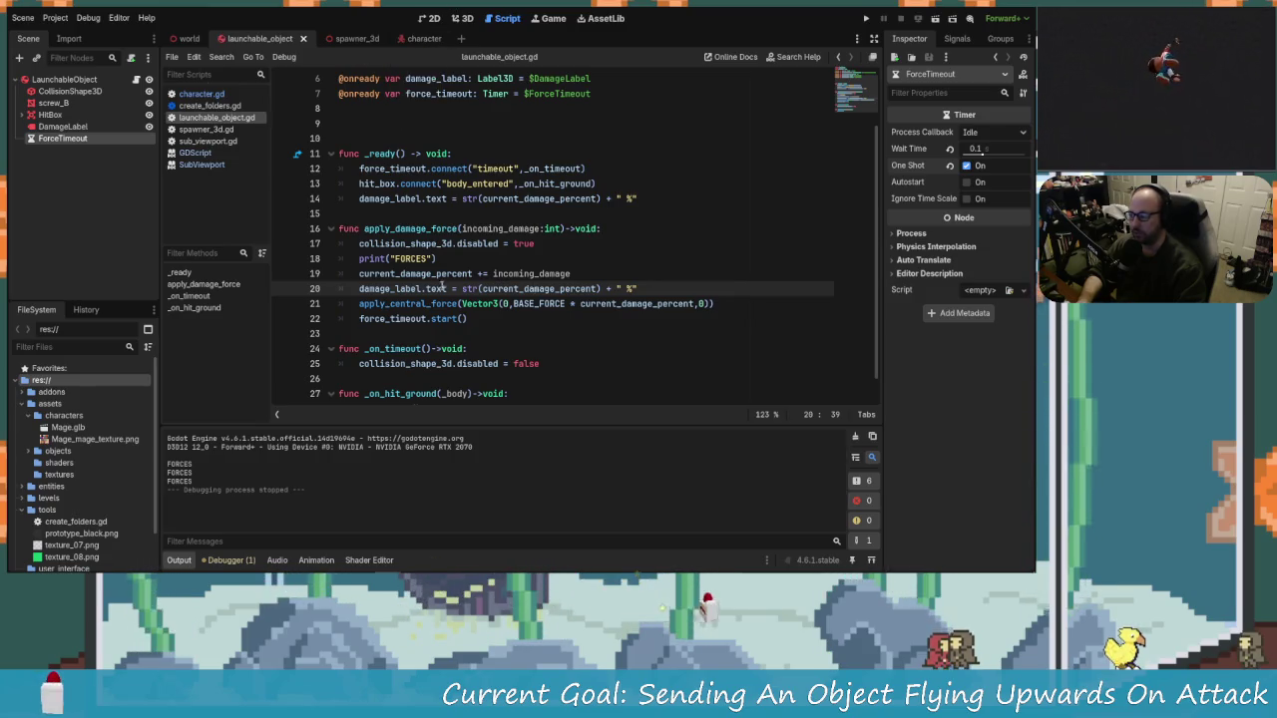
Step: Change character.gd's apply_damage_force(20) to 5, save, and rerun the game
click(209, 93)
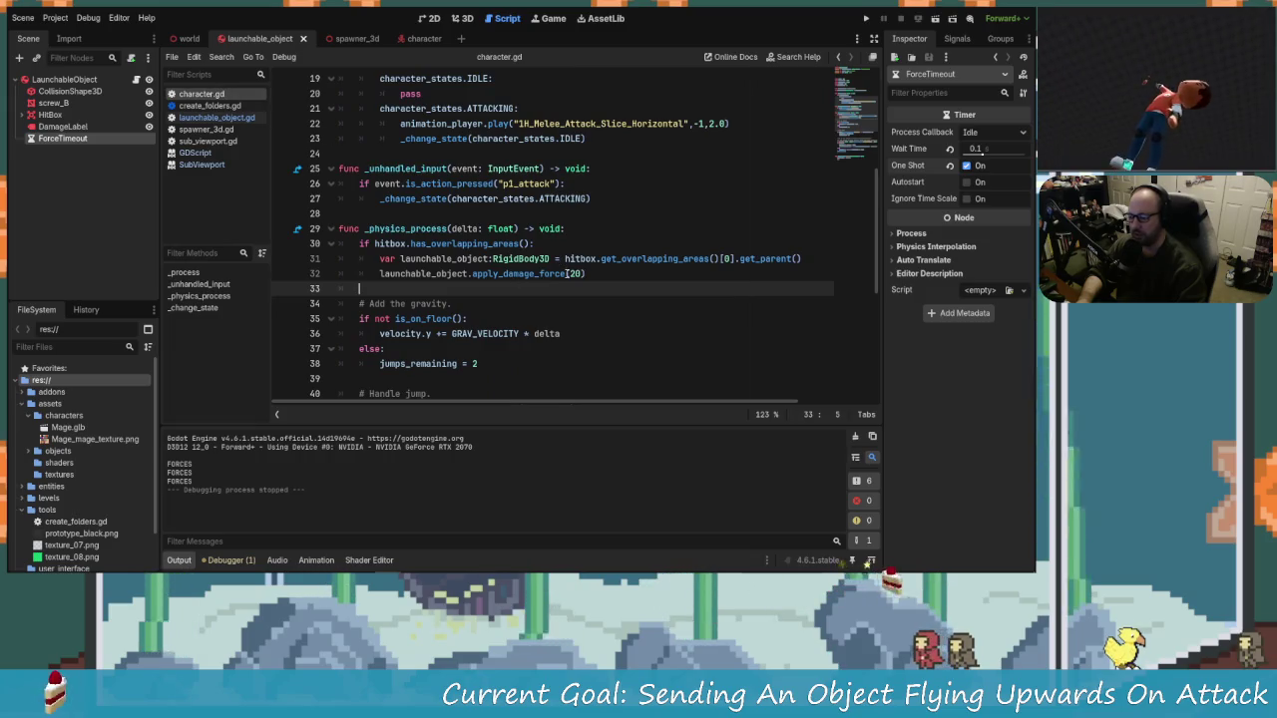
click(577, 272)
text(5)
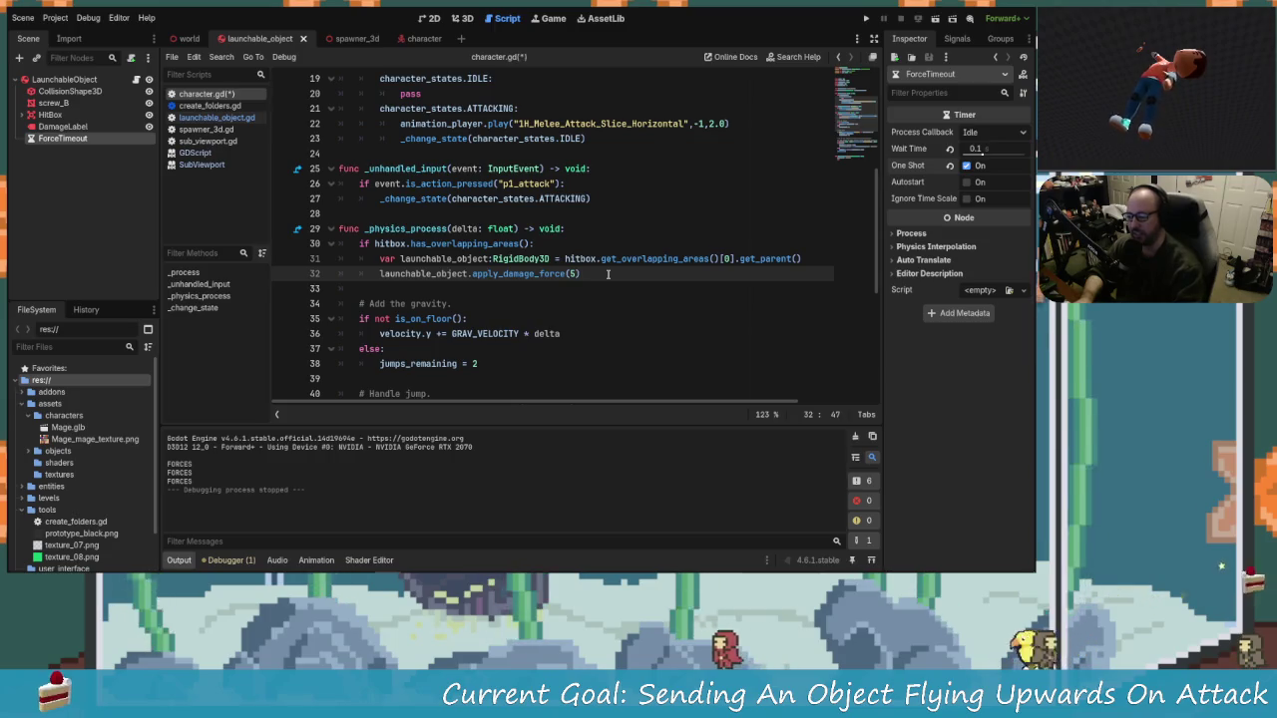
key(ctrl+s)
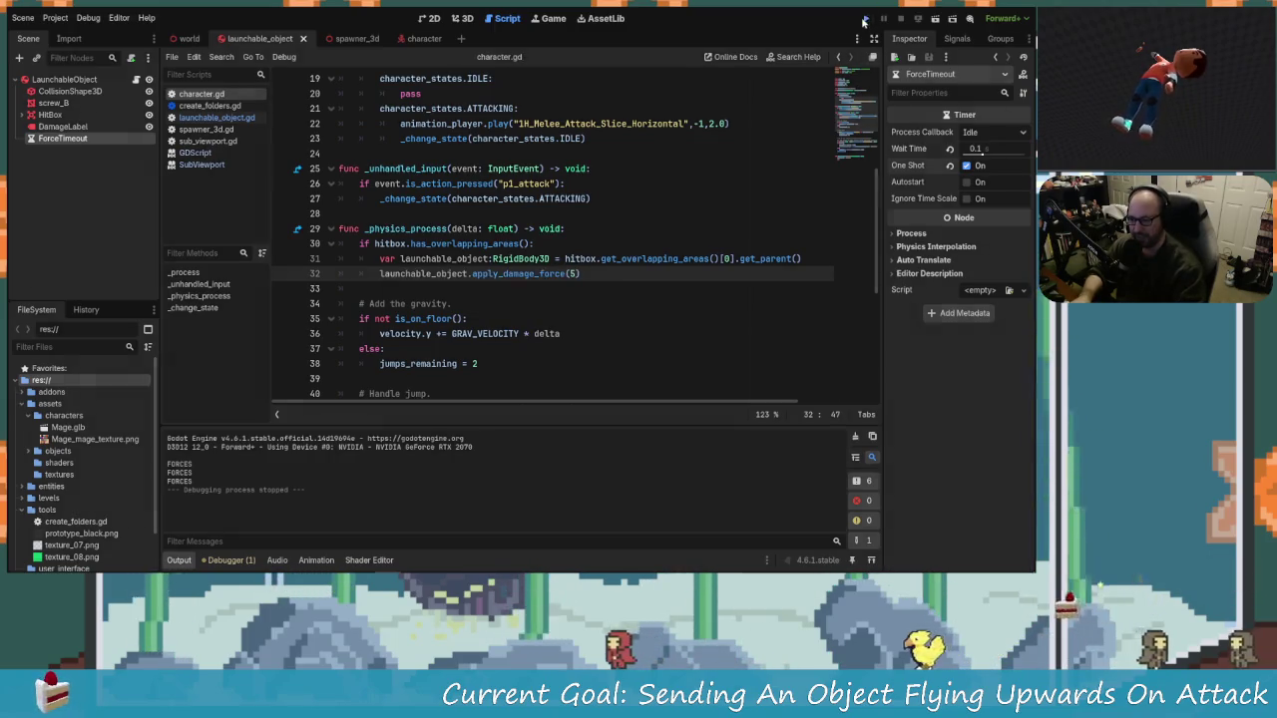
click(864, 20)
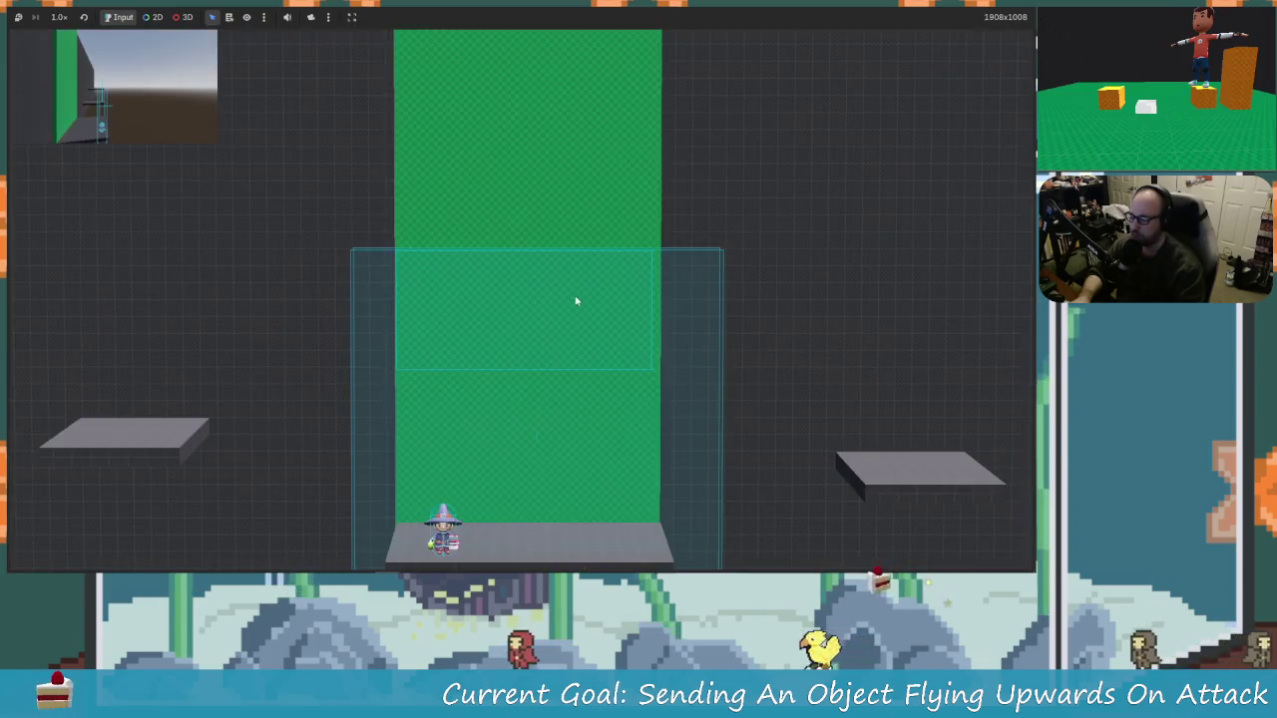
Step: Walk the wizard under an object, launch it upward, then knock it higher
key(Right)
key(Left)
key(Right)
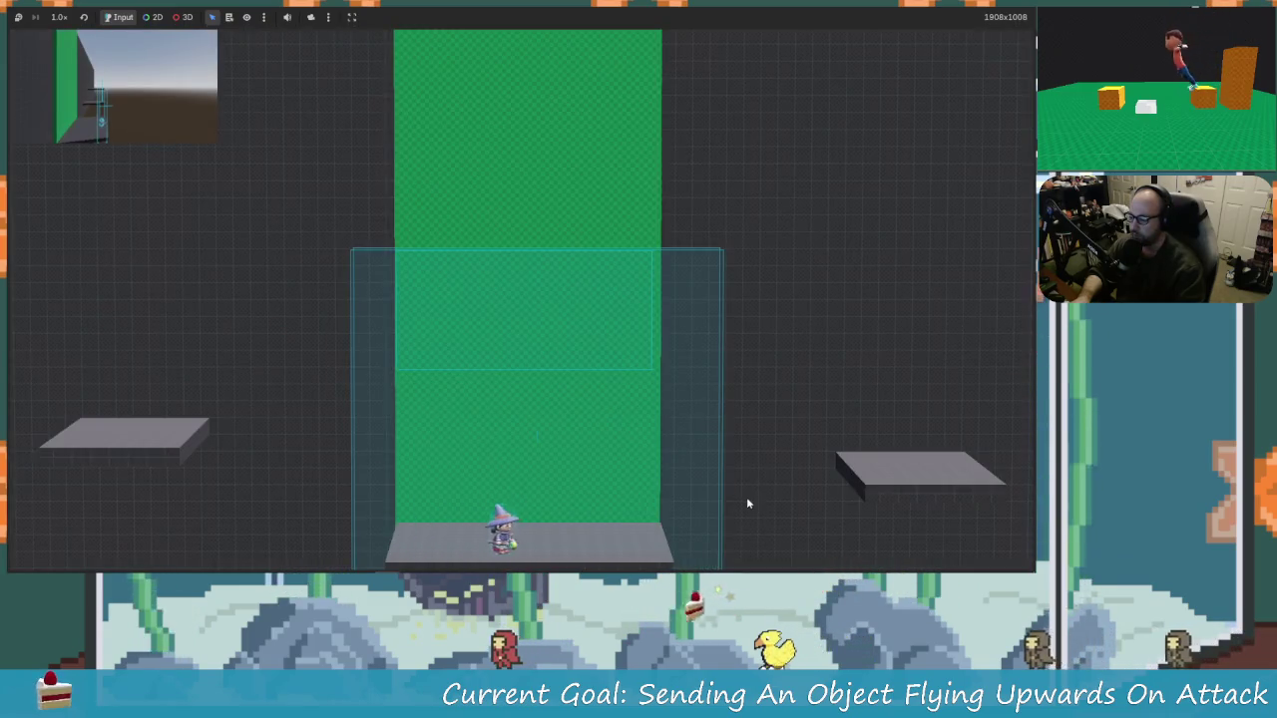
key(Left)
key(Right)
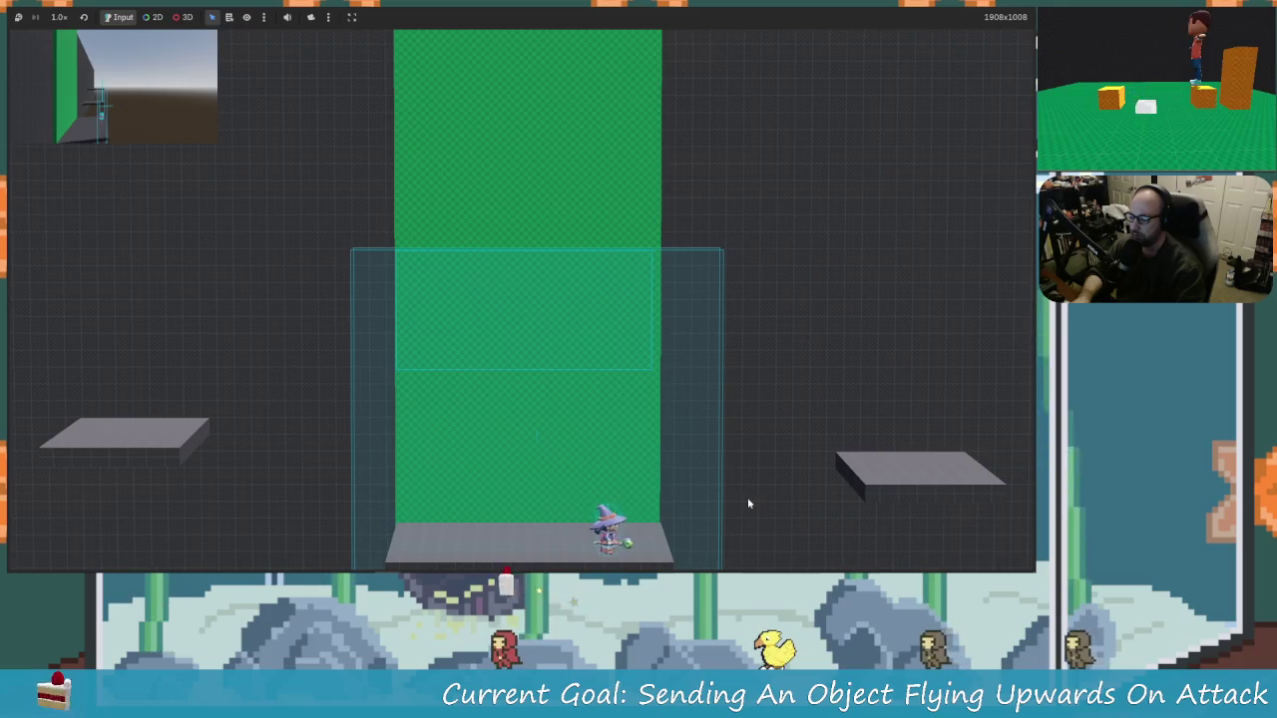
key(Left)
key(Right)
key(Up)
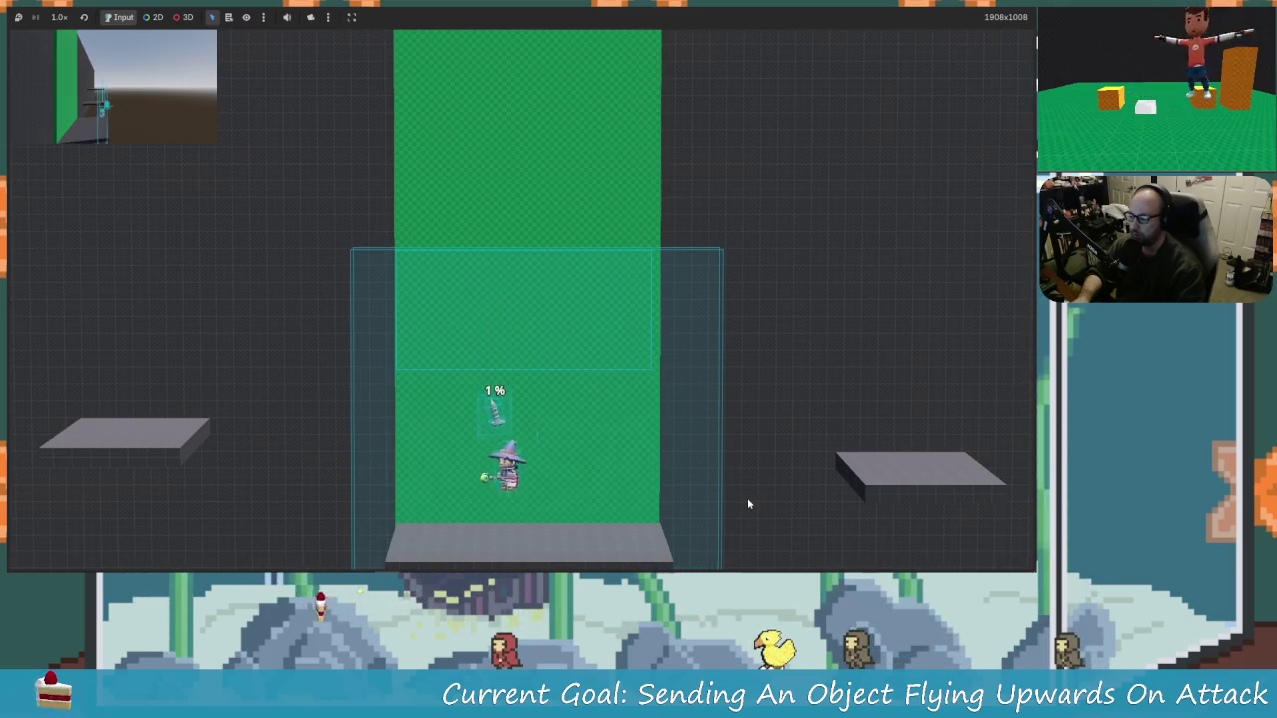
key(x)
key(Left)
key(Right)
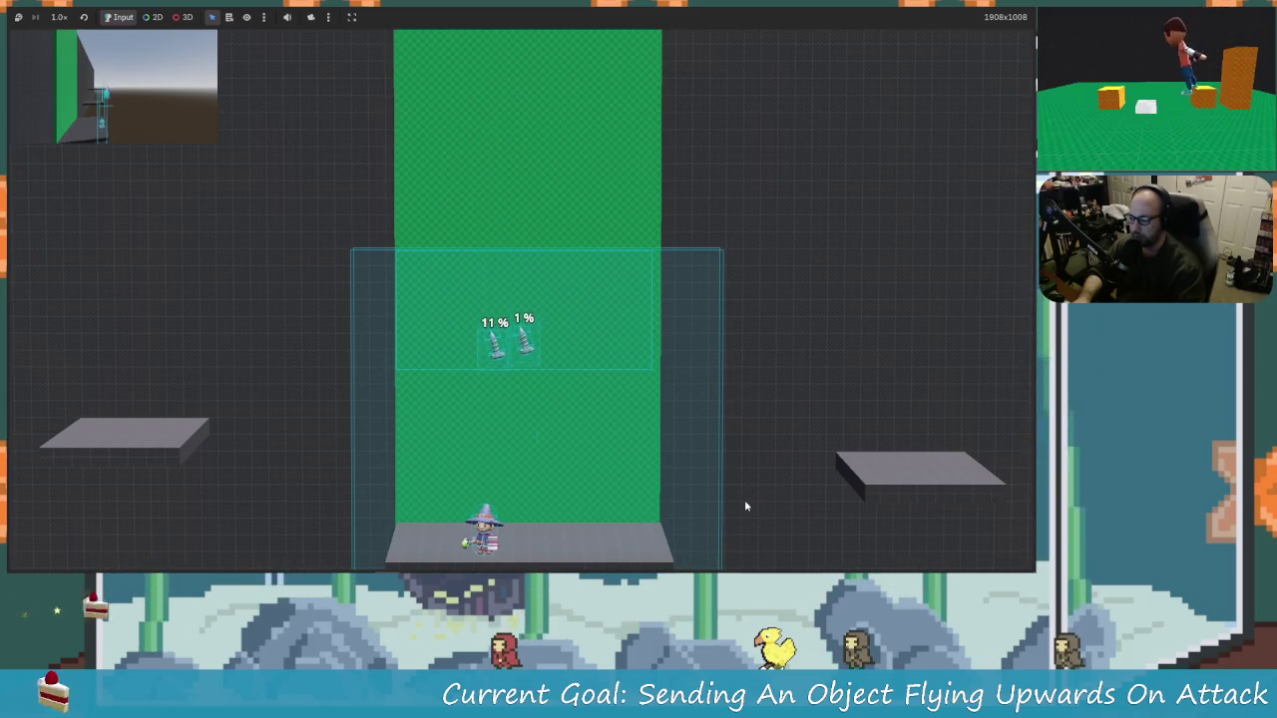
key(Up)
key(x)
Step: Jump-attack the falling objects repeatedly, pushing one up to 36%
key(Up)
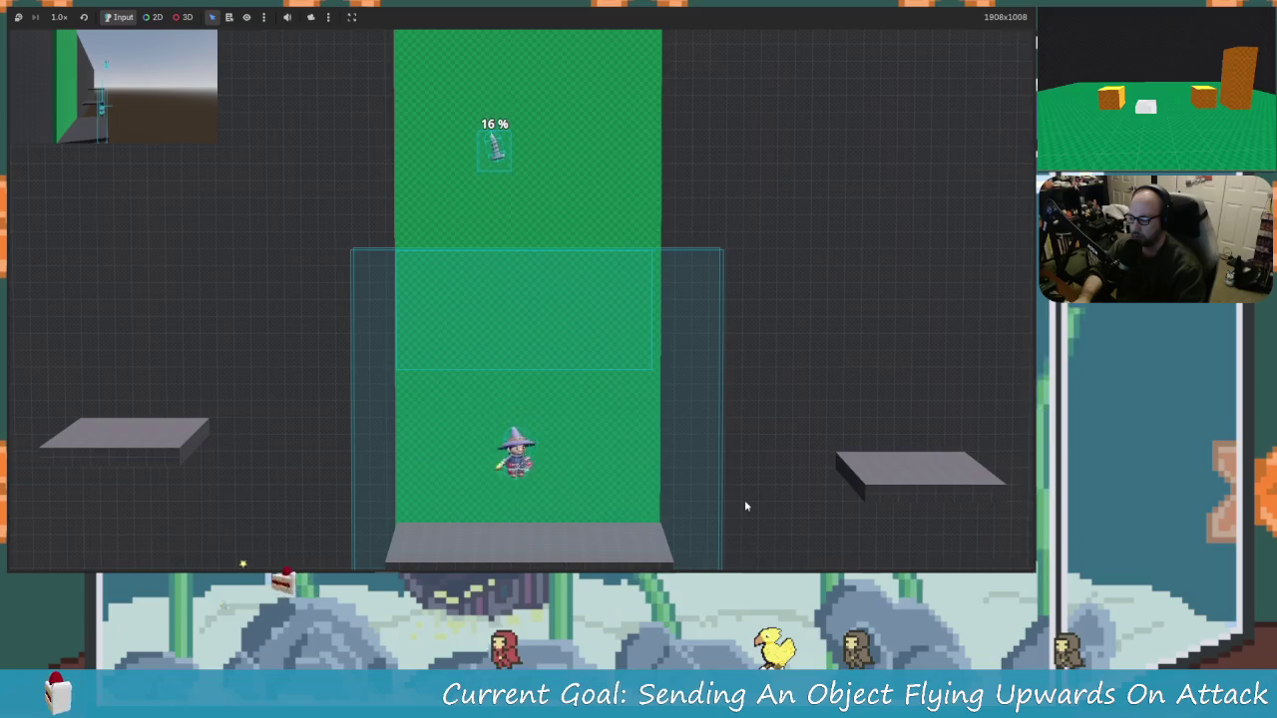
key(Left)
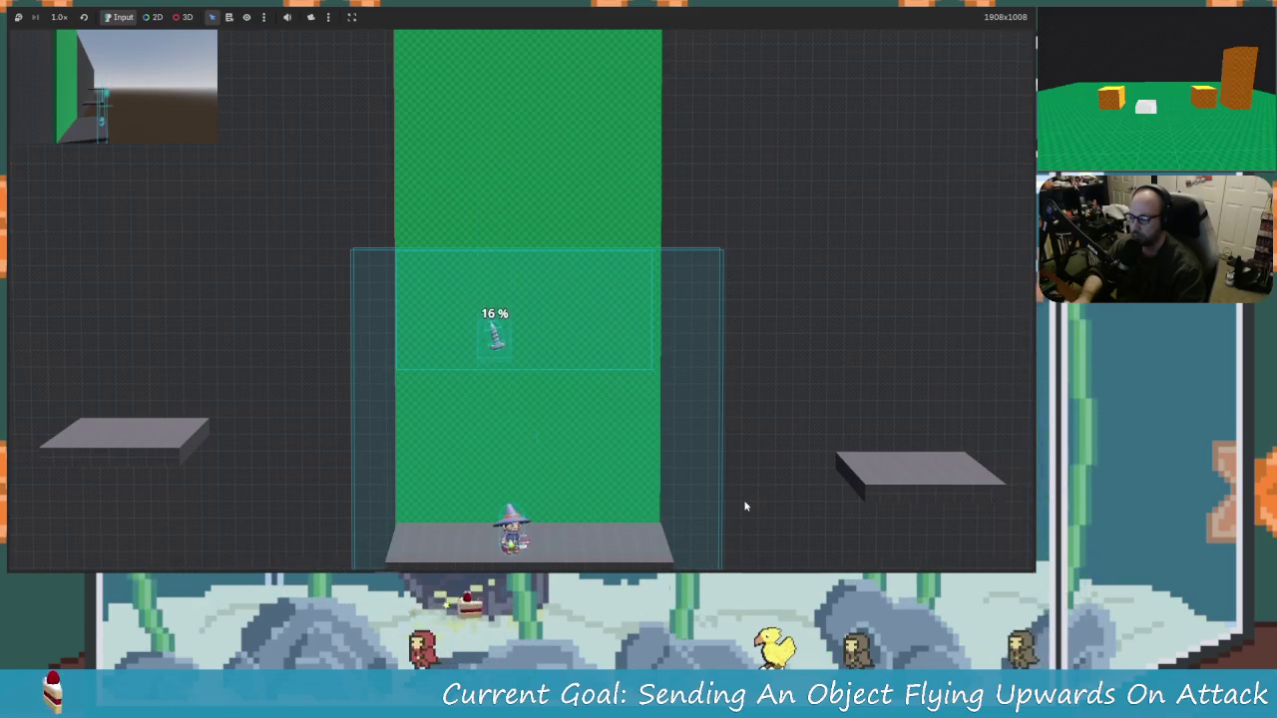
key(Up)
key(x)
key(Right)
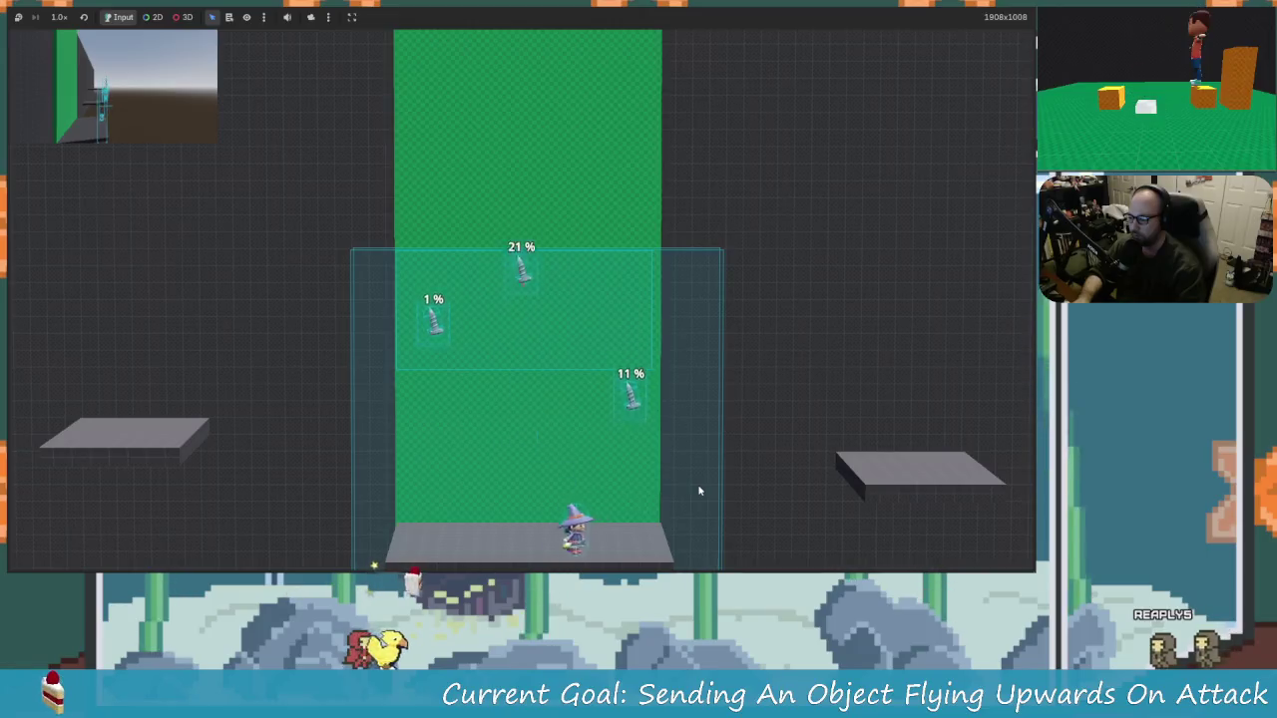
key(Up)
key(Left)
key(Up)
key(x)
key(Right)
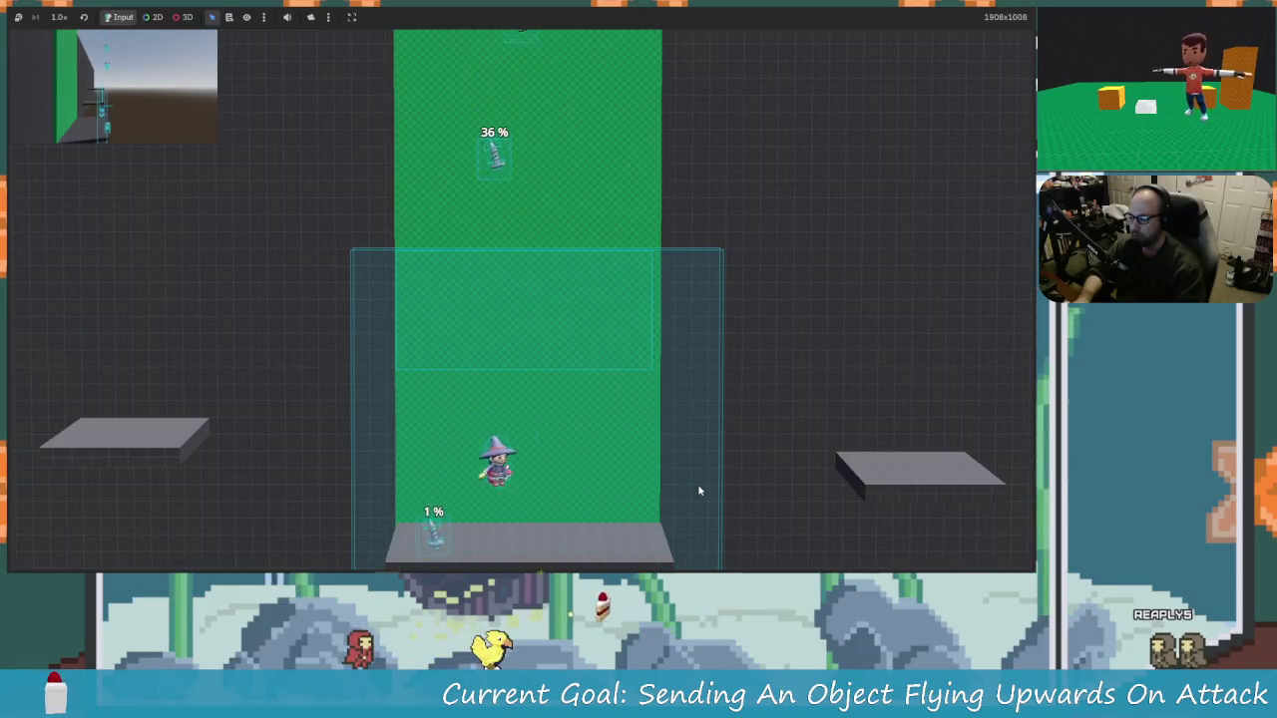
key(Up)
key(x)
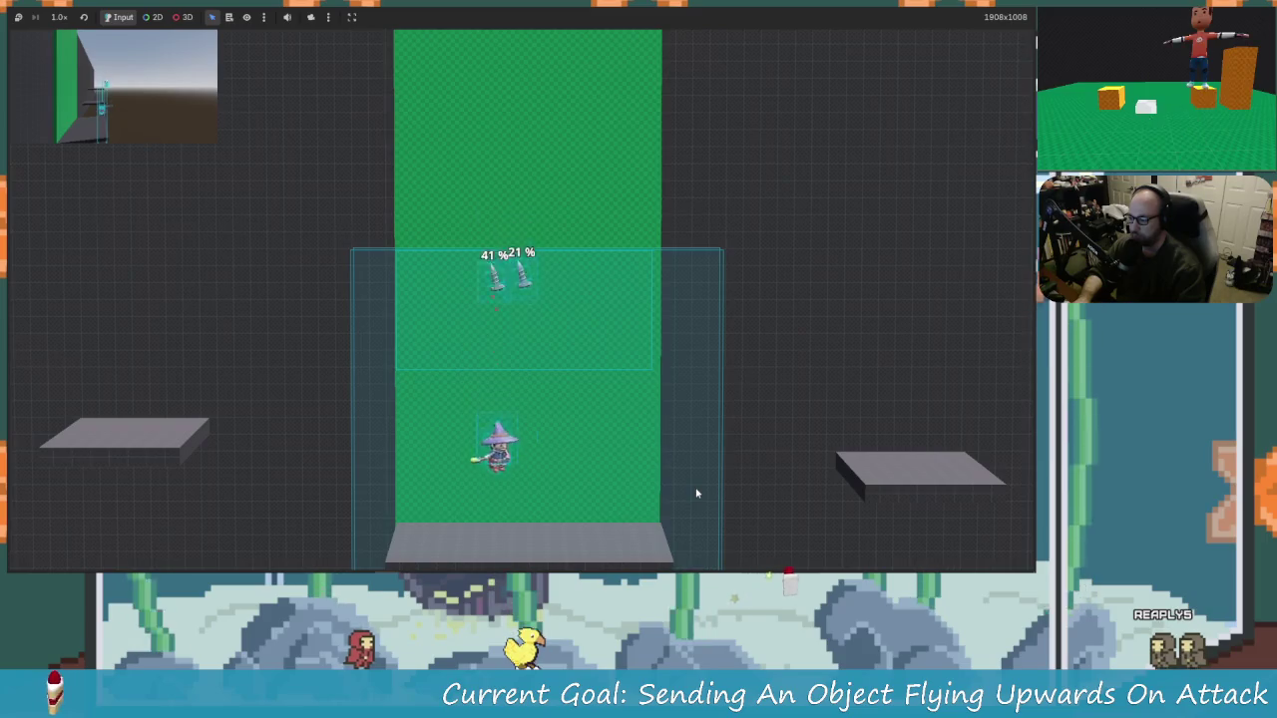
key(Up)
key(Right)
key(x)
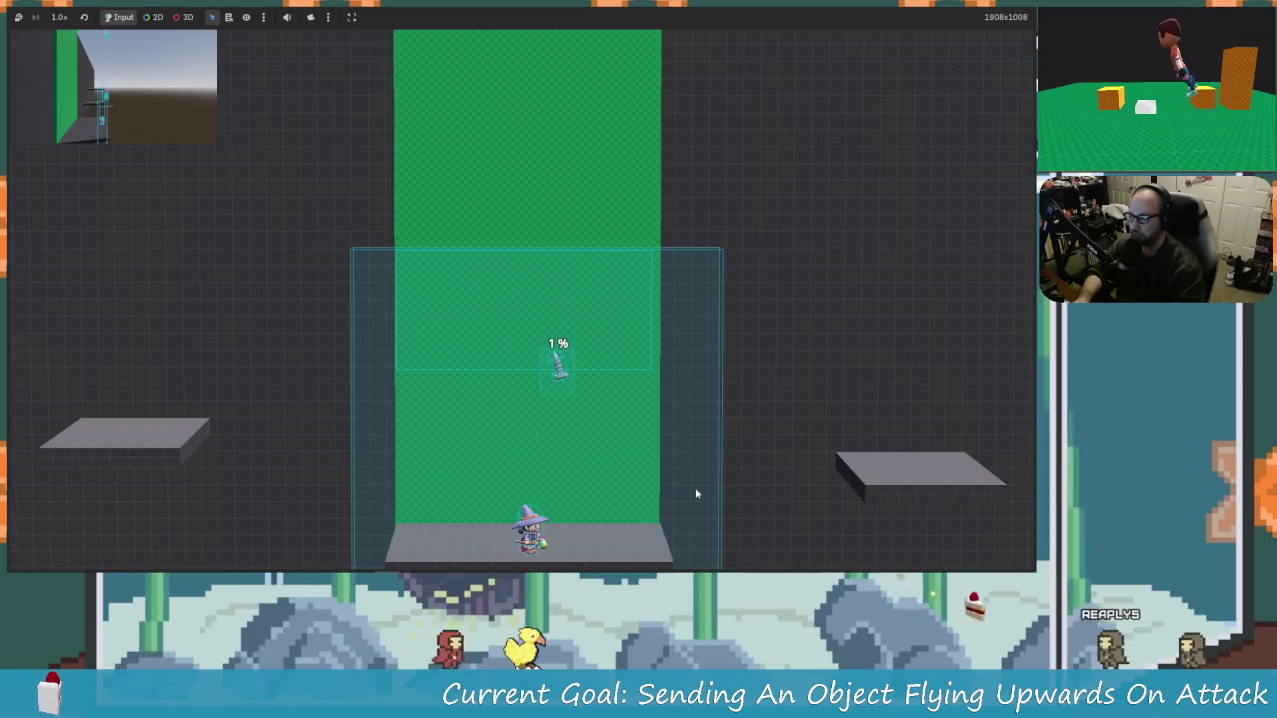
key(Up)
key(x)
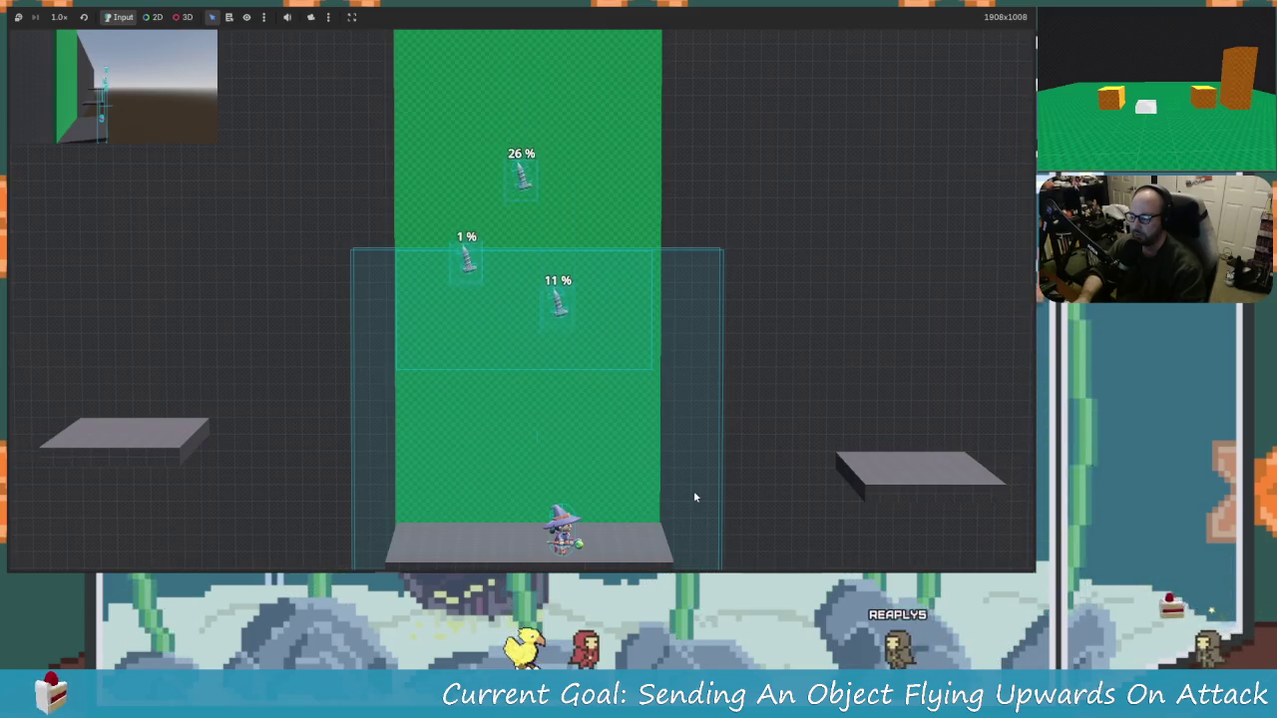
Step: Keep hitting objects, raising one to 46% and another from 11% to 16%
key(Up)
key(x)
key(Left)
key(Up)
key(x)
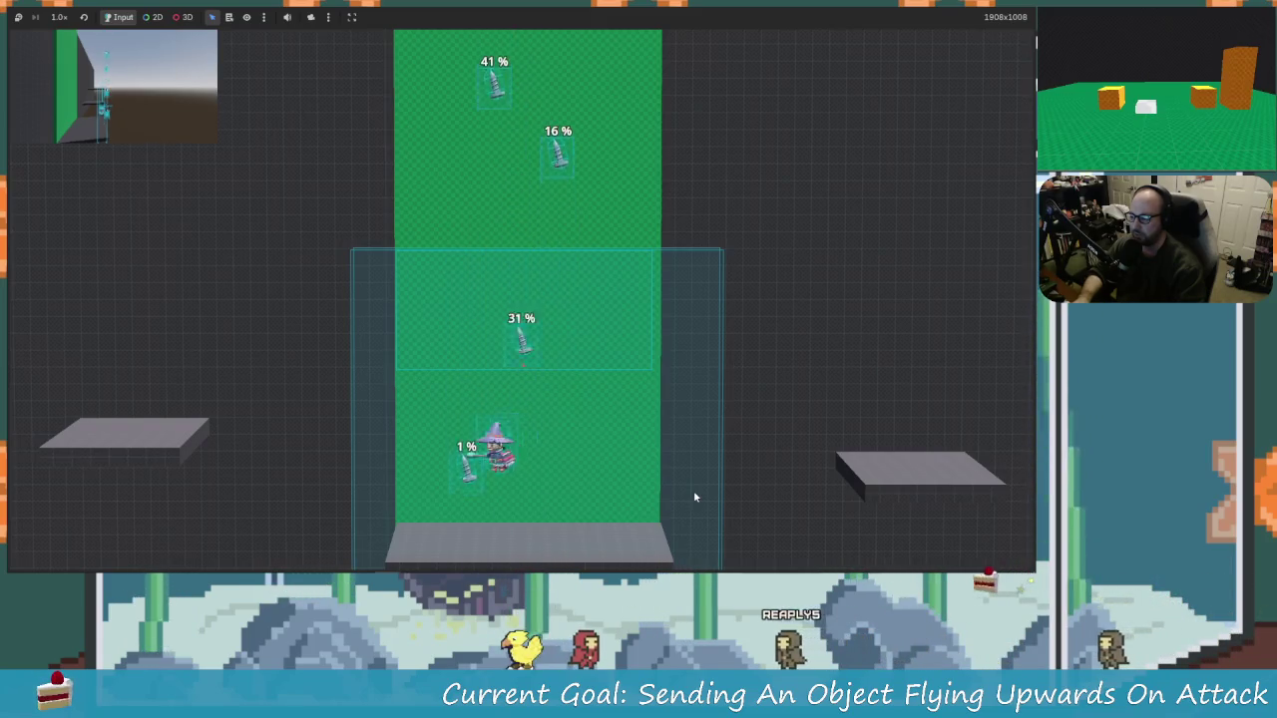
key(Up)
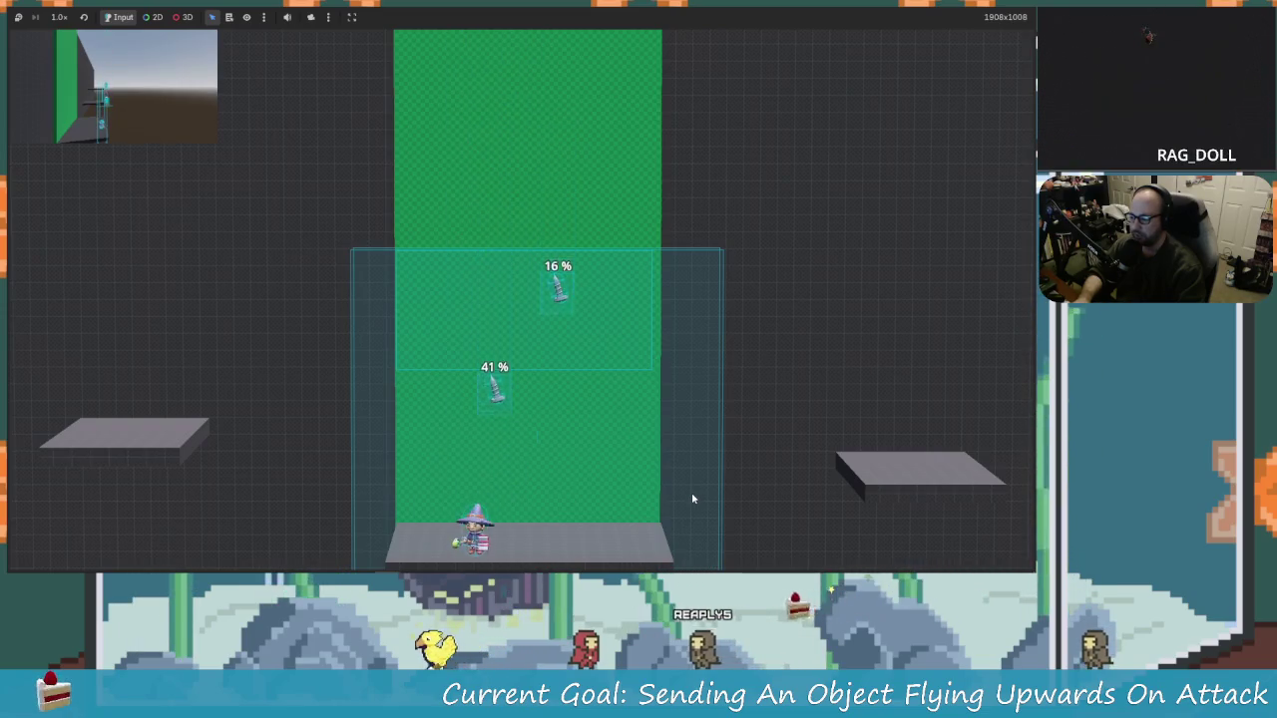
key(Up)
key(x)
key(Right)
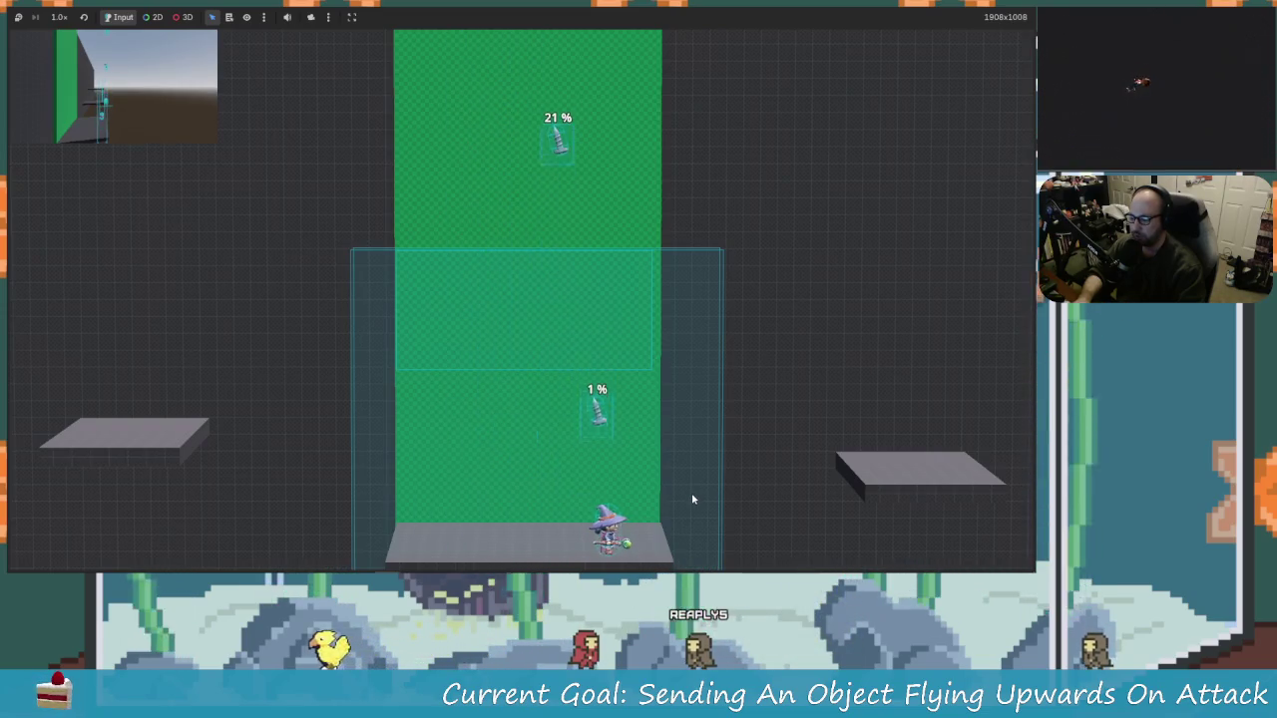
key(Up)
key(x)
key(Left)
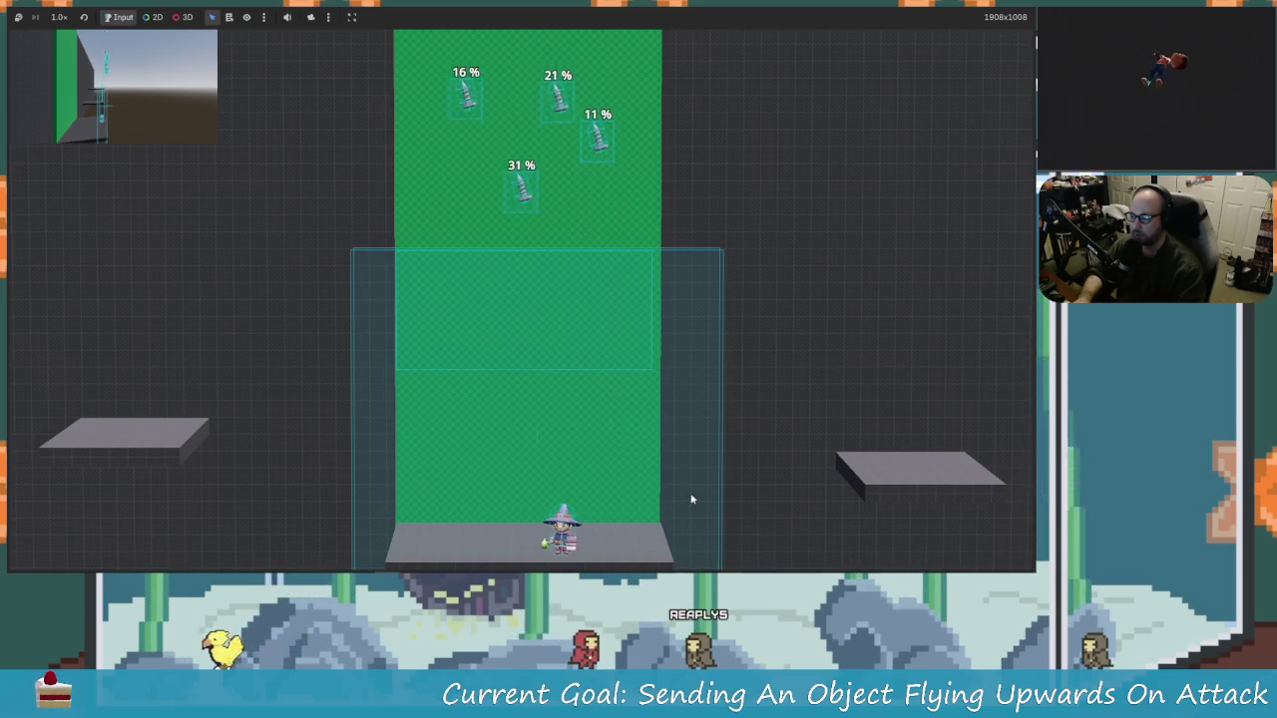
key(Up)
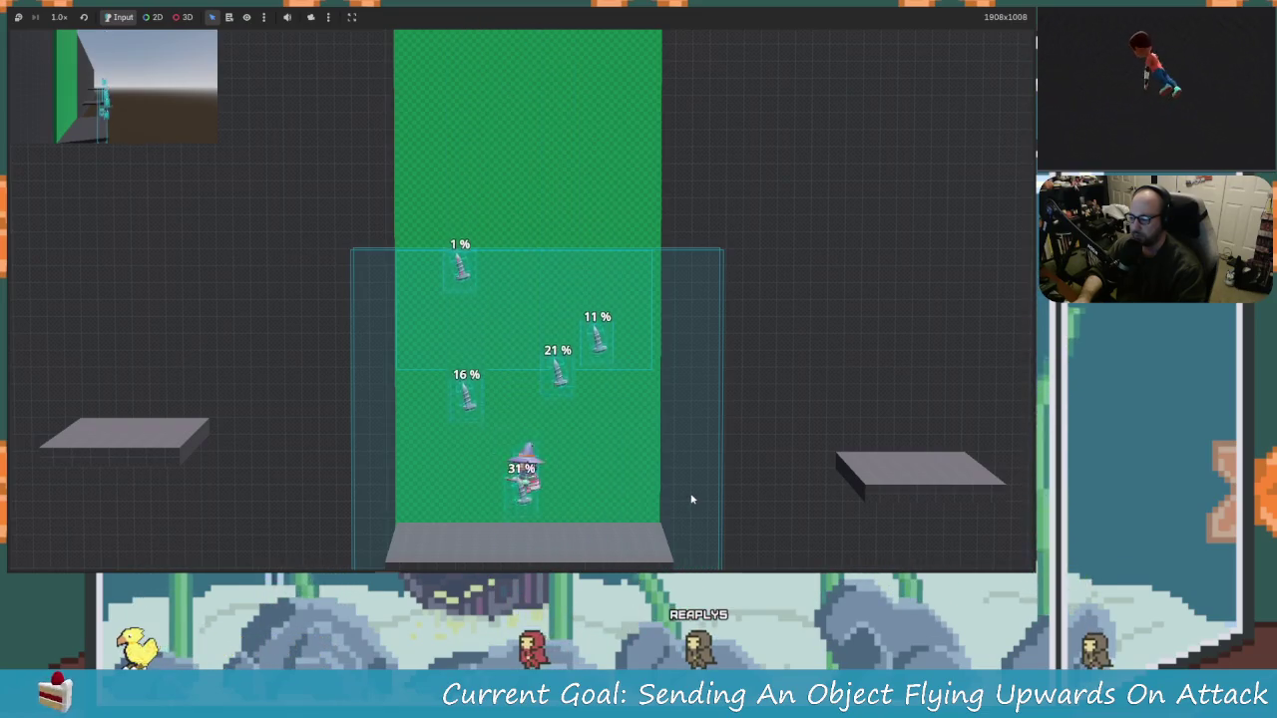
key(Left)
key(Right)
key(x)
Step: Relaunch falling objects, taking one from 6% to 11%, another to 16%, another to 31%
key(Left)
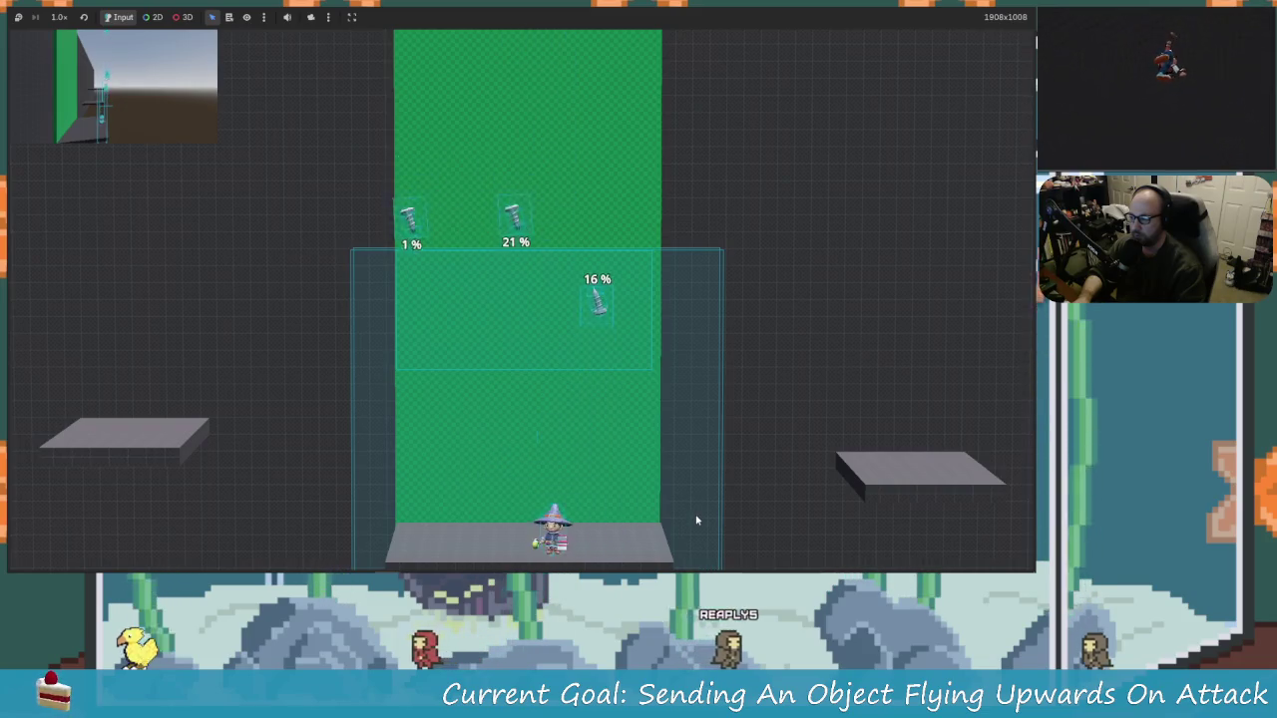
key(Left)
key(Up)
key(x)
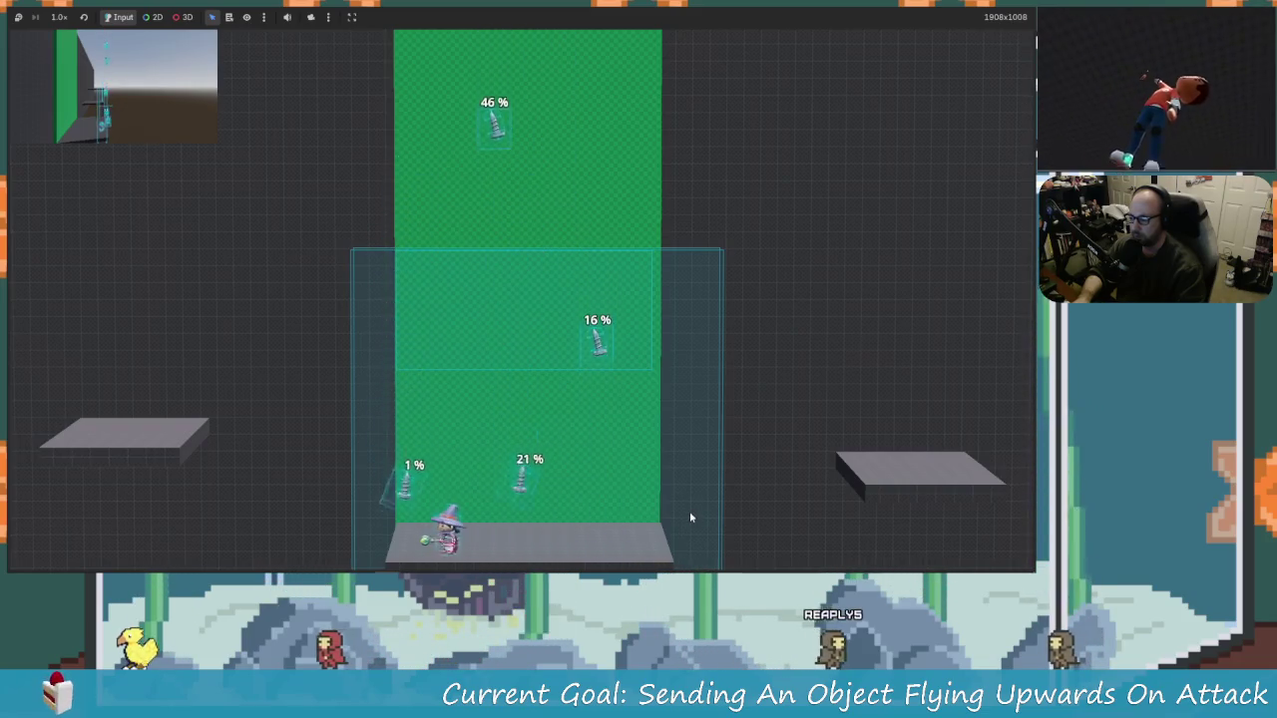
key(Up)
key(Right)
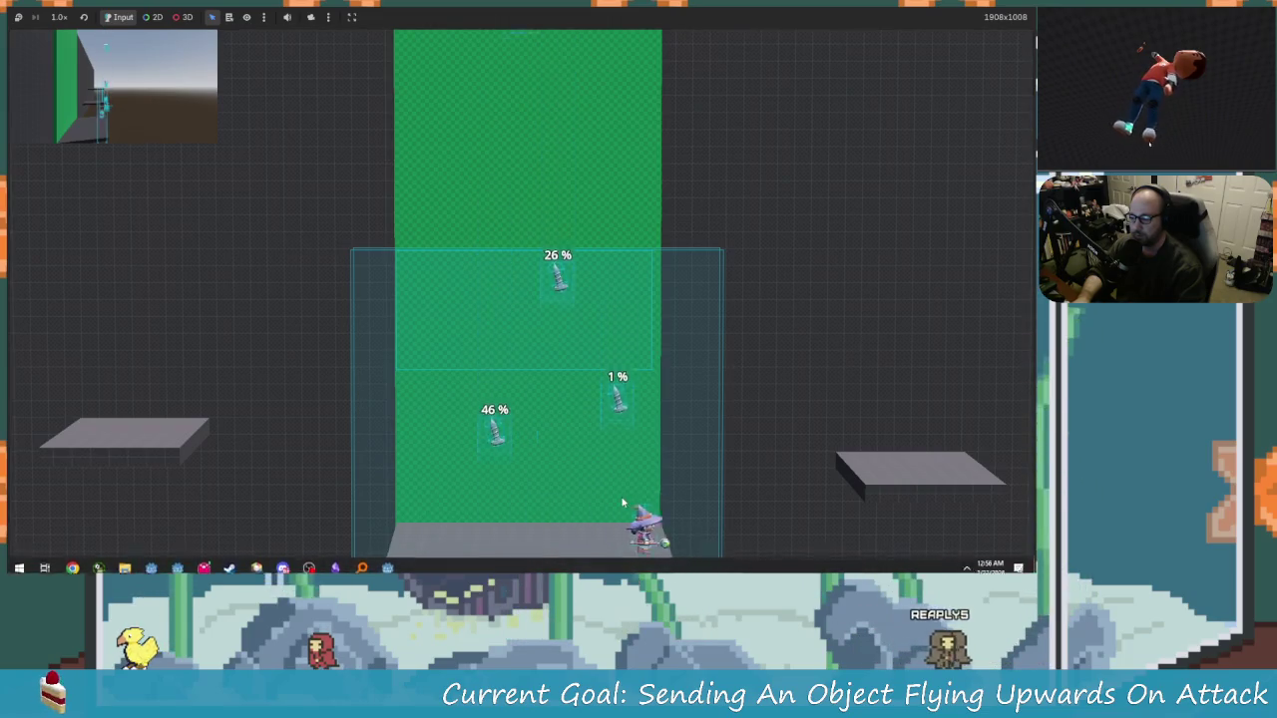
key(Up)
key(x)
key(Up)
key(x)
key(Left)
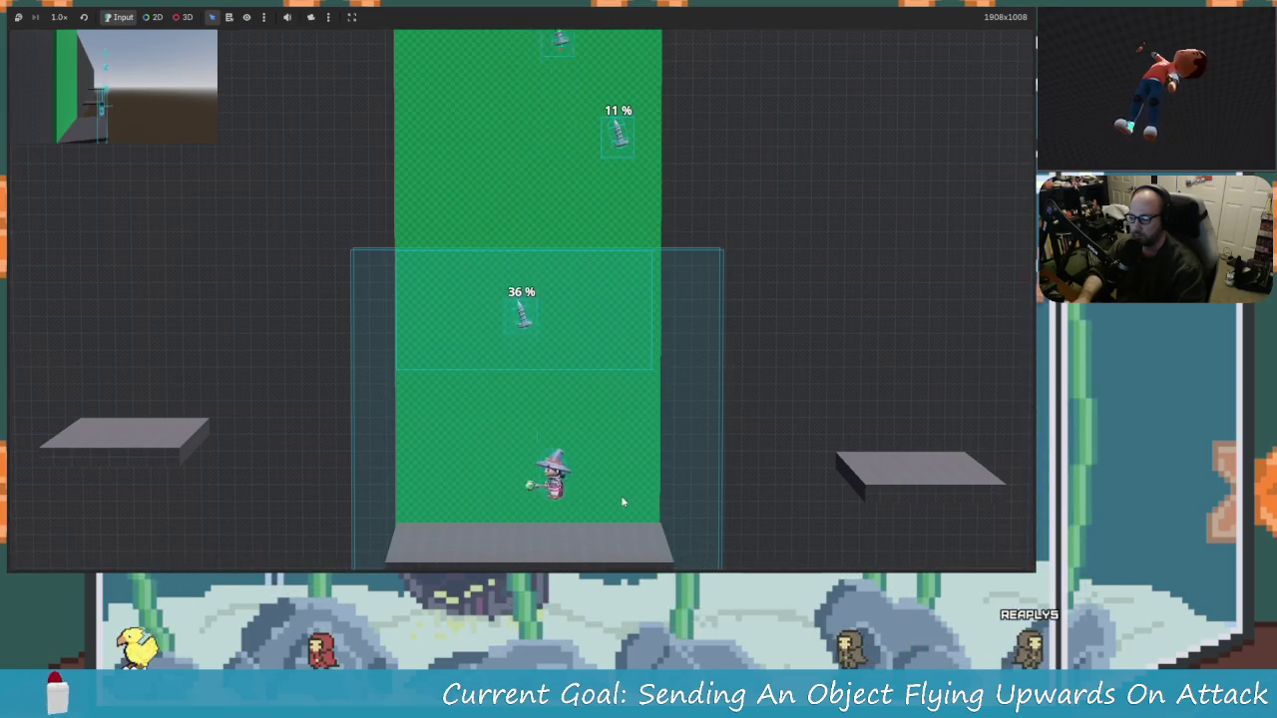
key(Right)
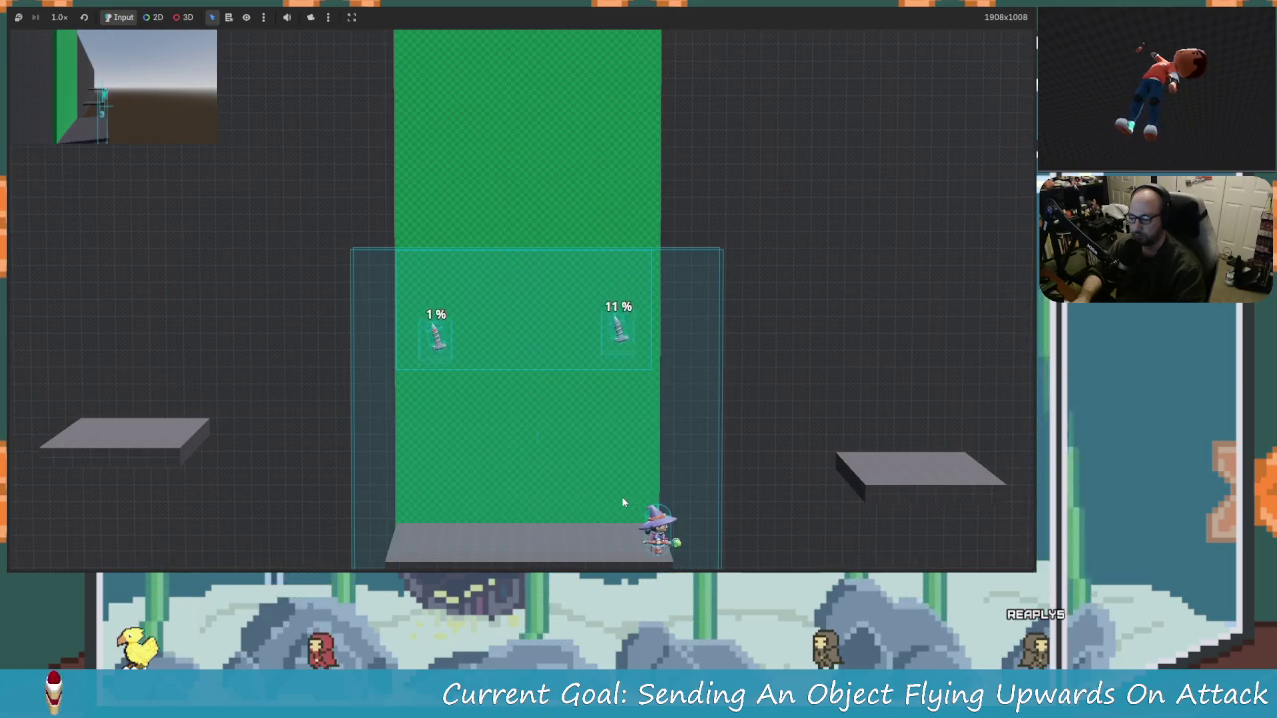
key(Left)
key(Up)
key(x)
key(Left)
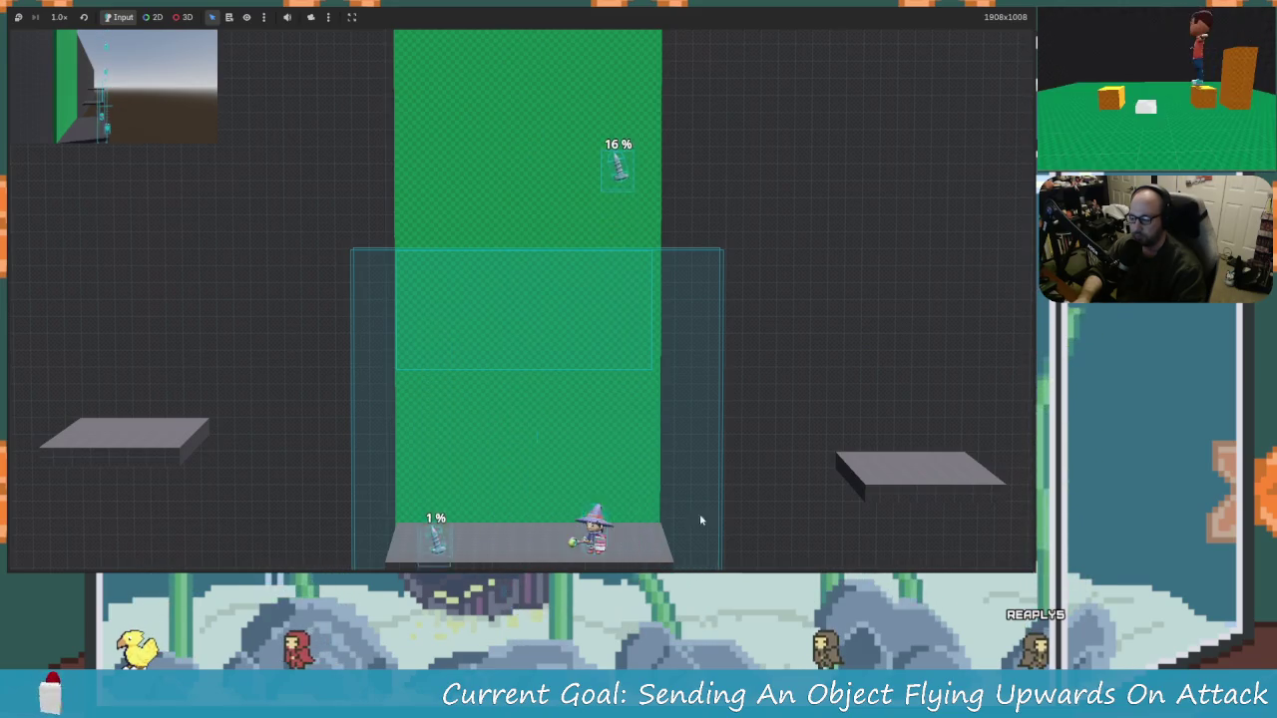
key(x)
Step: Knock objects off the top, hit the 41% object, and raise another to 11%
key(Right)
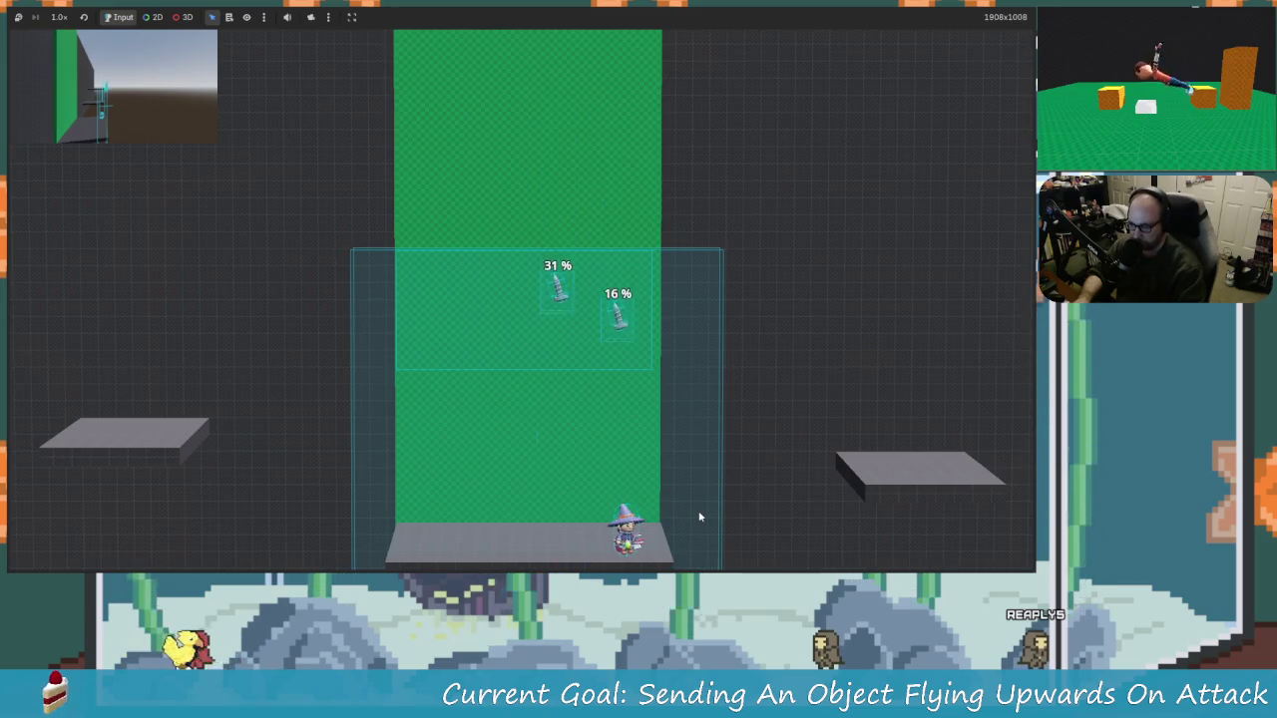
key(Up)
key(x)
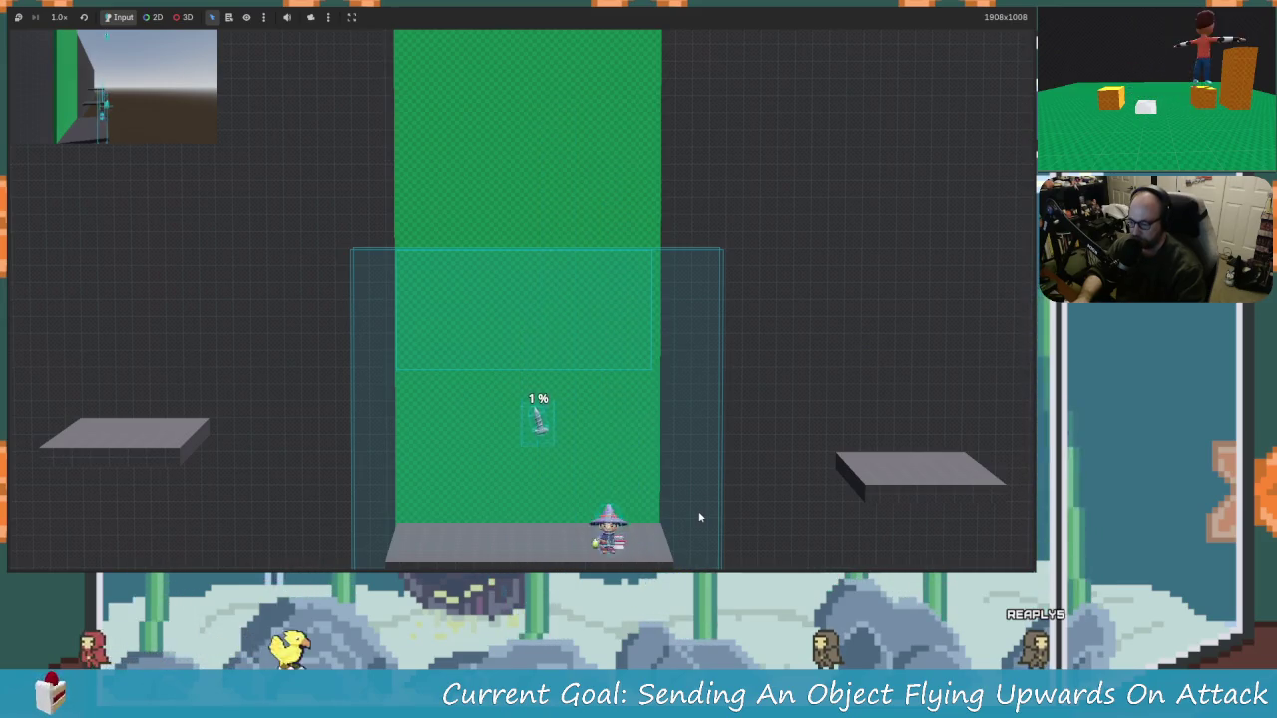
key(Left)
key(x)
key(Left)
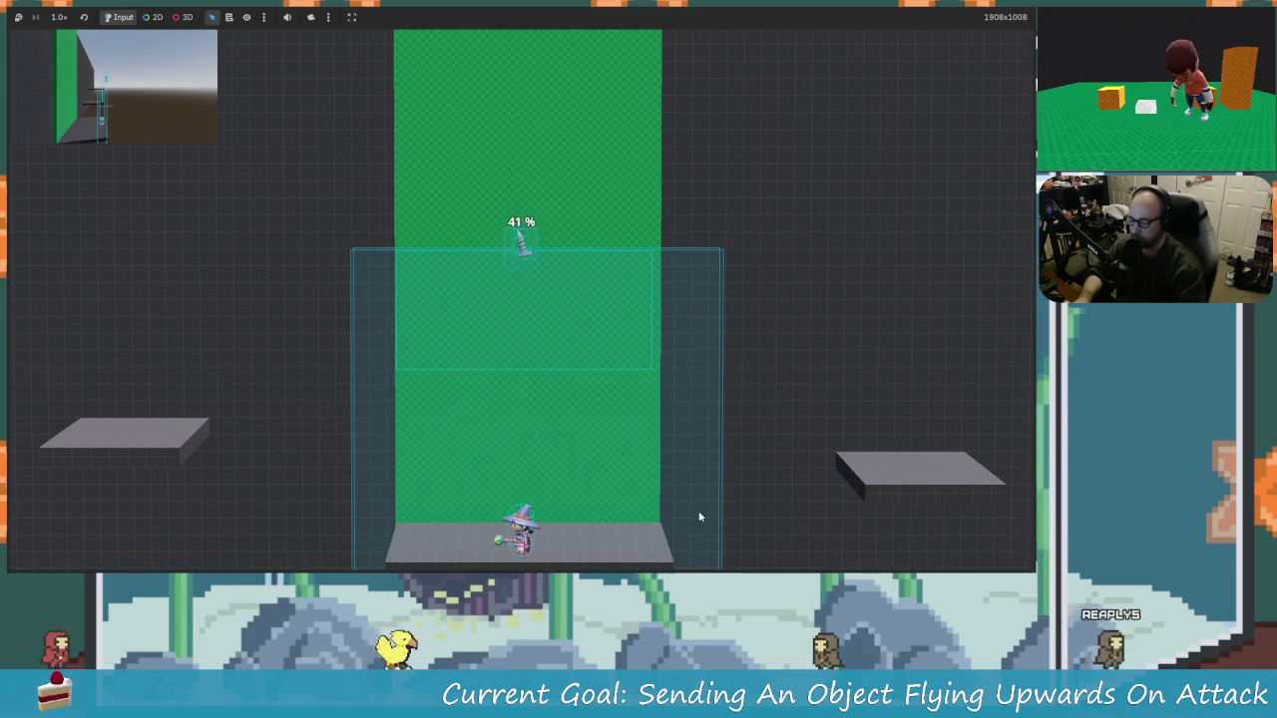
key(Up)
key(x)
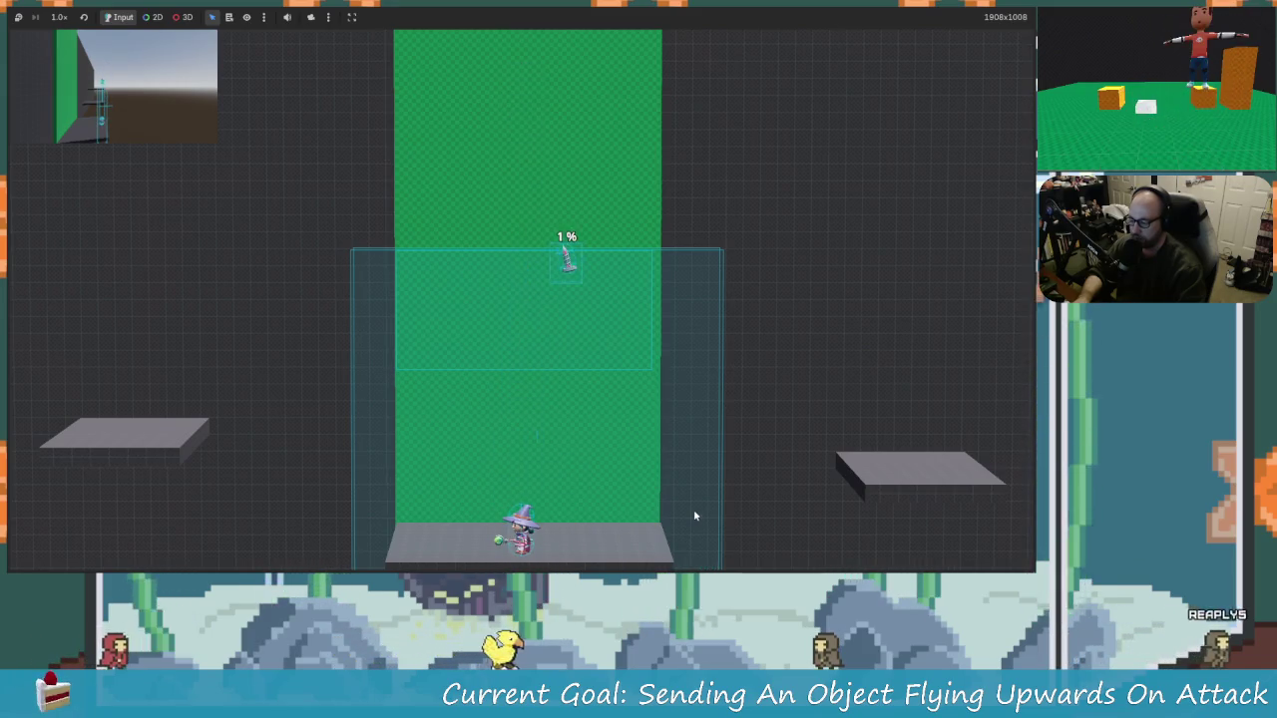
key(Right)
key(Up)
key(x)
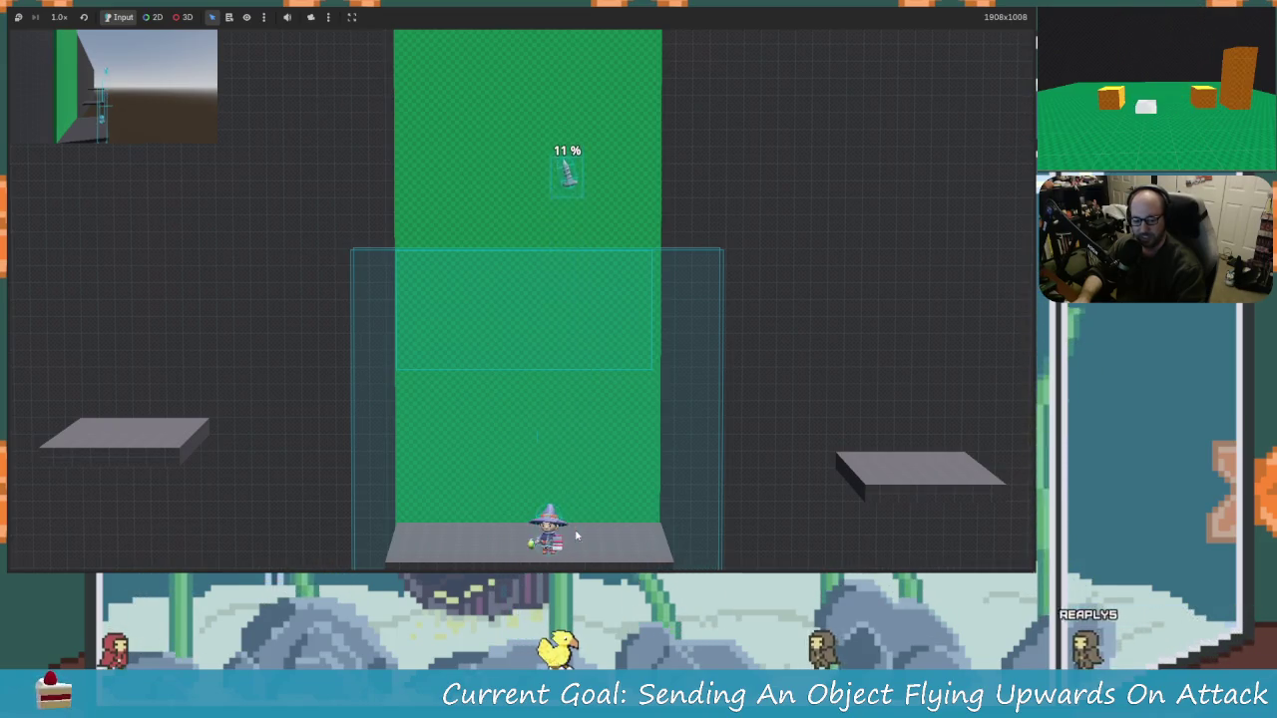
key(Right)
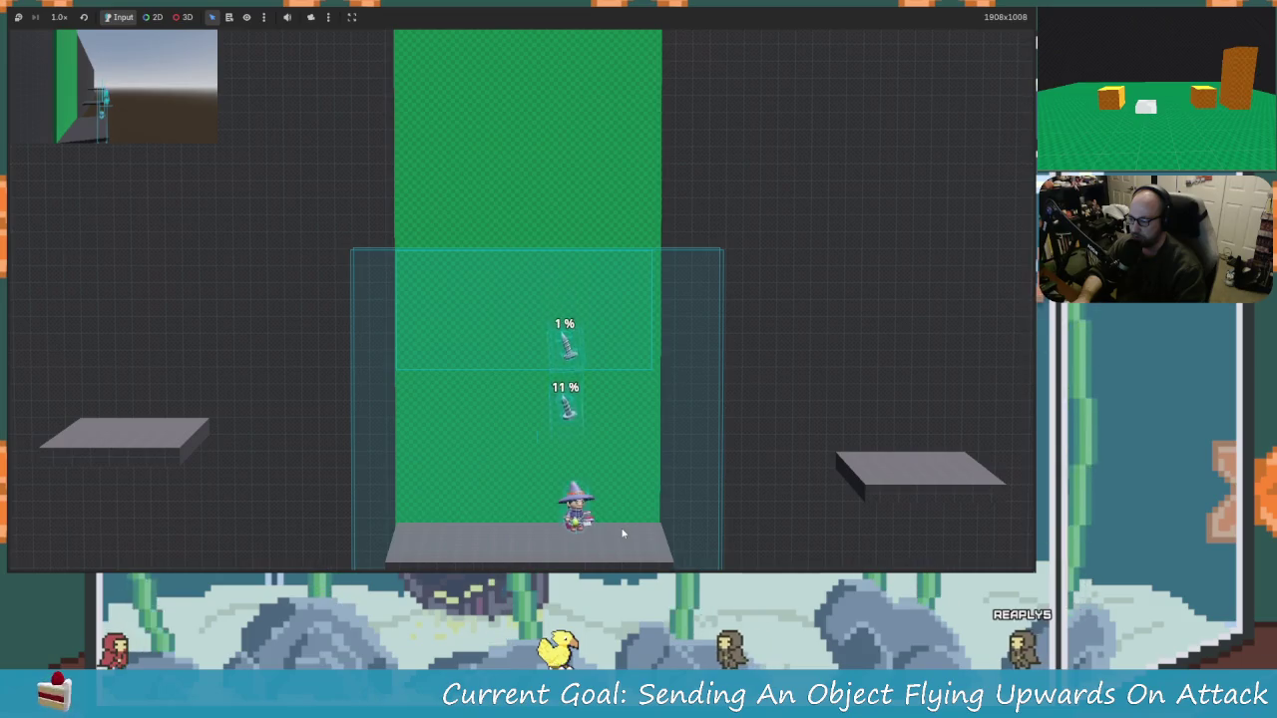
key(x)
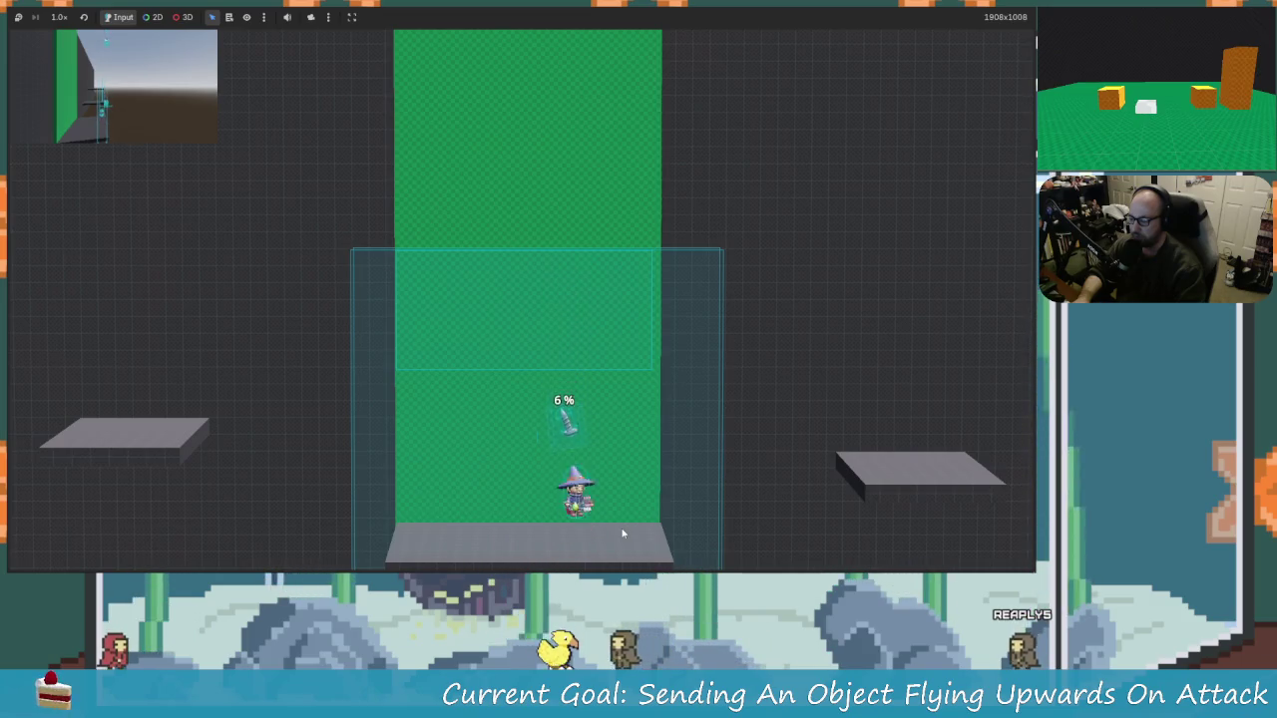
Step: Strike the falling screws again, sending the 16% one higher and another to 11%, then stop the game
key(Left)
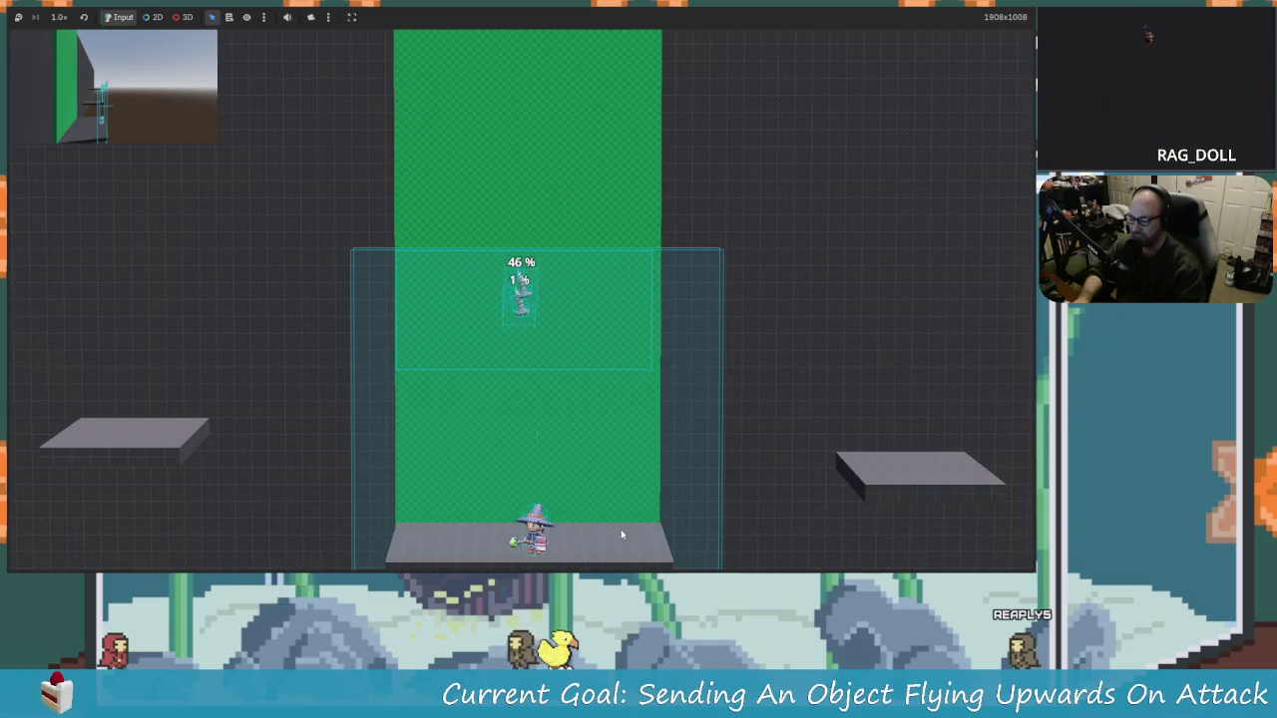
key(x)
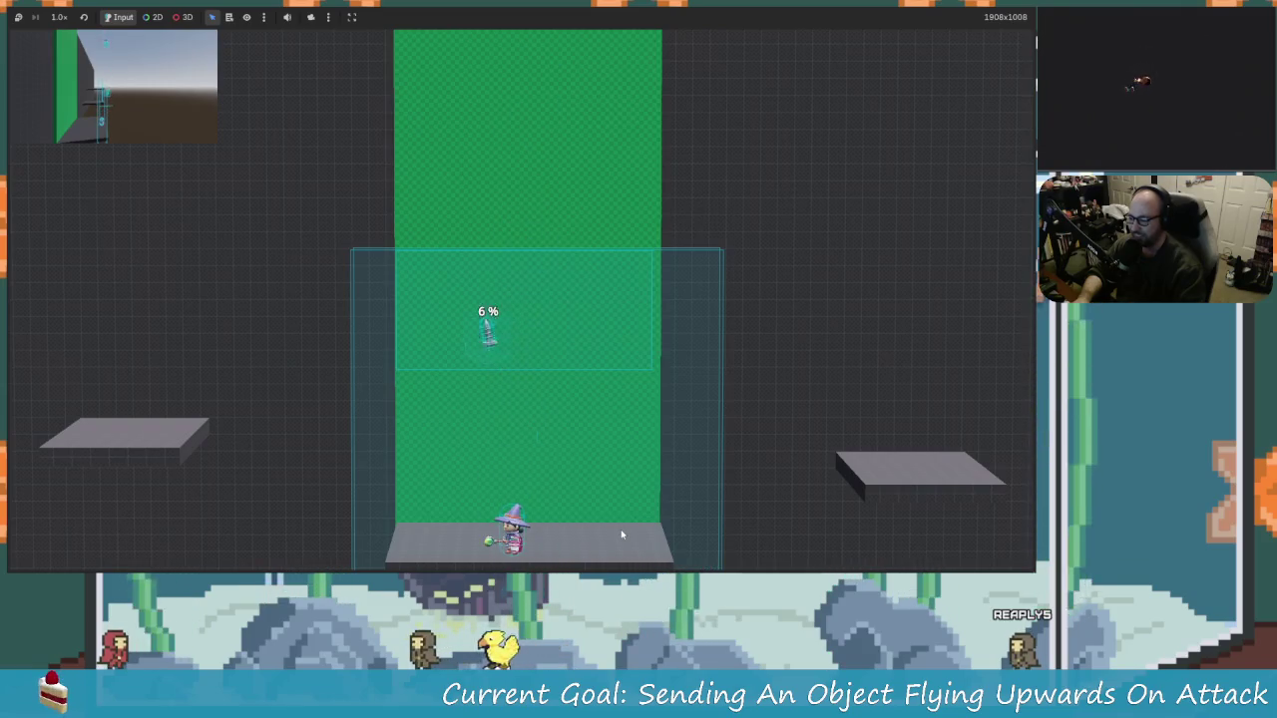
key(Left)
key(x)
key(Right)
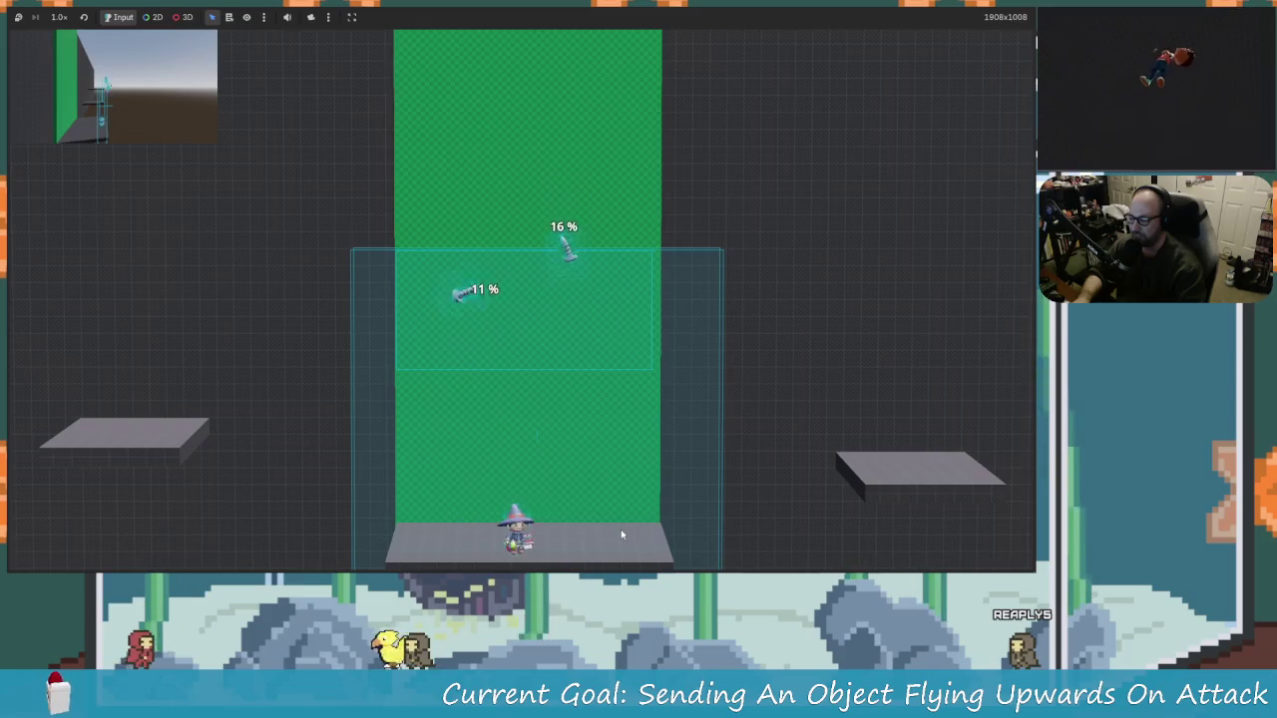
key(x)
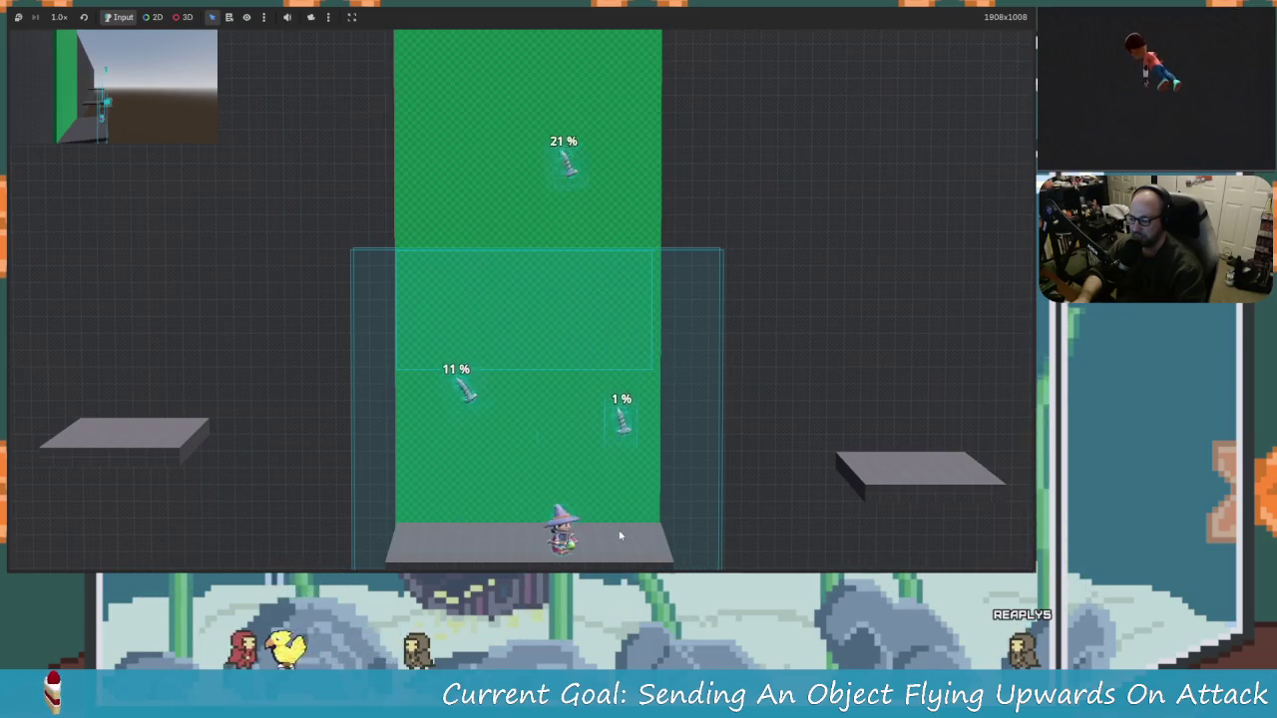
key(Right)
key(x)
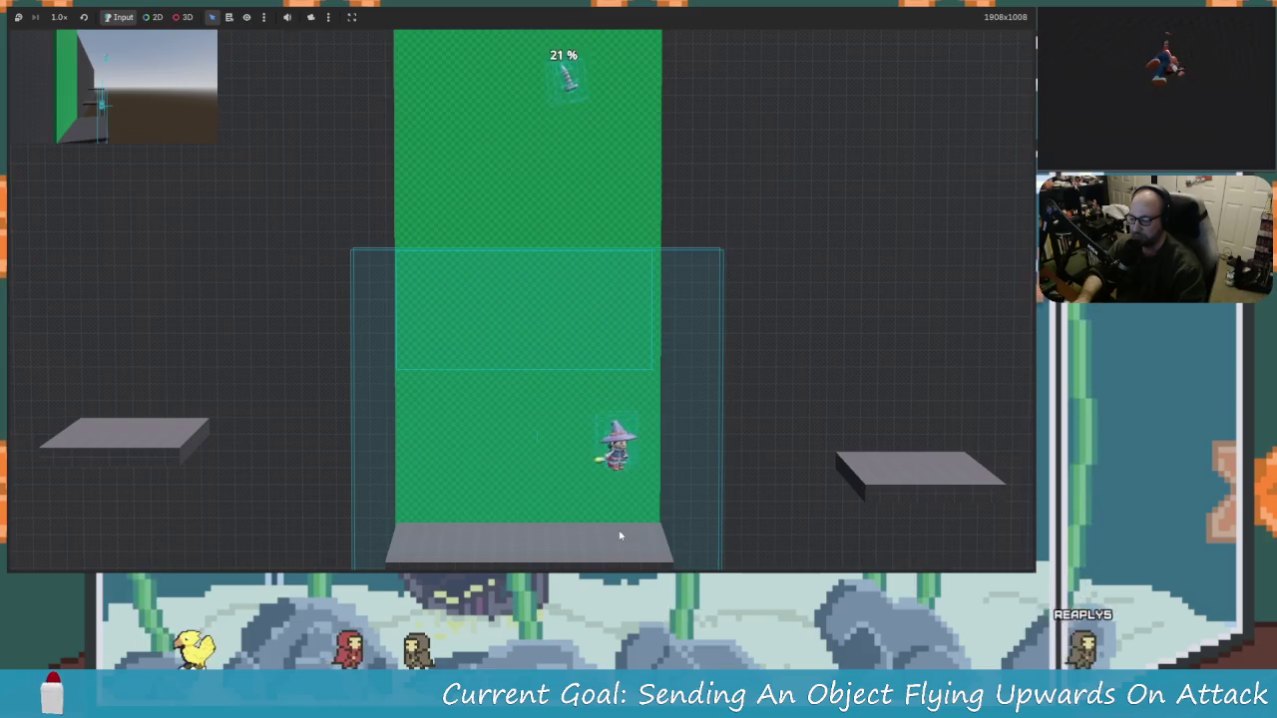
key(Left)
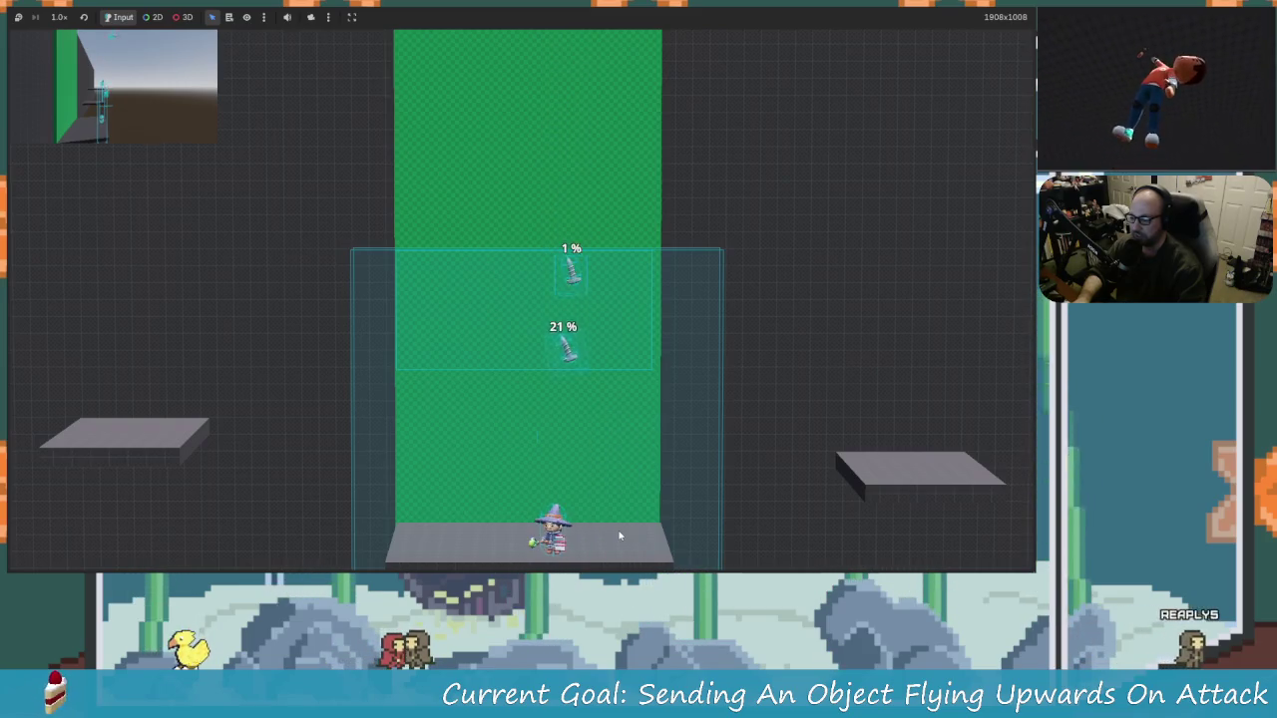
key(x)
key(x)
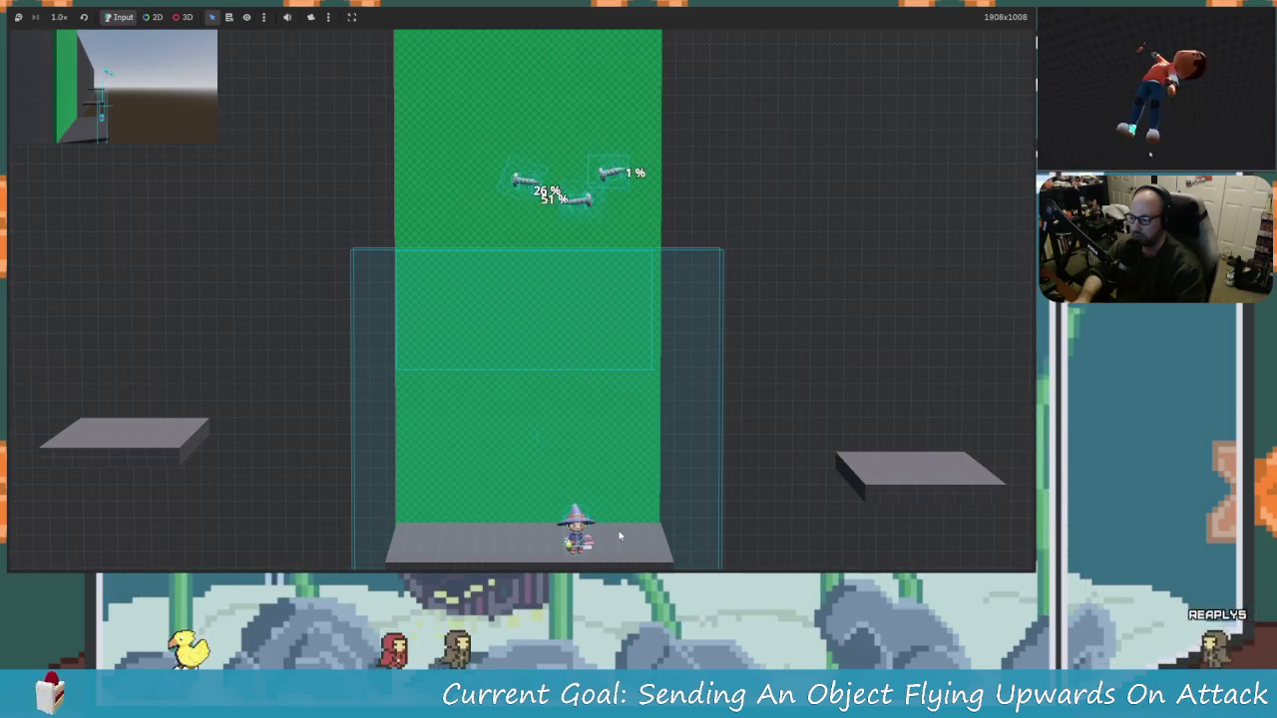
key(x)
key(Left)
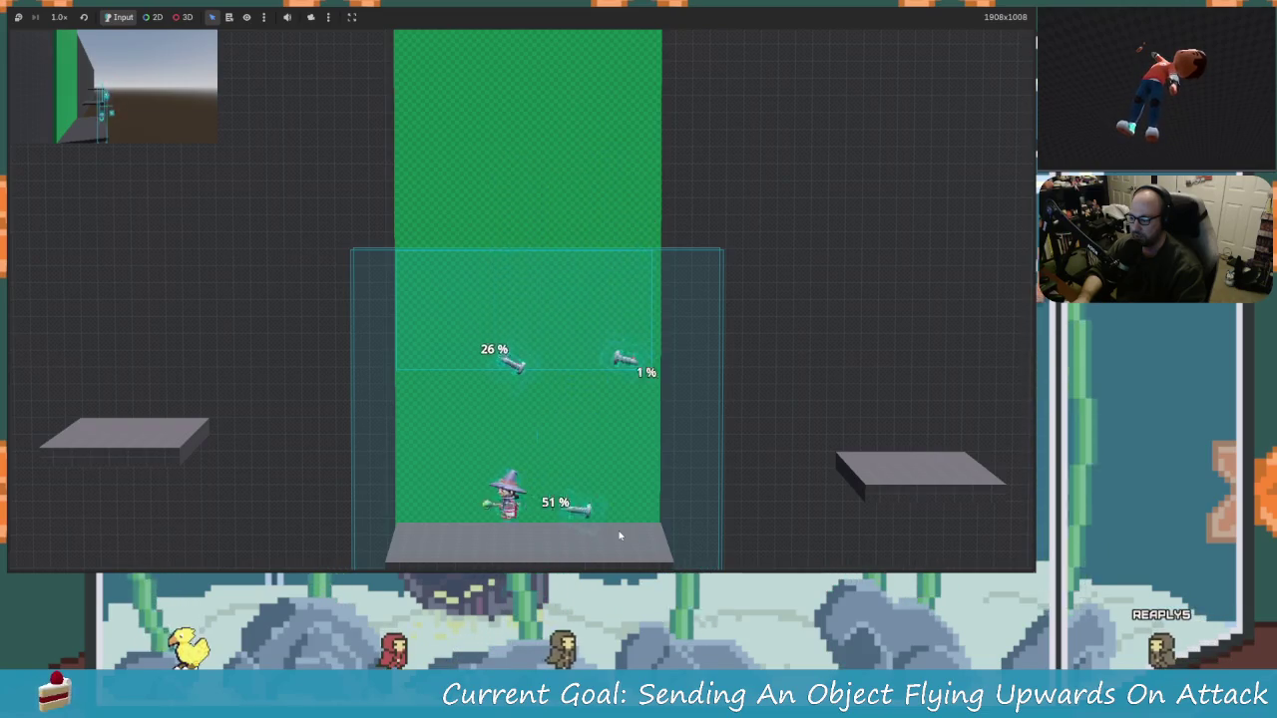
key(Right)
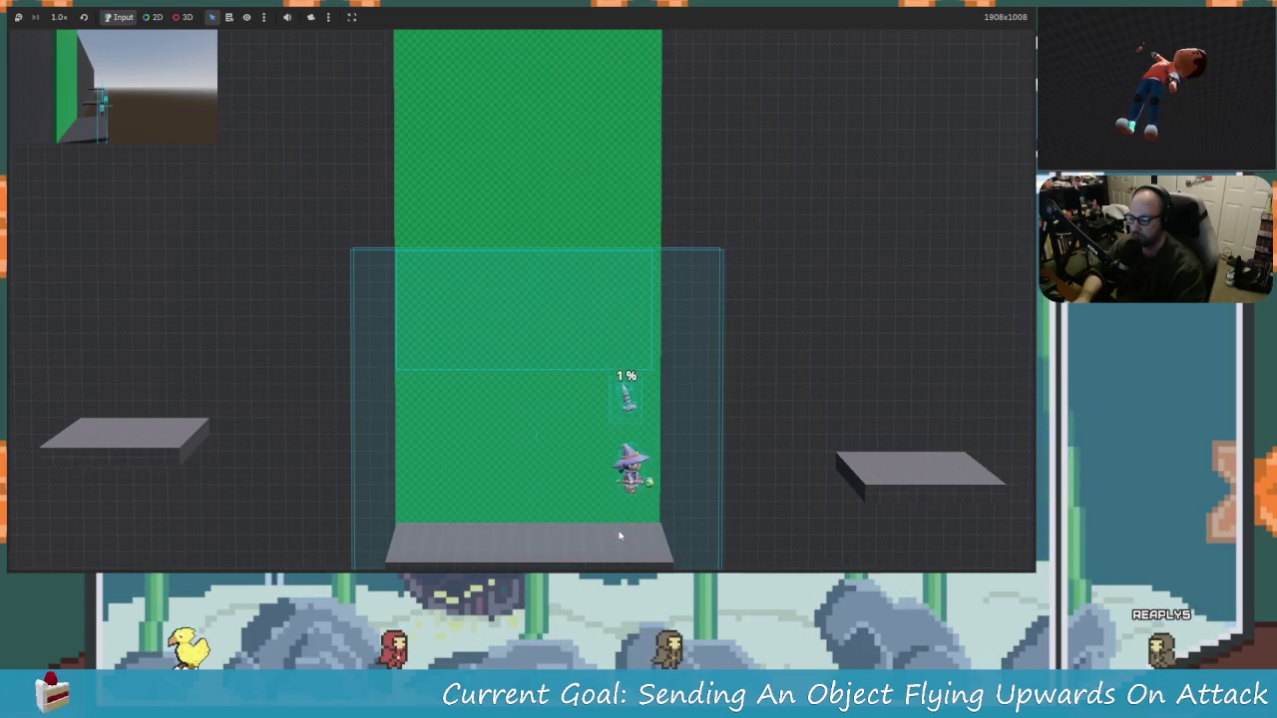
key(x)
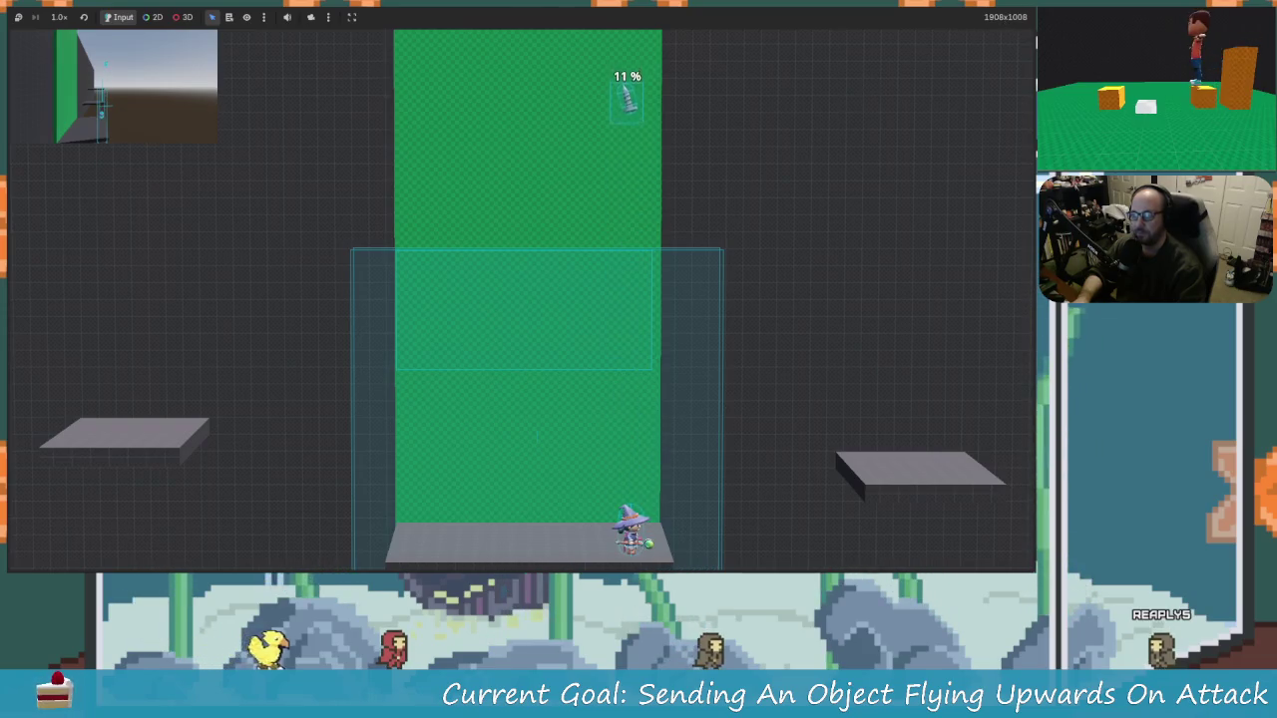
key(F8)
click(552, 329)
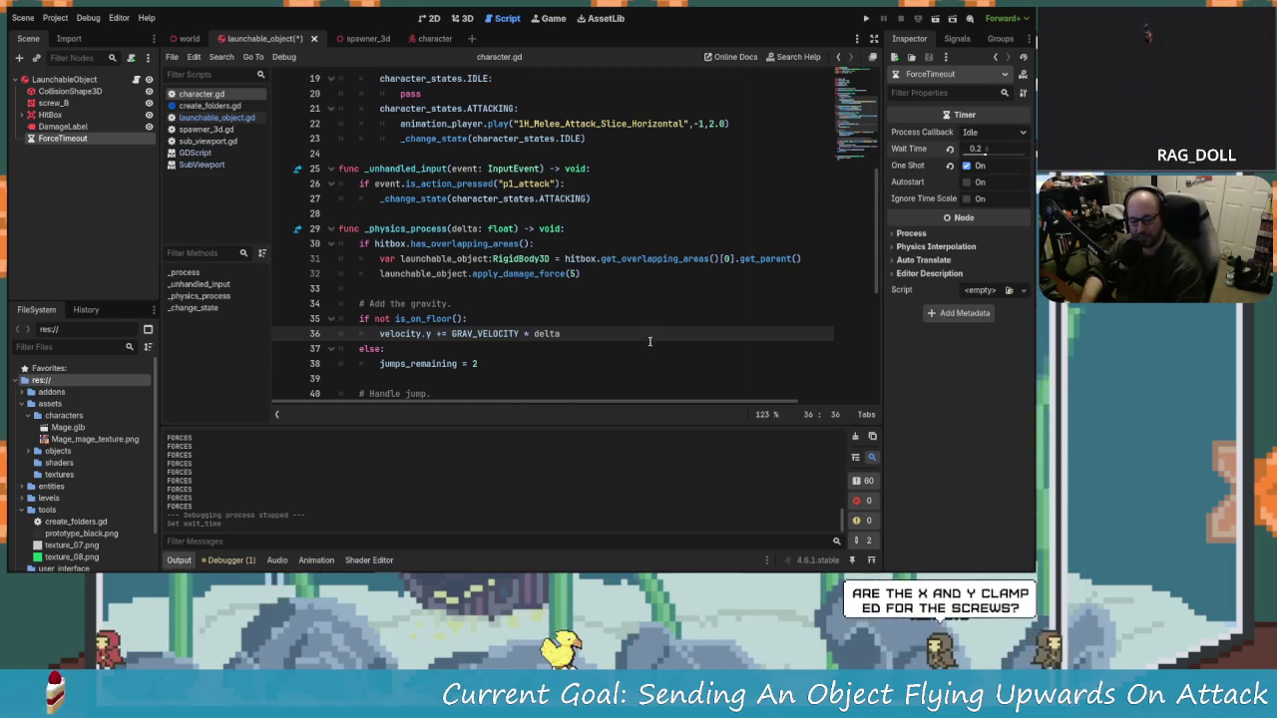
Step: Open the world scene in the 3D view and orbit the camera around the level
click(467, 273)
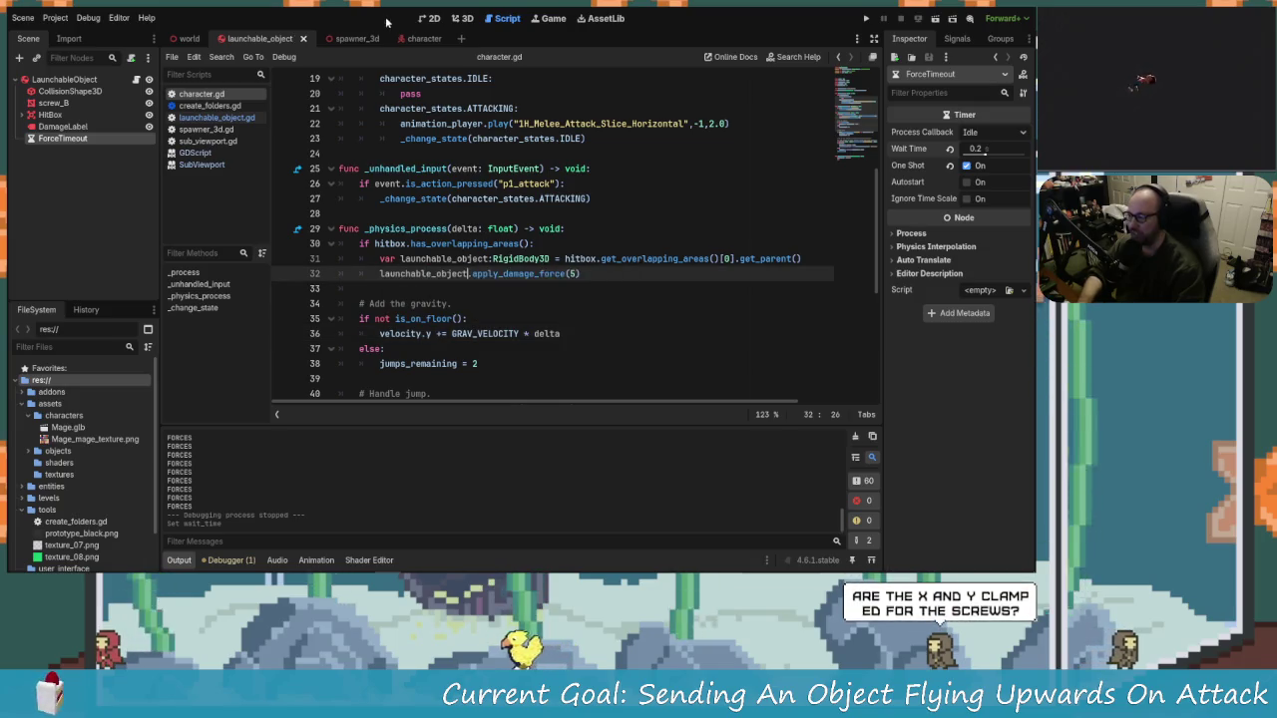
click(186, 40)
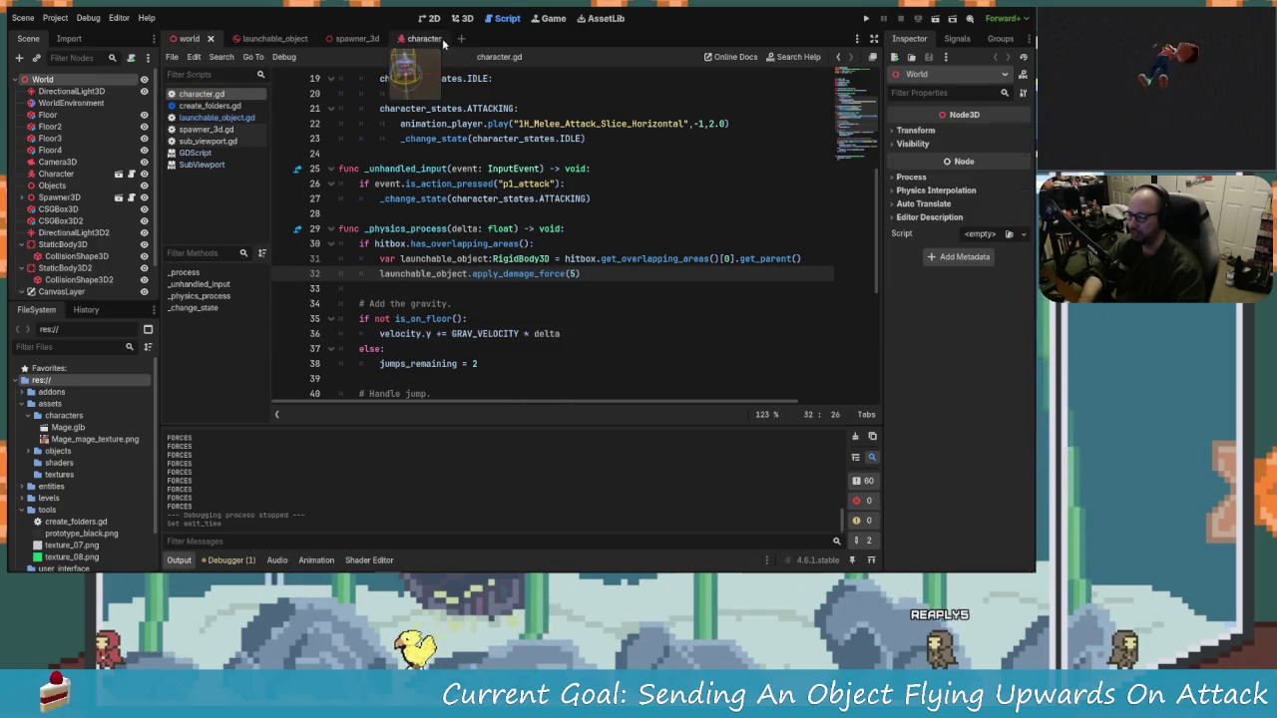
click(441, 18)
click(458, 19)
scroll(521, 377, up, 5)
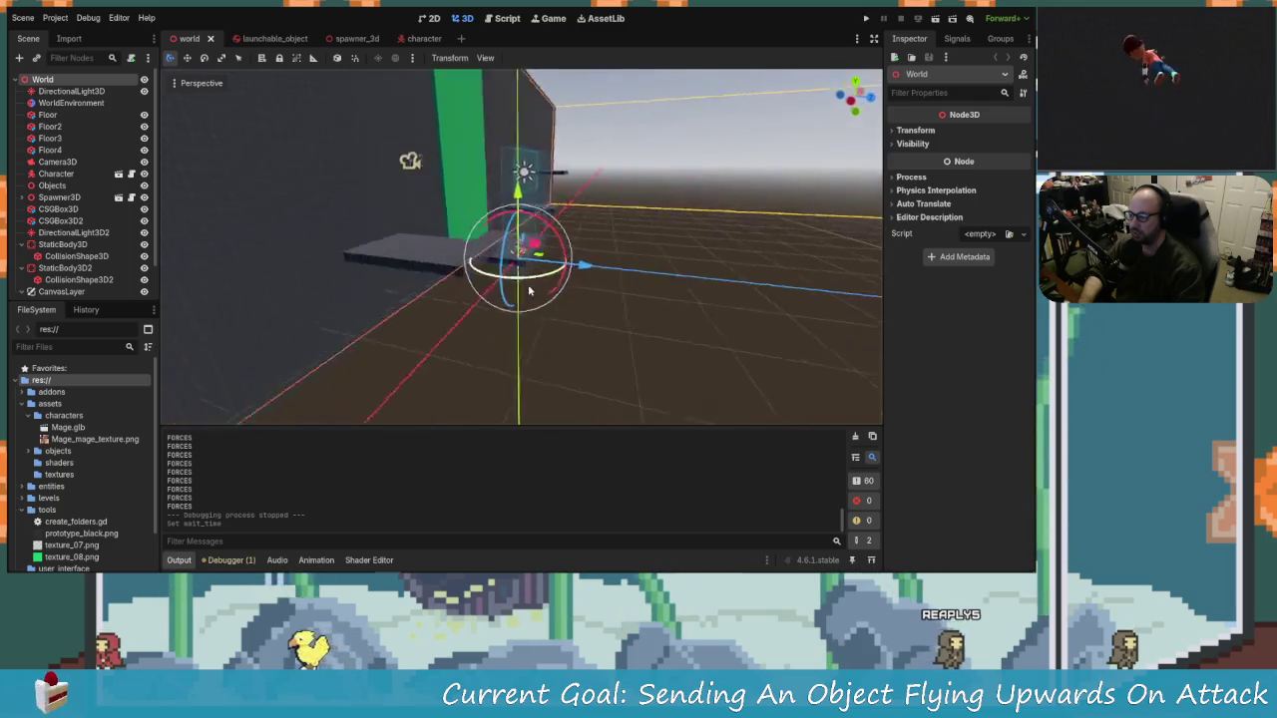
mouse_move(522, 377)
mouse_down()
mouse_move(356, 314)
mouse_move(529, 188)
mouse_move(389, 203)
mouse_move(412, 212)
mouse_move(362, 171)
mouse_move(565, 143)
mouse_move(619, 222)
mouse_move(578, 192)
mouse_move(538, 189)
mouse_up()
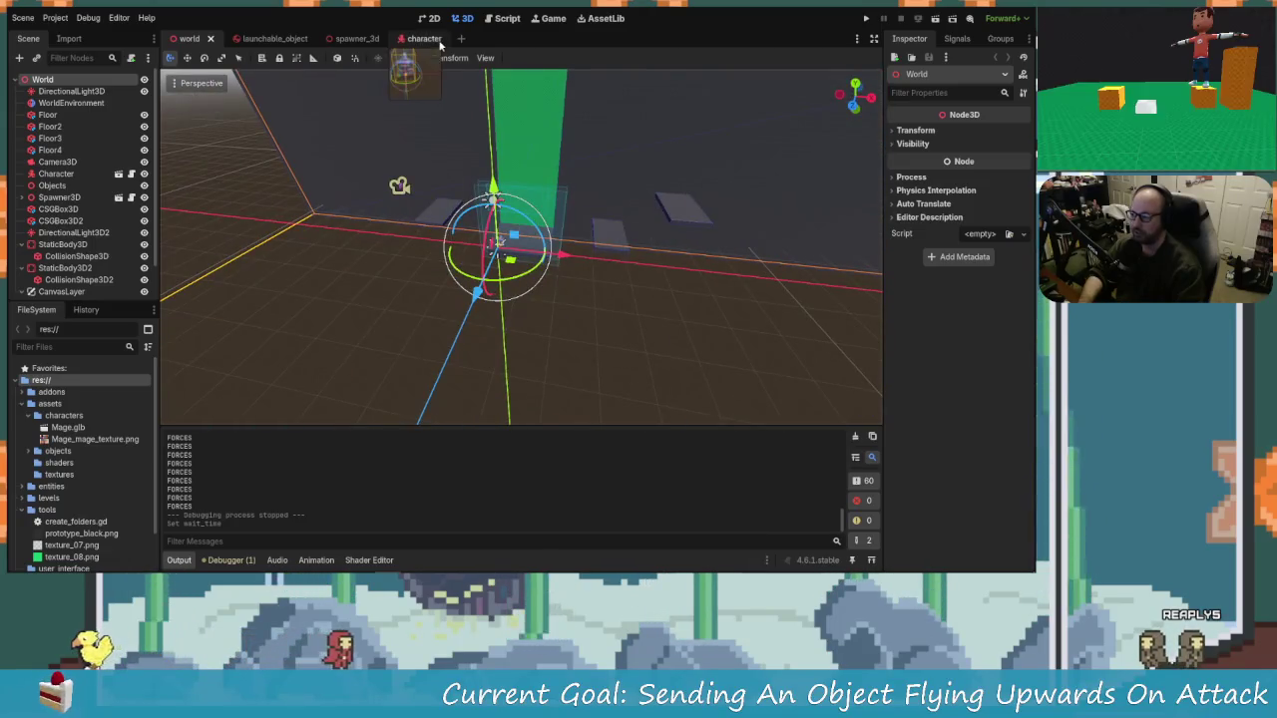
Step: Go back to the script editor and bring up launchable_object.gd
click(496, 20)
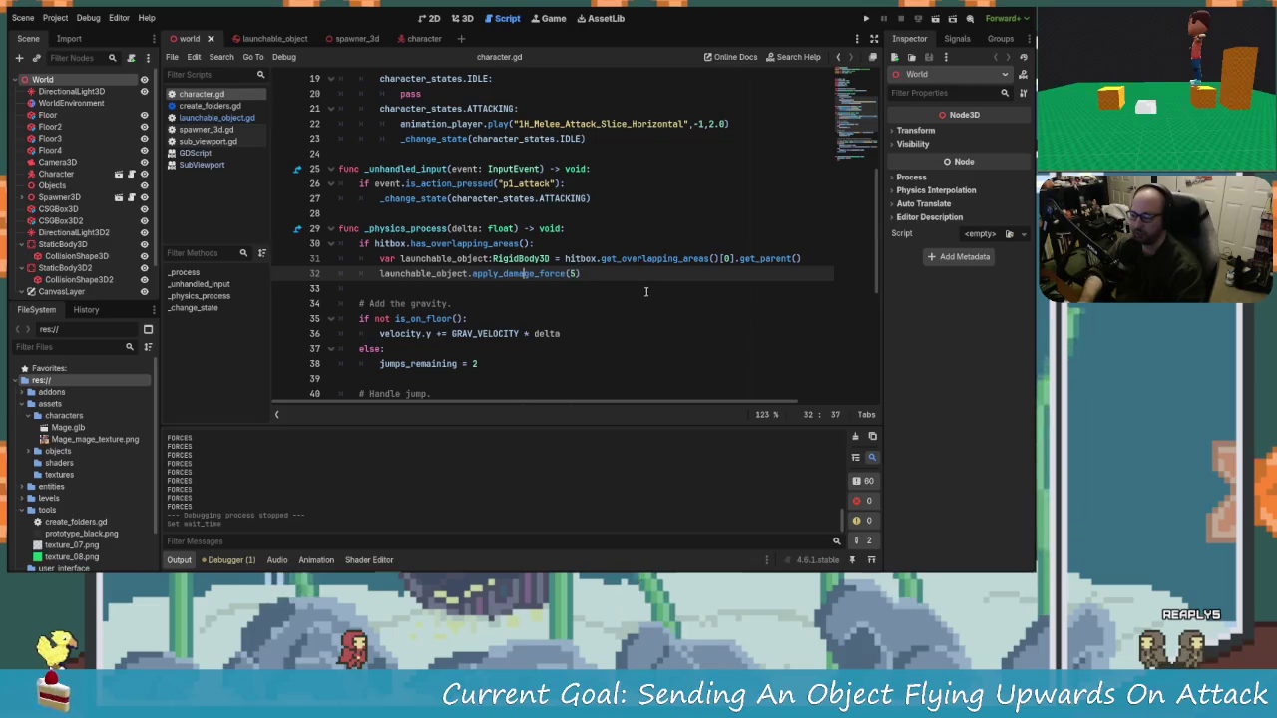
mouse_move(530, 255)
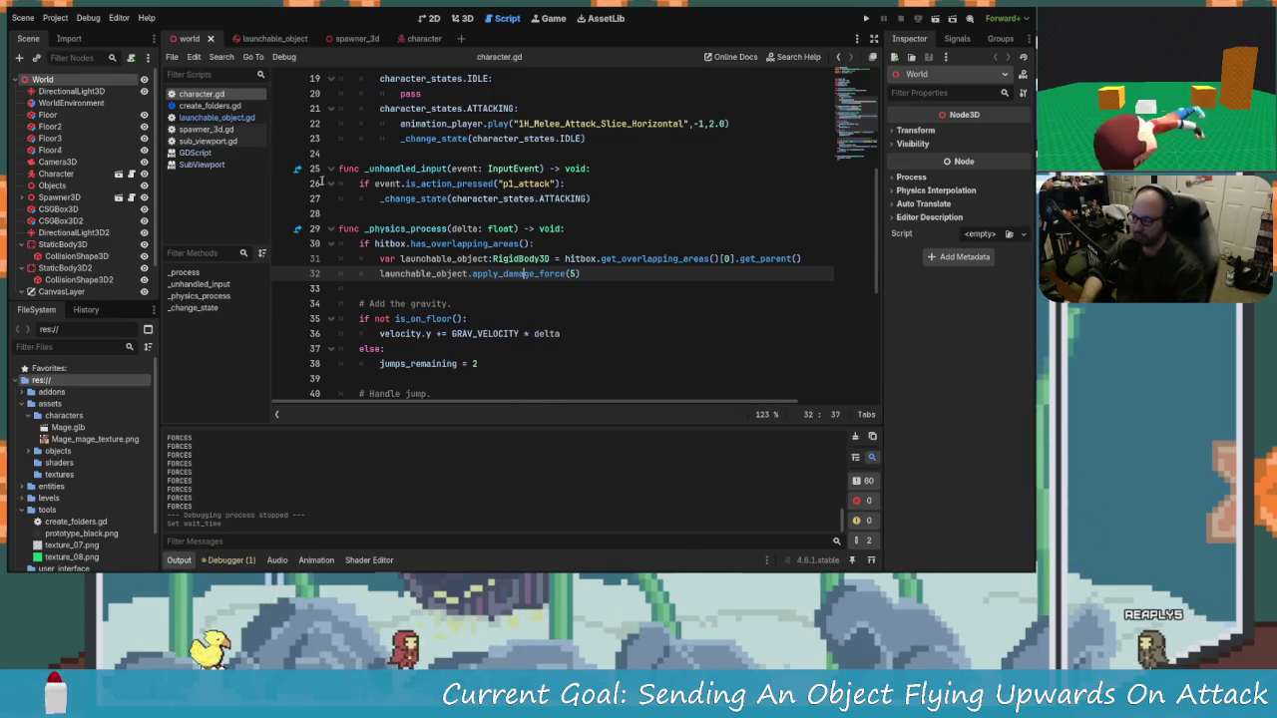
click(261, 37)
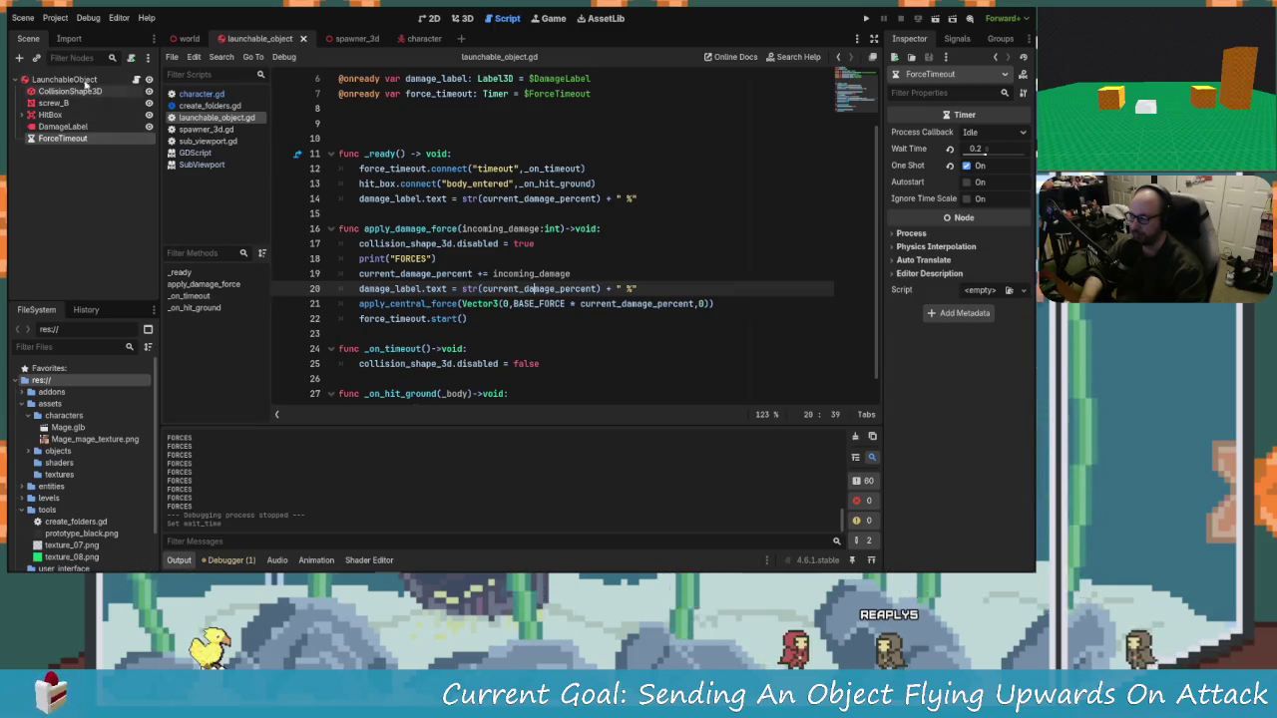
Step: Review the force calculation using BASE_FORCE and current_damage_percent on line 21
scroll(515, 312, up, 2)
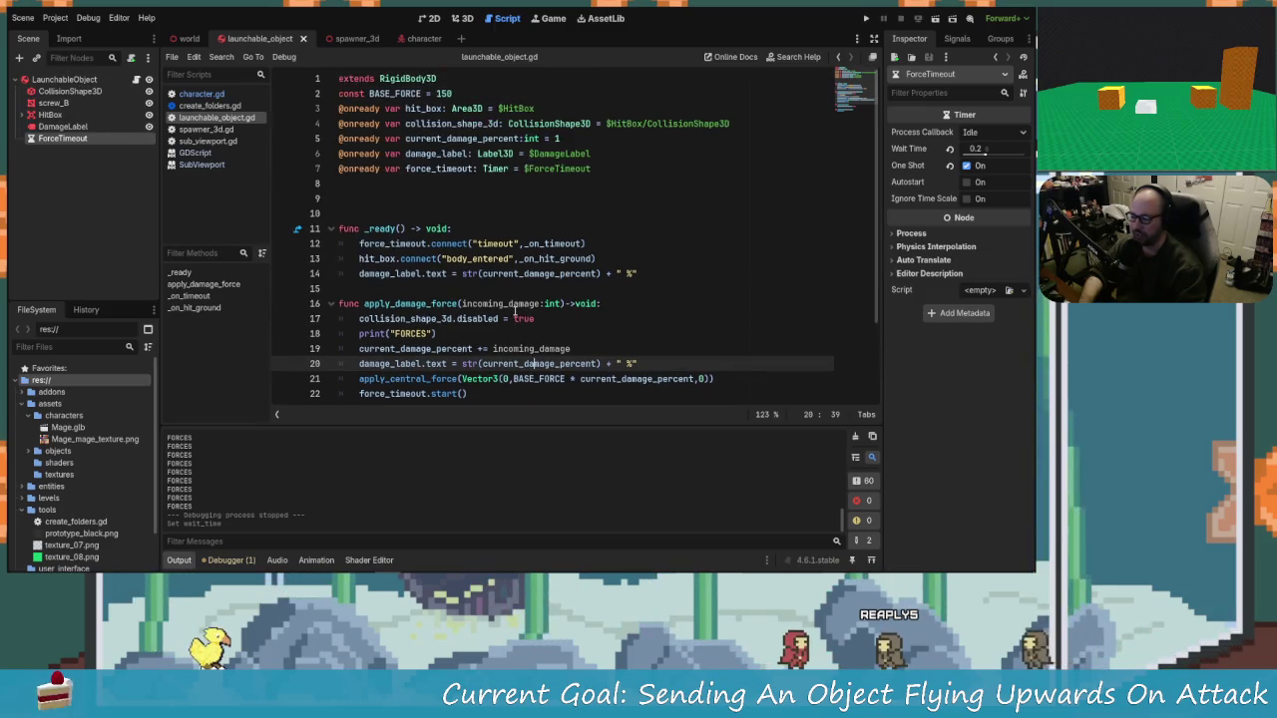
scroll(551, 340, down, 3)
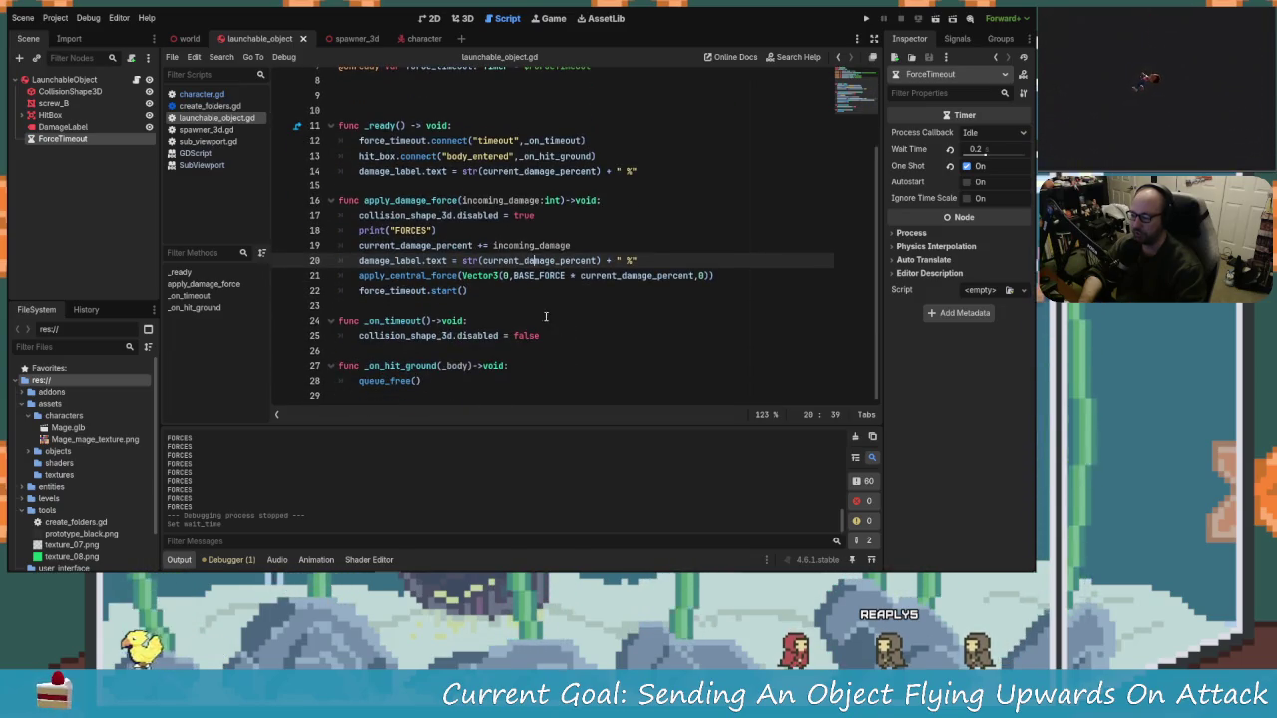
scroll(472, 319, up, 3)
scroll(549, 359, down, 3)
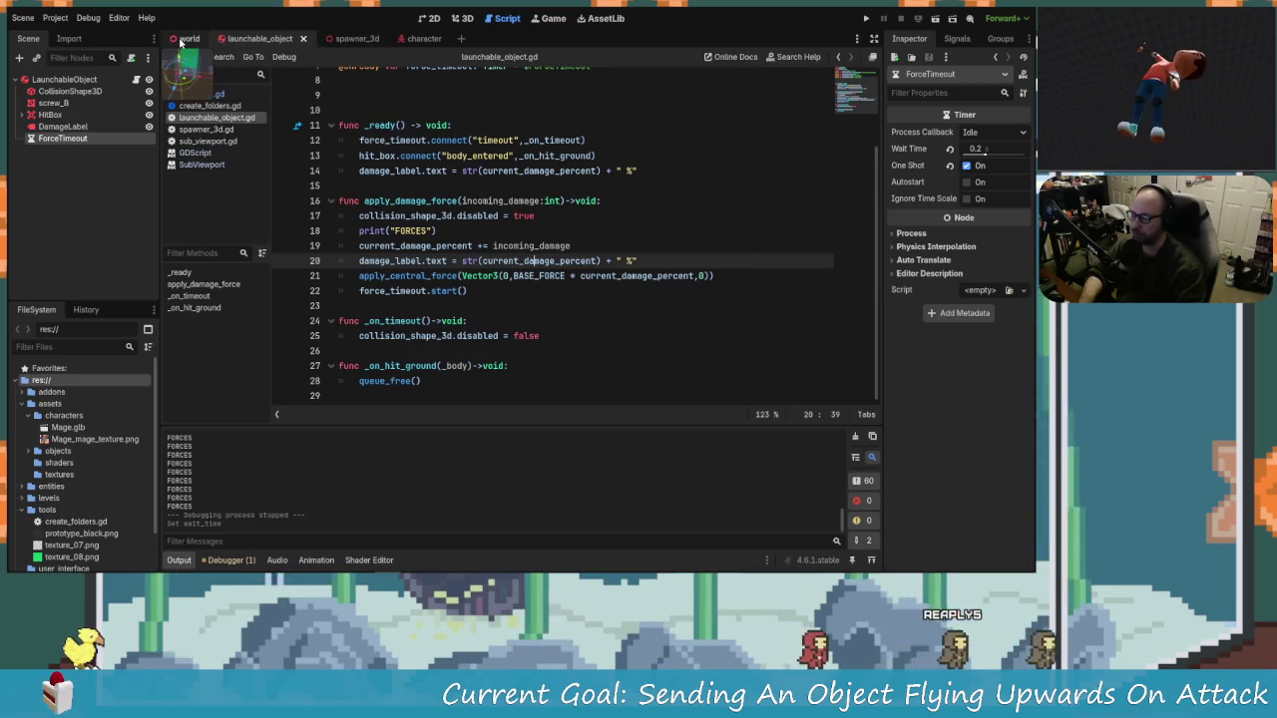
scroll(599, 300, up, 1)
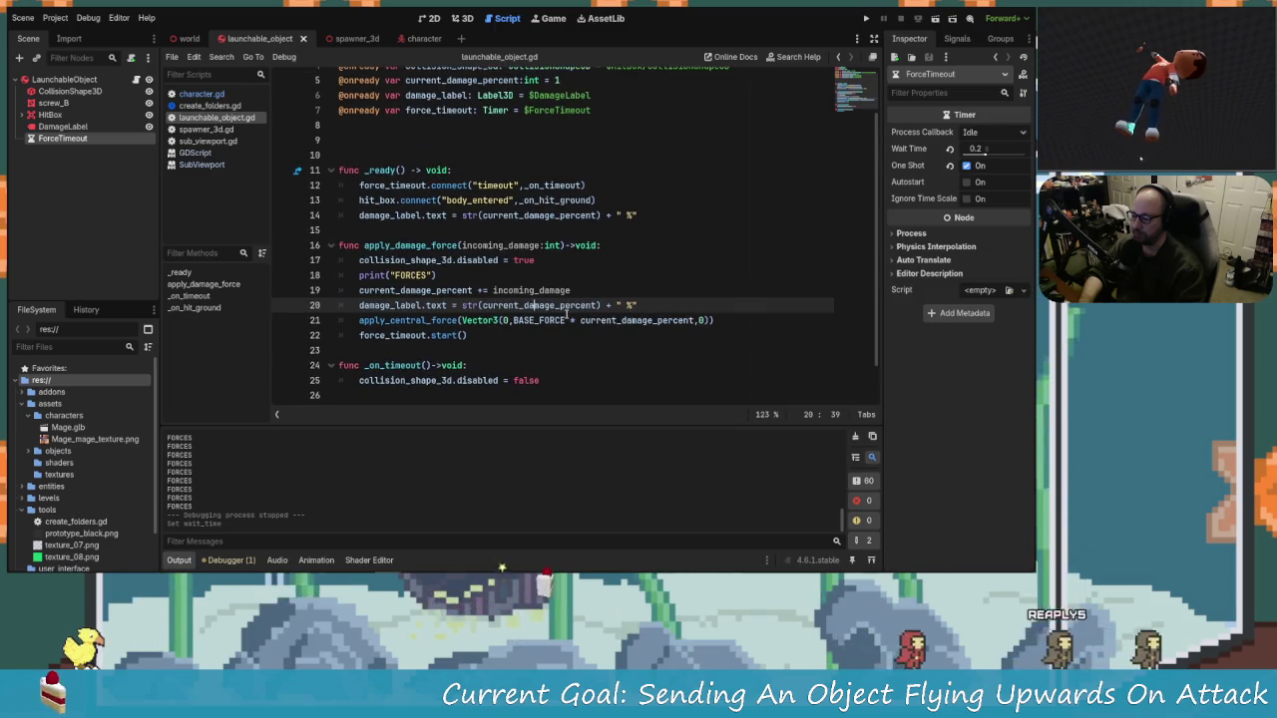
scroll(567, 314, up, 1)
scroll(561, 294, down, 2)
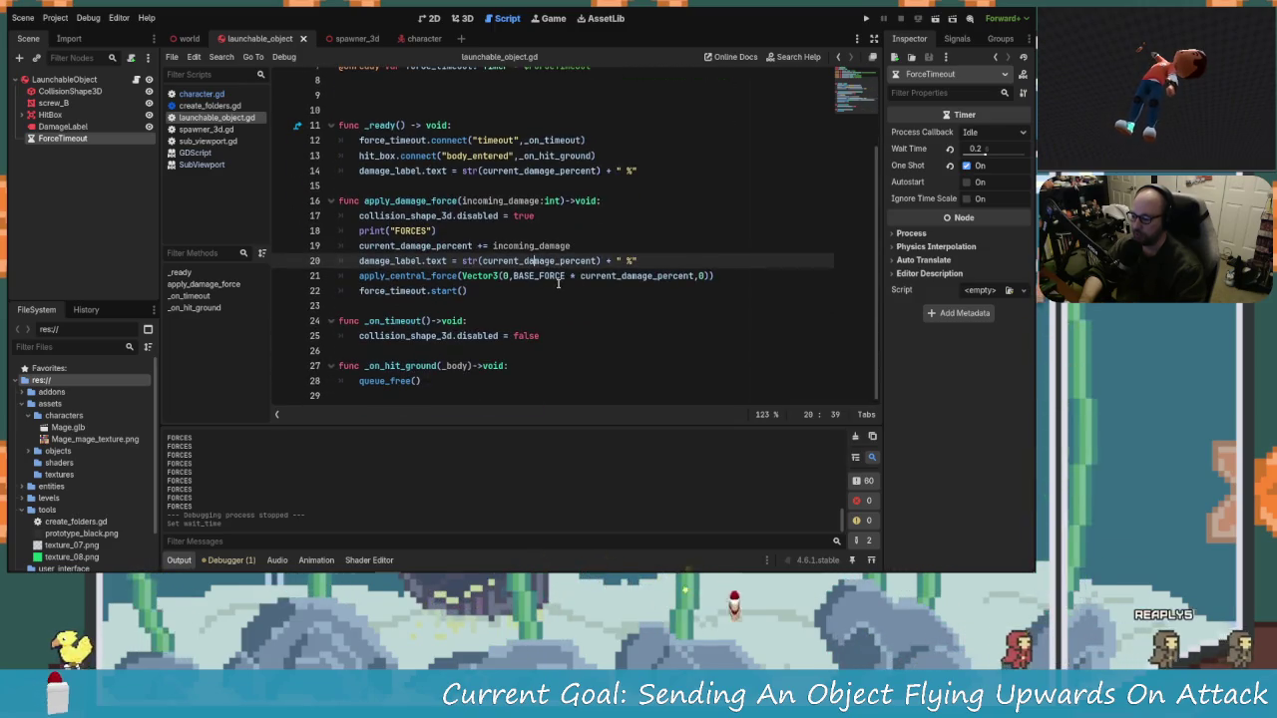
scroll(558, 249, up, 3)
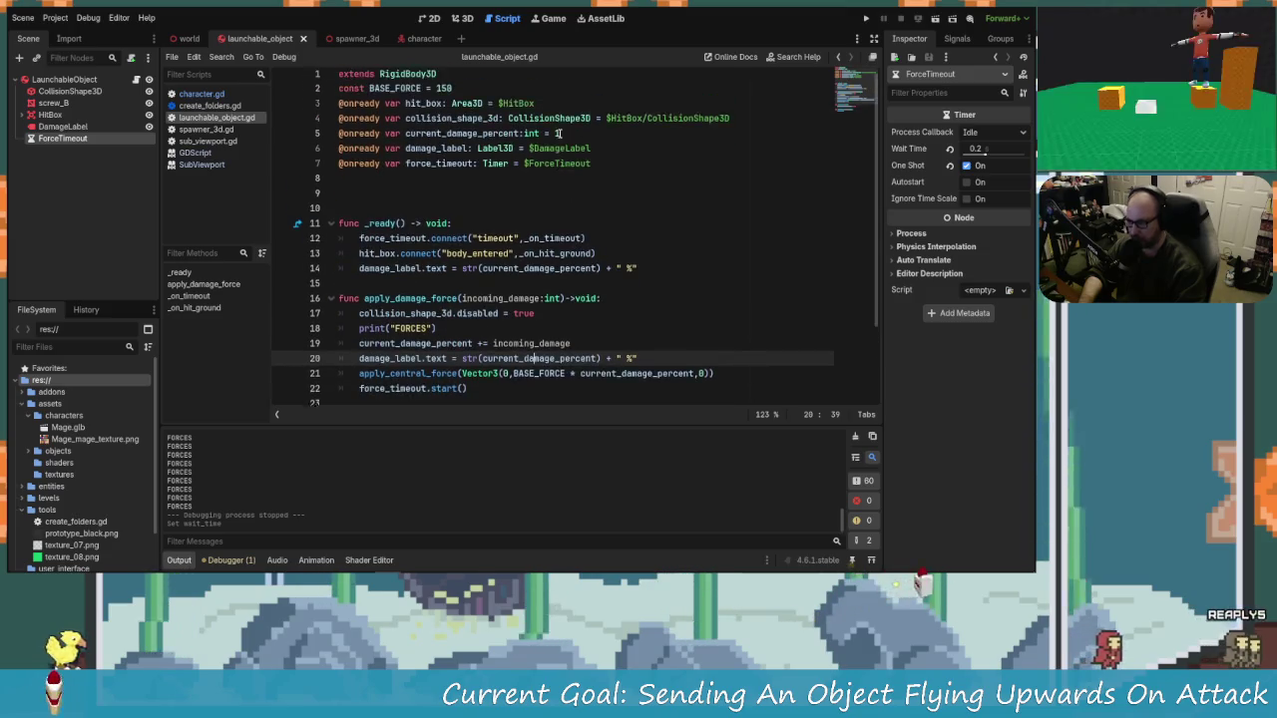
click(566, 378)
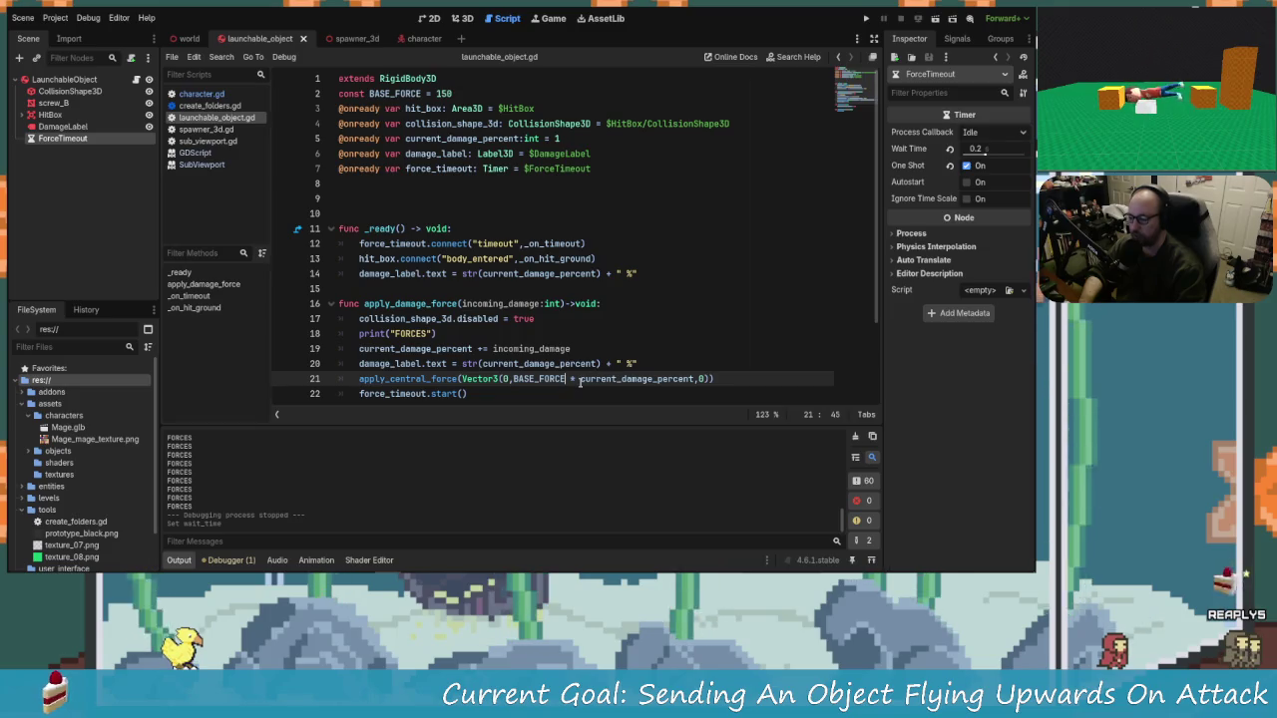
drag(580, 379, 695, 379)
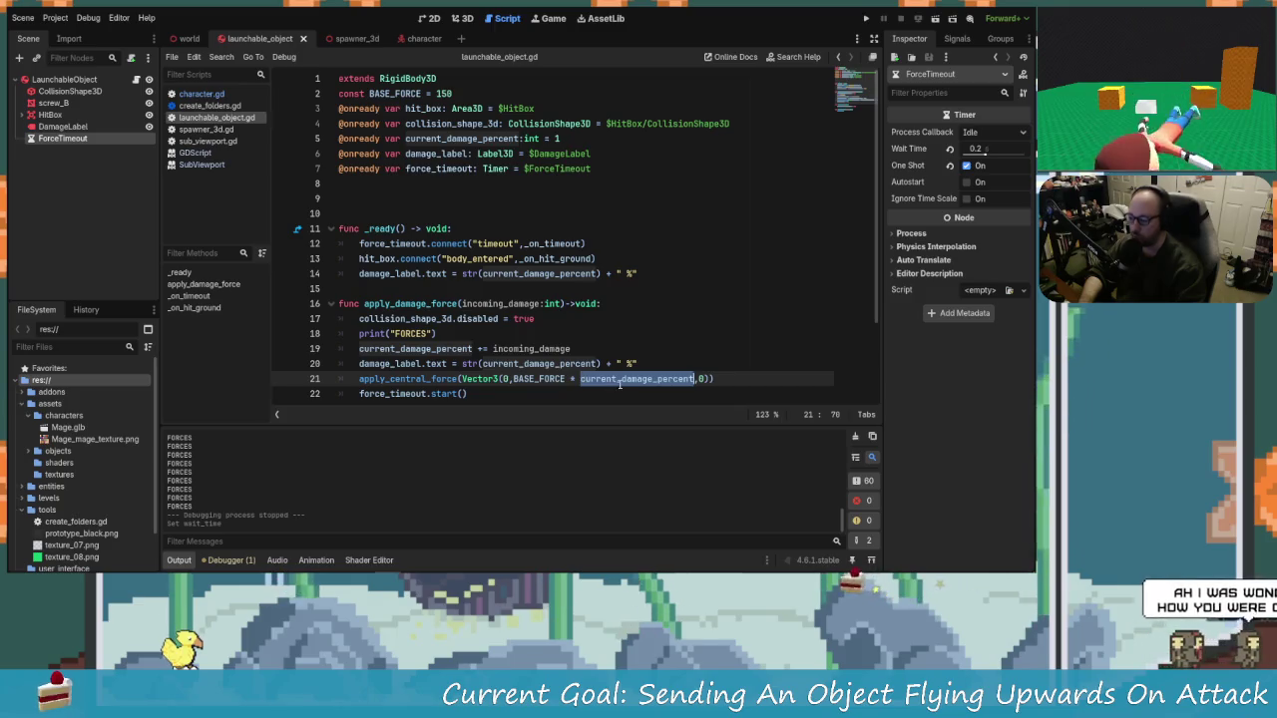
click(566, 379)
mouse_move(566, 379)
mouse_down()
mouse_move(518, 365)
mouse_move(516, 385)
mouse_up()
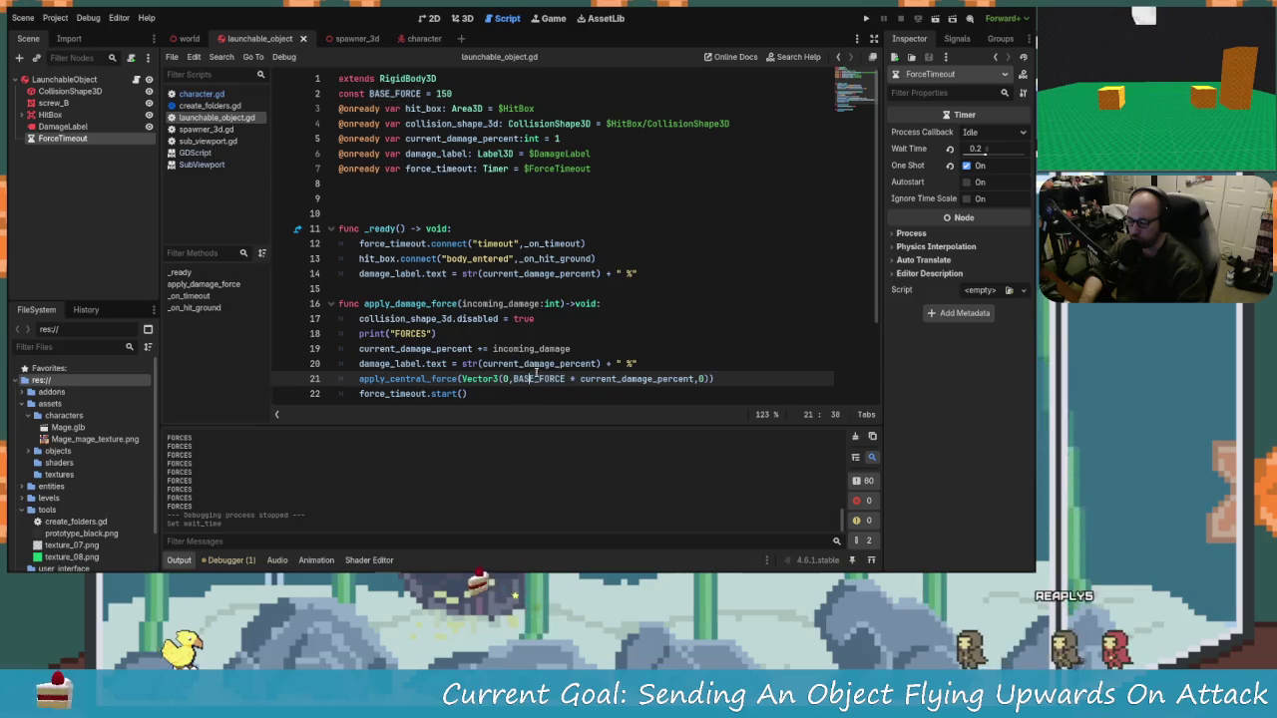
Step: Make current_damage_percent on line 5 a float starting at 1.0
click(598, 141)
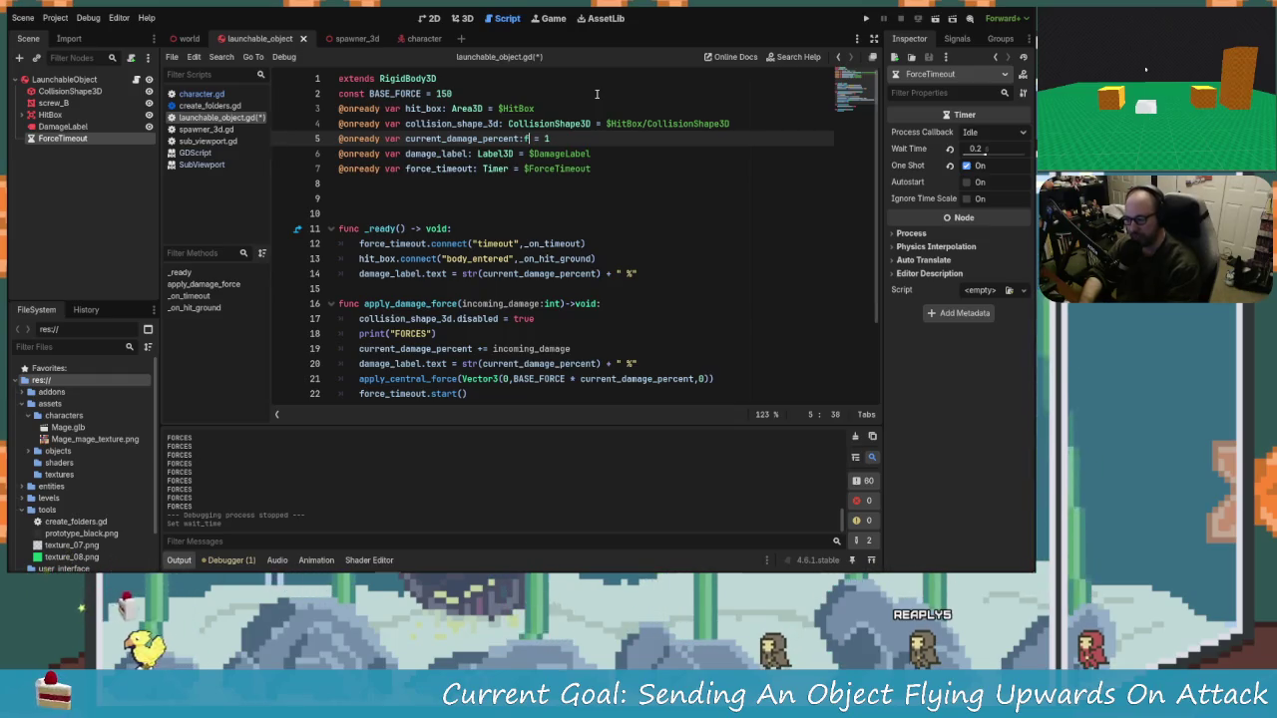
text(loat)
key(Down)
key(Home)
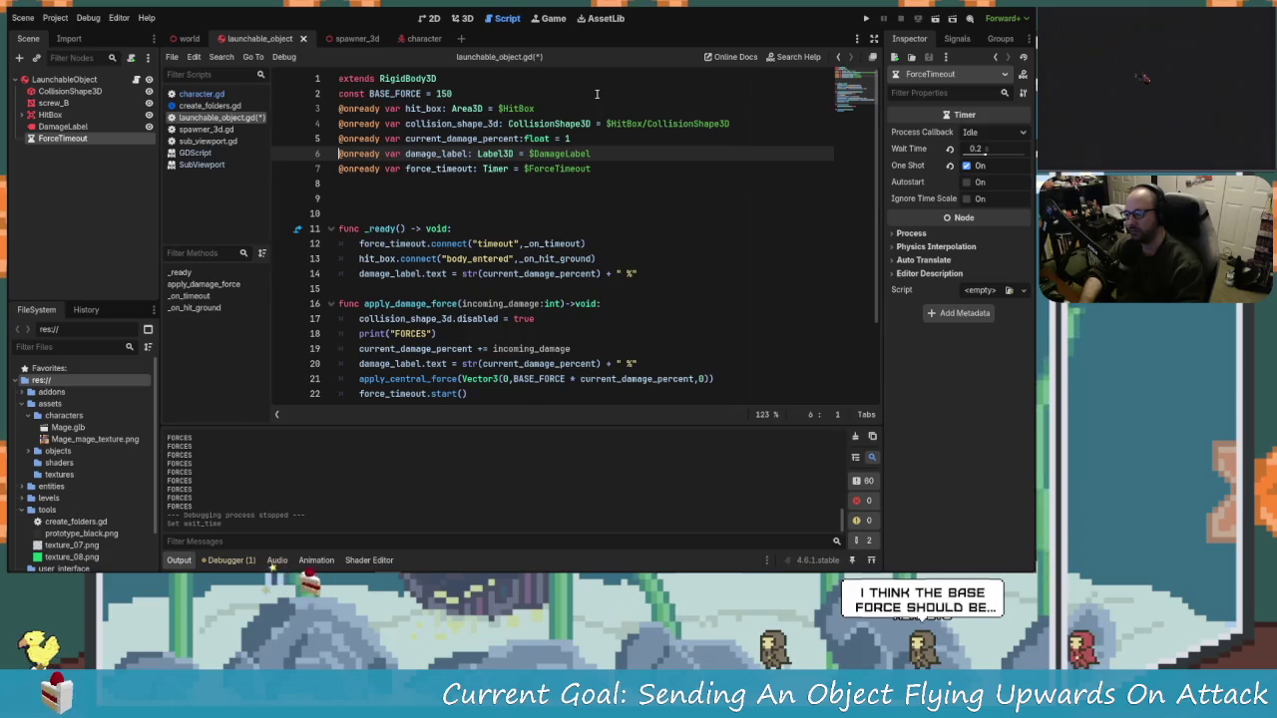
key(Left)
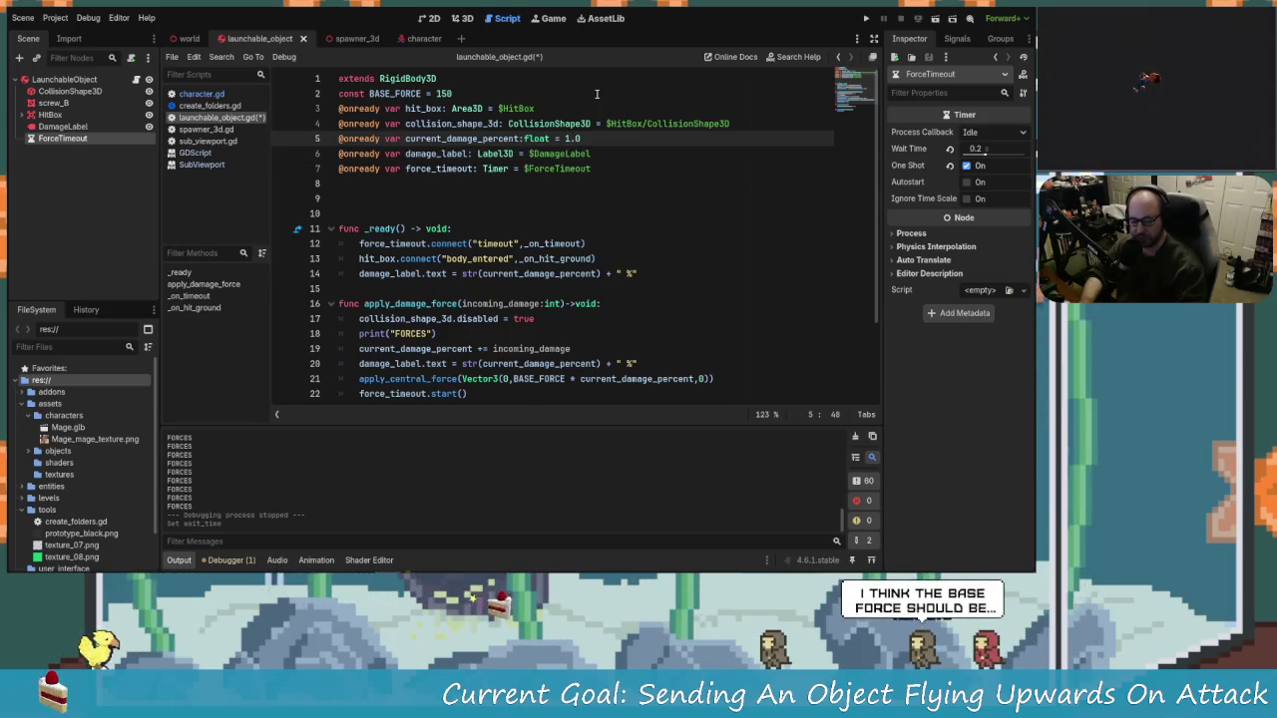
Step: Erase the 150 value from const BASE_FORCE
scroll(589, 351, down, 1)
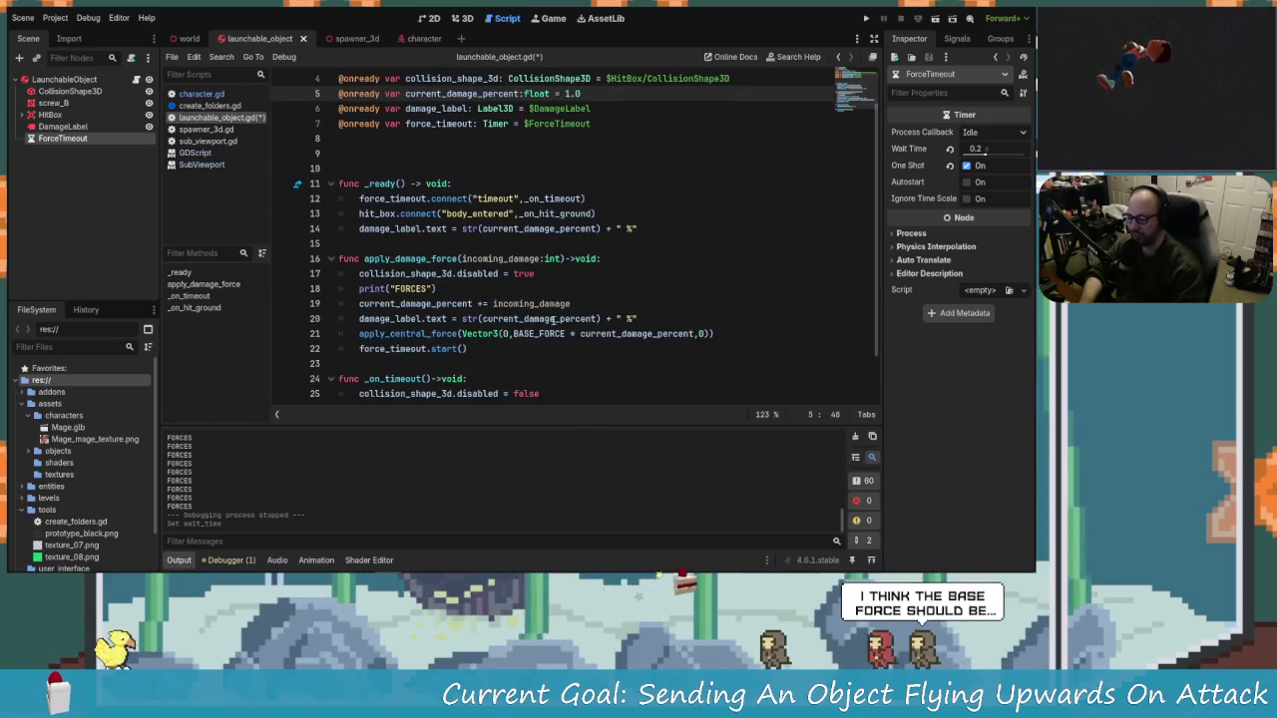
click(568, 333)
scroll(611, 388, up, 1)
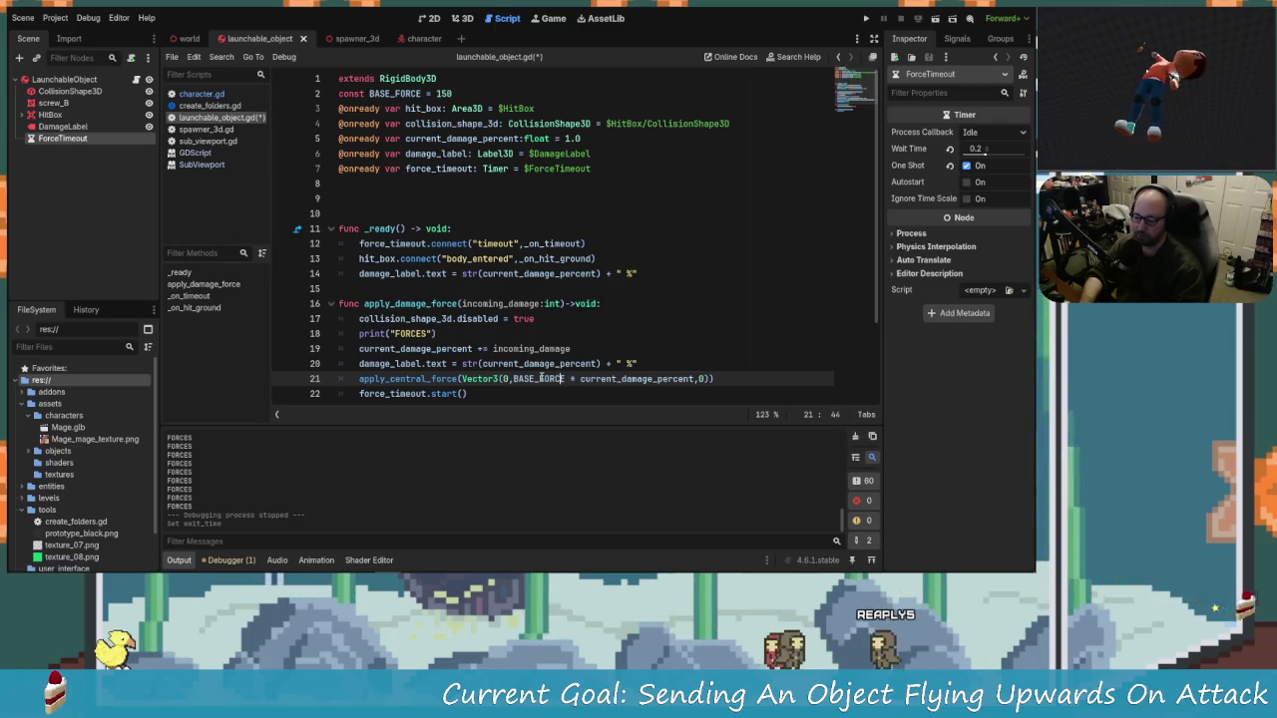
key(BackSpace)
key(BackSpace)
key(BackSpace)
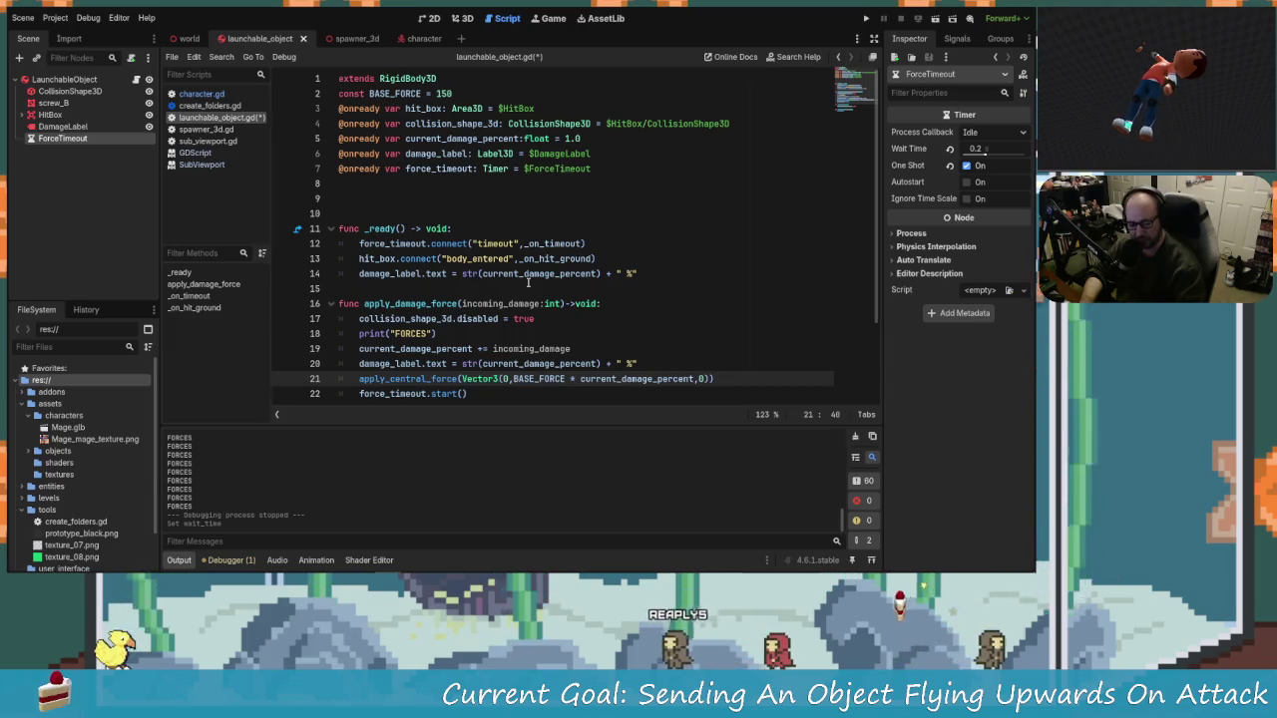
scroll(607, 352, down, 1)
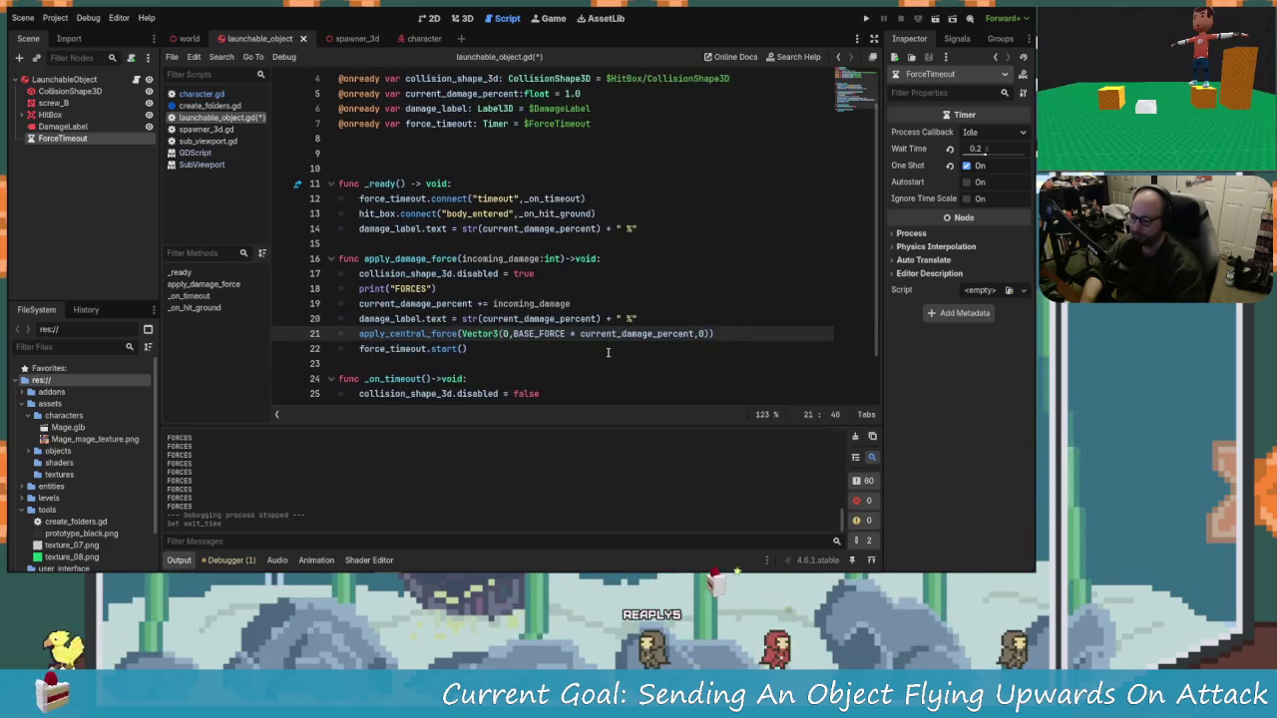
scroll(576, 361, up, 1)
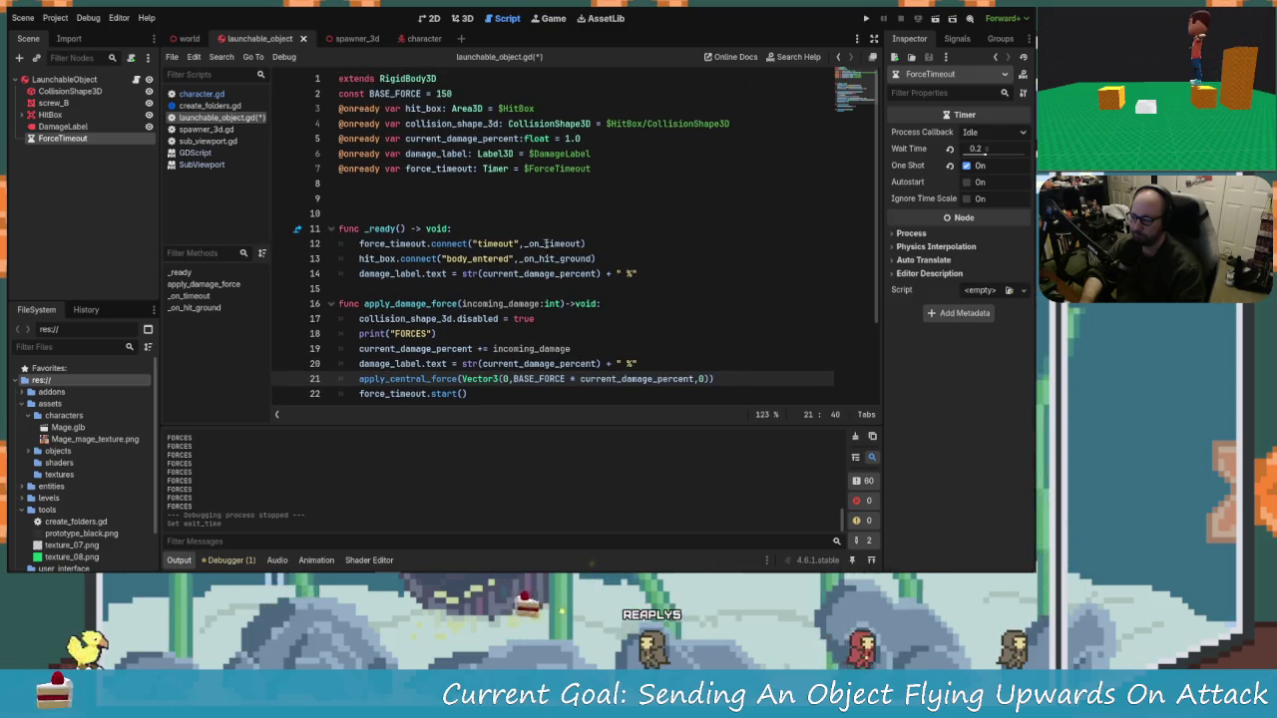
scroll(555, 349, down, 1)
scroll(589, 357, up, 1)
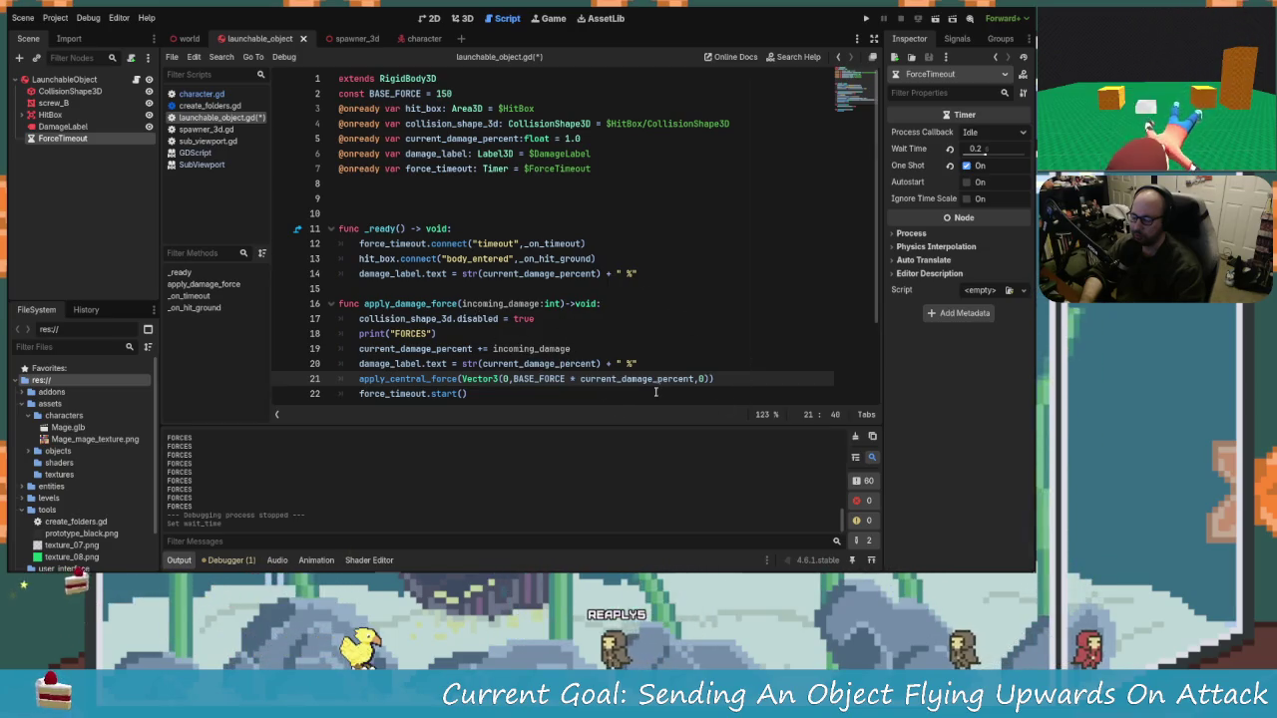
key(Right)
key(Right)
key(Right)
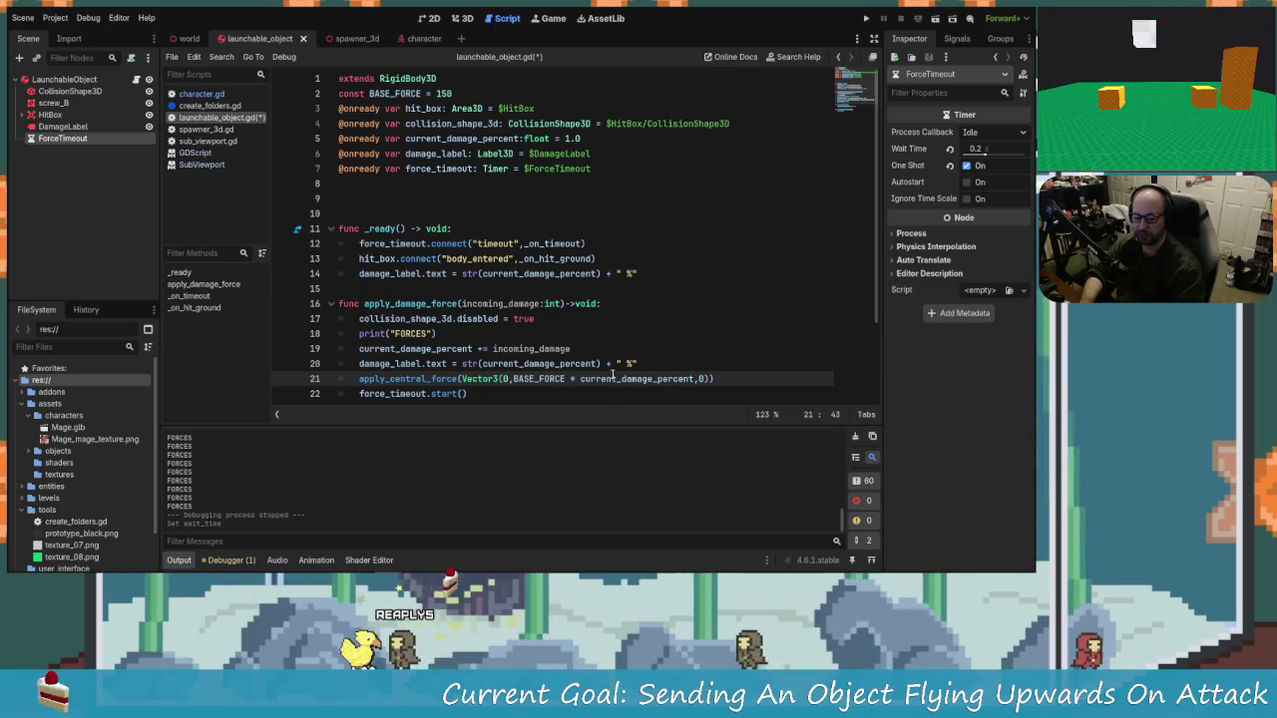
key(Right)
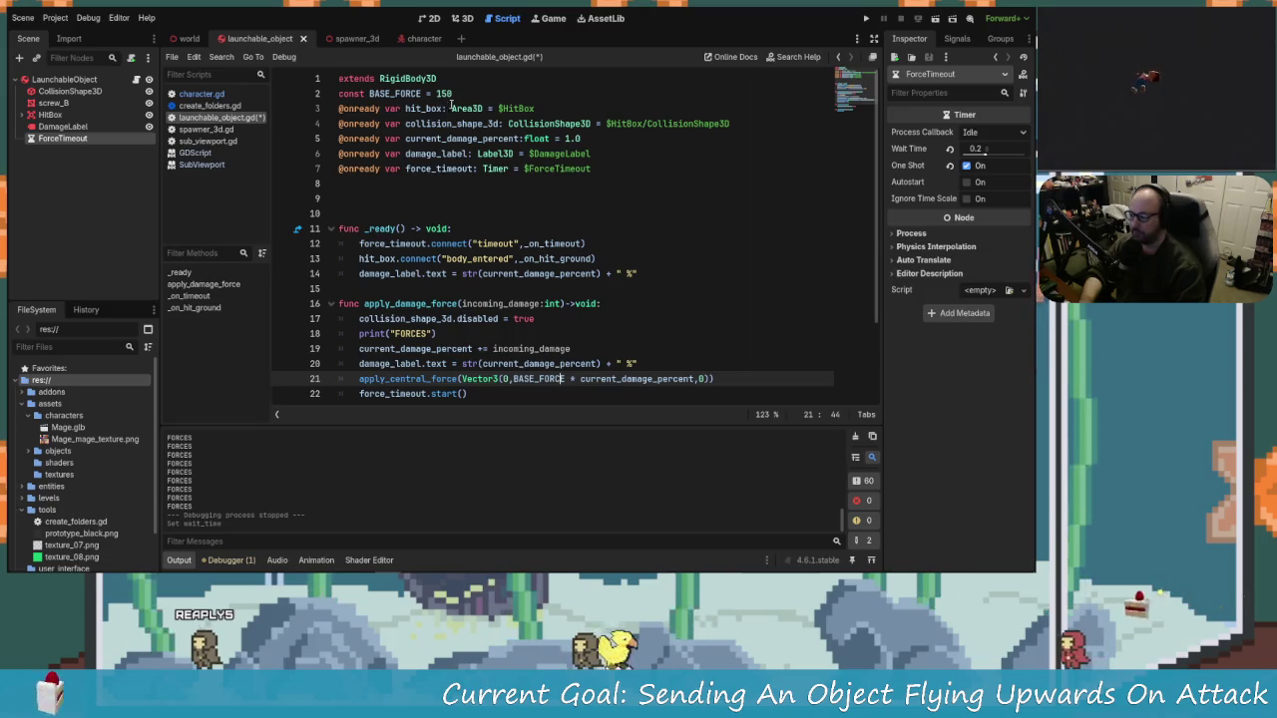
click(456, 92)
mouse_move(486, 113)
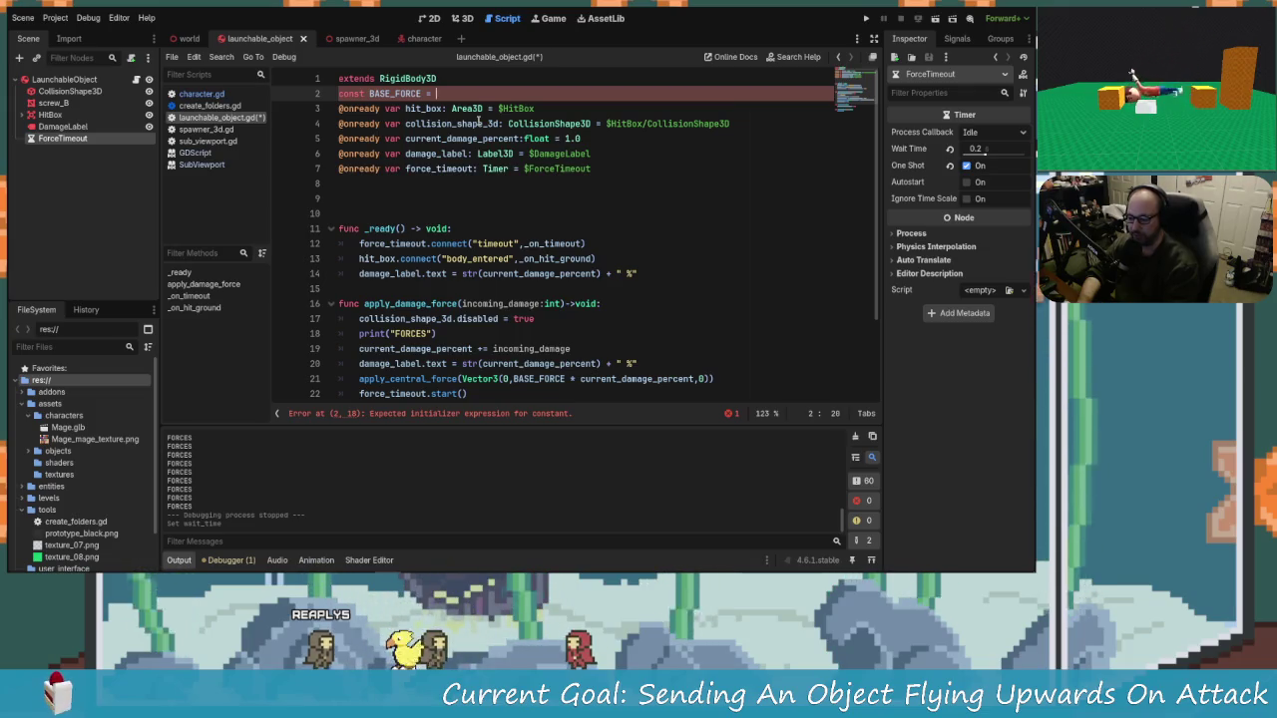
Step: Enter 500 as the BASE_FORCE value, save launchable_object.gd, and run the game
text(50)
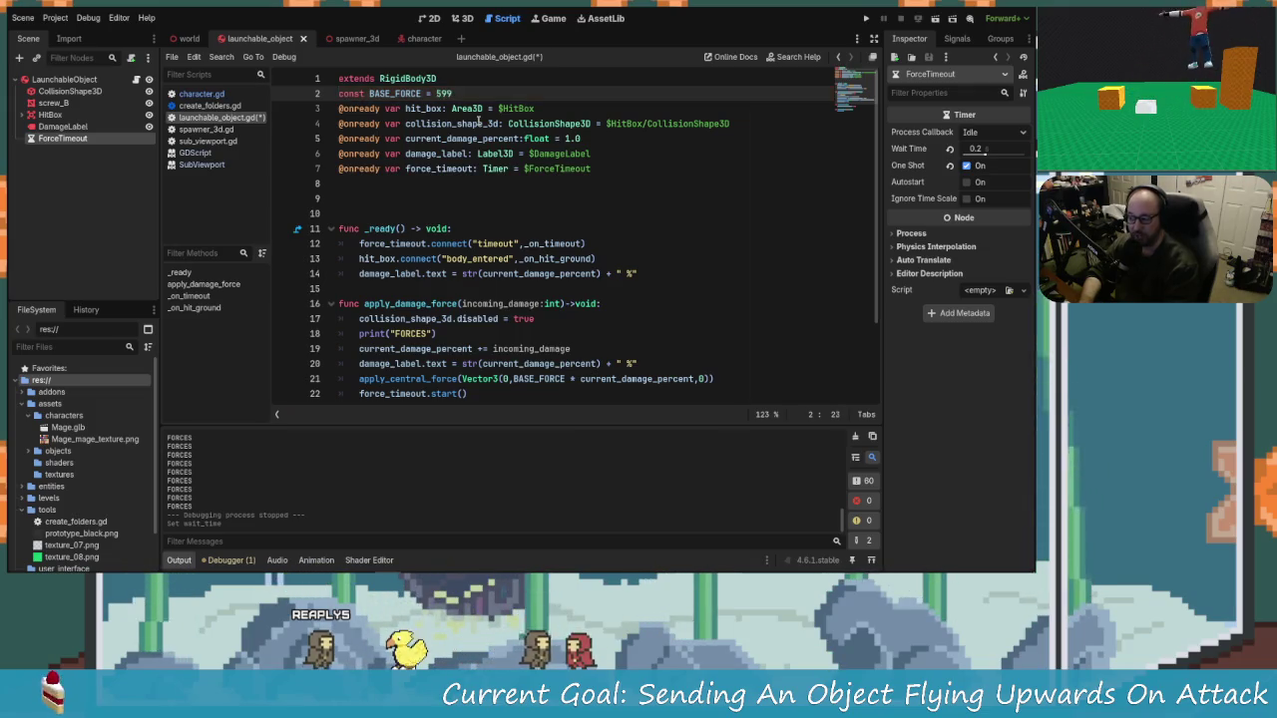
text(0)
key(ctrl+s)
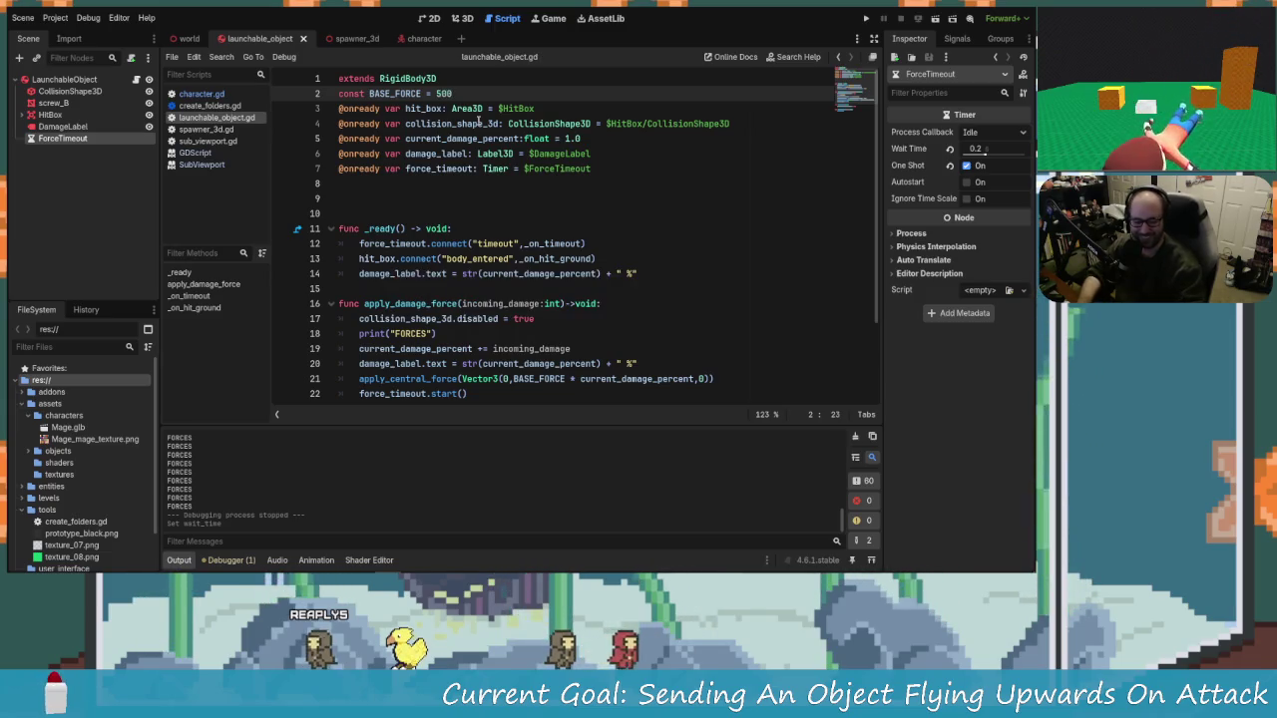
key(F5)
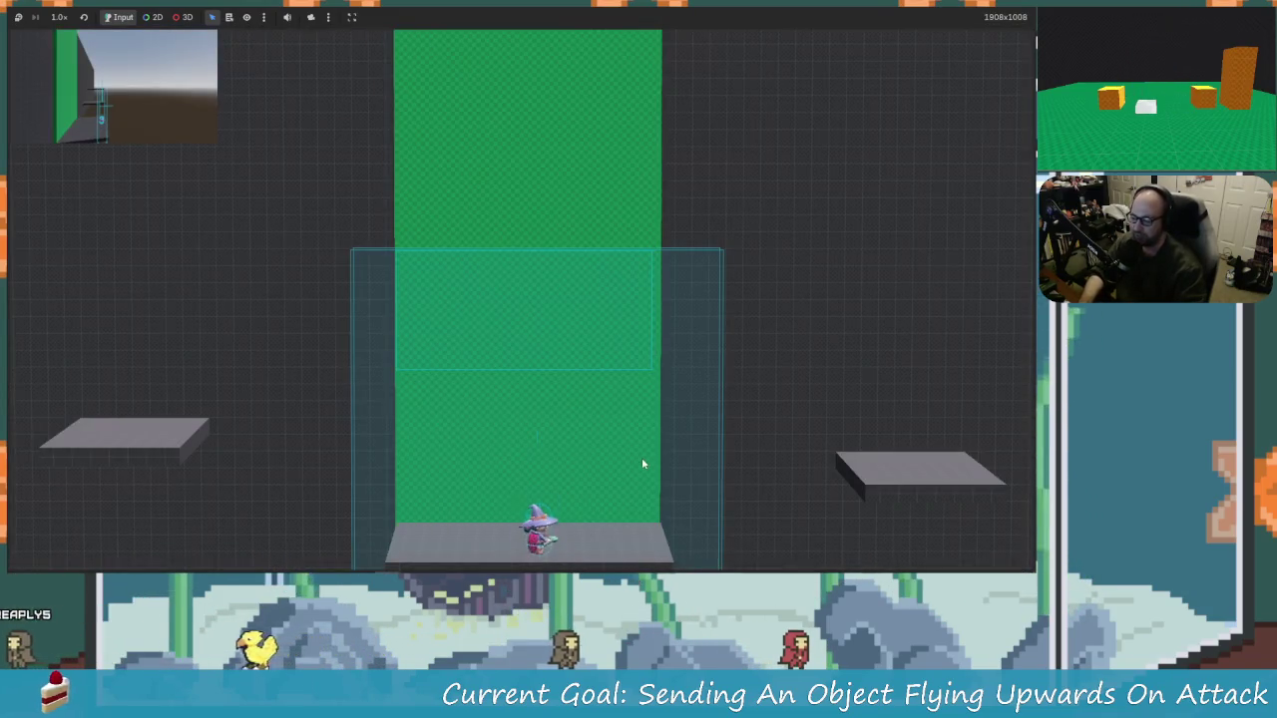
Step: Walk, jump and attack the screw, launching it upward with 6.0% and 1.0% labels, then stop the game
key(Left)
key(space)
key(space)
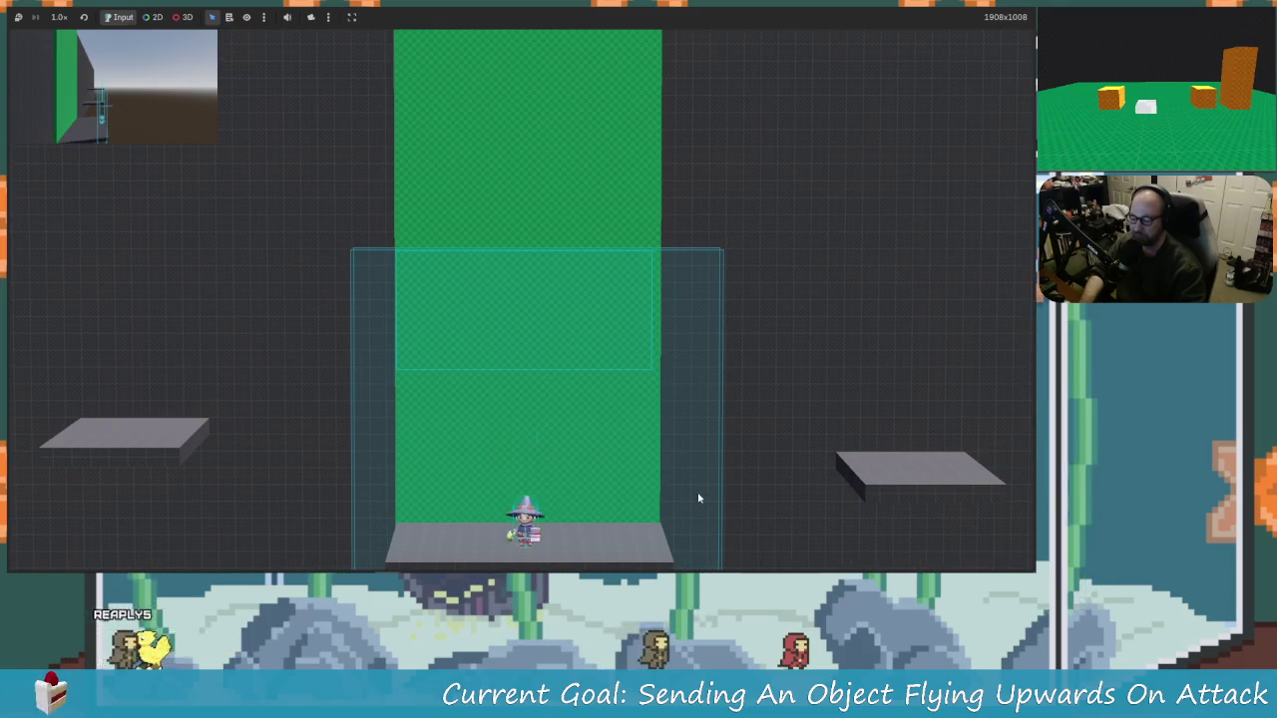
key(Right)
key(space)
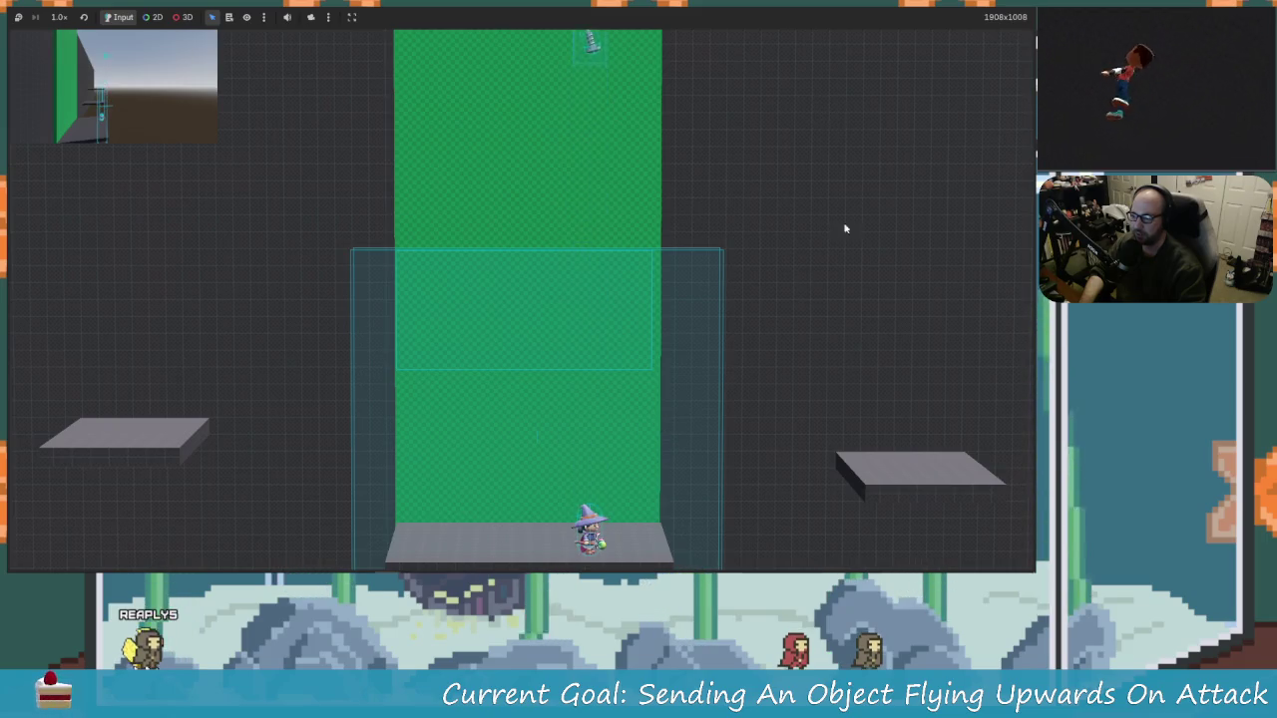
key(F8)
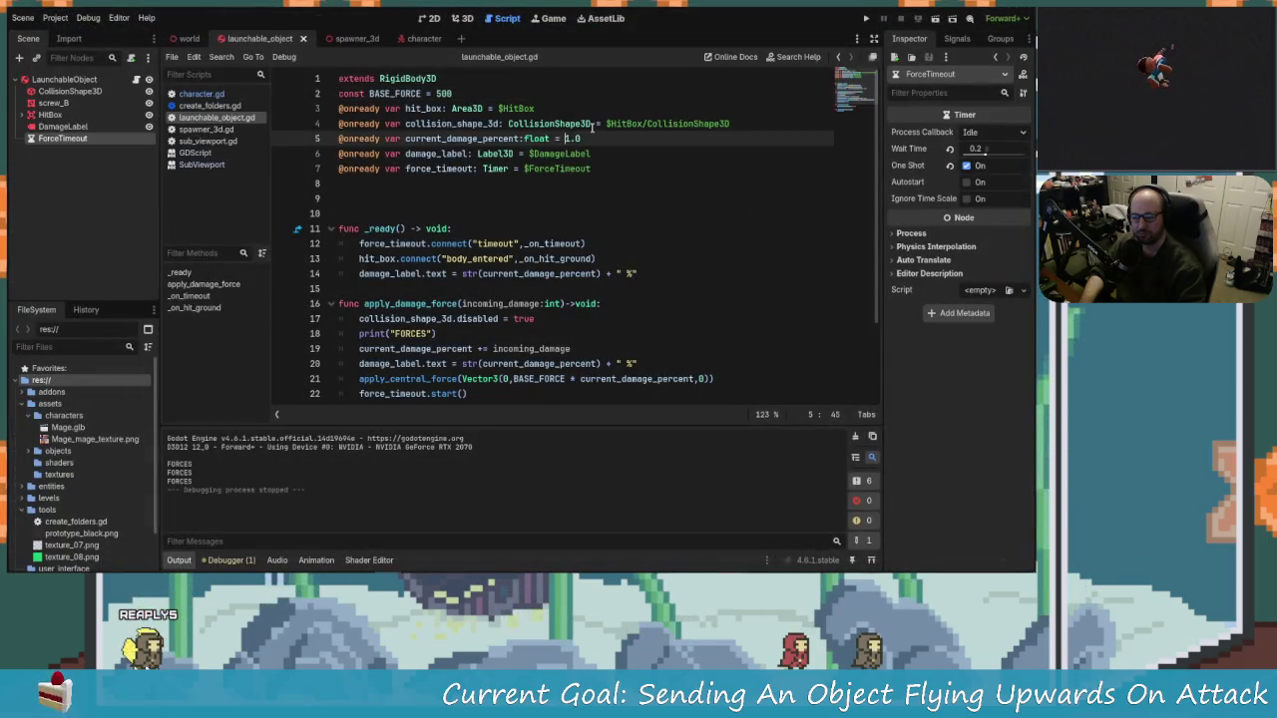
Step: Remove the int type from the damage parameter in launchable_object.gd
double_click(550, 304)
key(BackSpace)
text(floa)
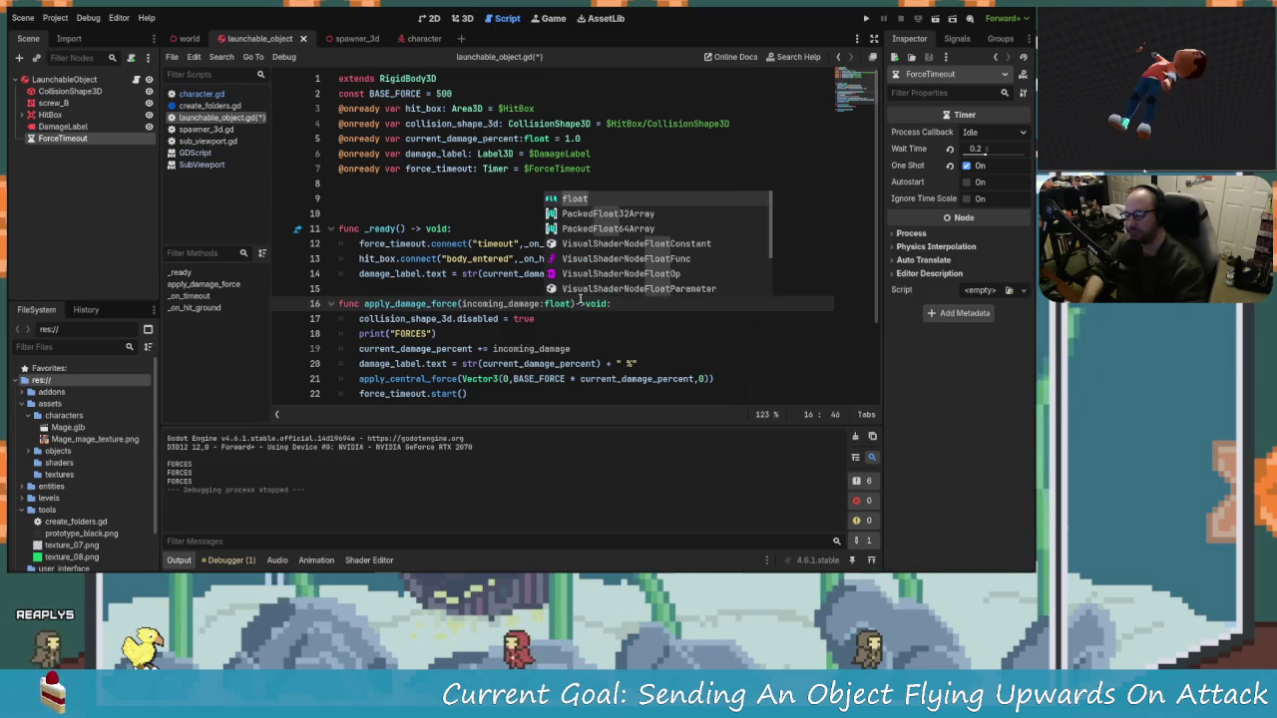
click(572, 348)
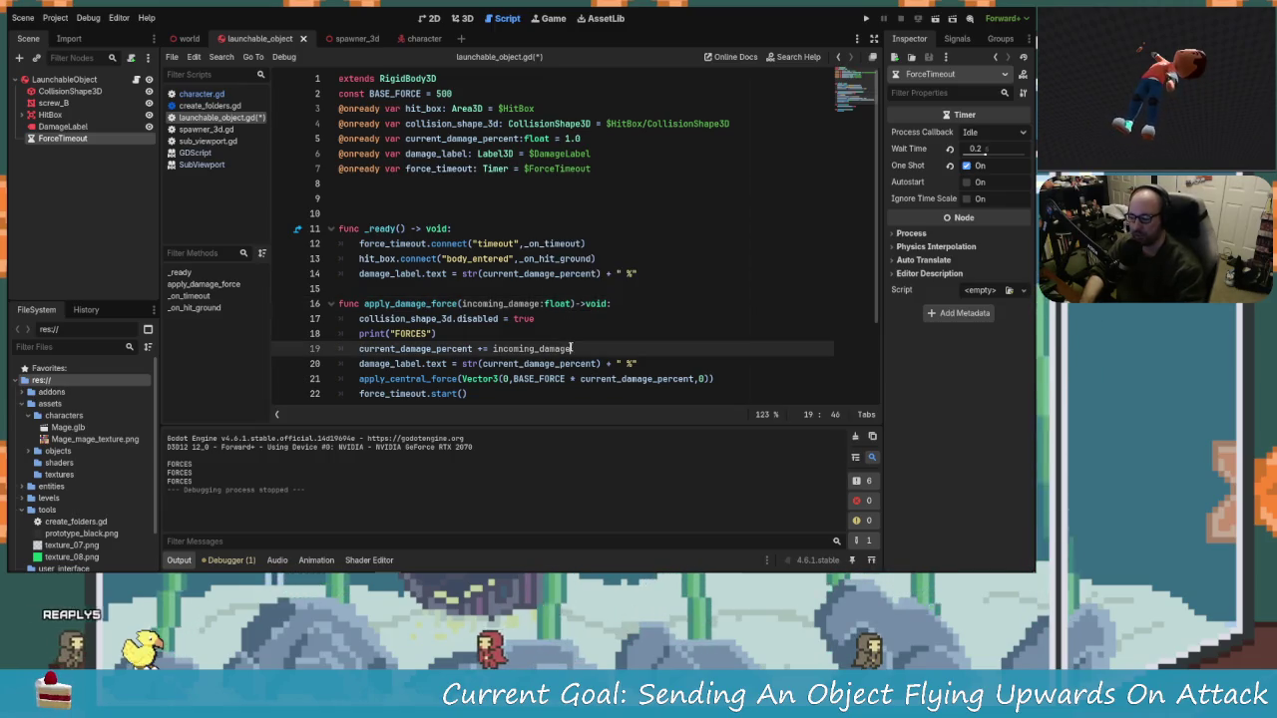
Step: Change character.gd's hit call to apply_damage_force(0.05) and save
click(204, 94)
key(End)
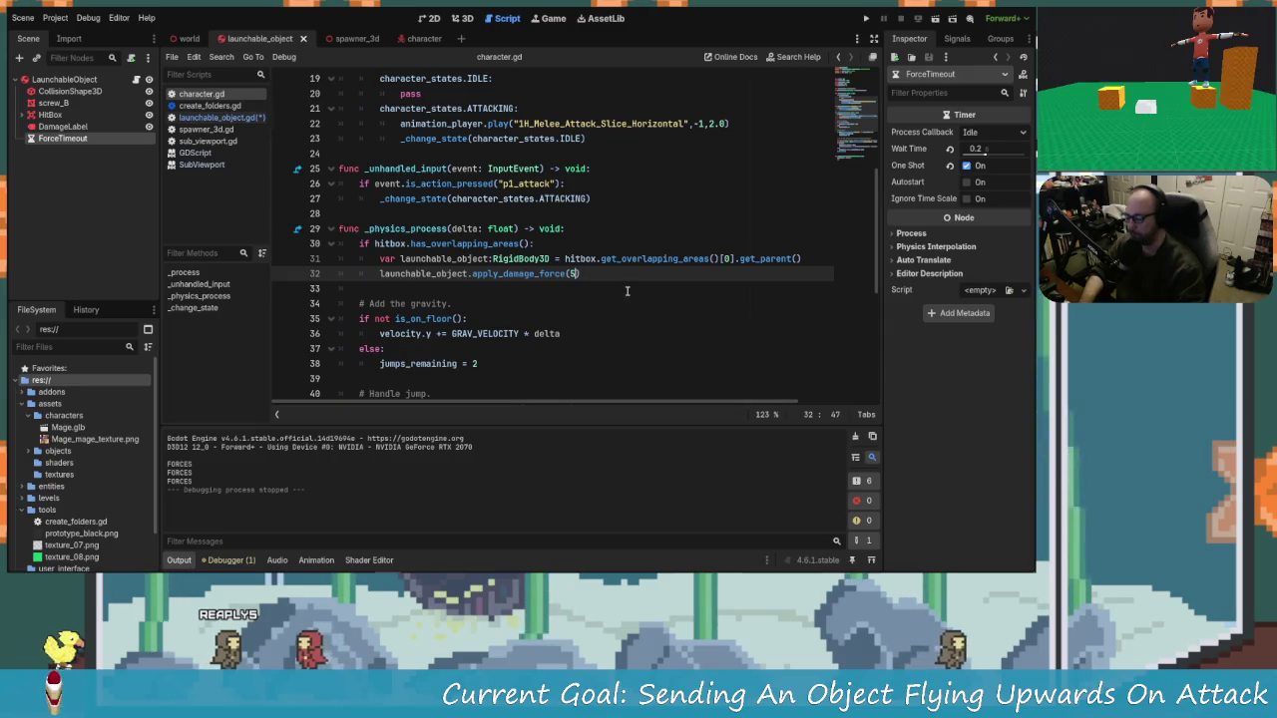
text(.)
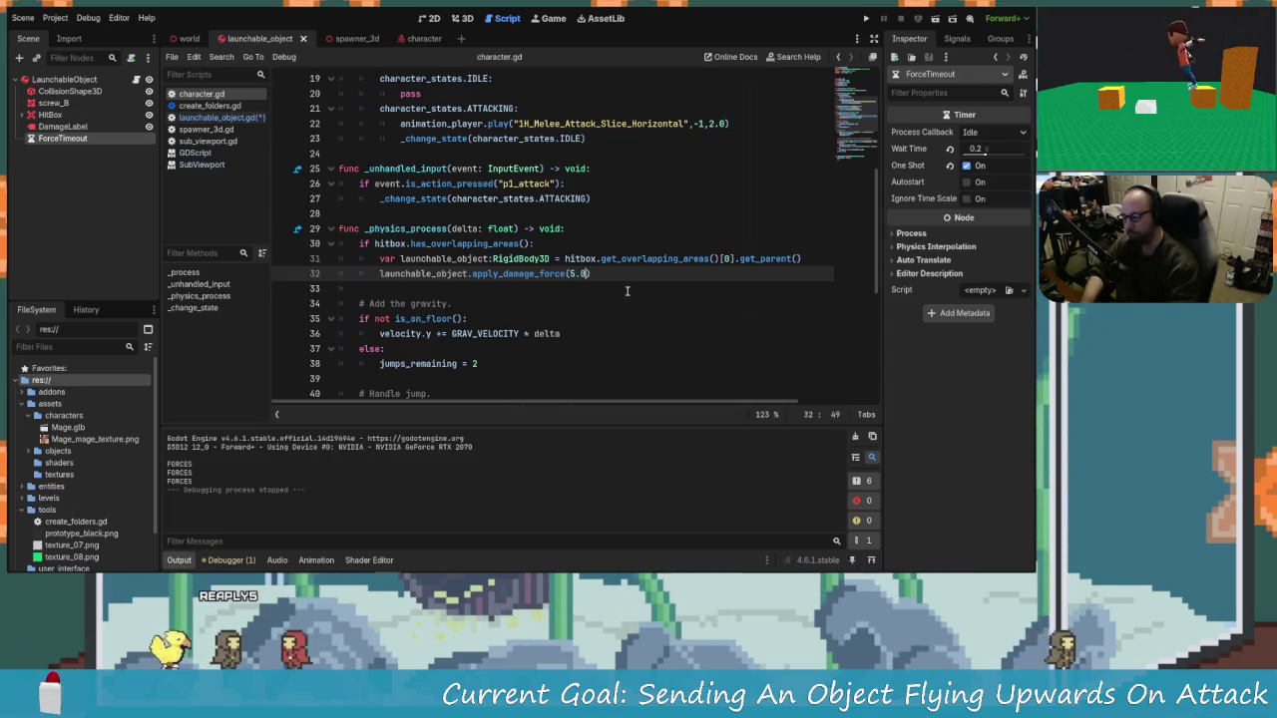
key(BackSpace)
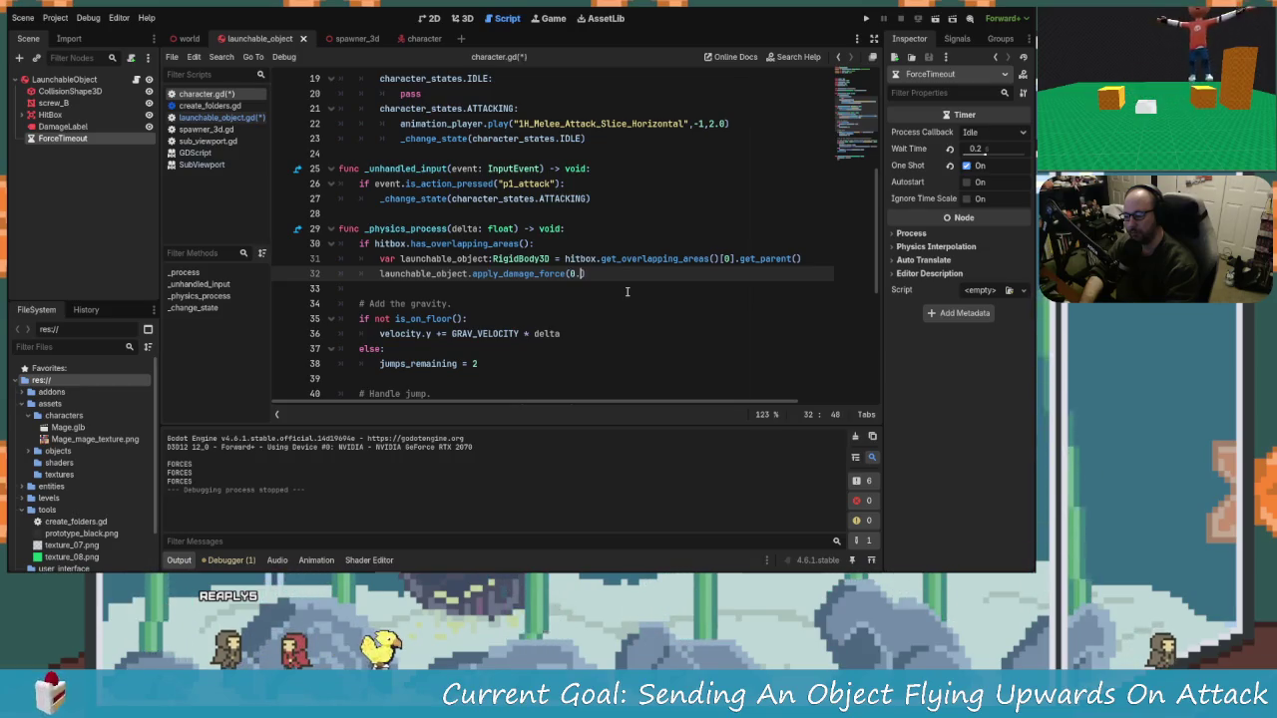
text(0.05)
key(ctrl+s)
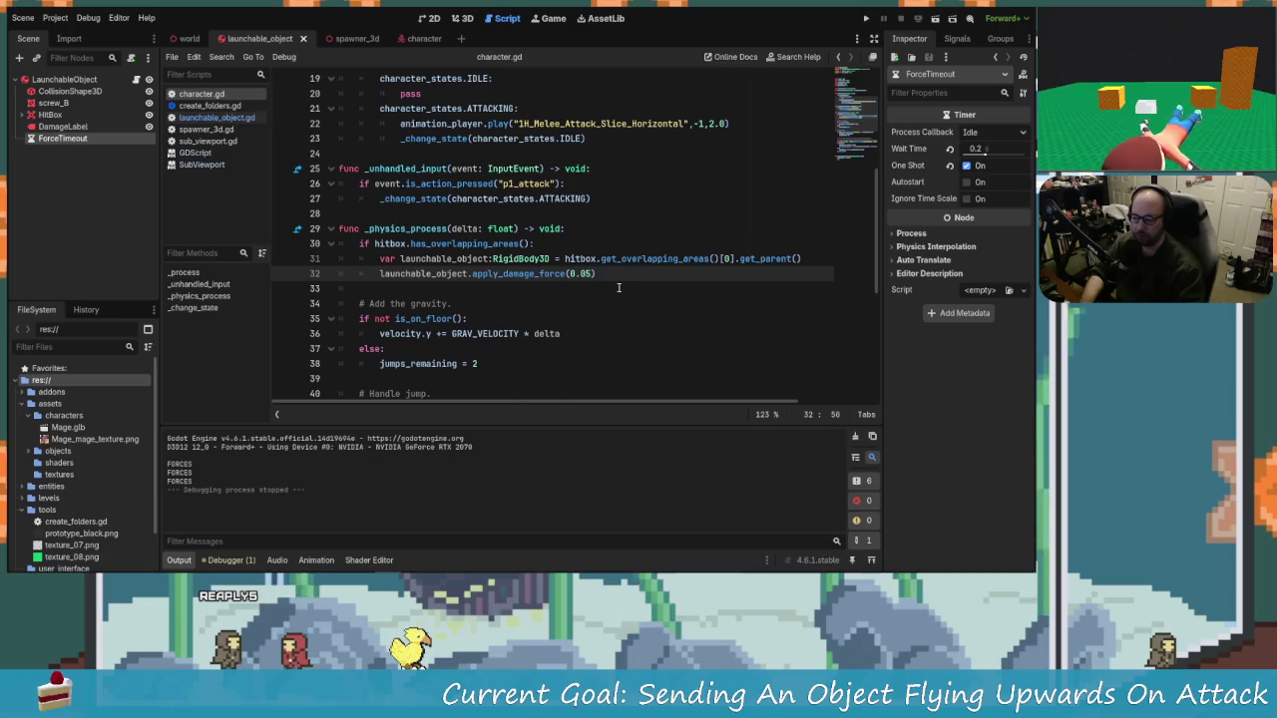
Step: Set launchable_object.gd's starting damage percent to 0.01 and save
click(217, 116)
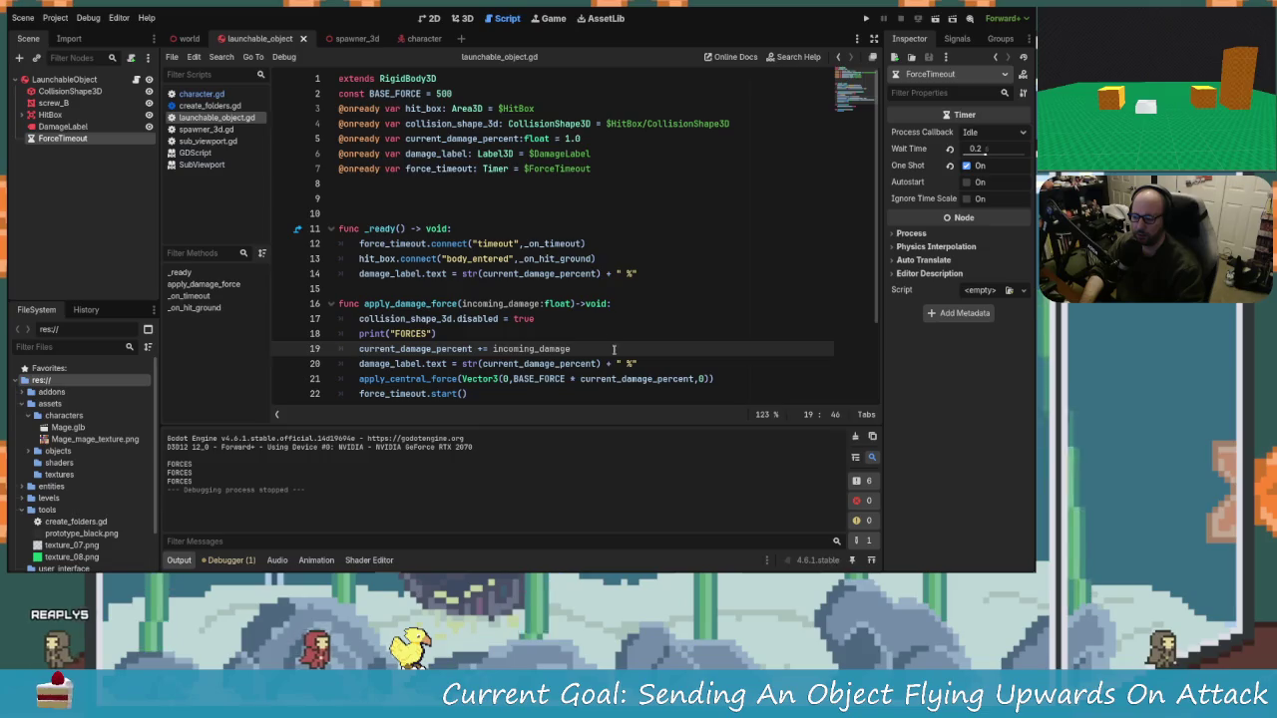
scroll(589, 159, down, 1)
scroll(568, 143, up, 1)
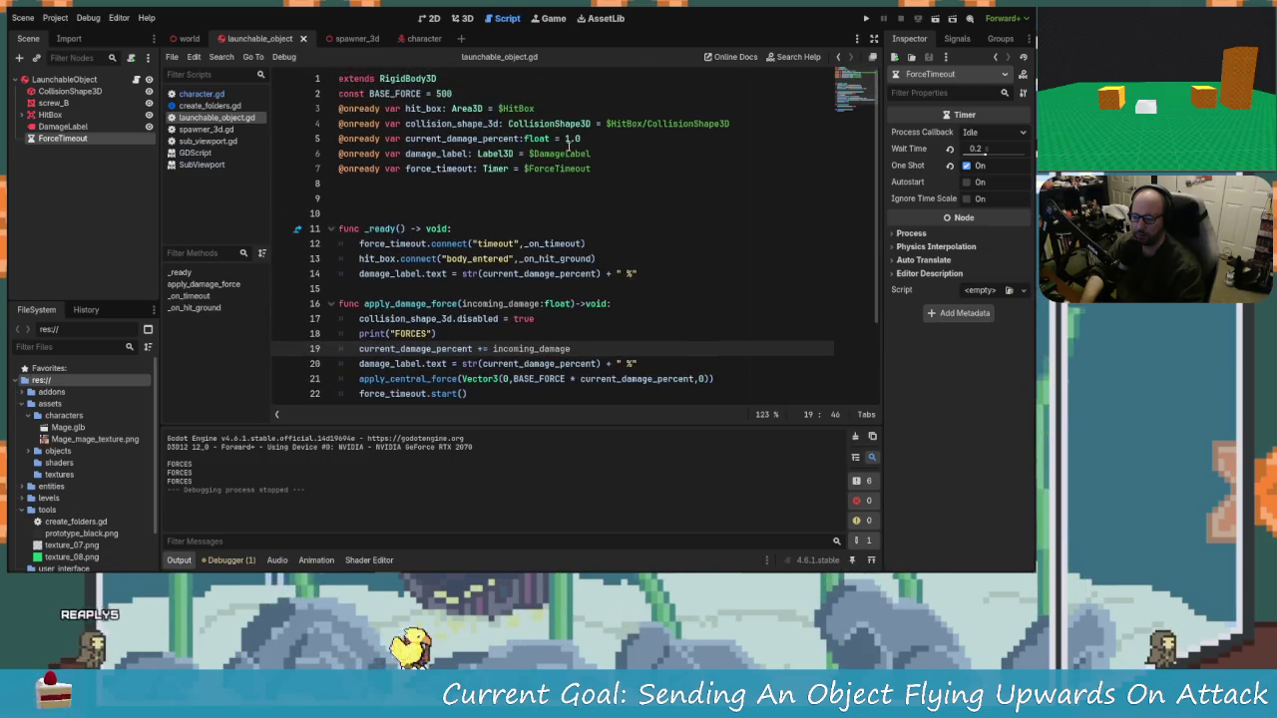
click(570, 139)
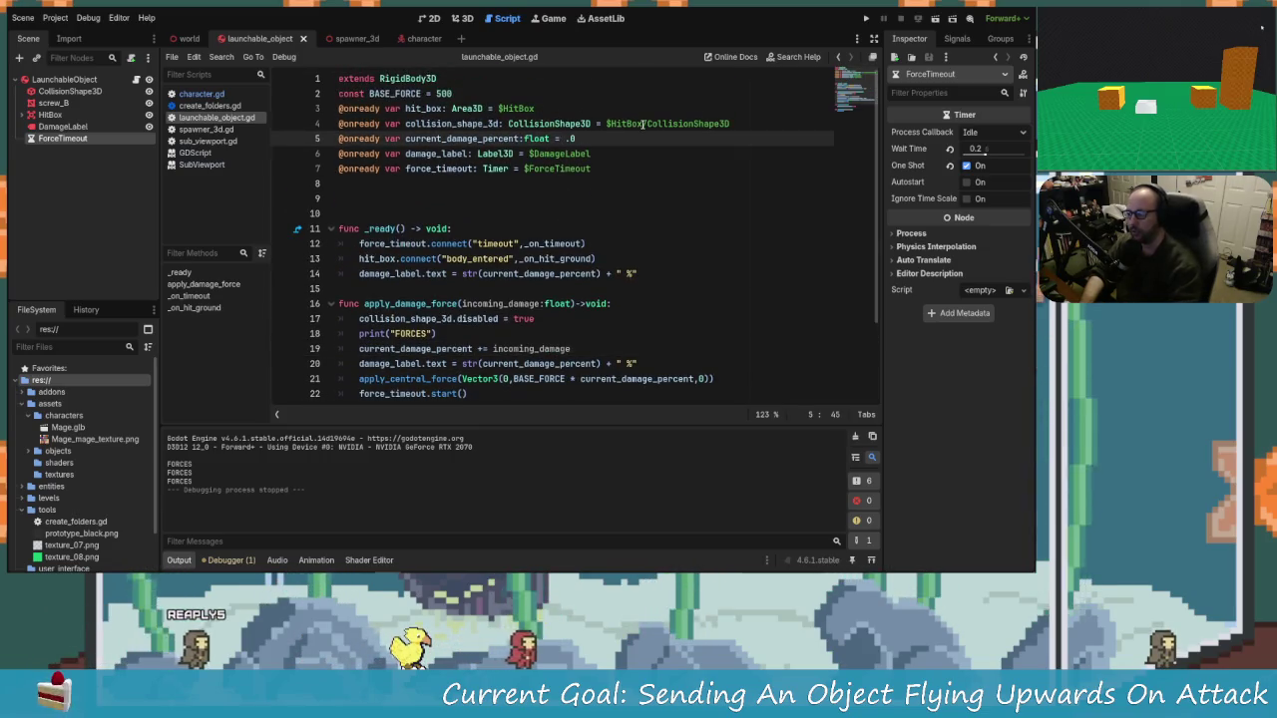
text(0)
key(Right)
key(Delete)
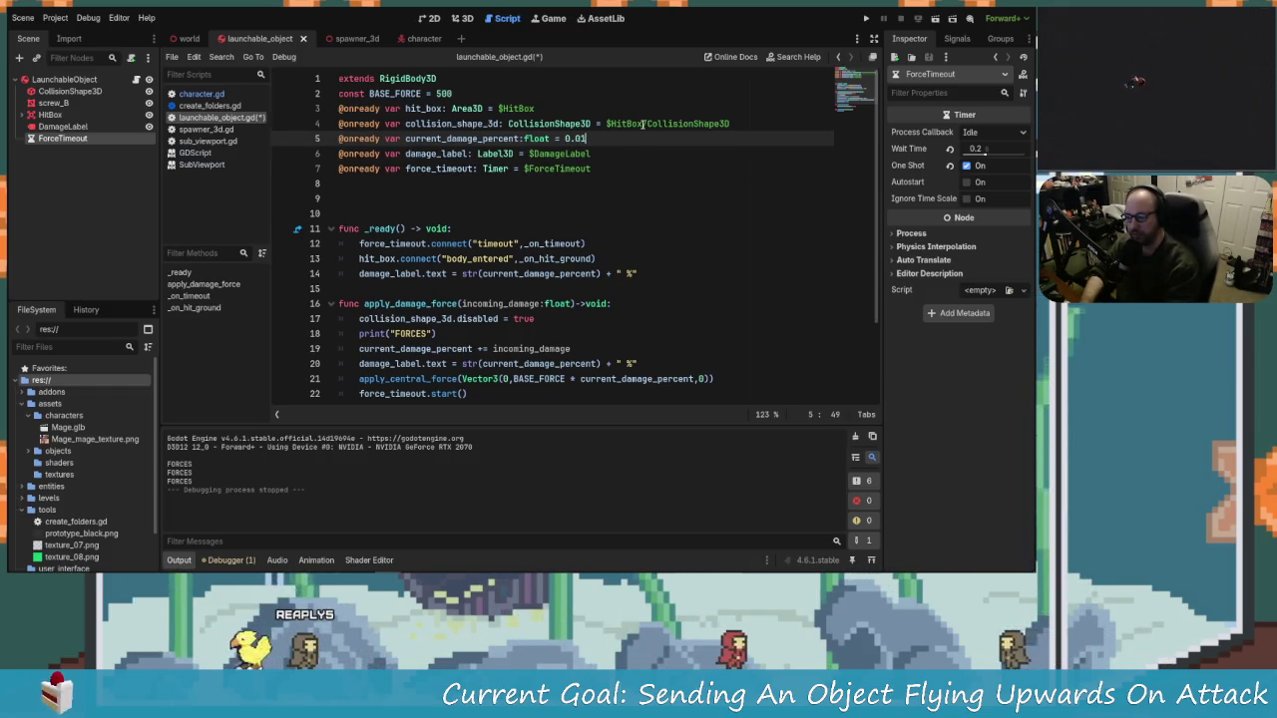
key(ctrl+s)
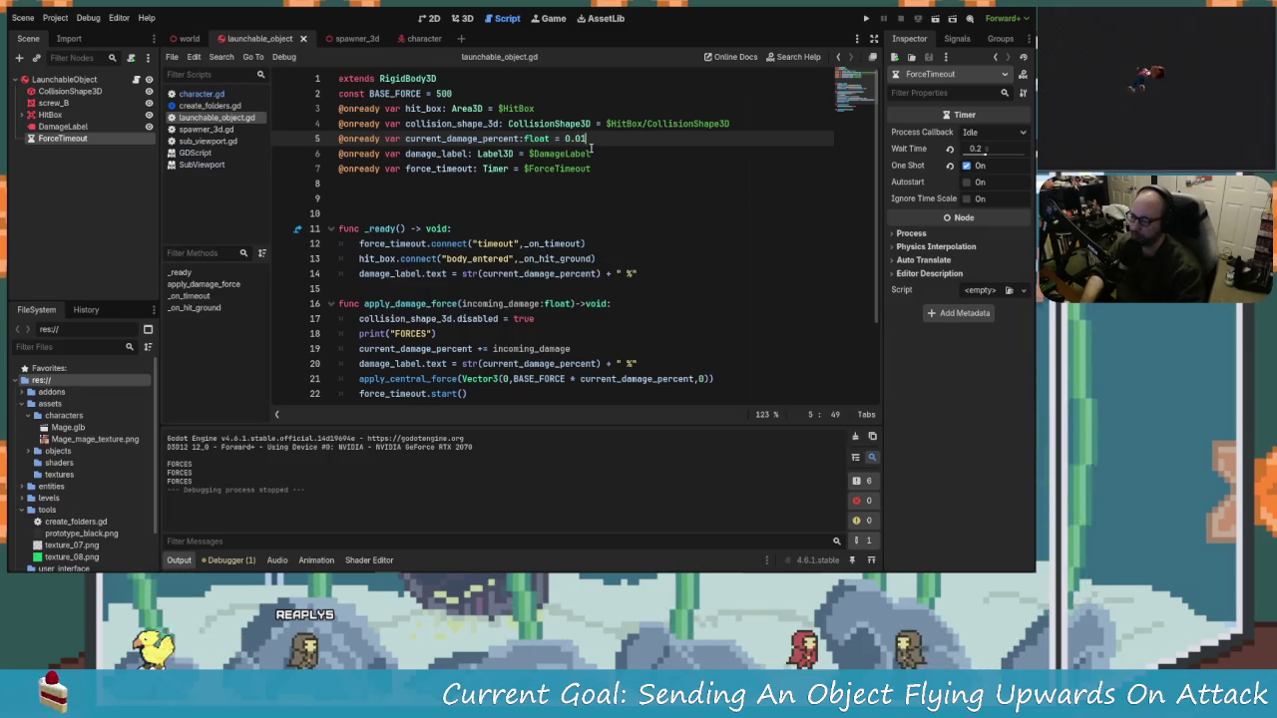
Step: Switch to character.gd and run the game to test the attack
scroll(660, 342, down, 1)
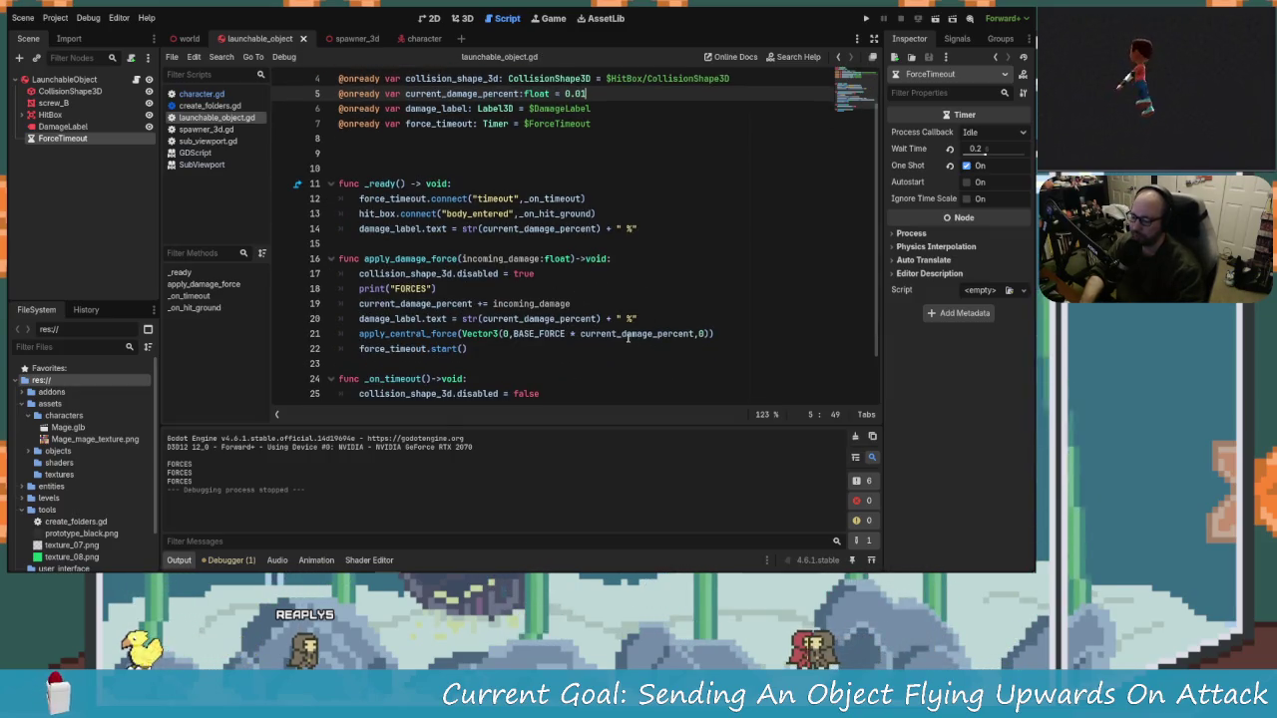
scroll(401, 208, up, 1)
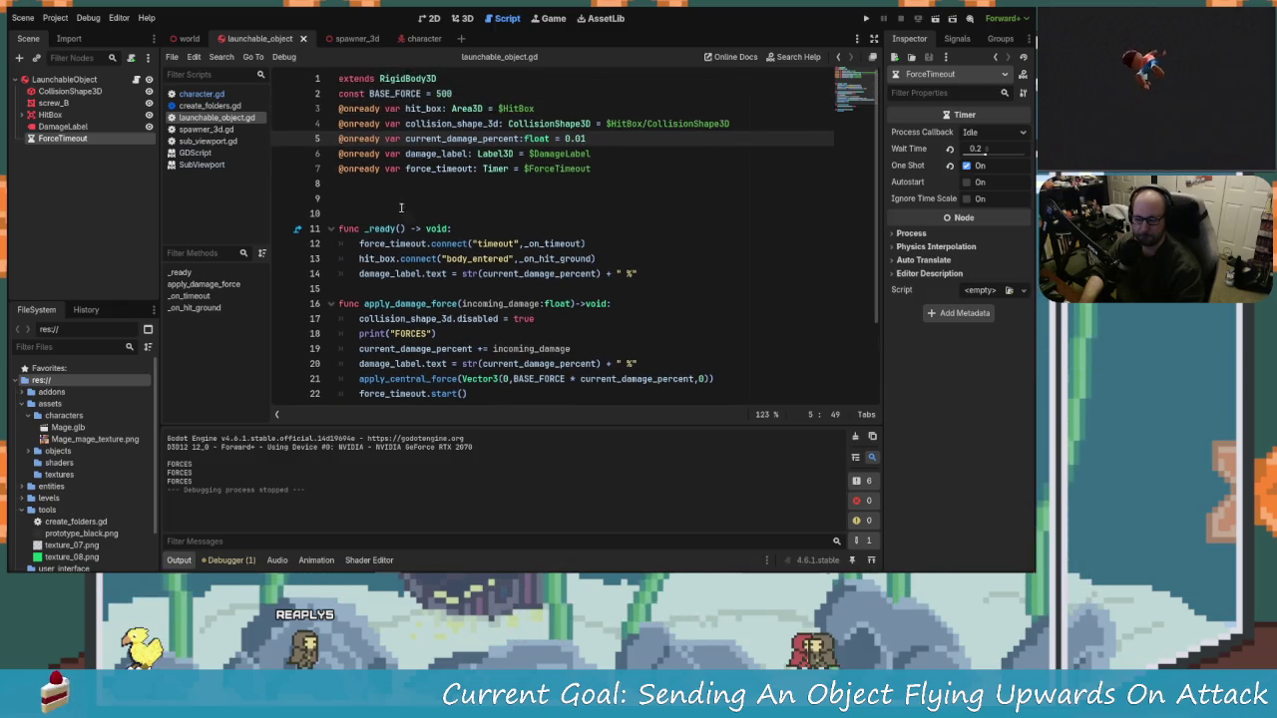
click(207, 96)
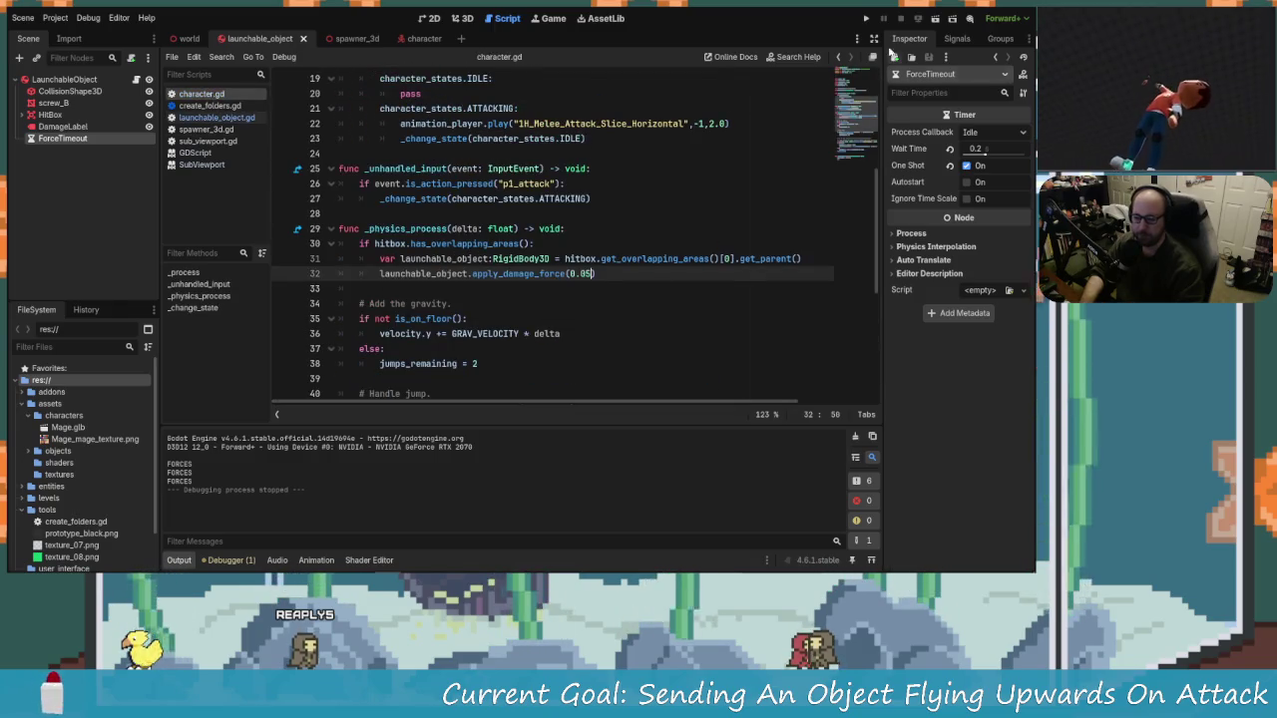
key(F5)
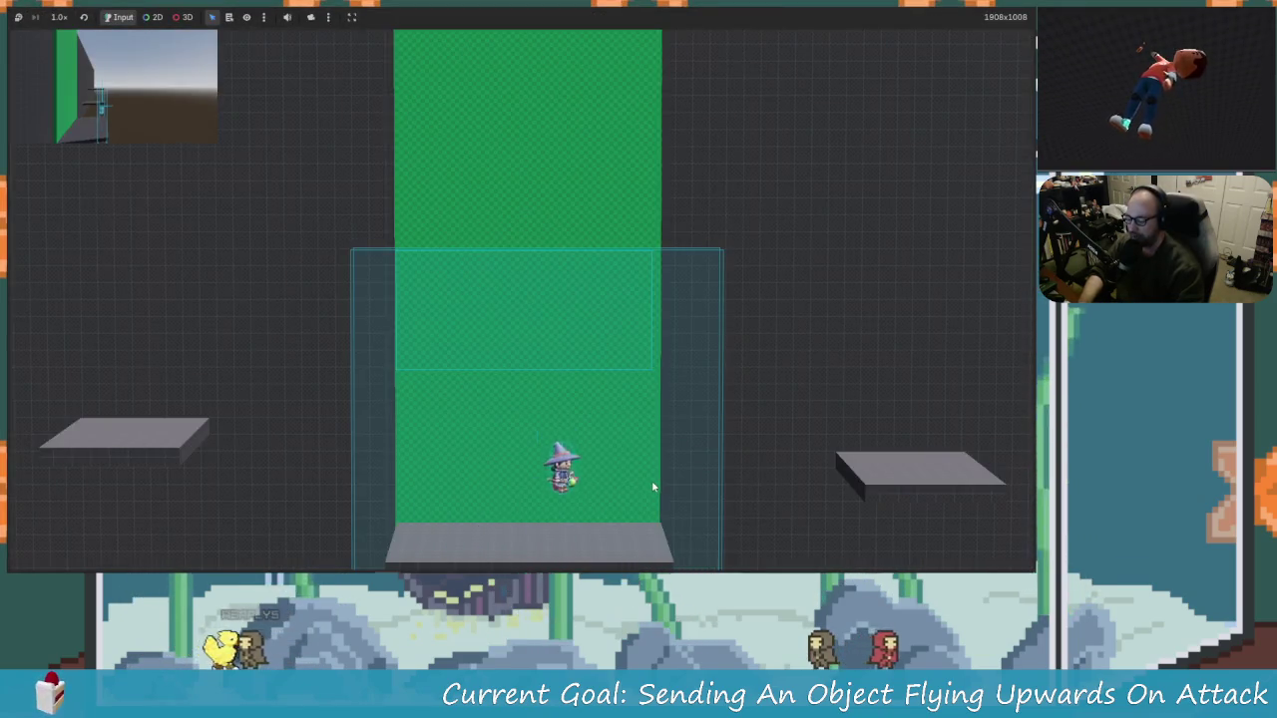
Step: Move left and right to hit the screw, seeing it labelled 0.01 %, then stop the game
key(Left)
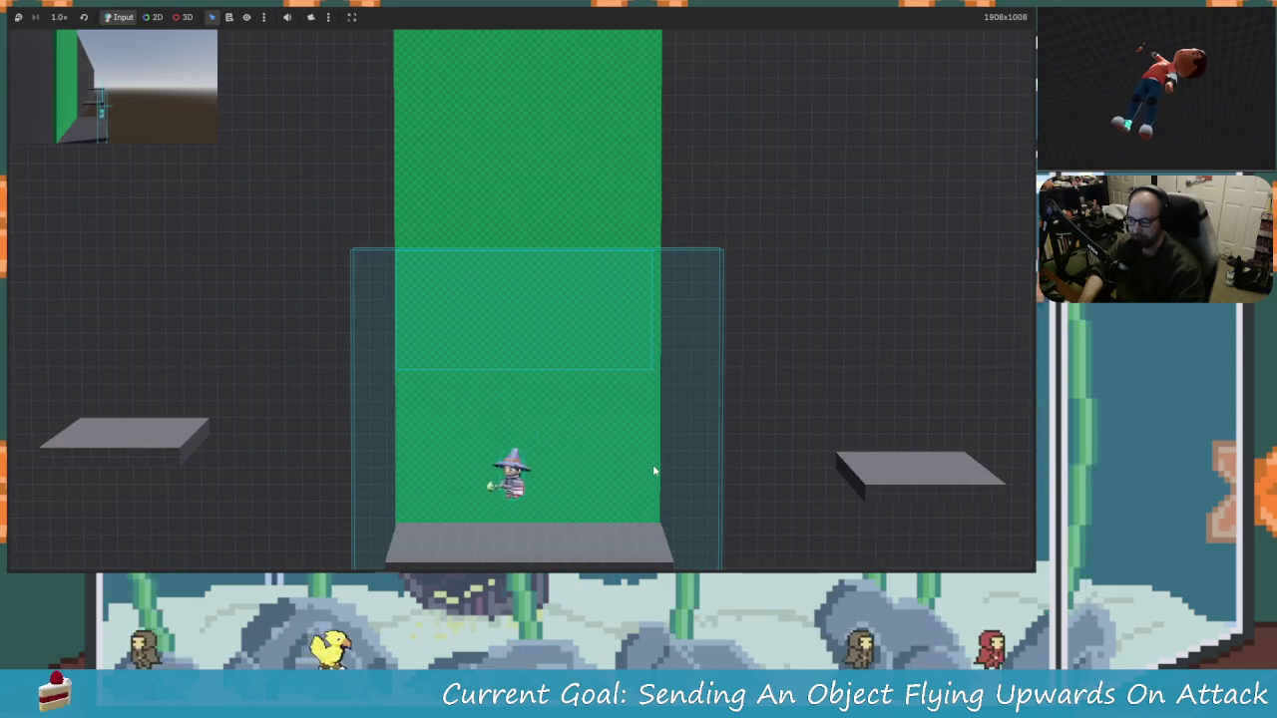
key(Right)
key(Left)
key(Right)
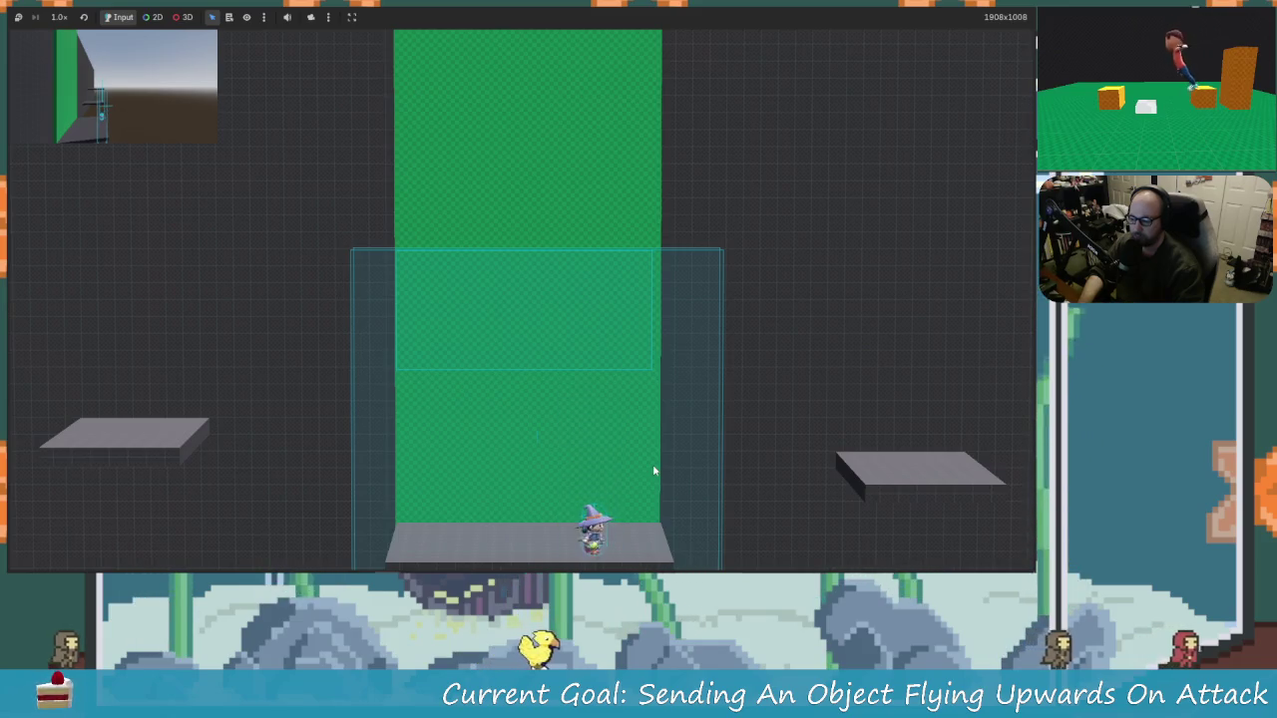
key(F8)
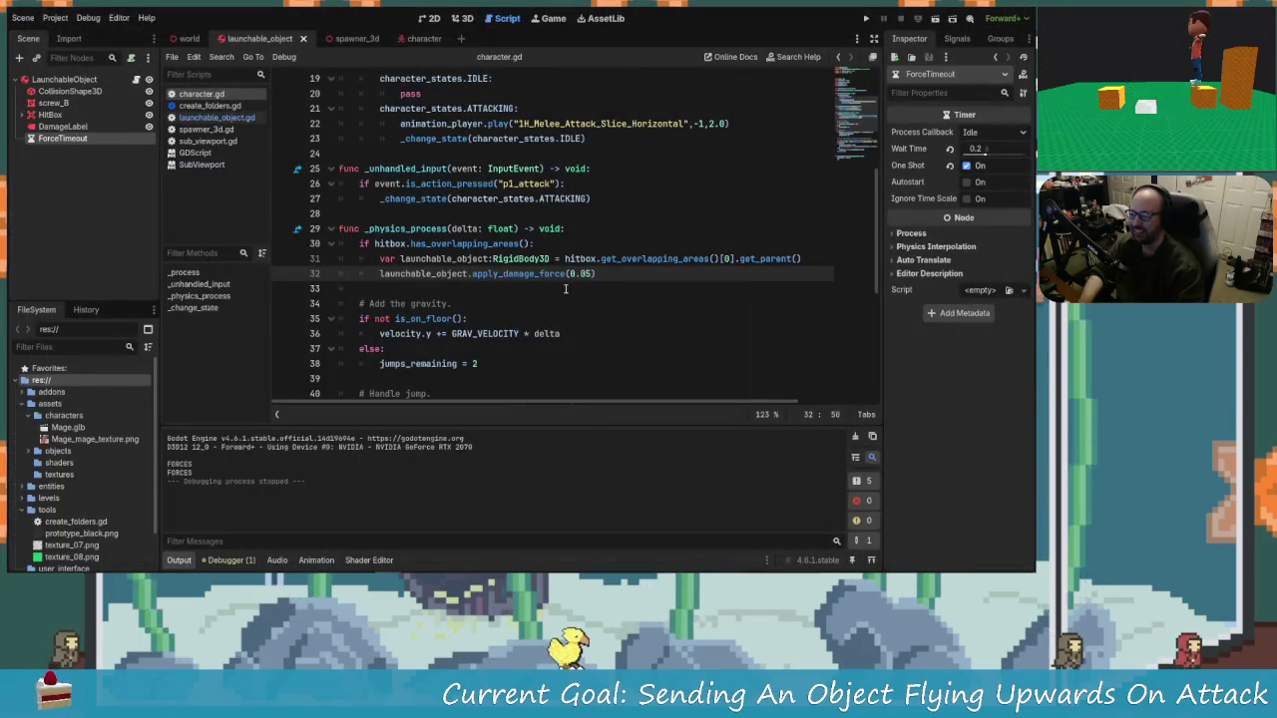
Step: Type 1 into the starting damage percent value in launchable_object.gd
click(216, 117)
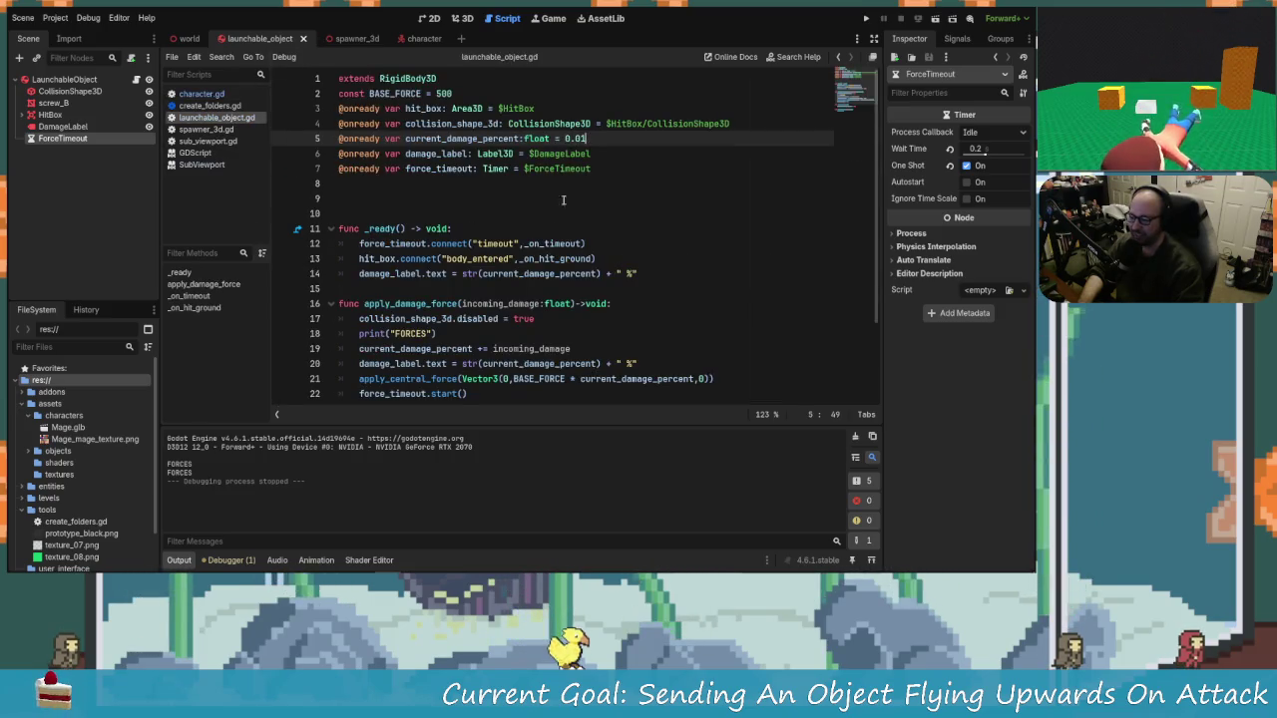
click(585, 138)
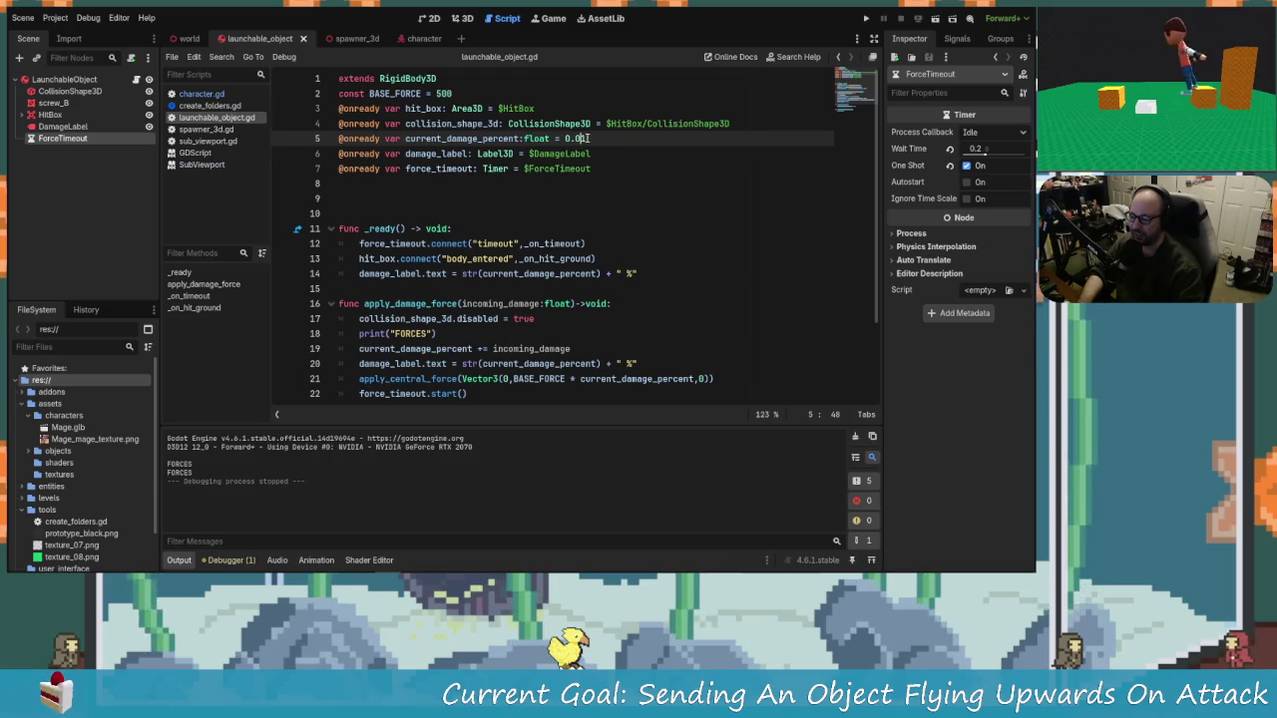
text(1)
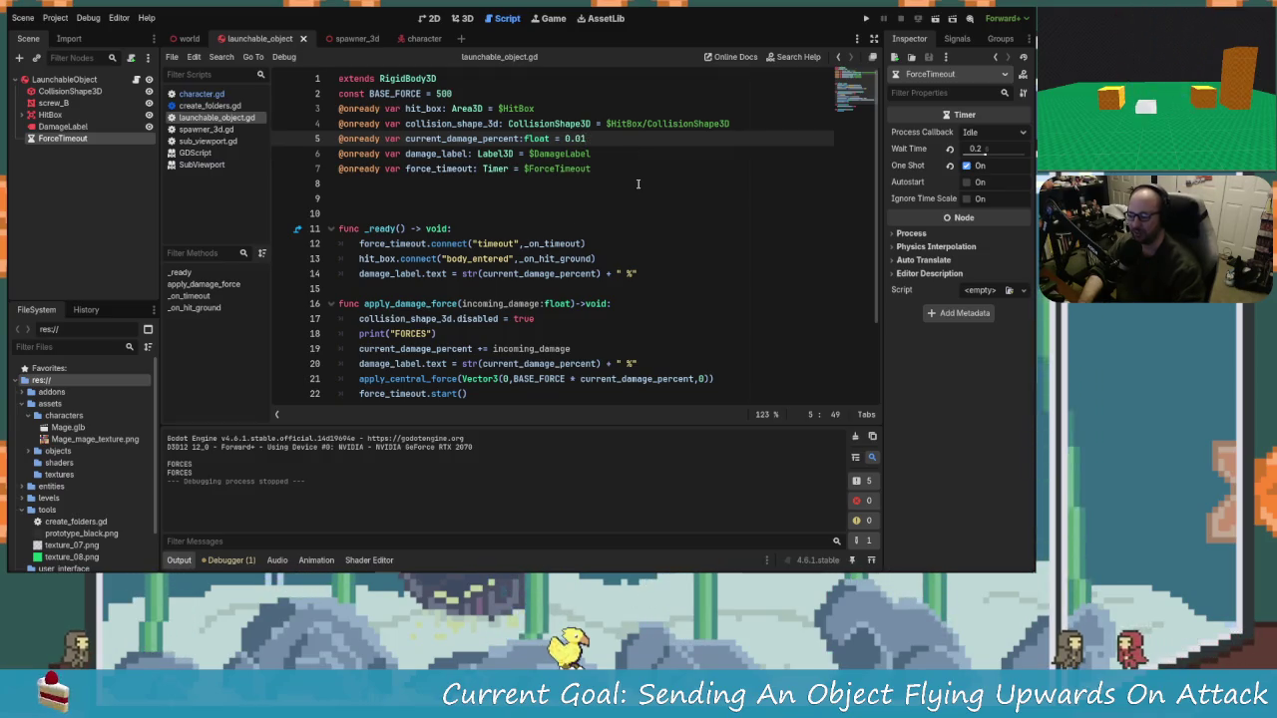
Step: Change character.gd's apply_damage_force argument from 0.05 to 0.10 and save
click(201, 93)
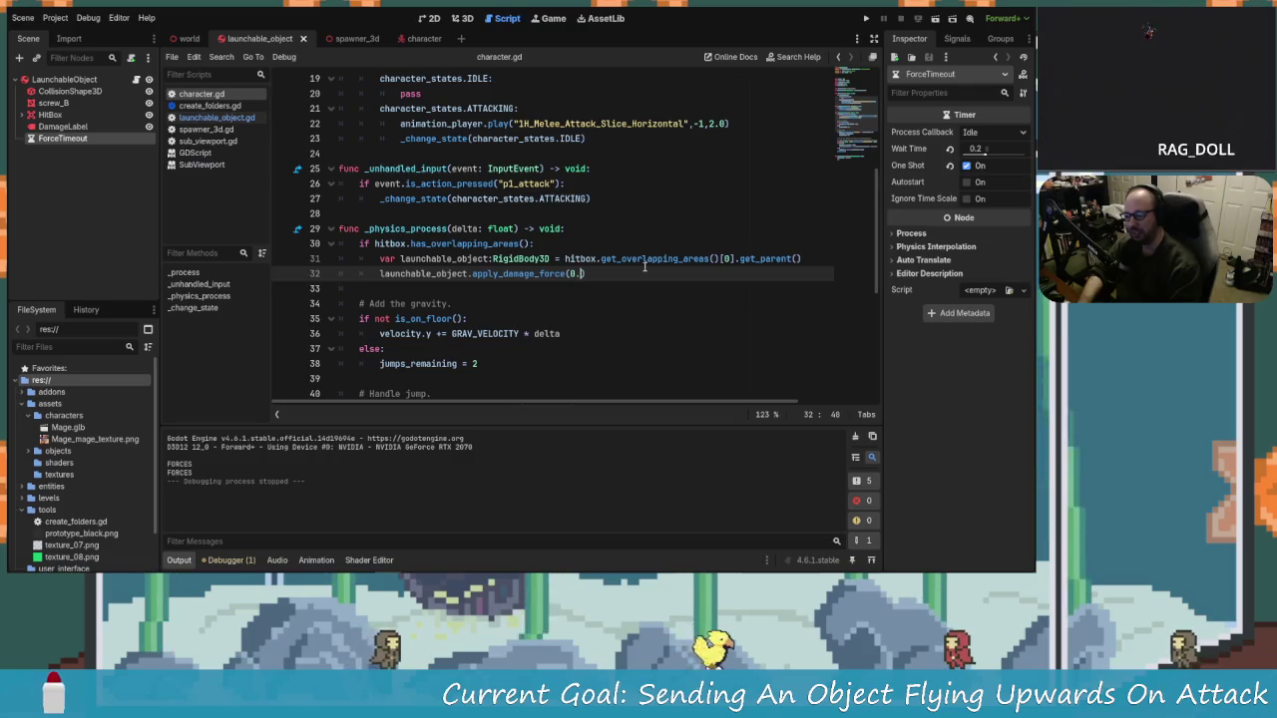
key(BackSpace)
key(BackSpace)
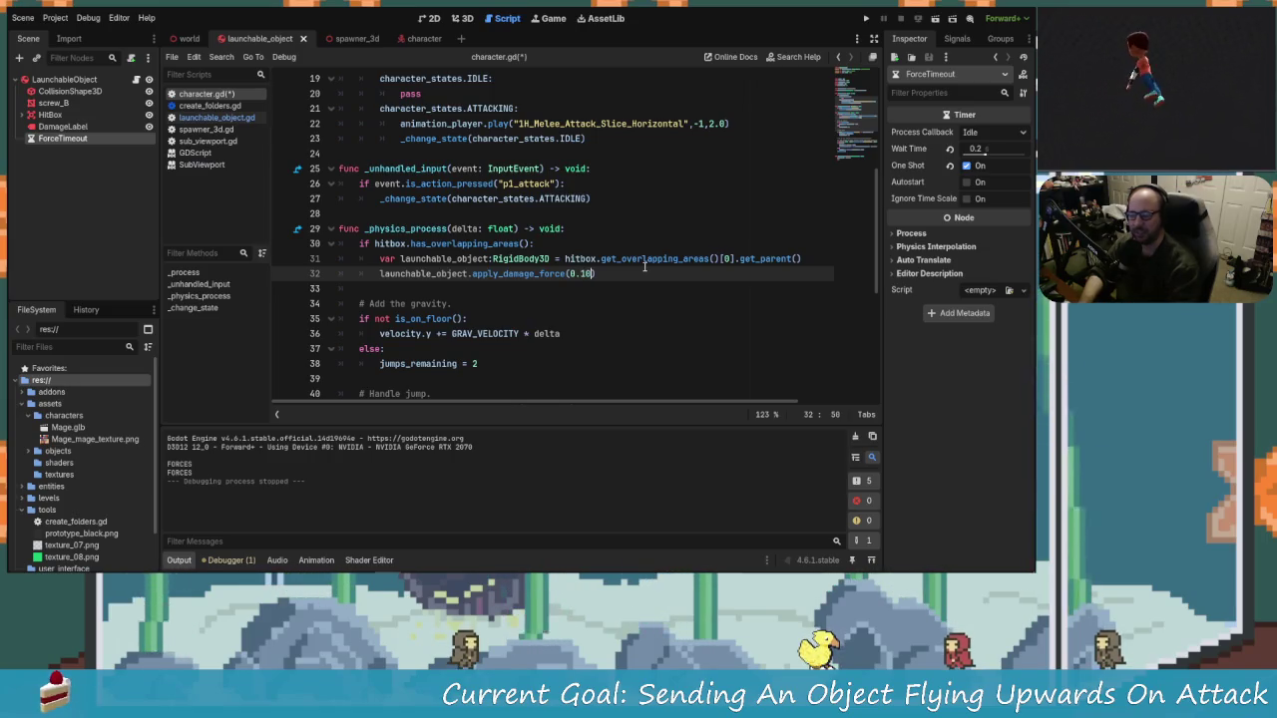
key(ctrl+s)
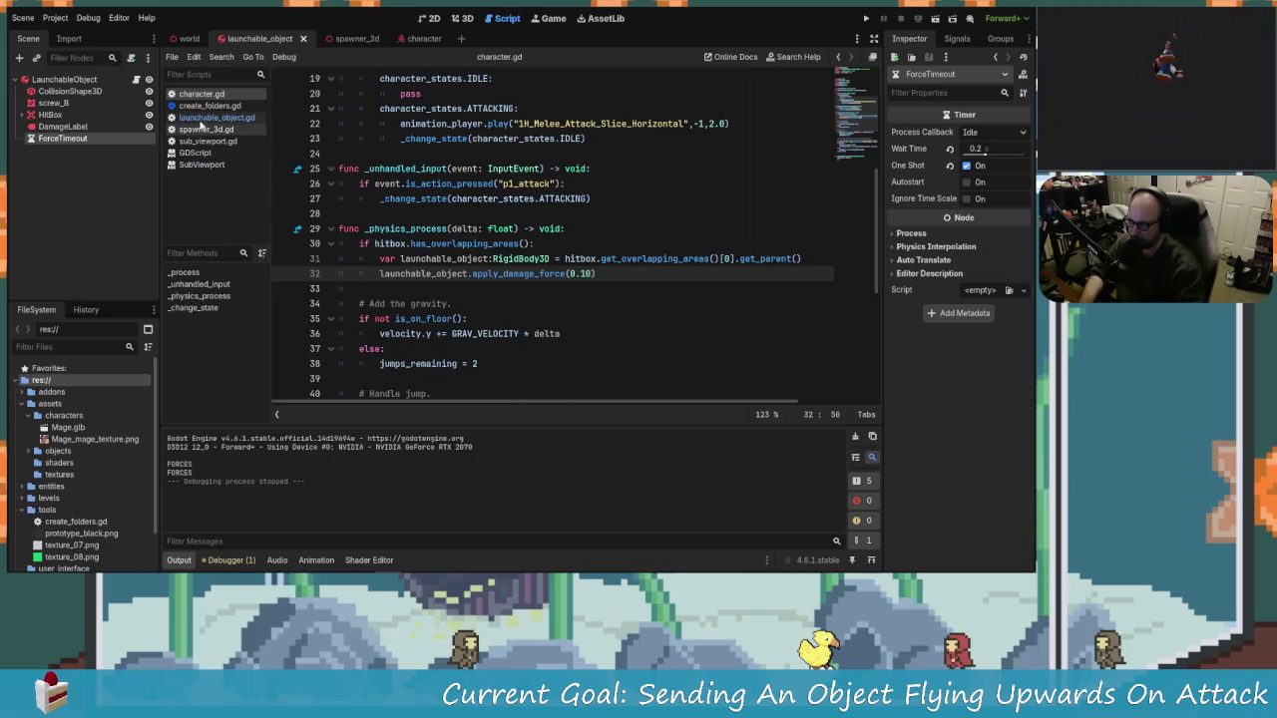
click(204, 118)
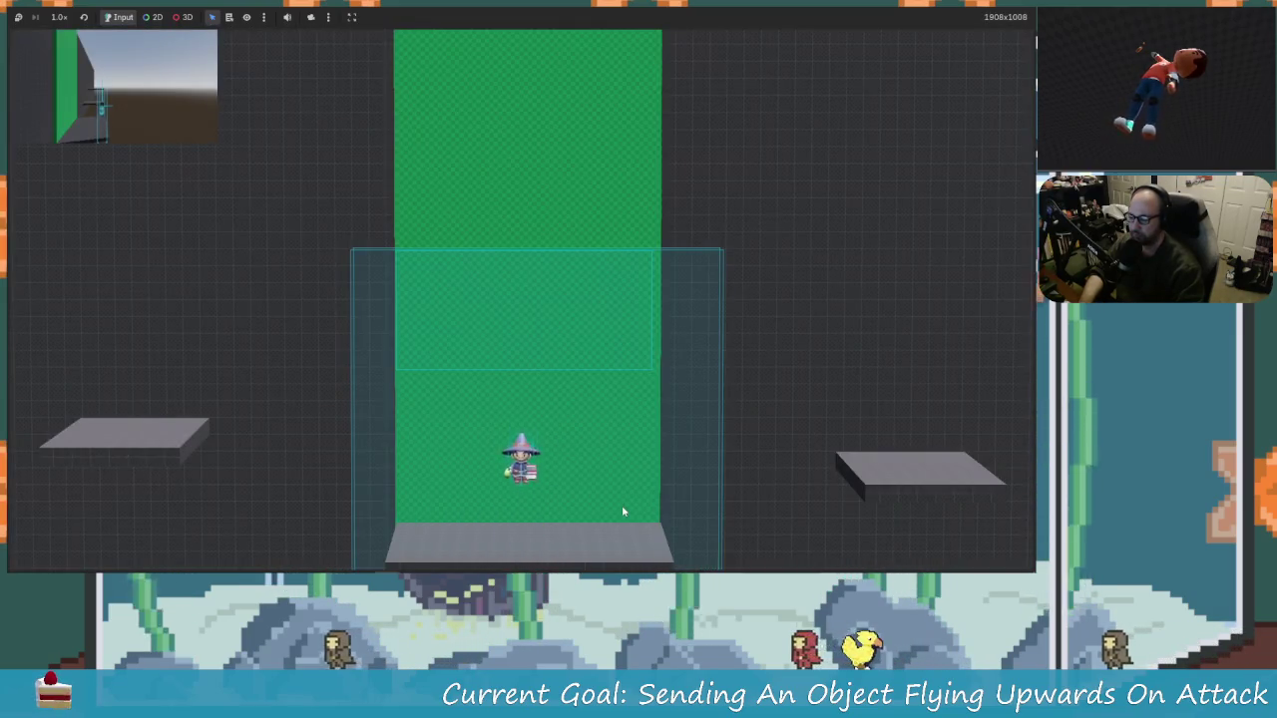
Step: Walk up and attack the object, seeing it read 0.11 %, then stop the game
key(Right)
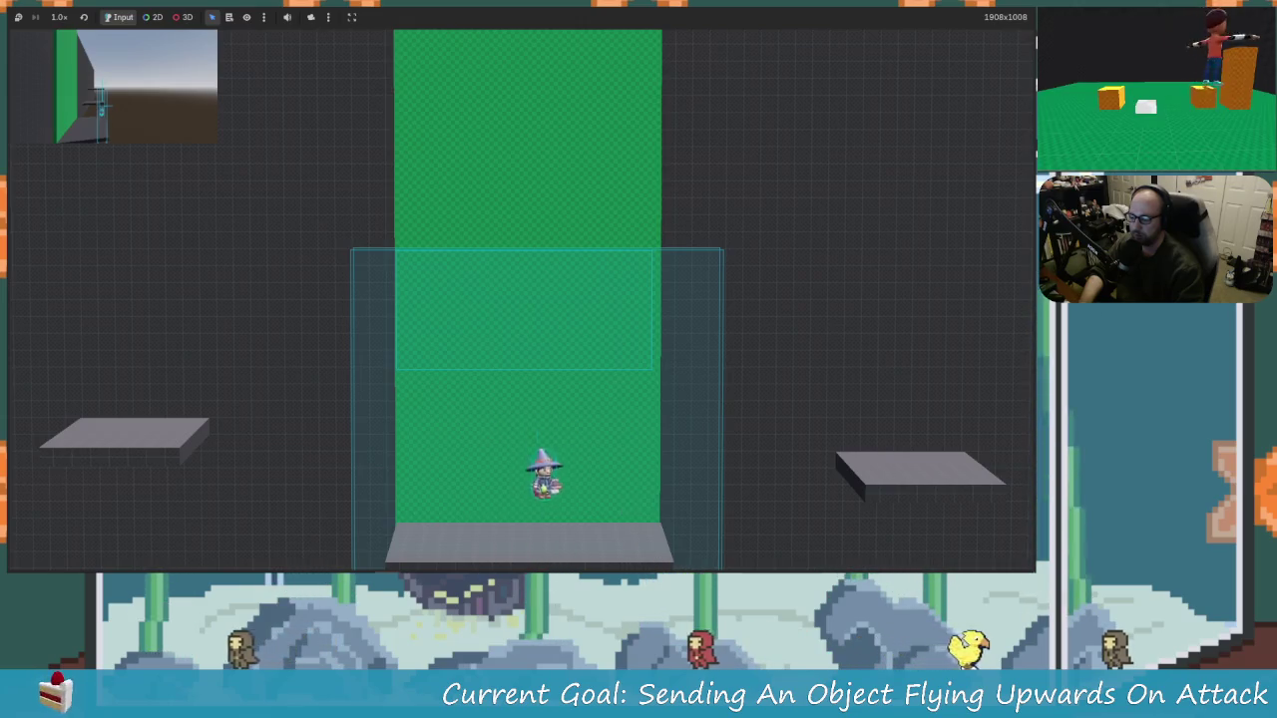
key(Right)
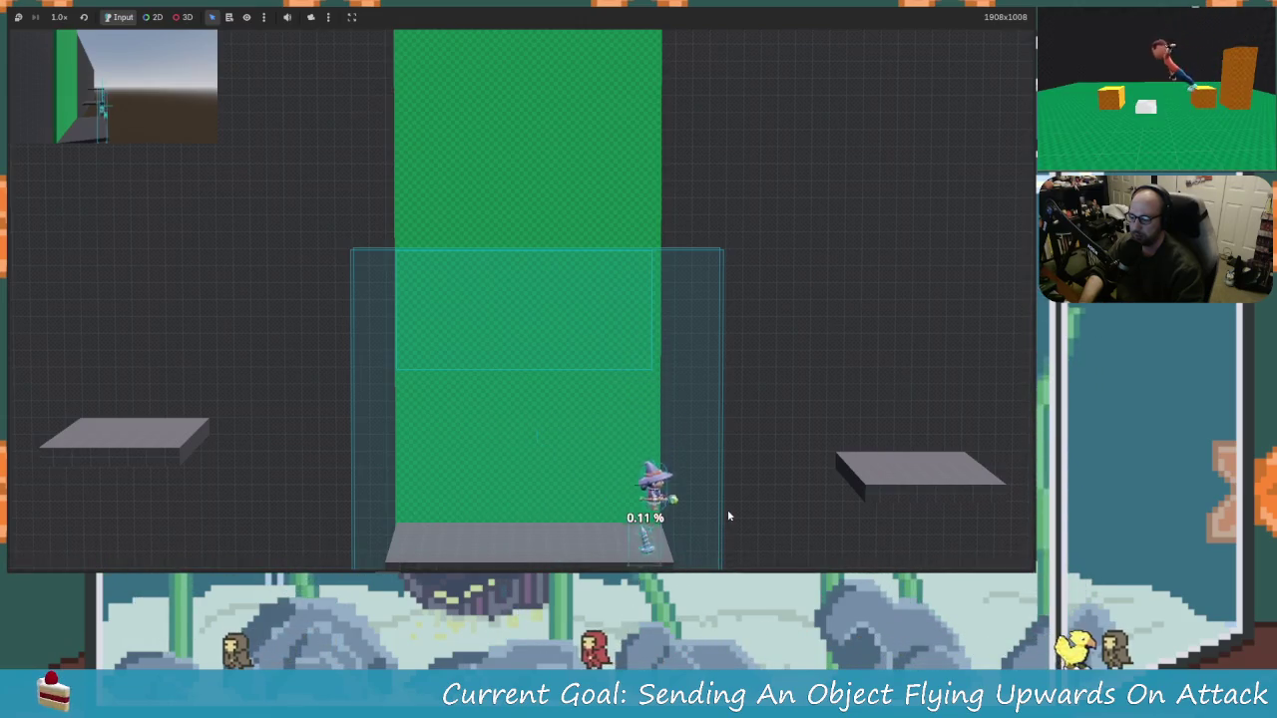
key(Left)
click(1015, 10)
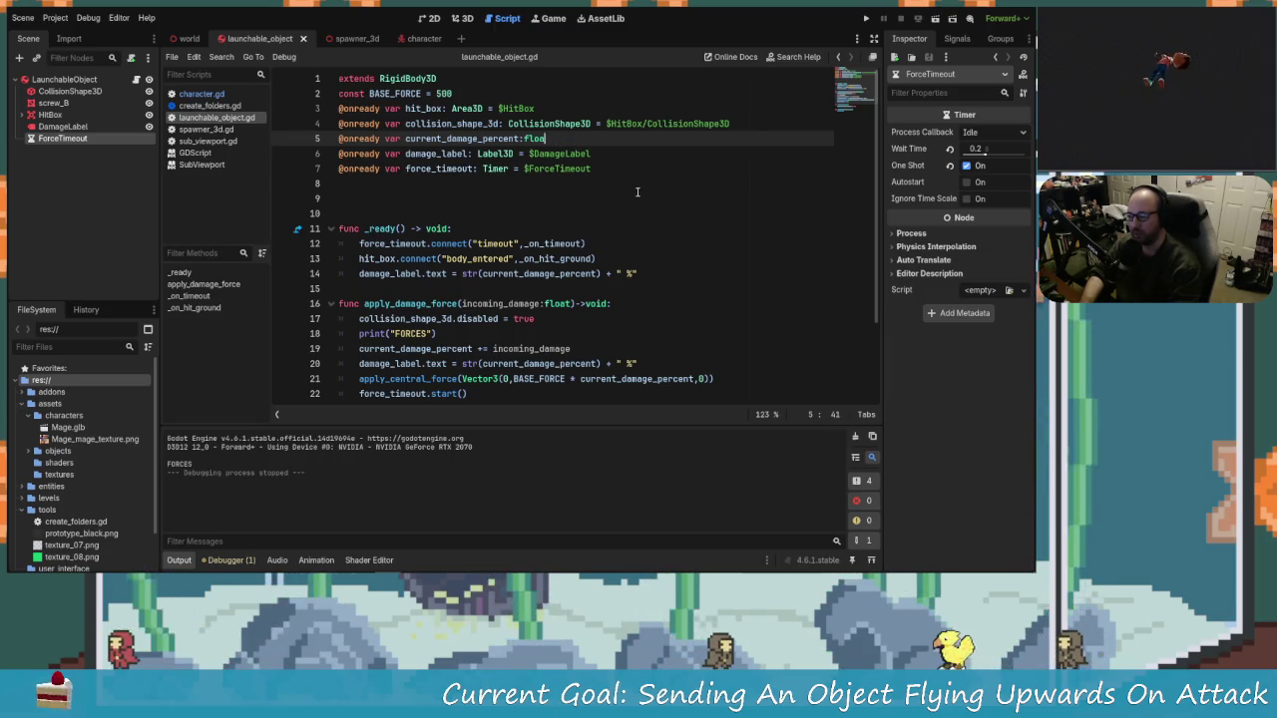
Step: Type current_damage_percent as int = 1 and incoming_damage as int, then save launchable_object.gd
text(t)
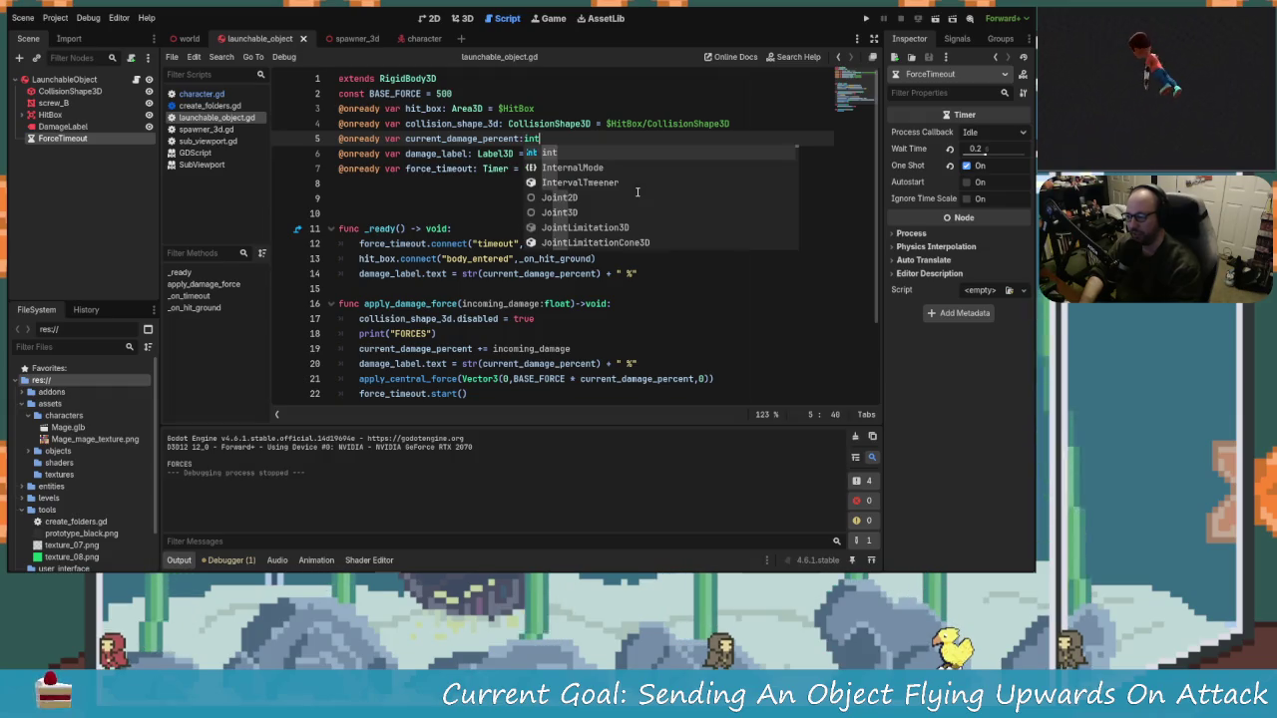
text( = )
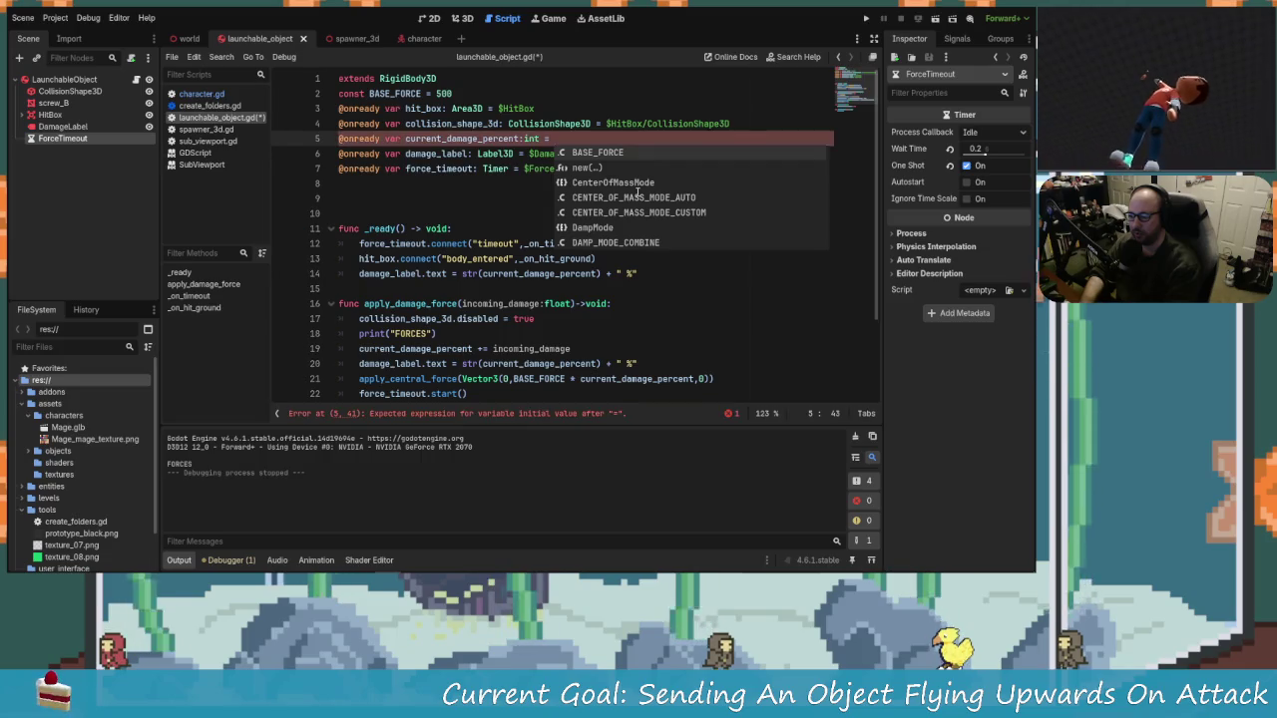
text(1)
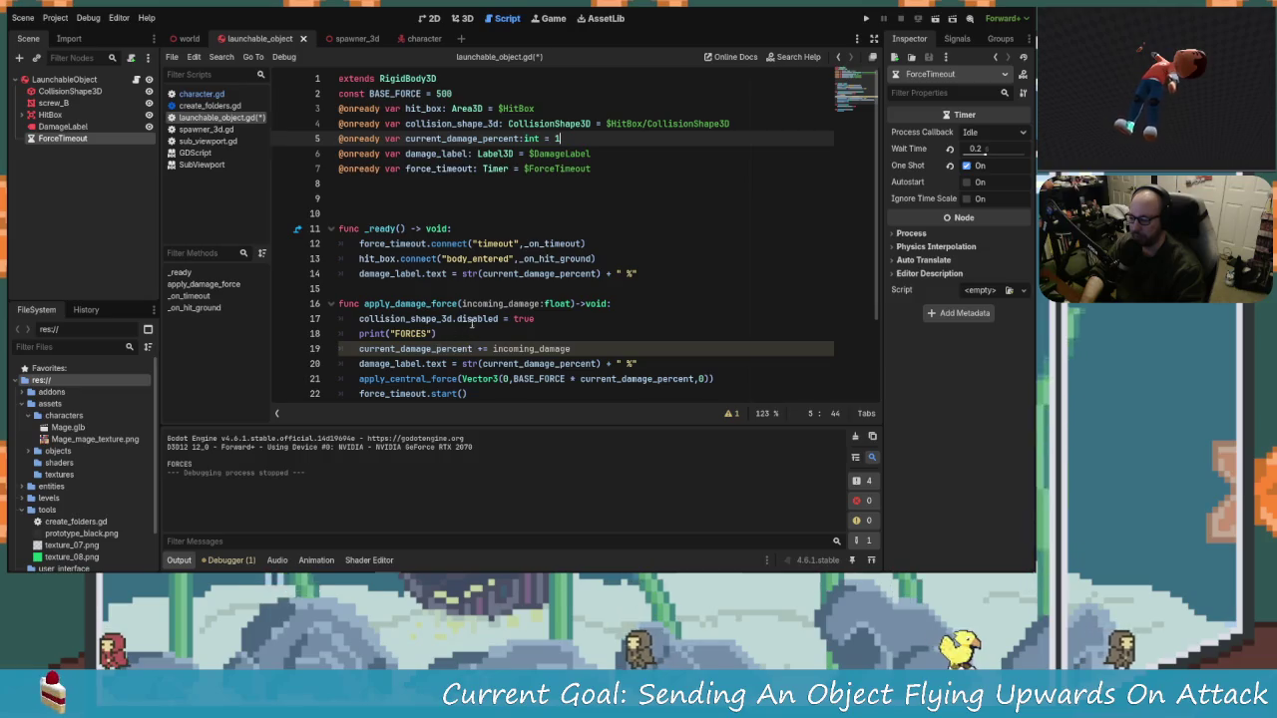
click(573, 304)
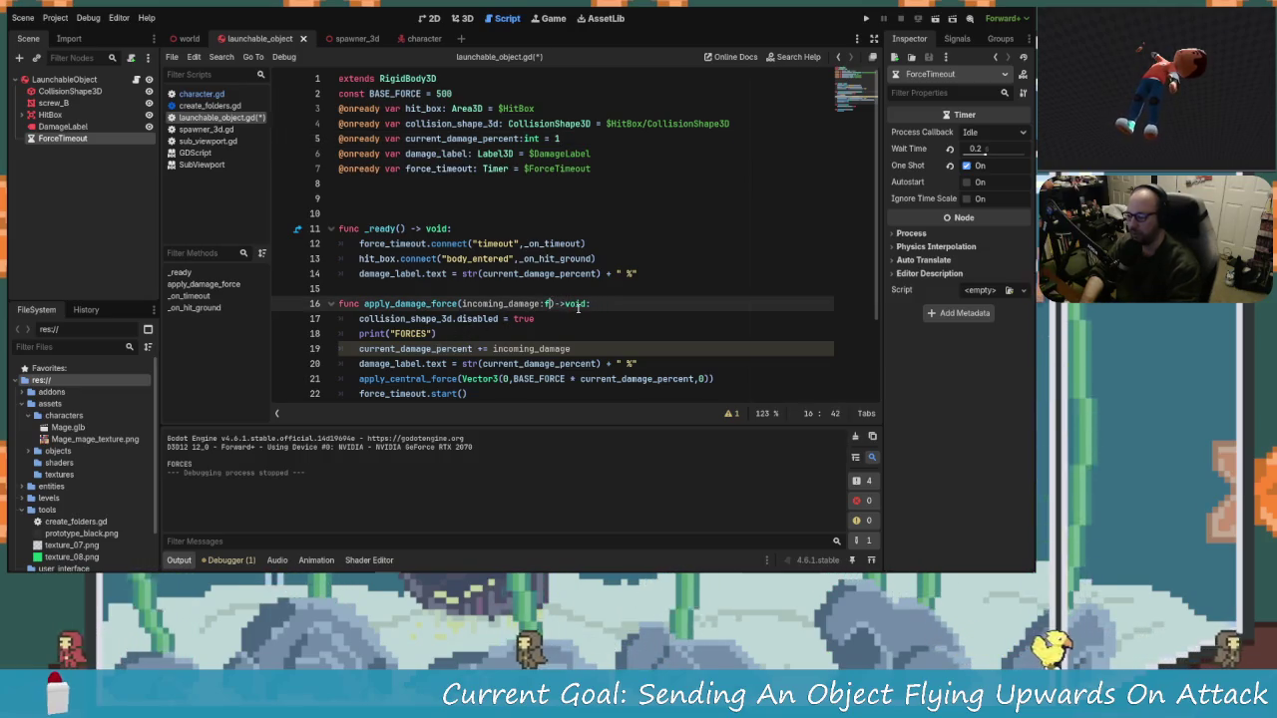
key(BackSpace)
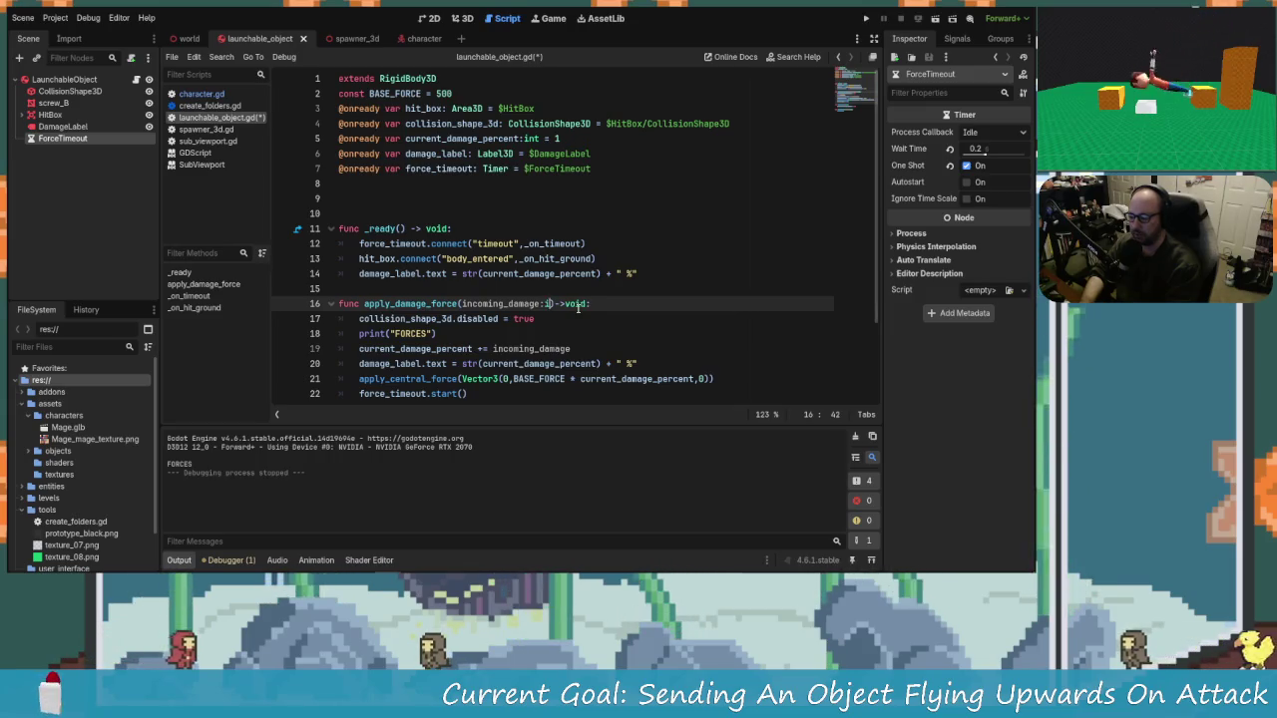
text(int)
click(621, 353)
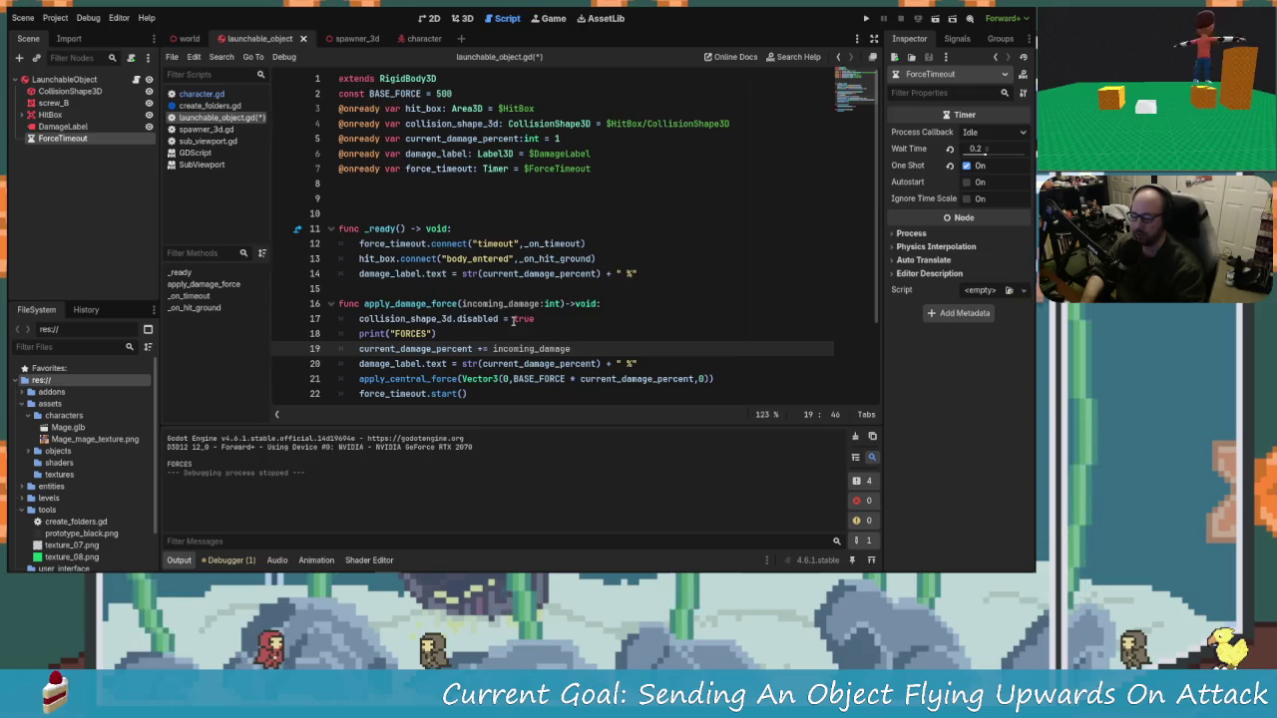
key(ctrl+s)
click(201, 94)
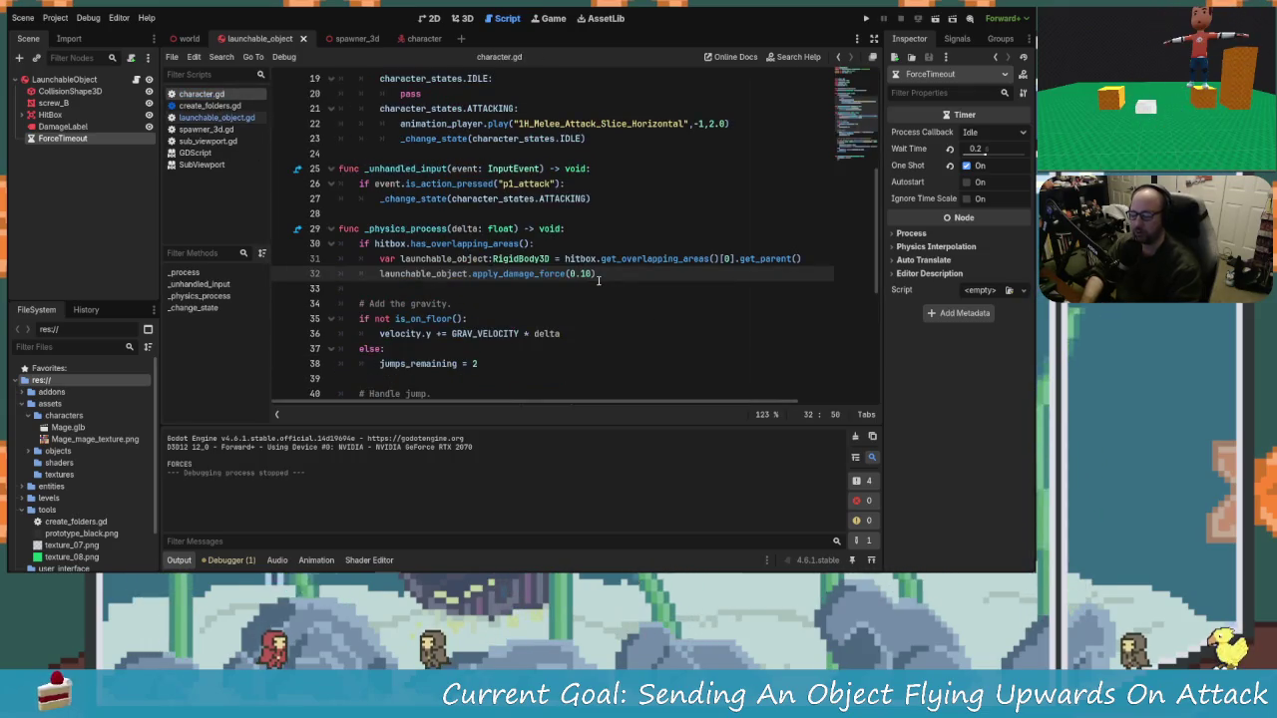
Step: Set apply_damage_force(5) in character.gd and BASE_FORCE = 20, save, and run the game
key(BackSpace)
key(BackSpace)
key(BackSpace)
text(5)
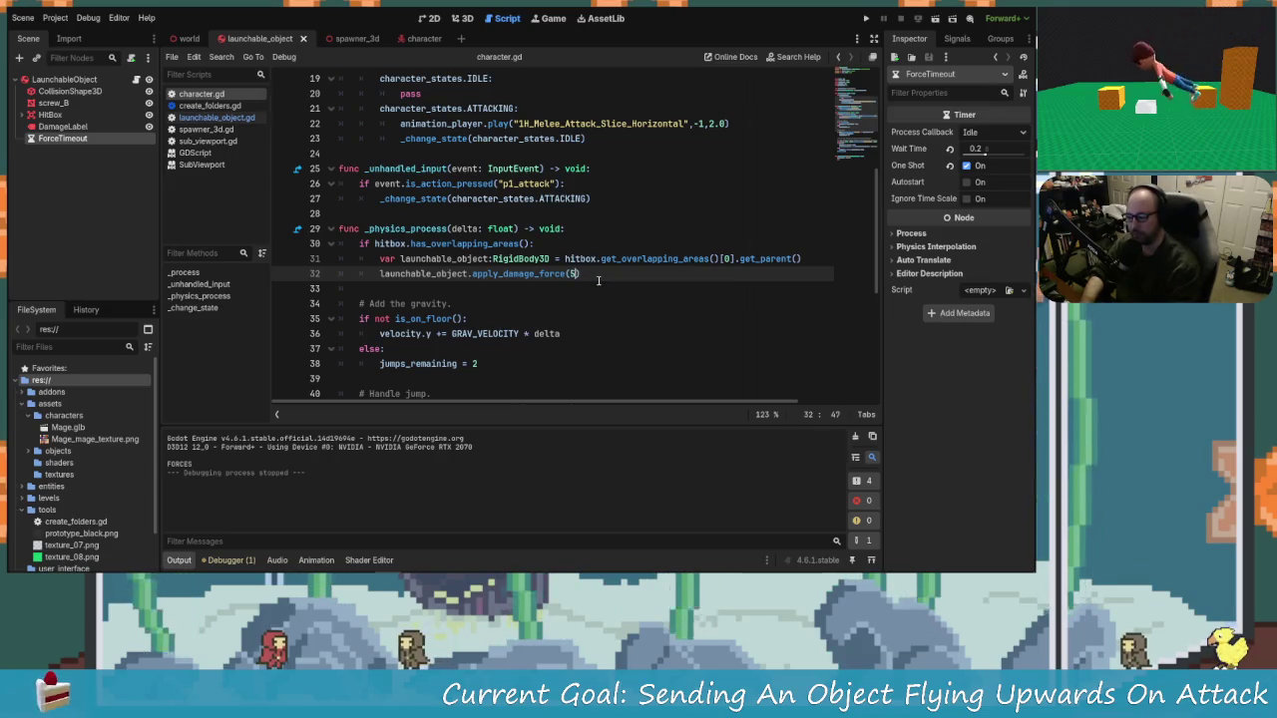
click(205, 117)
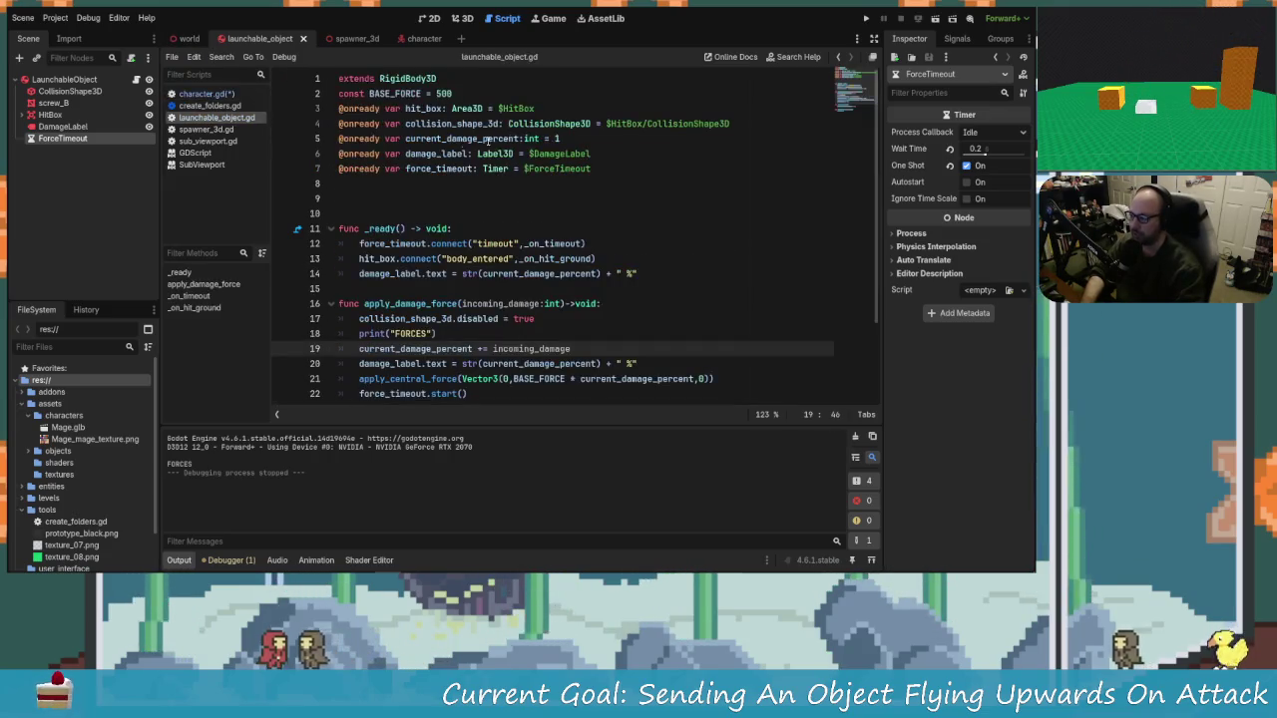
click(467, 93)
text(2)
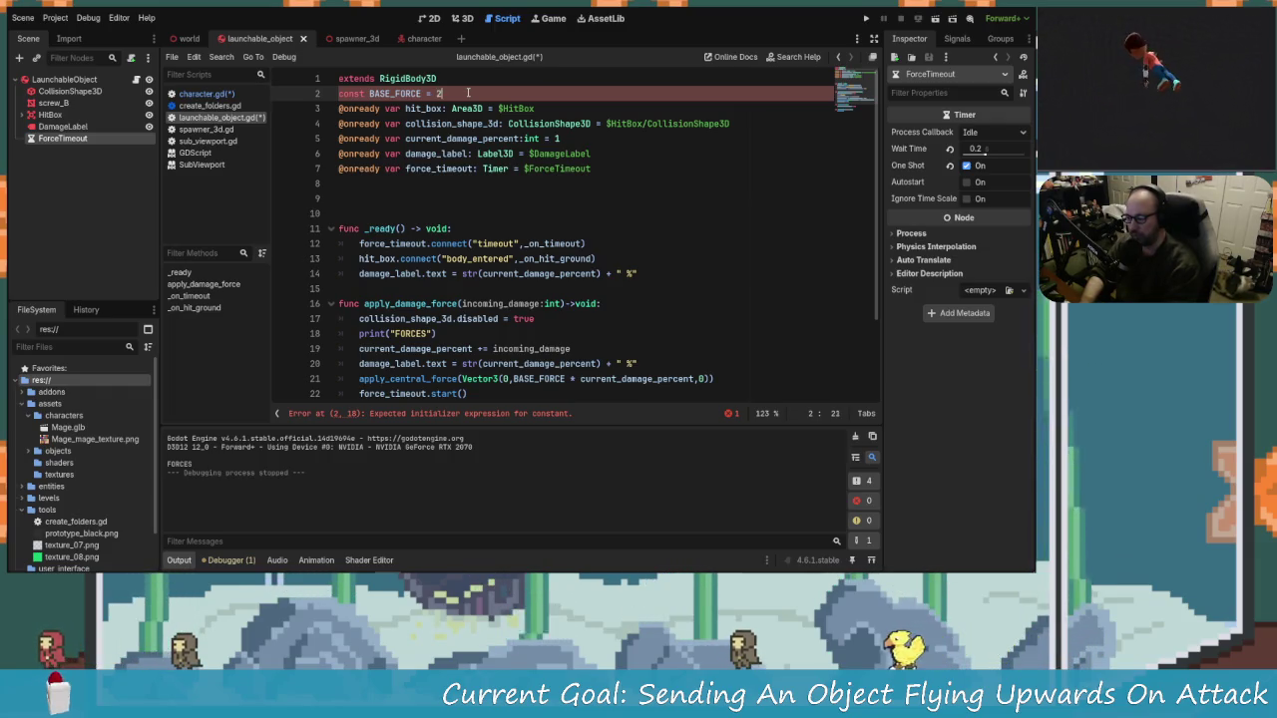
key(ctrl+s)
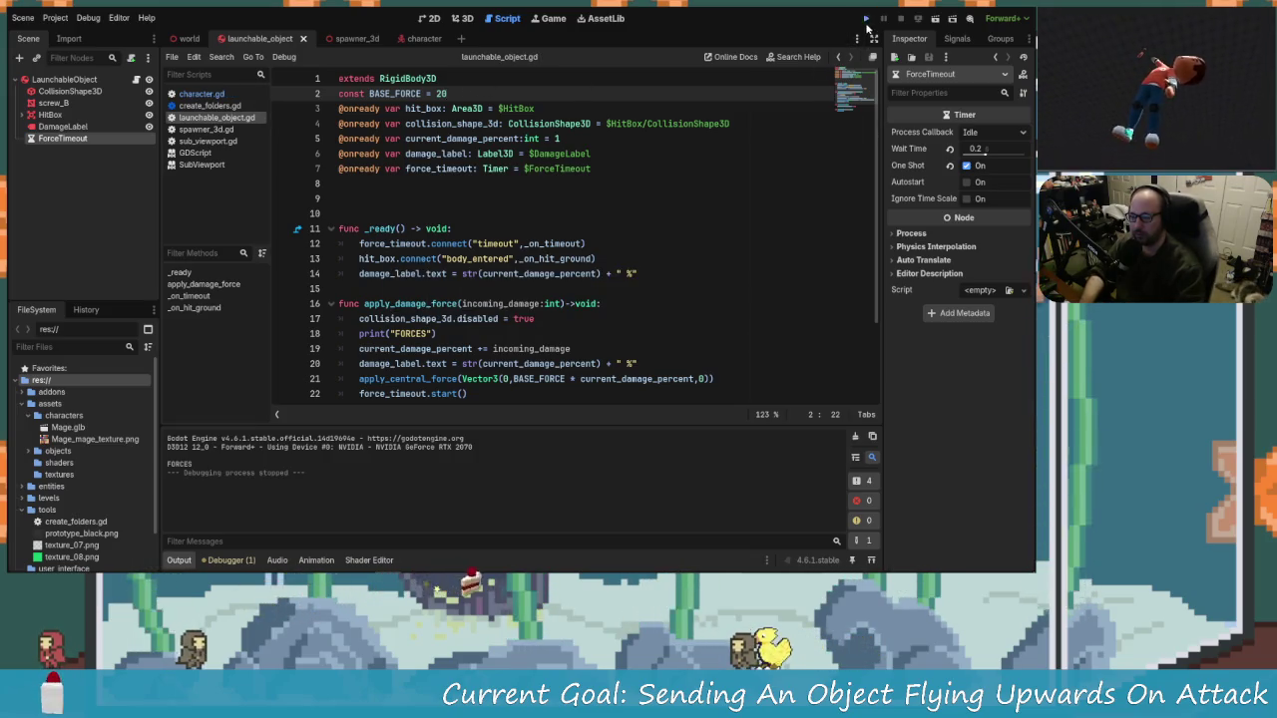
key(F5)
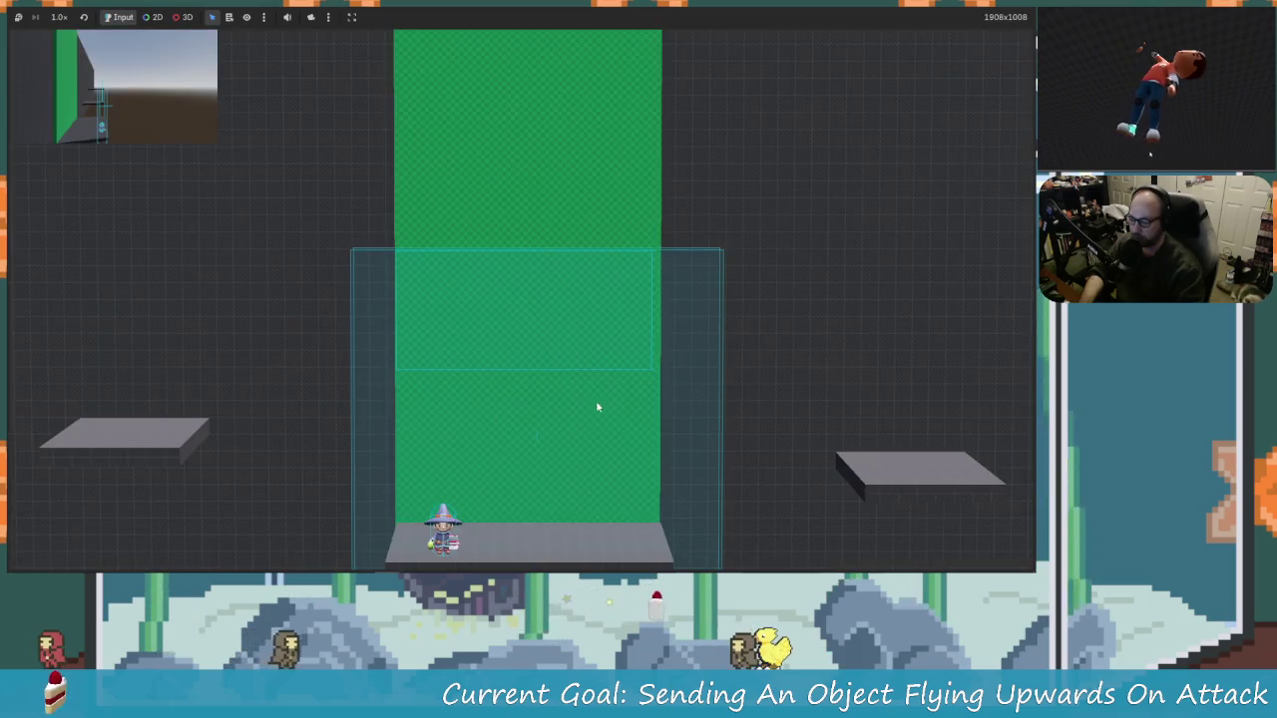
Step: Move the wizard left and right and jump around the running level
key(space)
key(Right)
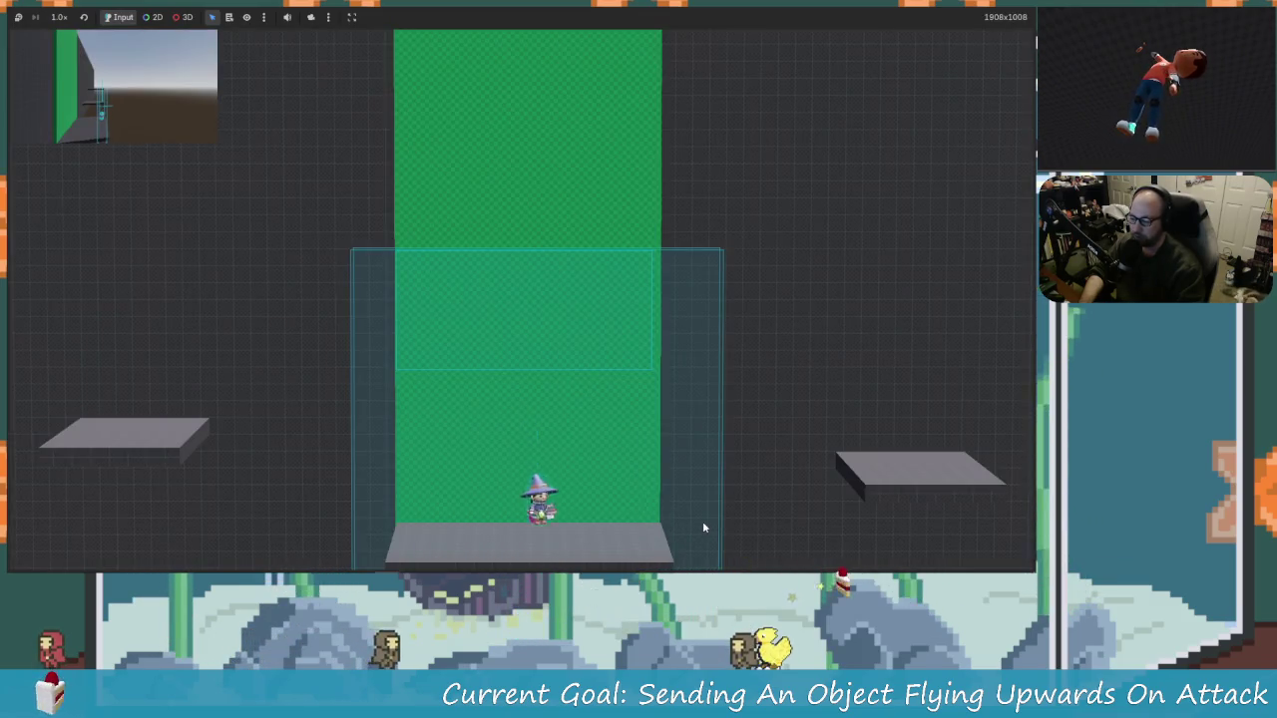
key(space)
key(Right)
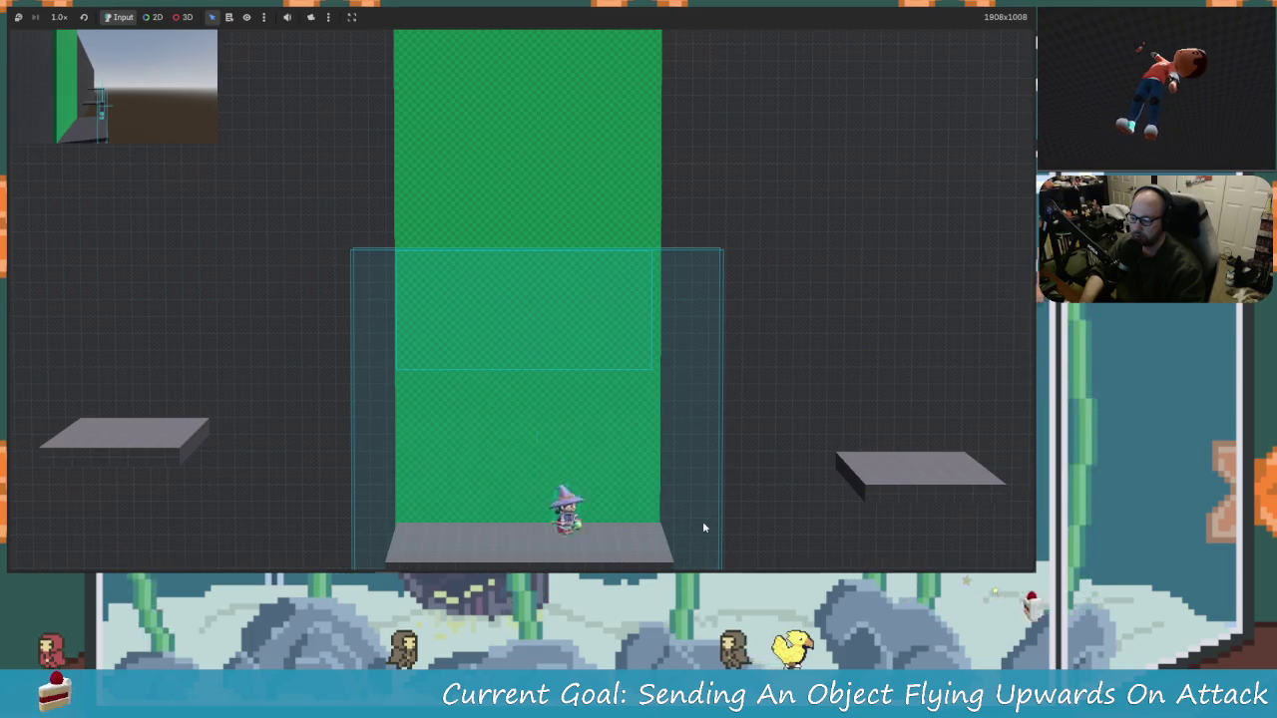
key(space)
key(Left)
key(space)
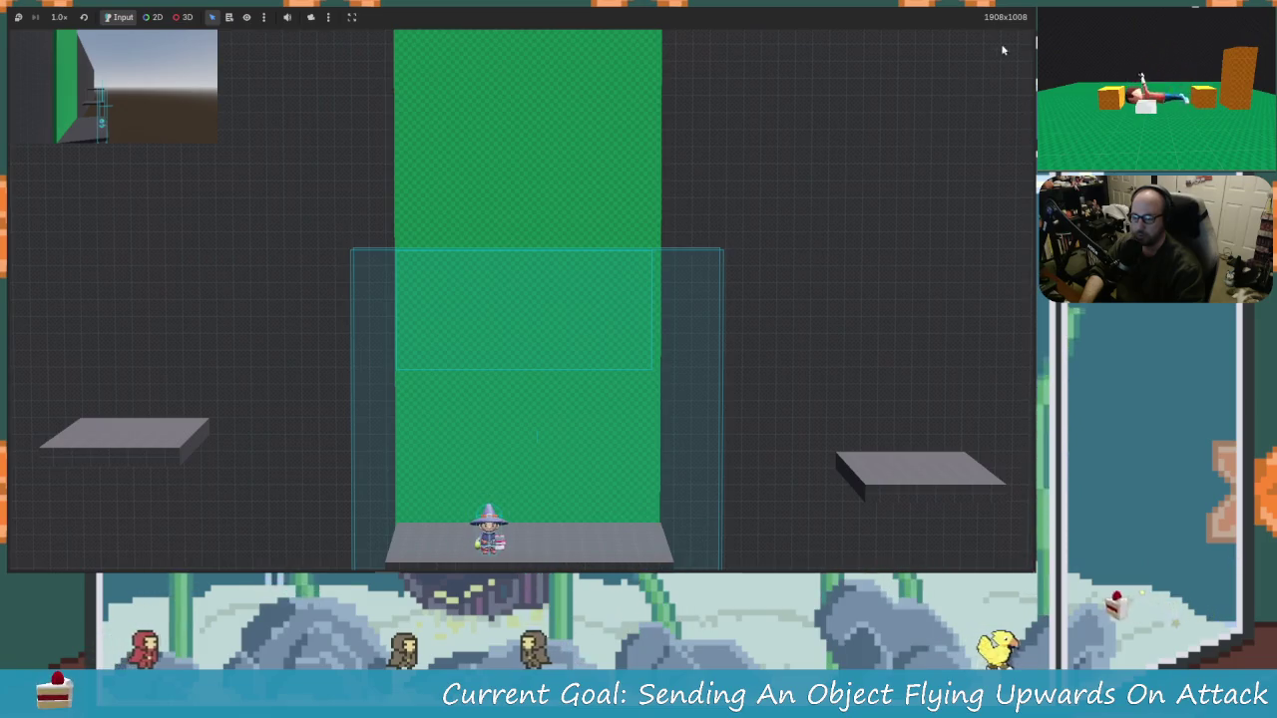
Step: Stop the game, set BASE_FORCE on line 2 of launchable_object.gd to 50, and save
key(F8)
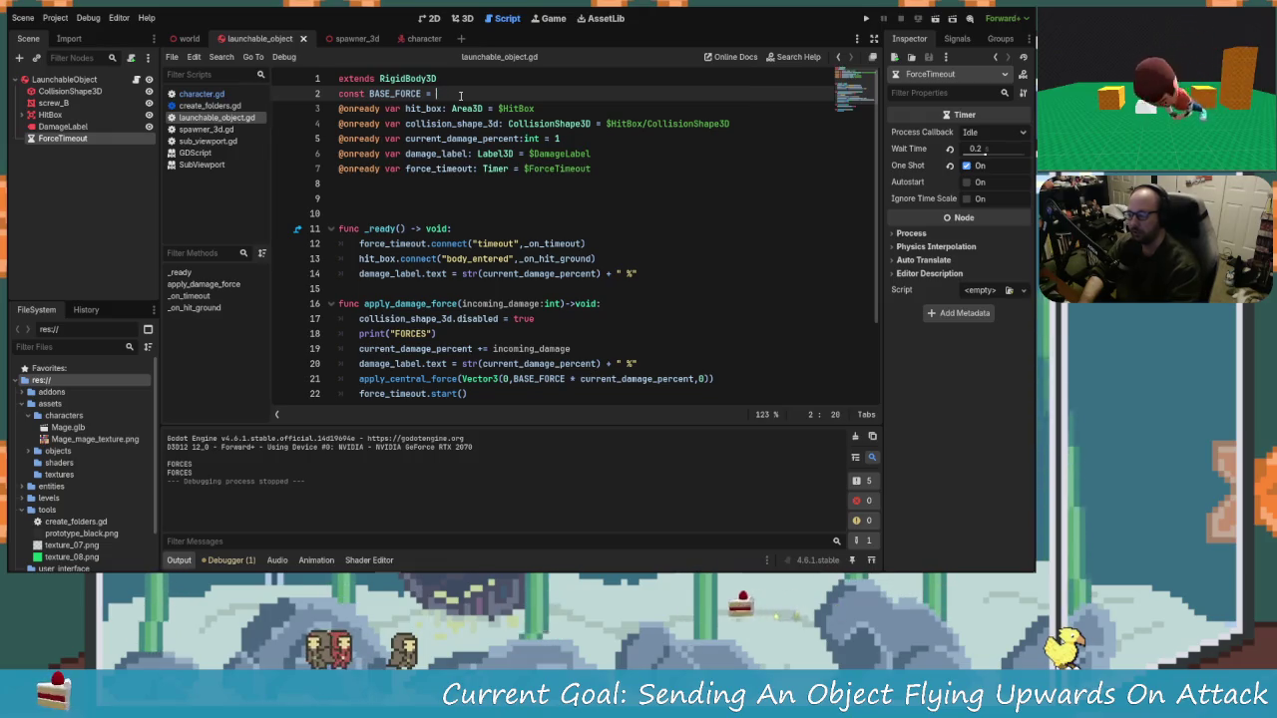
key(BackSpace)
key(BackSpace)
text(5)
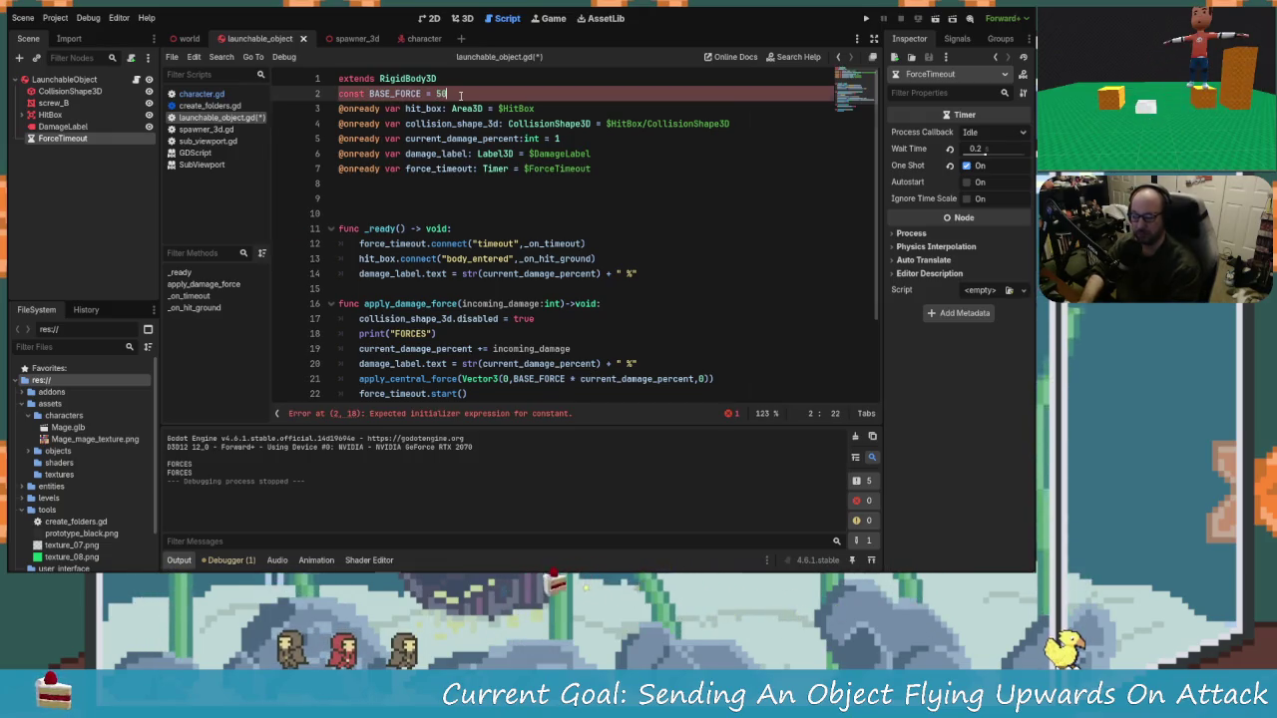
text(0)
key(ctrl+s)
Step: Run the game, walk right and hit the floating object up to 11% damage
click(866, 18)
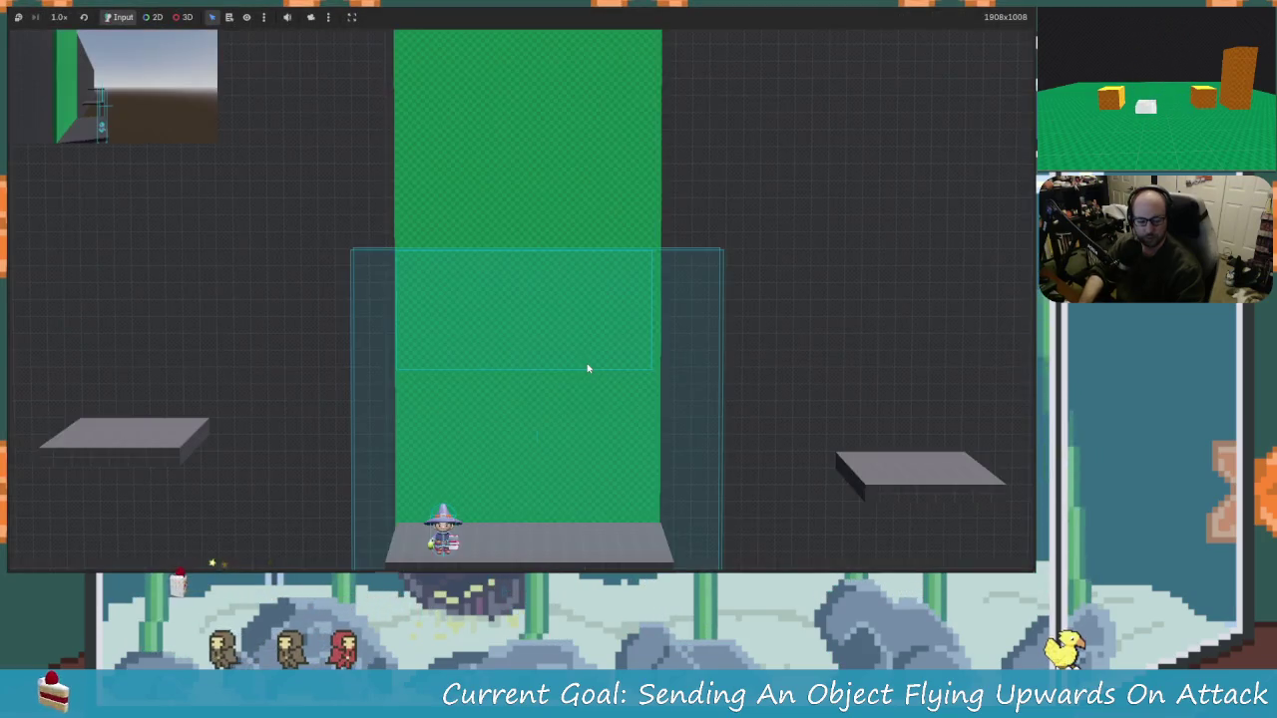
key(Right)
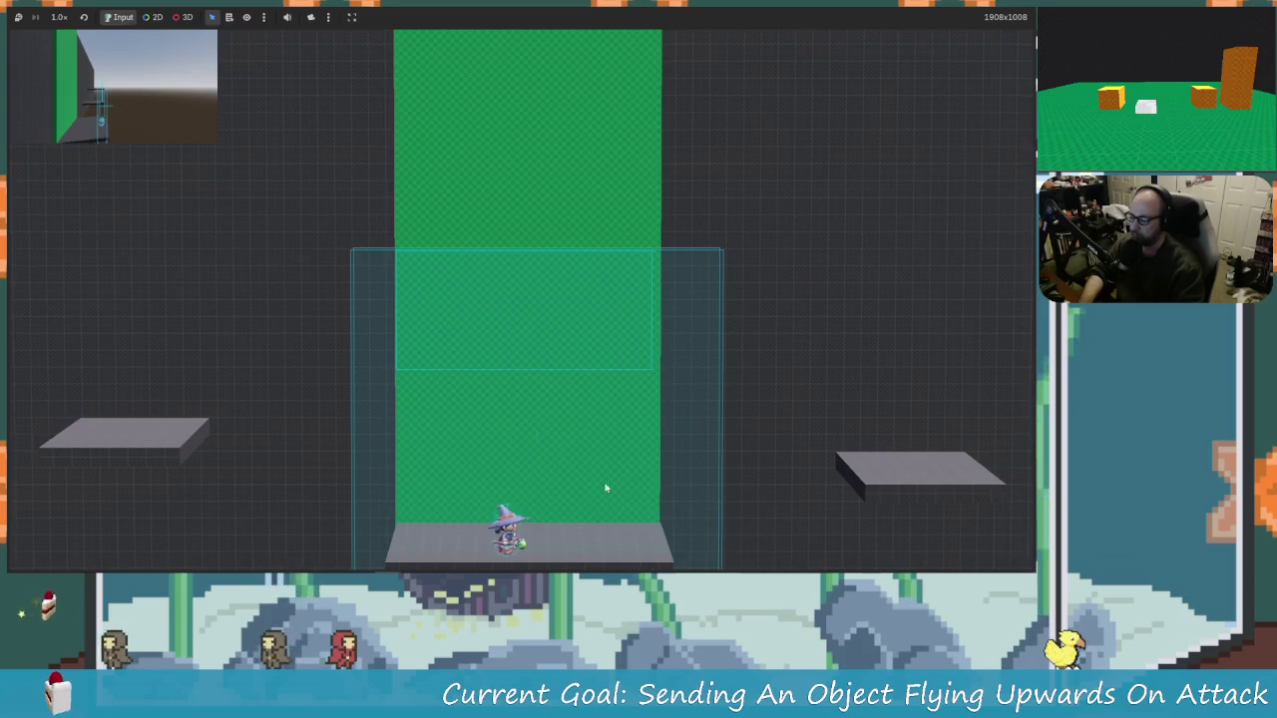
key(space)
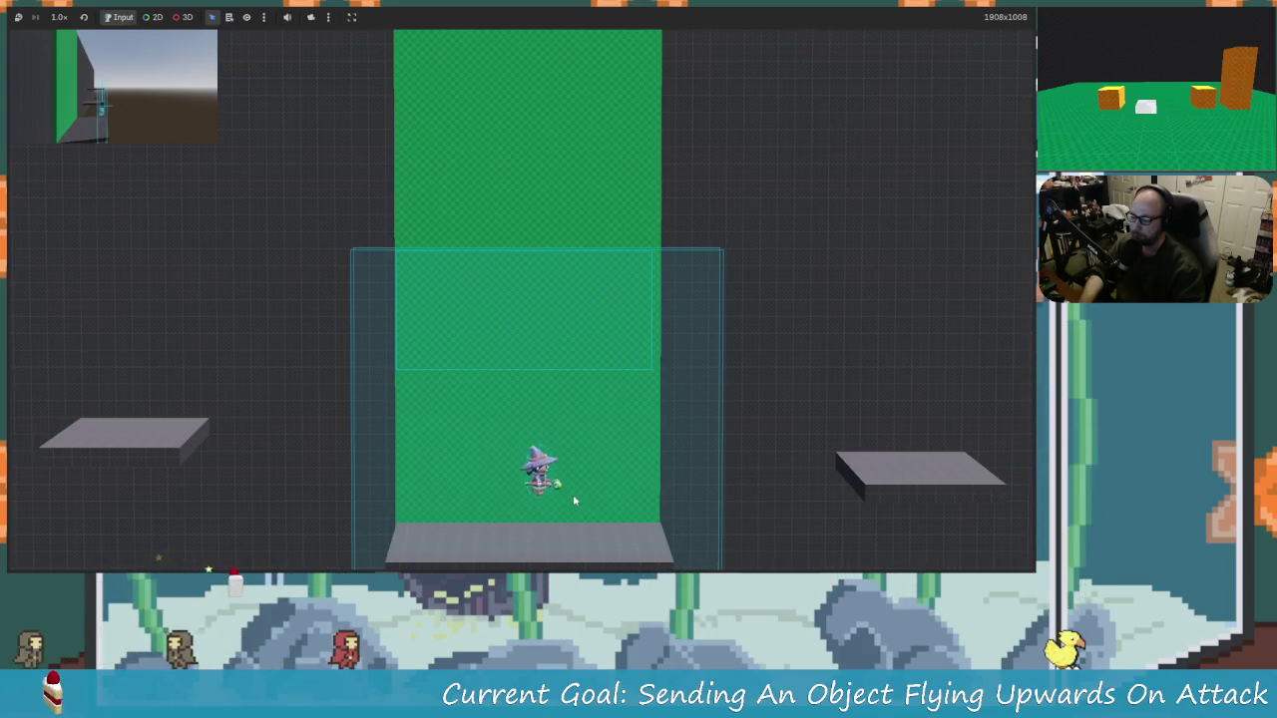
key(x)
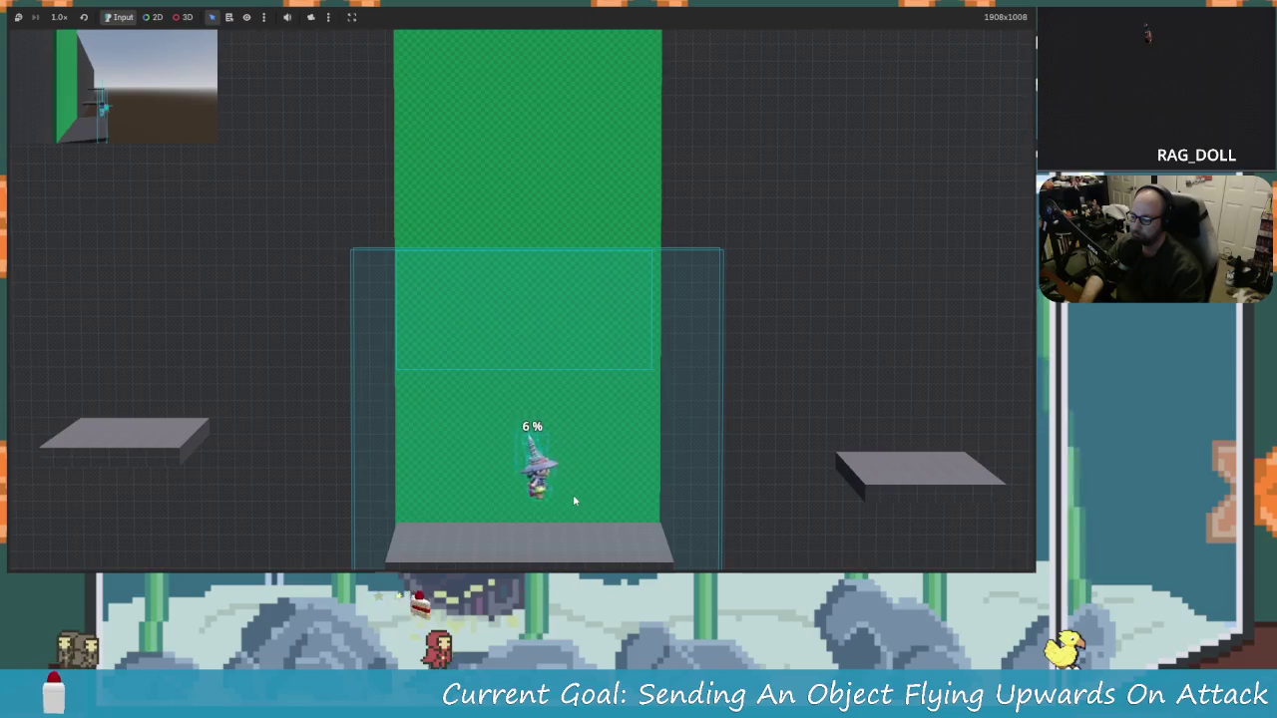
key(x)
key(space)
key(x)
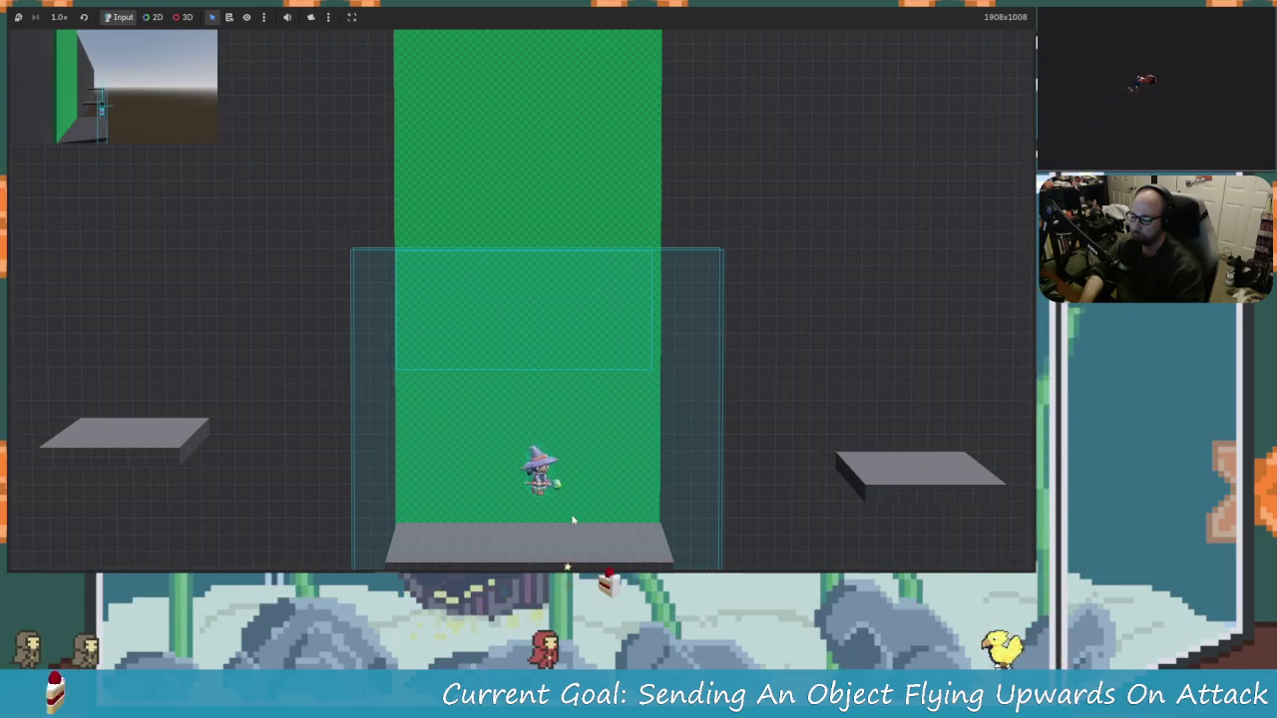
Step: Hit the next object to 16%, knock it away, then stop the game
key(Right)
key(space)
key(space)
key(x)
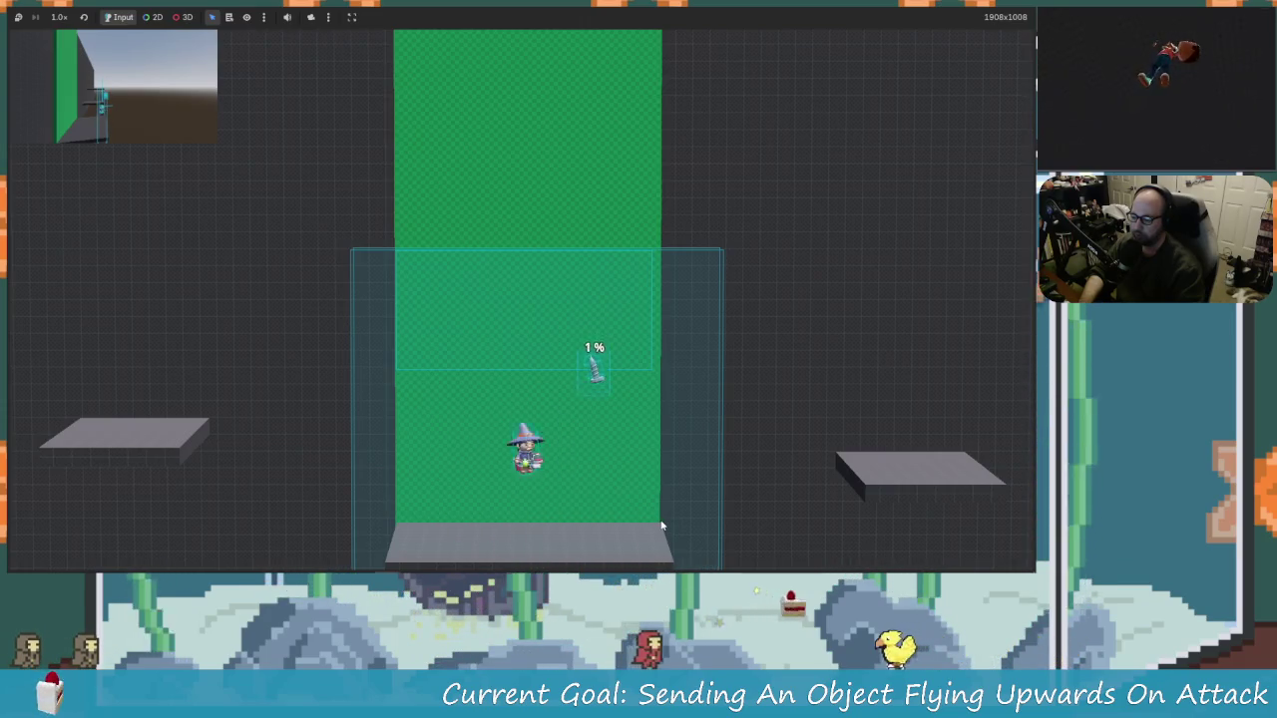
key(Right)
key(x)
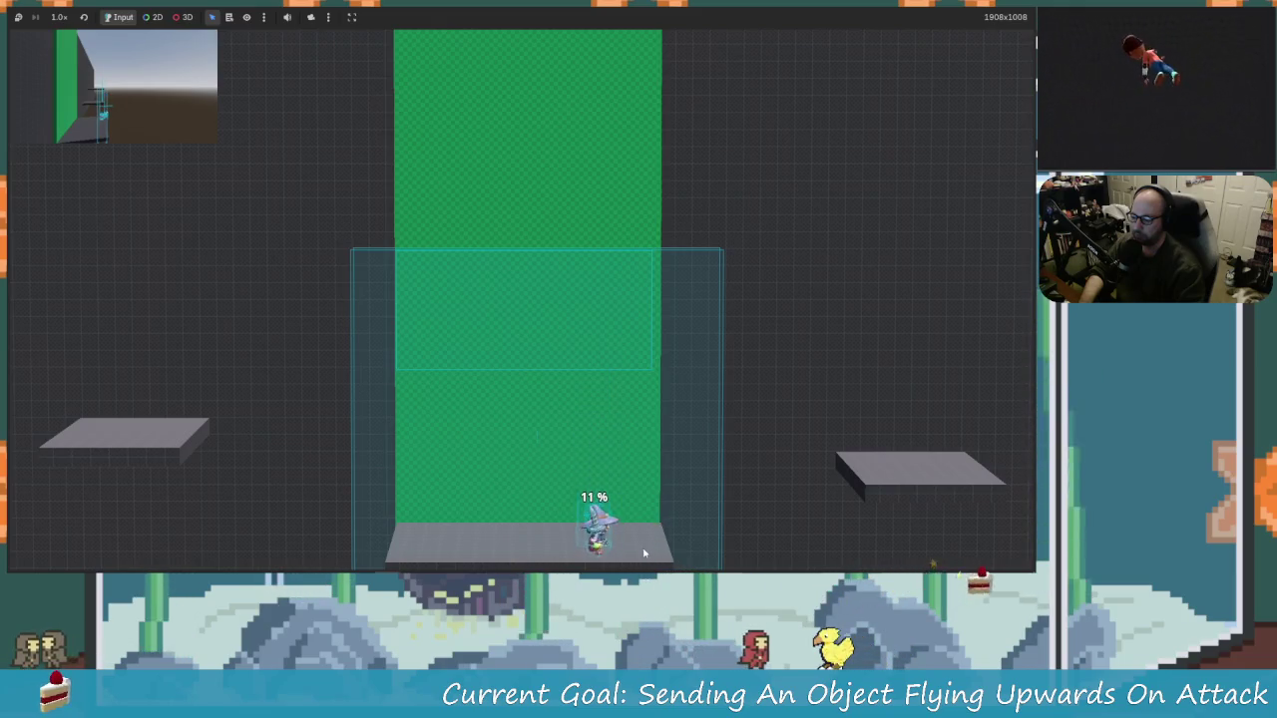
key(space)
key(x)
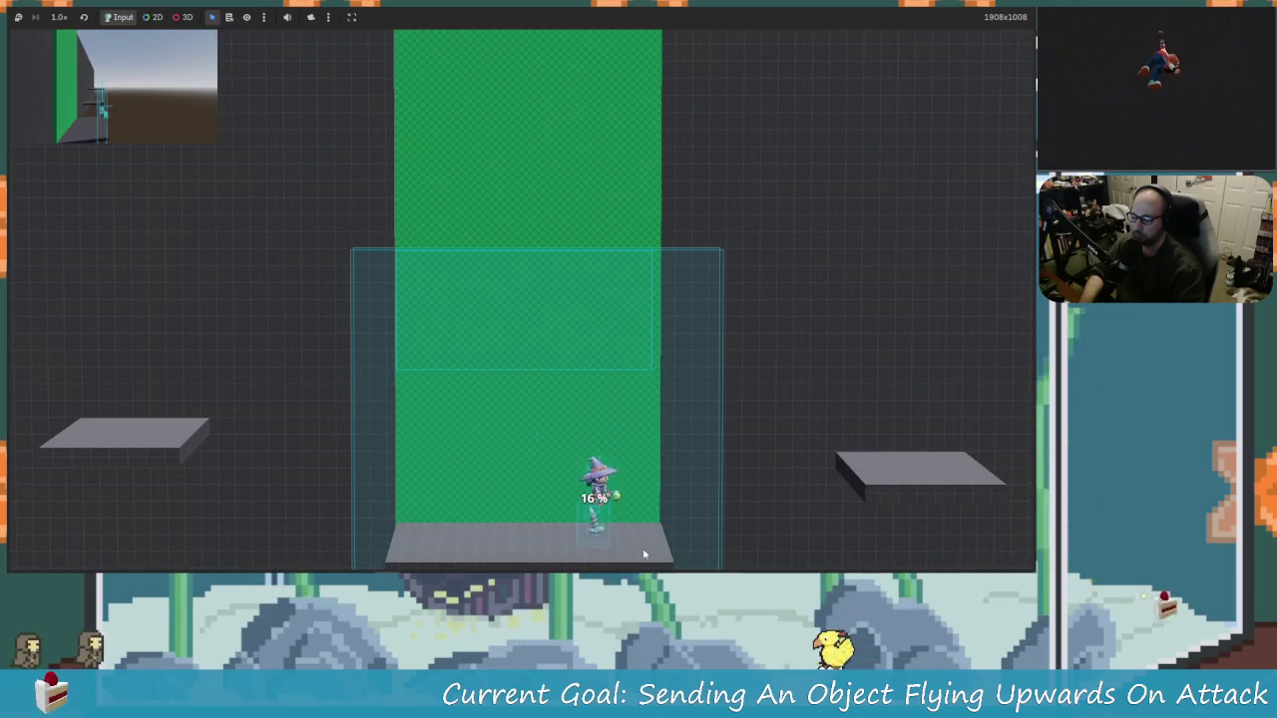
key(F8)
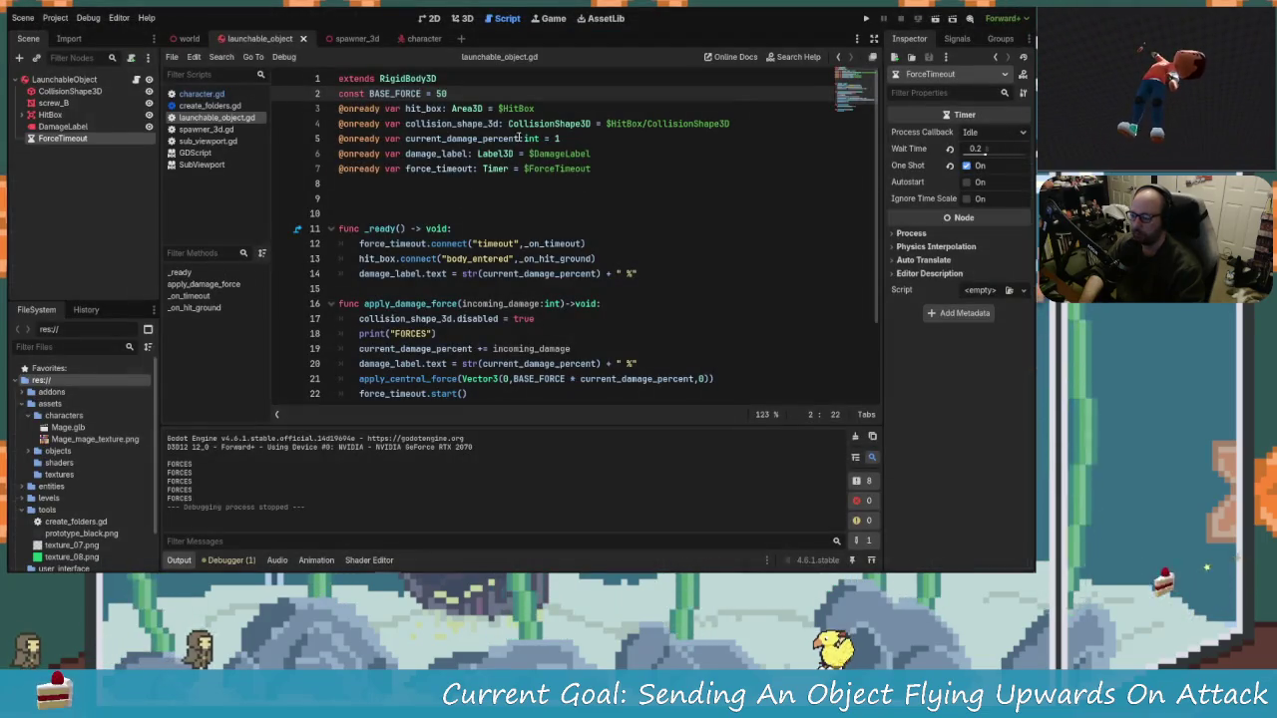
Step: Make BASE_FORCE 100, run the game and hit an object to 11% damage
text(00)
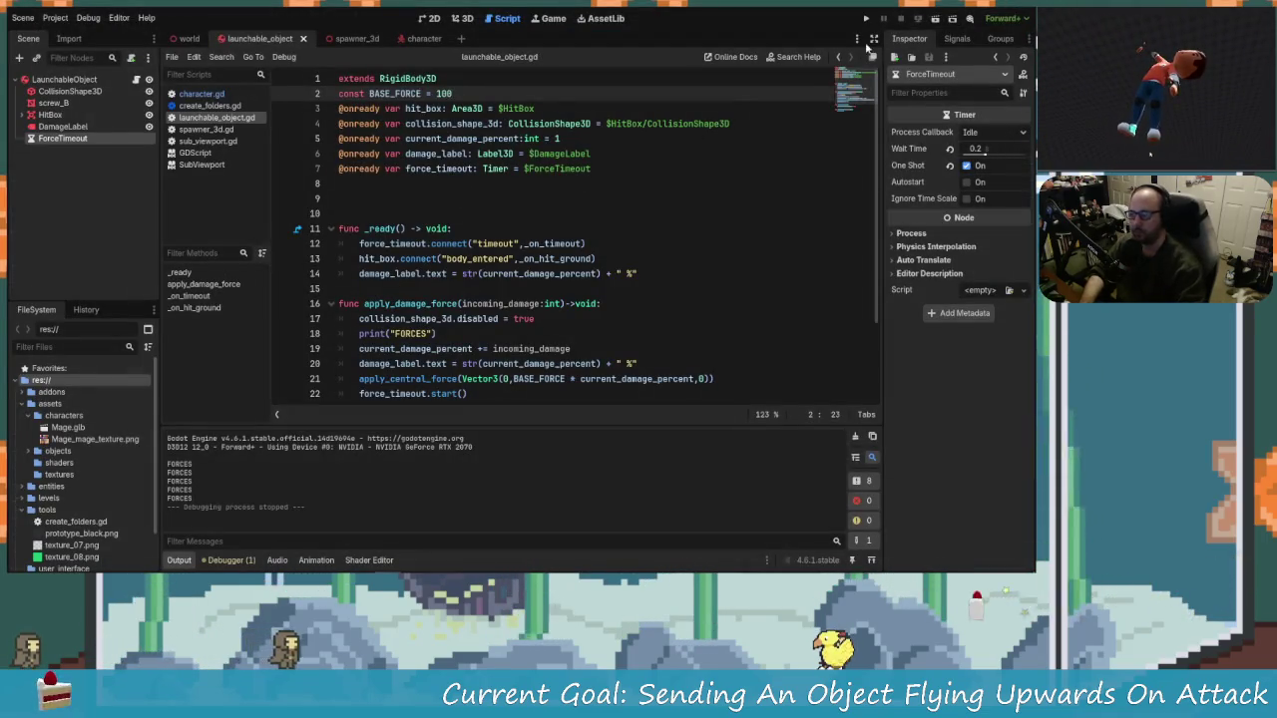
click(867, 18)
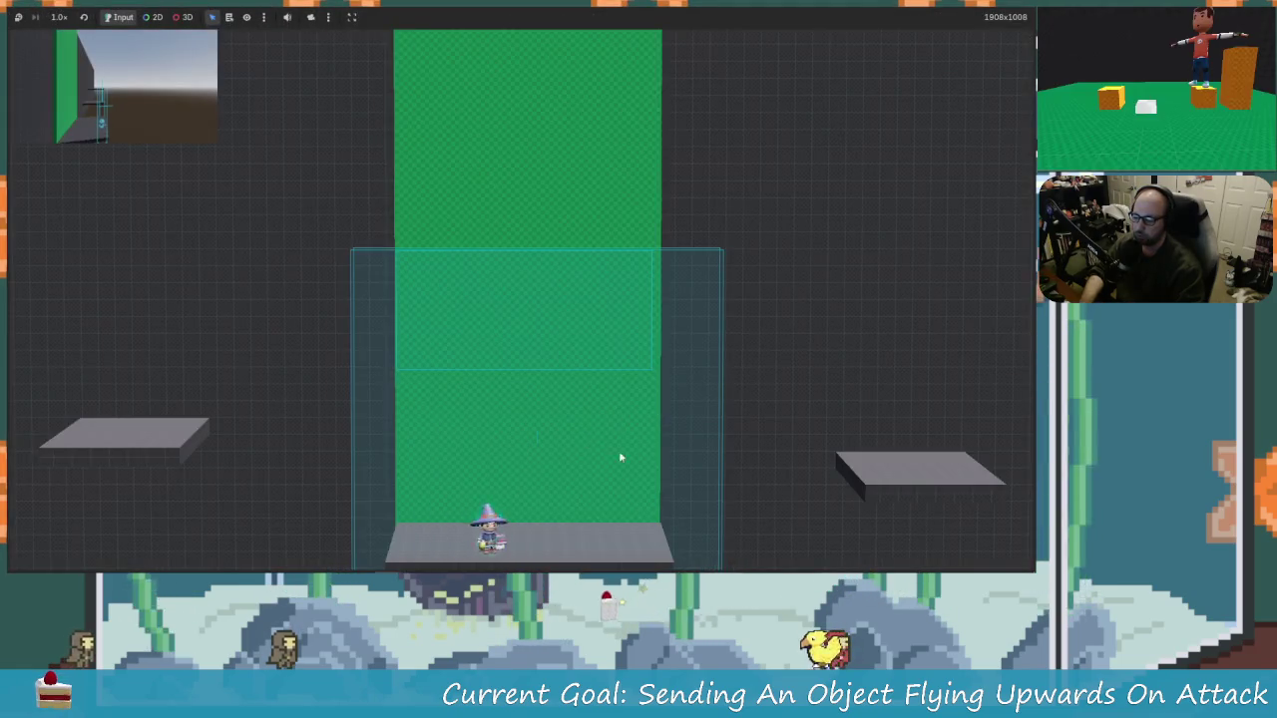
key(Right)
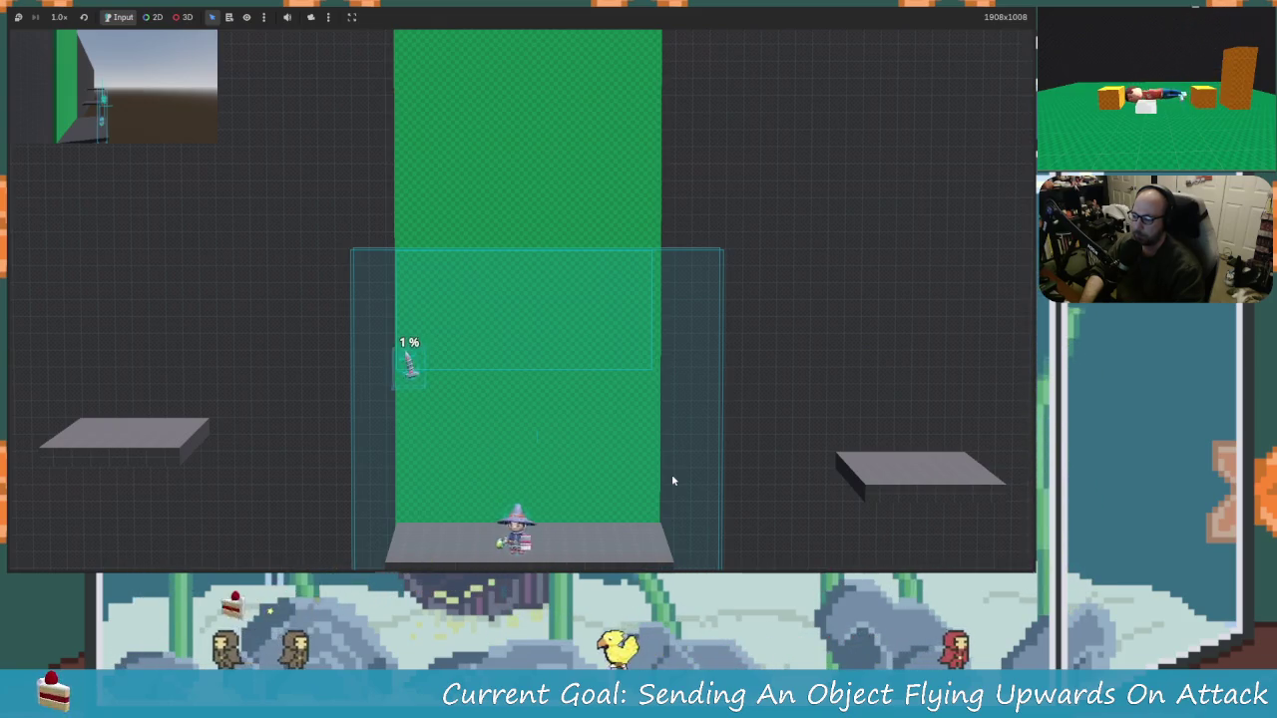
key(Left)
key(space)
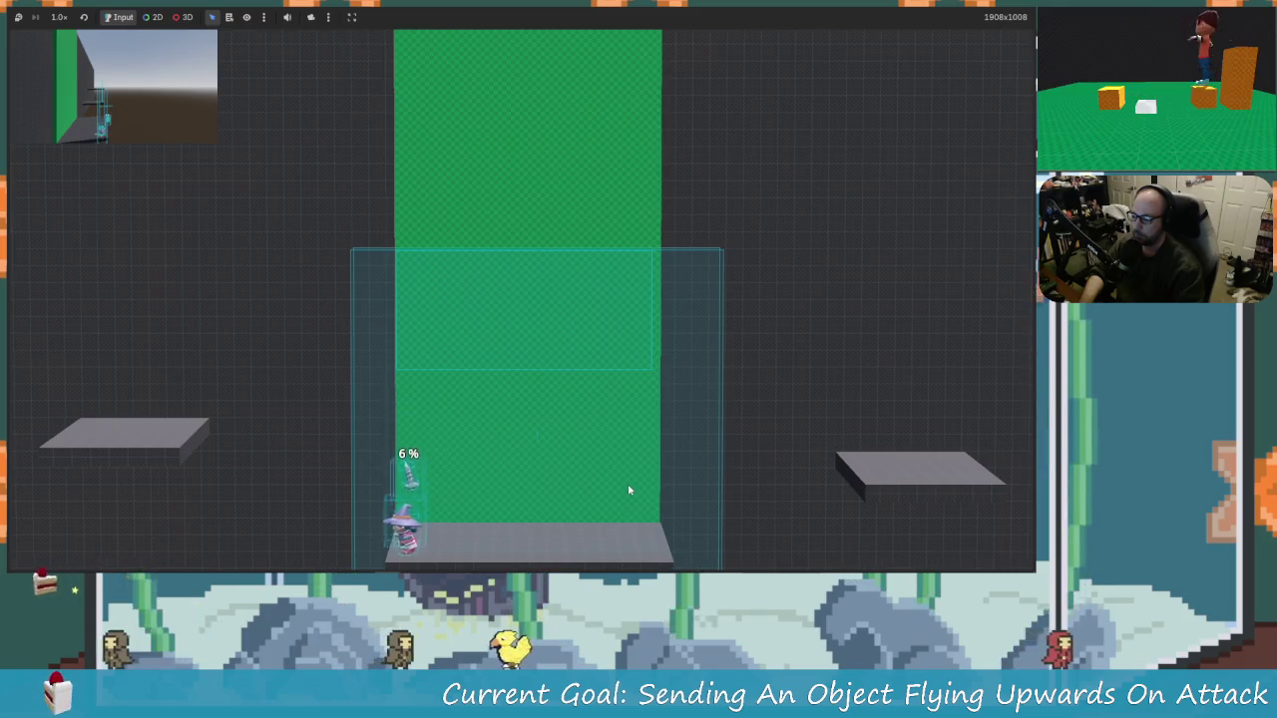
key(x)
Step: Jump right, launch another object from 6% to 11%, then stop the game
key(space)
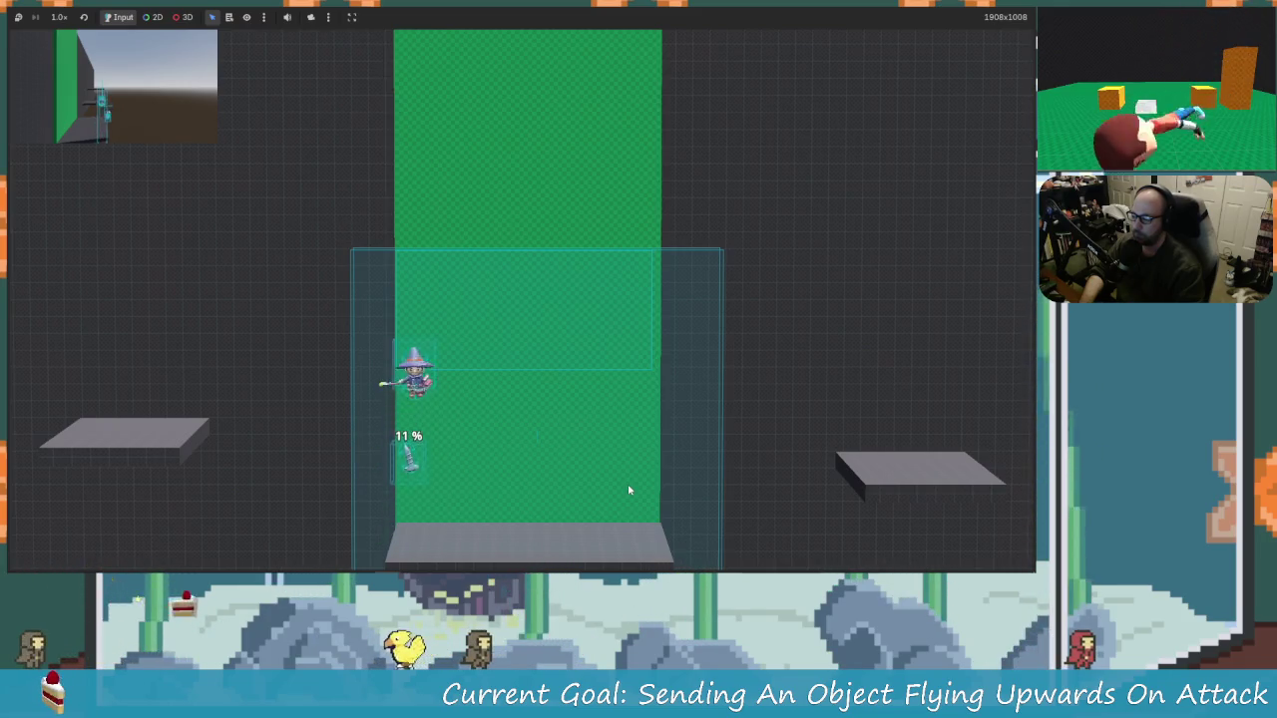
key(Right)
key(space)
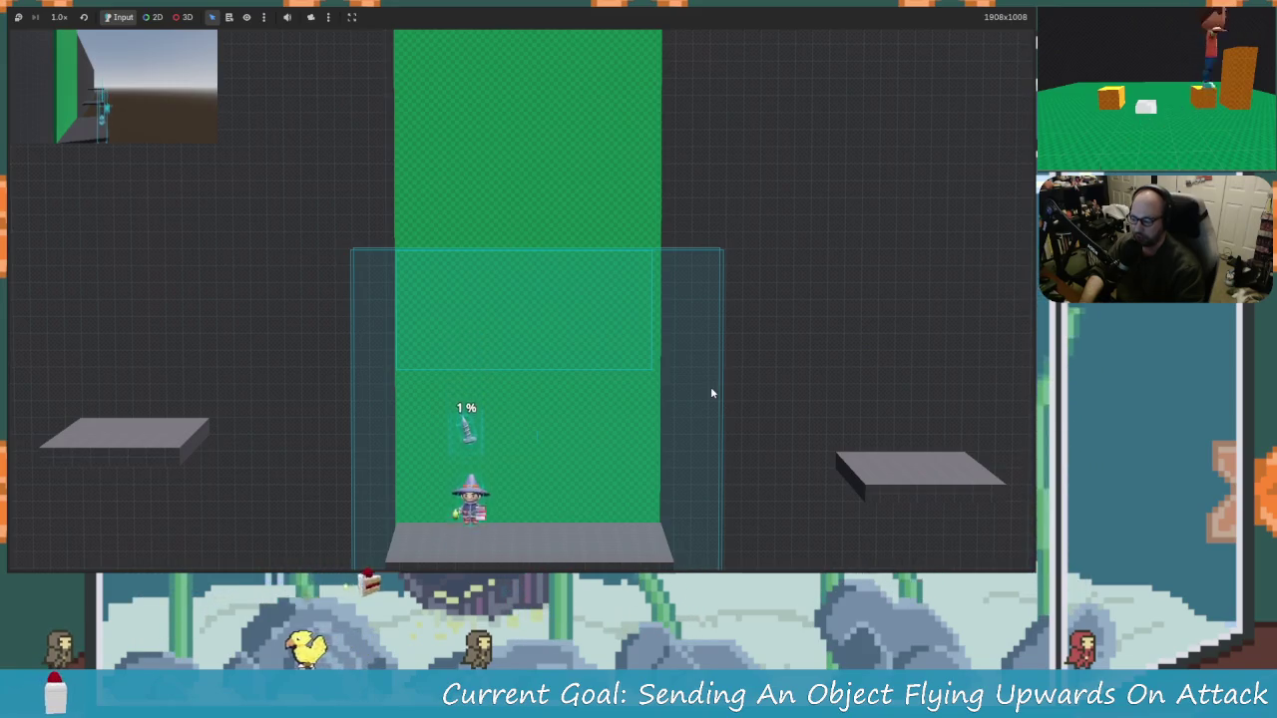
key(space)
key(Right)
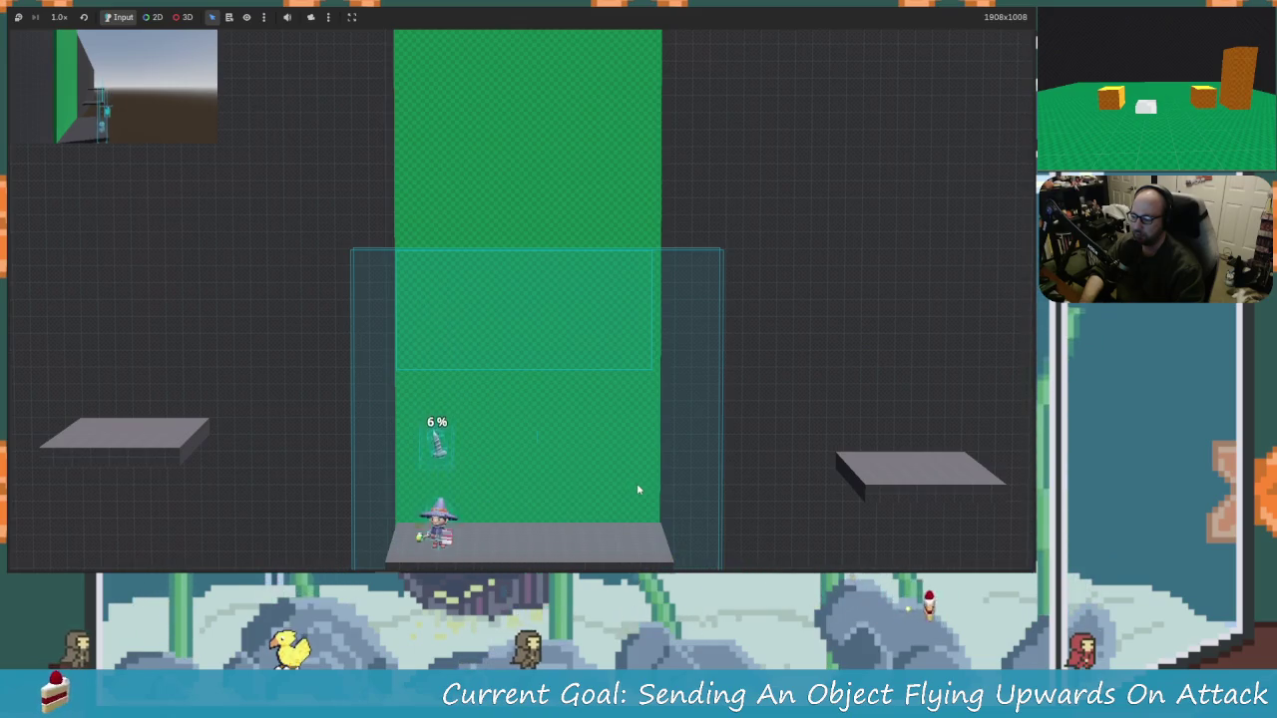
key(space)
key(space)
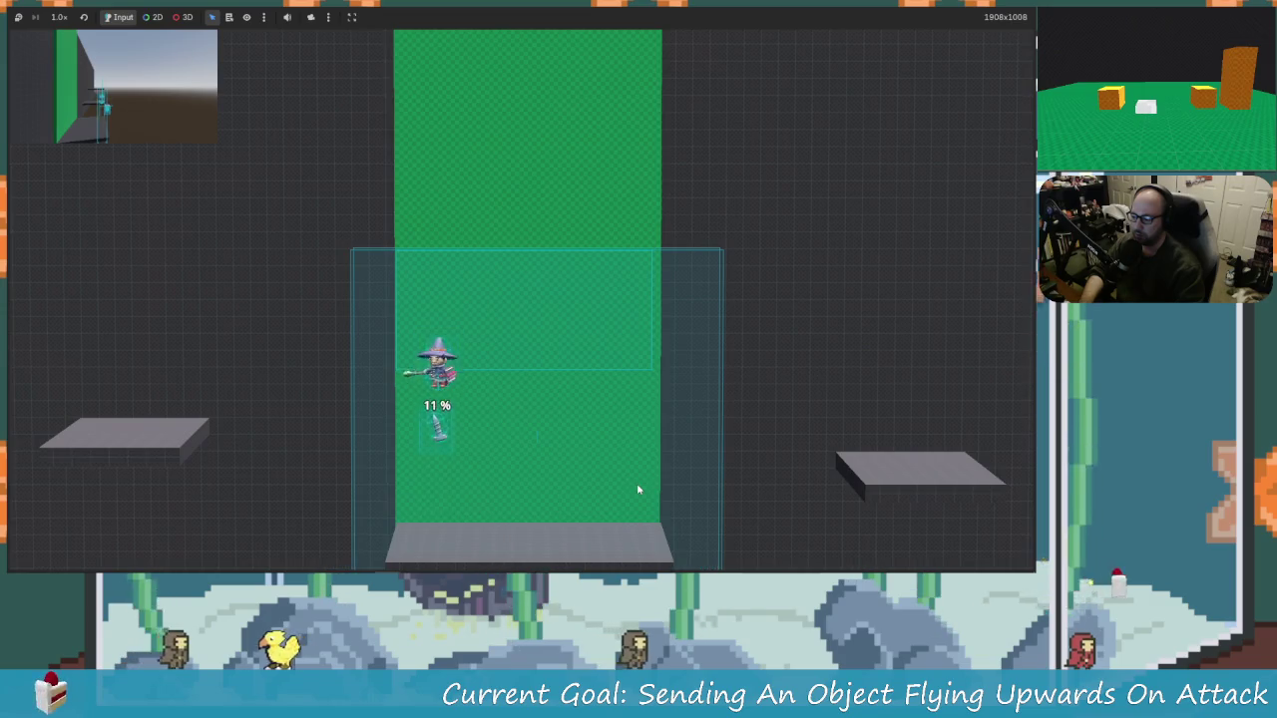
key(F8)
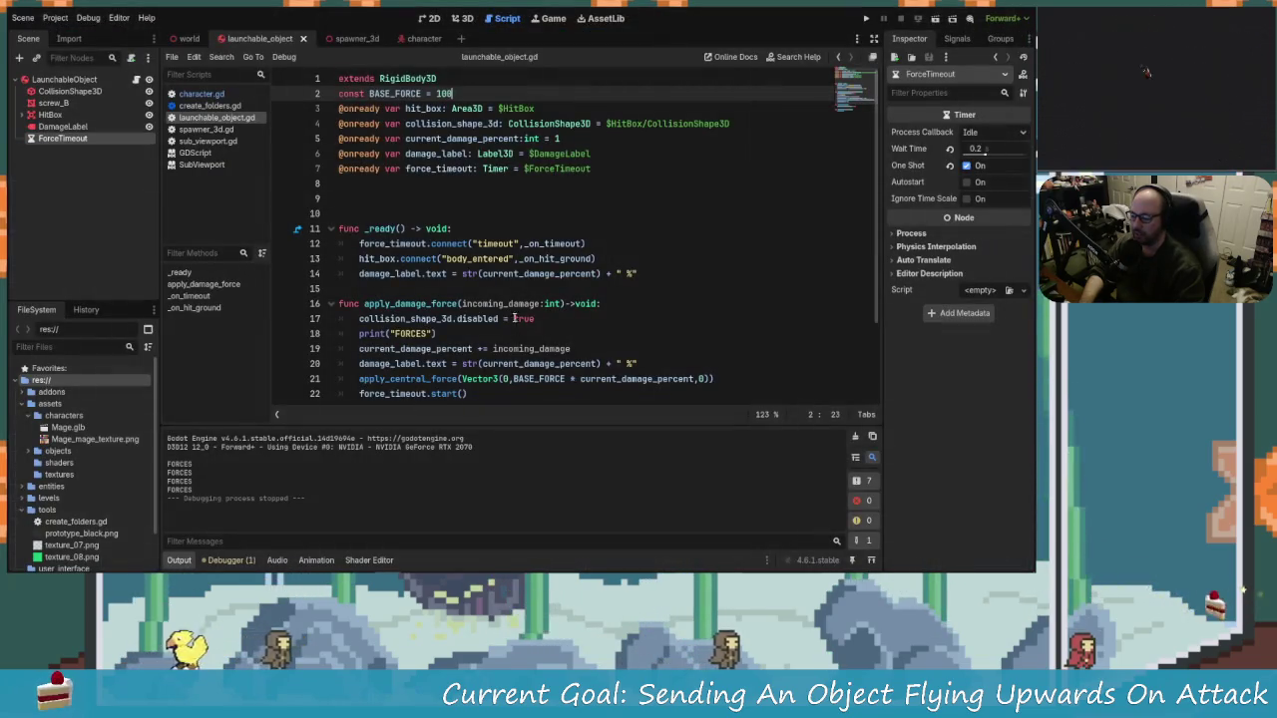
Step: Complete character.gd's attack call as apply_damage_force(15) and relaunch the game
click(203, 94)
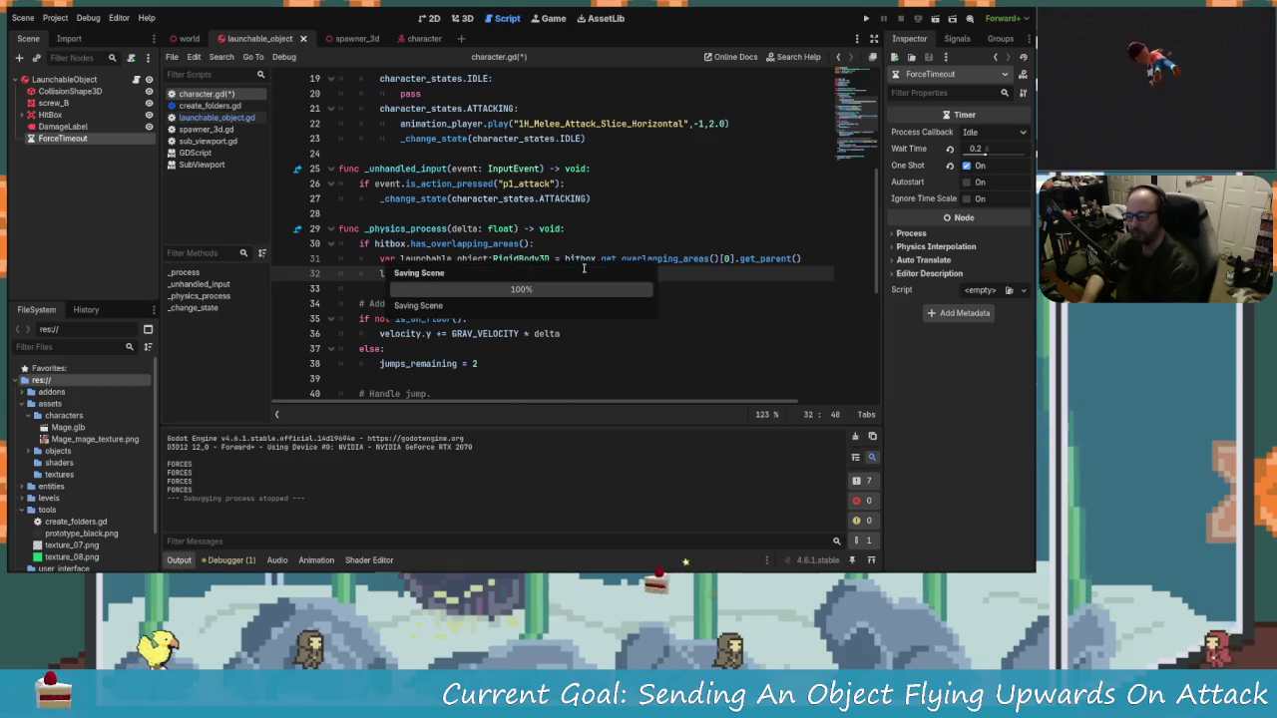
text())
click(864, 20)
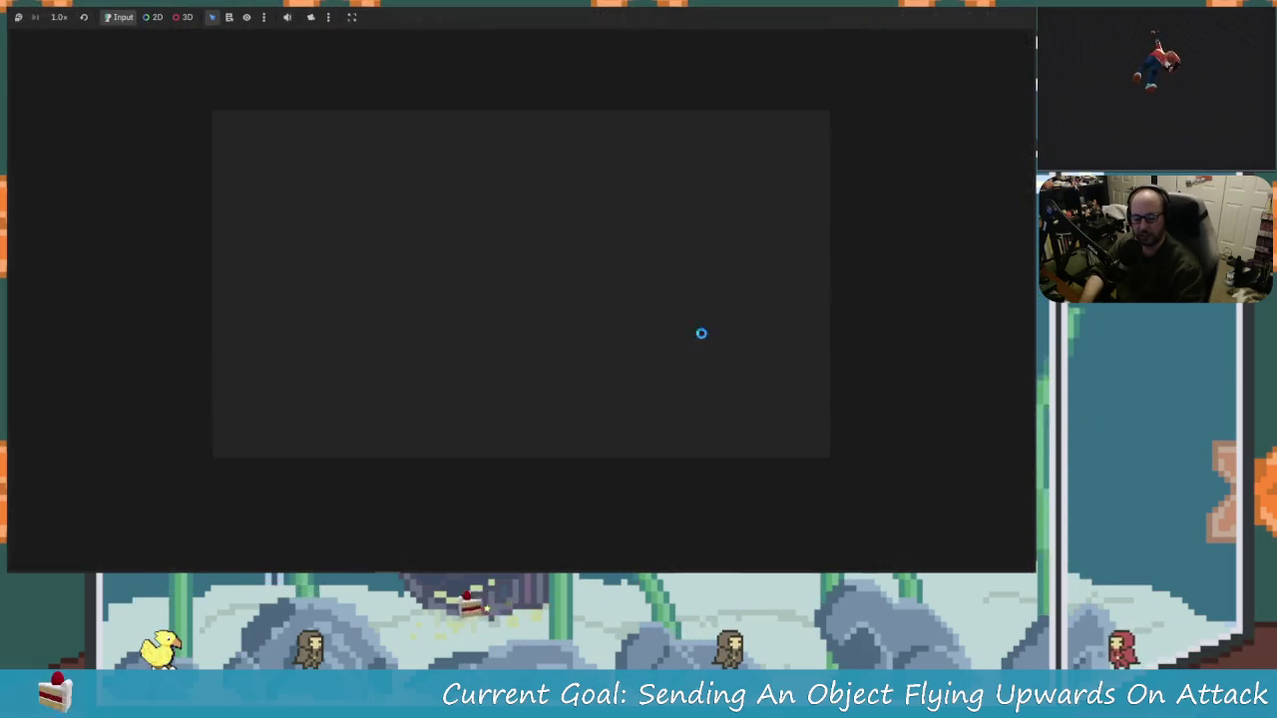
key(d)
key(space)
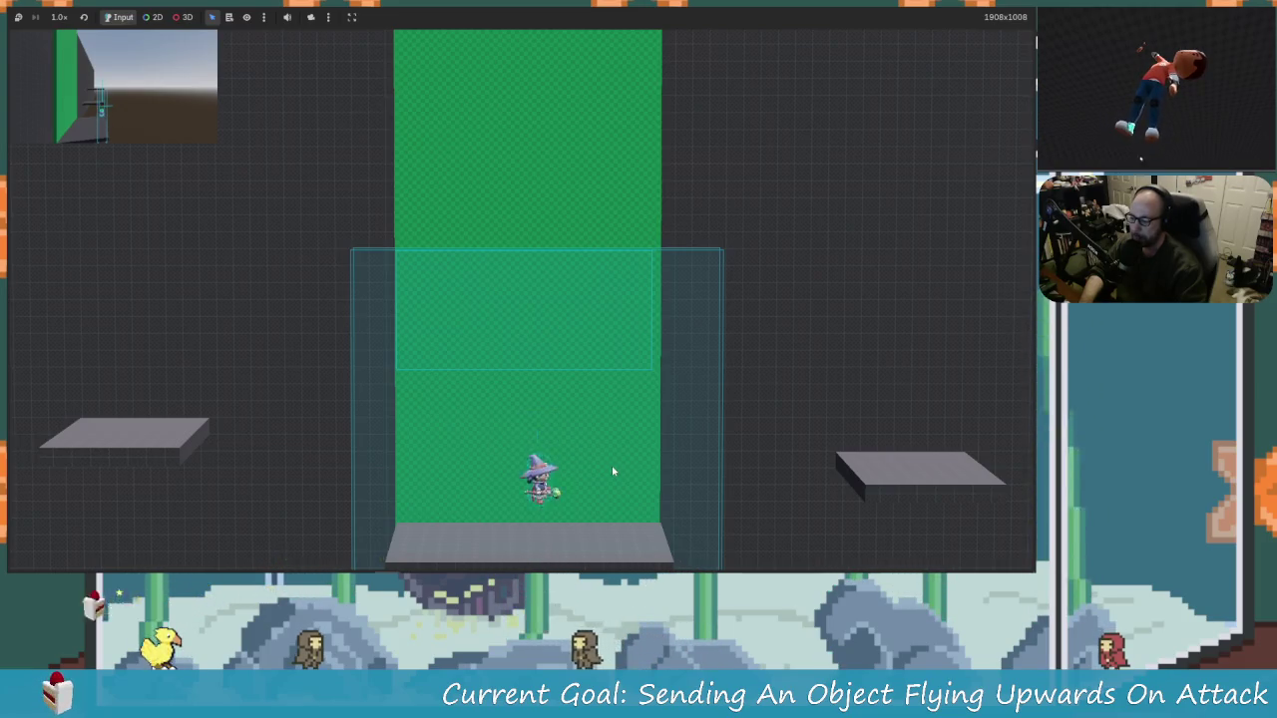
Step: Hit an object upward to 21% and relaunch the falling objects
key(d)
key(a)
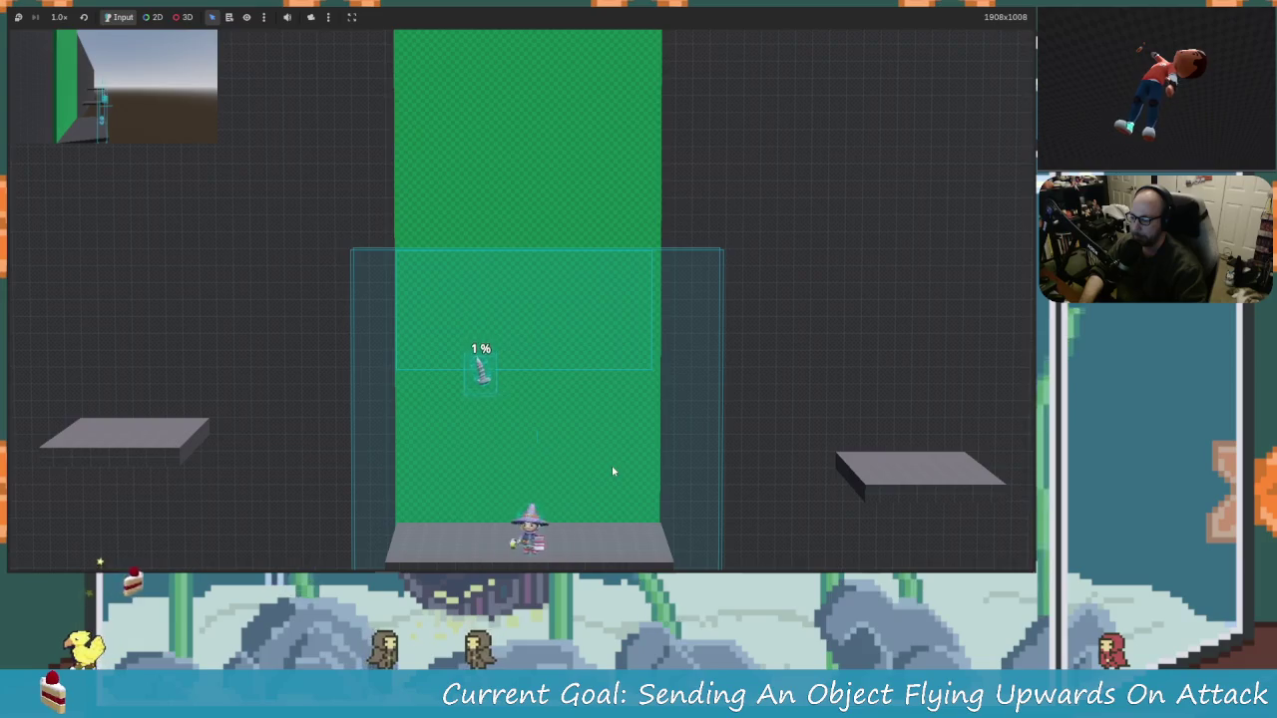
key(space)
key(space)
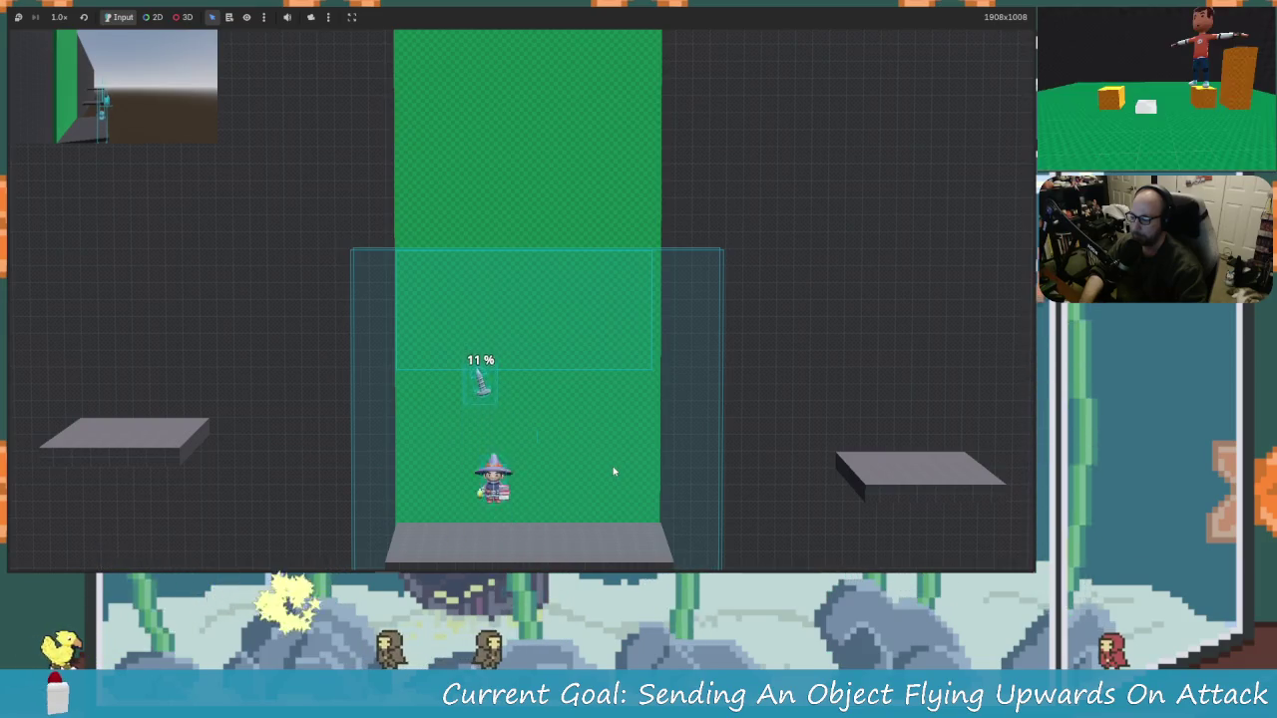
key(j)
key(d)
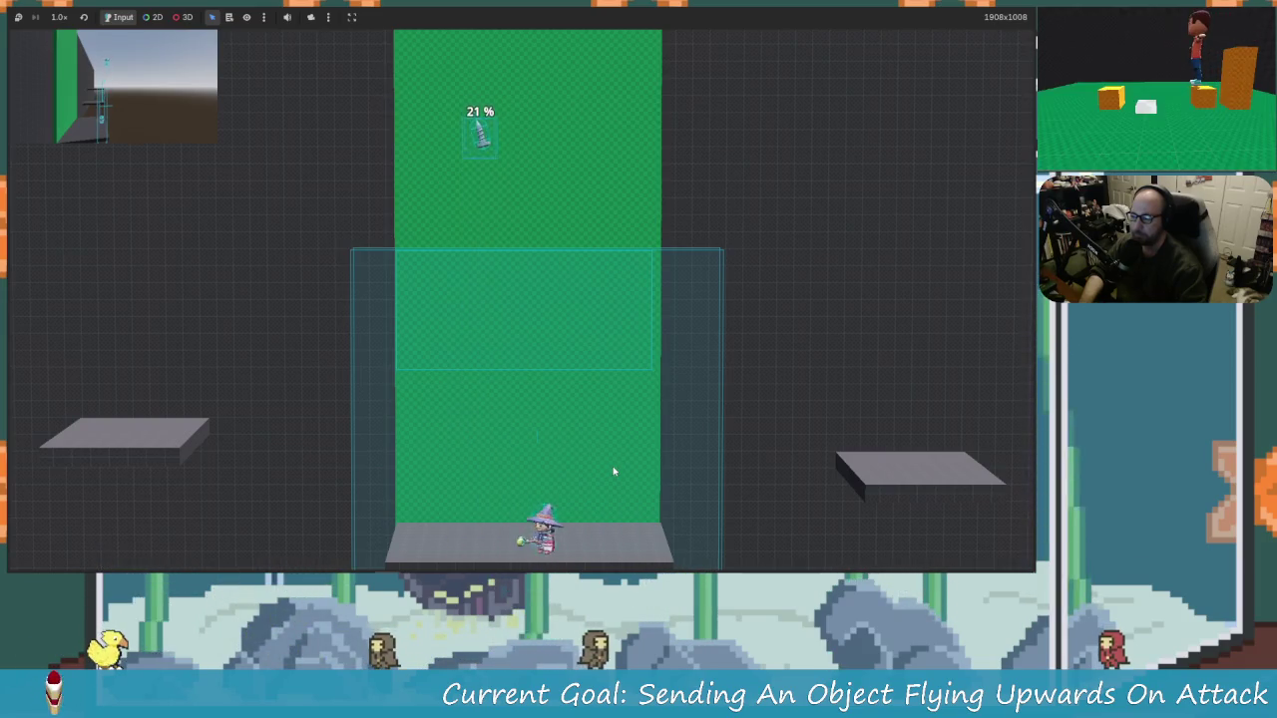
key(a)
key(d)
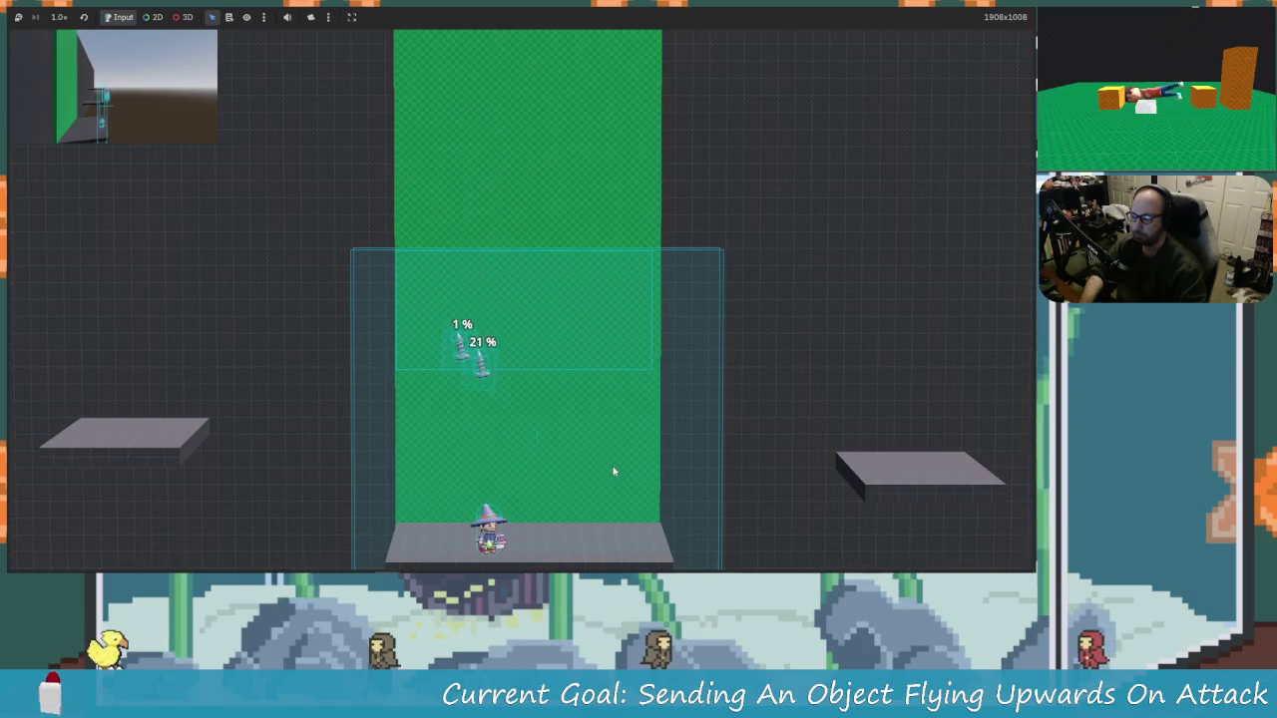
key(a)
key(j)
key(space)
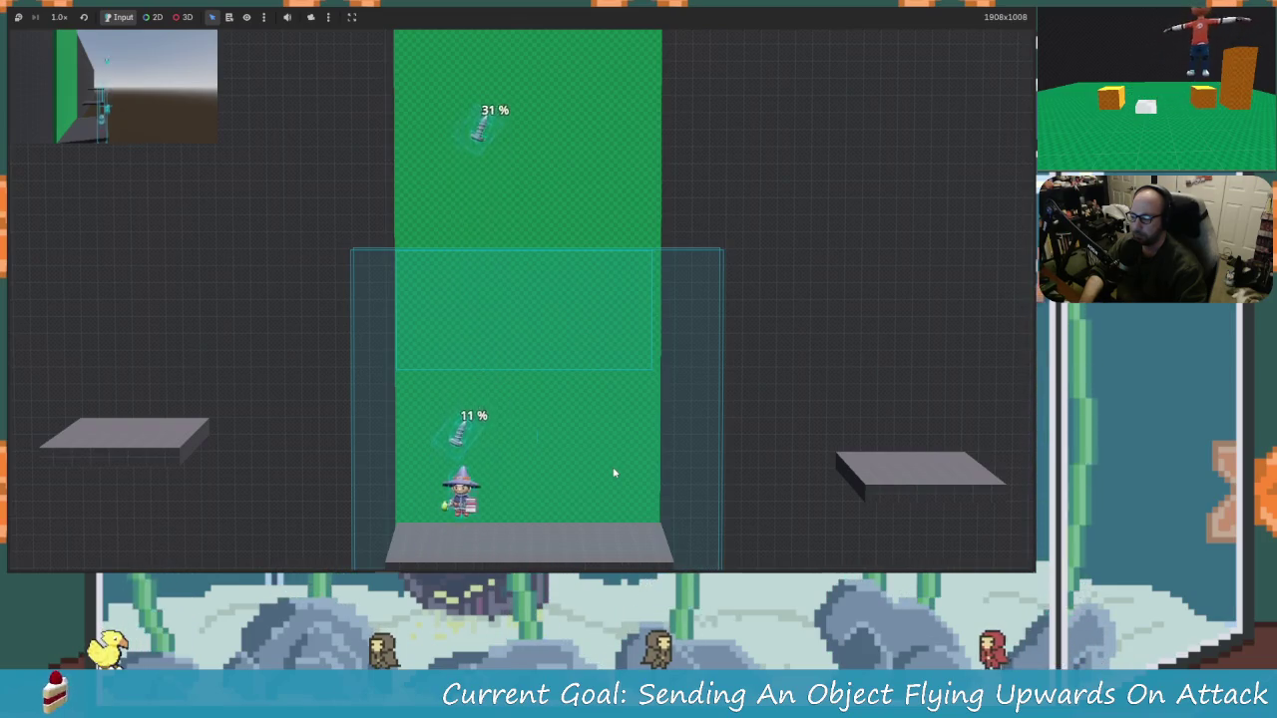
key(j)
Step: Jump and hit the 1% and 11% objects upward
key(d)
key(a)
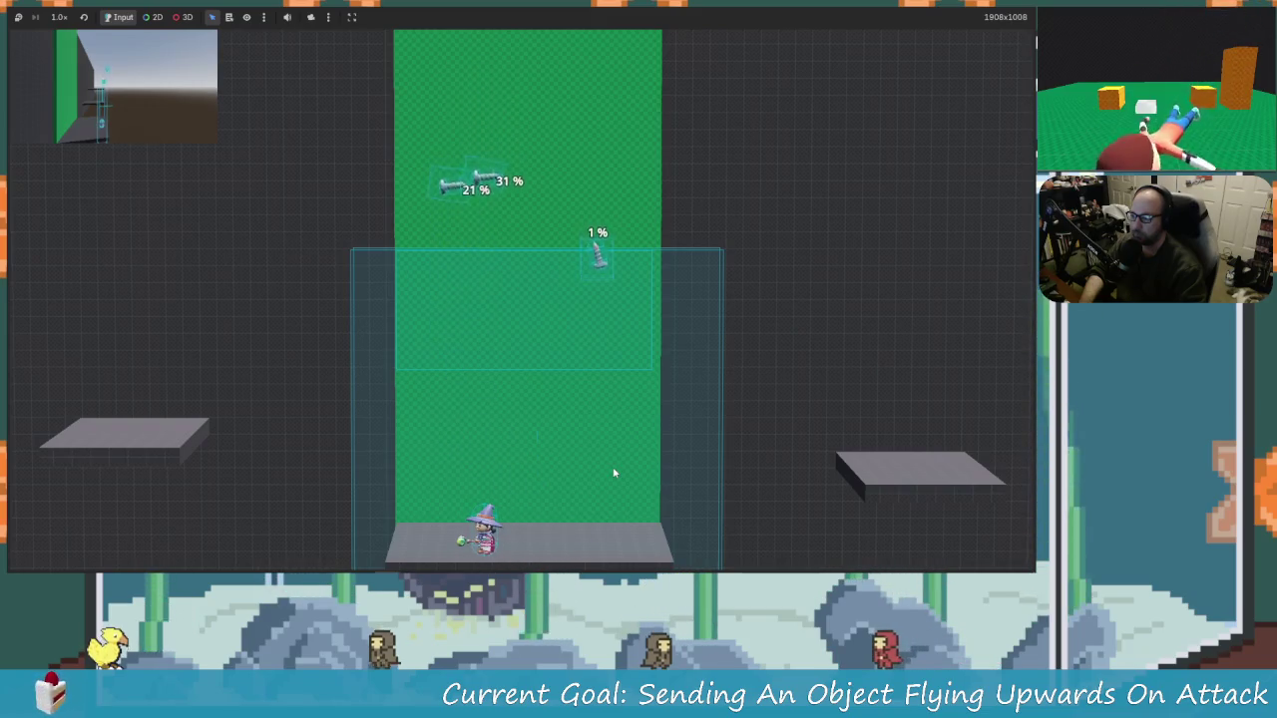
key(a)
key(d)
key(space)
key(j)
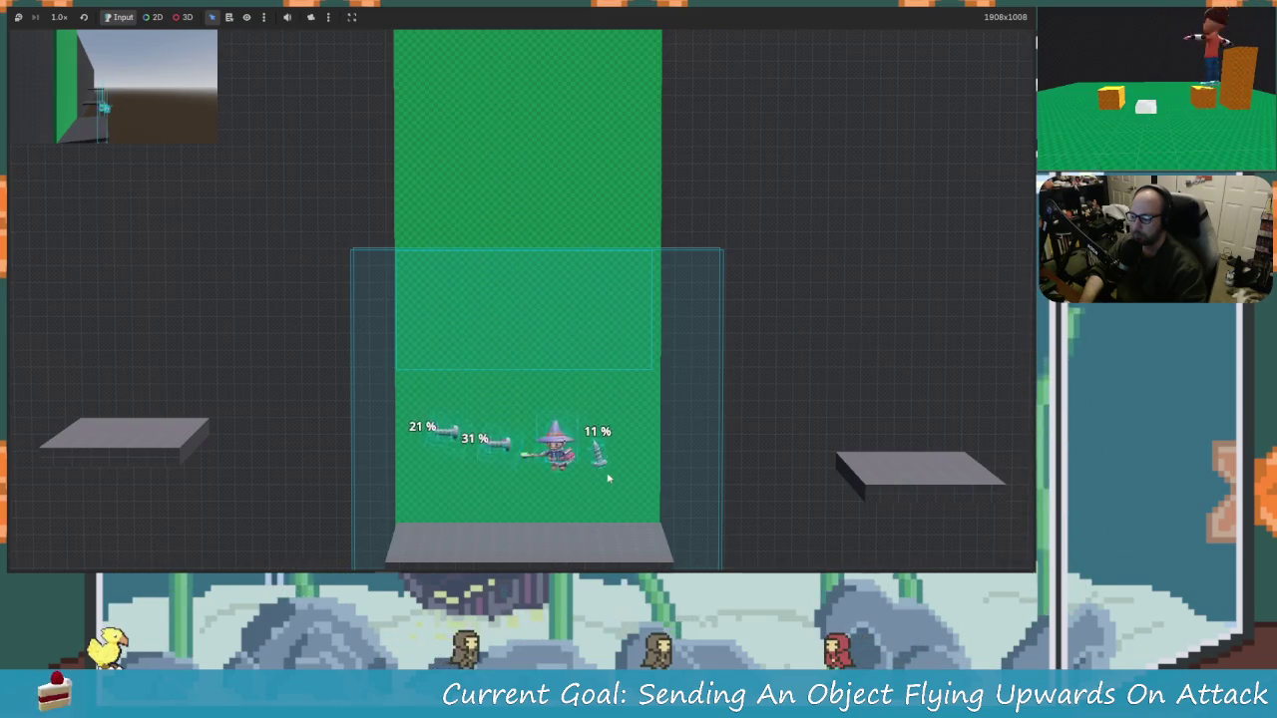
key(a)
key(d)
key(space)
key(j)
Step: Launch the 31% object again, stop the game, and restart it for another test
key(a)
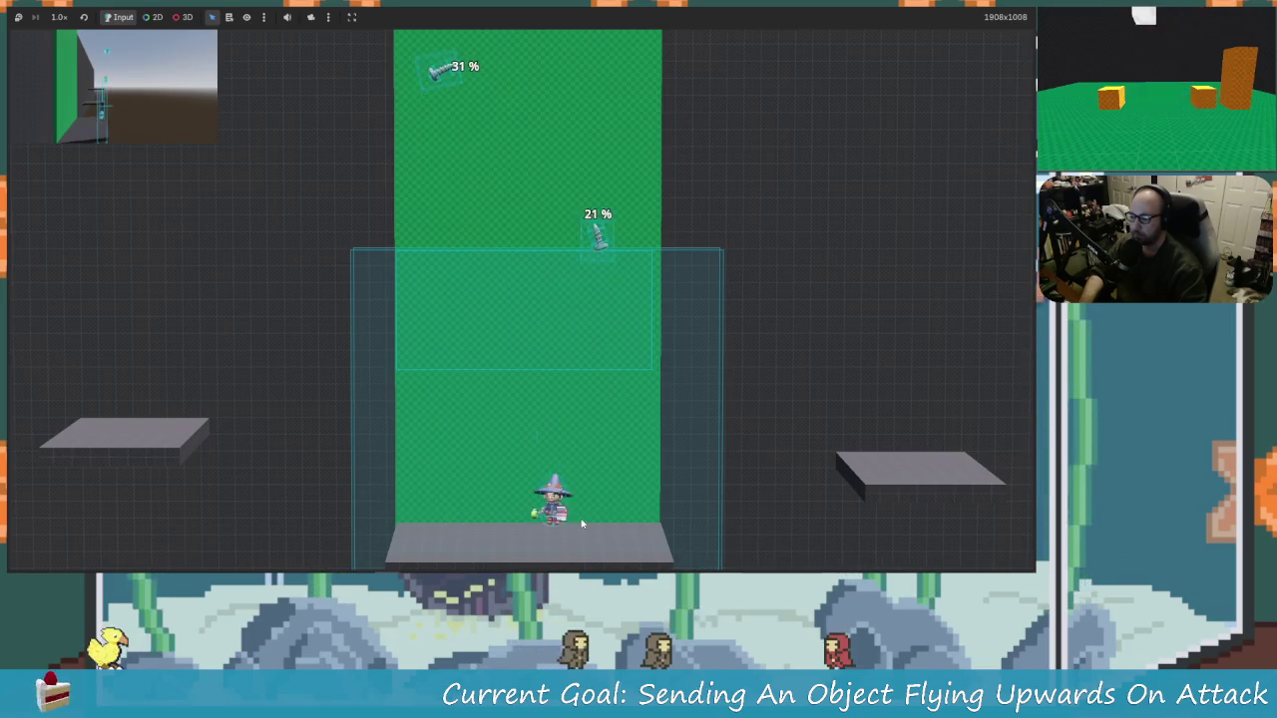
key(a)
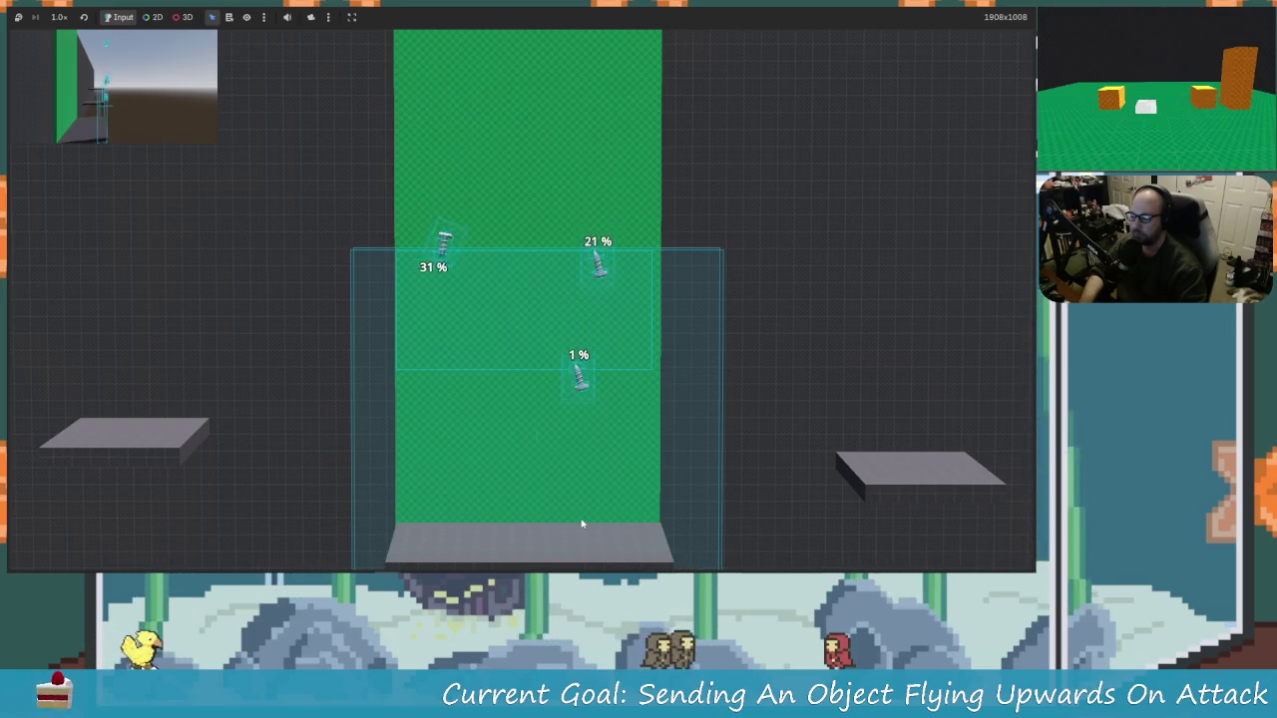
key(j)
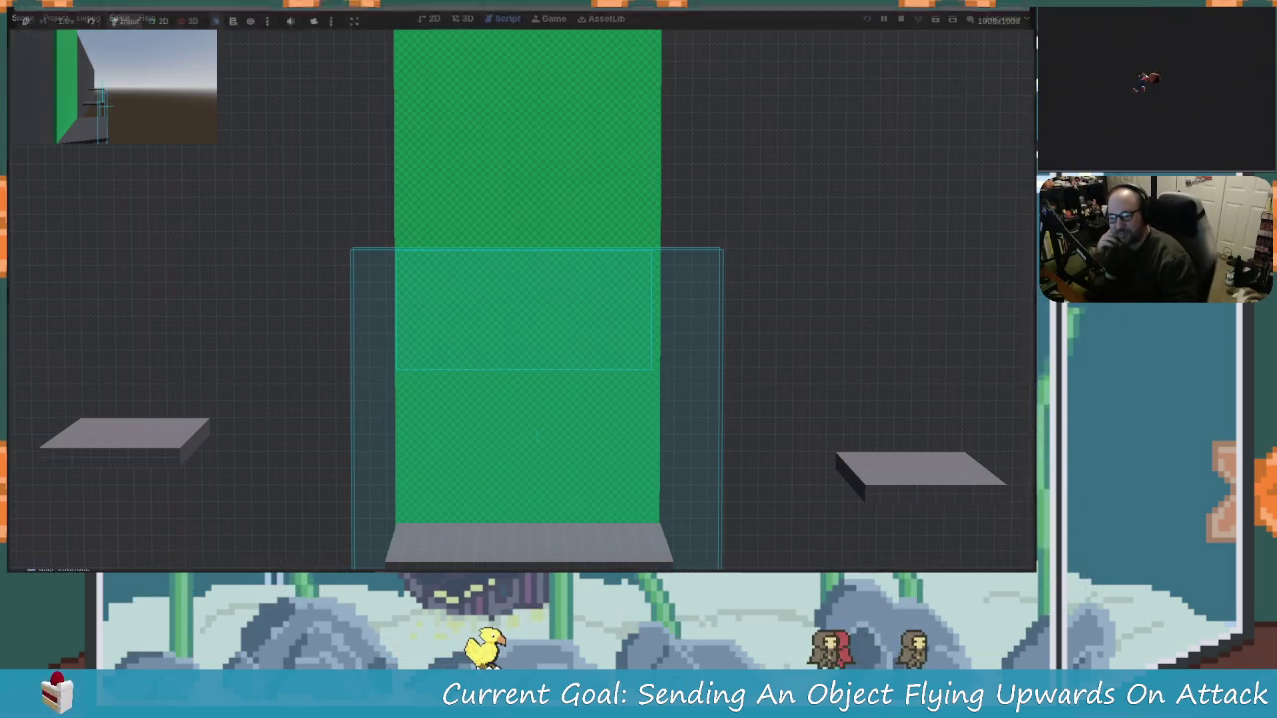
key(F8)
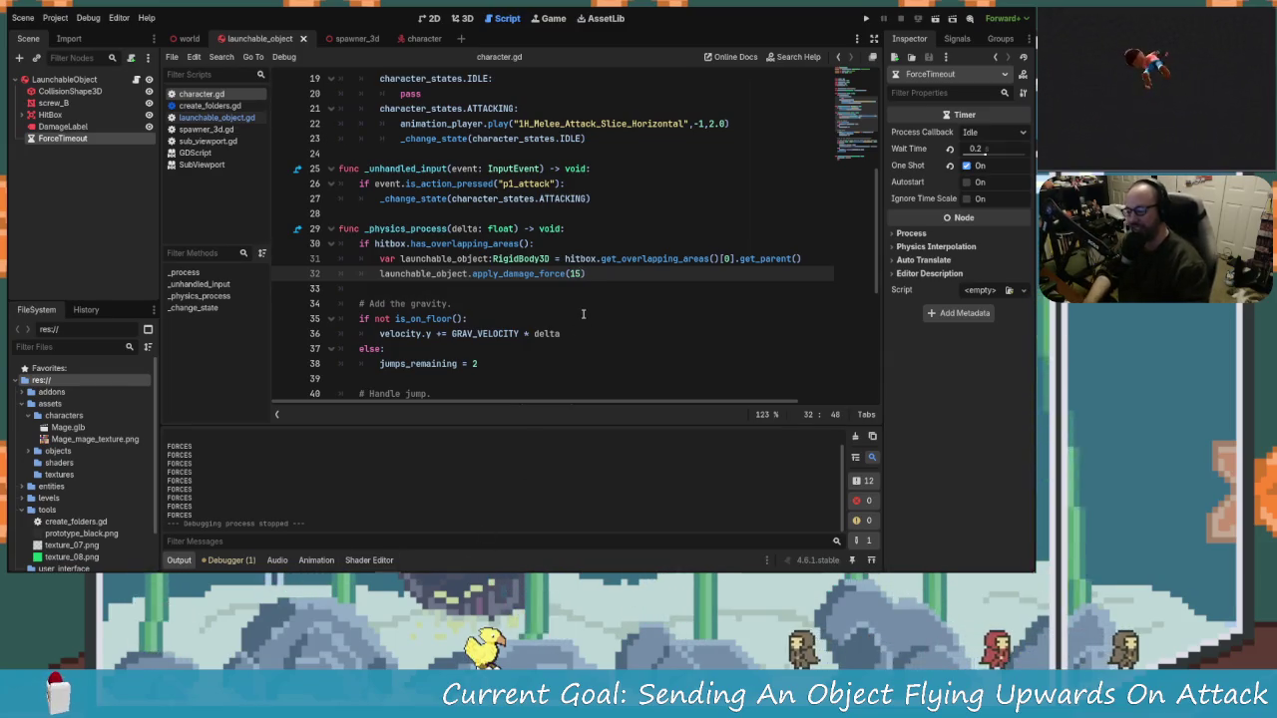
click(868, 20)
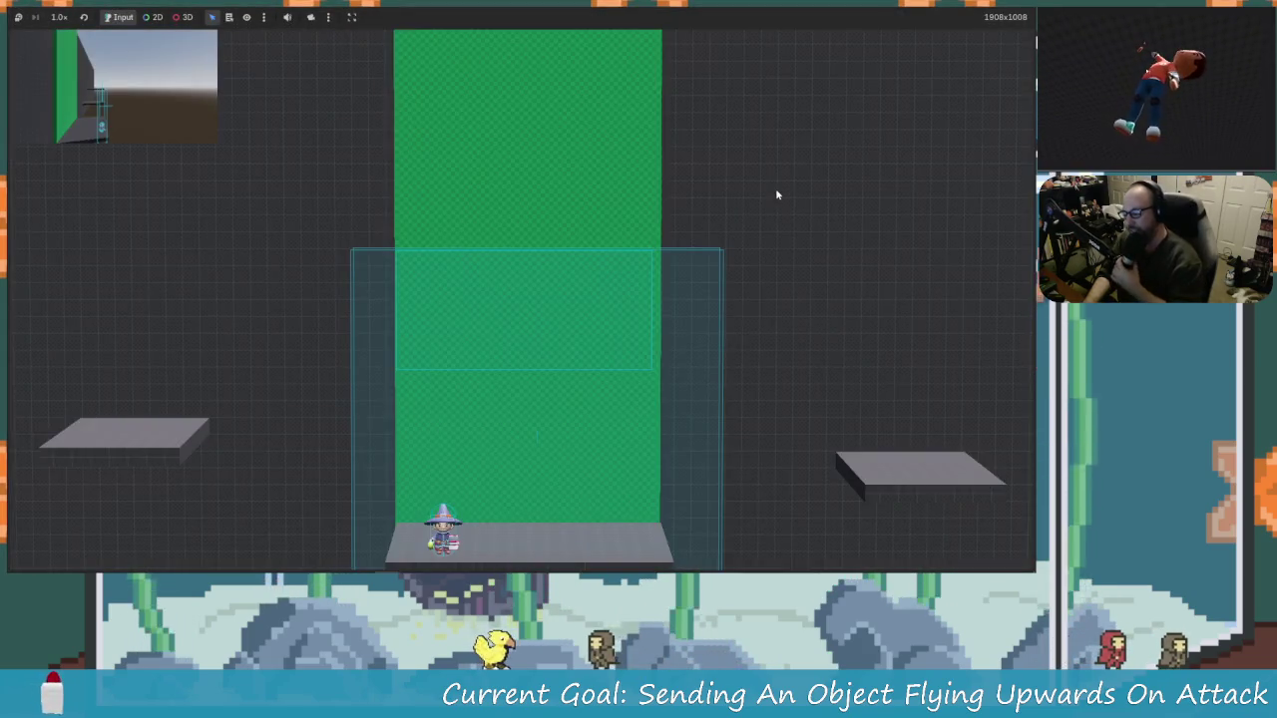
Step: Walk right and repeatedly hit the nearby object upward, raising it to 31%
key(Right)
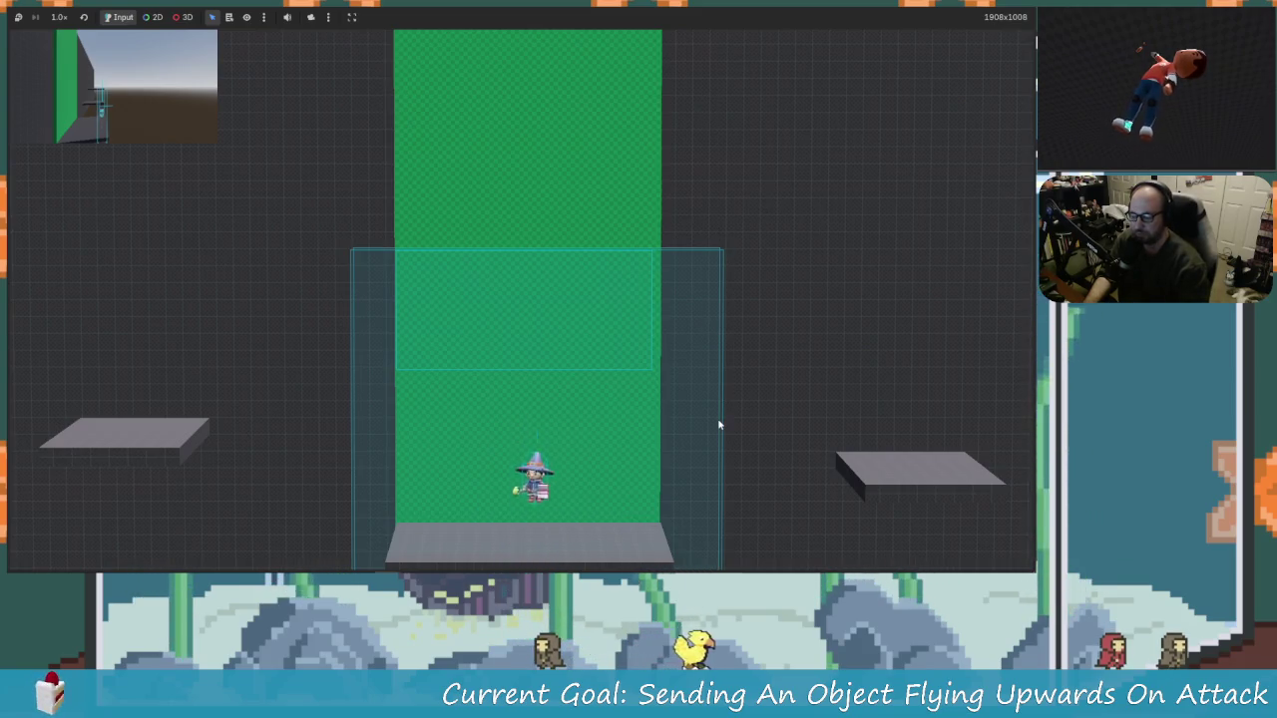
key(x)
key(Left)
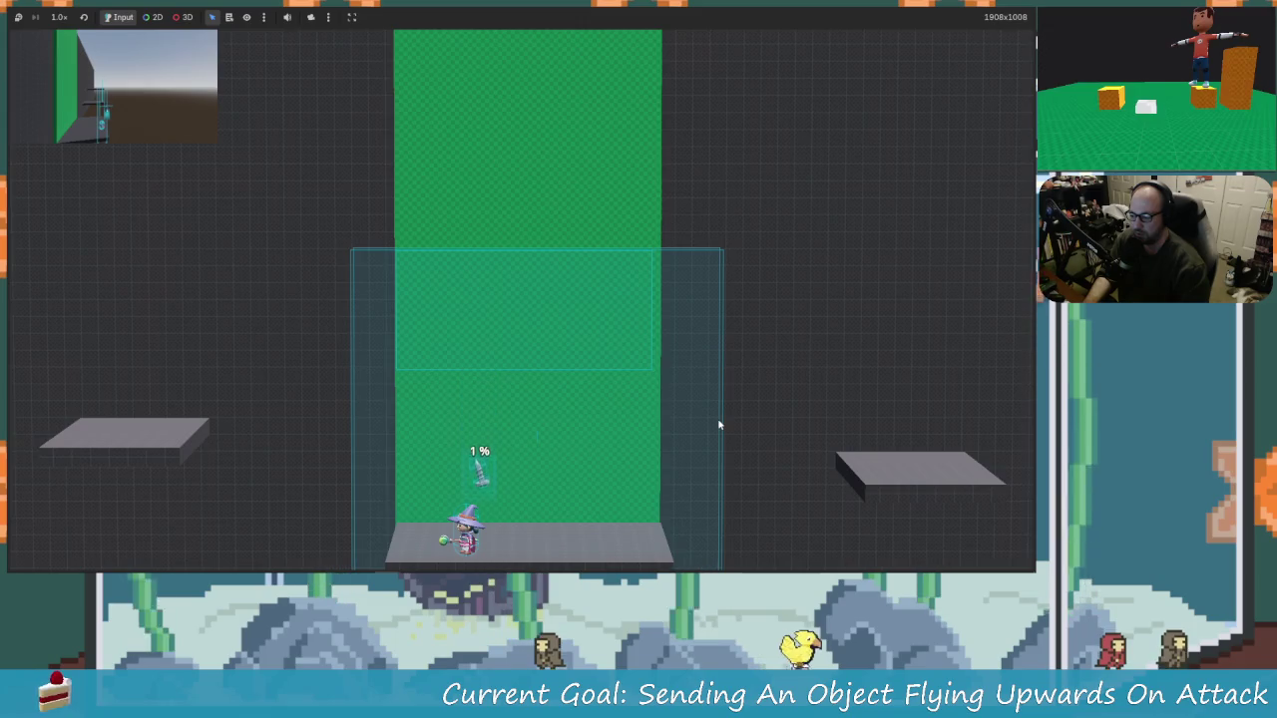
key(Right)
key(x)
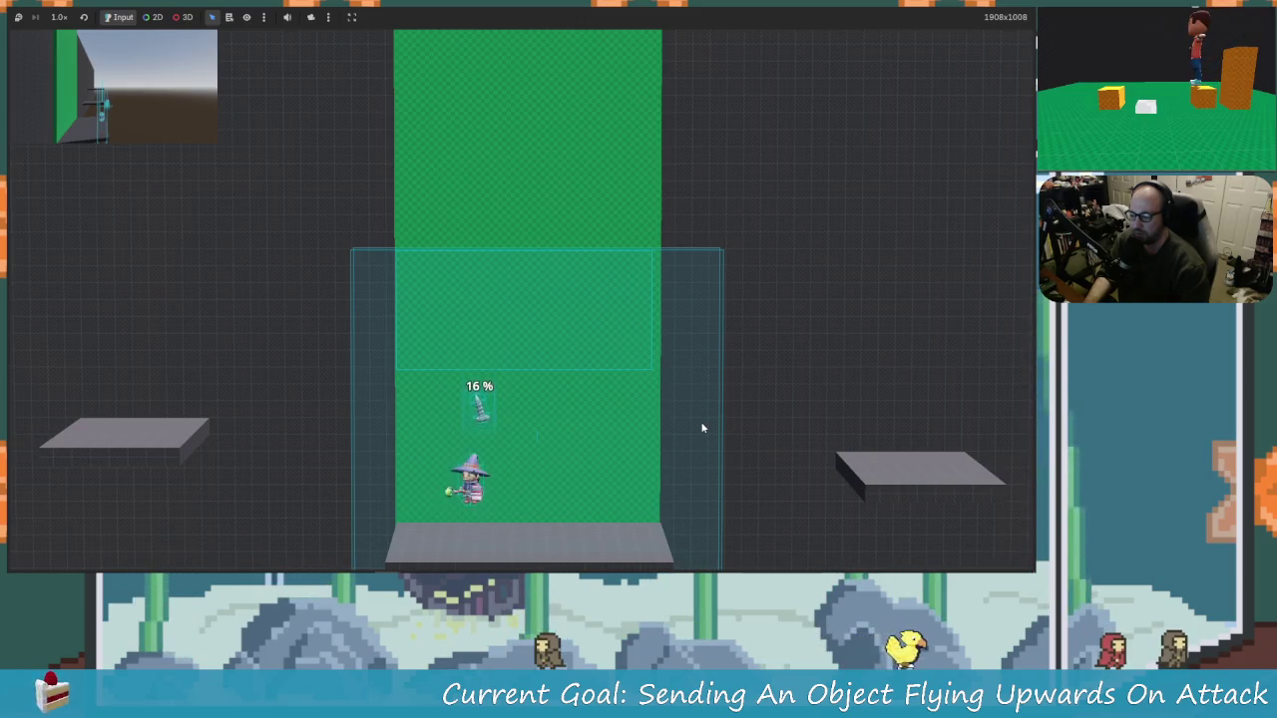
key(x)
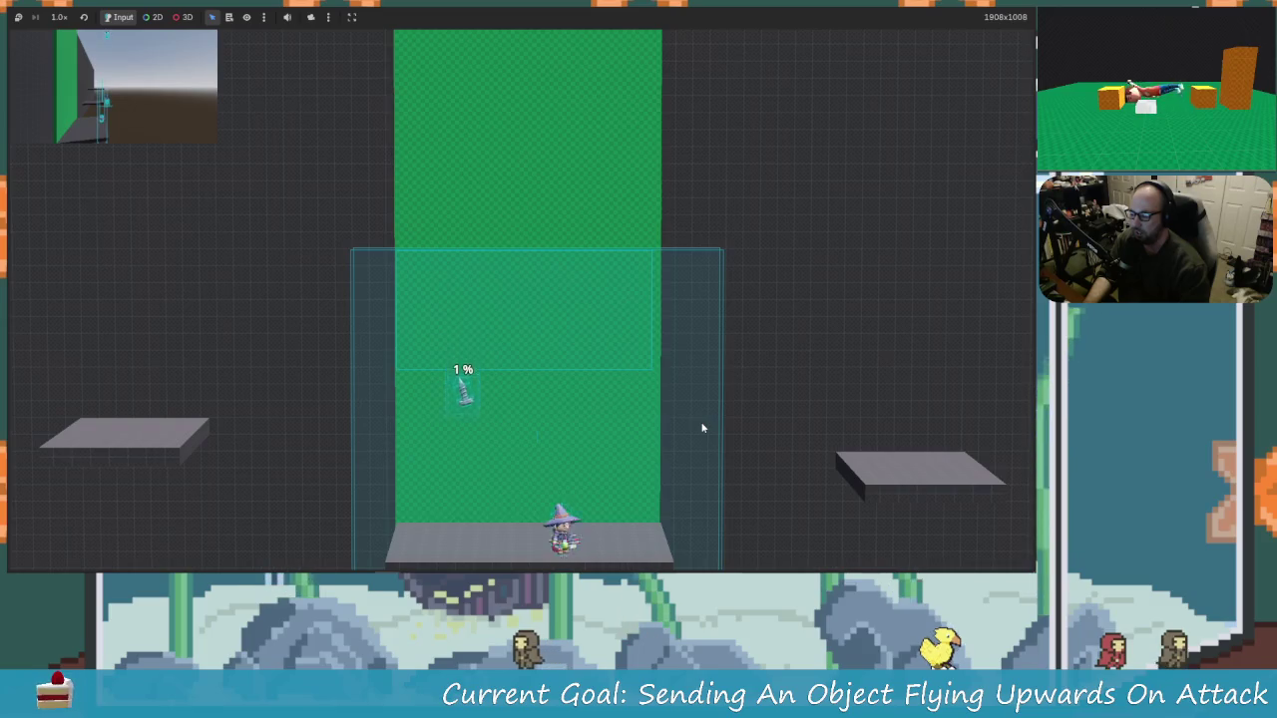
key(x)
key(Up)
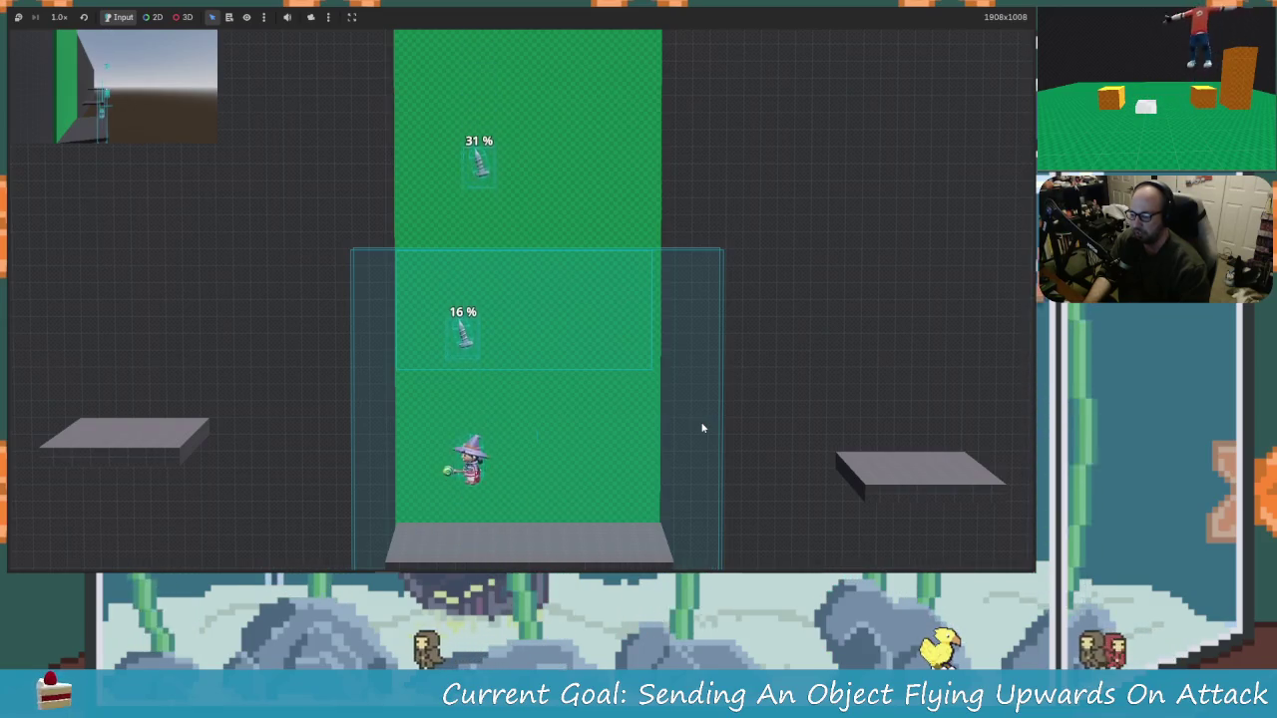
key(x)
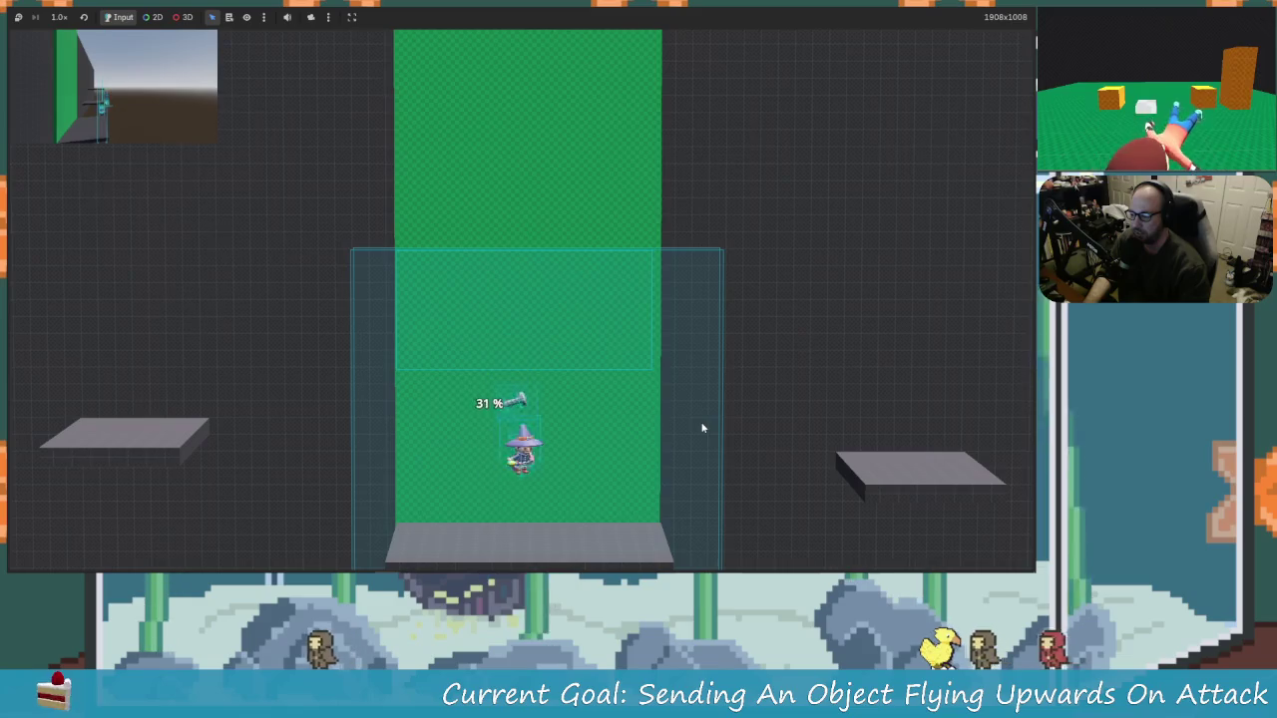
Step: Hit the falling object in mid-air, then walk and jump along the floor
key(x)
key(Up)
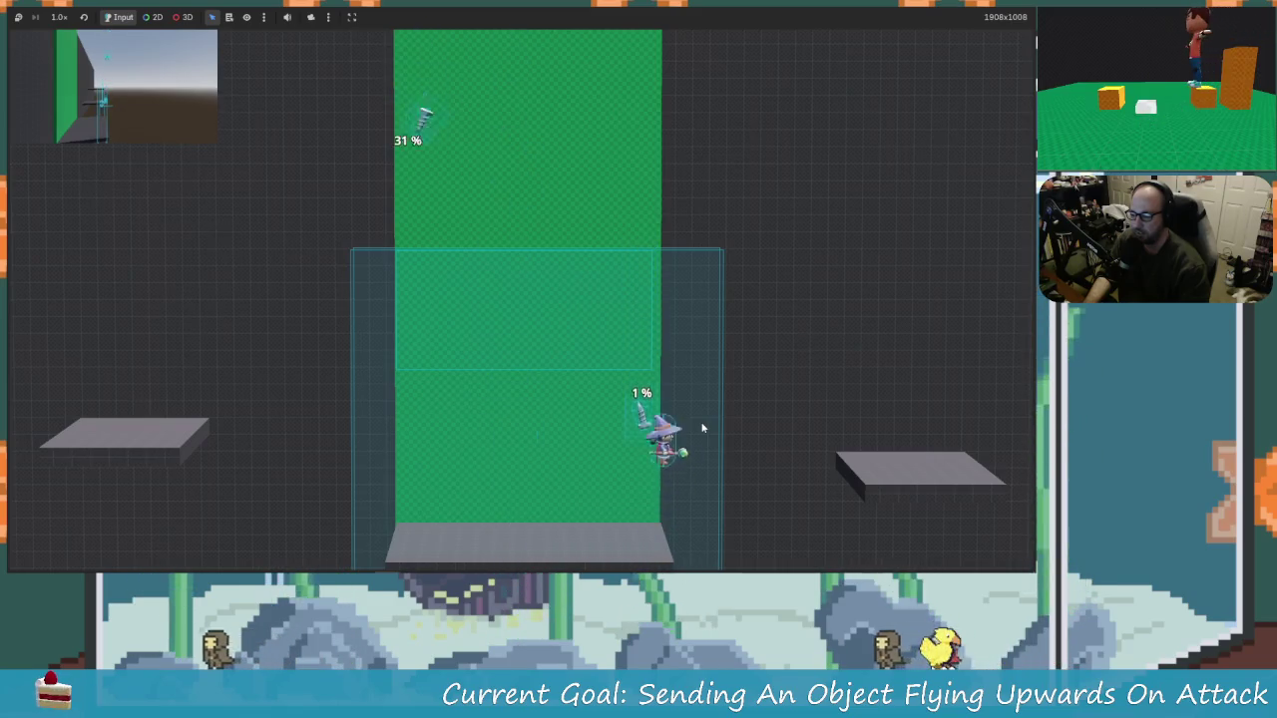
key(Left)
key(Up)
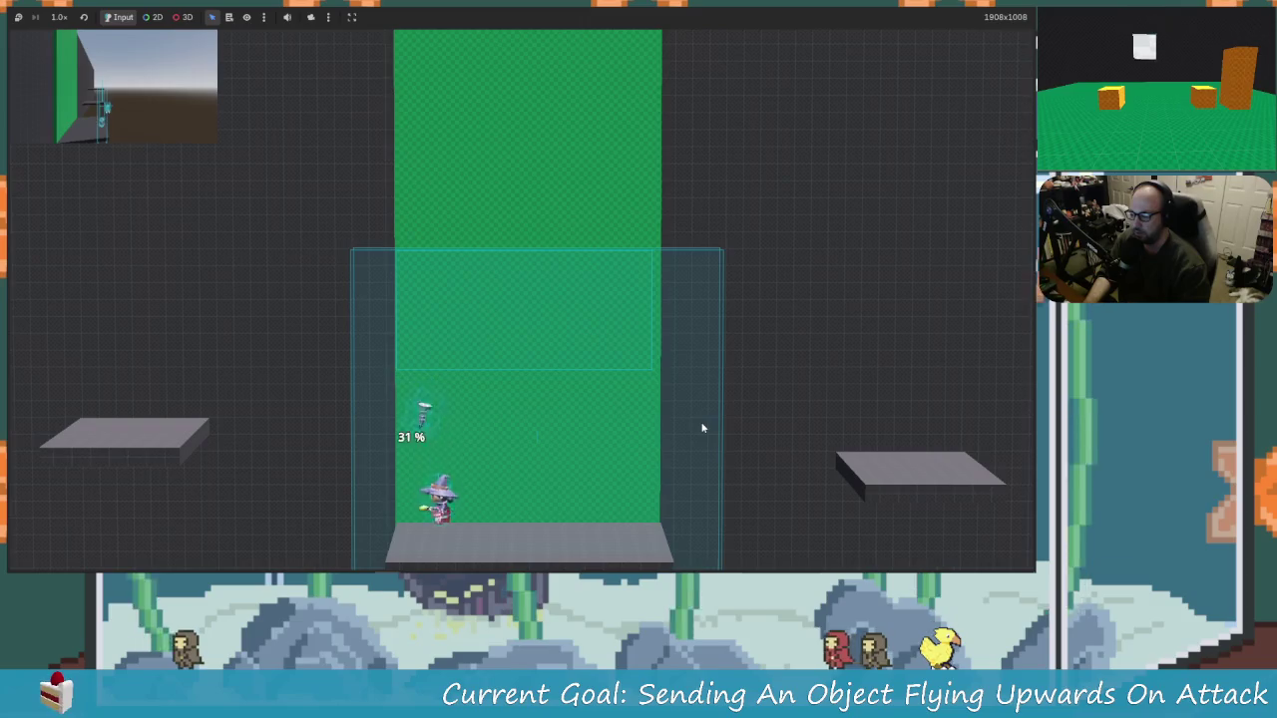
key(Up)
key(Right)
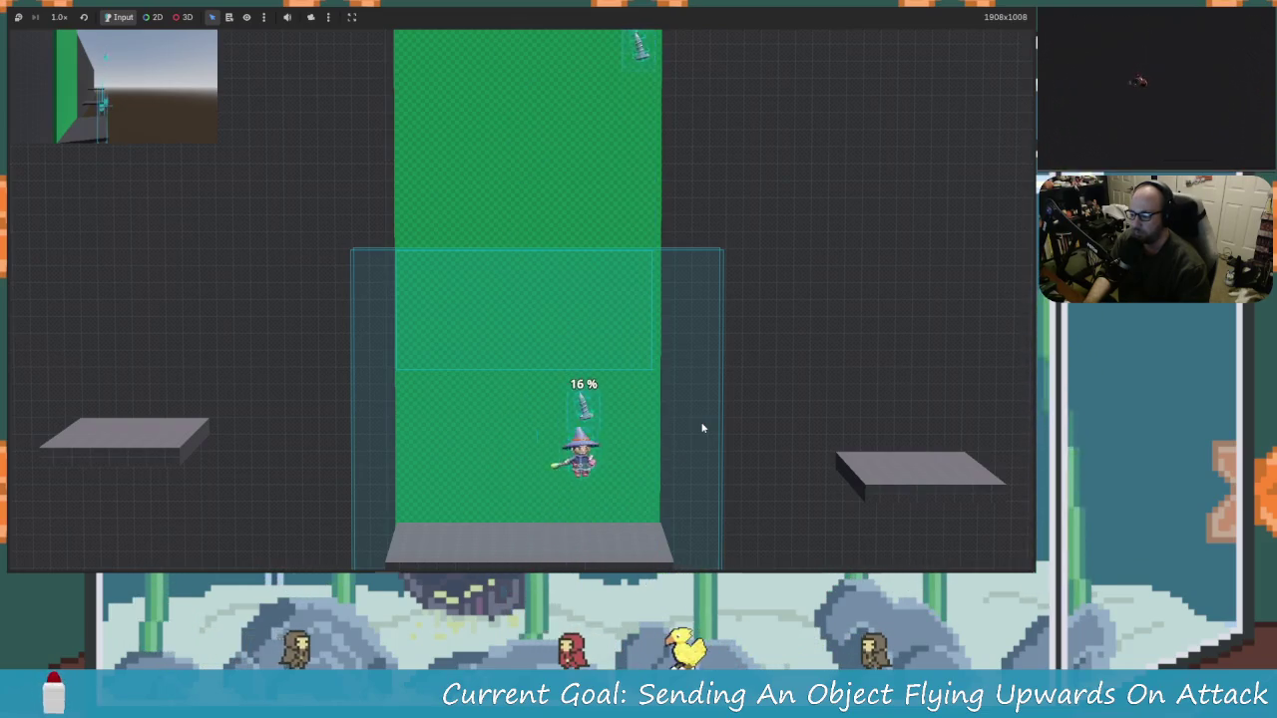
key(space)
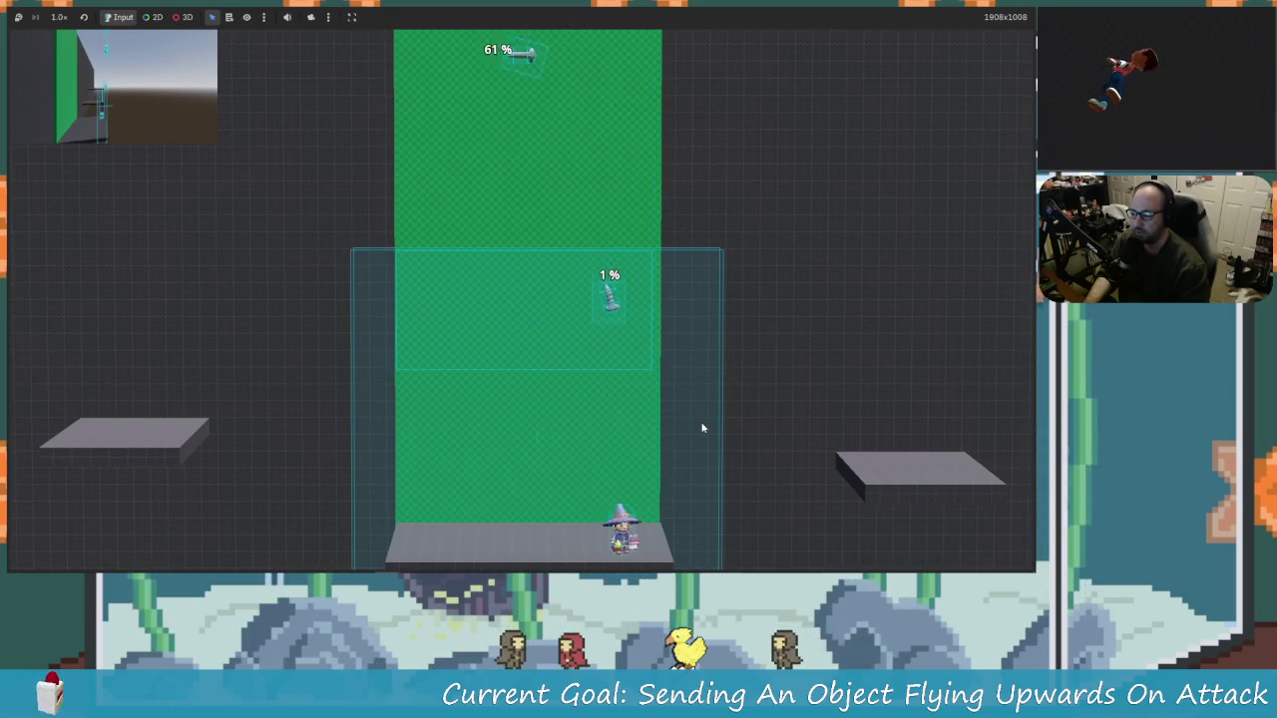
Step: Relaunch the falling objects, knocking the 46% object off the top and launching the 16% one
key(space)
key(Left)
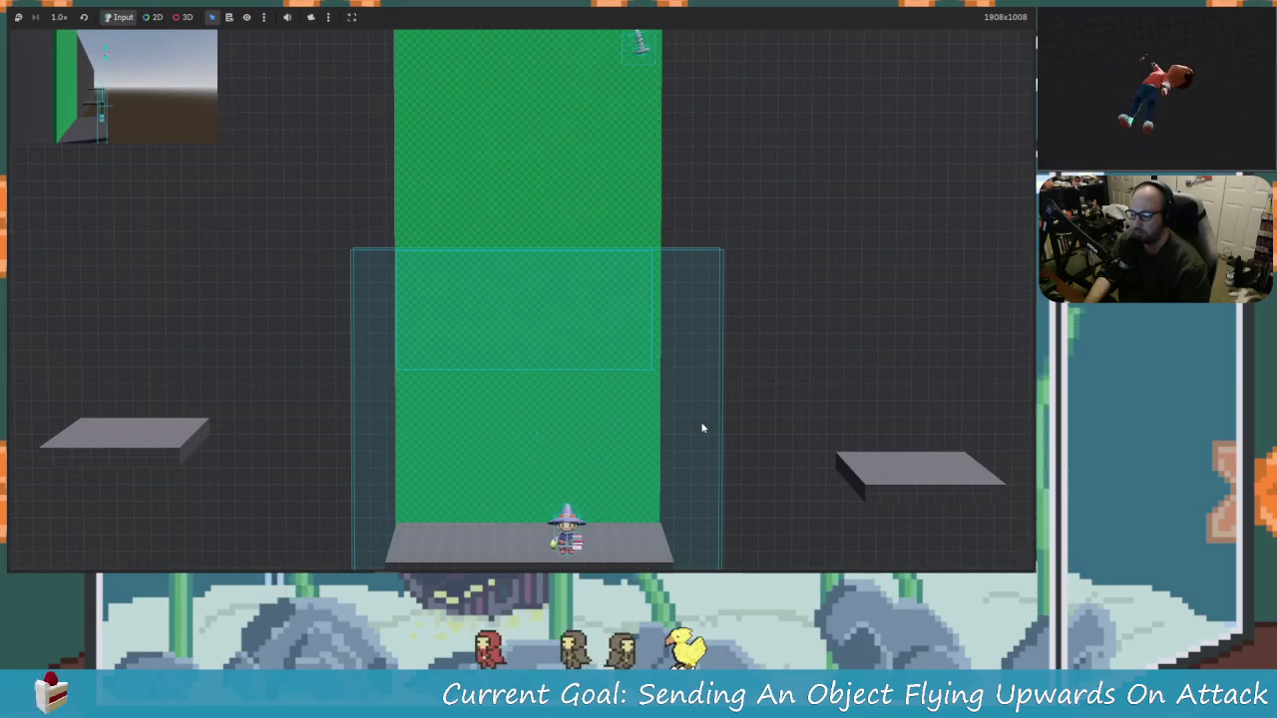
key(Right)
key(space)
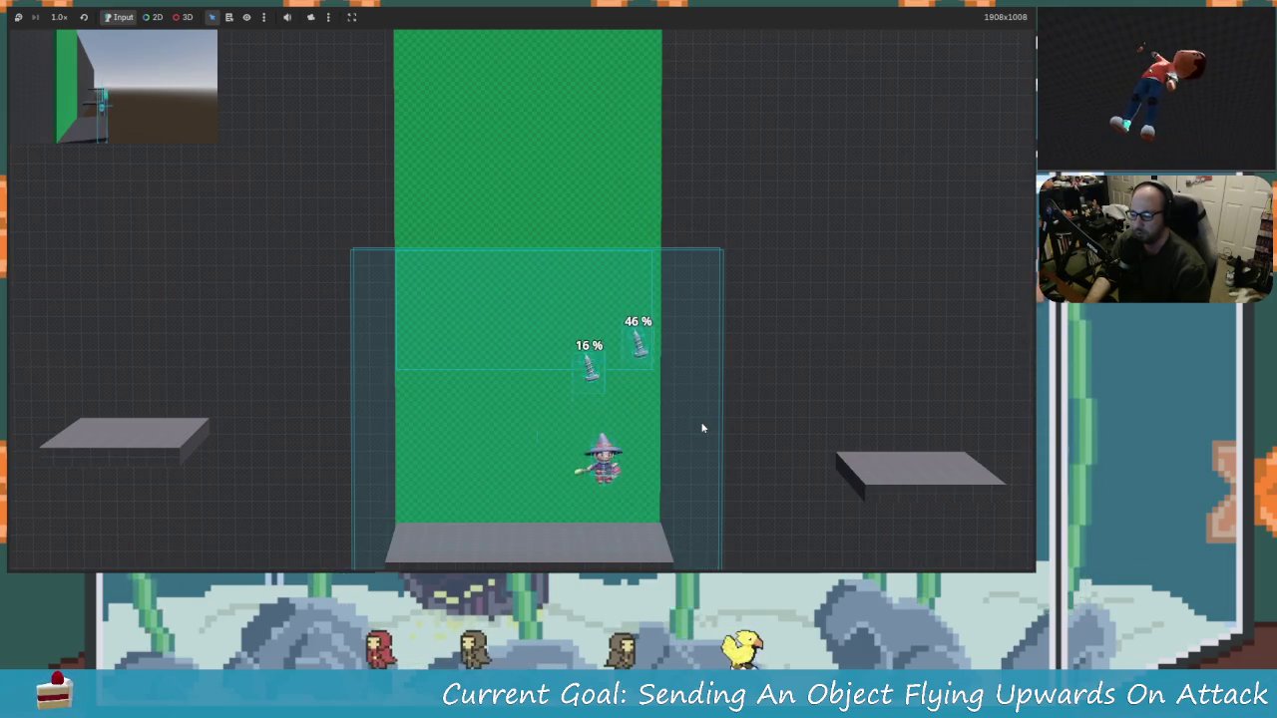
key(Right)
key(space)
key(Left)
key(space)
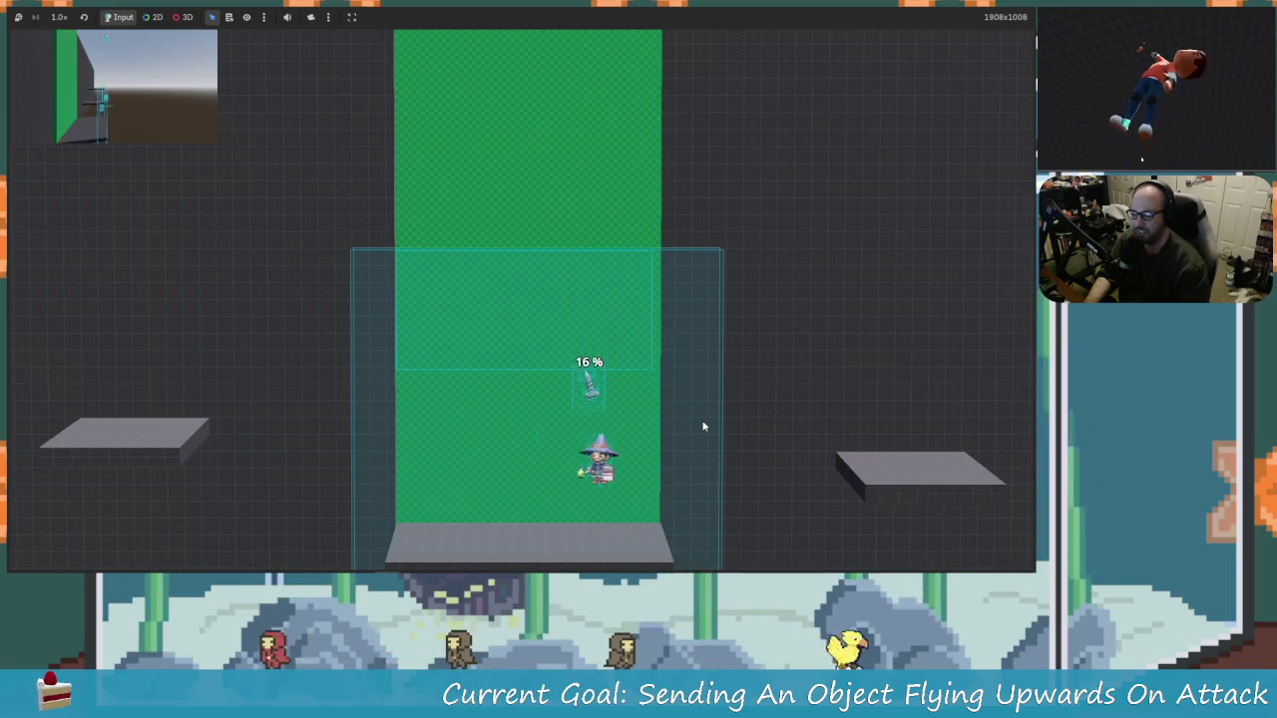
key(Left)
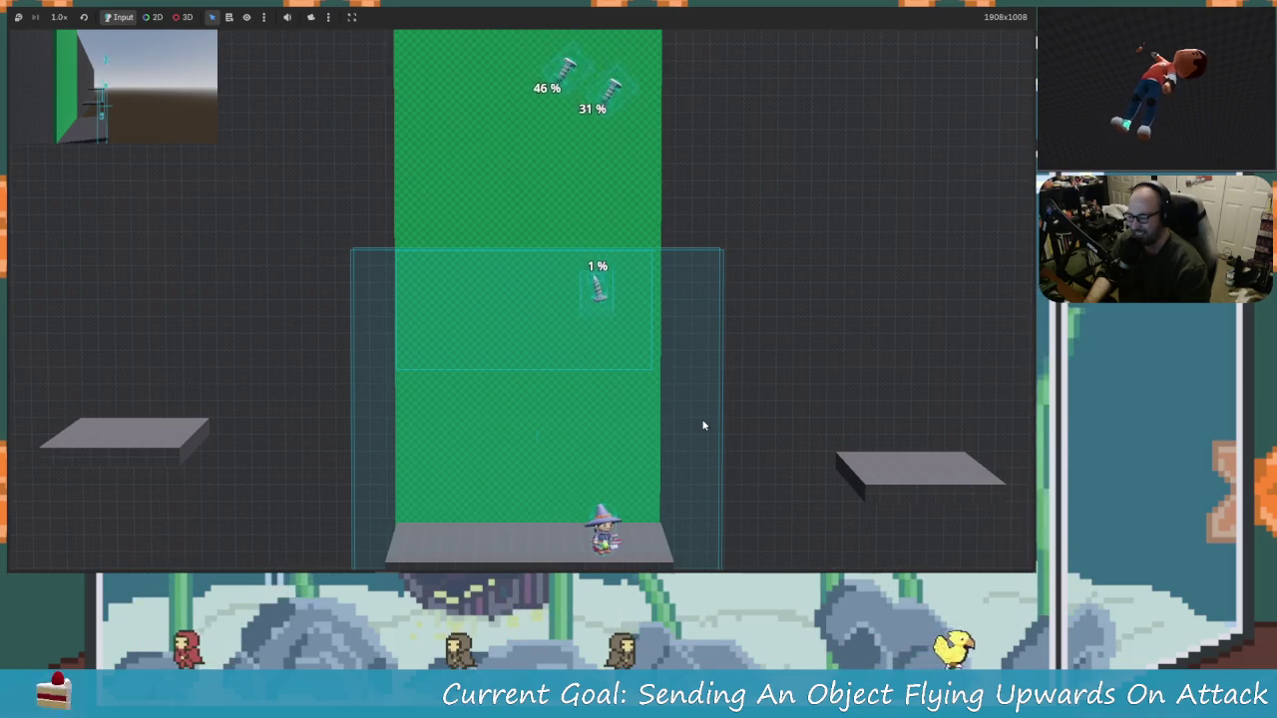
Step: Jump under the falling objects to knock them upward, running to the right edge and back
key(space)
key(Right)
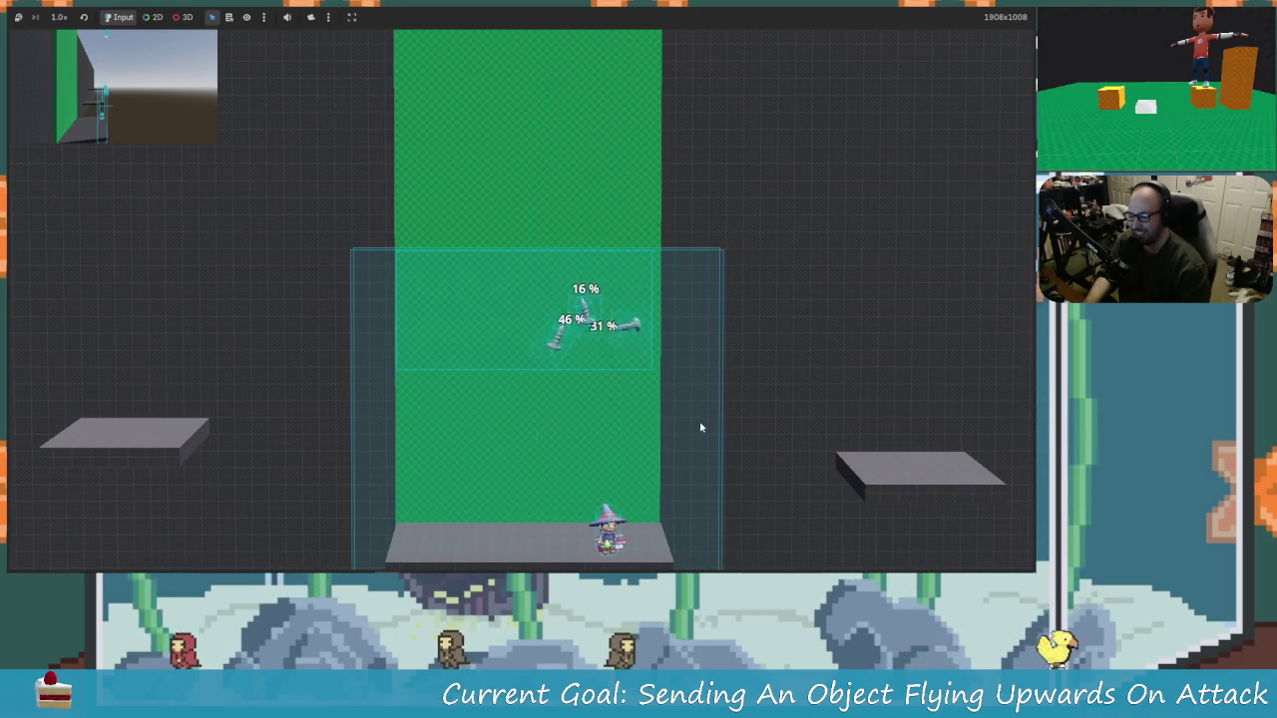
key(space)
key(space)
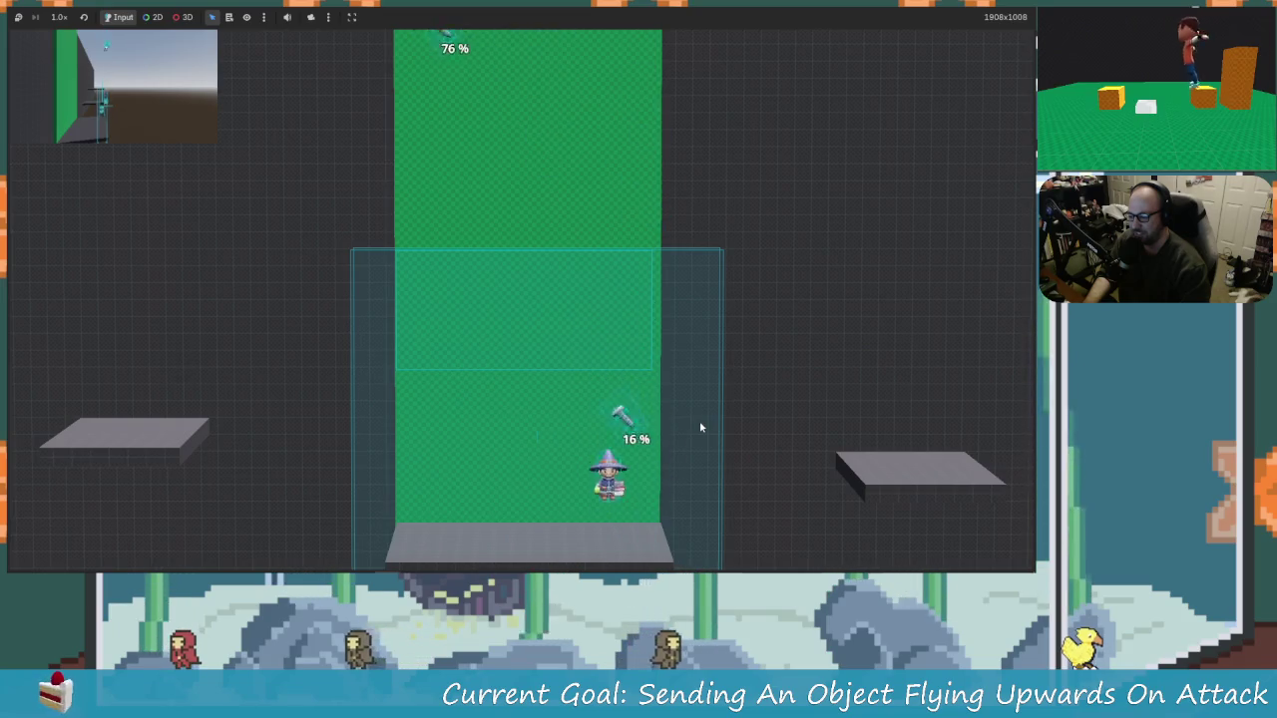
key(Left)
key(space)
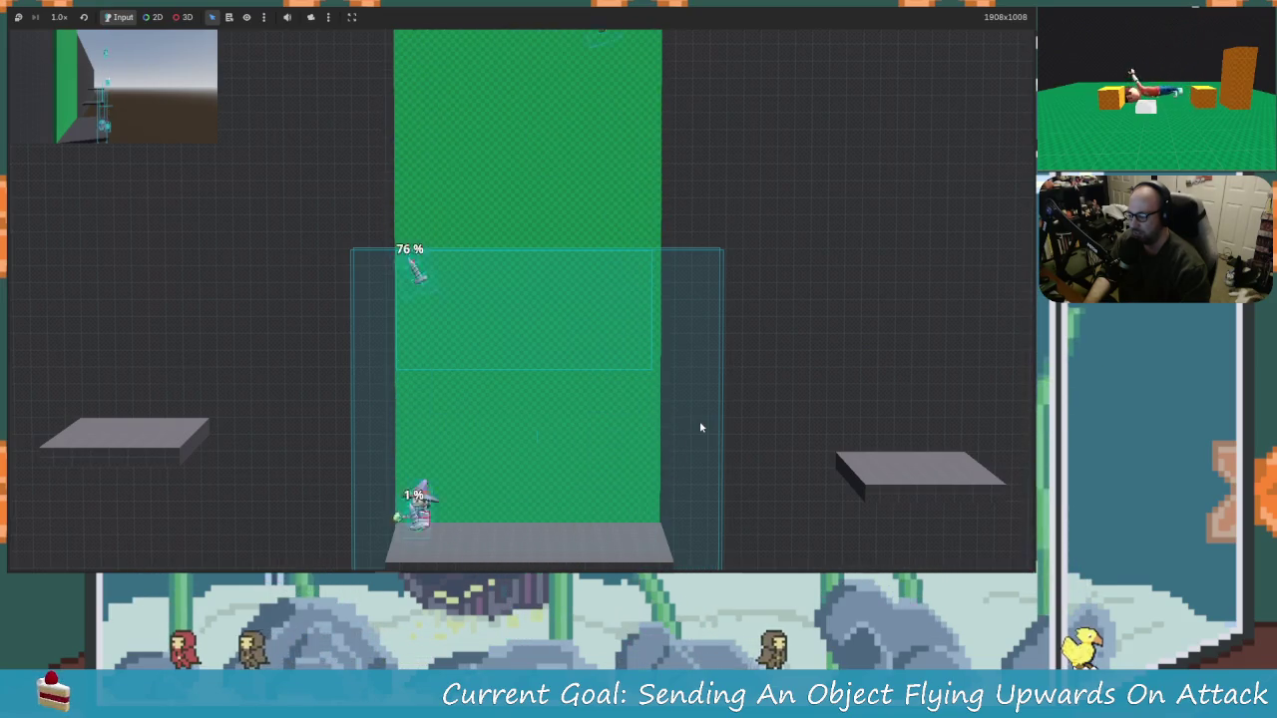
key(space)
key(Right)
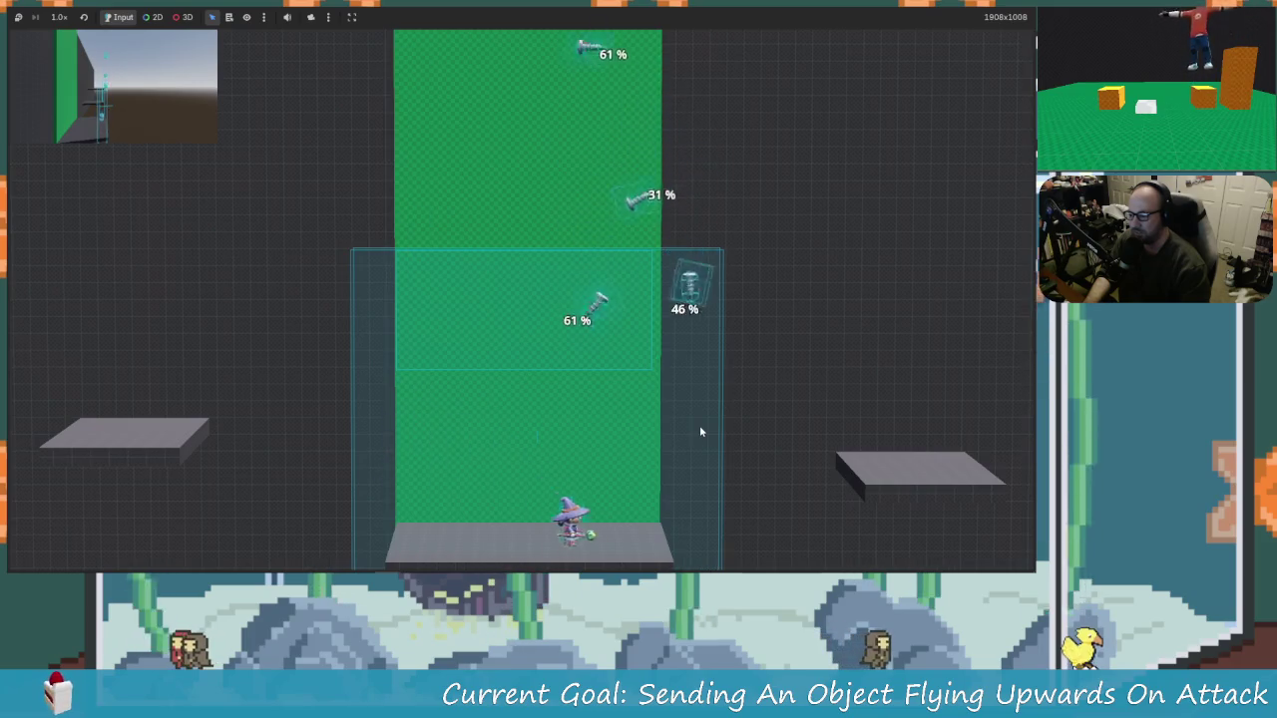
key(space)
key(Left)
key(space)
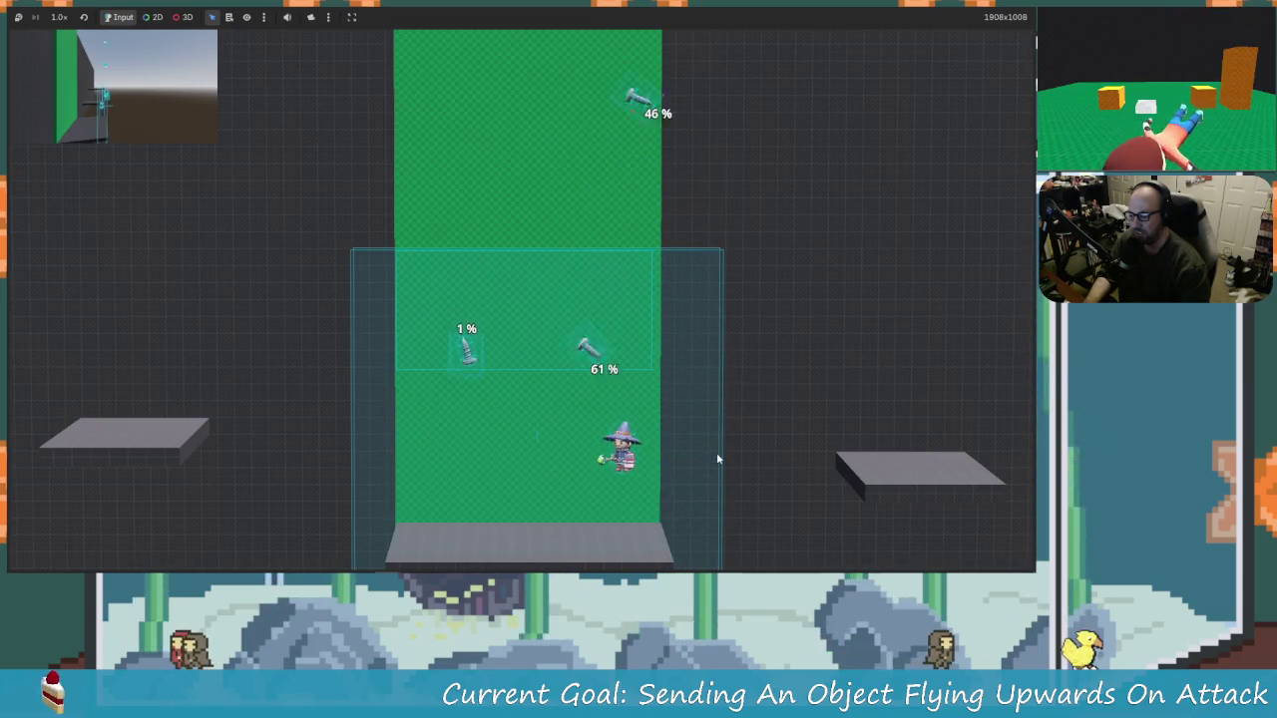
key(space)
key(Left)
Step: Send the 16% and 1% objects upward and keep attacking to launch them higher
key(x)
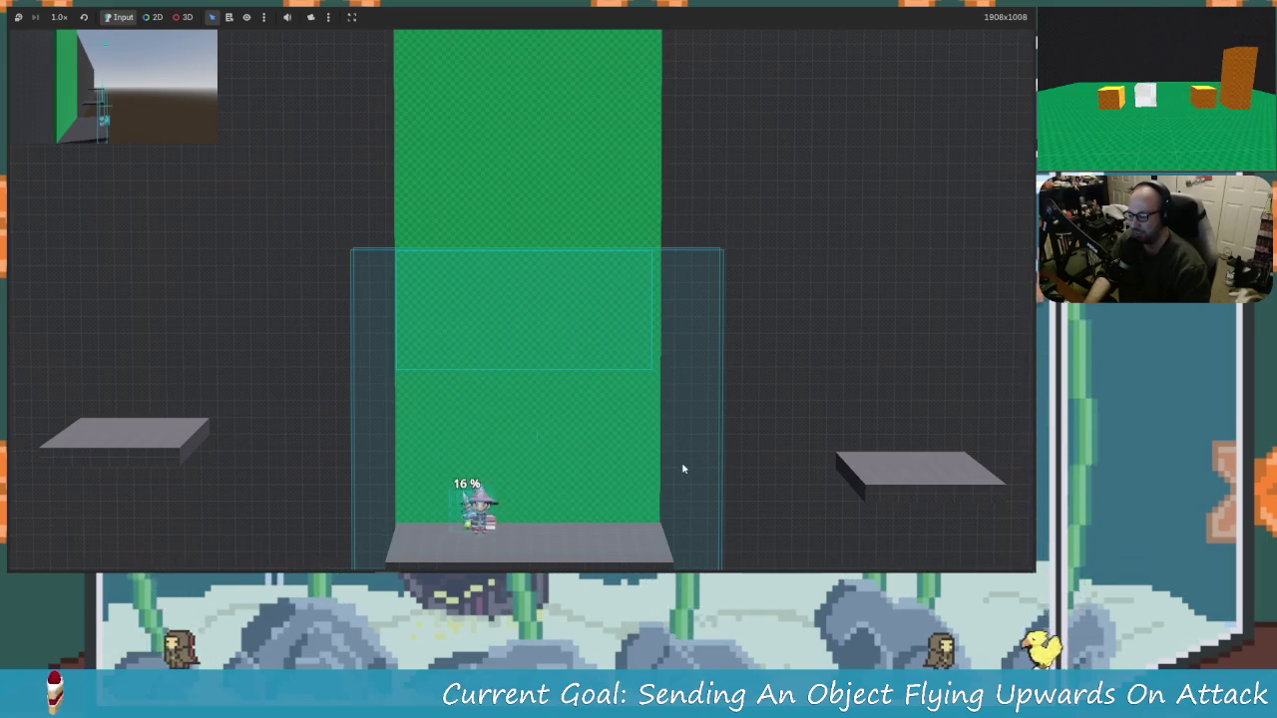
key(Right)
key(space)
key(x)
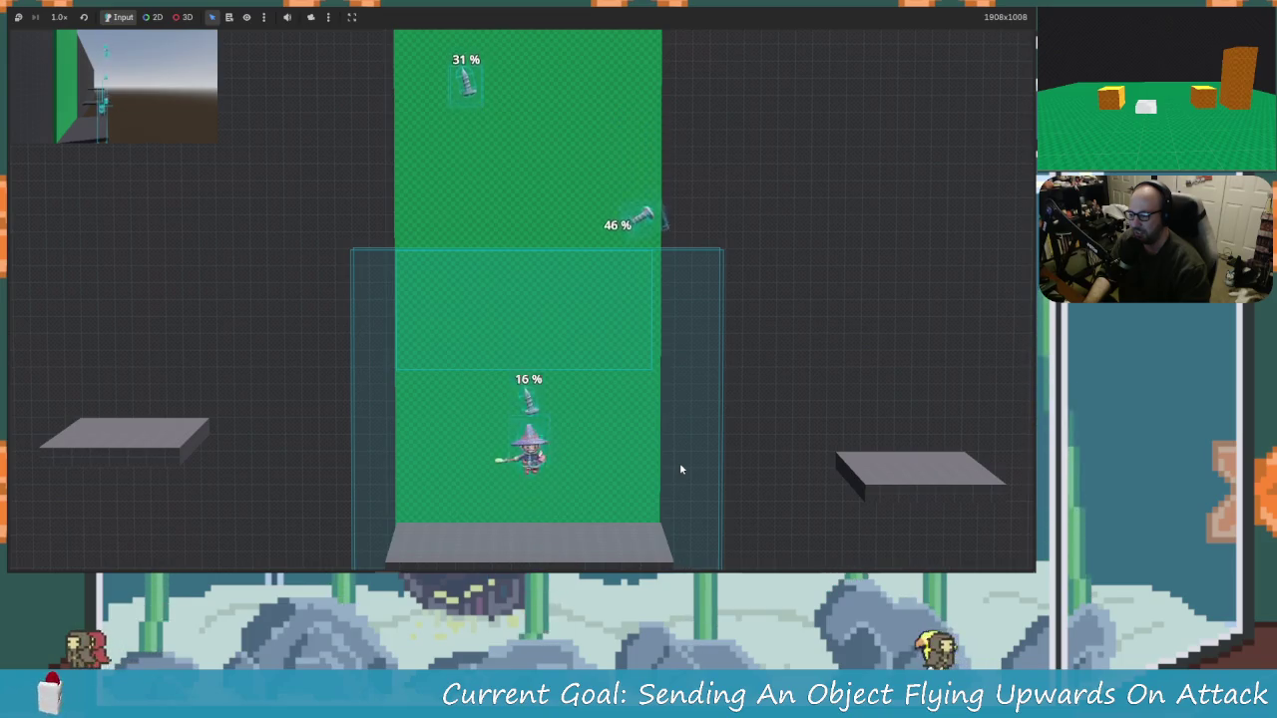
key(Right)
key(space)
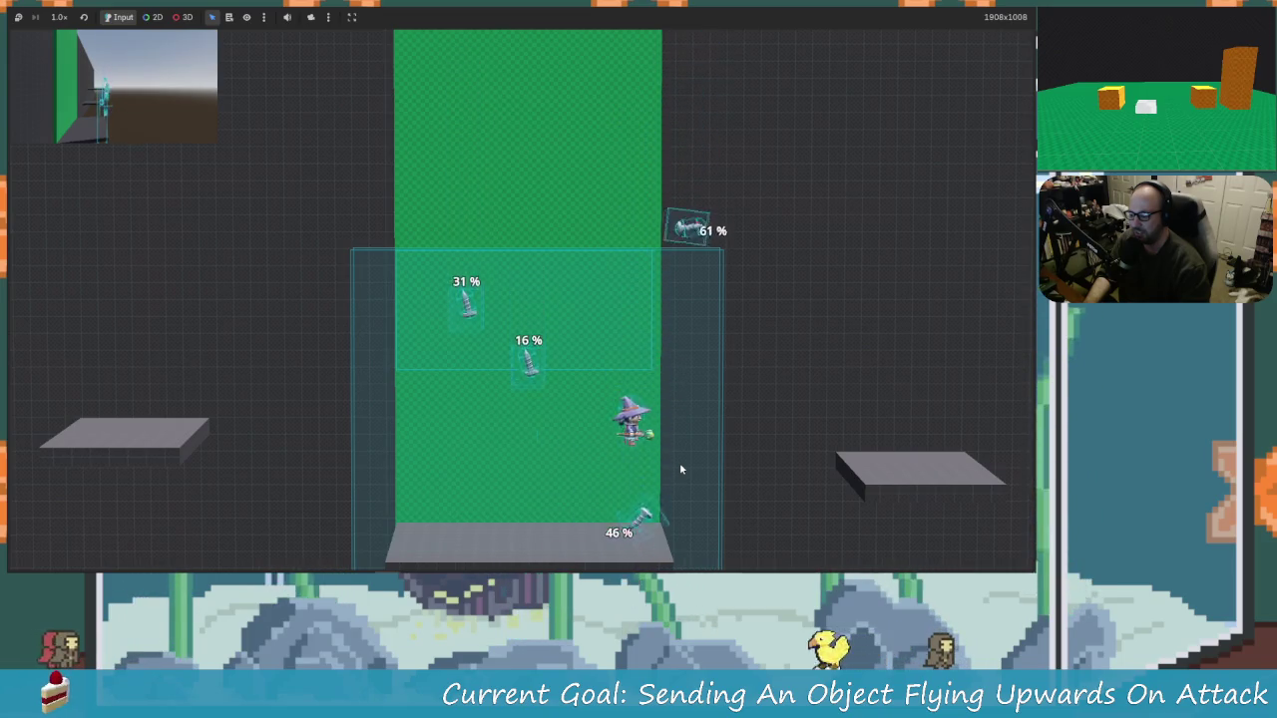
key(Left)
key(space)
key(space)
key(x)
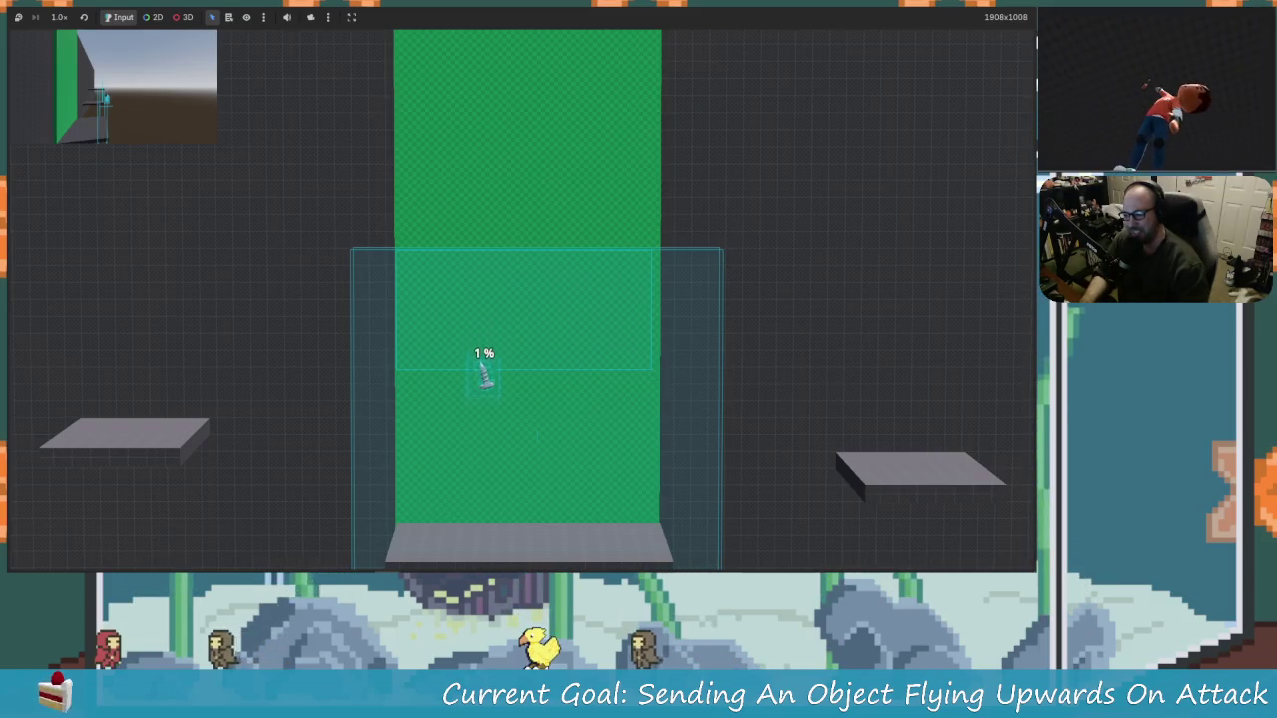
Step: Stop the test run with F8, returning to character.gd in the editor
key(F8)
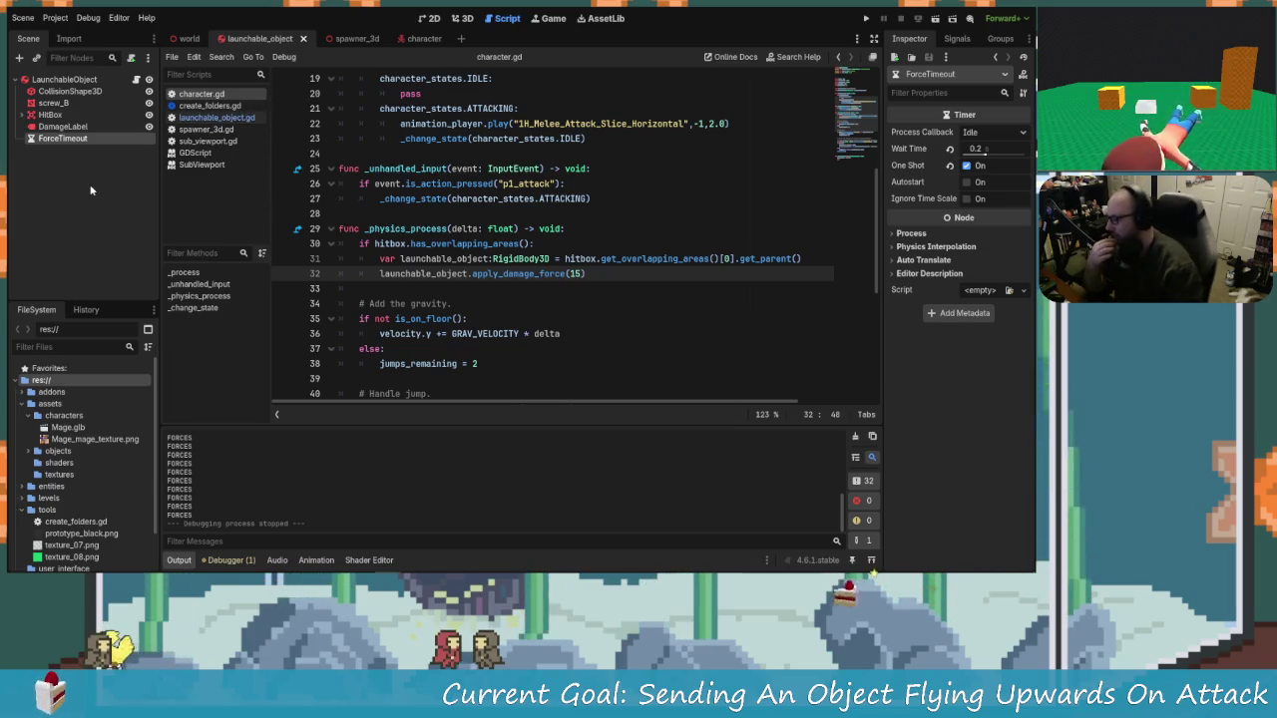
Step: Inspect the apply_damage_force function definition in launchable_object.gd
click(216, 117)
click(579, 303)
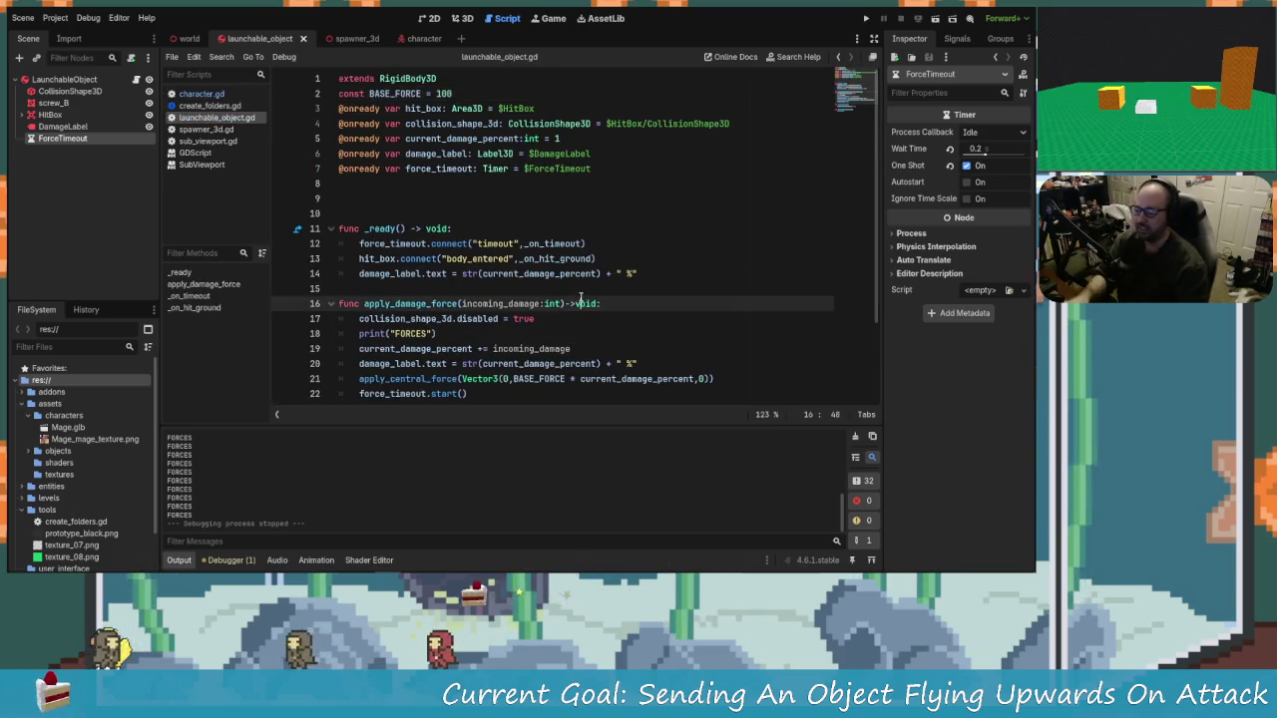
scroll(580, 303, down, 3)
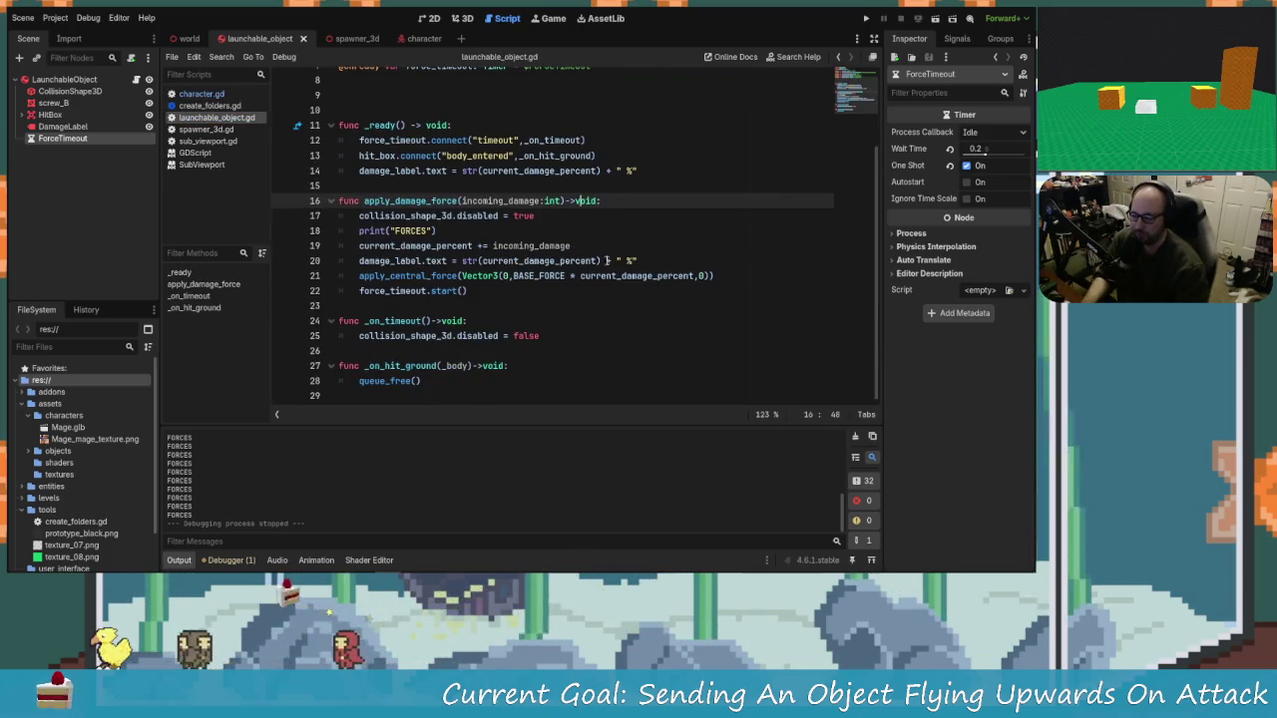
scroll(607, 260, up, 1)
Step: Back in character.gd, change the apply_damage_force argument from 15 to 10 and run the game
key(alt+Left)
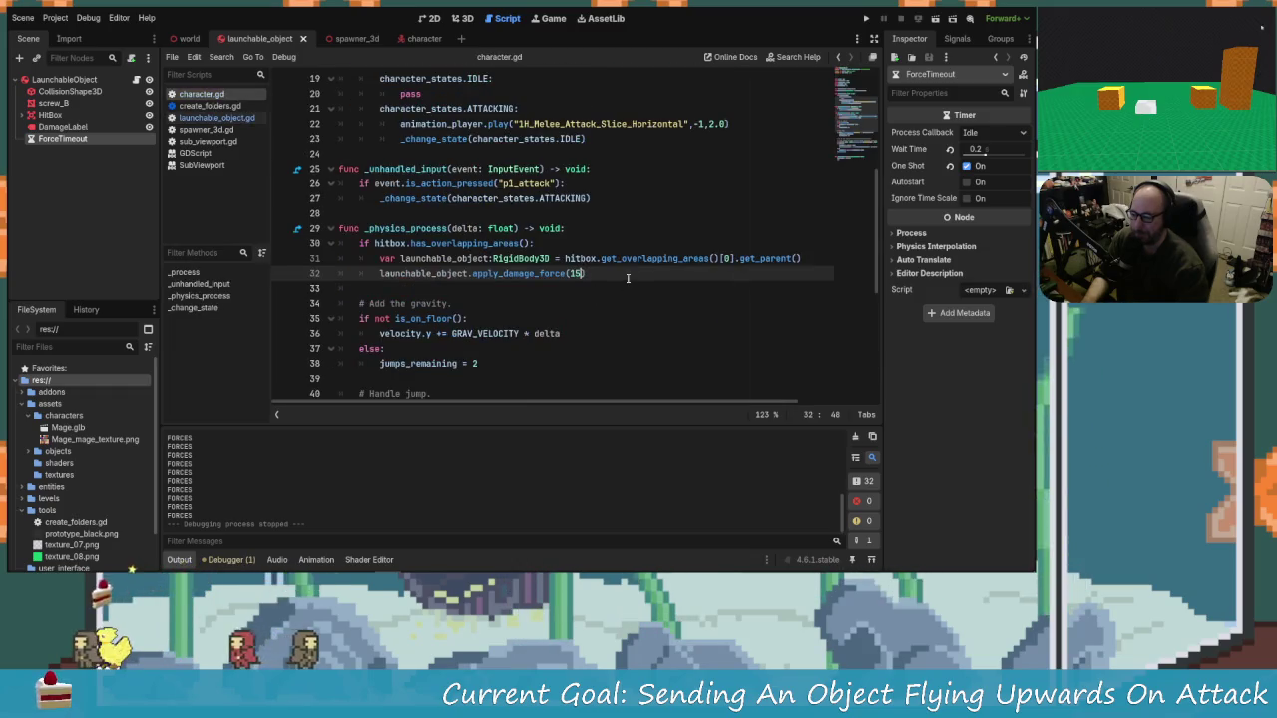
key(BackSpace)
text(0)
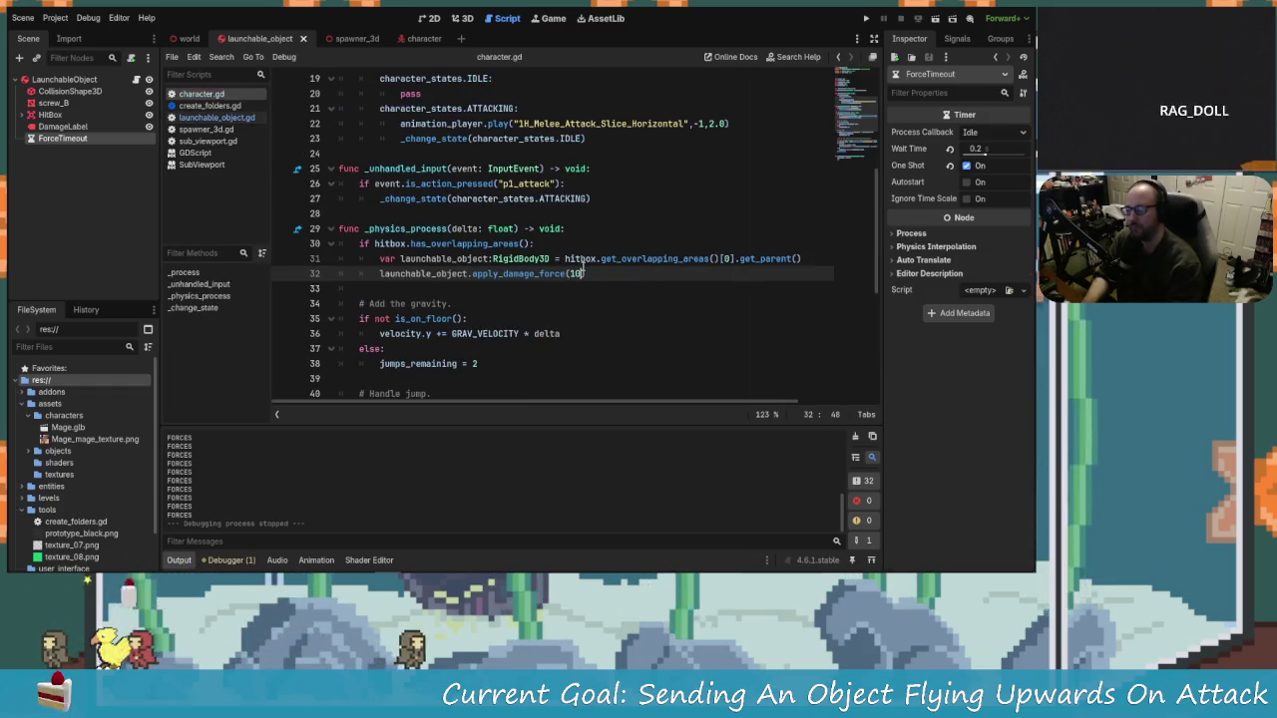
click(867, 19)
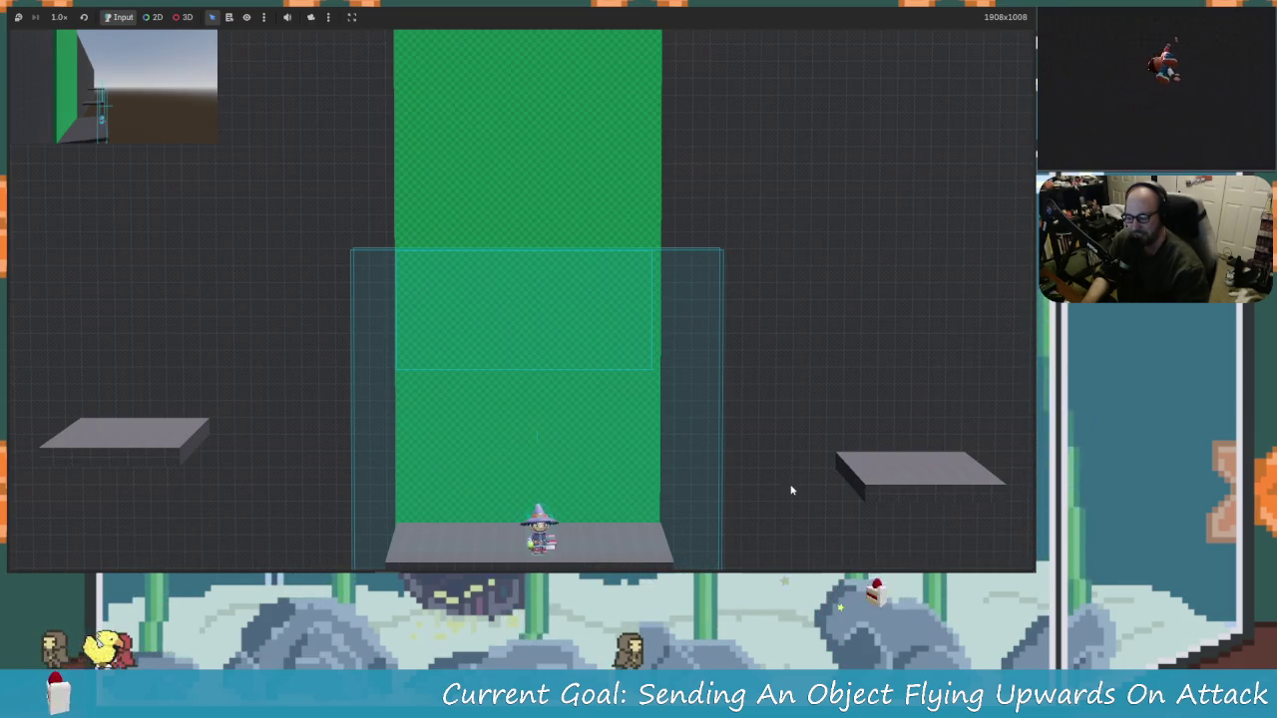
Step: Move the wizard under the floating objects, strike both, then hit the 11% object again
key(Right)
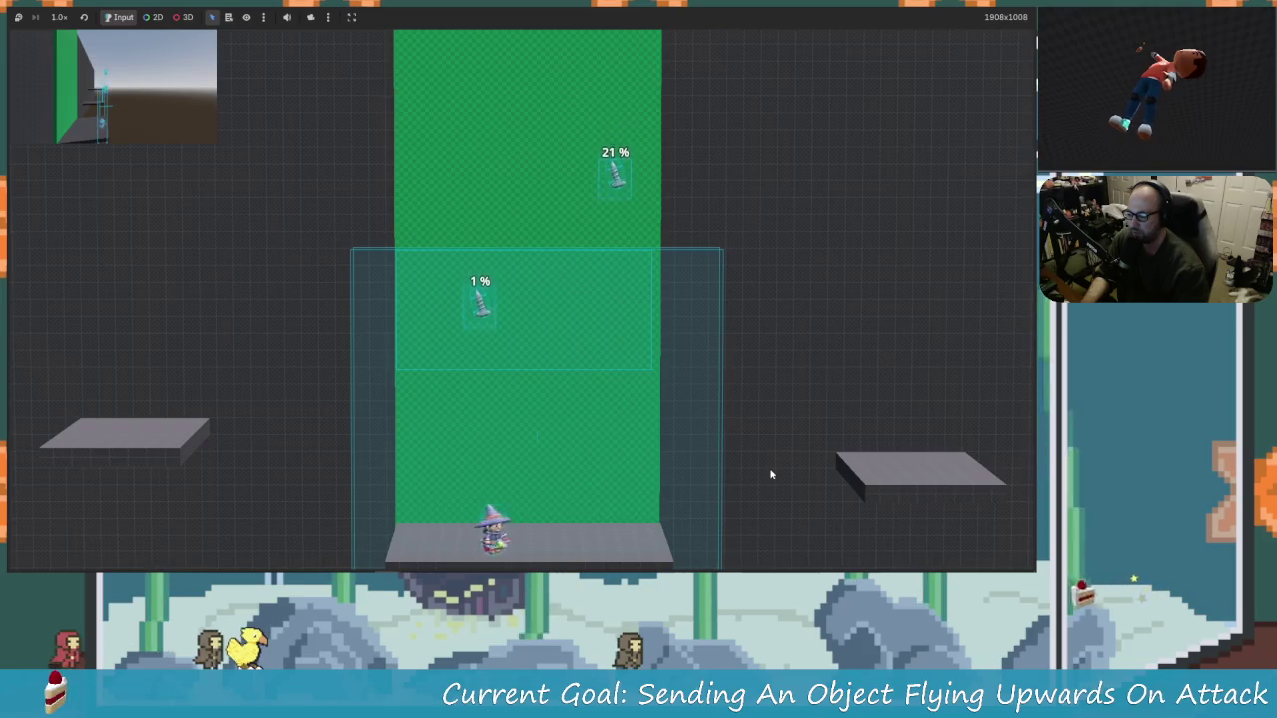
key(x)
key(Right)
key(x)
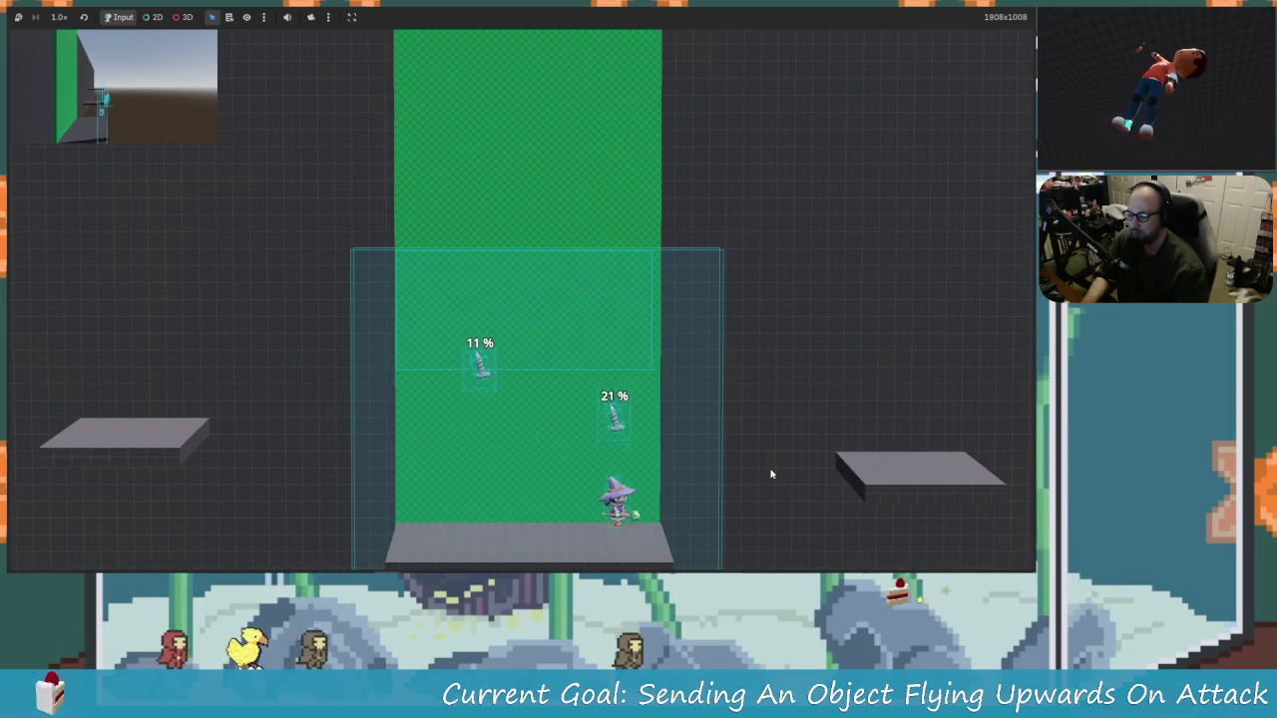
key(Left)
key(x)
key(Right)
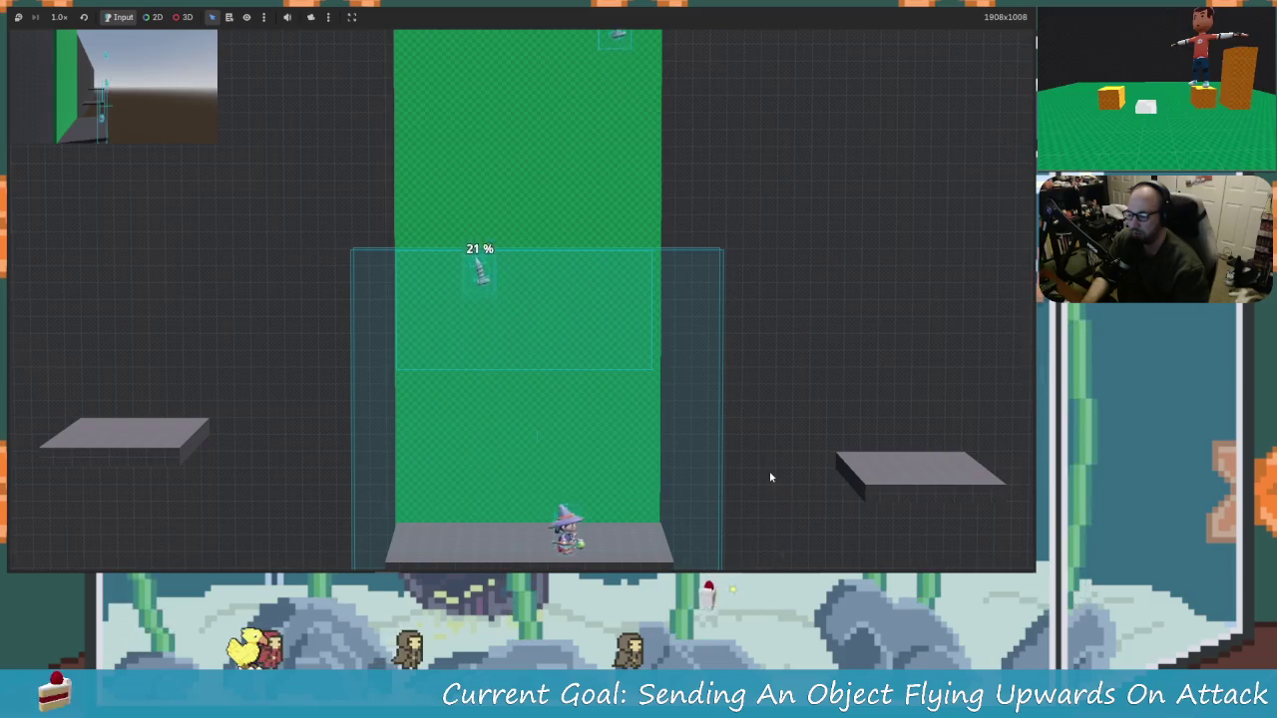
Step: Jump and attack the falling object midair, knocking it up to 31%
key(Left)
key(Right)
key(Left)
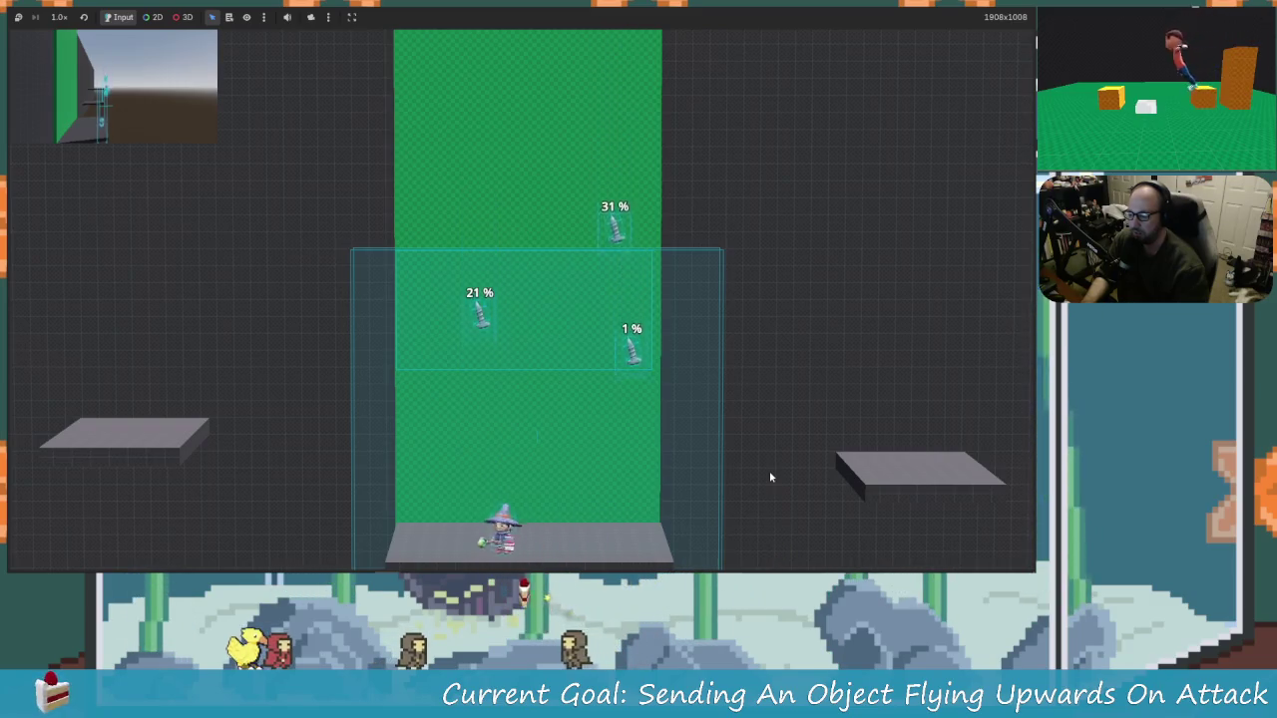
key(space)
key(x)
key(Right)
key(space)
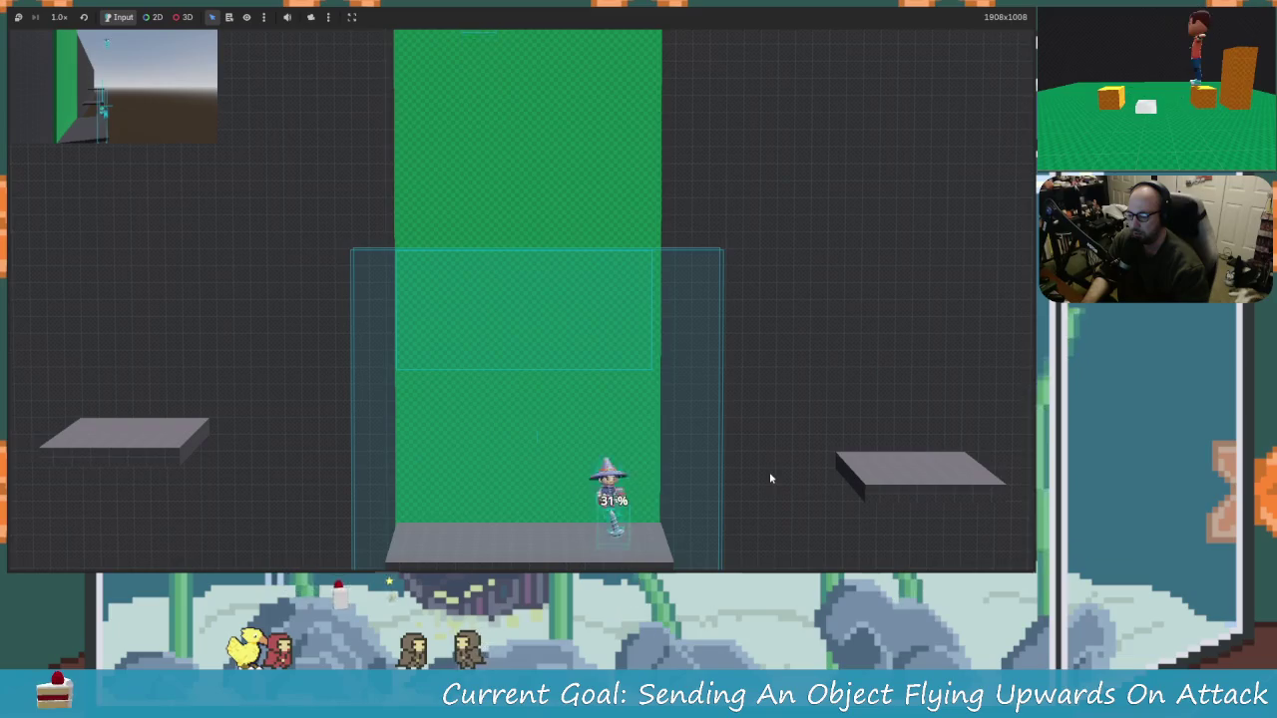
key(Left)
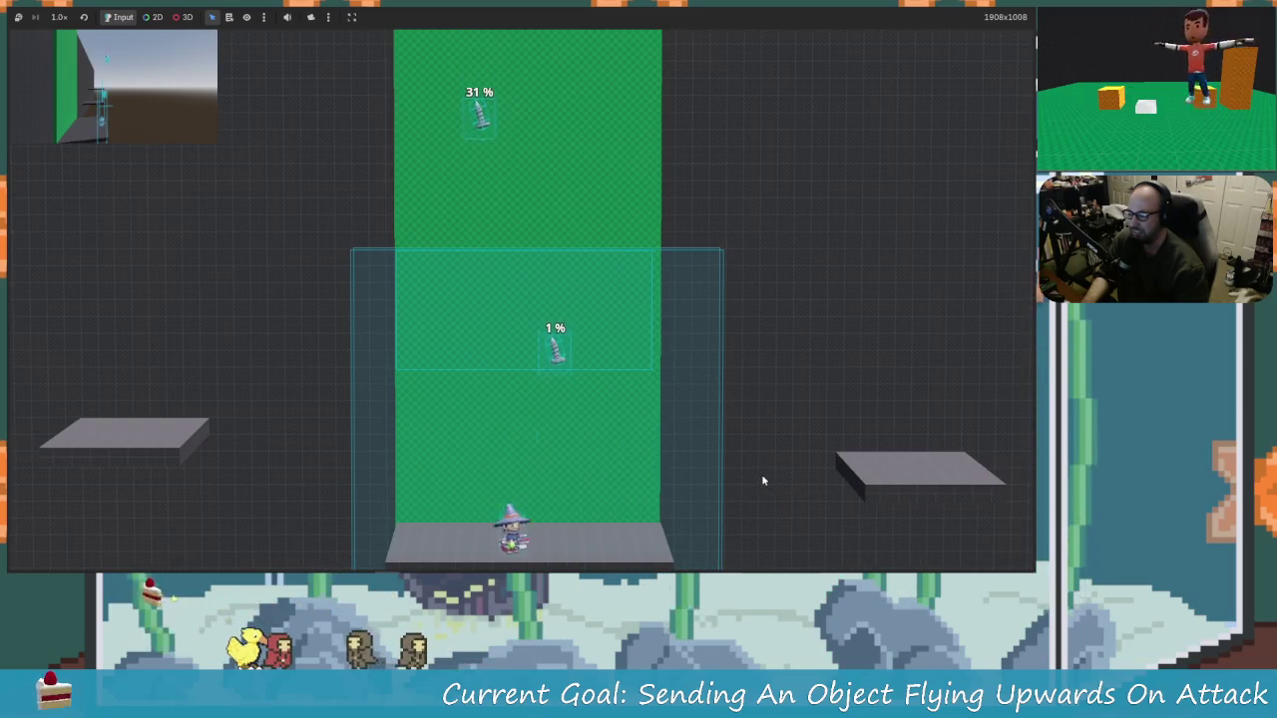
Step: Jump and strike the falling object back upward, then jump beside the falling 1% object
key(space)
key(x)
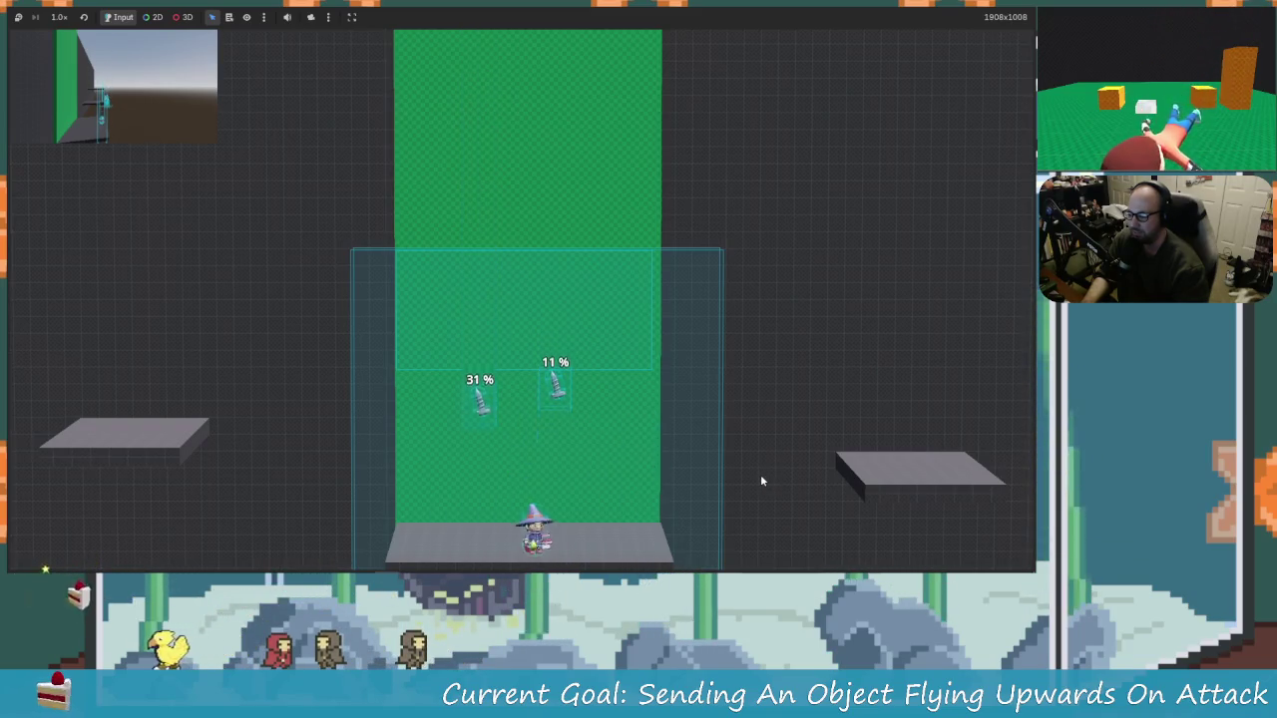
key(space)
key(Left)
key(x)
key(Right)
key(Left)
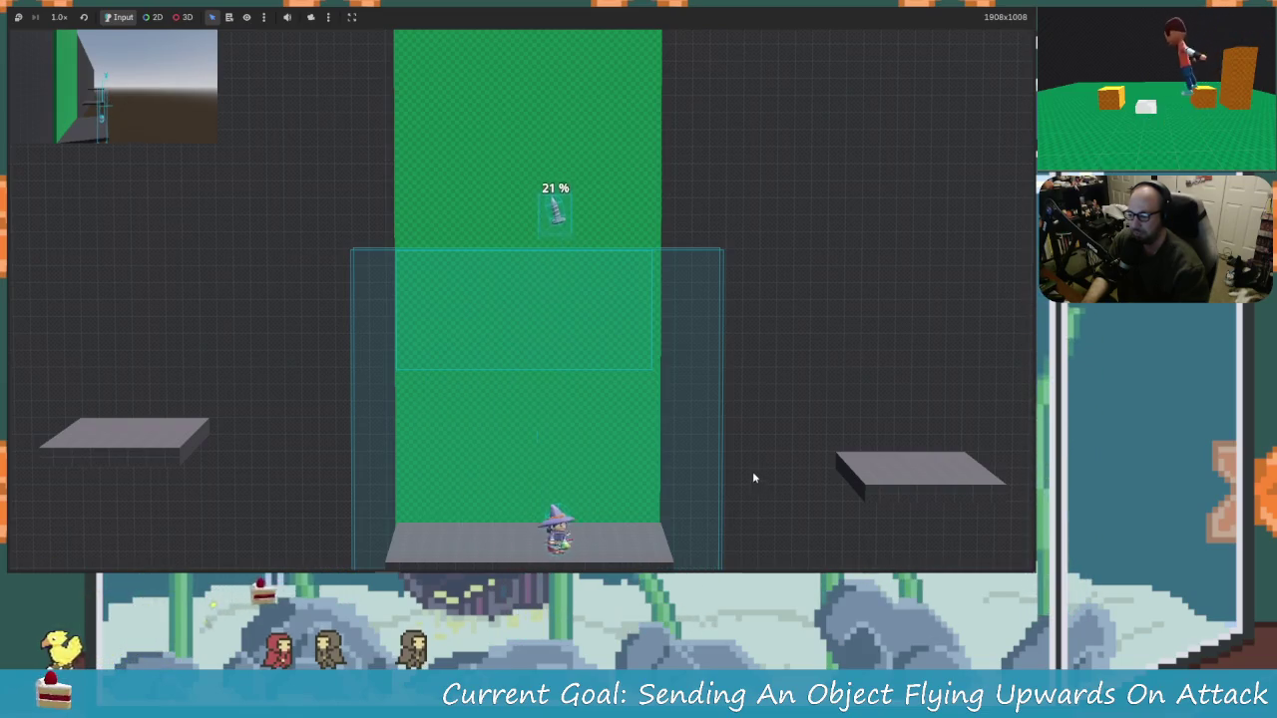
key(space)
key(Right)
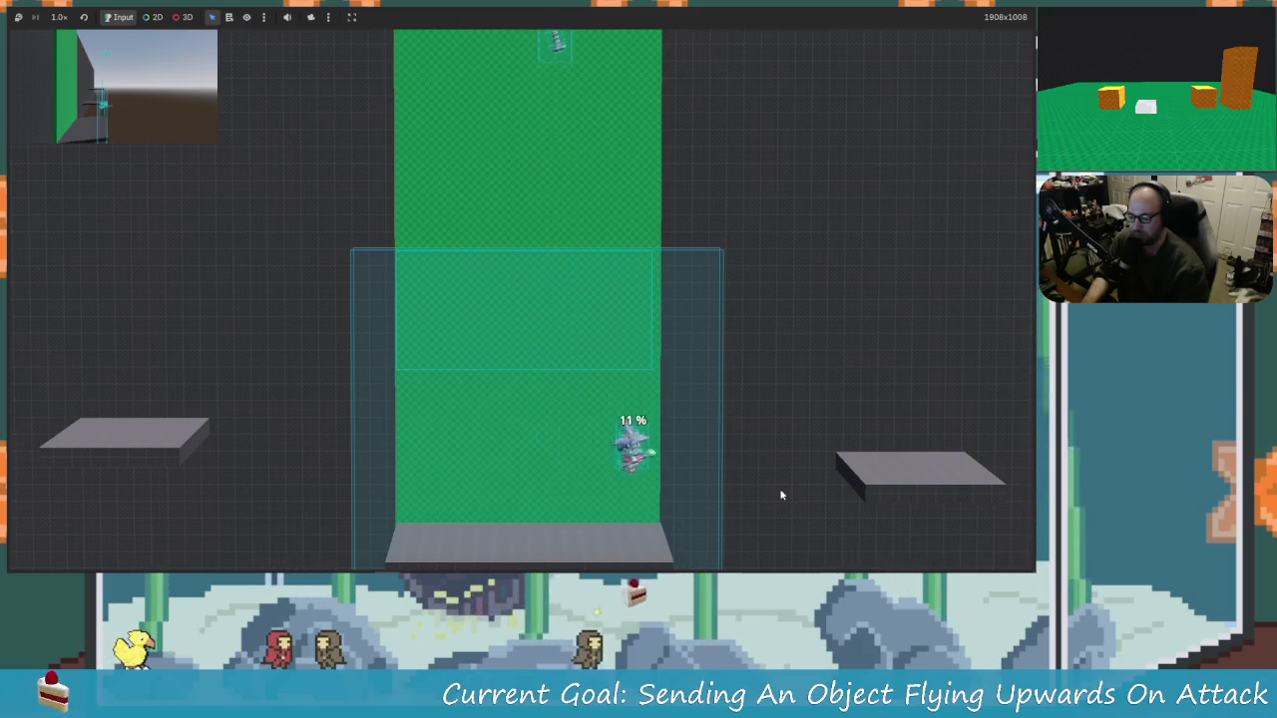
Step: Jump off the platform and attack the nearby objects to raise their damage
key(Right)
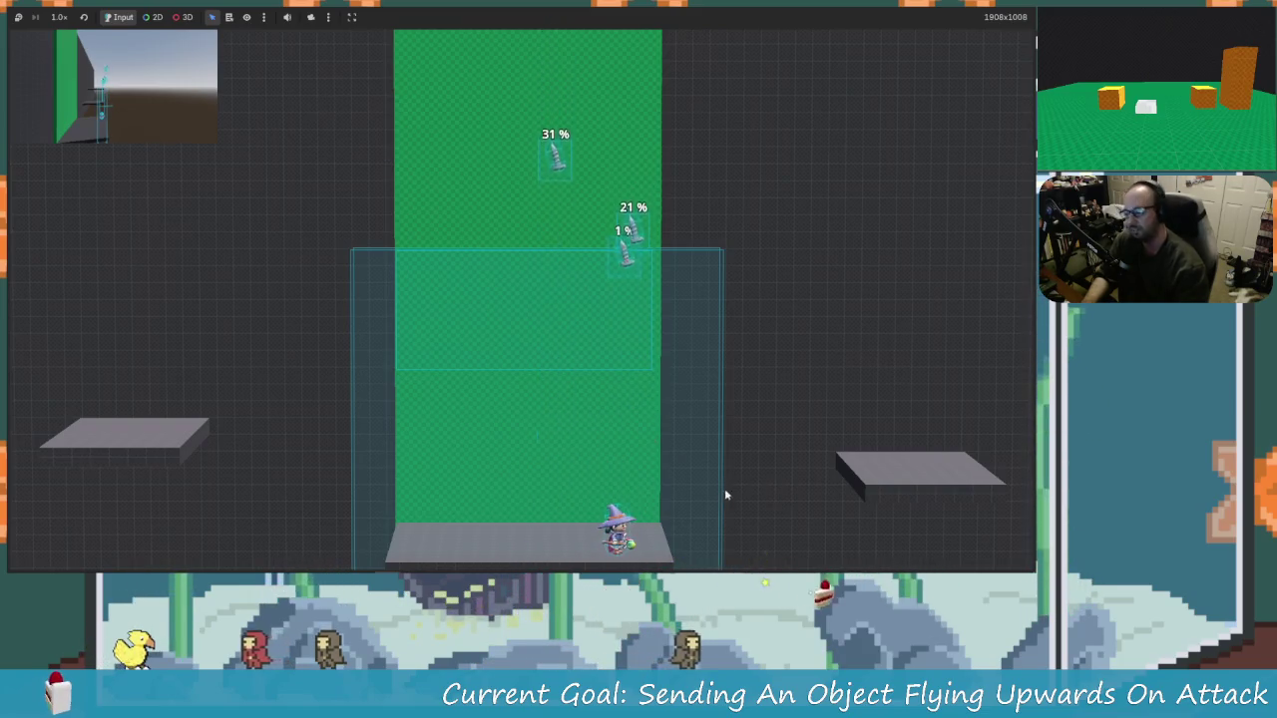
key(Left)
key(space)
key(x)
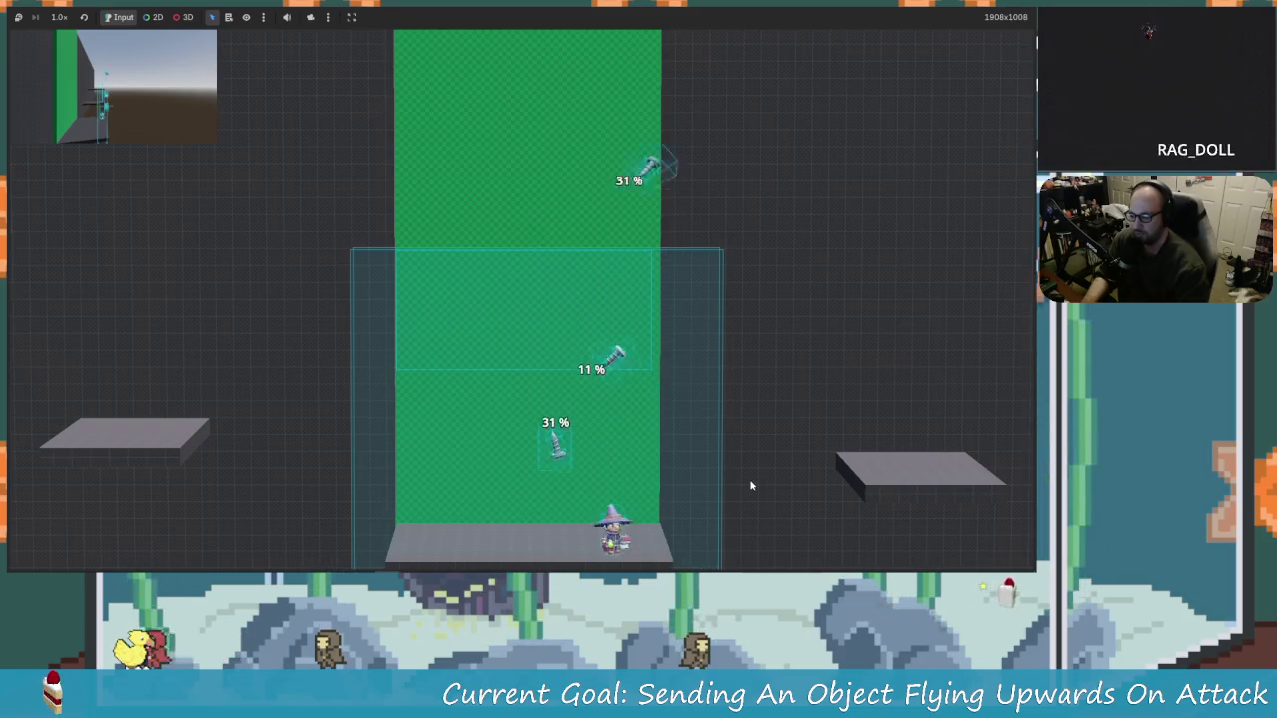
key(Left)
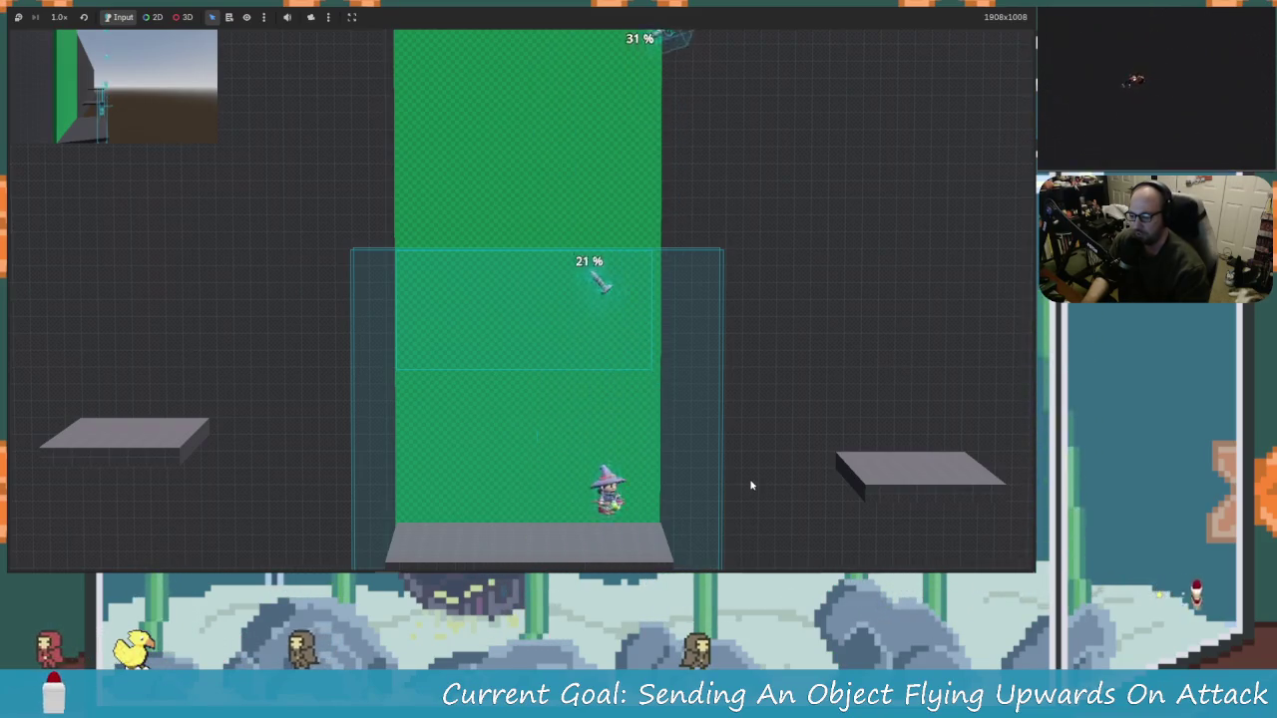
key(space)
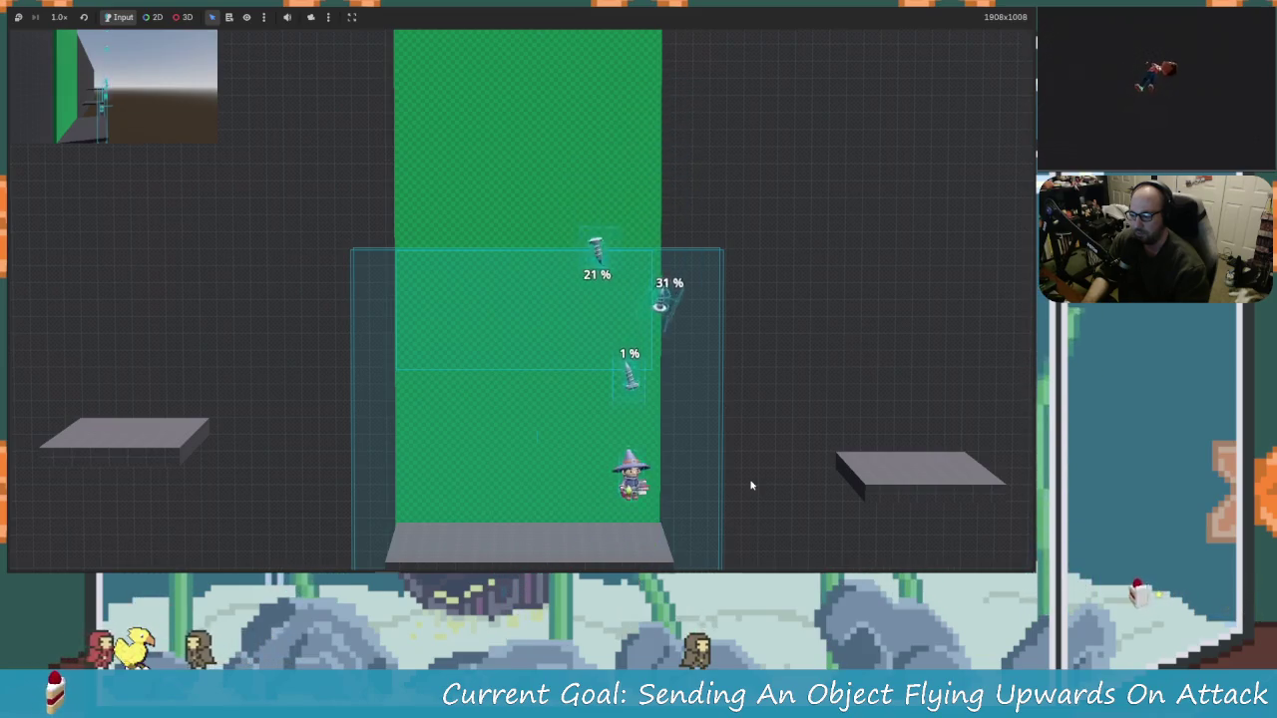
key(x)
key(Left)
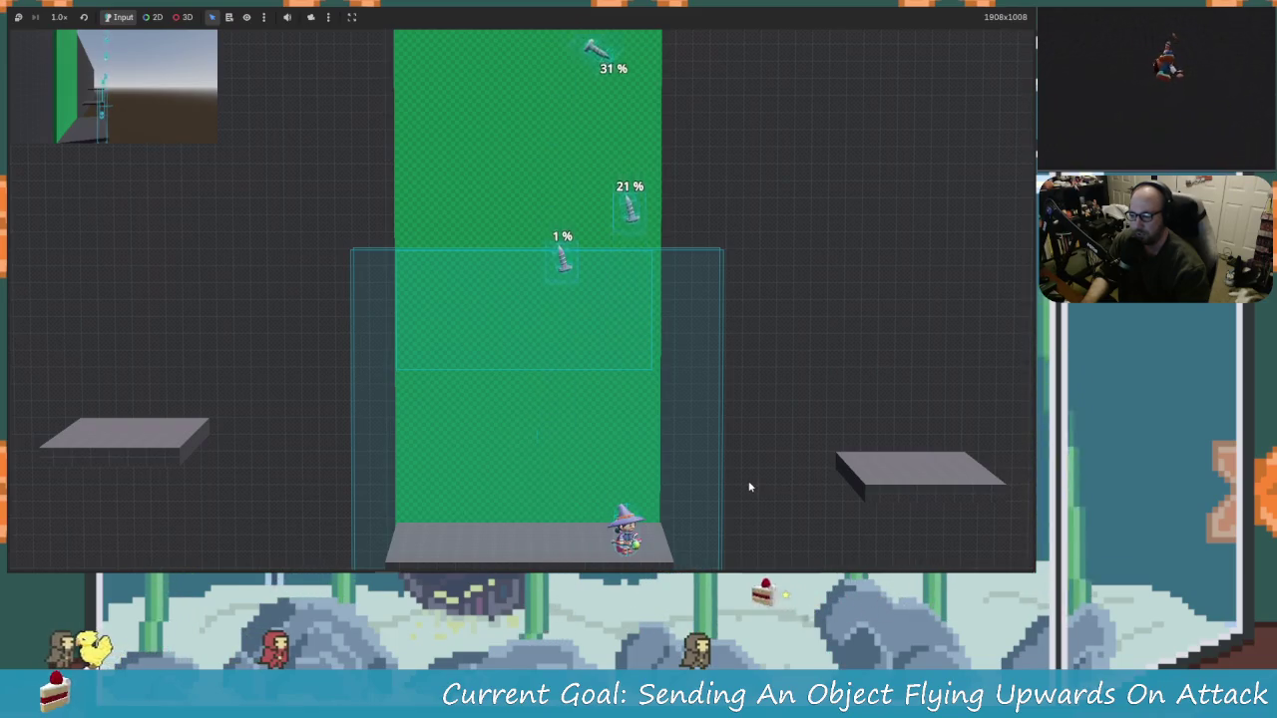
Step: Jump repeatedly under the objects and knock them upward to raise their damage
key(space)
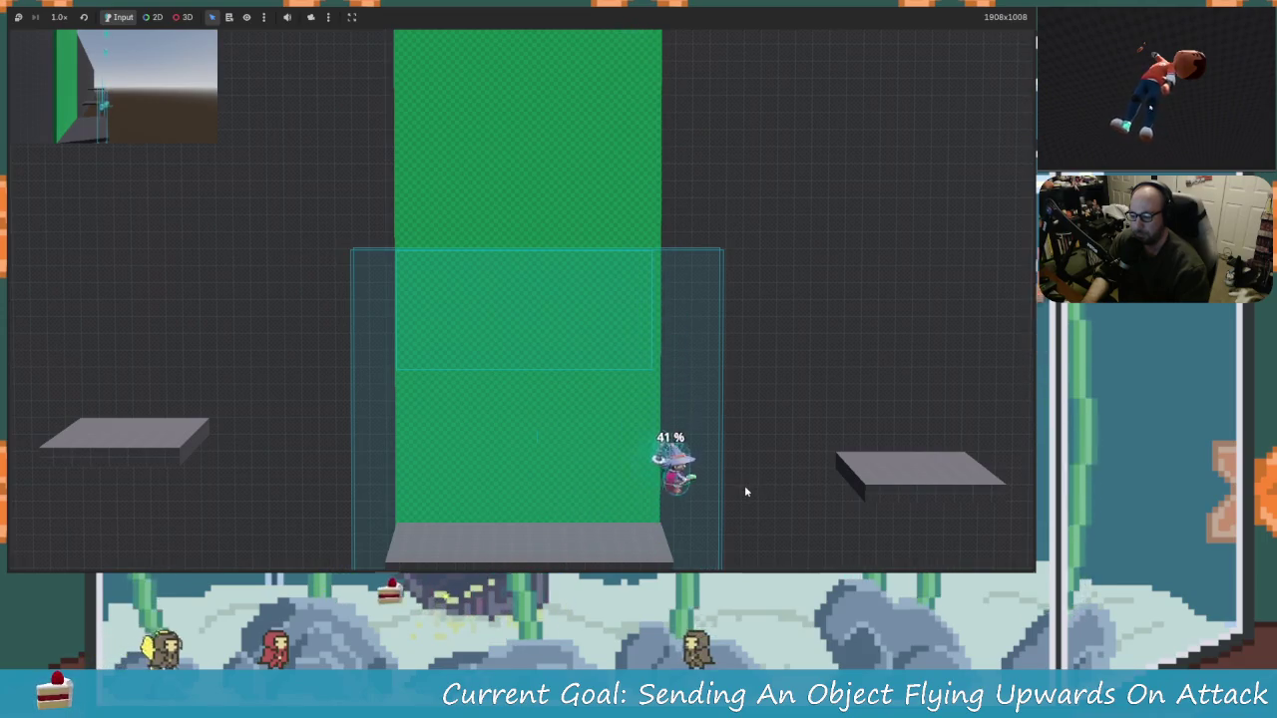
key(space)
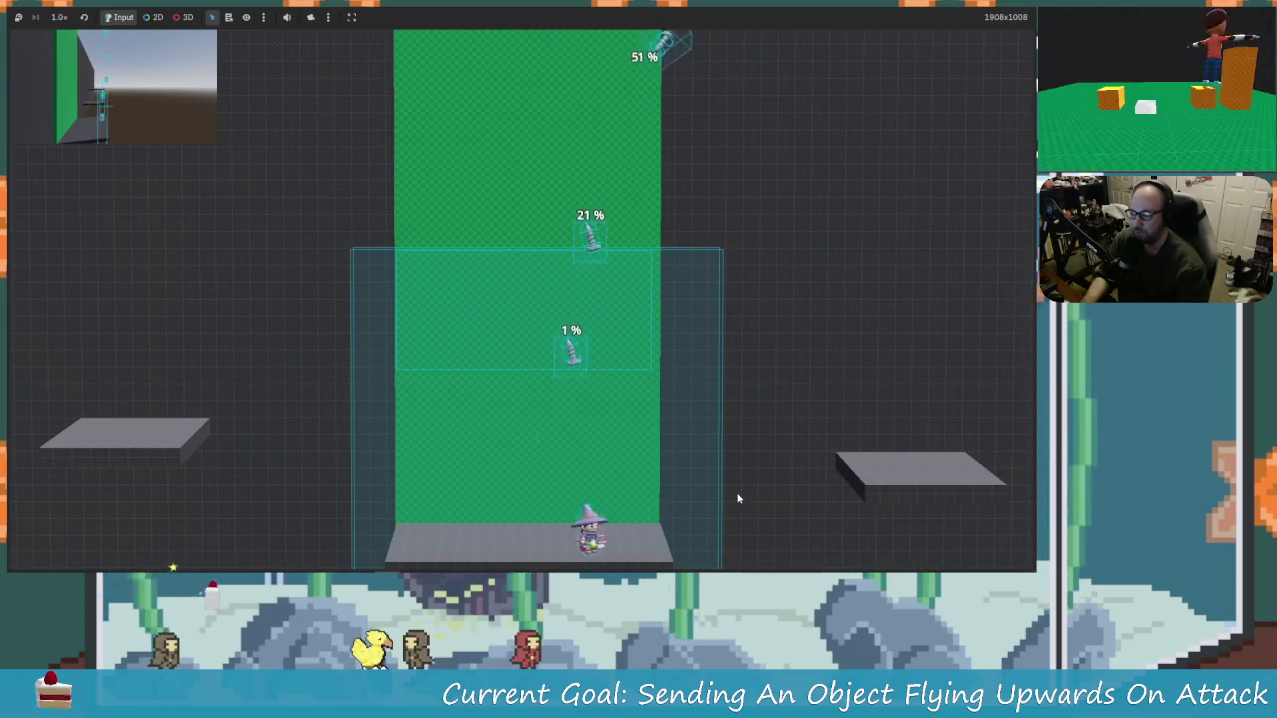
key(space)
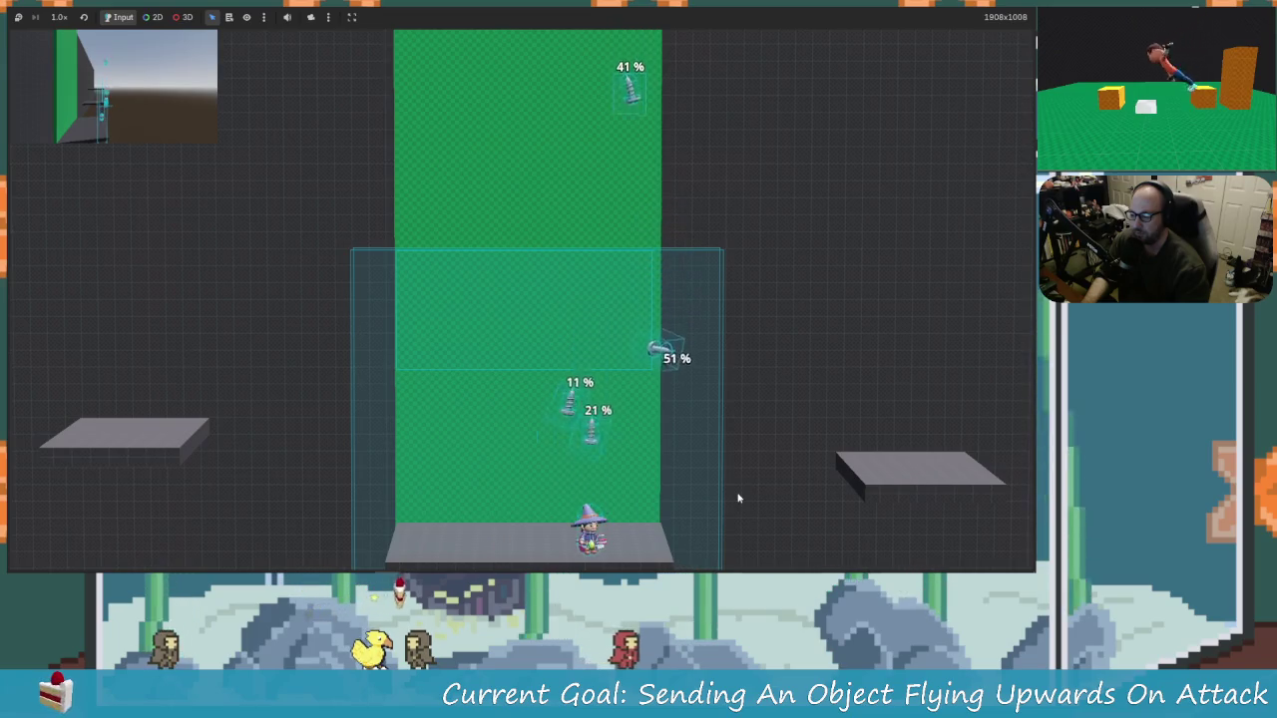
key(space)
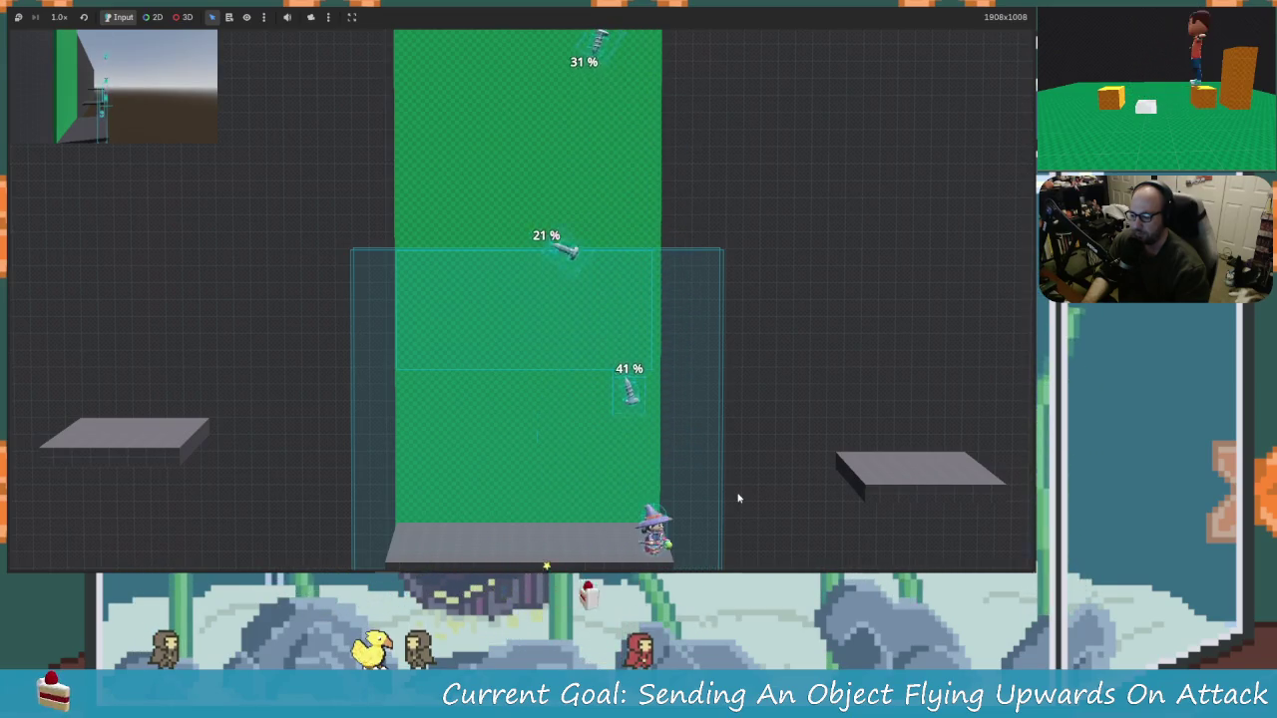
key(space)
key(space)
key(Right)
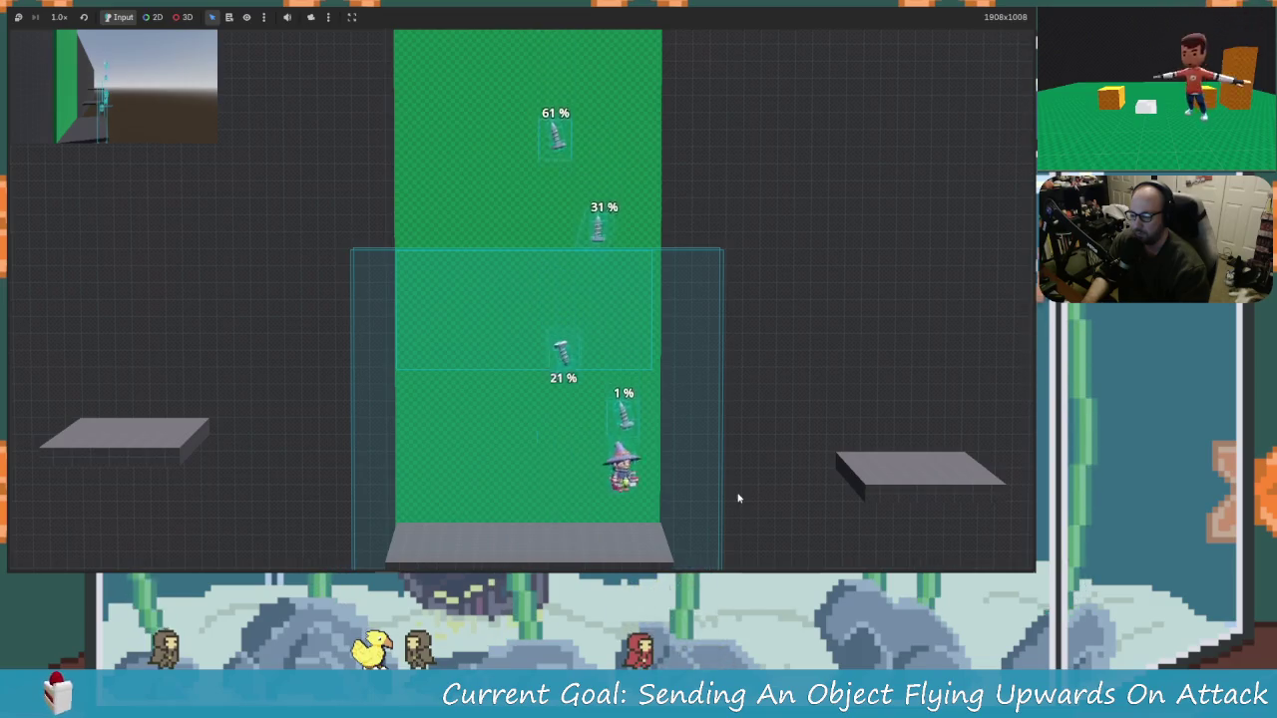
key(x)
key(space)
key(x)
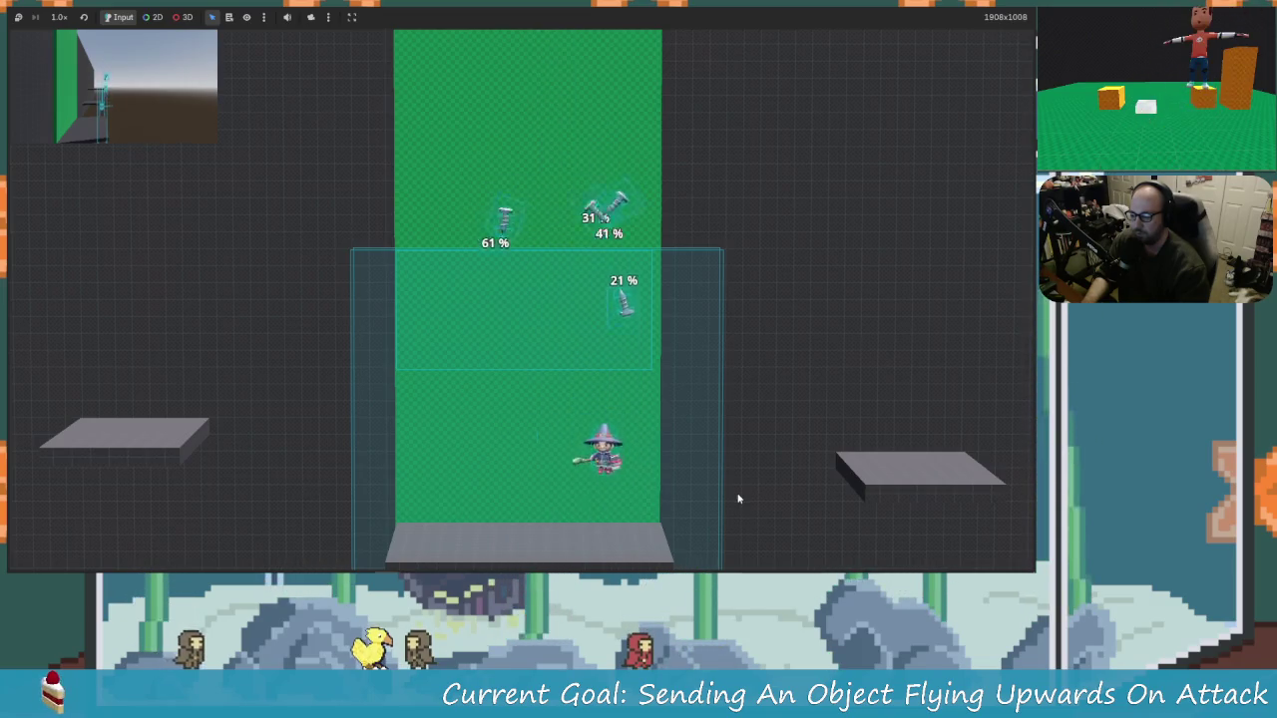
key(space)
Step: Keep juggling the objects with jump attacks, raising one object's damage to 21%
key(x)
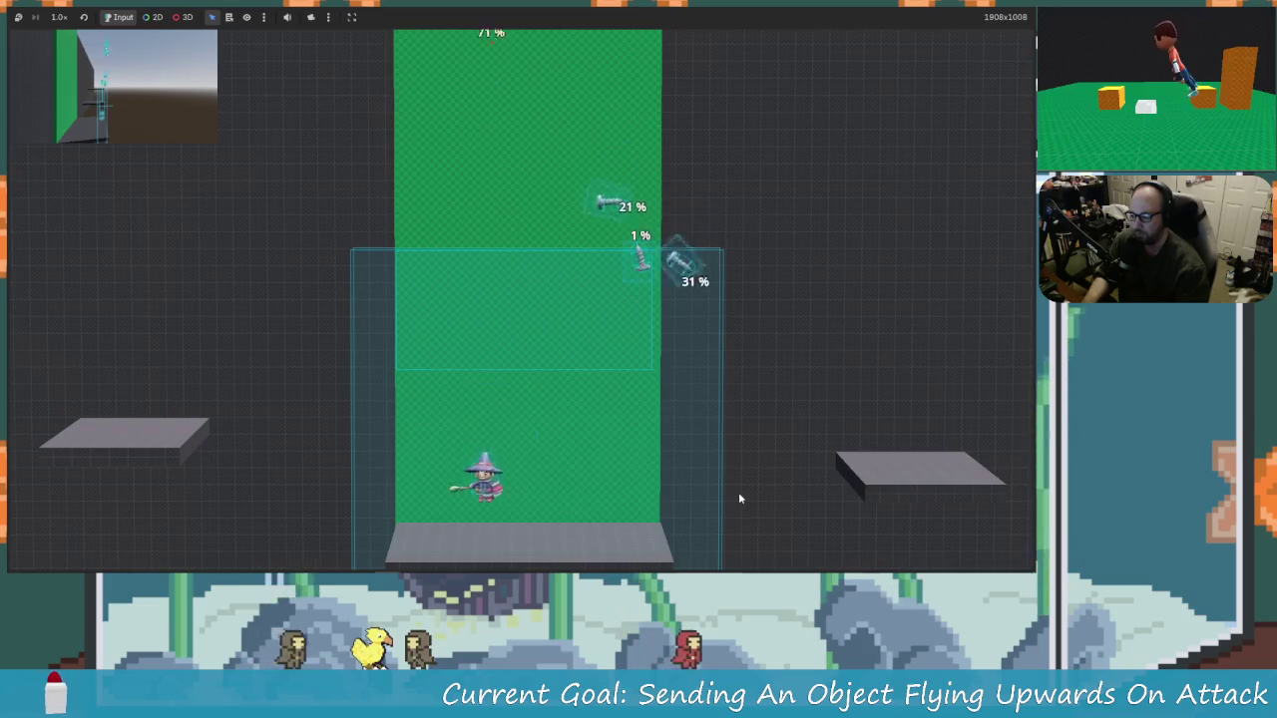
key(Right)
key(space)
key(x)
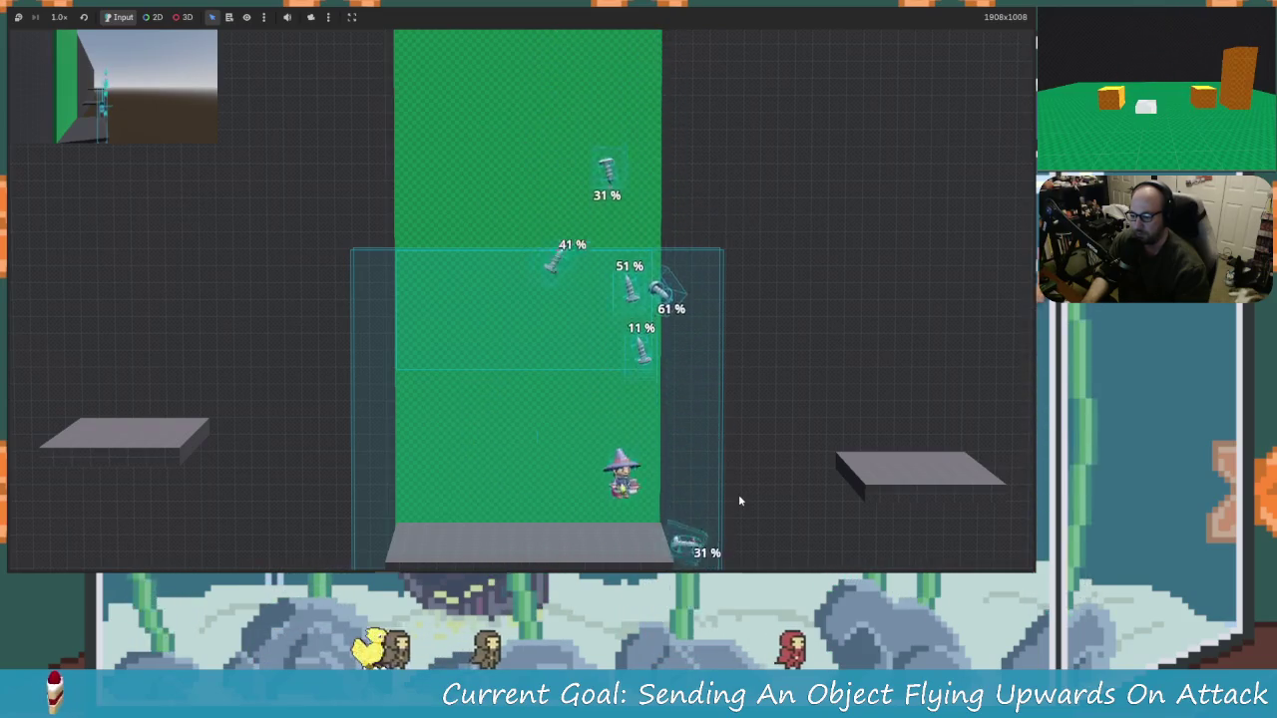
key(x)
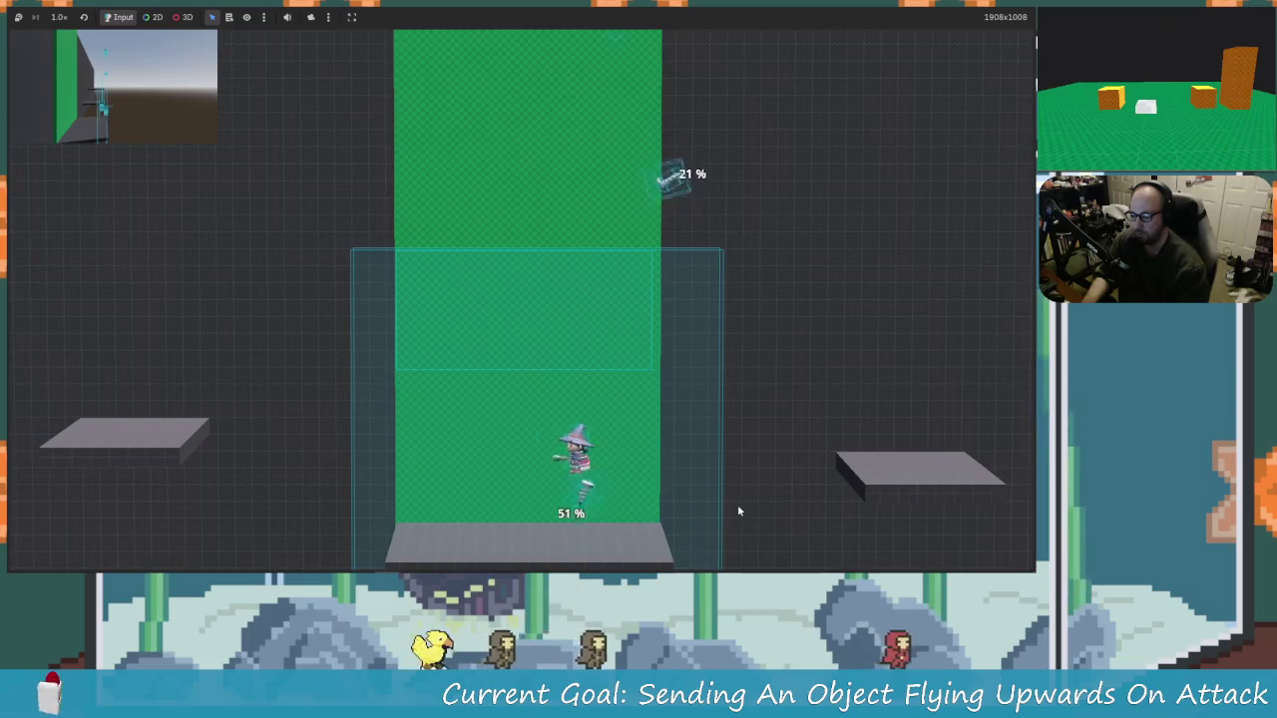
key(Left)
key(Right)
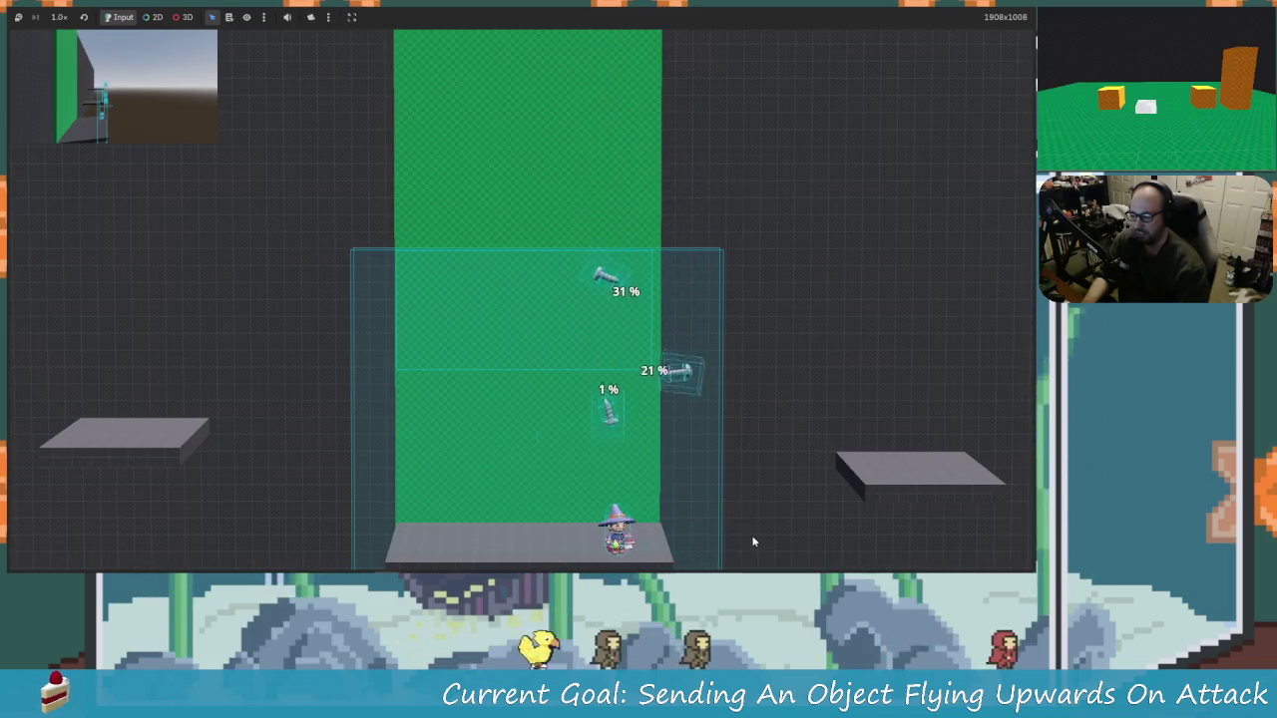
key(space)
key(x)
key(x)
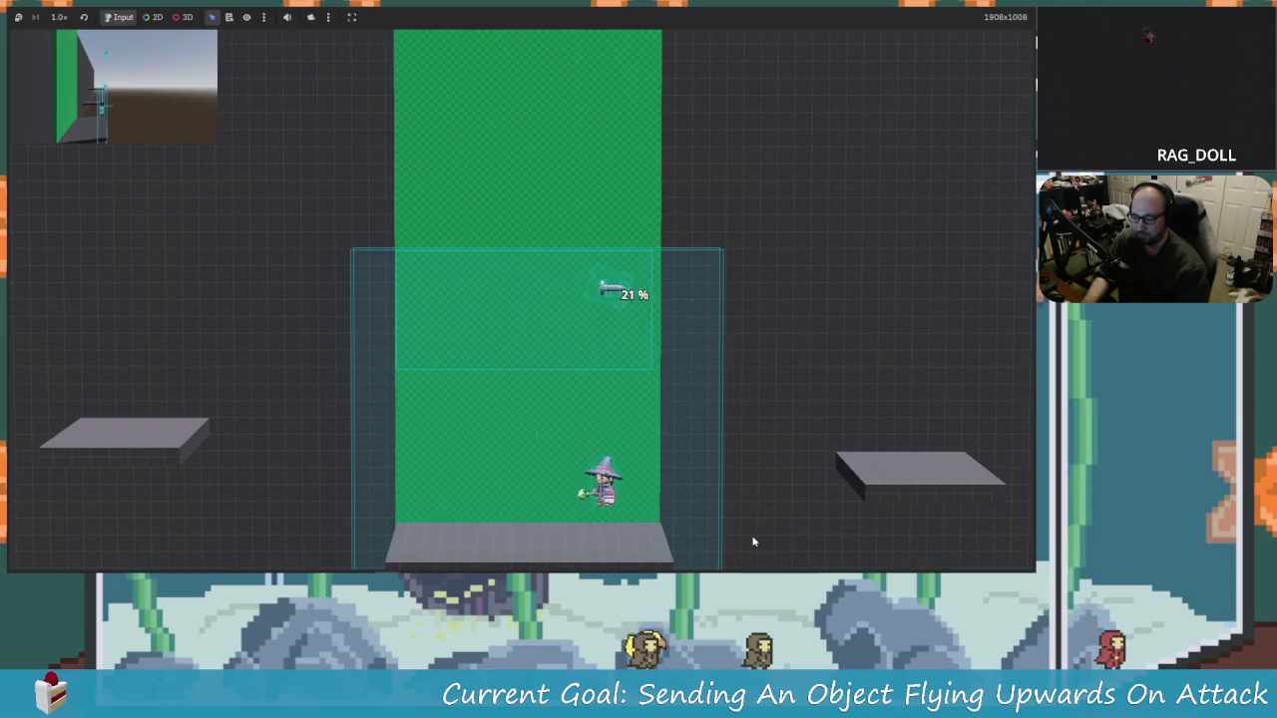
key(Right)
key(space)
Step: Jump and attack around the platform to launch the nearby objects
key(x)
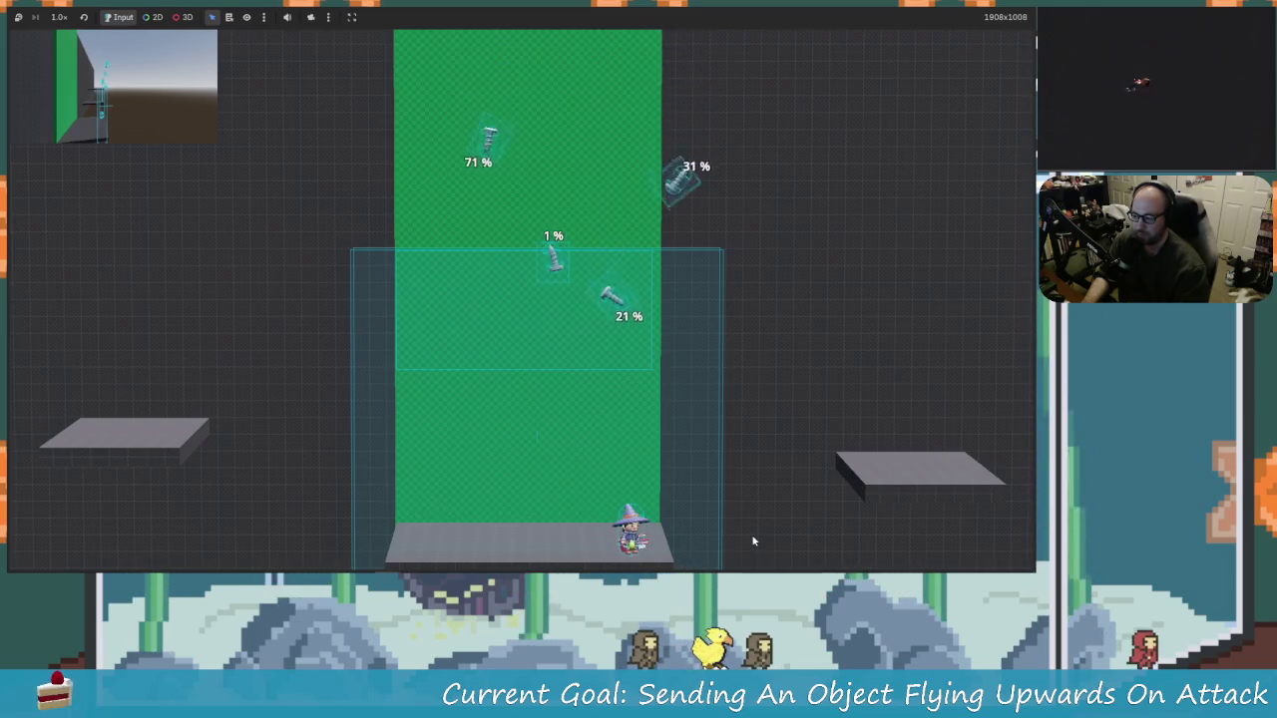
key(space)
key(x)
key(Left)
key(space)
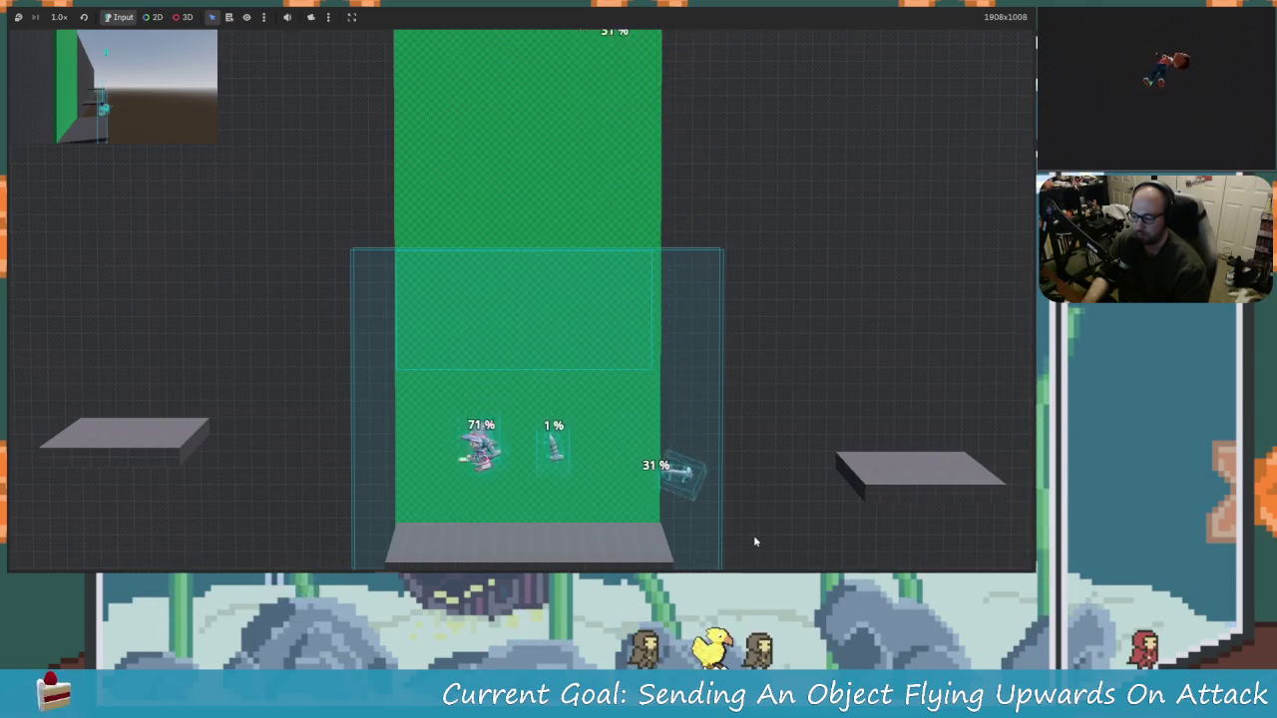
key(Right)
key(x)
key(Left)
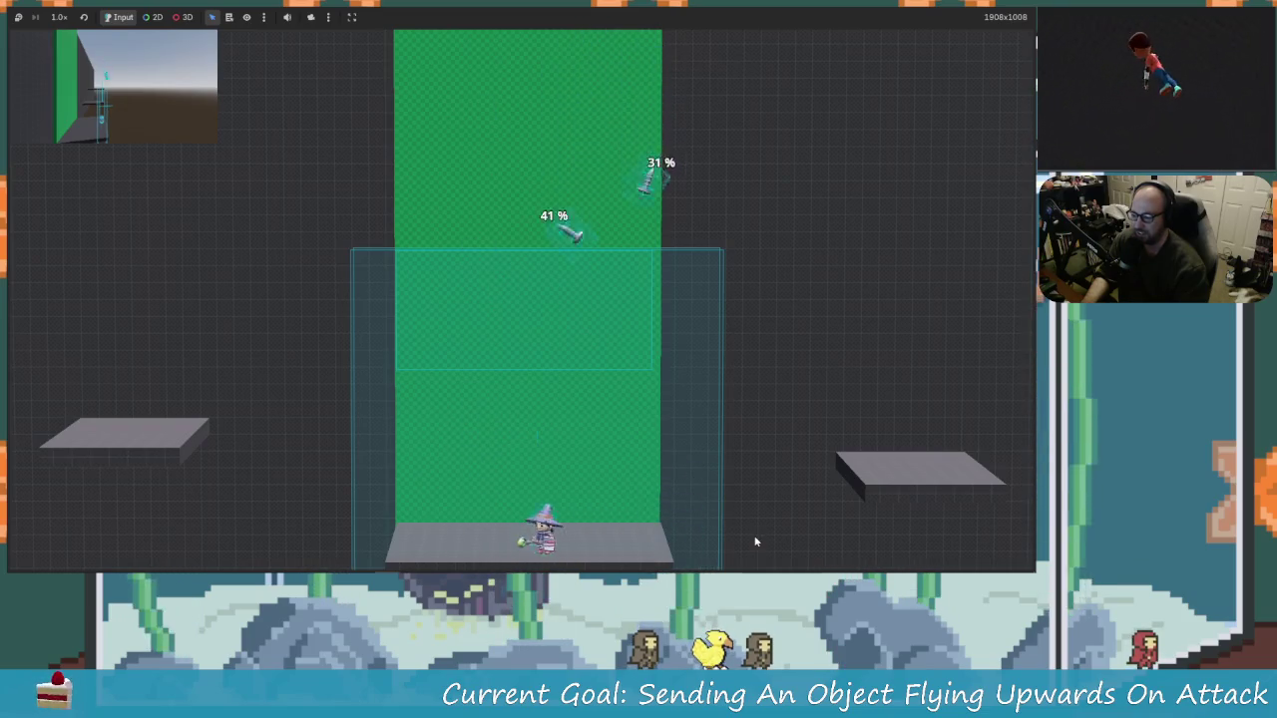
key(Right)
Step: Reposition under the falling objects and hit both of them upward
key(Left)
key(Right)
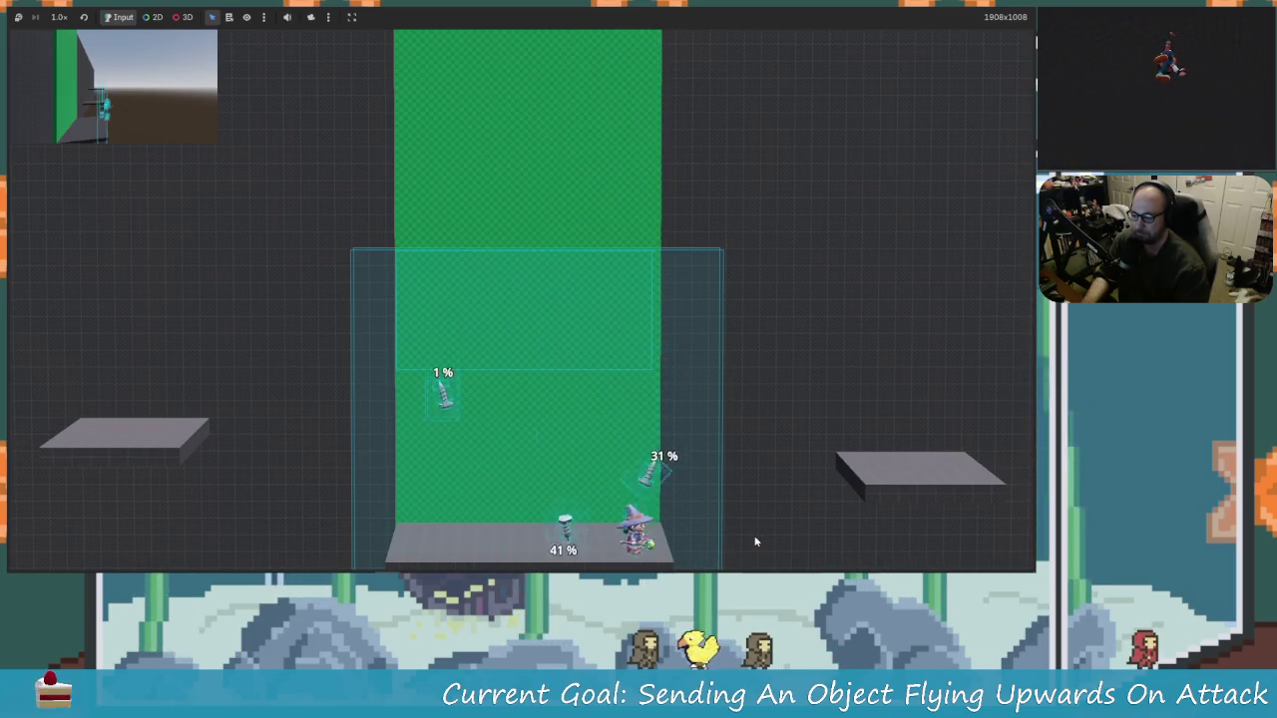
key(Left)
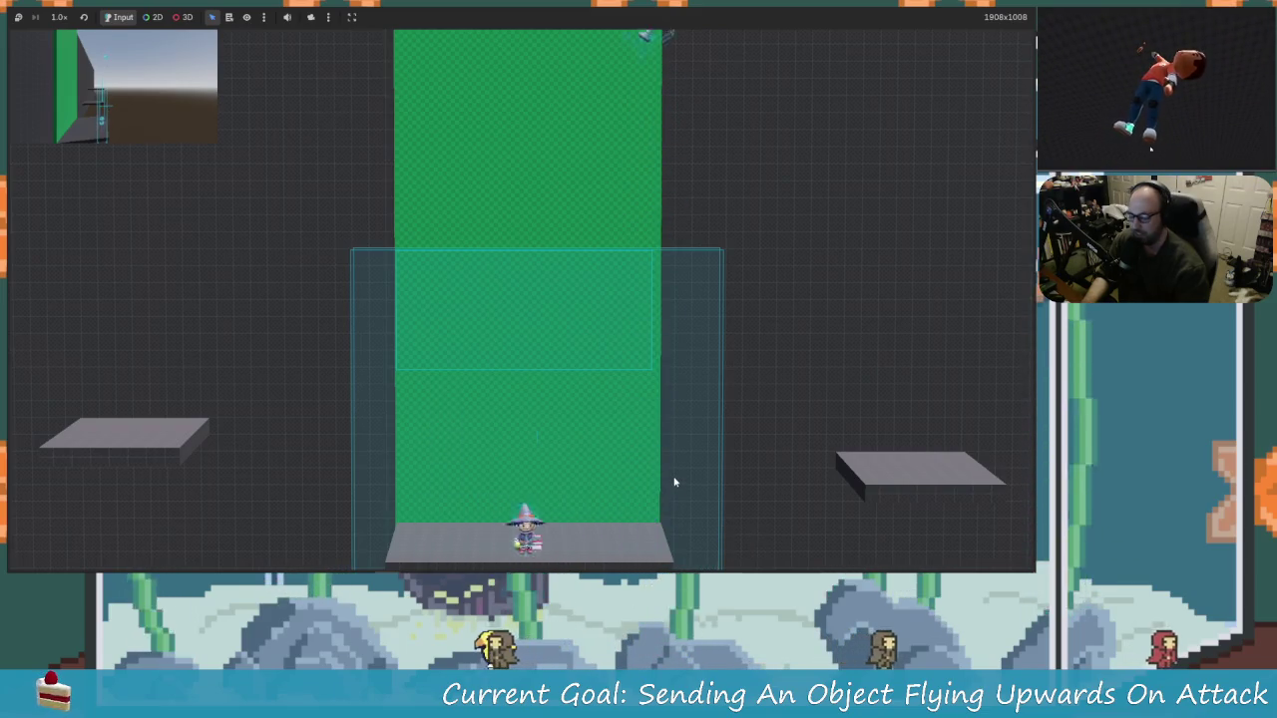
key(Left)
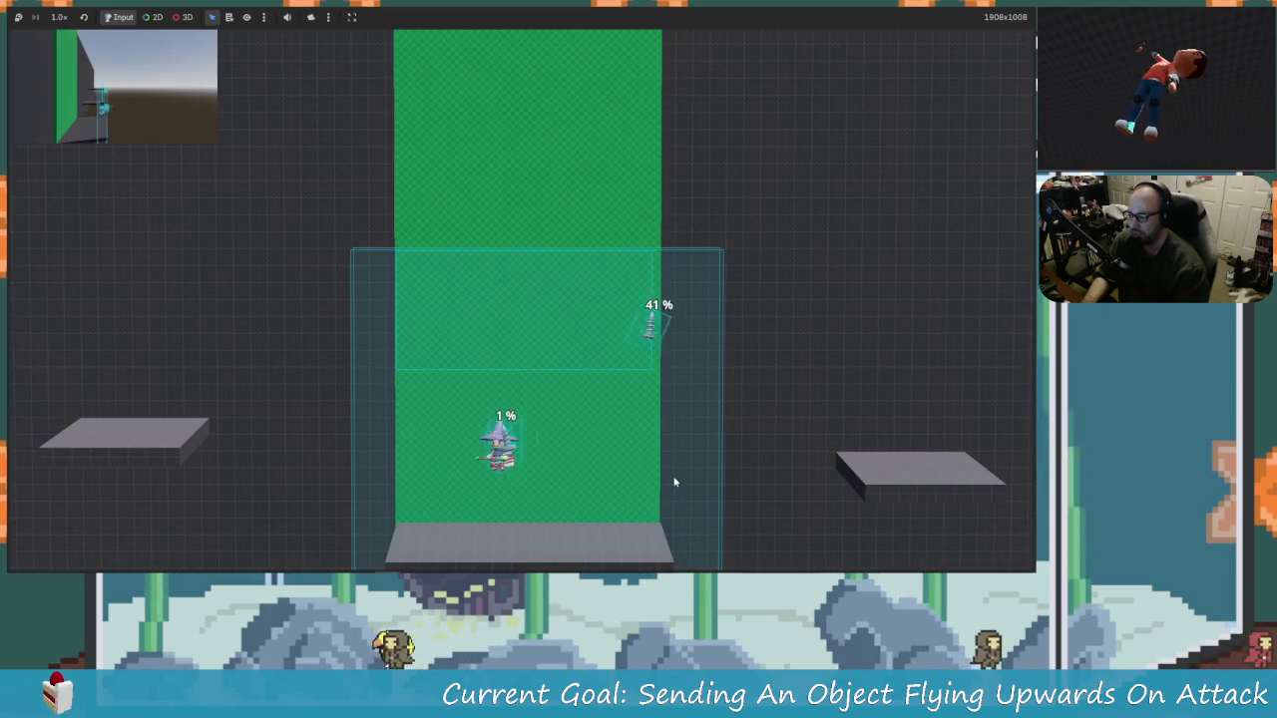
key(x)
key(Right)
key(x)
Step: Jump right and hit the 1% object twice to send it flying
key(Left)
key(space)
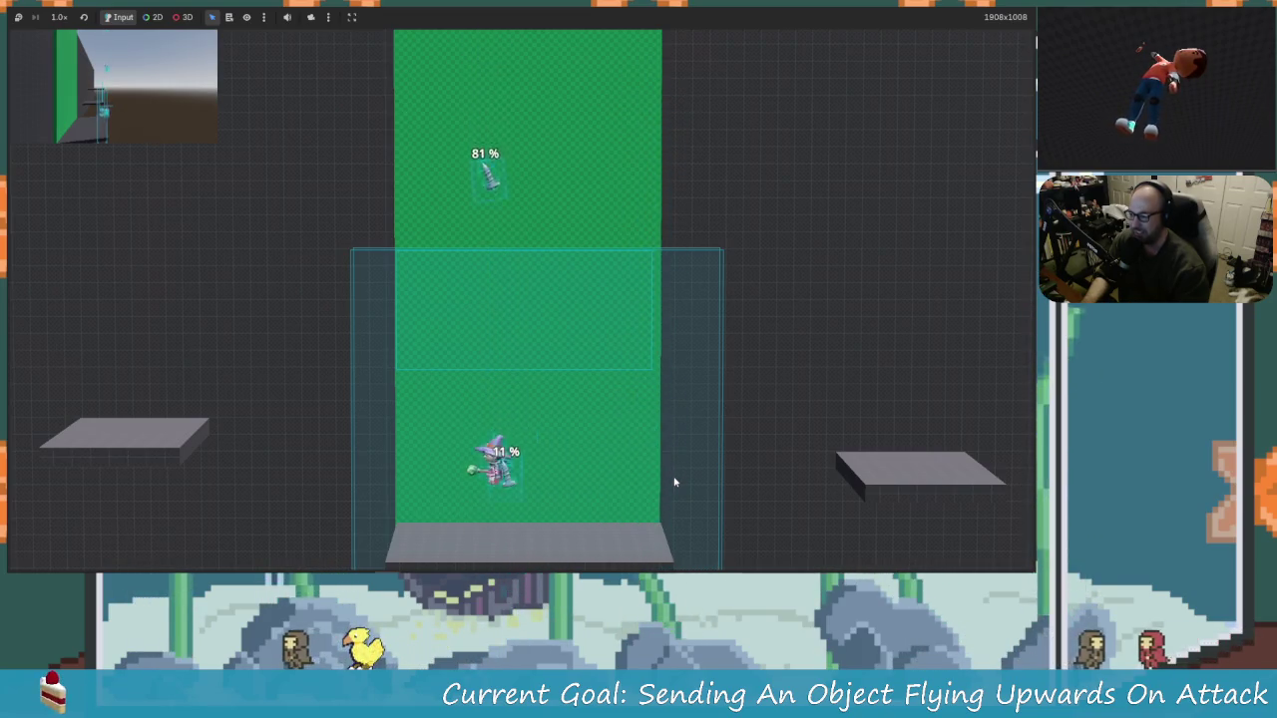
key(space)
key(Right)
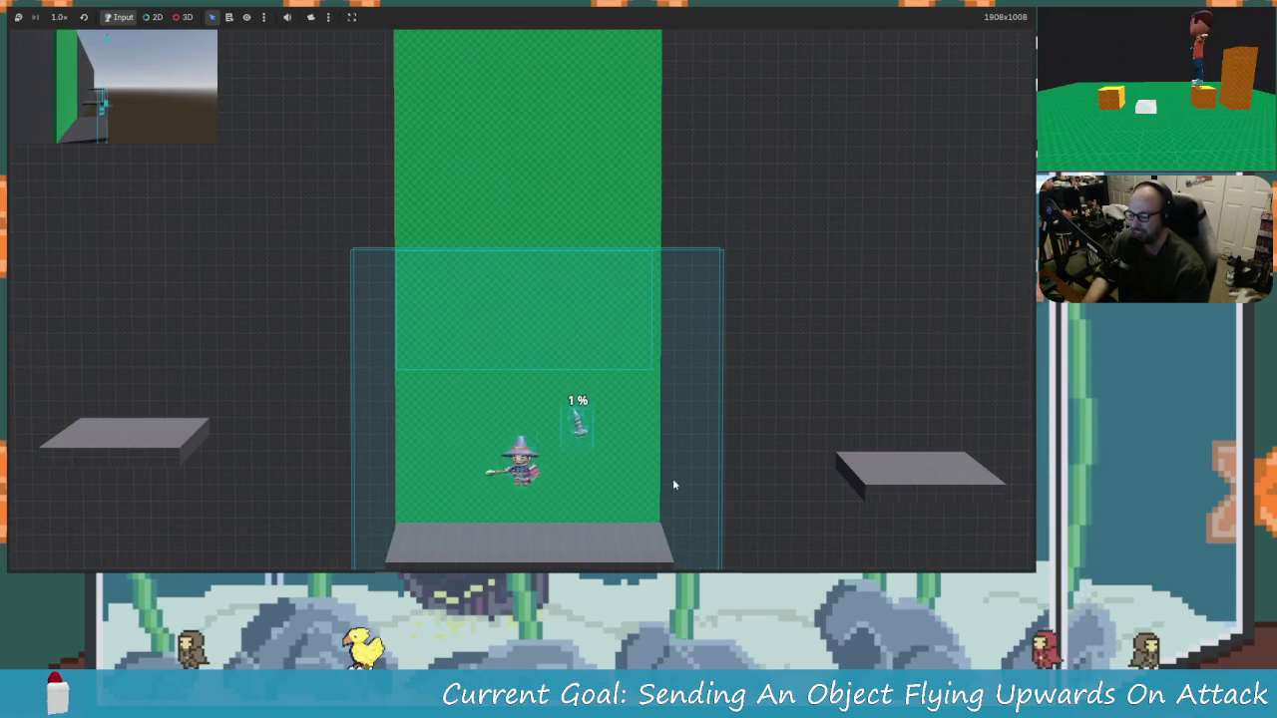
key(x)
key(space)
key(x)
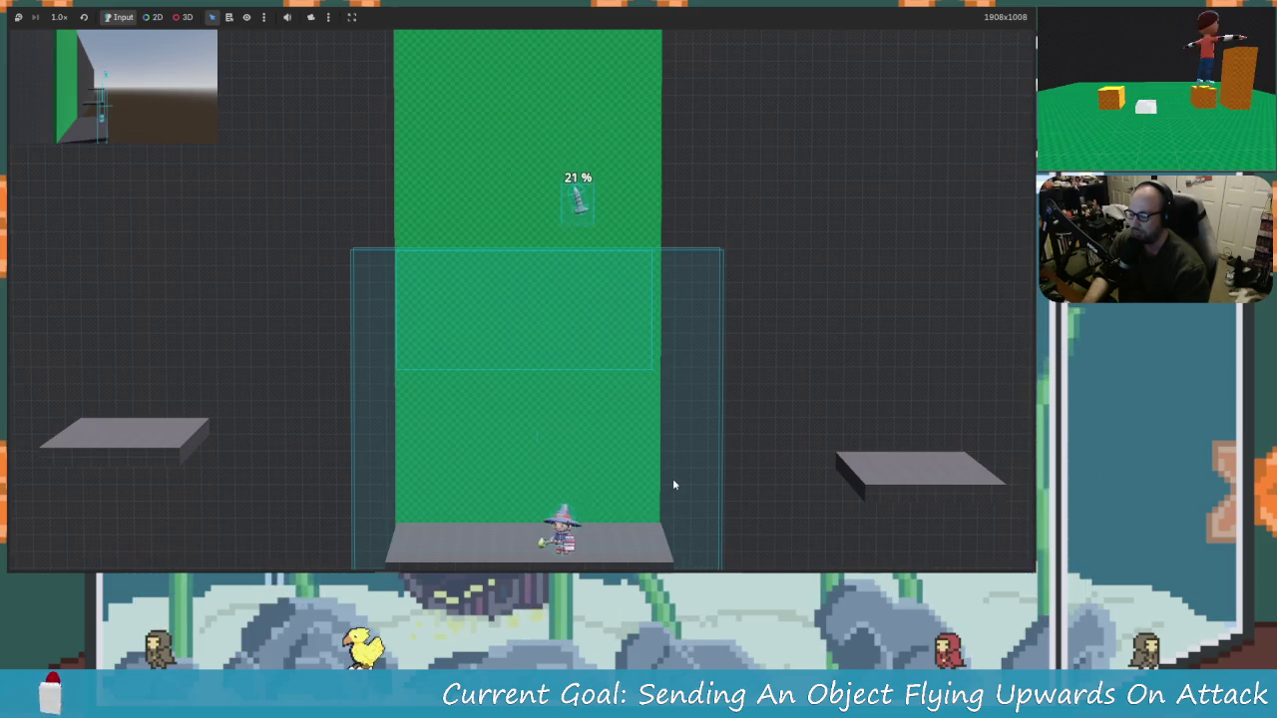
Step: Jump off toward the falling objects, visit the right platform, and attack from the centre platform
key(Right)
key(space)
key(x)
key(Left)
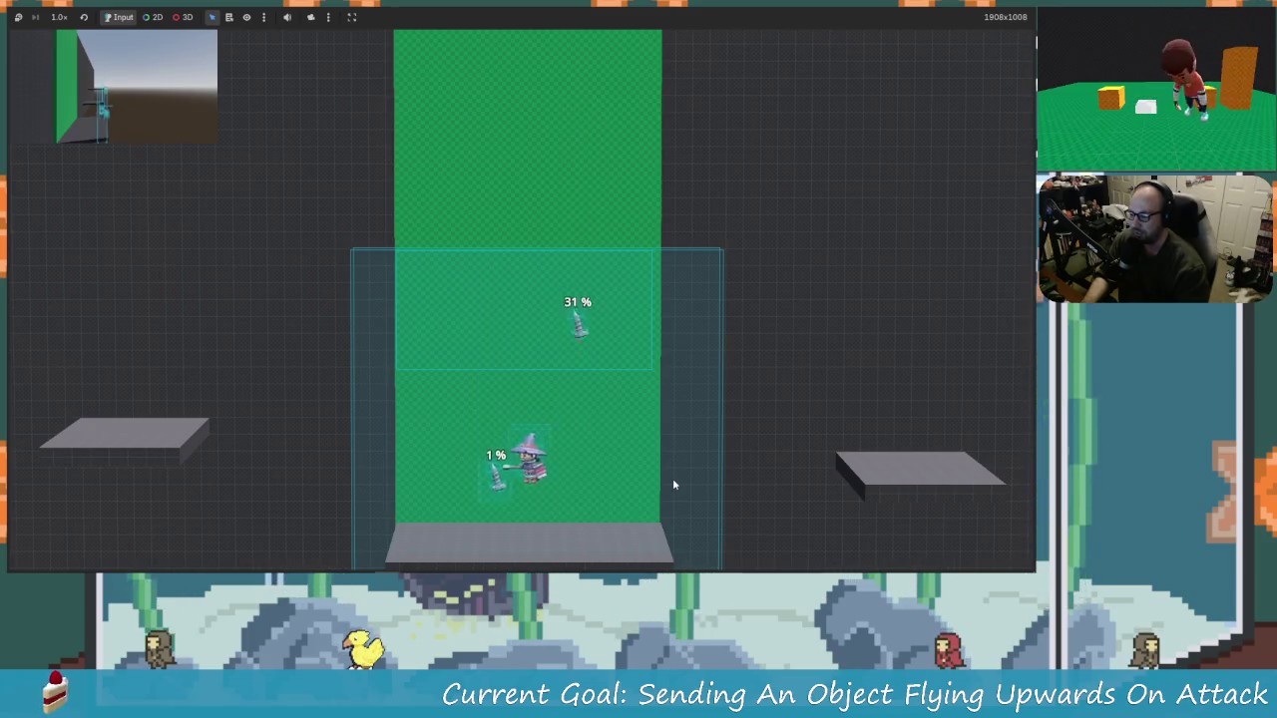
key(x)
key(Right)
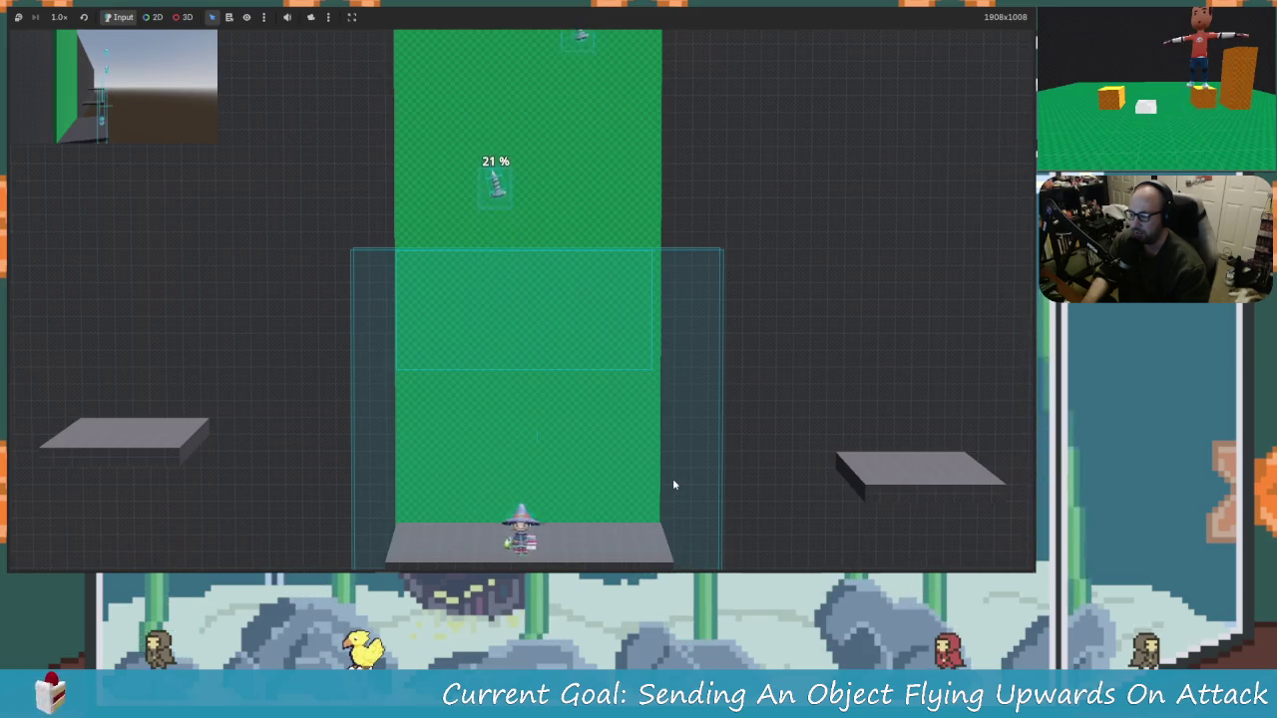
key(space)
key(Left)
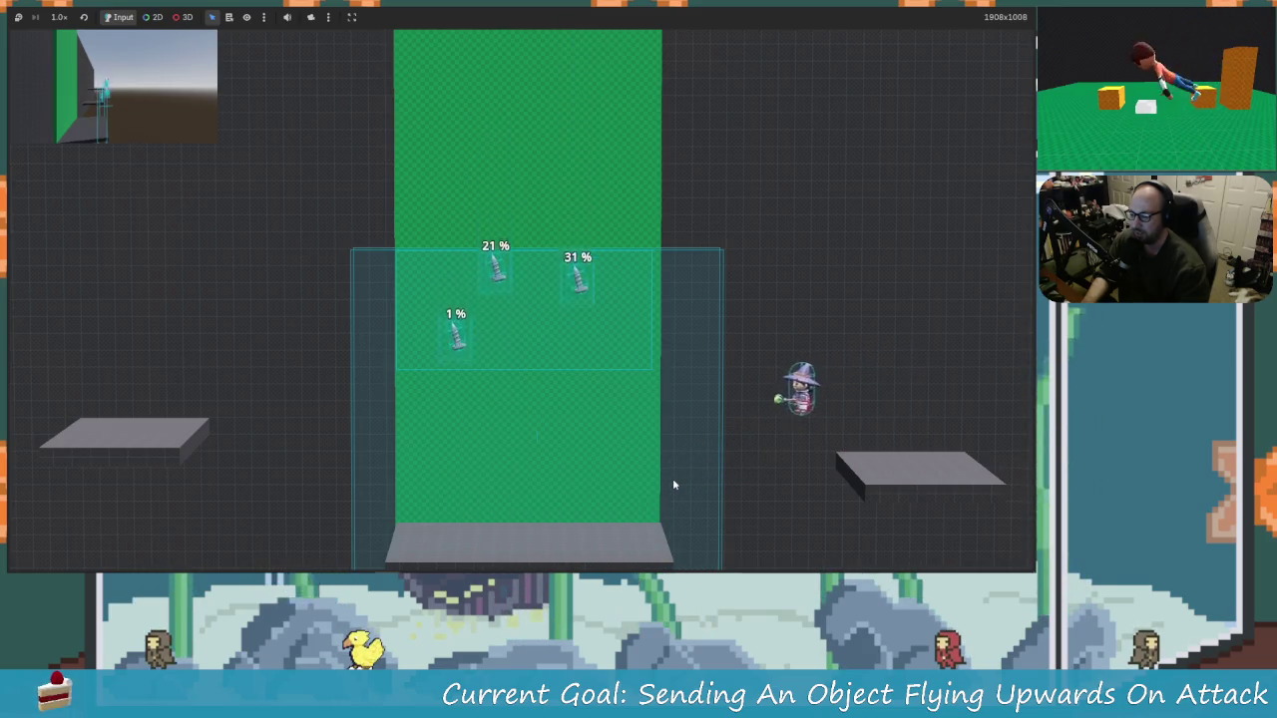
key(x)
key(x)
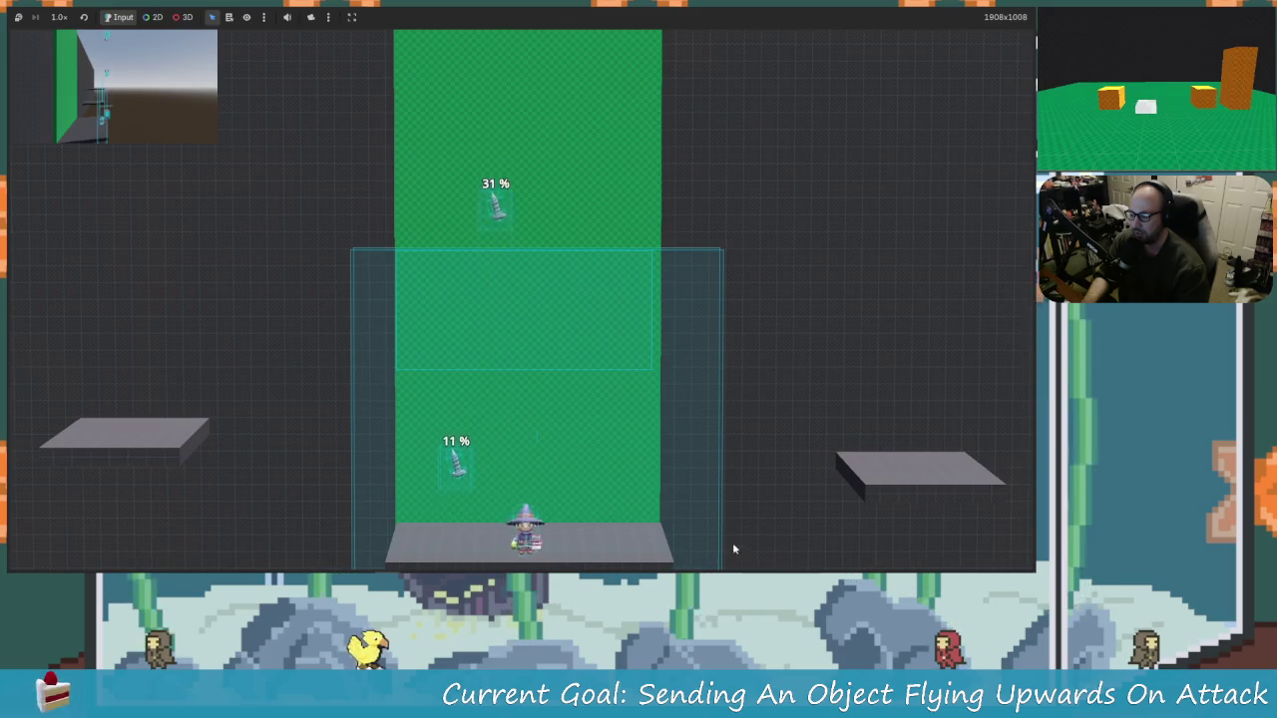
Step: Launch an object from the centre platform, jump to the left platform and back
key(Left)
key(space)
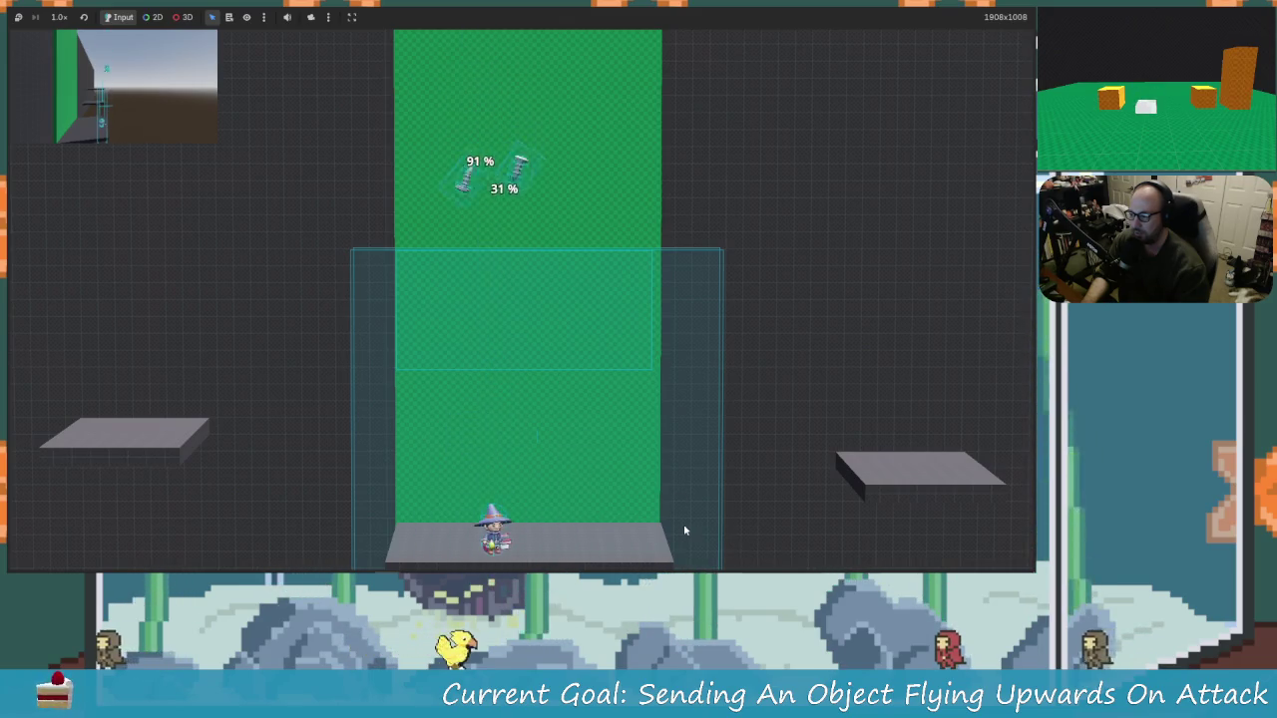
key(Left)
key(space)
key(Right)
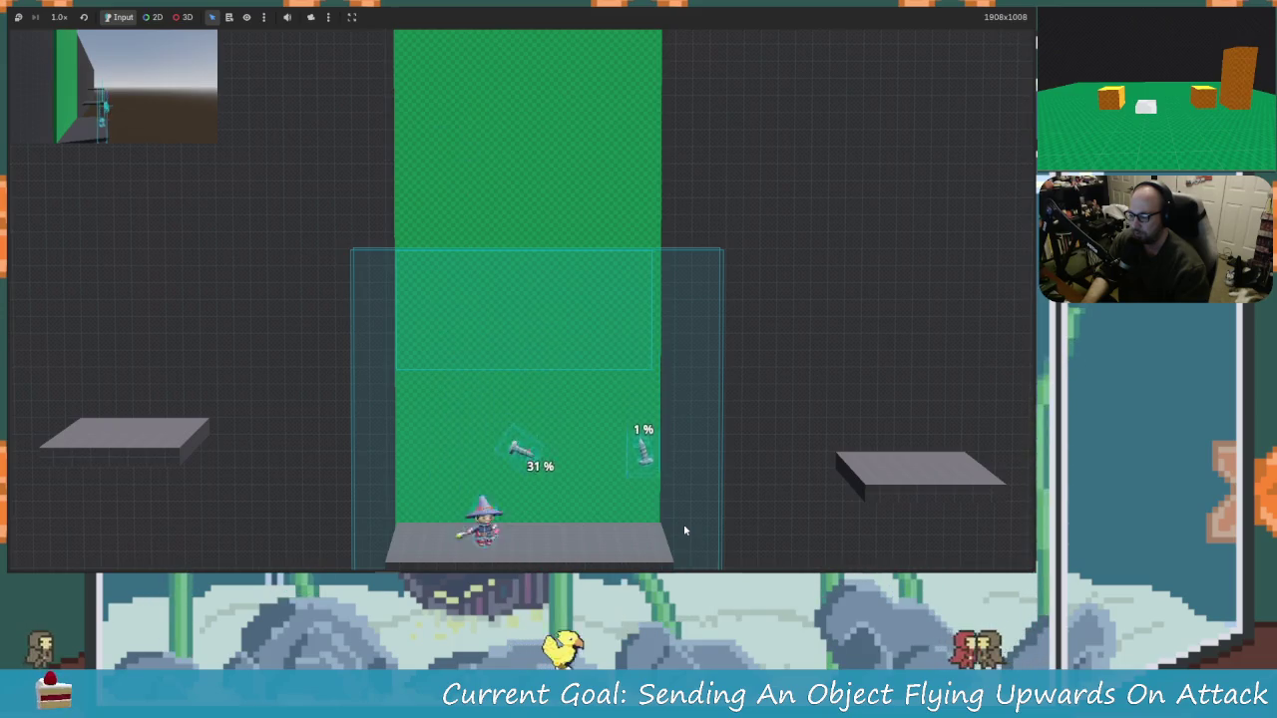
key(x)
key(Left)
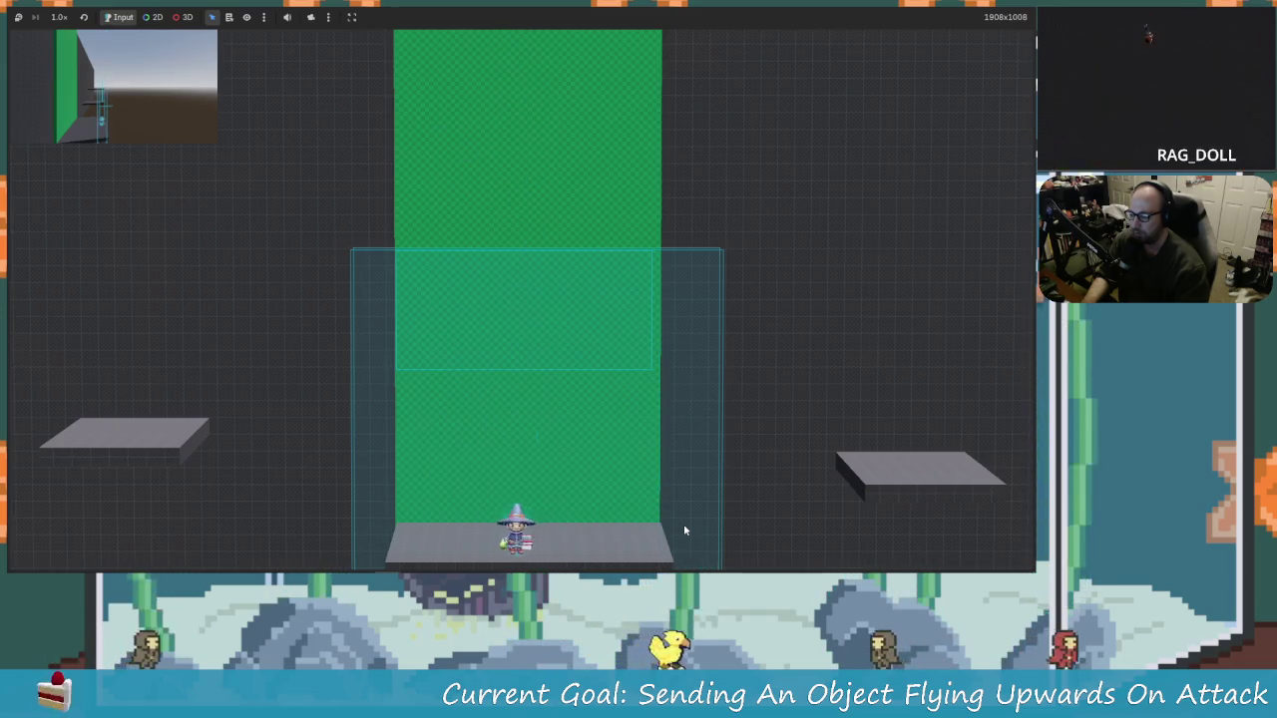
key(Left)
key(space)
key(Right)
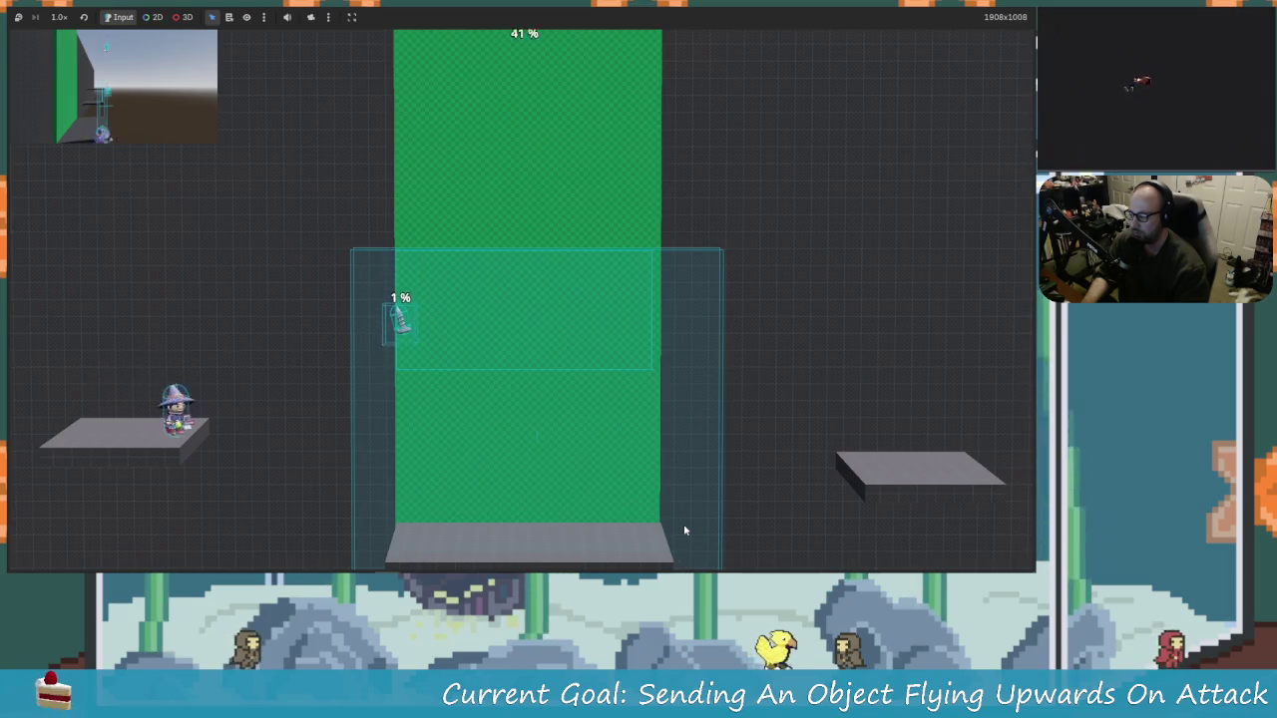
key(space)
Step: Knock the 41% object back up, then jump near the left edge and hit another upward
key(Right)
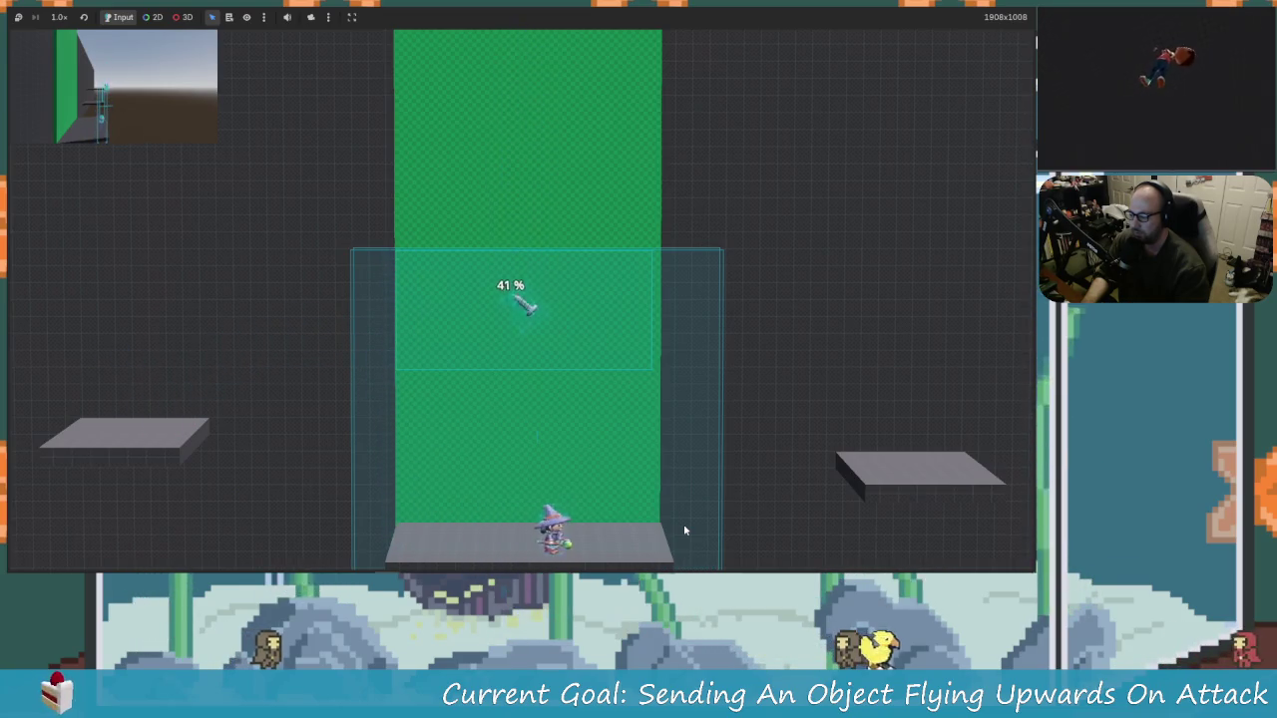
key(space)
key(x)
key(Left)
key(Right)
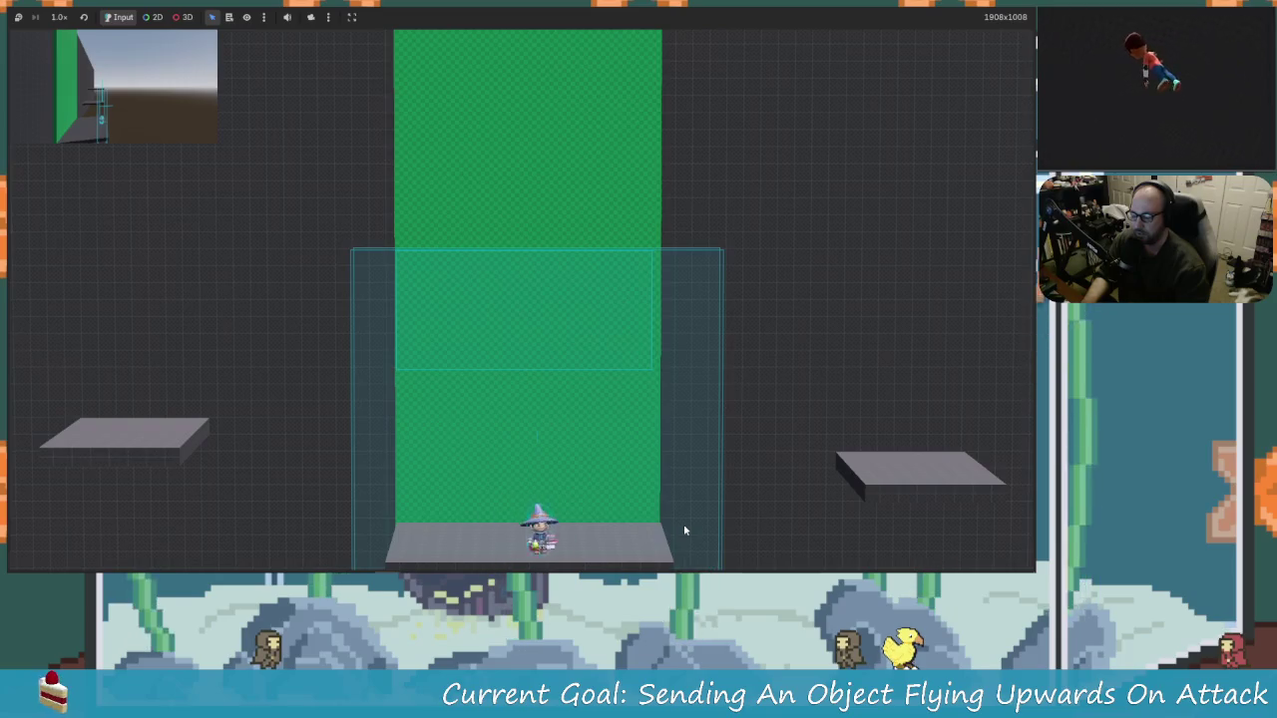
key(Left)
key(space)
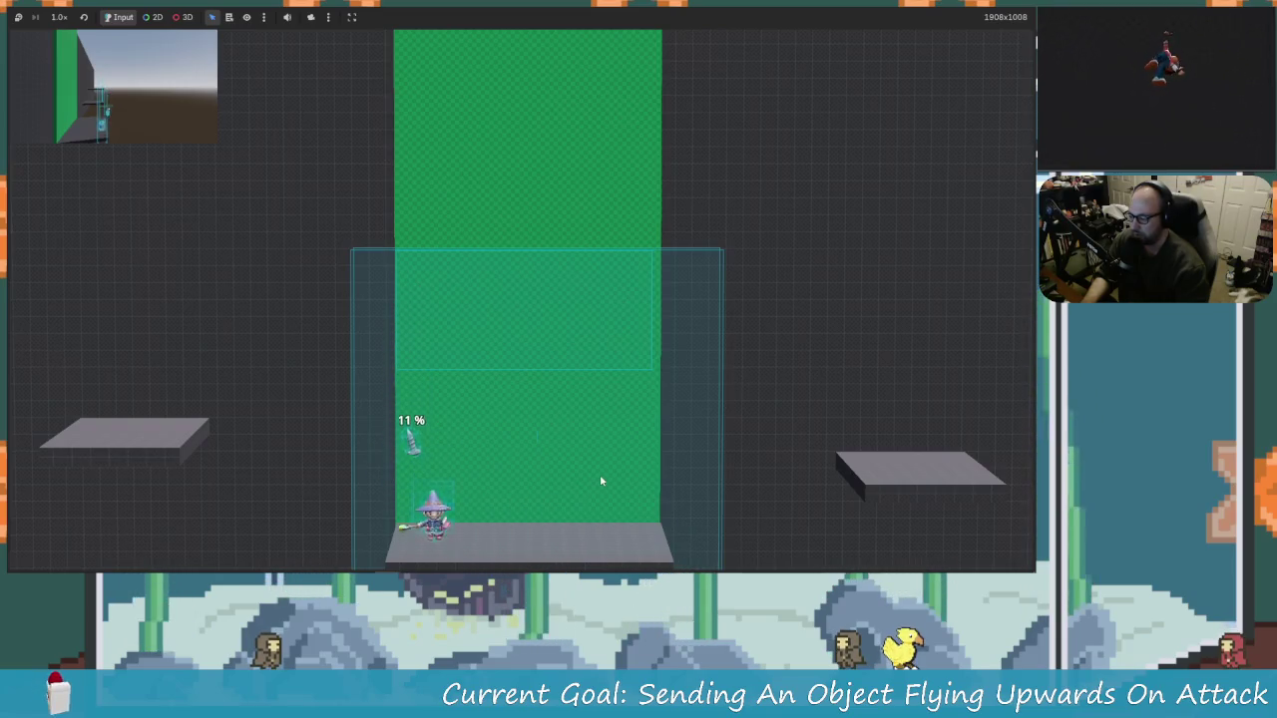
key(space)
key(x)
Step: Jump and hit the 1% object, then launch the 21% and 11% objects
key(Right)
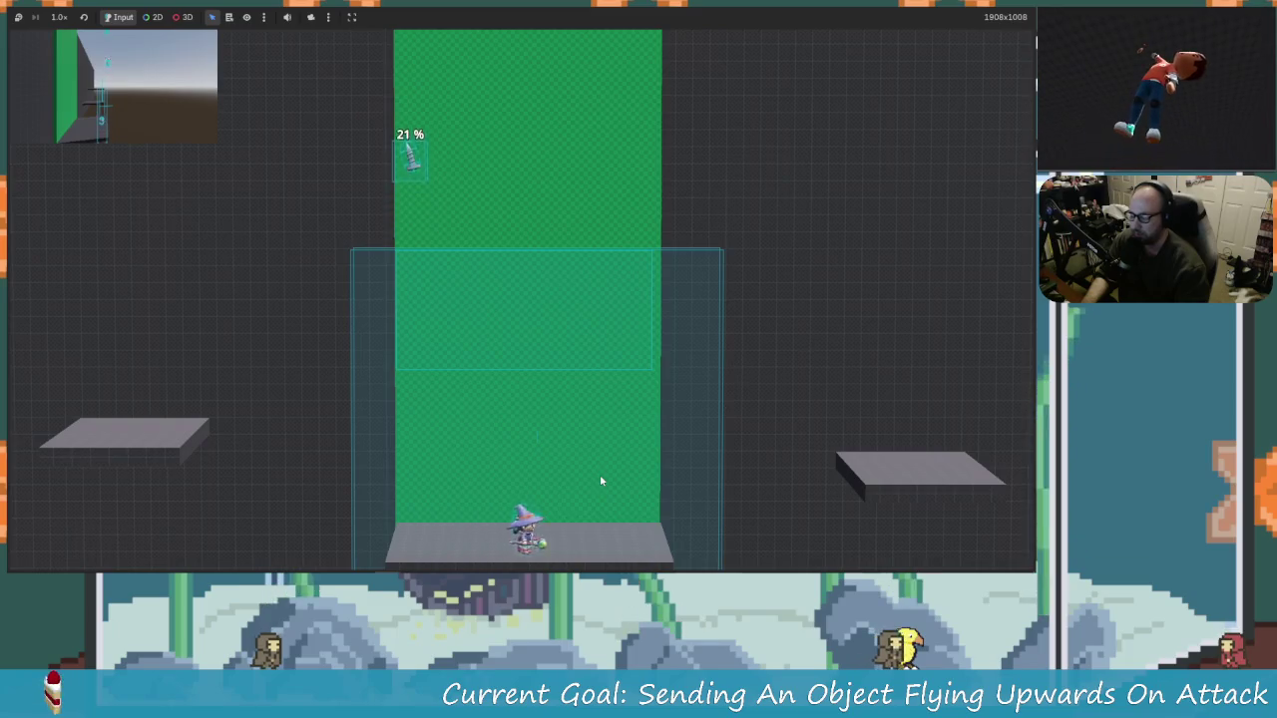
key(Left)
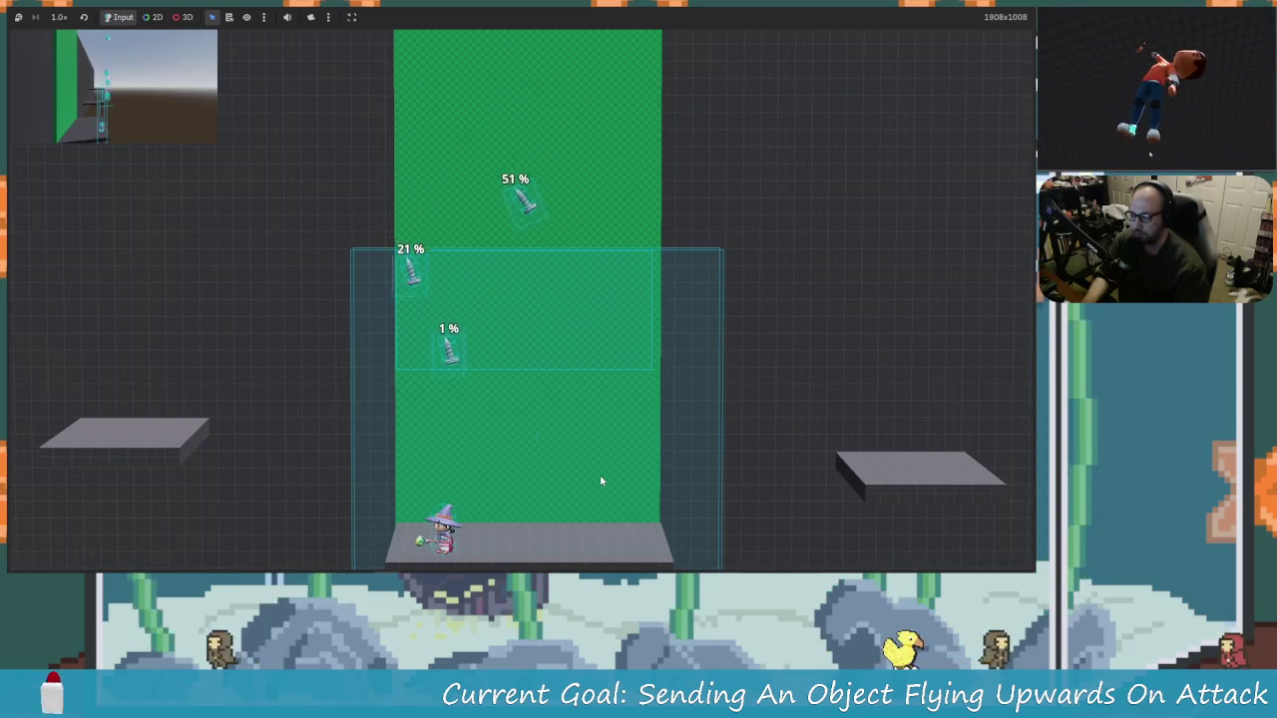
key(space)
key(x)
key(x)
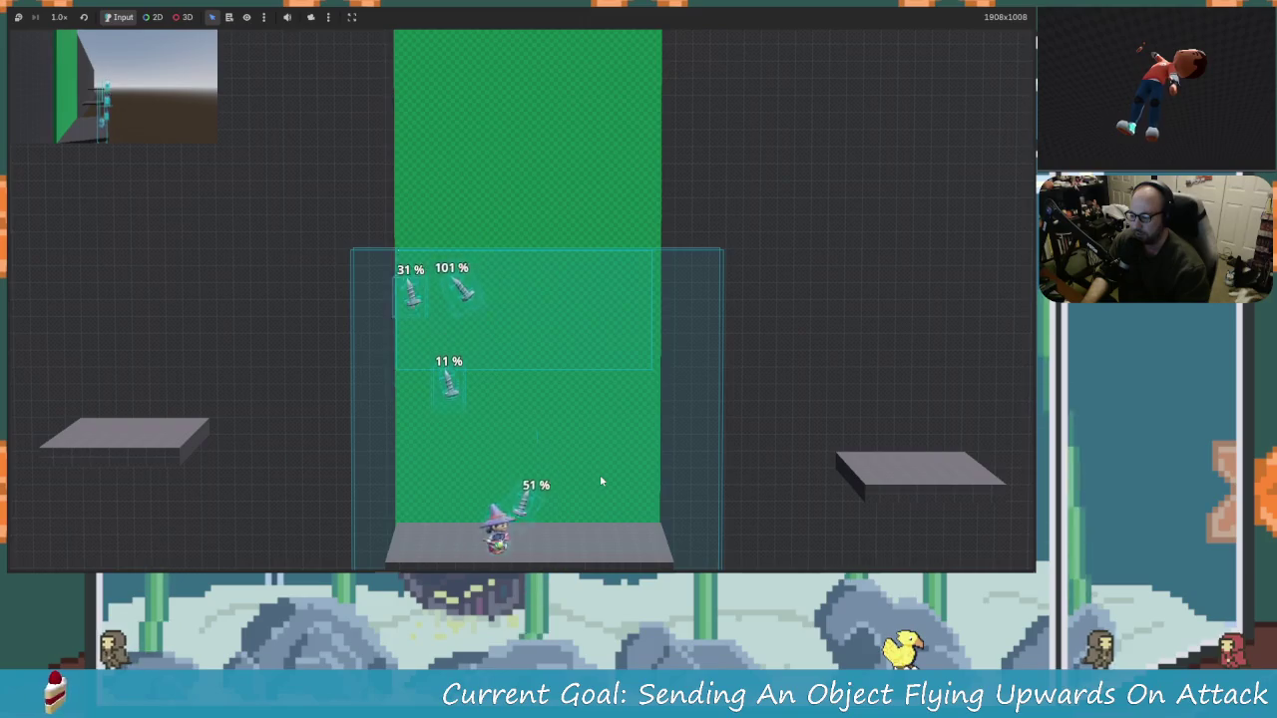
key(space)
key(x)
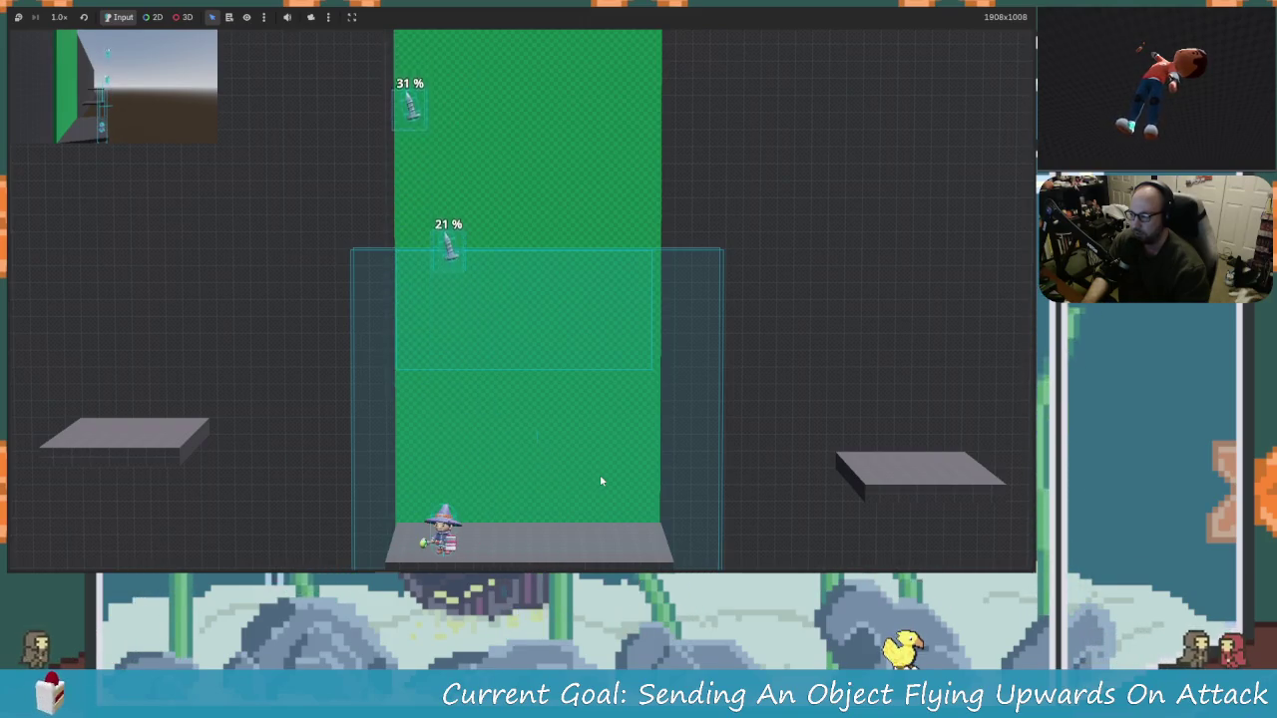
key(Right)
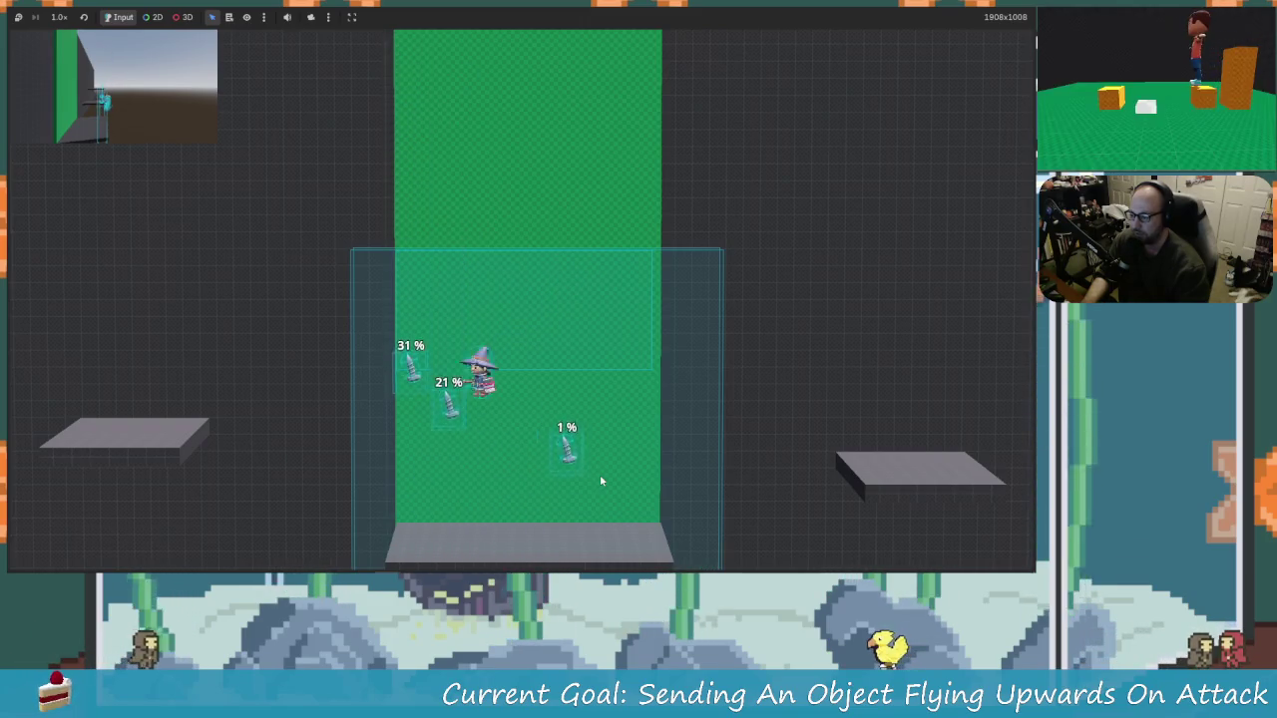
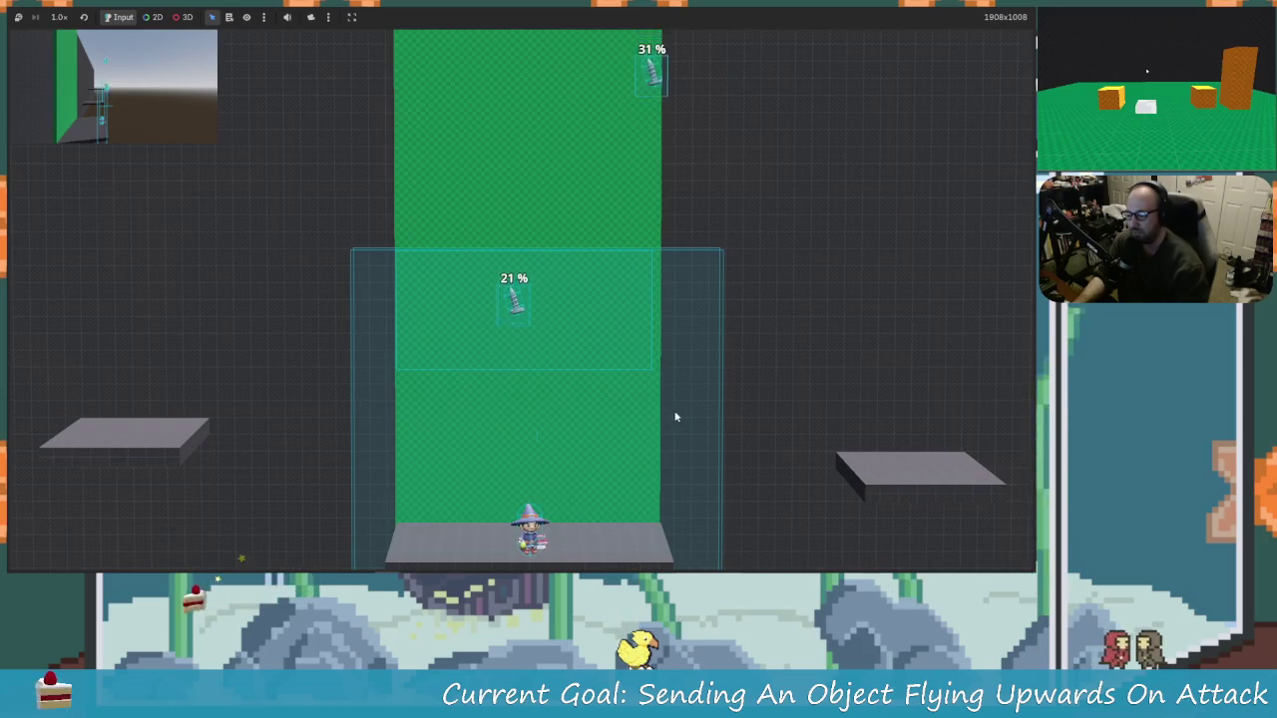
Step: Stop the running game and return to the character scene with its AnimationPlayer selected
key(F8)
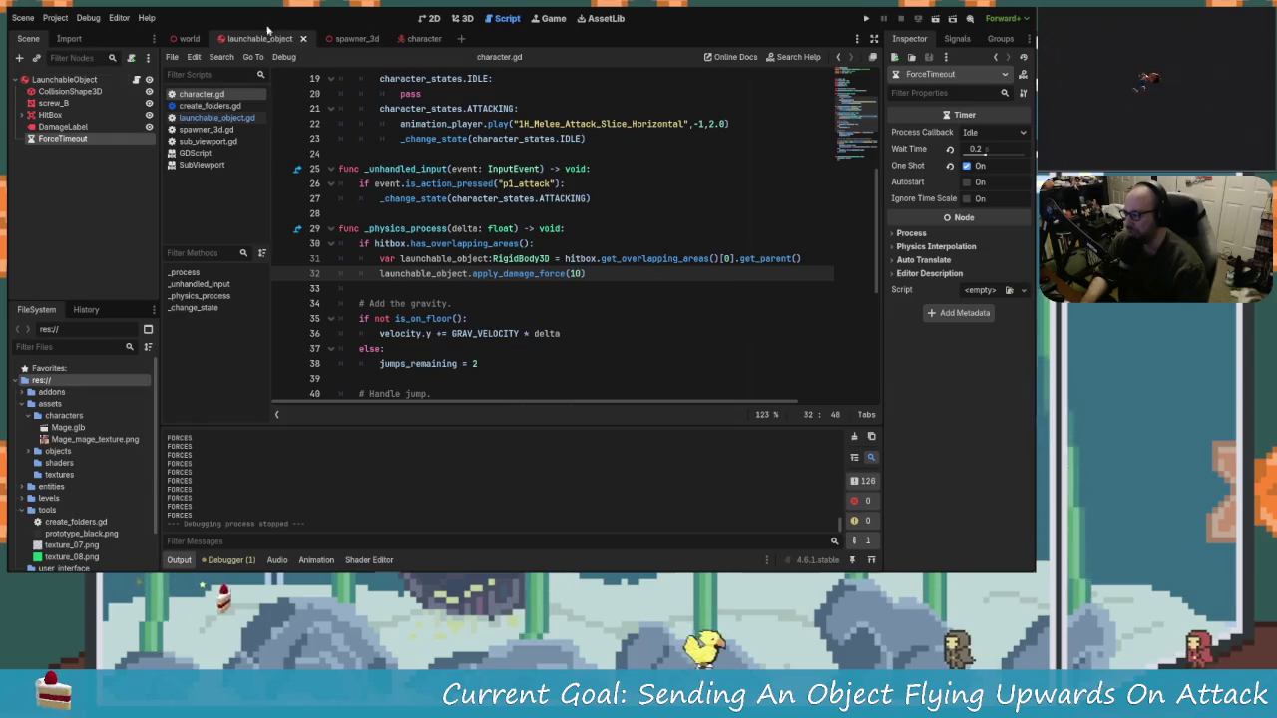
click(424, 38)
click(67, 126)
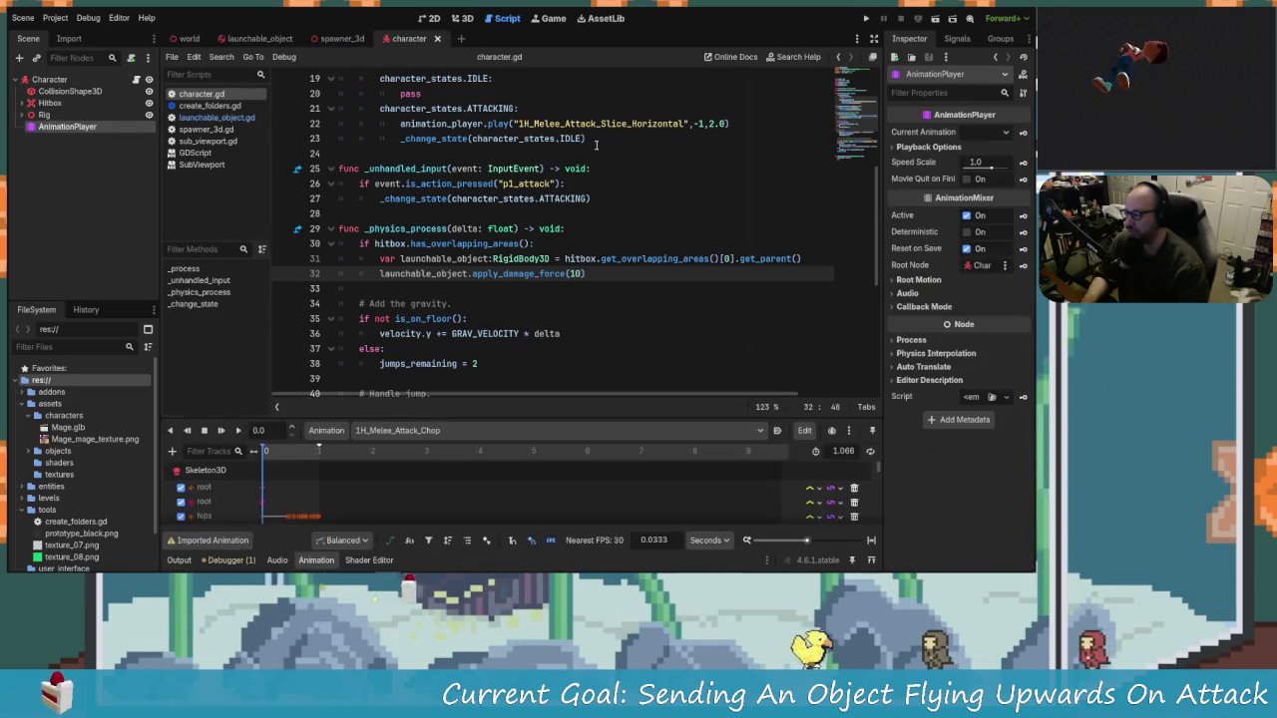
Step: Change the attack animation's play speed to 3.0 in character.gd, save, and run the game
scroll(483, 333, up, 3)
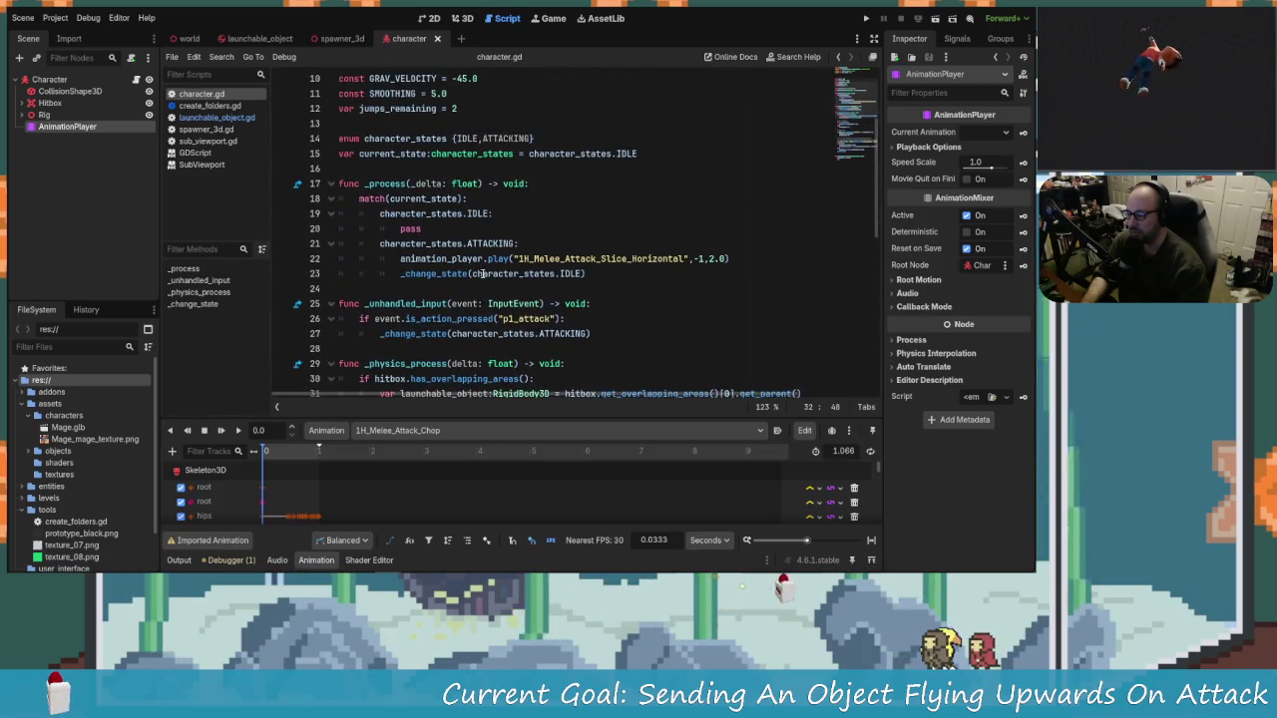
scroll(482, 273, up, 1)
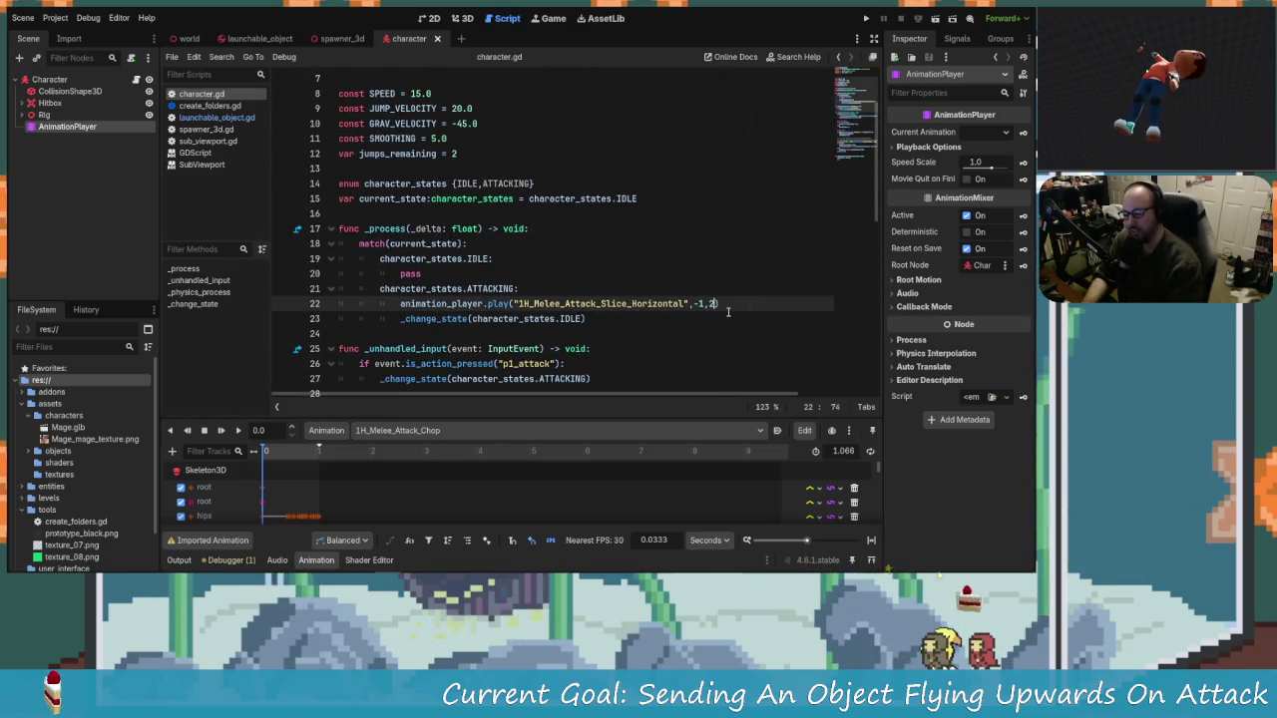
text(0)
key(ctrl+s)
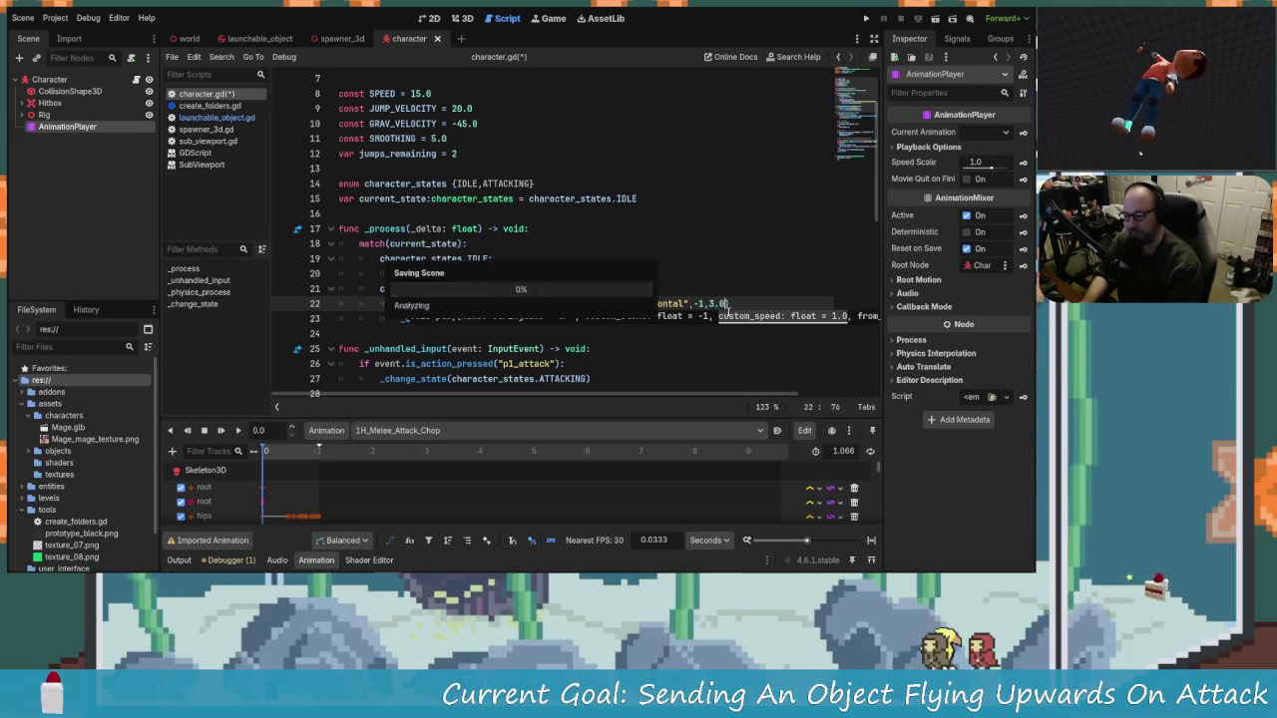
click(866, 18)
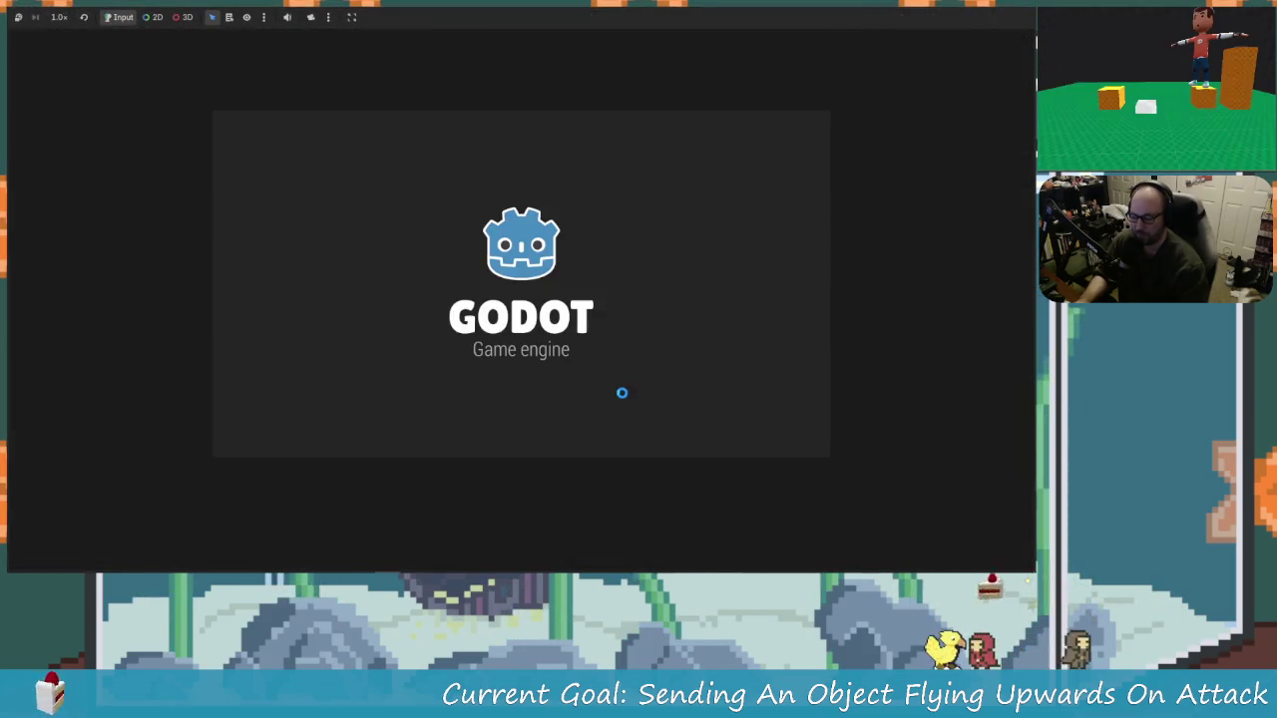
Step: Move right, then jump and attack the floating screws, raising one to 21%
key(Right)
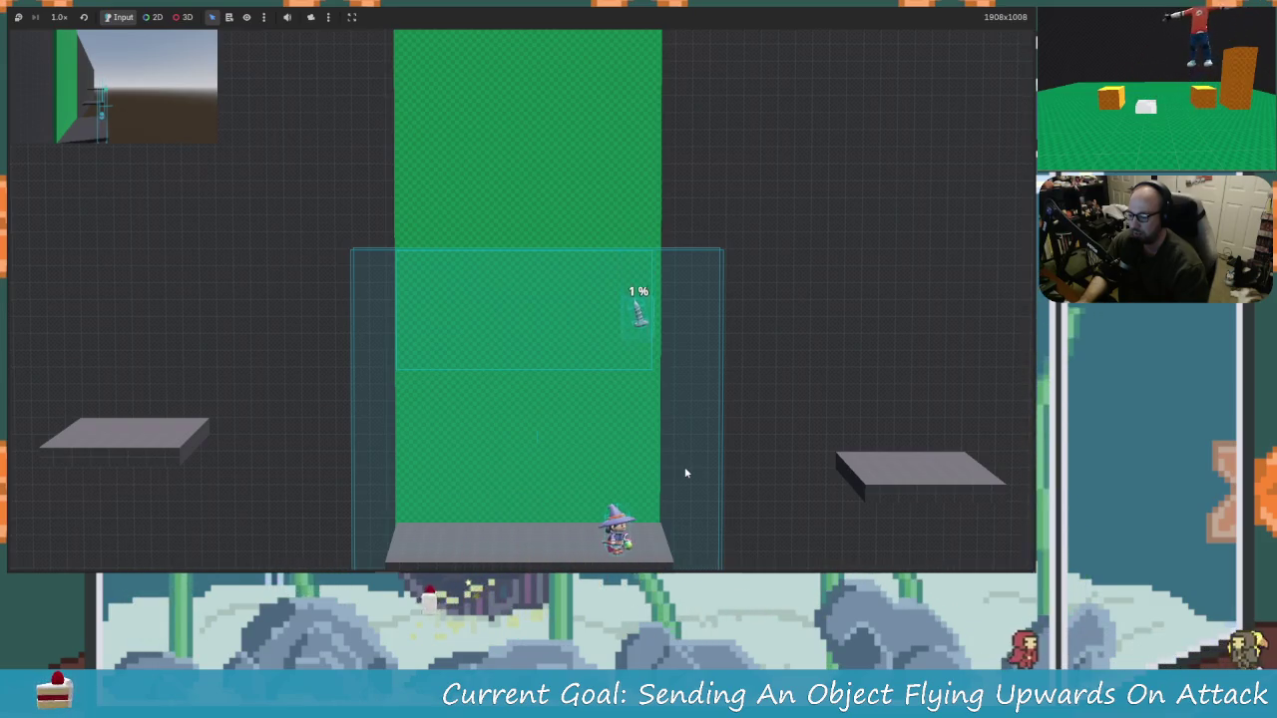
key(space)
key(x)
key(space)
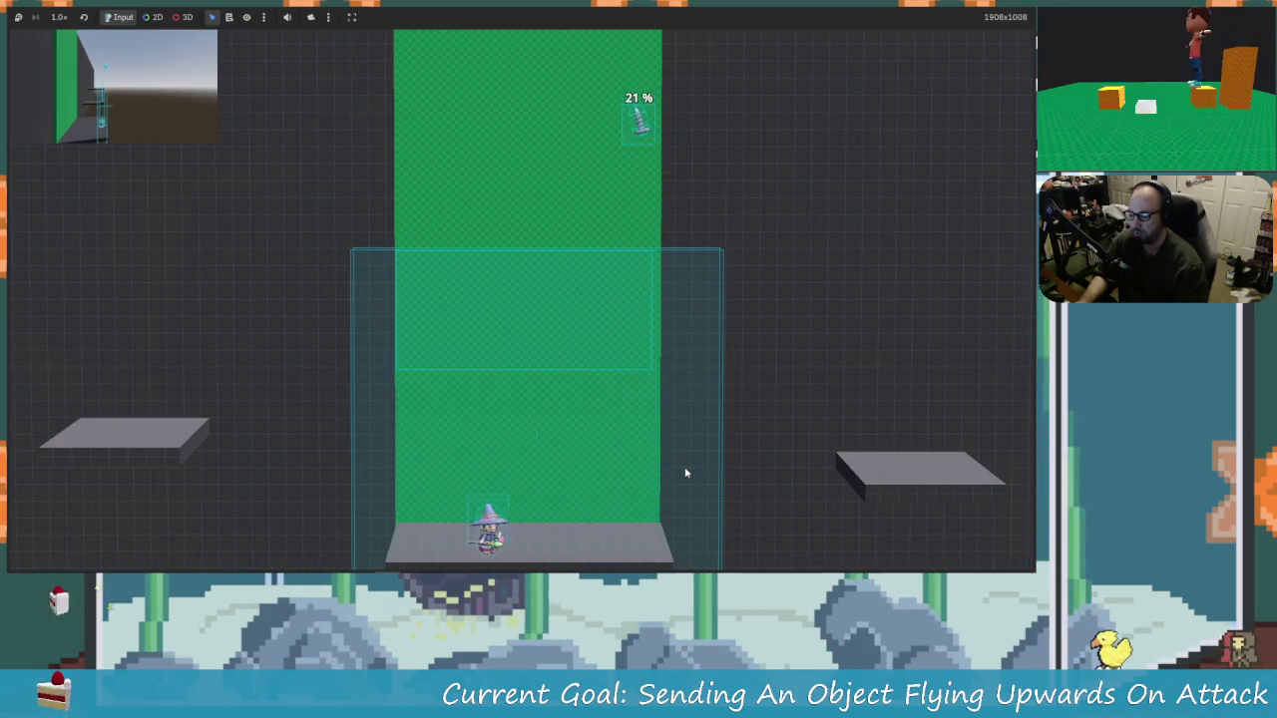
key(space)
key(x)
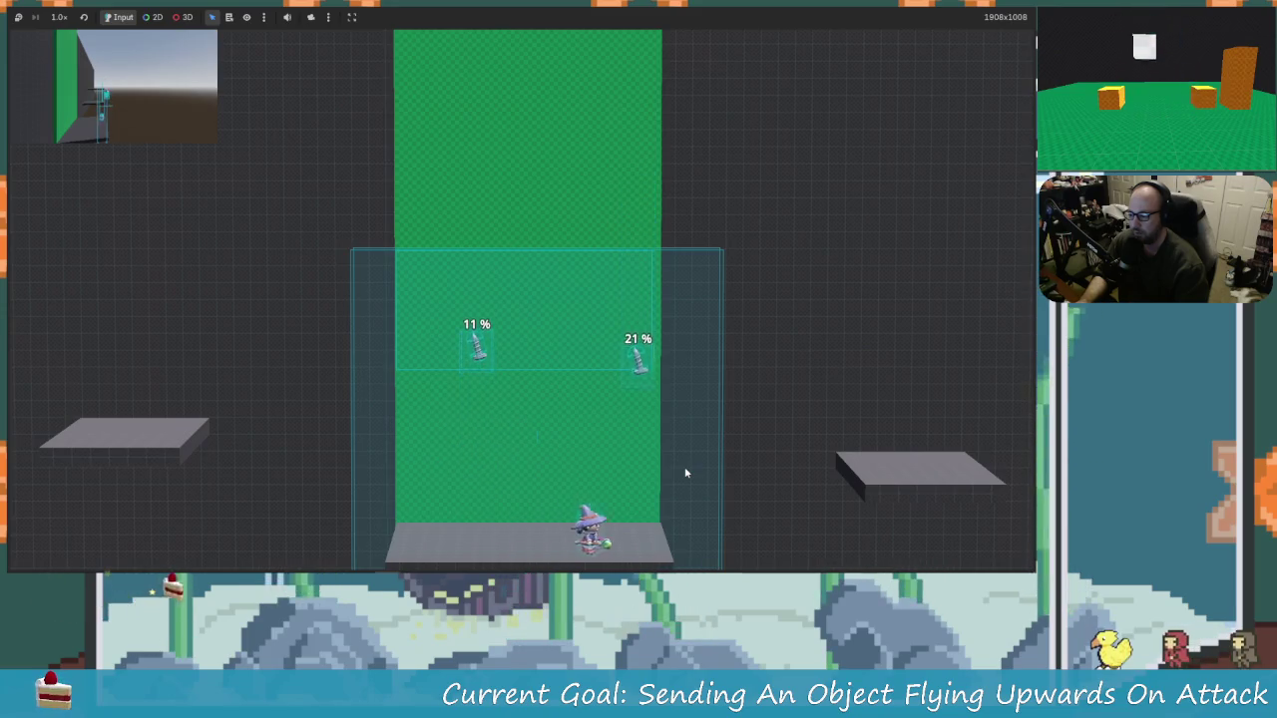
key(space)
key(x)
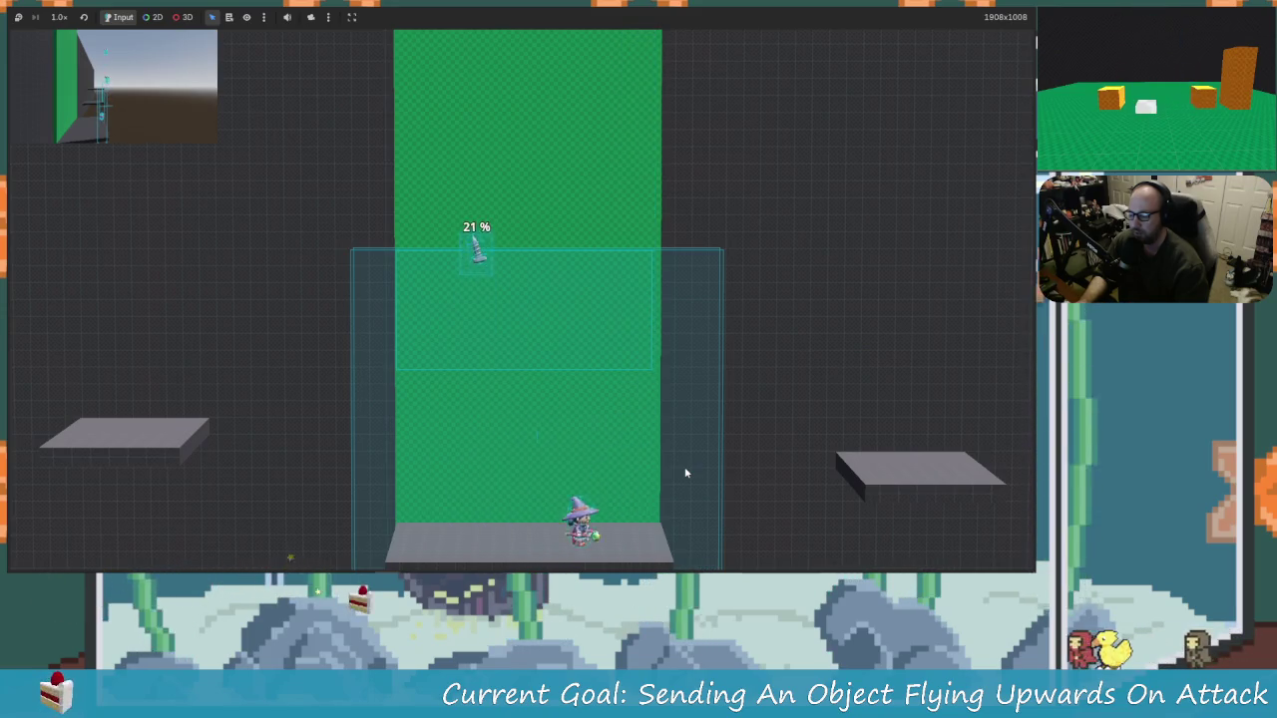
key(Left)
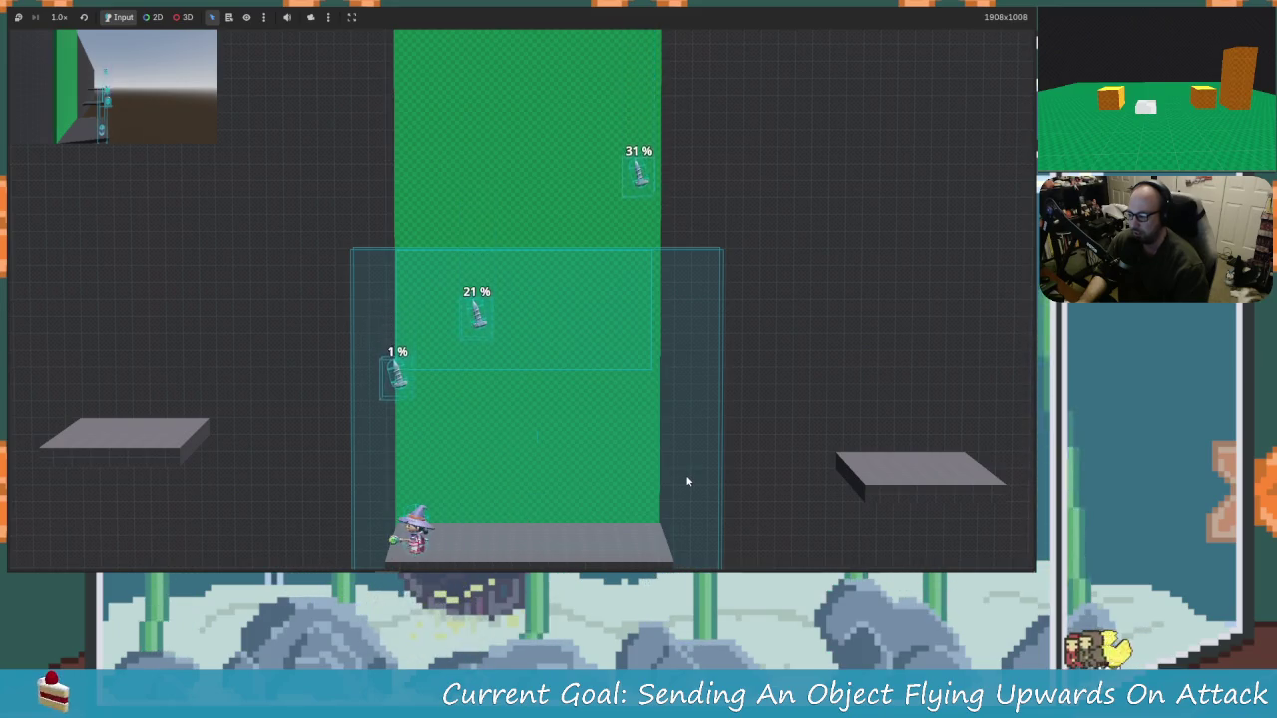
key(space)
key(x)
key(Right)
Step: Hit the low screw from 11% to 21%, launch screws upward, then stop the game
key(Right)
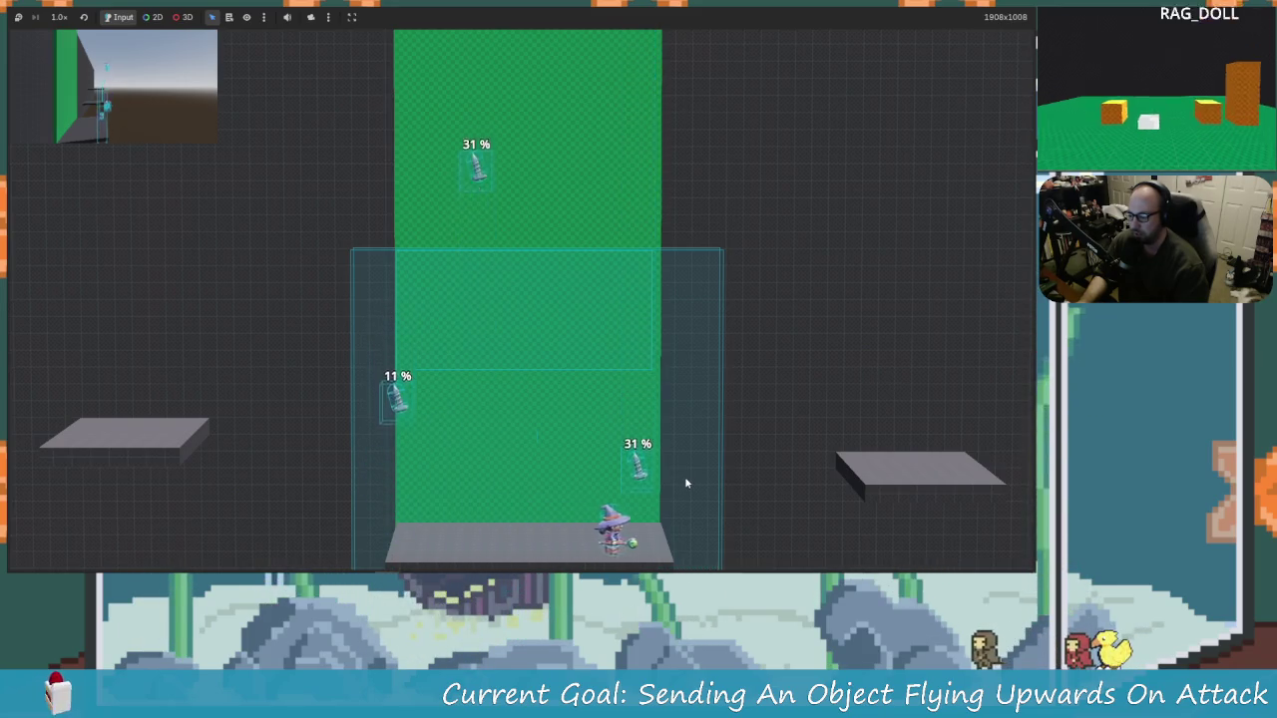
key(Left)
key(x)
key(Right)
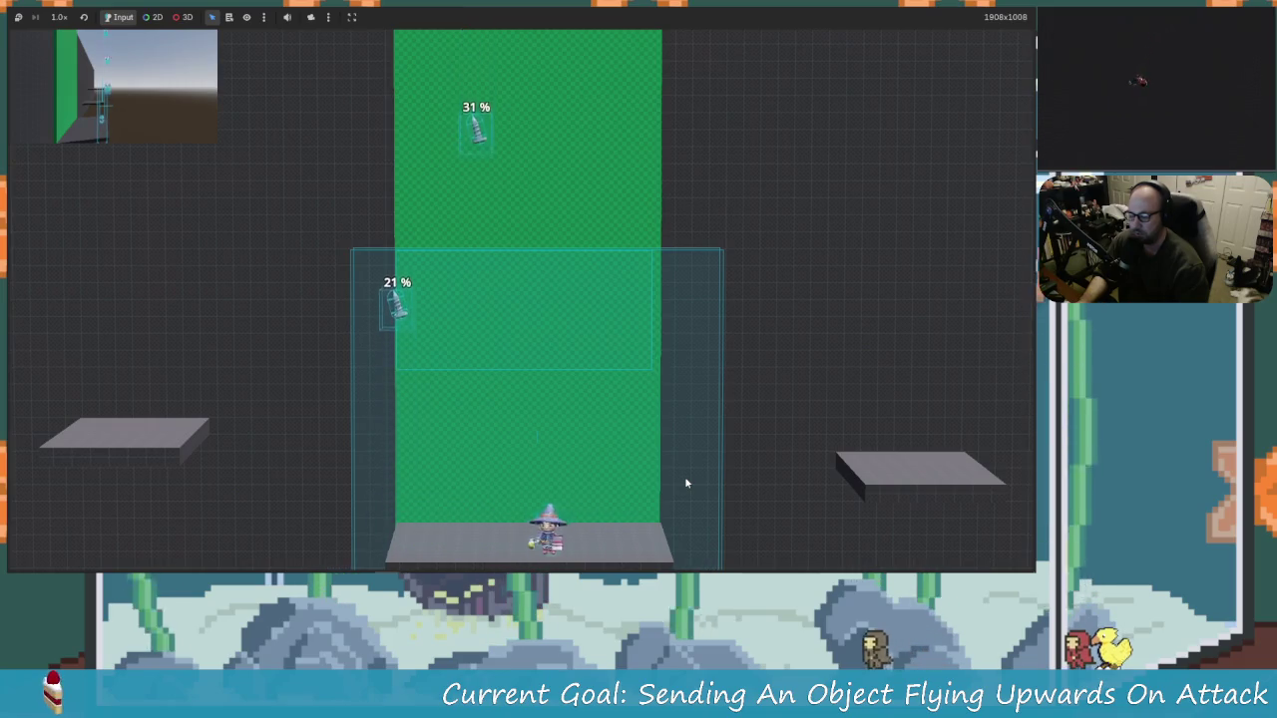
key(Left)
key(space)
key(x)
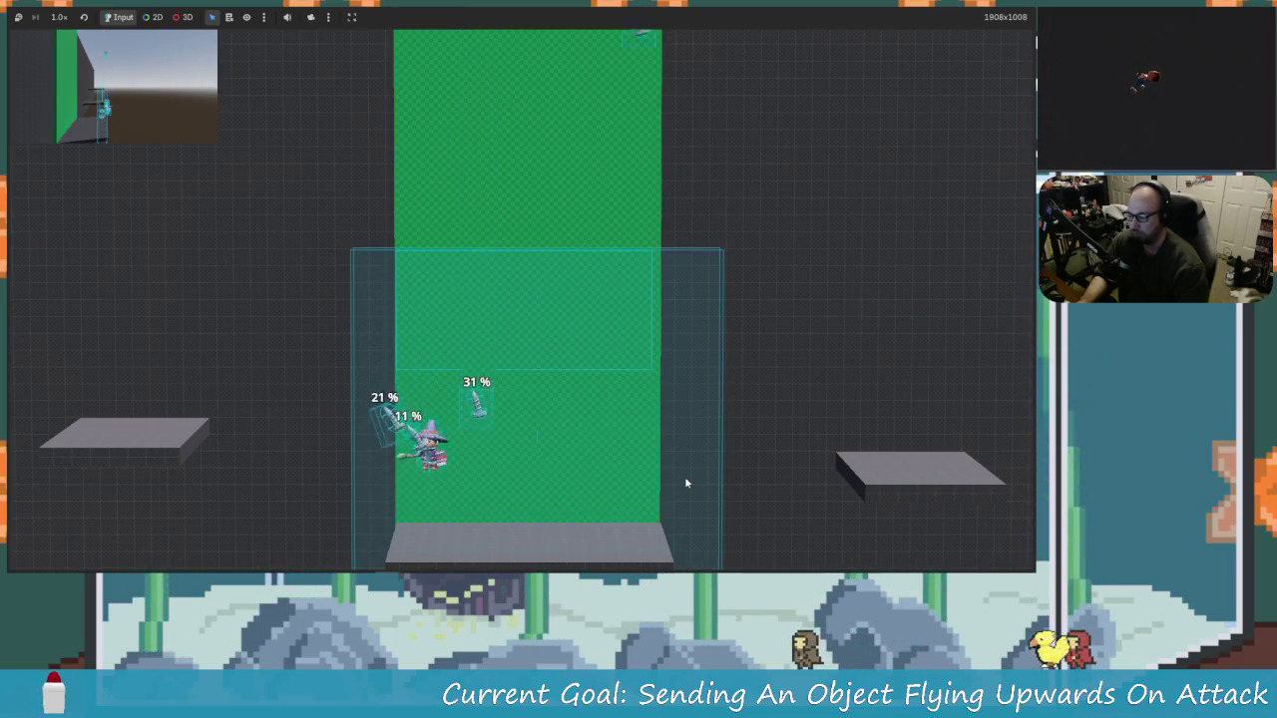
key(Left)
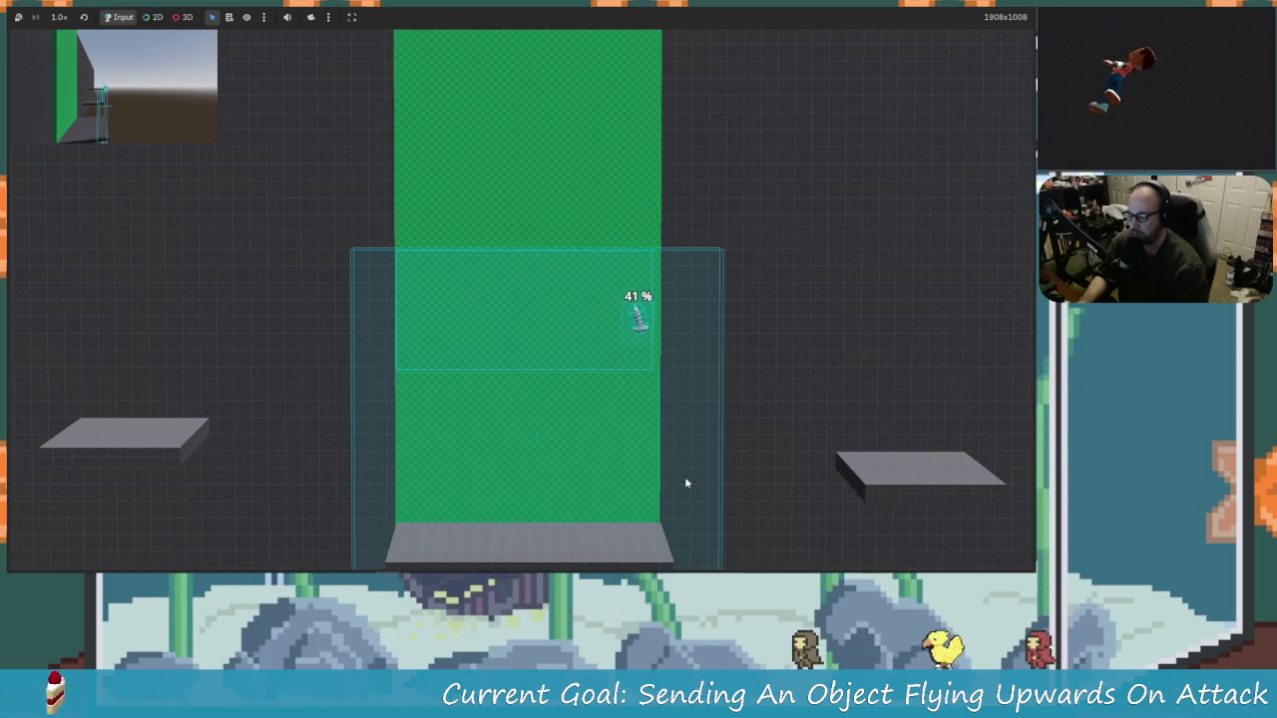
click(1025, 8)
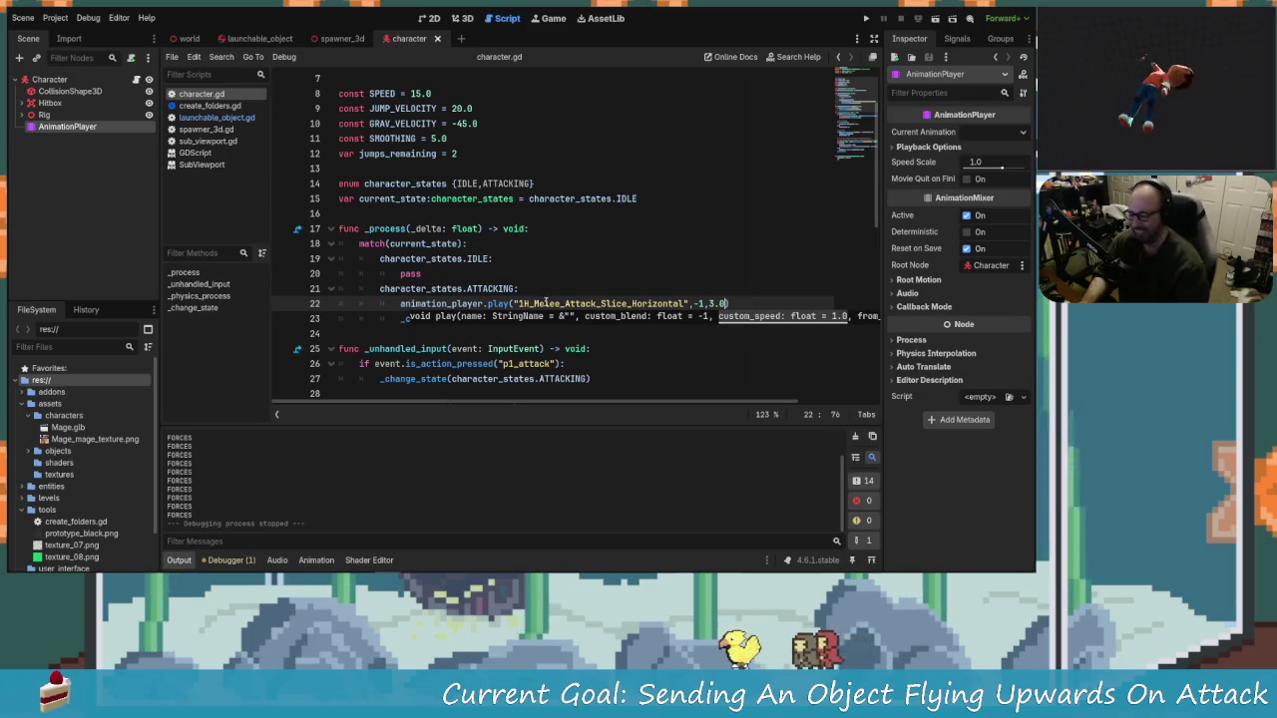
Step: Save the character scene with the line-22 speed change and run the game again
click(731, 304)
key(ctrl+s)
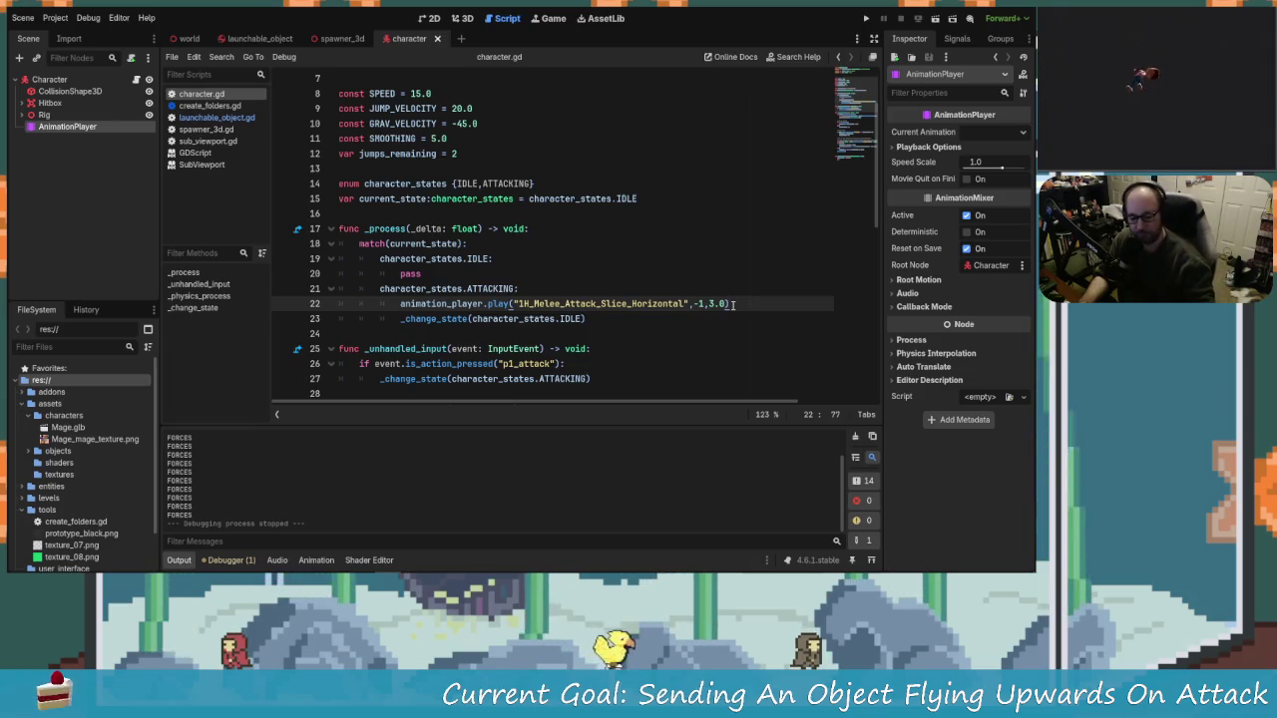
click(865, 19)
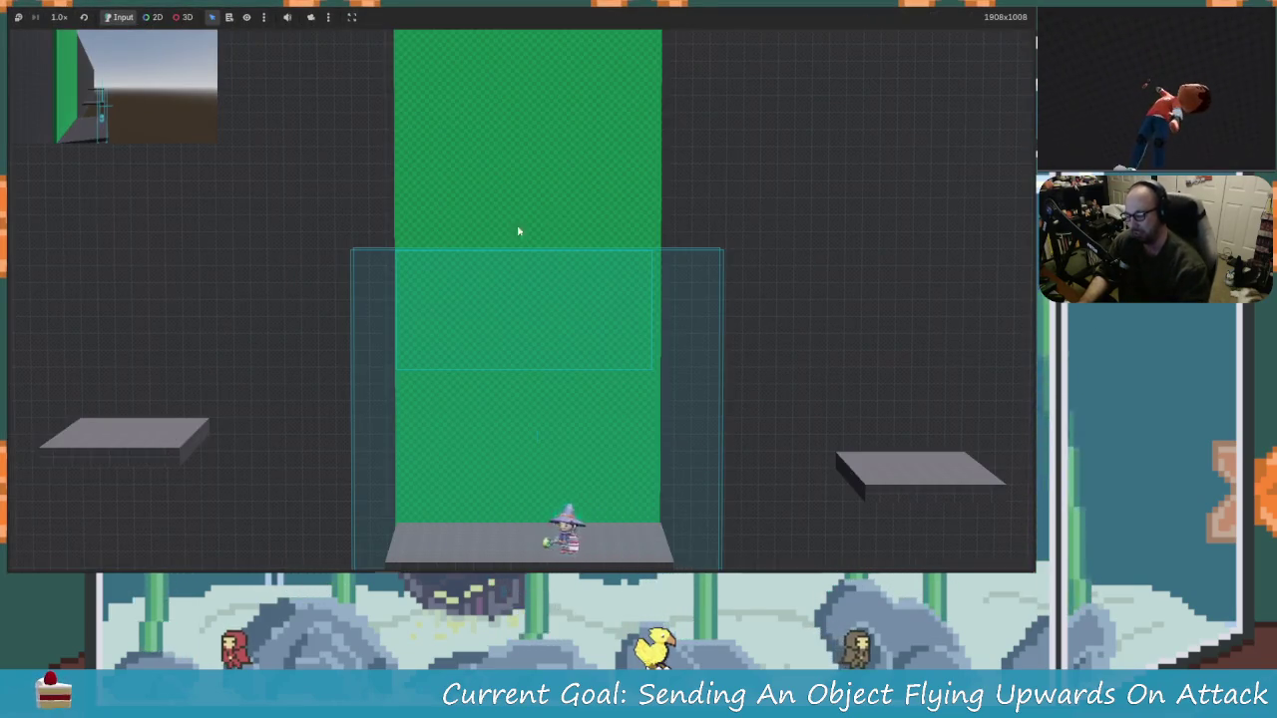
Step: Move left and jump, knocking a screw up to 21%, then get beneath the screws
key(Left)
key(space)
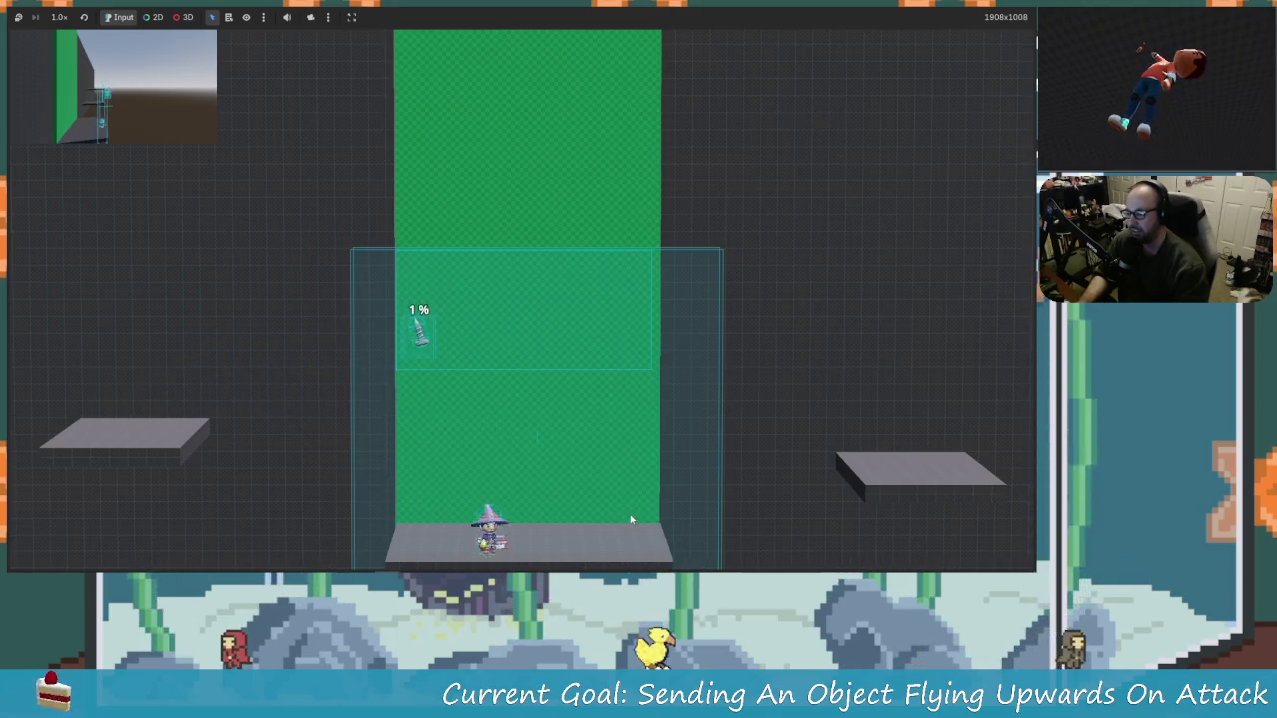
key(space)
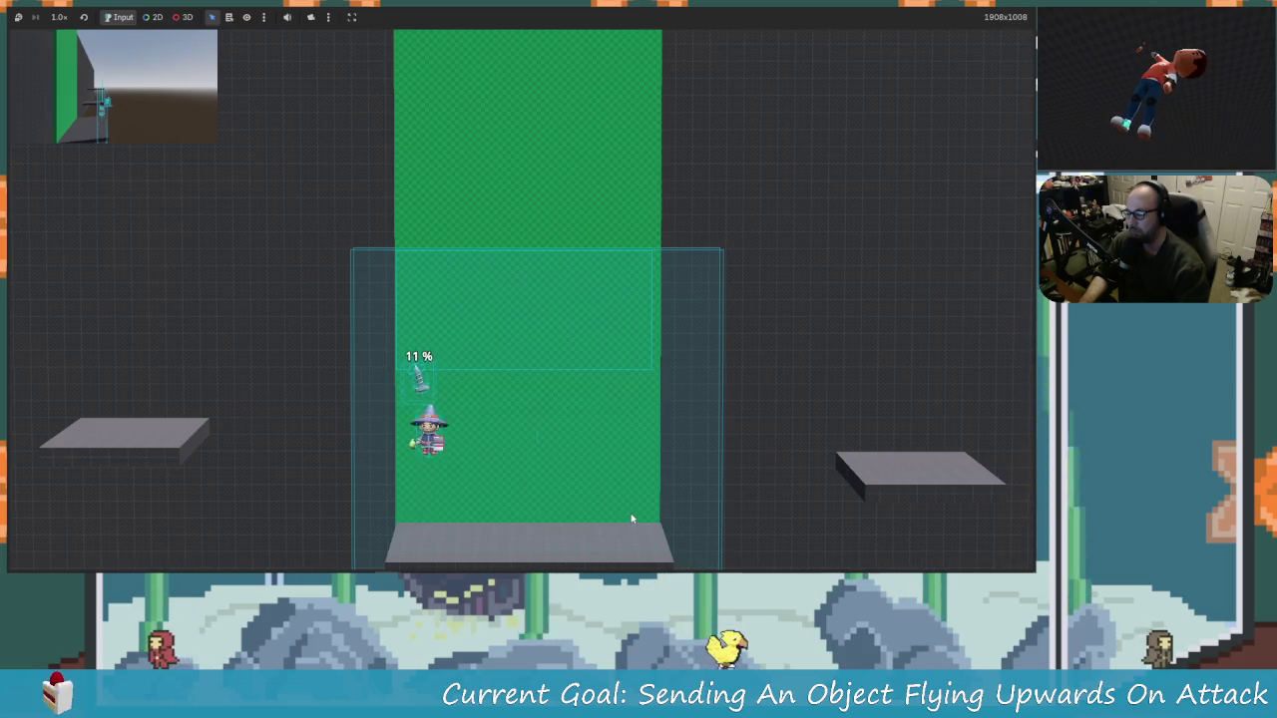
key(x)
key(Right)
key(Left)
key(space)
key(Right)
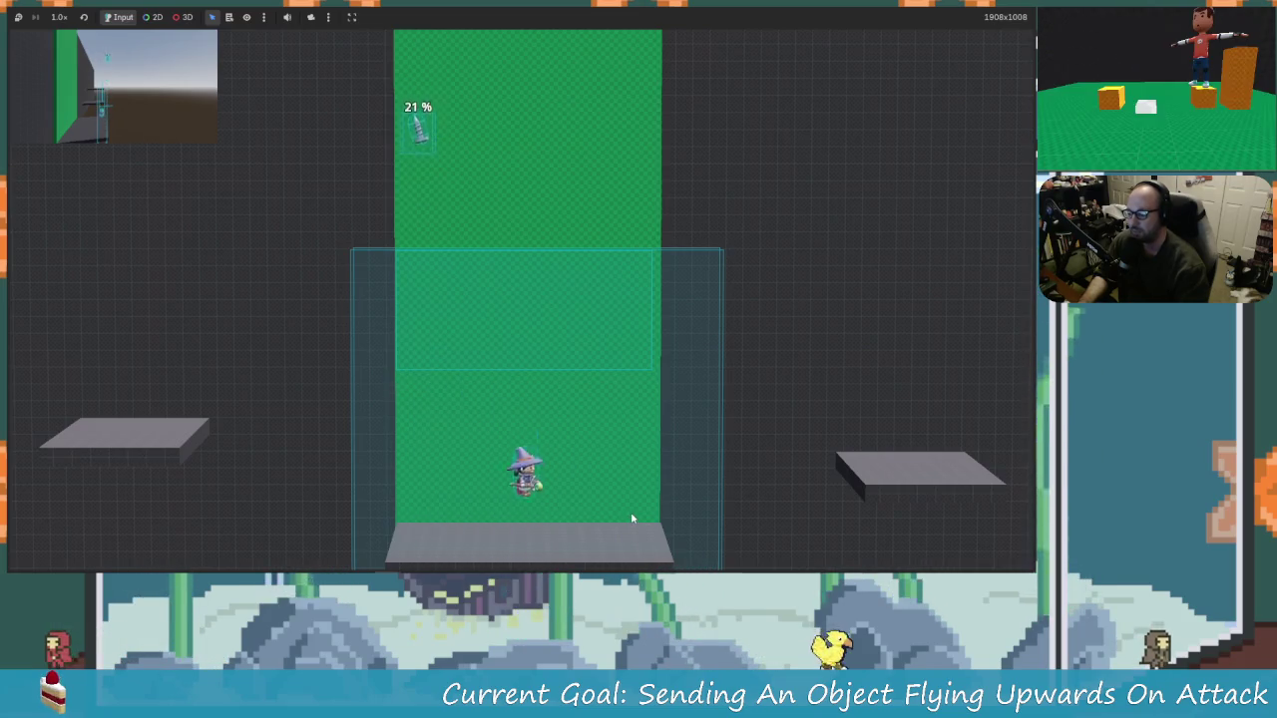
key(Left)
Step: Jump and attack to launch two screws upward, raising the 11% screw to 21%
key(space)
key(x)
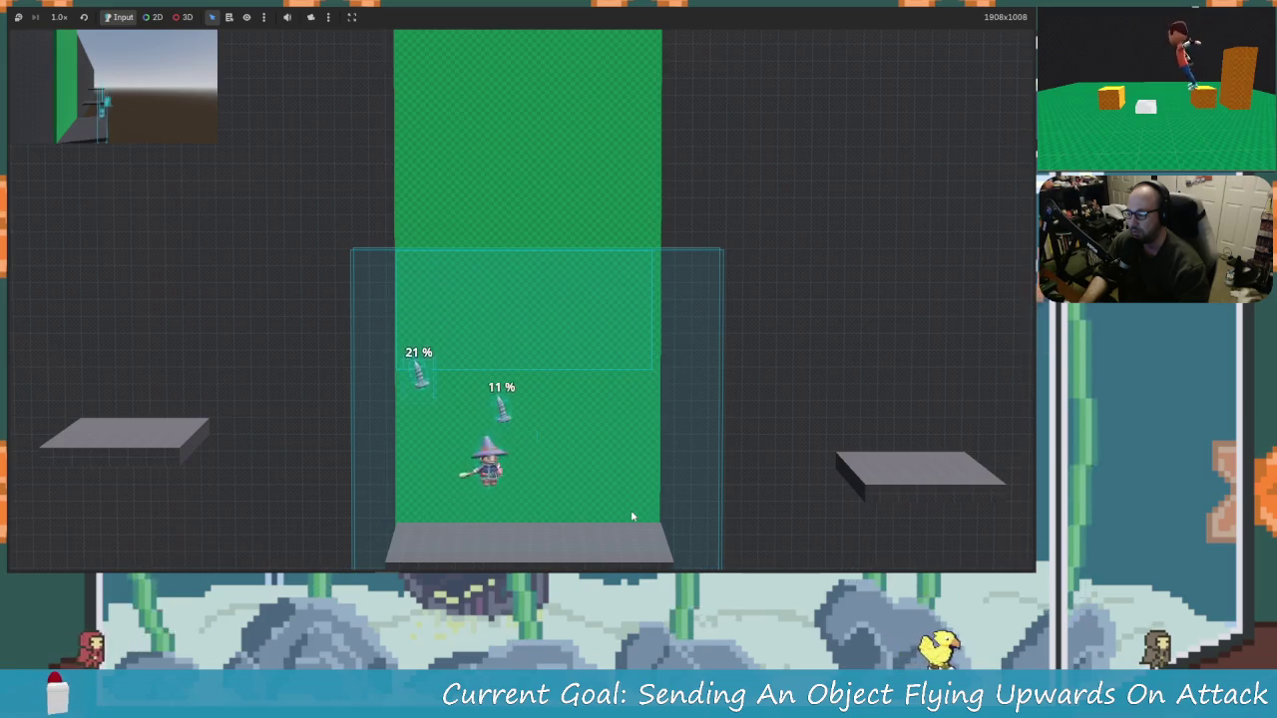
key(Left)
key(space)
key(x)
key(space)
key(x)
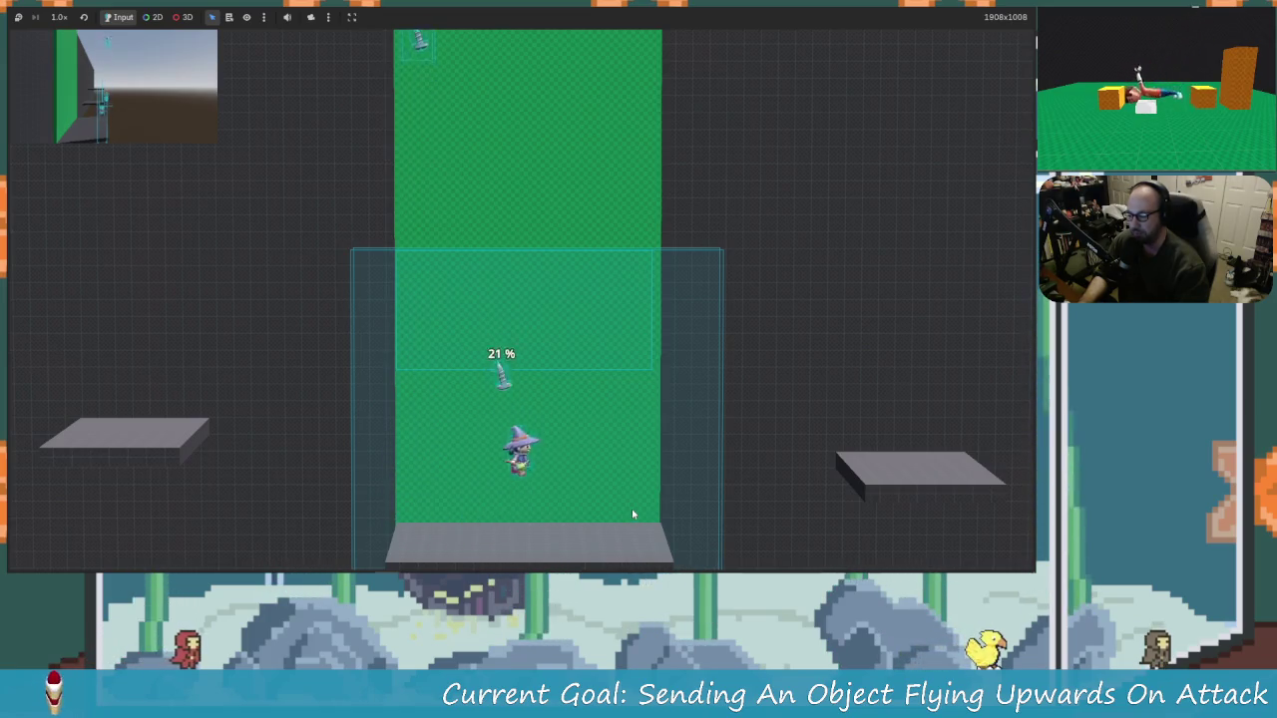
Step: Move left among the falling screws and hit one up to 31%
key(Left)
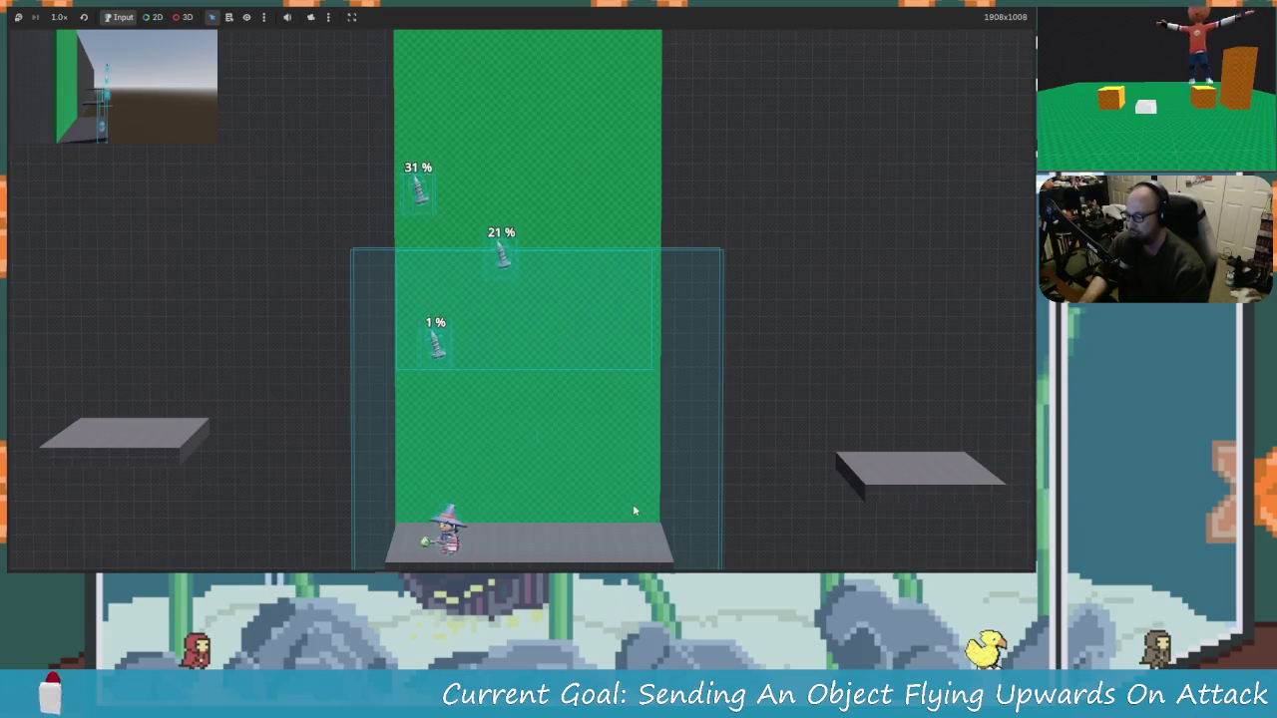
key(space)
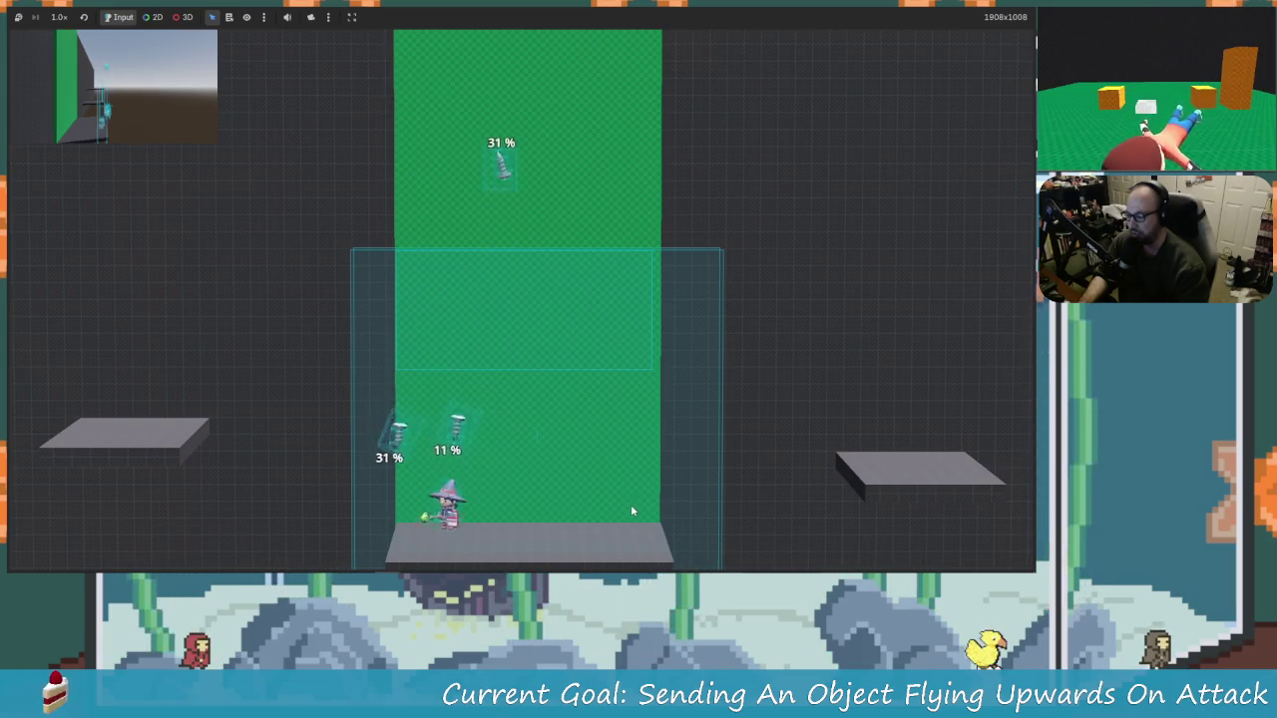
key(Left)
key(space)
key(x)
key(Right)
key(x)
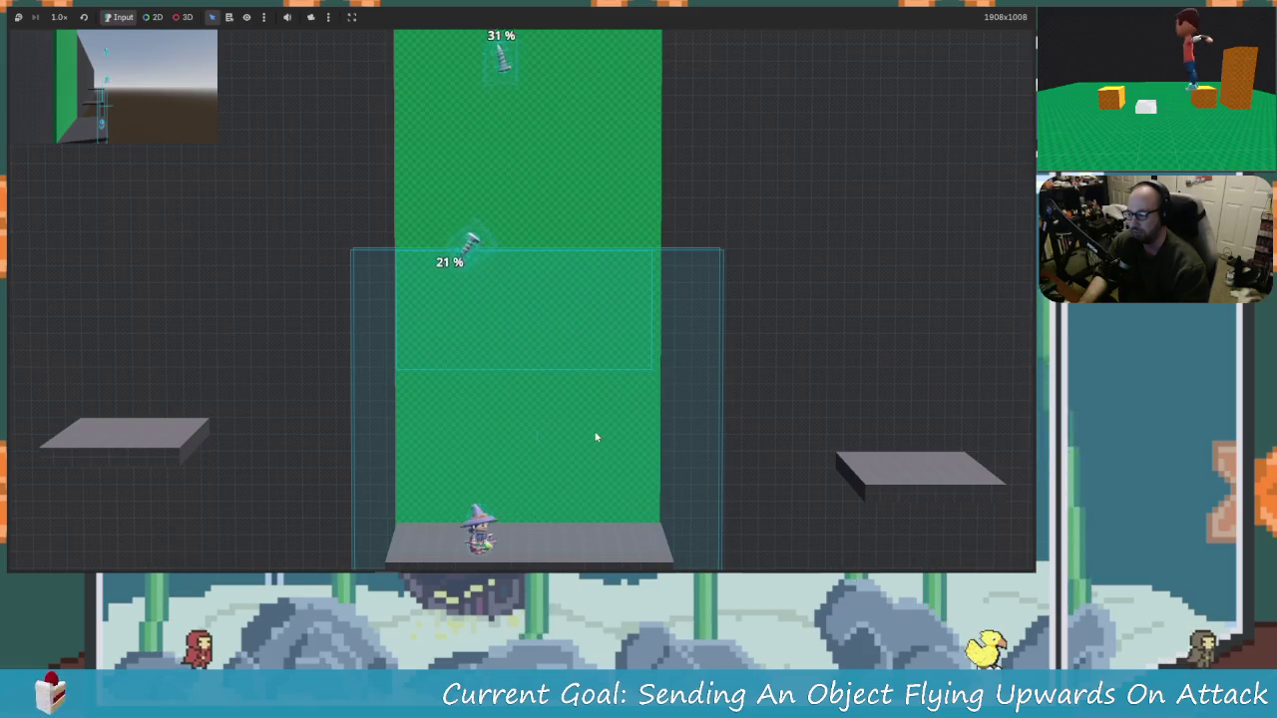
Step: Keep jumping and attacking to knock the screws higher, then stop the game with F8
key(space)
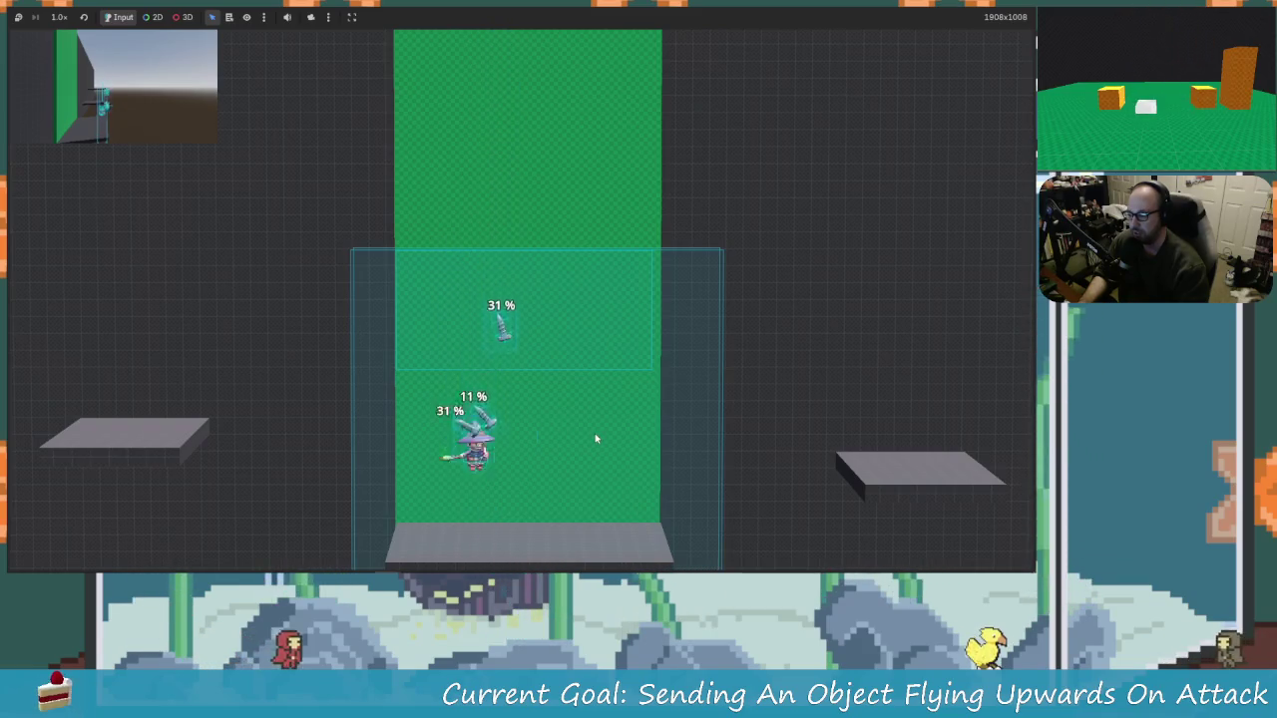
key(Right)
key(space)
key(Left)
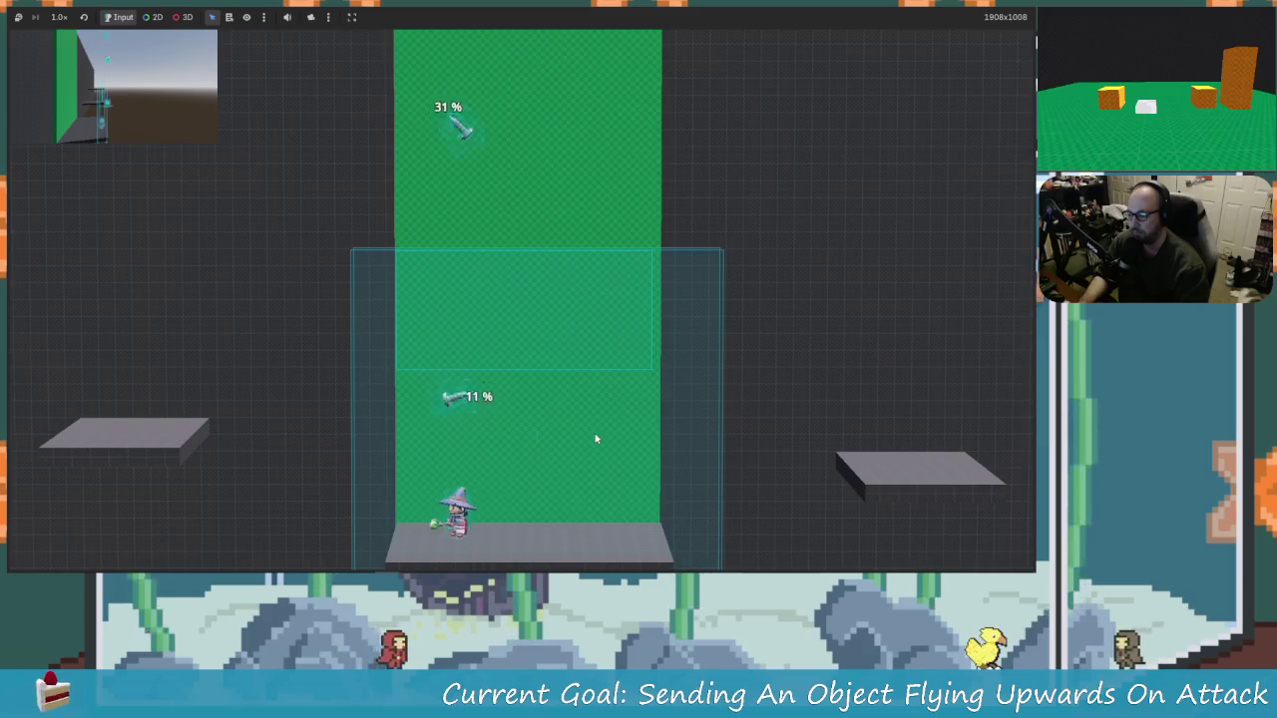
key(space)
key(space)
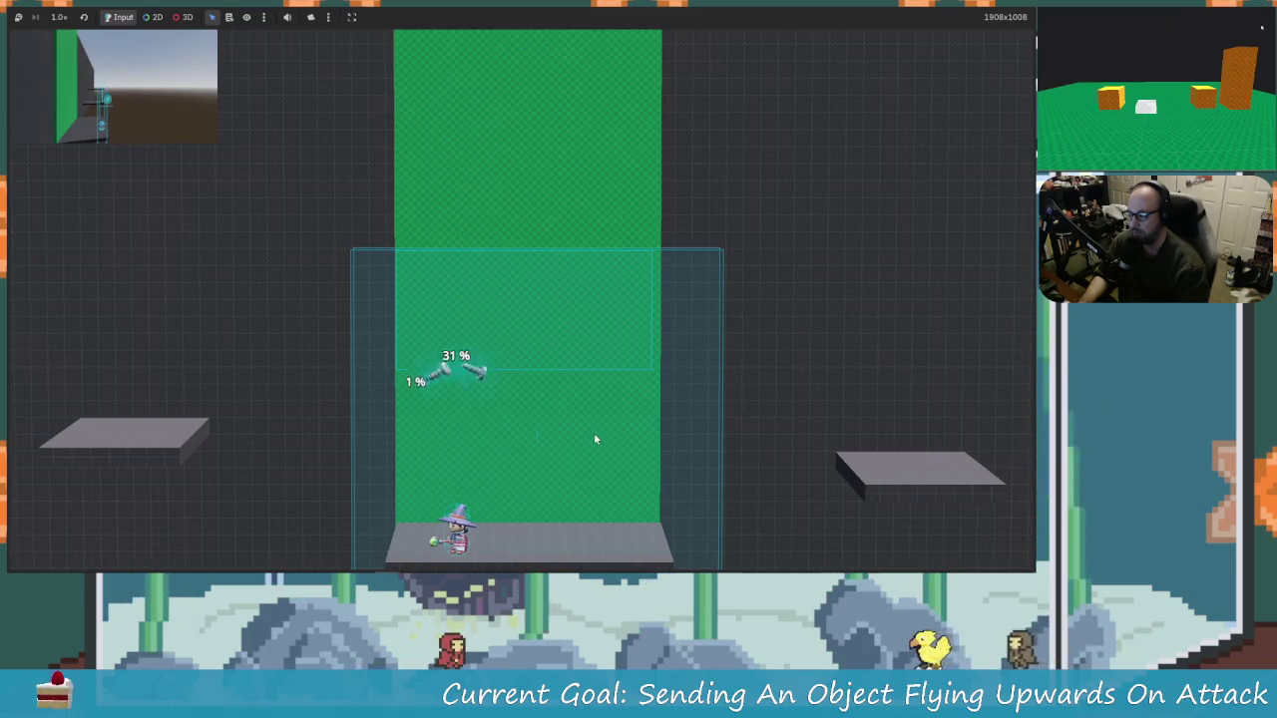
key(x)
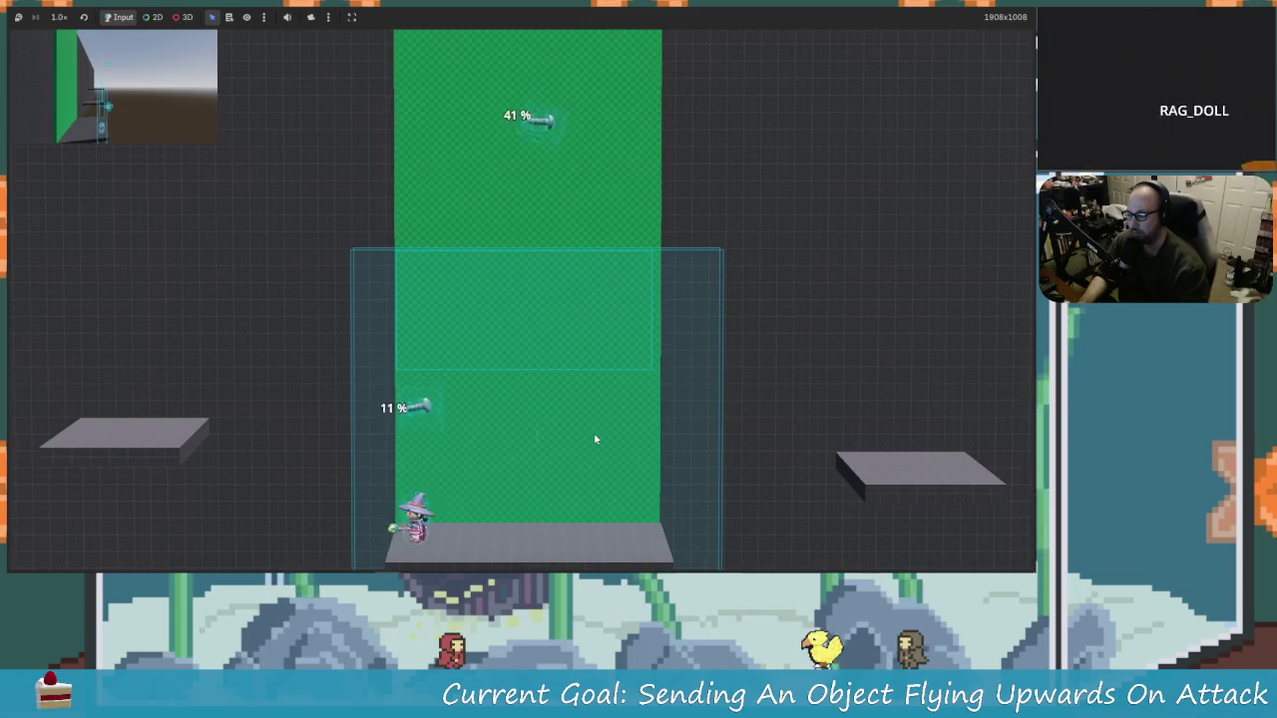
key(space)
key(x)
key(Right)
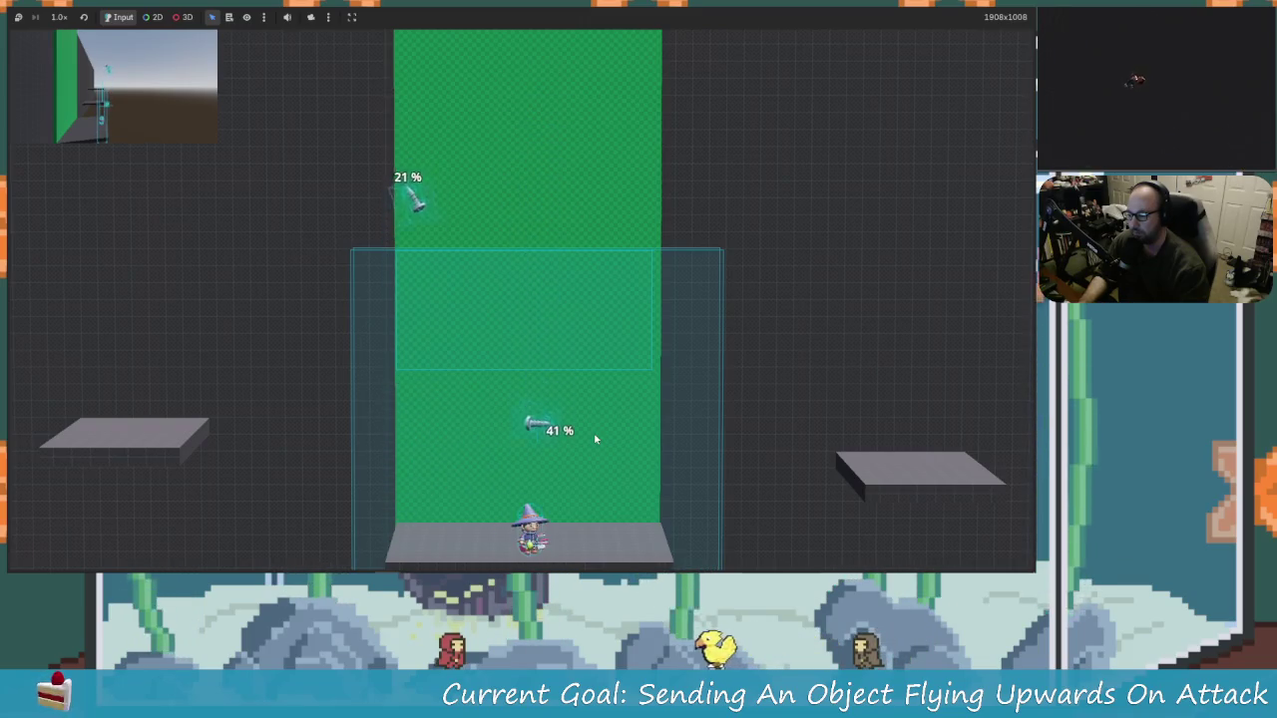
key(Left)
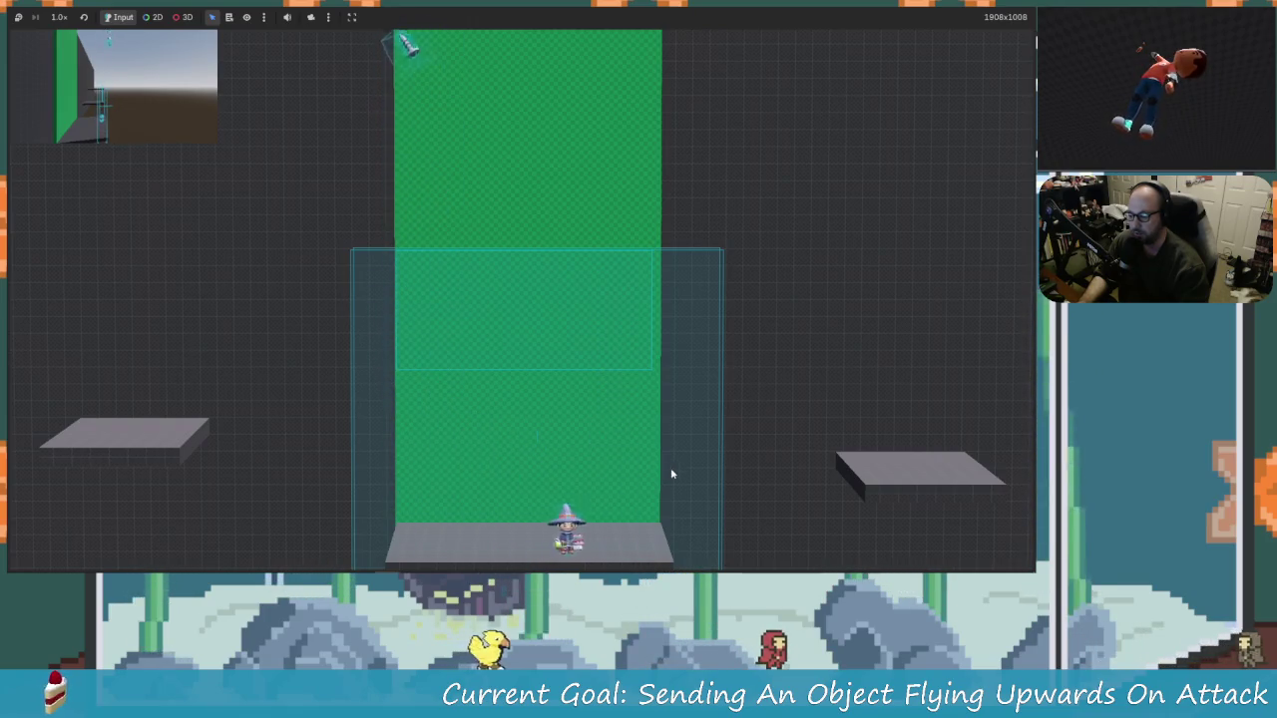
key(F8)
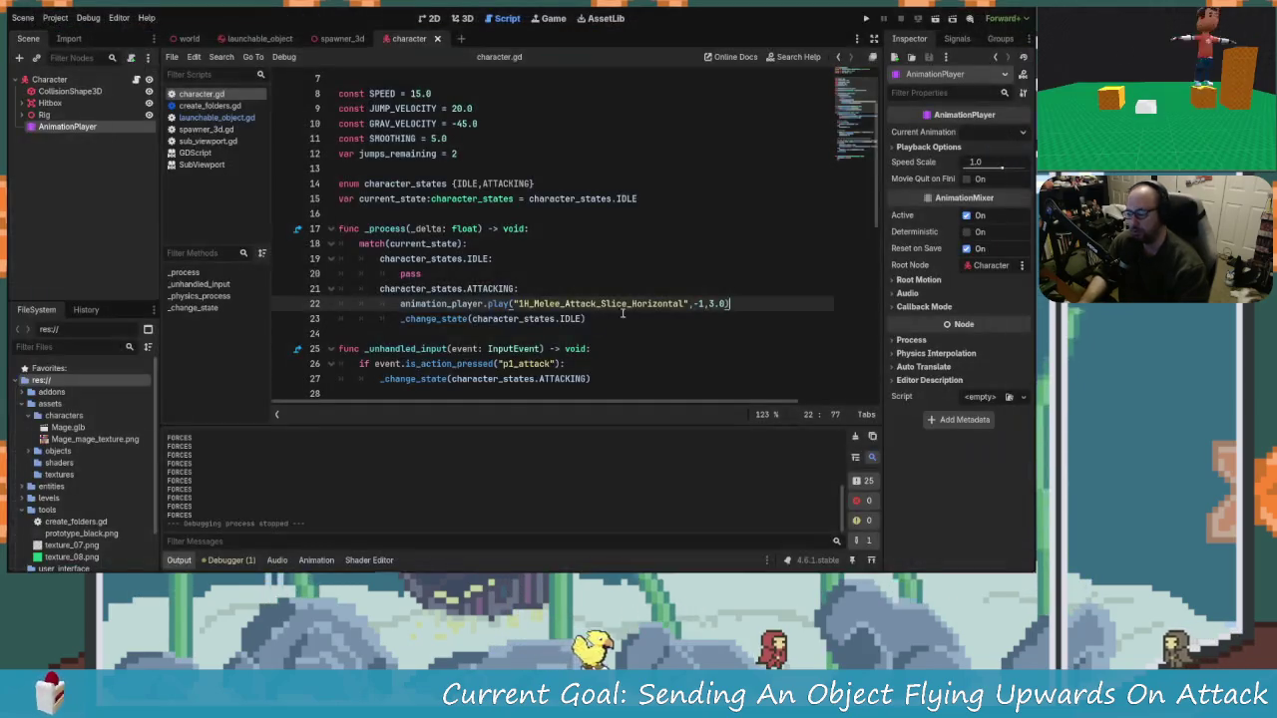
Step: Save the character scene
key(Up)
key(Up)
key(ctrl+s)
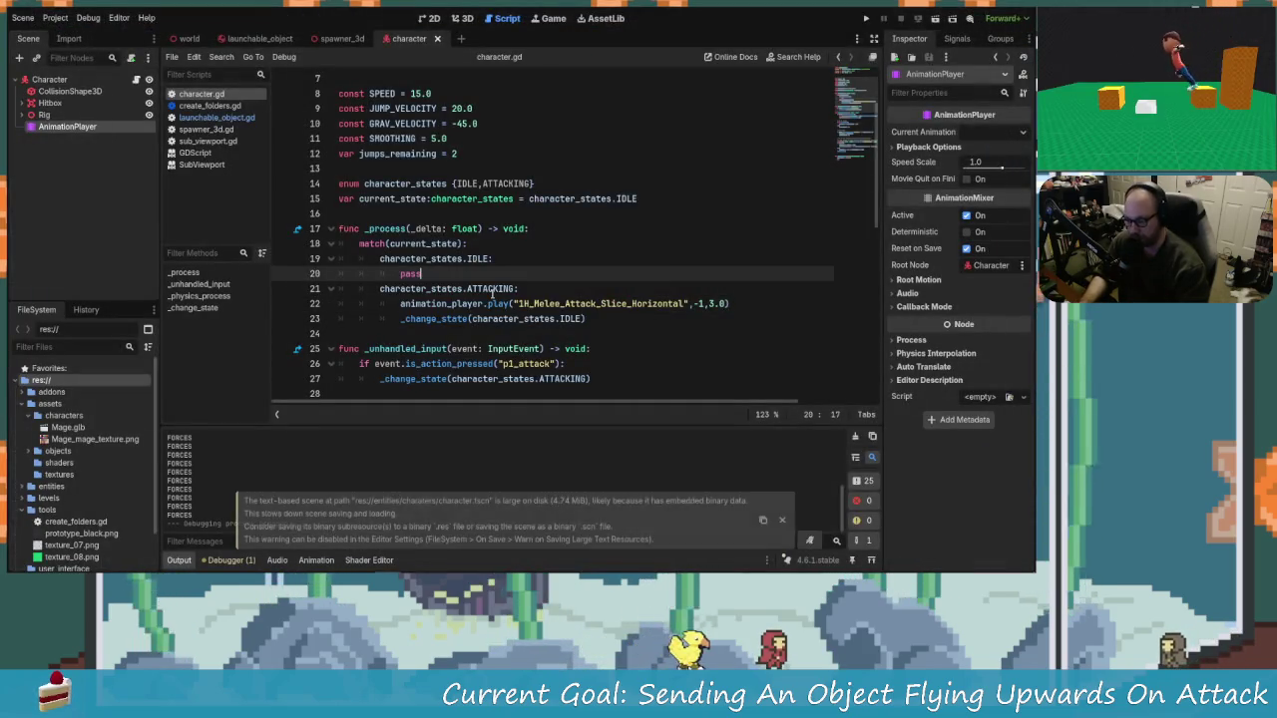
scroll(559, 319, down, 7)
scroll(619, 332, down, 3)
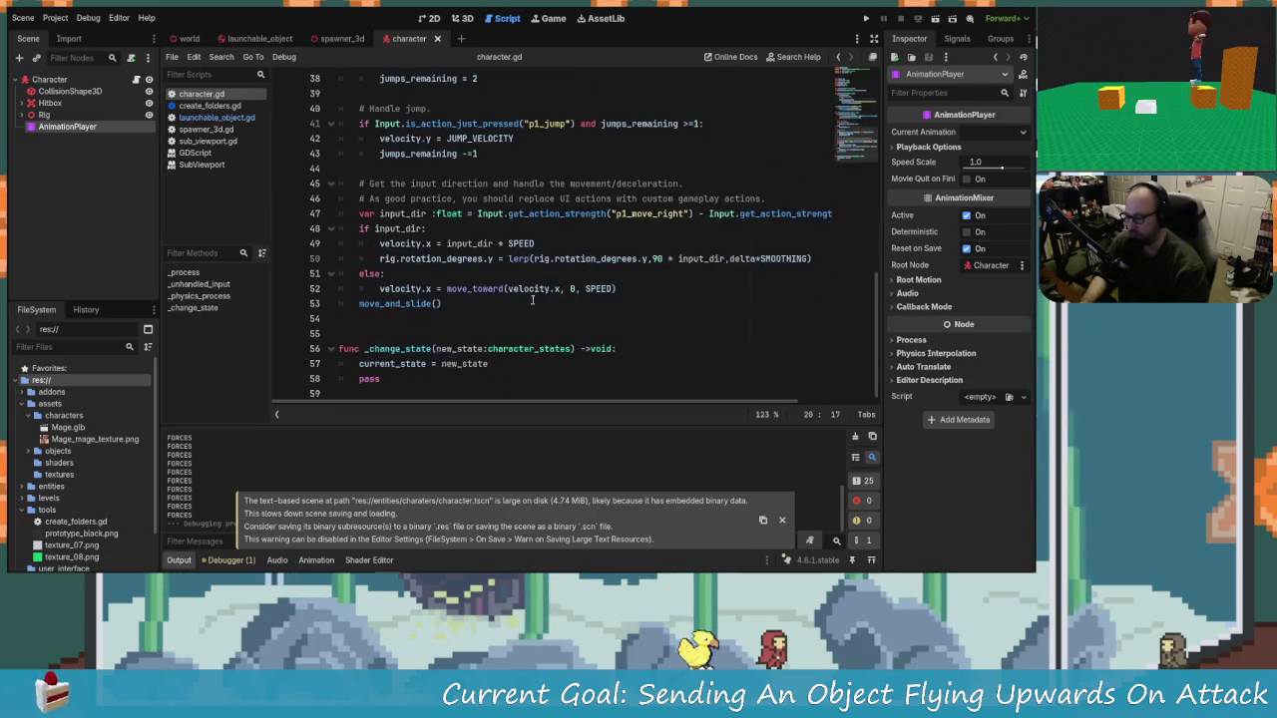
scroll(610, 302, up, 12)
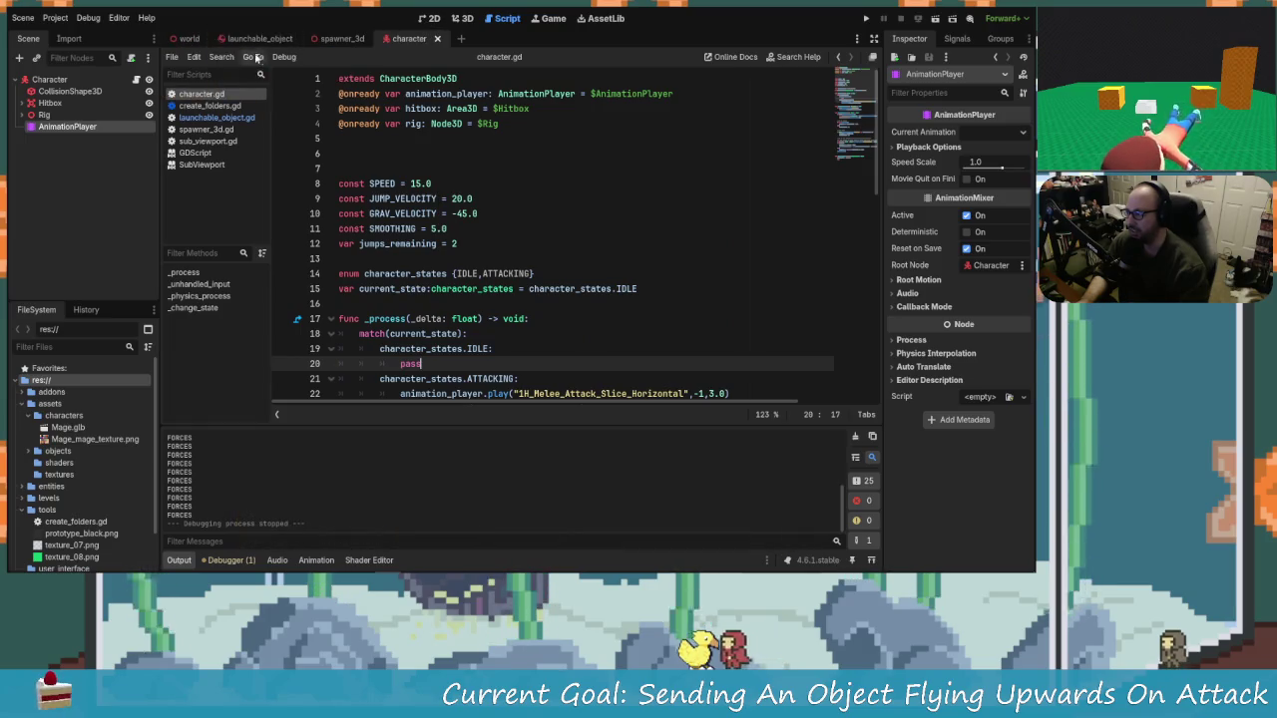
Step: Select the Hitbox's CollisionShape3D box in the 3D view around the mage
click(50, 103)
click(460, 18)
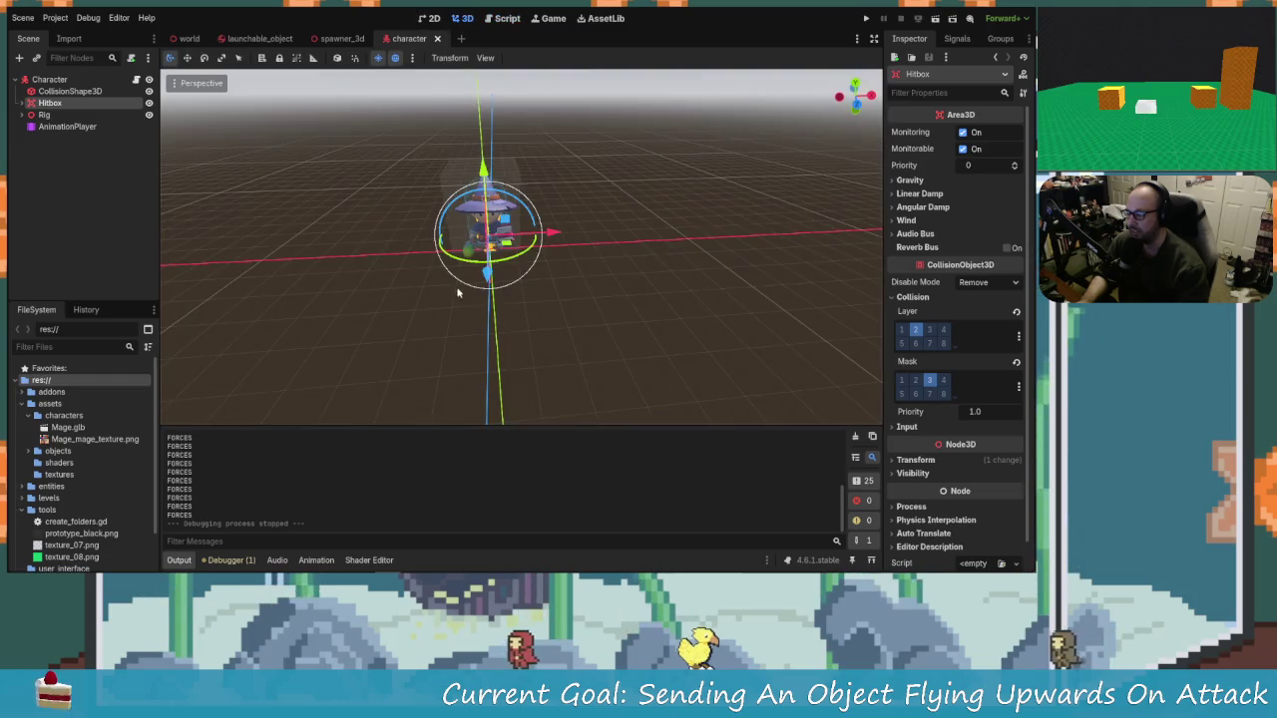
mouse_move(458, 293)
mouse_down()
mouse_move(371, 215)
mouse_move(597, 132)
mouse_move(429, 180)
mouse_up()
click(597, 132)
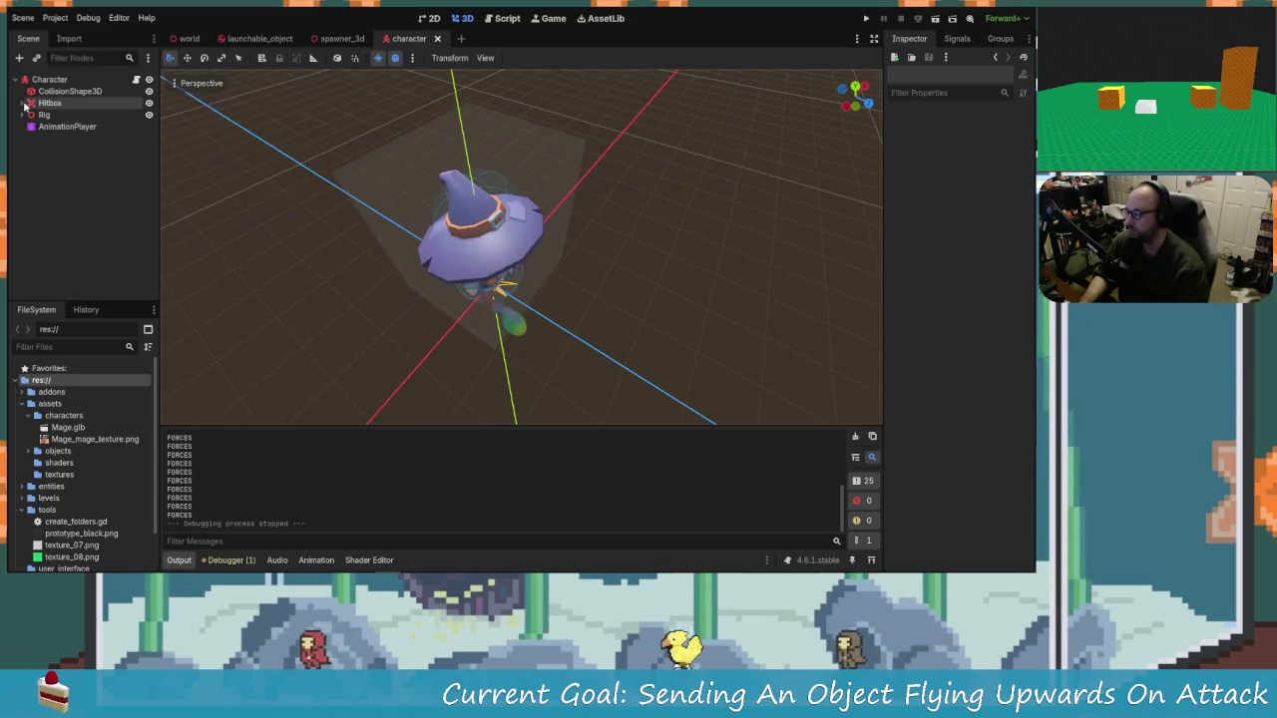
click(49, 103)
click(24, 103)
click(76, 115)
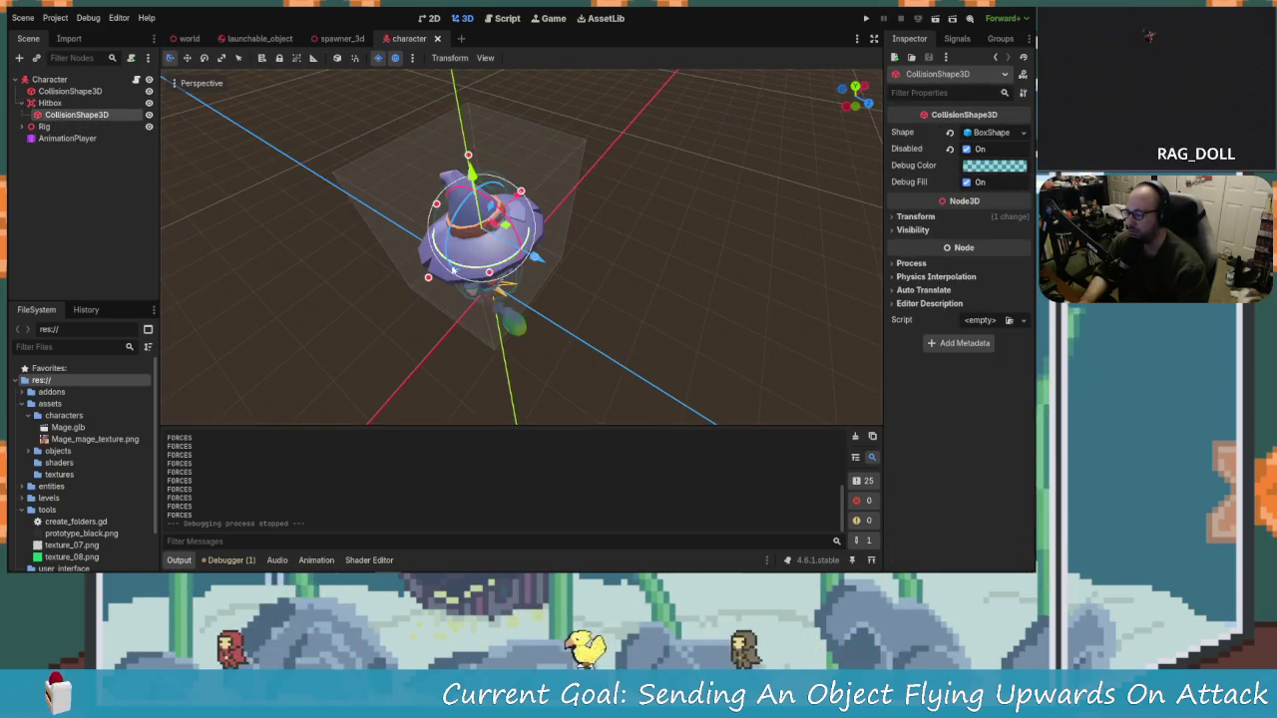
Step: Enlarge the hitbox box to about 2.81 × 3.67 × 2.87 and run the game
mouse_move(452, 269)
mouse_down()
mouse_move(537, 264)
mouse_move(528, 279)
mouse_move(542, 277)
mouse_move(595, 212)
mouse_move(528, 183)
mouse_move(470, 177)
mouse_move(434, 201)
mouse_up()
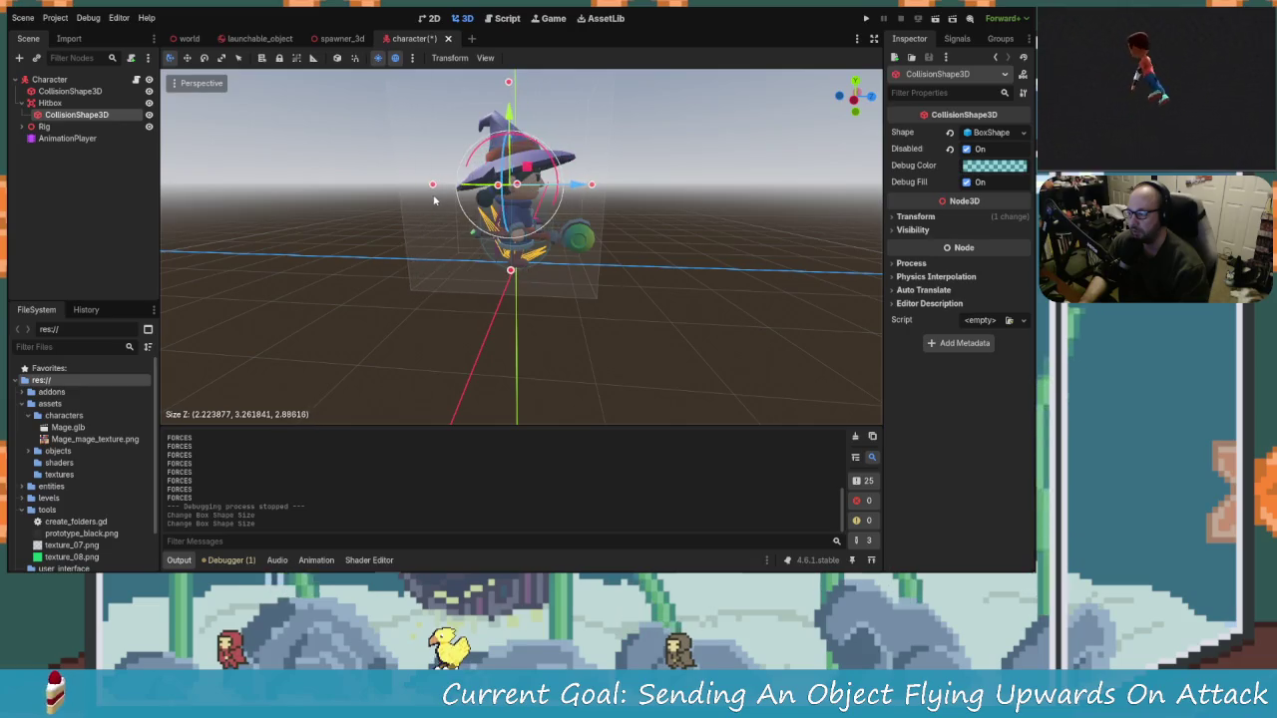
drag(633, 254, 462, 305)
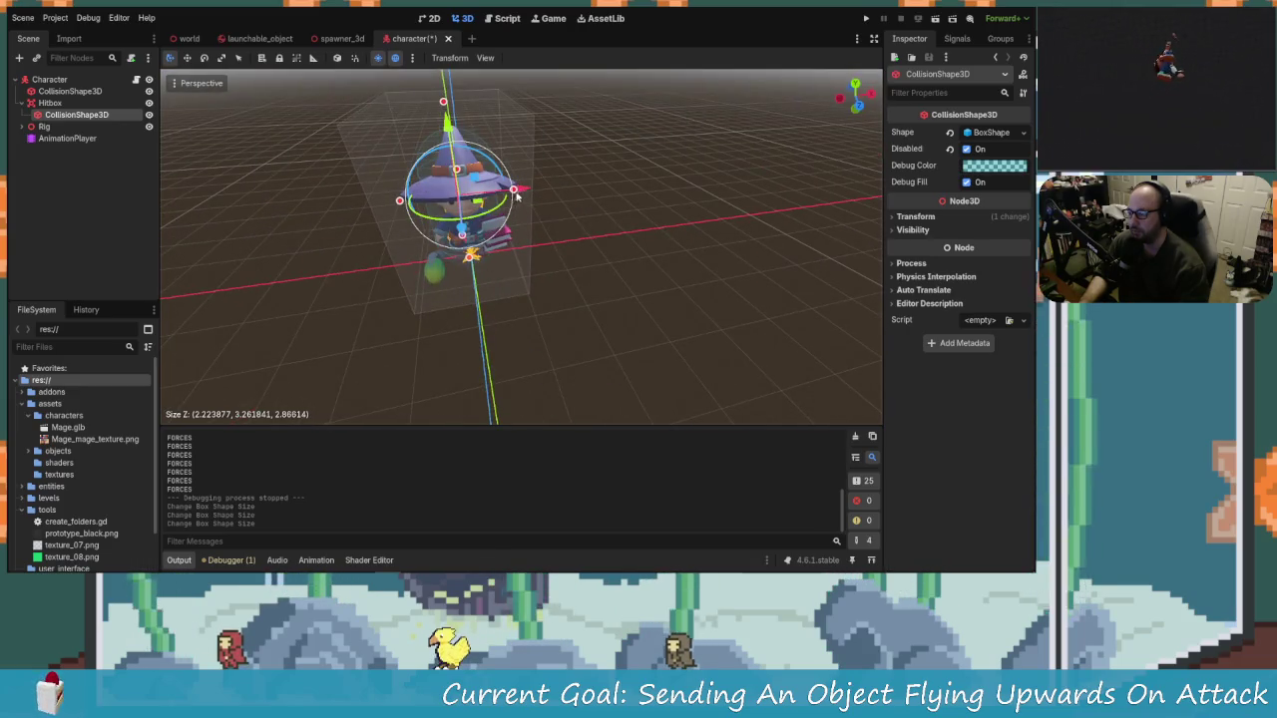
mouse_move(516, 197)
mouse_down()
mouse_move(546, 257)
mouse_move(569, 265)
mouse_move(485, 277)
mouse_move(508, 285)
mouse_up()
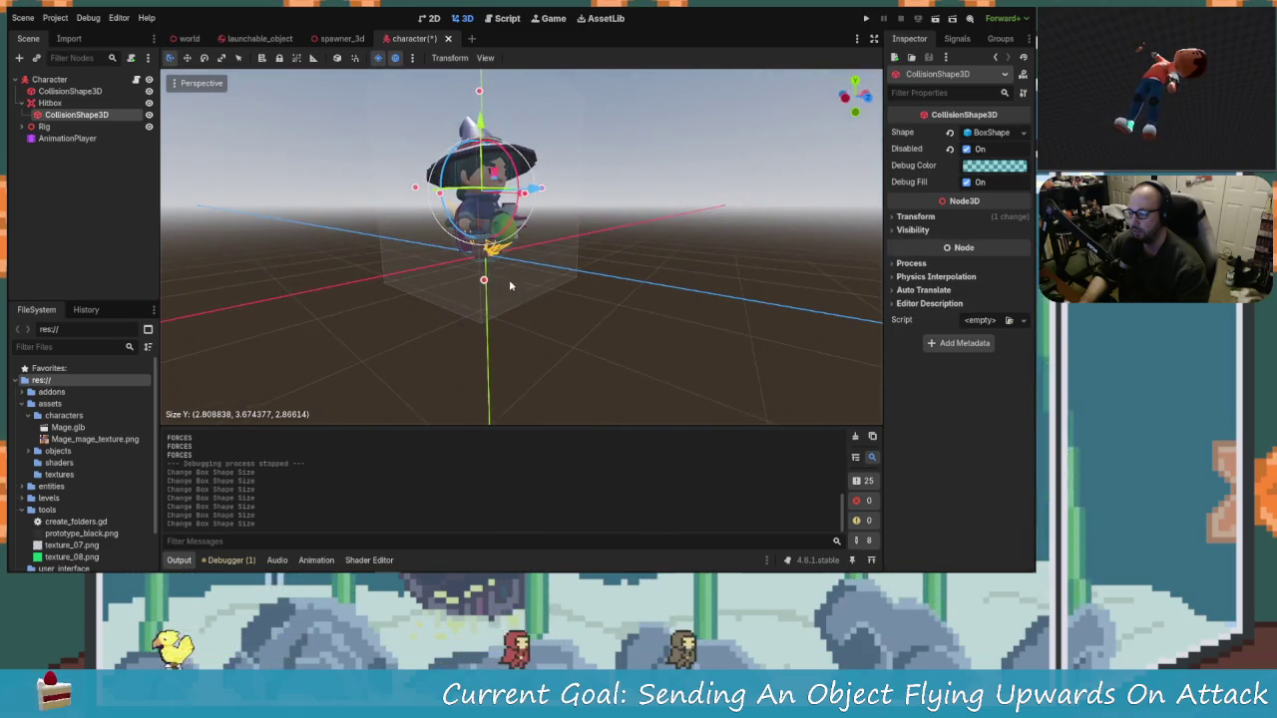
click(866, 18)
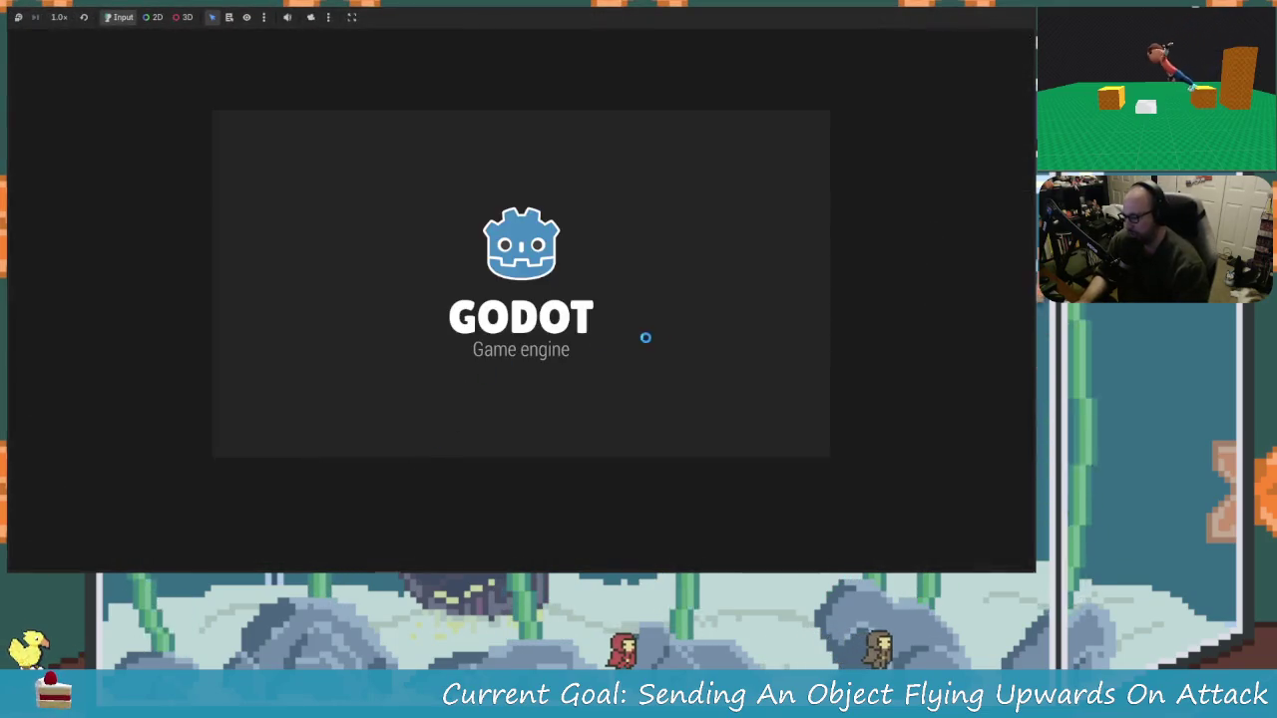
Step: Walk and jump the mage left and right across the platform
key(Left)
key(Right)
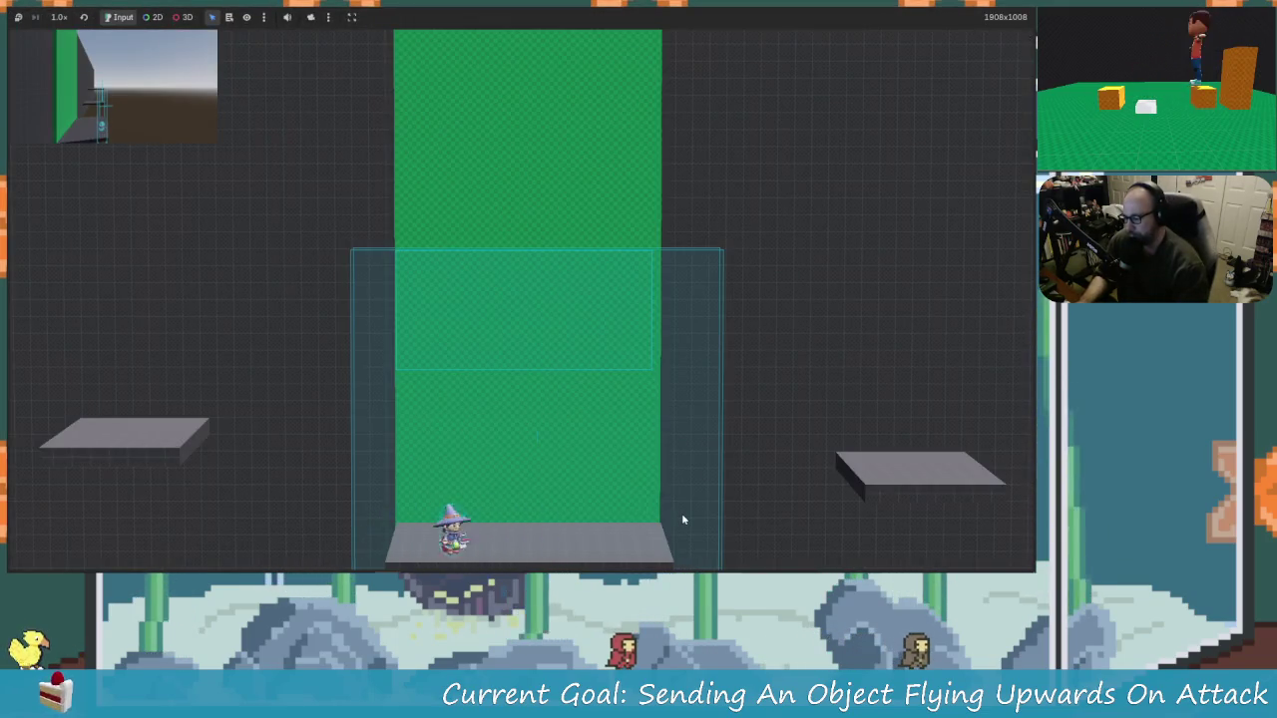
key(space)
key(Left)
key(space)
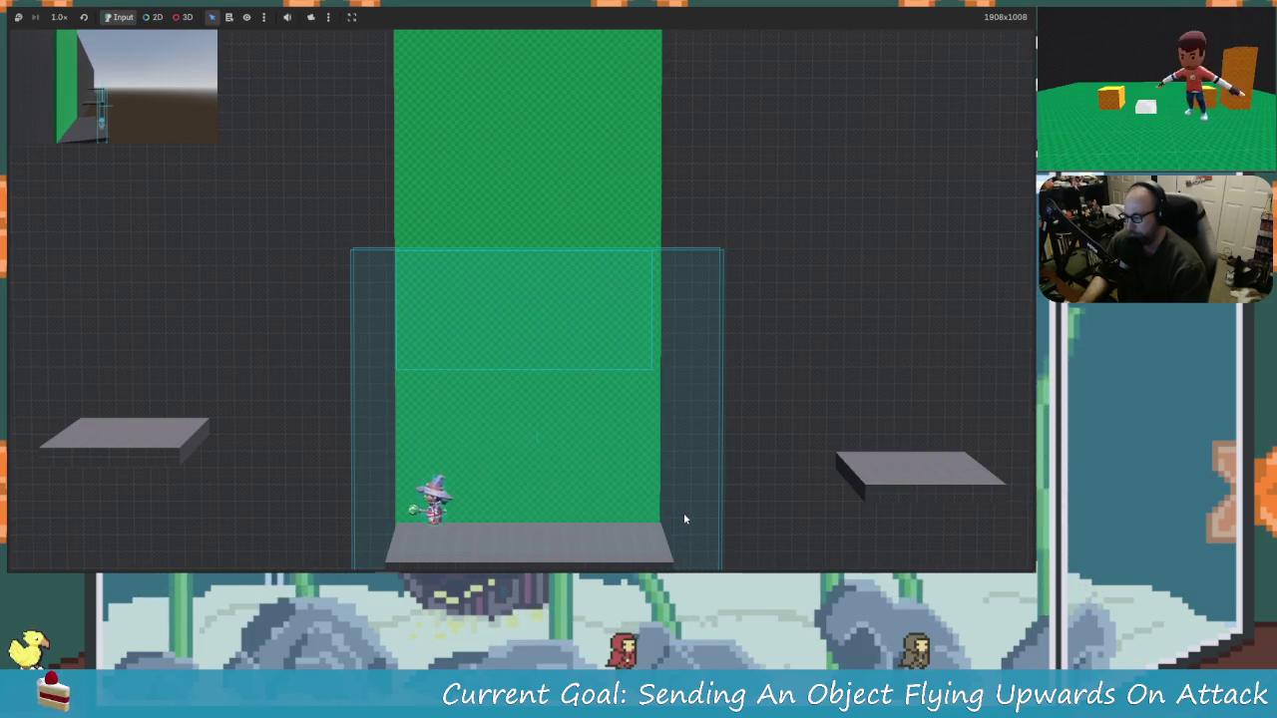
key(Right)
key(space)
key(Left)
key(space)
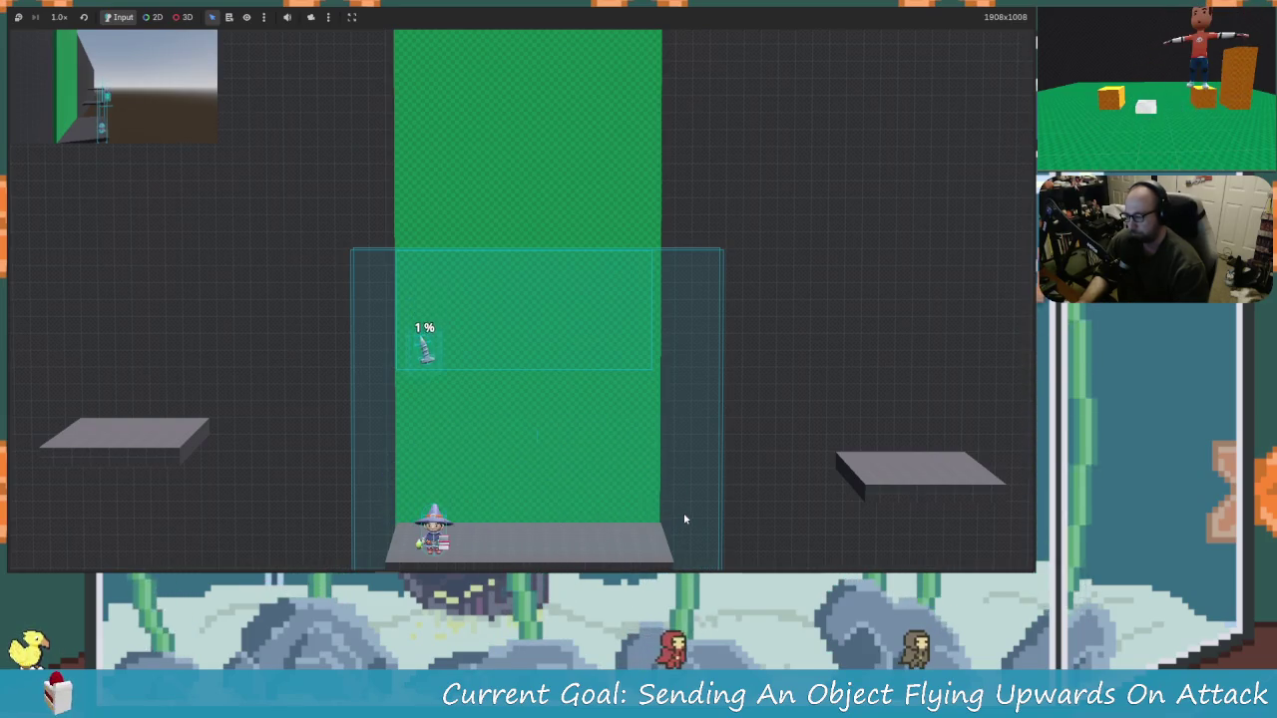
Step: Jump under the falling 11% screw, attack it mid-jump, and stop the game
key(space)
key(space)
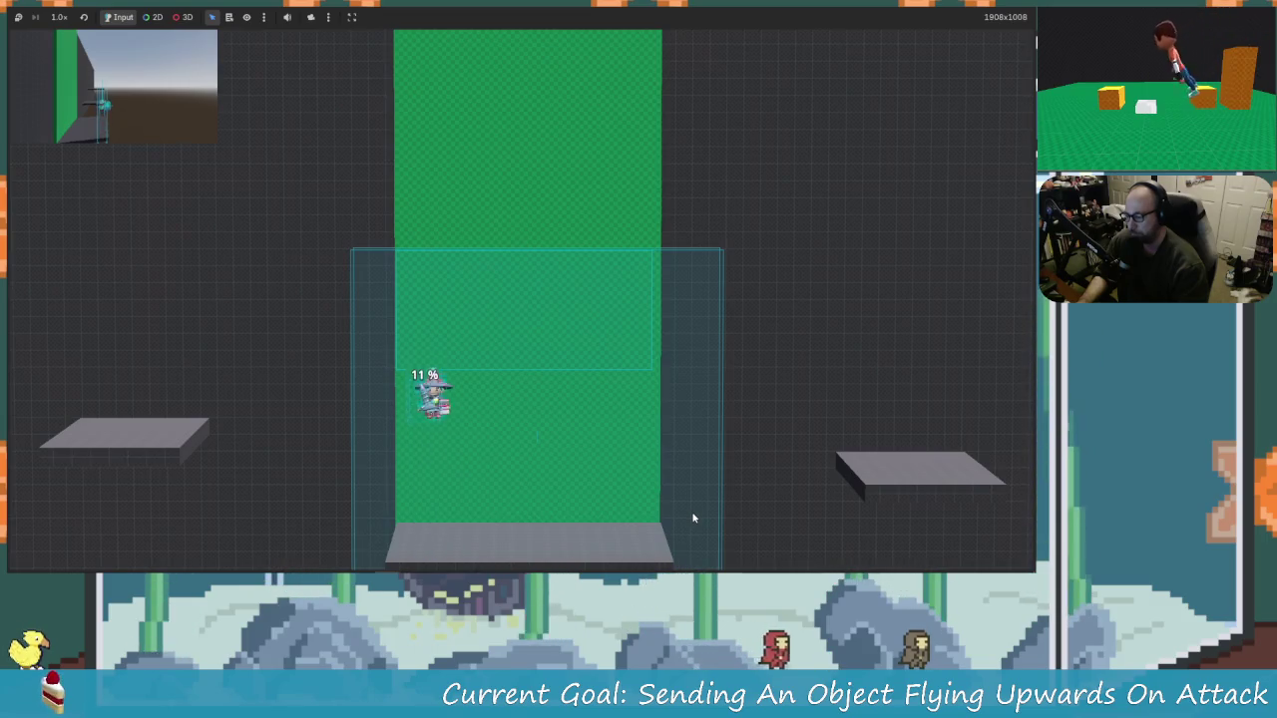
key(x)
key(Right)
key(F8)
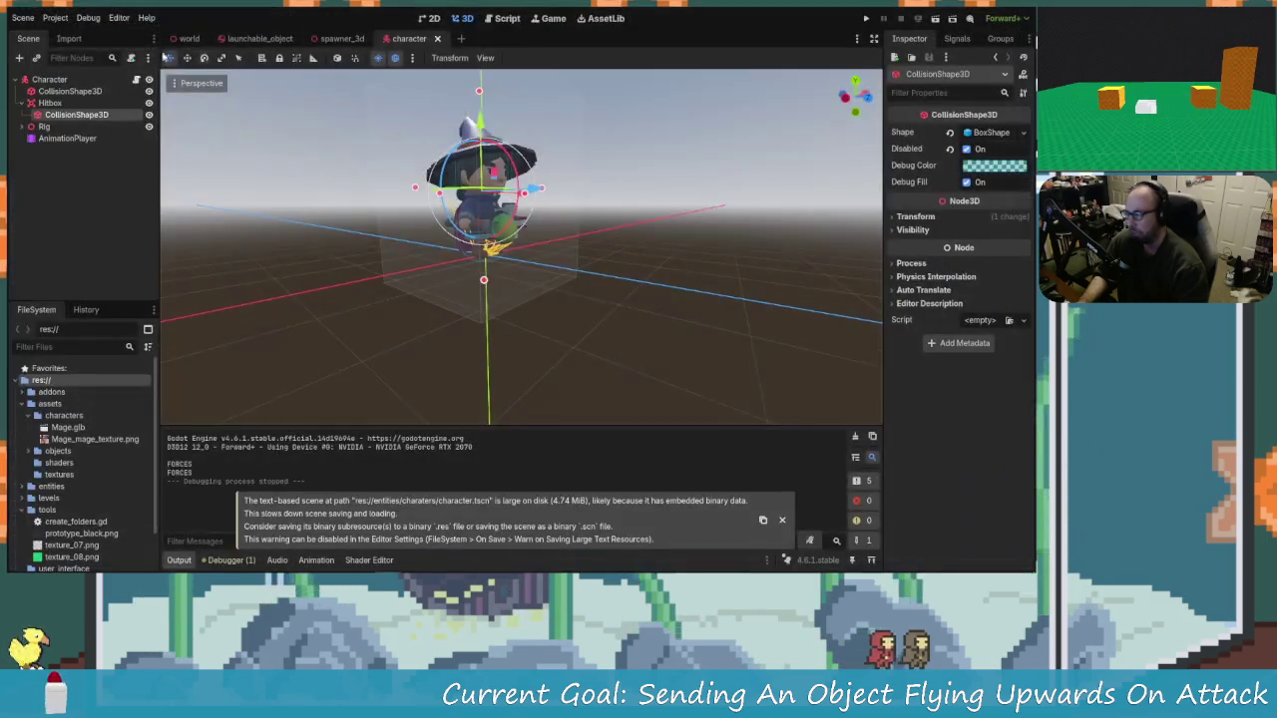
Step: Look at the Debug options without changes, then run the game again
click(89, 18)
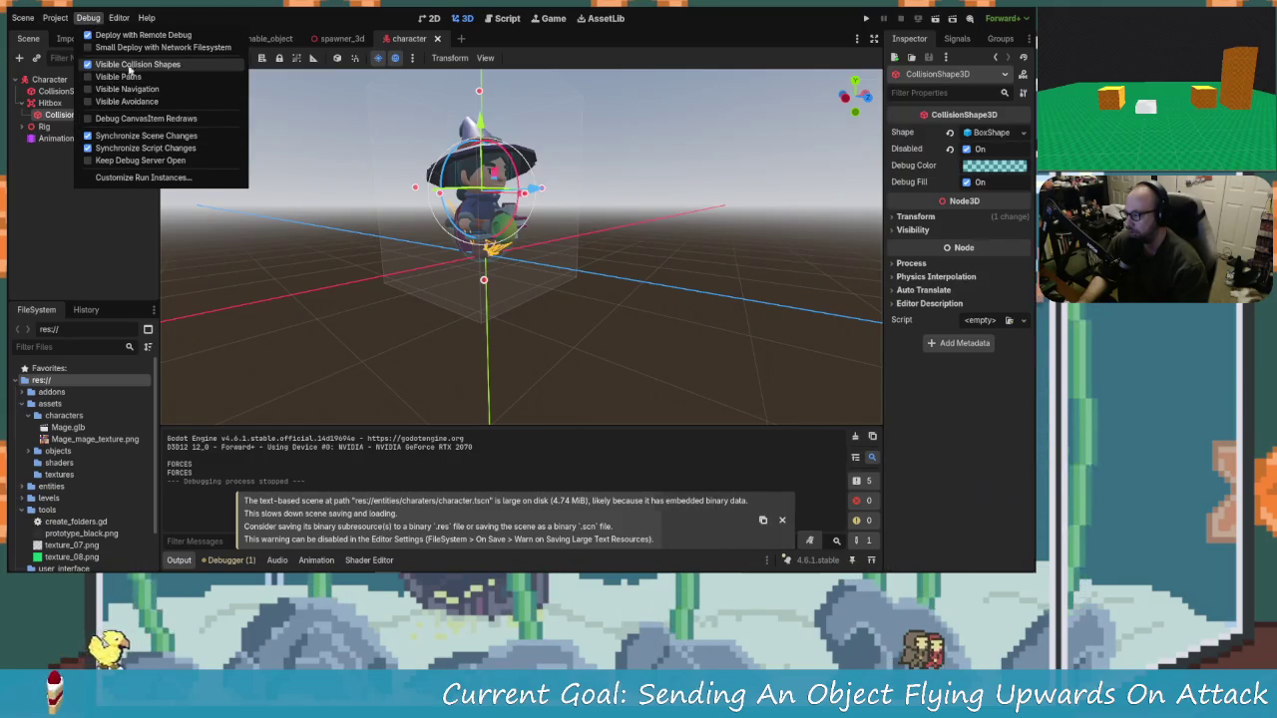
click(867, 19)
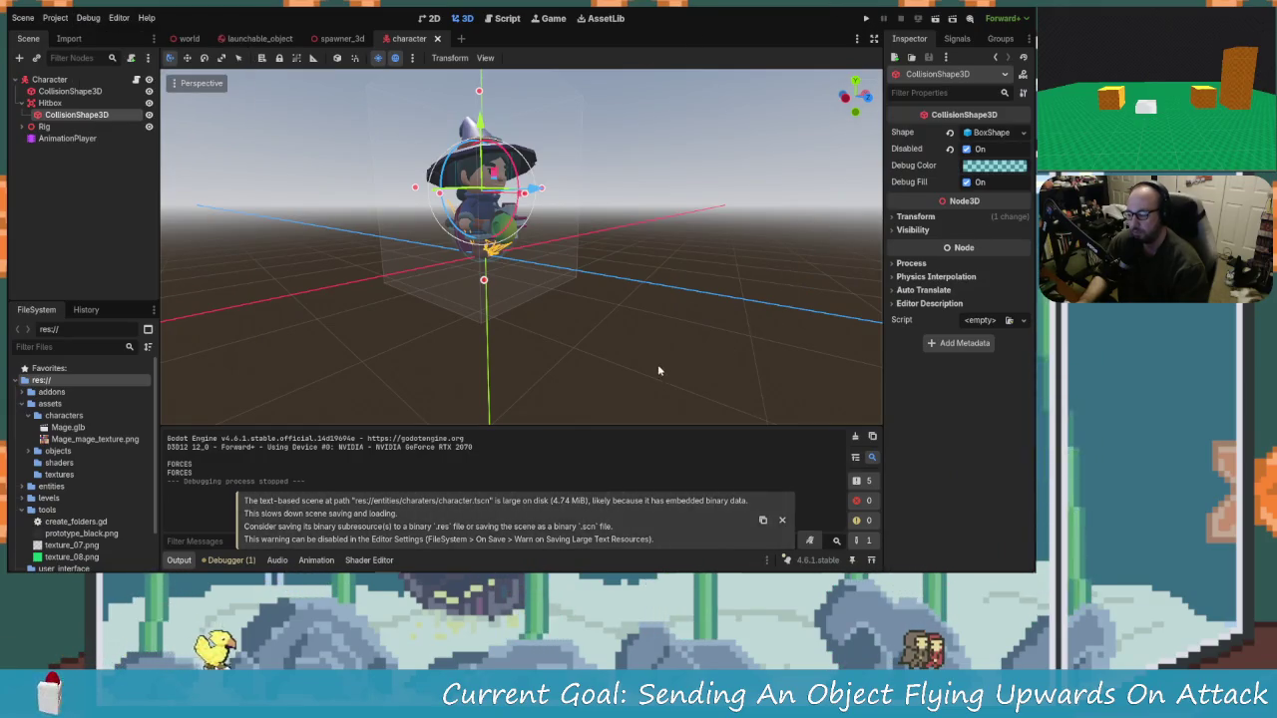
click(868, 19)
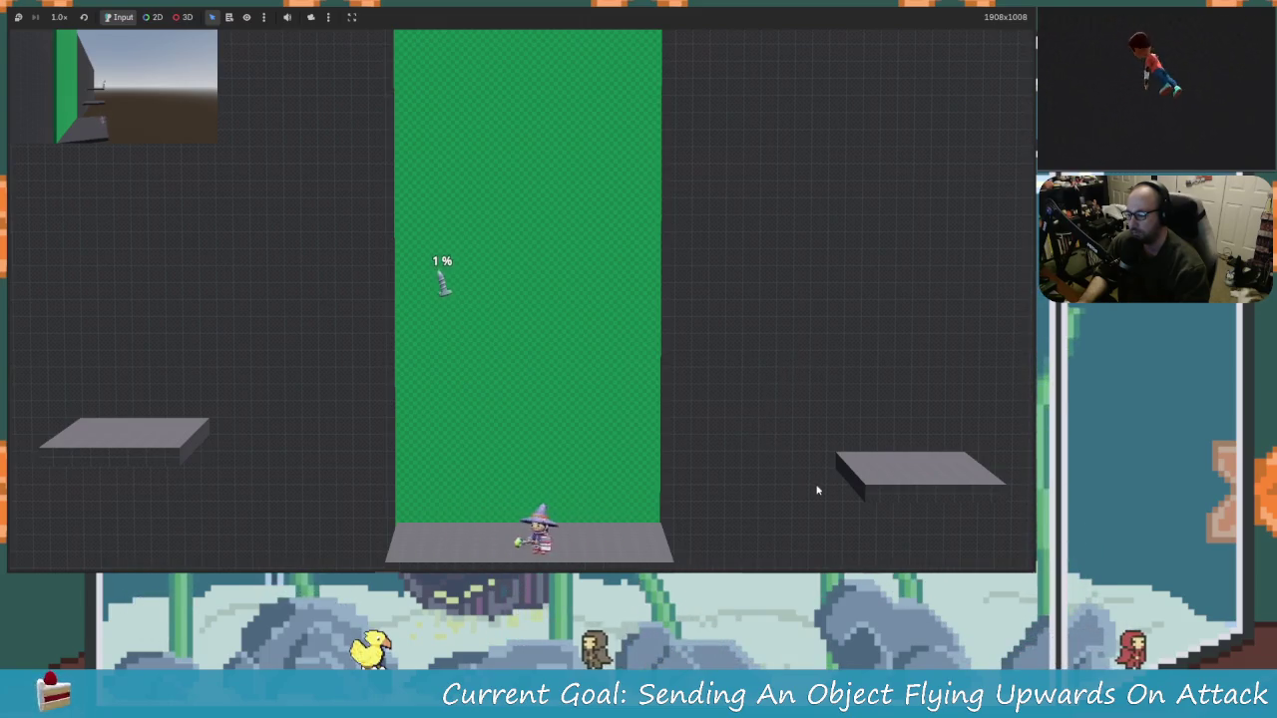
Step: Jump under the screws and attack to launch the 11% and 21% screws
key(Left)
key(space)
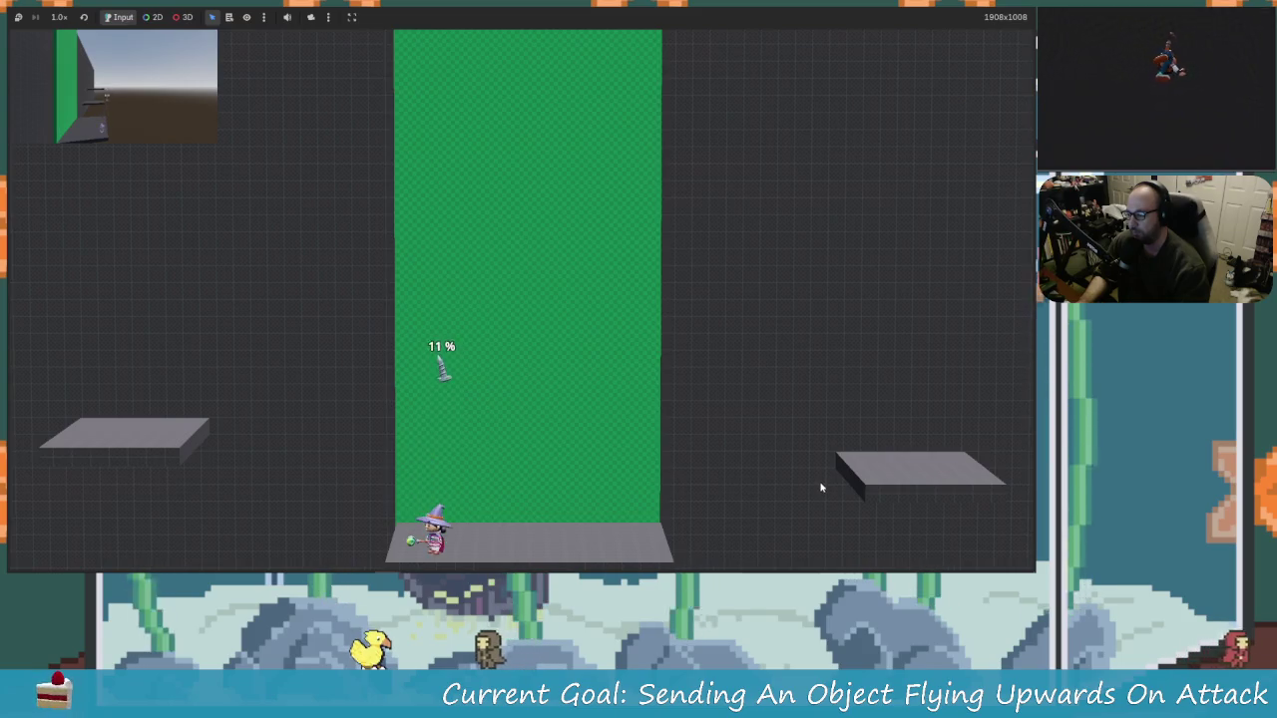
key(space)
key(space)
key(x)
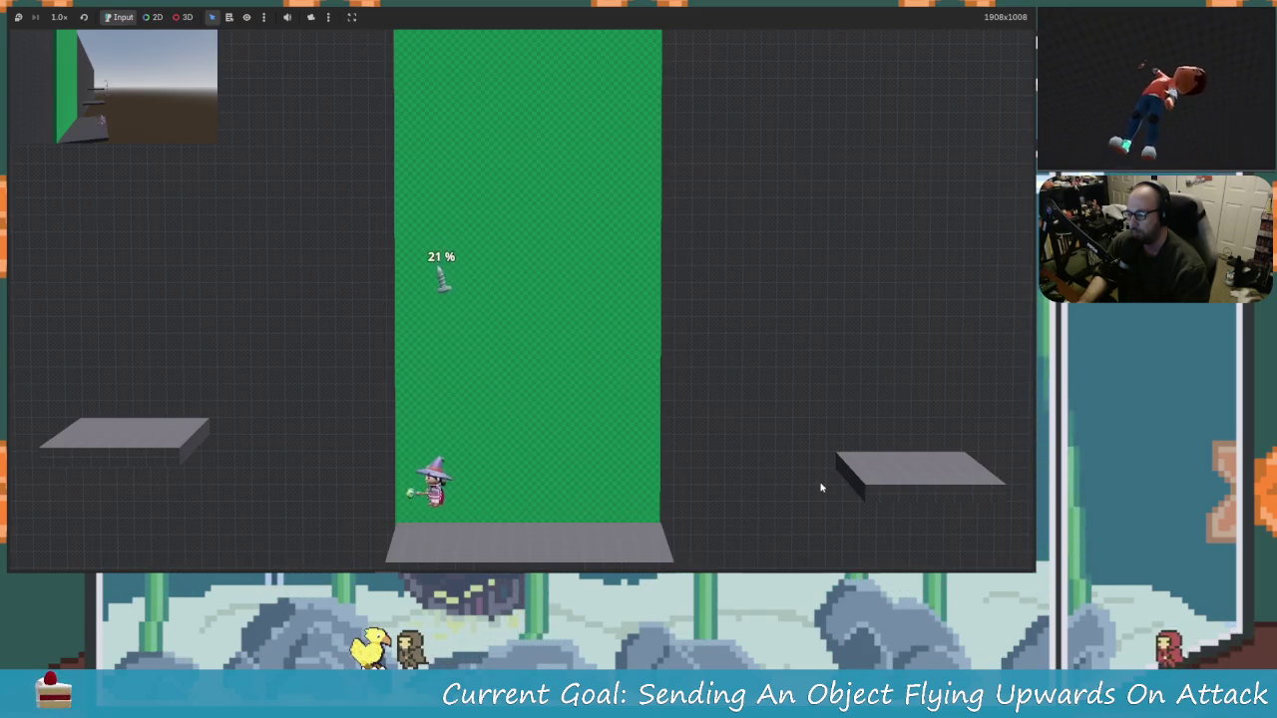
key(Right)
key(Left)
key(Right)
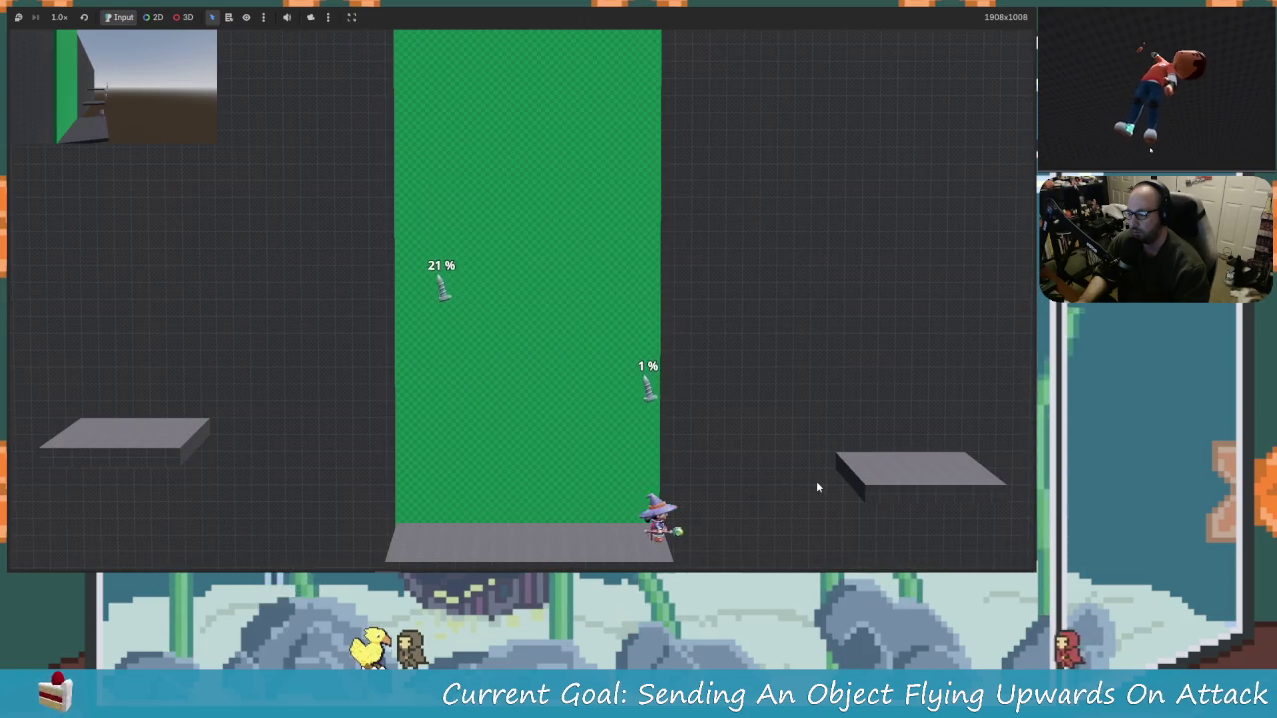
key(space)
key(Left)
key(x)
key(Right)
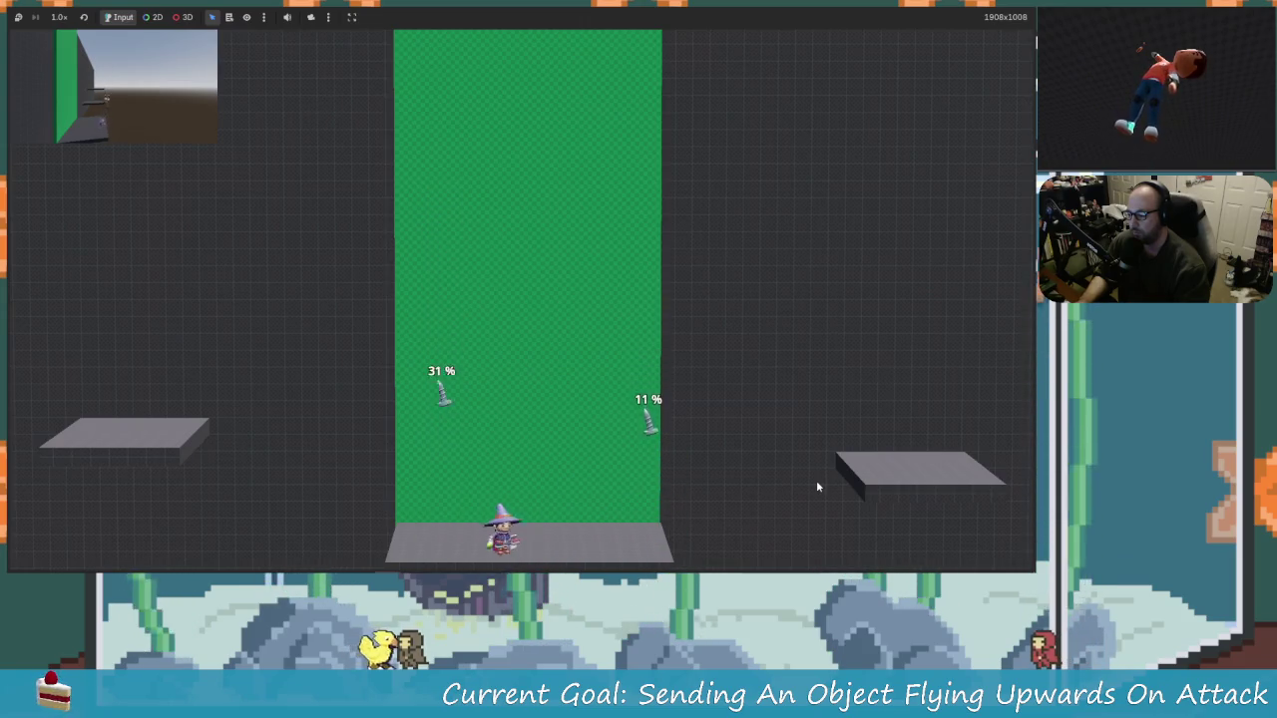
key(x)
Step: Walk back and forth launching the 1% screws and raising the 11% screw to 21%
key(Left)
key(Left)
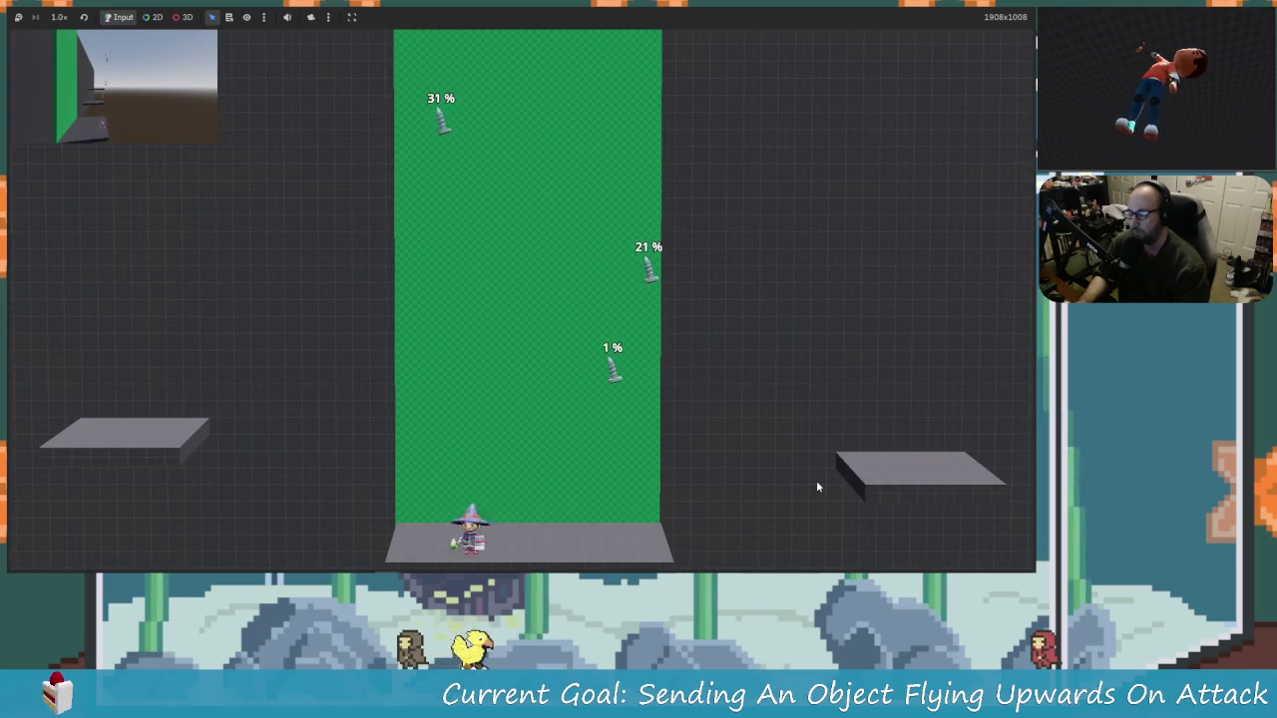
key(x)
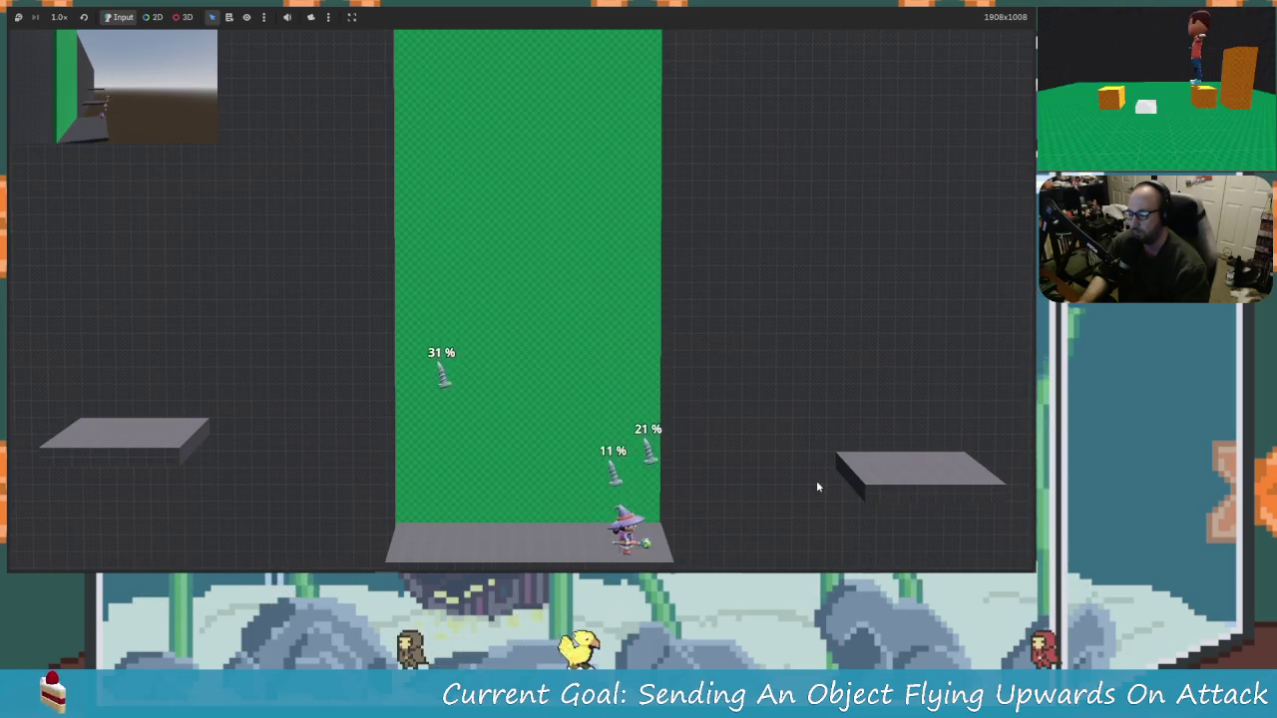
key(Left)
key(Right)
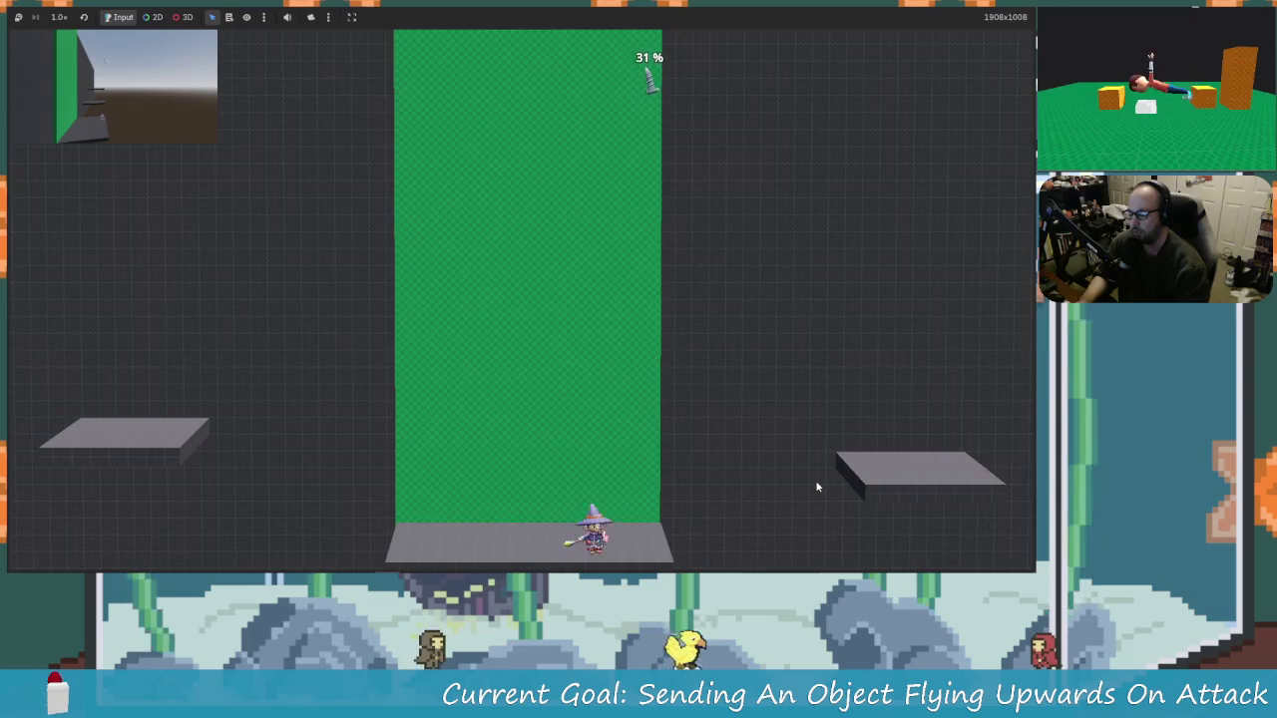
key(Left)
key(Left)
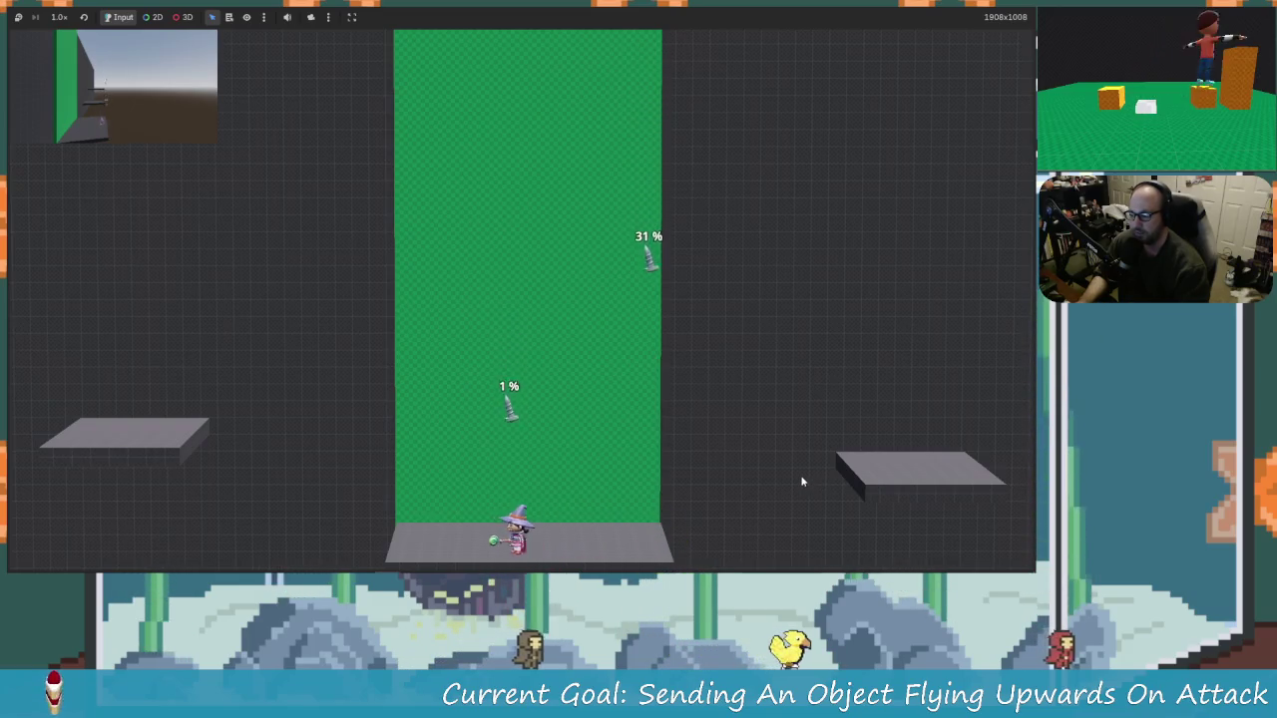
key(x)
key(Right)
Step: Hit screws from 21% to 31%, 41% to 51% and 1% to 11%, then stop and save
key(Right)
key(x)
key(Left)
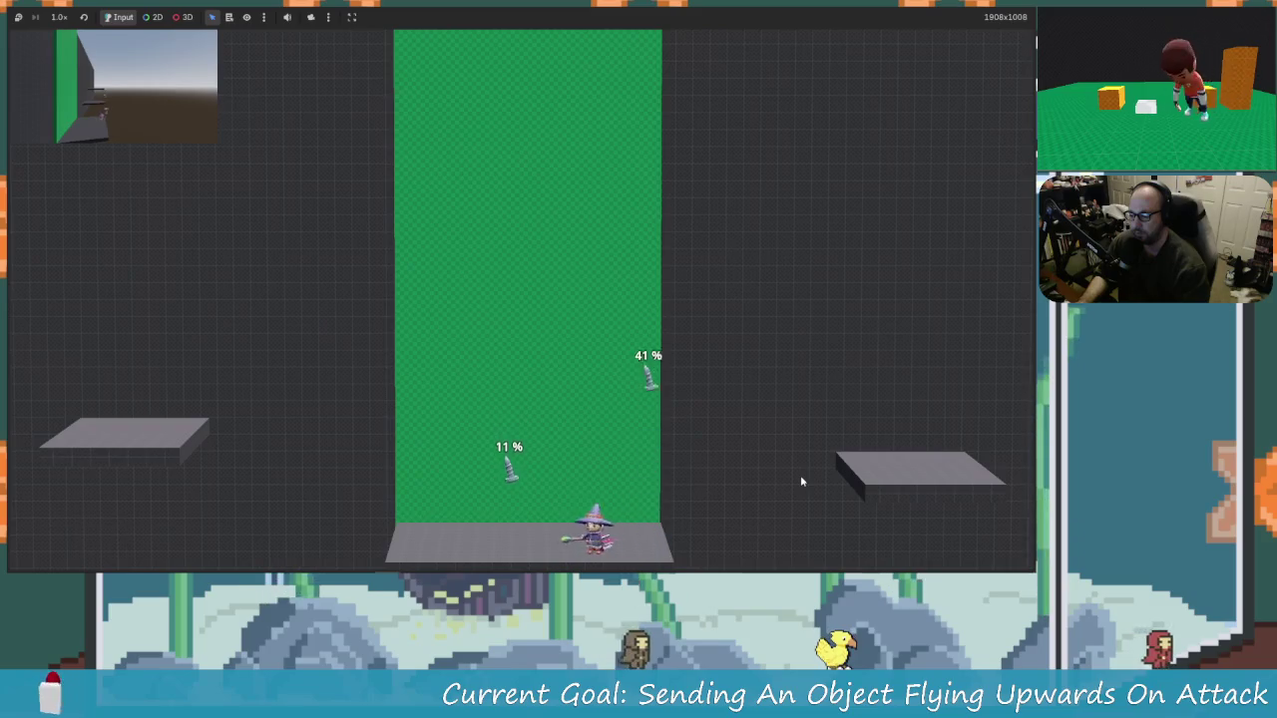
key(x)
key(Right)
key(Right)
key(Left)
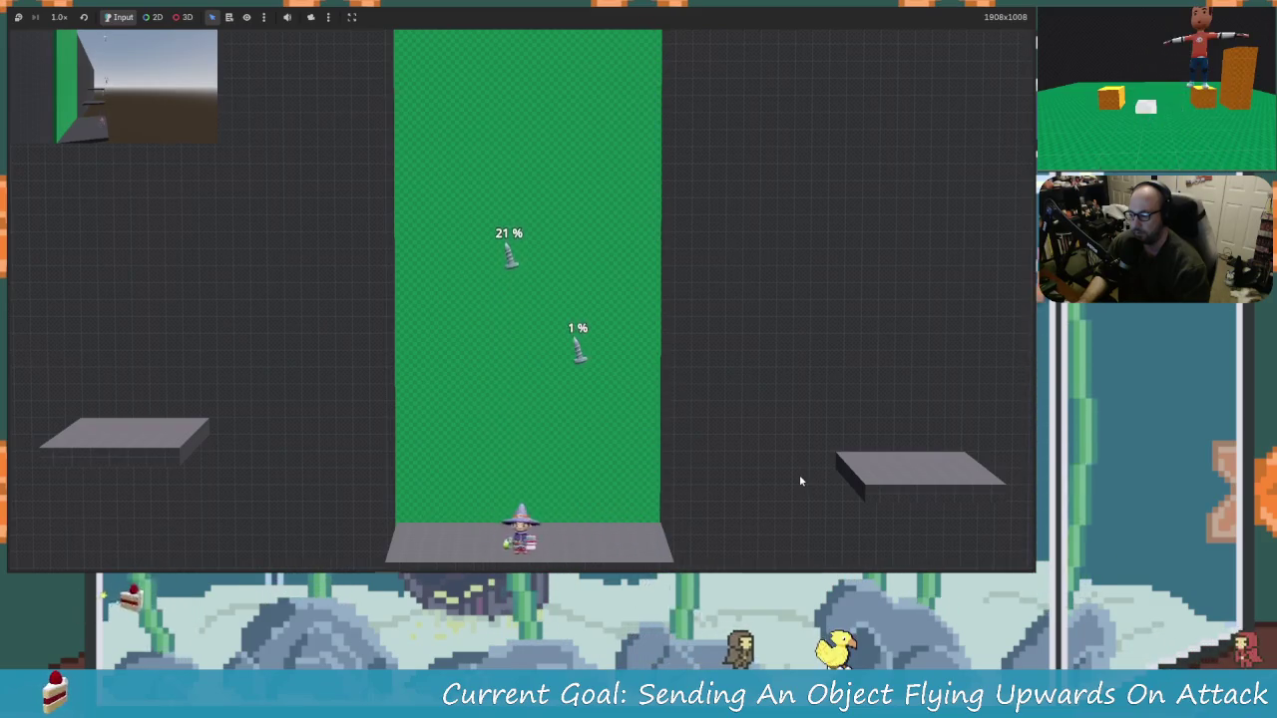
key(Right)
key(Right)
key(Left)
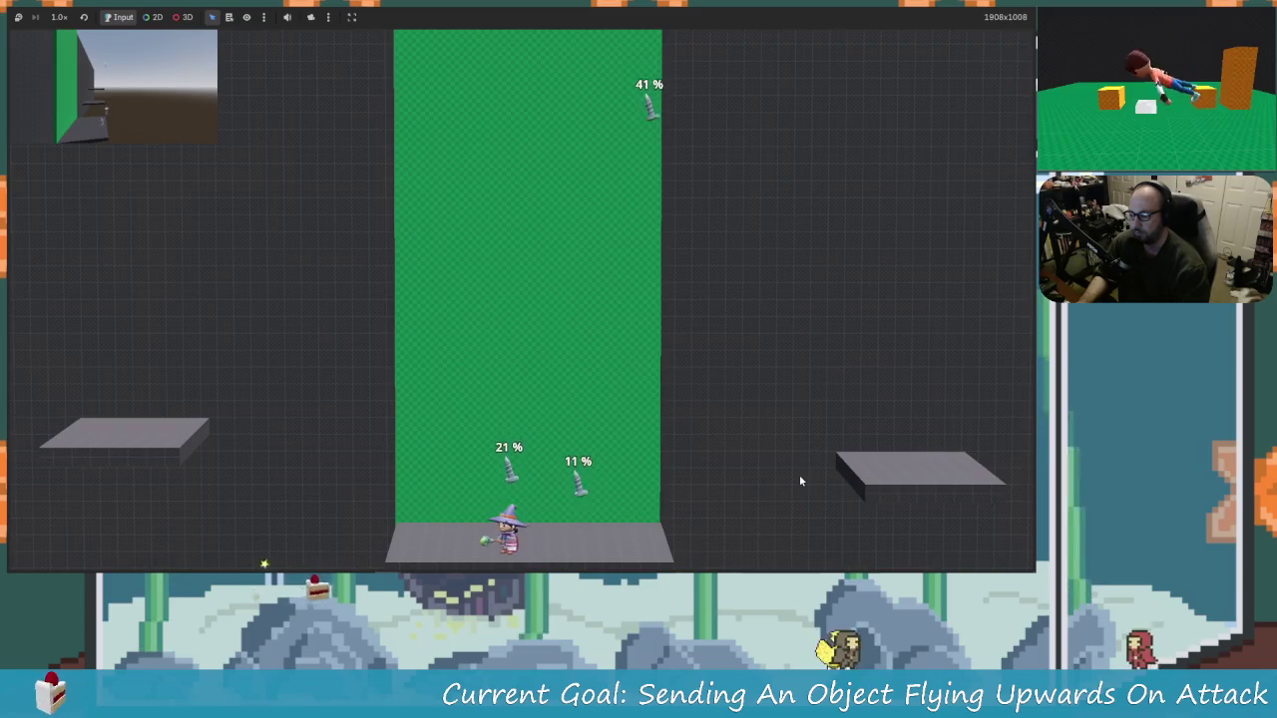
key(x)
key(Right)
key(x)
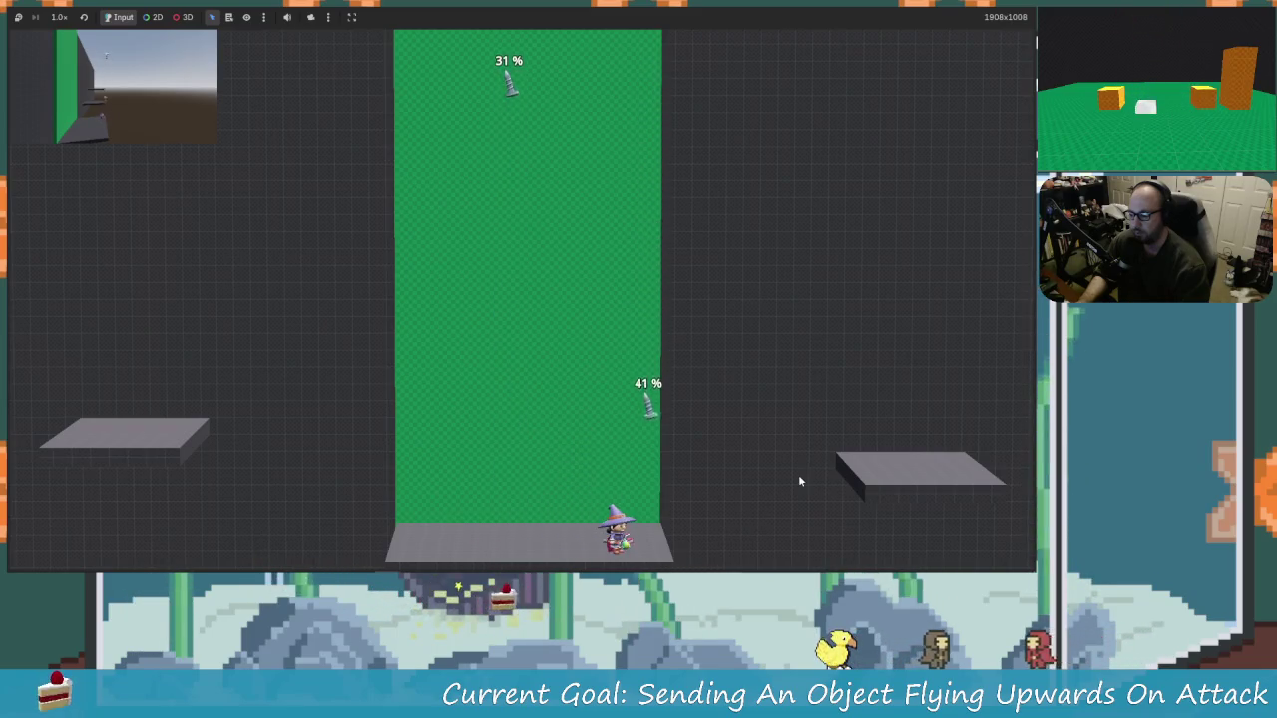
key(Right)
key(x)
key(Left)
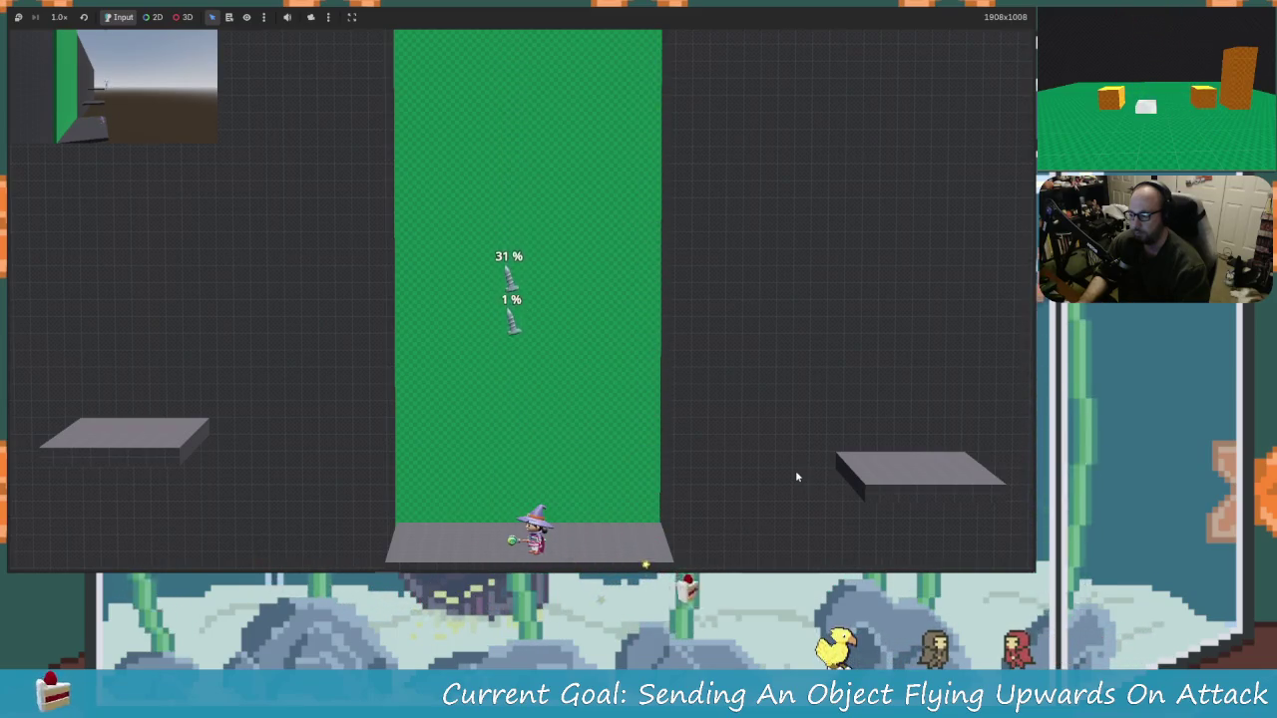
key(x)
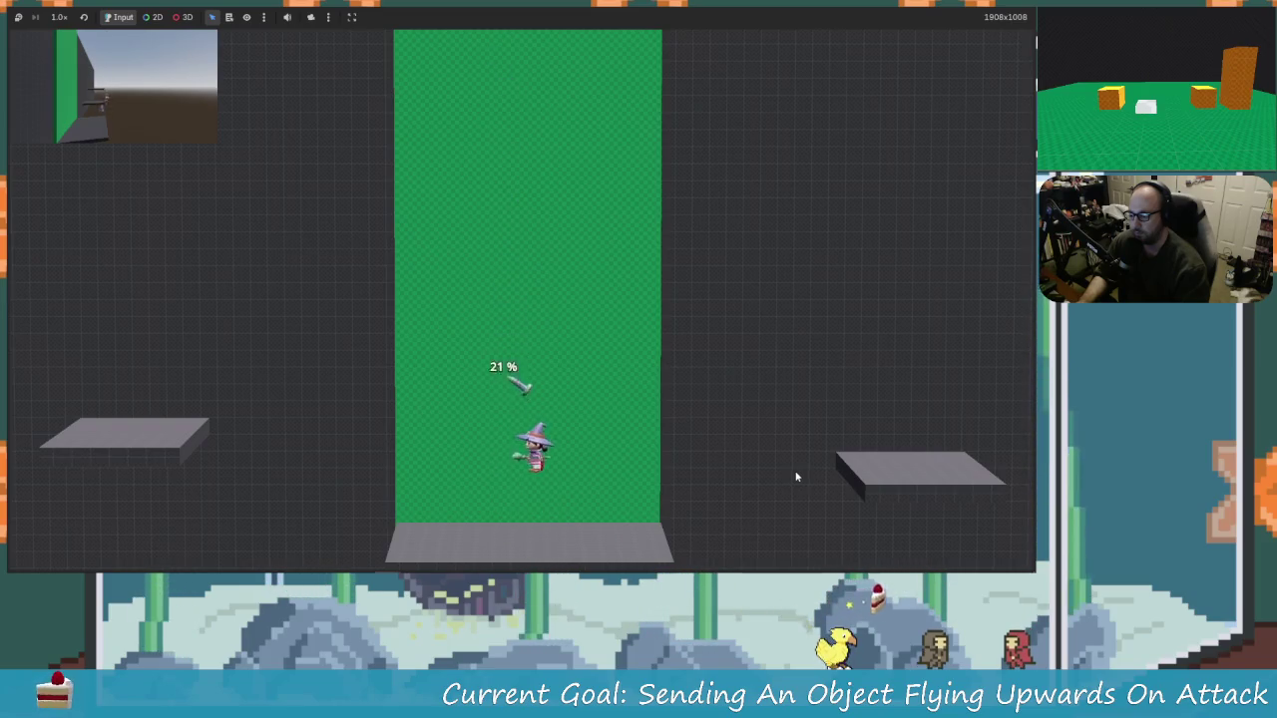
key(Left)
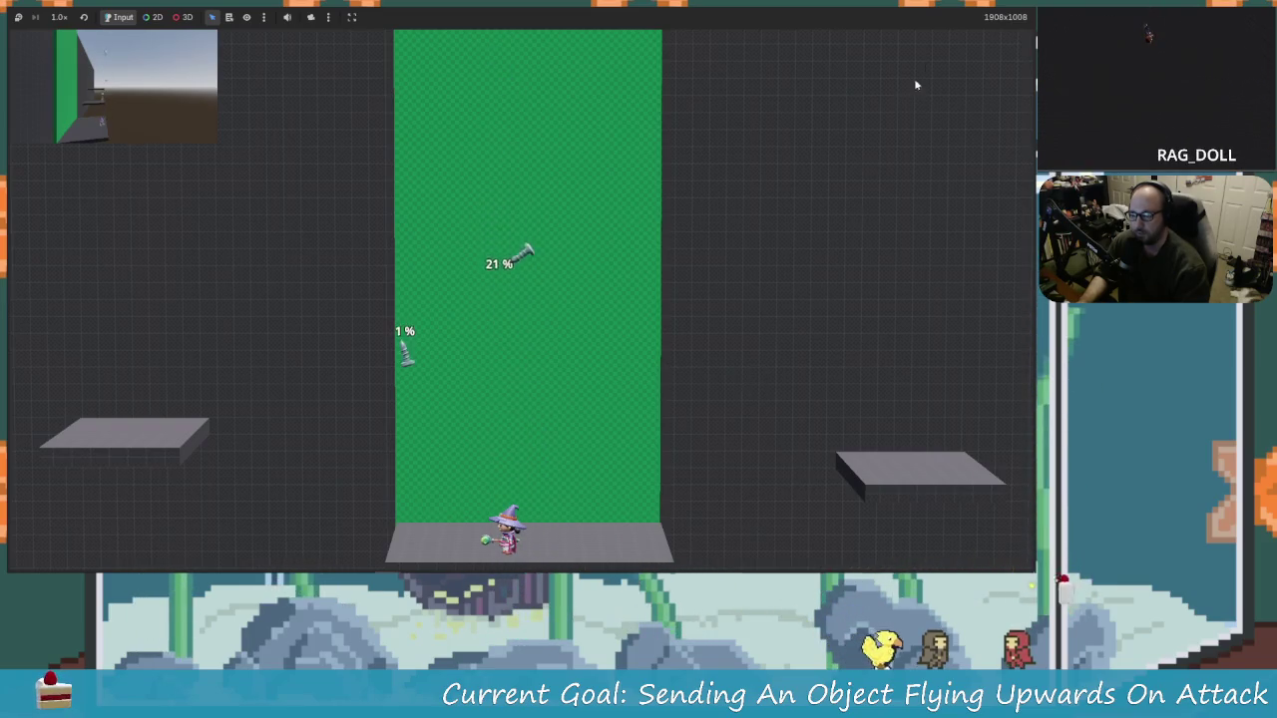
key(F8)
key(ctrl+s)
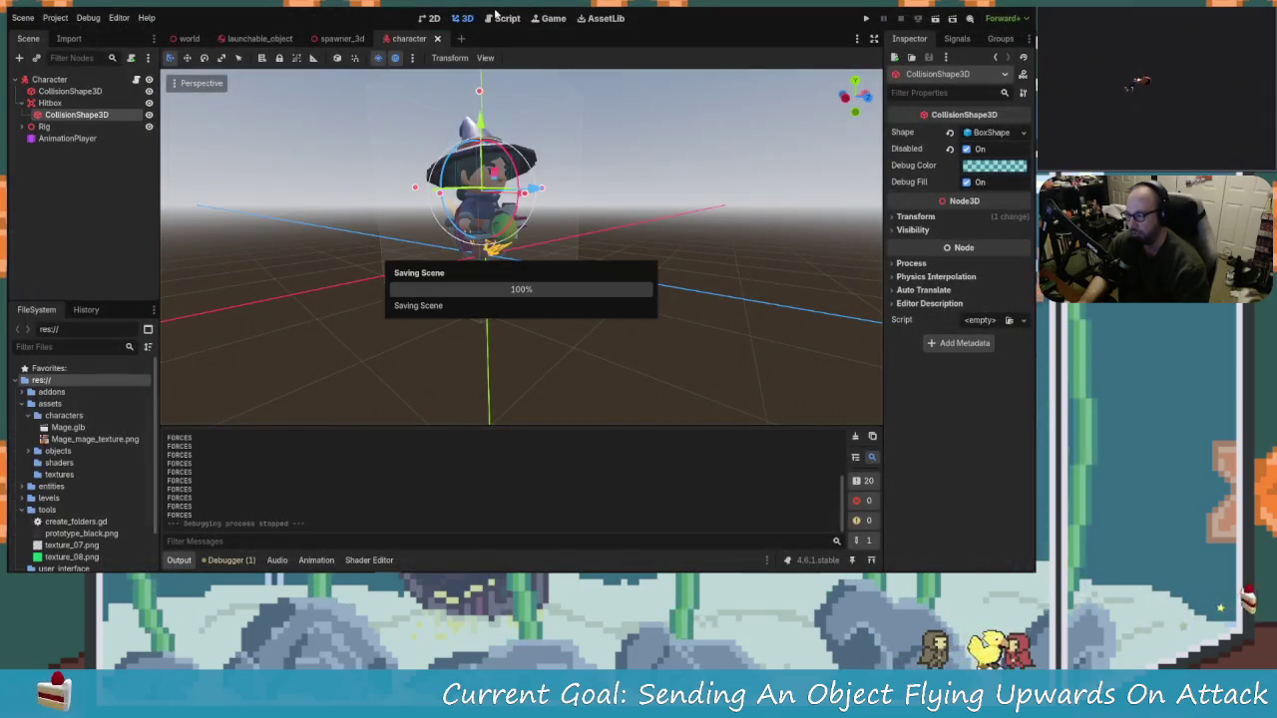
Step: Open the launchable_object script and find the apply_central_force call on line 21
click(504, 18)
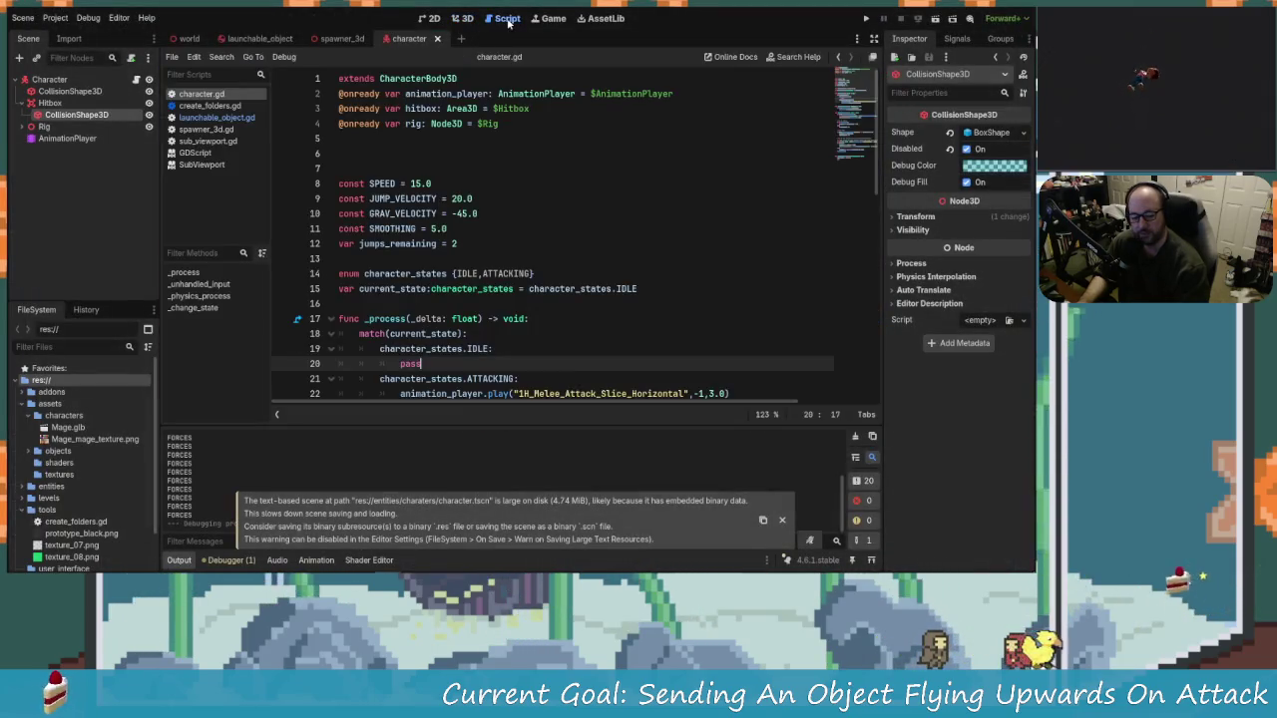
click(434, 304)
scroll(478, 299, down, 4)
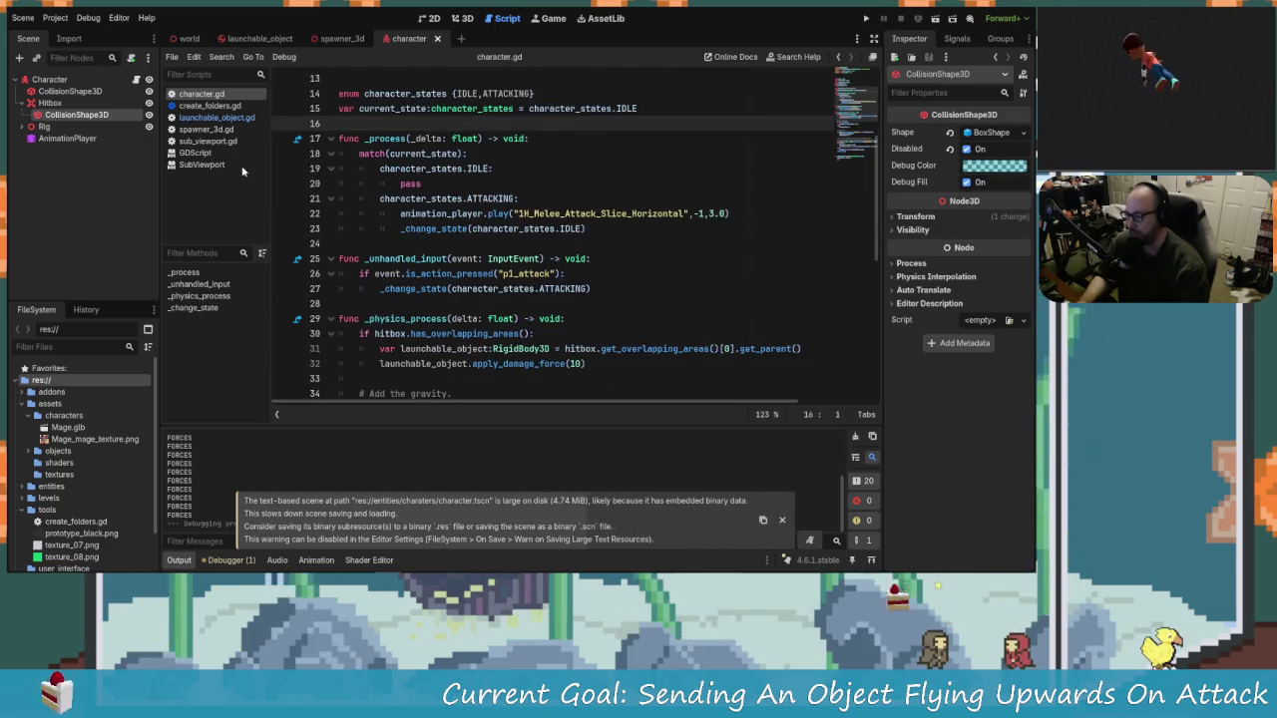
click(217, 117)
scroll(513, 239, down, 2)
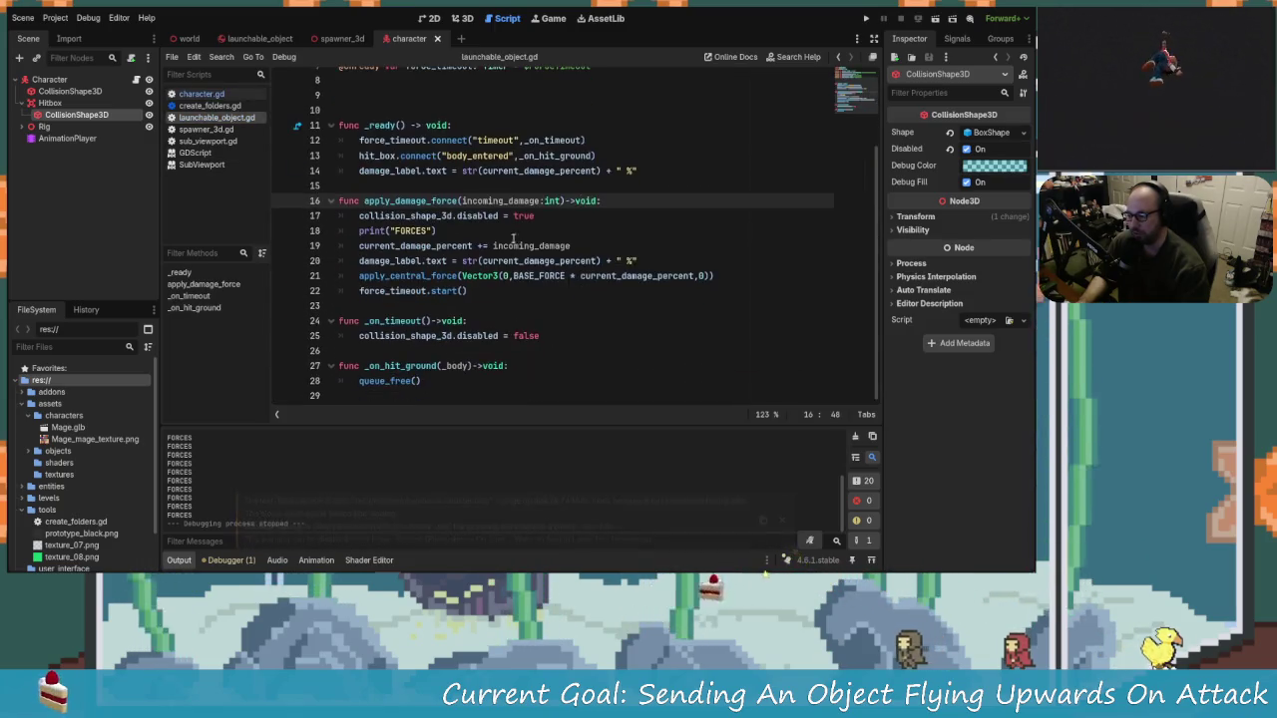
click(681, 276)
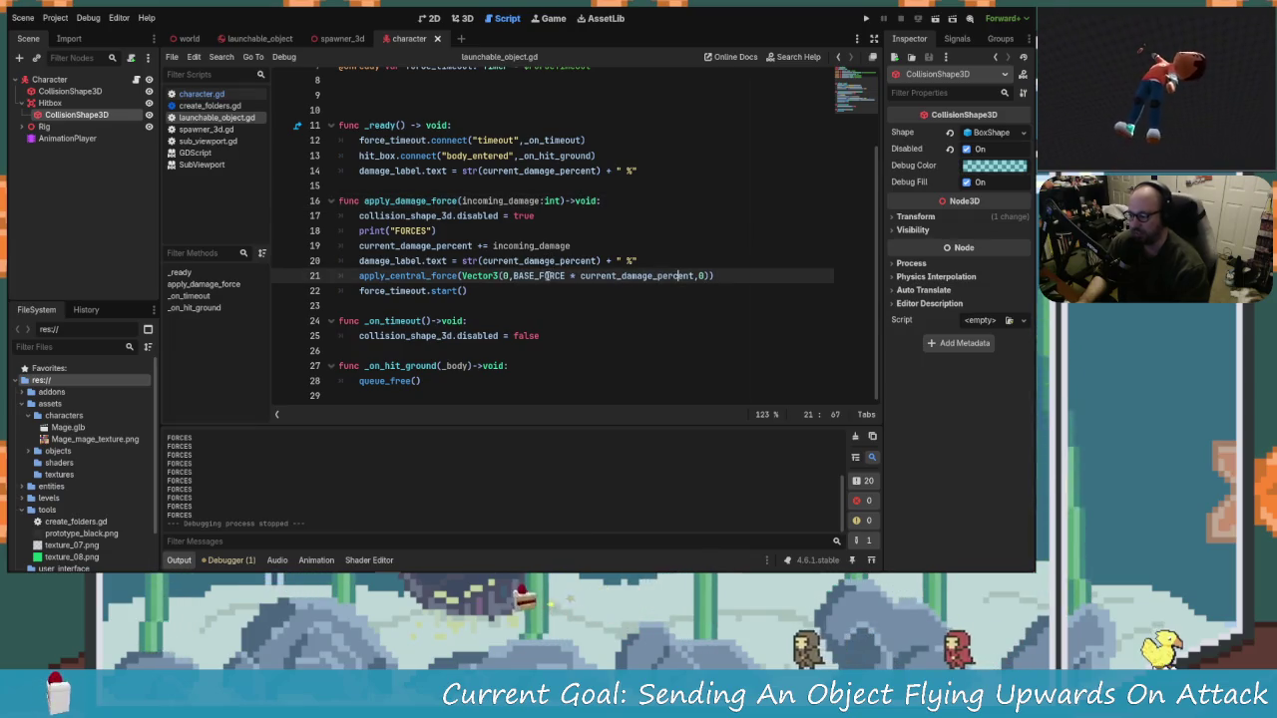
Step: Insert an apply_force call on a new line above apply_central_force
click(357, 276)
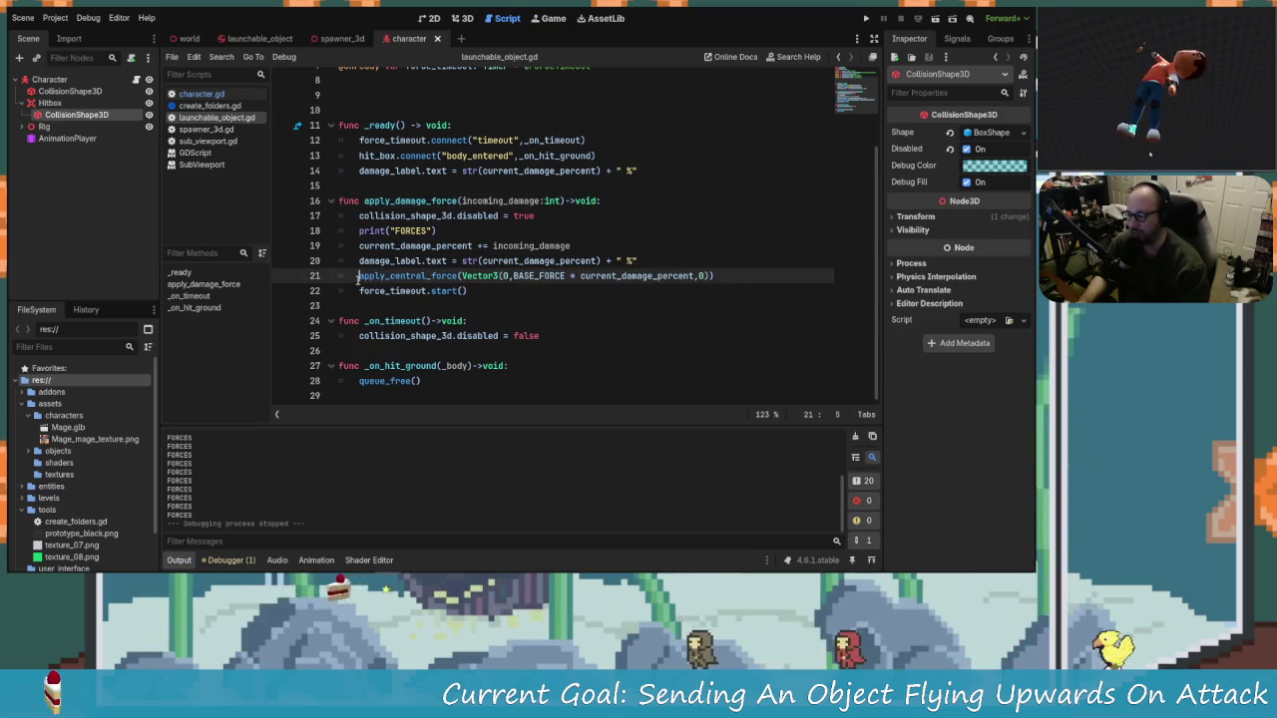
click(651, 261)
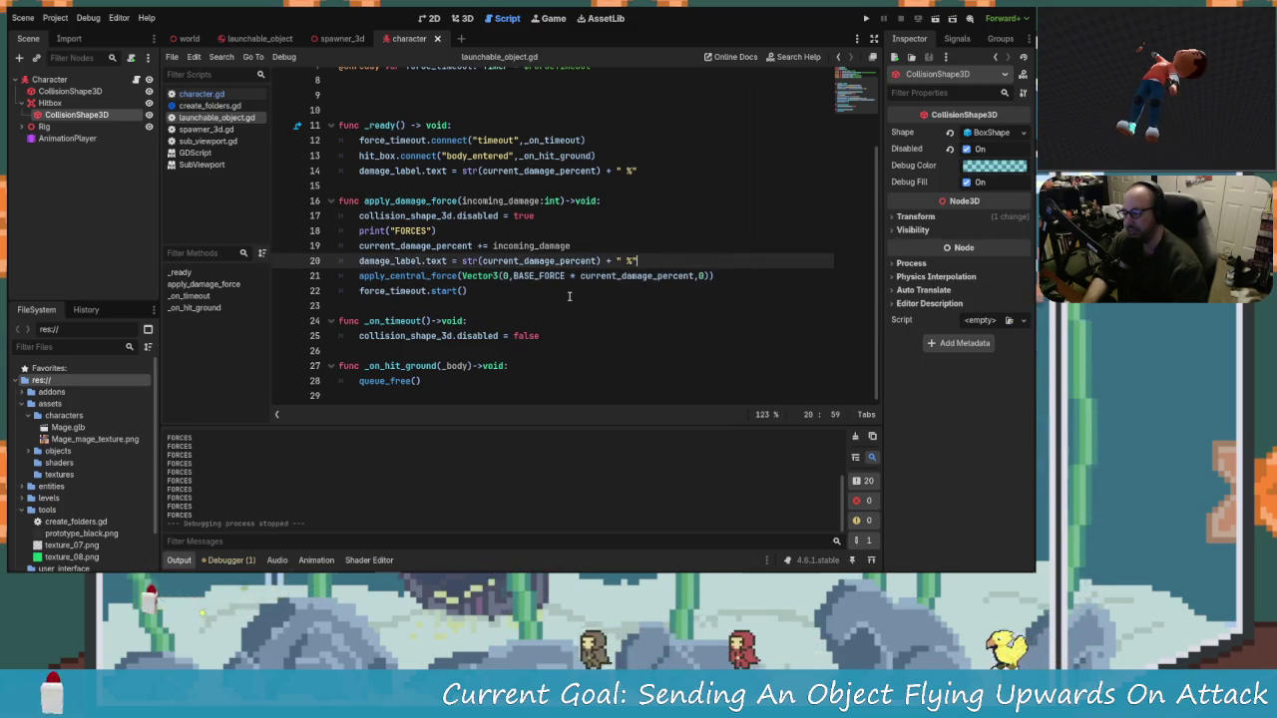
key(Down)
key(Up)
key(Left)
key(Return)
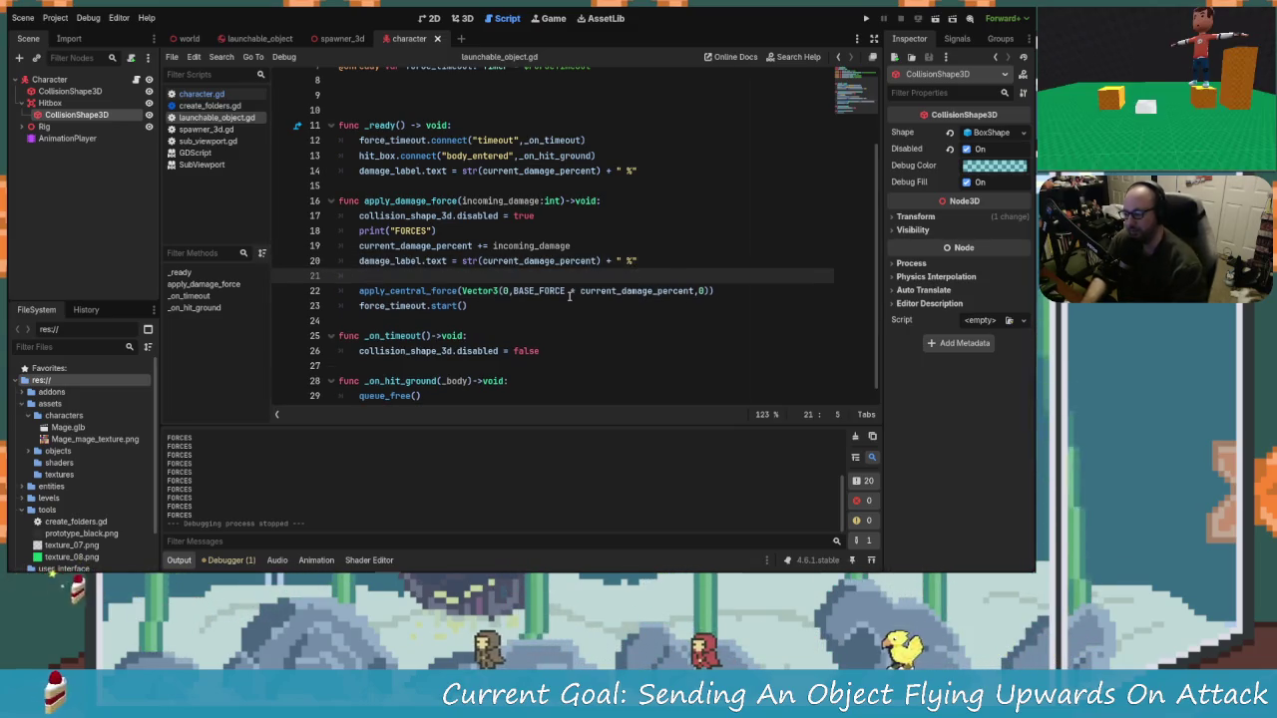
text(apply_)
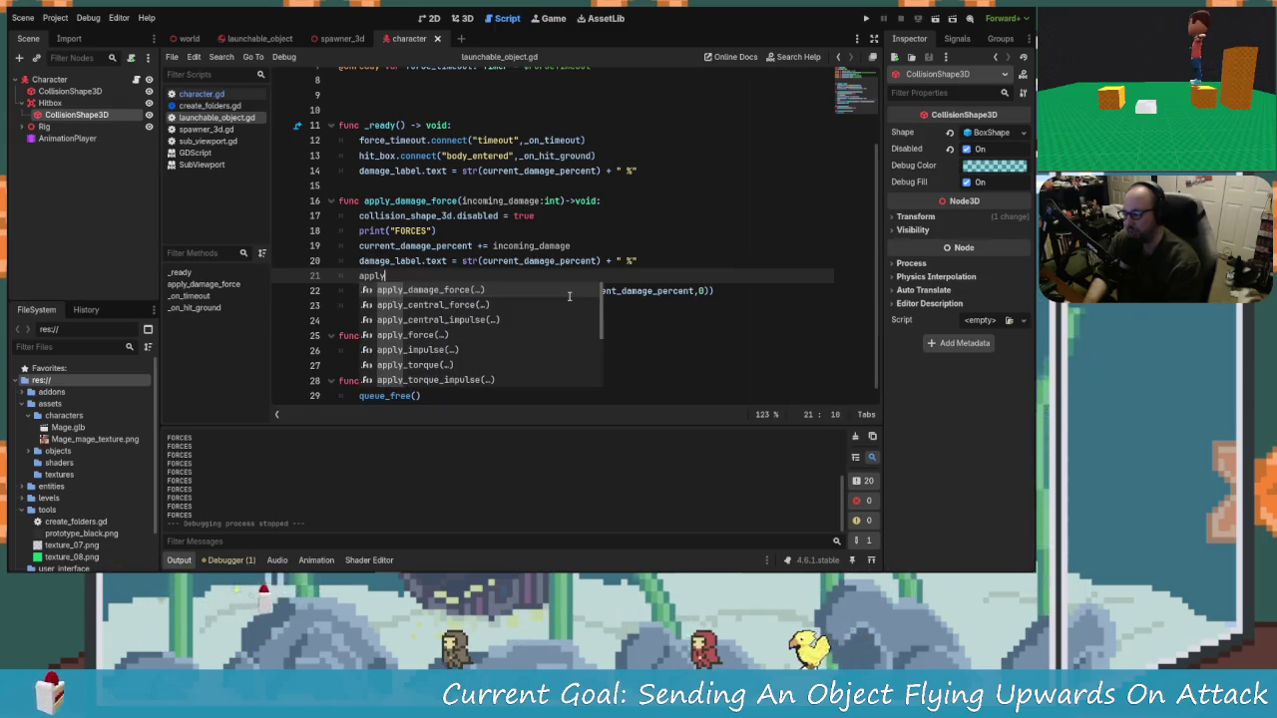
key(Down)
key(Down)
key(Down)
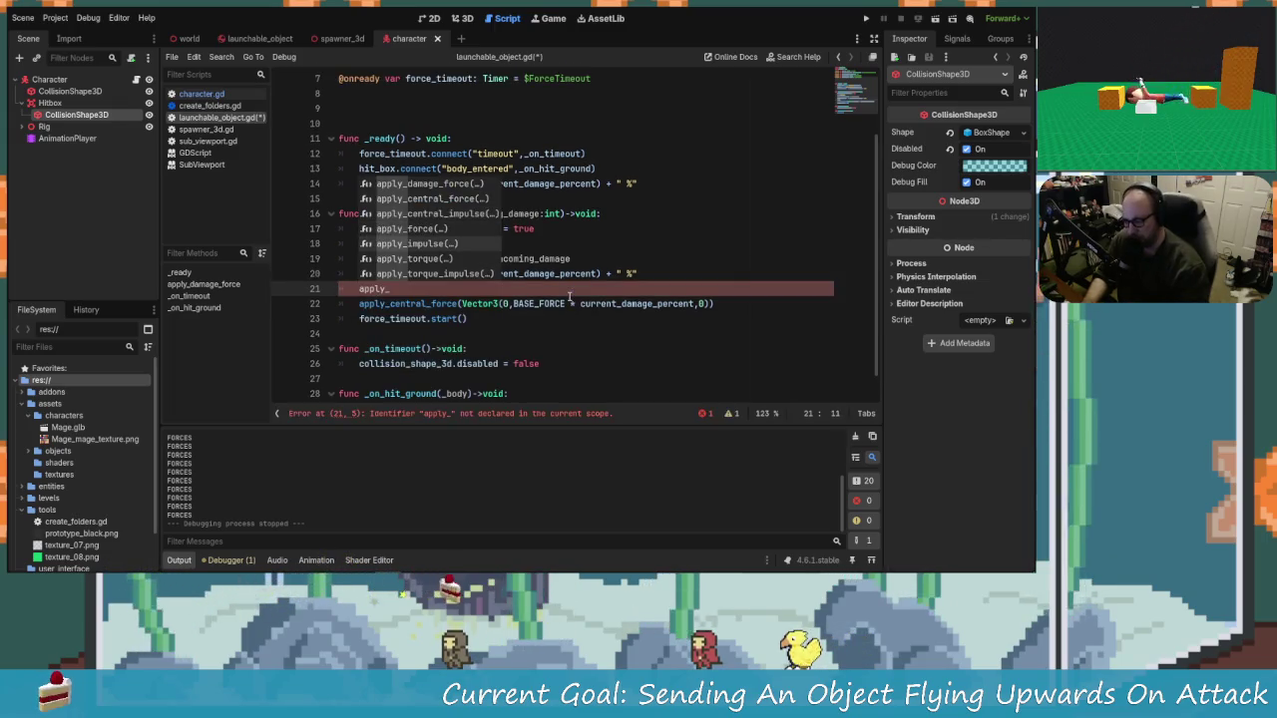
key(Down)
key(Down)
key(Down)
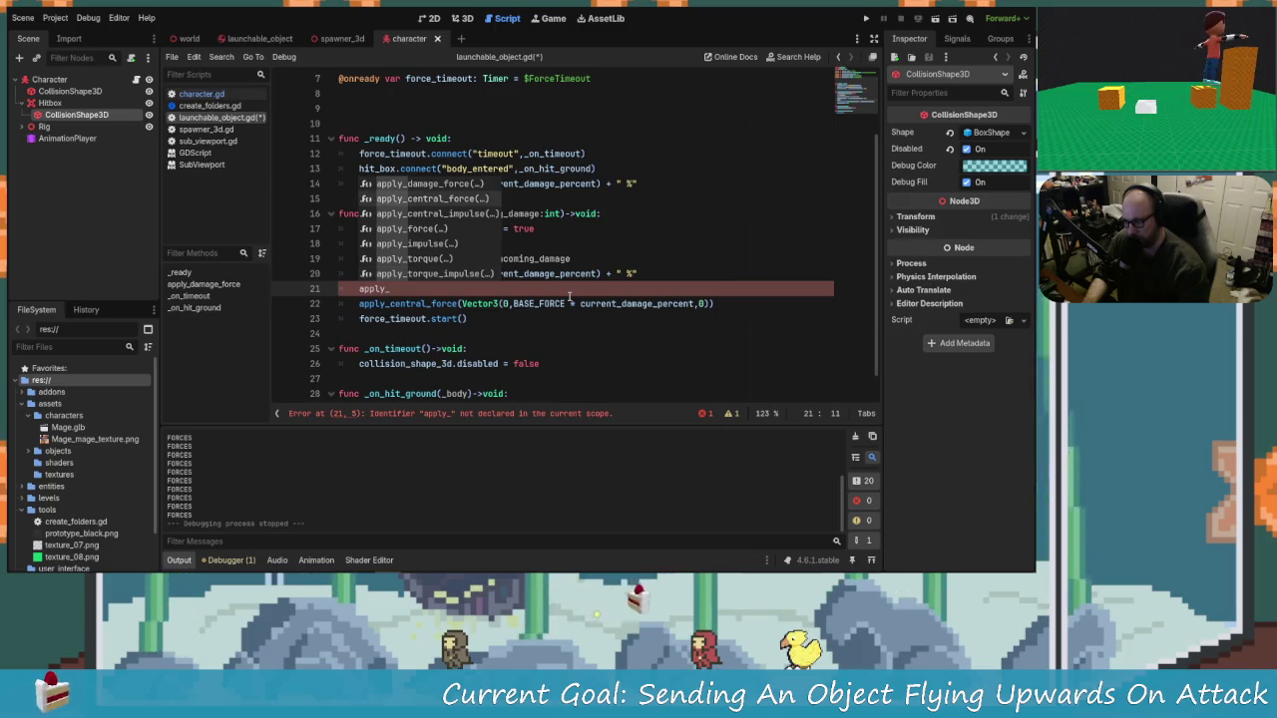
key(Down)
key(Down)
key(Down)
key(Up)
key(Up)
key(Up)
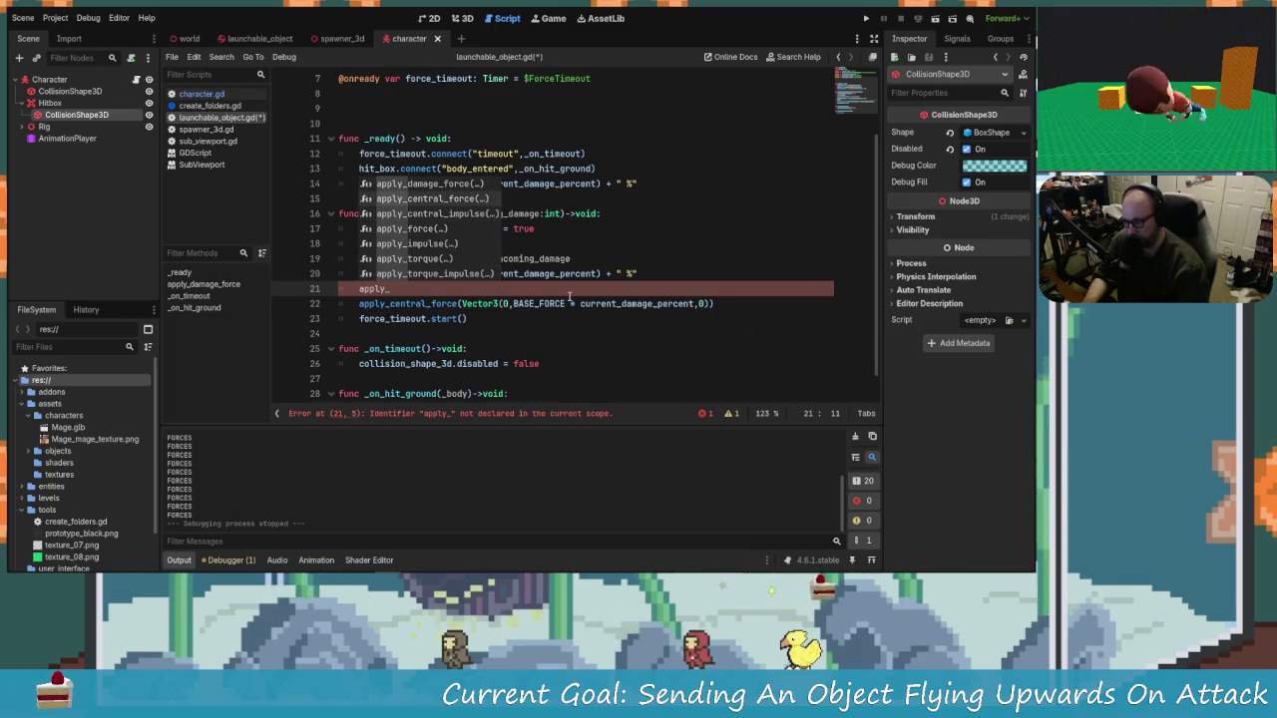
key(Down)
key(Up)
key(Up)
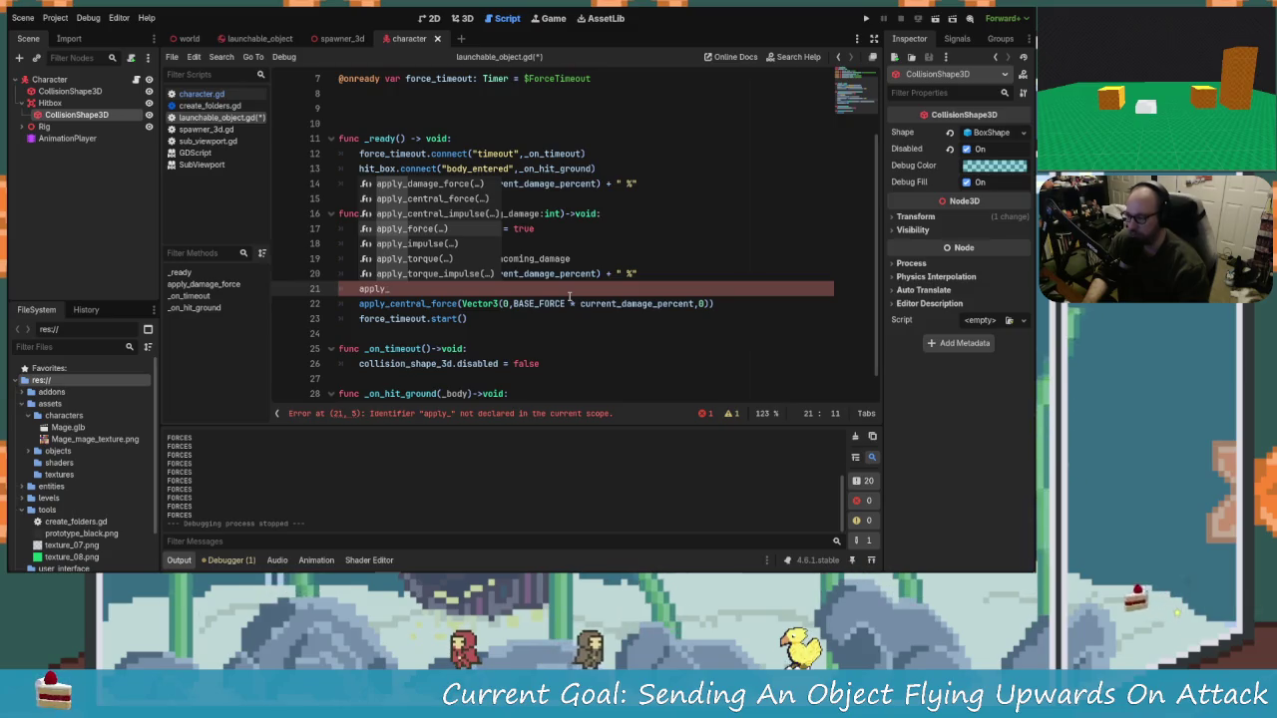
key(Return)
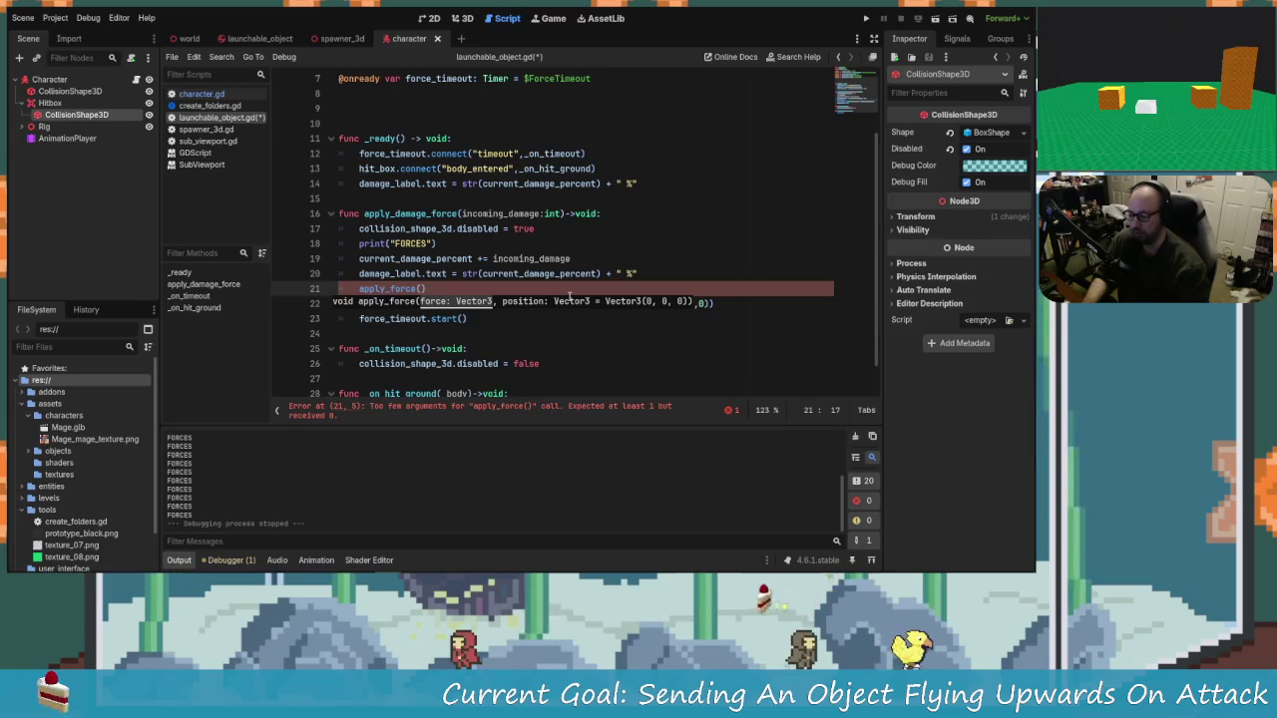
Step: Give apply_force a Vector3 force argument containing the copied upward force components
click(559, 290)
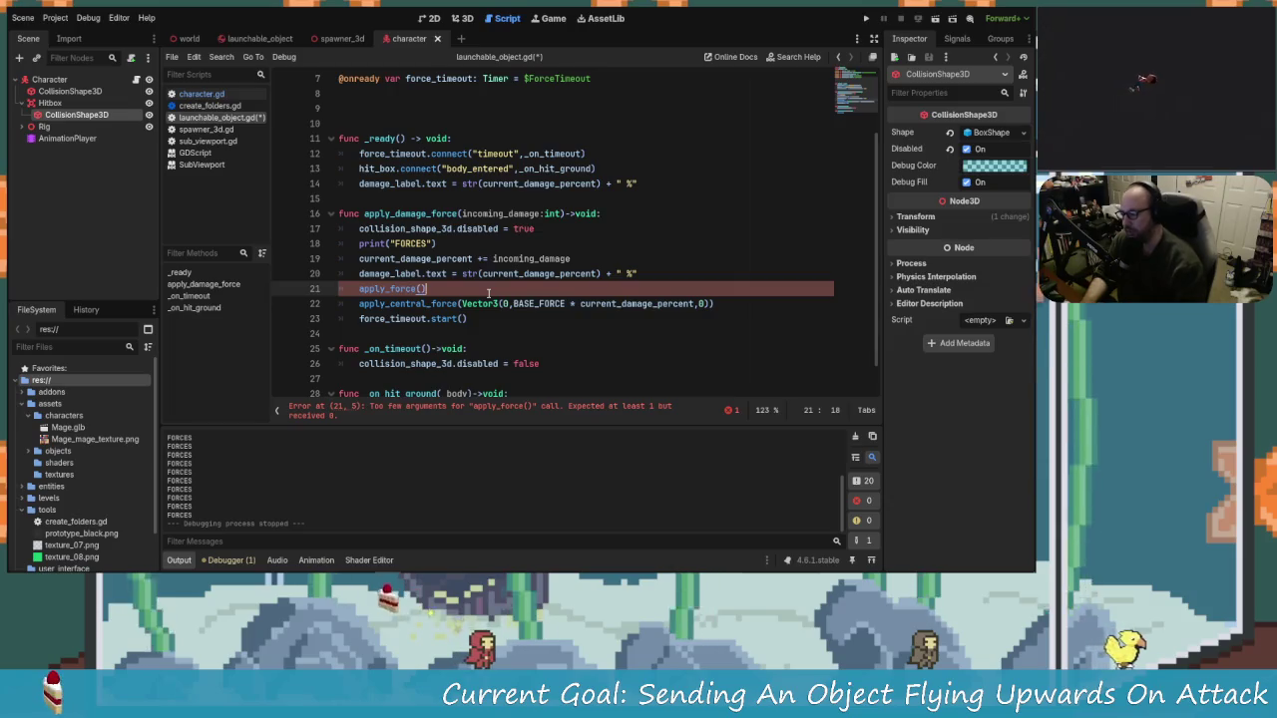
text(Vector3)
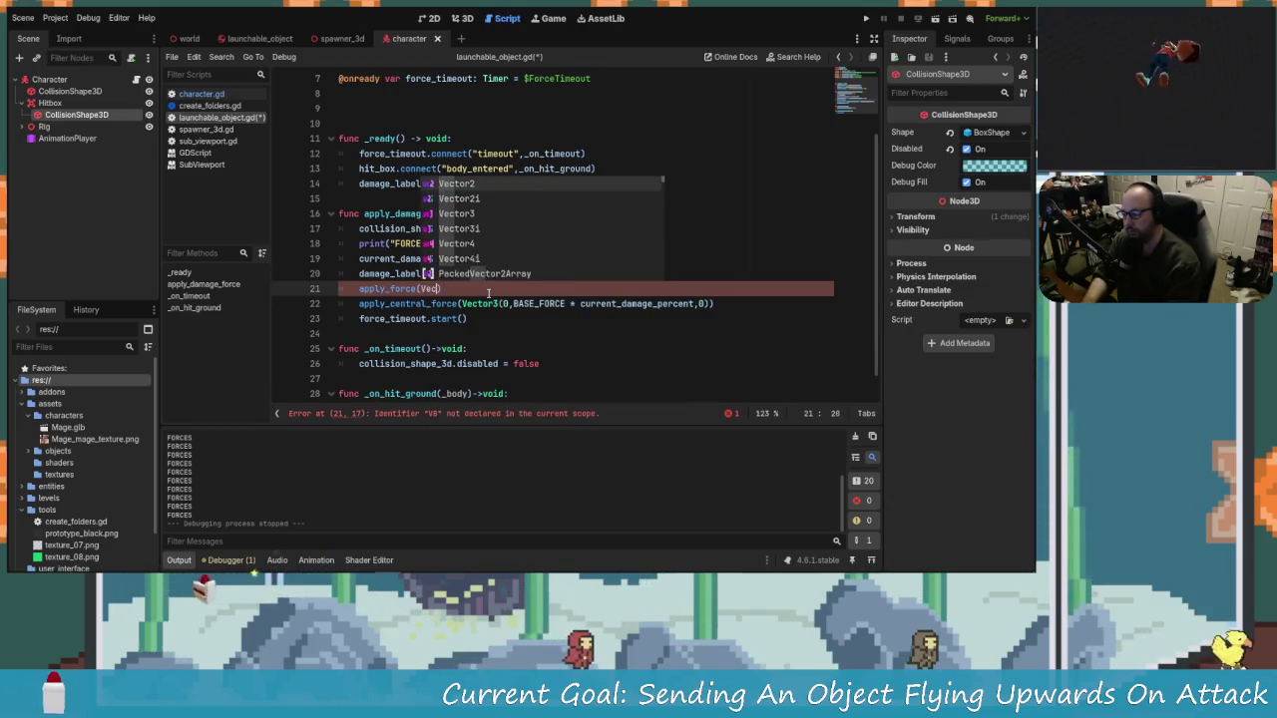
text(()
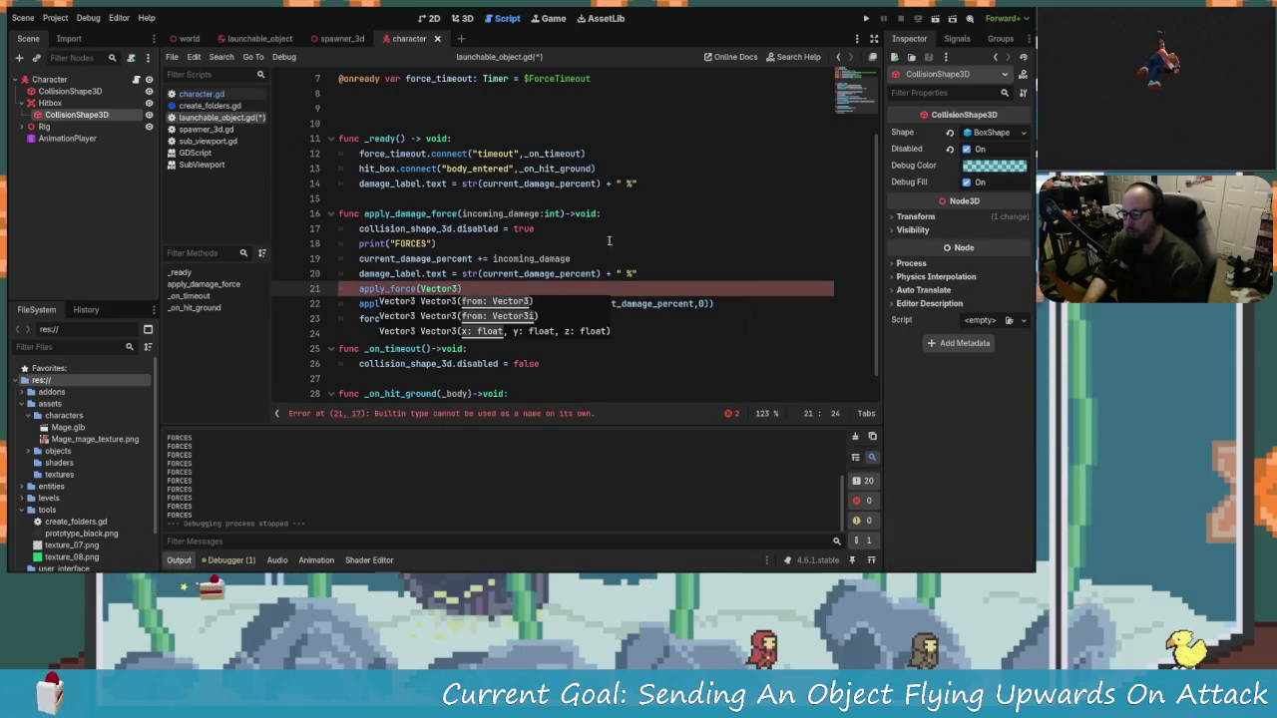
key(BackSpace)
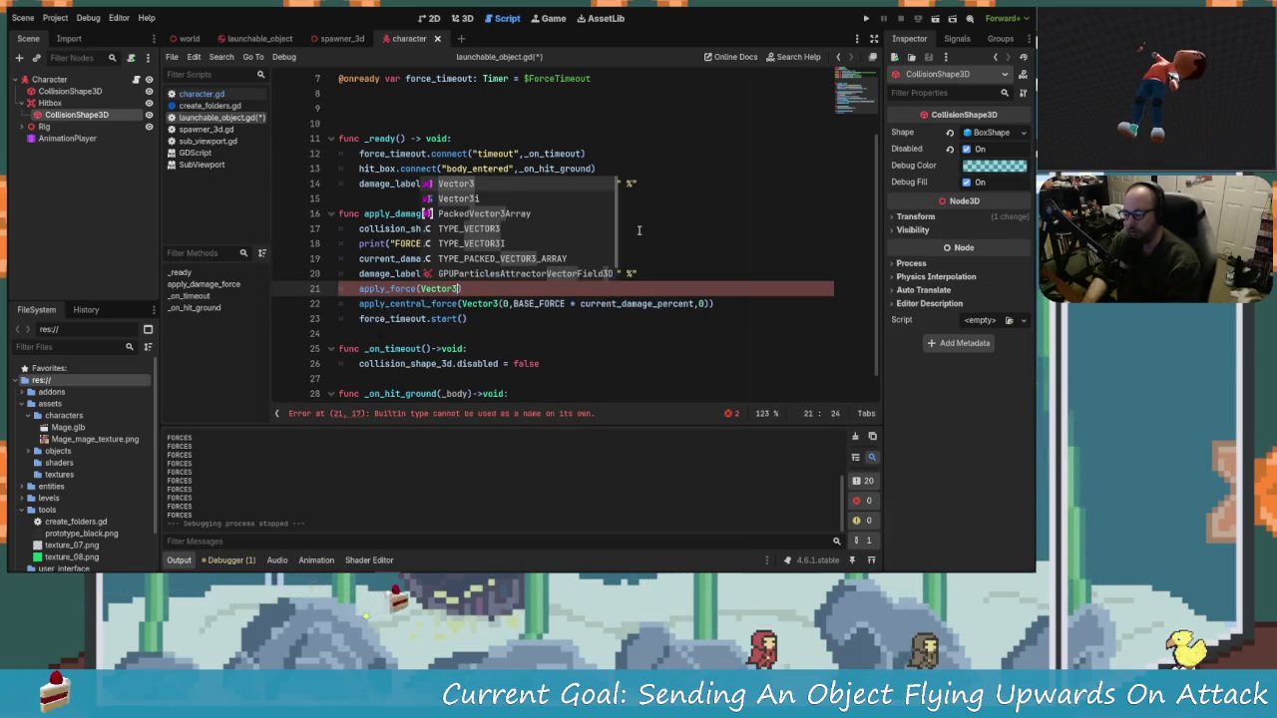
key(BackSpace)
key(BackSpace)
key(BackSpace)
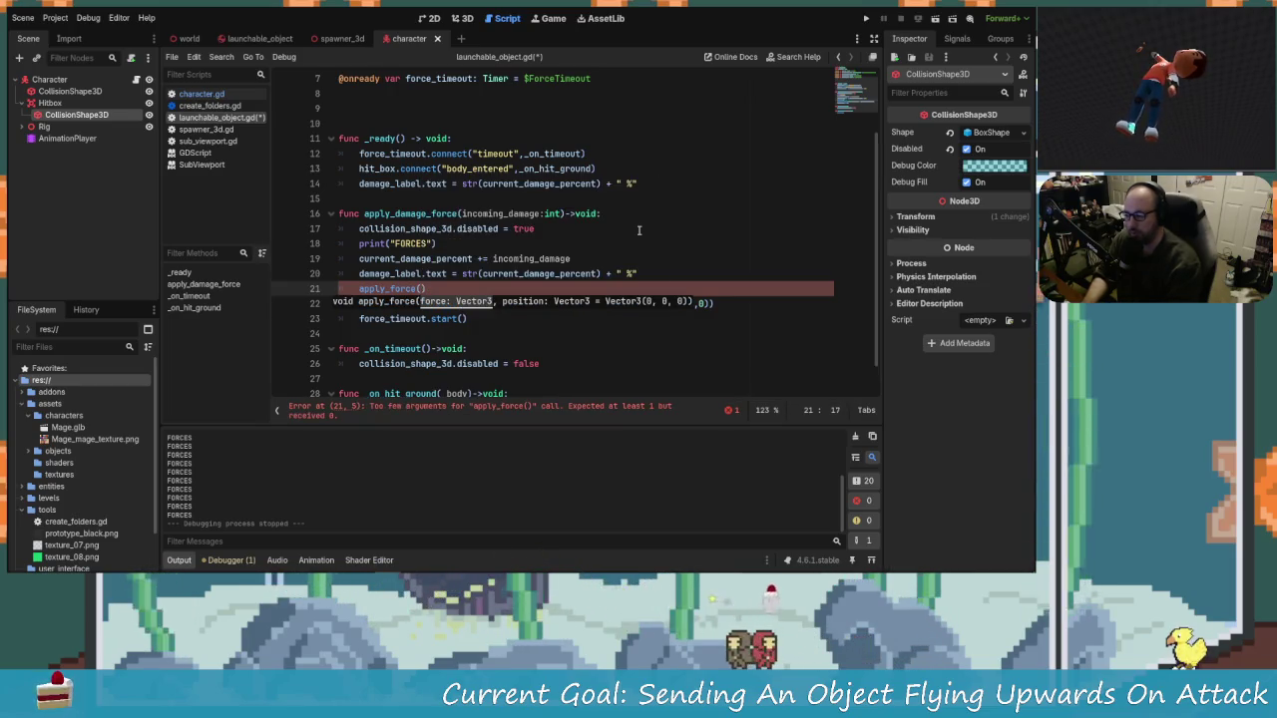
text(vector3)
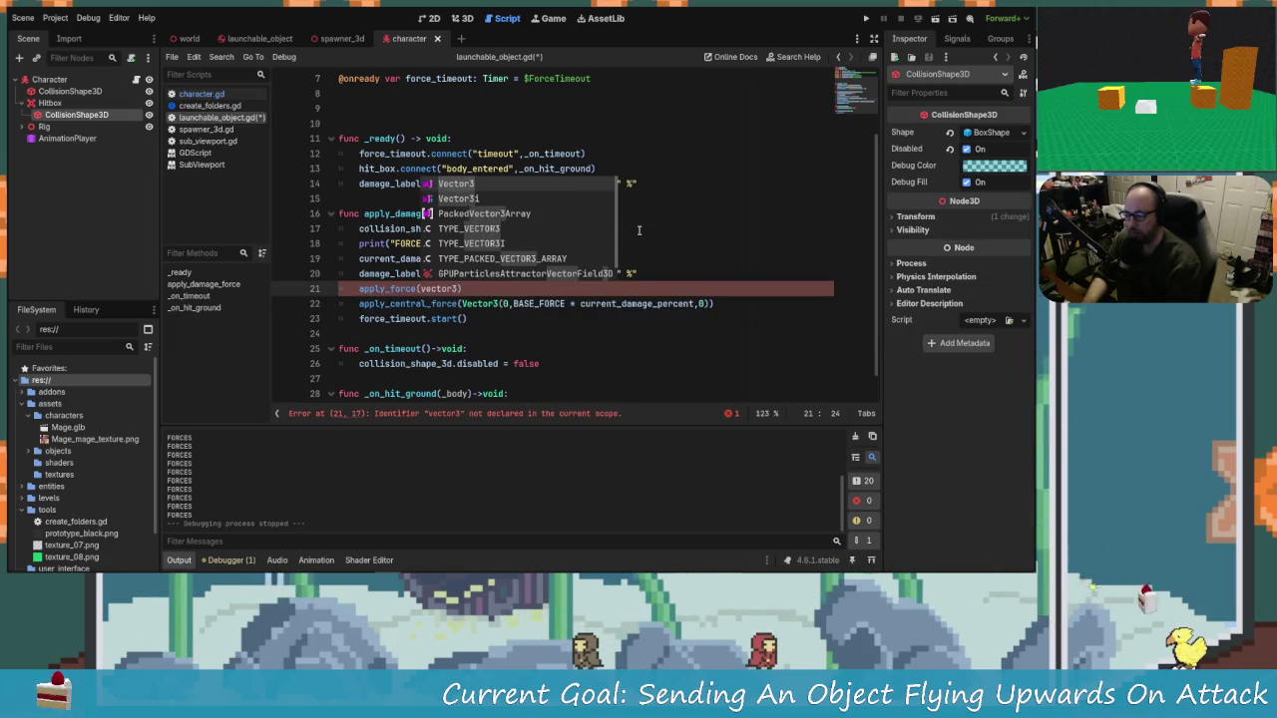
key(Return)
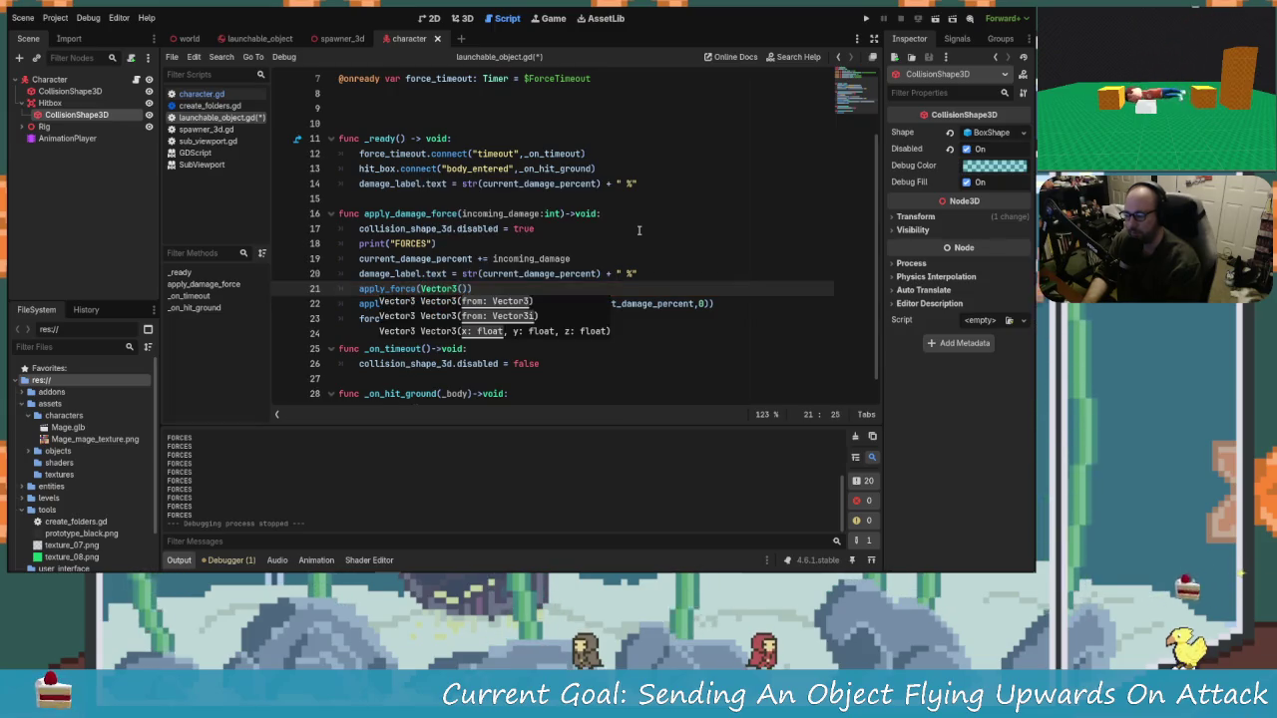
click(639, 231)
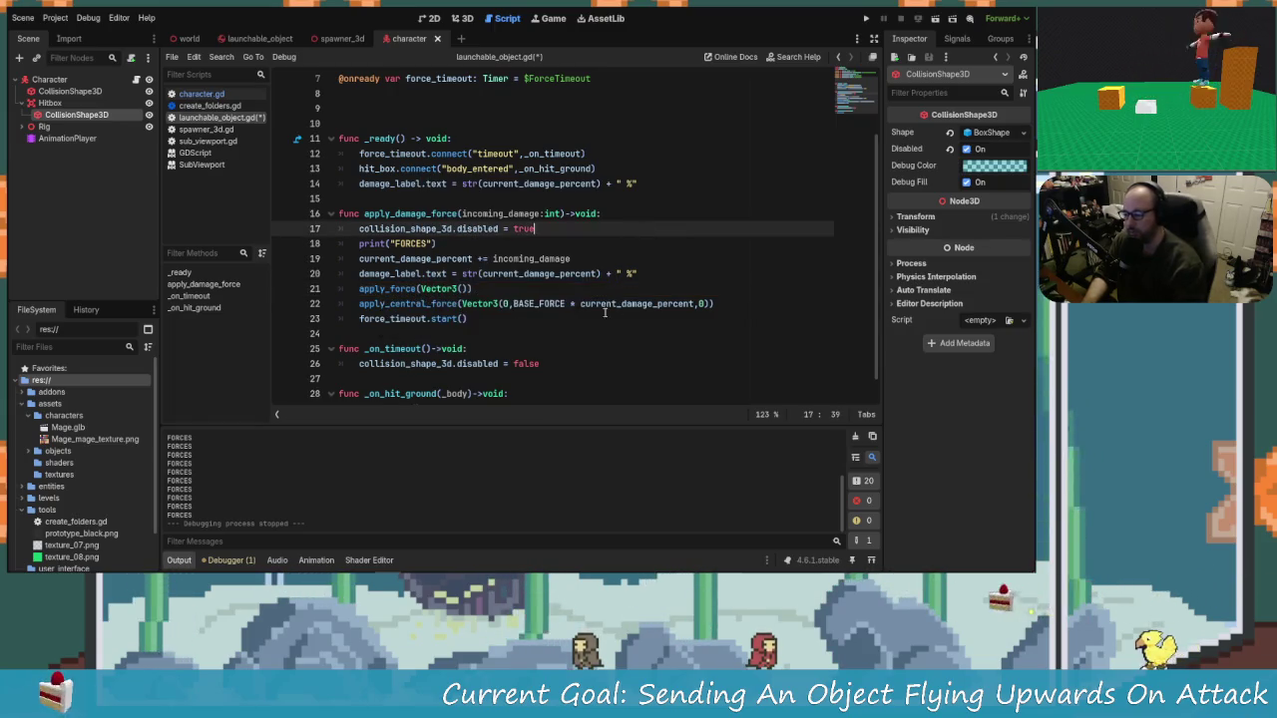
mouse_move(504, 303)
mouse_down()
mouse_move(428, 318)
mouse_move(704, 304)
mouse_up()
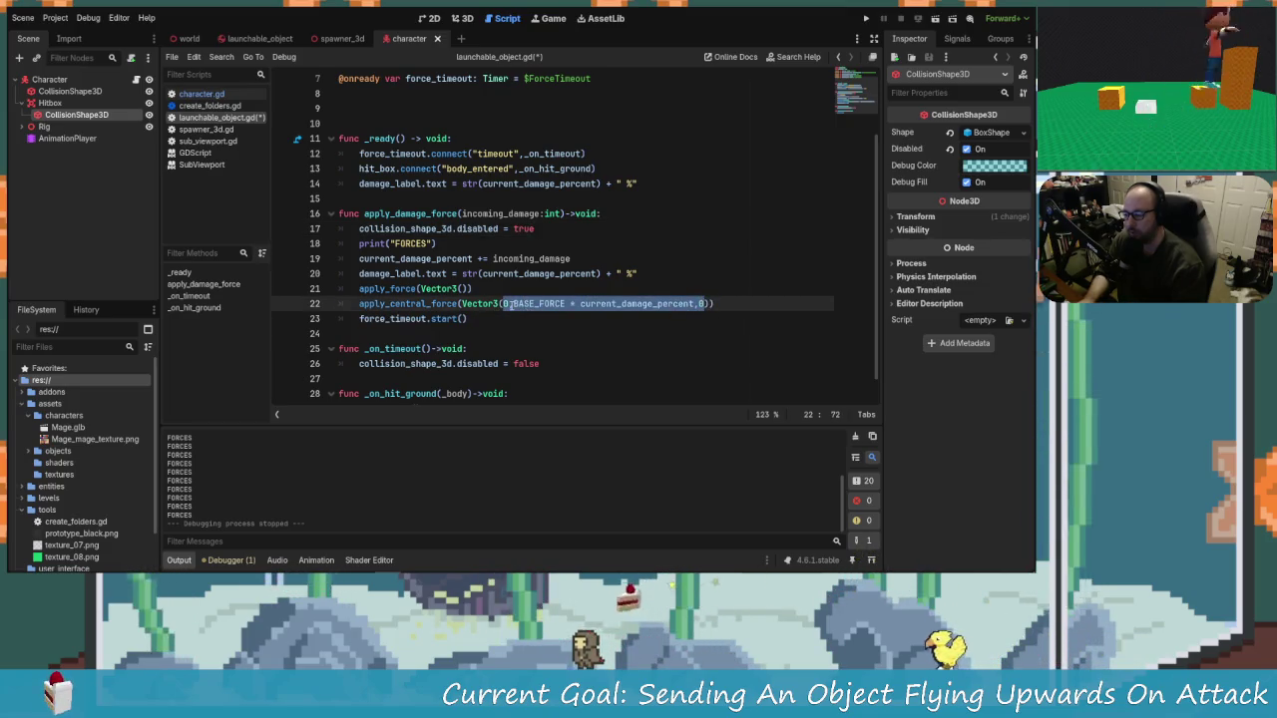
key(ctrl+c)
click(468, 289)
key(ctrl+v)
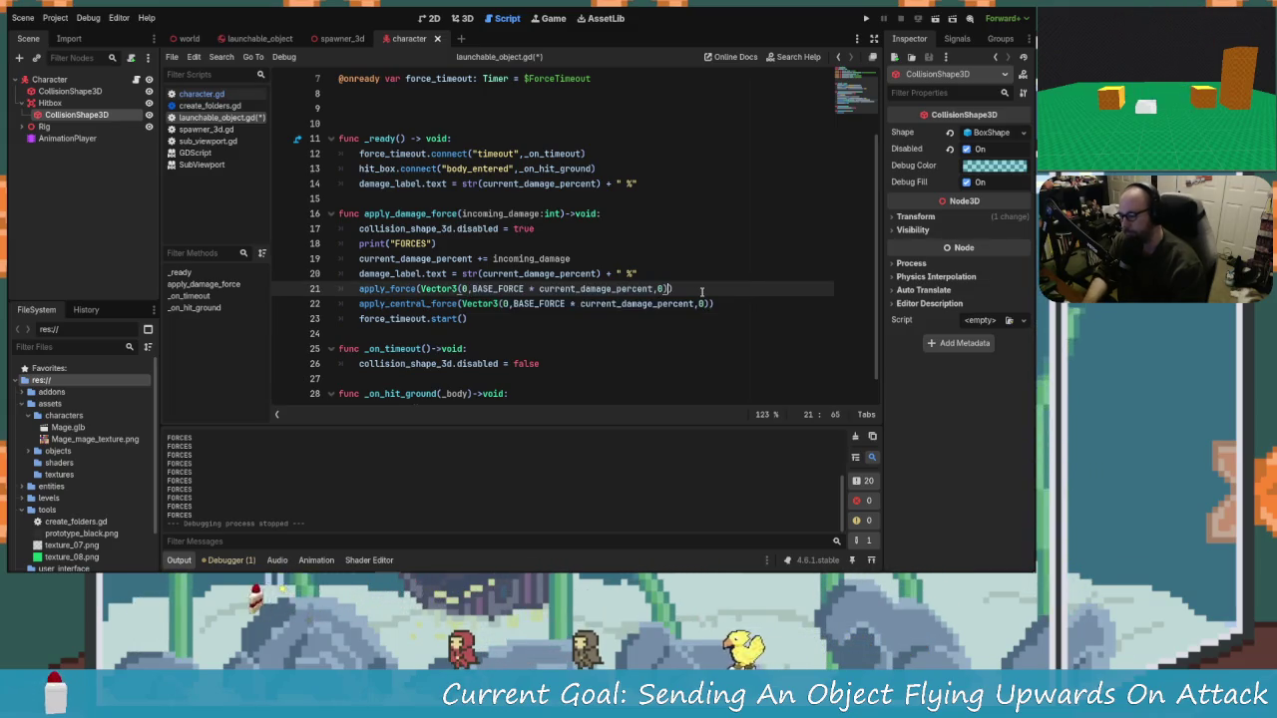
Step: Add a second Vector3 position offset argument to apply_force, close the call, and save
text(,global)
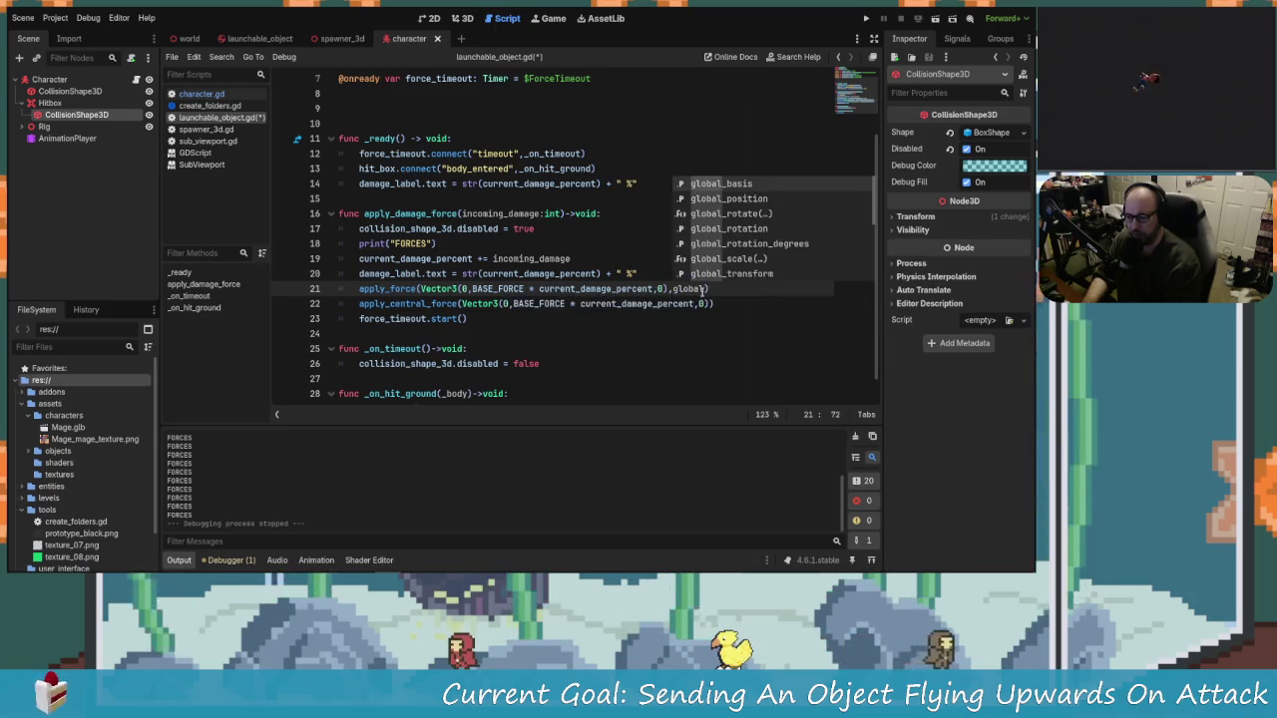
key(BackSpace)
key(BackSpace)
key(BackSpace)
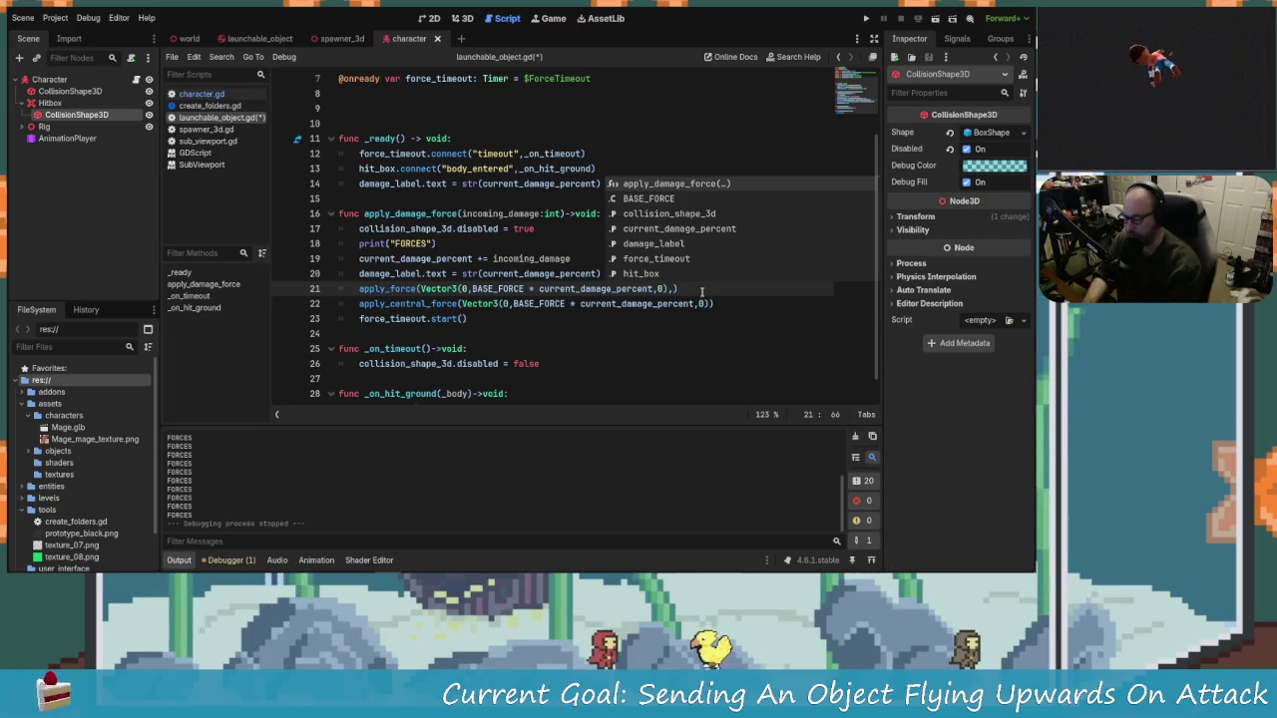
text(Vector)
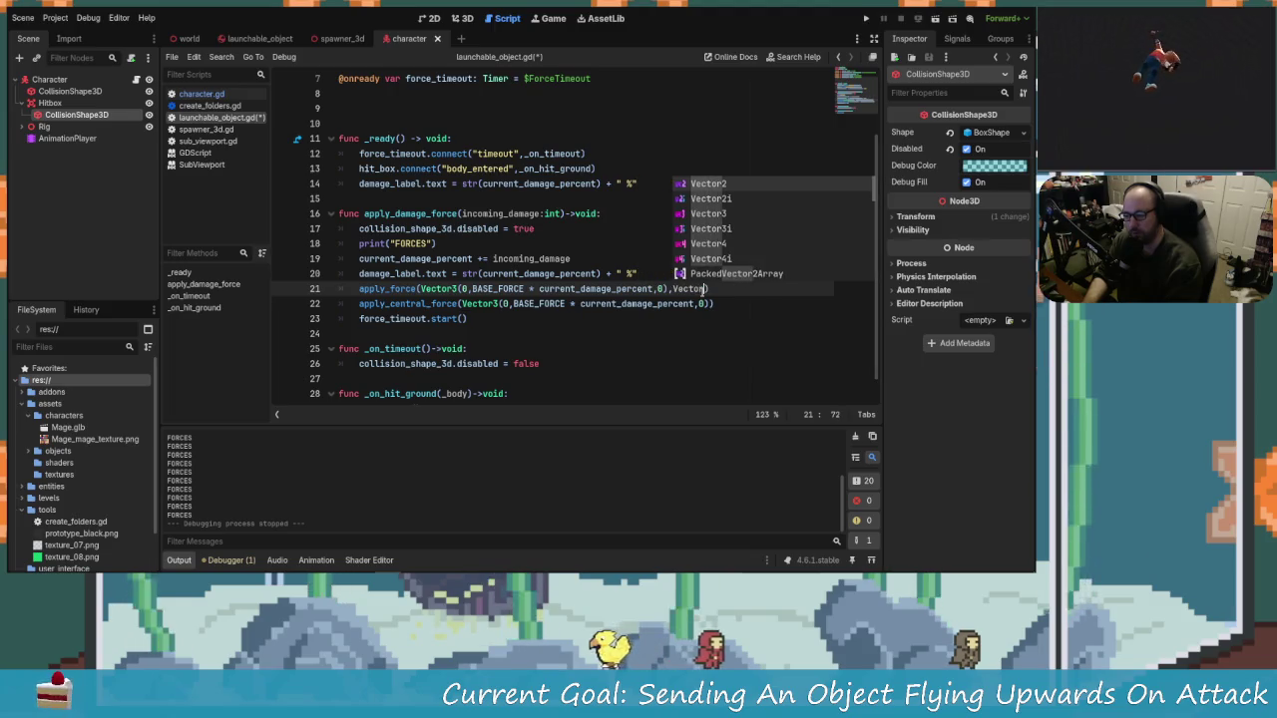
text(3(3)
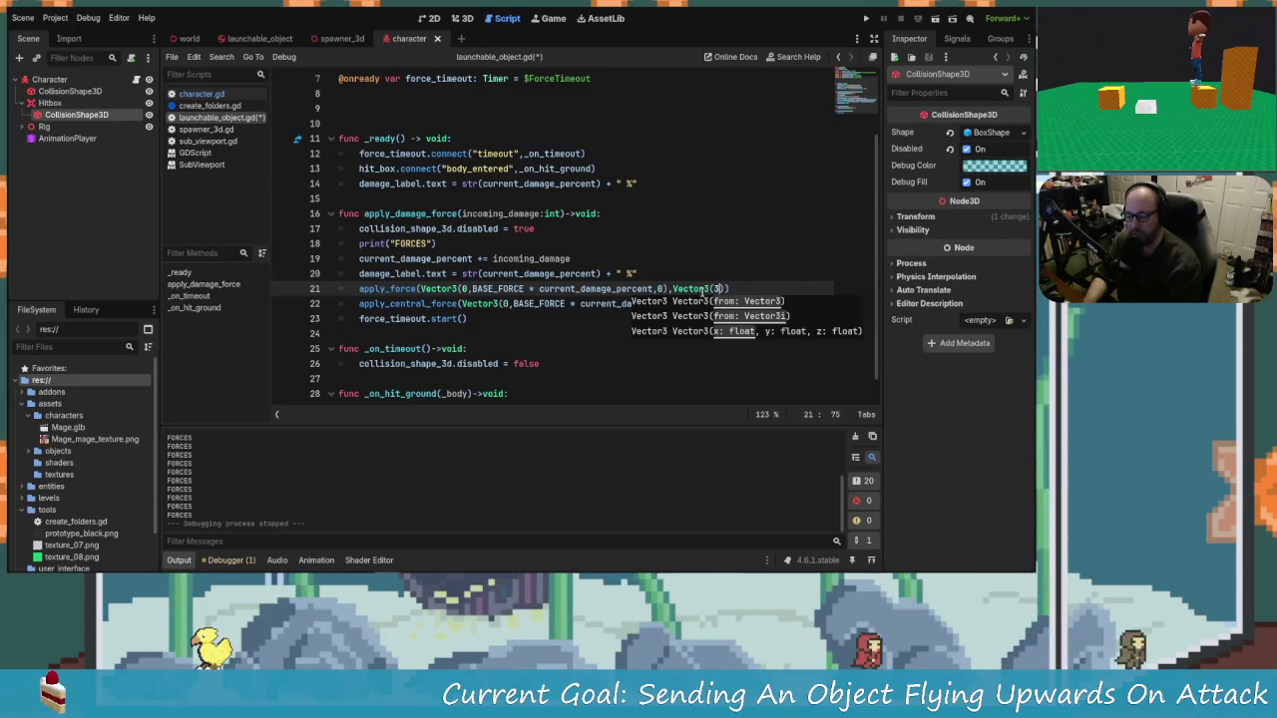
text(,0,0)
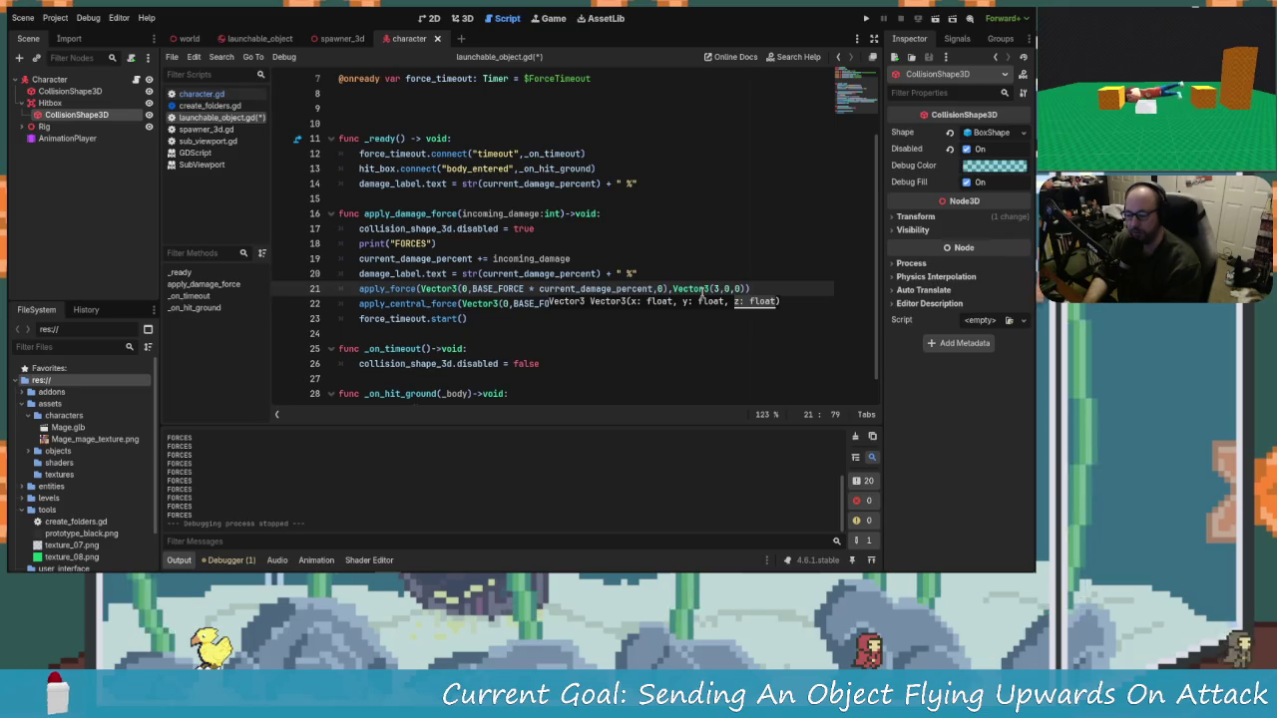
key(ctrl+s)
text(#)
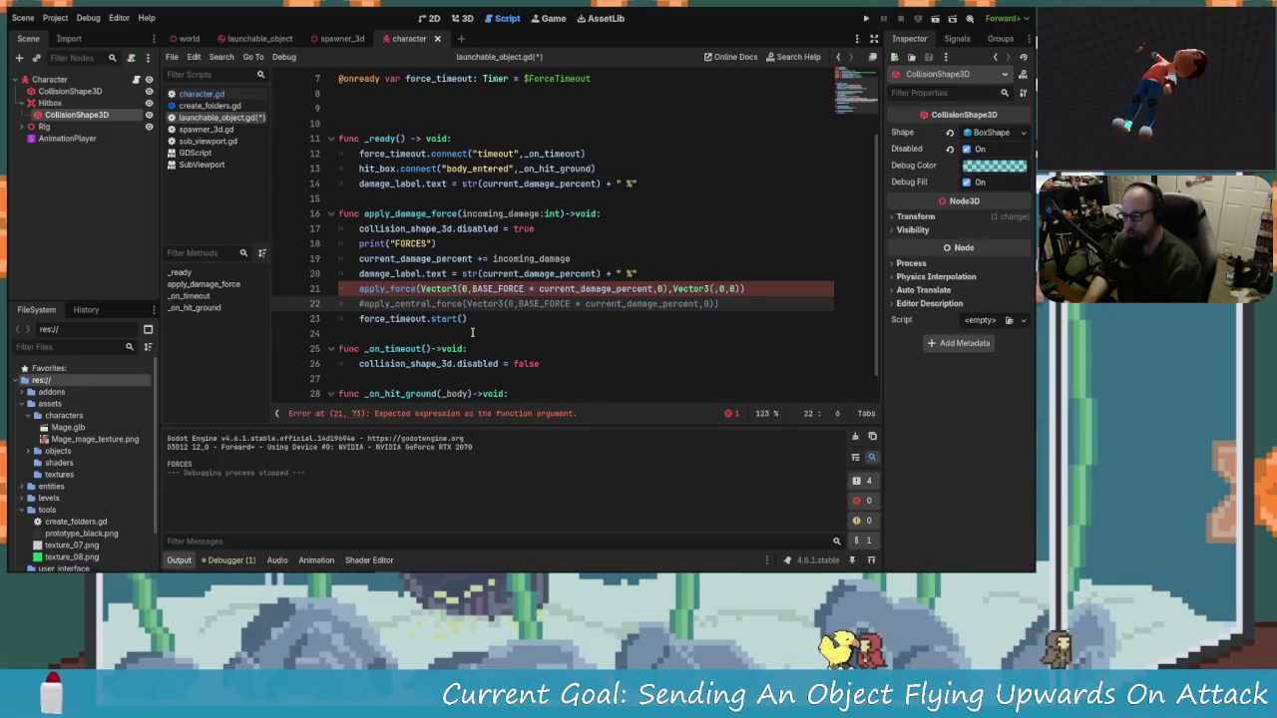
click(713, 288)
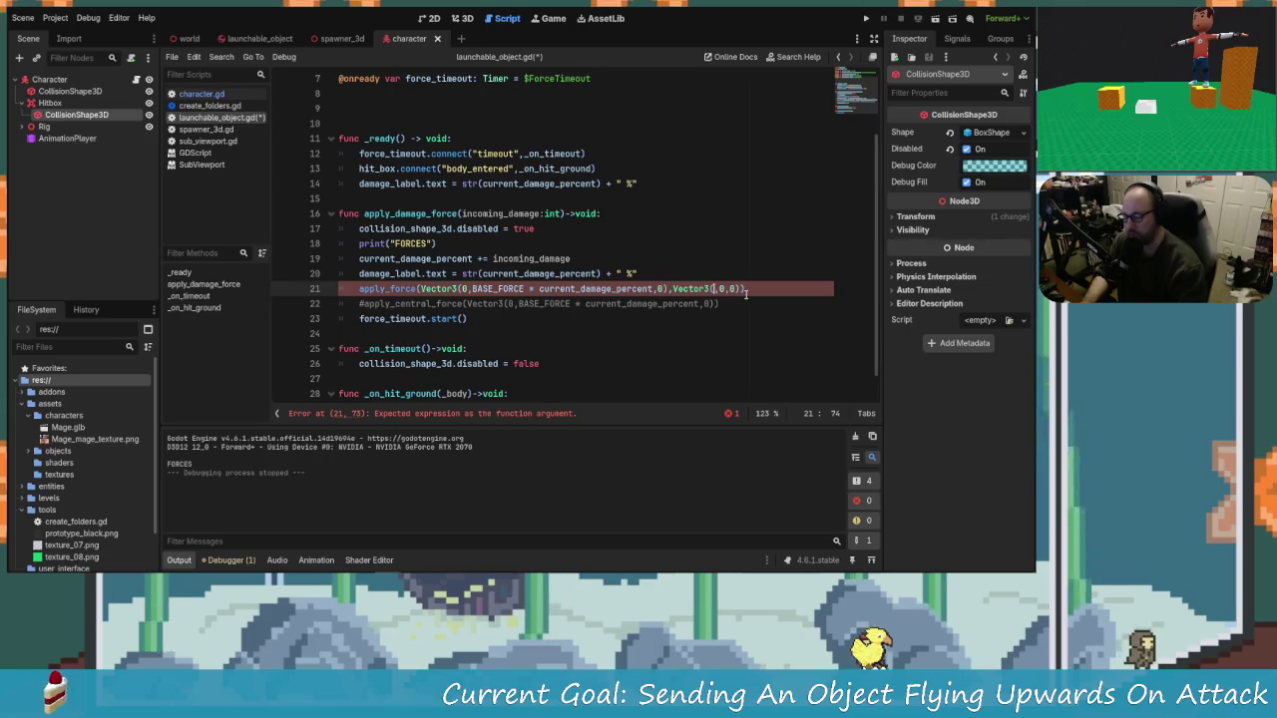
text(3))
key(ctrl+s)
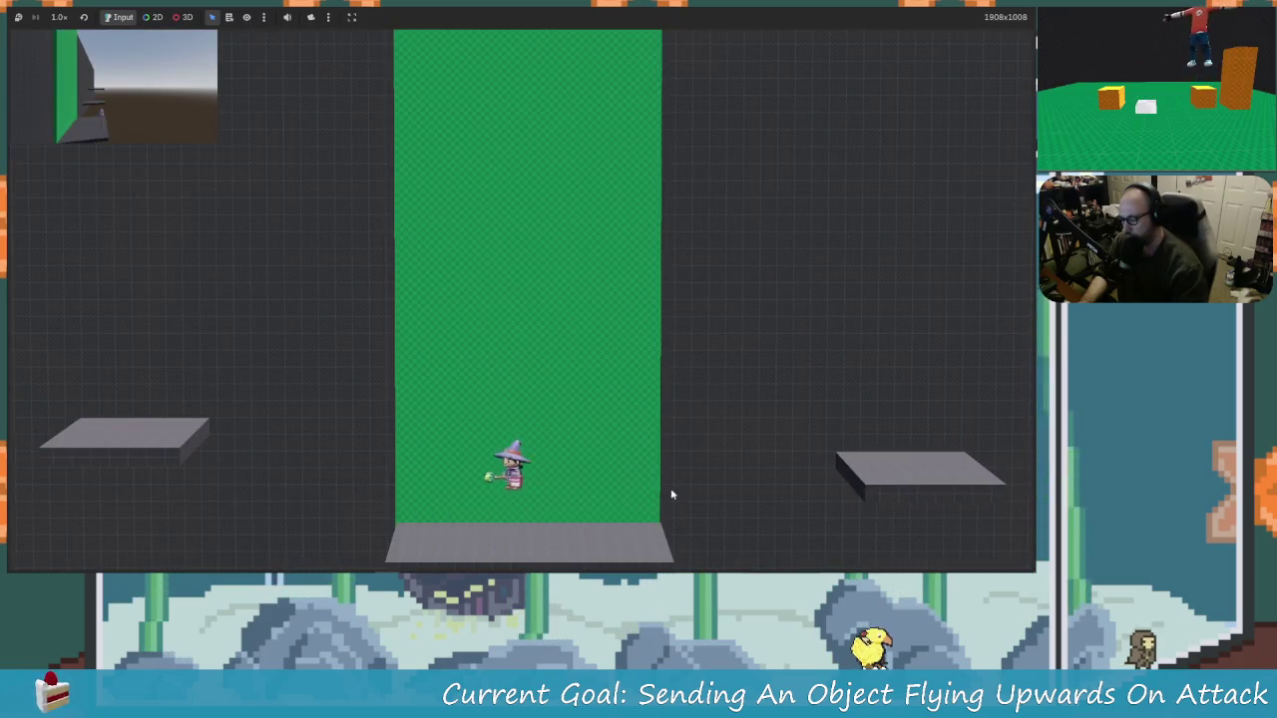
Step: Knock the screws upward repeatedly with the mage until a label reaches 31 %, then stop the game
key(Left)
key(Right)
key(Left)
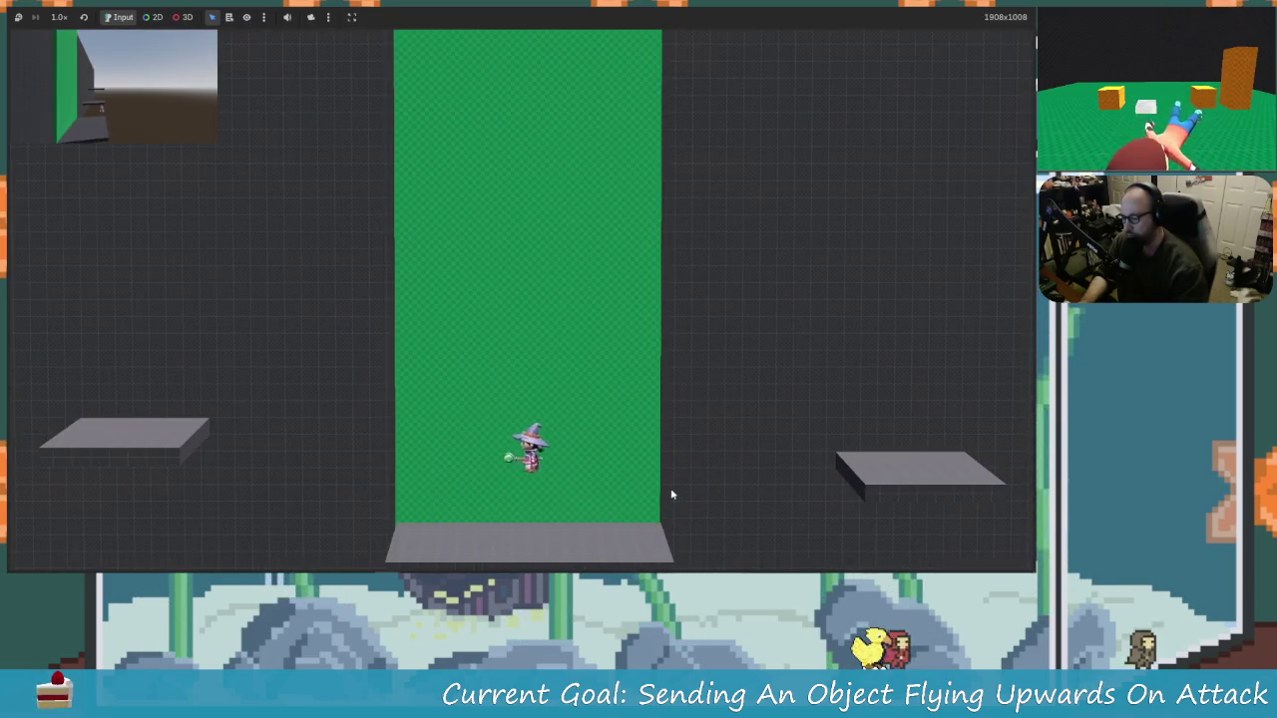
key(Left)
key(Up)
key(Right)
key(x)
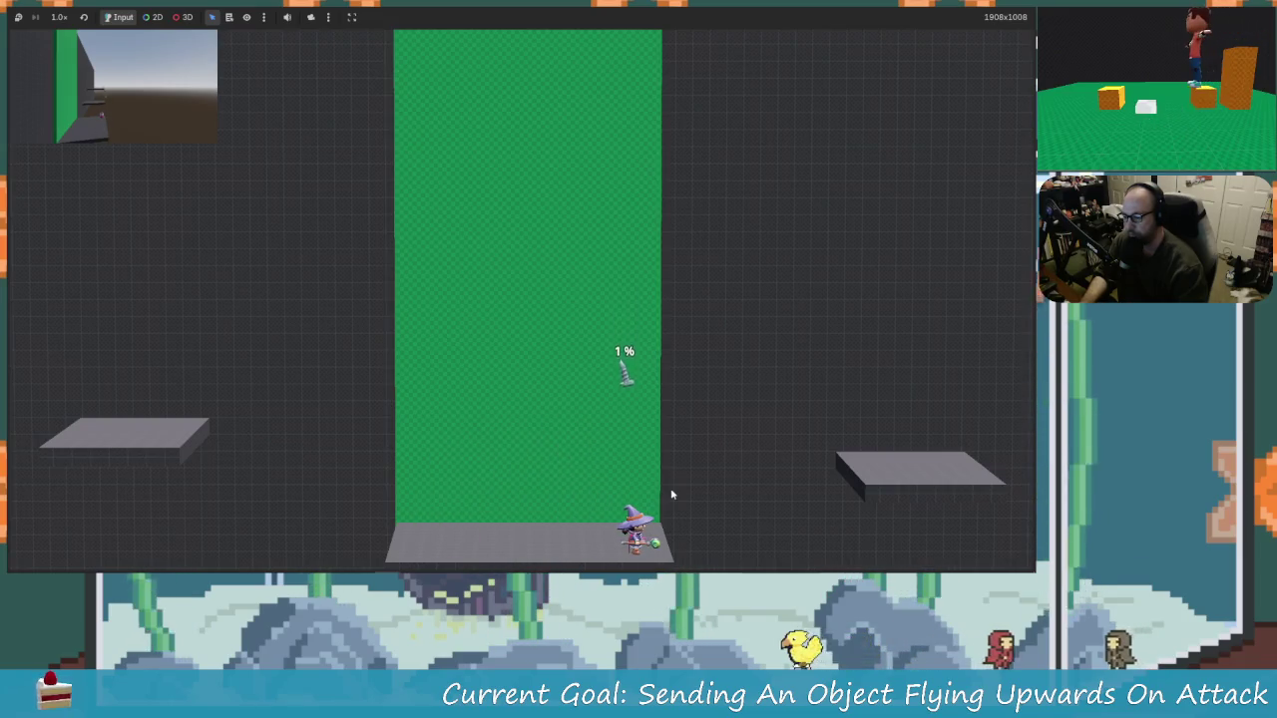
key(Left)
key(x)
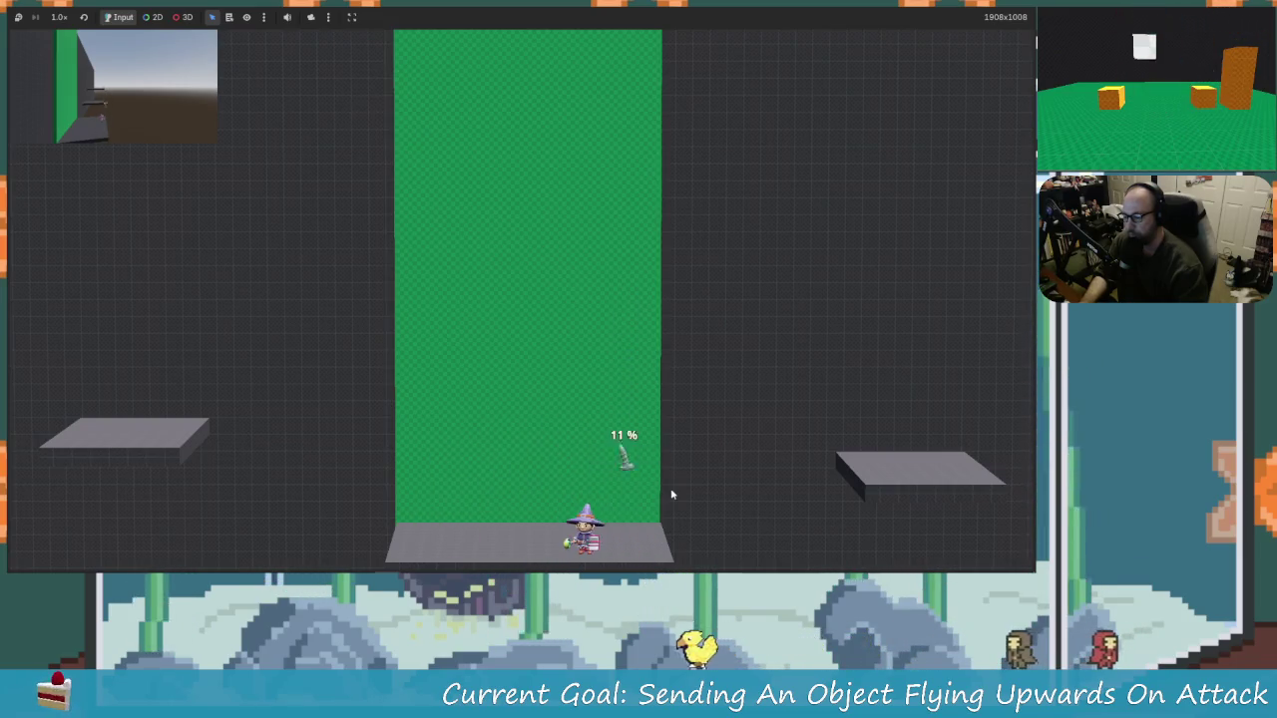
key(x)
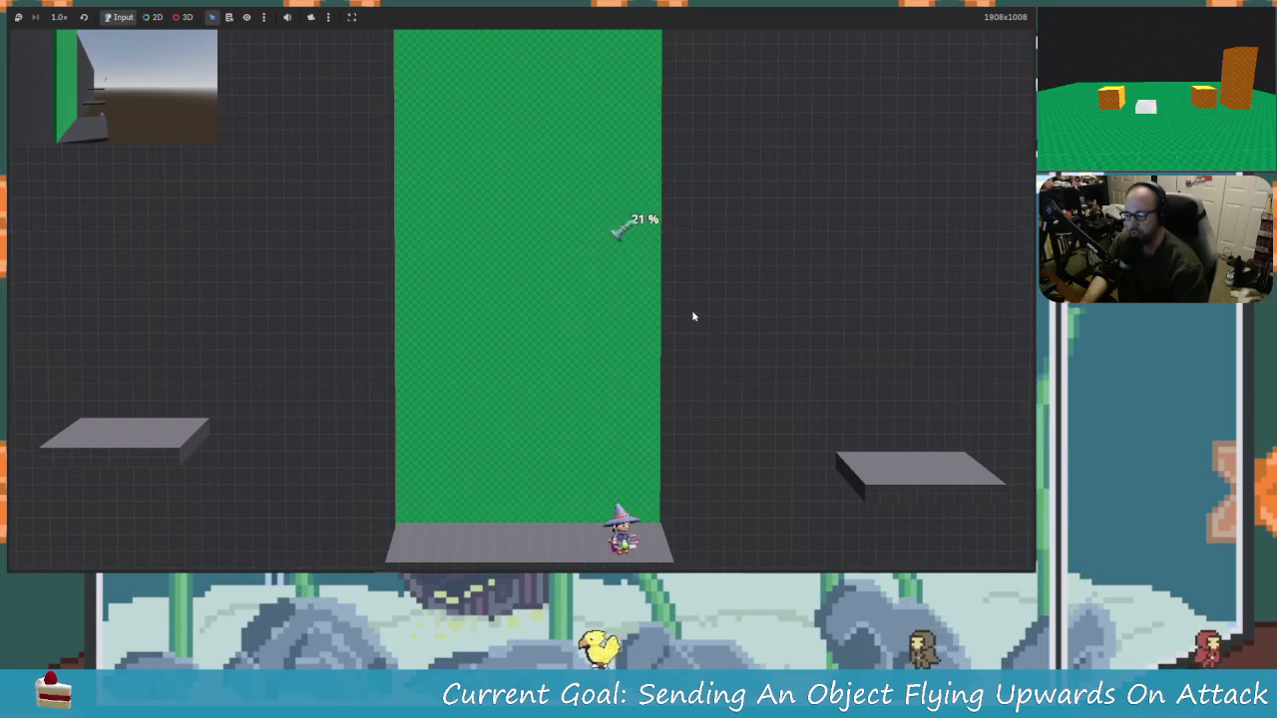
key(Left)
key(Up)
key(Right)
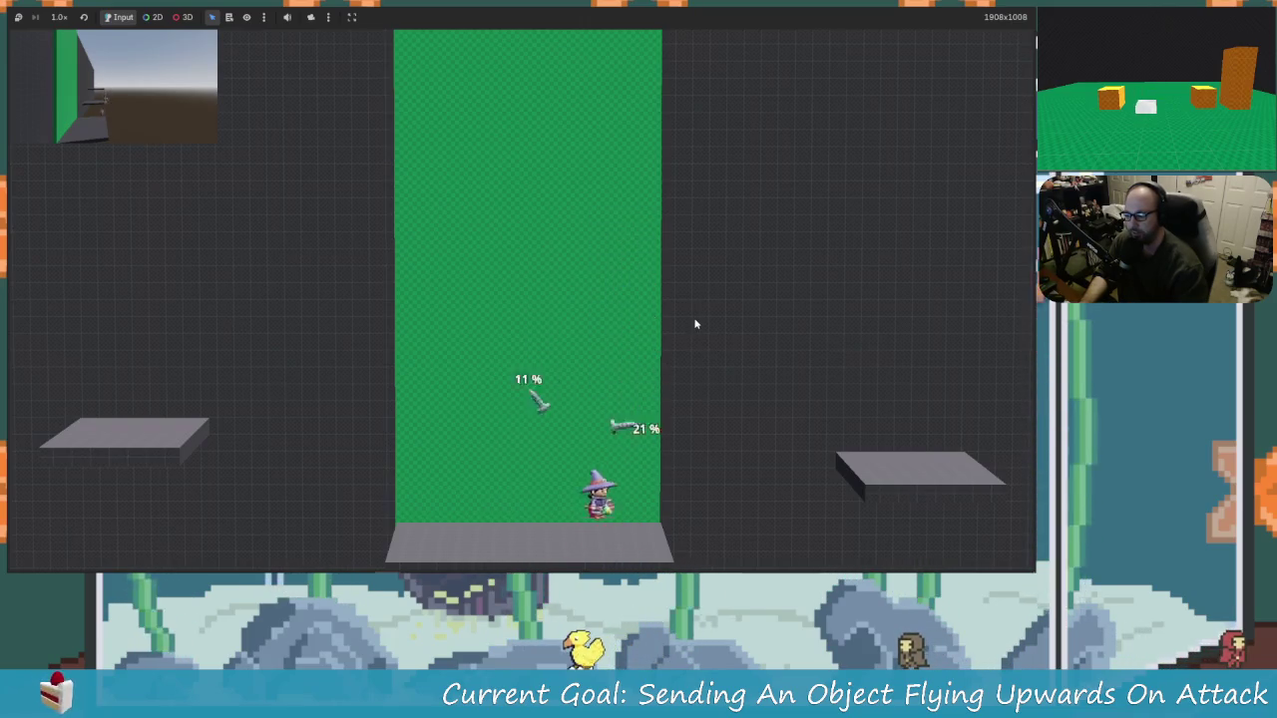
key(x)
key(x)
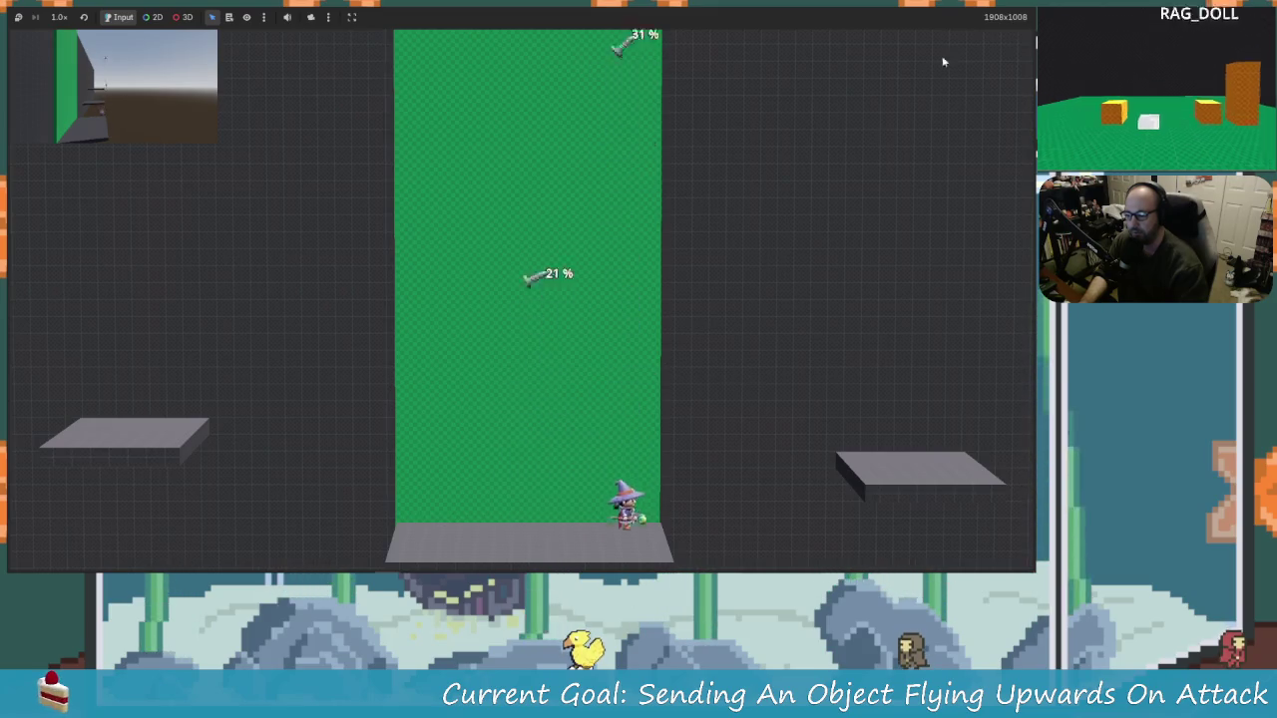
key(F8)
key(Right)
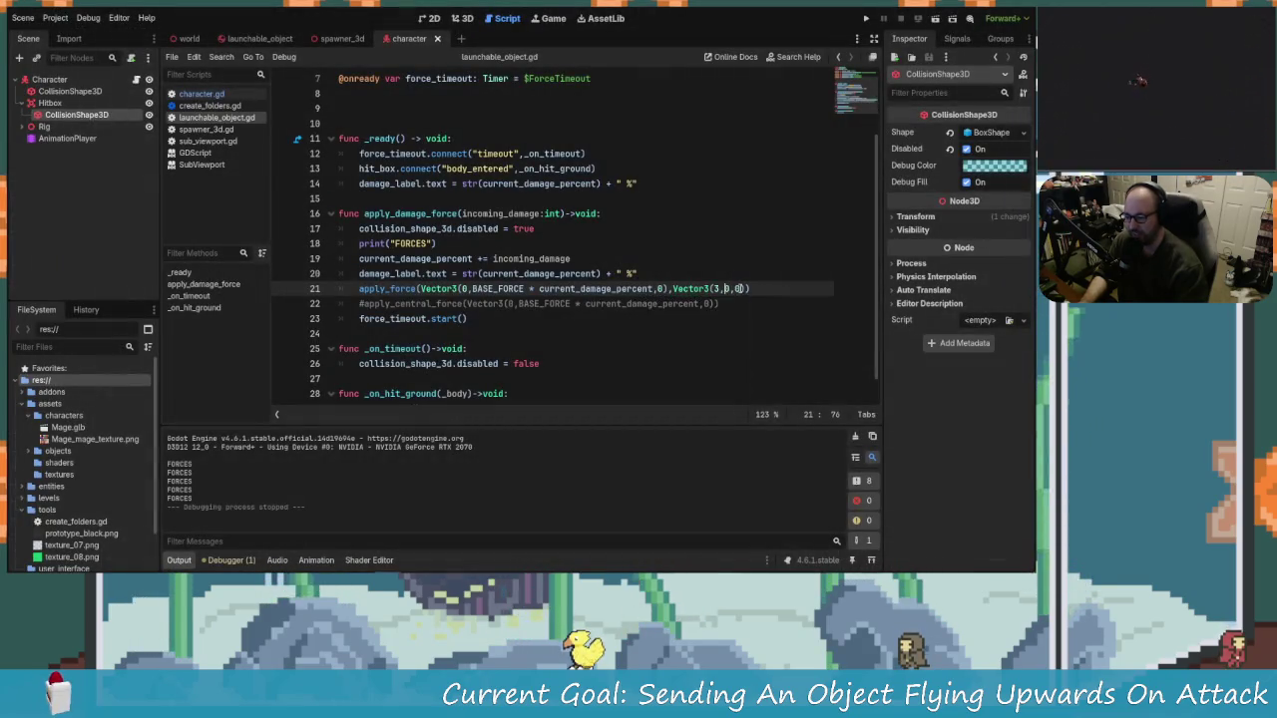
Step: Change the apply_force offset to Vector3(0.1,0,0), save, and run the game
text(1)
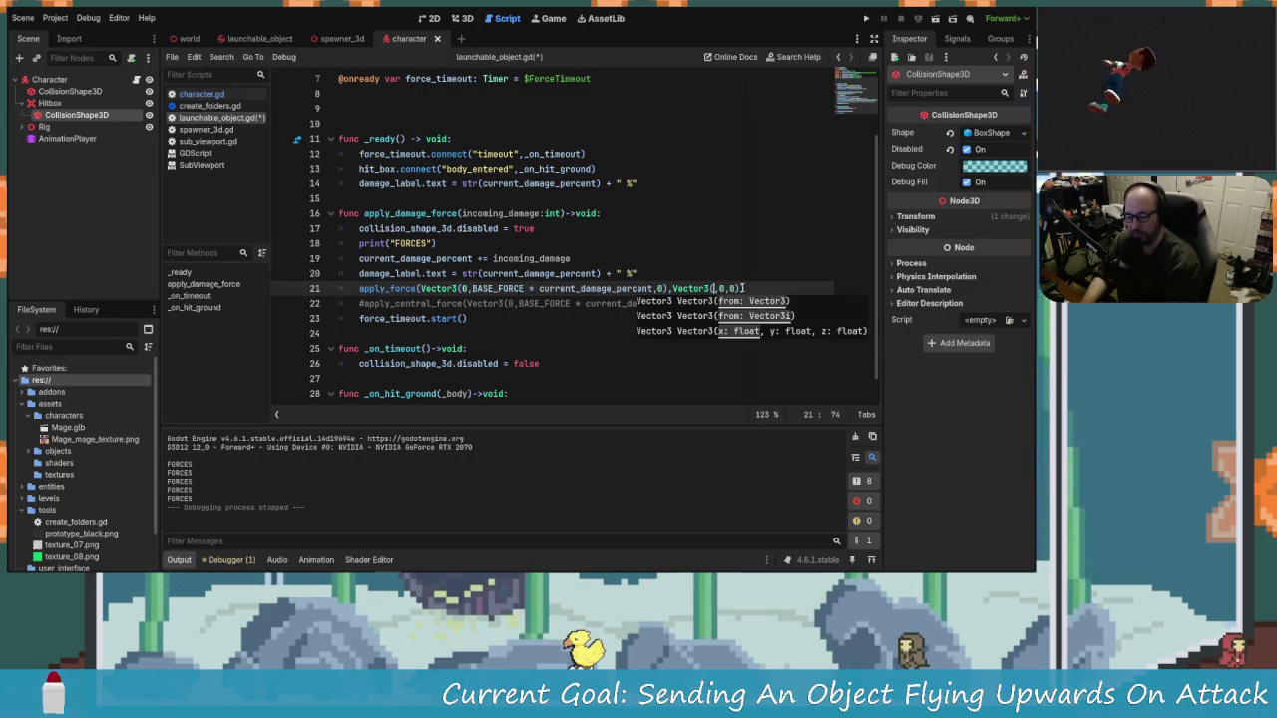
text(0.)
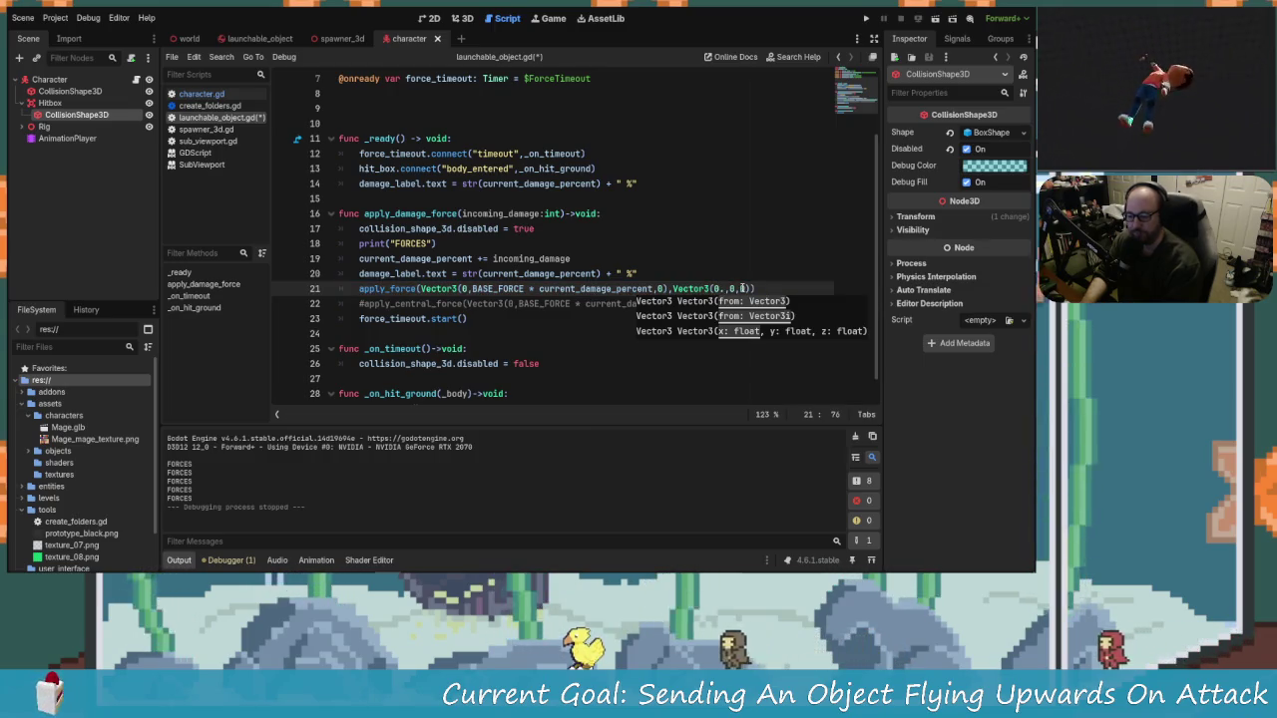
text(1)
key(ctrl+s)
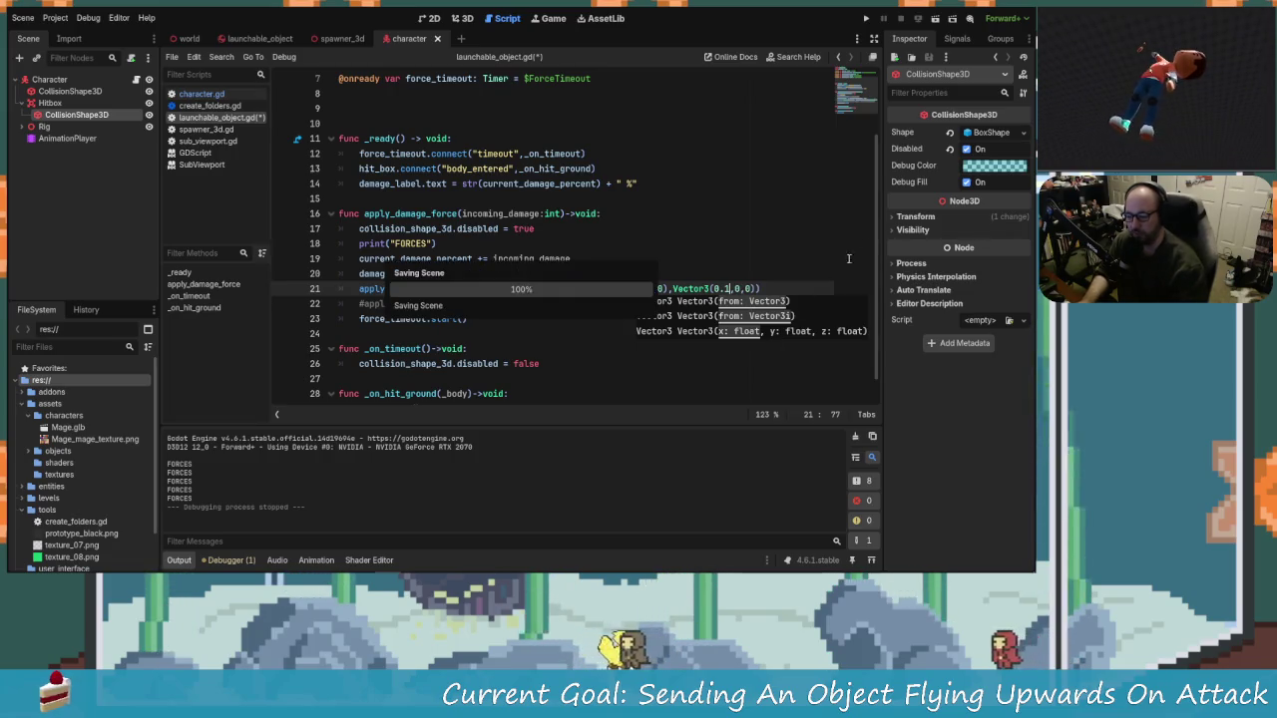
key(F5)
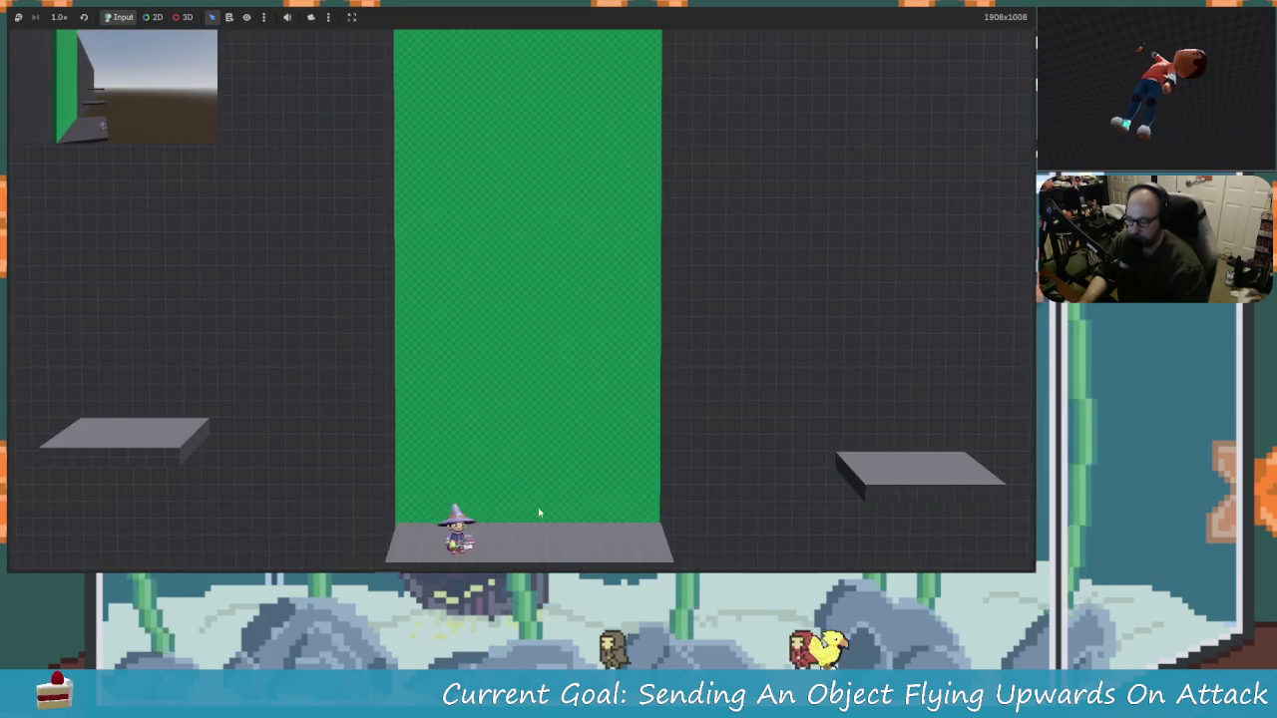
Step: Launch screws upward with jumping attacks, raising one screw's damage to 11 %
key(Right)
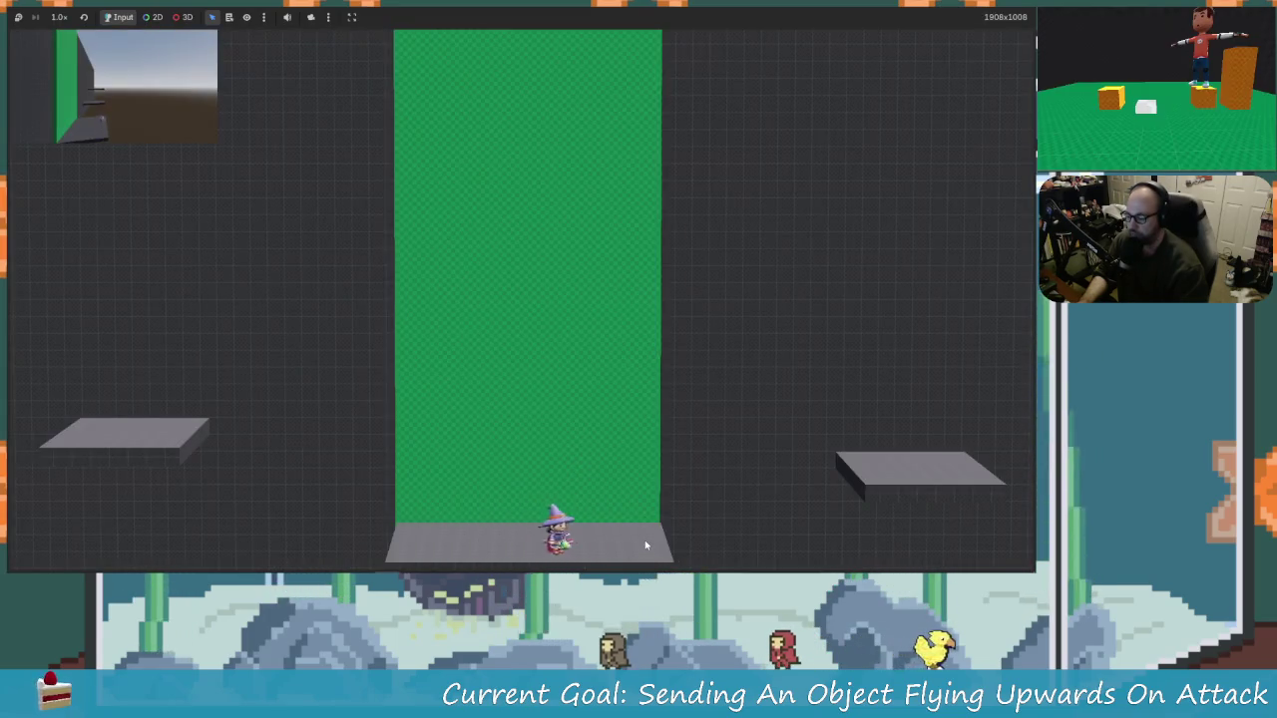
key(Left)
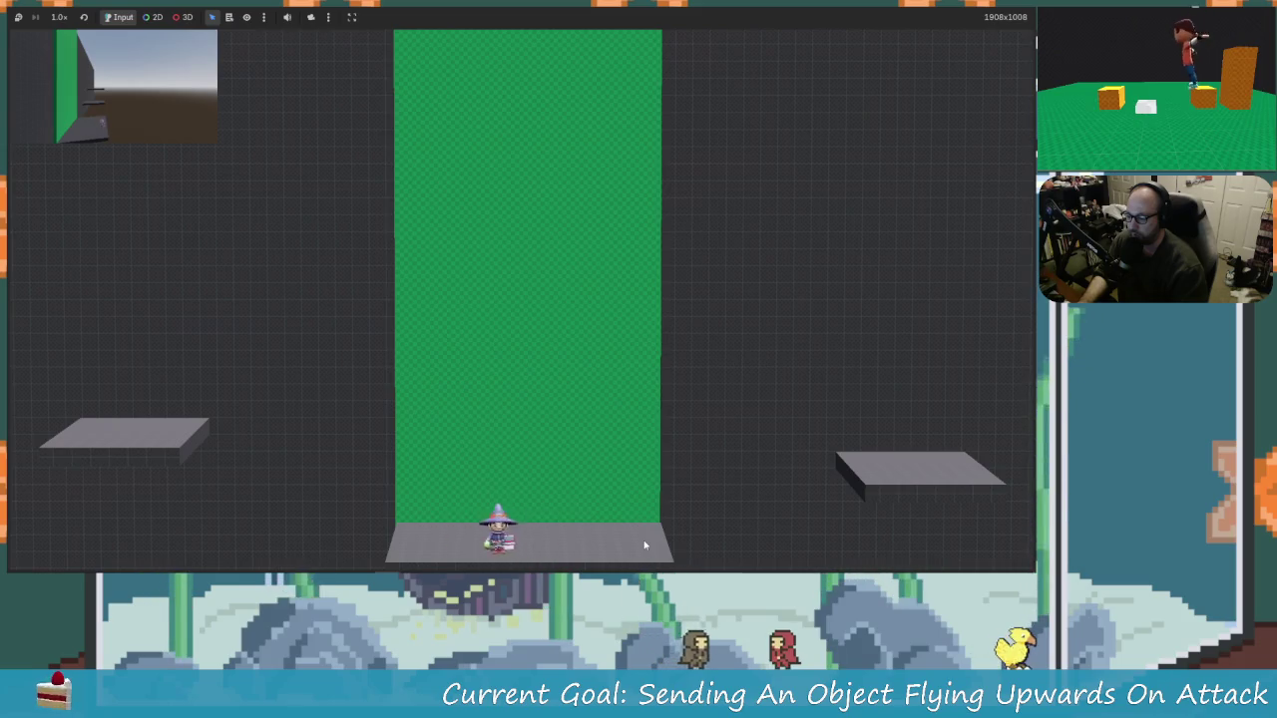
key(Right)
key(Up)
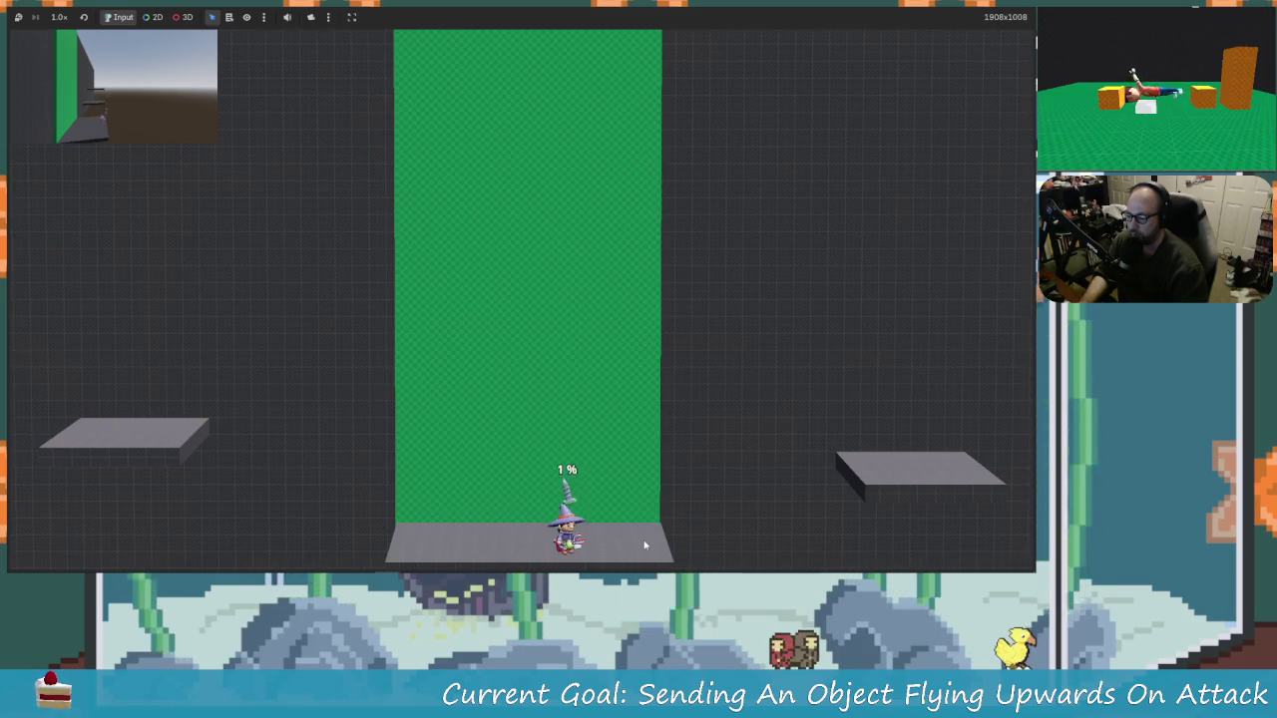
key(x)
key(x)
key(x)
key(Up)
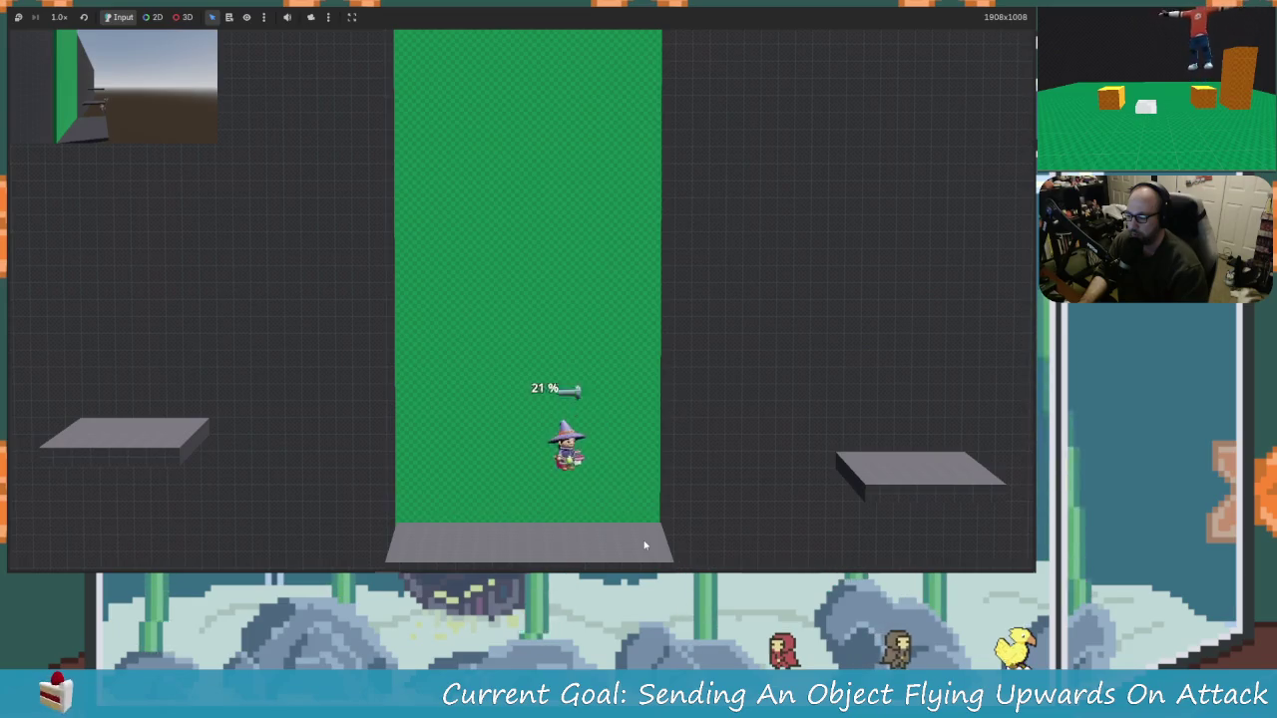
key(Left)
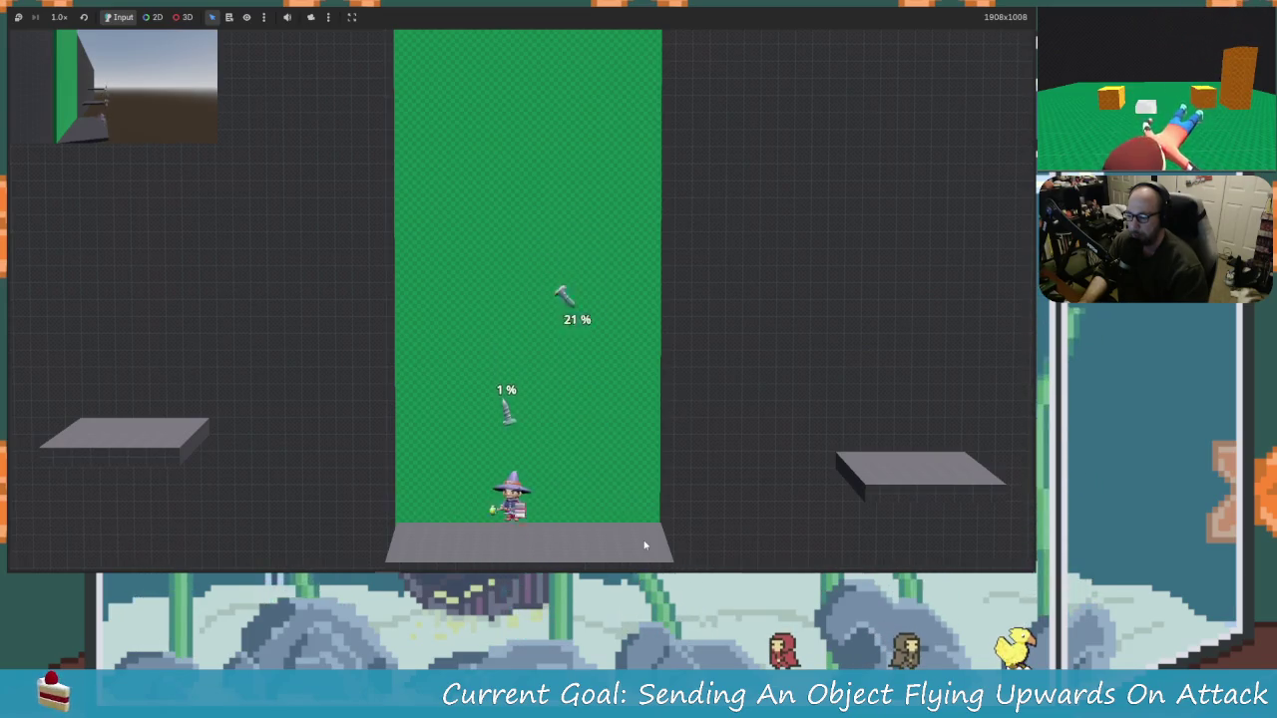
key(Up)
key(x)
key(Right)
key(Left)
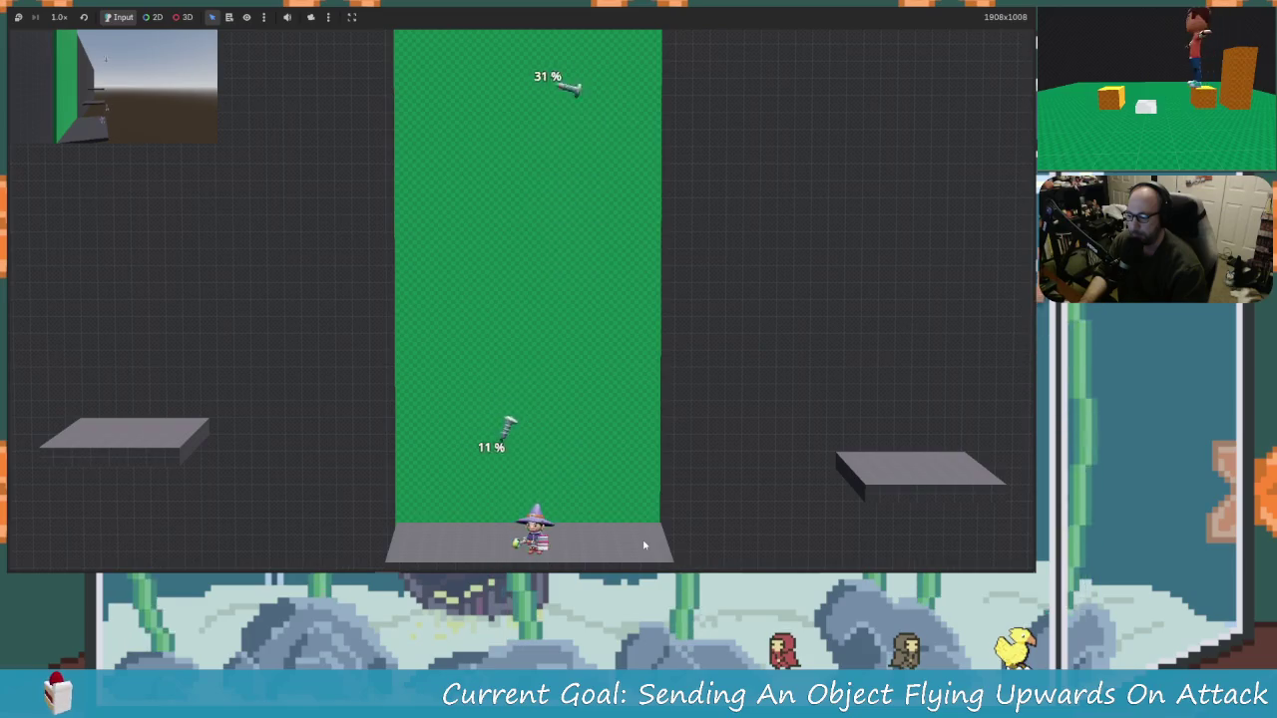
key(x)
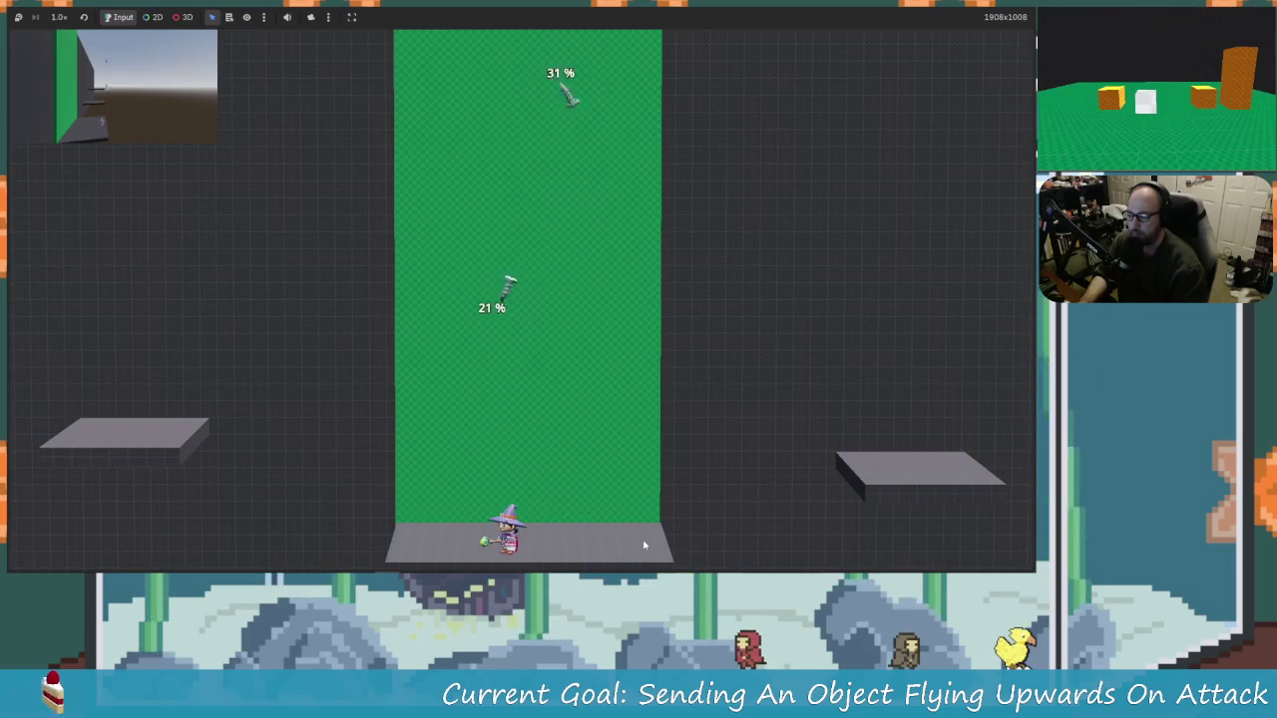
key(x)
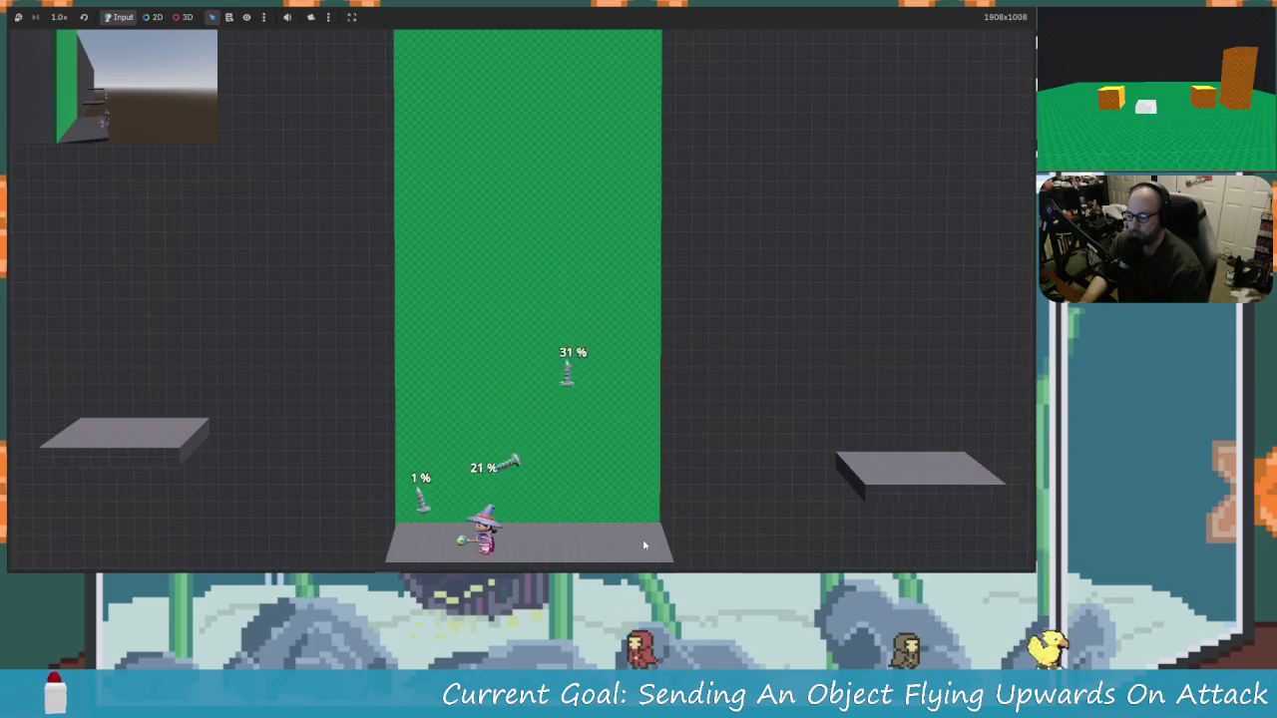
Step: Keep hitting the falling screws upward until one reaches 51 %, then stop the game
key(Left)
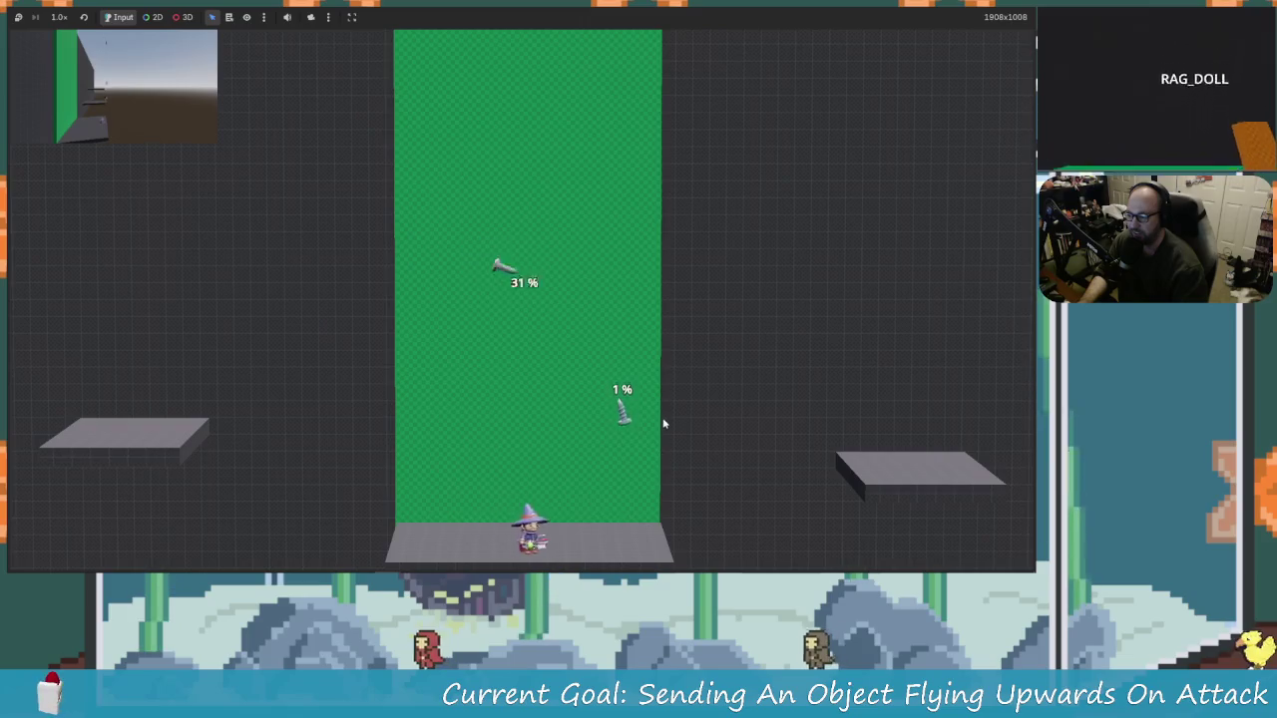
key(x)
key(Right)
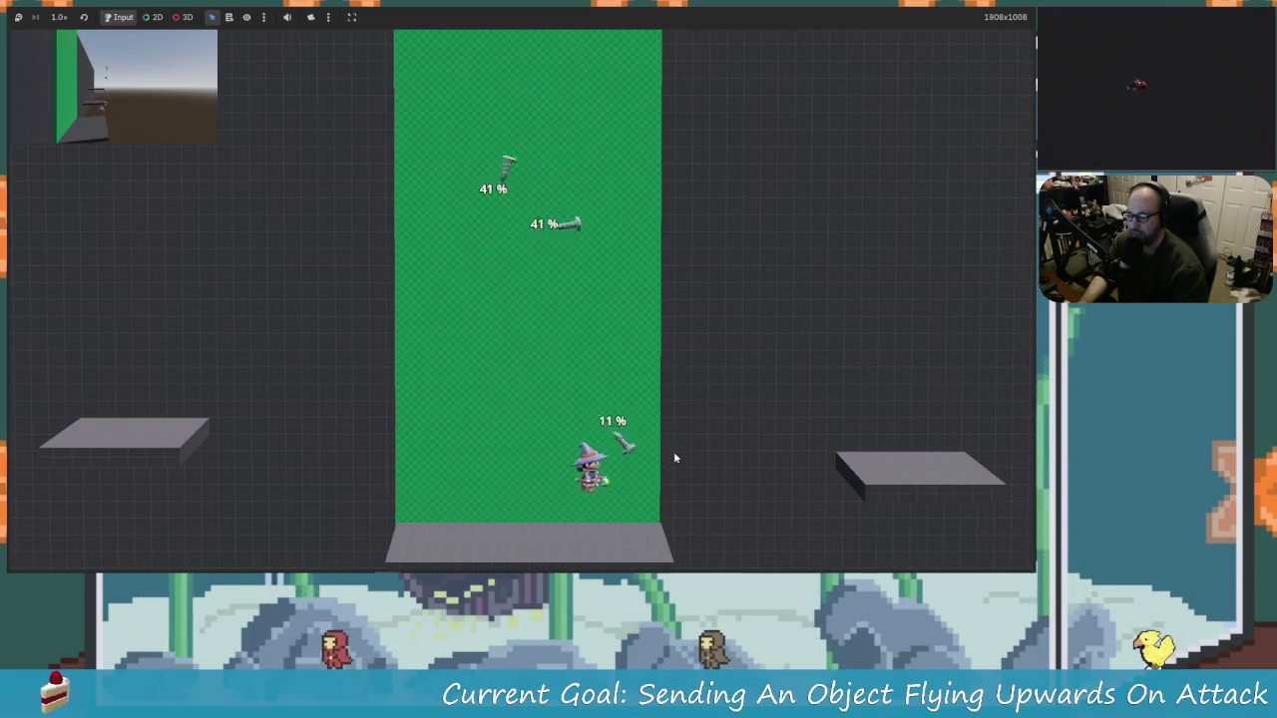
key(x)
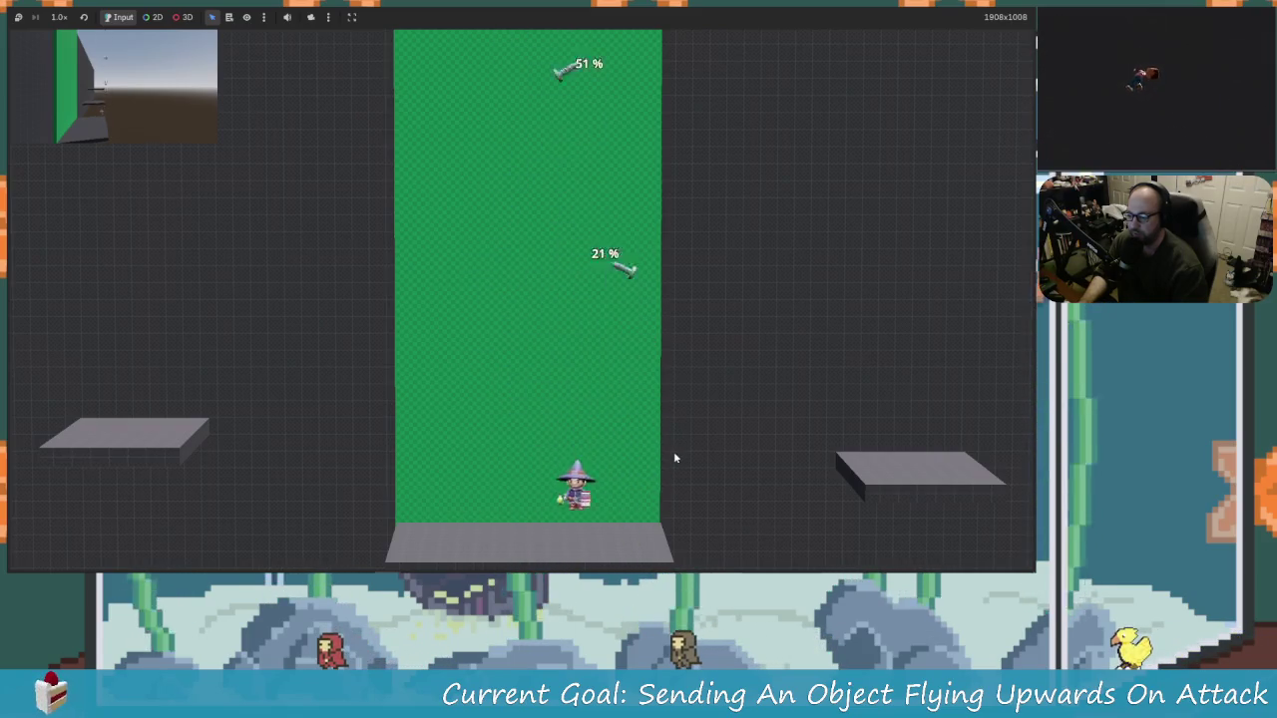
key(Left)
key(x)
key(Right)
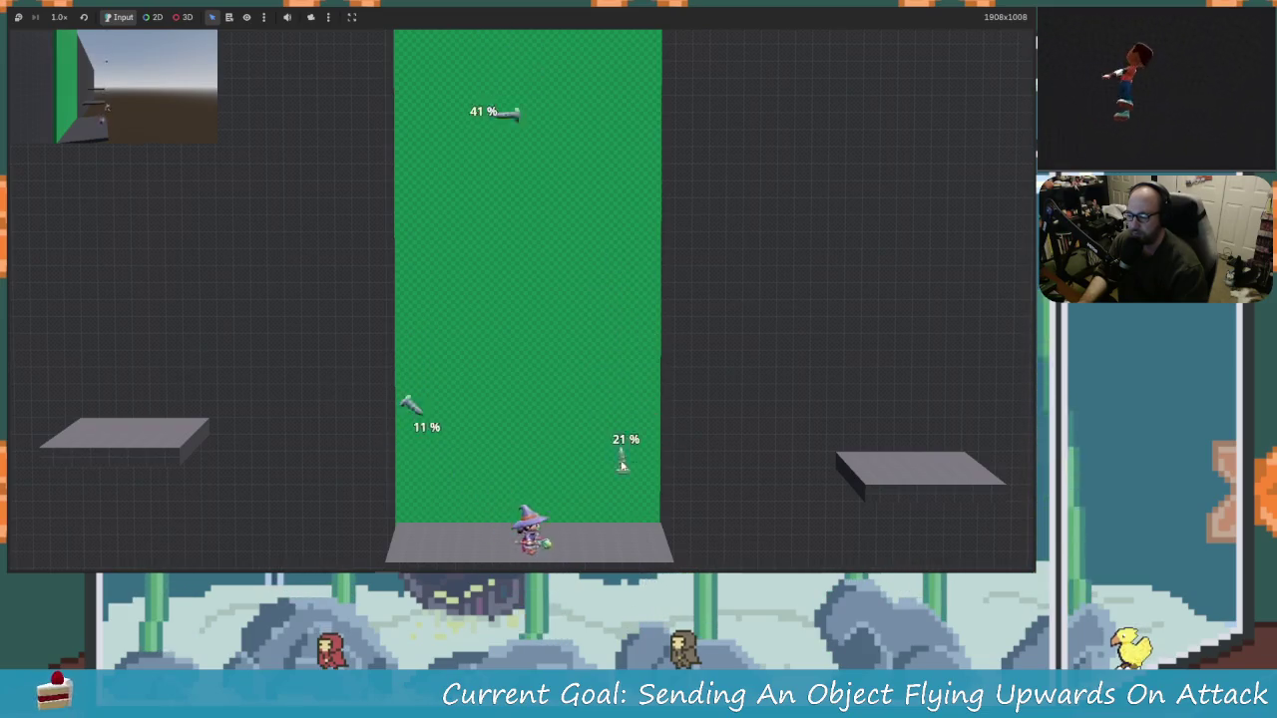
key(Left)
key(x)
key(Right)
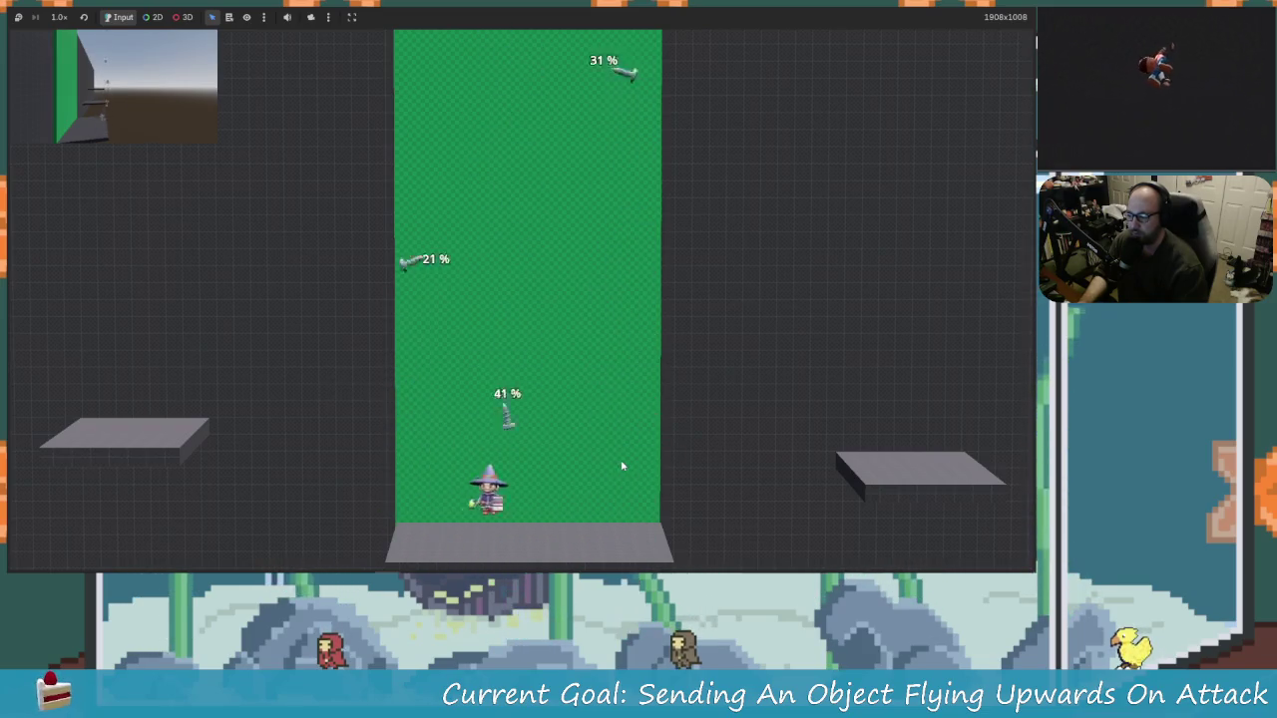
key(F8)
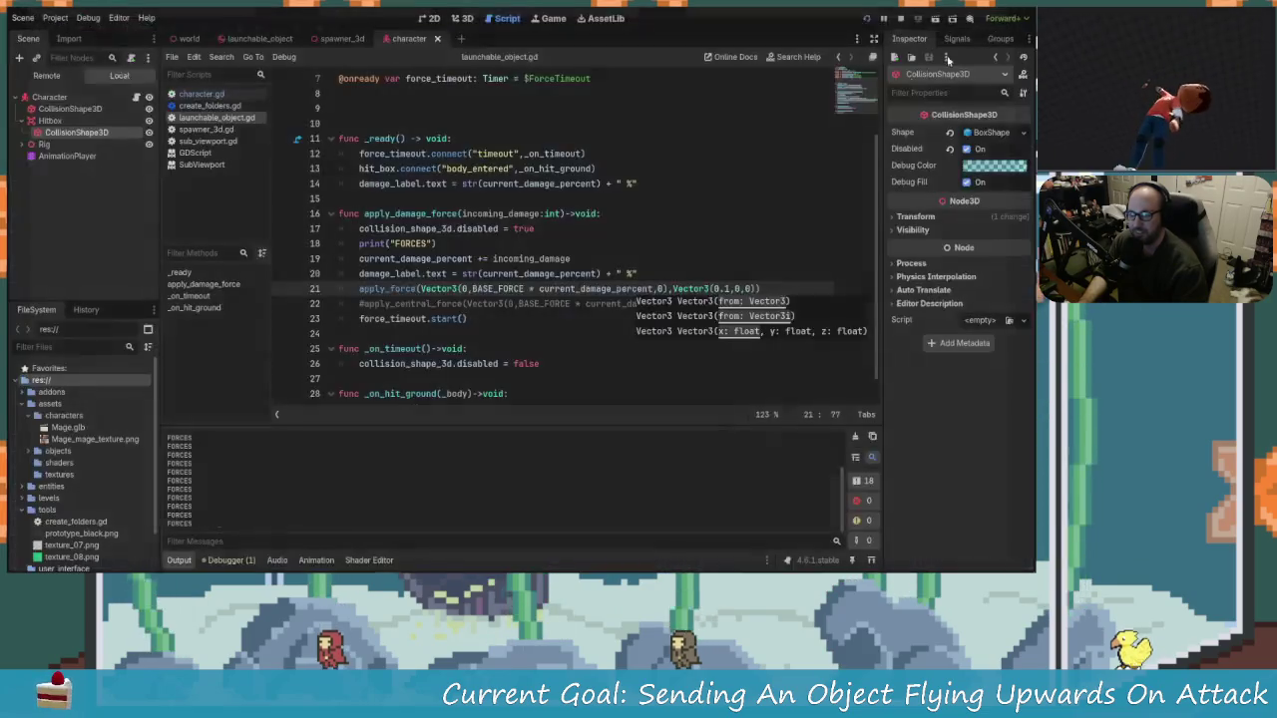
Step: Undo the offset edit and delete the apply_force line, leaving only apply_central_force
click(699, 302)
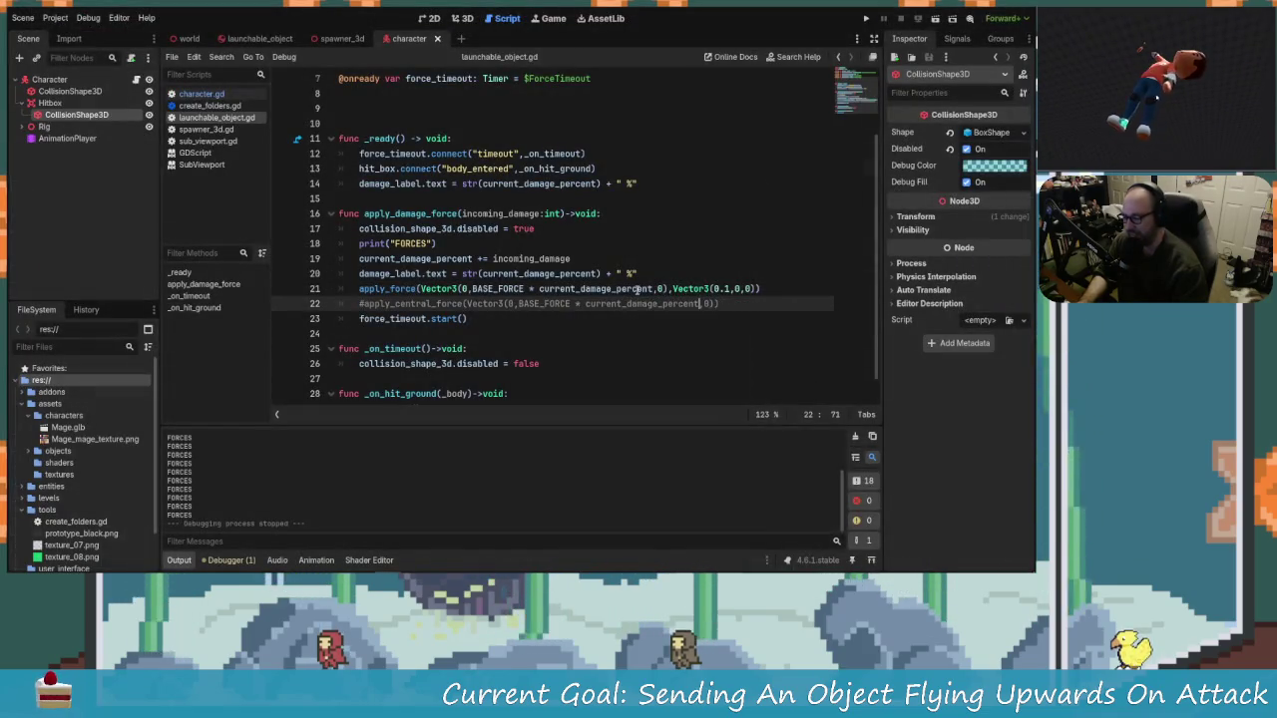
click(729, 289)
key(BackSpace)
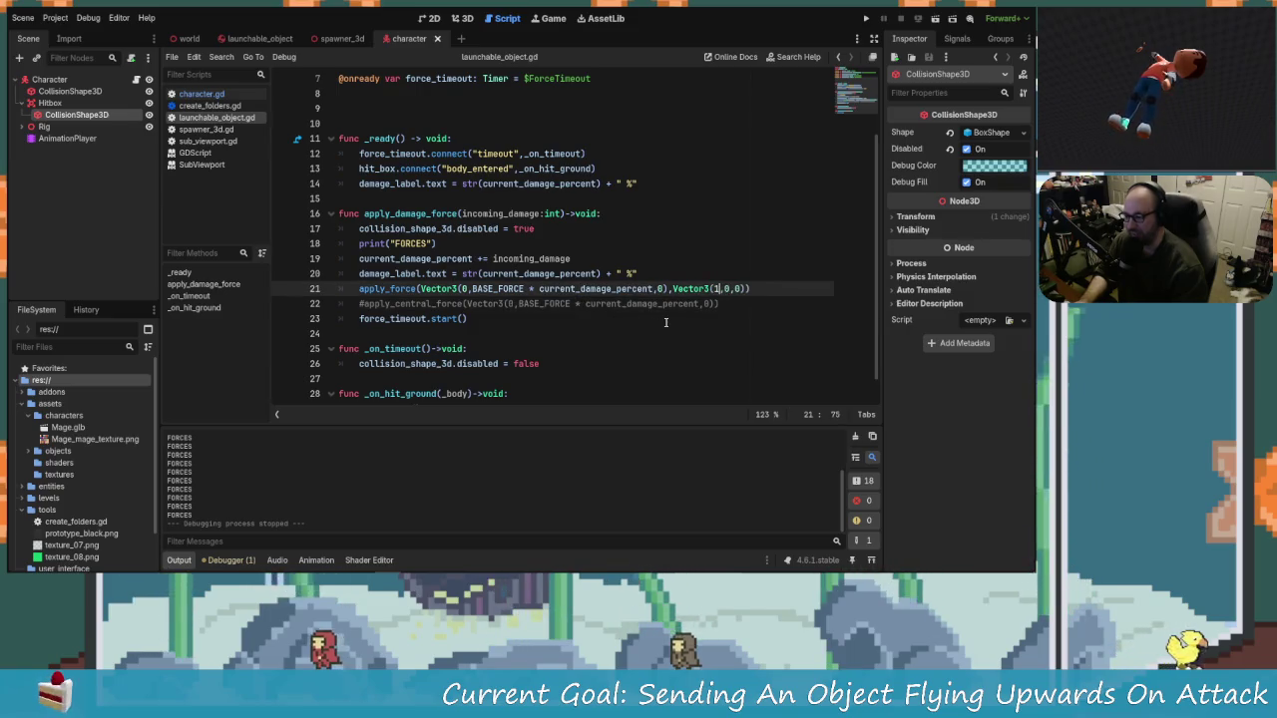
text(3)
key(ctrl+z)
key(ctrl+z)
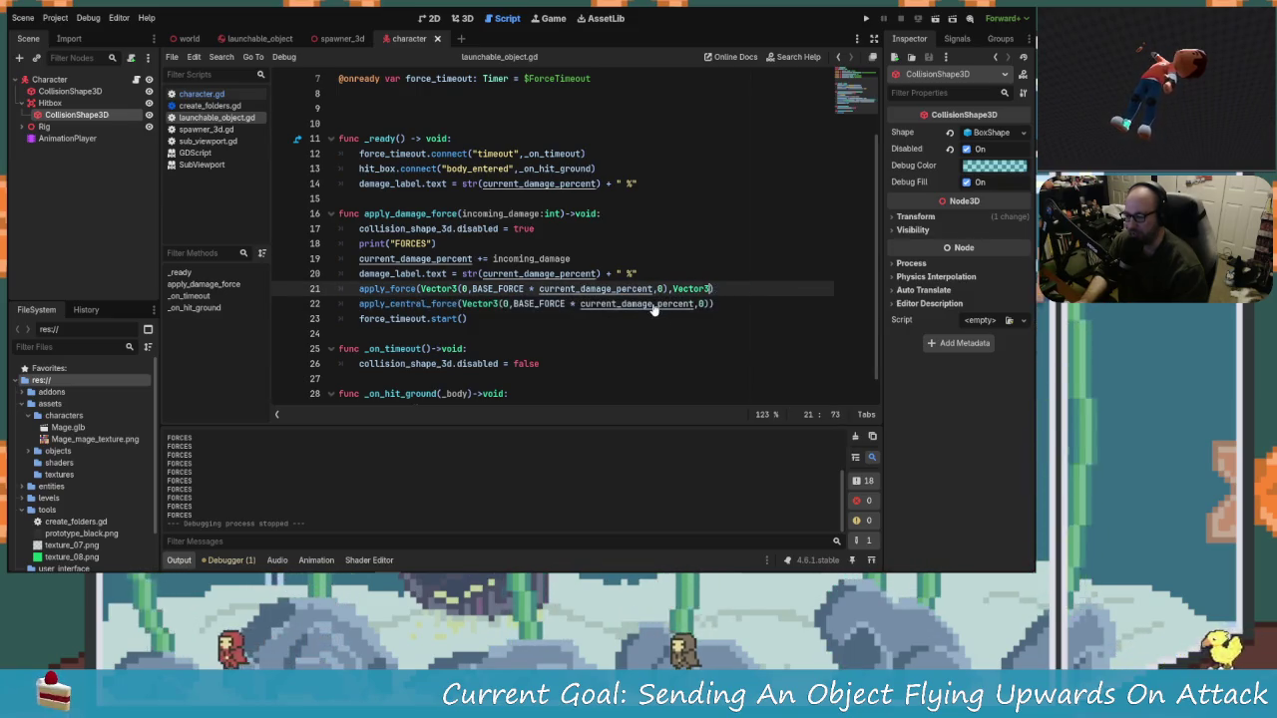
drag(718, 288, 347, 288)
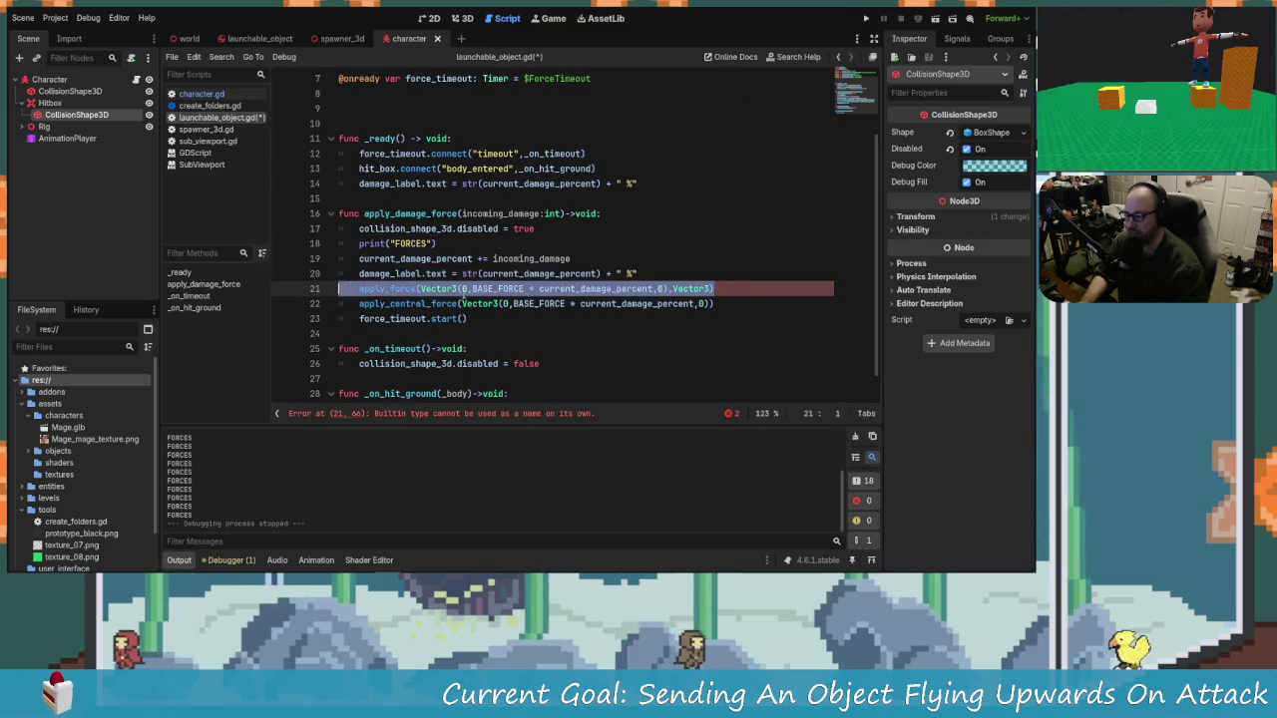
key(BackSpace)
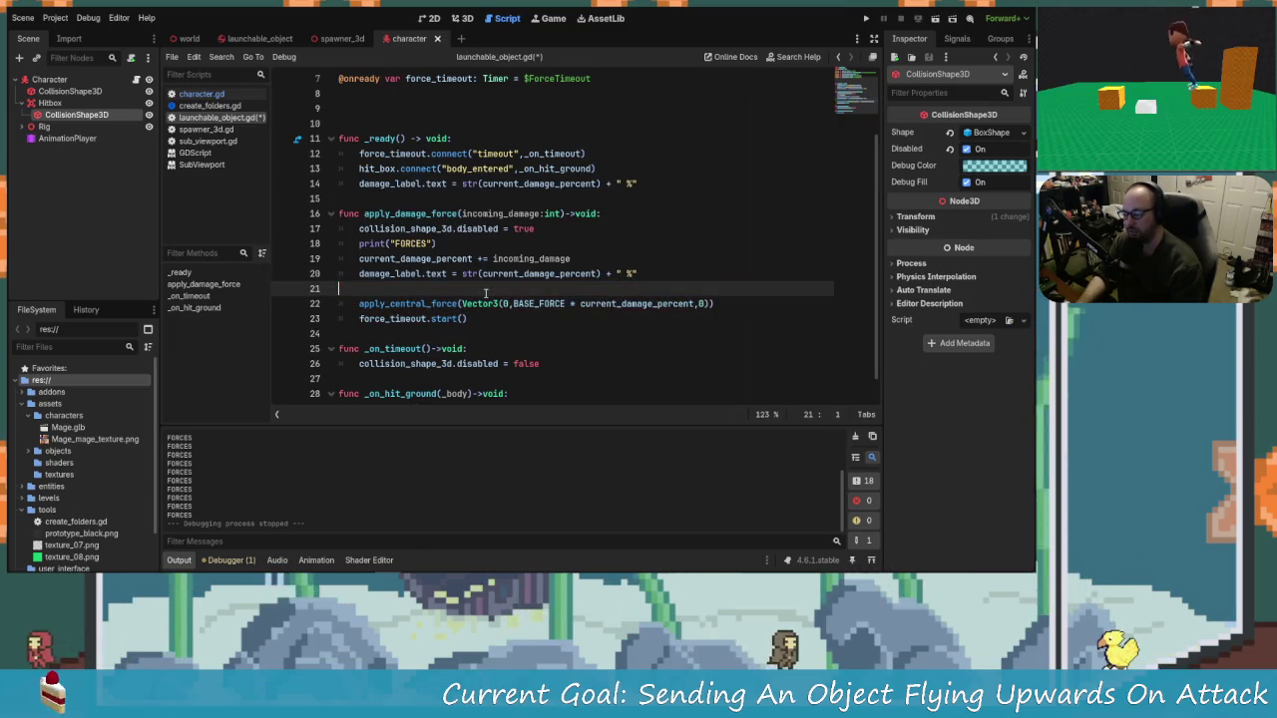
key(BackSpace)
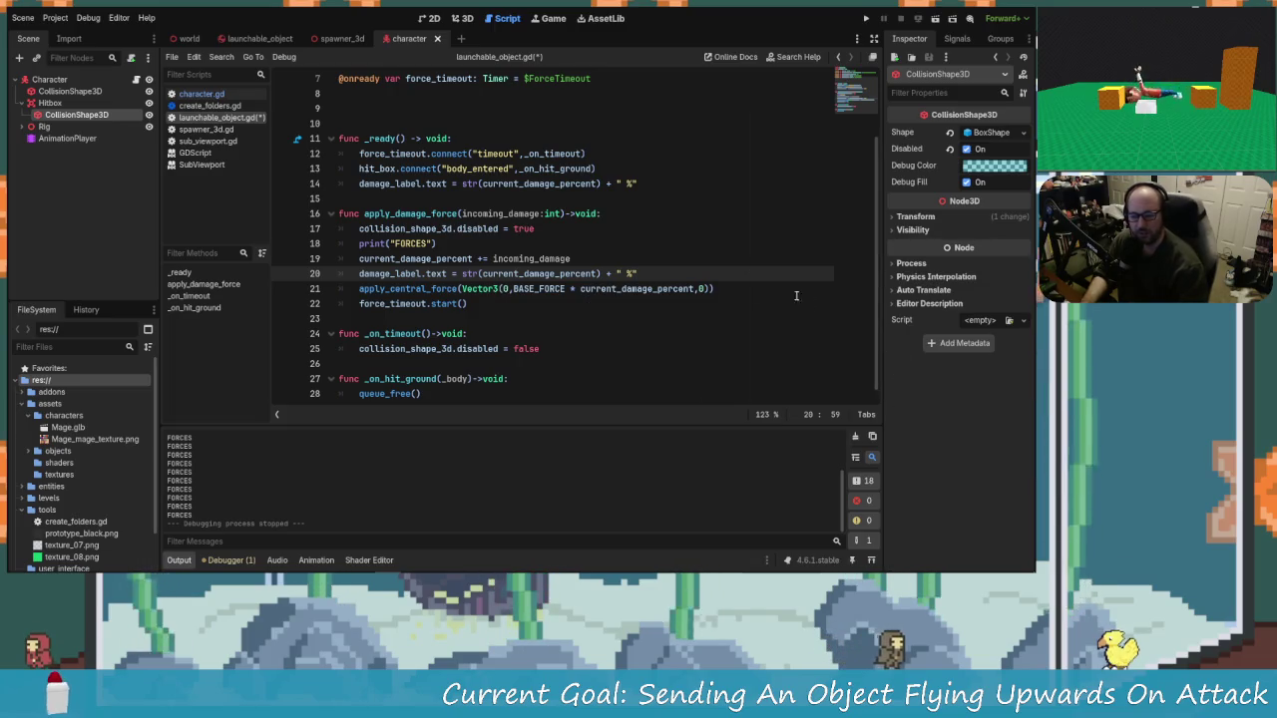
click(657, 288)
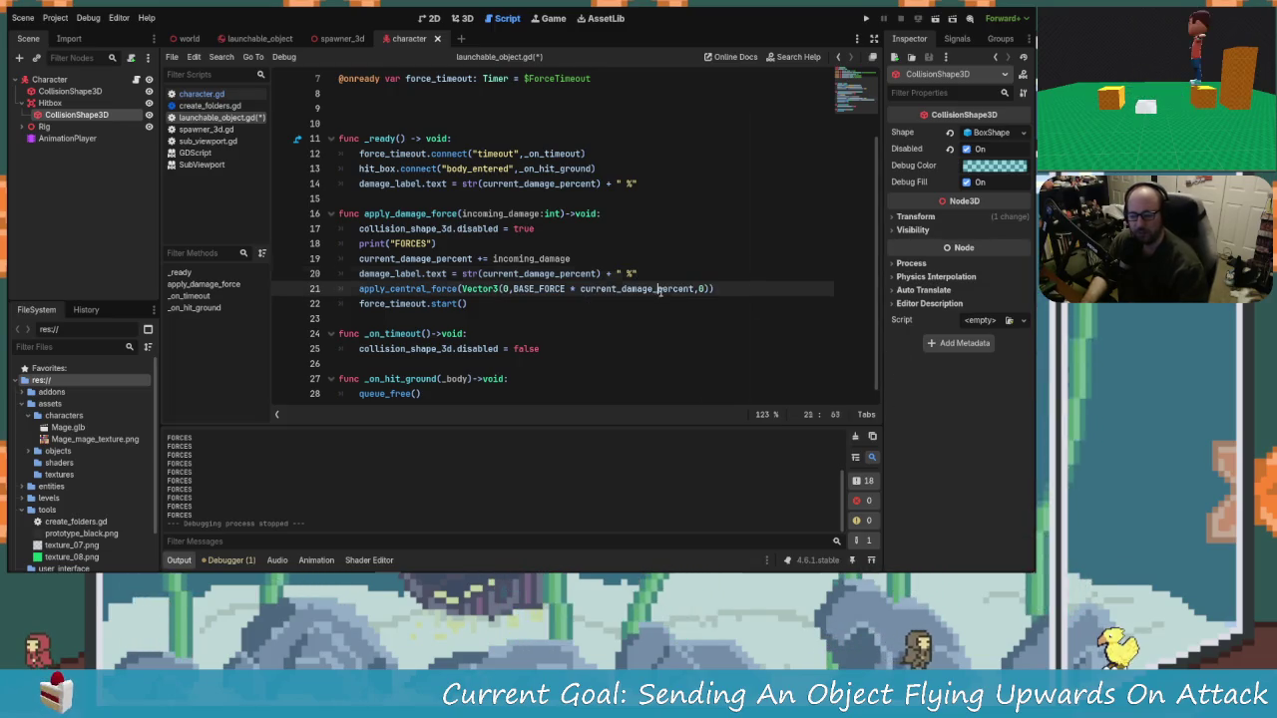
Step: Save the scripts and select the LaunchableObject node in the launchable_object scene
click(209, 105)
click(202, 92)
click(222, 117)
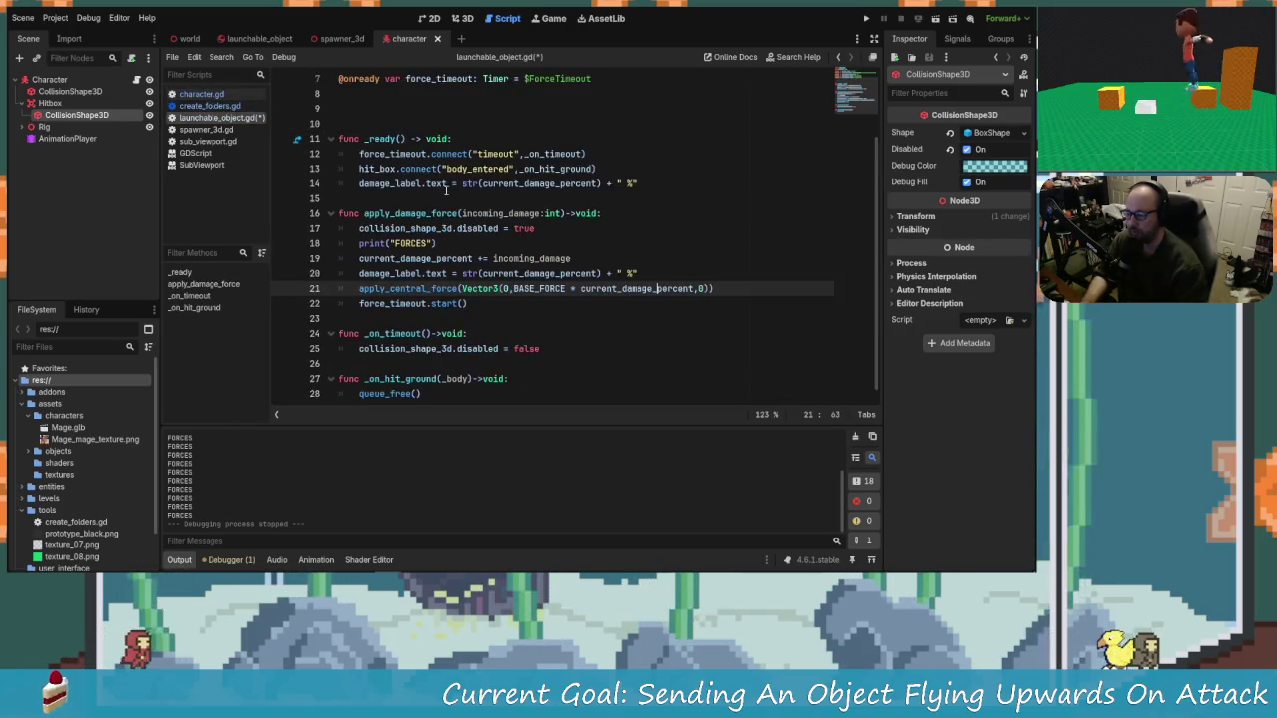
key(ctrl+s)
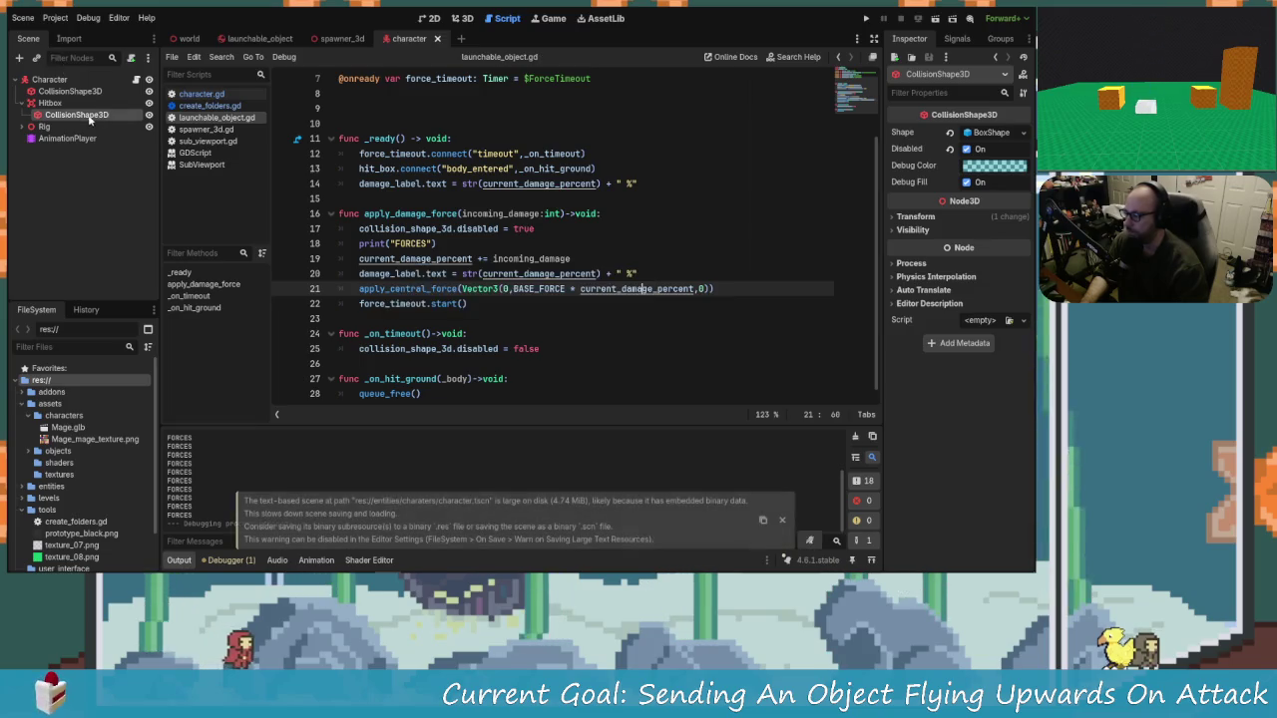
click(66, 81)
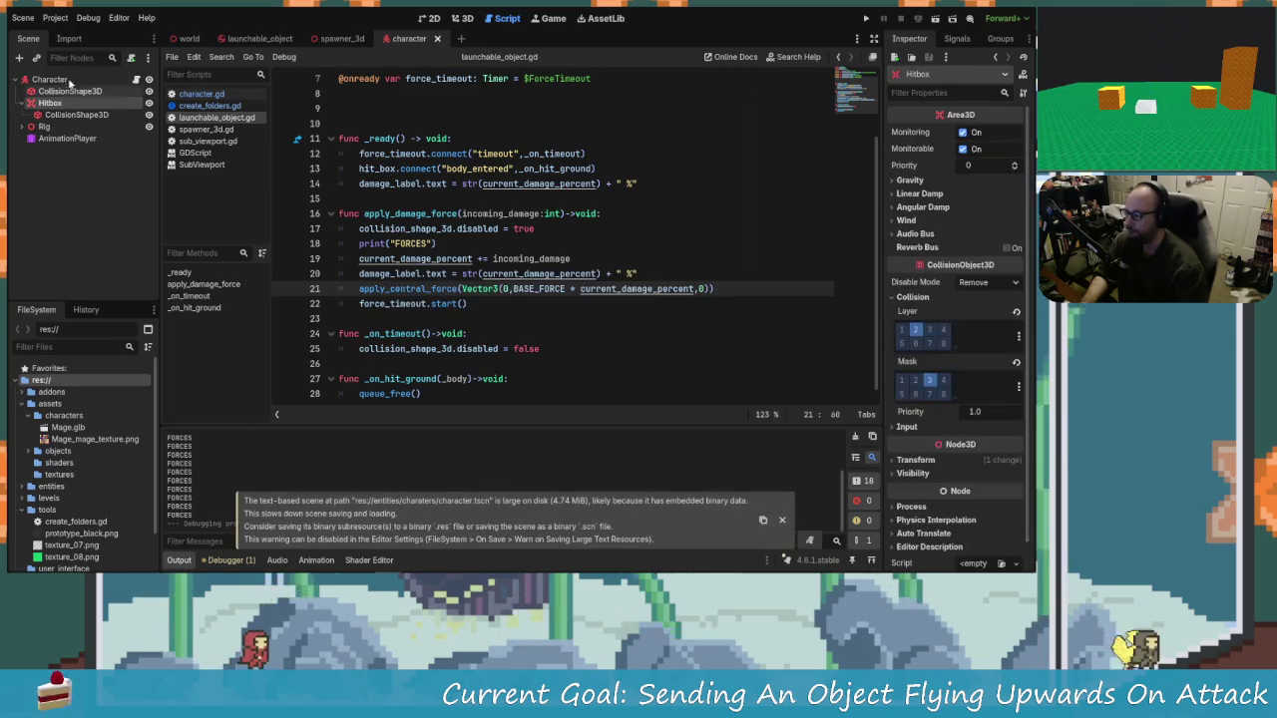
click(343, 38)
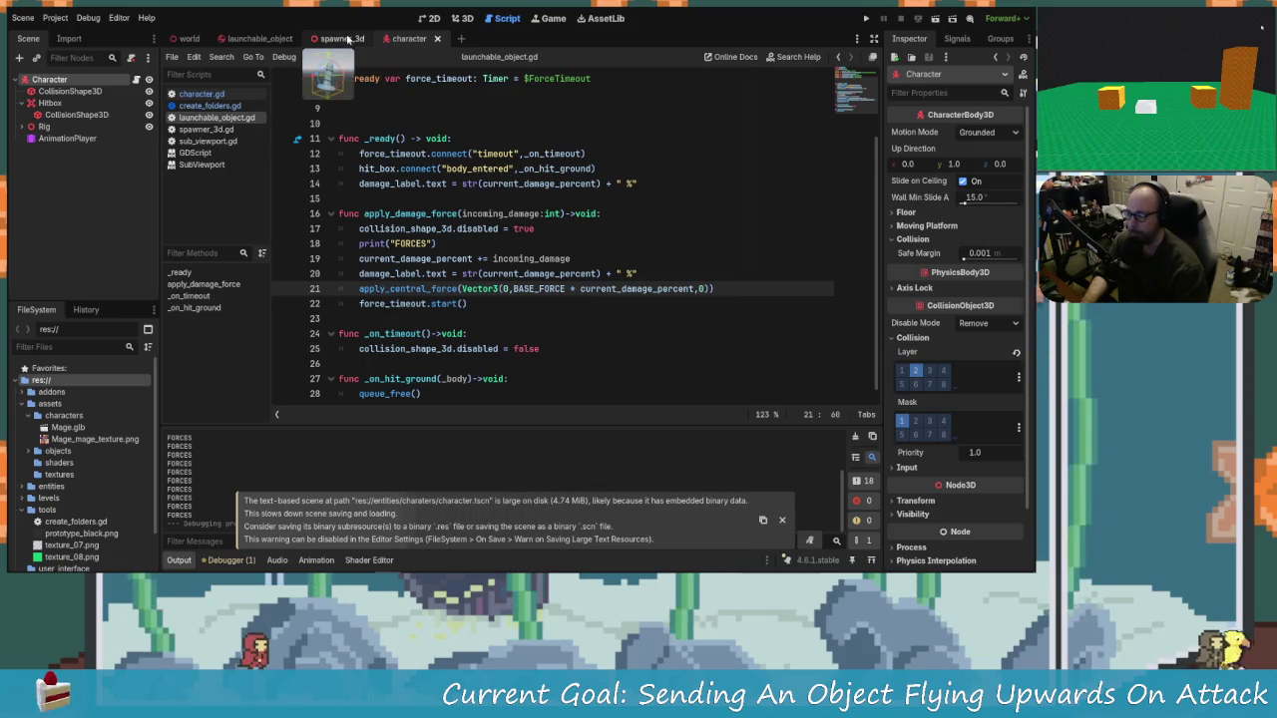
click(259, 38)
click(64, 80)
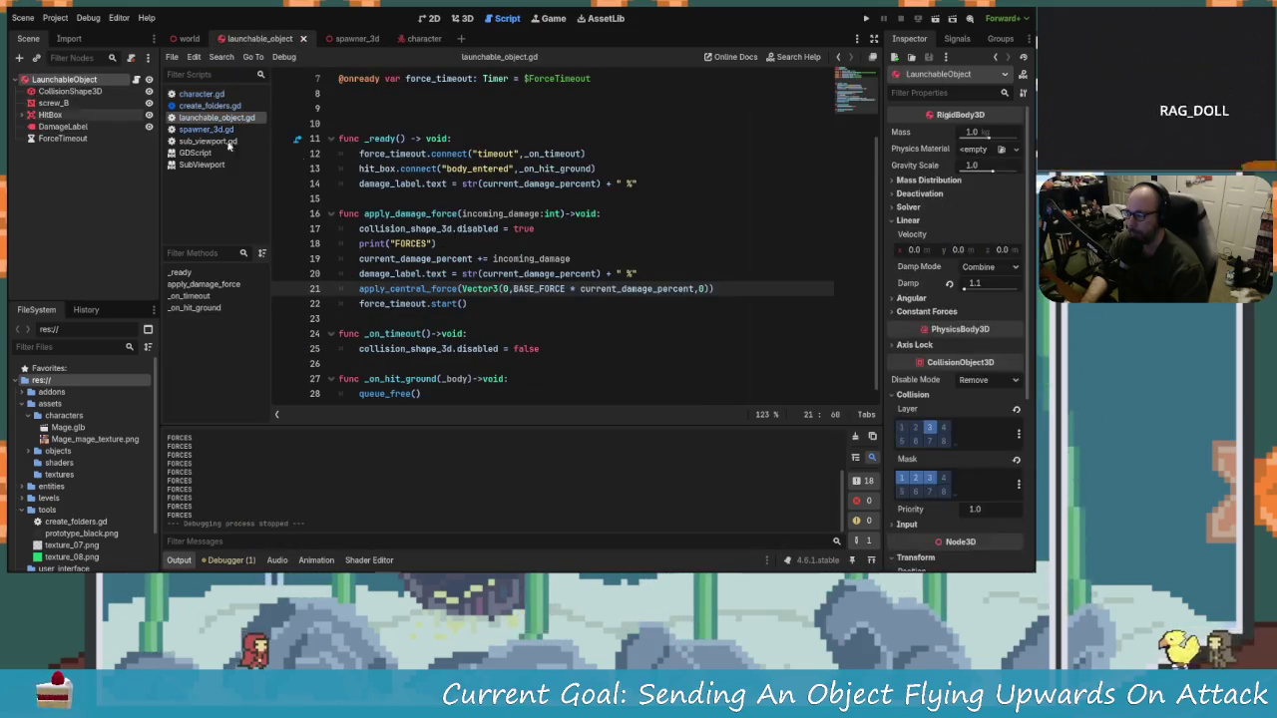
Step: Set LaunchableObject's angular damp to 0.5, save the scene, and run the project
click(922, 302)
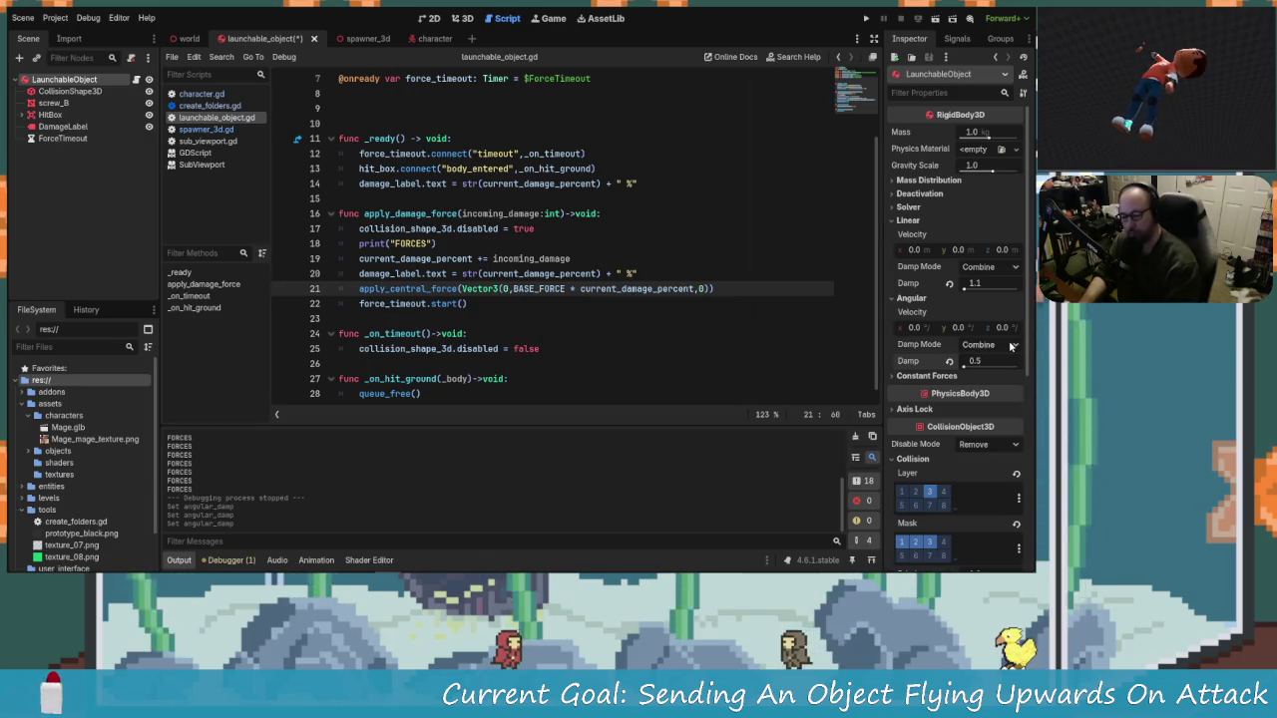
key(ctrl+s)
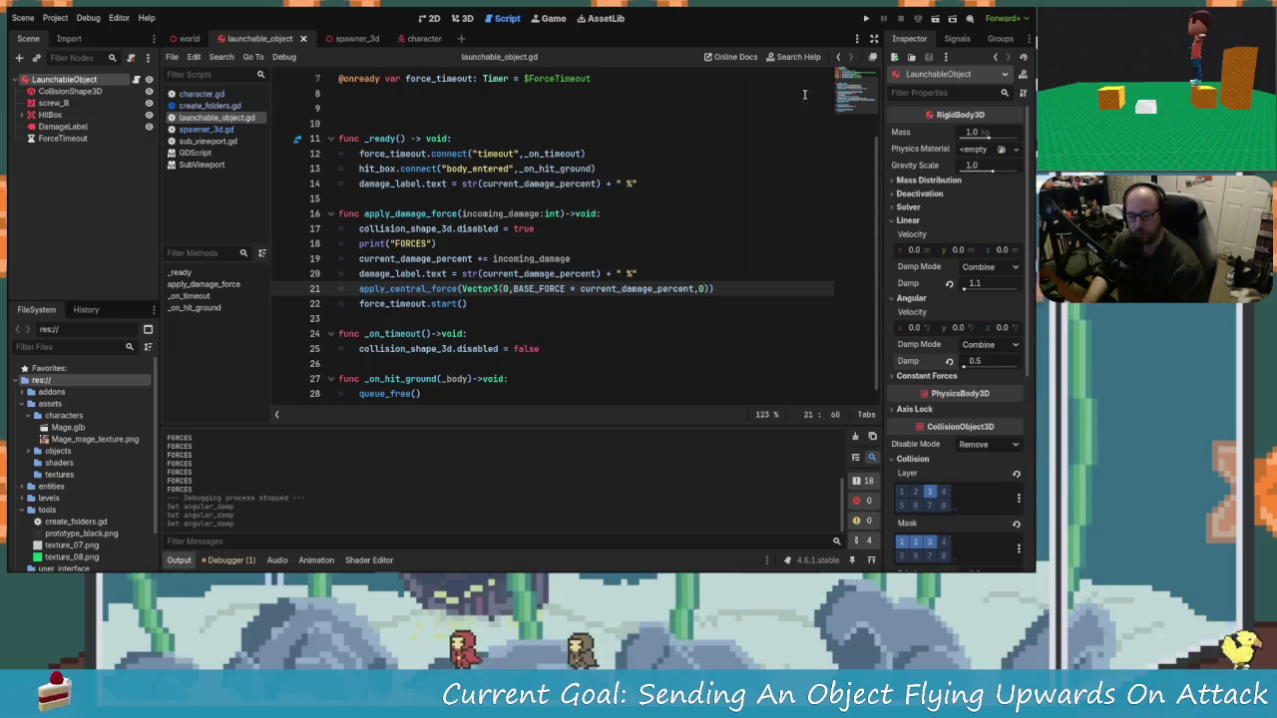
click(866, 18)
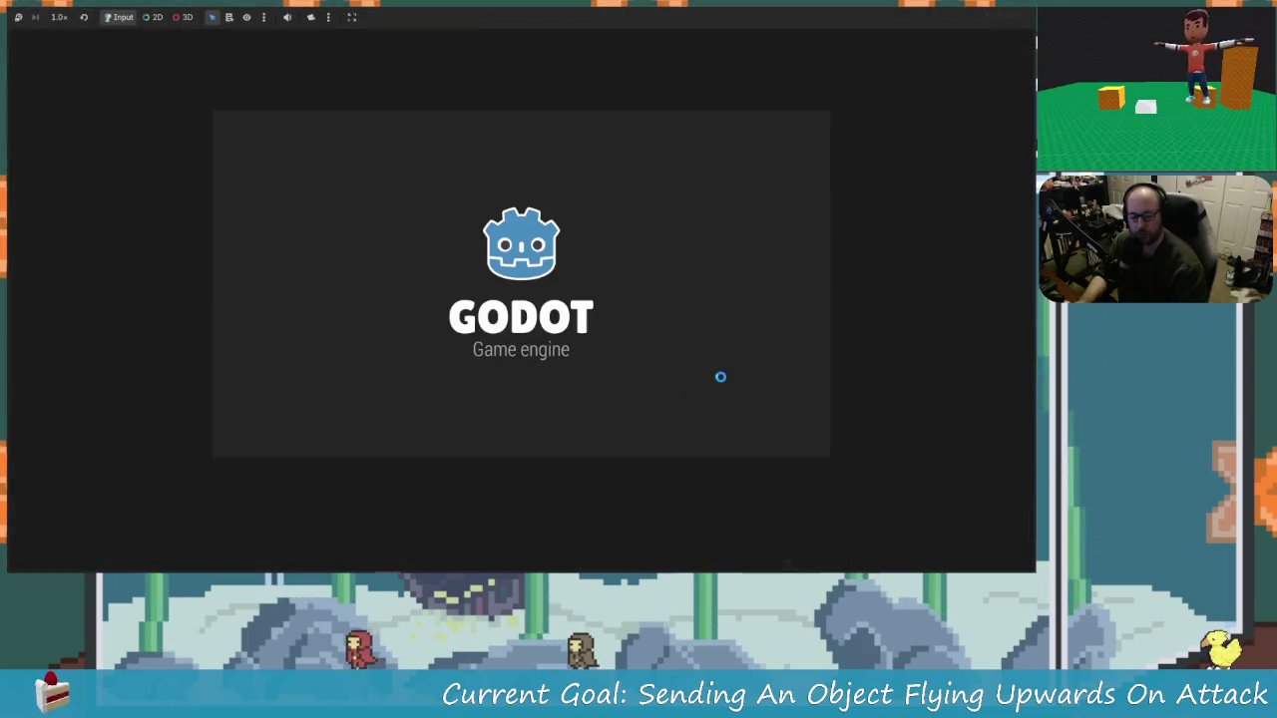
Step: Launch the first 1% screw and juggle the screws up to 21% and 31%
key(space)
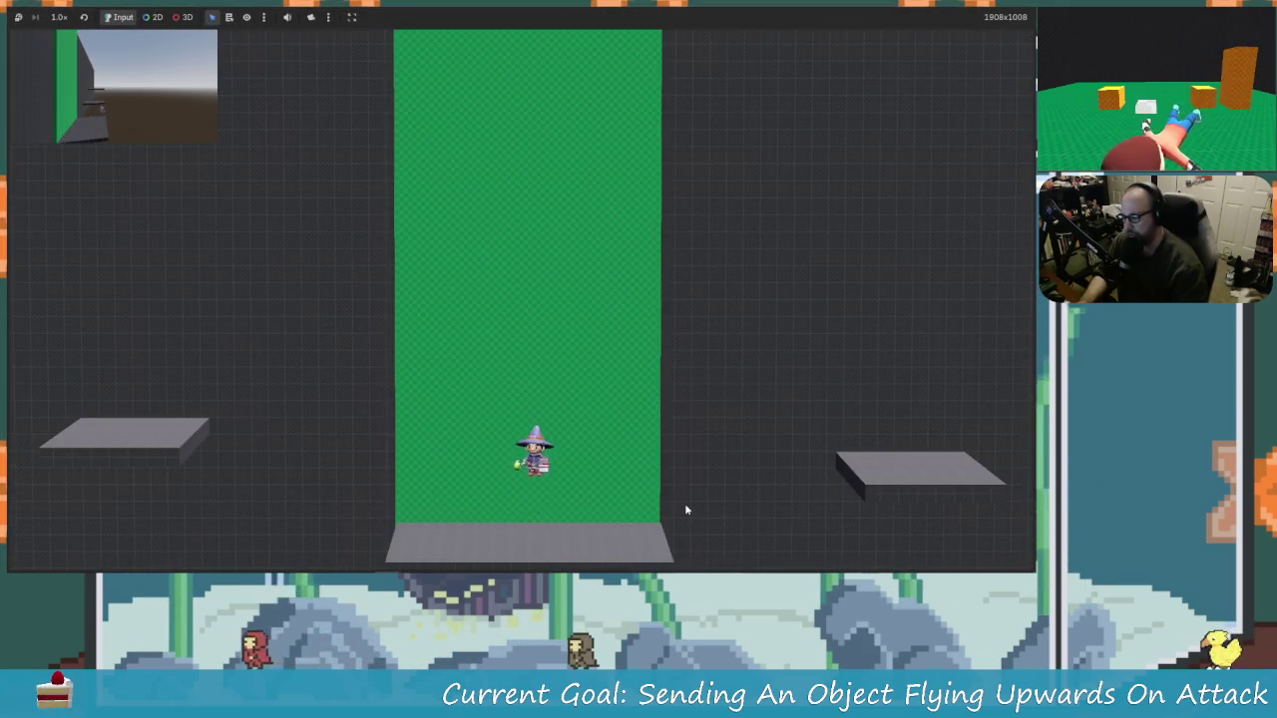
key(space)
key(space)
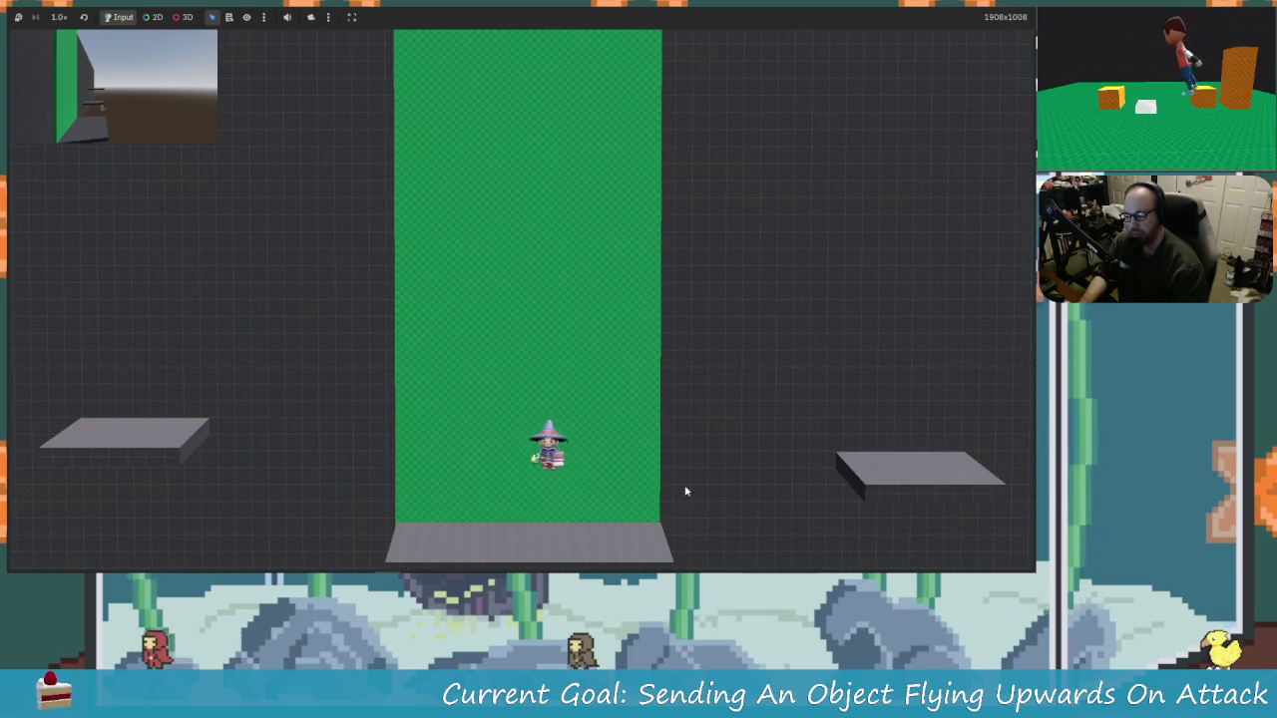
key(space)
key(space)
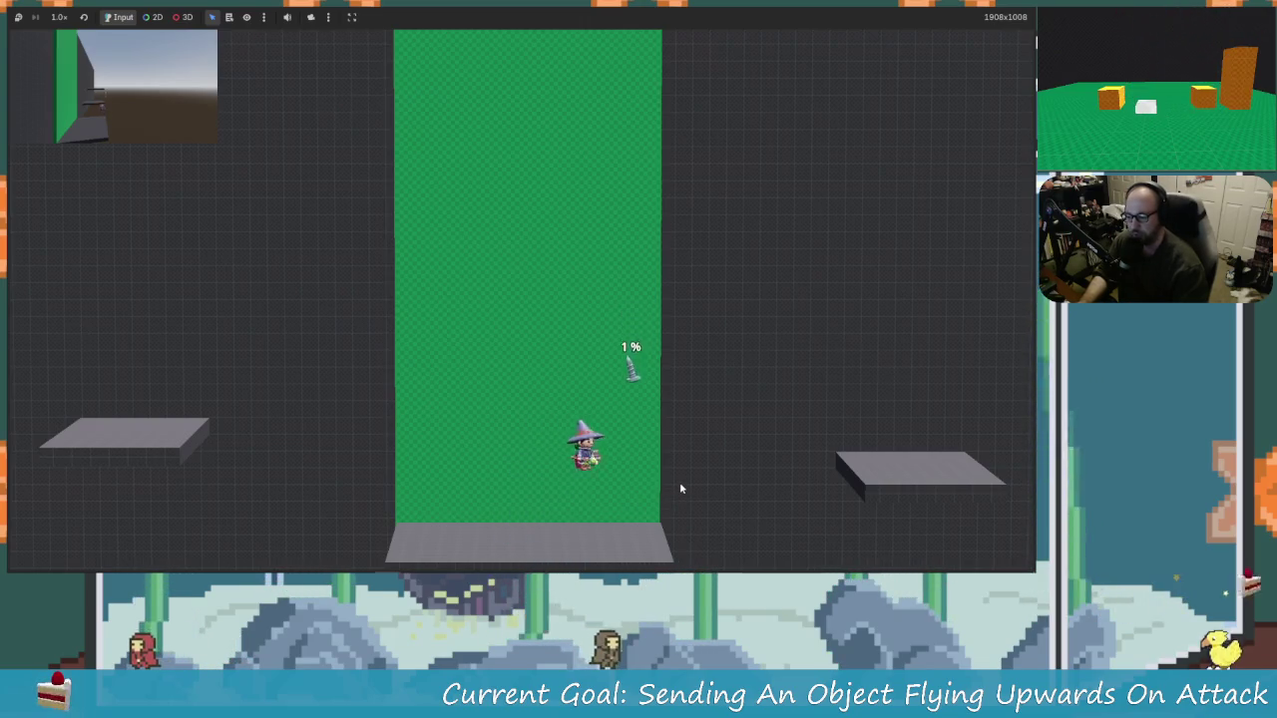
key(Right)
key(space)
key(space)
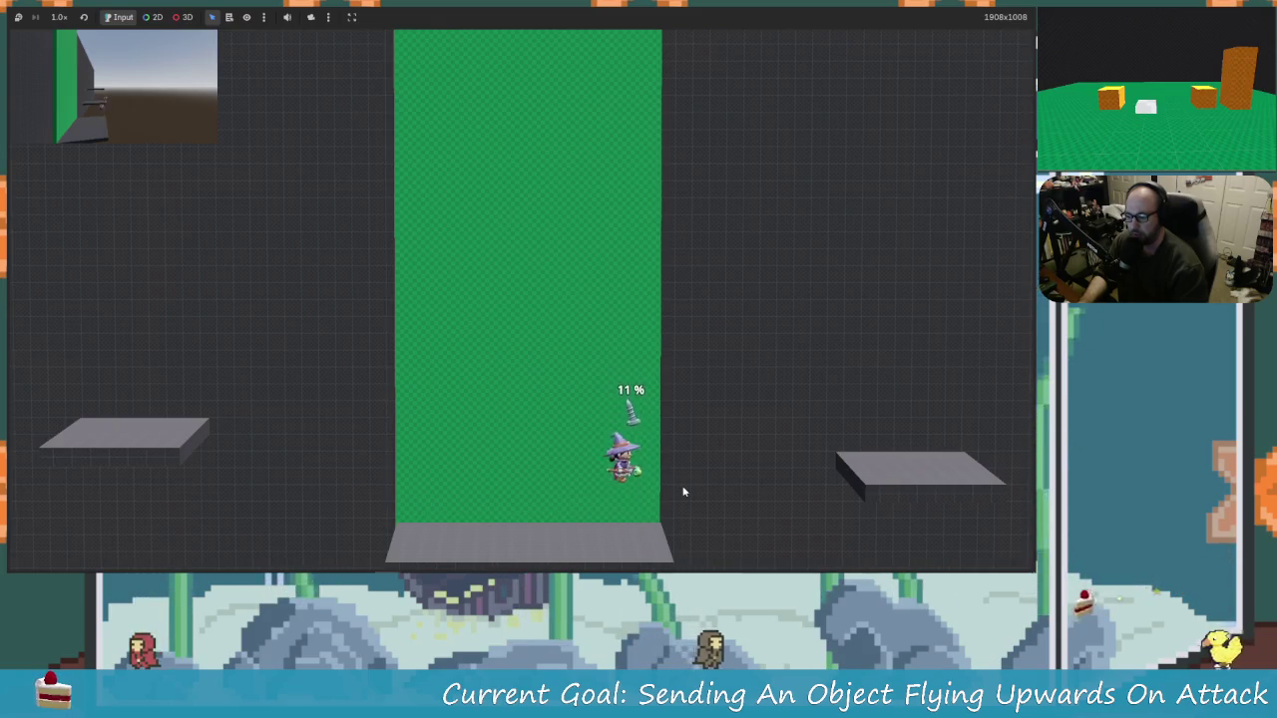
key(Left)
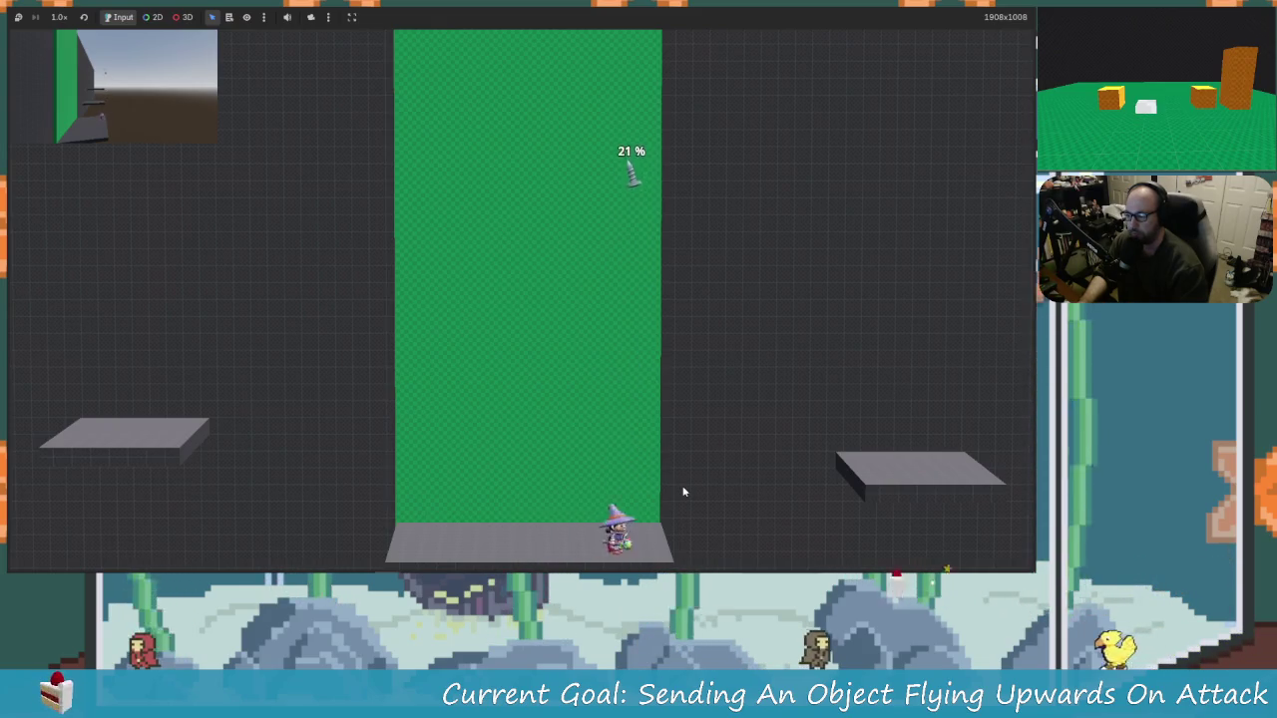
key(Left)
key(space)
key(space)
key(Right)
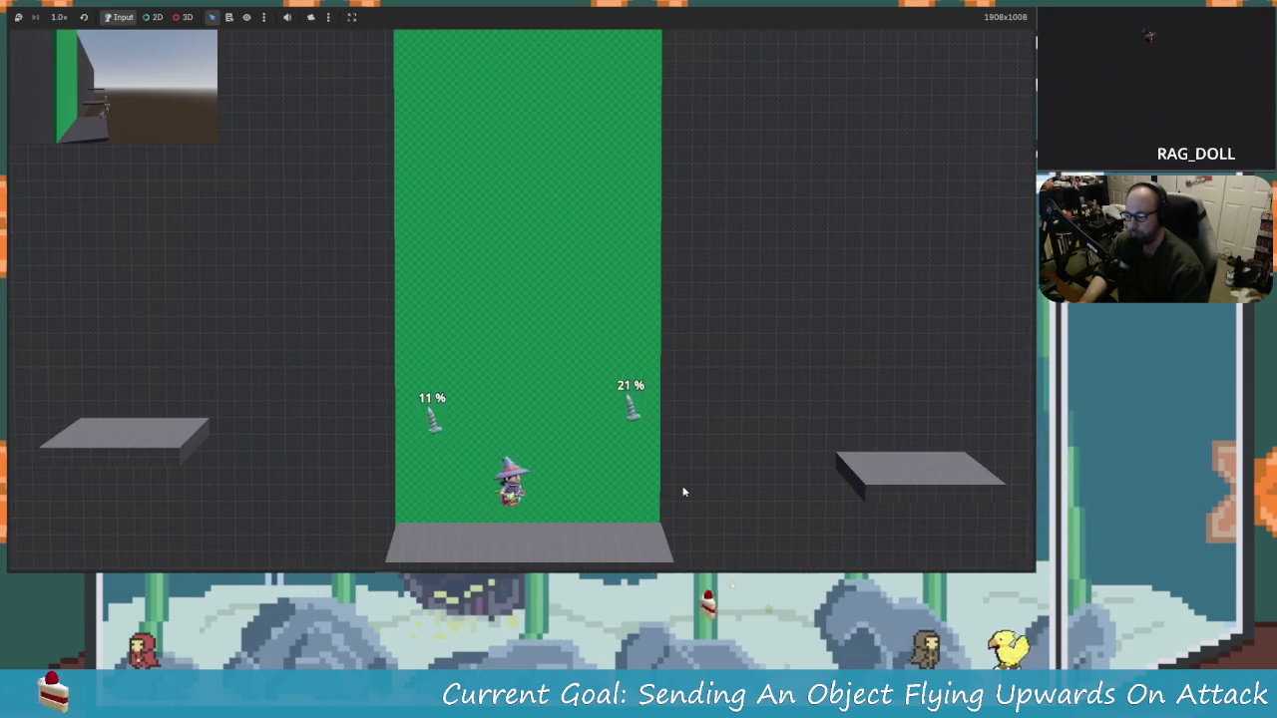
key(space)
key(Left)
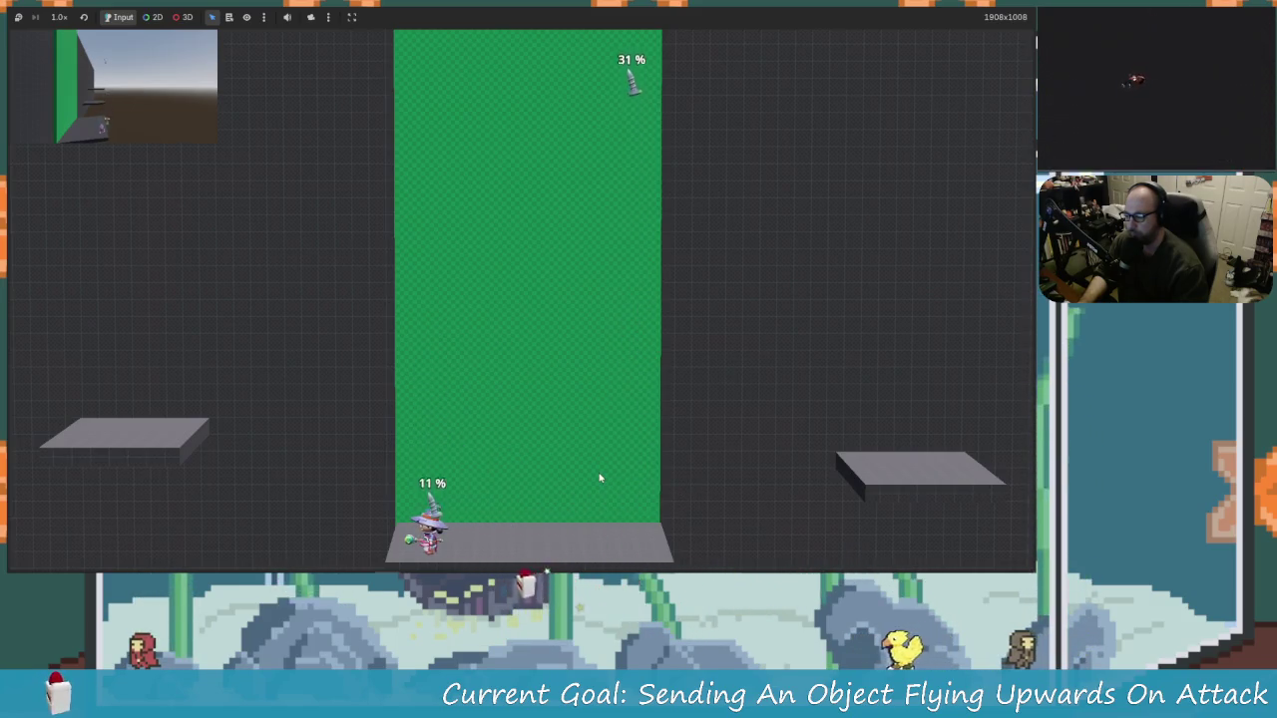
key(space)
key(Right)
key(Right)
key(Left)
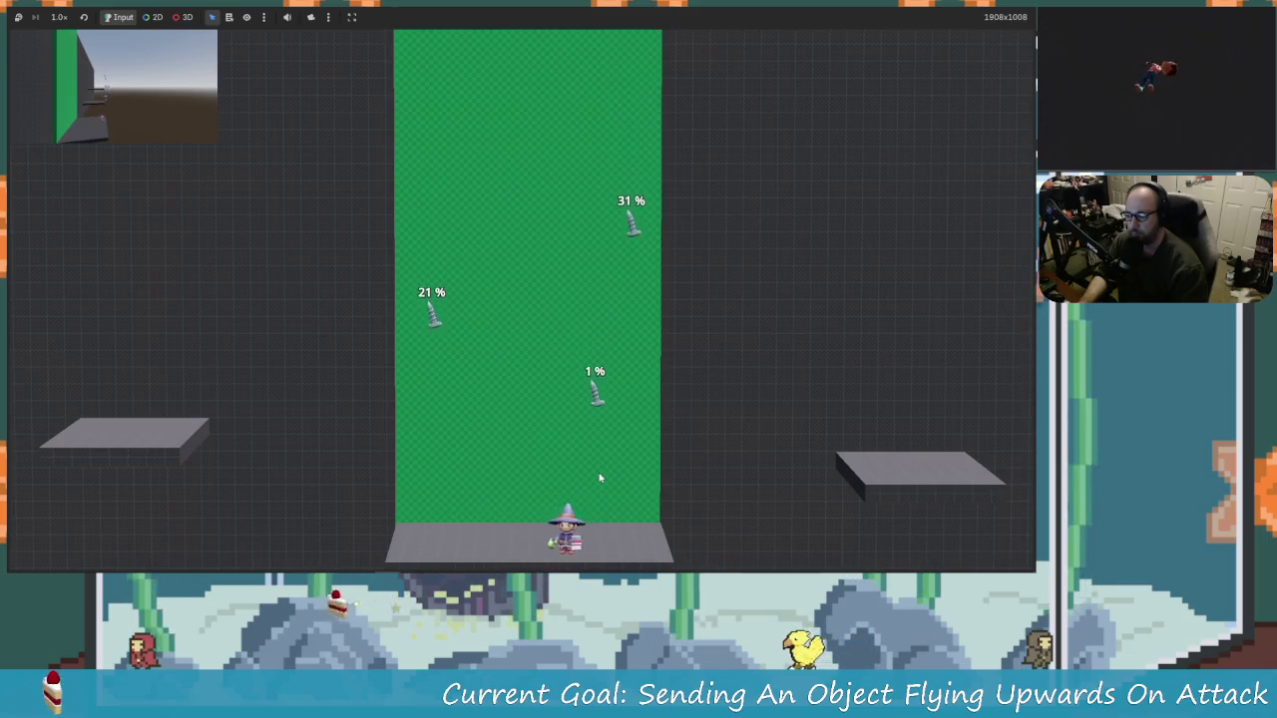
key(Right)
key(space)
key(Left)
key(space)
key(Right)
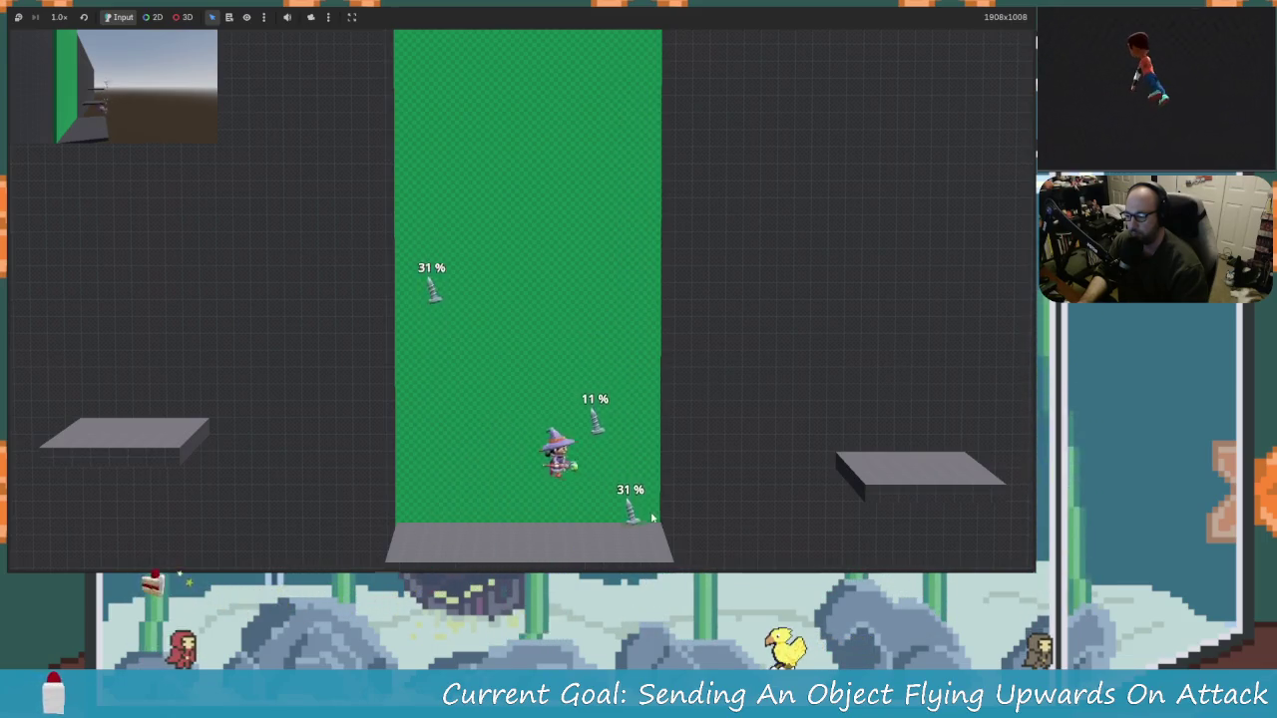
key(Left)
key(space)
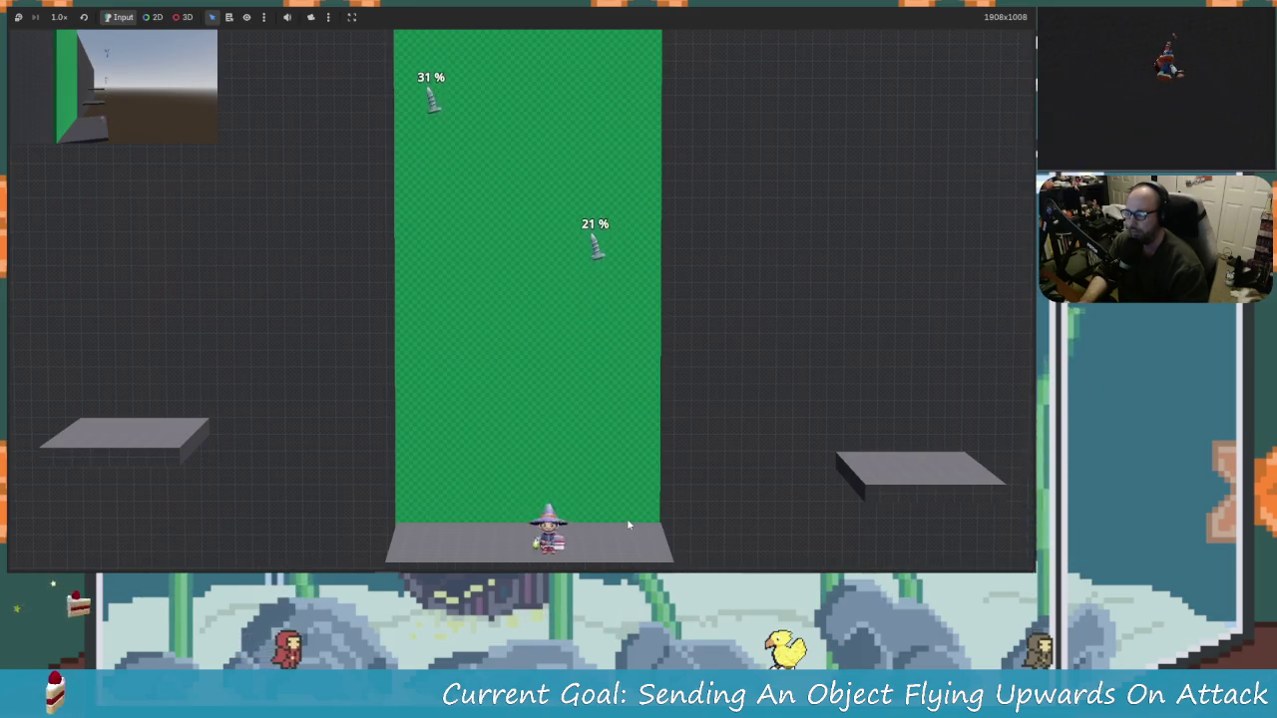
Step: Jump and strike the falling screws, raising one from 41% to 51%
key(Right)
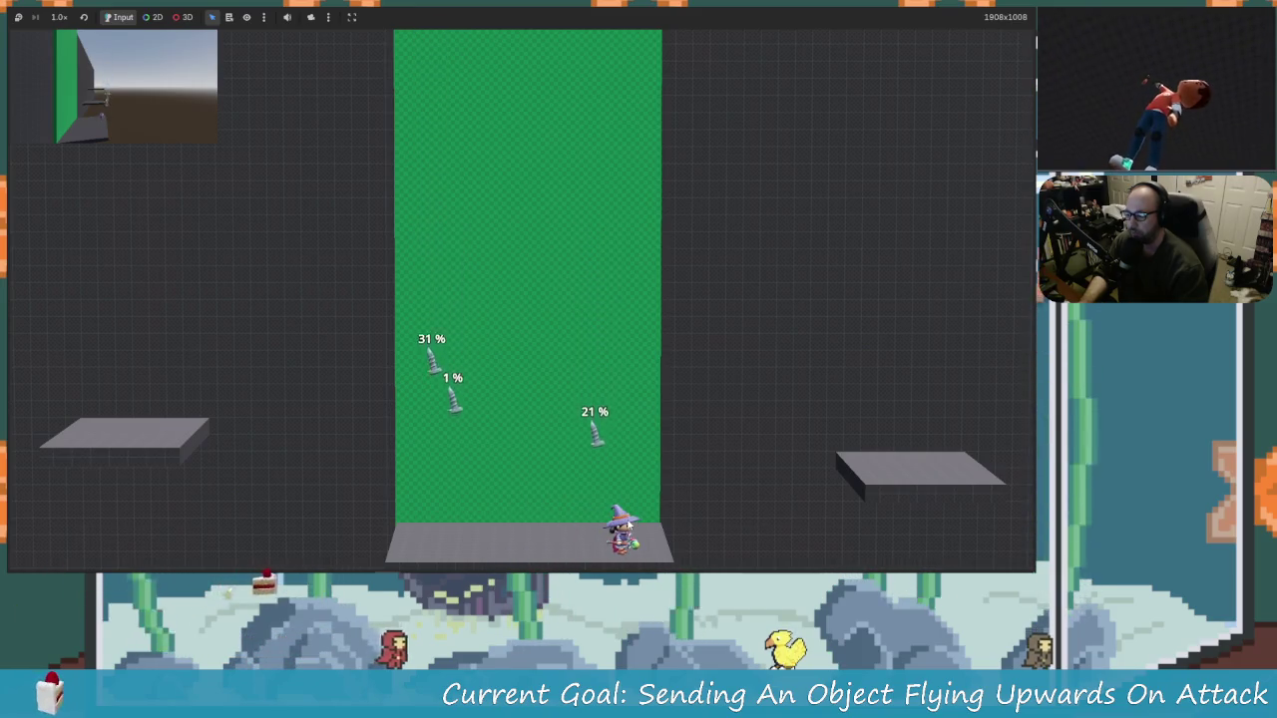
key(space)
key(Left)
key(space)
key(Right)
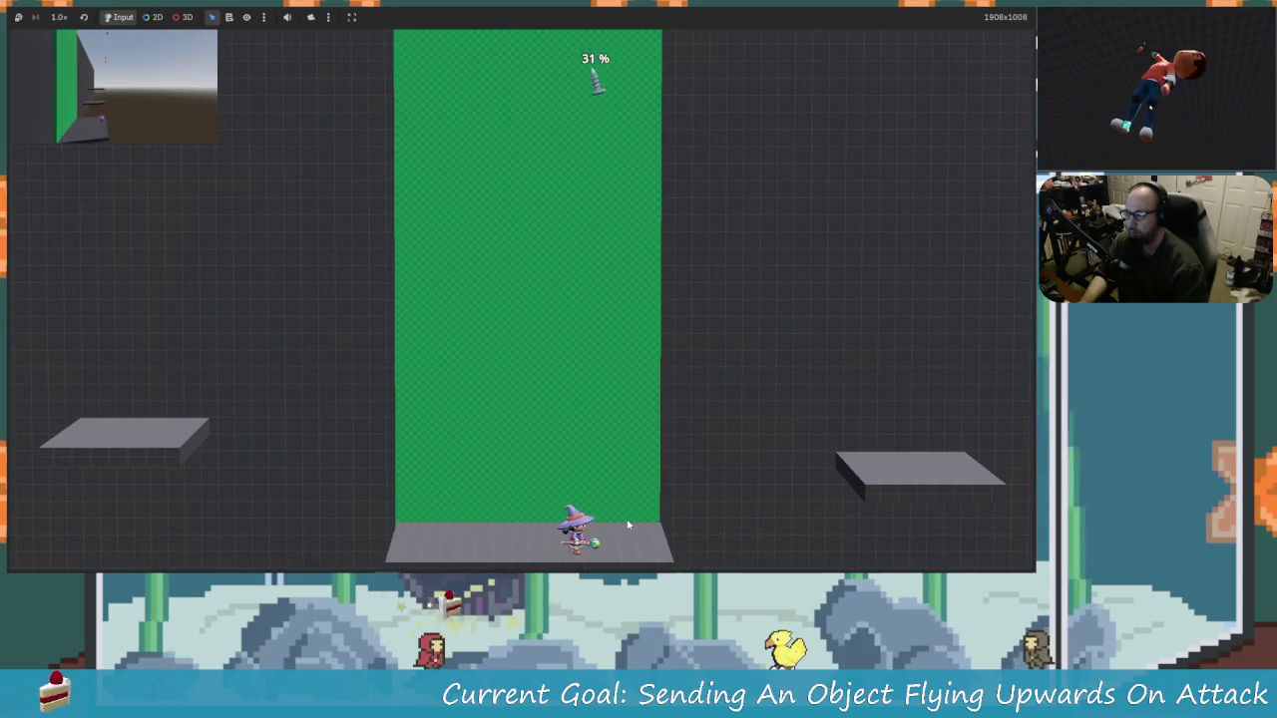
key(Right)
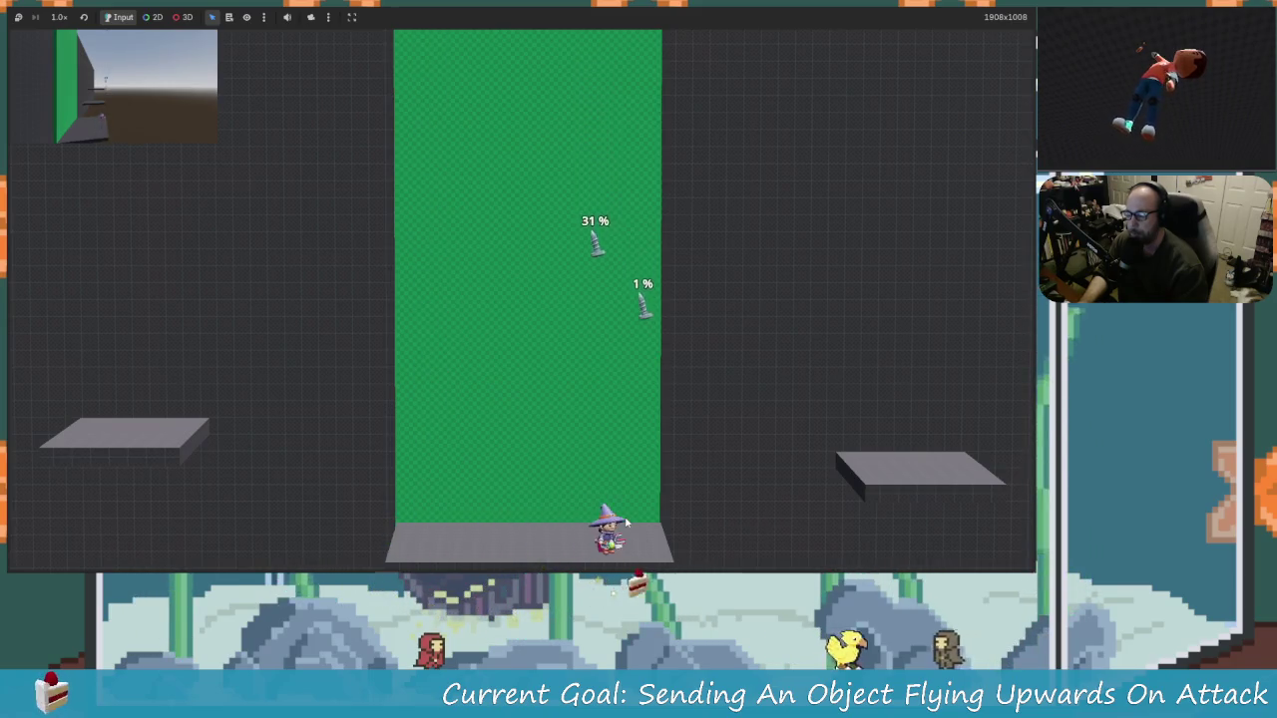
key(Up)
key(space)
key(Left)
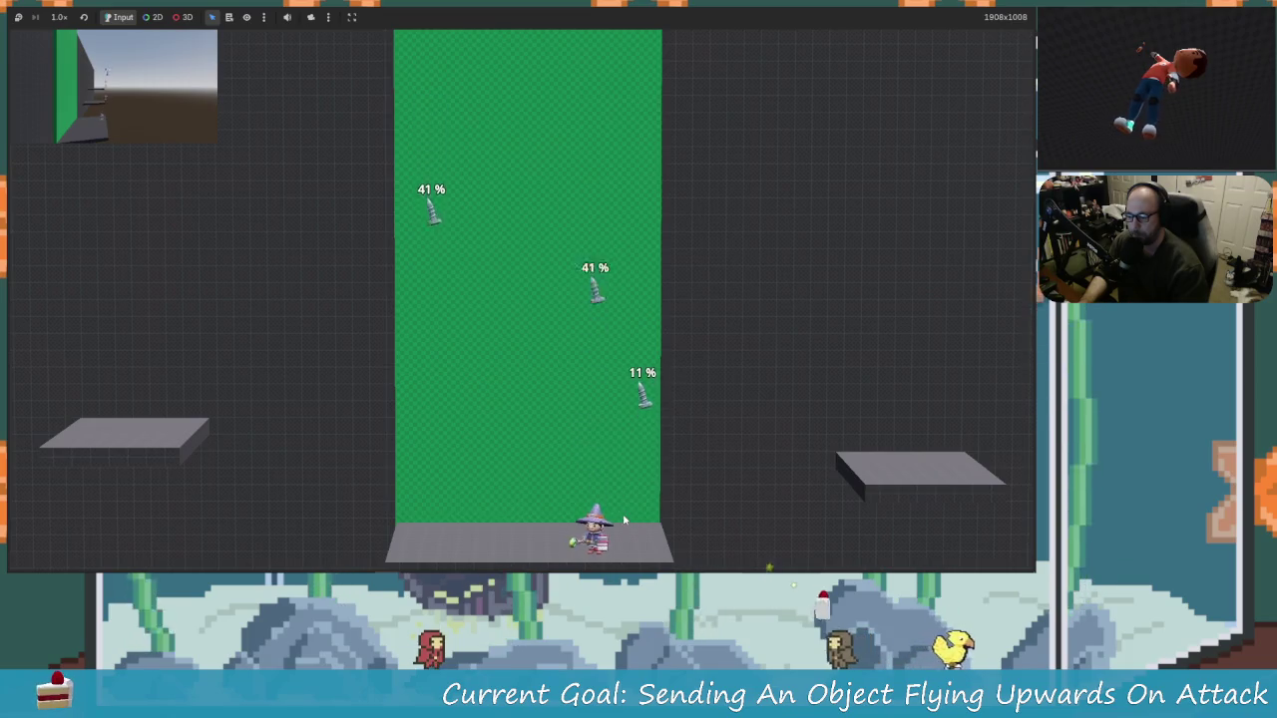
key(Right)
key(Up)
key(space)
key(Left)
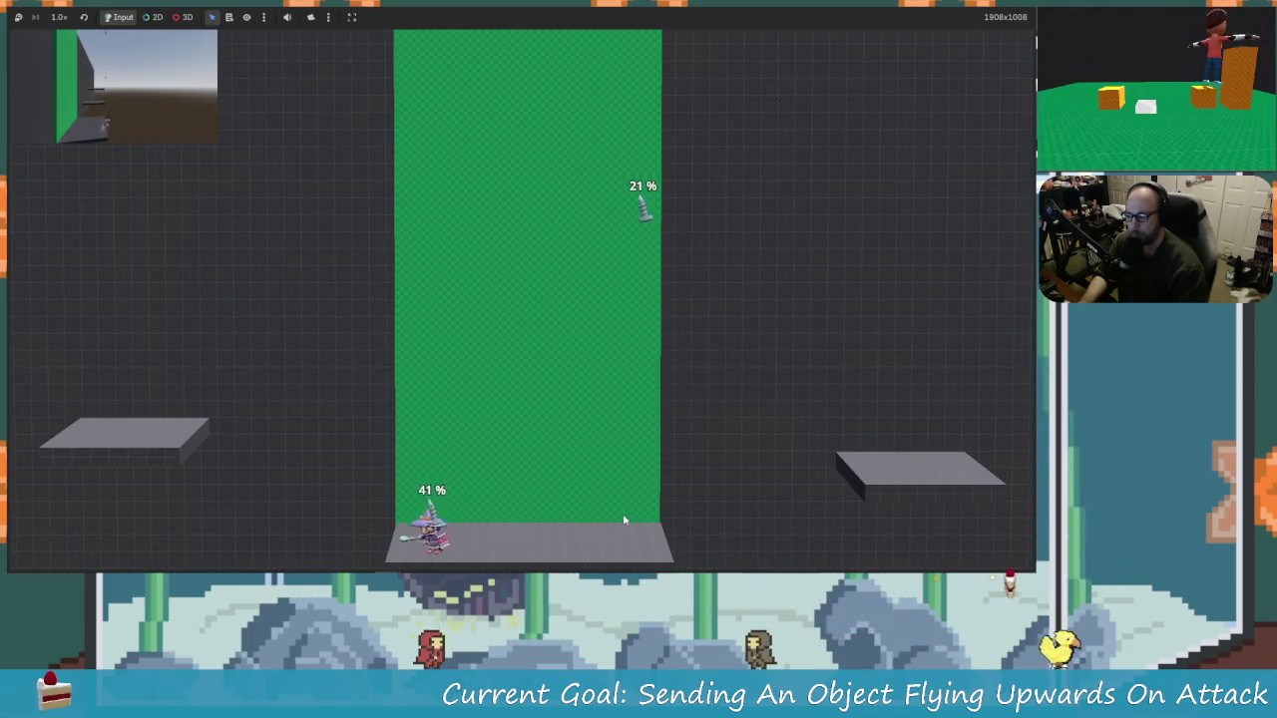
key(Left)
key(Up)
key(space)
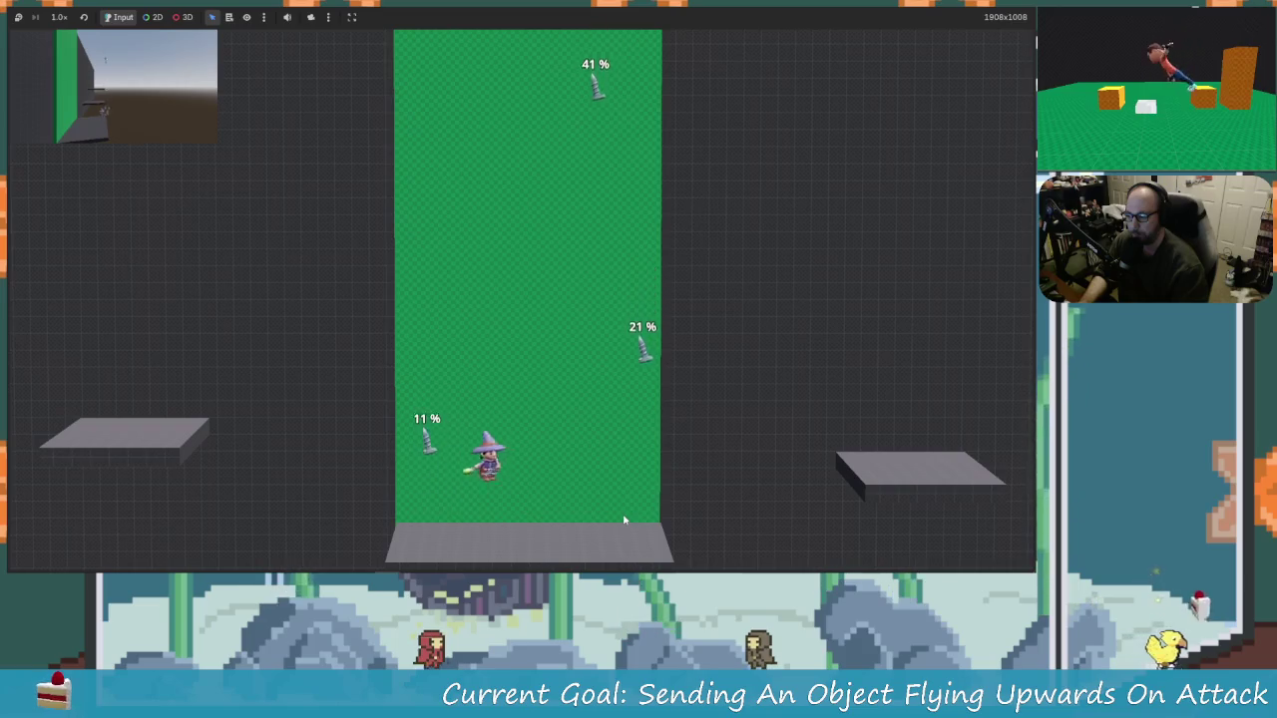
key(Right)
key(space)
key(Up)
key(Left)
key(Up)
key(space)
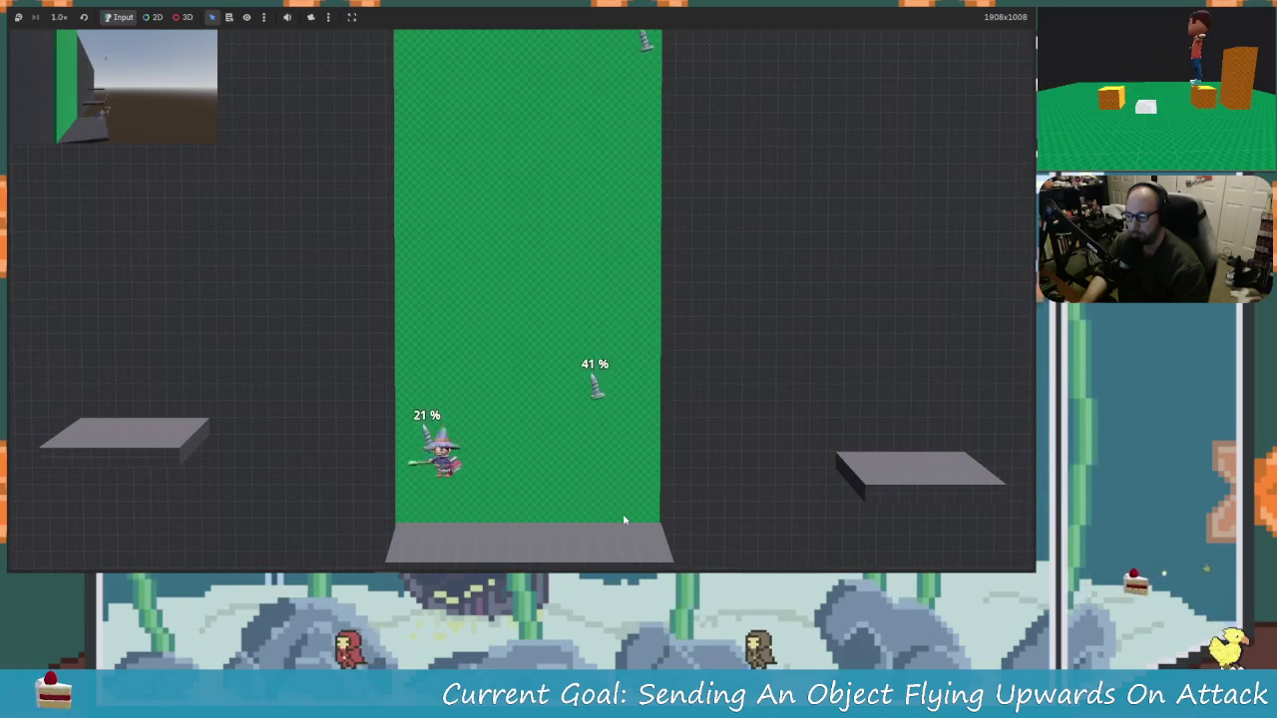
key(Right)
key(space)
key(Left)
key(Right)
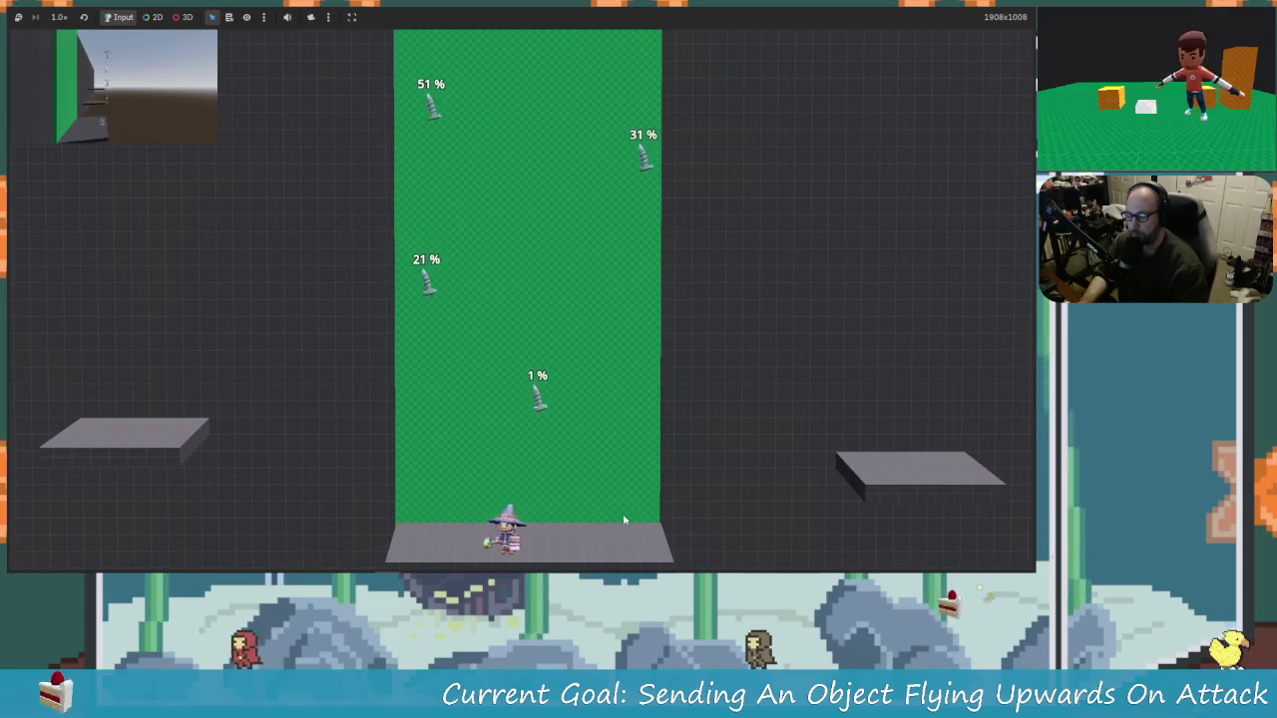
Step: Juggle several screws at once, bumping them through 11%, 21%, 31%, 41% and 51%
key(Up)
key(space)
key(Left)
key(space)
key(Right)
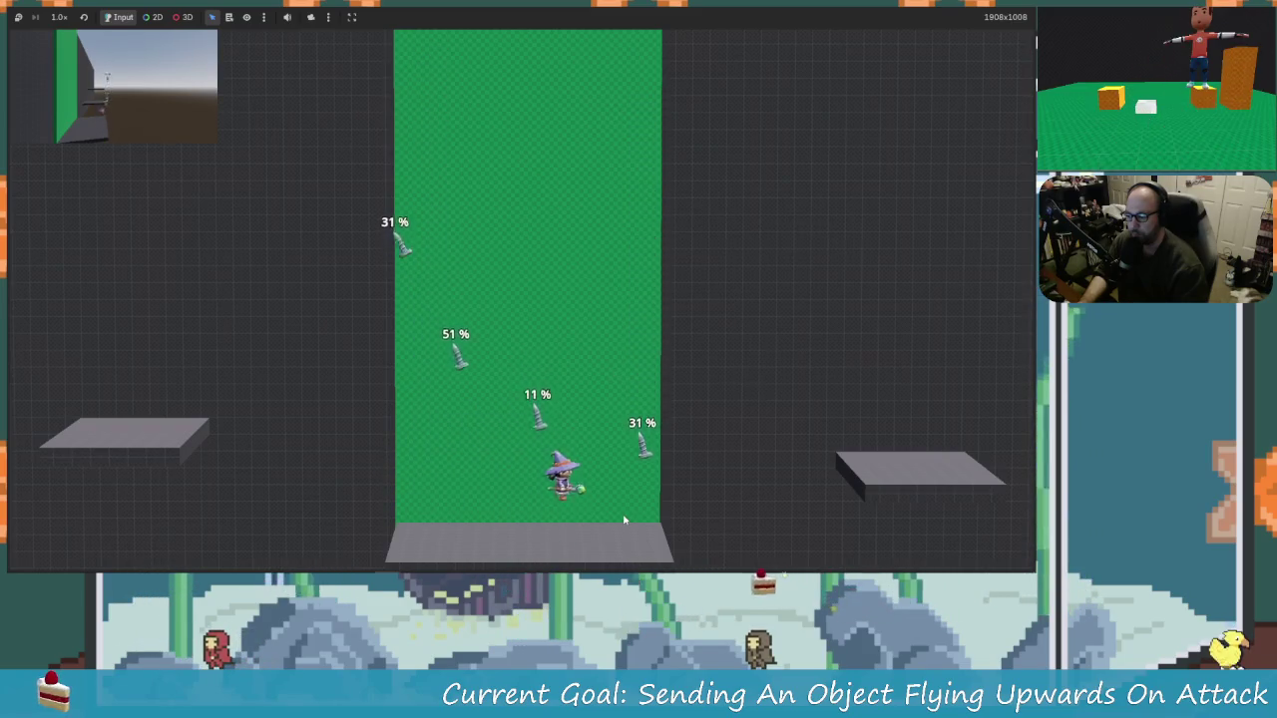
key(space)
key(Left)
key(space)
key(space)
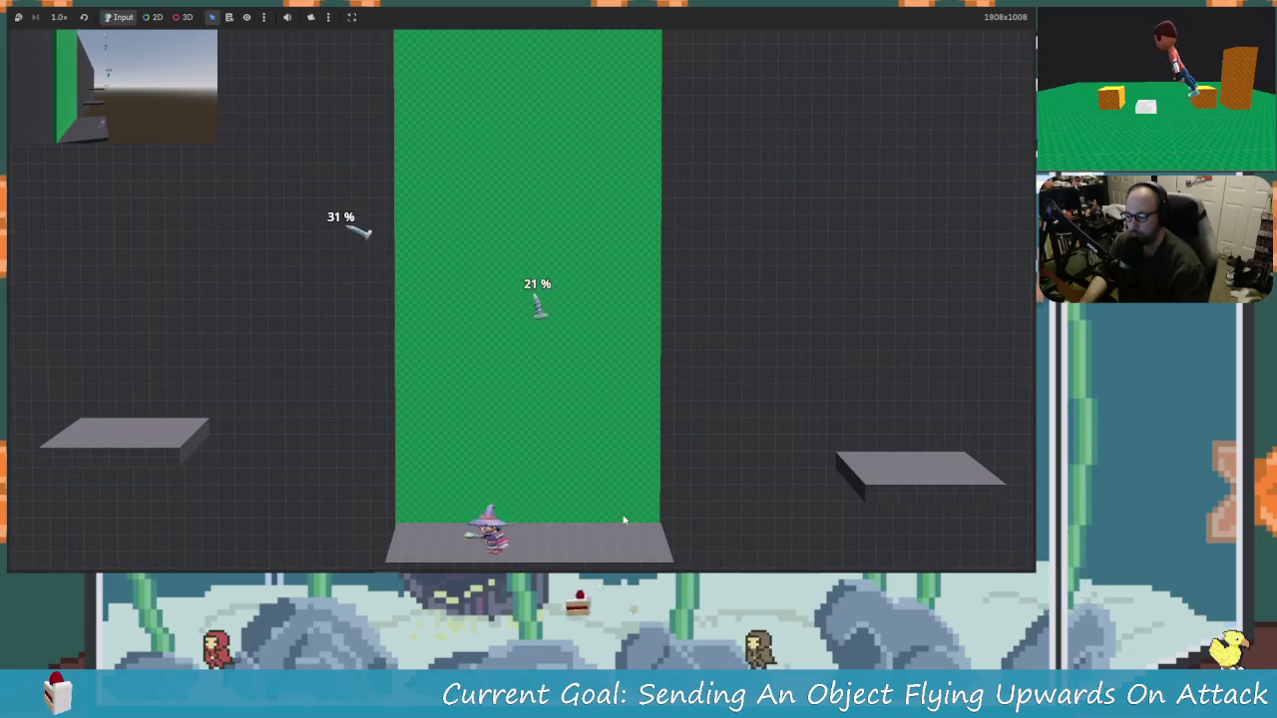
key(Left)
key(Up)
key(space)
key(Right)
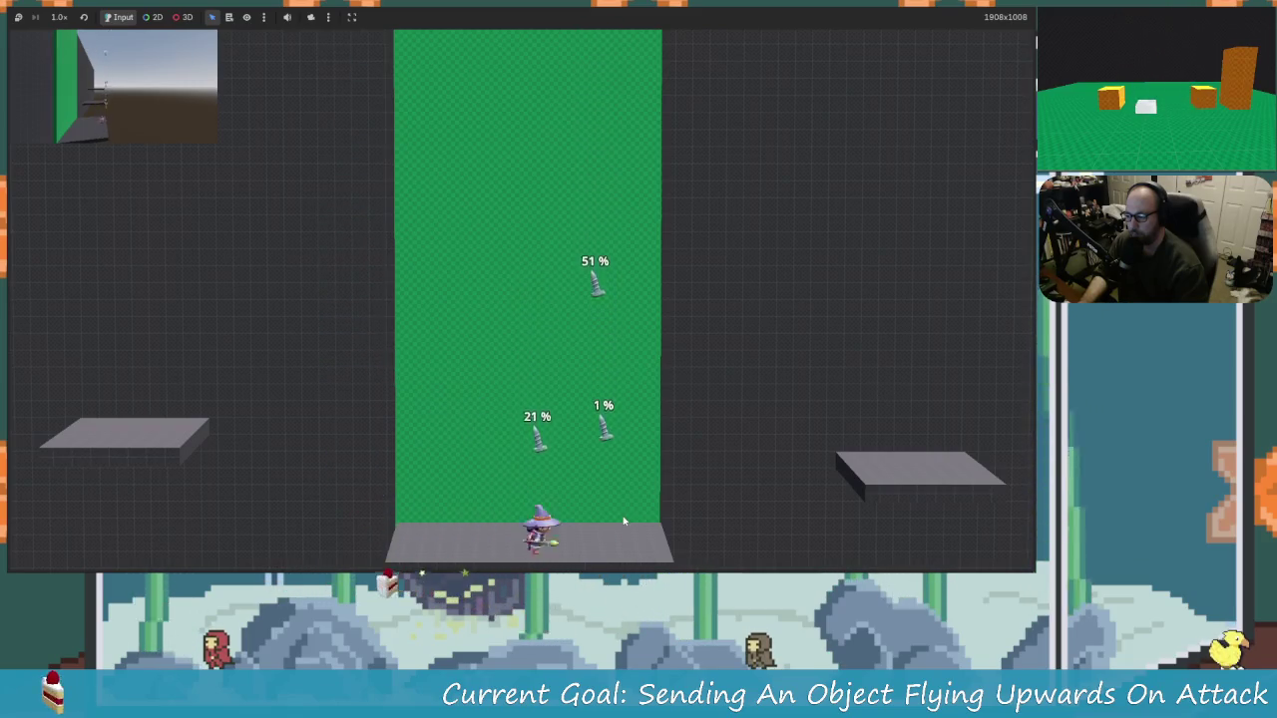
key(space)
key(Up)
key(space)
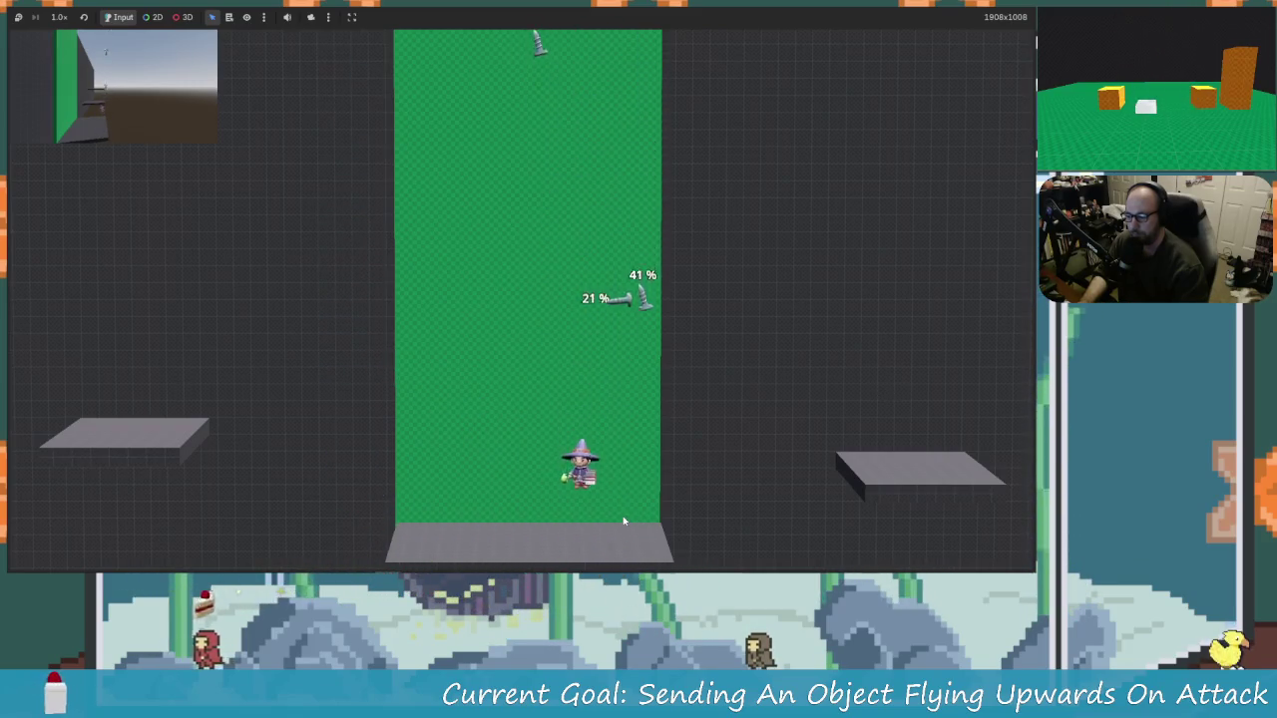
key(Right)
key(Up)
key(space)
key(Left)
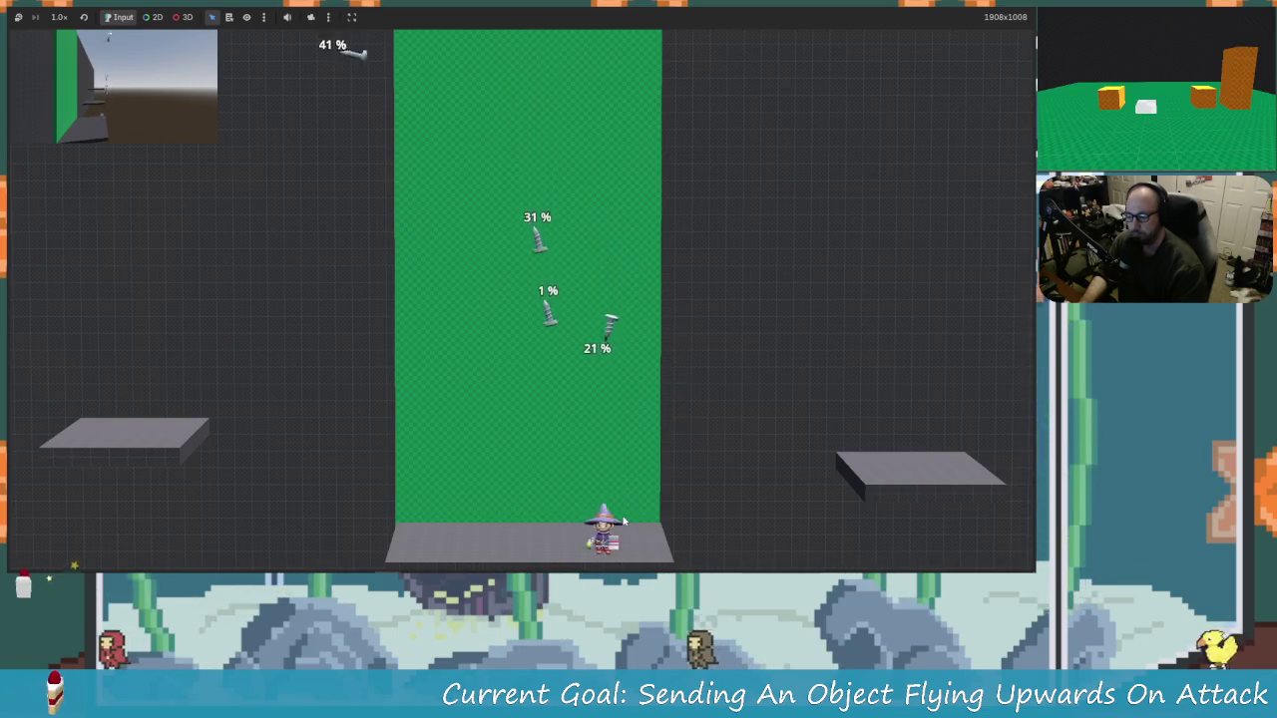
key(Up)
key(space)
key(Up)
key(space)
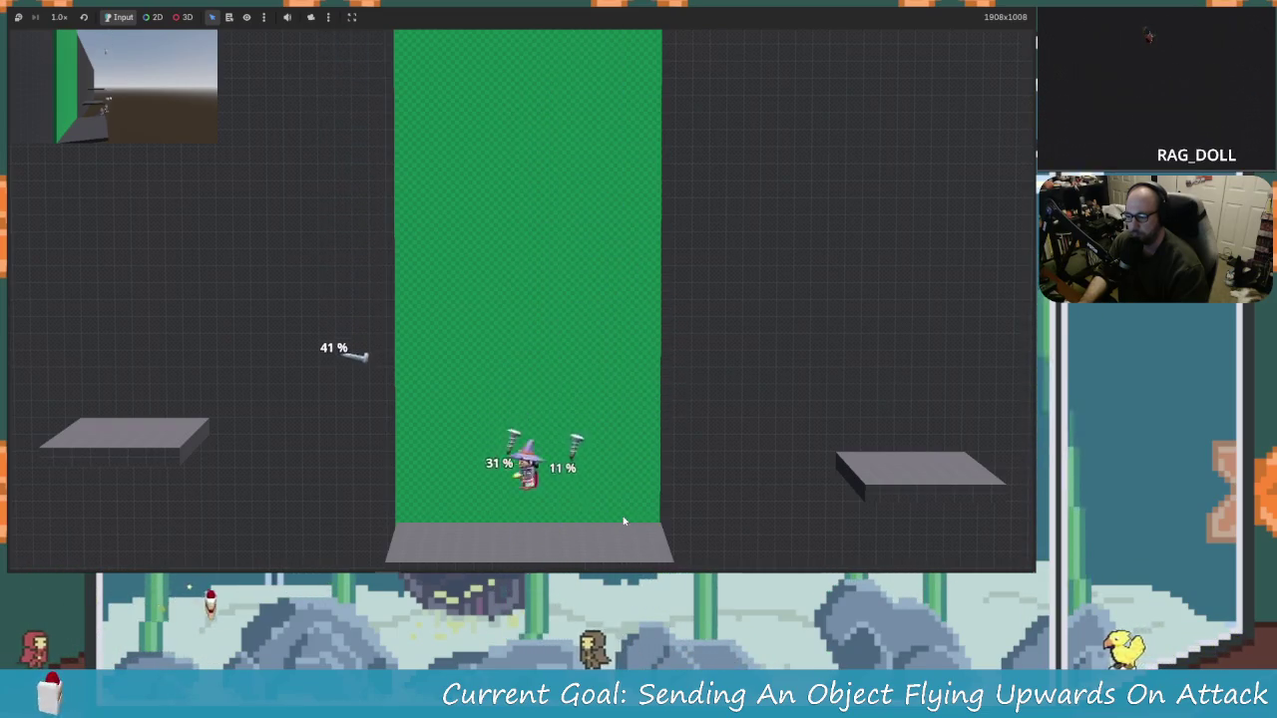
key(Left)
key(Right)
key(Up)
key(space)
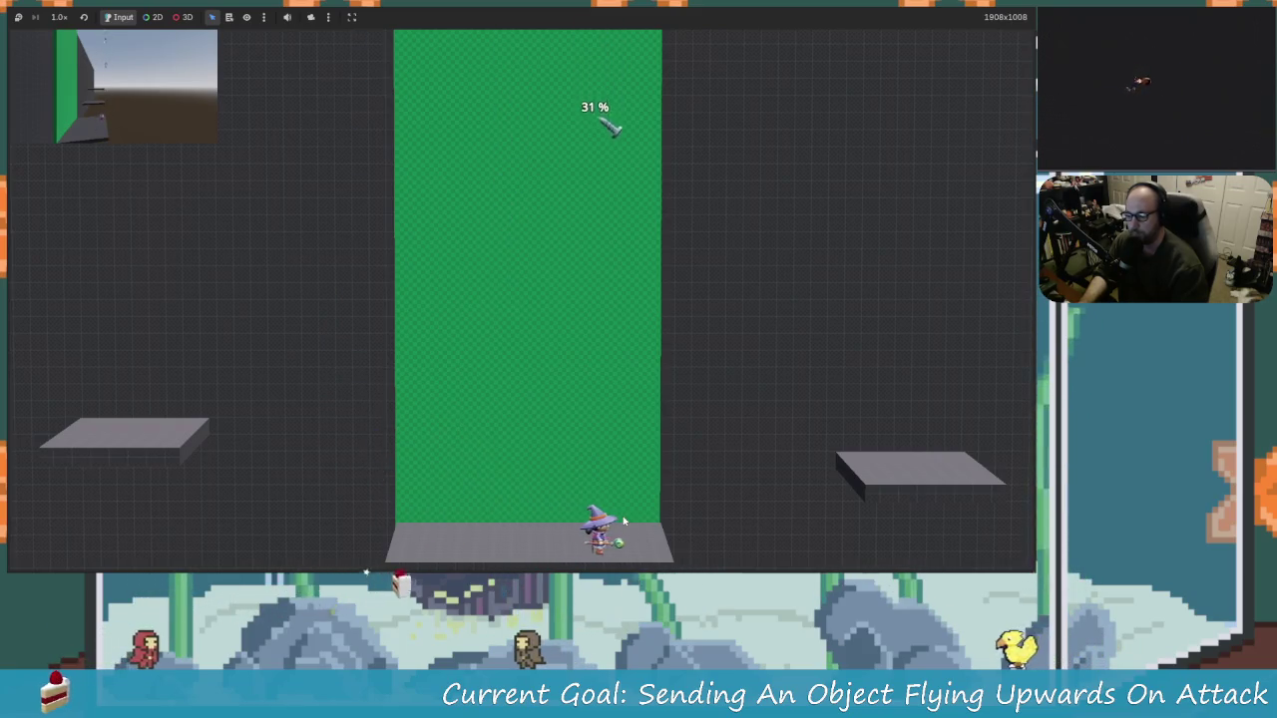
key(Up)
key(space)
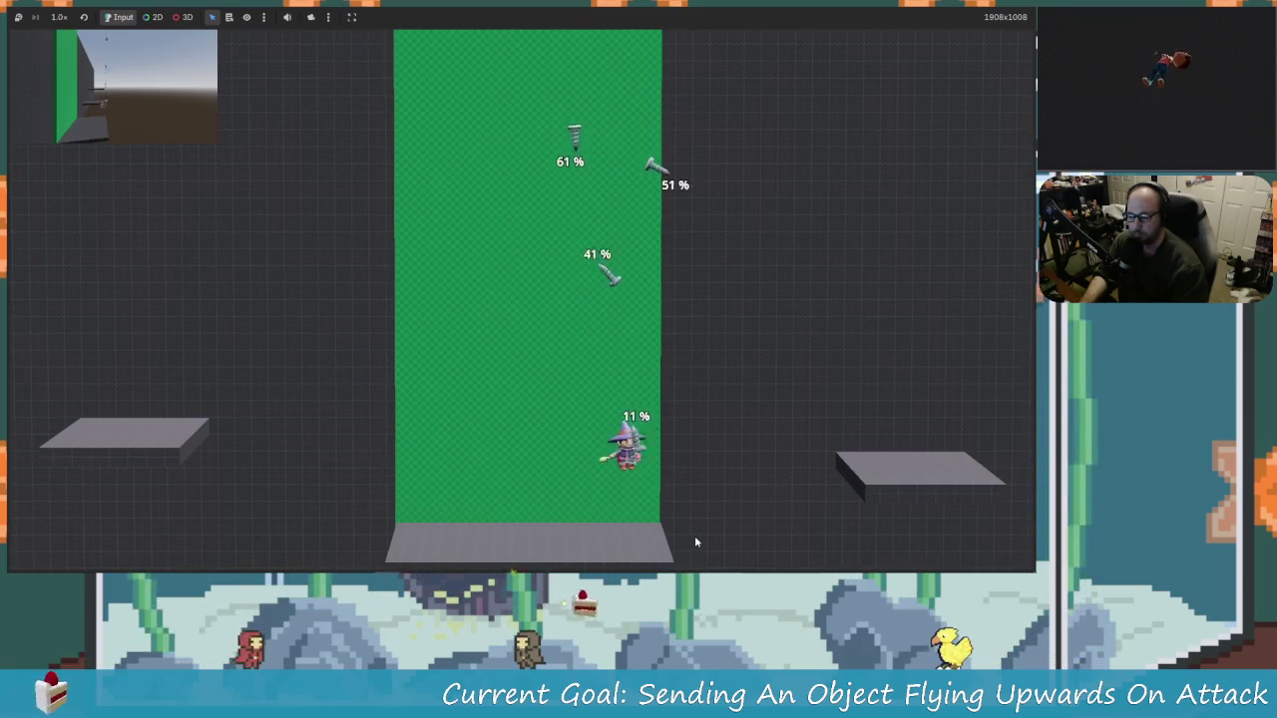
key(Up)
key(space)
key(space)
key(Up)
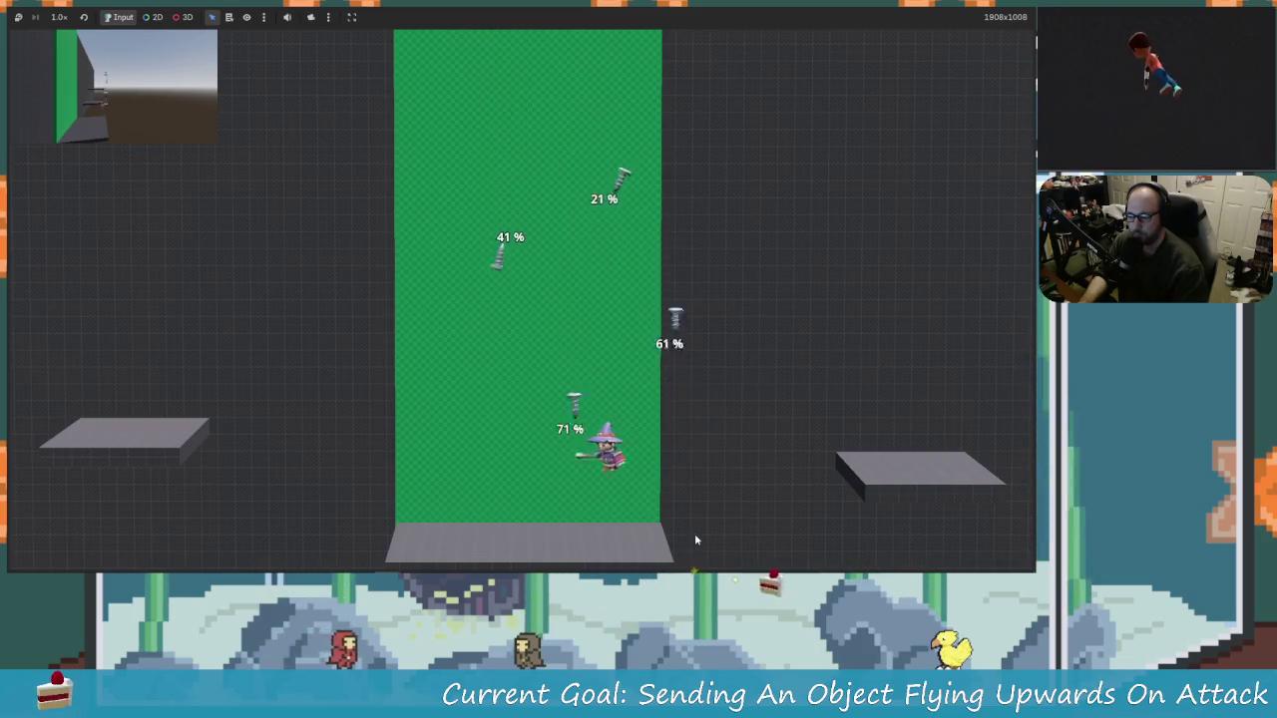
Step: Knock the 51% screw off the top while raising the other screws 10% per hit
key(Left)
key(Up)
key(Right)
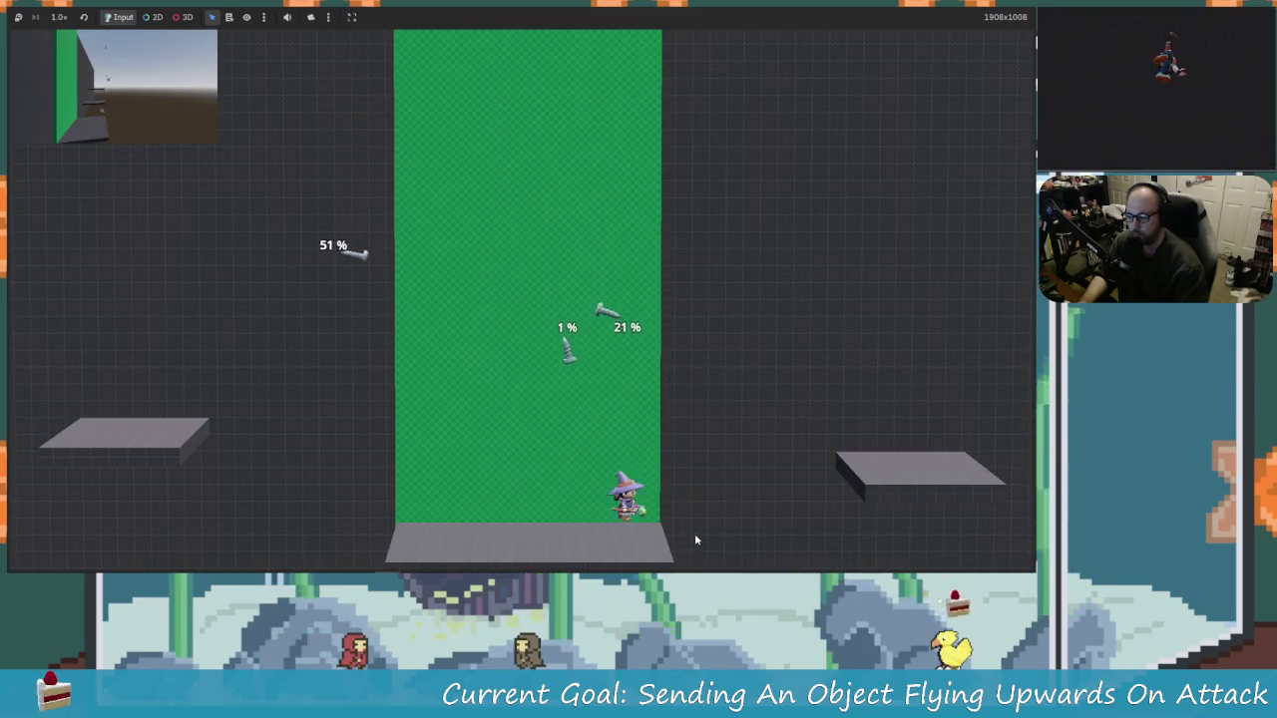
key(Up)
key(space)
key(Left)
key(Left)
key(space)
key(Right)
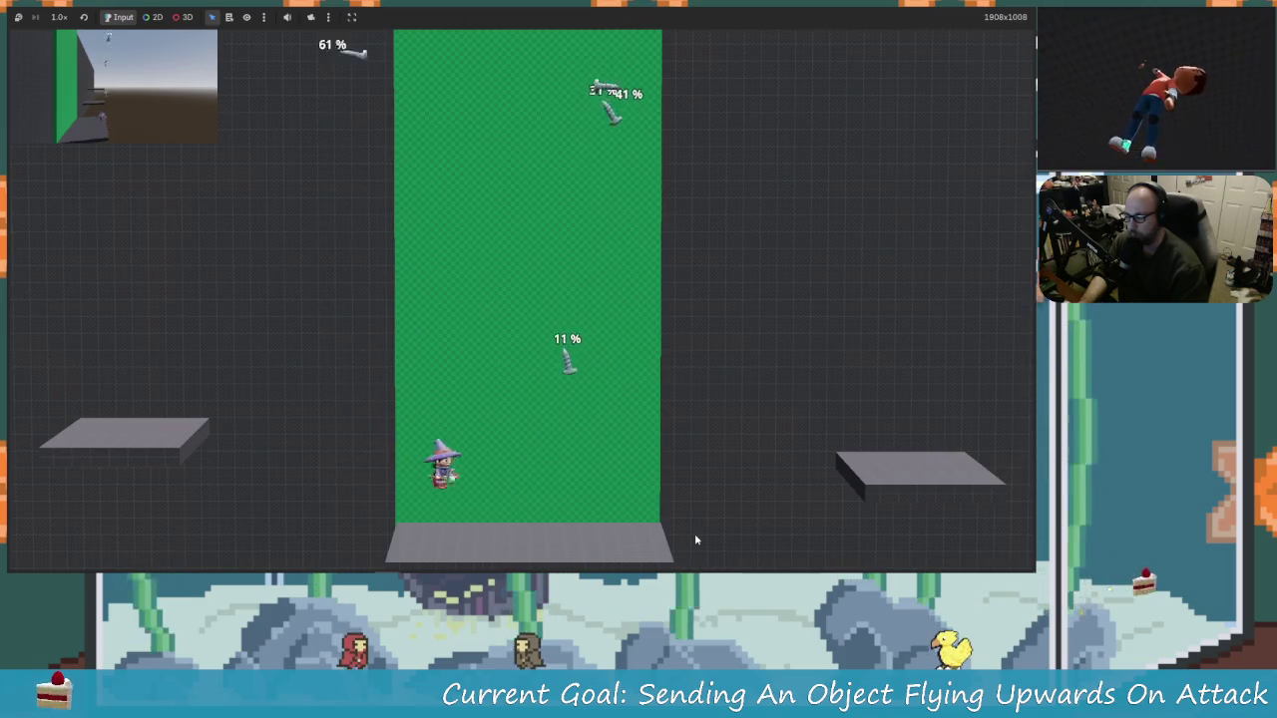
key(space)
key(Right)
key(Left)
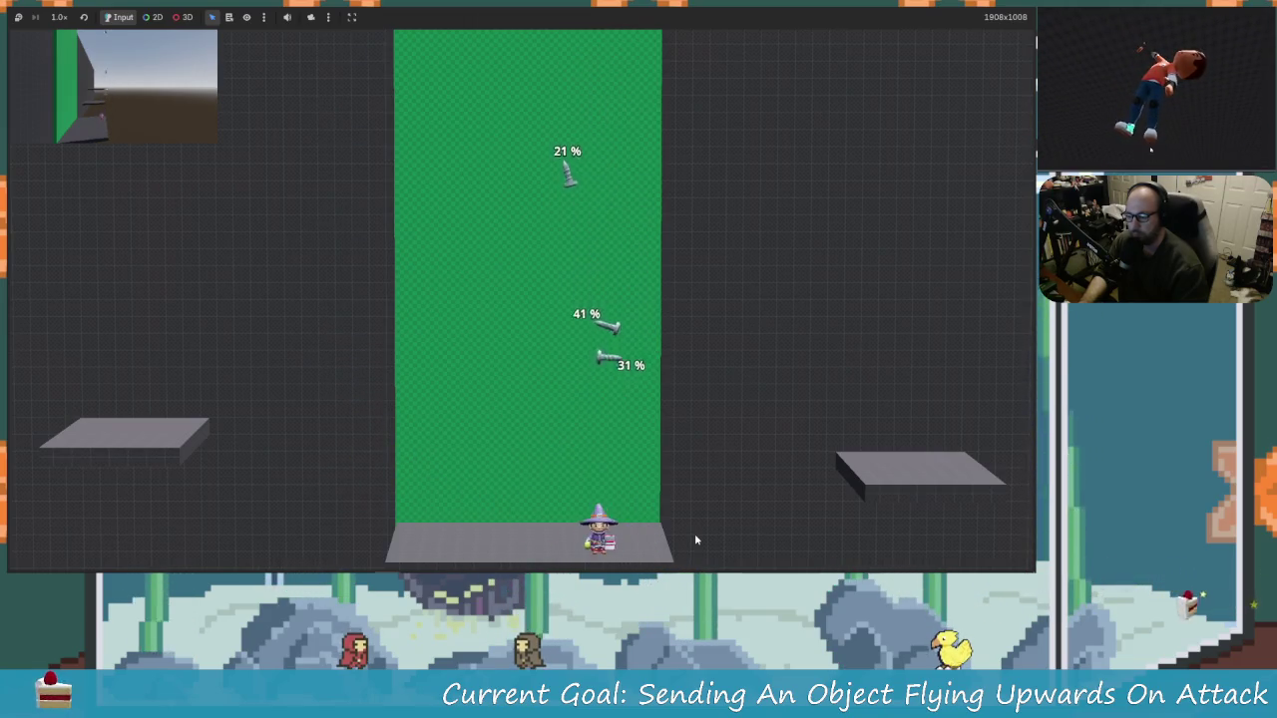
key(Up)
key(space)
key(Right)
key(Up)
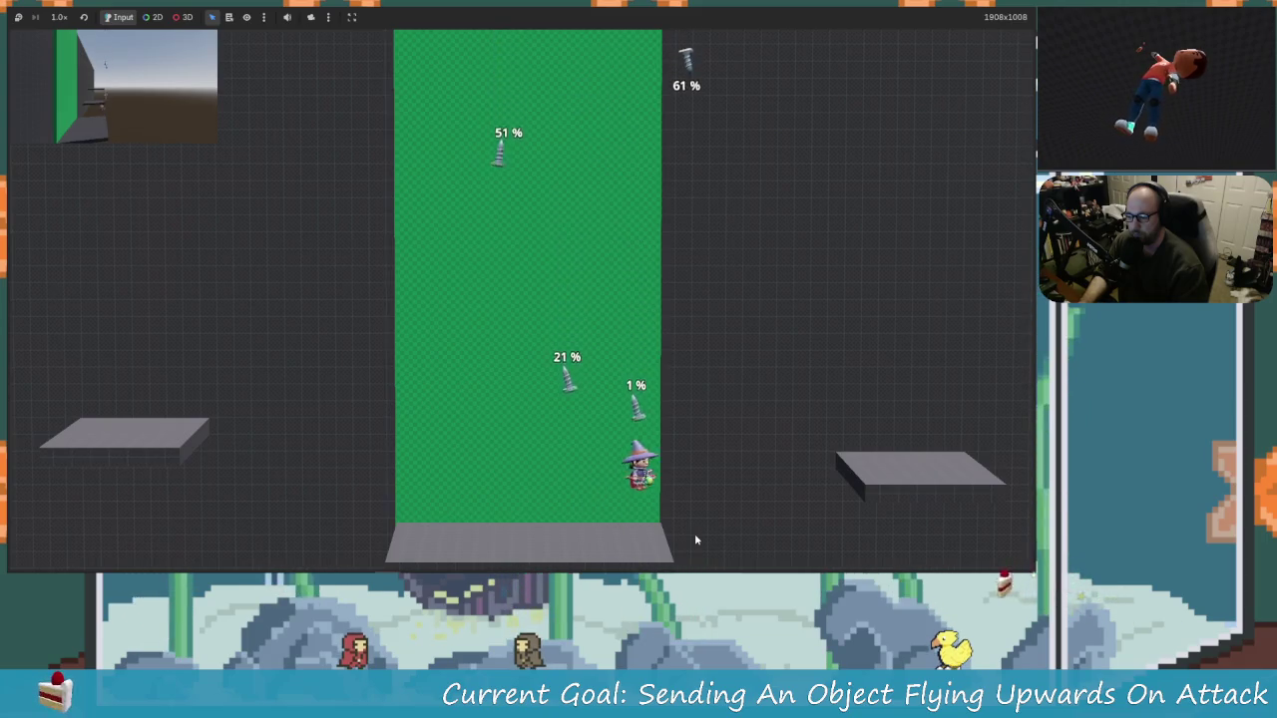
key(space)
key(Left)
key(Right)
key(Up)
key(space)
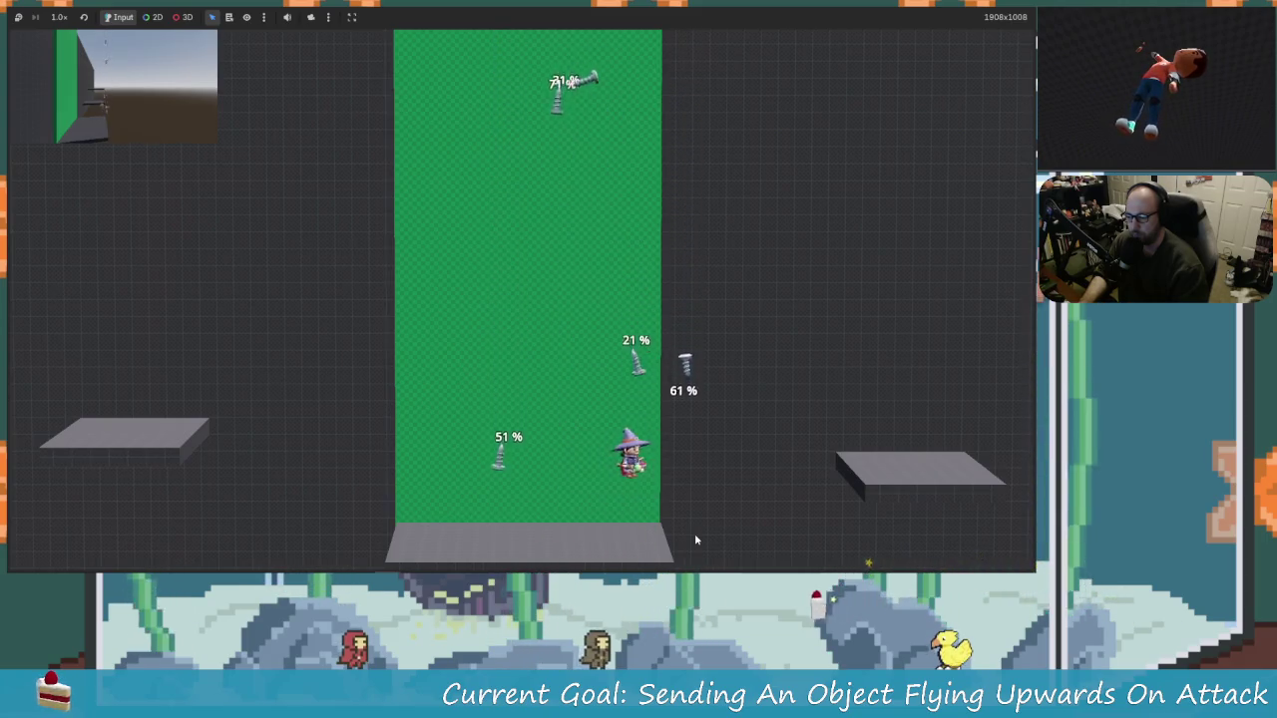
key(Right)
key(Left)
key(Up)
key(Left)
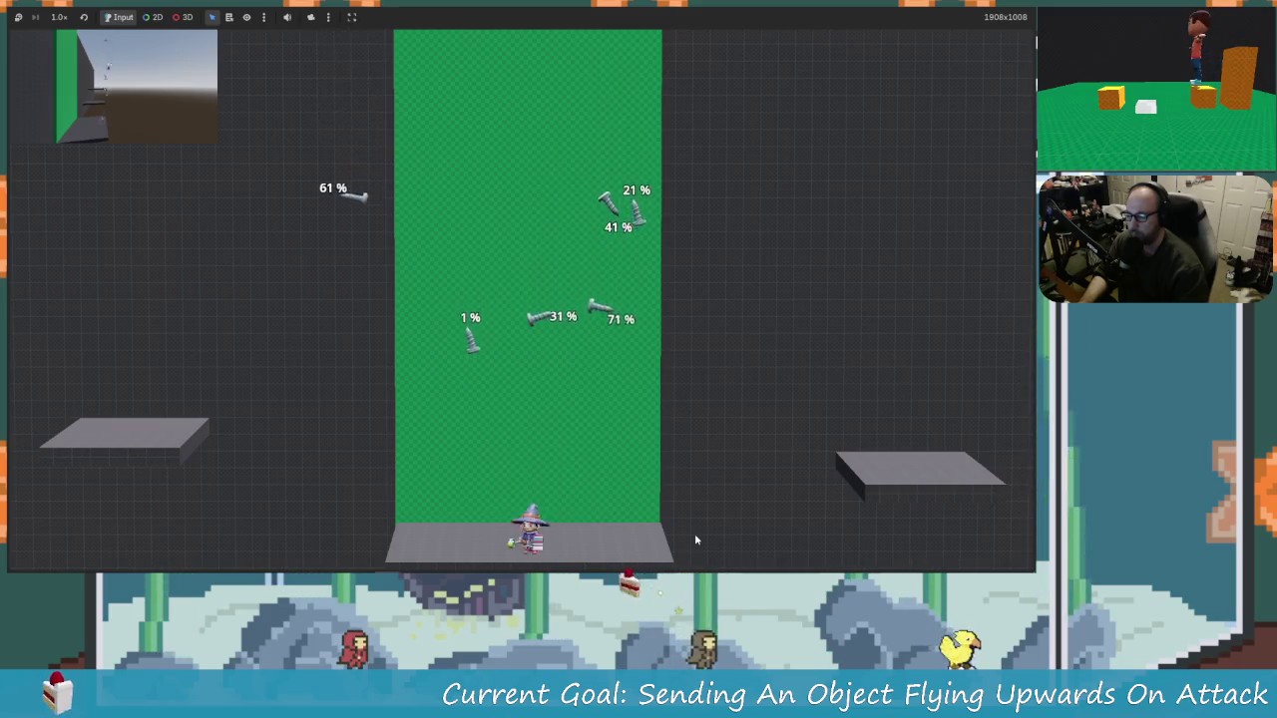
key(Right)
key(Left)
key(Up)
key(space)
key(Left)
key(Right)
key(Up)
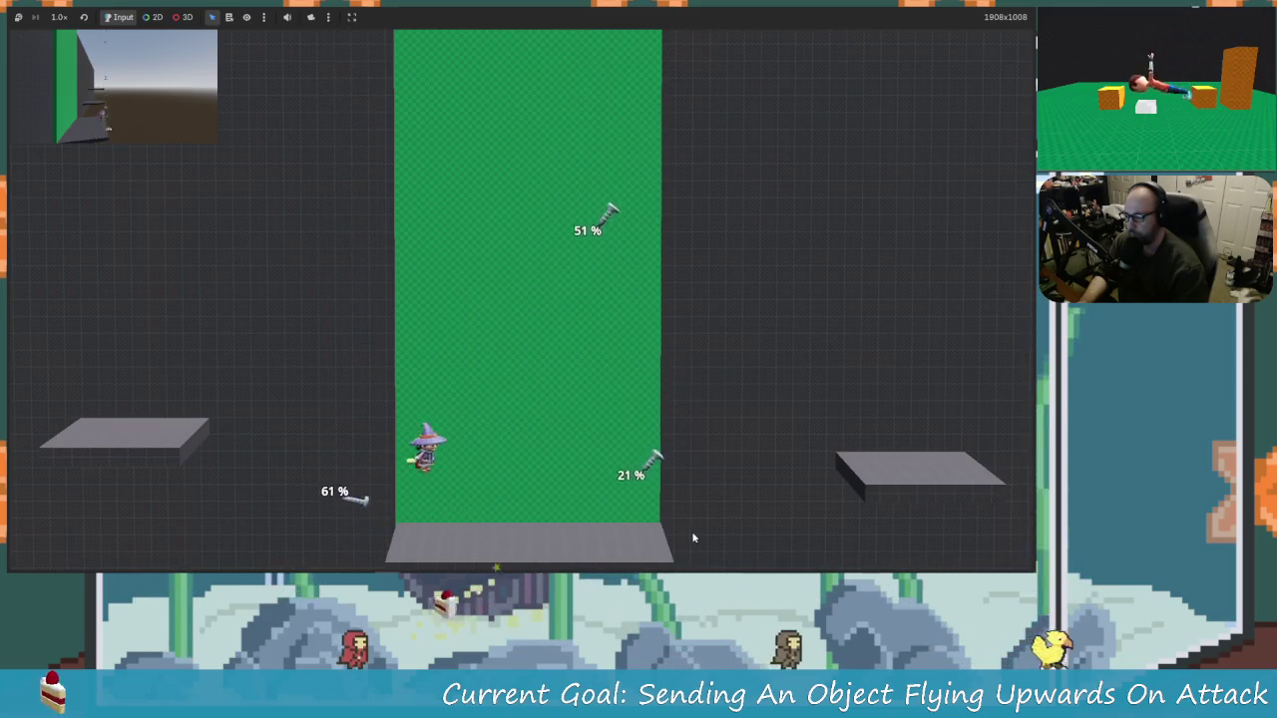
key(Up)
key(Left)
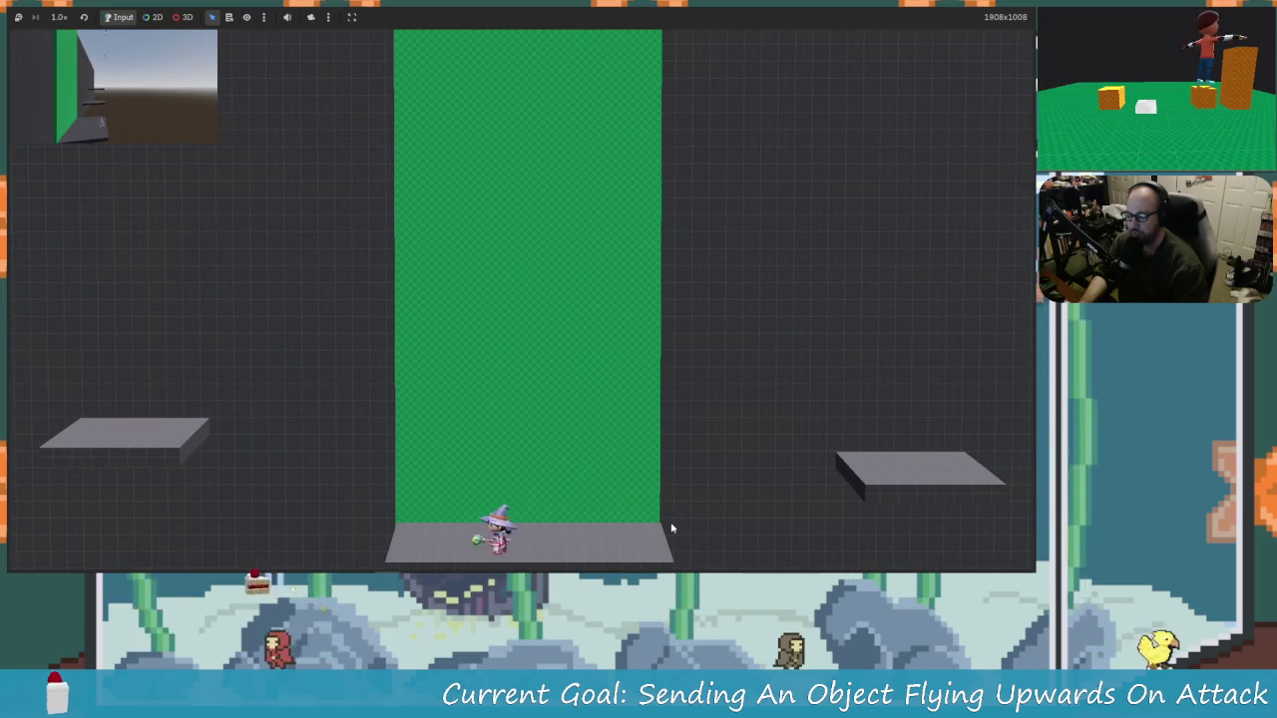
key(Up)
Step: Launch the 1% and 41% screws again, pushing them to 11%, 71% and 81%
key(space)
key(Right)
key(Right)
key(Up)
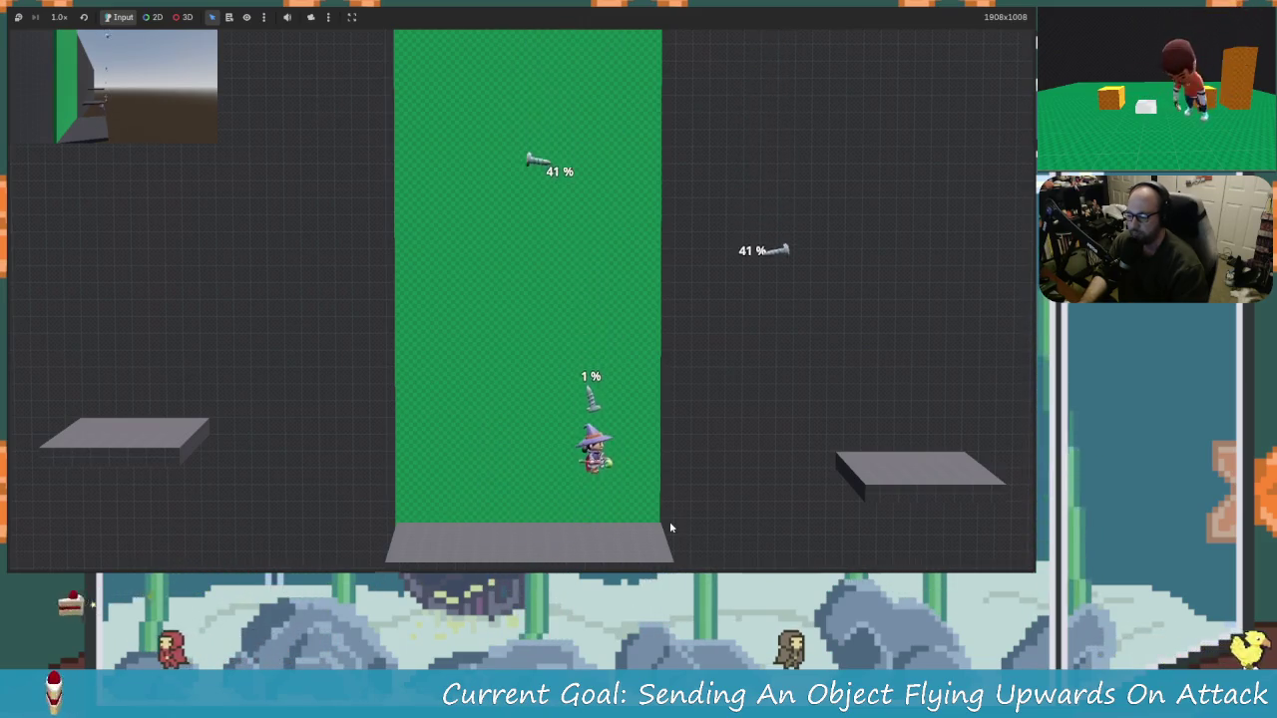
key(space)
key(Right)
key(Up)
key(Left)
key(Up)
key(space)
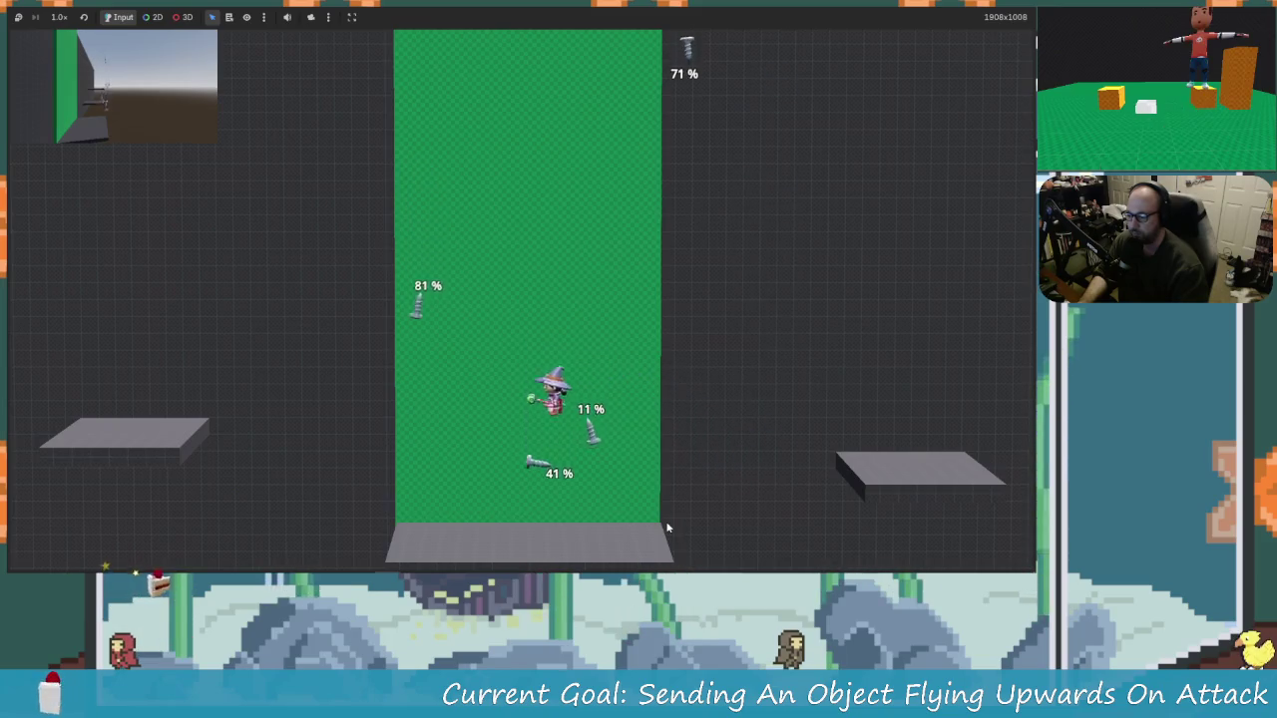
key(Right)
key(Up)
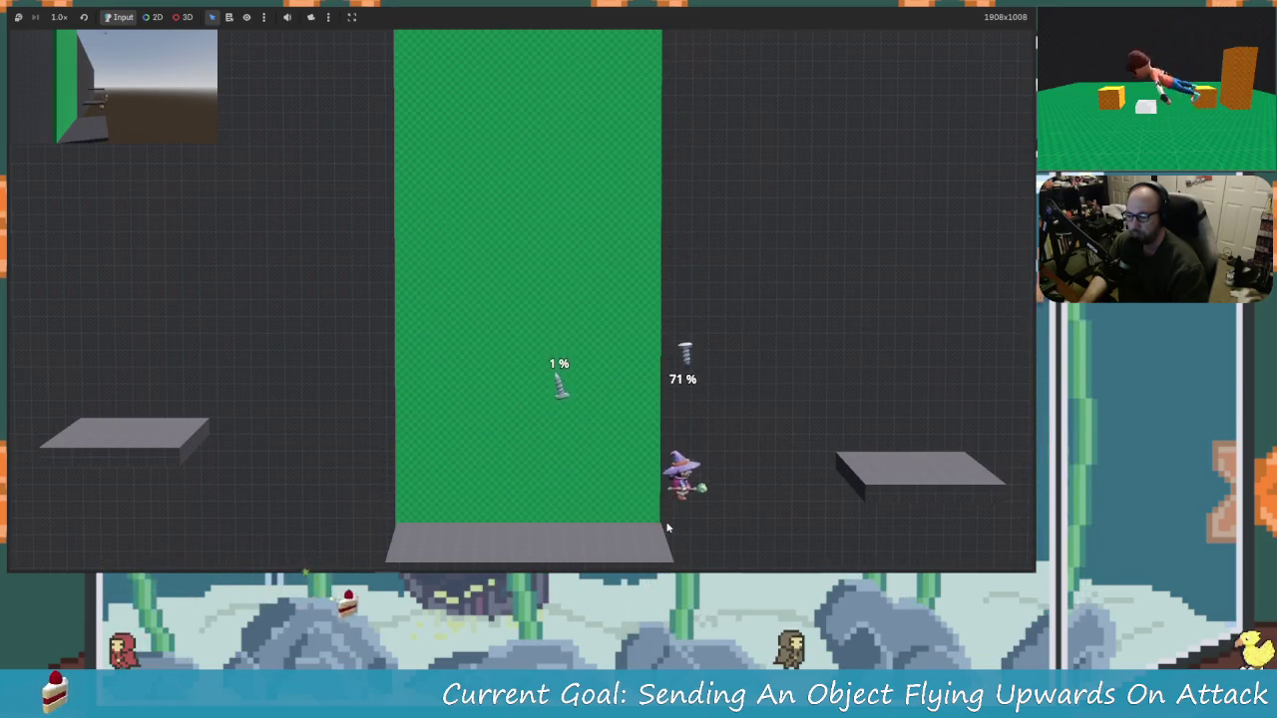
key(Left)
key(space)
key(Up)
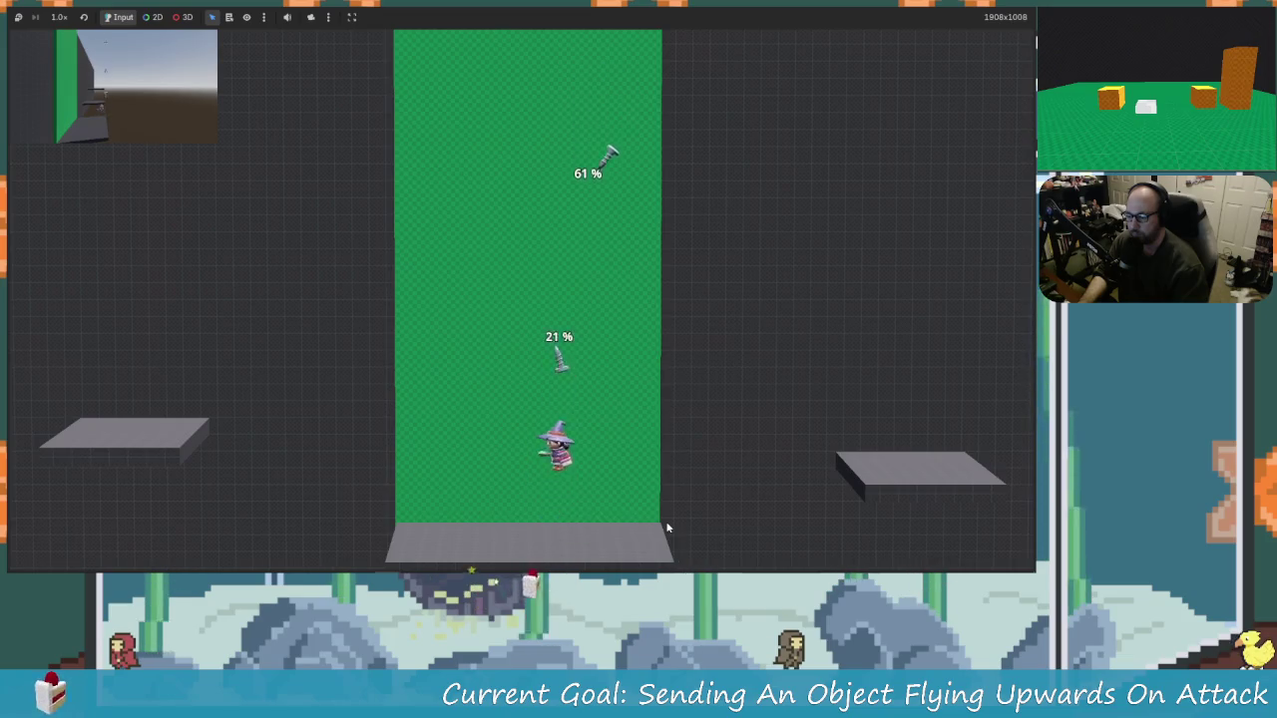
key(Right)
key(space)
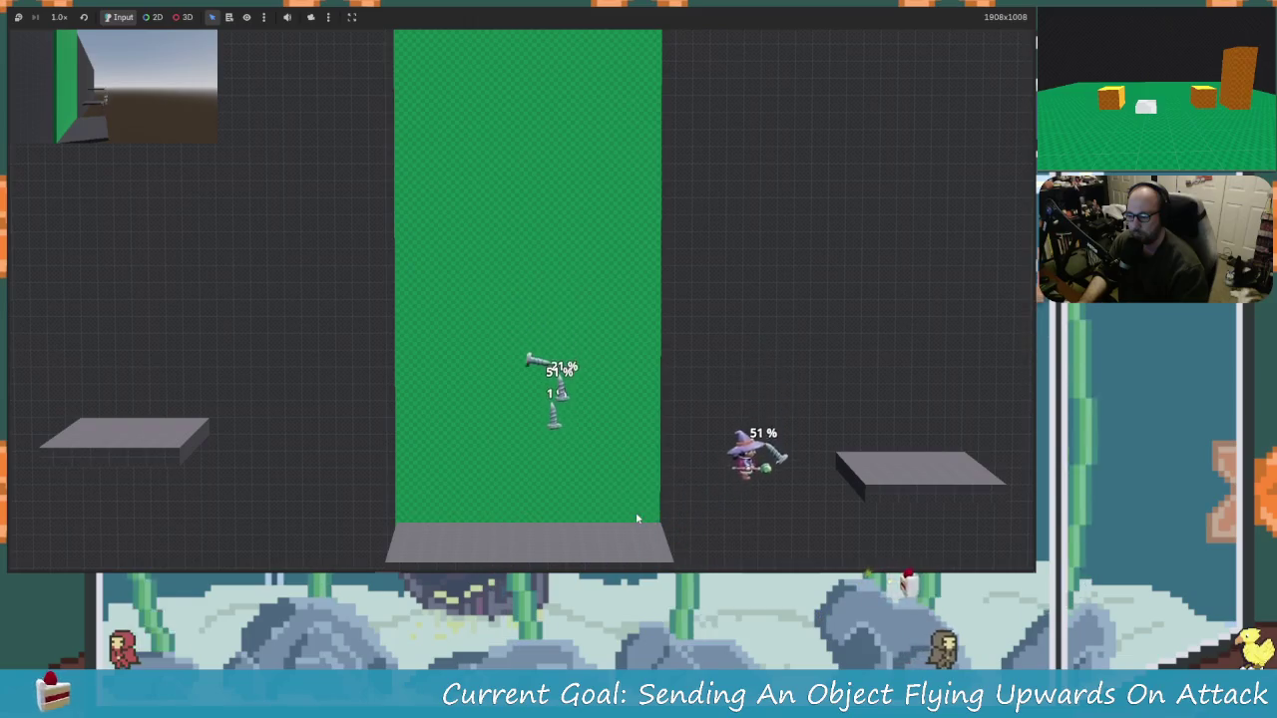
key(Left)
key(Right)
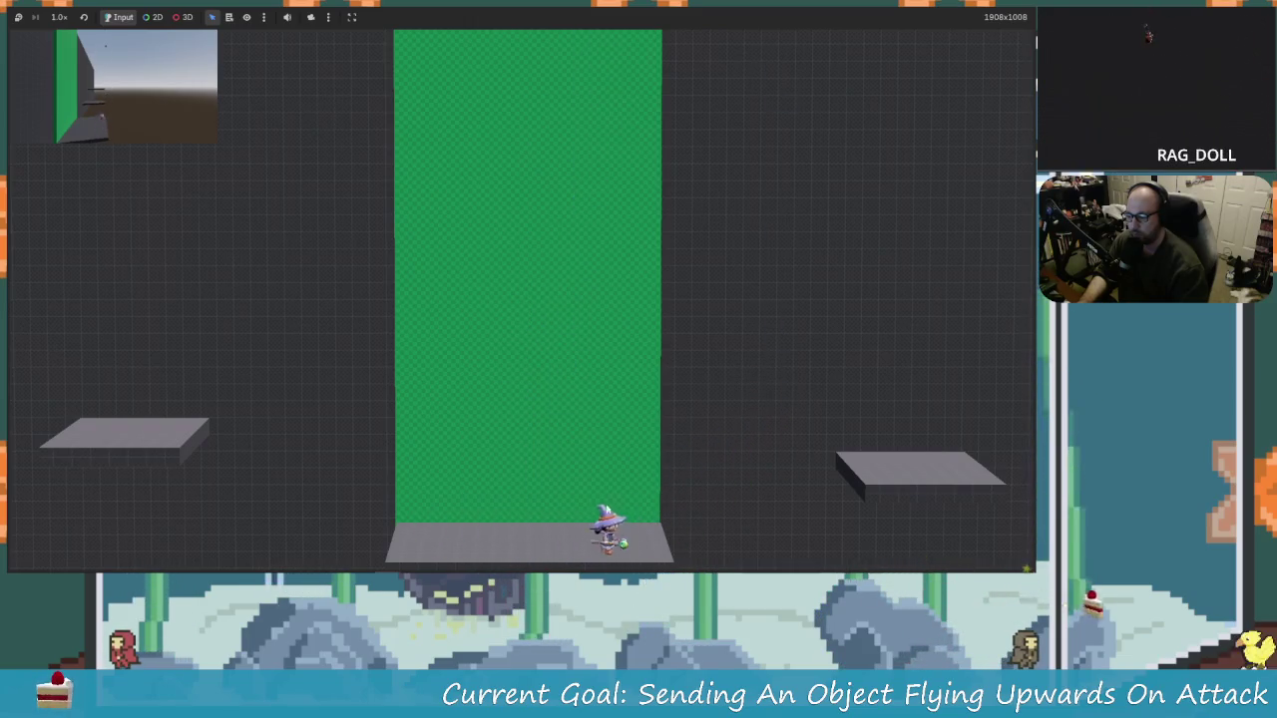
key(Left)
key(space)
Step: Attack with the x key while jumping, sending the 1%, 31% and 51% screws upward
key(Right)
key(x)
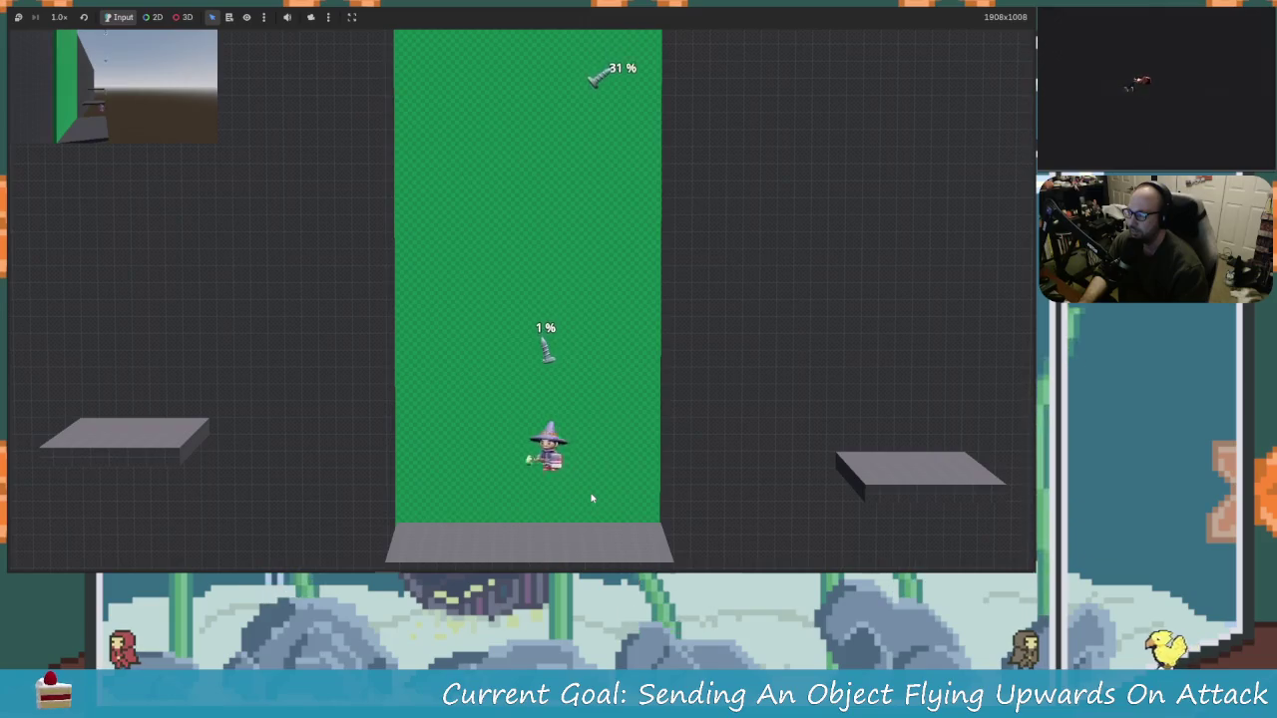
key(space)
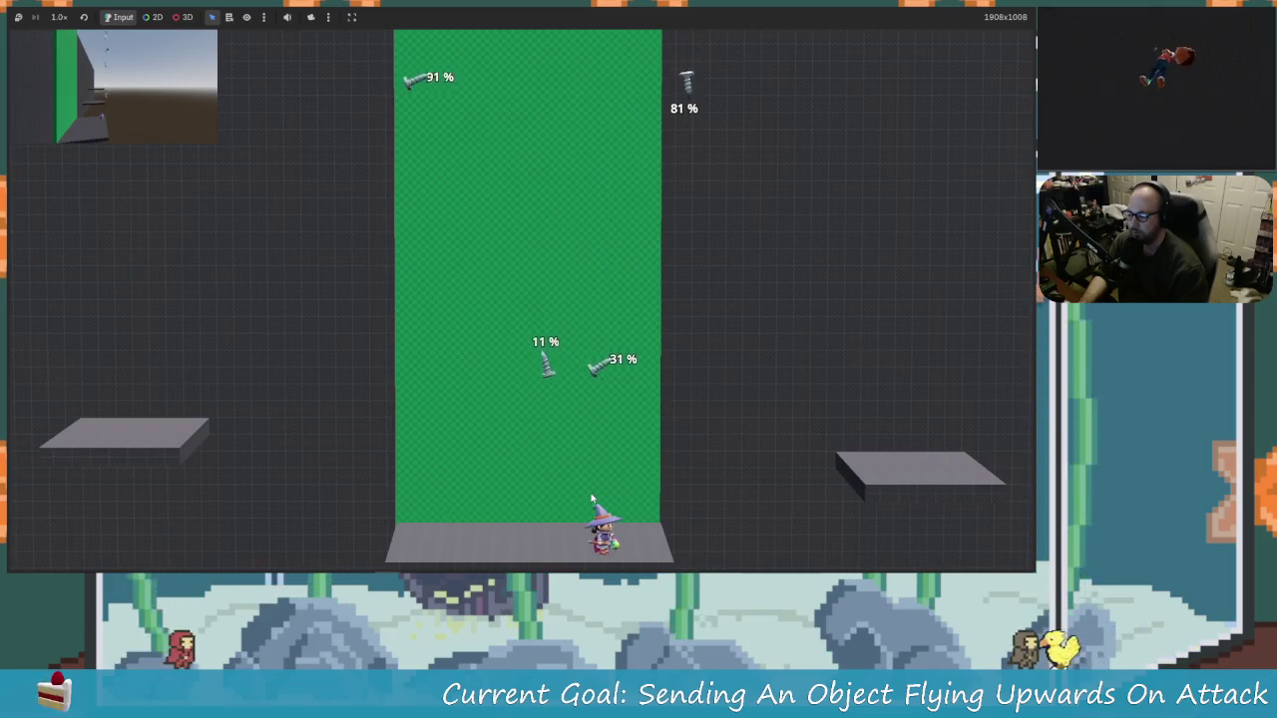
key(space)
key(x)
key(space)
key(Right)
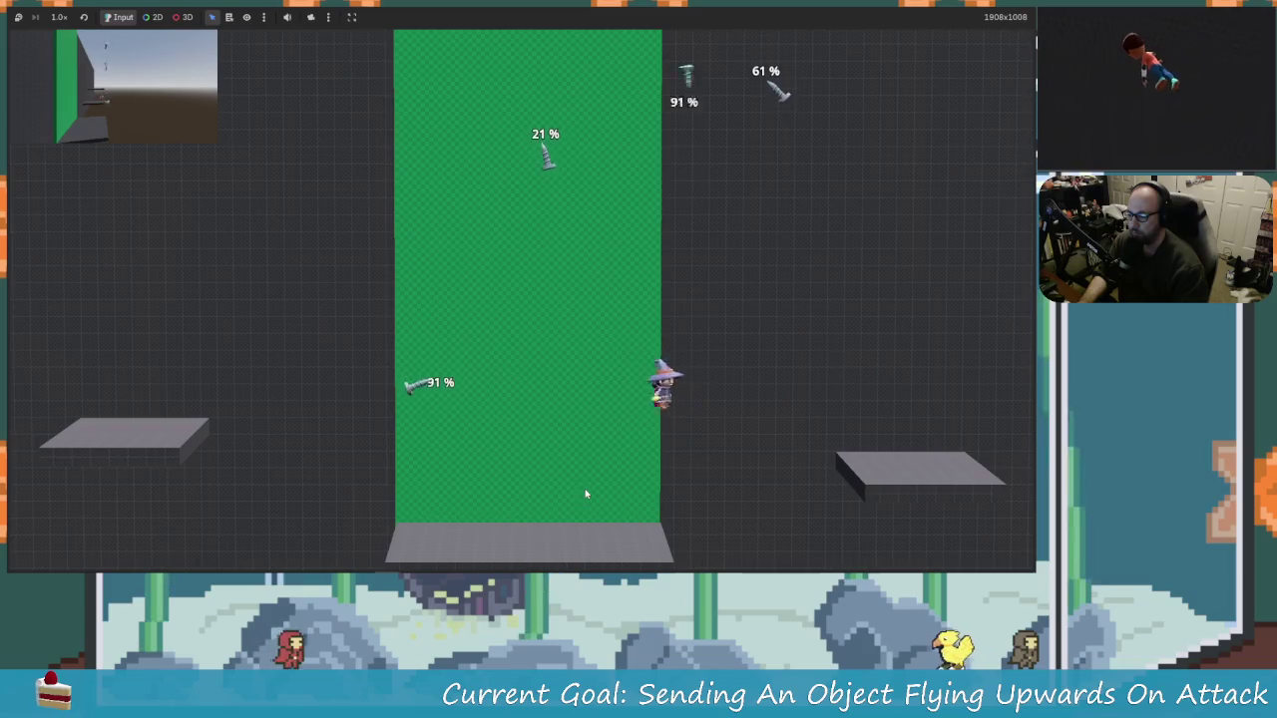
key(Left)
key(x)
key(space)
key(Right)
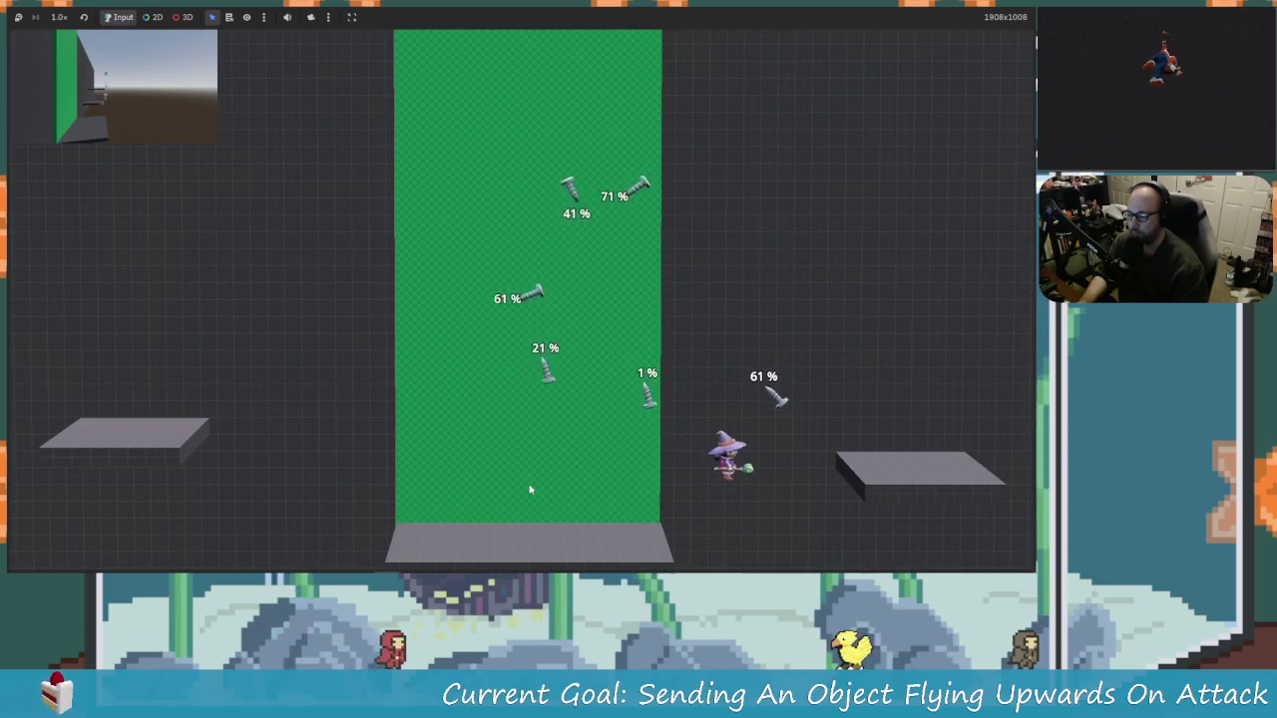
key(Left)
key(x)
key(Right)
key(space)
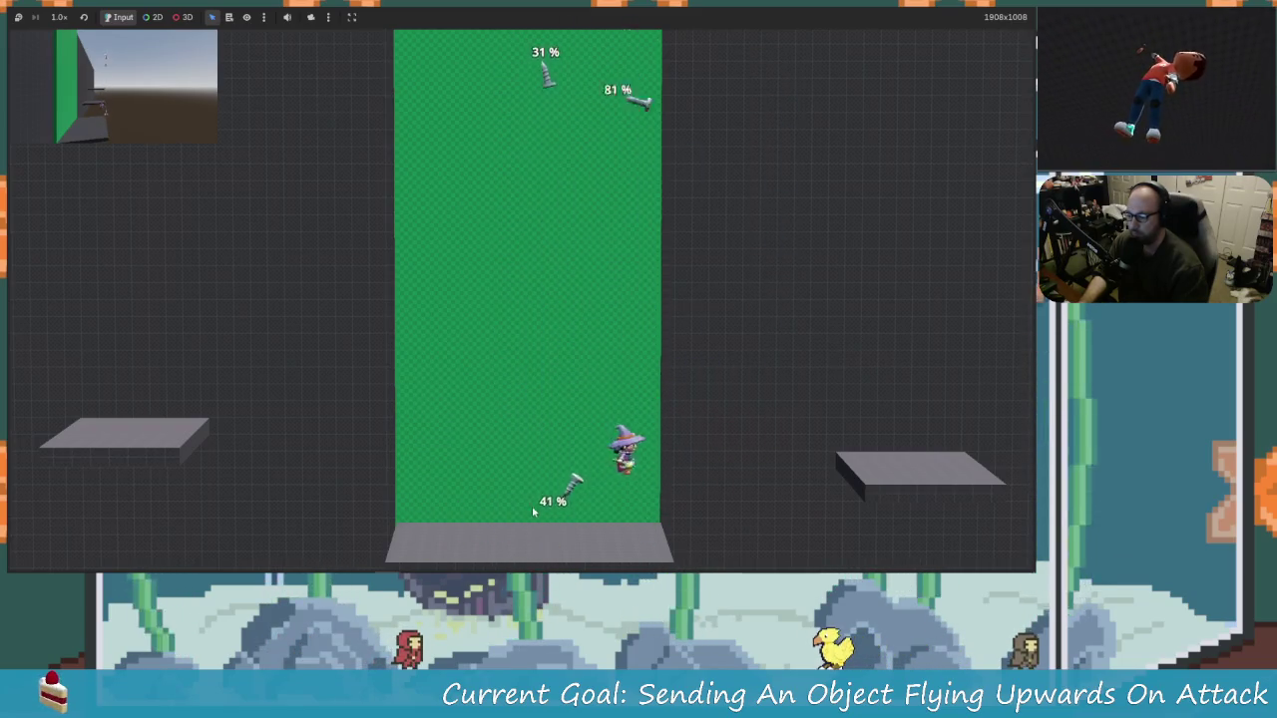
key(Left)
key(Right)
key(space)
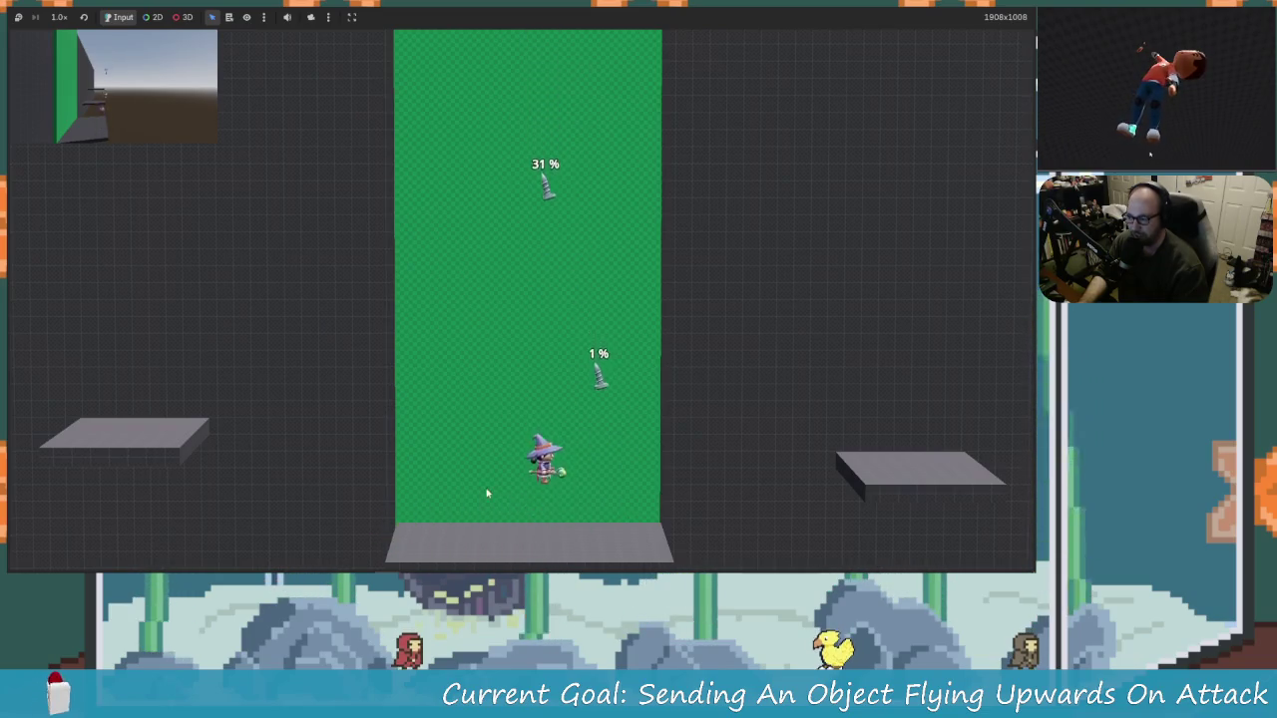
key(Left)
key(space)
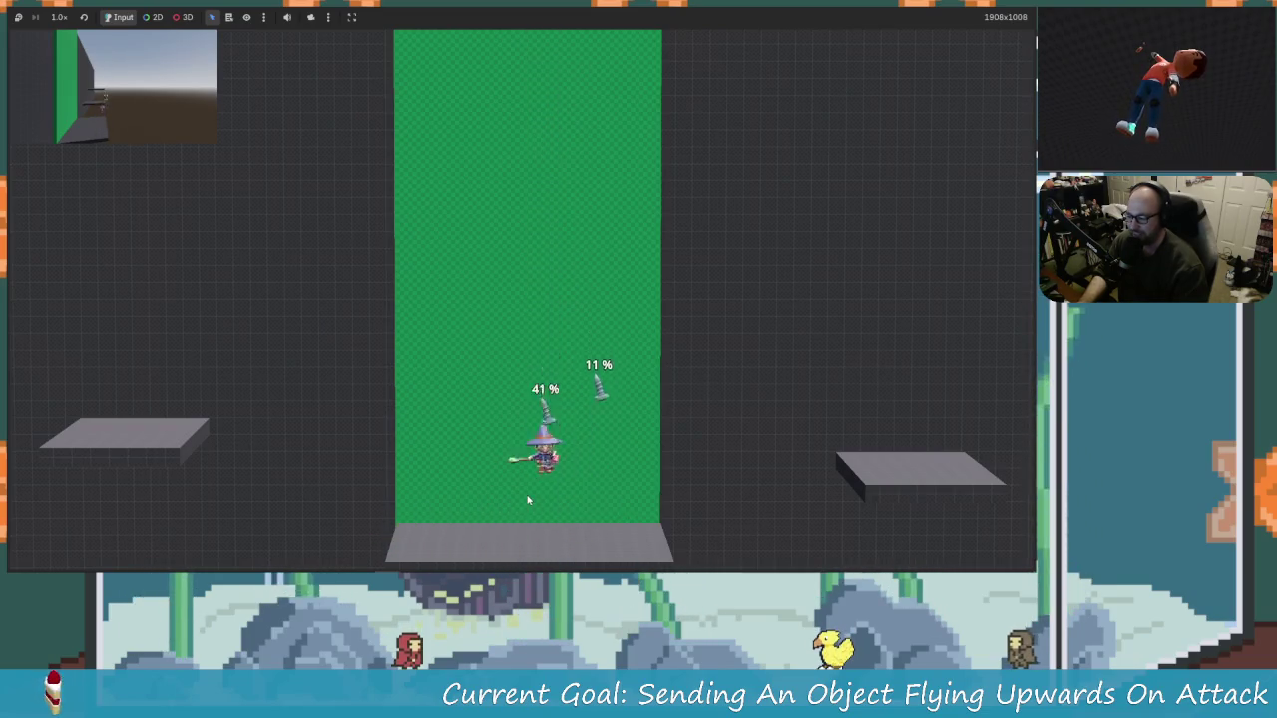
key(x)
key(Right)
key(Left)
key(Right)
key(x)
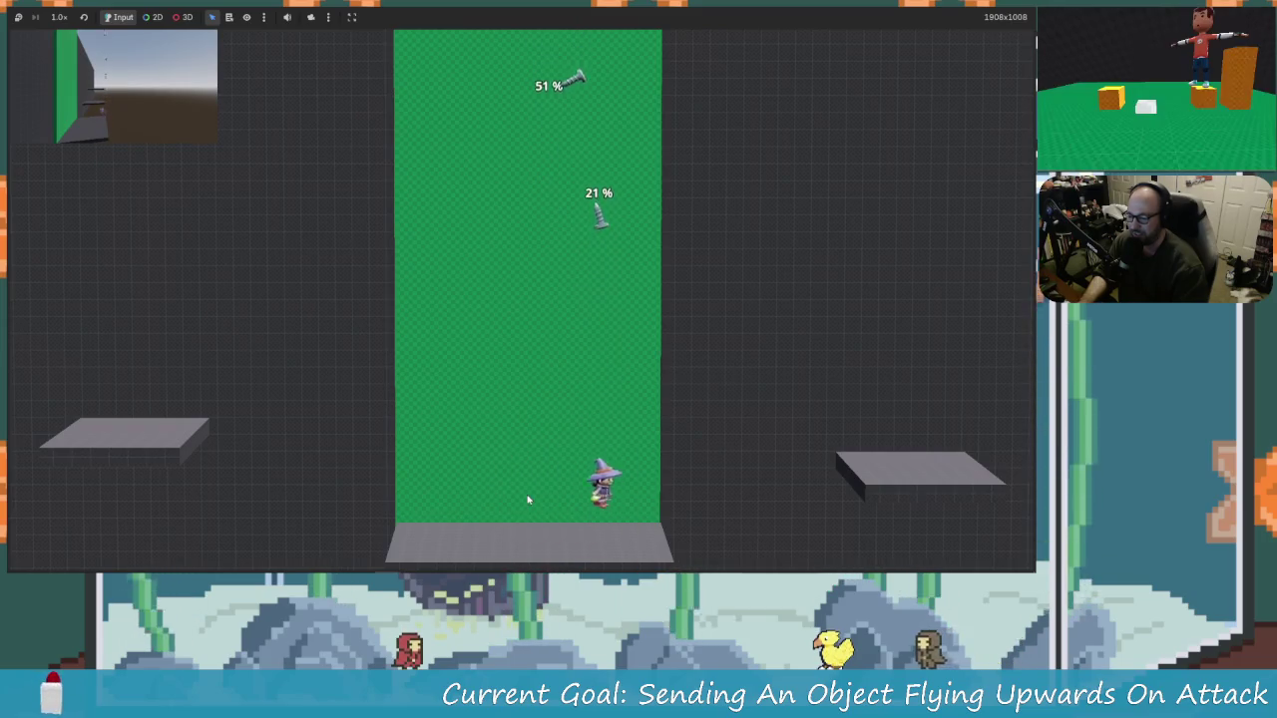
key(Left)
key(x)
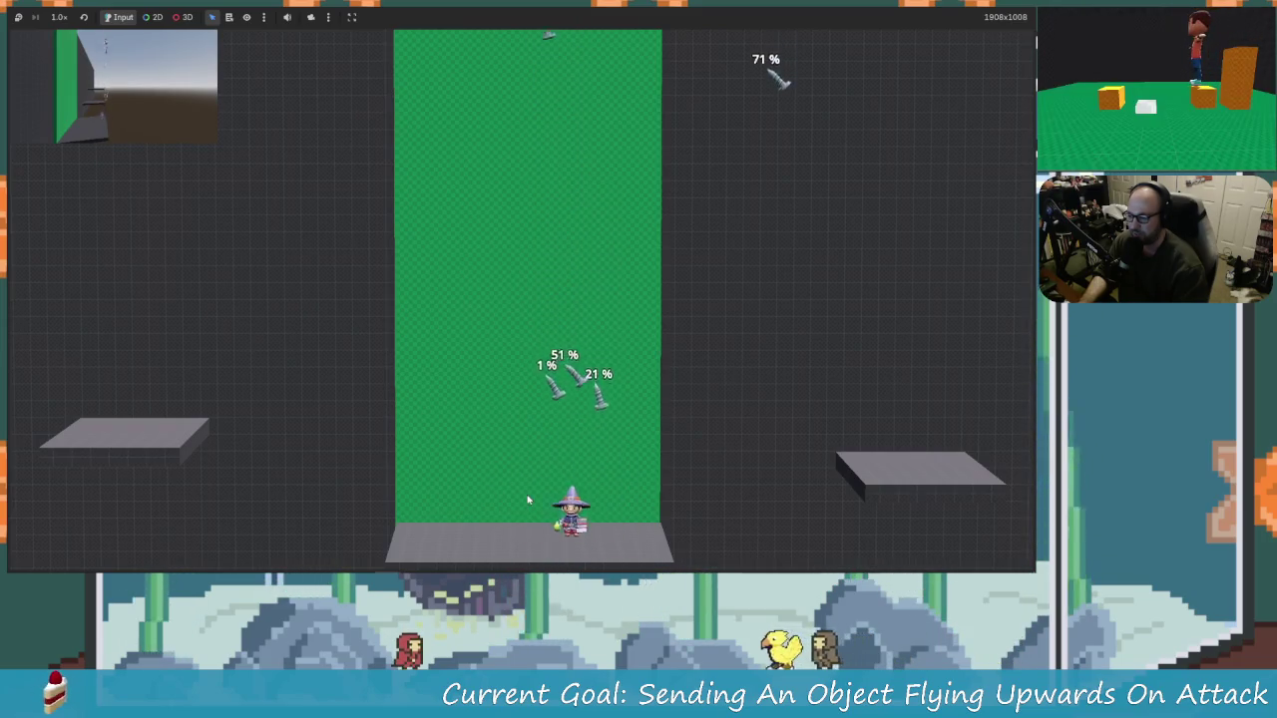
key(space)
key(x)
key(Left)
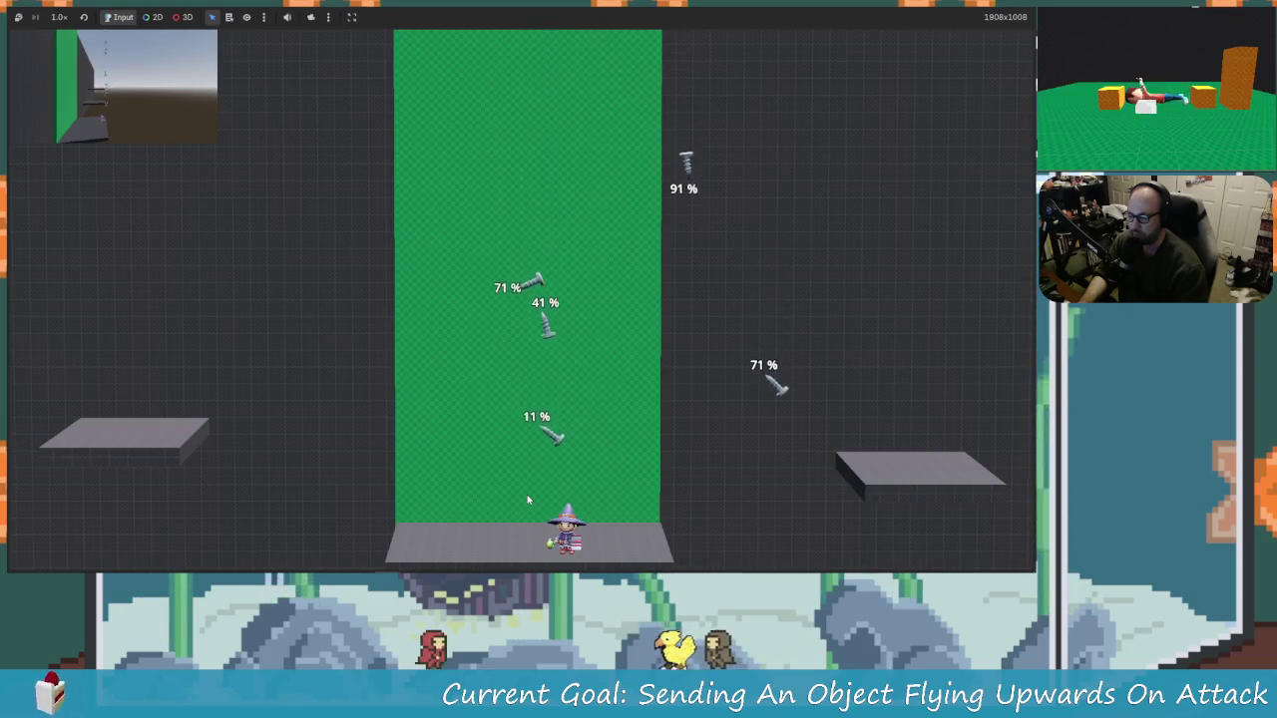
key(space)
key(x)
key(Right)
key(Left)
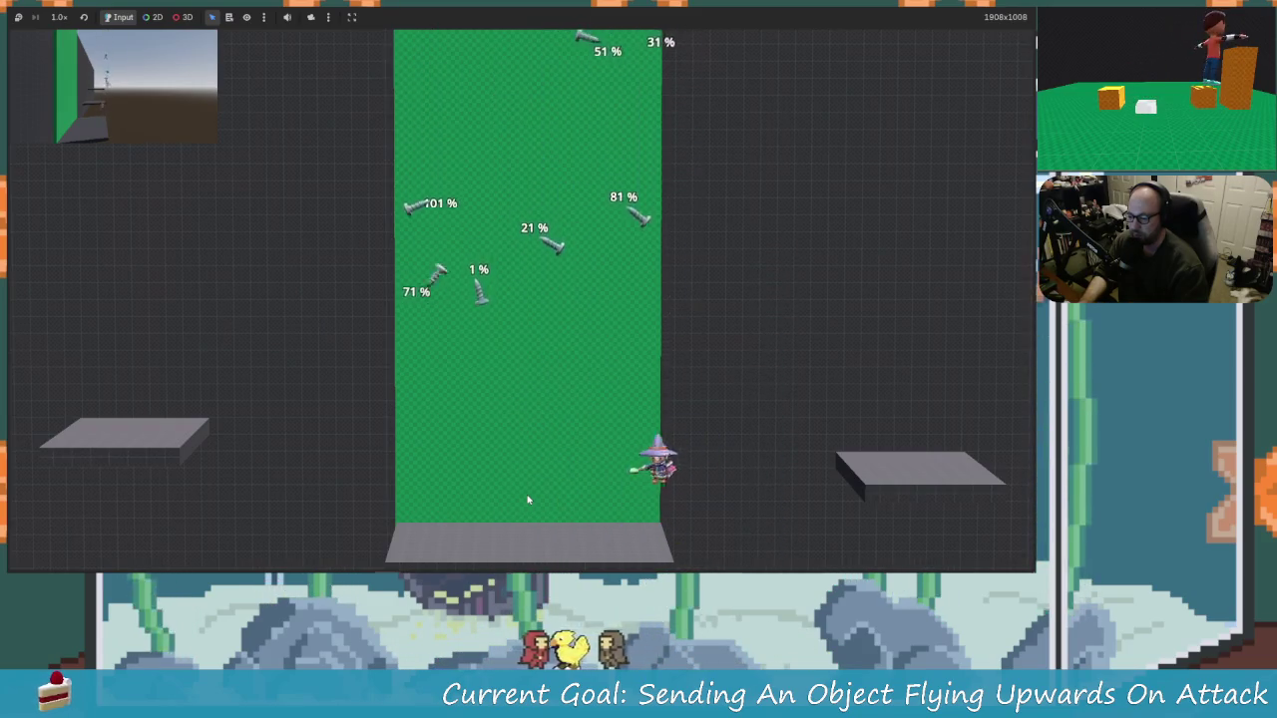
key(x)
key(Right)
key(space)
key(x)
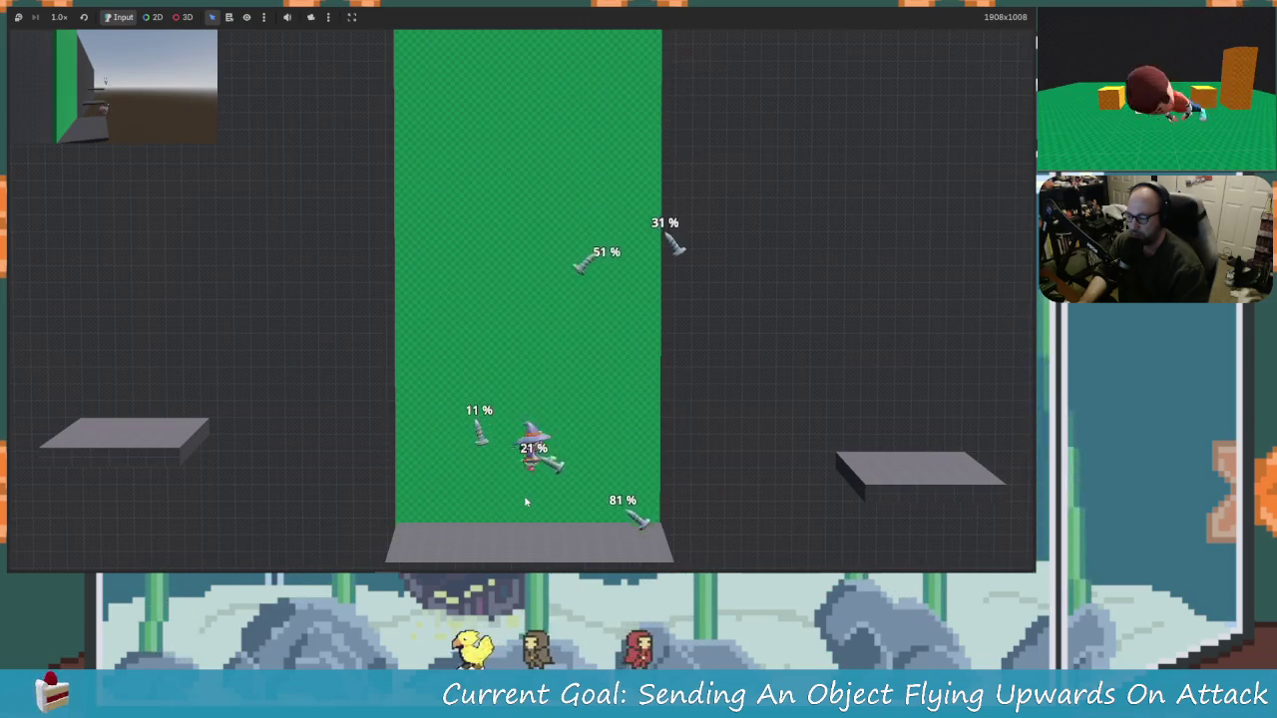
key(space)
Step: Bump the 31% screw to 41% and keep hitting the 61% screw higher
key(space)
key(x)
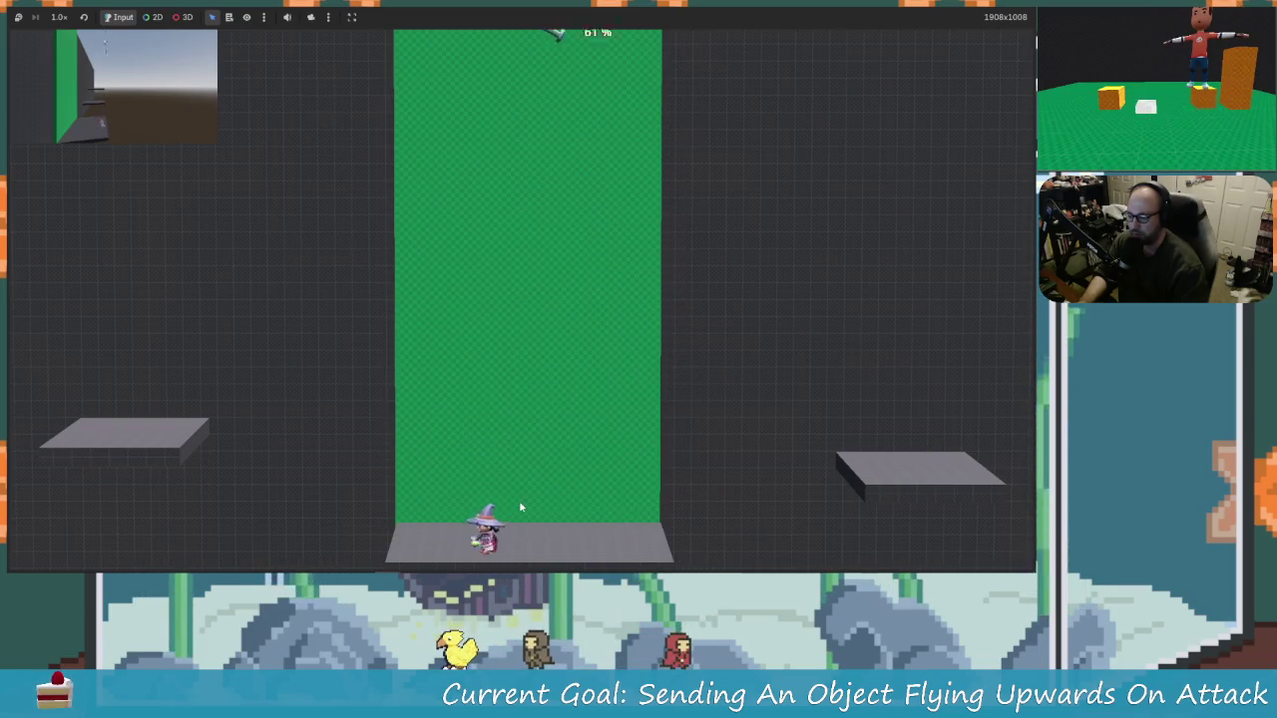
key(Right)
key(Left)
key(space)
key(Right)
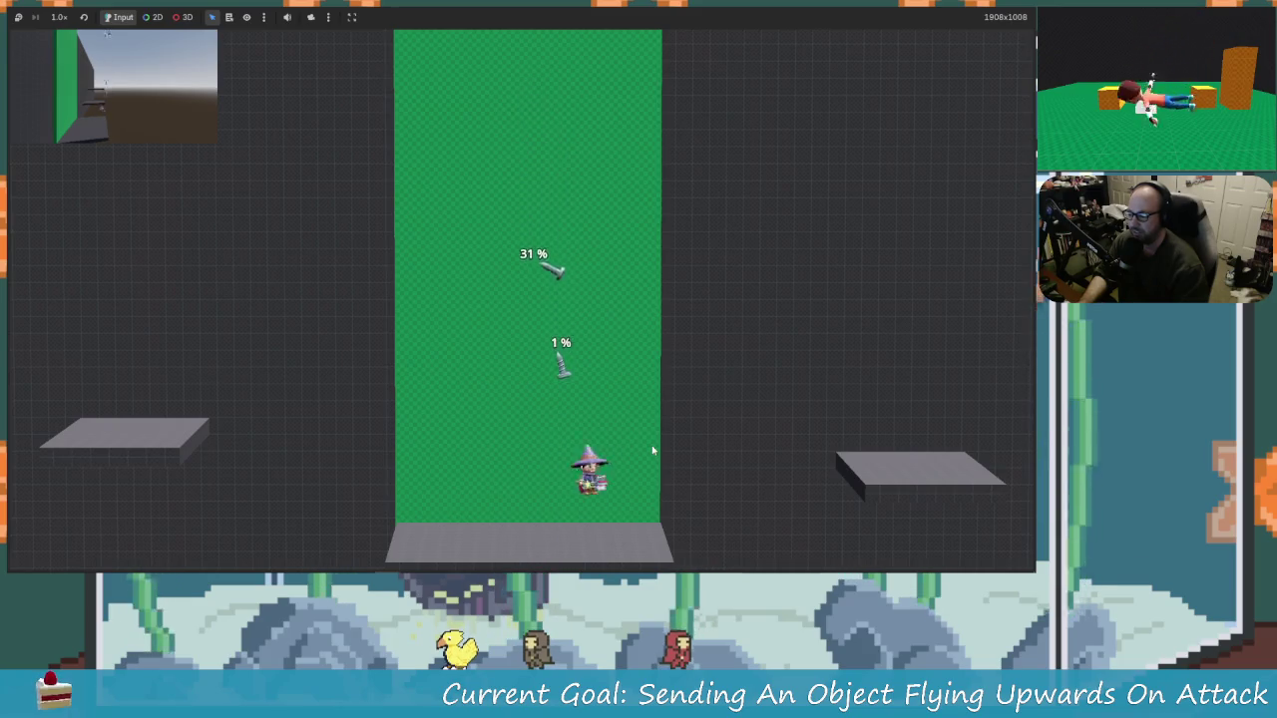
key(Left)
key(x)
key(x)
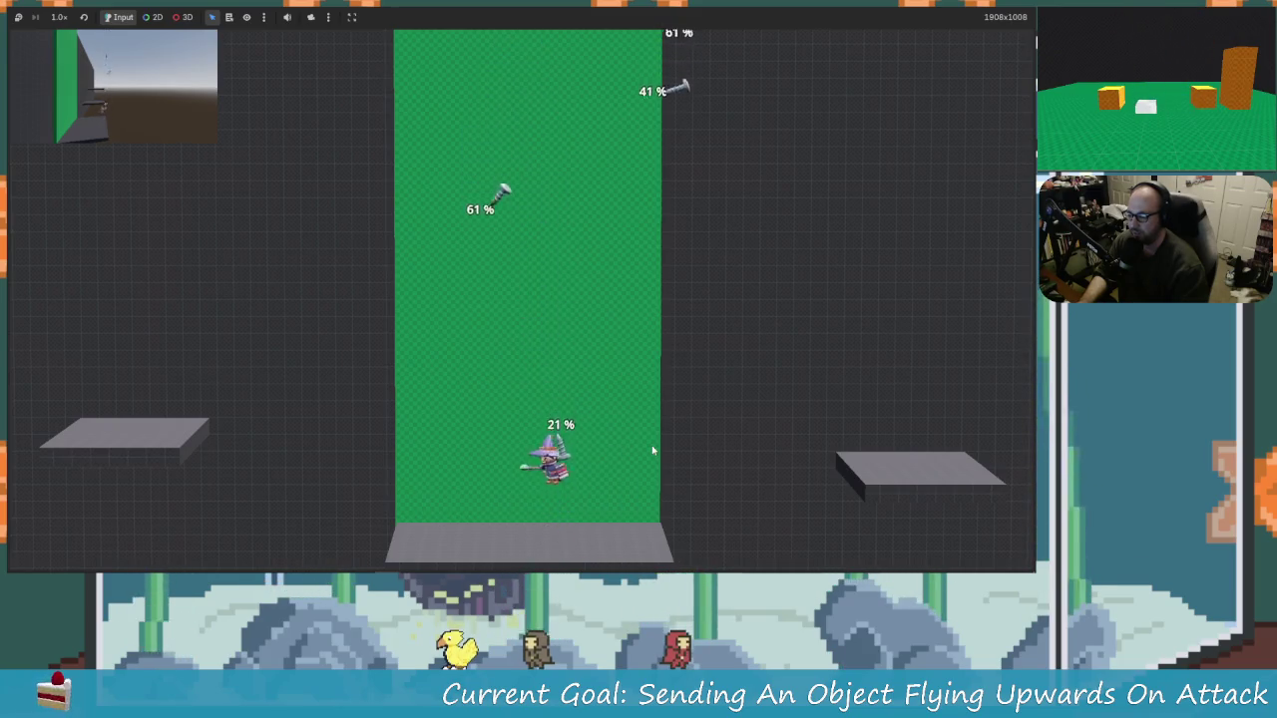
key(x)
key(Left)
key(space)
key(Right)
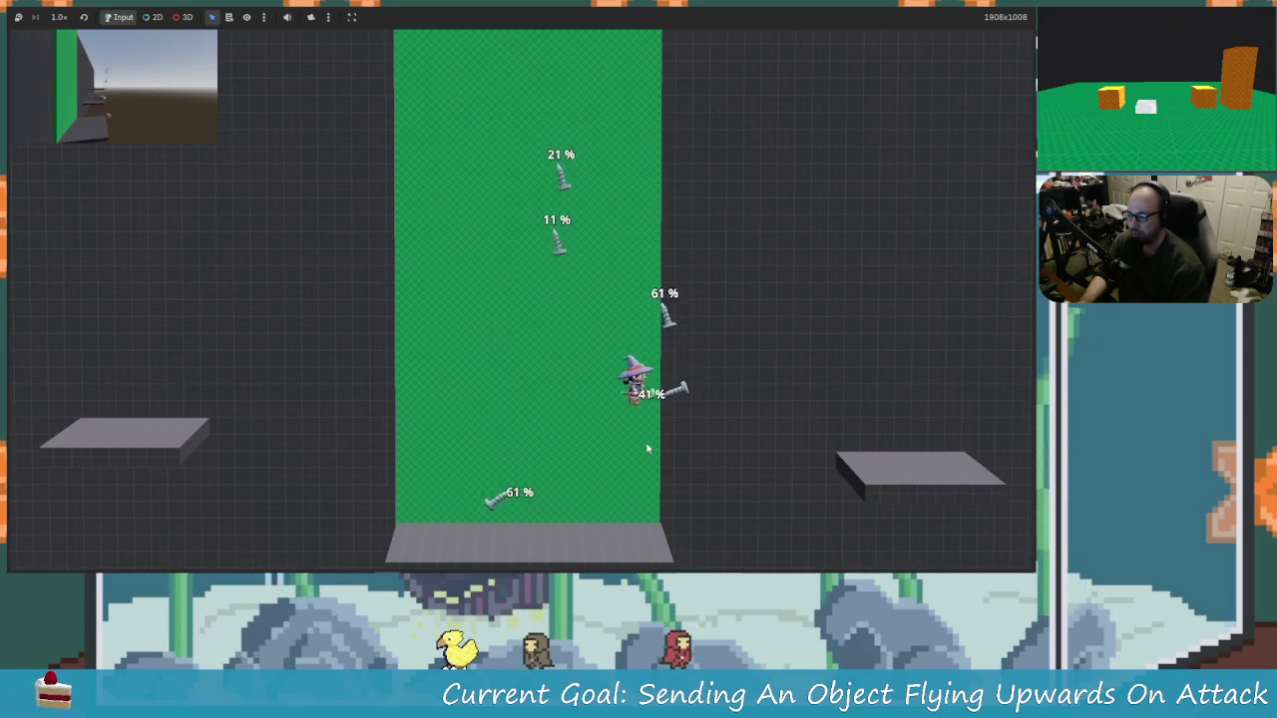
key(x)
key(Right)
key(x)
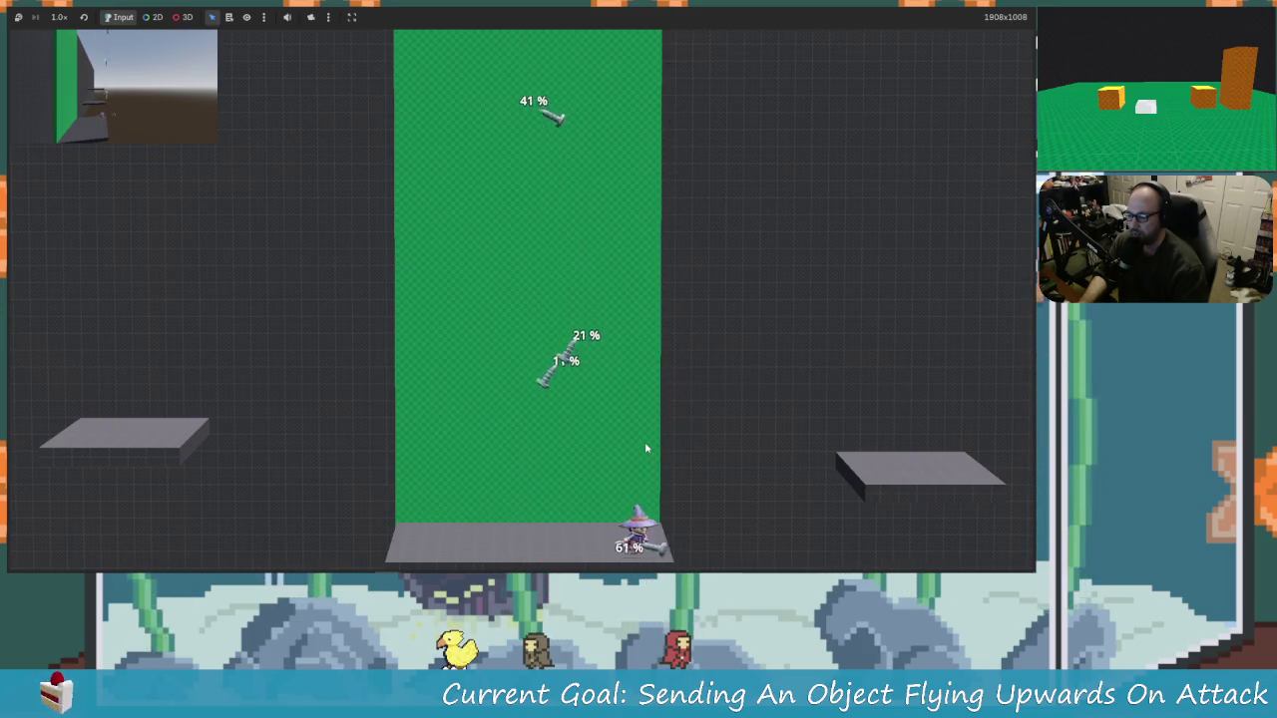
key(Left)
key(space)
key(x)
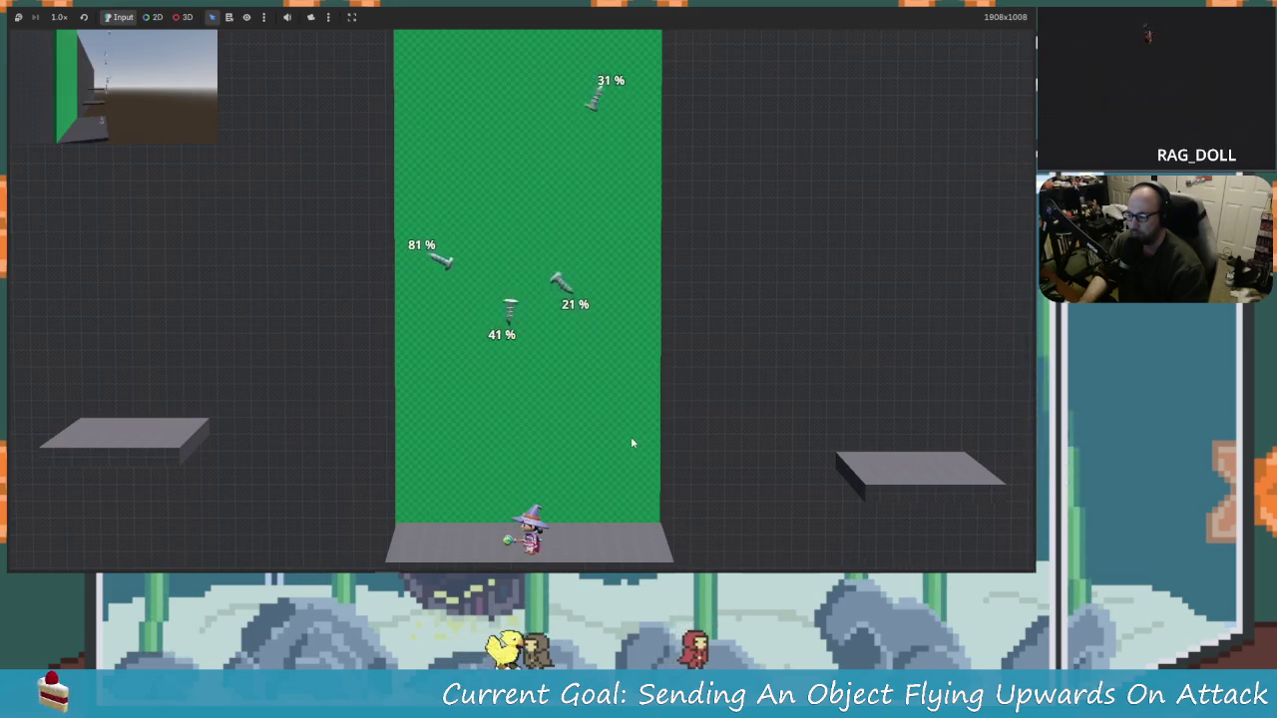
key(Left)
key(space)
key(Right)
key(Right)
key(x)
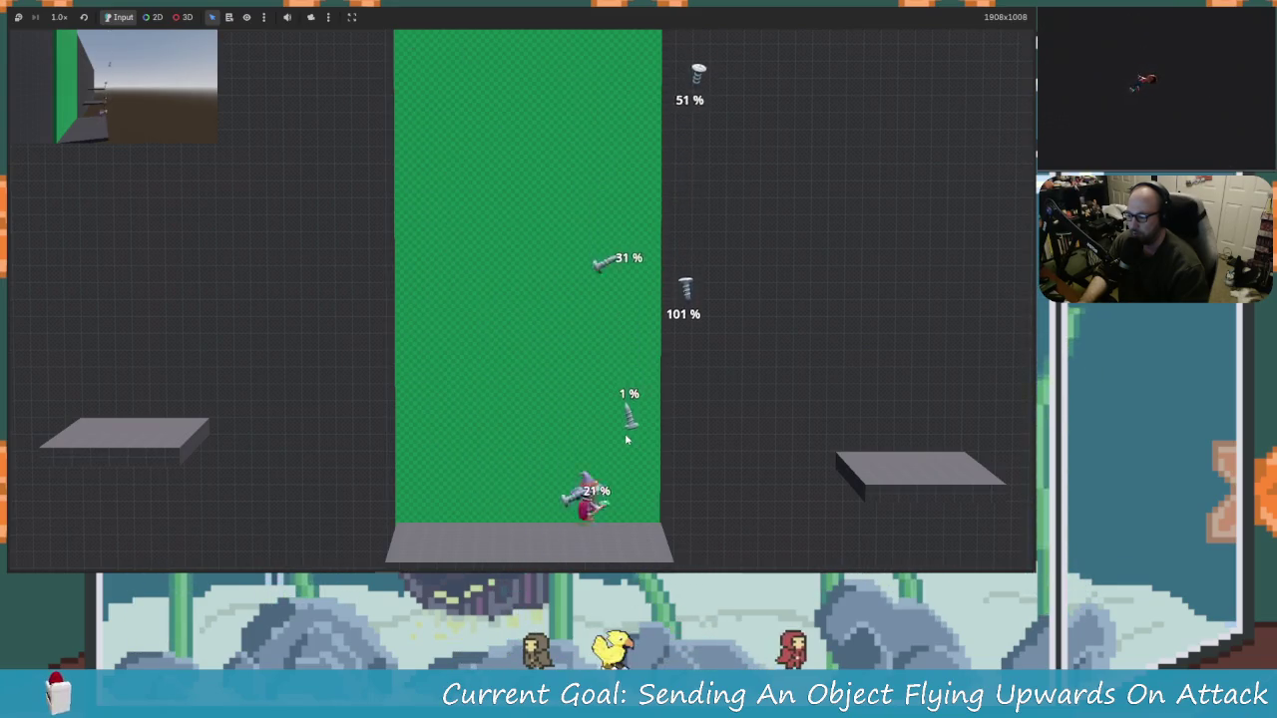
key(space)
key(x)
key(space)
Step: Push one screw from 101% to 111% and another from 91% to 101%
key(x)
key(Left)
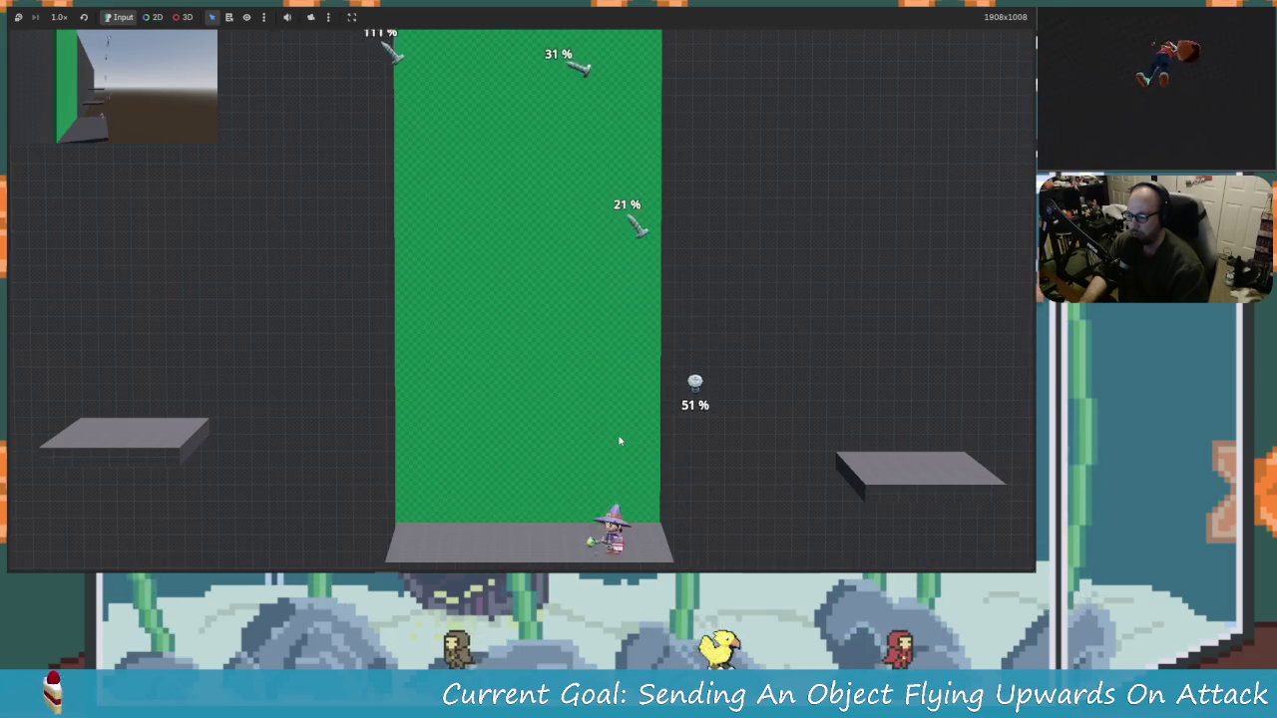
key(space)
key(Right)
key(Left)
key(space)
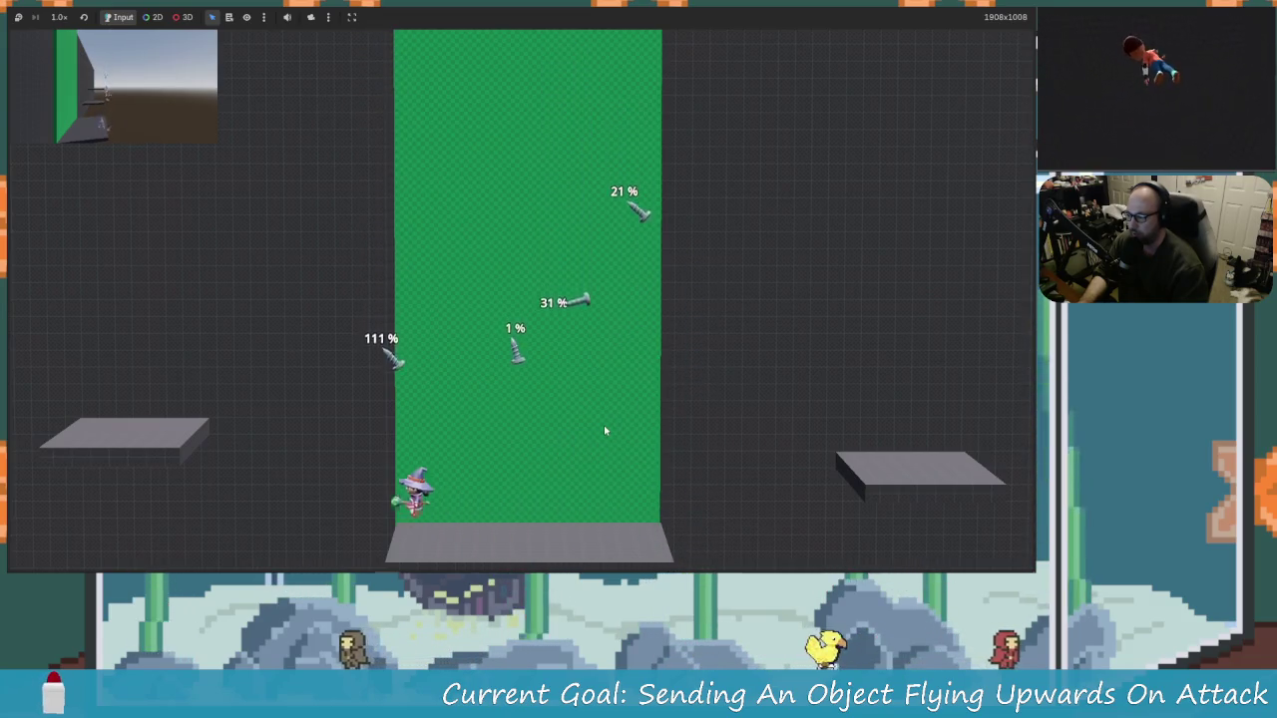
key(x)
key(Right)
key(x)
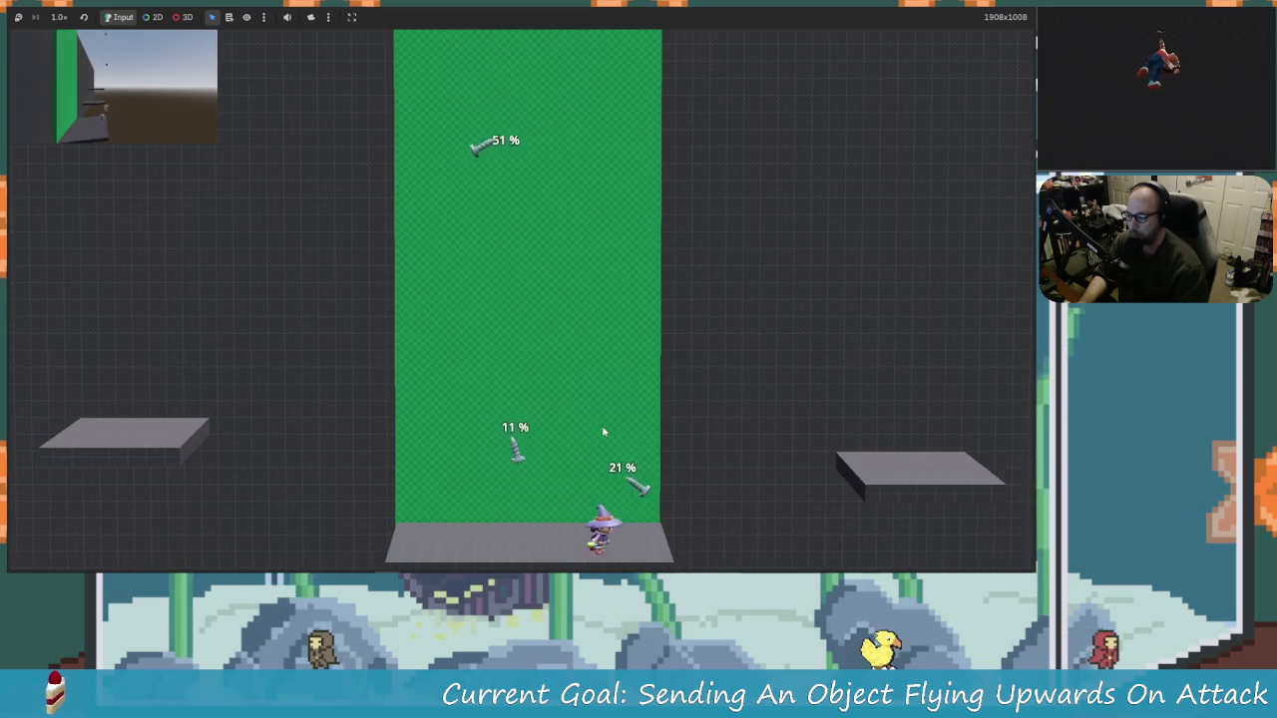
key(x)
key(space)
key(Left)
key(x)
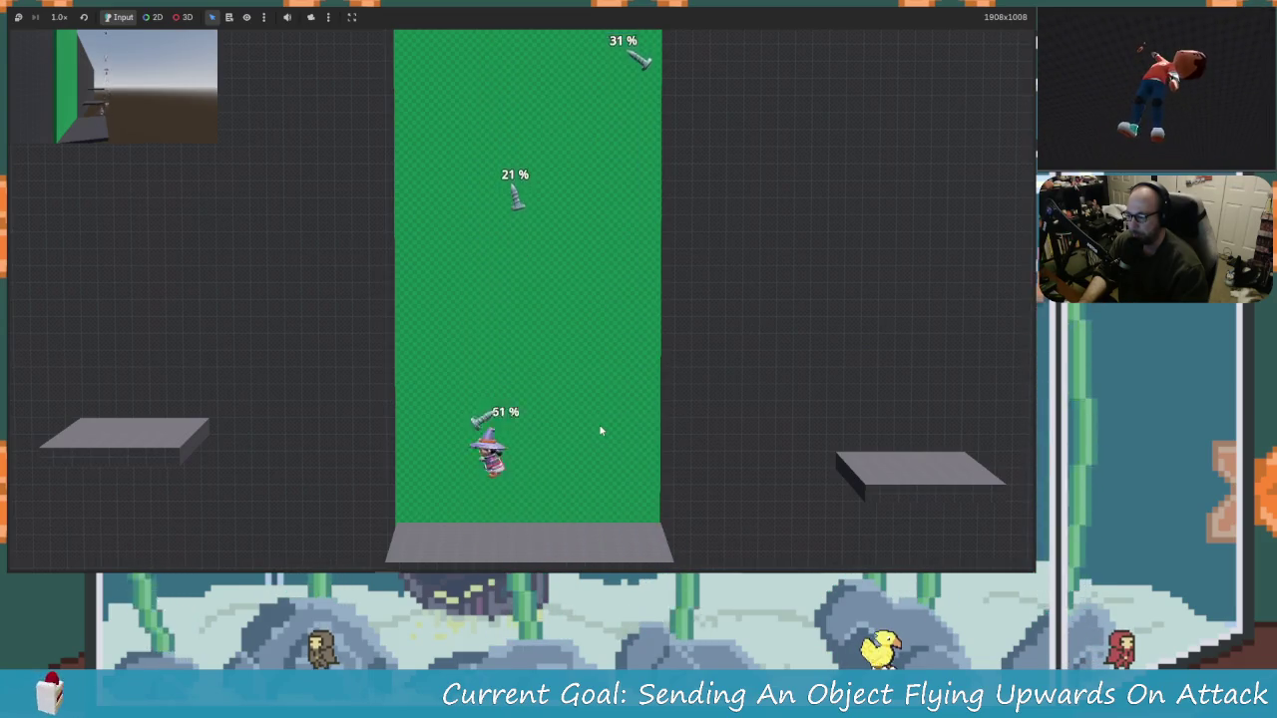
key(Left)
key(space)
key(x)
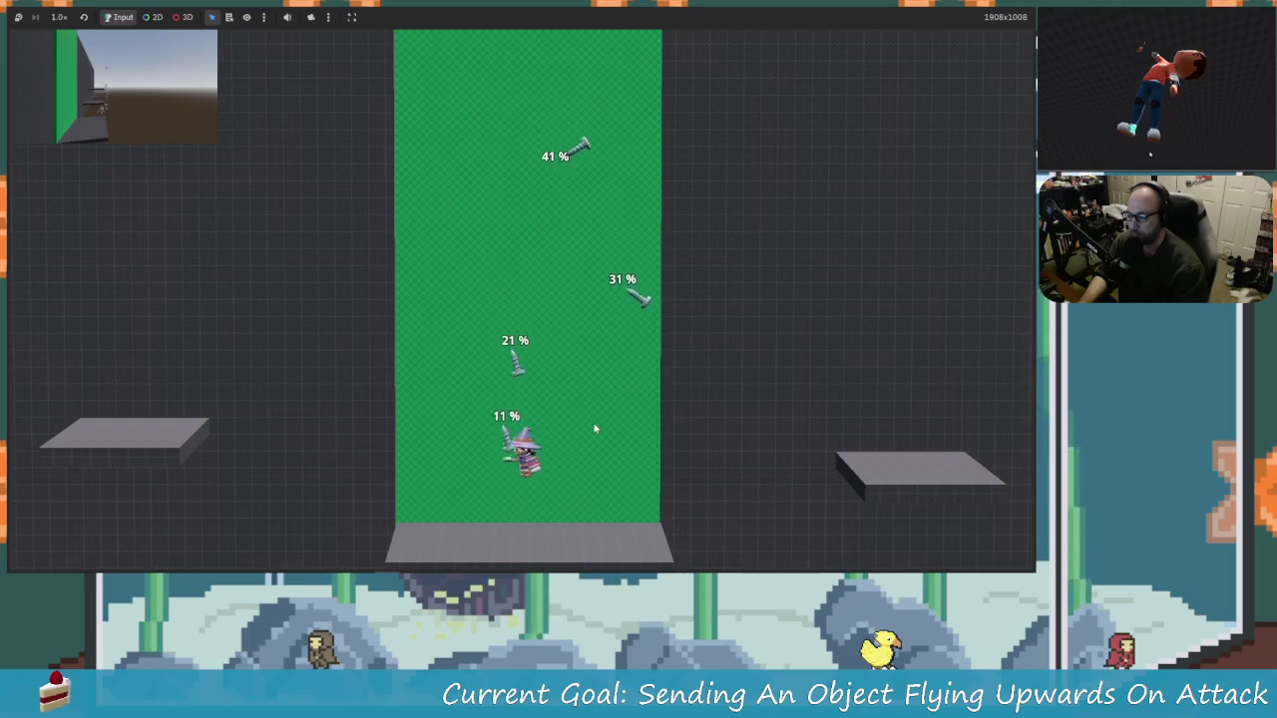
key(x)
key(space)
key(Right)
key(x)
key(Left)
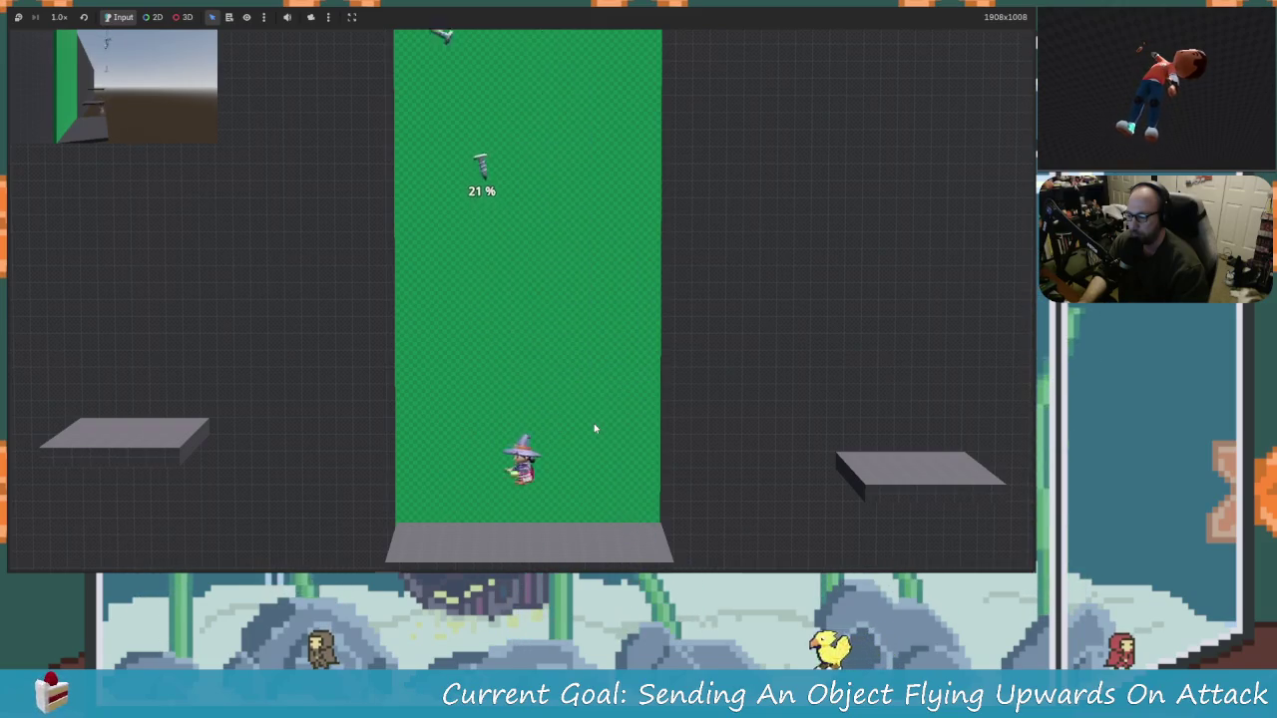
key(x)
key(x)
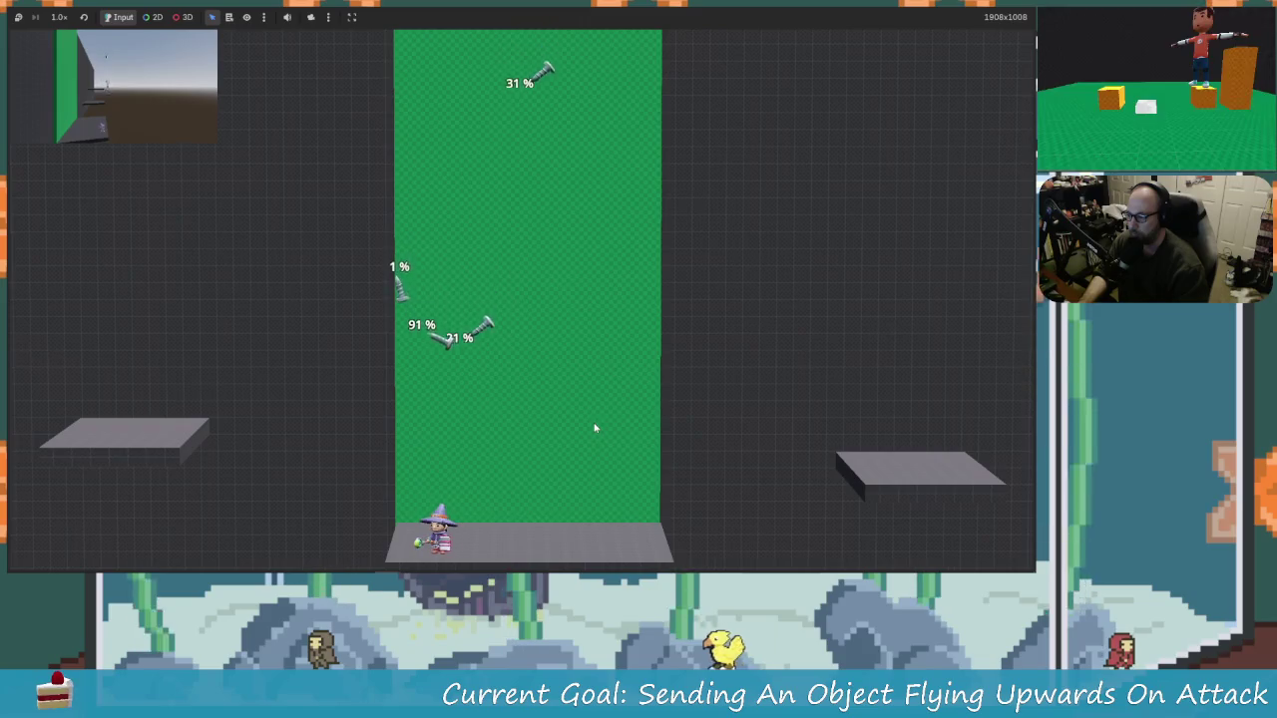
Step: Knock fresh 1% screws up to 11% and raise the 31% screw again
key(space)
key(Left)
key(space)
key(Right)
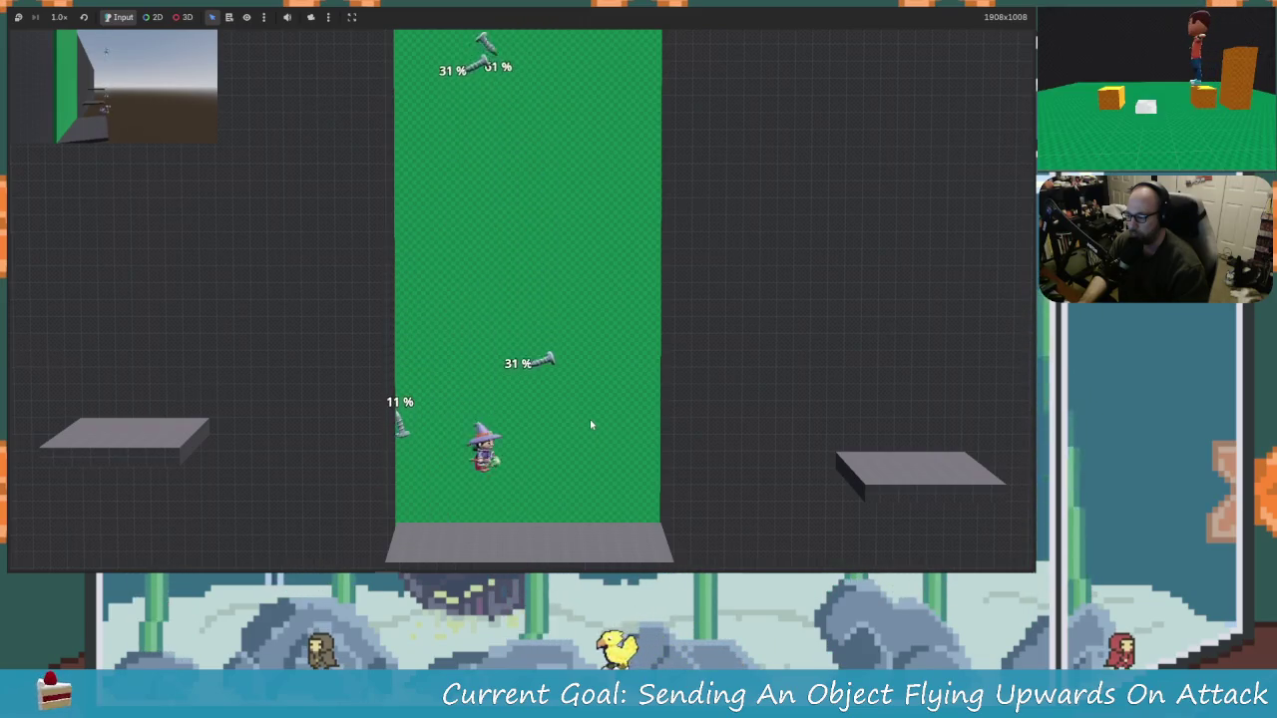
key(Left)
key(space)
key(x)
key(Left)
key(x)
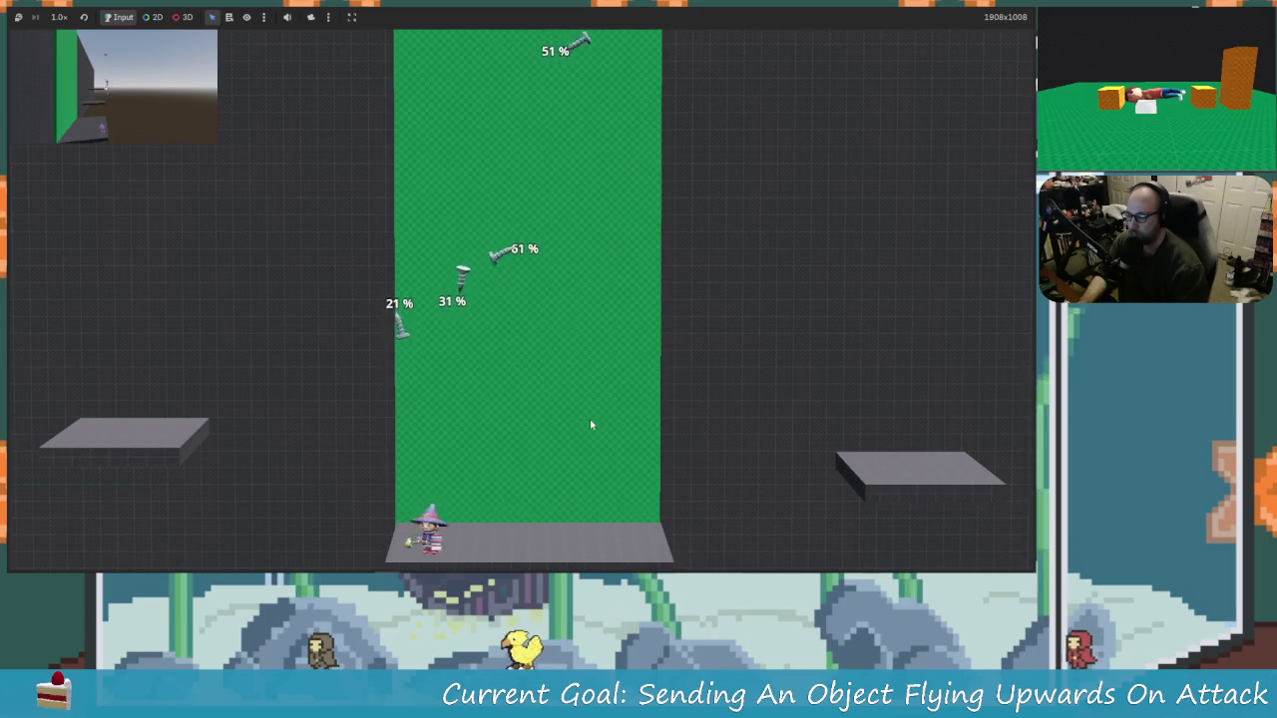
key(space)
key(x)
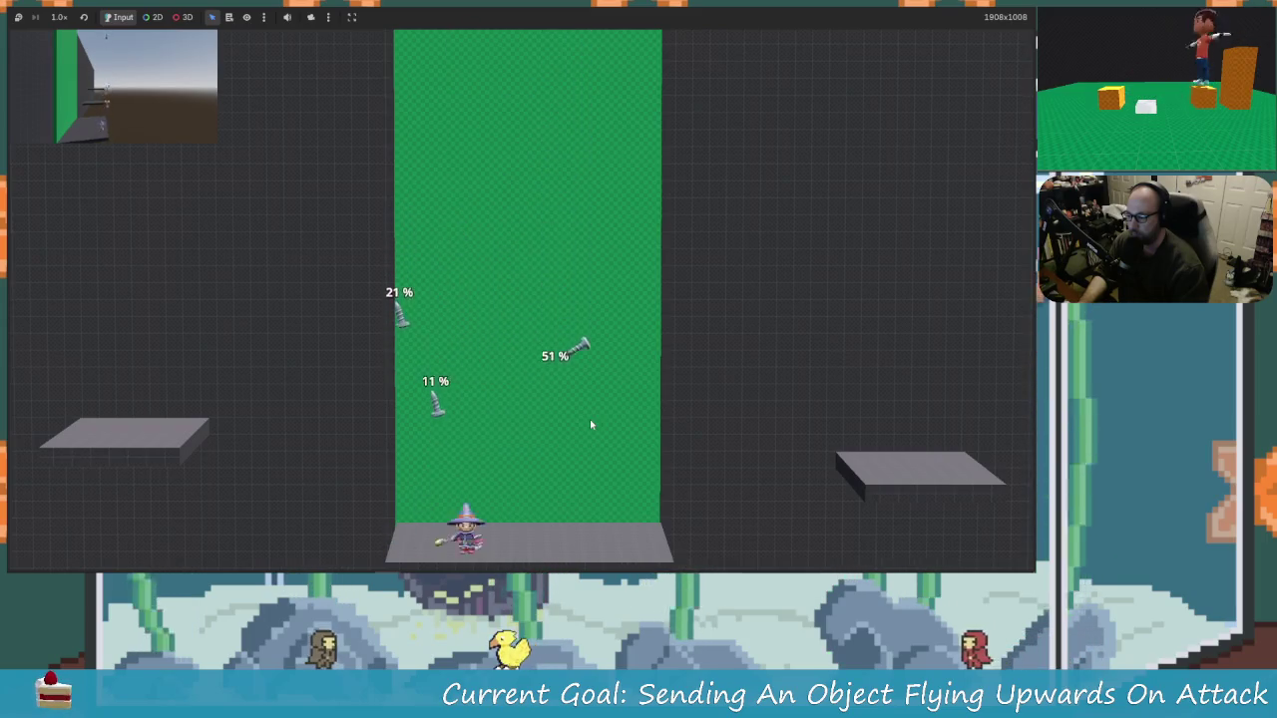
key(Right)
key(space)
key(Left)
key(Left)
key(space)
key(x)
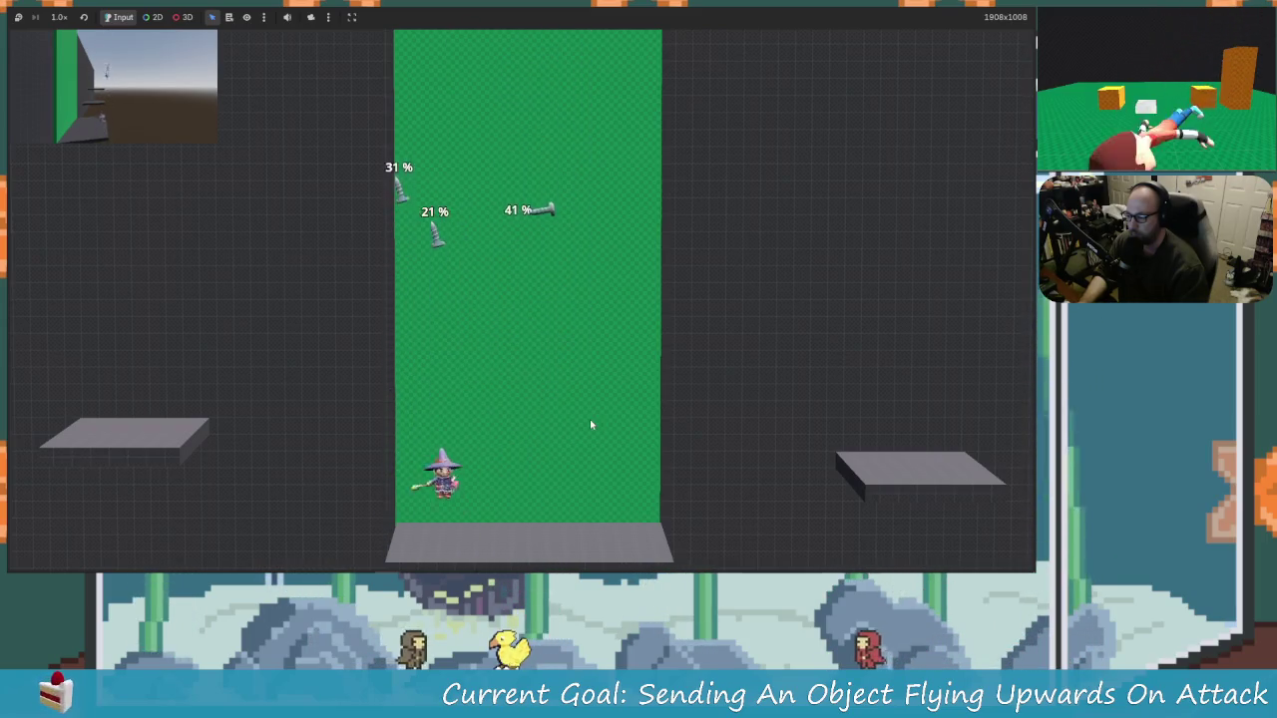
key(Right)
Step: Hit a 1% screw up to 21%, then stop the running game with F8
key(space)
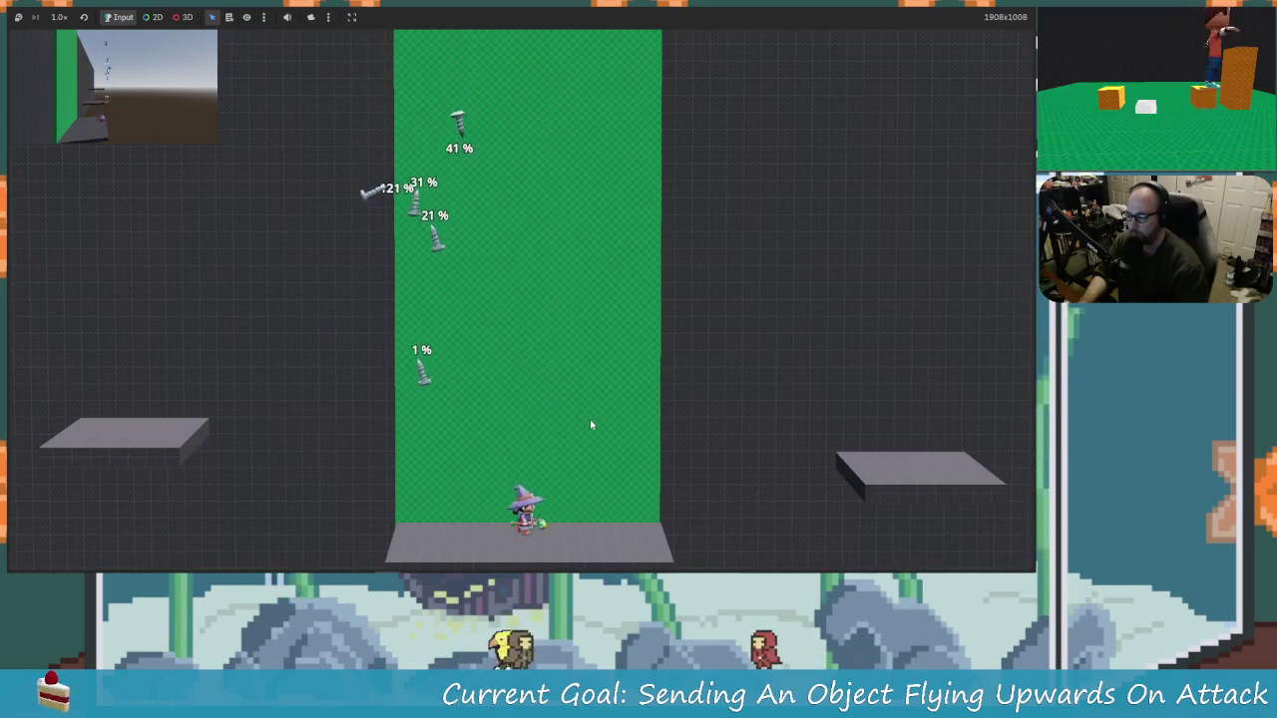
key(Left)
key(space)
key(x)
key(x)
key(space)
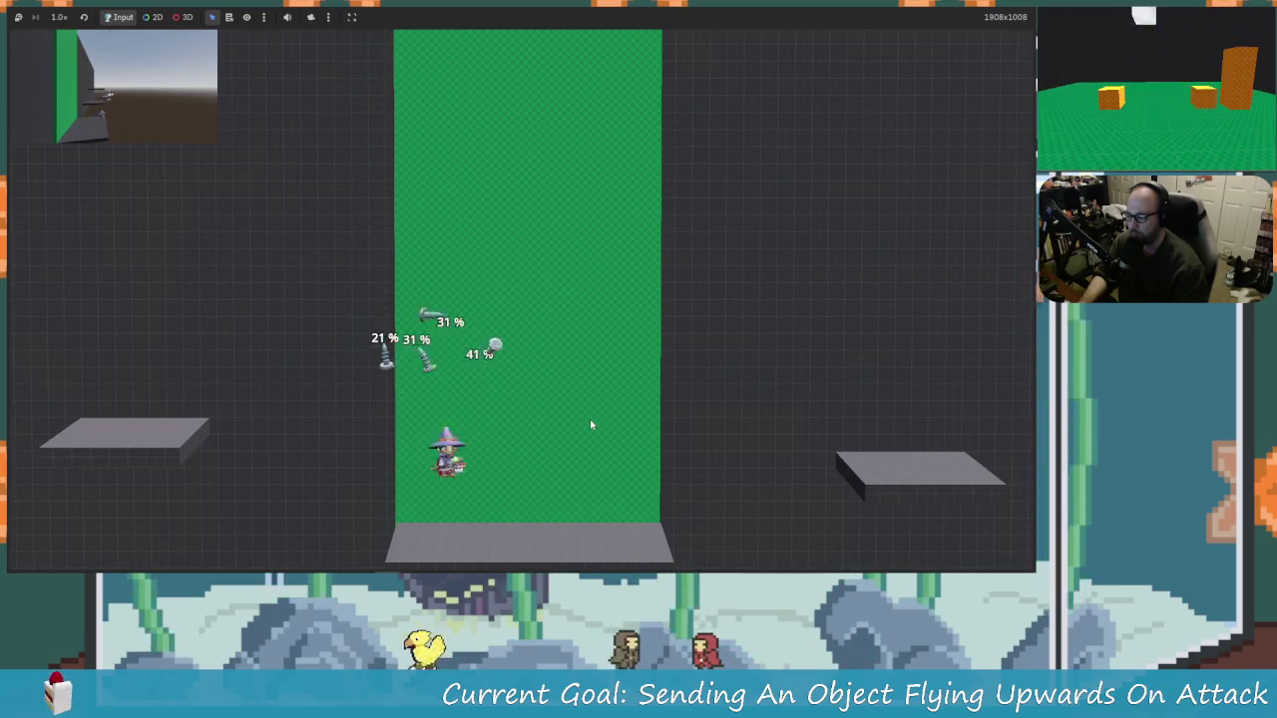
key(Right)
key(space)
key(x)
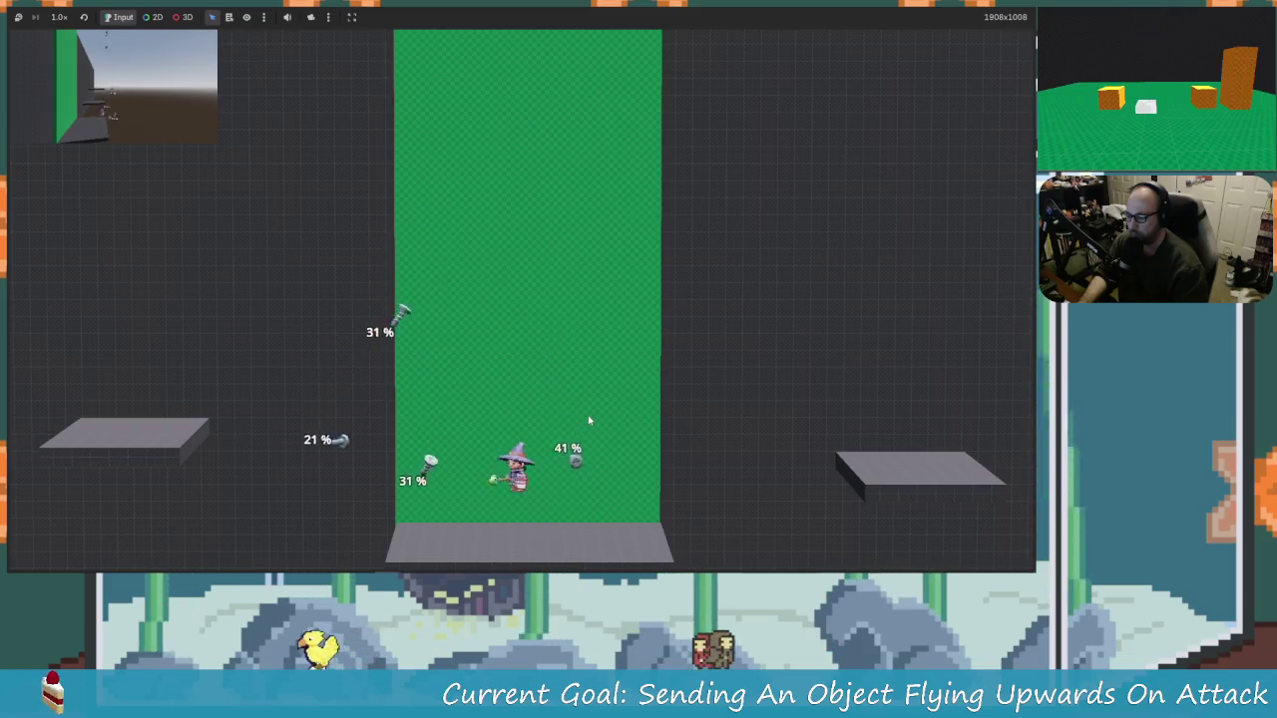
key(Left)
key(x)
key(x)
key(space)
key(Right)
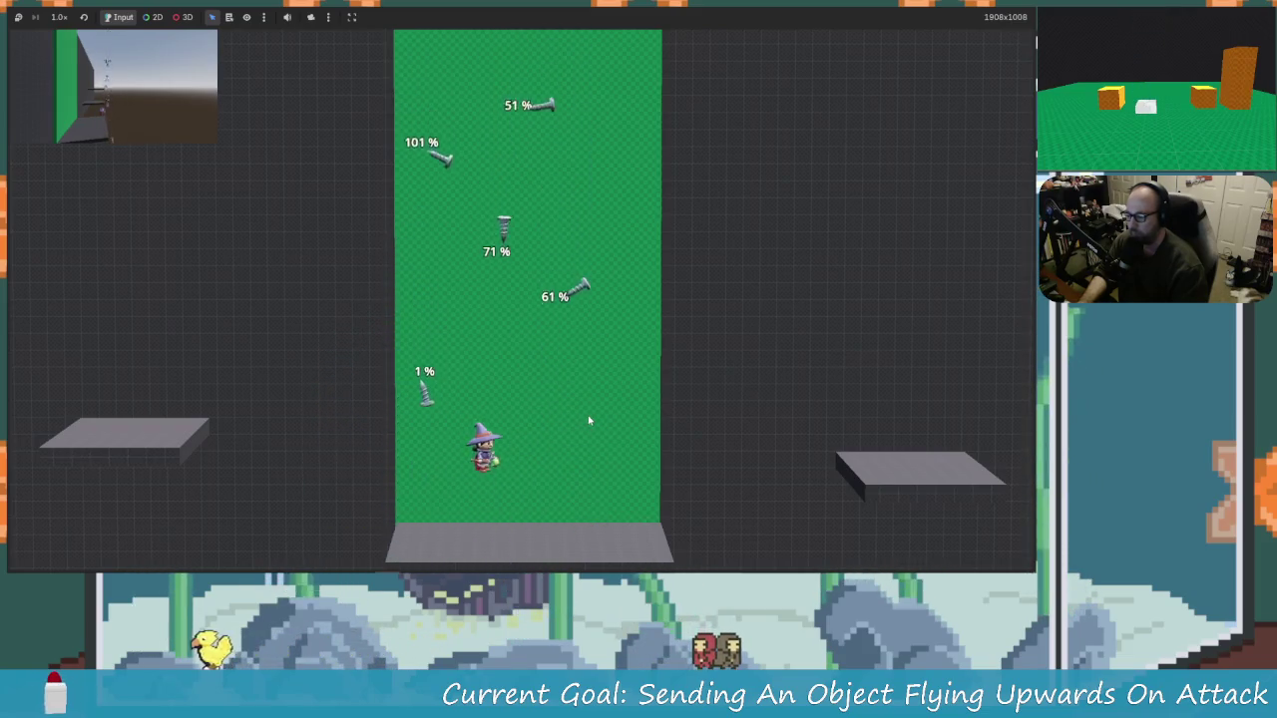
key(Left)
key(space)
key(x)
key(Right)
key(x)
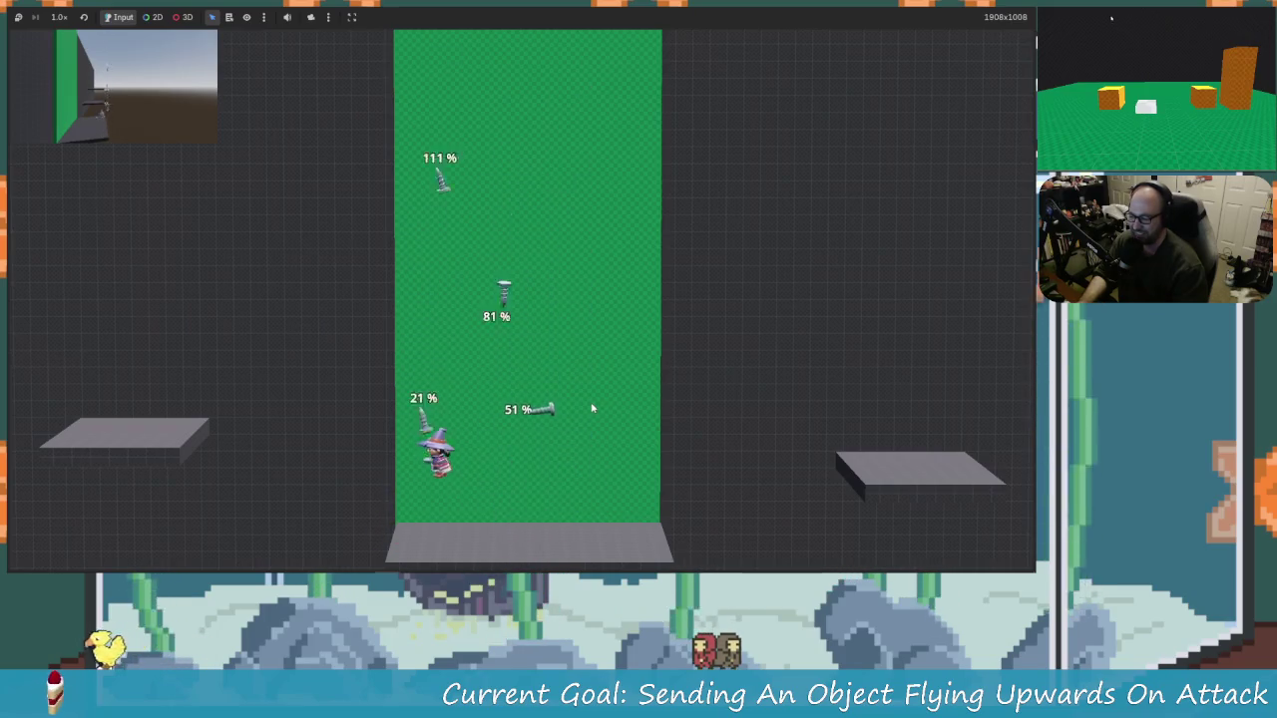
key(space)
key(Left)
key(Right)
key(Left)
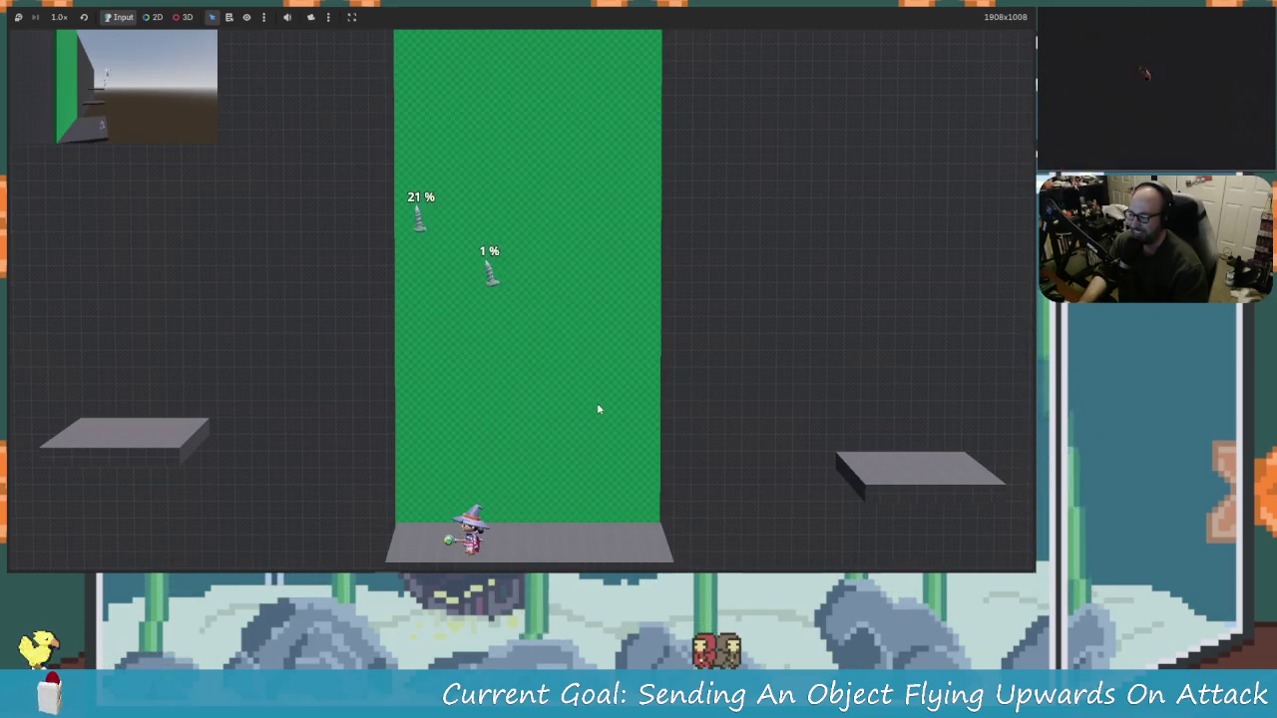
key(Right)
key(Left)
key(space)
key(x)
key(Right)
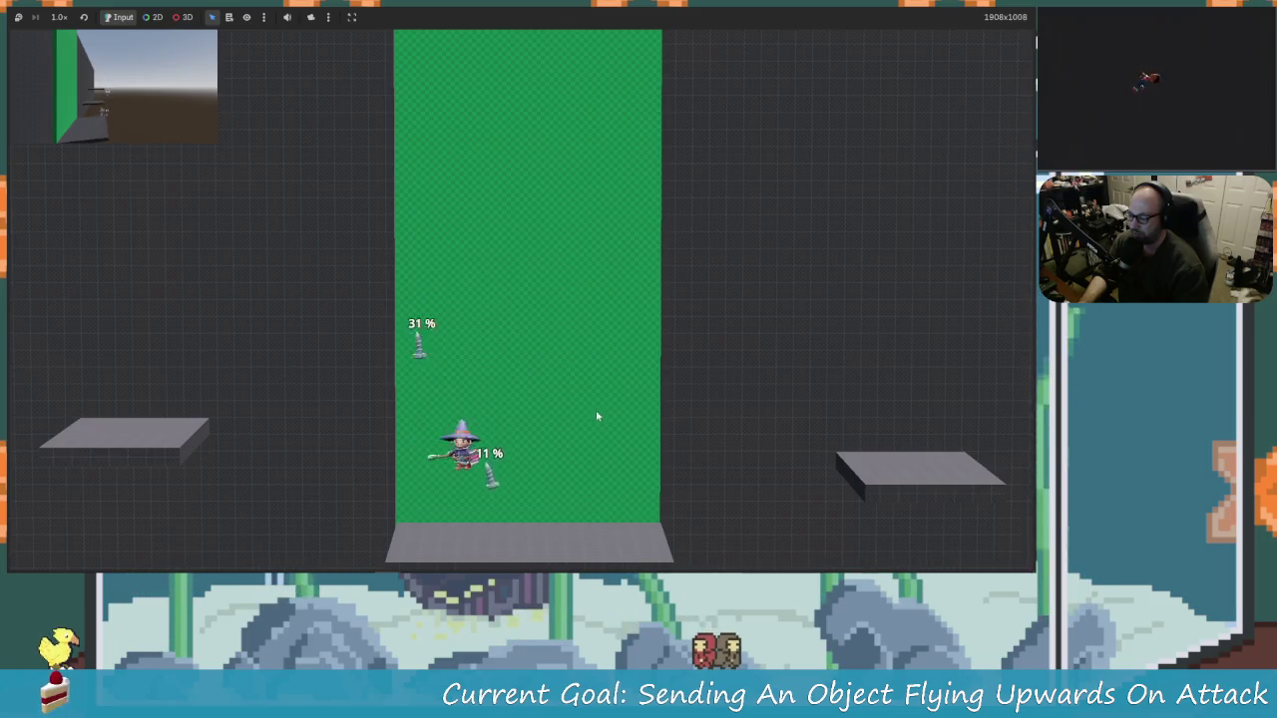
key(space)
key(x)
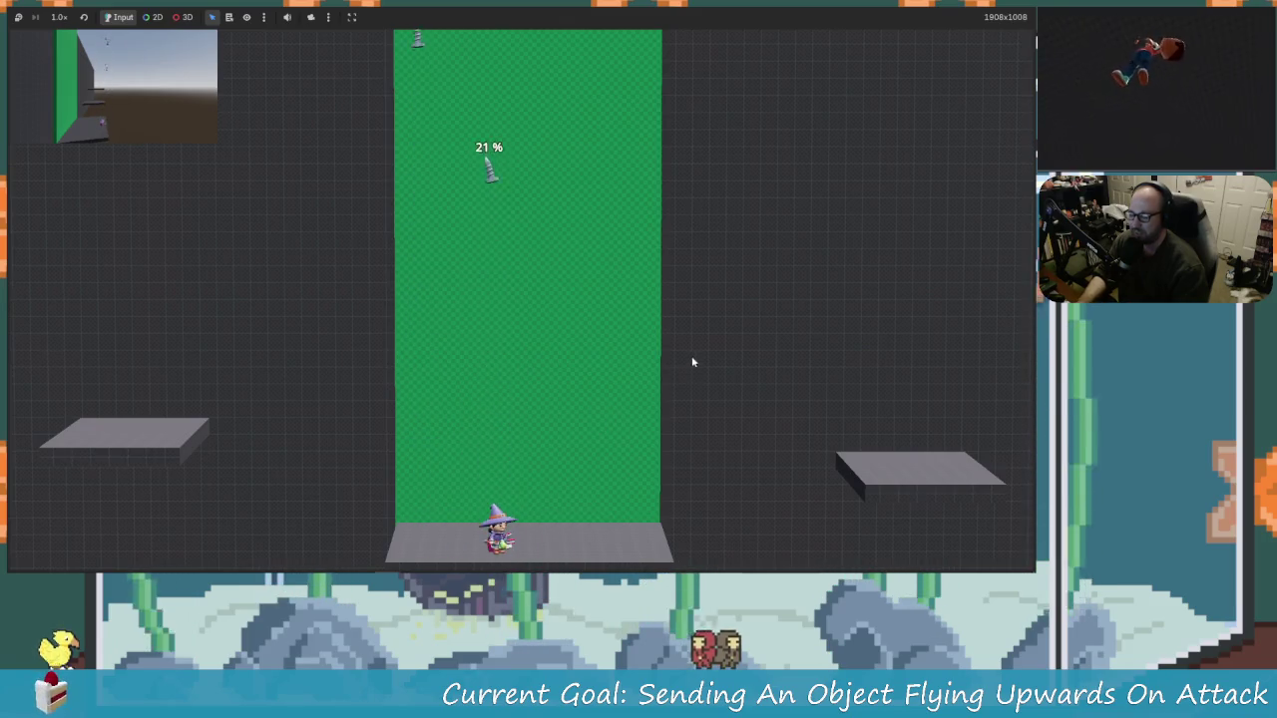
key(F8)
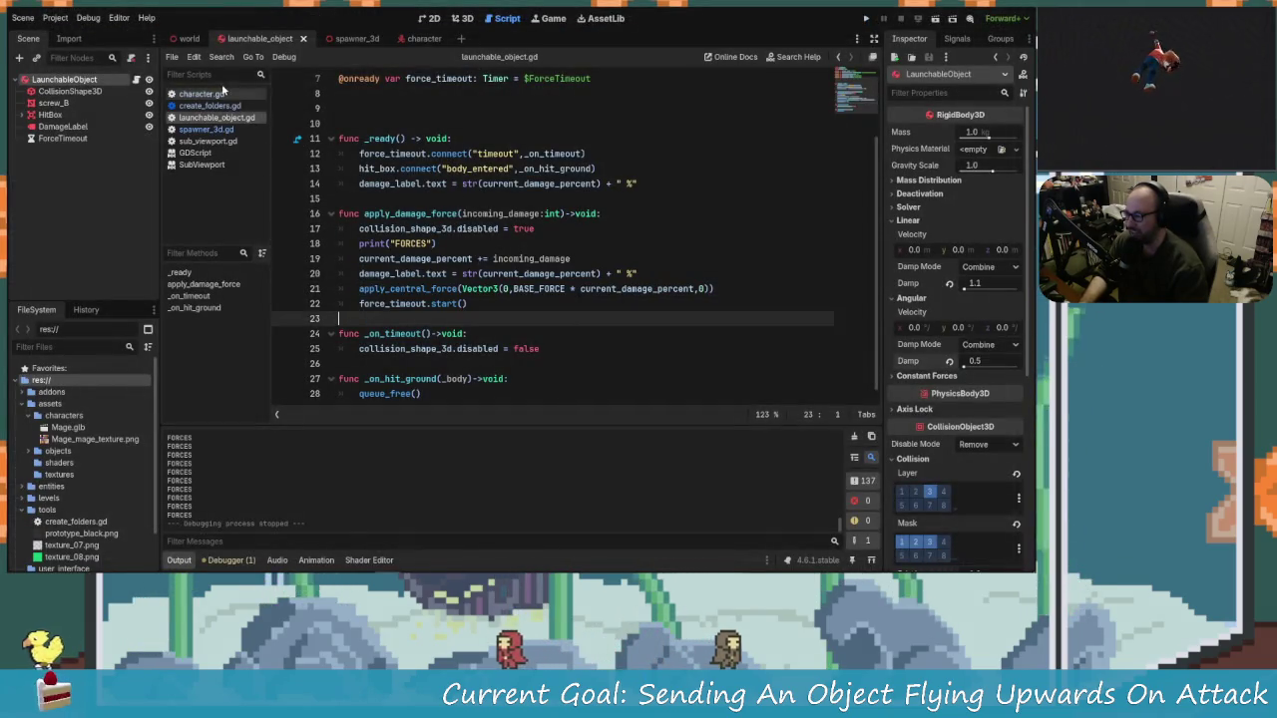
Step: Delete the queue_free() call from _on_hit_ground in launchable_object.gd
click(213, 130)
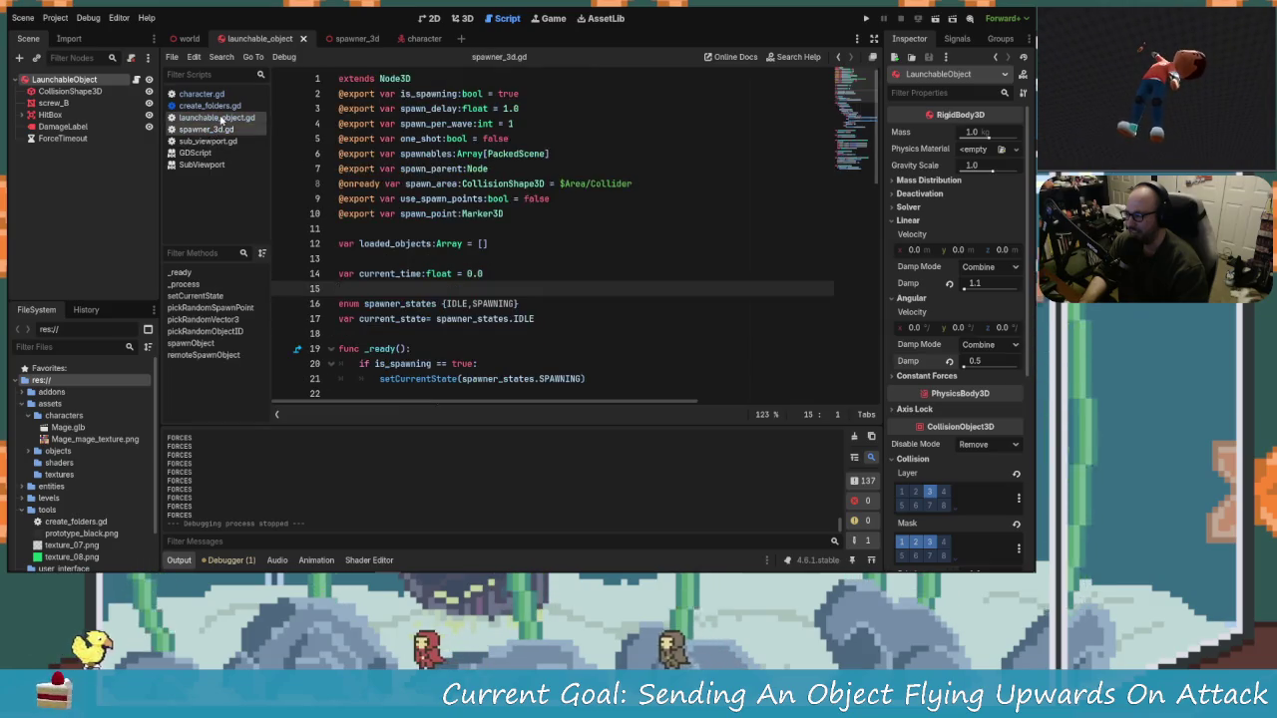
click(222, 118)
scroll(580, 323, down, 1)
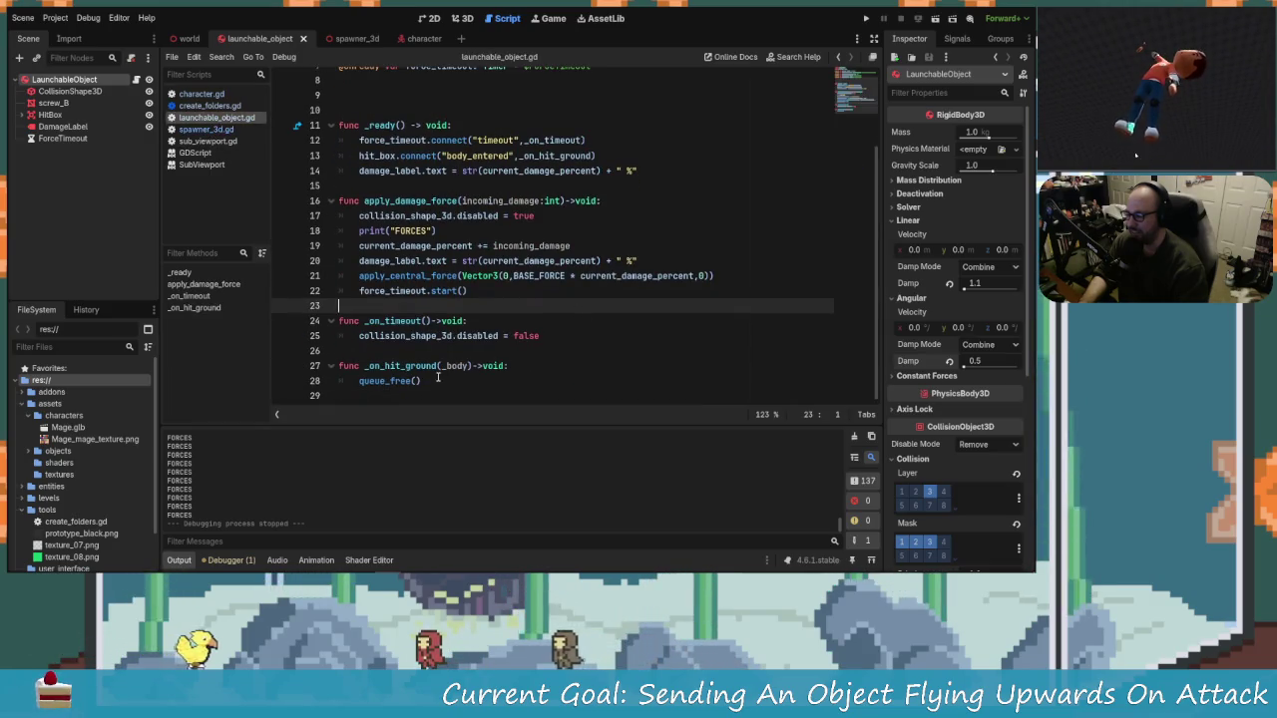
click(497, 385)
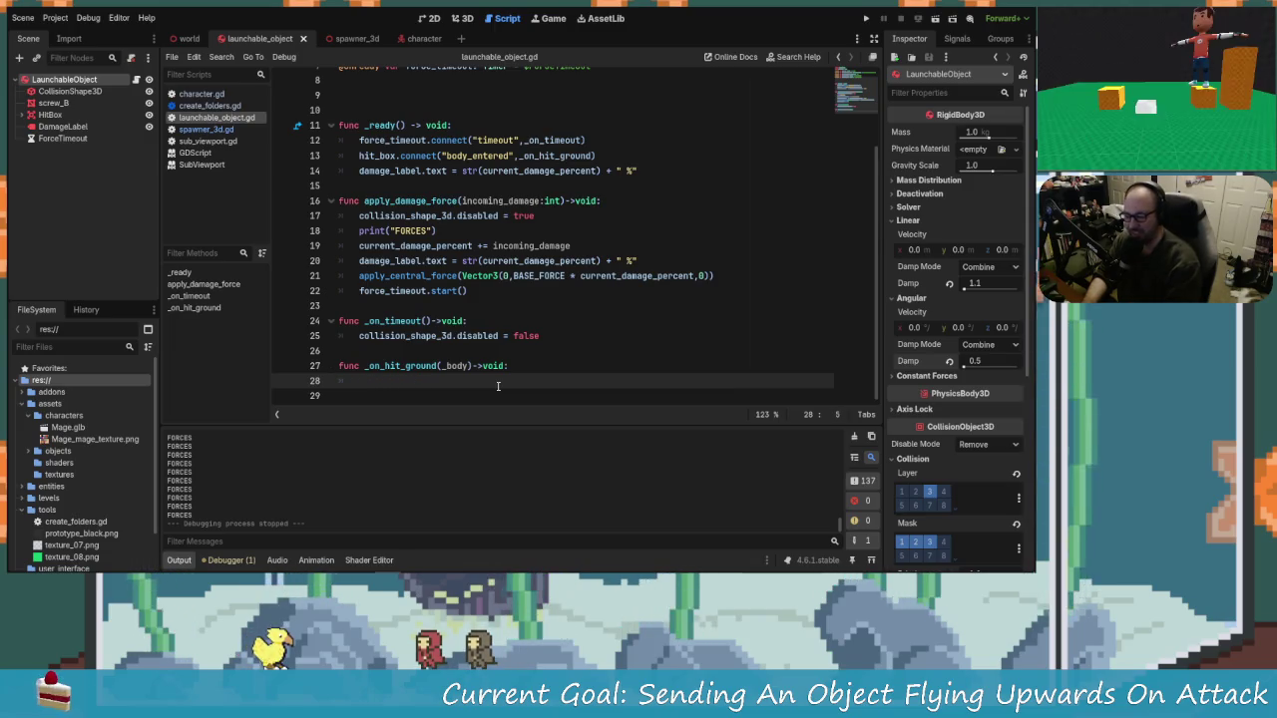
key(Delete)
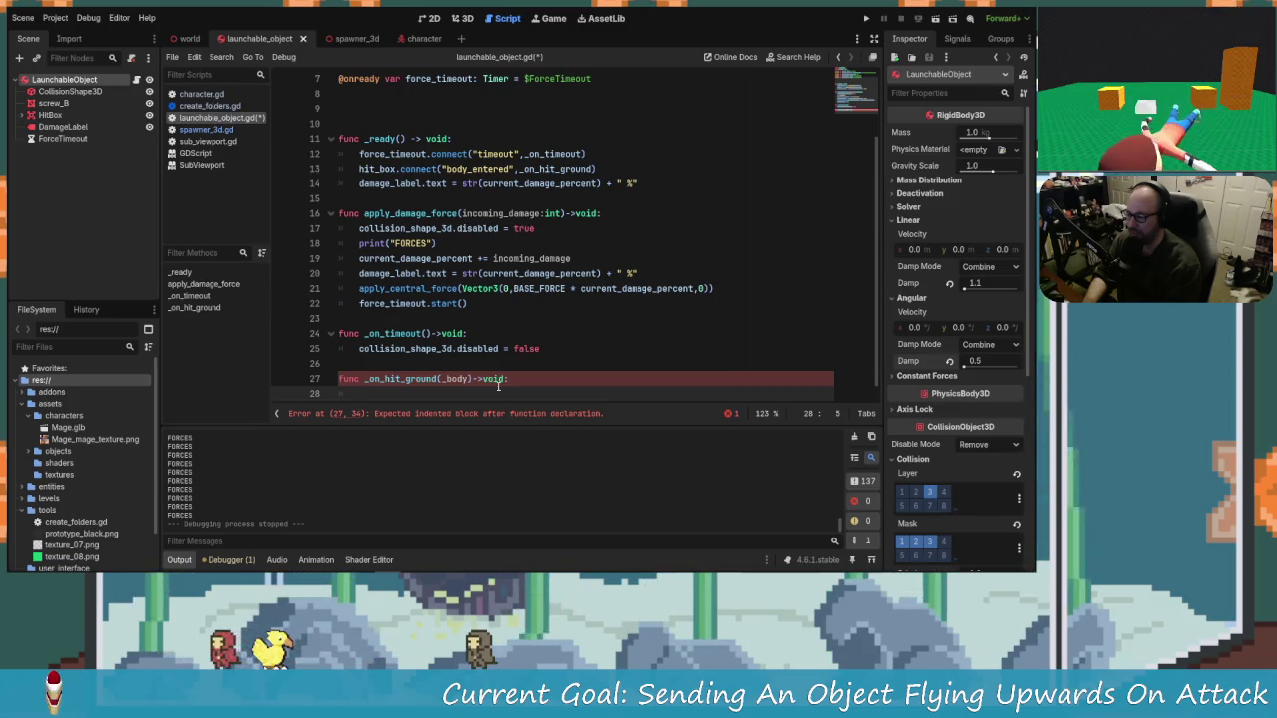
text(co)
Step: Write collision_shape_3d.disabled=true in its place and save the script
key(Escape)
key(BackSpace)
key(BackSpace)
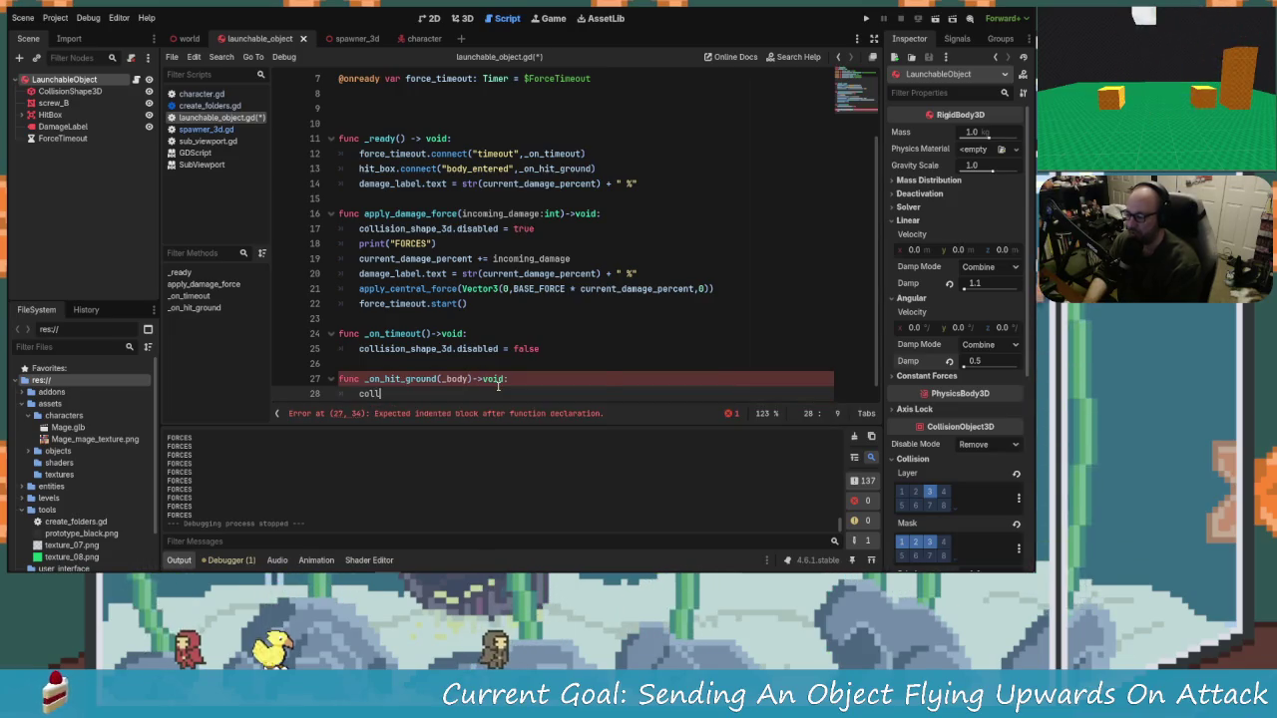
key(Return)
text(.)
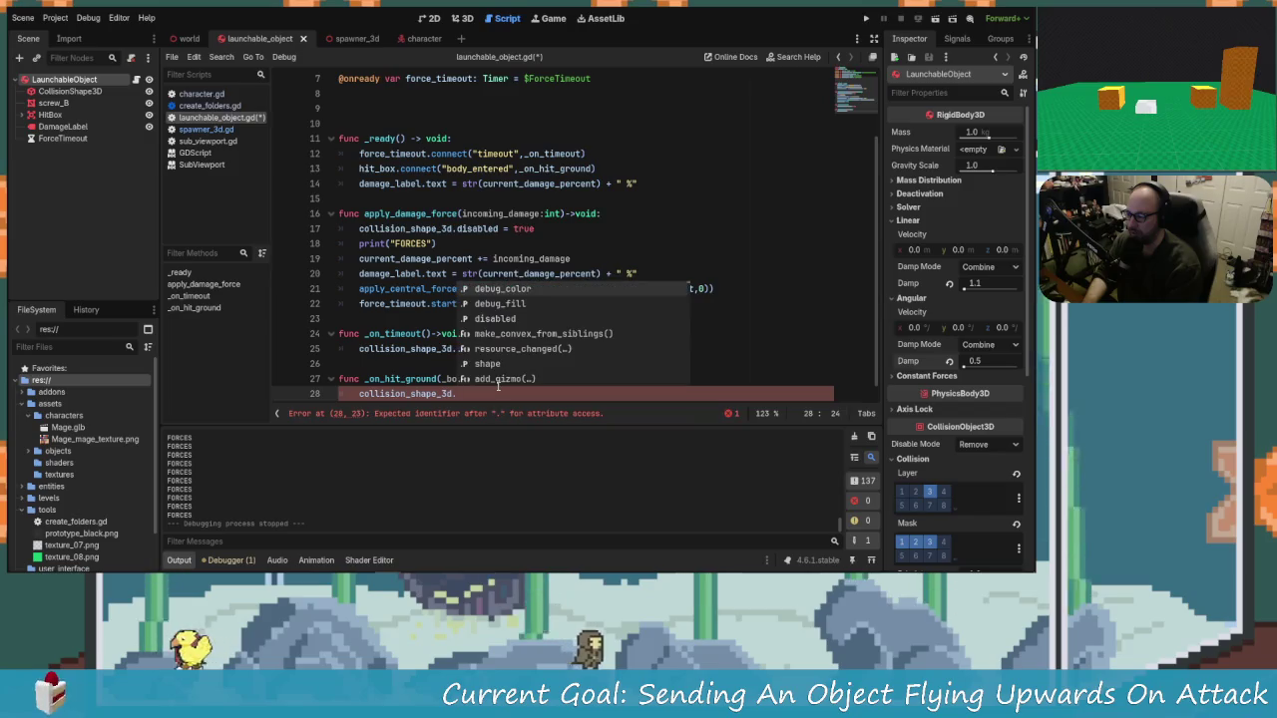
text(dis)
key(Return)
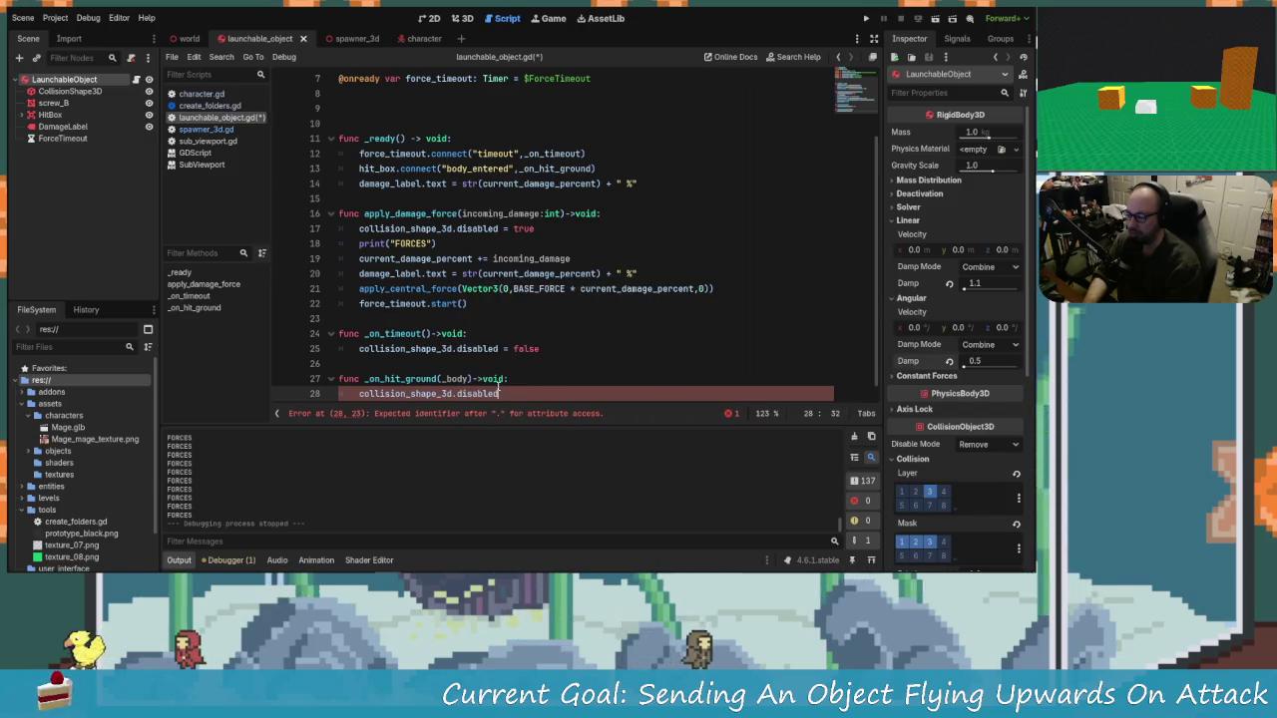
text(=true)
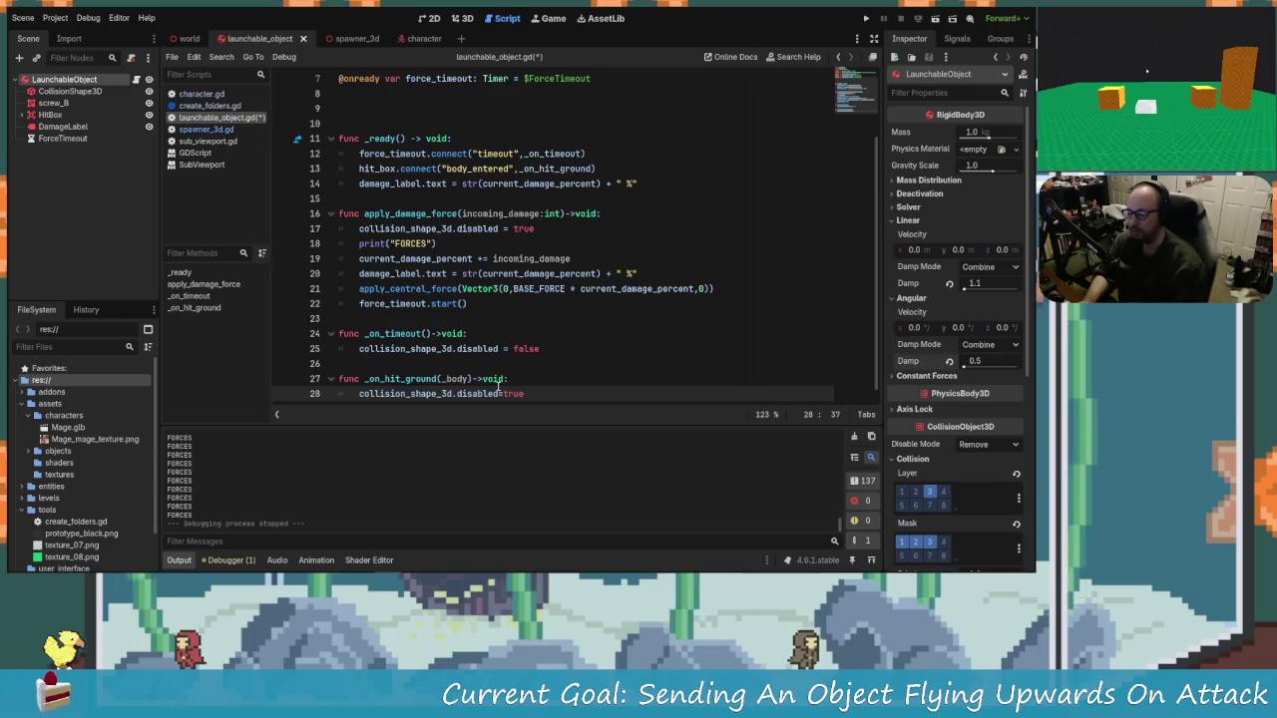
key(ctrl+s)
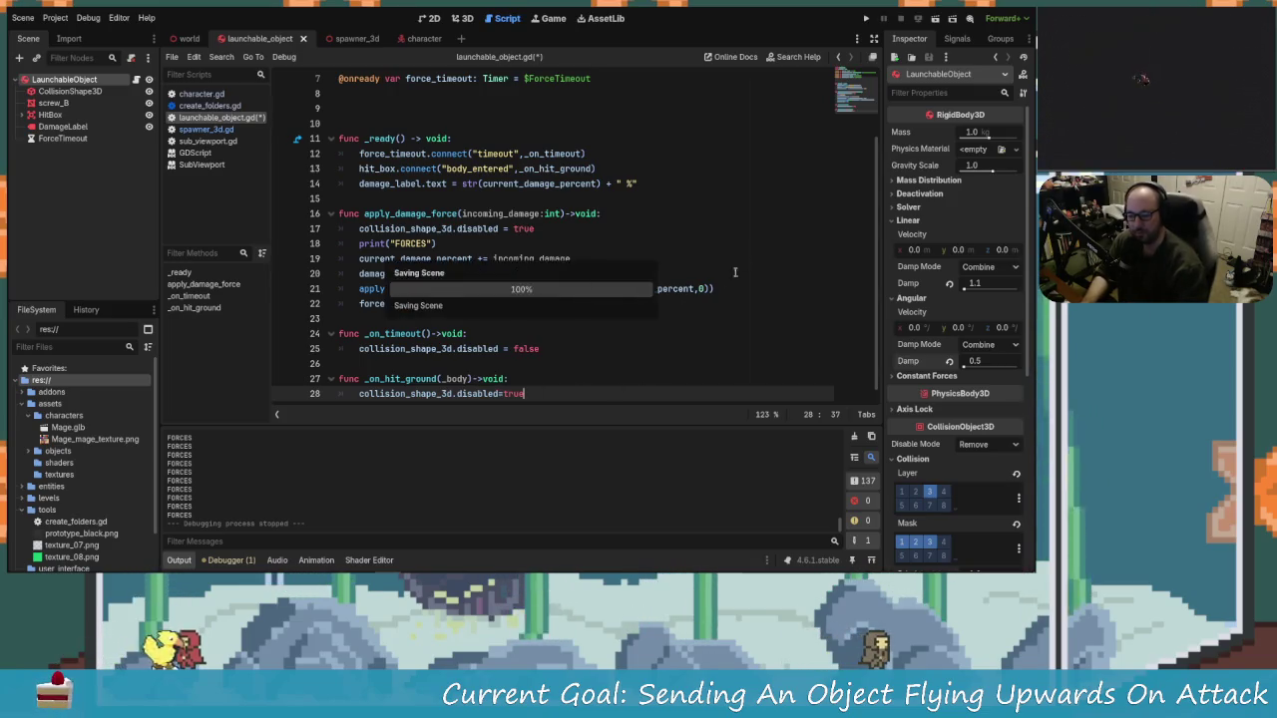
click(55, 114)
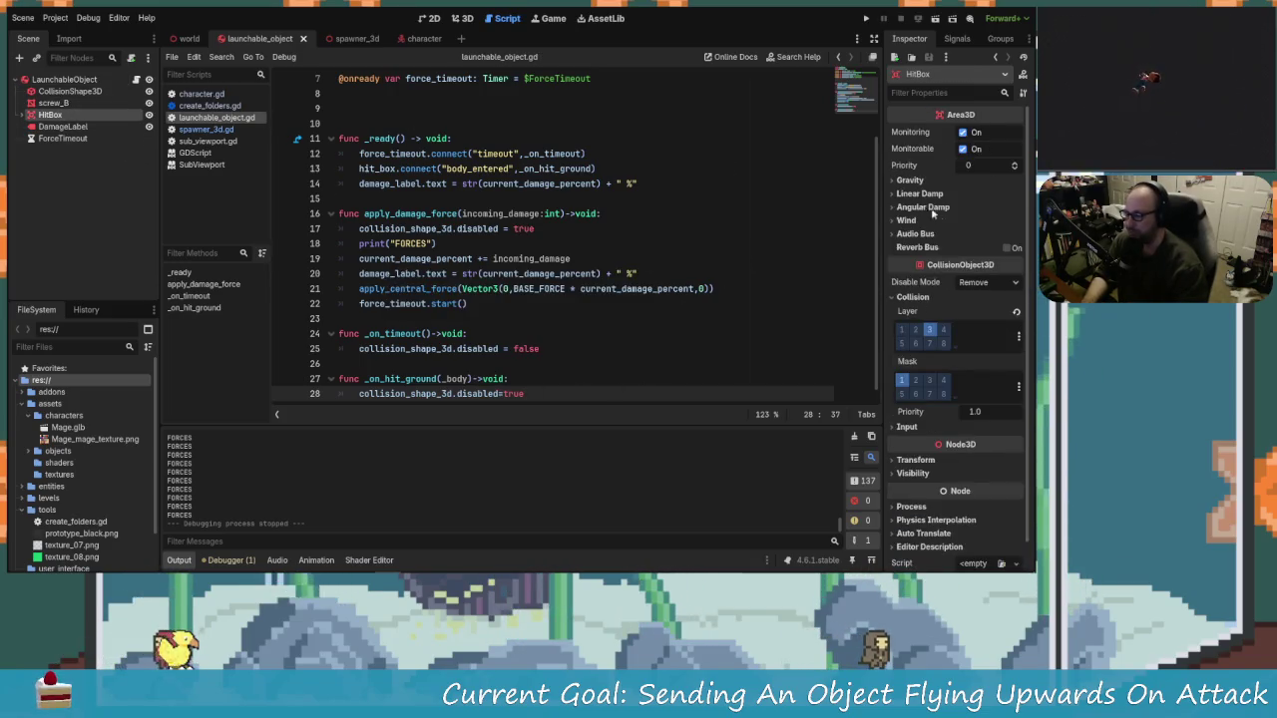
Step: Change the HitBox's CollisionObject3D Disable Mode to Make Static and run the project
click(992, 284)
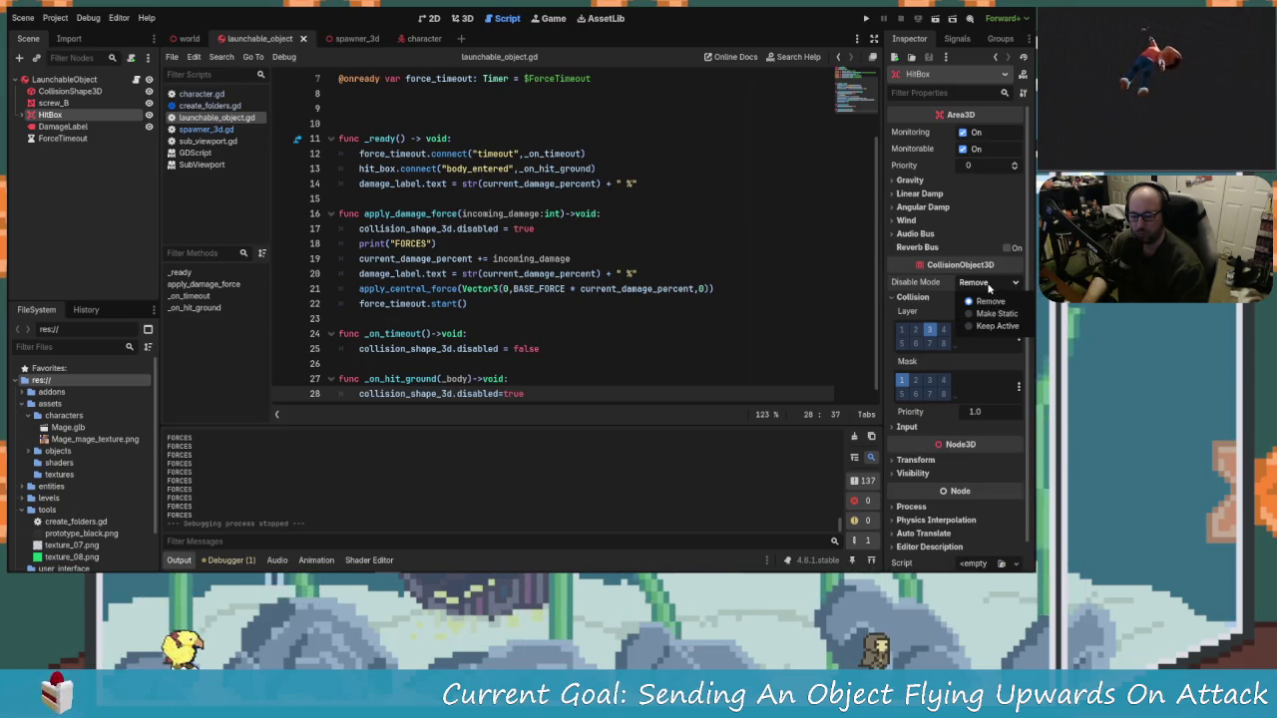
click(989, 288)
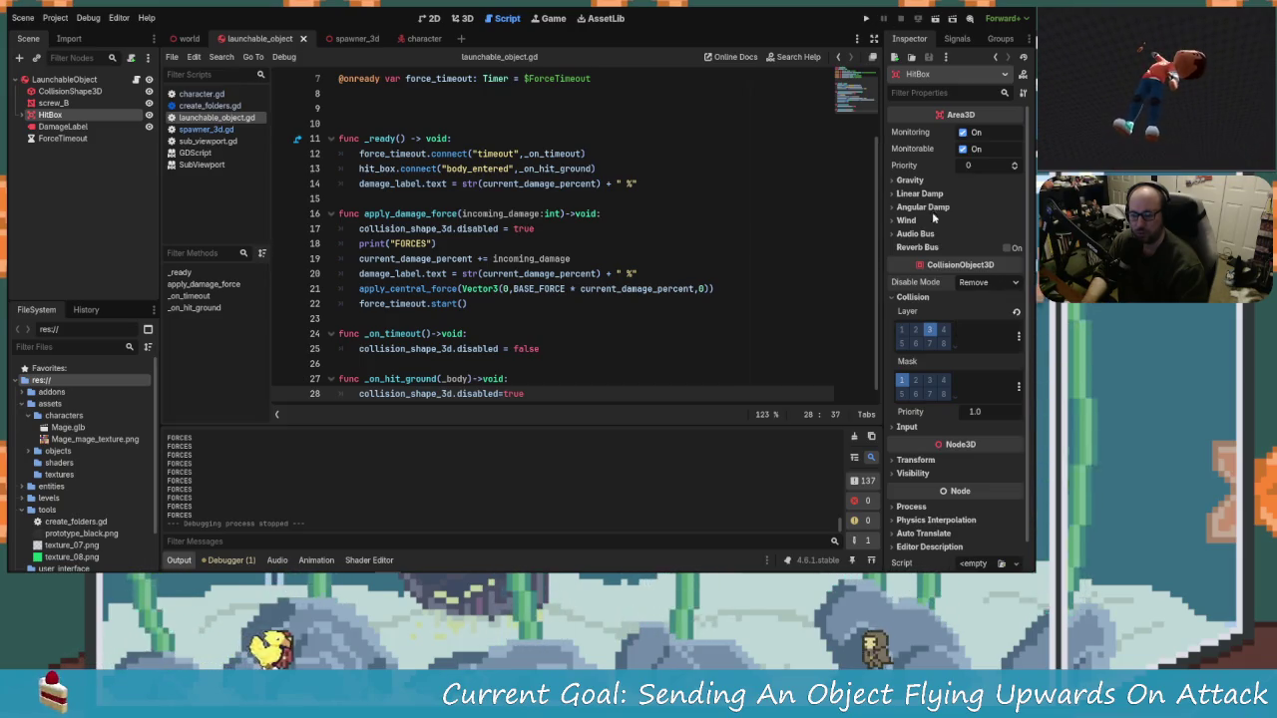
click(991, 282)
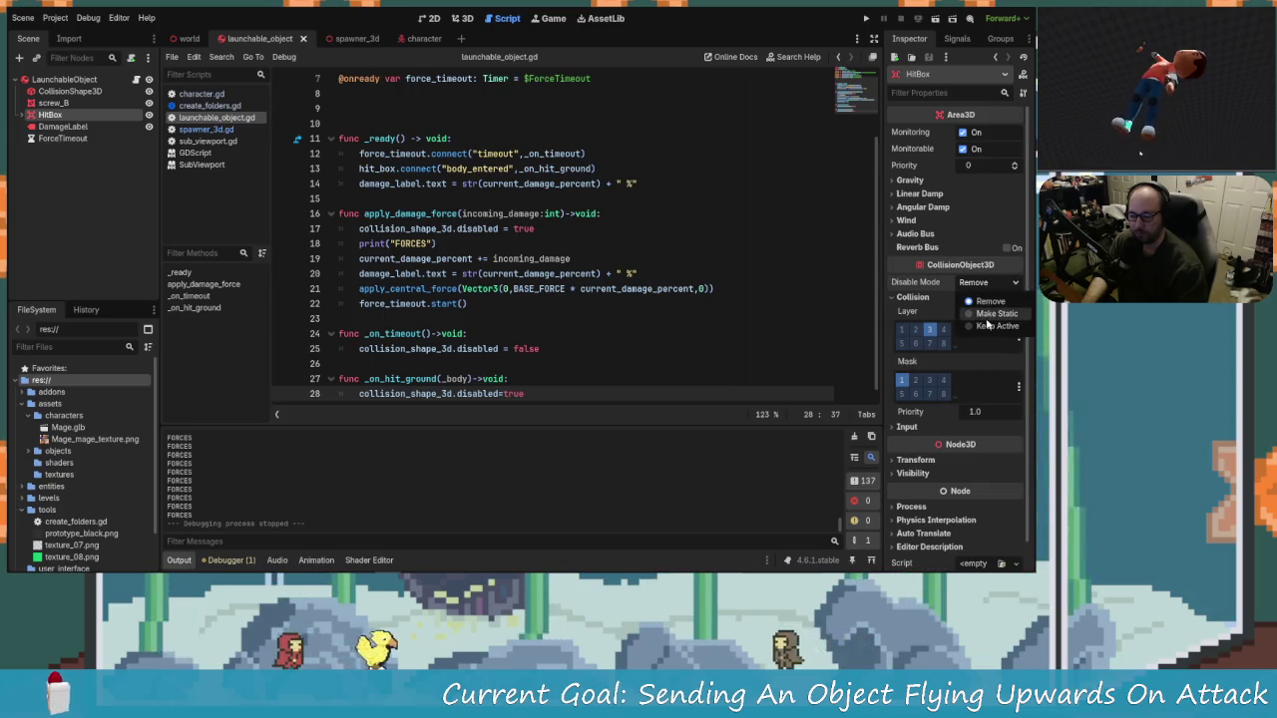
click(987, 313)
click(867, 19)
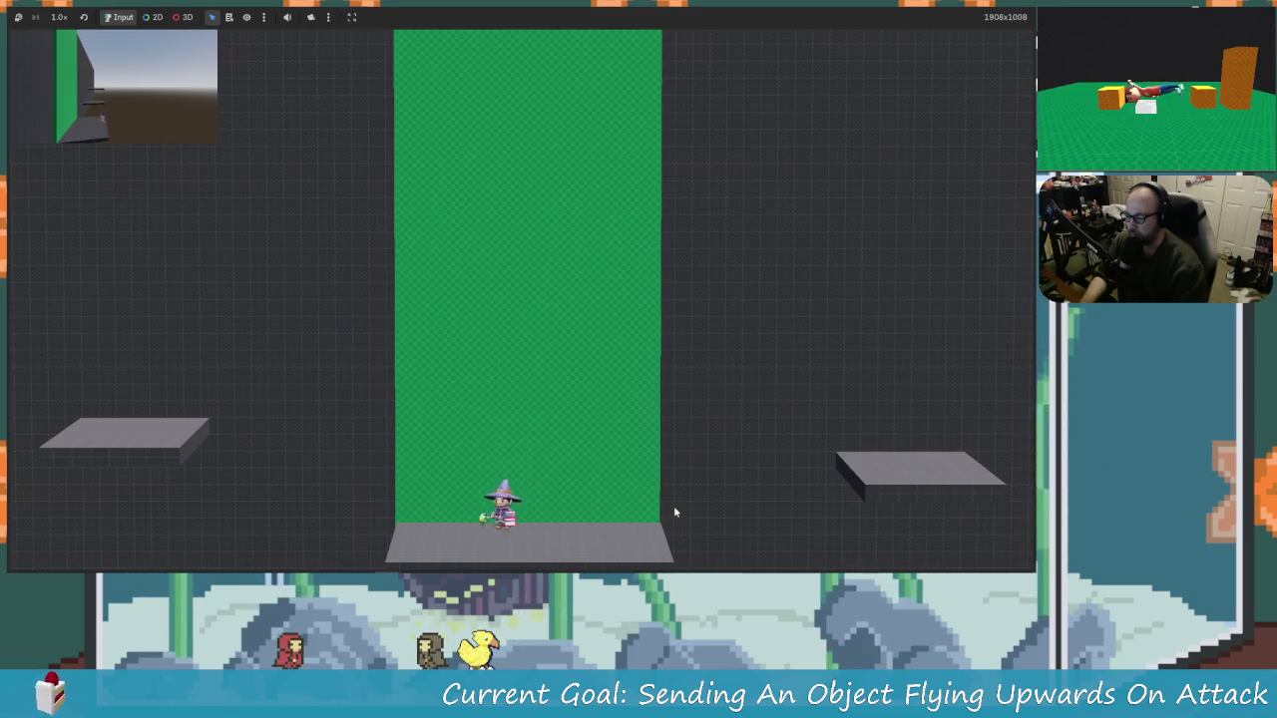
Step: Jump and attack the first screw twice, raising its damage to 21%
key(Left)
key(Up)
key(x)
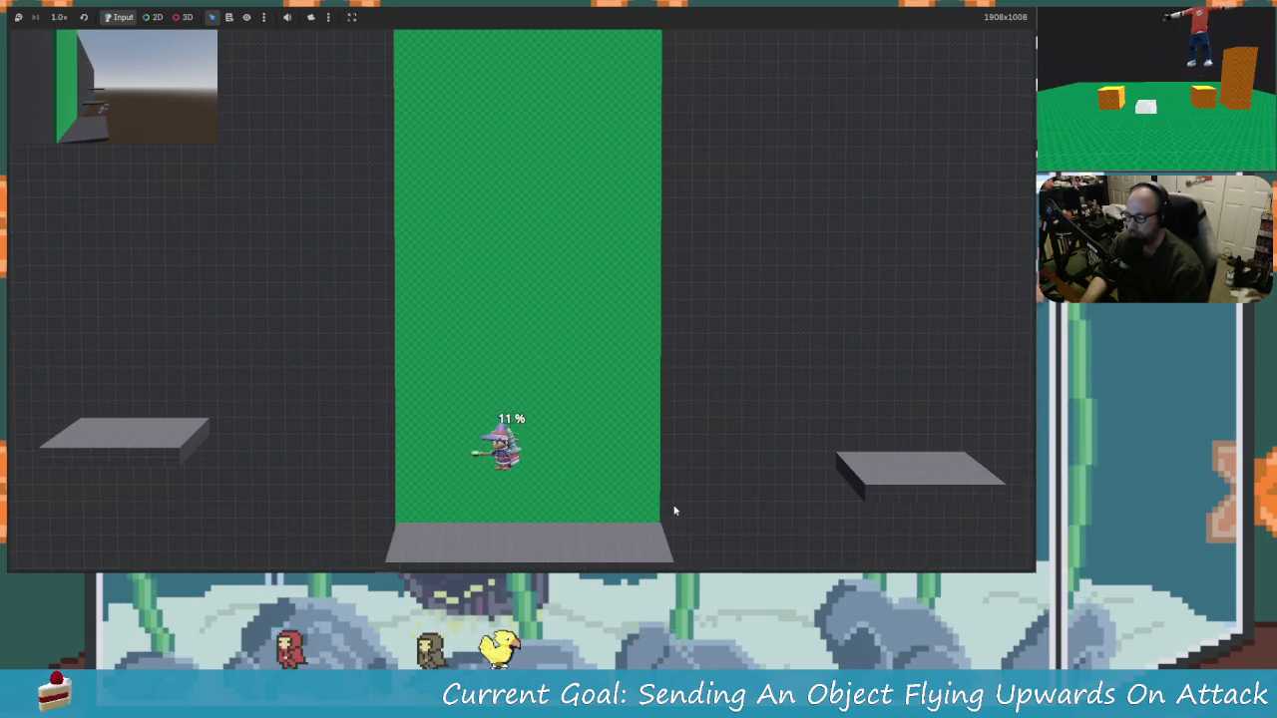
key(Up)
key(x)
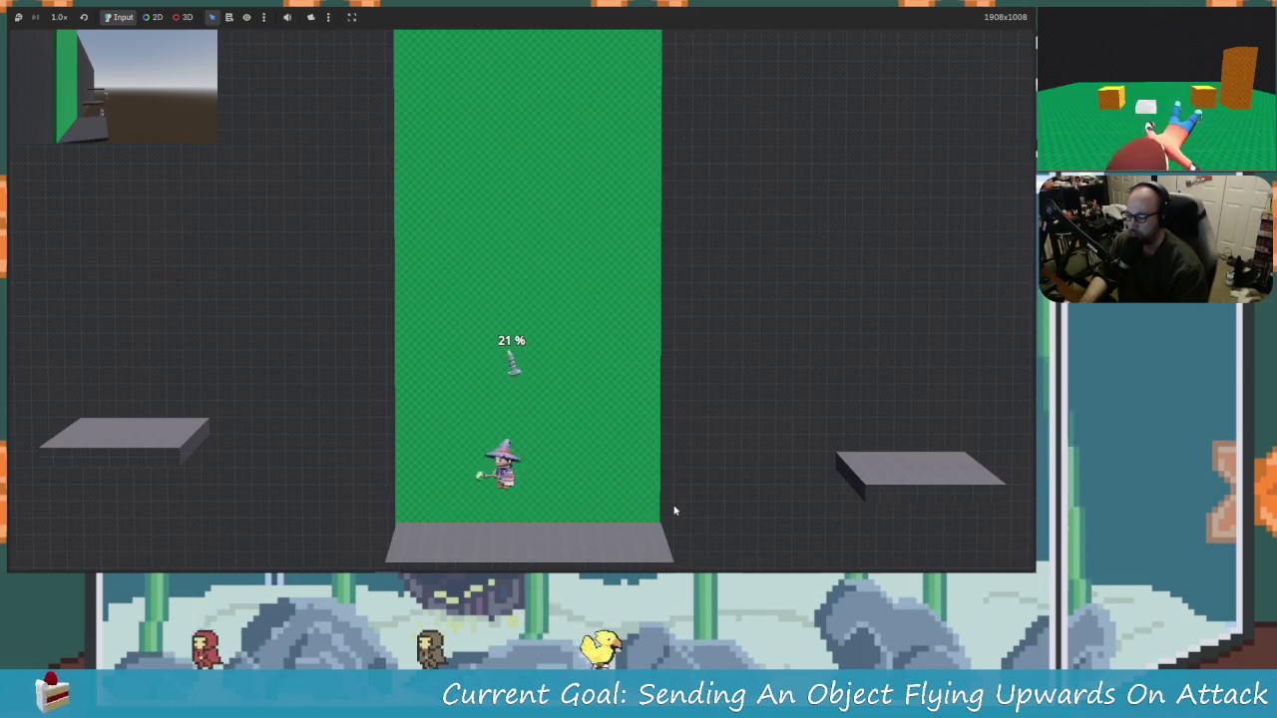
key(Left)
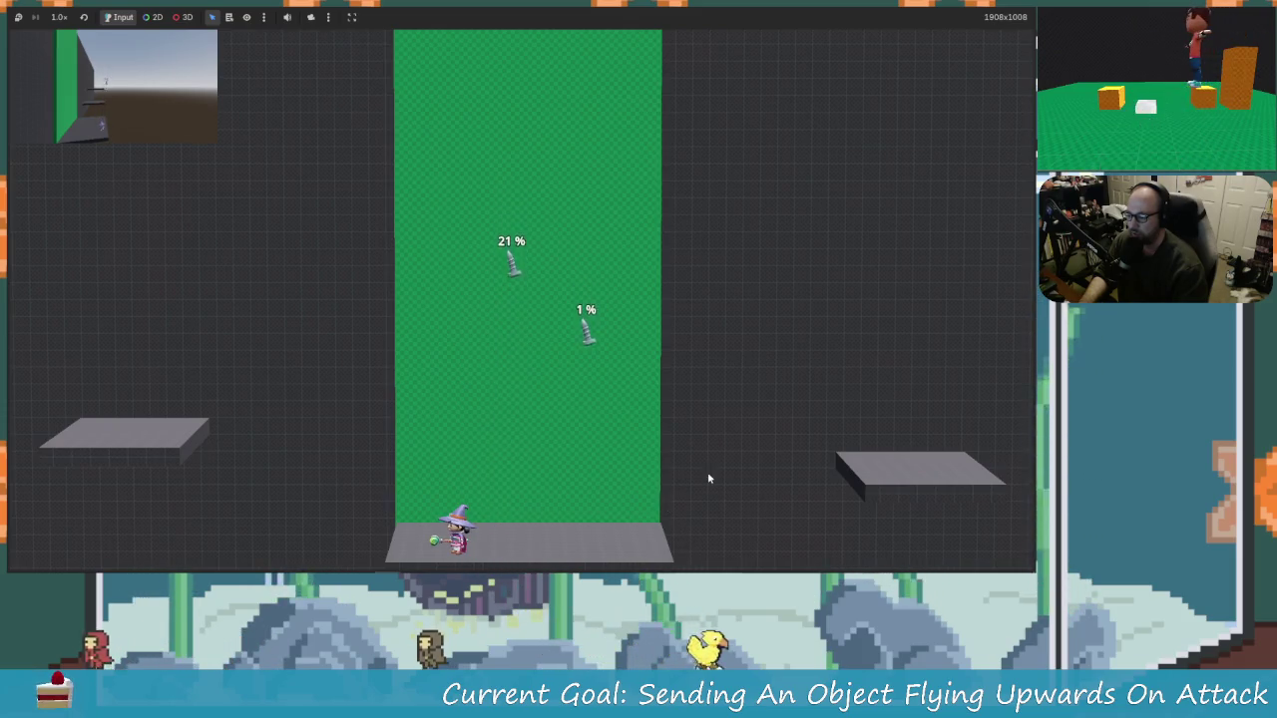
Step: Hit a new screw up to 11%, then relaunch the landed 11% screw
key(Right)
key(Up)
key(x)
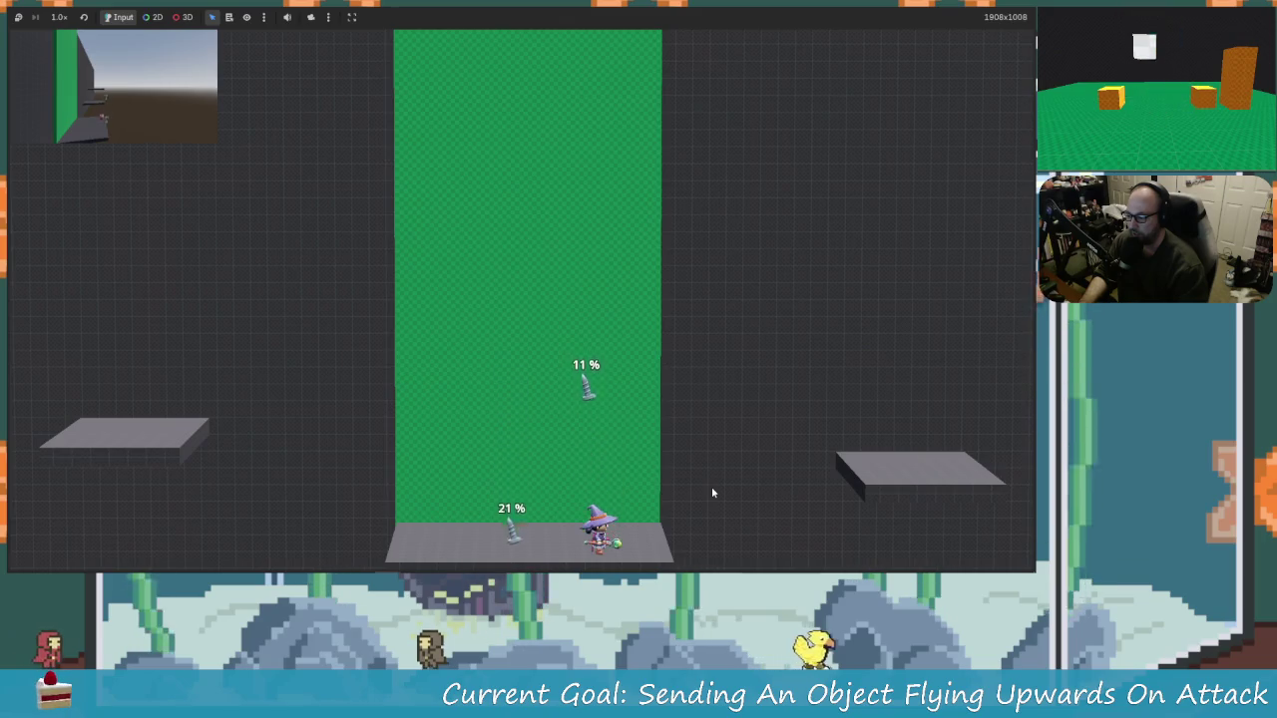
key(Left)
key(Right)
key(Up)
key(Left)
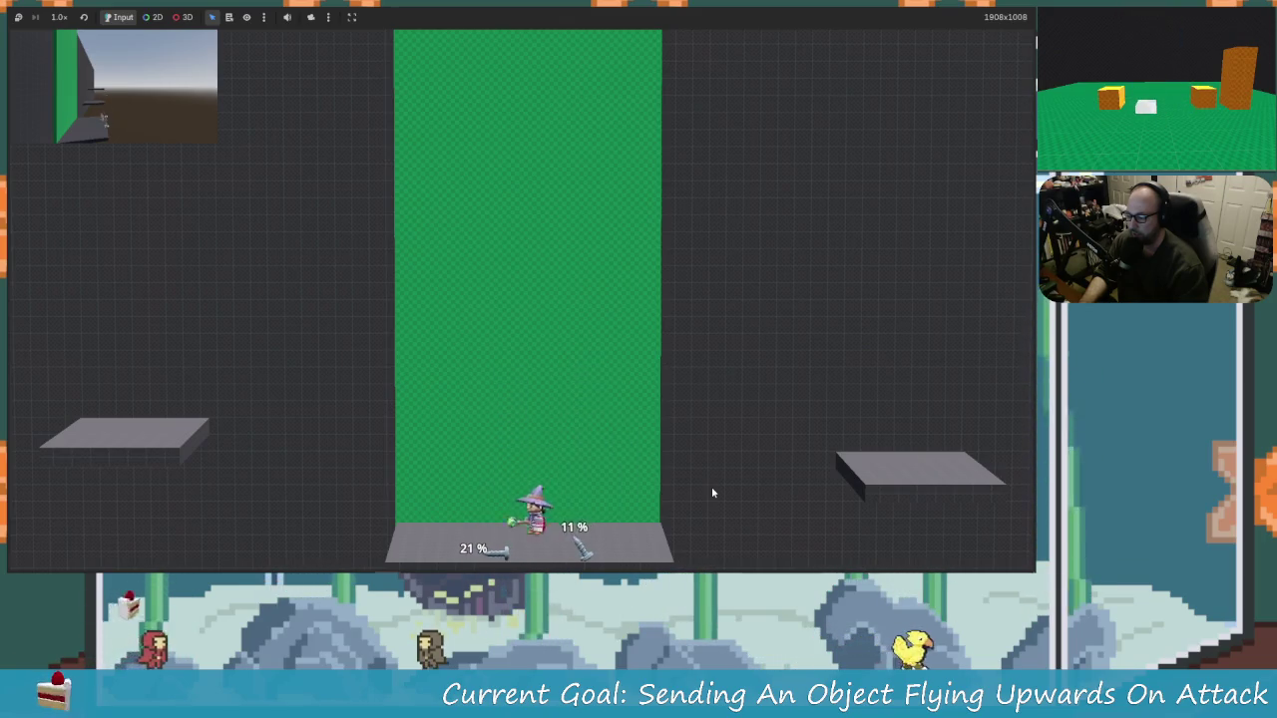
key(x)
Step: Launch the 21% screw upward and strike a falling screw again
key(Left)
key(Up)
key(Right)
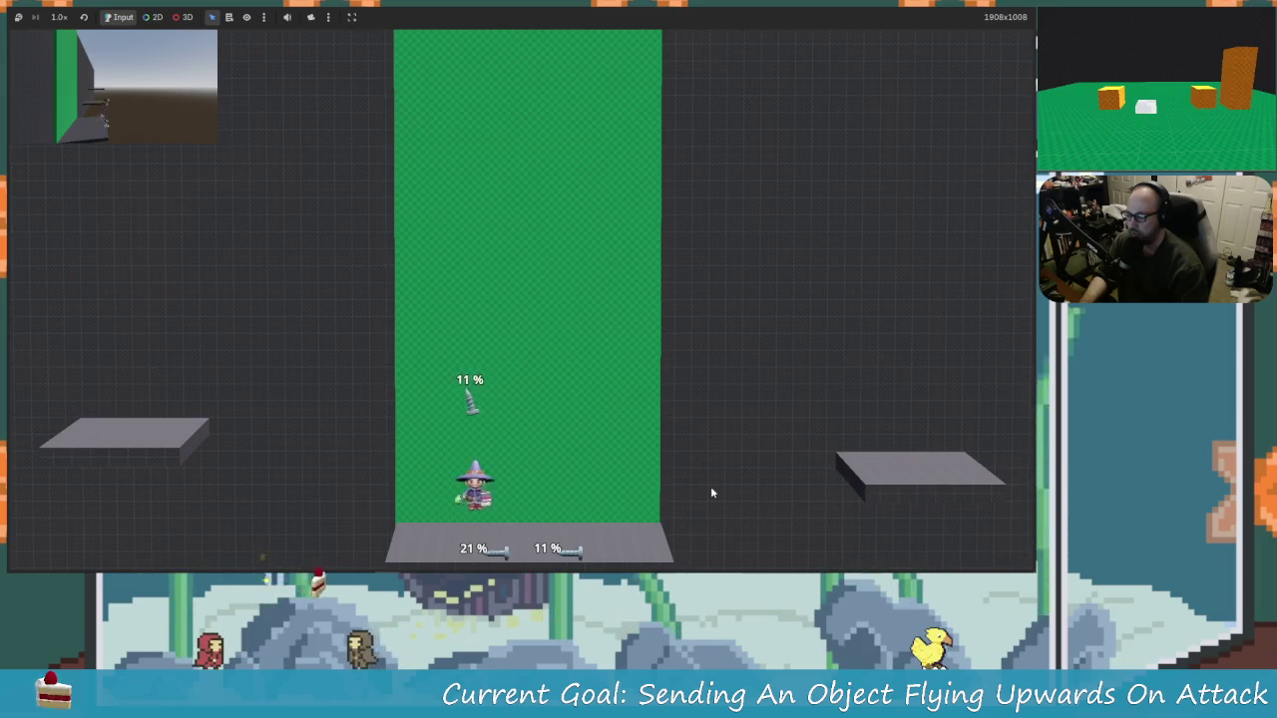
key(Left)
key(Up)
key(x)
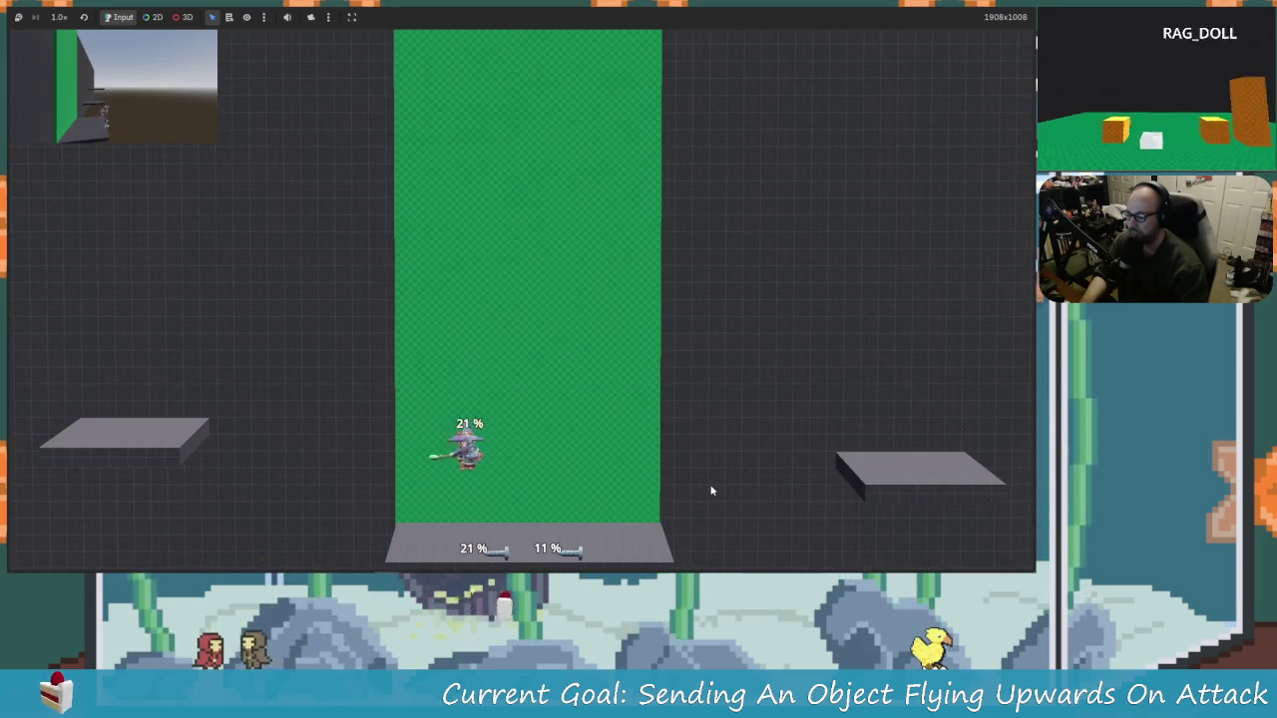
key(Up)
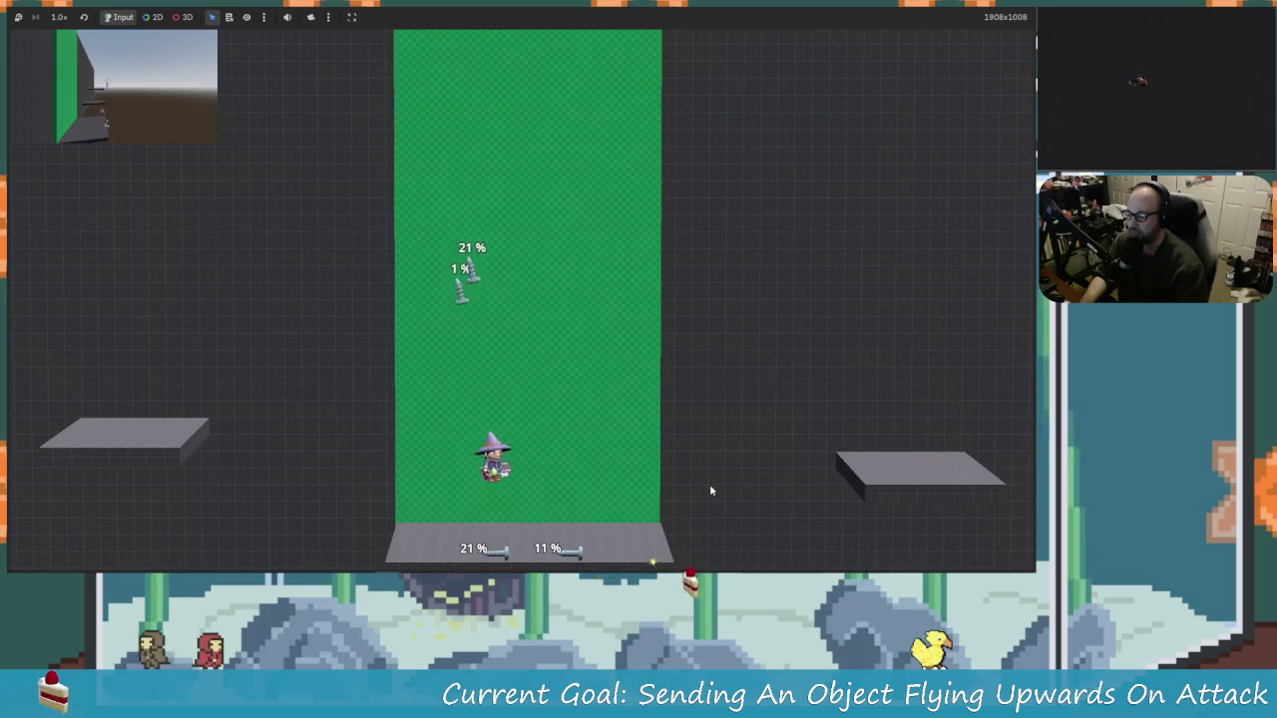
key(Left)
key(Up)
key(x)
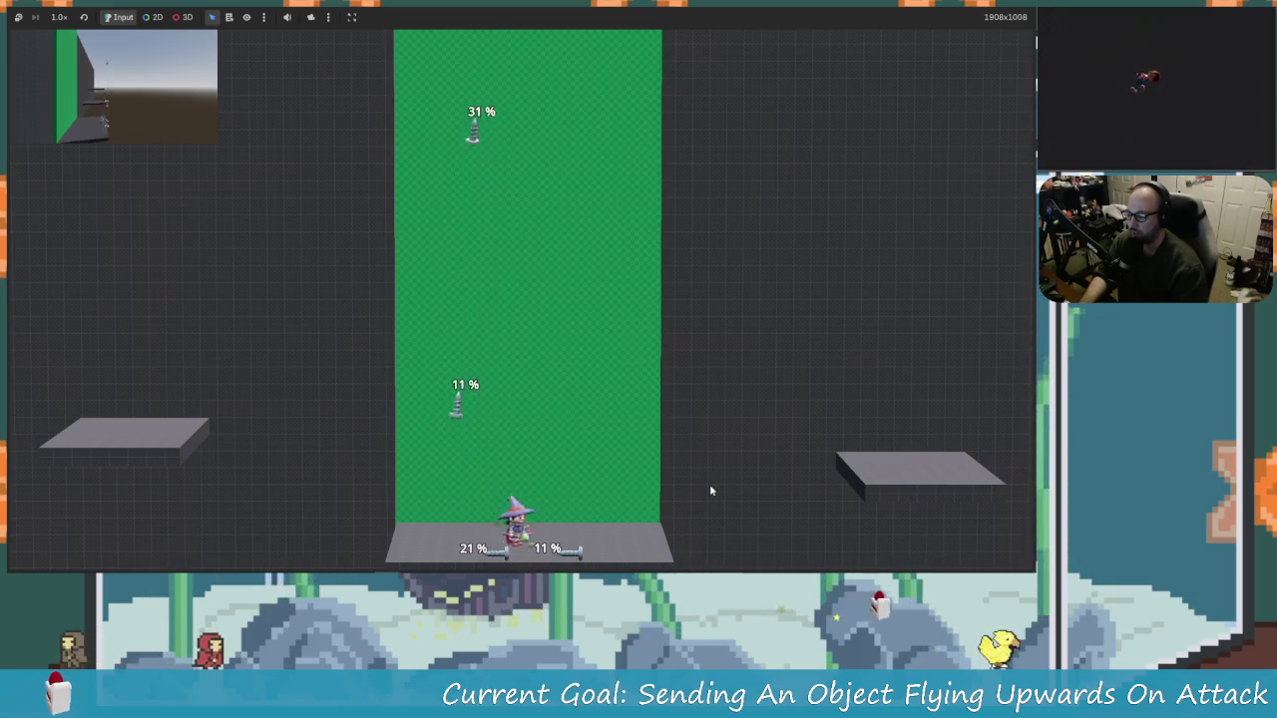
Step: Juggle the screws until one reaches 41% while 21% and 11% screws rest on the floor
key(Right)
key(Left)
key(Up)
key(x)
key(Left)
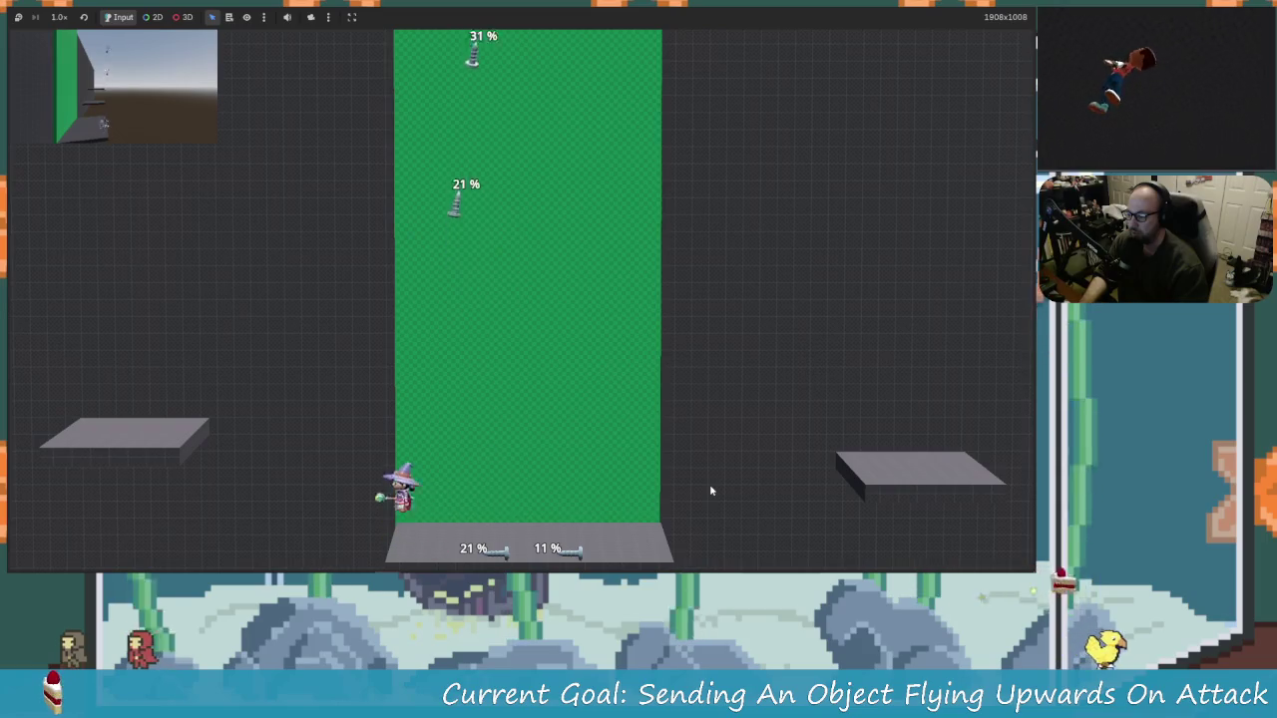
key(Right)
key(x)
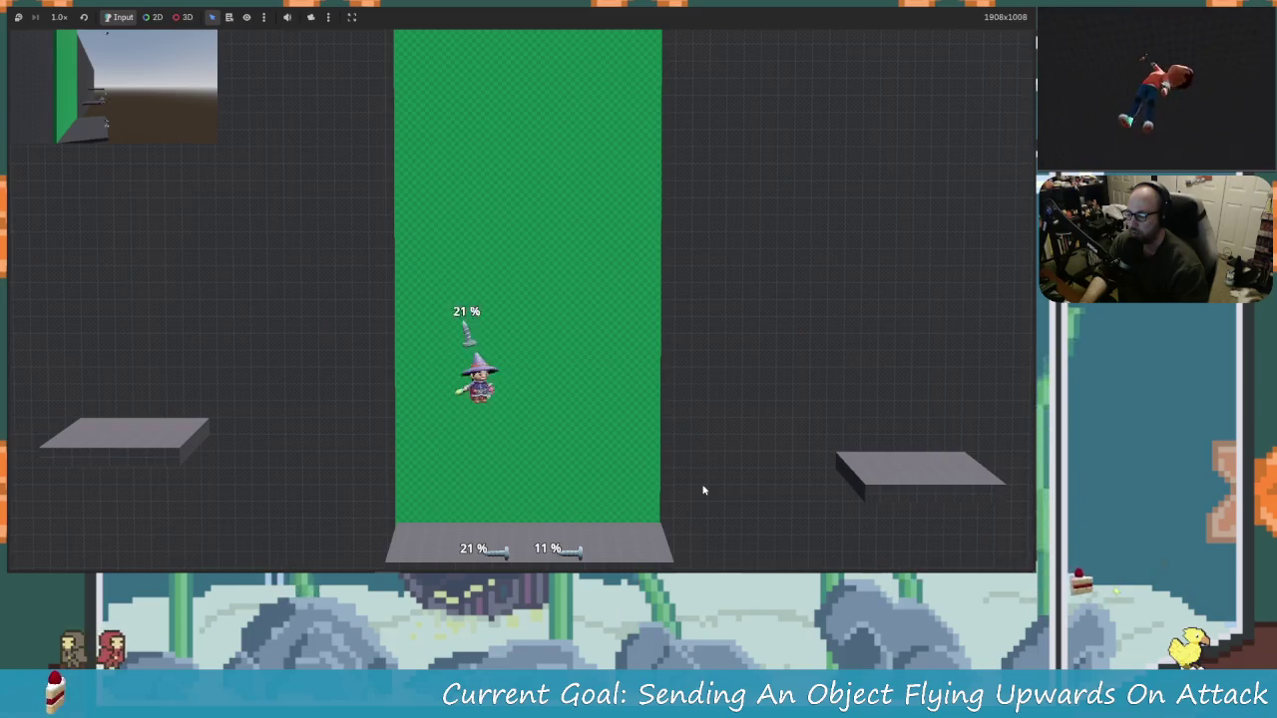
key(Right)
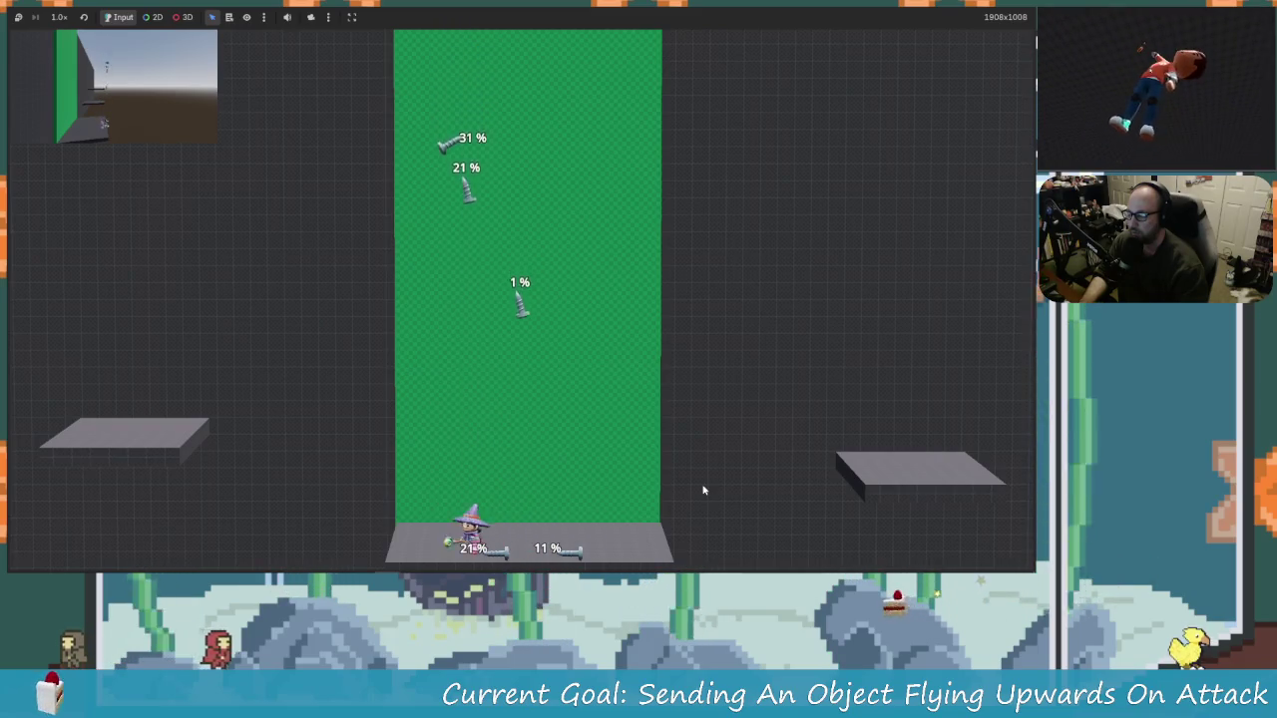
key(Up)
key(x)
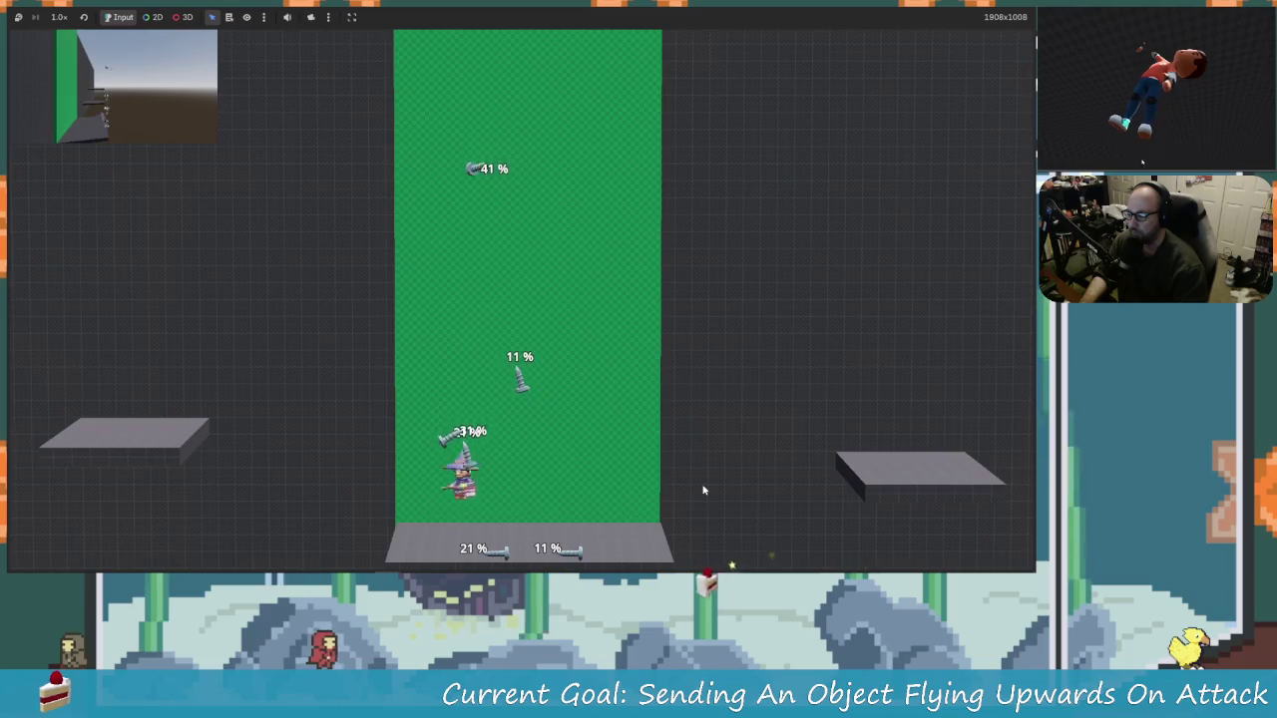
key(x)
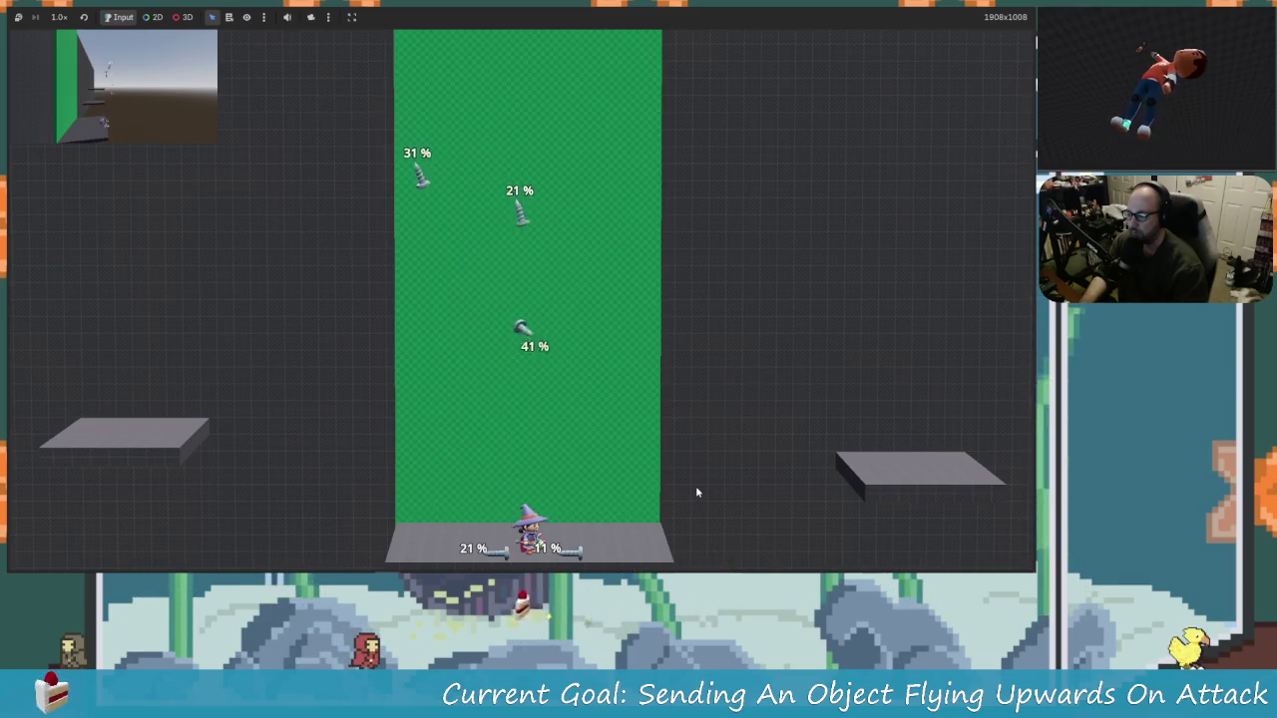
key(Up)
key(Left)
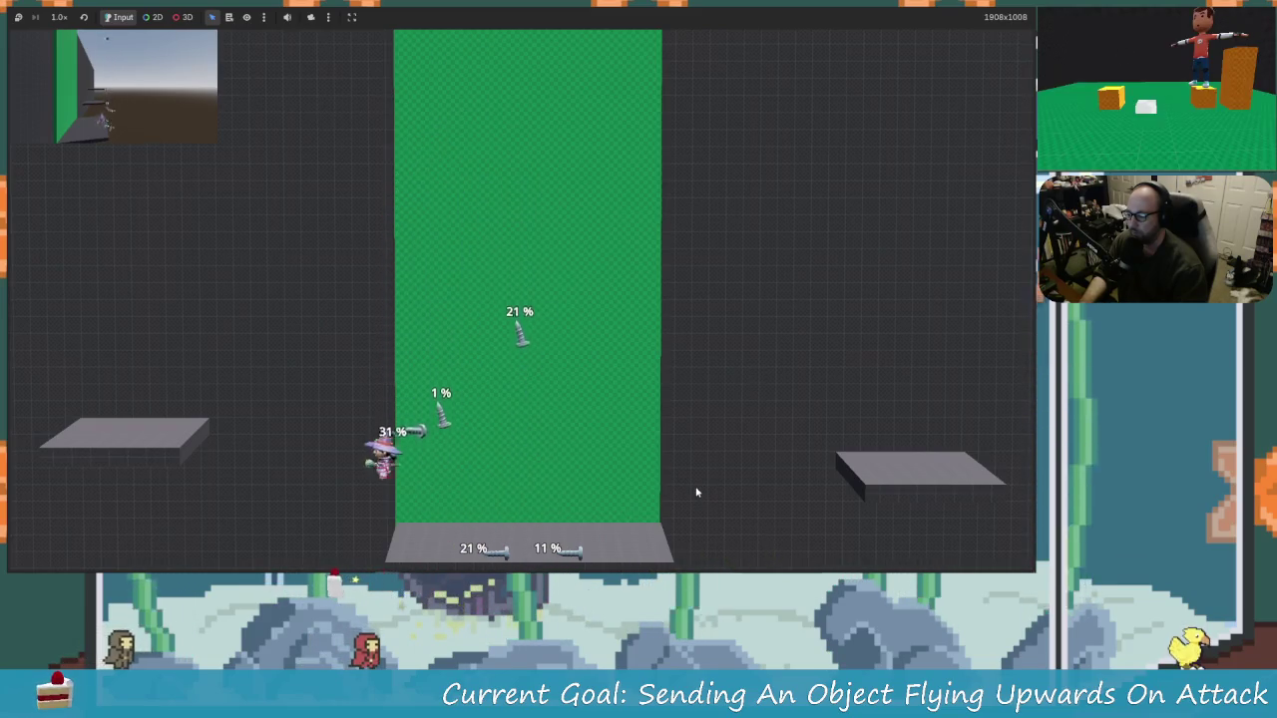
key(Left)
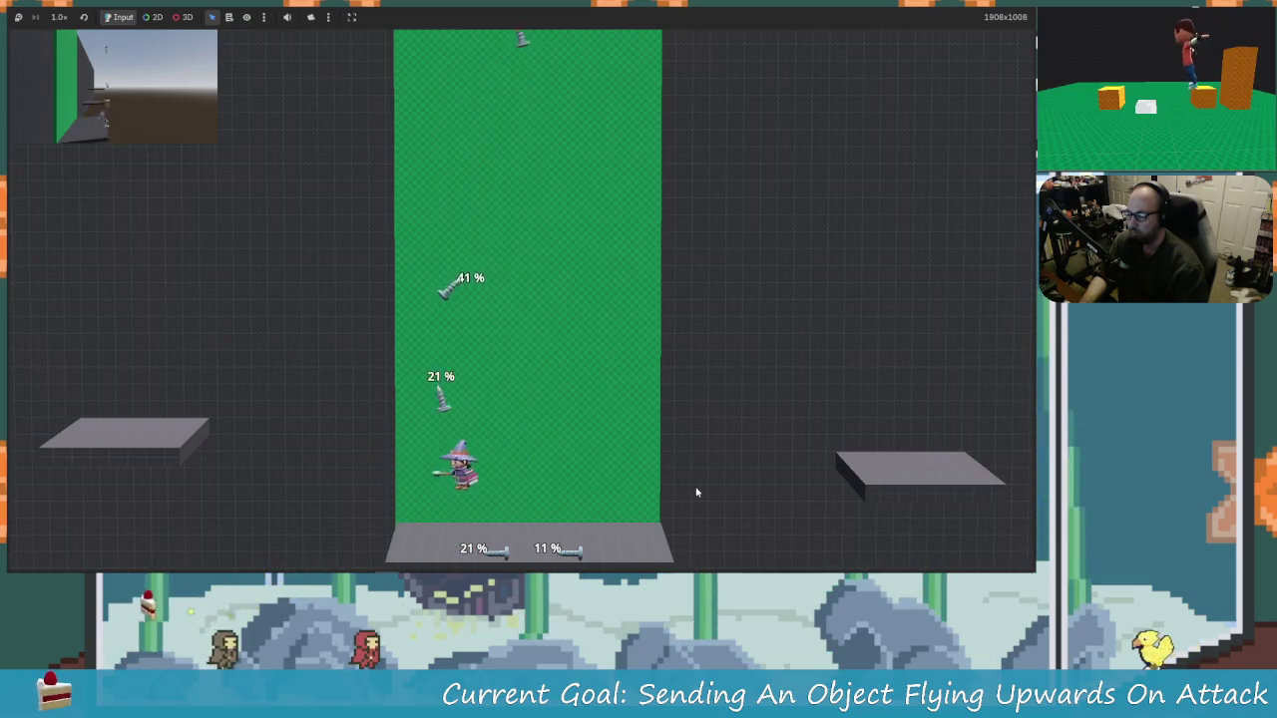
Step: Launch the screws again, chasing them with jumps left and right
key(x)
key(Right)
key(Up)
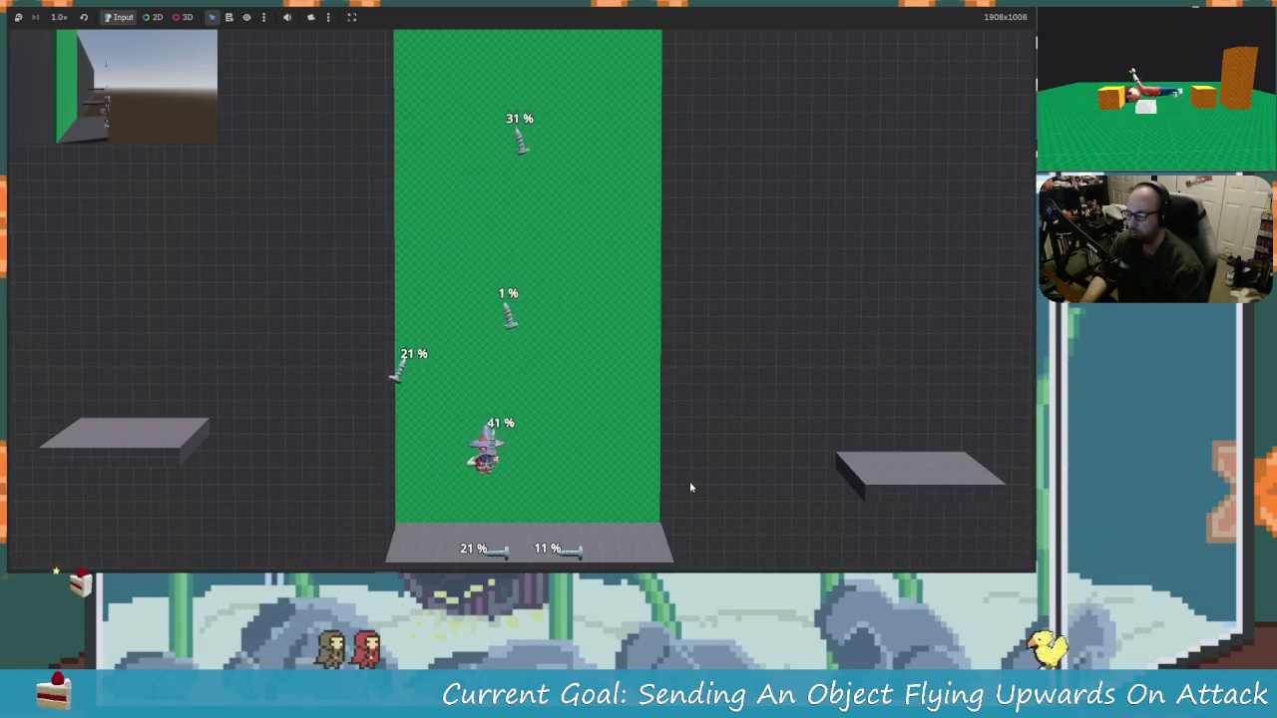
key(Up)
key(Right)
key(Up)
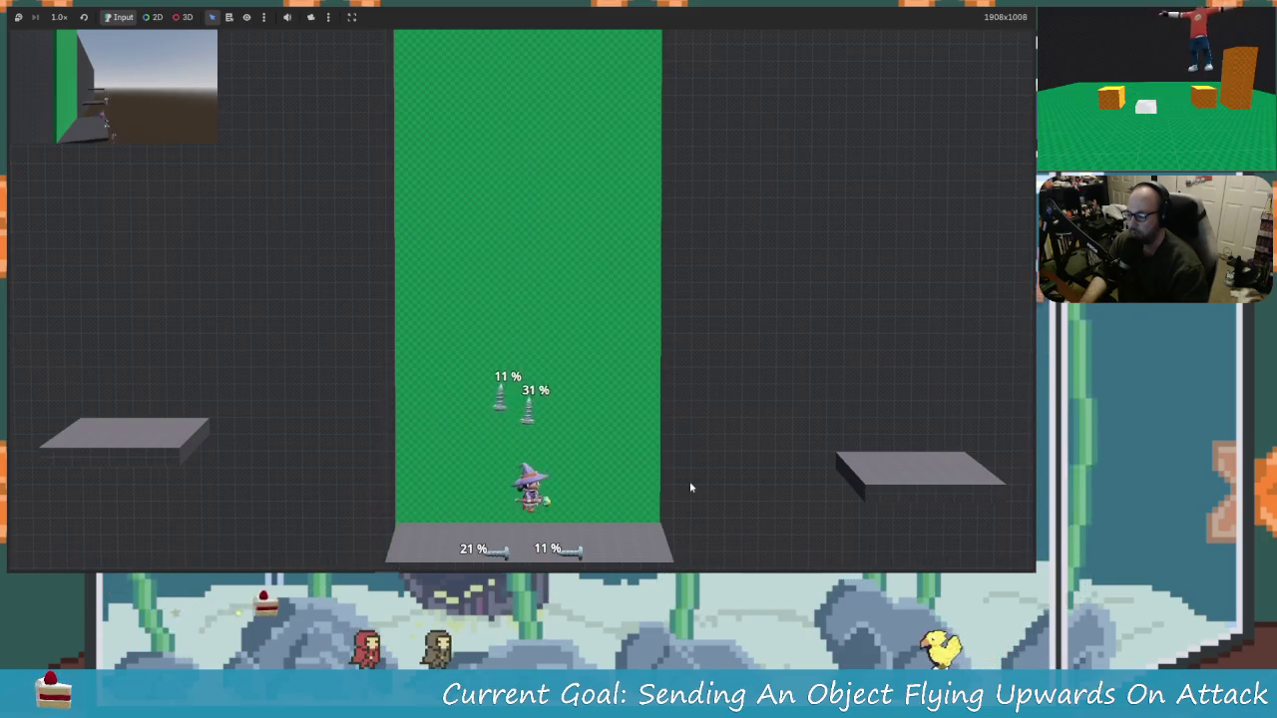
key(Left)
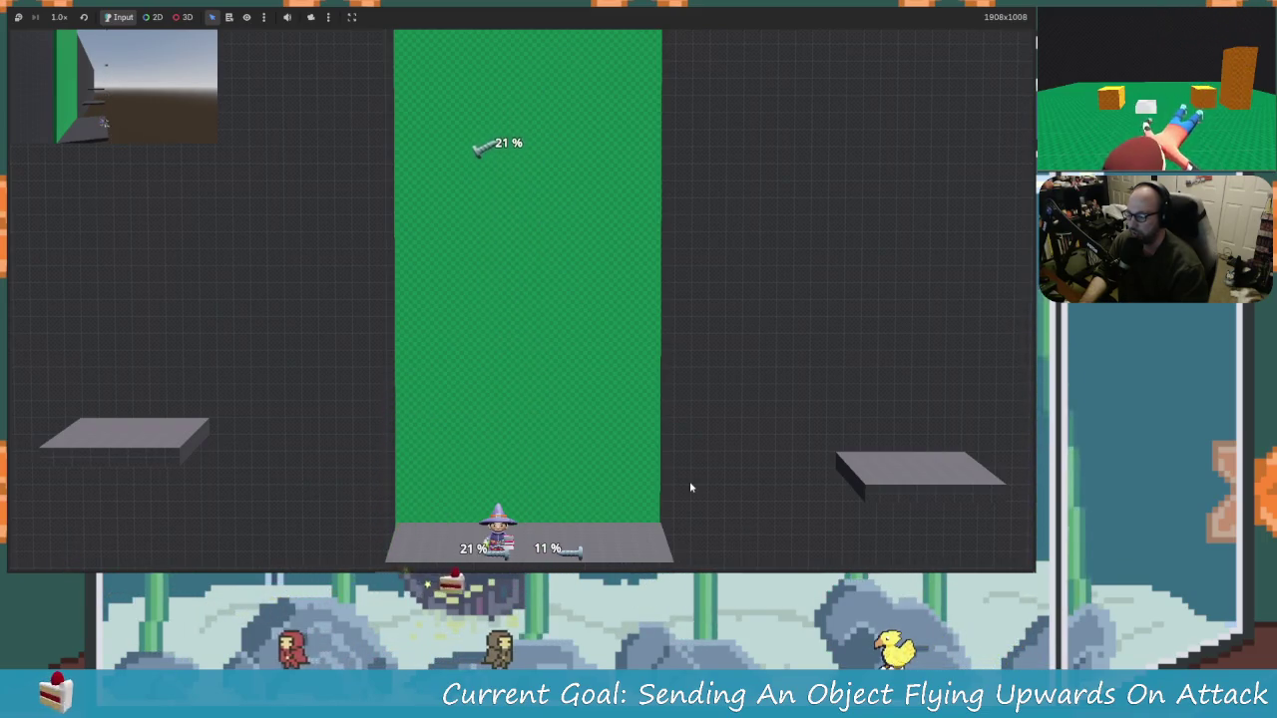
key(Left)
key(Up)
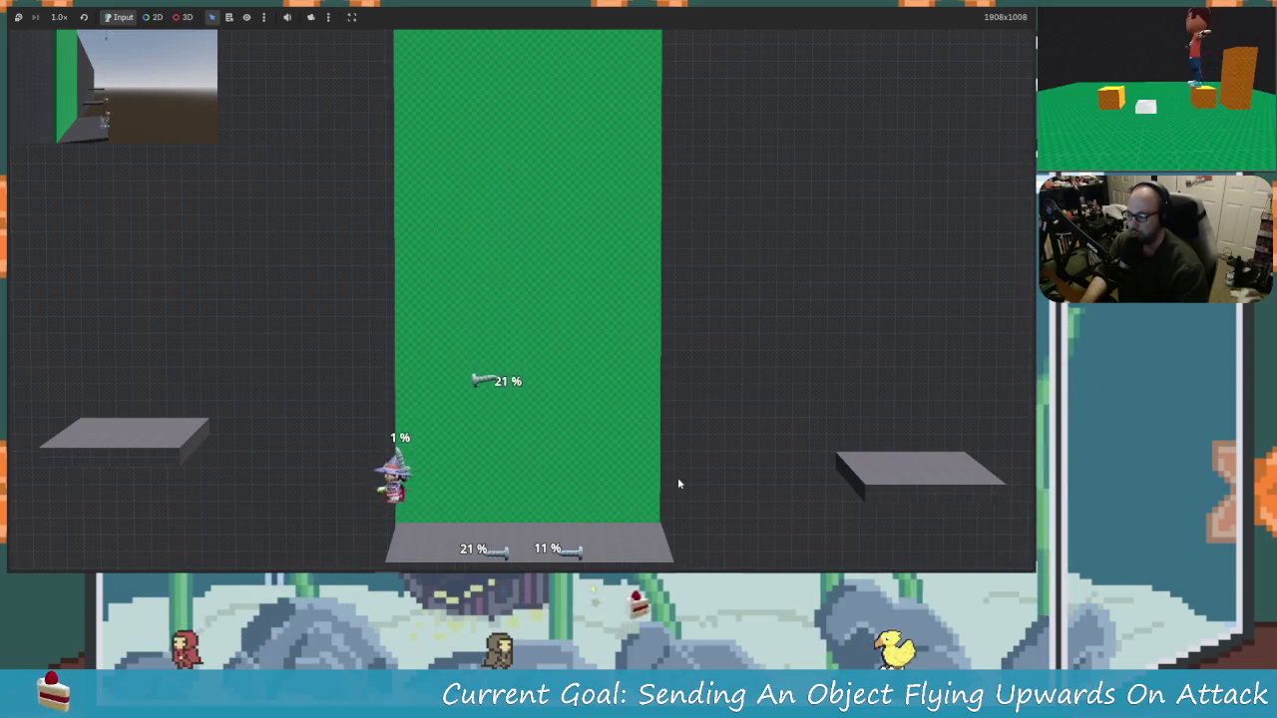
key(Right)
key(x)
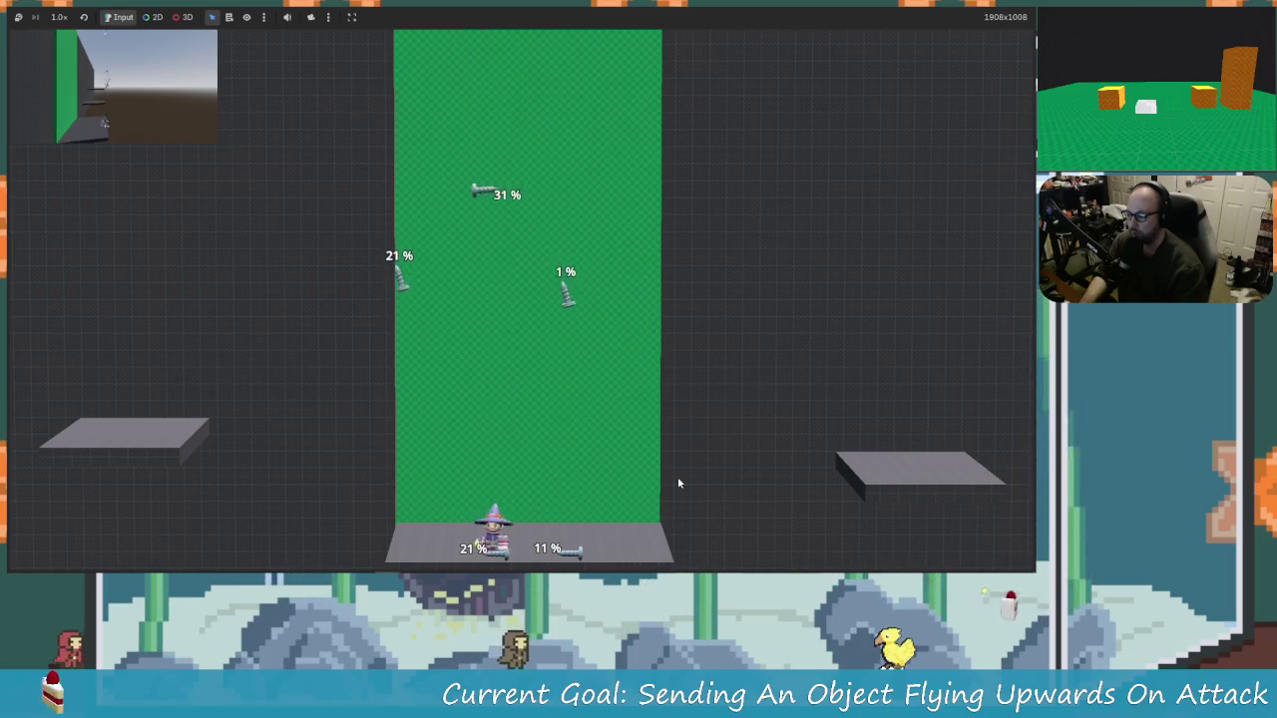
Step: Knock the 11% screw and the overhead screws higher with jump attacks
key(Left)
key(Up)
key(Right)
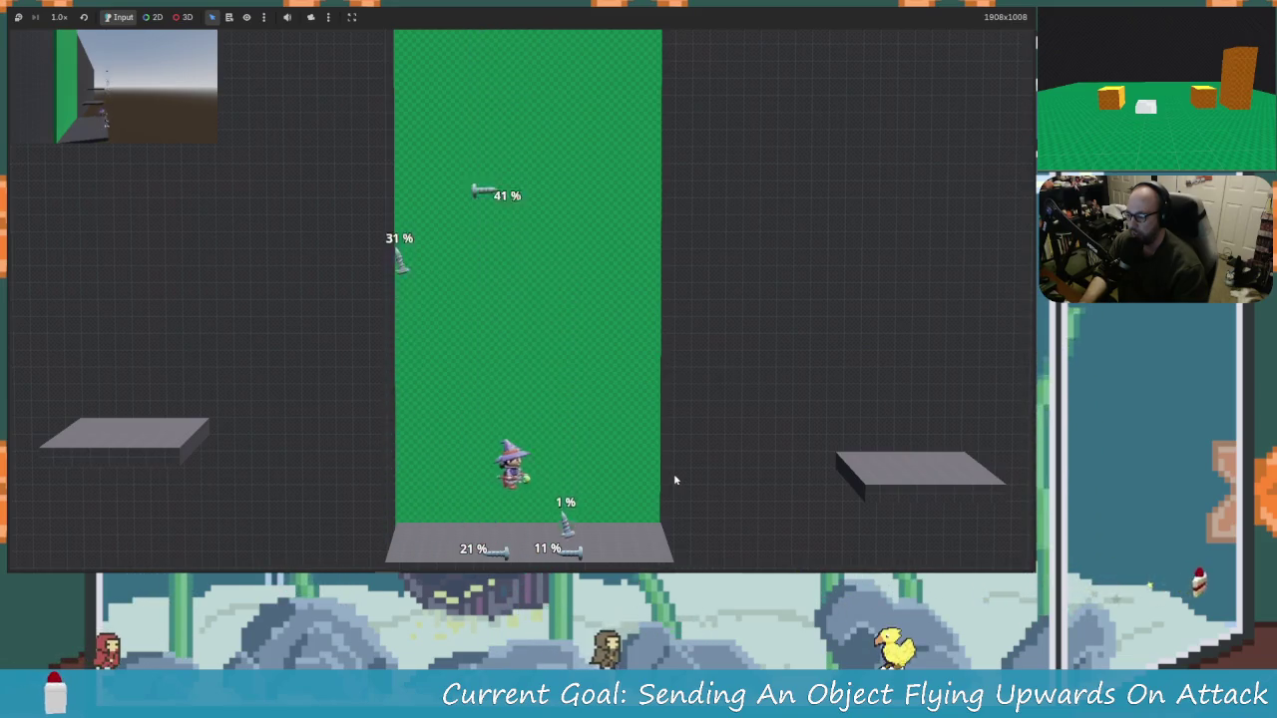
key(Up)
key(x)
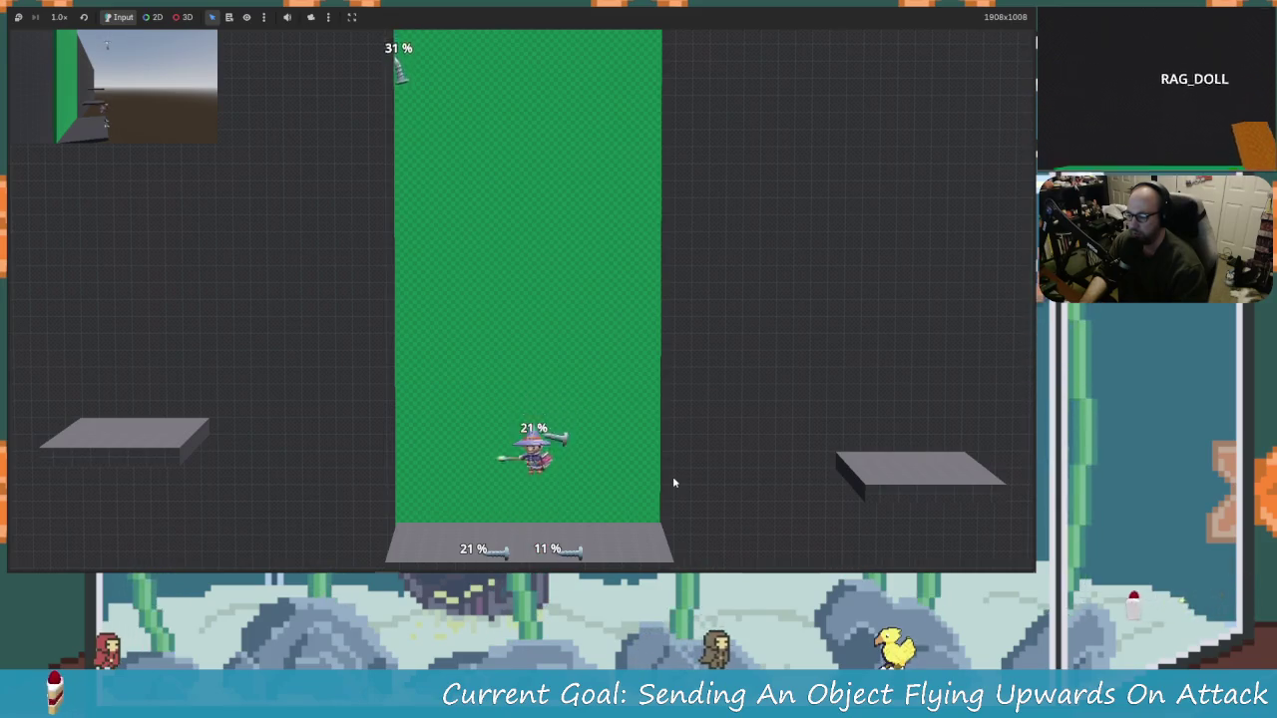
key(Left)
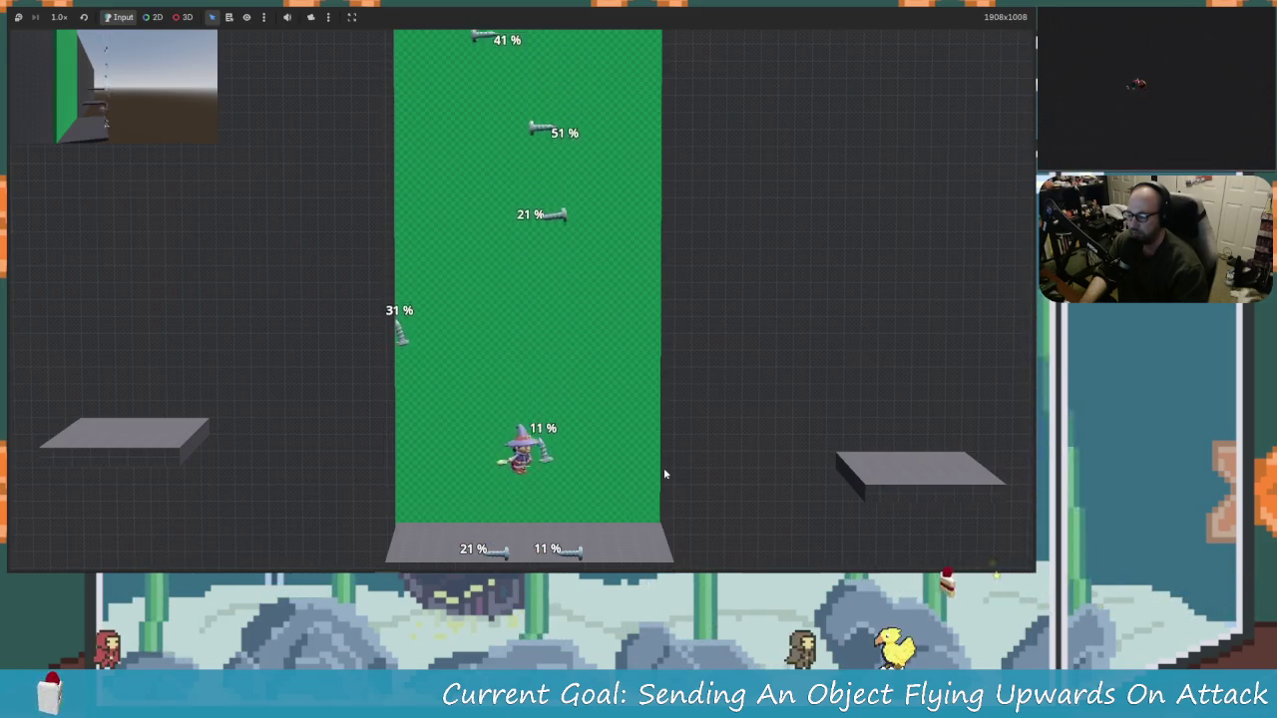
key(Up)
key(Right)
key(x)
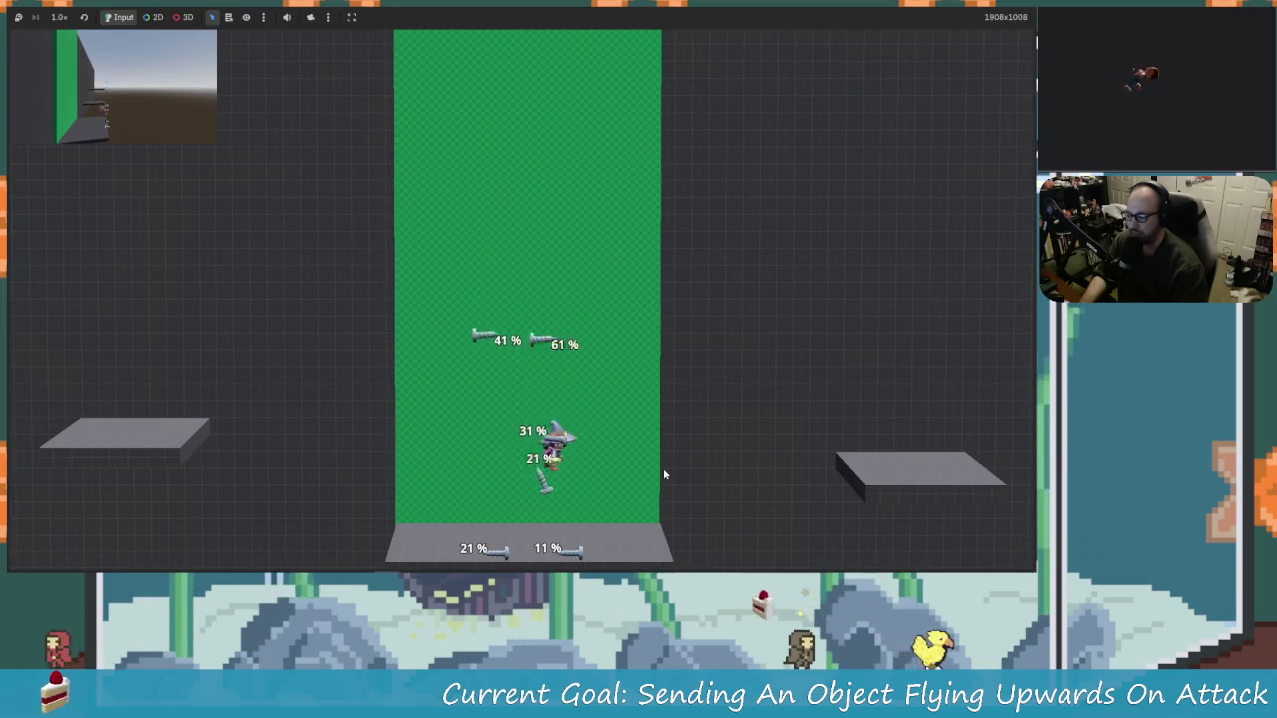
key(Up)
key(x)
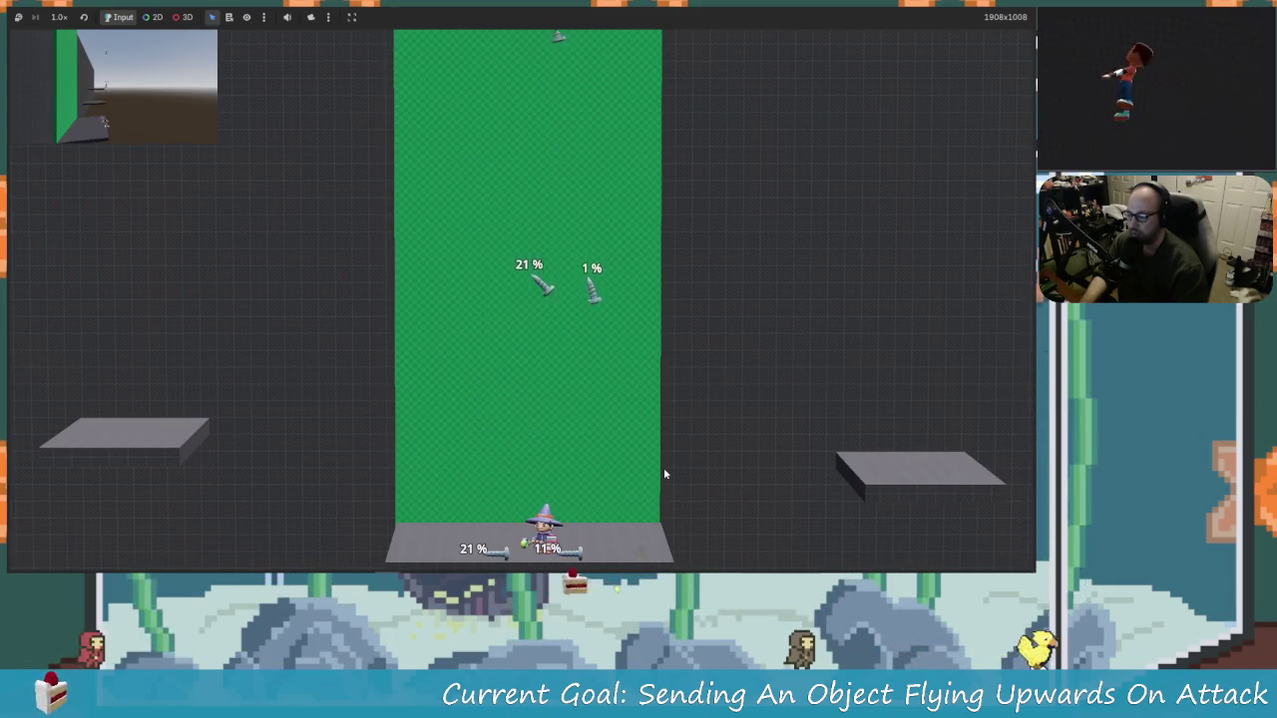
Step: Keep attacking until airborne screws hit 51% and a third screw settles at 21%
key(Up)
key(x)
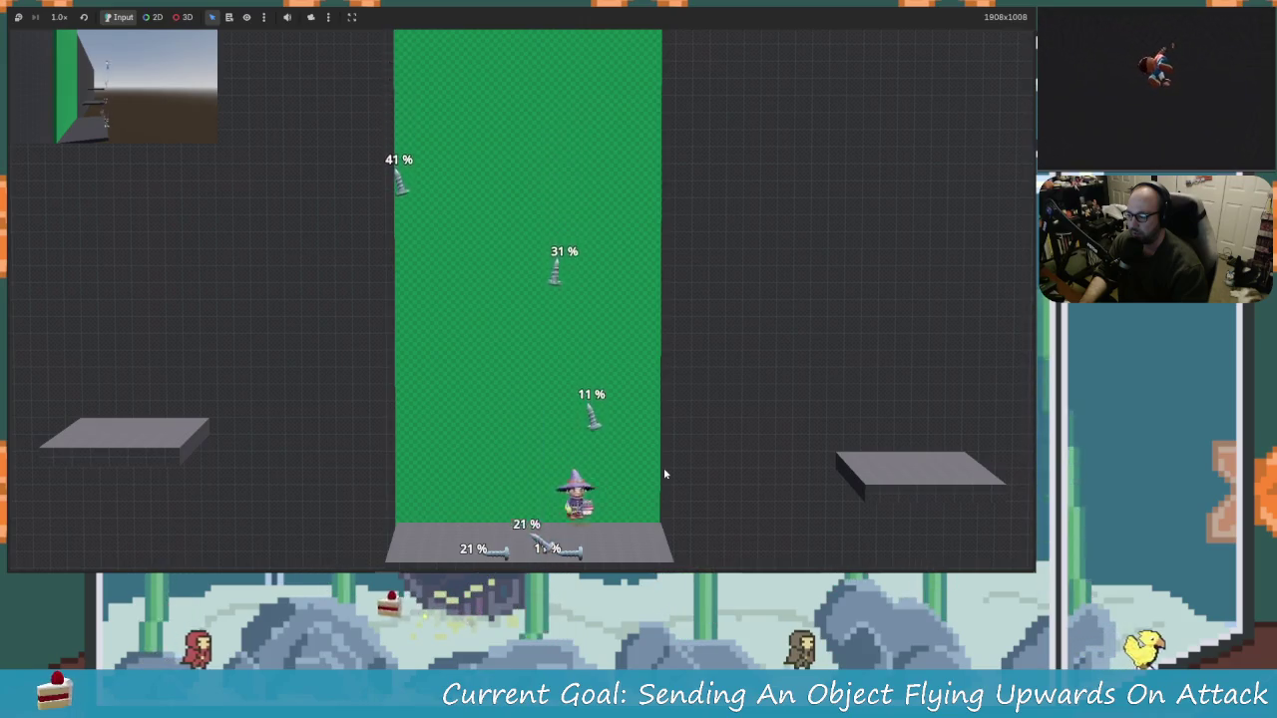
key(Up)
key(x)
key(Left)
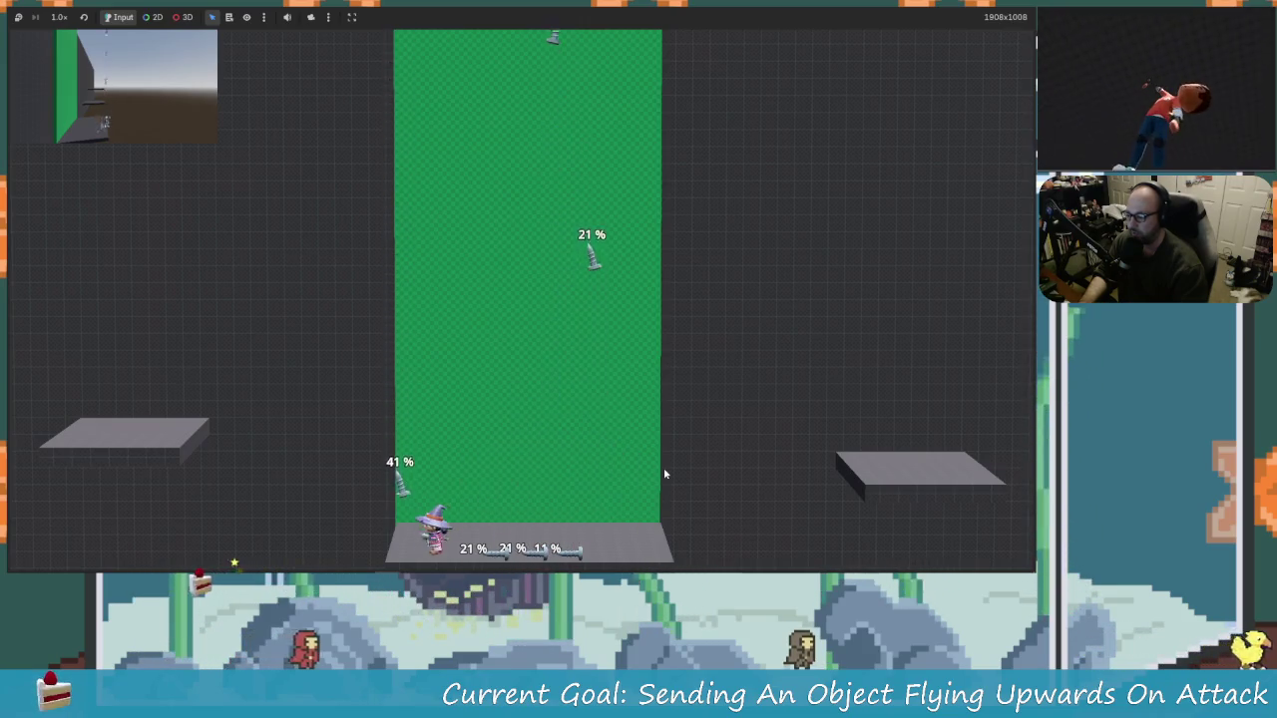
key(Up)
key(Left)
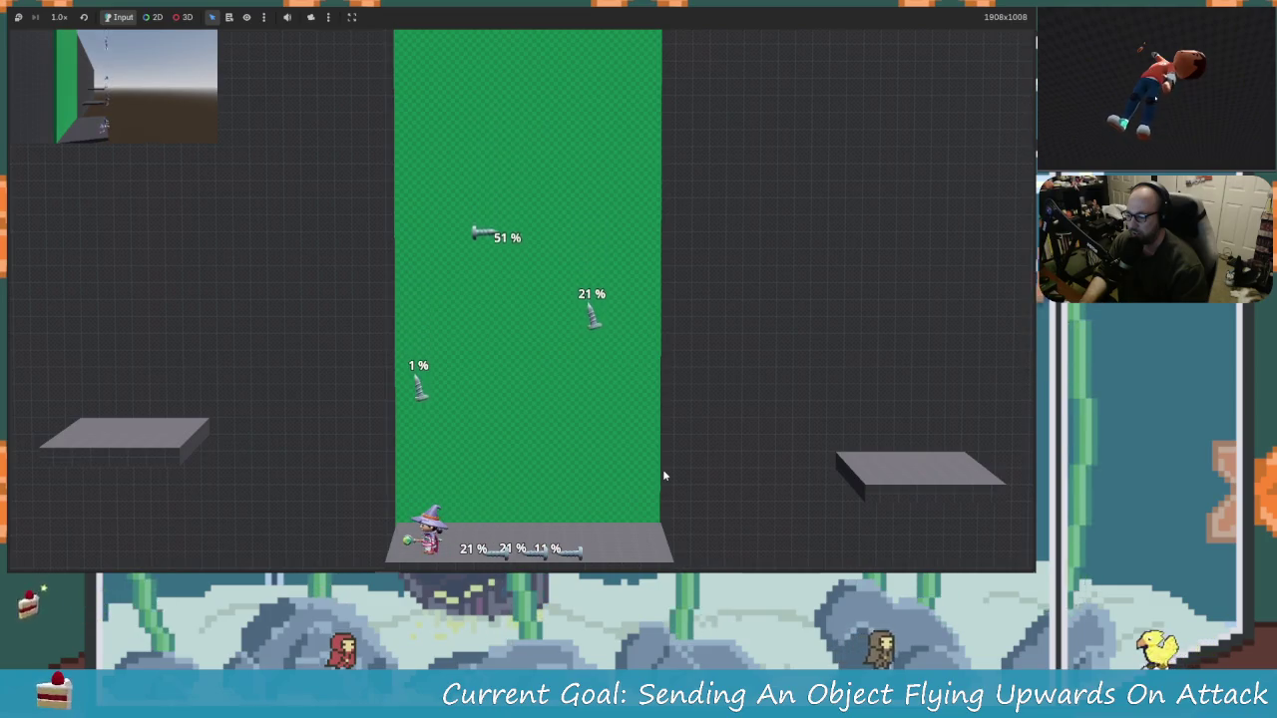
key(Up)
key(Right)
key(x)
key(Left)
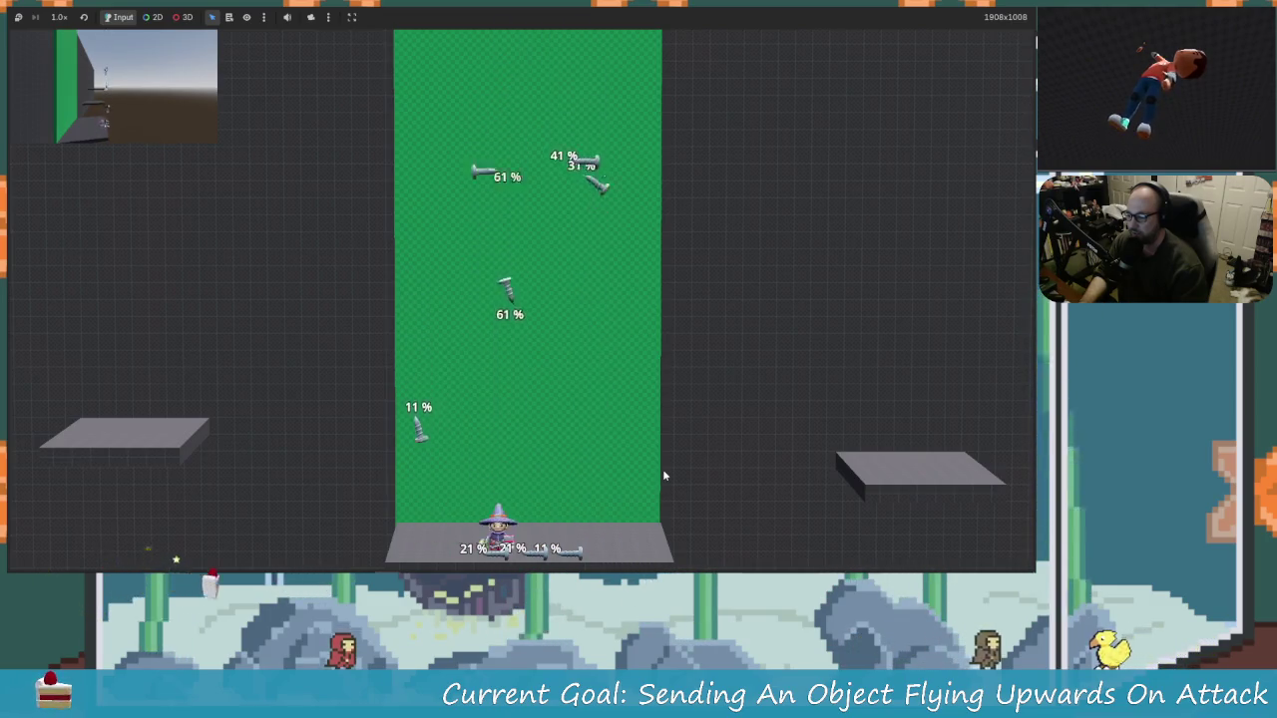
key(Right)
key(x)
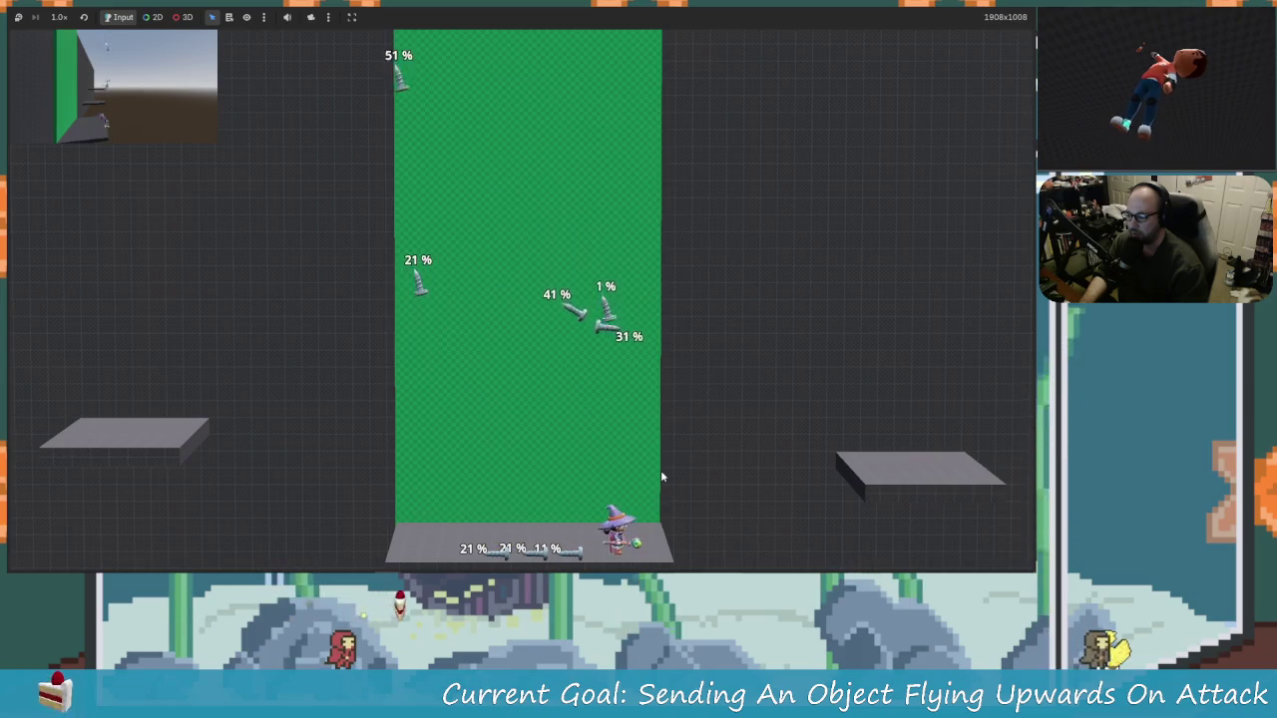
key(Up)
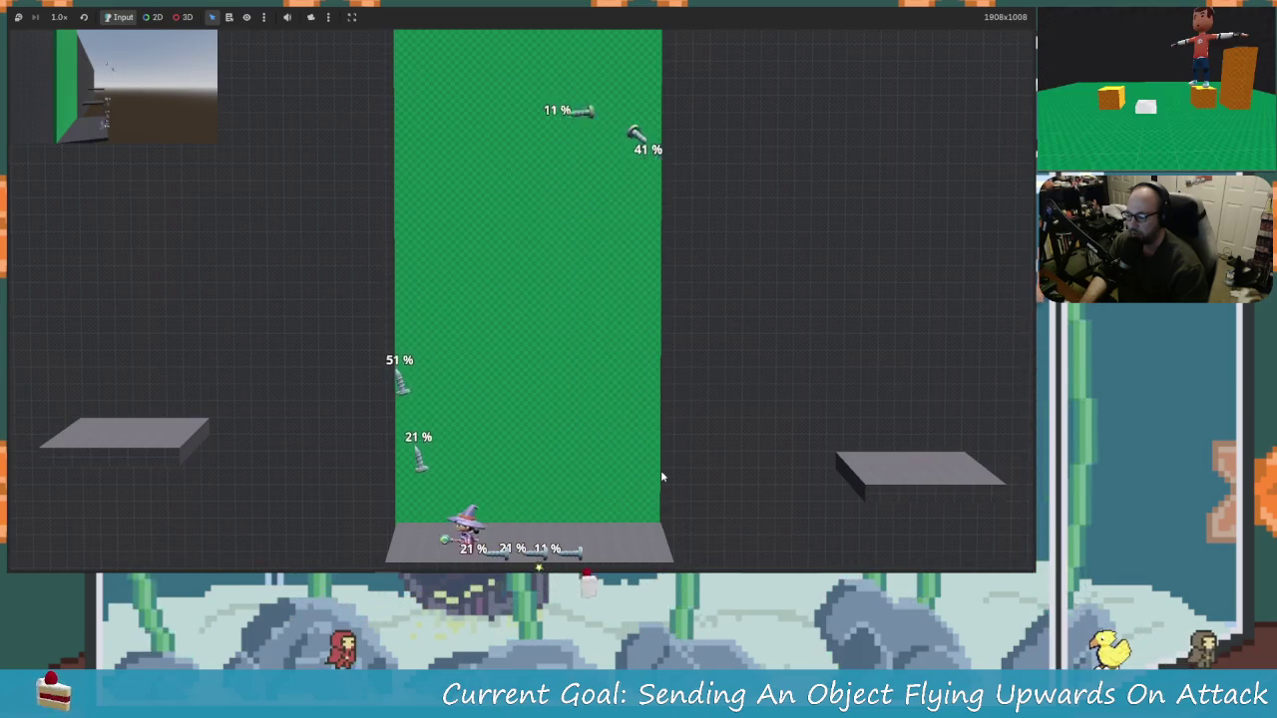
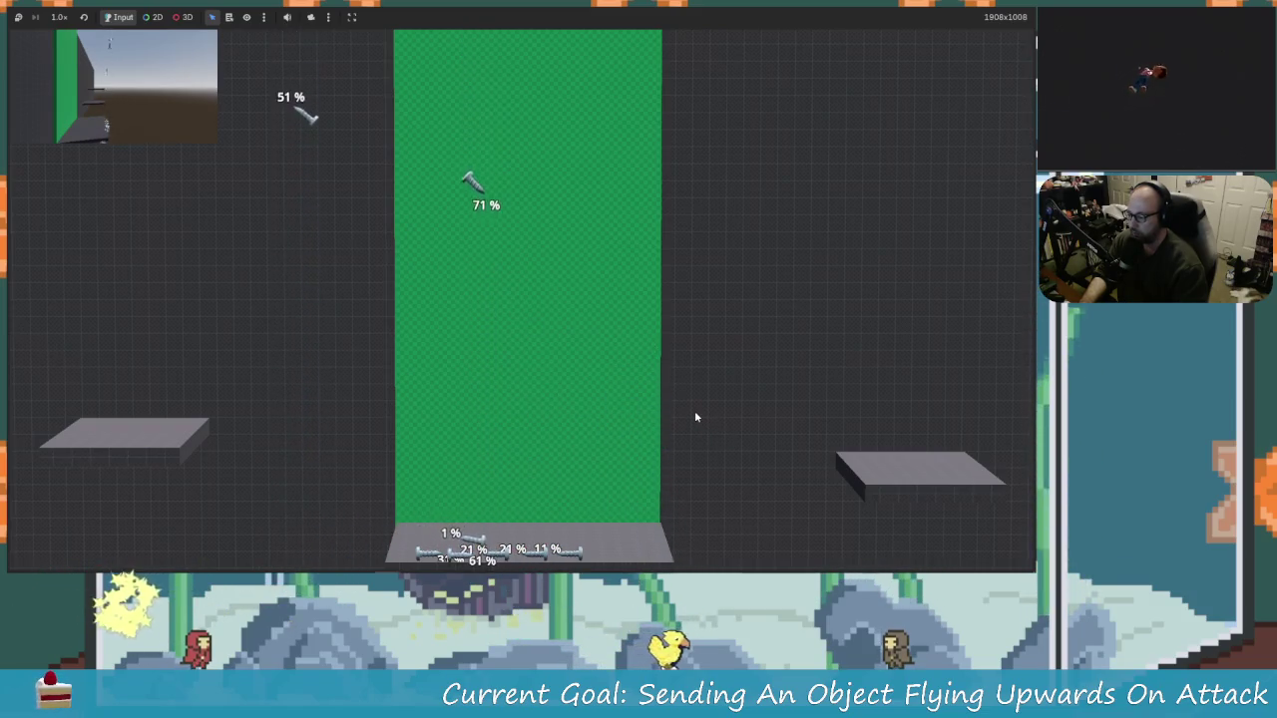
Step: Stop the game and set the first CollisionShape3D's plane d offset to 2.0 in the world scene
key(F8)
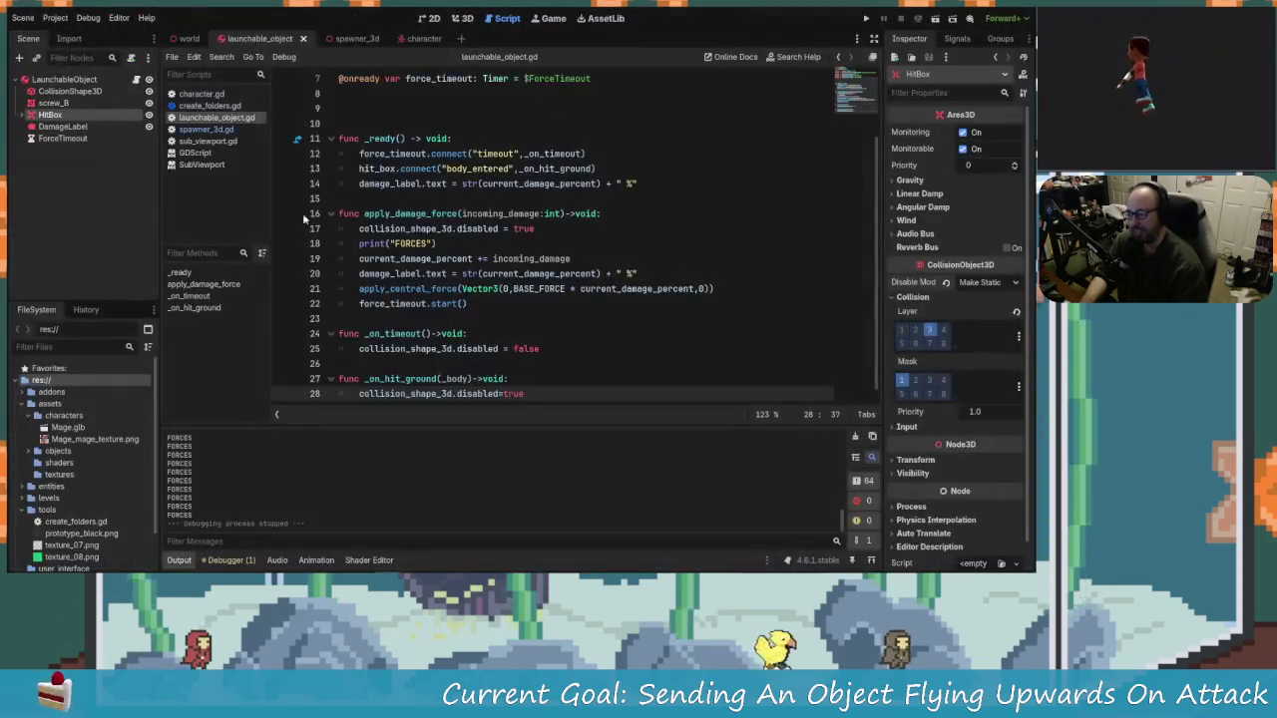
click(458, 213)
text(s)
click(189, 38)
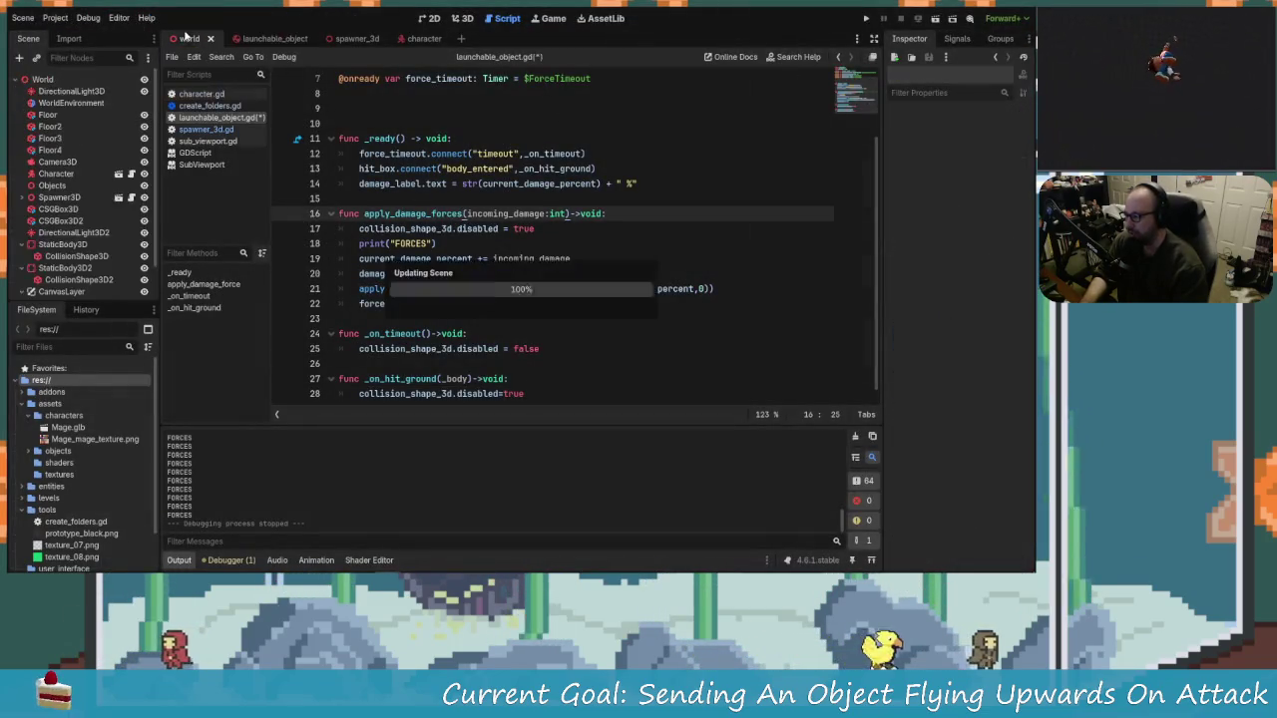
click(76, 217)
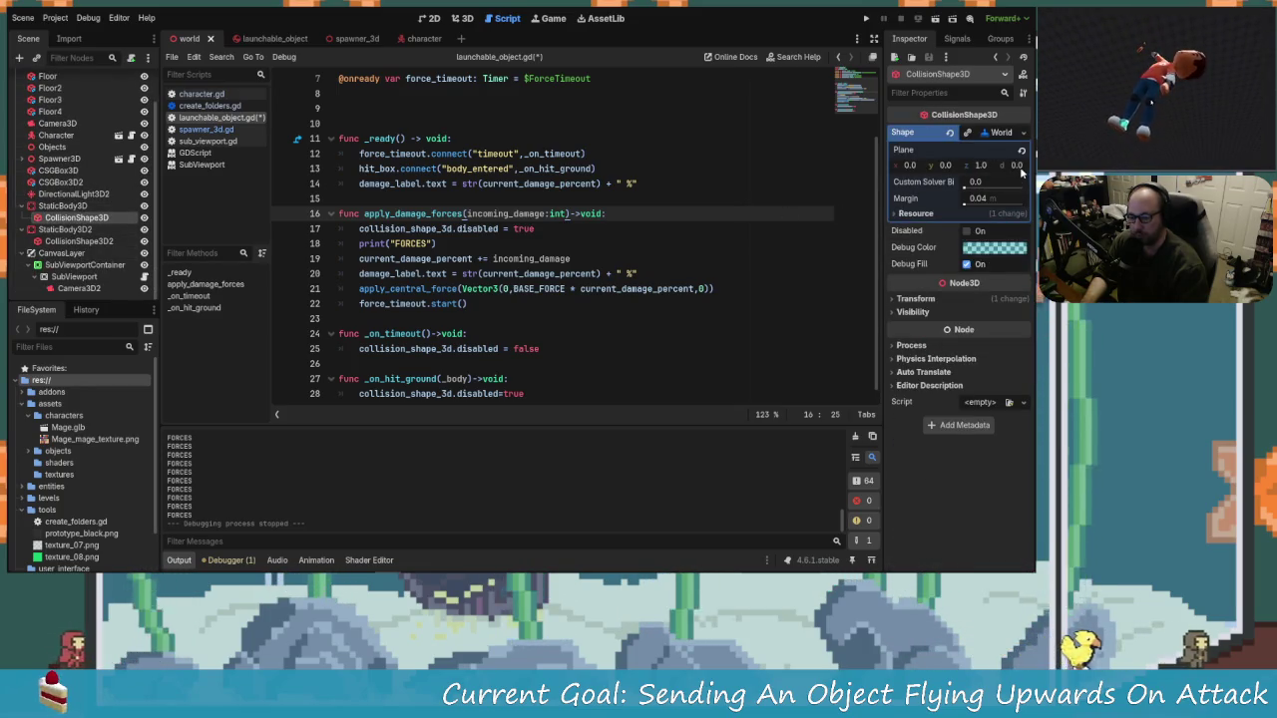
click(1013, 166)
text(2)
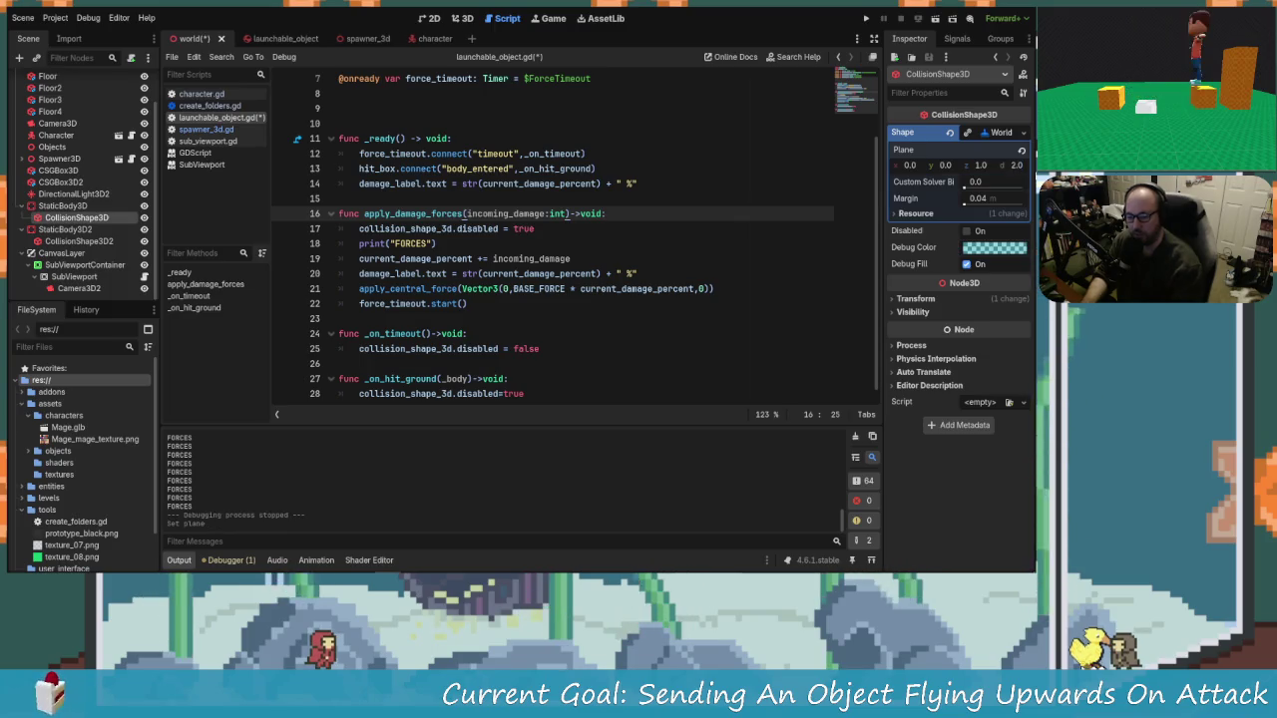
Step: Show the world scene in the 3D workspace, undoing an accidental collision shape move
click(457, 18)
click(429, 18)
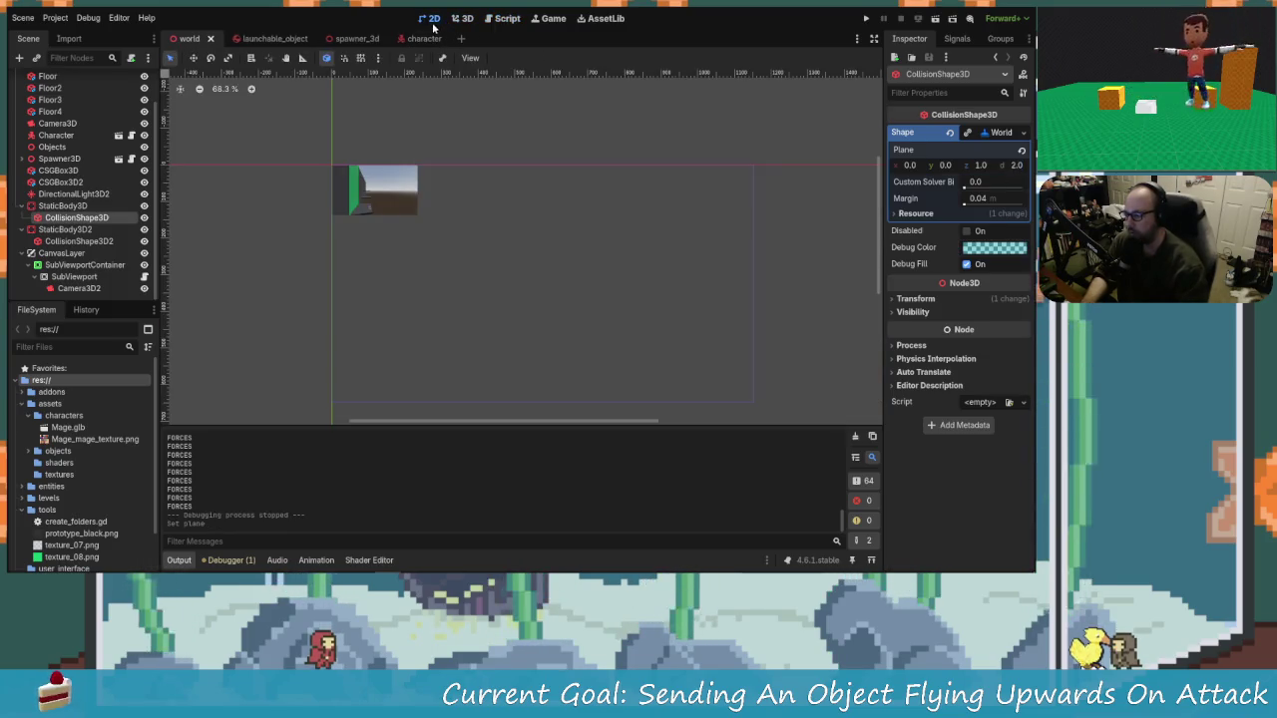
click(462, 18)
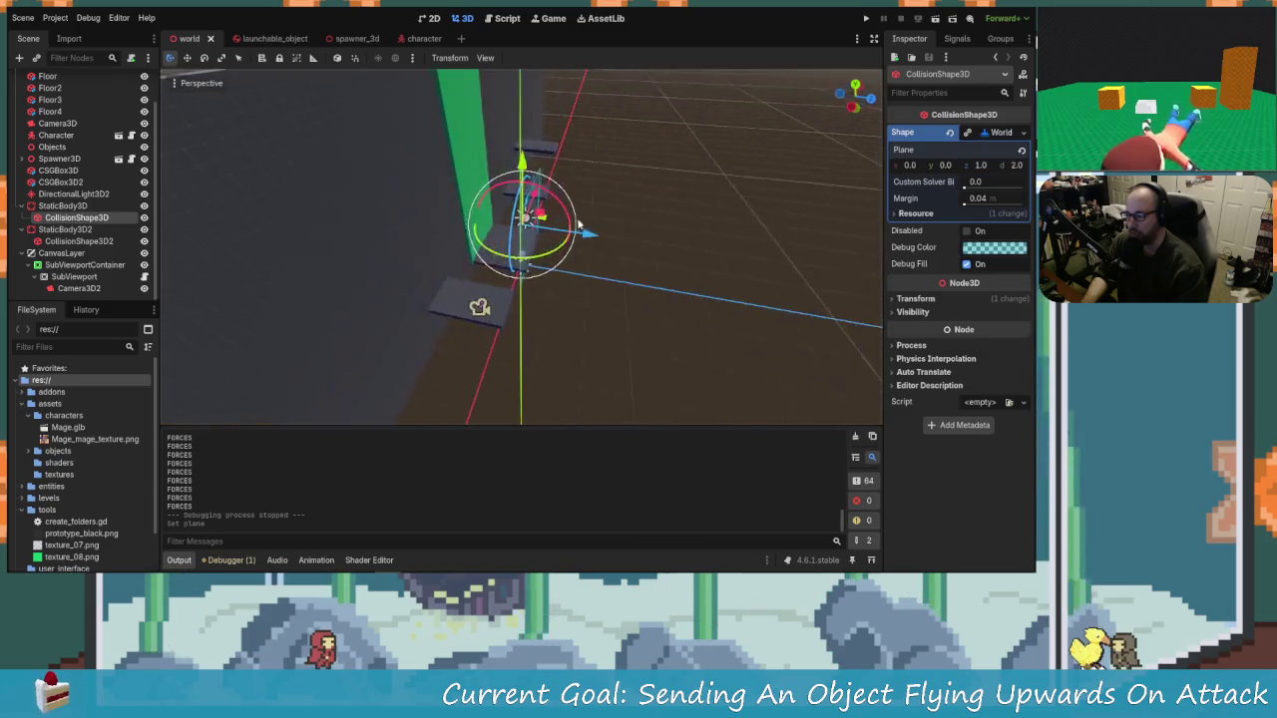
scroll(518, 230, up, 5)
mouse_move(518, 230)
mouse_down()
mouse_move(514, 284)
mouse_move(481, 207)
mouse_move(392, 236)
mouse_move(529, 250)
mouse_up()
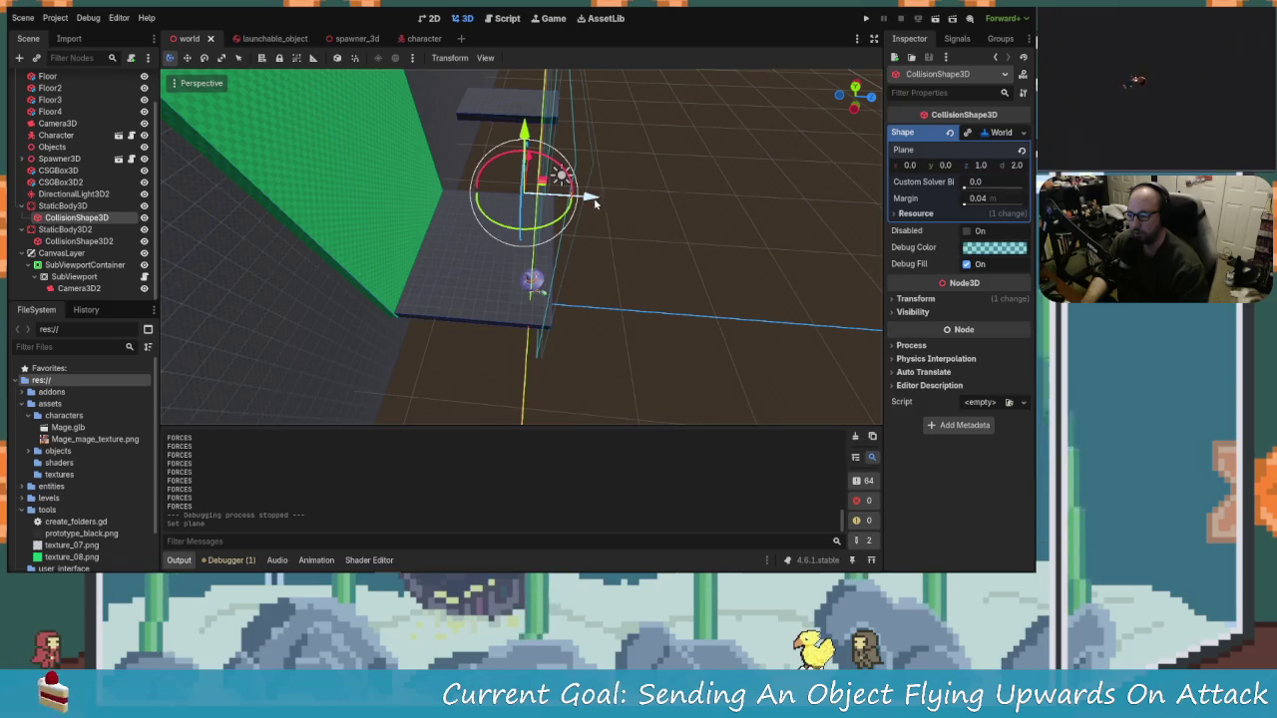
mouse_move(593, 202)
mouse_down()
mouse_move(583, 210)
mouse_move(569, 185)
mouse_up()
key(ctrl+z)
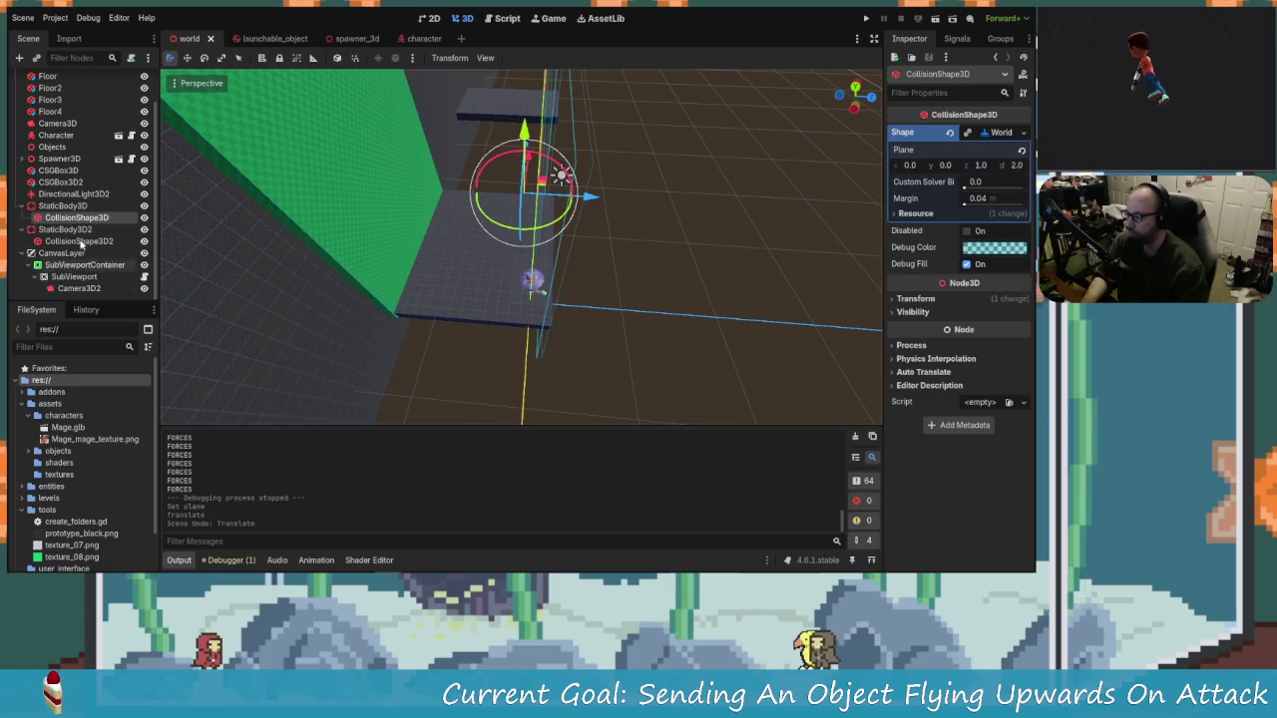
Step: Set CollisionShape3D2's plane d offset to 2.0
click(96, 243)
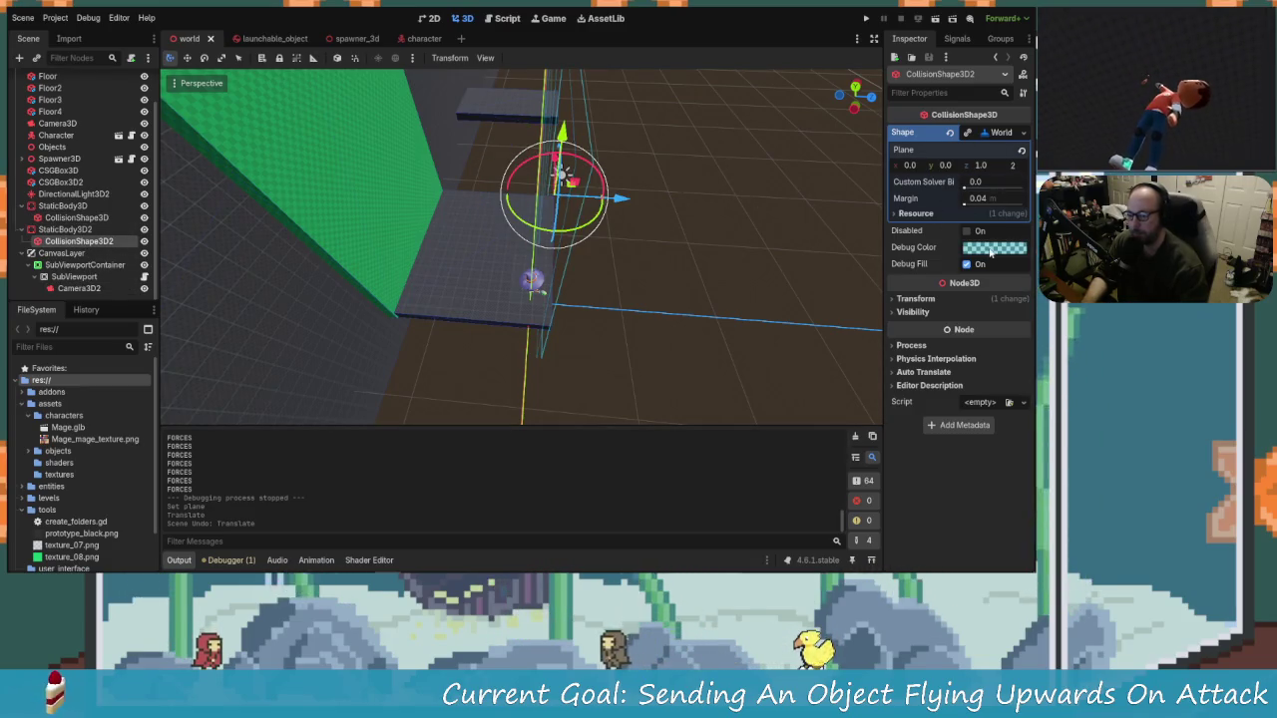
key(Return)
mouse_move(739, 303)
mouse_down()
mouse_move(693, 278)
mouse_move(738, 282)
mouse_move(729, 304)
mouse_move(660, 331)
mouse_move(702, 334)
mouse_move(568, 262)
mouse_move(773, 57)
mouse_up()
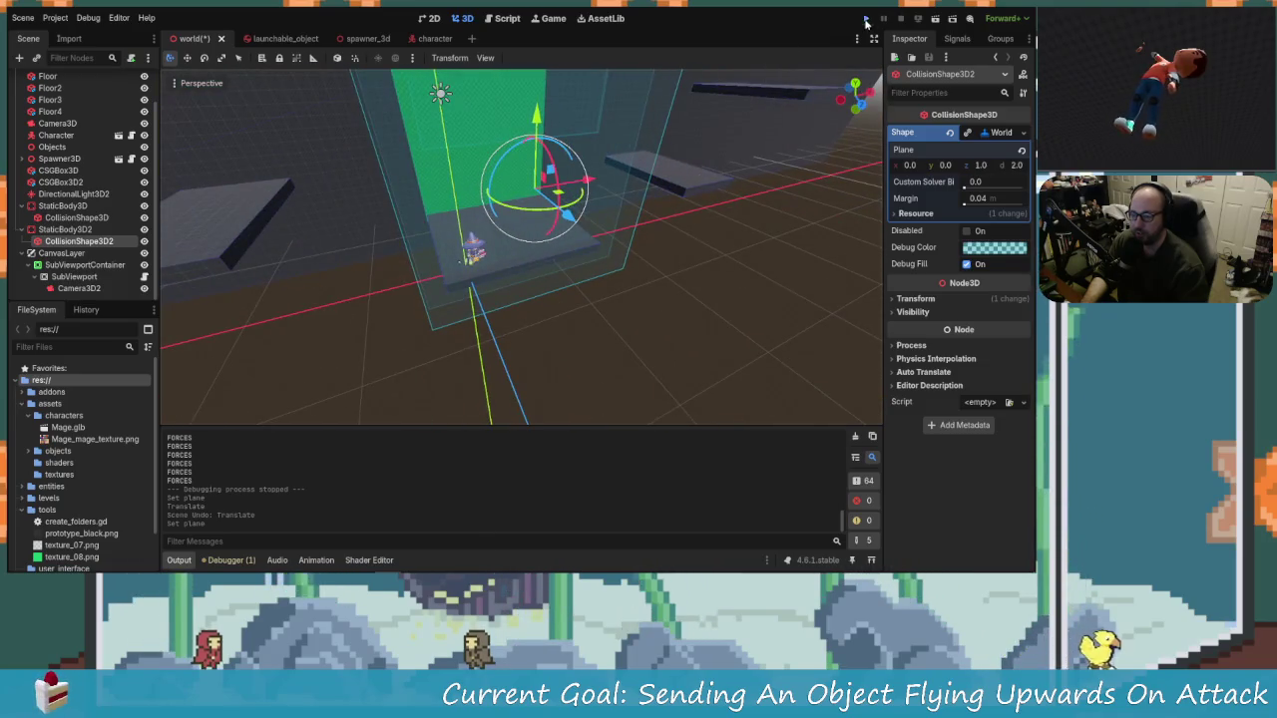
Step: Run the game, walking the wizard left and right and attacking the launchable object
click(866, 19)
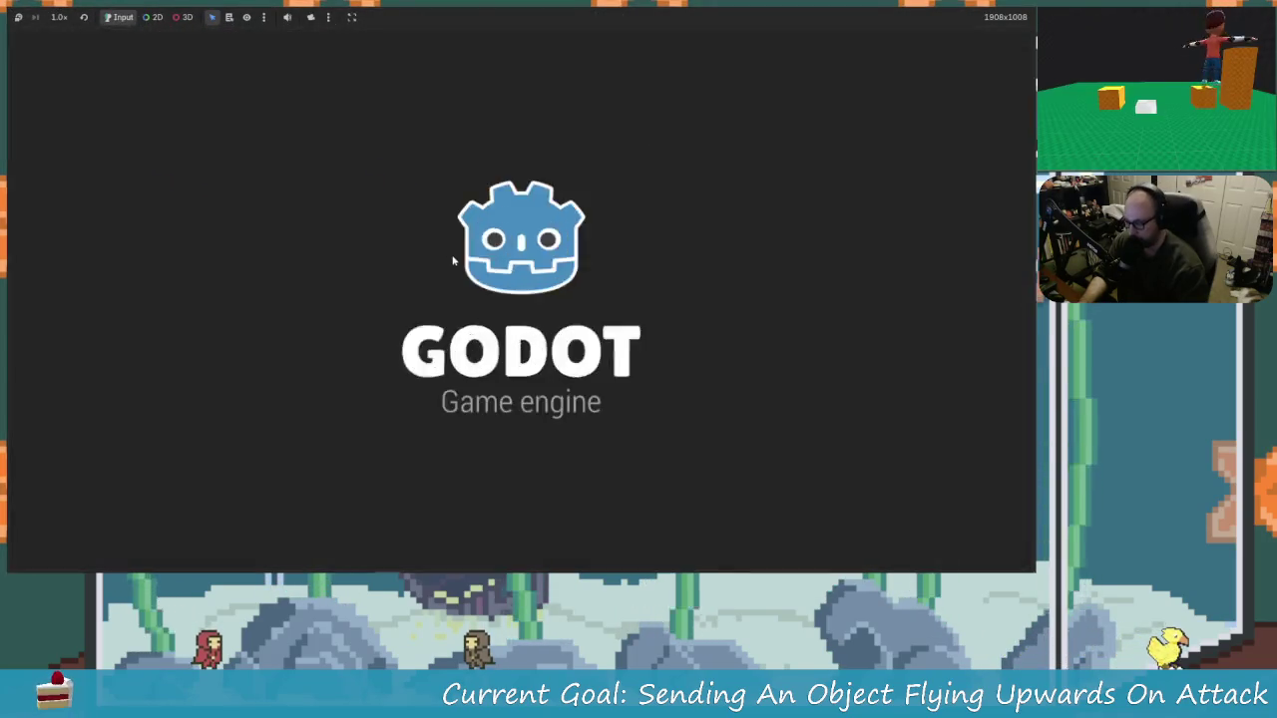
key(Left)
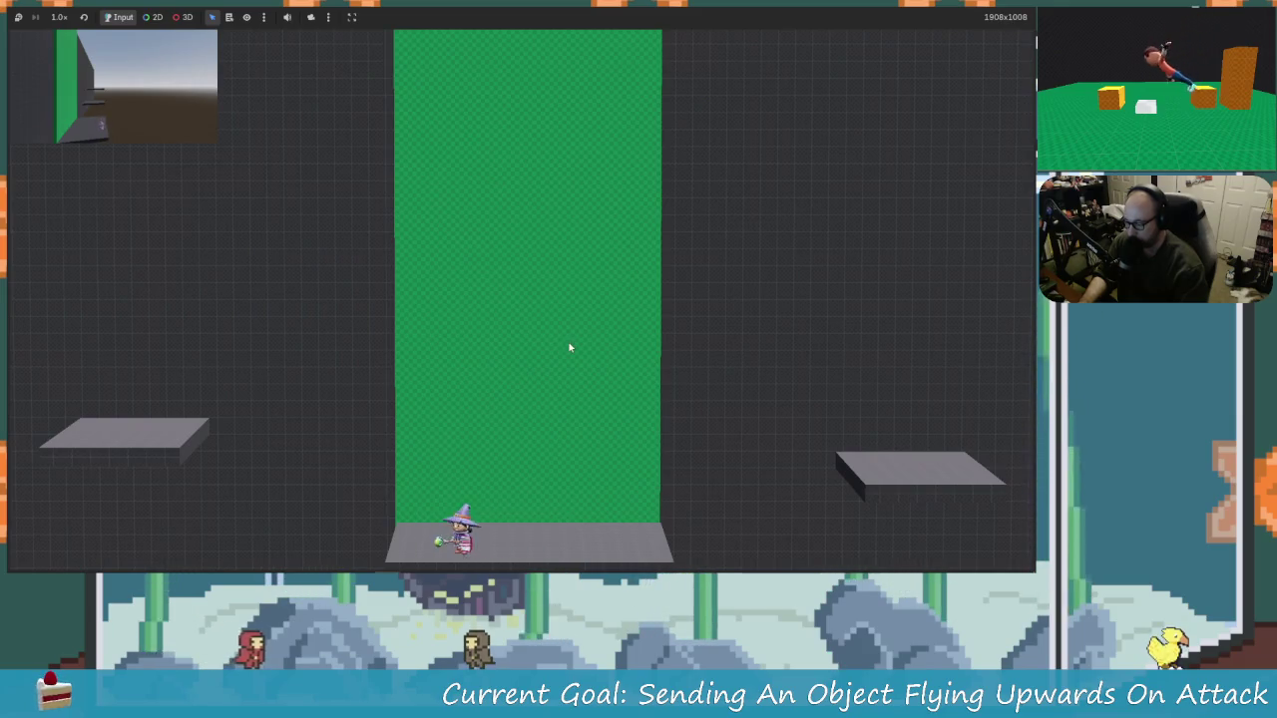
key(Right)
key(Left)
key(Right)
key(Left)
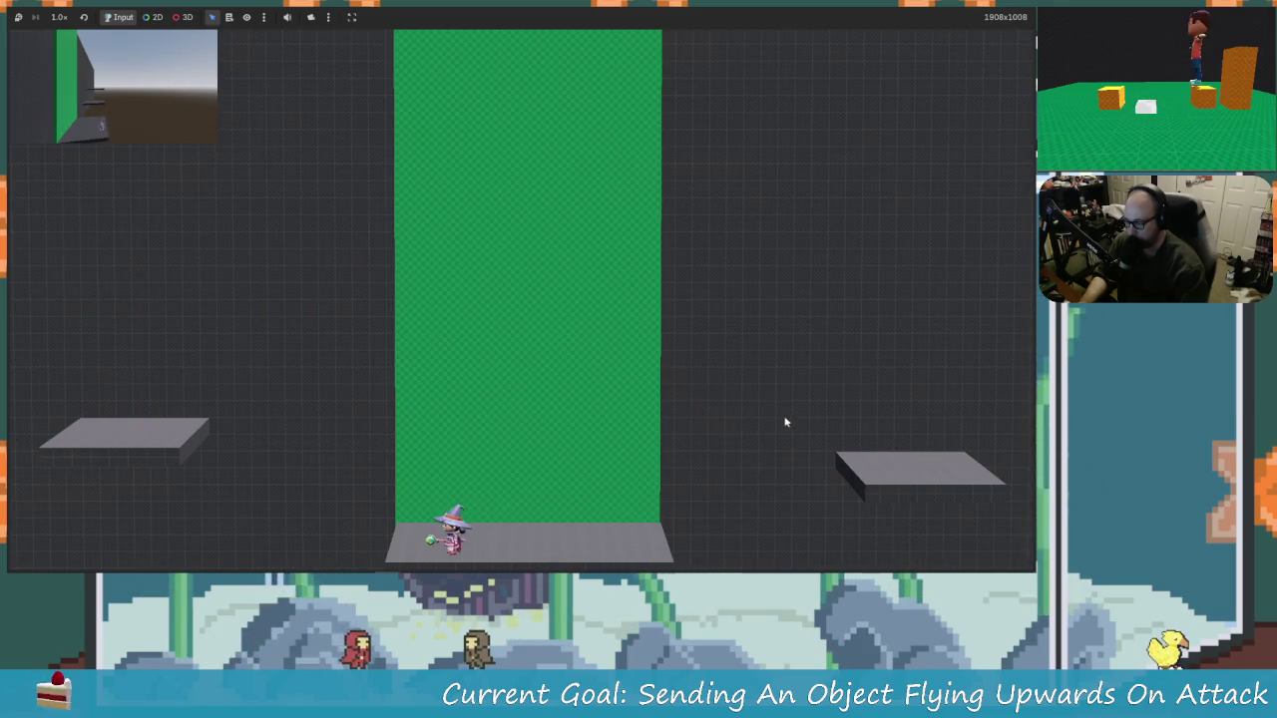
key(Right)
key(x)
key(Left)
key(Right)
key(Right)
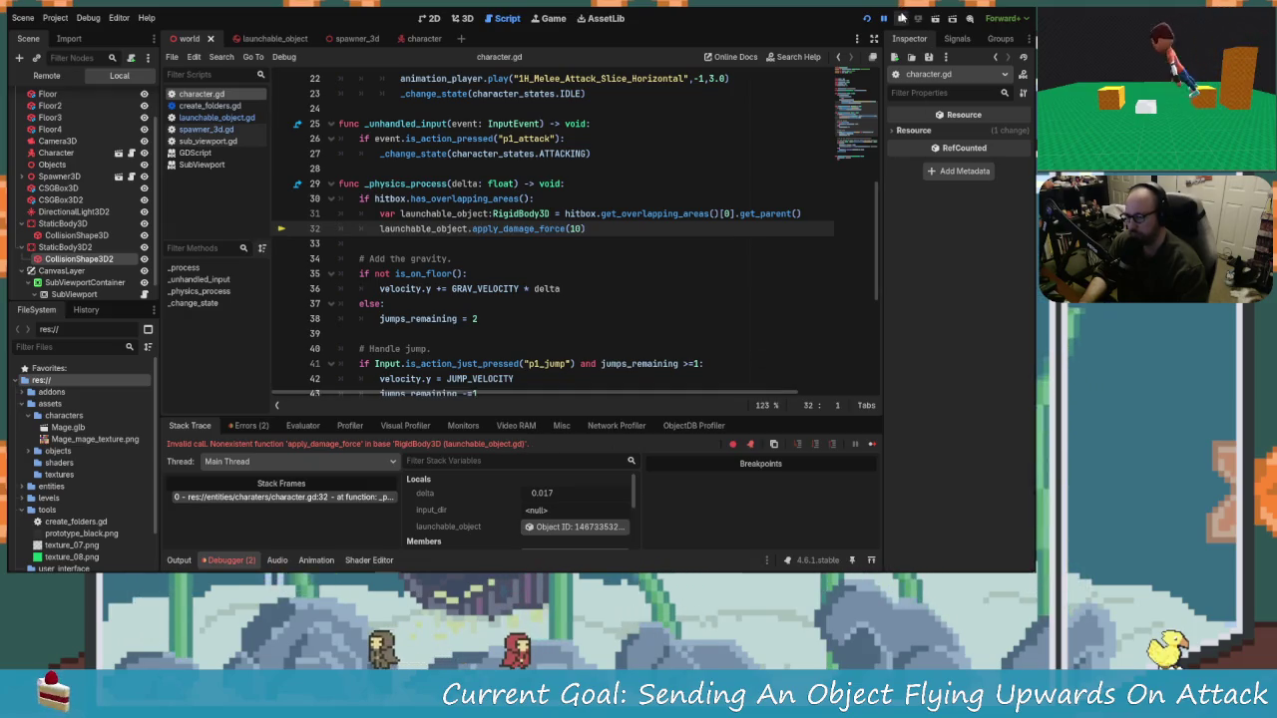
Step: Stop the crashed debug session and reselect the first CollisionShape3D
key(F8)
click(417, 274)
click(76, 218)
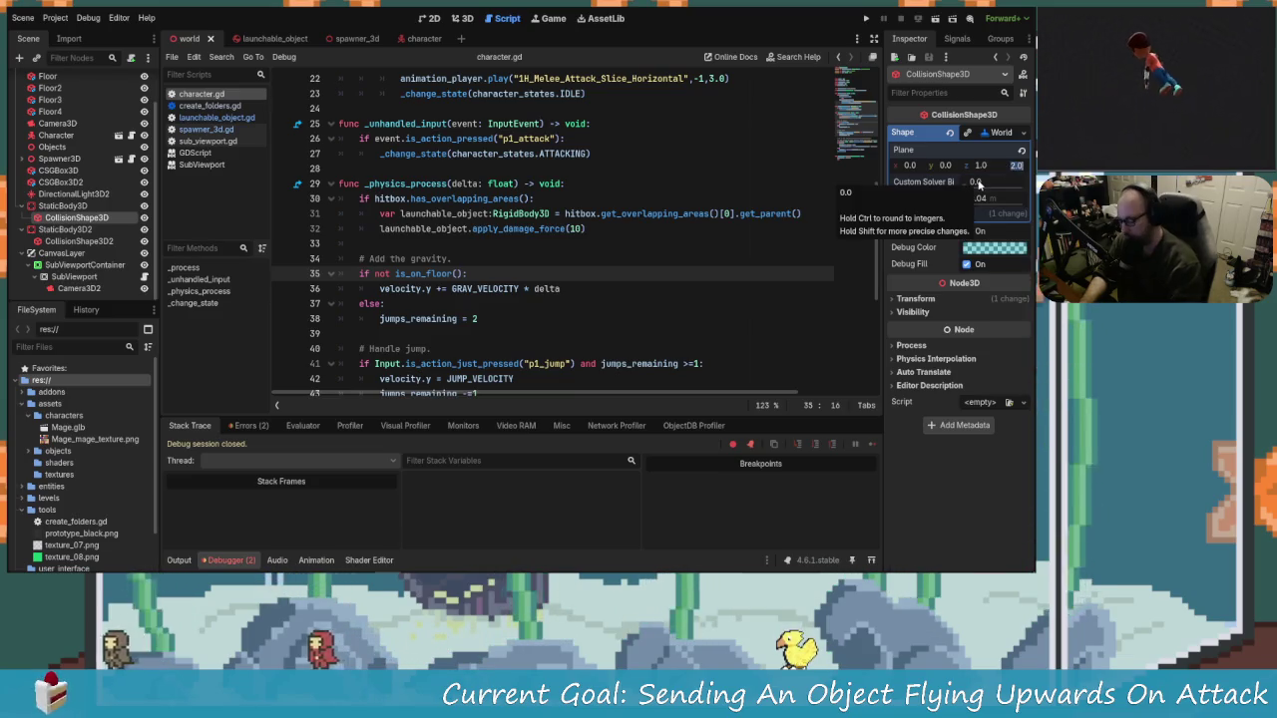
text(0)
Step: Reset both collision planes' d offsets to 0.0 and save the world scene
key(Return)
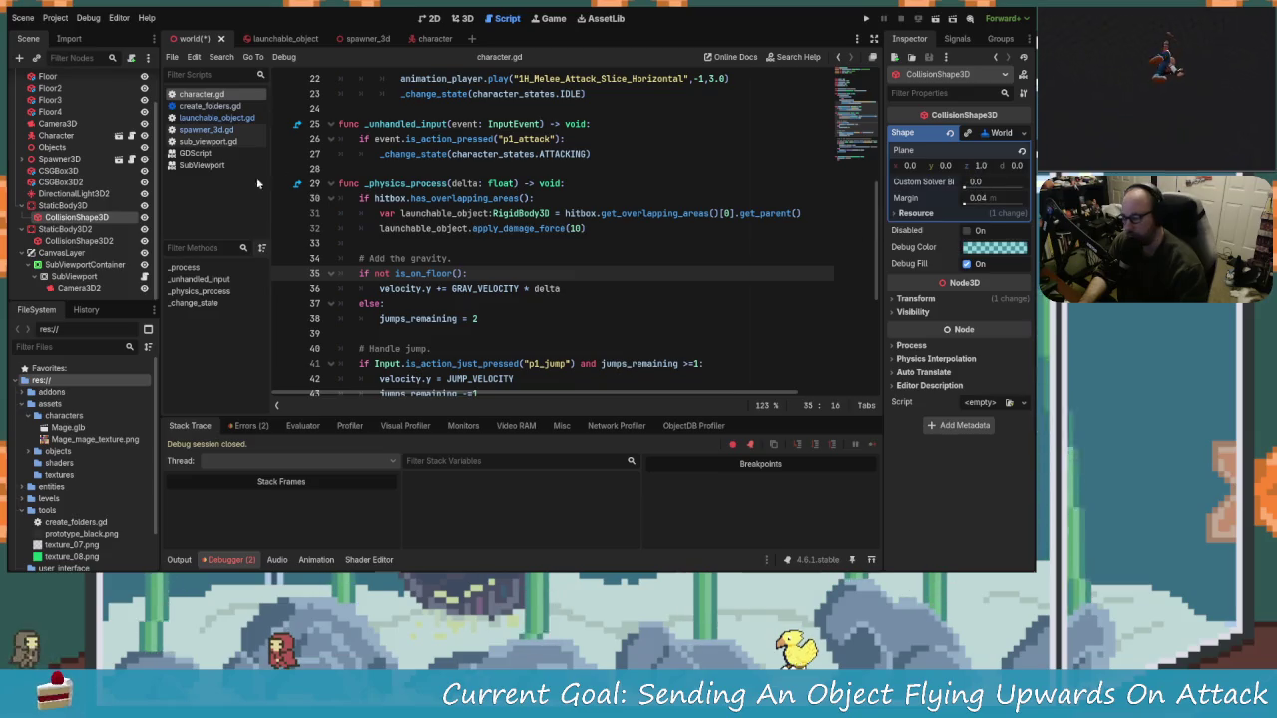
click(110, 240)
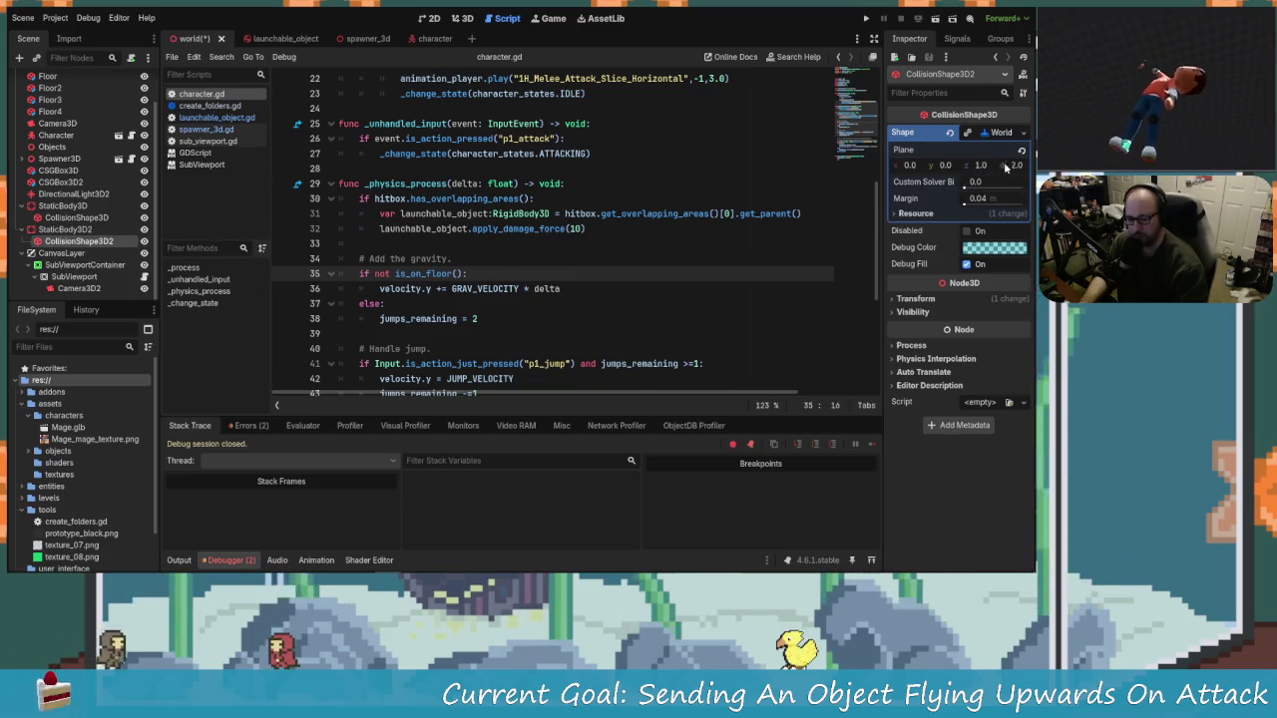
key(BackSpace)
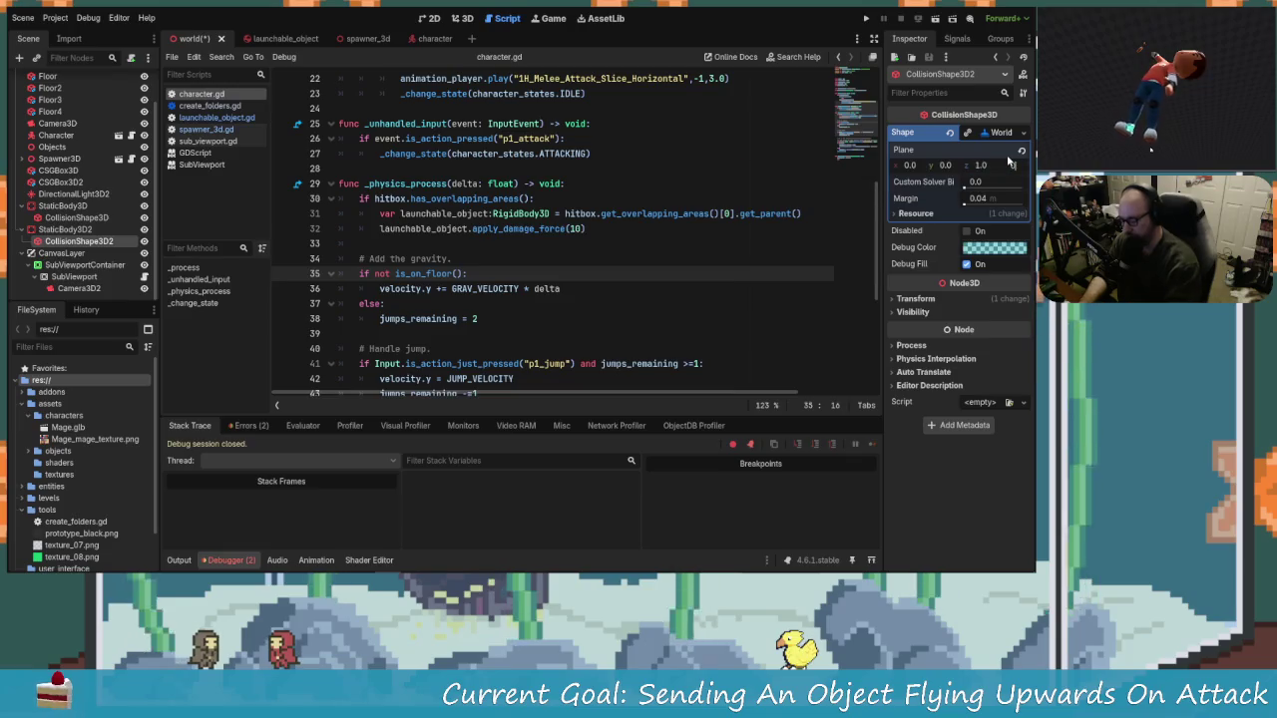
text(0)
key(Return)
key(ctrl+s)
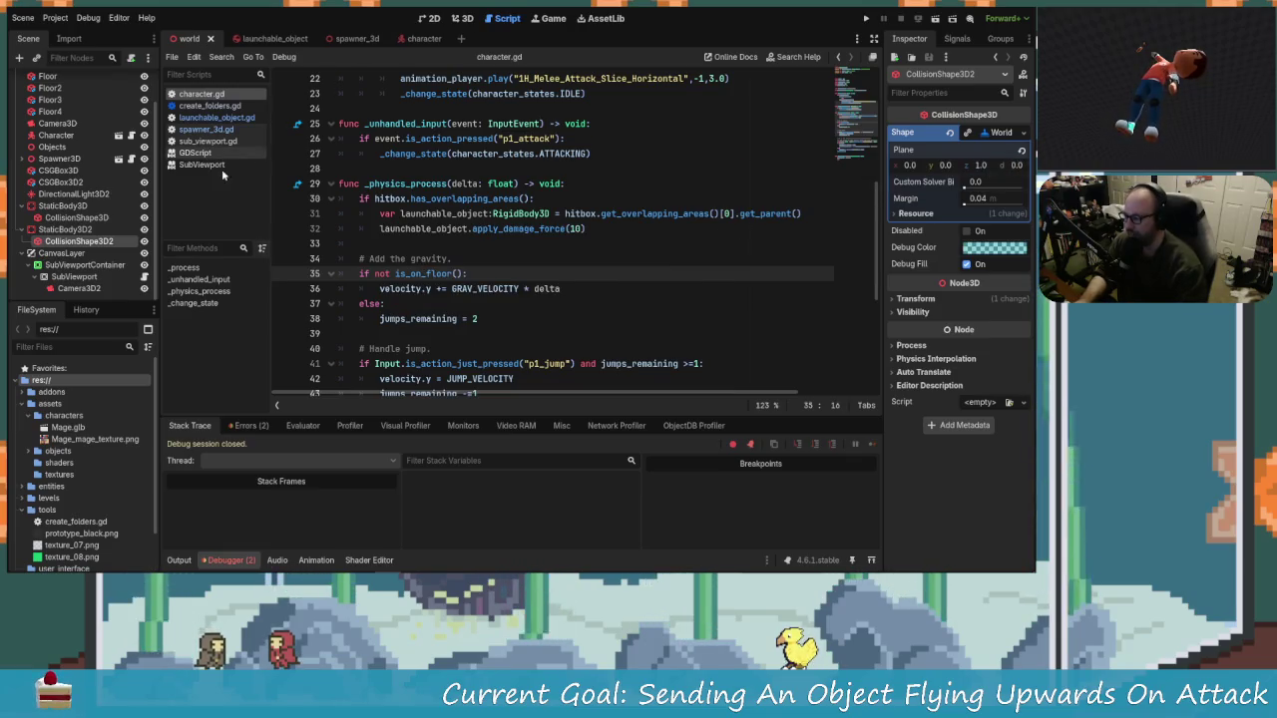
Step: Nudge the first collision shape in the 3D view, save, and launch a new test run
click(432, 17)
click(461, 18)
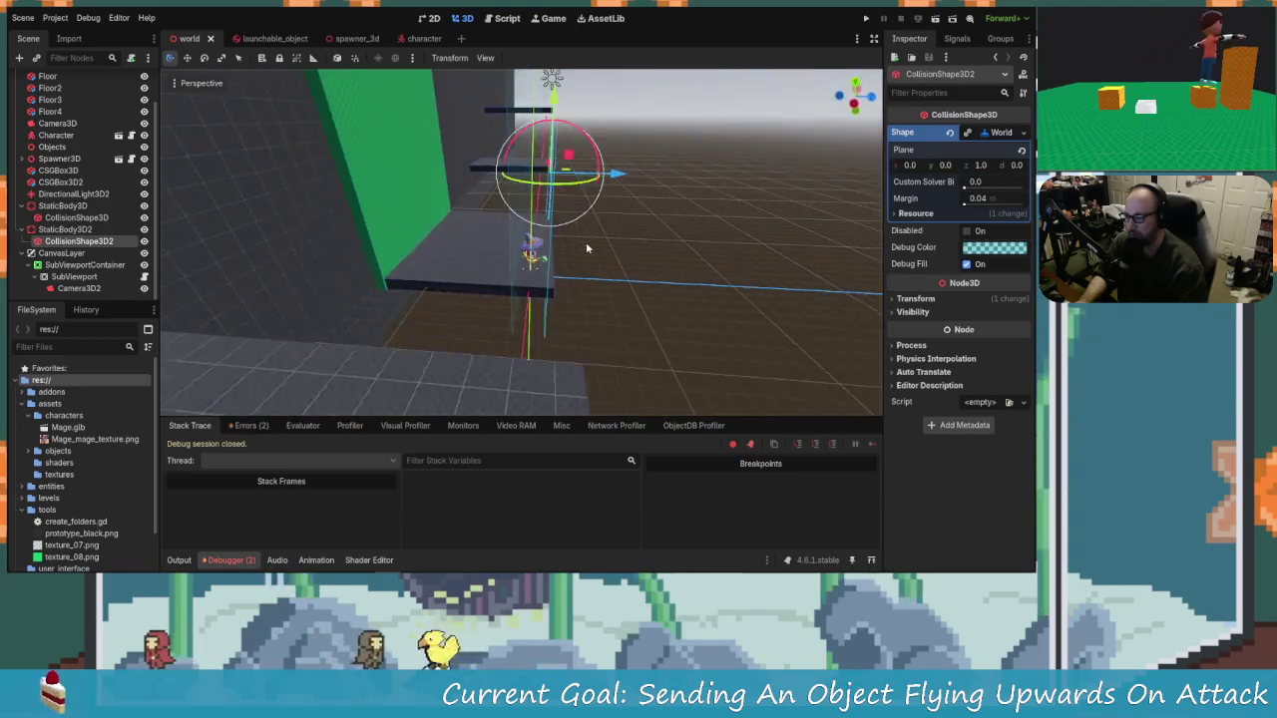
drag(617, 174, 625, 180)
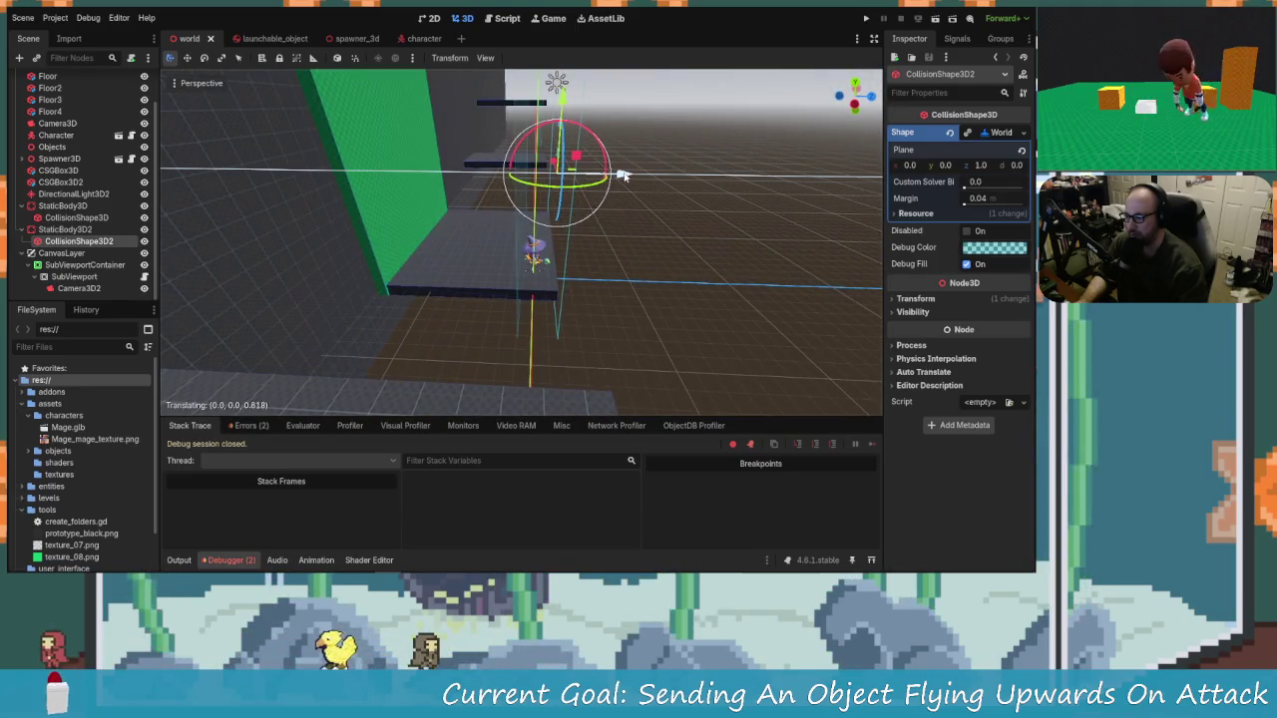
click(519, 246)
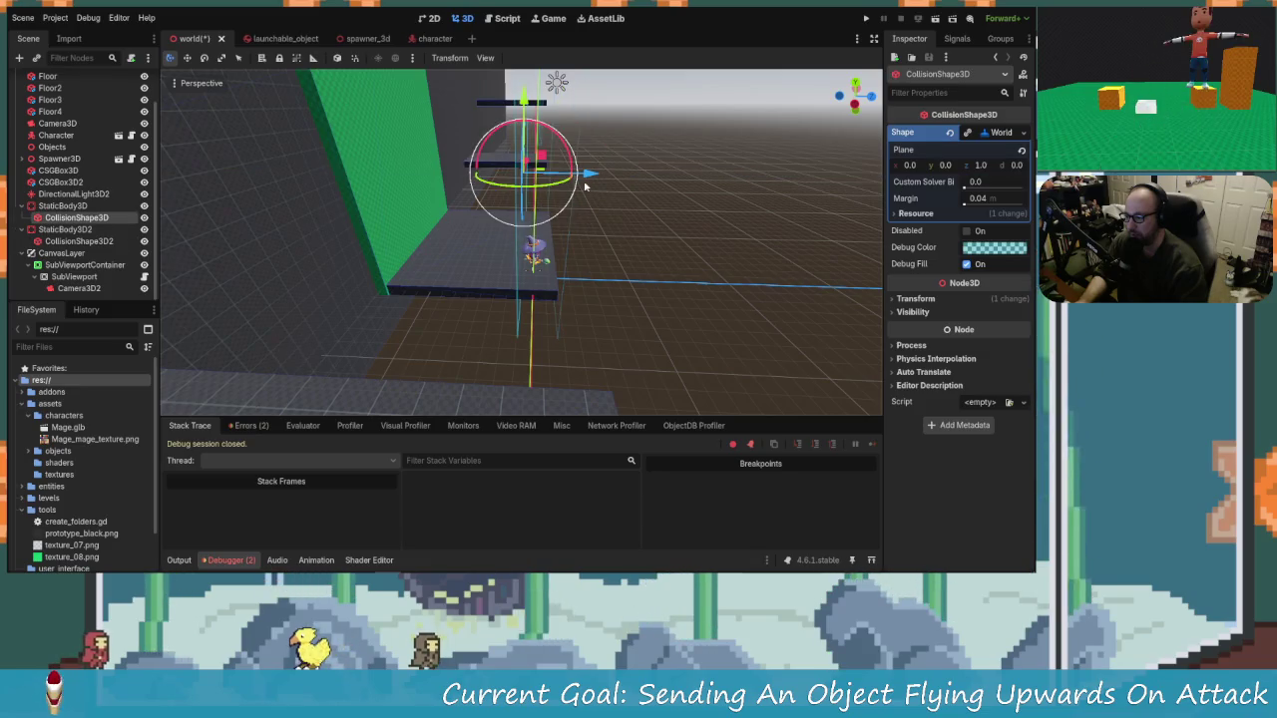
key(ctrl+s)
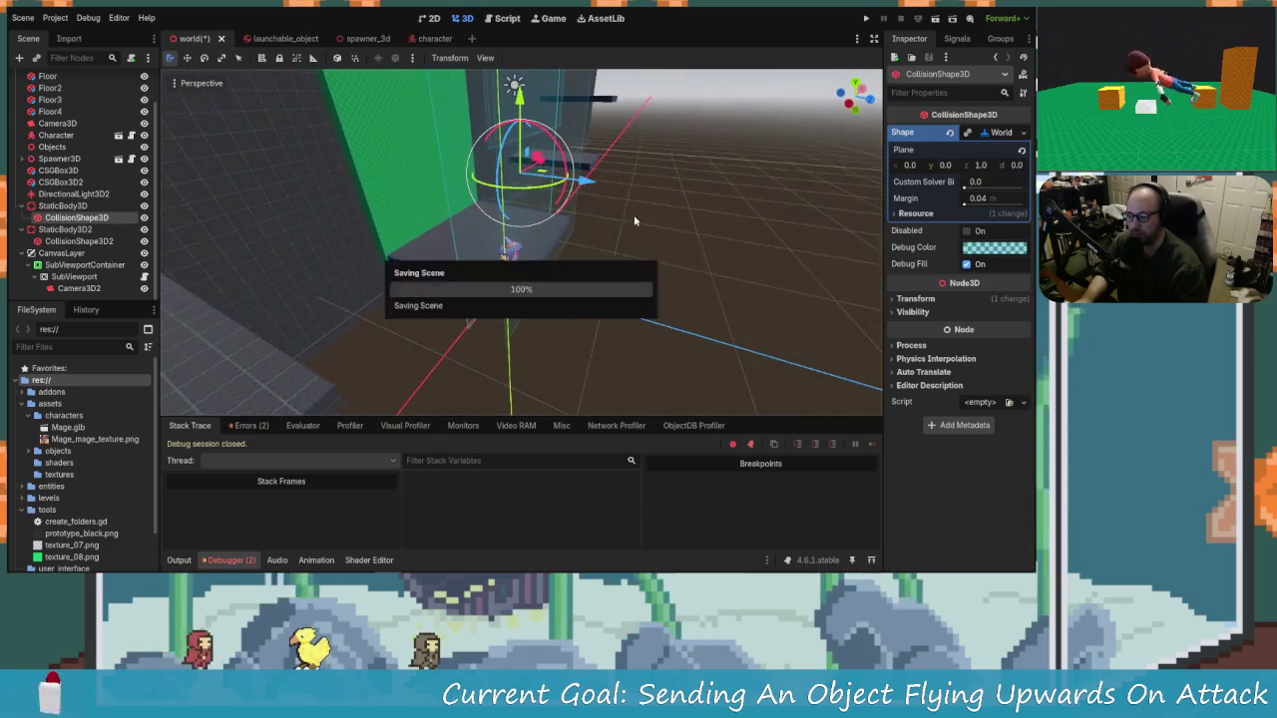
drag(683, 313, 668, 287)
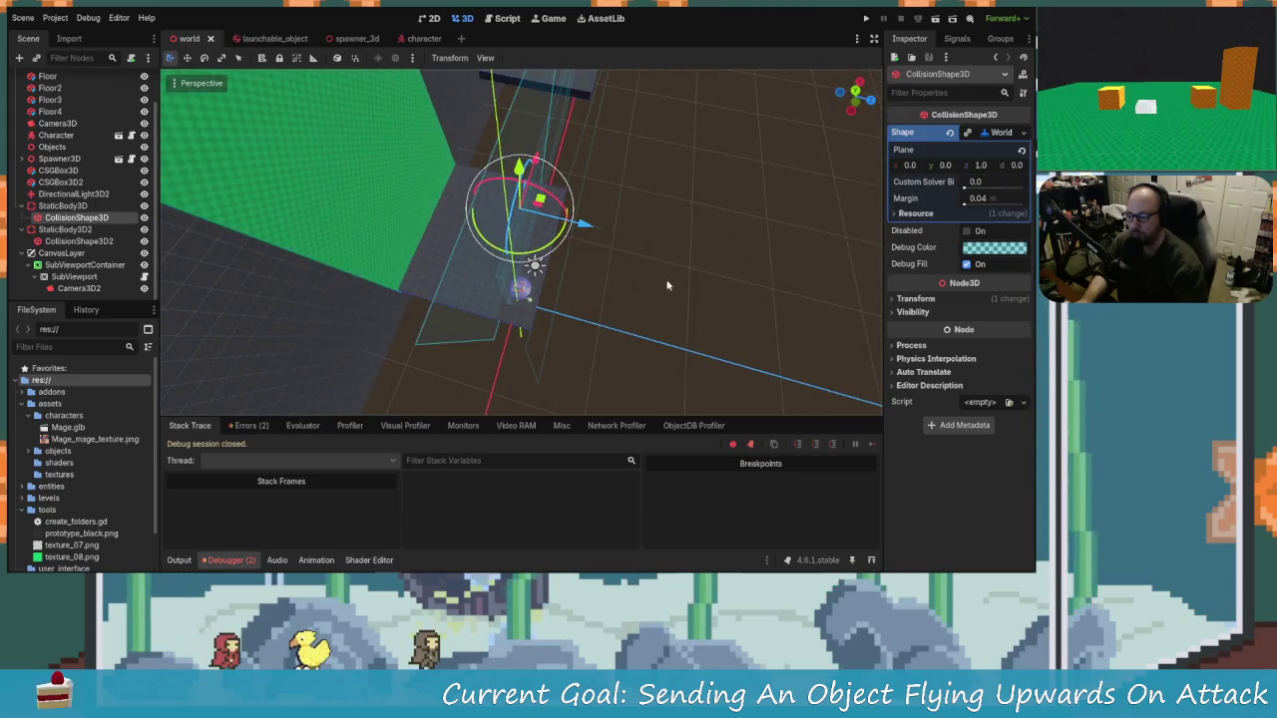
click(868, 19)
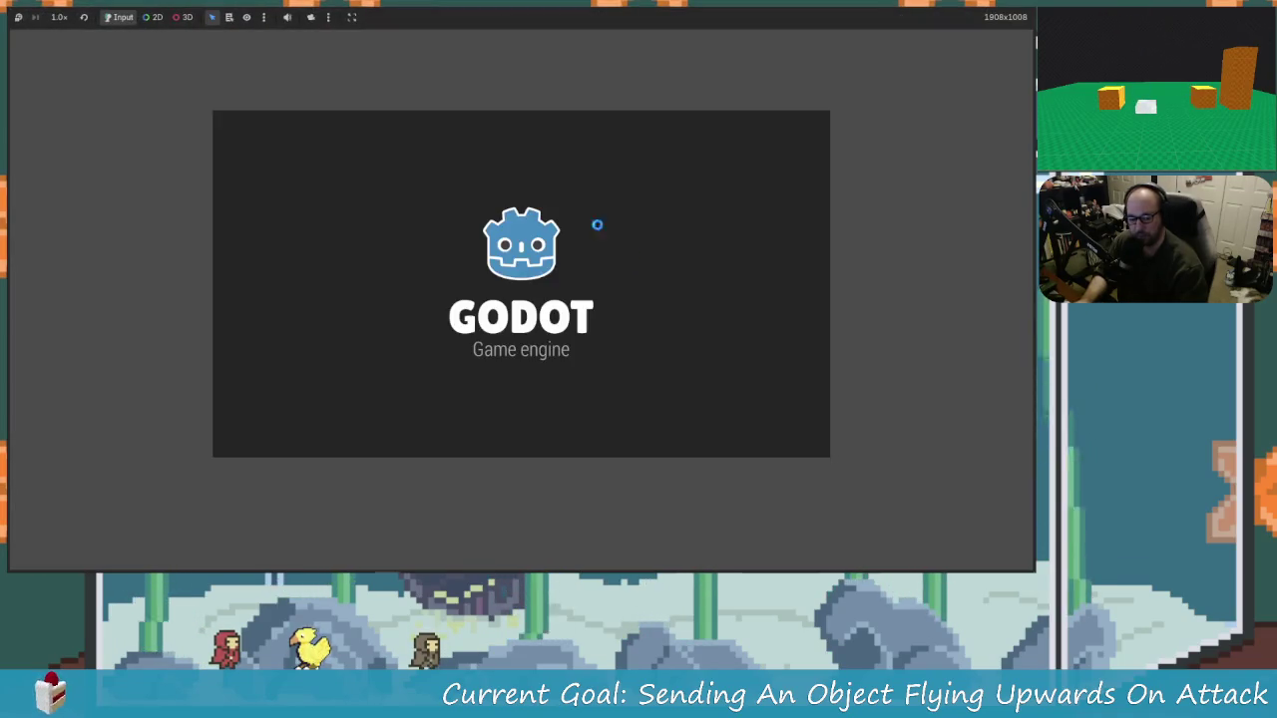
key(d)
key(a)
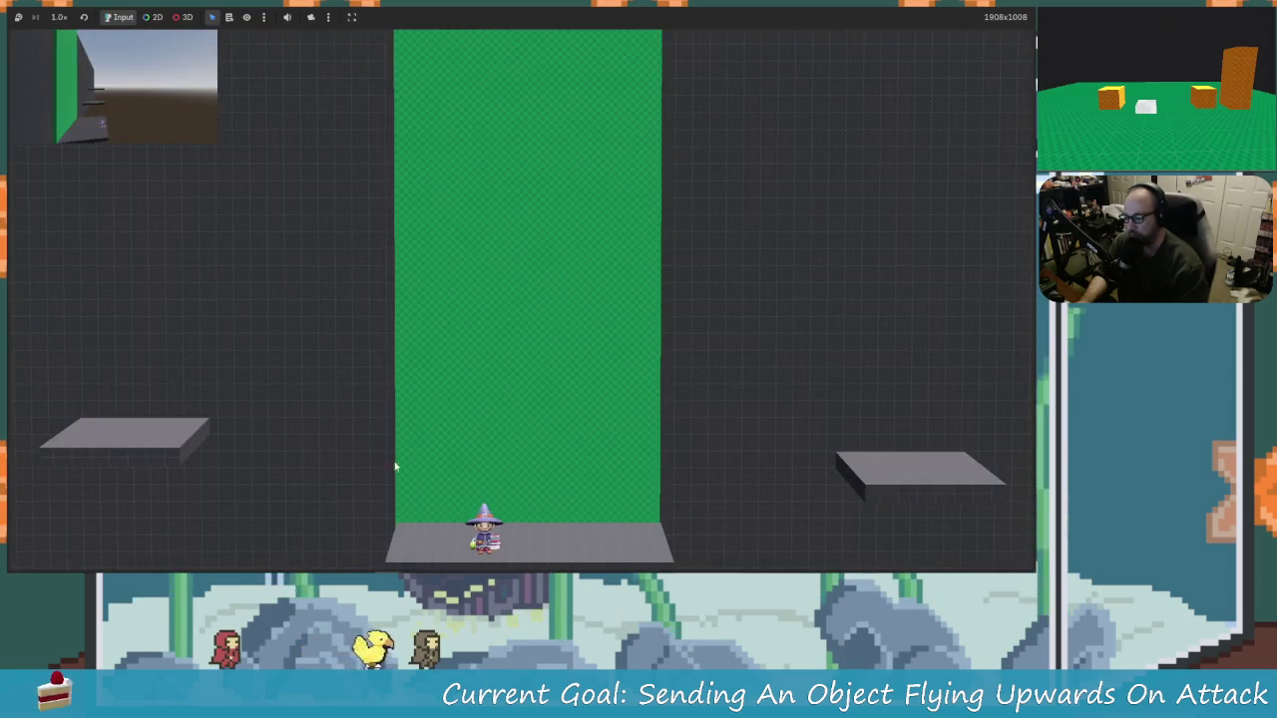
key(space)
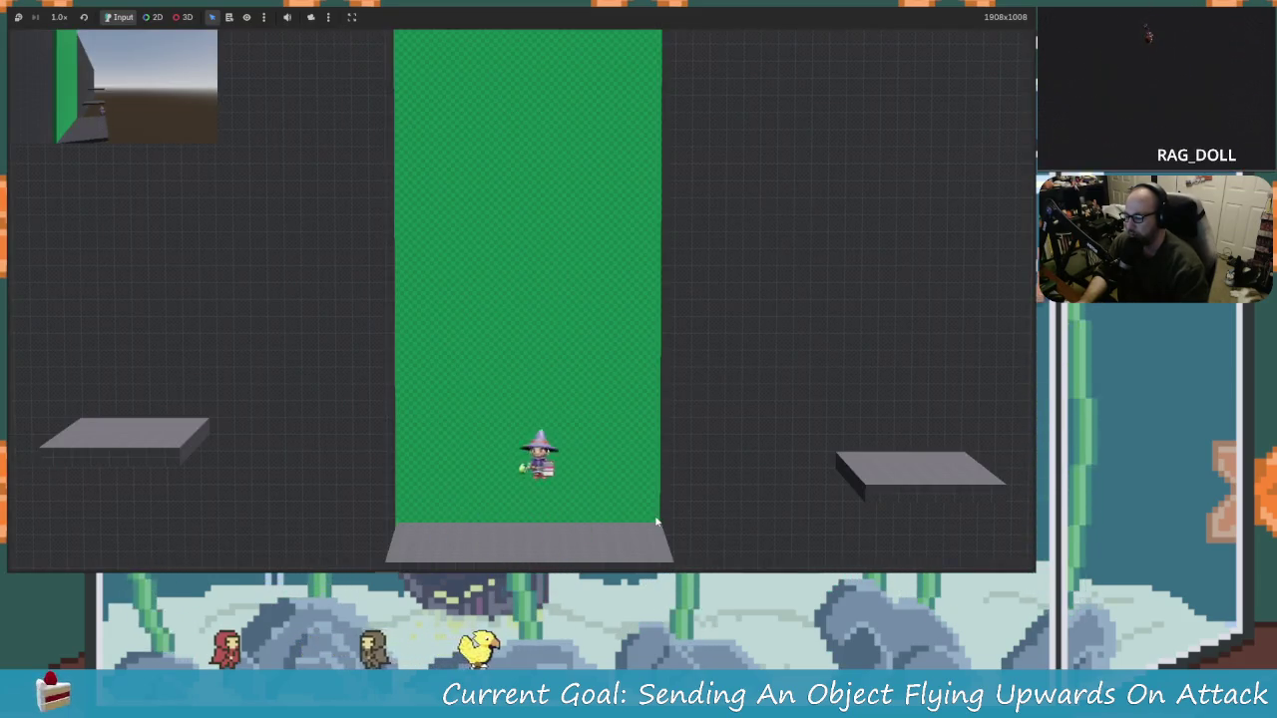
key(a)
key(d)
key(space)
key(a)
key(space)
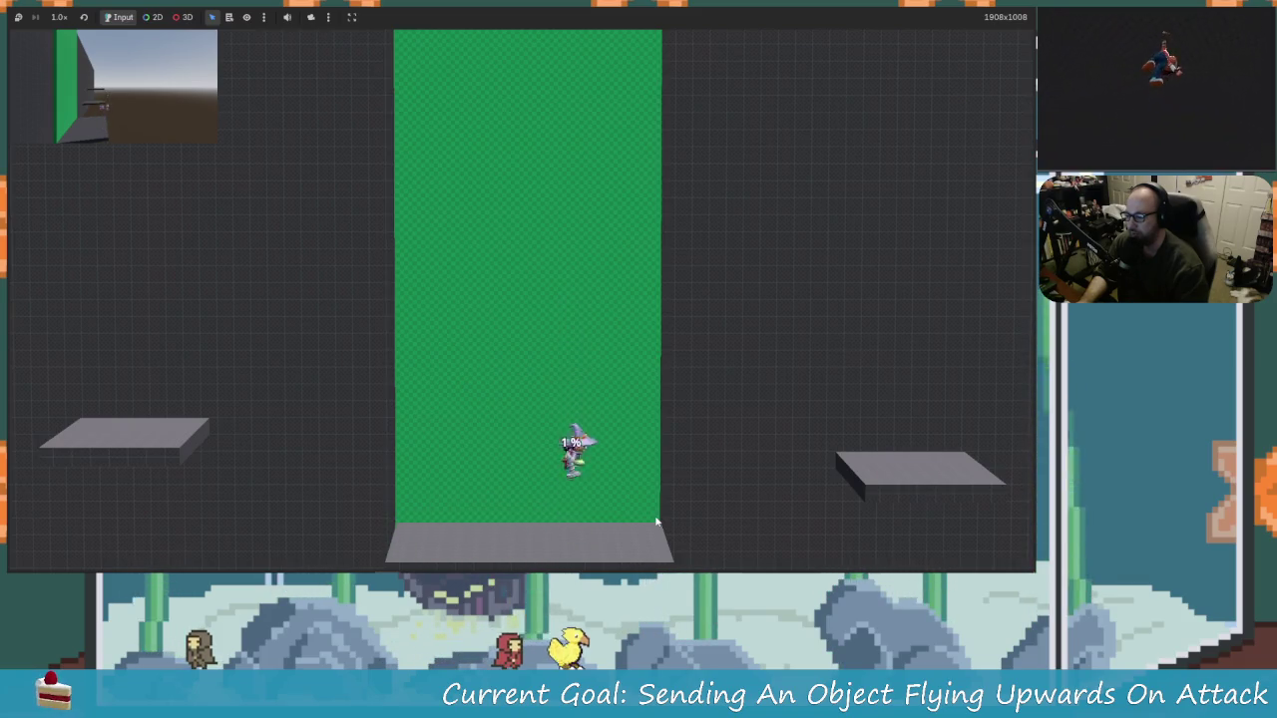
key(d)
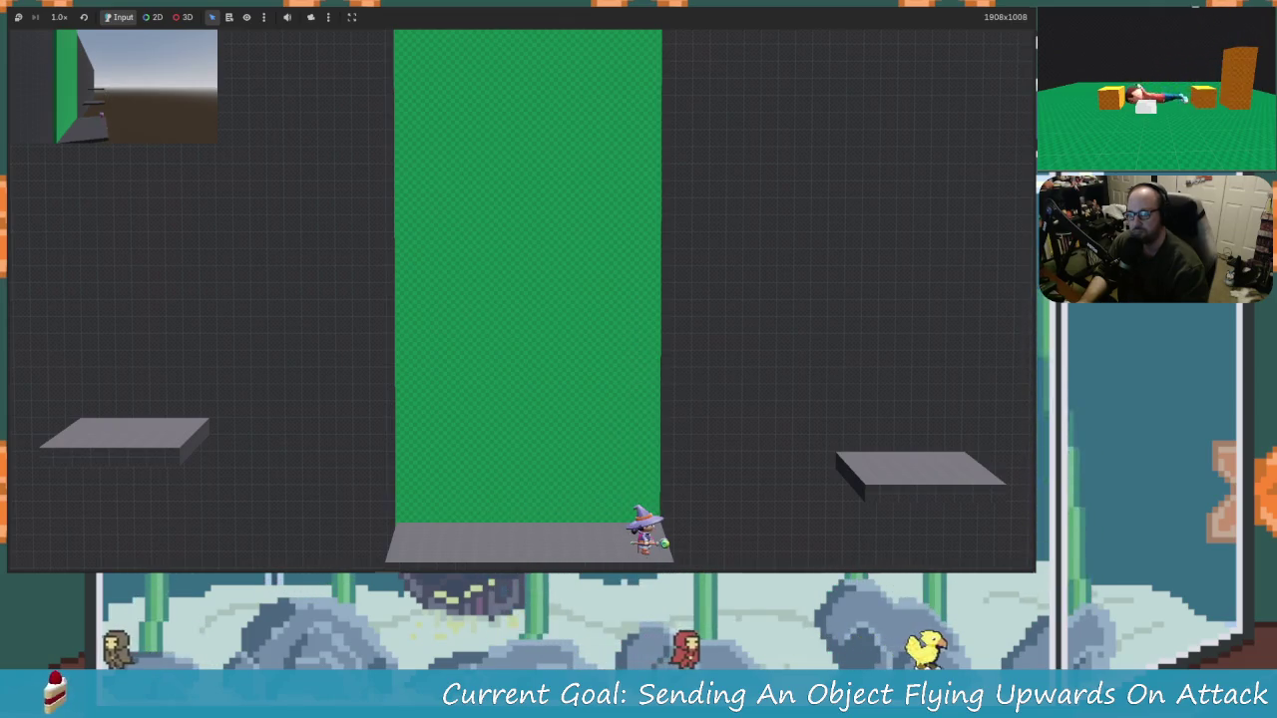
key(F8)
mouse_move(597, 255)
mouse_down()
mouse_move(530, 345)
mouse_move(562, 305)
mouse_move(519, 354)
mouse_move(419, 380)
mouse_move(408, 332)
mouse_move(422, 262)
mouse_move(425, 284)
mouse_move(297, 271)
mouse_up()
Step: Lower Camera3D2 slightly in the 3D view
click(376, 259)
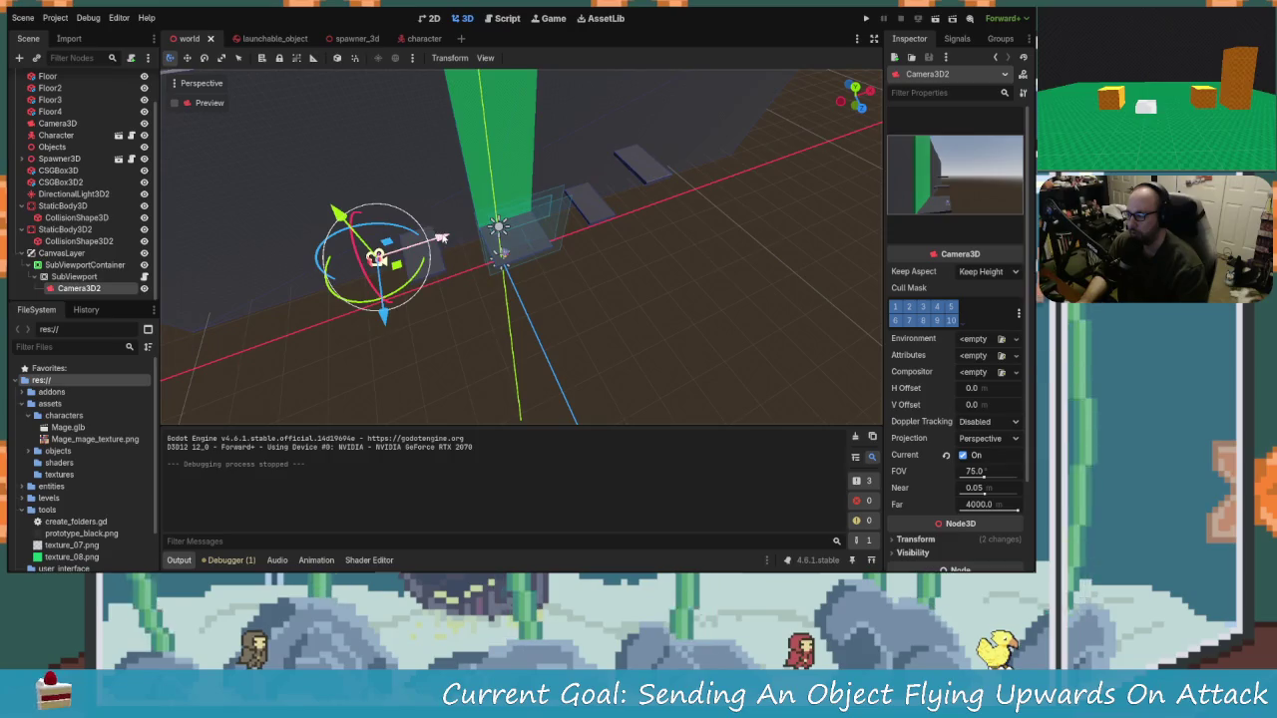
mouse_move(442, 237)
mouse_down()
mouse_move(496, 237)
mouse_move(539, 215)
mouse_move(504, 225)
mouse_move(530, 227)
mouse_up()
click(89, 18)
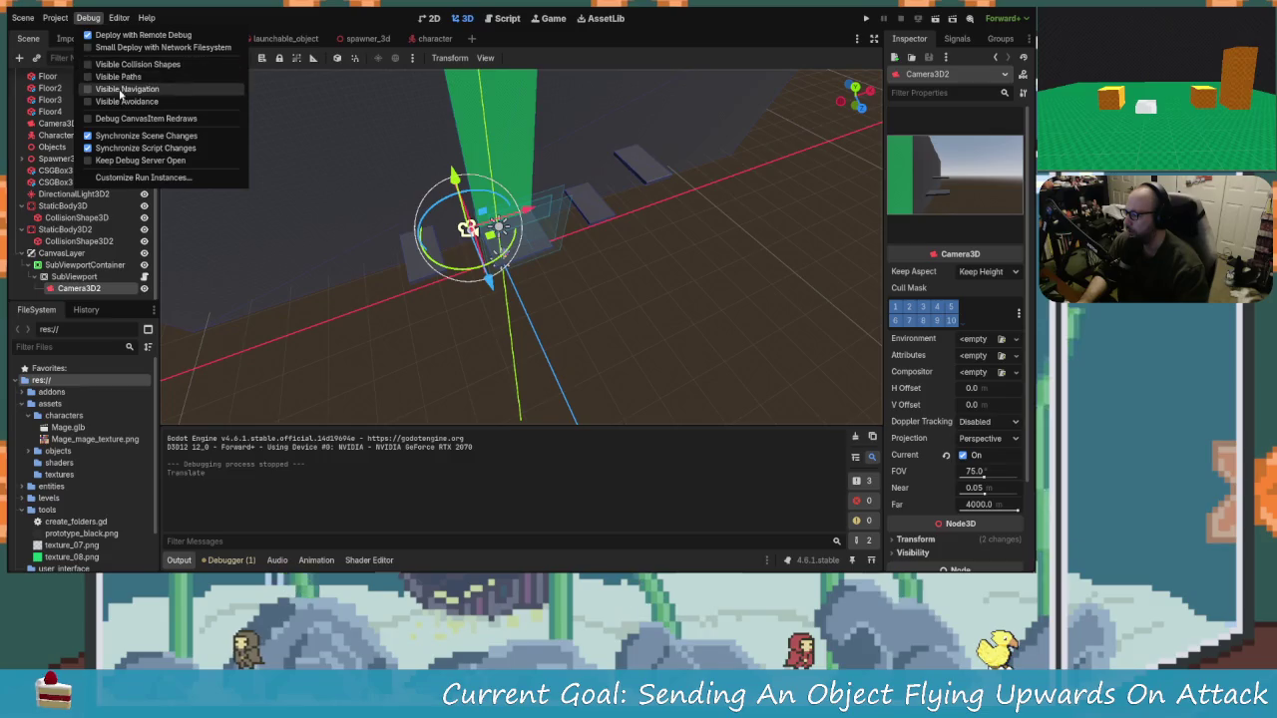
mouse_move(371, 256)
mouse_down()
mouse_move(547, 287)
mouse_move(504, 254)
mouse_move(514, 258)
mouse_up()
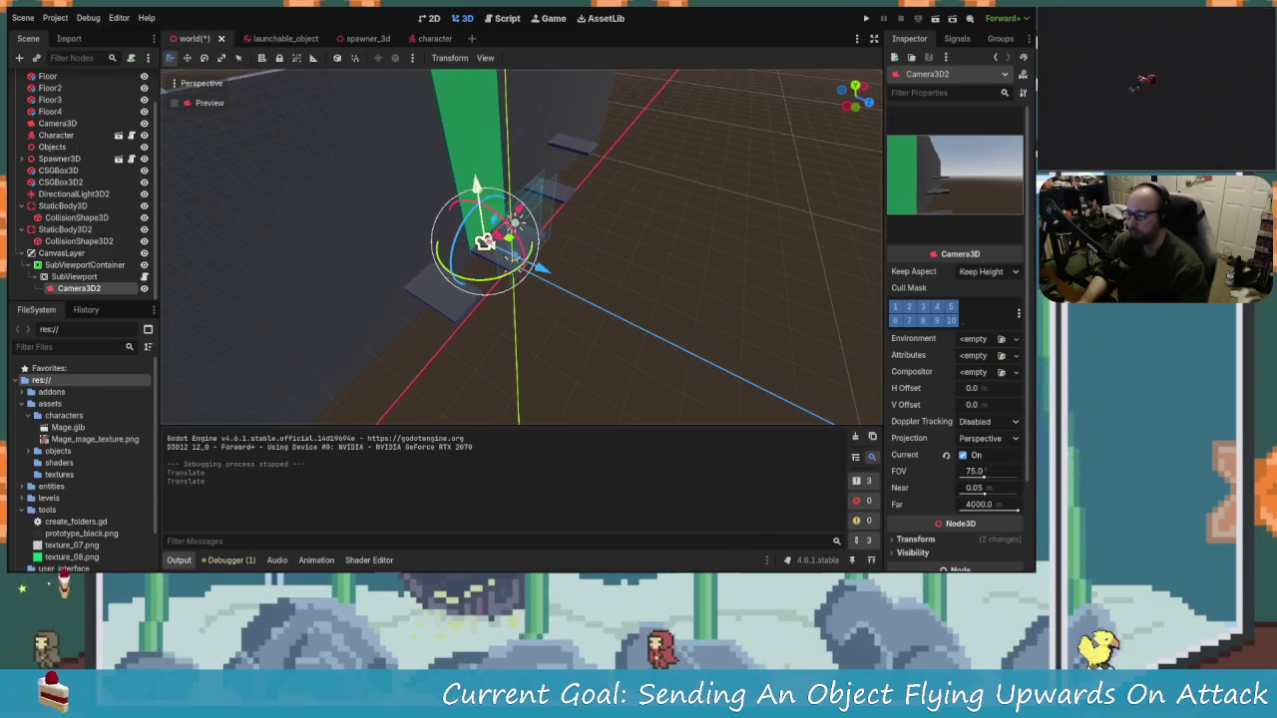
drag(476, 186, 479, 193)
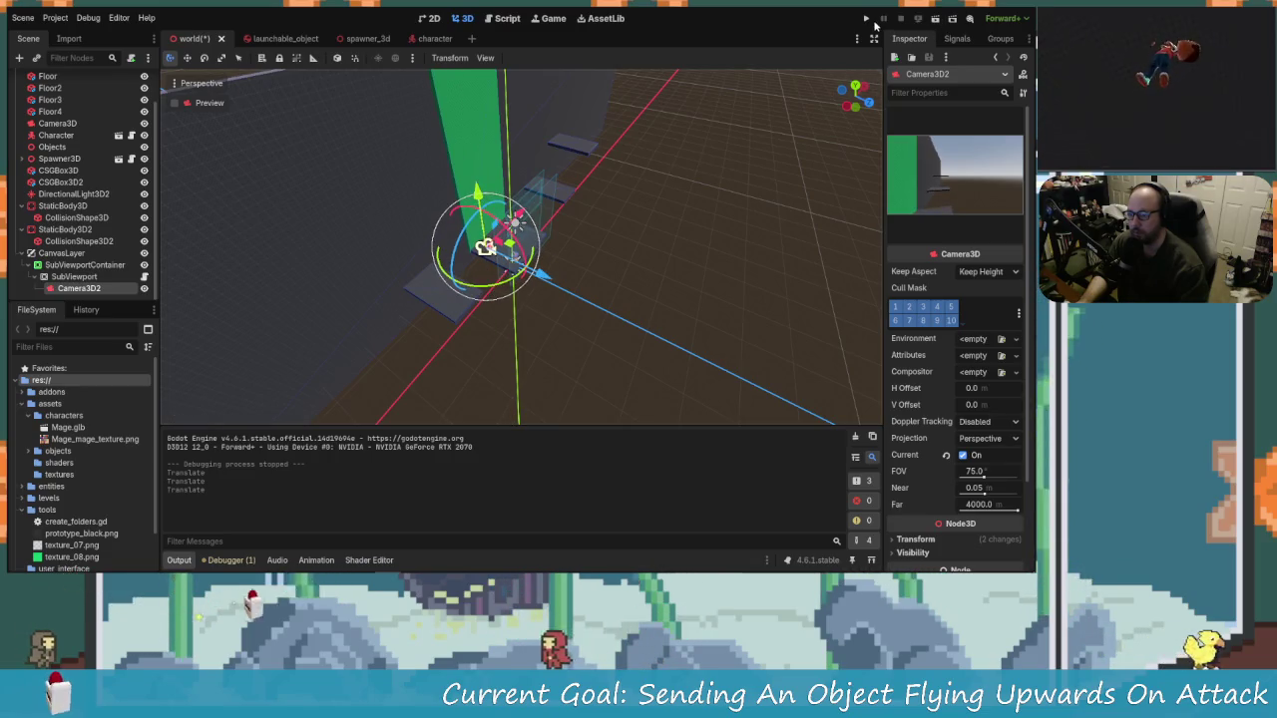
Step: Save and run the game, attack an object to launch it showing 1 %, then stop
key(F5)
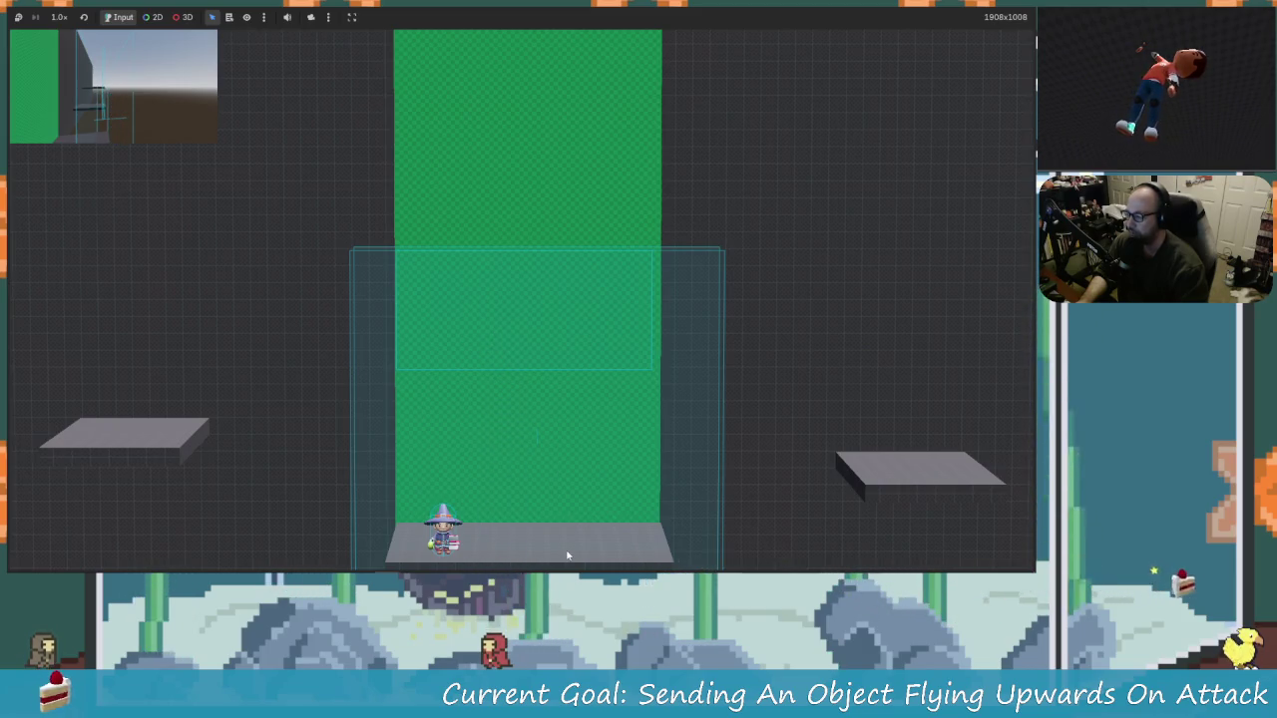
key(Right)
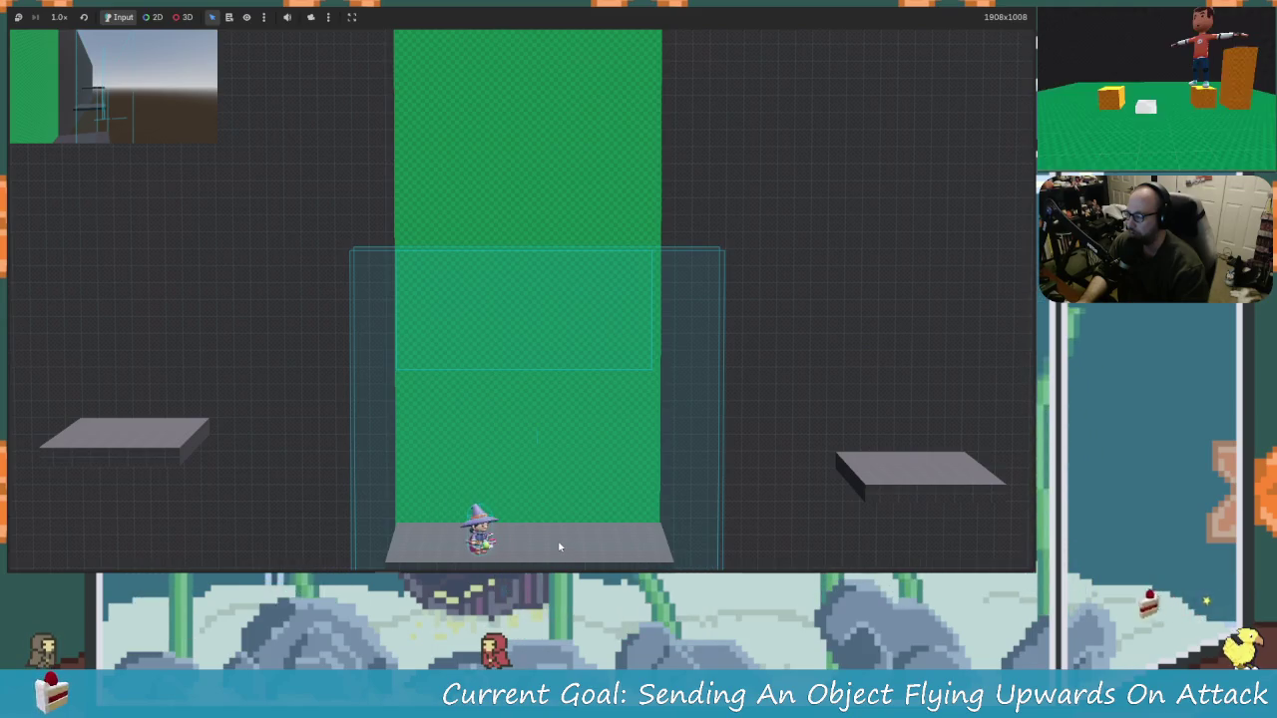
key(Right)
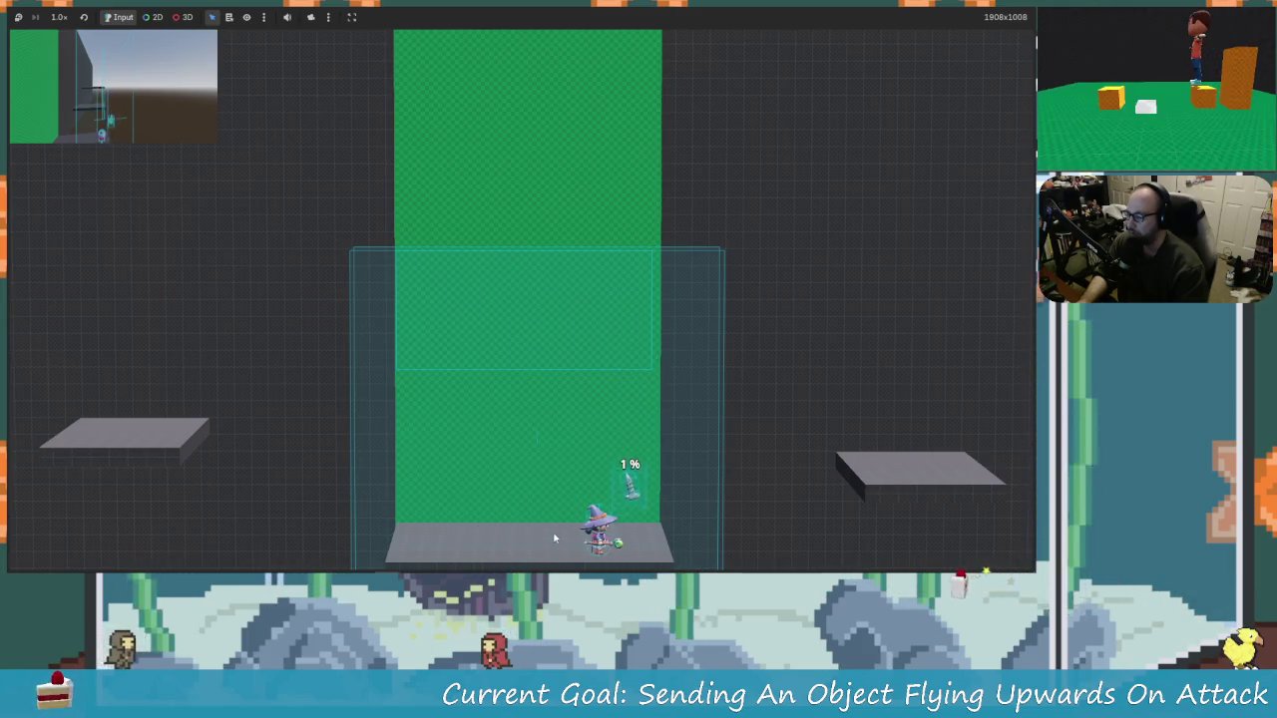
key(Left)
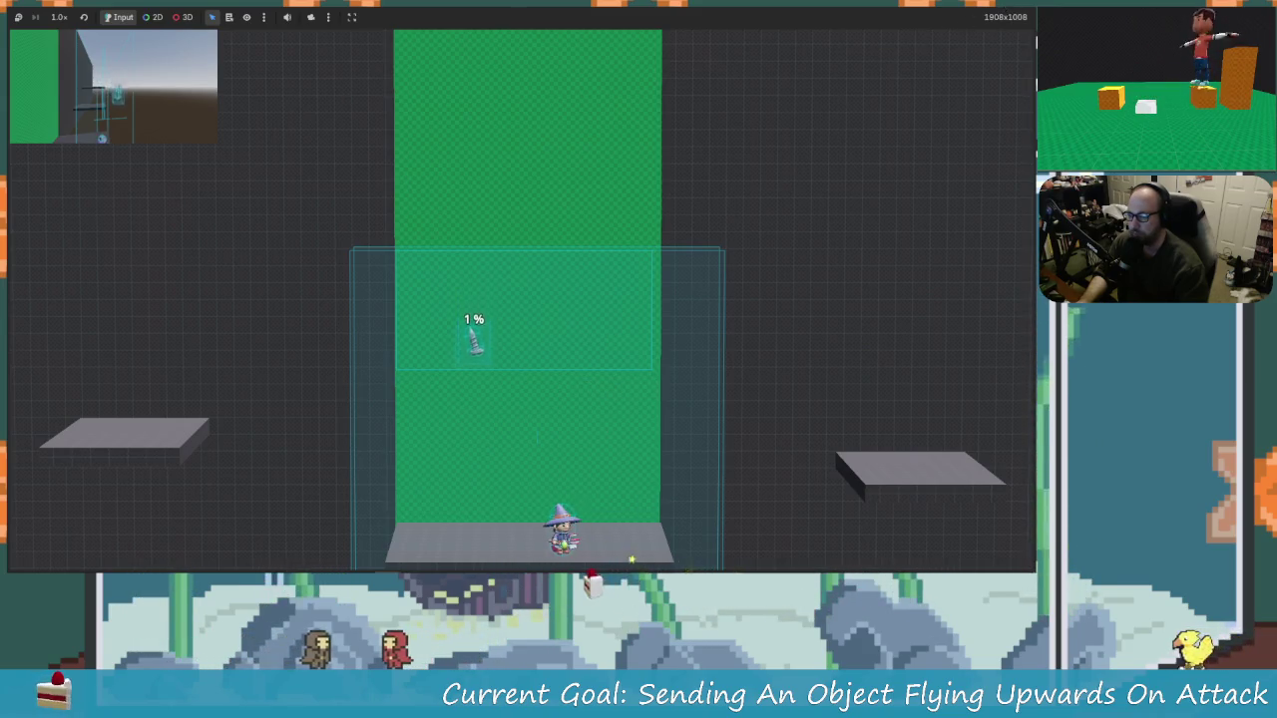
key(F8)
Step: Inspect both static bodies' collision shapes near the platforms
click(80, 241)
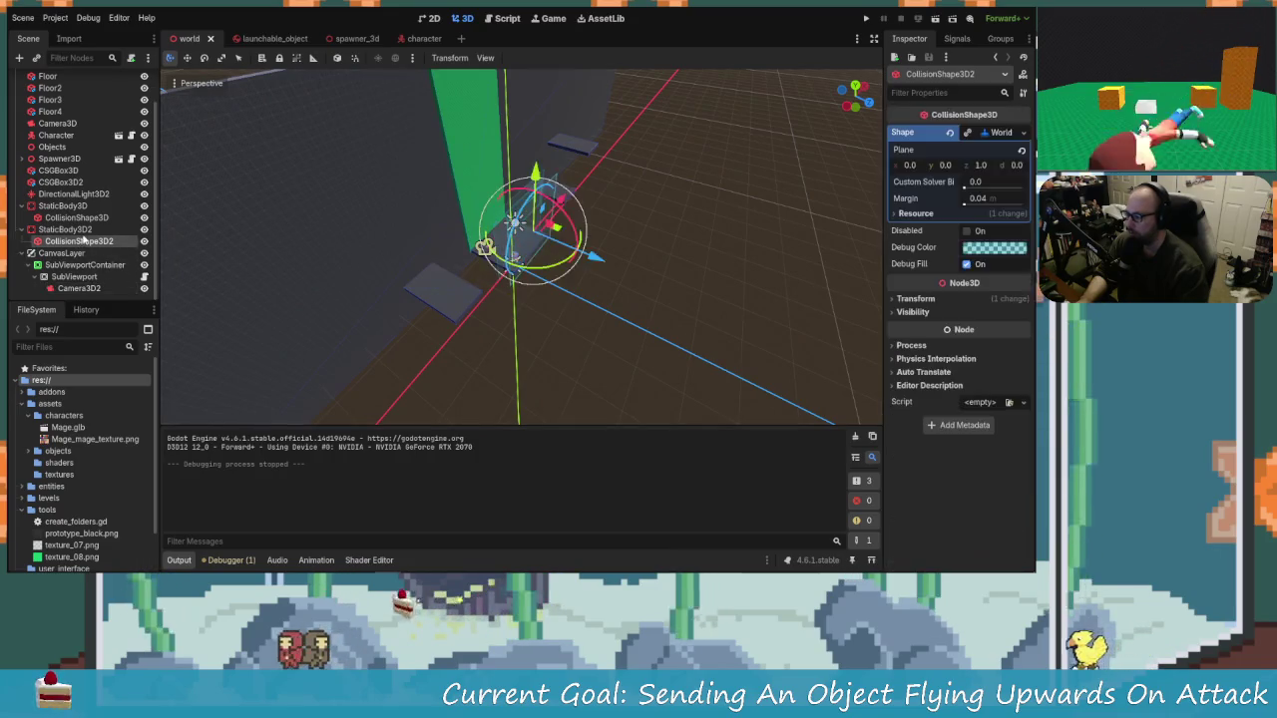
click(96, 218)
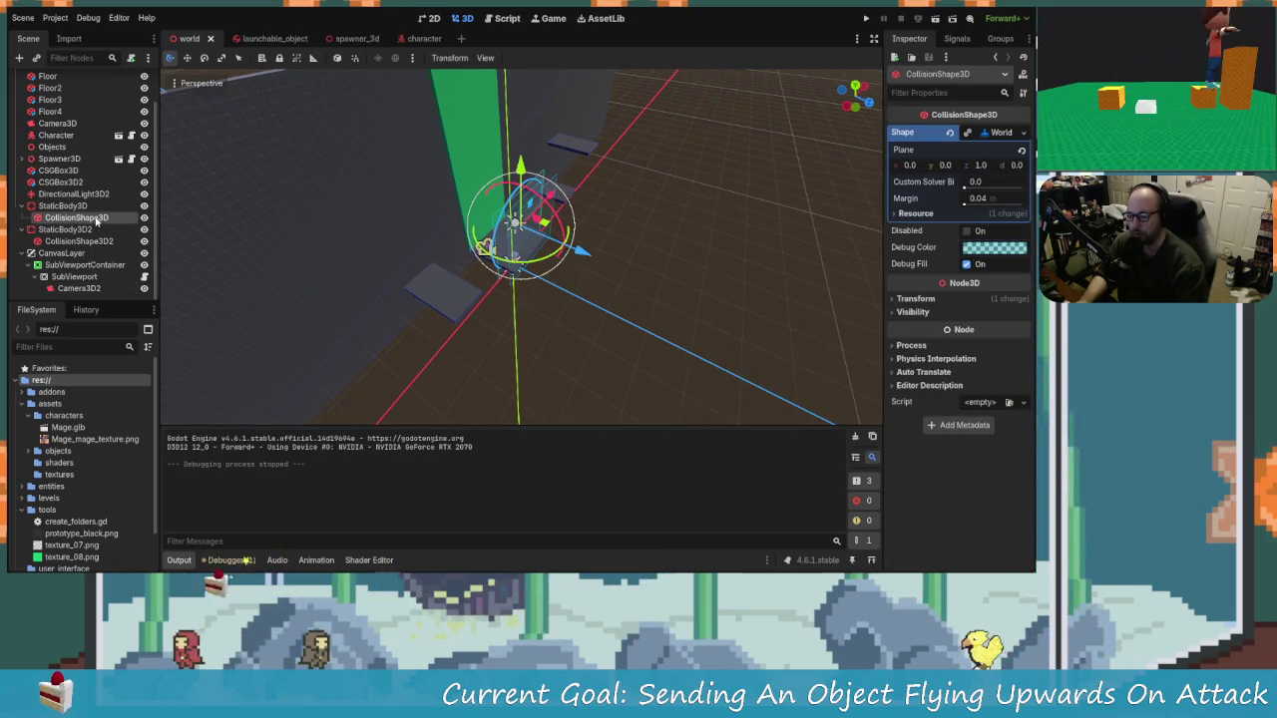
mouse_move(338, 270)
mouse_down()
mouse_move(628, 230)
mouse_move(607, 224)
mouse_move(643, 239)
mouse_move(588, 130)
mouse_up()
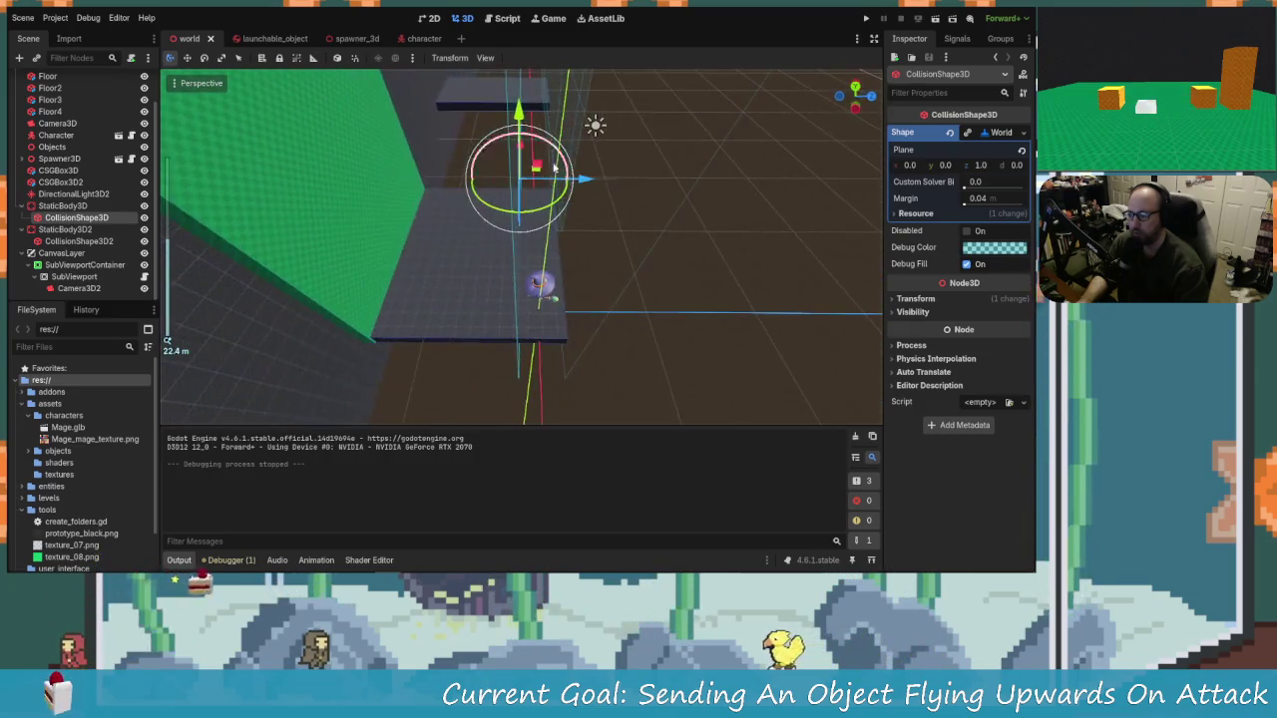
Step: Inspect the spawner's Area, Collider, collision layer and mask, and the Spawner3D node
click(577, 114)
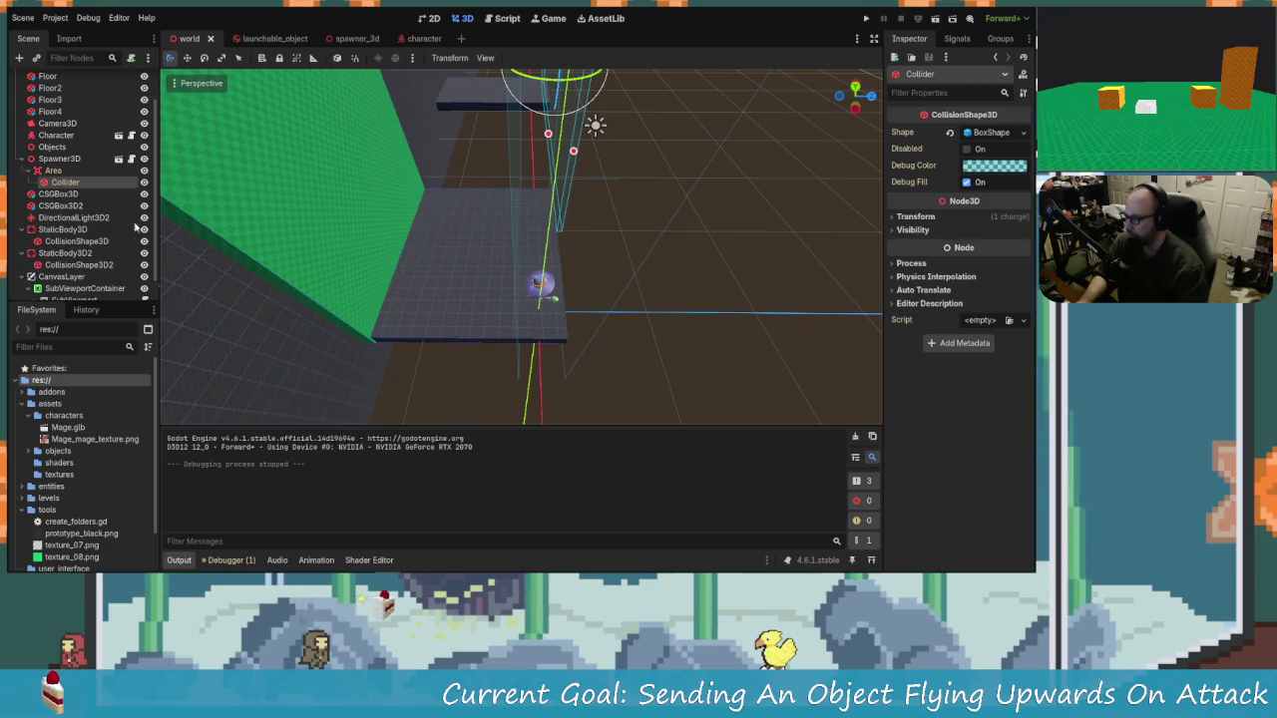
click(53, 170)
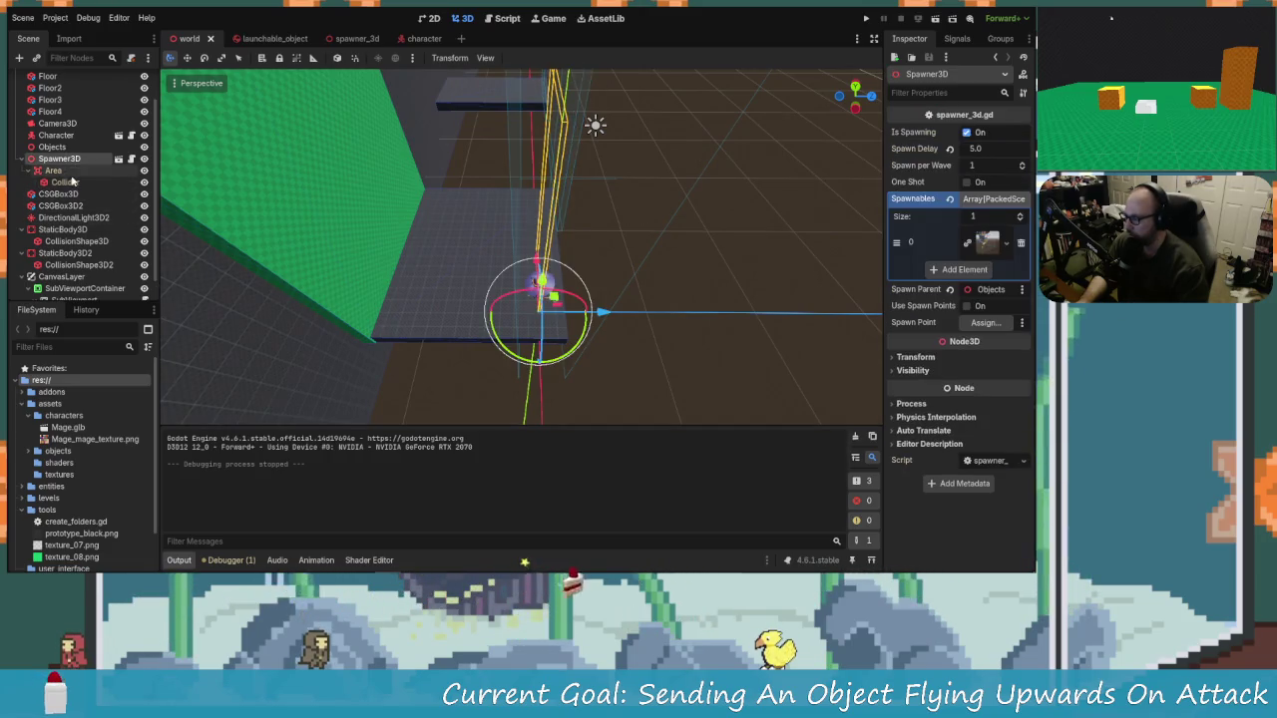
click(65, 181)
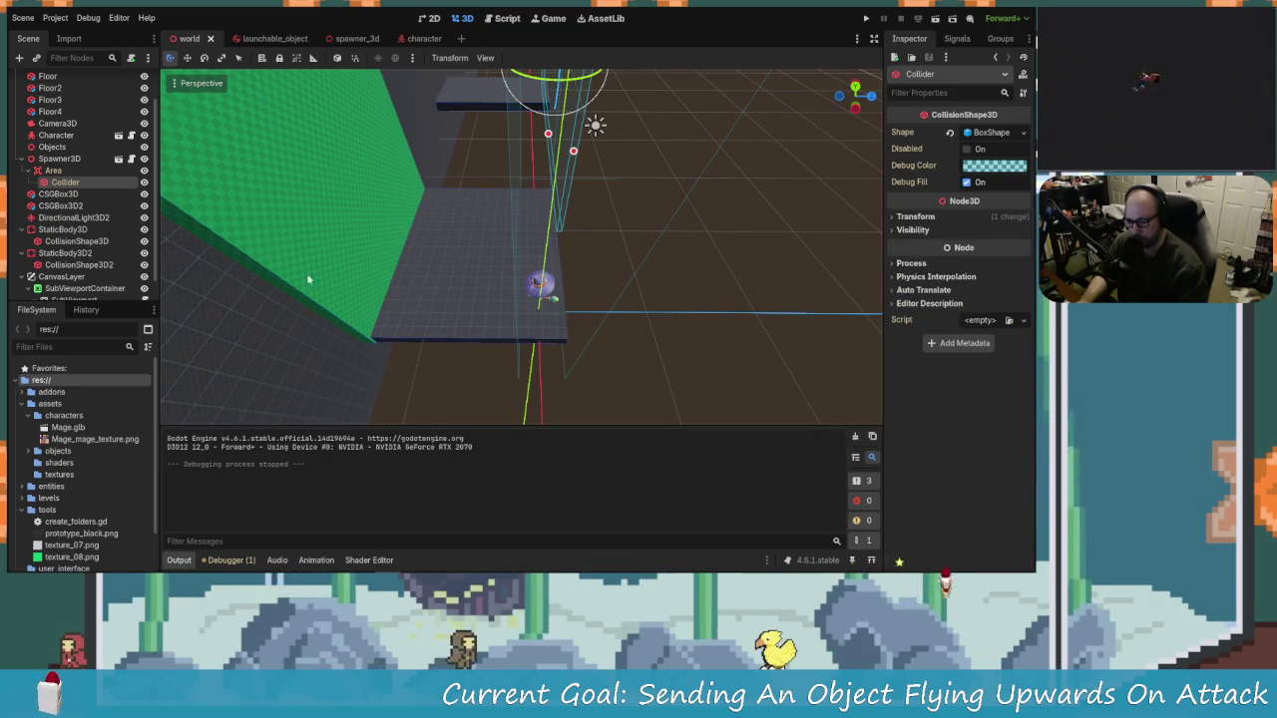
key(Up)
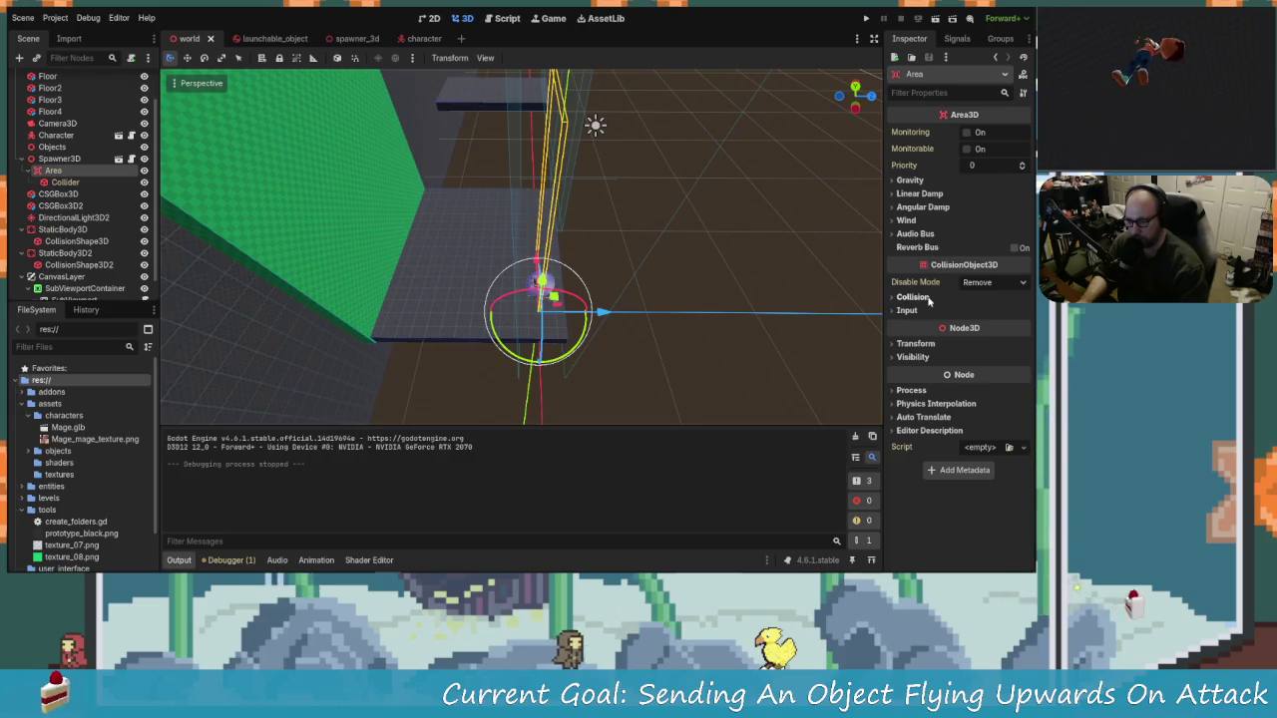
click(913, 297)
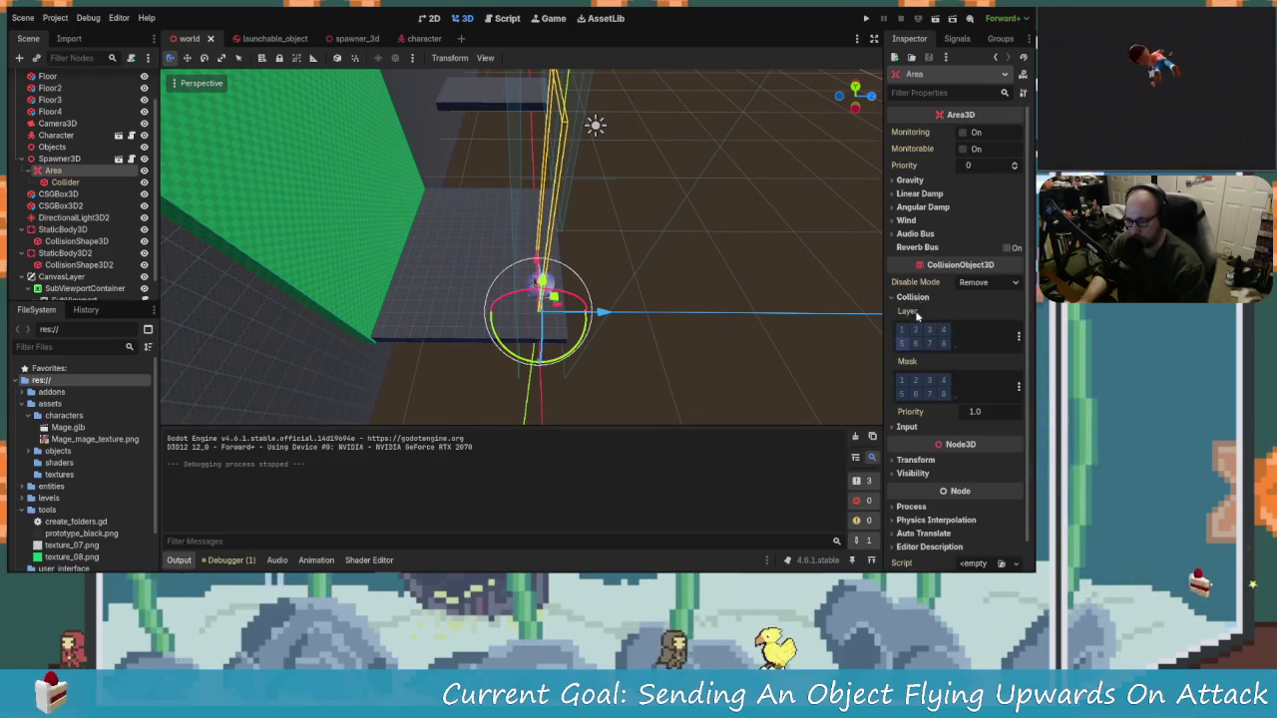
drag(589, 313, 528, 297)
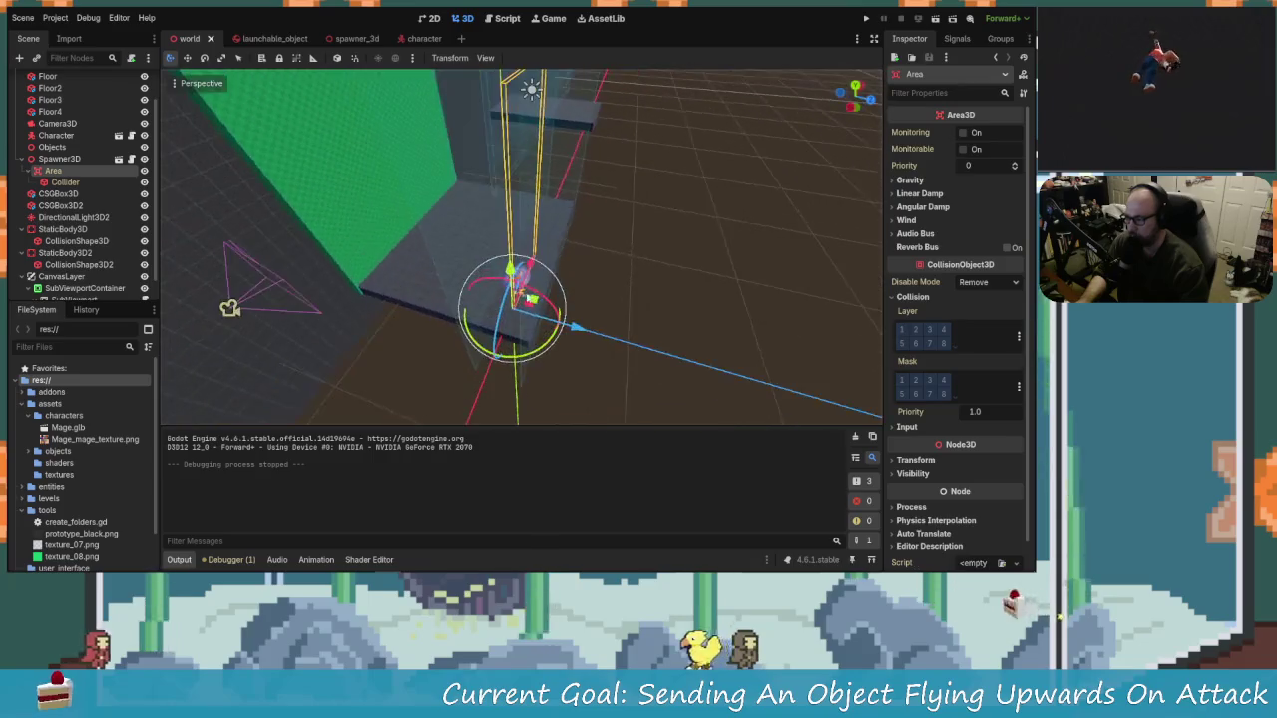
key(Up)
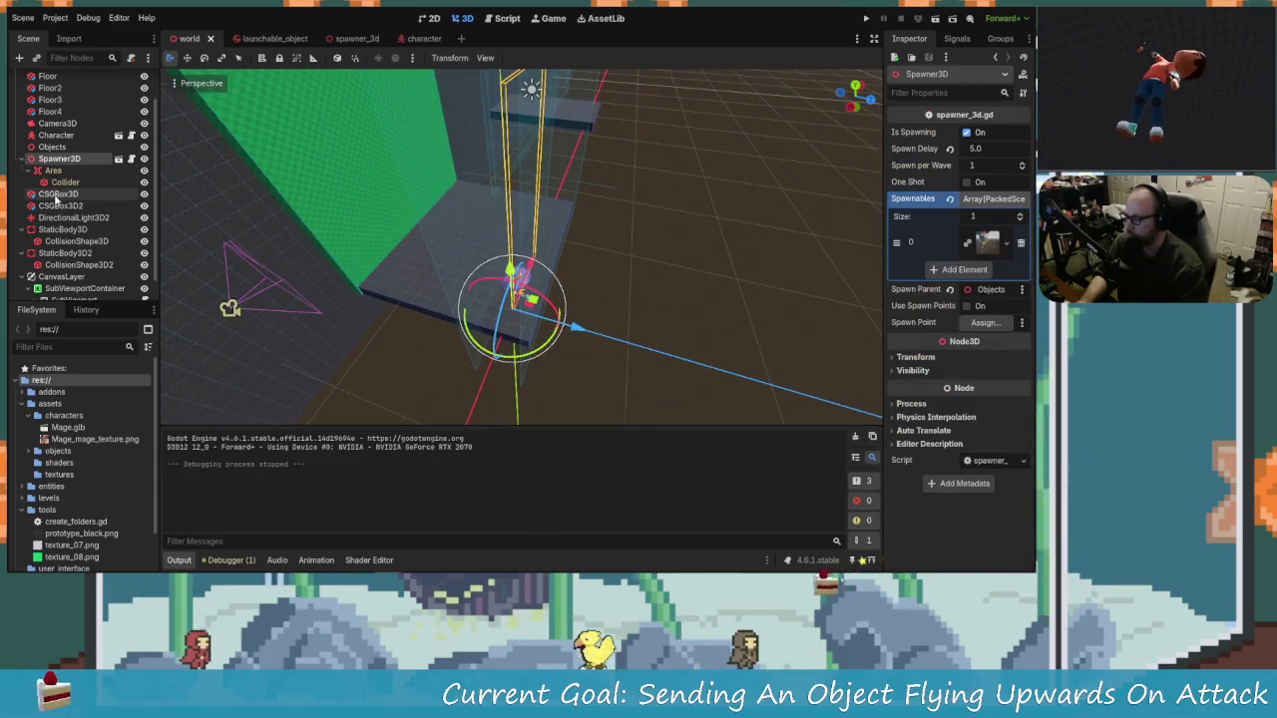
Step: Revert the last two position changes and abort scaling the green CSGBox3D wall
click(56, 196)
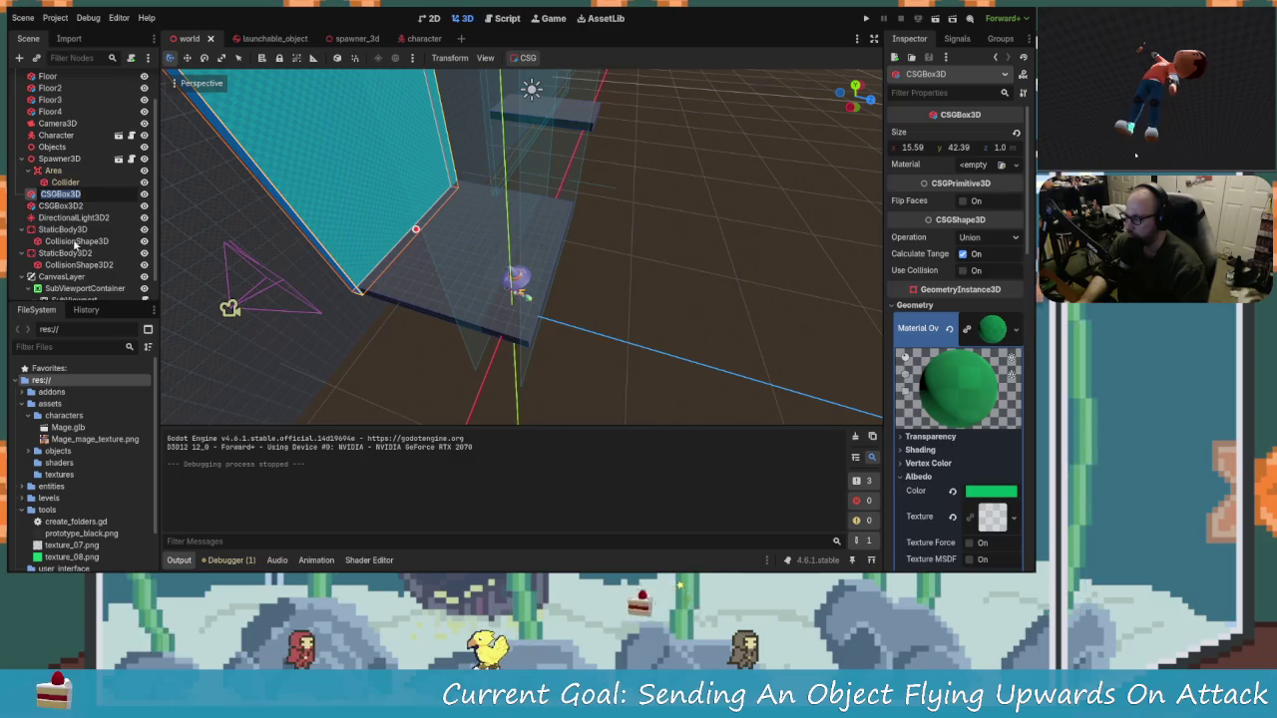
key(s)
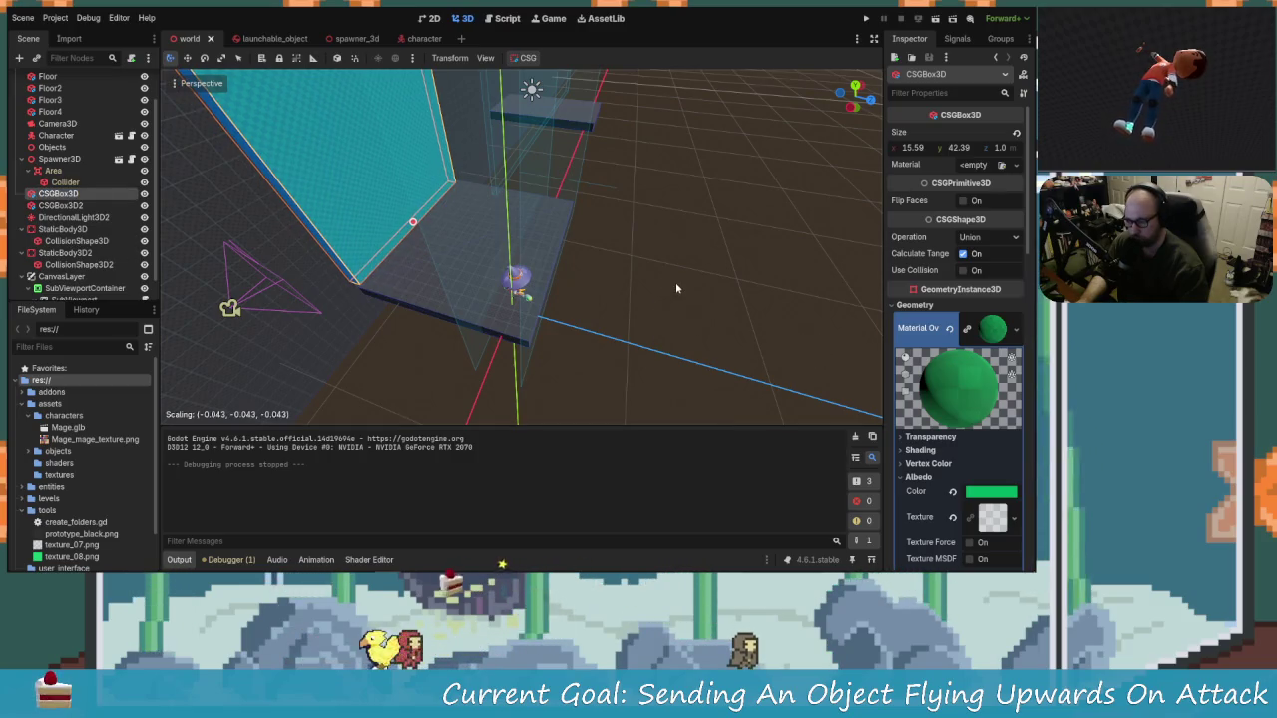
key(ctrl+z)
key(ctrl+z)
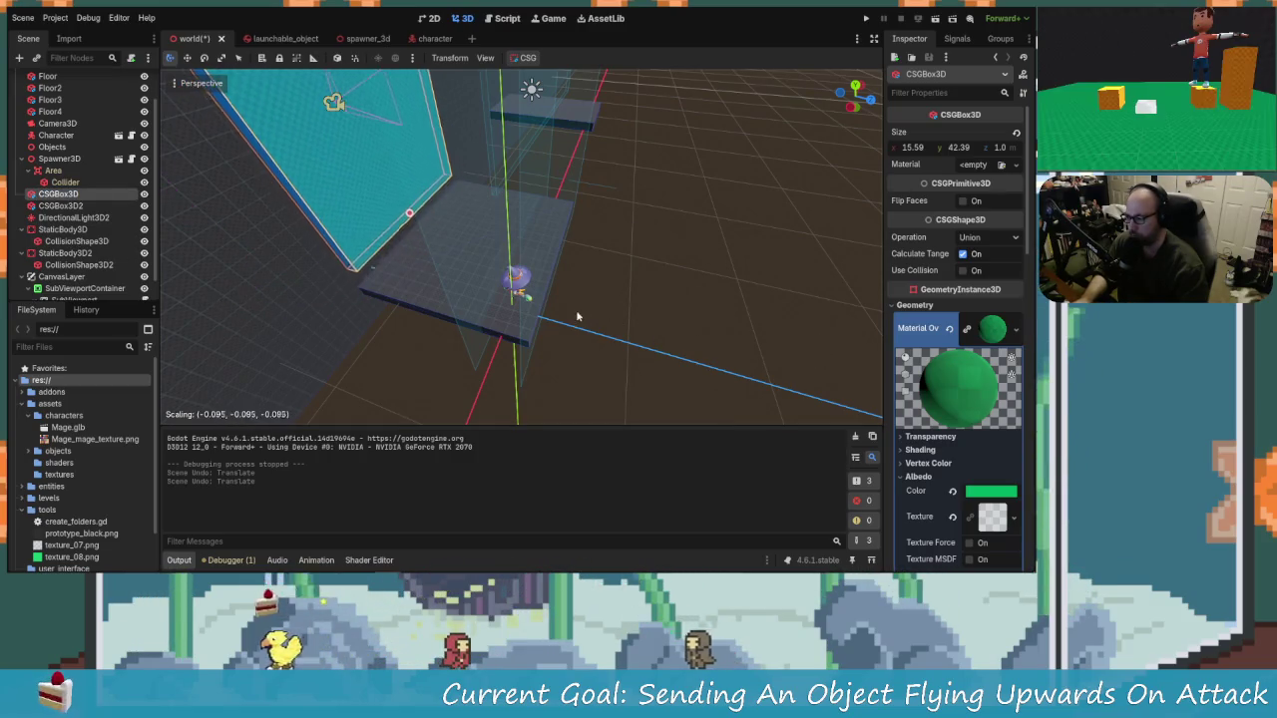
right_click(613, 307)
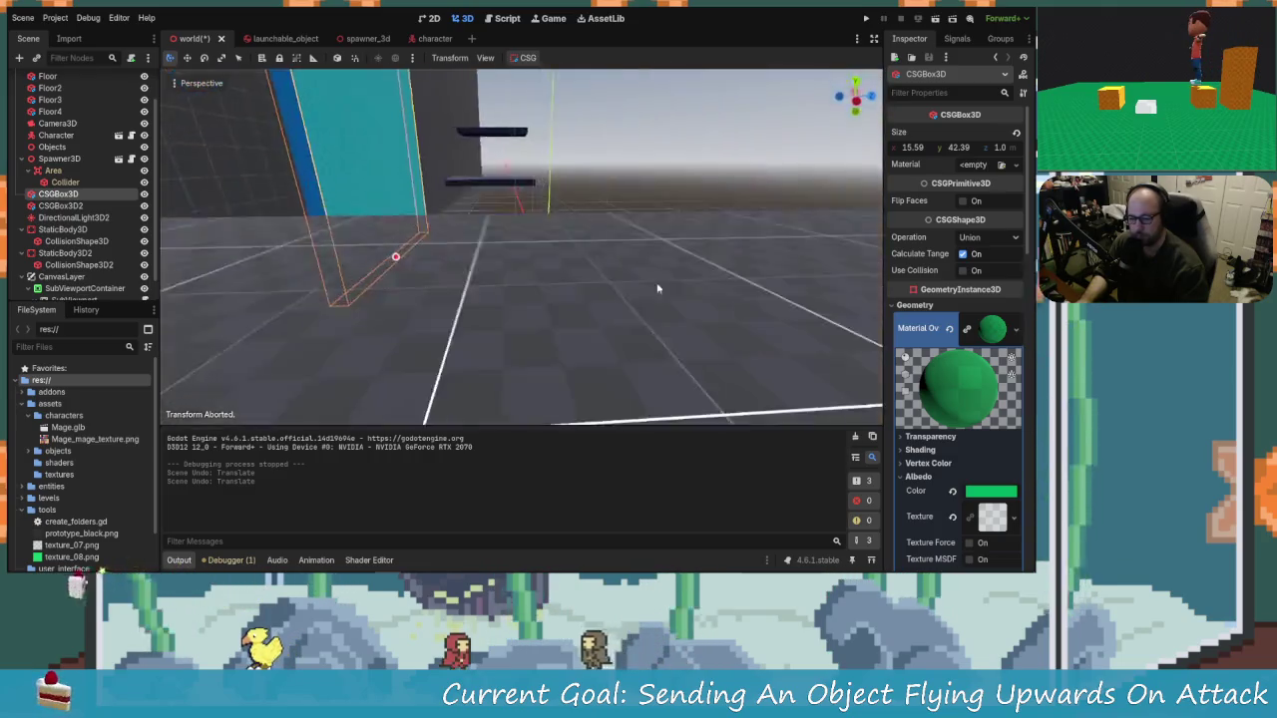
scroll(577, 299, up, 2)
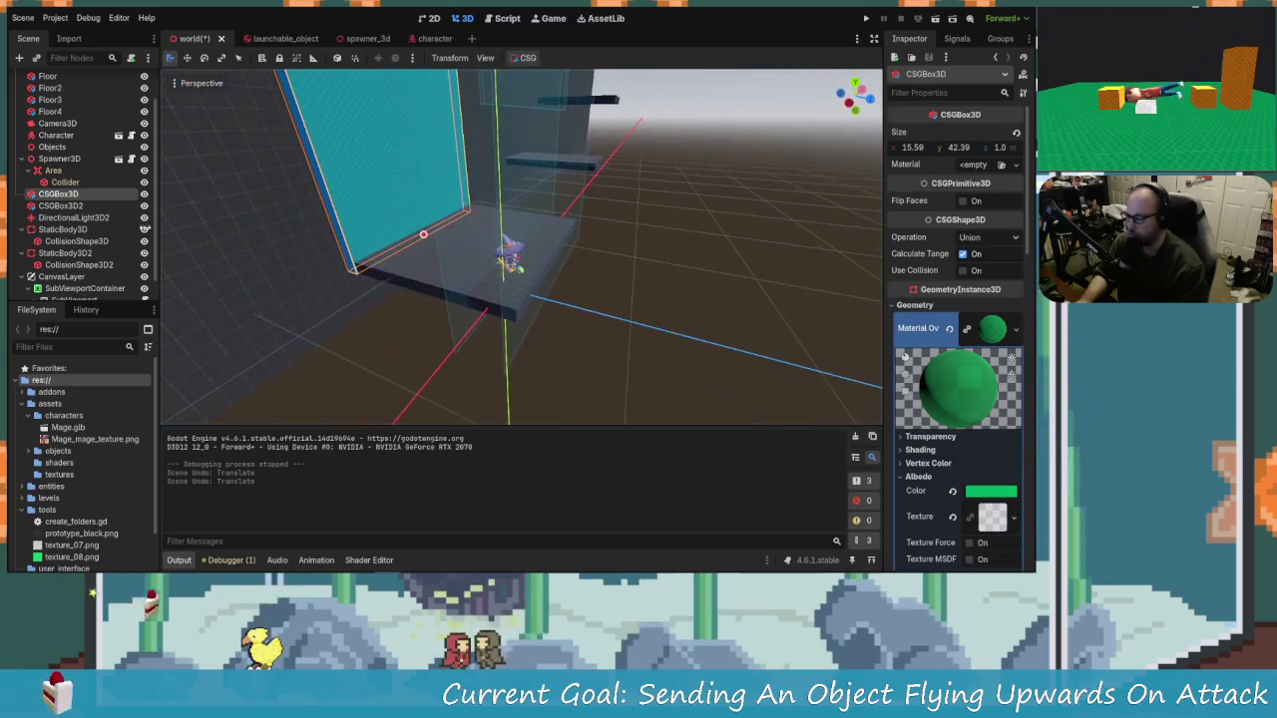
scroll(47, 240, down, 1)
click(62, 206)
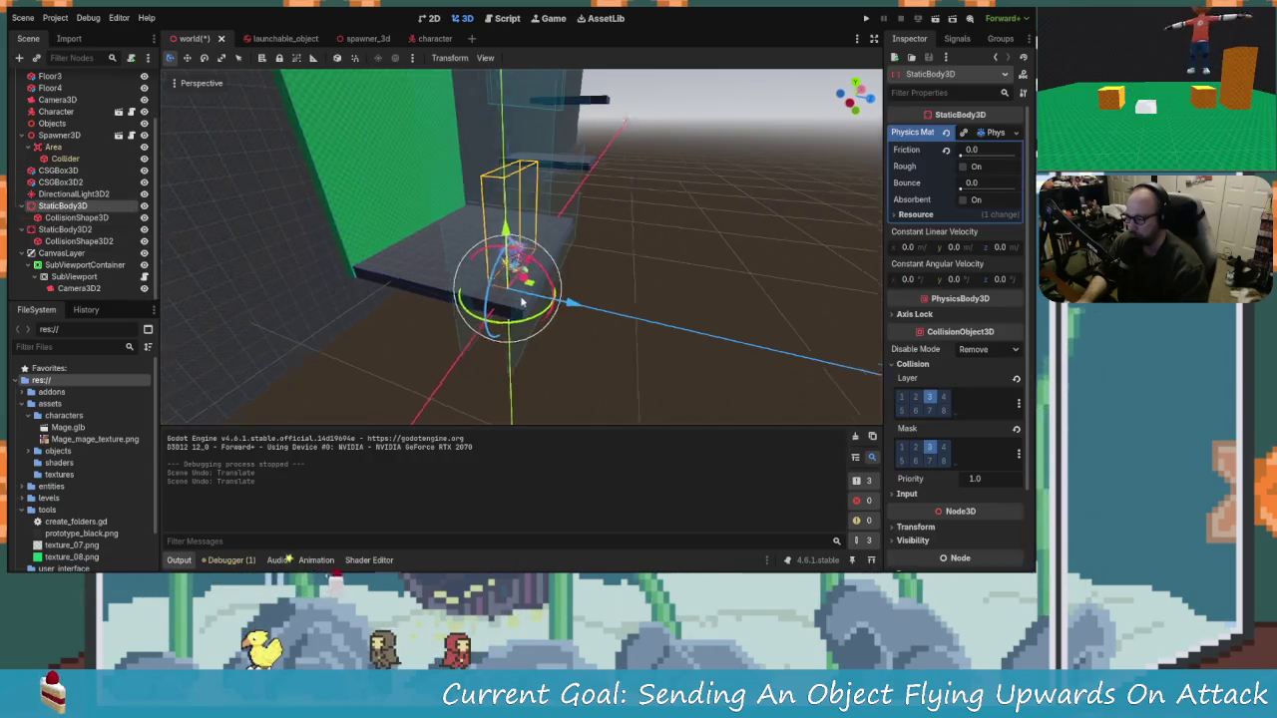
Step: Shift the first StaticBody3D along the Z axis, undoing a trial collision shape move
key(f)
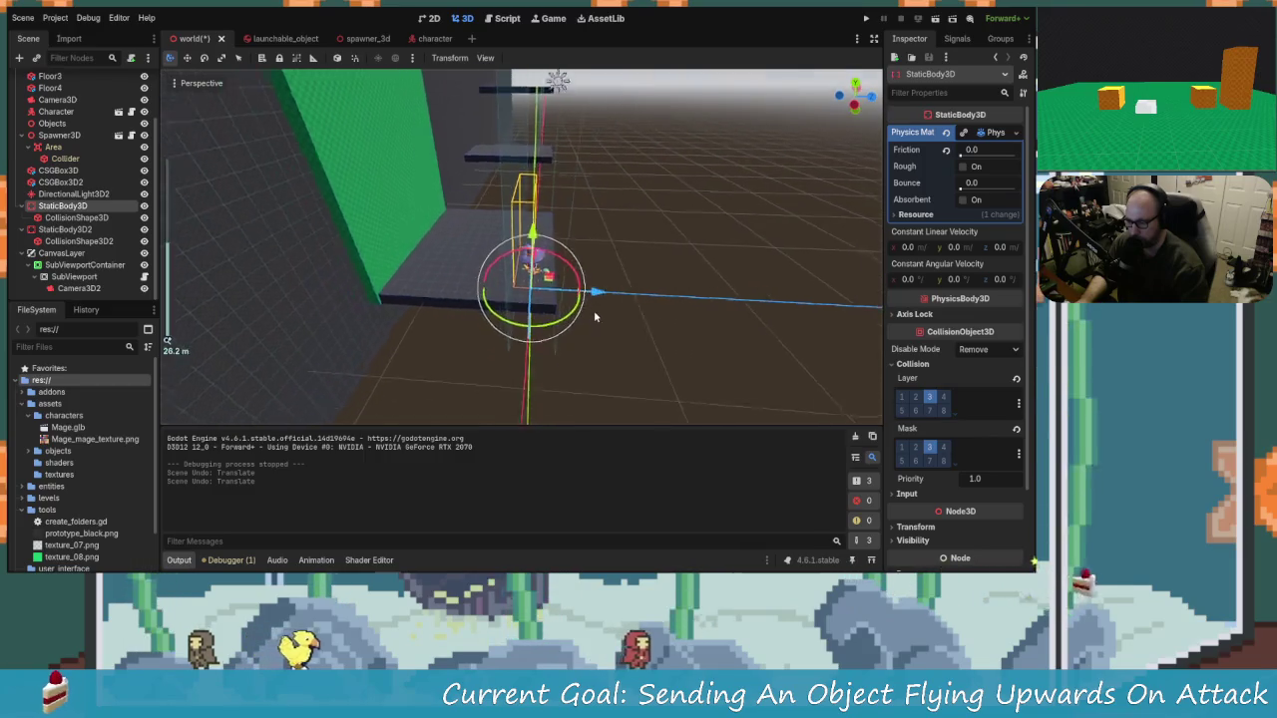
scroll(621, 302, down, 2)
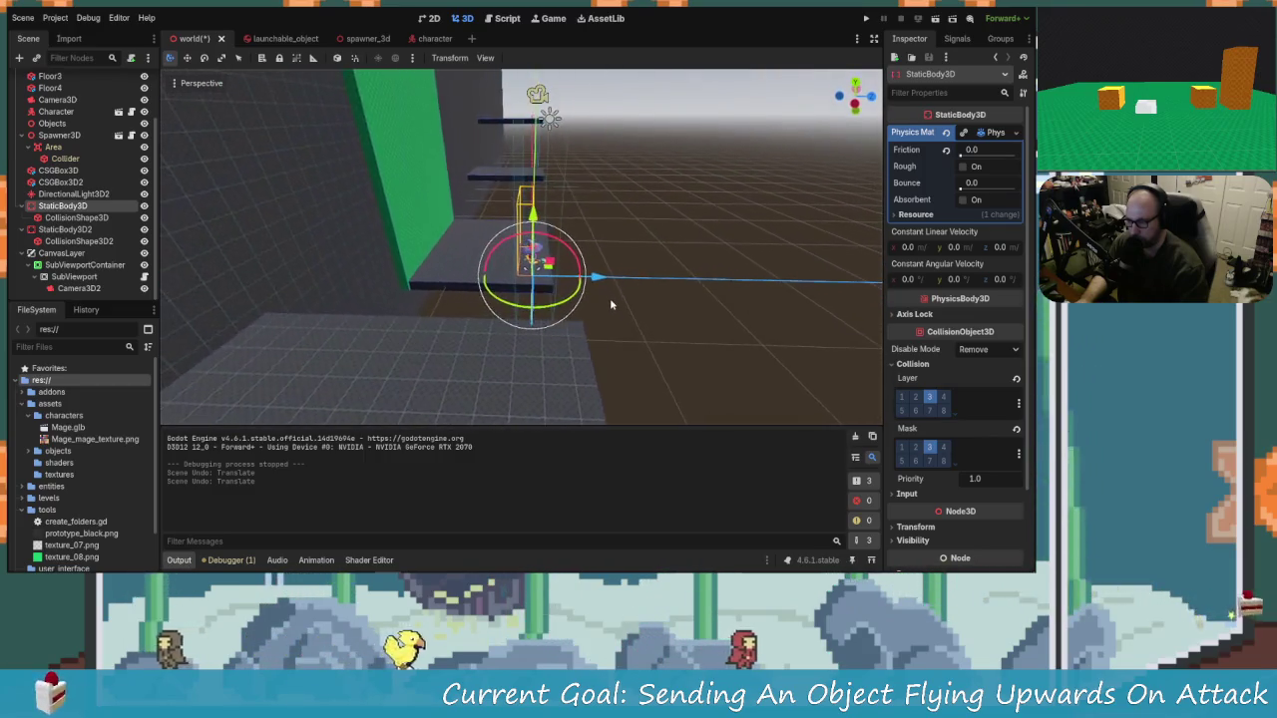
mouse_move(603, 282)
mouse_down()
mouse_move(561, 287)
mouse_move(614, 303)
mouse_move(220, 313)
mouse_move(582, 323)
mouse_move(558, 317)
mouse_up()
key(ctrl+z)
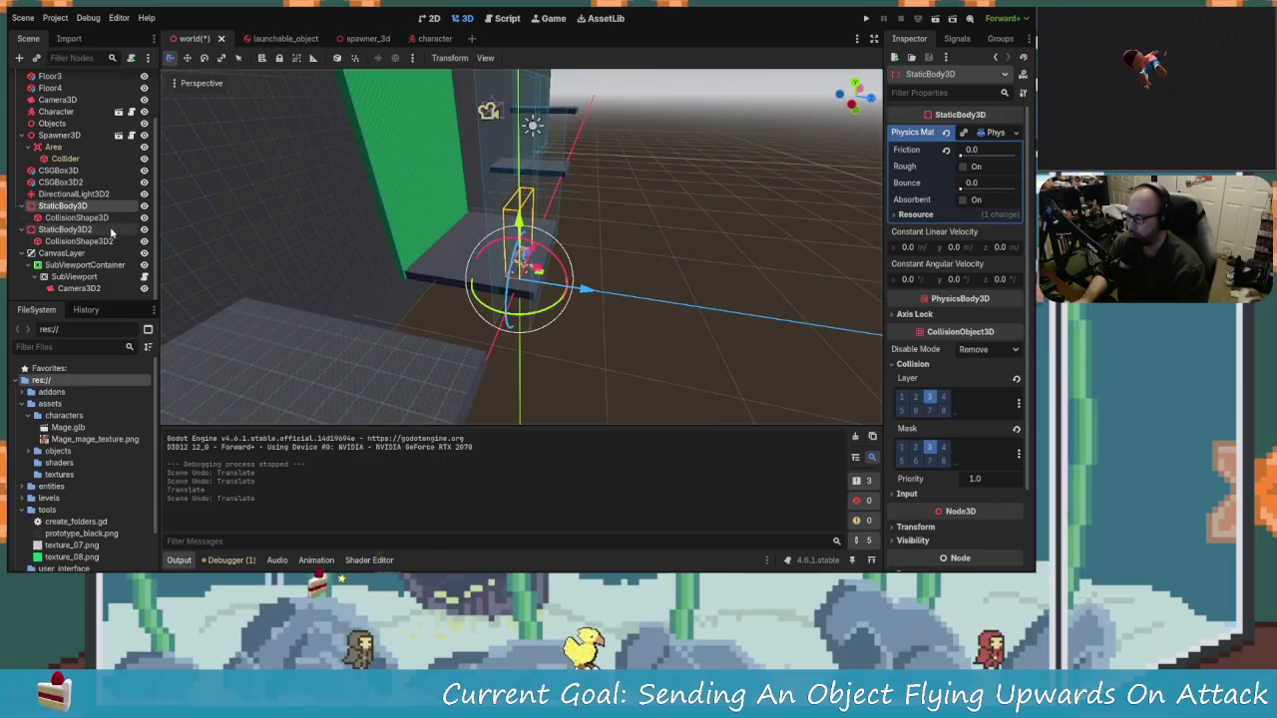
click(76, 218)
mouse_move(436, 294)
mouse_down()
mouse_move(579, 232)
mouse_move(556, 267)
mouse_up()
key(ctrl+shift+z)
key(ctrl+z)
scroll(574, 289, up, 3)
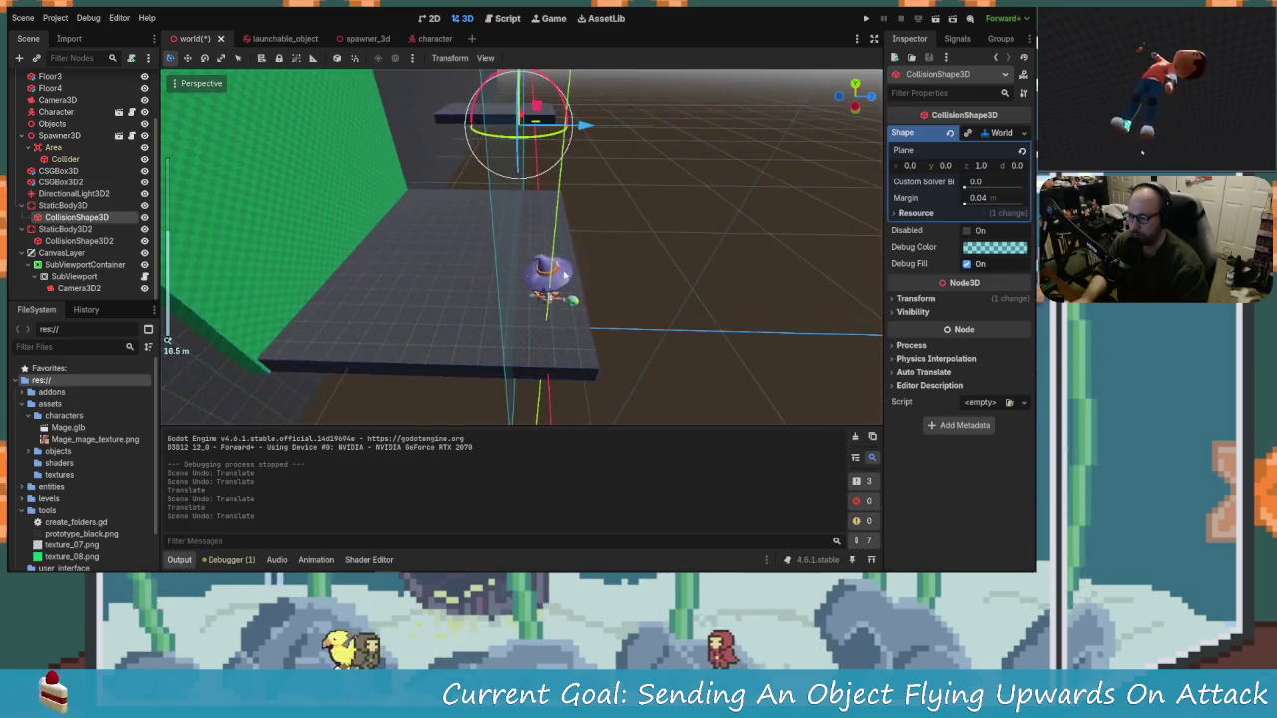
click(62, 205)
mouse_move(519, 329)
mouse_down()
mouse_move(588, 325)
mouse_move(711, 286)
mouse_move(631, 317)
mouse_move(641, 350)
mouse_move(613, 348)
mouse_move(612, 301)
mouse_move(594, 306)
mouse_move(620, 212)
mouse_move(660, 235)
mouse_move(675, 296)
mouse_move(618, 278)
mouse_up()
scroll(610, 369, down, 3)
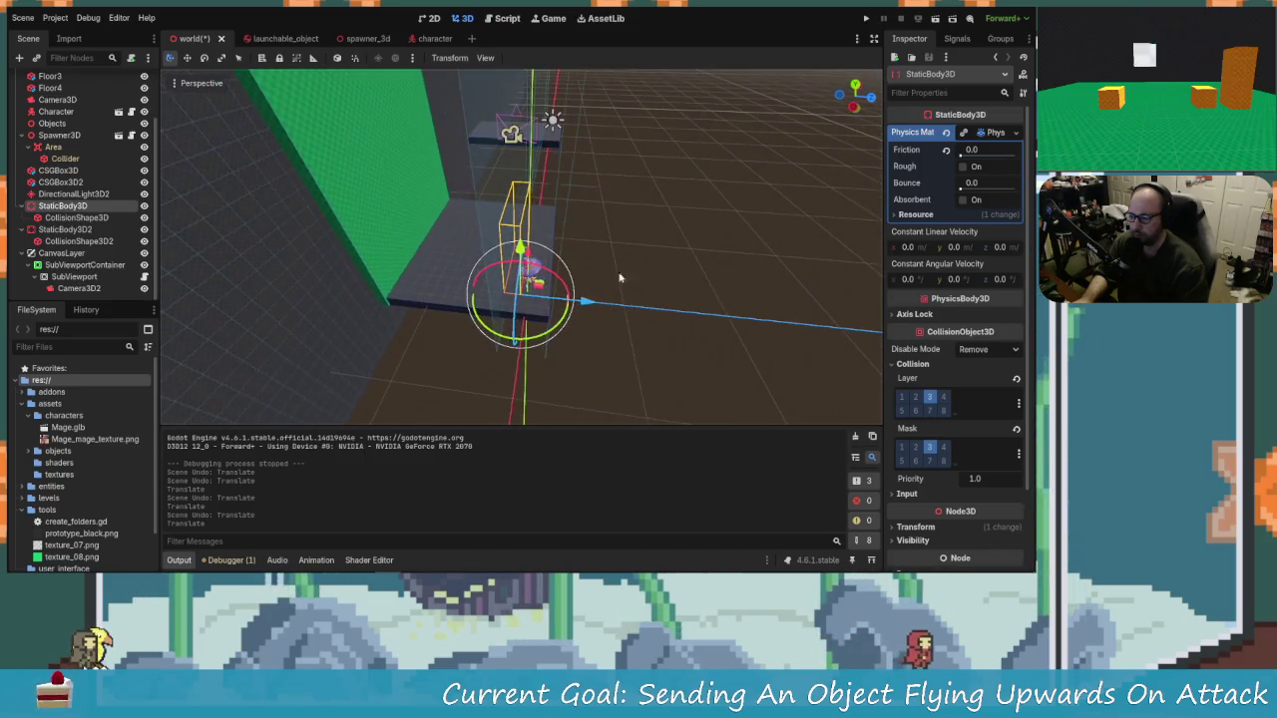
Step: Drag StaticBody3D2 roughly -1.381 along the Z axis
click(89, 241)
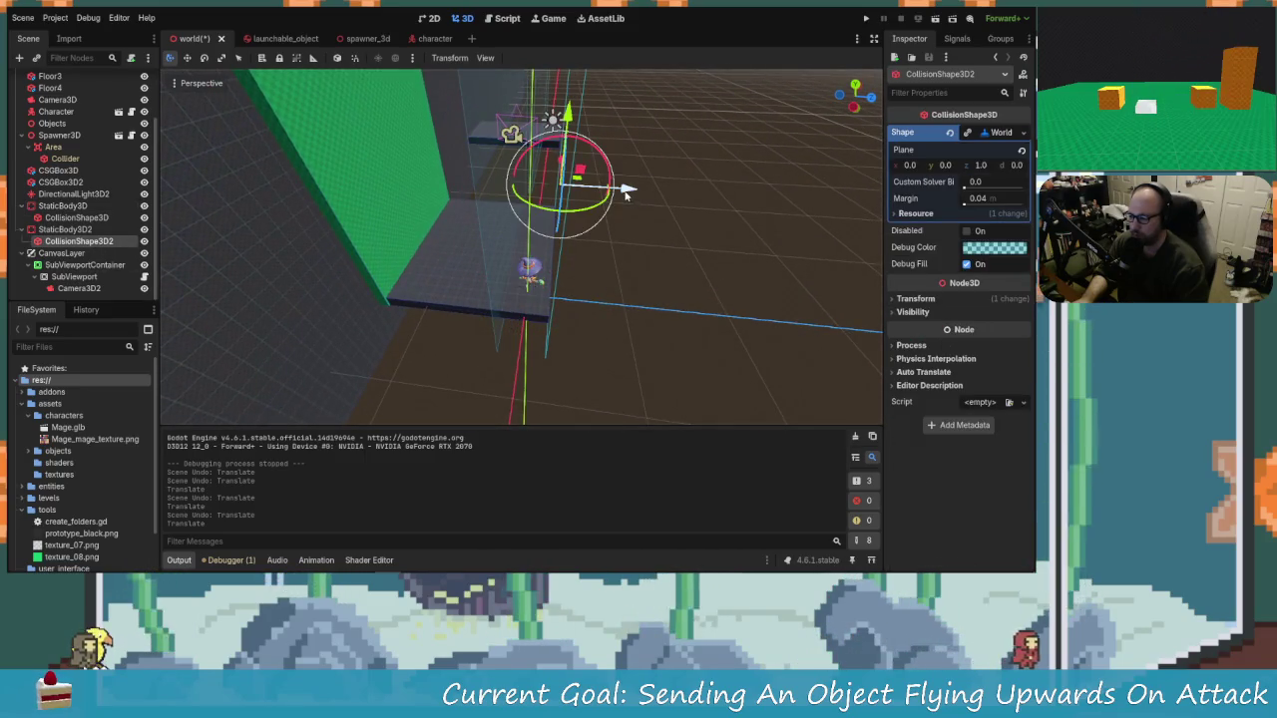
click(602, 275)
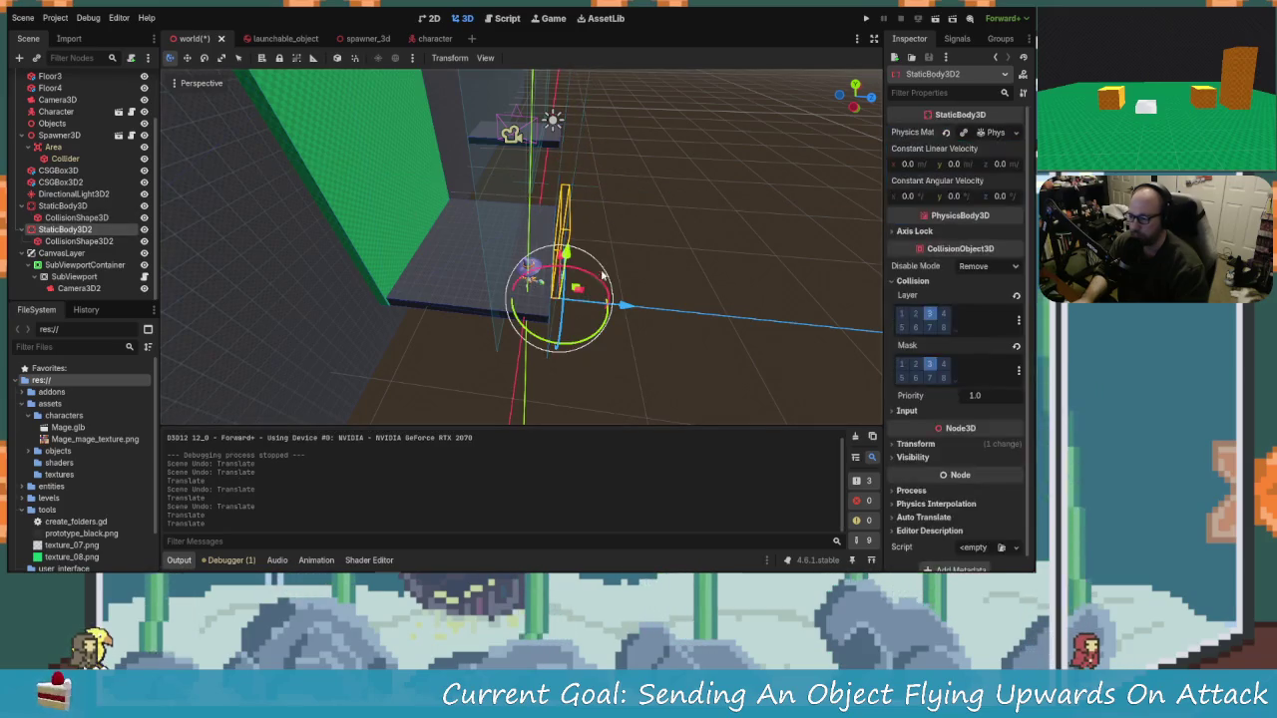
drag(626, 307, 610, 317)
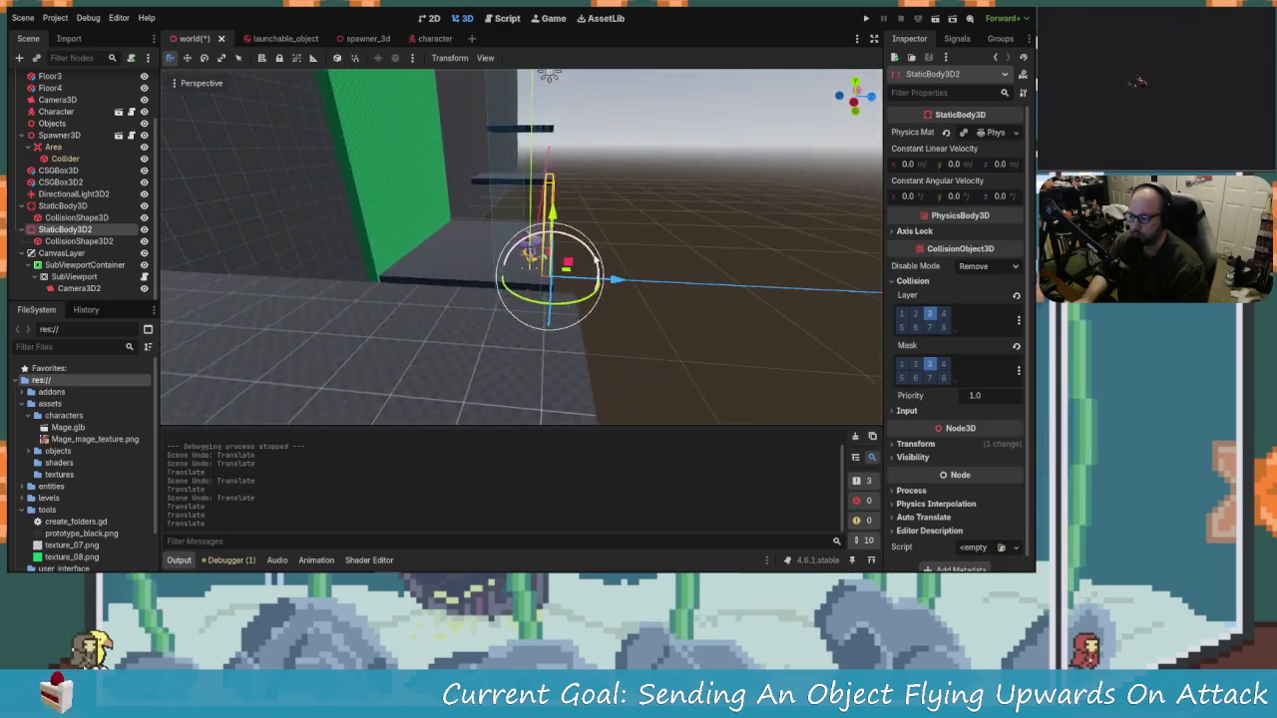
mouse_move(544, 286)
mouse_down()
mouse_move(214, 268)
mouse_move(599, 286)
mouse_up()
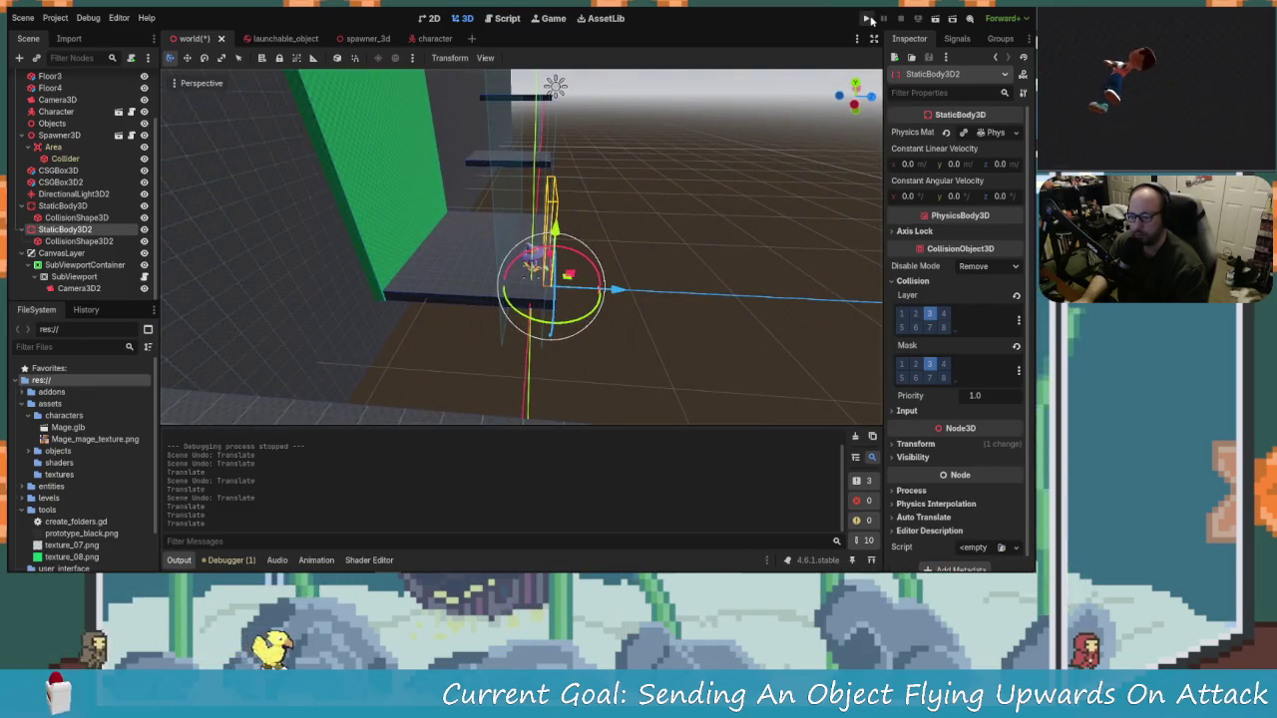
Step: Run the project and move the wizard right to attack a launchable object
click(868, 19)
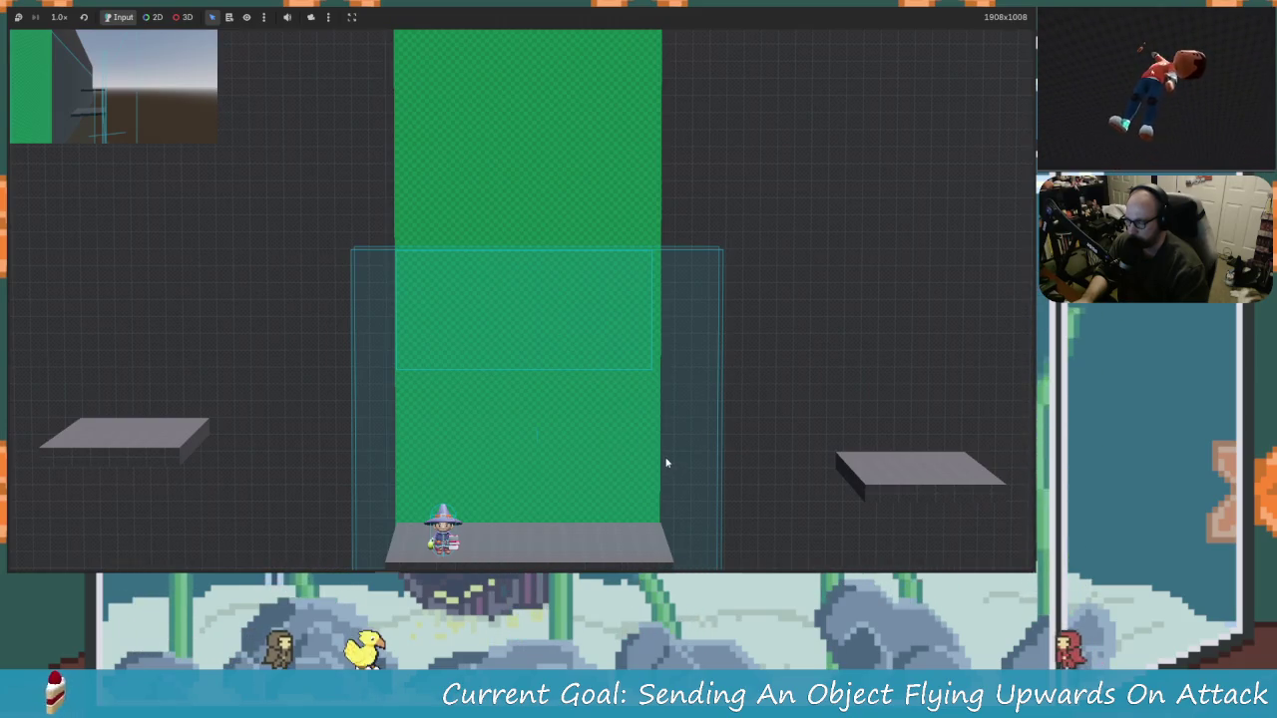
key(Right)
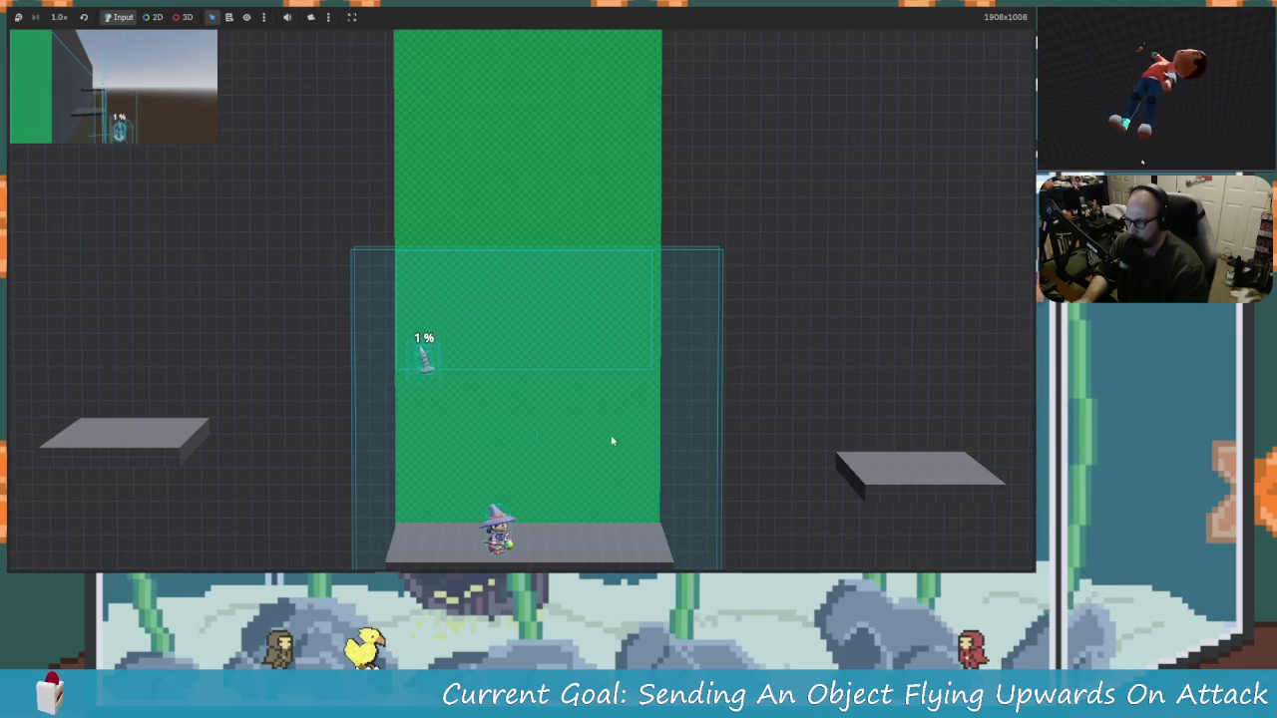
Step: Attack the object, stop the crashed session, and save the world scene from the 3D view
key(j)
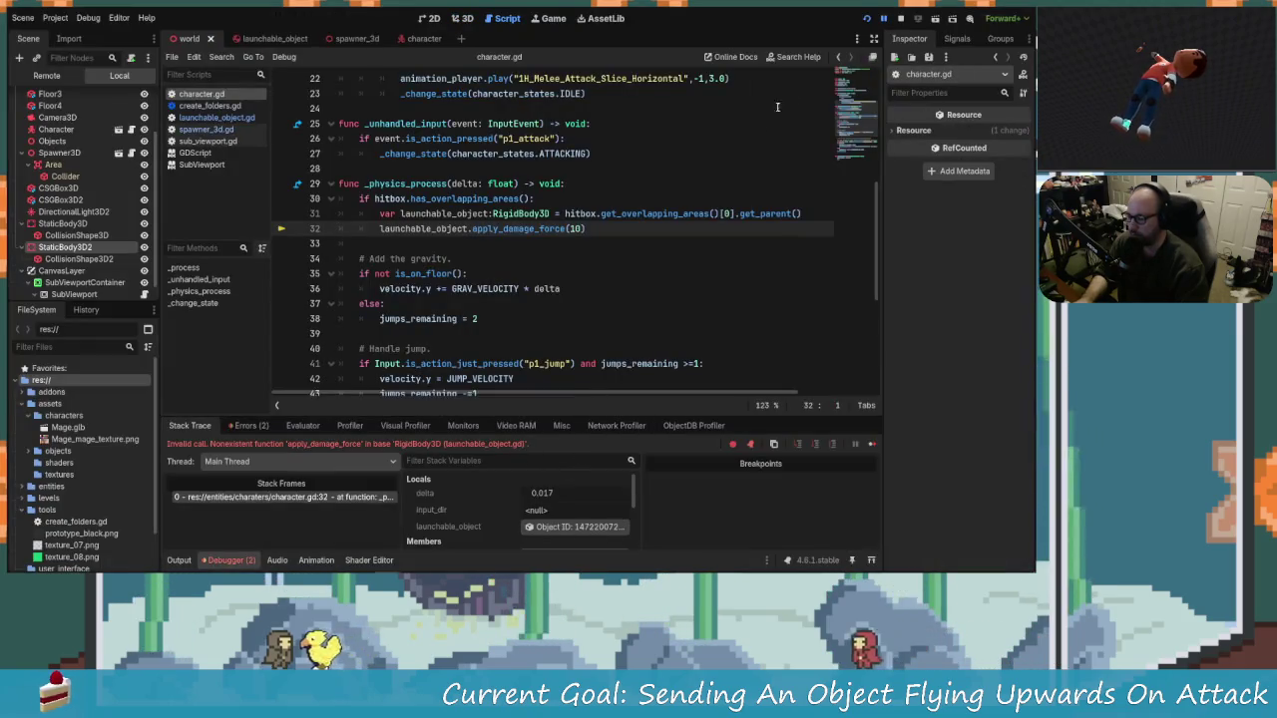
click(901, 18)
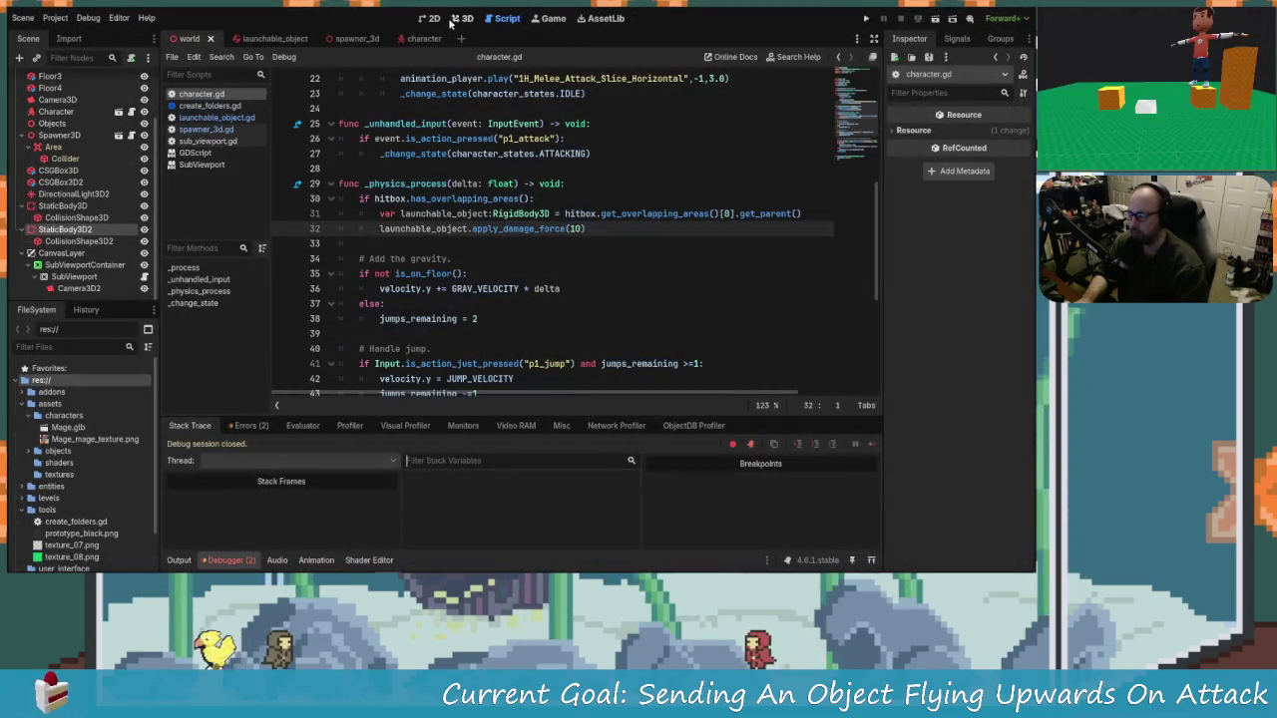
click(79, 206)
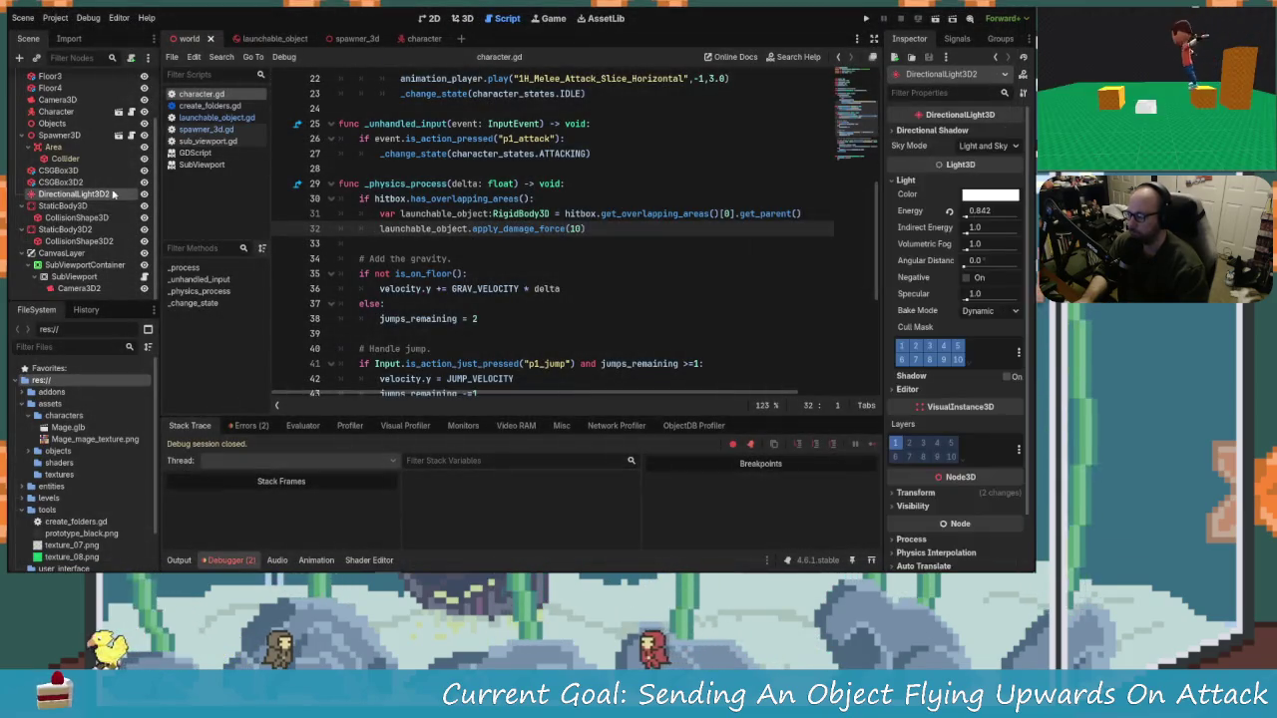
click(464, 18)
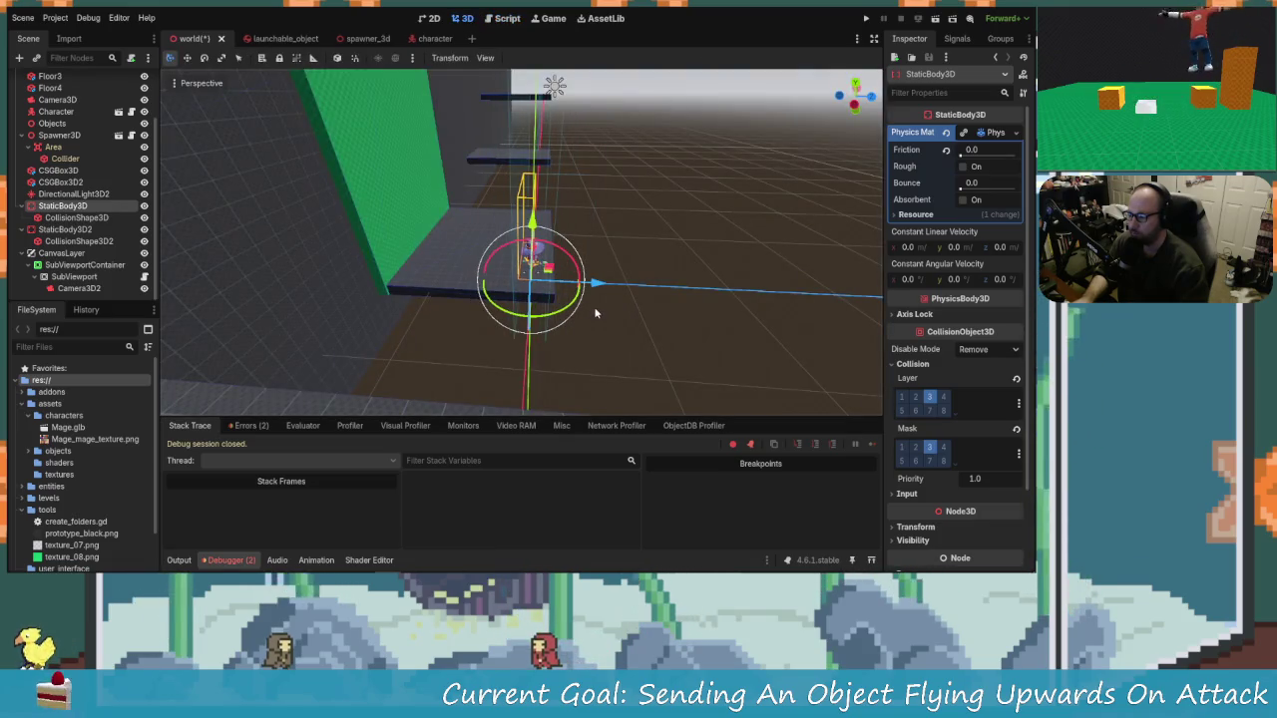
mouse_move(596, 314)
mouse_down()
mouse_move(556, 262)
mouse_move(442, 357)
mouse_move(585, 276)
mouse_move(727, 281)
mouse_move(827, 151)
mouse_up()
key(ctrl+s)
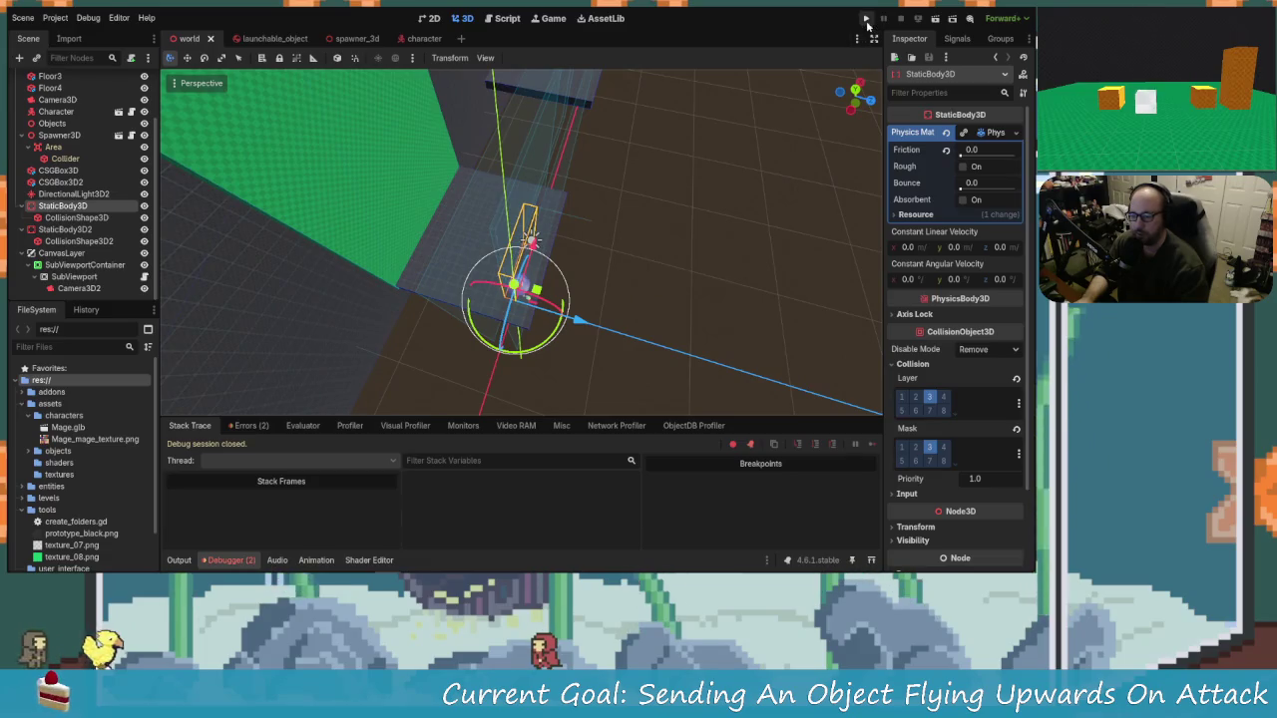
Step: Rerun the game, walking and jumping the wizard until the apply_damage_force error recurs
click(866, 19)
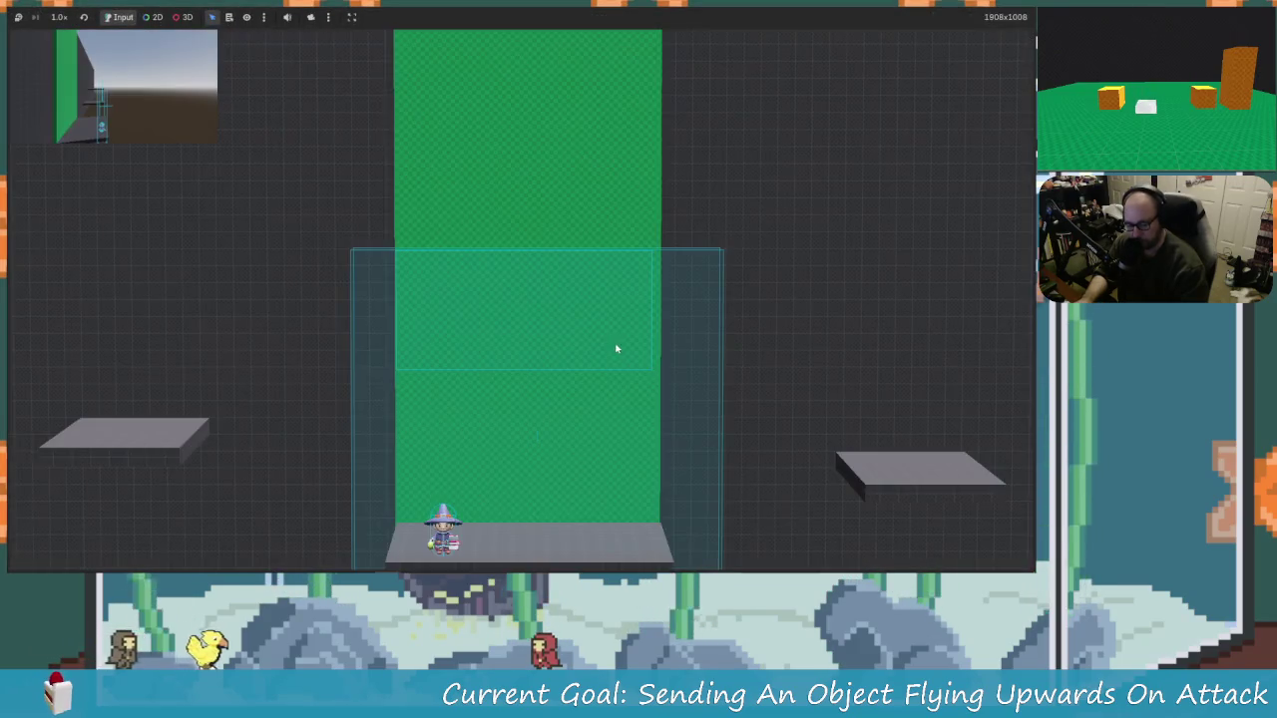
key(Right)
key(Left)
key(space)
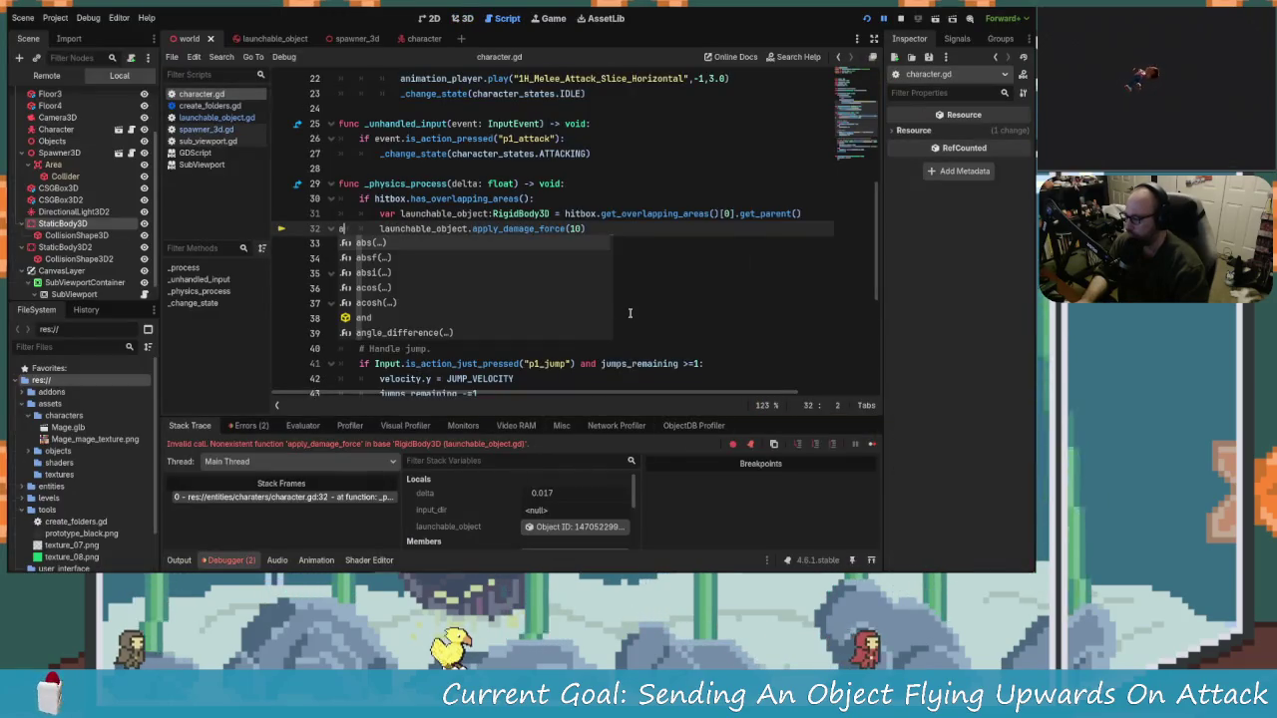
Step: Drop the stray edit, rename apply_damage_forces to apply_damage_force in launchable_object.gd, and run the game
key(Escape)
key(ctrl+s)
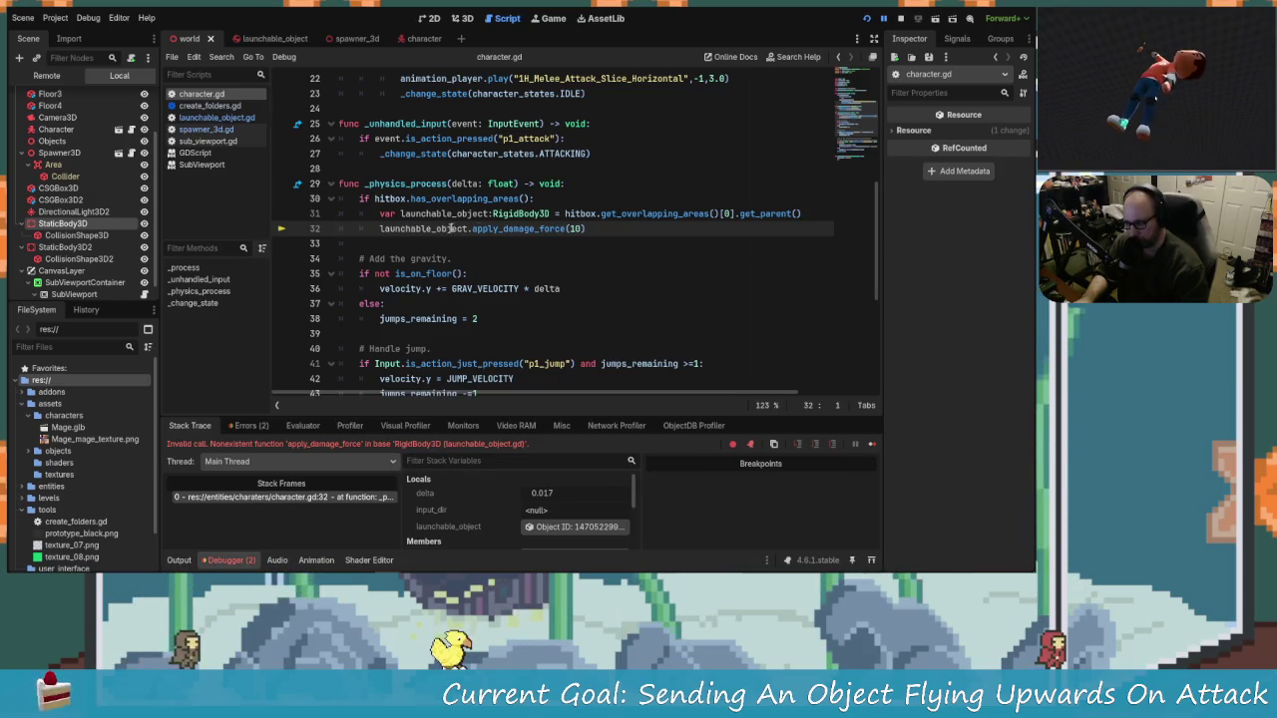
click(223, 118)
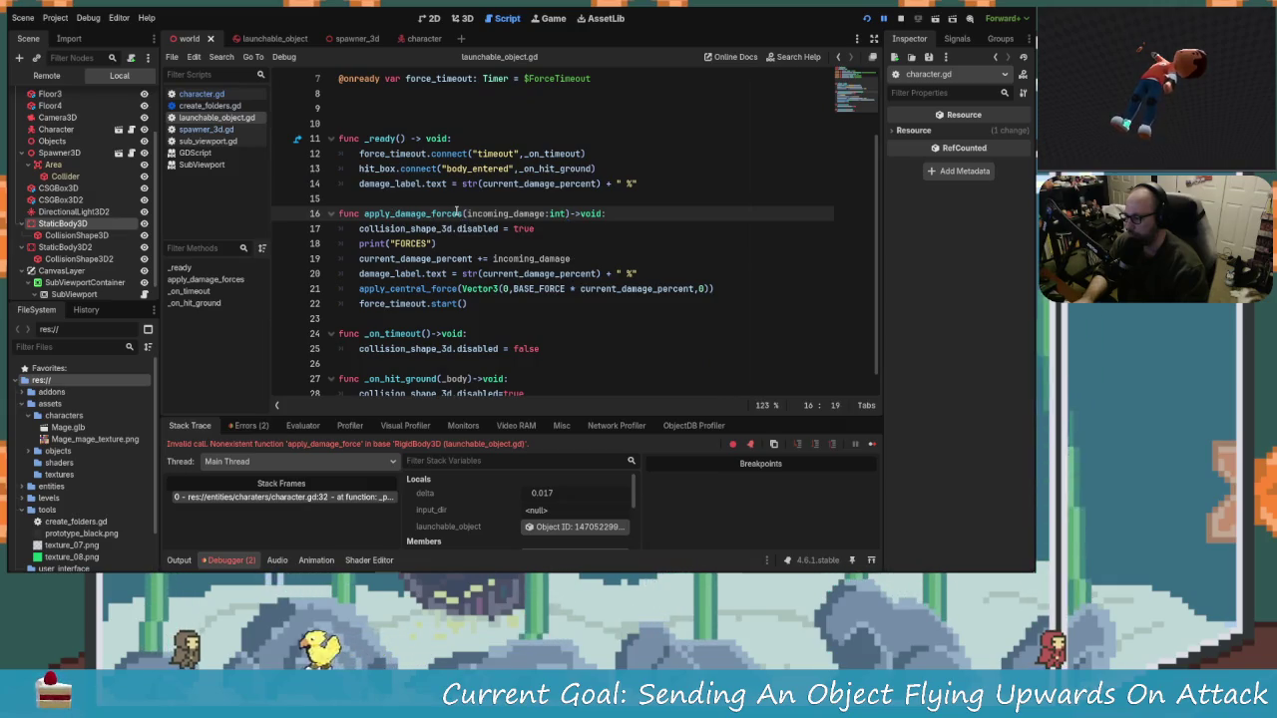
key(BackSpace)
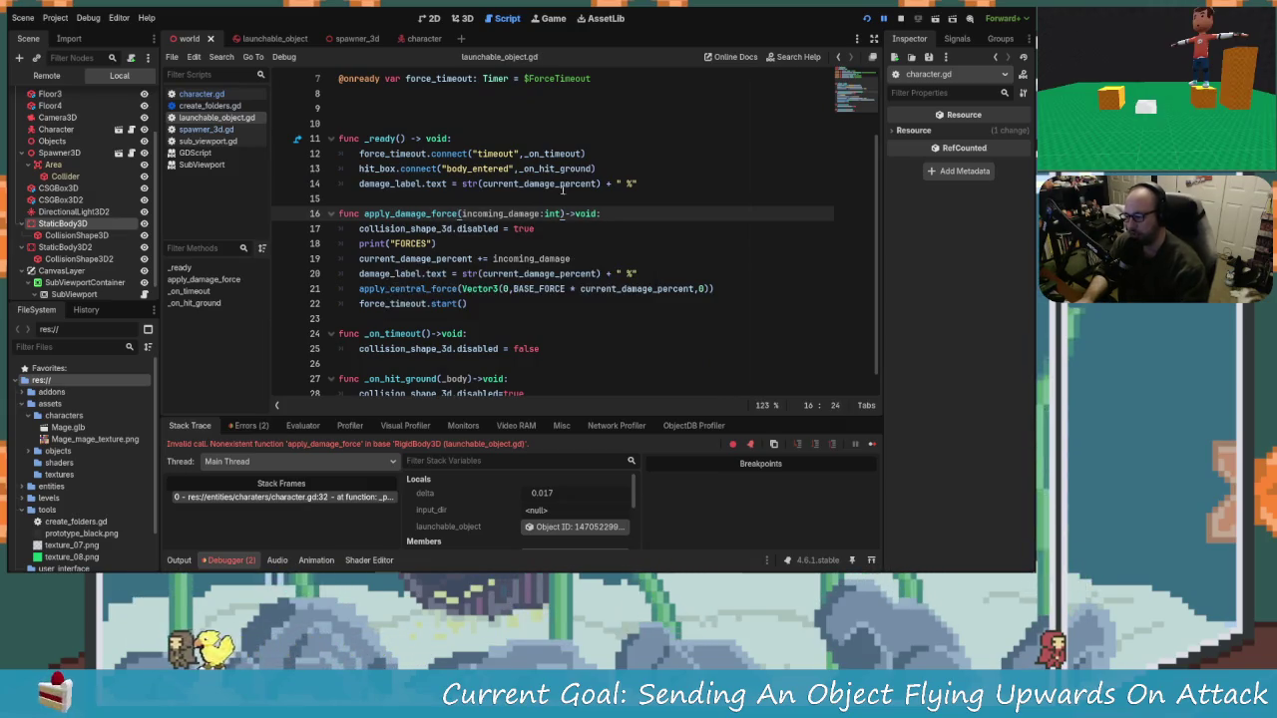
key(F5)
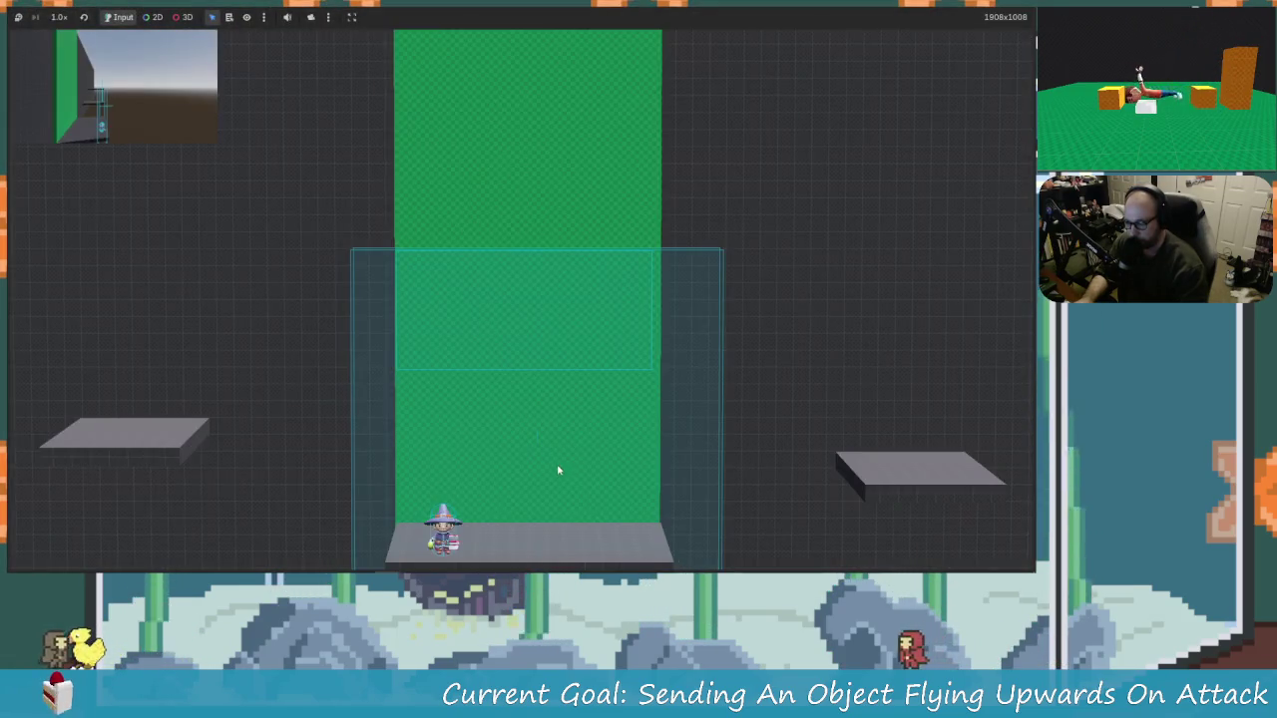
Step: Move under the swords and attack to launch them upward, to 31 % and 21 %
key(Left)
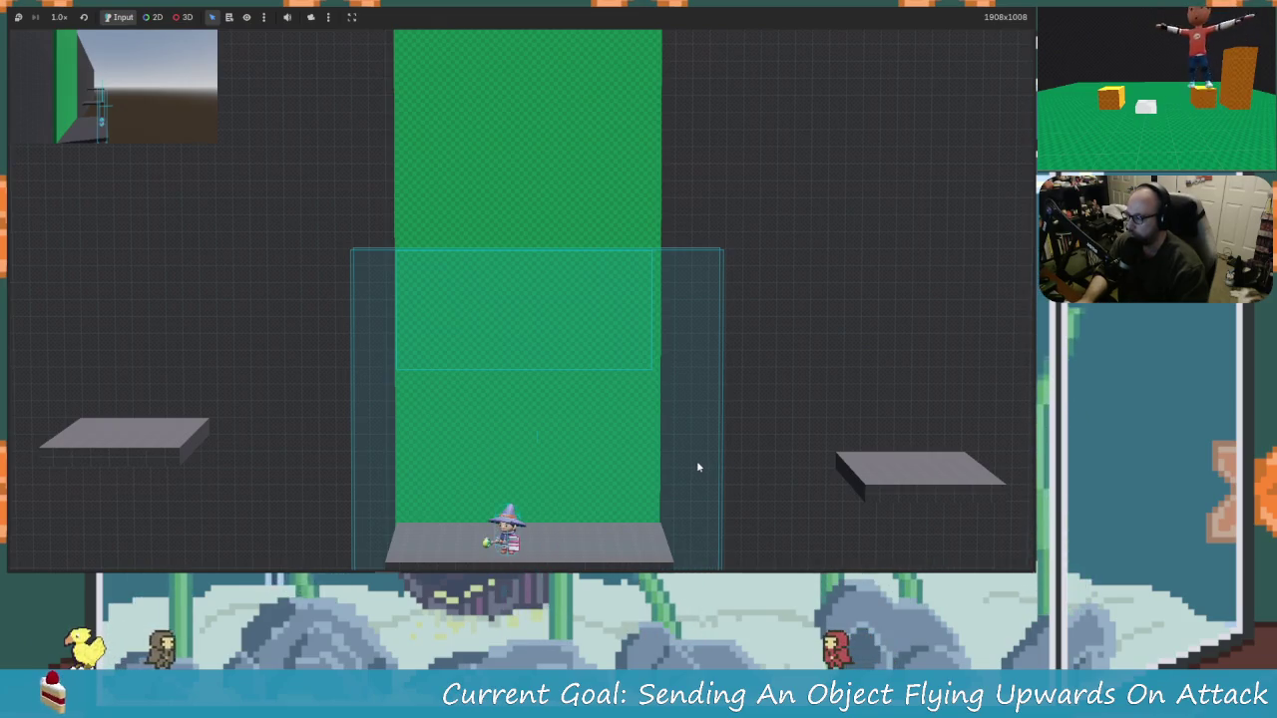
key(Right)
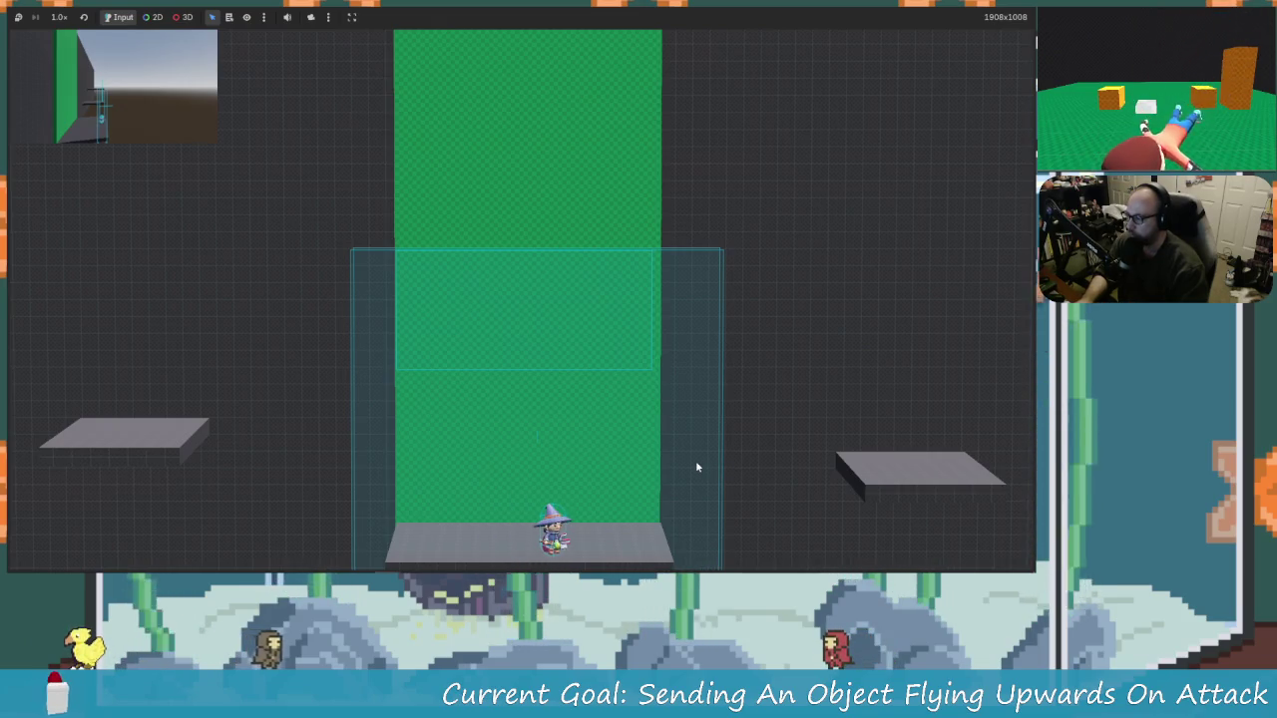
key(Left)
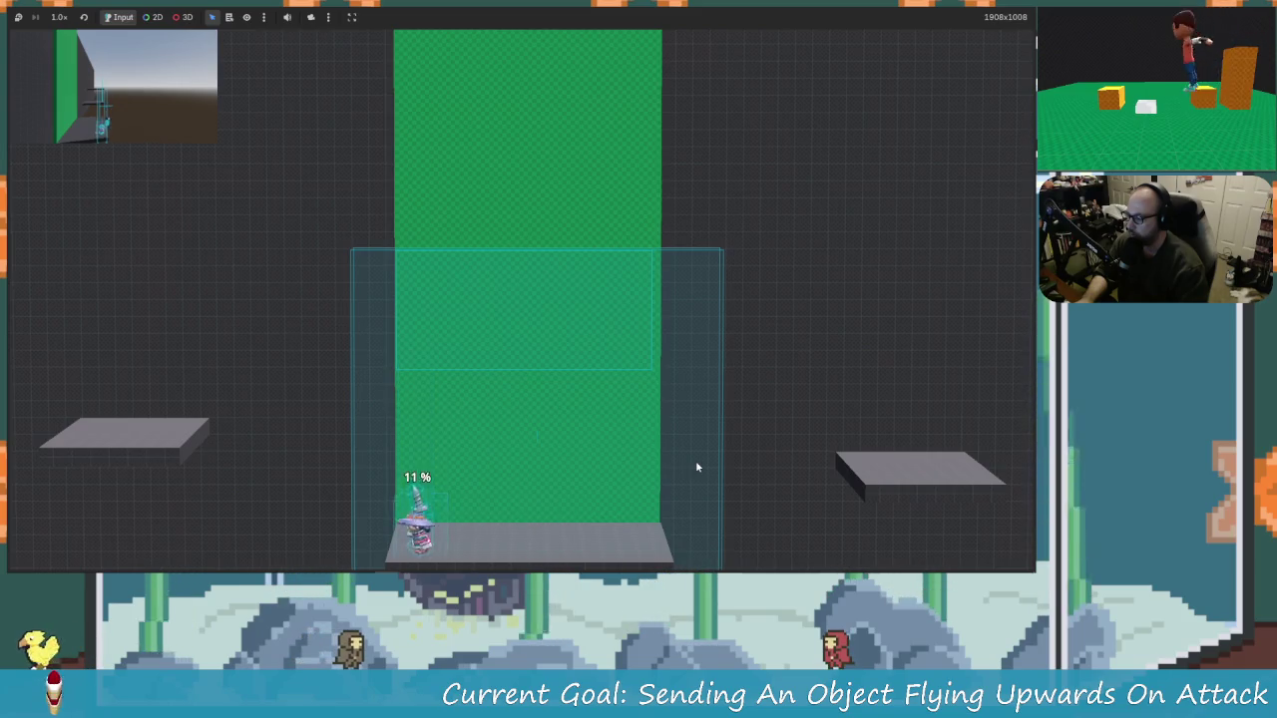
key(z)
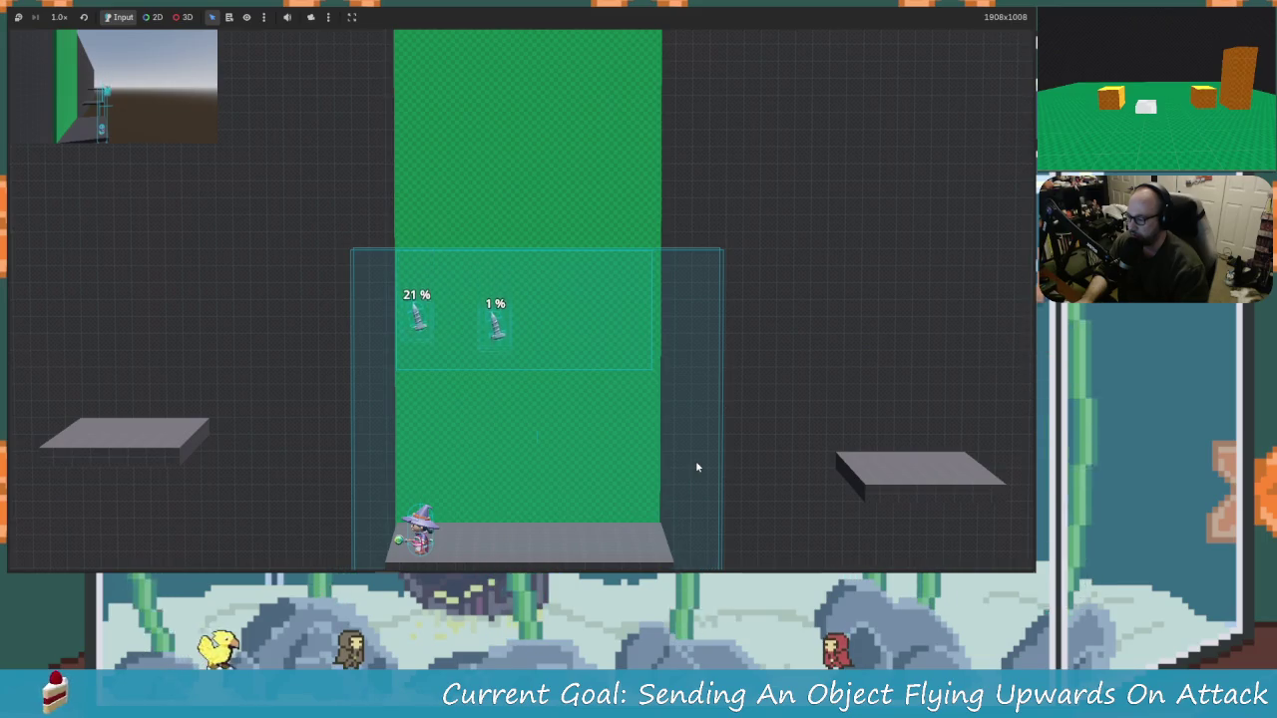
key(Right)
key(z)
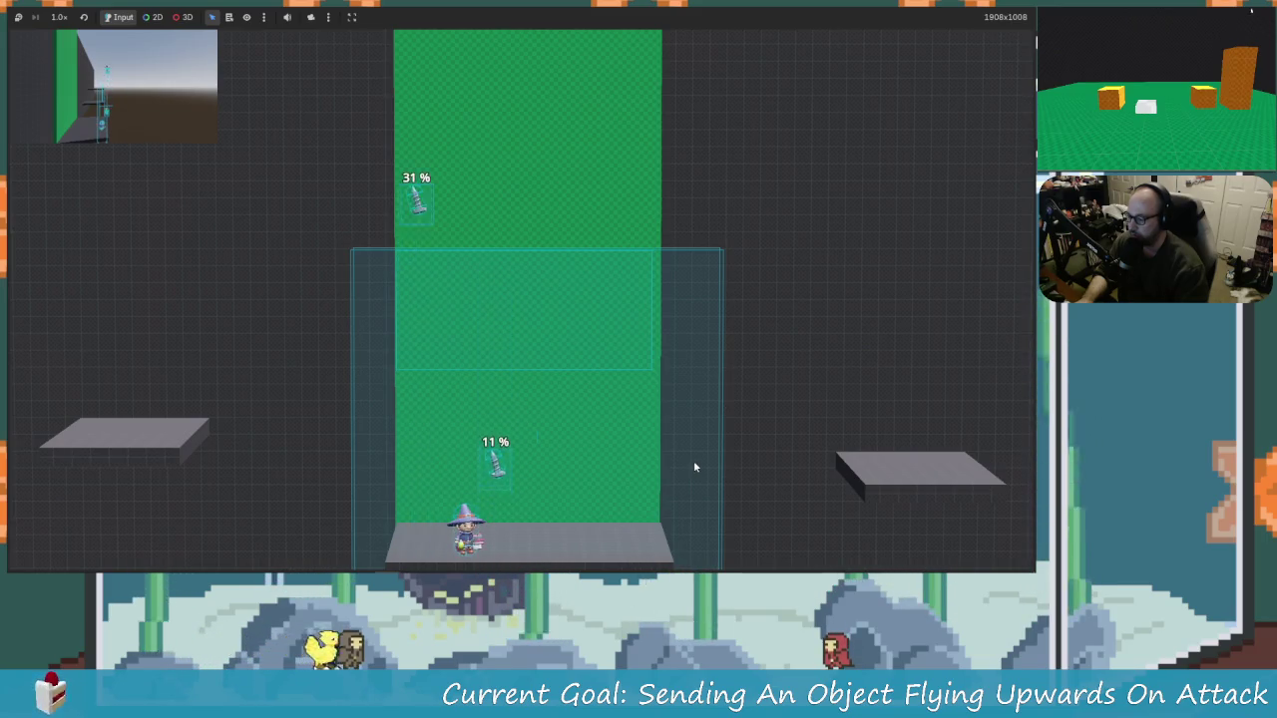
key(Right)
key(z)
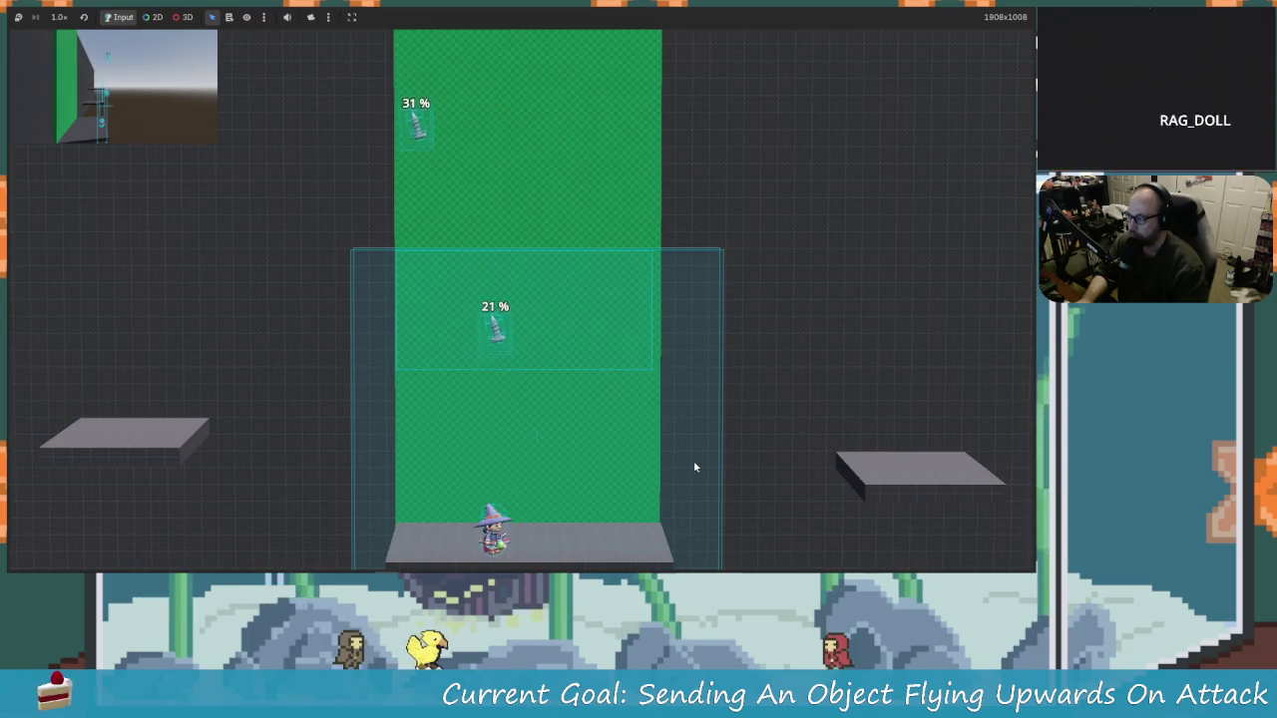
Step: Keep launching the falling swords, including a new 1 % sword, then stop the game
key(Left)
key(z)
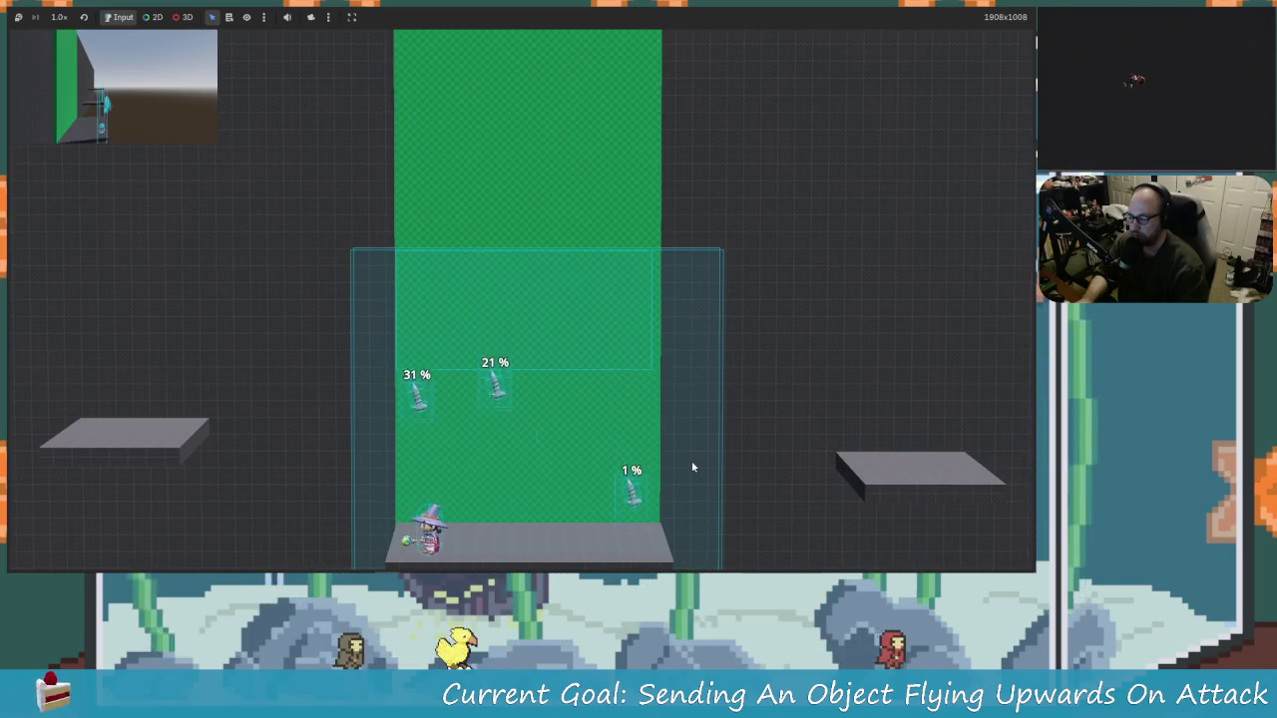
key(z)
key(Right)
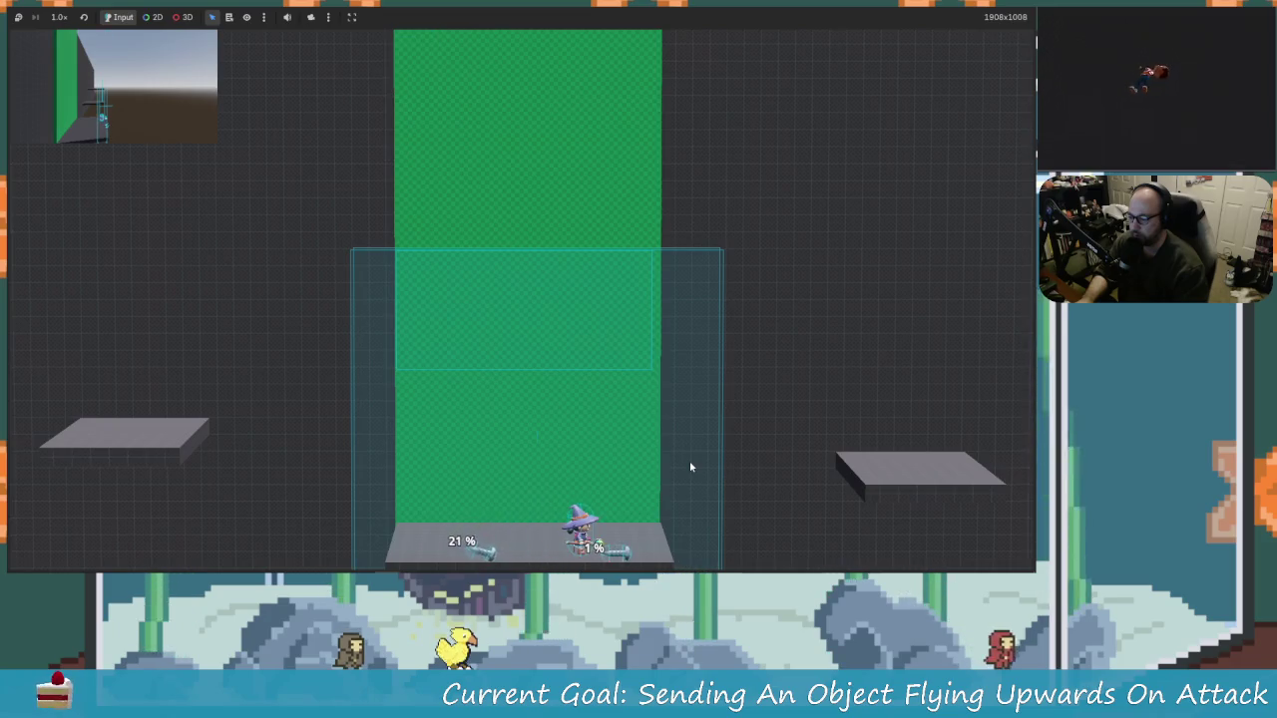
key(Left)
key(z)
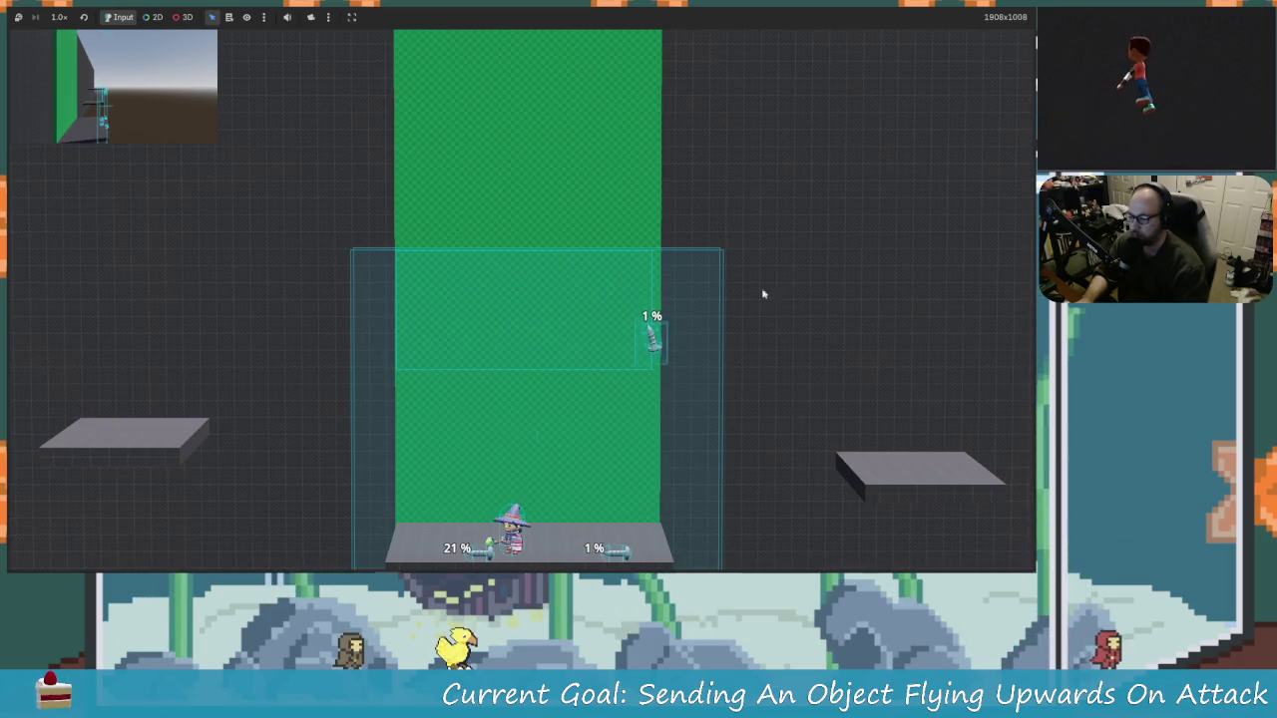
key(F8)
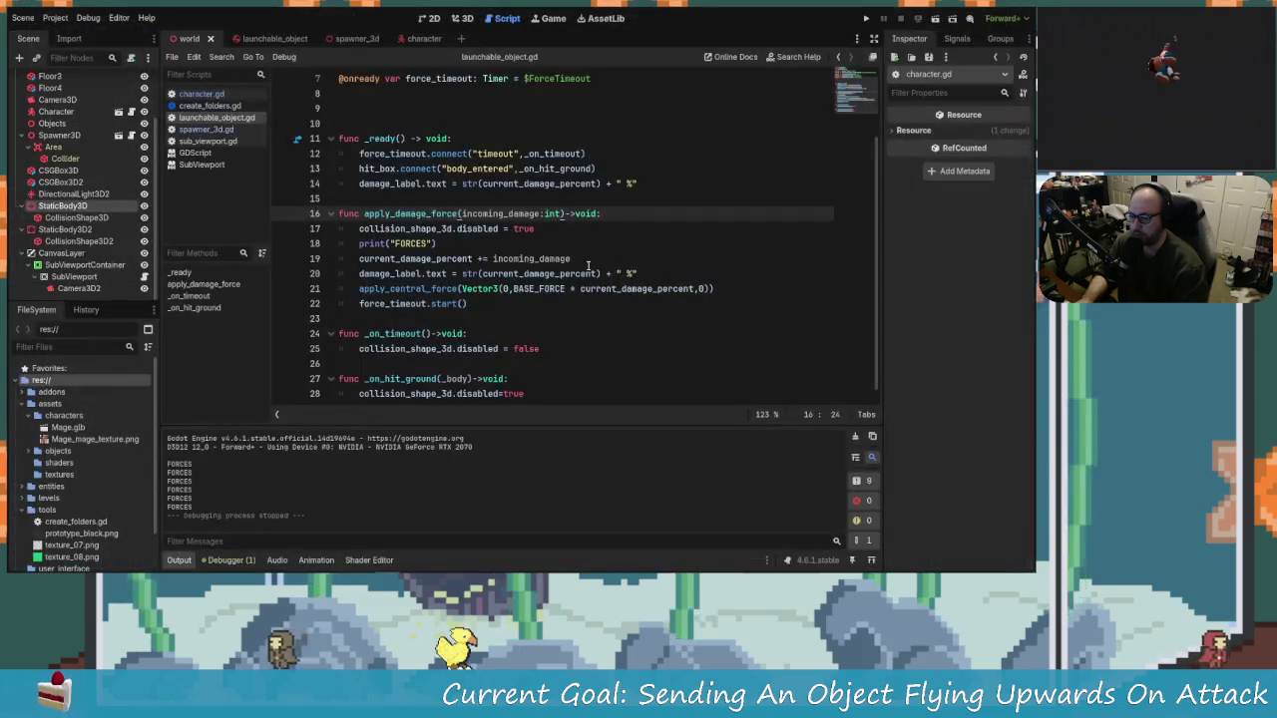
Step: Select the spawner's Collider in the 3D view and drag its box handle to resize its depth
click(83, 207)
click(457, 20)
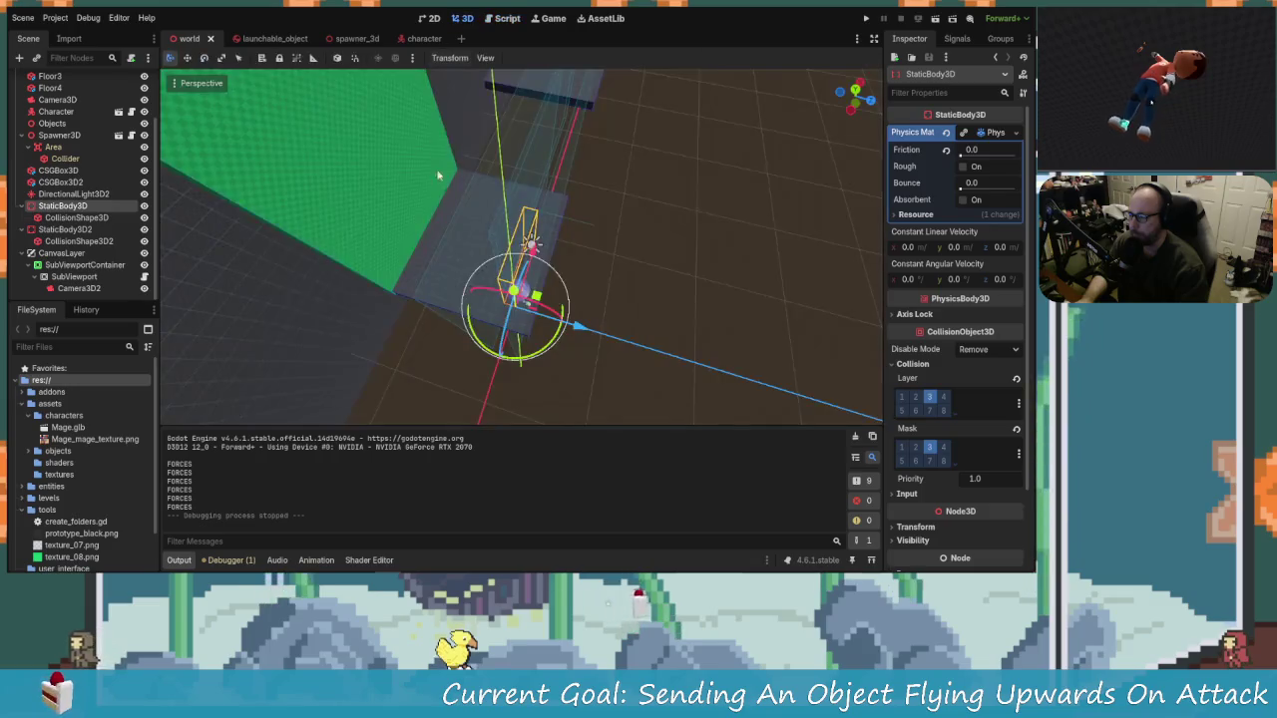
drag(559, 284, 597, 293)
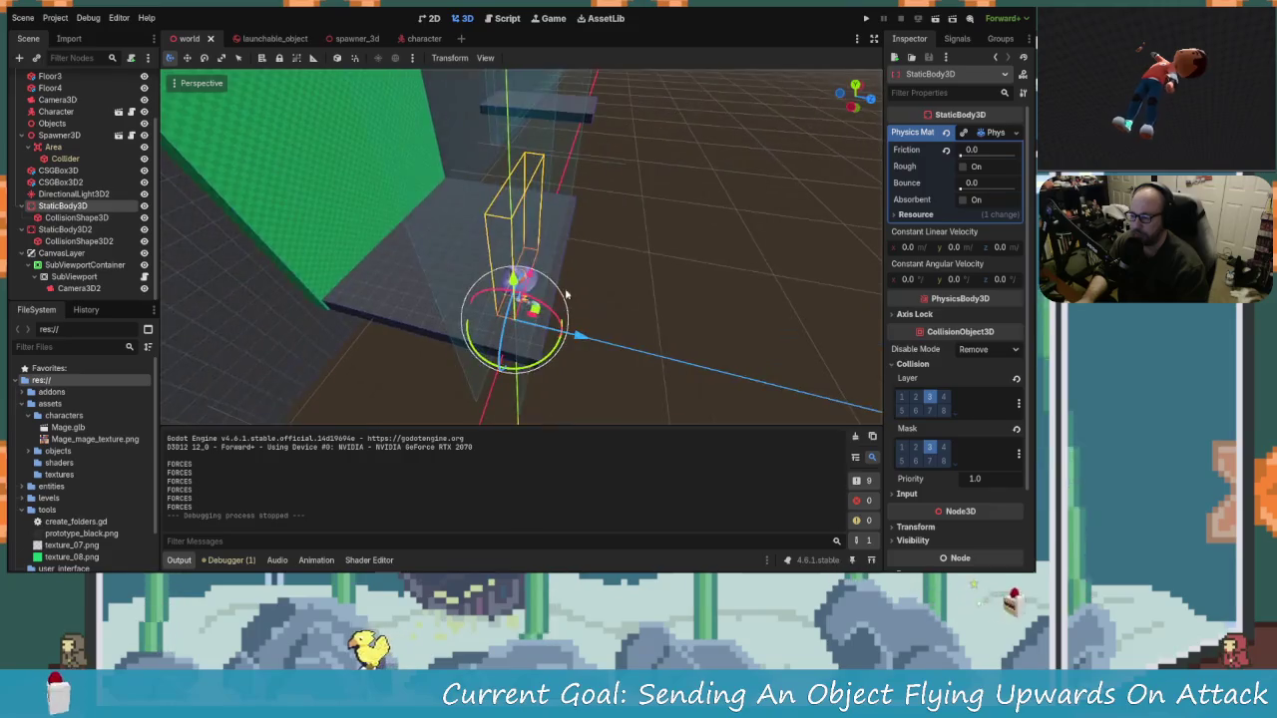
click(539, 167)
scroll(572, 195, down, 2)
mouse_move(572, 195)
mouse_down()
mouse_move(465, 251)
mouse_move(448, 356)
mouse_move(436, 293)
mouse_move(629, 261)
mouse_move(617, 270)
mouse_move(624, 206)
mouse_up()
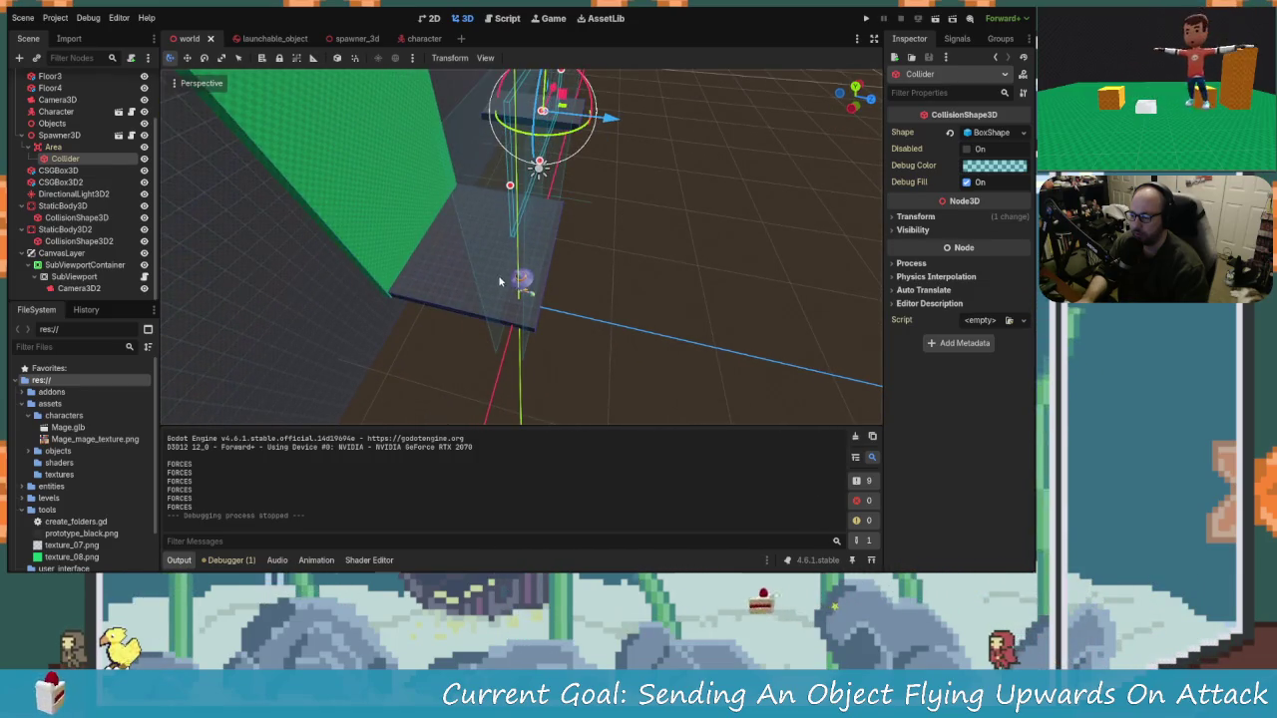
click(499, 281)
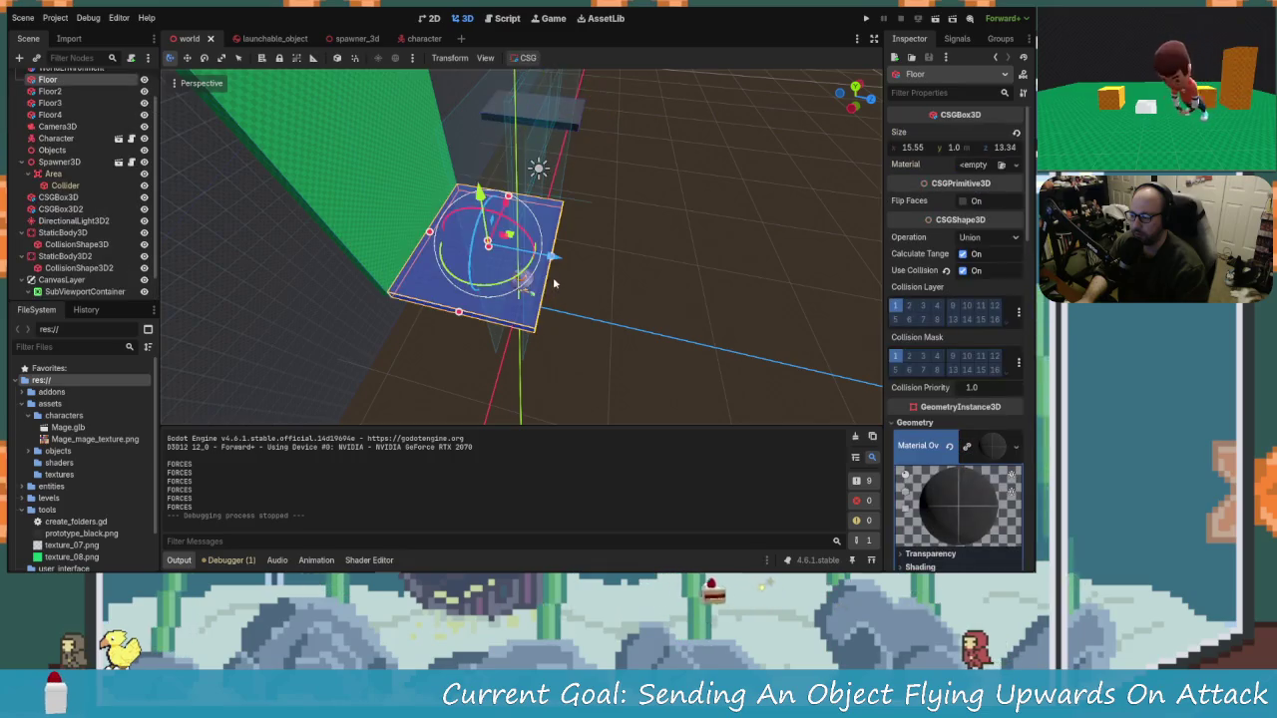
click(561, 186)
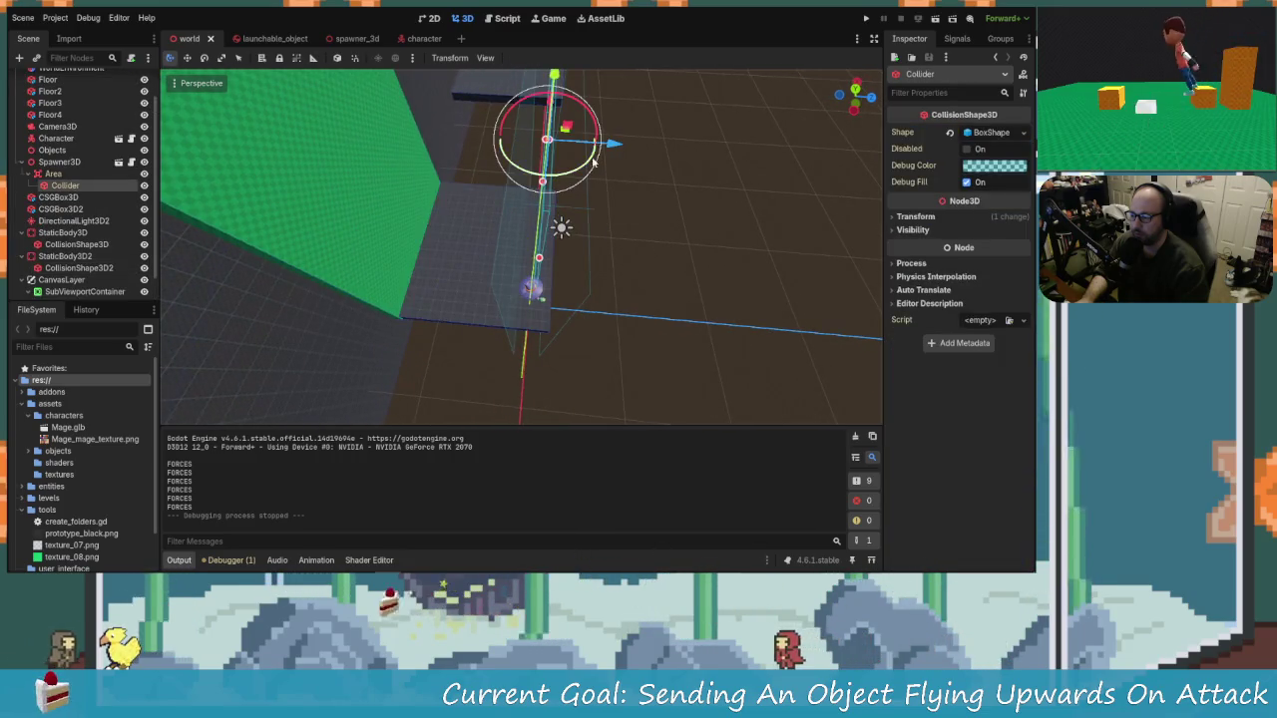
key(f)
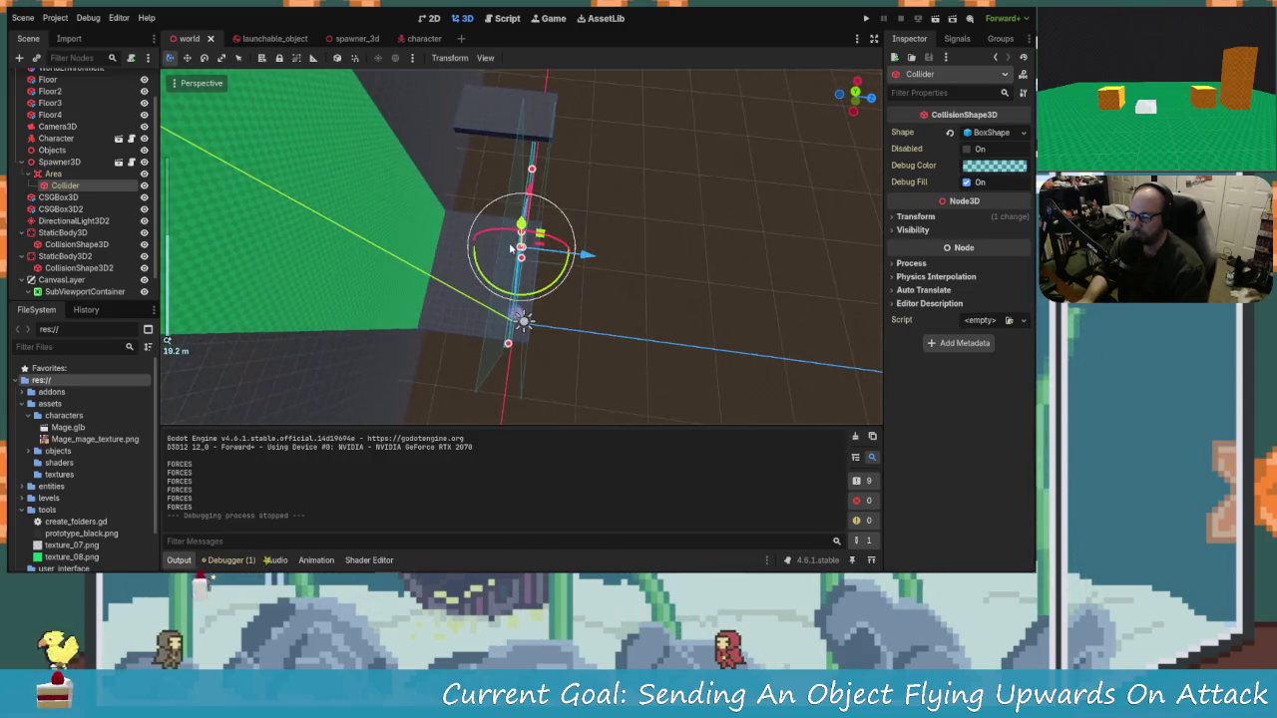
scroll(512, 248, up, 15)
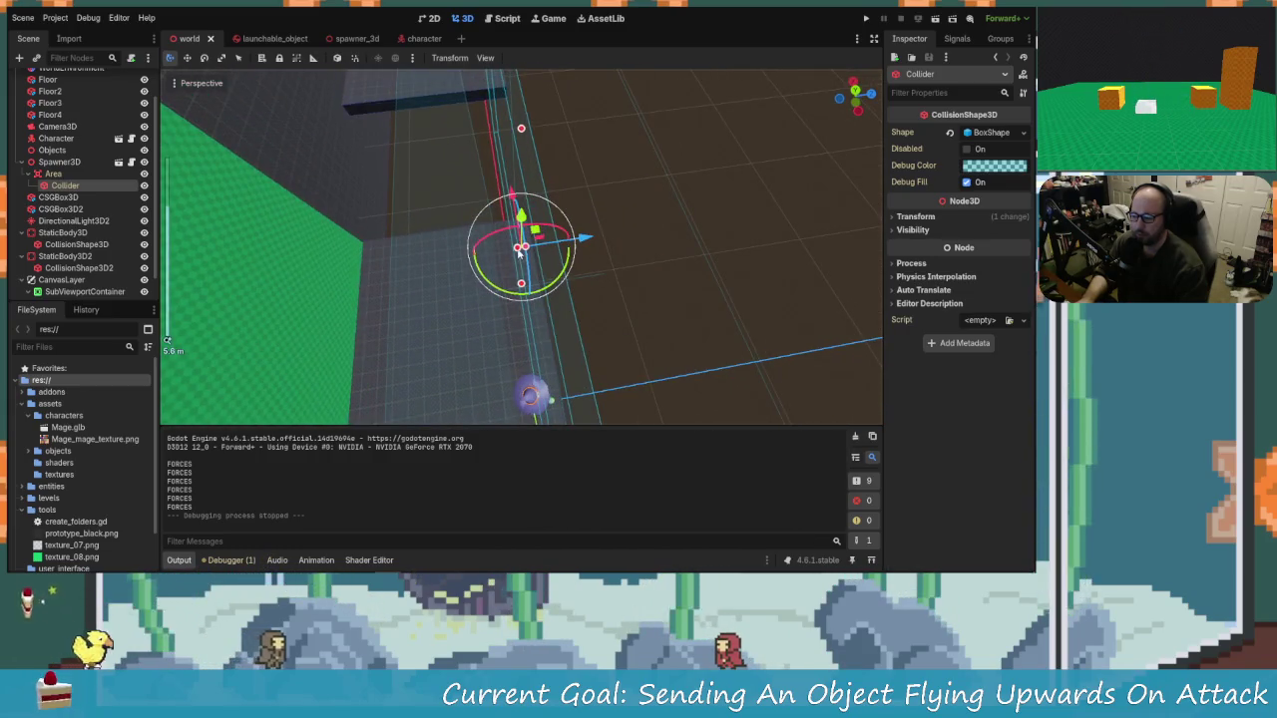
mouse_move(518, 253)
mouse_down()
mouse_move(500, 269)
mouse_move(544, 251)
mouse_up()
Step: Select Camera3D2 and drag it along the X axis
scroll(574, 245, down, 2)
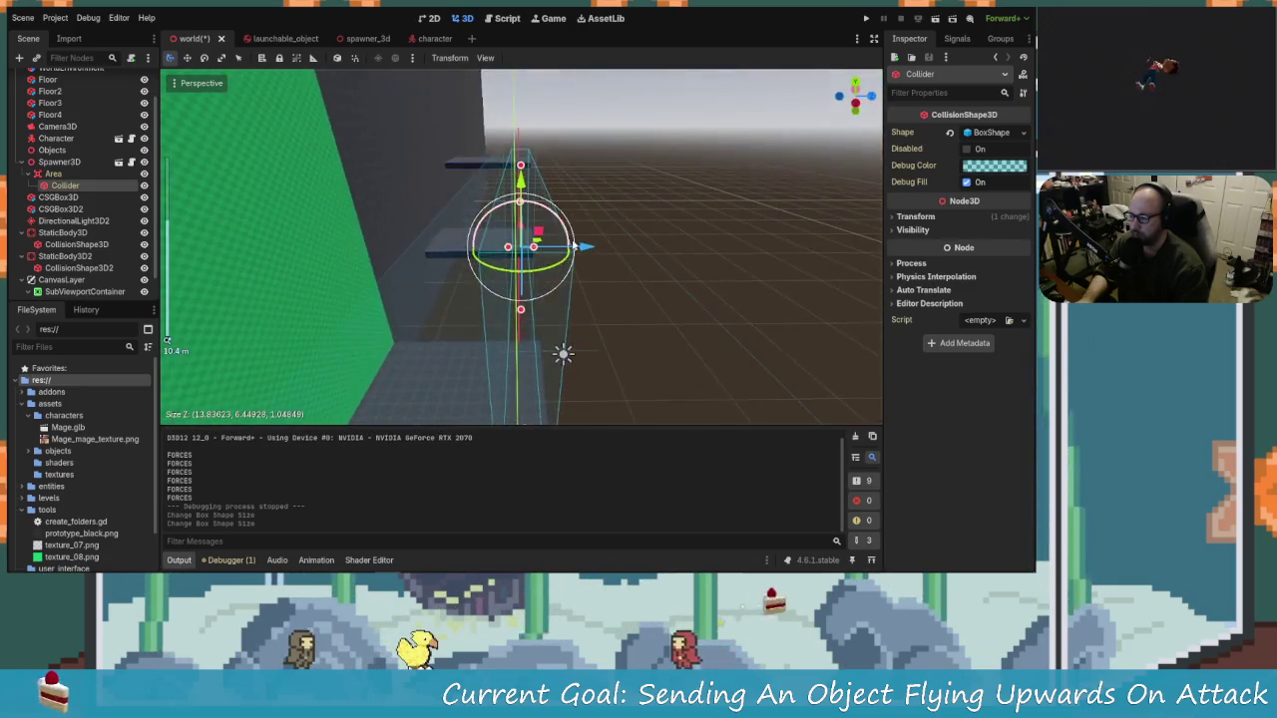
scroll(584, 338, down, 3)
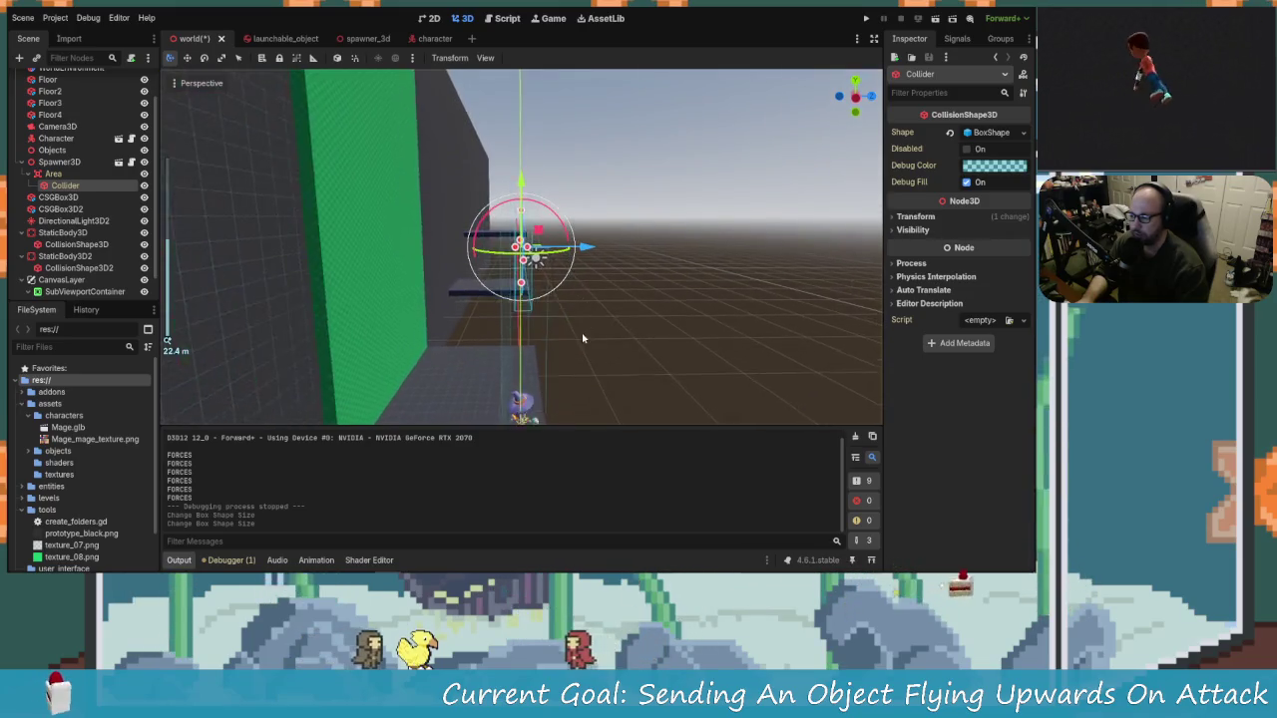
mouse_move(584, 338)
mouse_down()
mouse_move(550, 359)
mouse_move(602, 362)
mouse_move(567, 80)
mouse_move(549, 353)
mouse_move(576, 339)
mouse_move(479, 315)
mouse_up()
scroll(576, 338, down, 5)
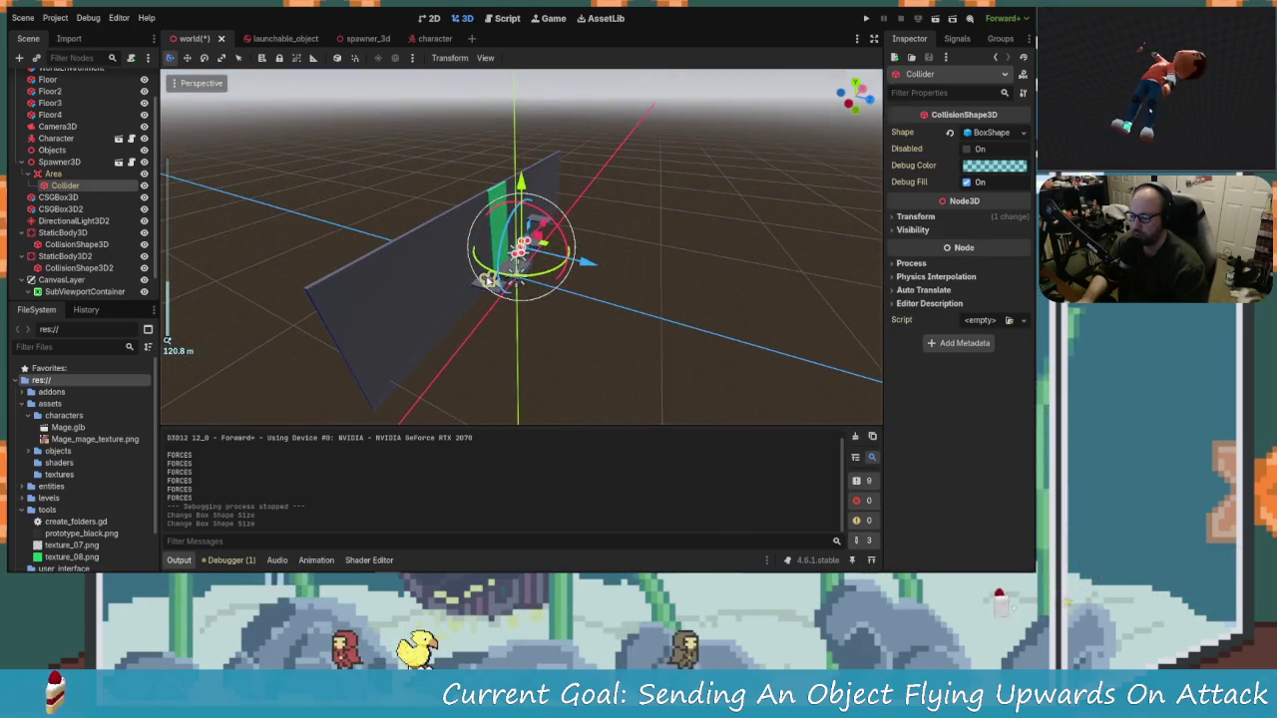
click(487, 279)
mouse_move(518, 250)
mouse_down()
mouse_move(539, 225)
mouse_move(567, 276)
mouse_up()
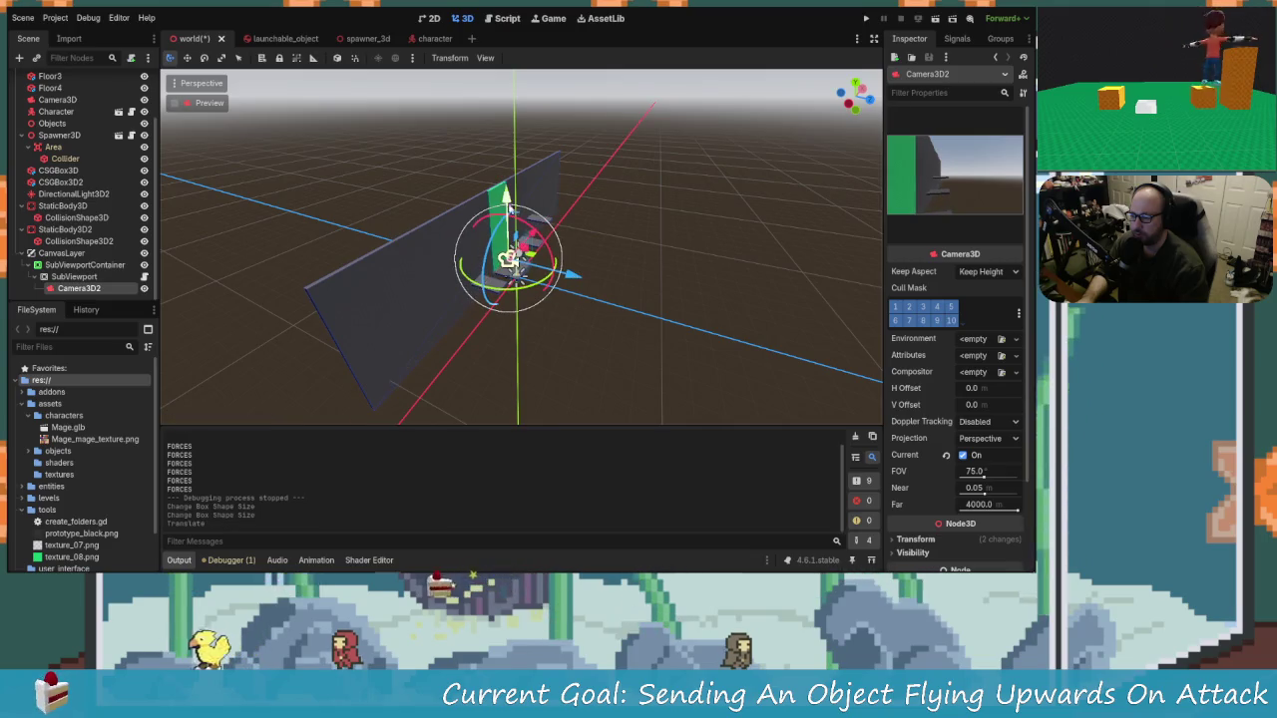
Step: Lower Camera3D2 along Y, test-run the game to see the 1 % object, then stop it
drag(499, 204, 536, 244)
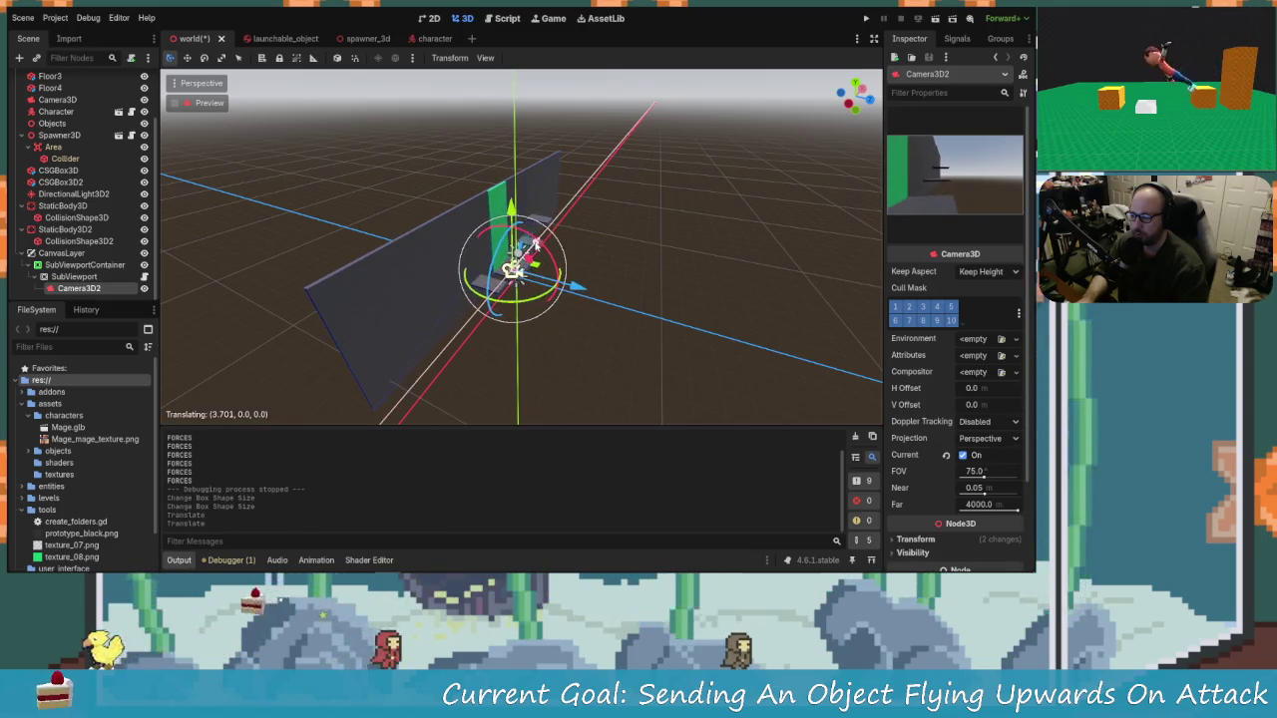
click(868, 19)
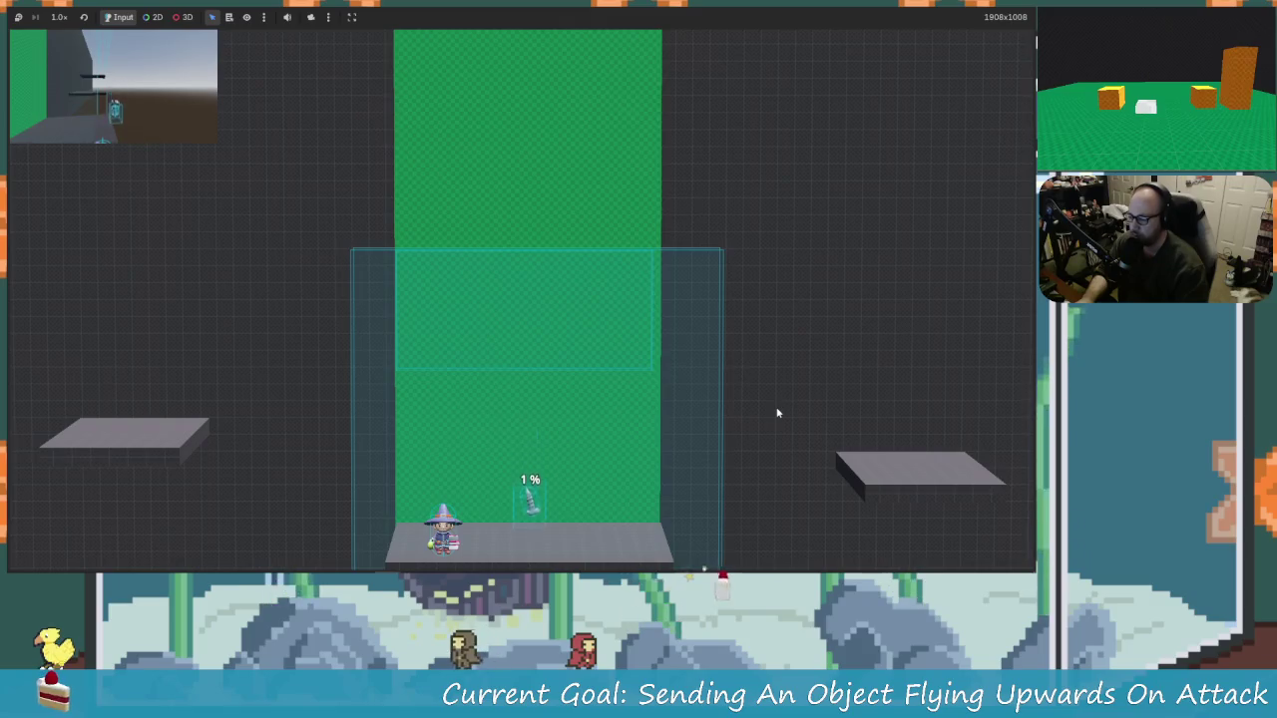
key(F8)
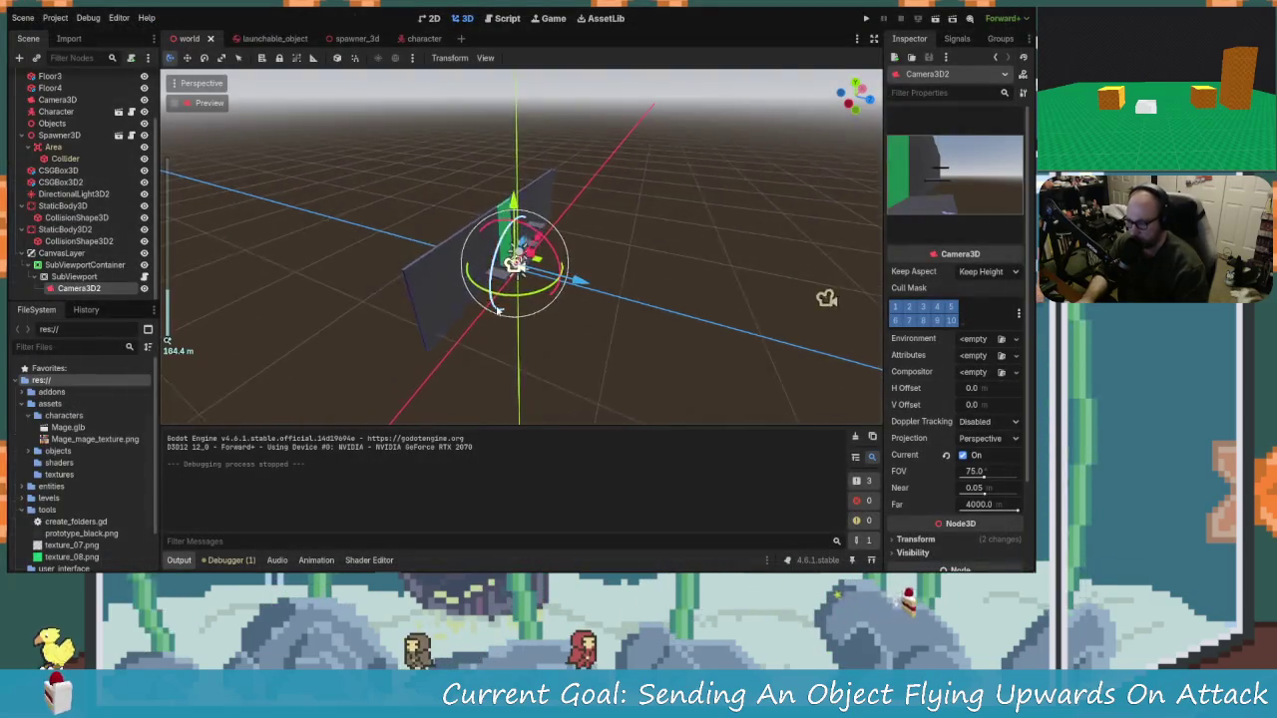
Step: Try moving the Character along the Z axis, then undo that move
click(533, 304)
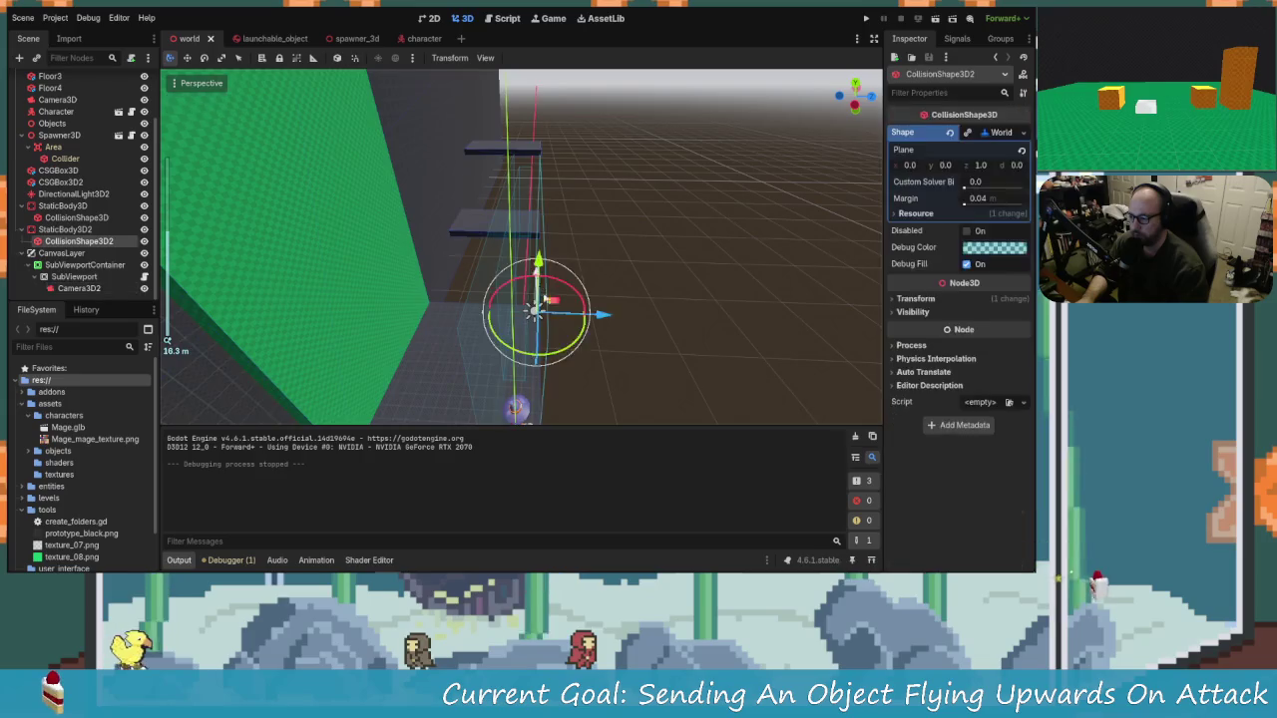
scroll(564, 373, up, 5)
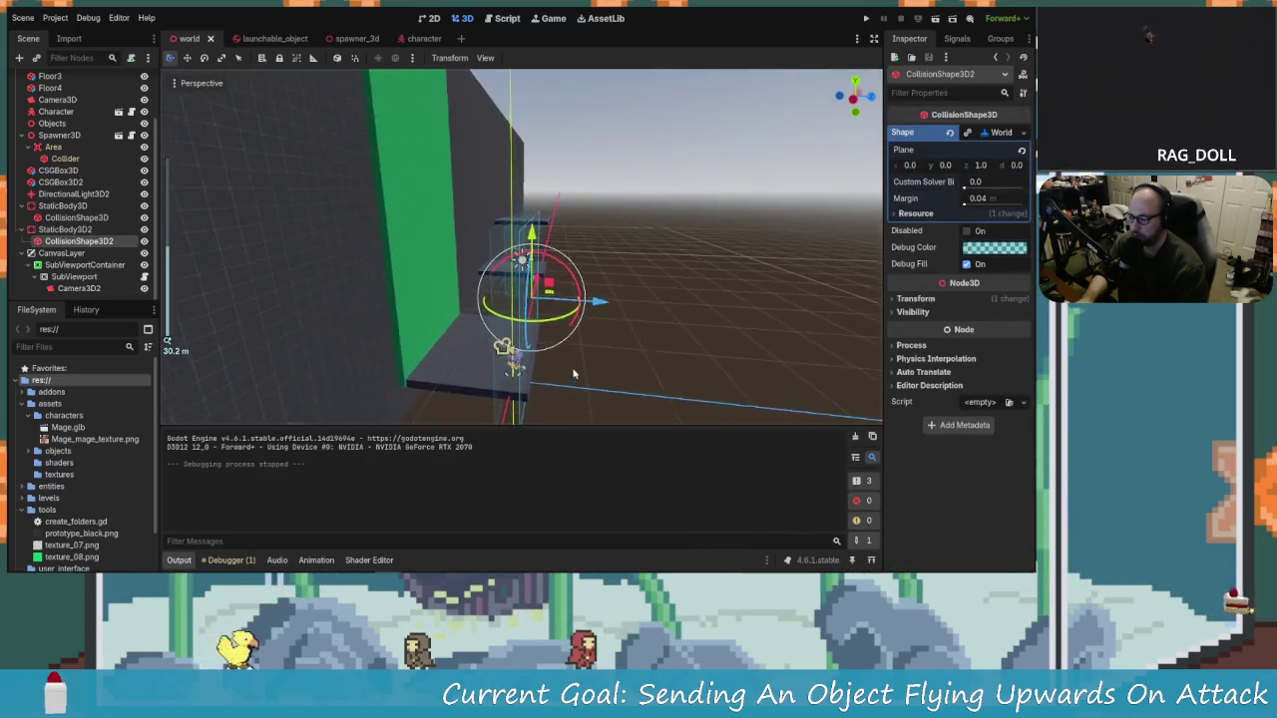
mouse_move(534, 346)
mouse_down()
mouse_move(553, 377)
mouse_move(518, 355)
mouse_up()
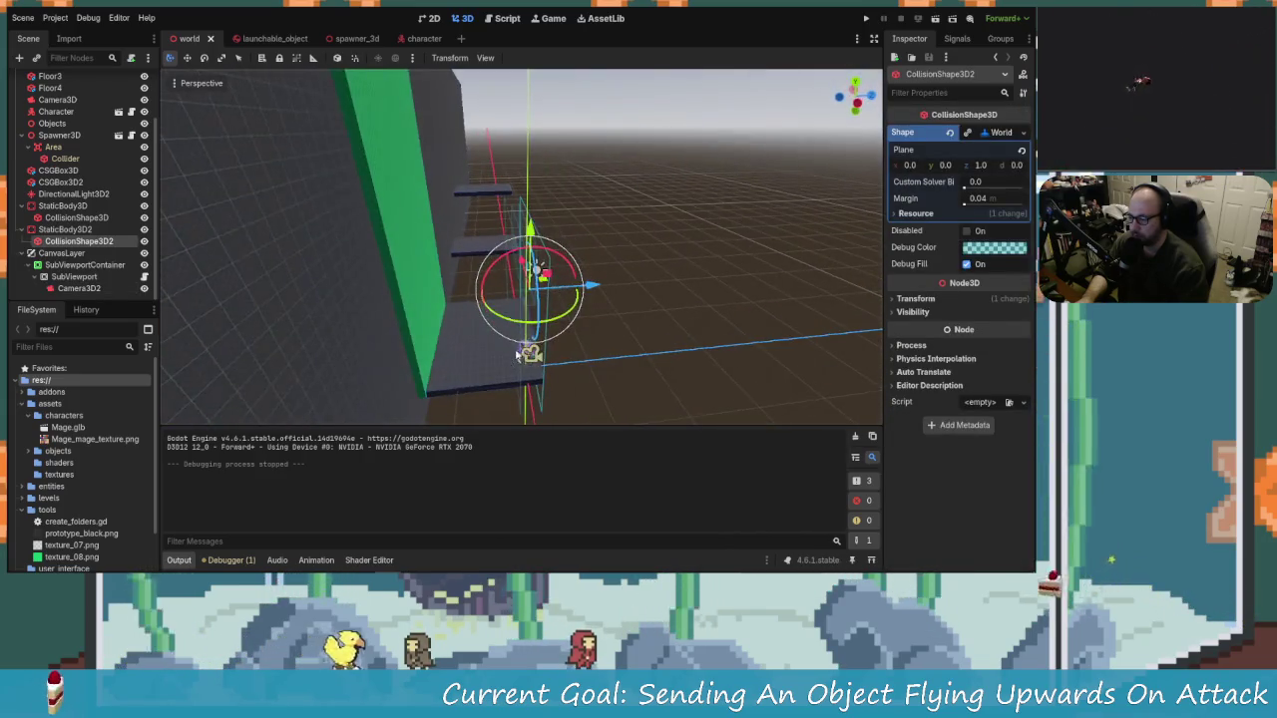
scroll(521, 354, up, 3)
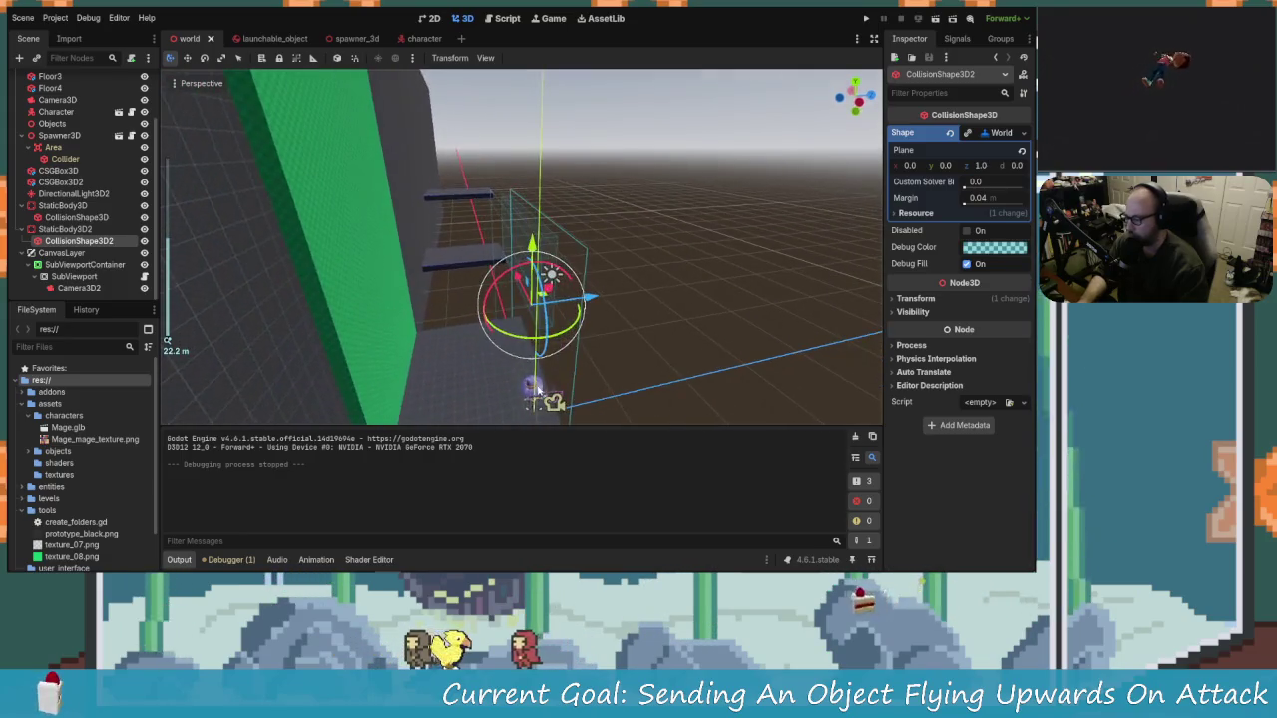
click(549, 400)
drag(591, 388, 544, 403)
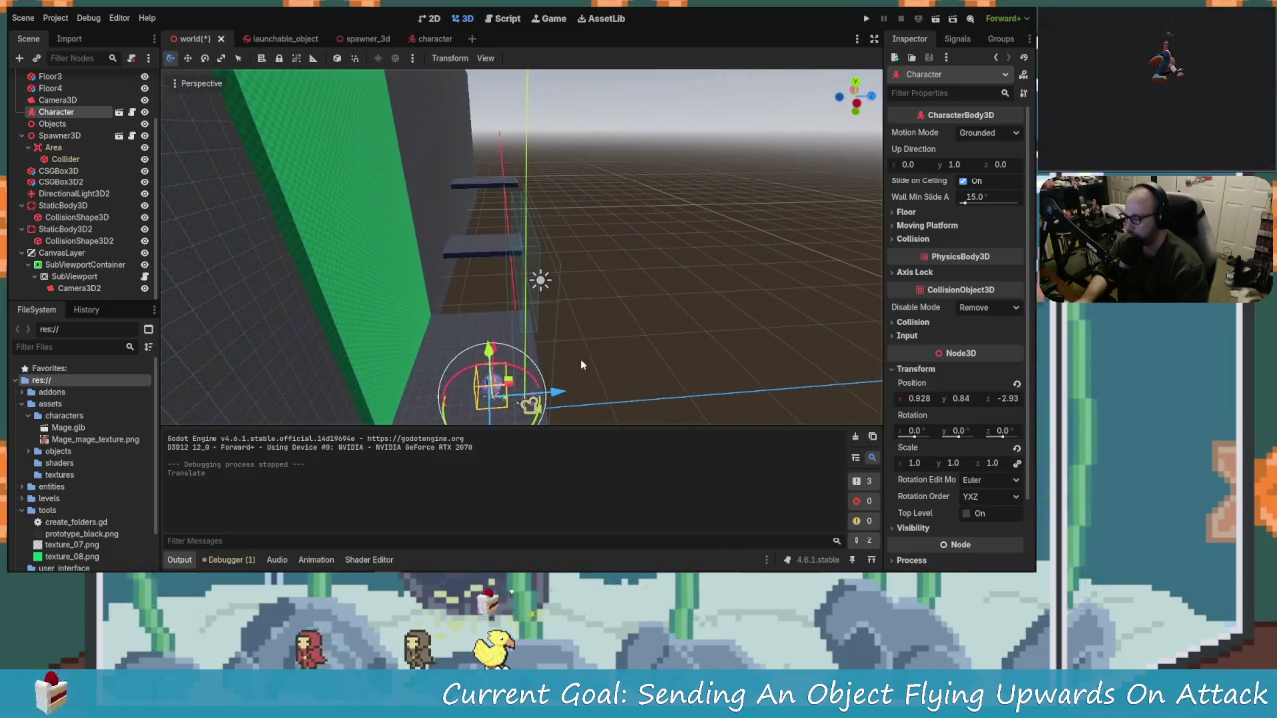
key(ctrl+z)
Step: Experiment with selecting the Floor, Collider, Character and Spawner3D directly in the viewport
shift+click(514, 315)
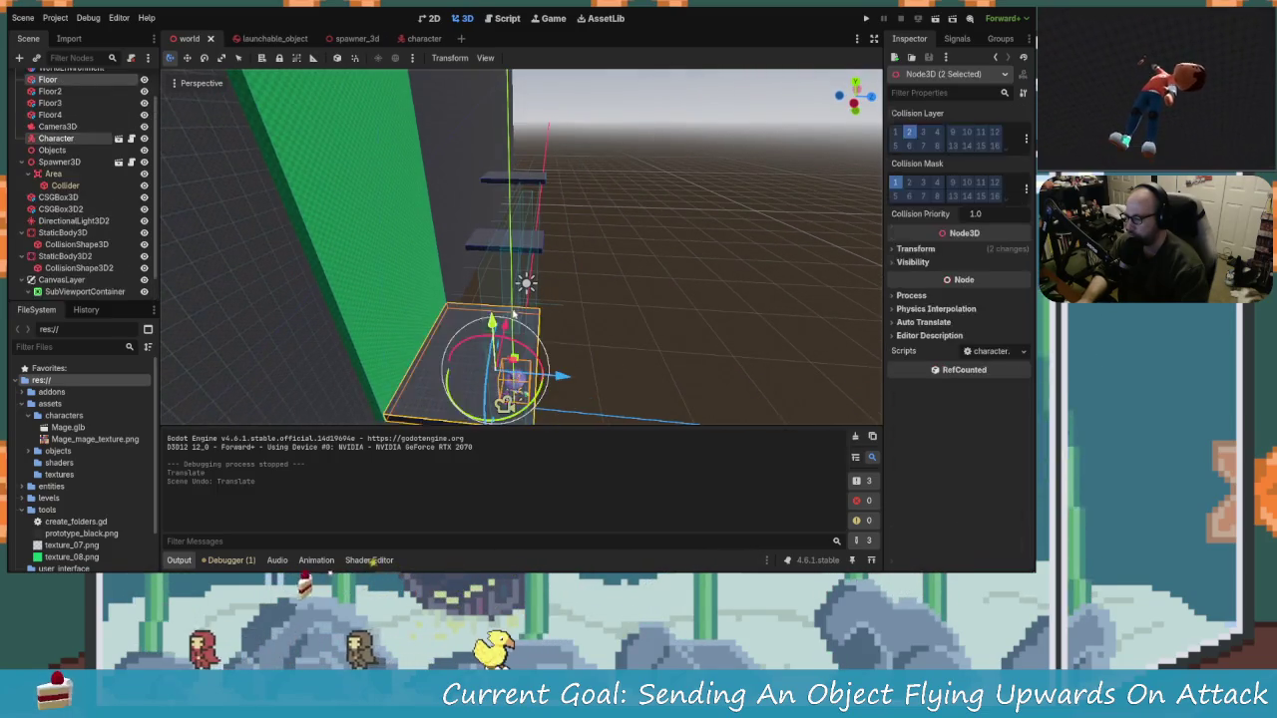
shift+click(499, 294)
click(514, 374)
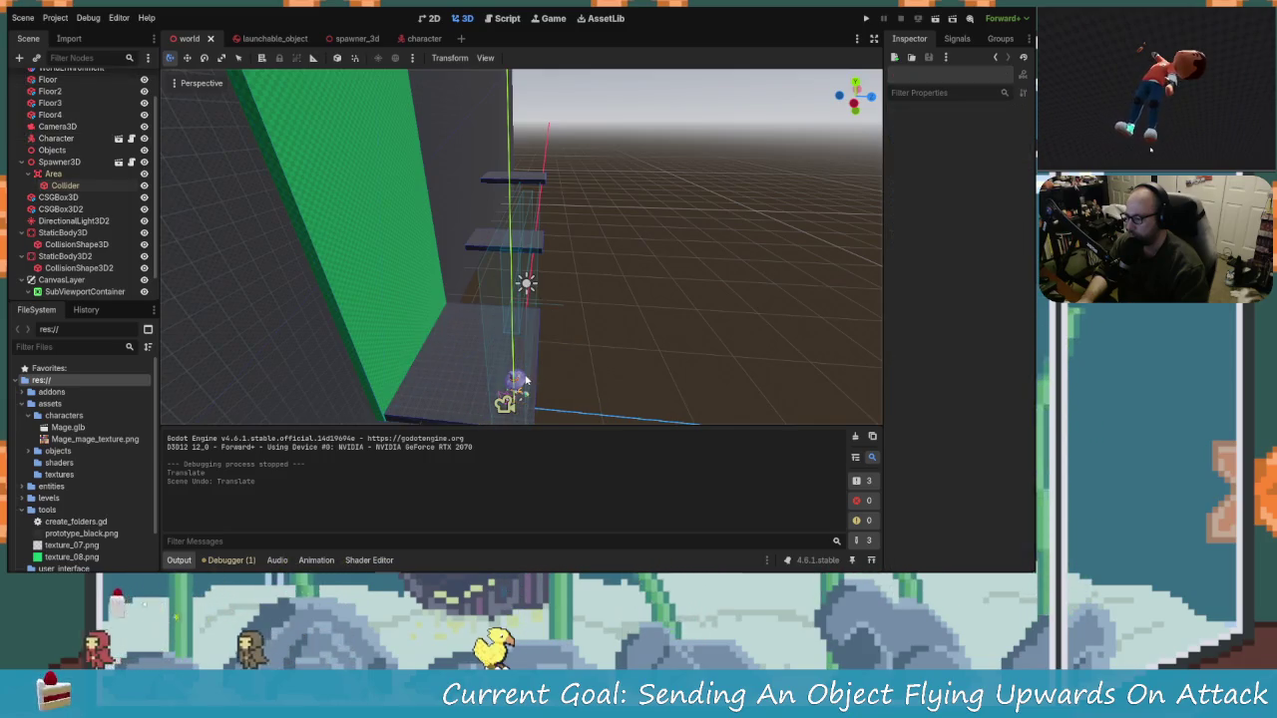
shift+click(506, 262)
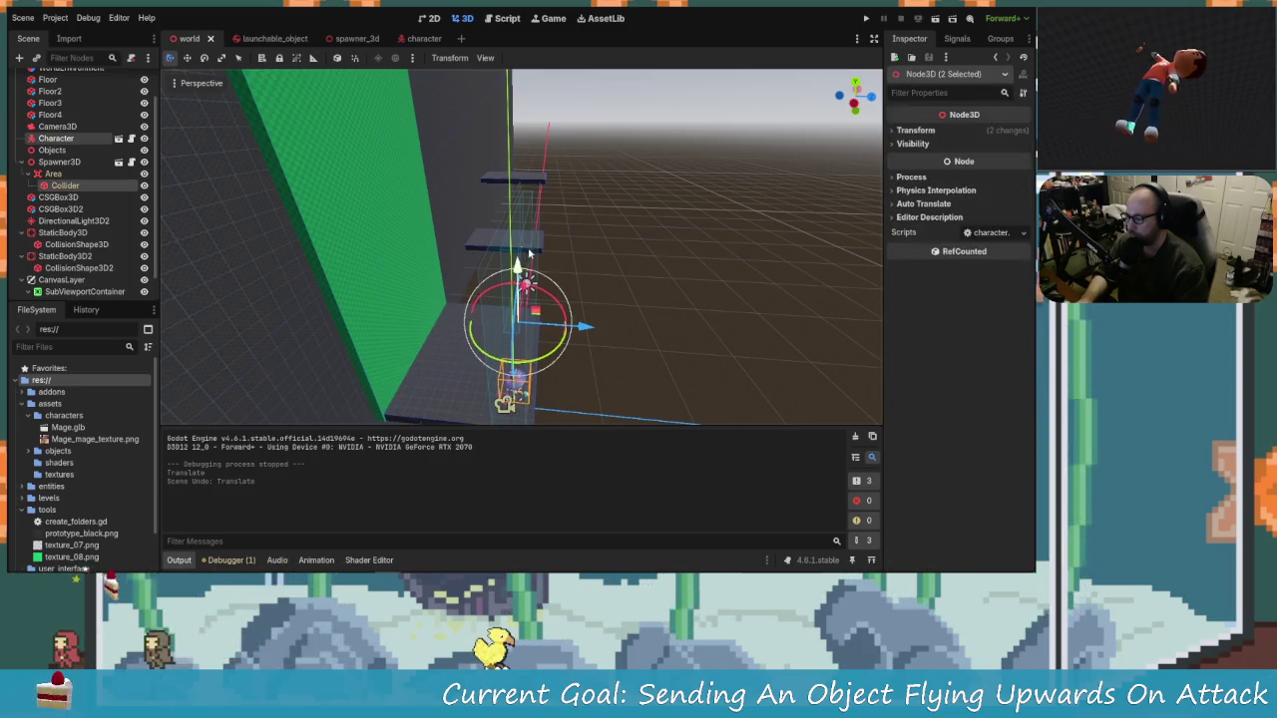
drag(569, 269, 506, 286)
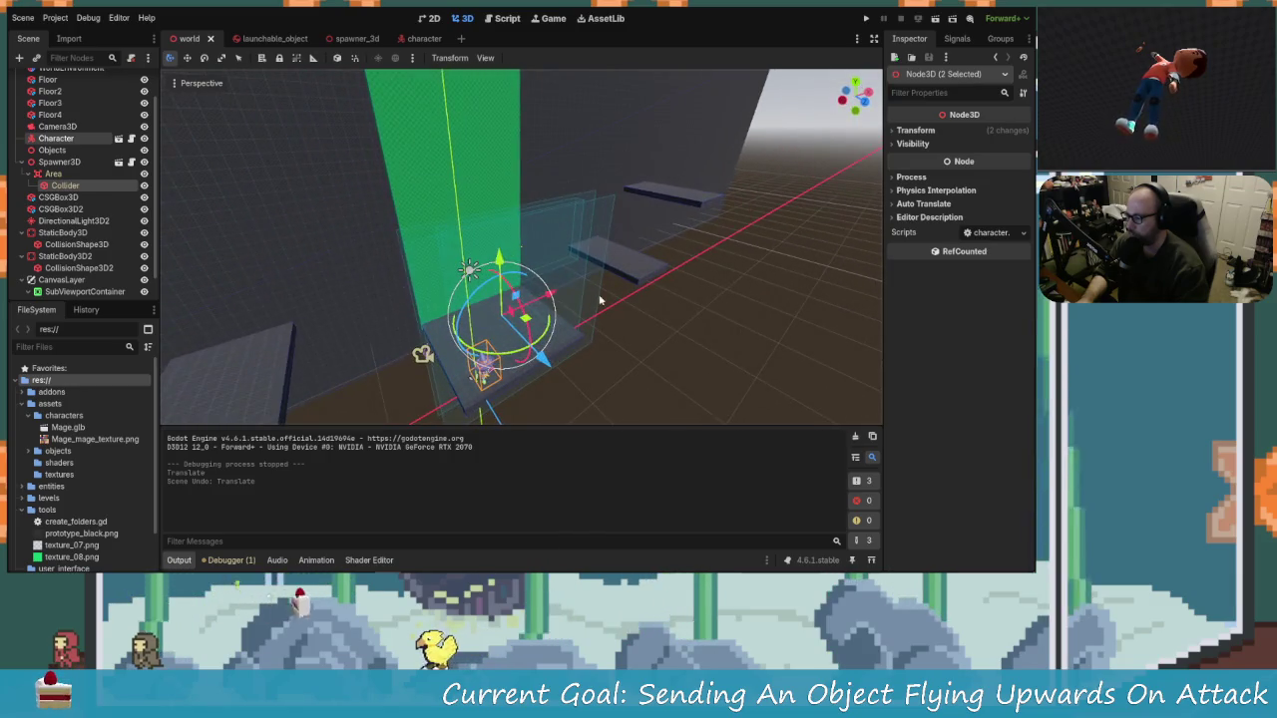
drag(599, 300, 578, 310)
click(563, 212)
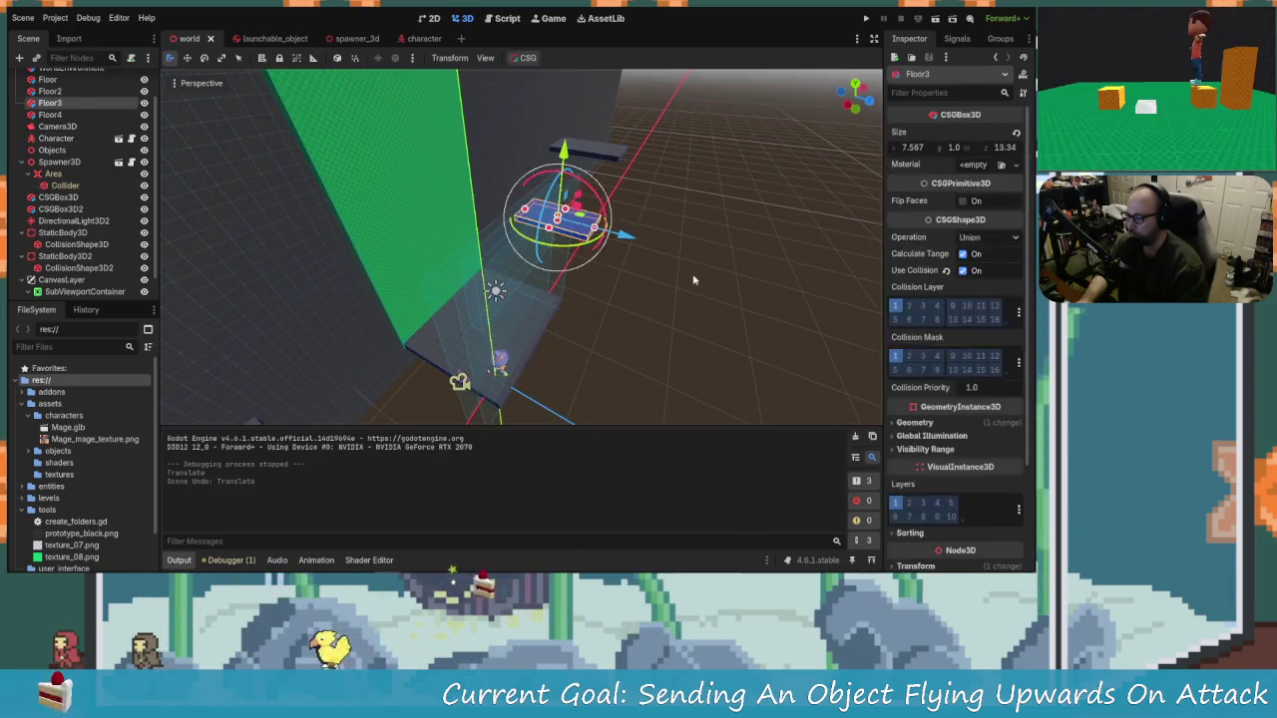
click(566, 274)
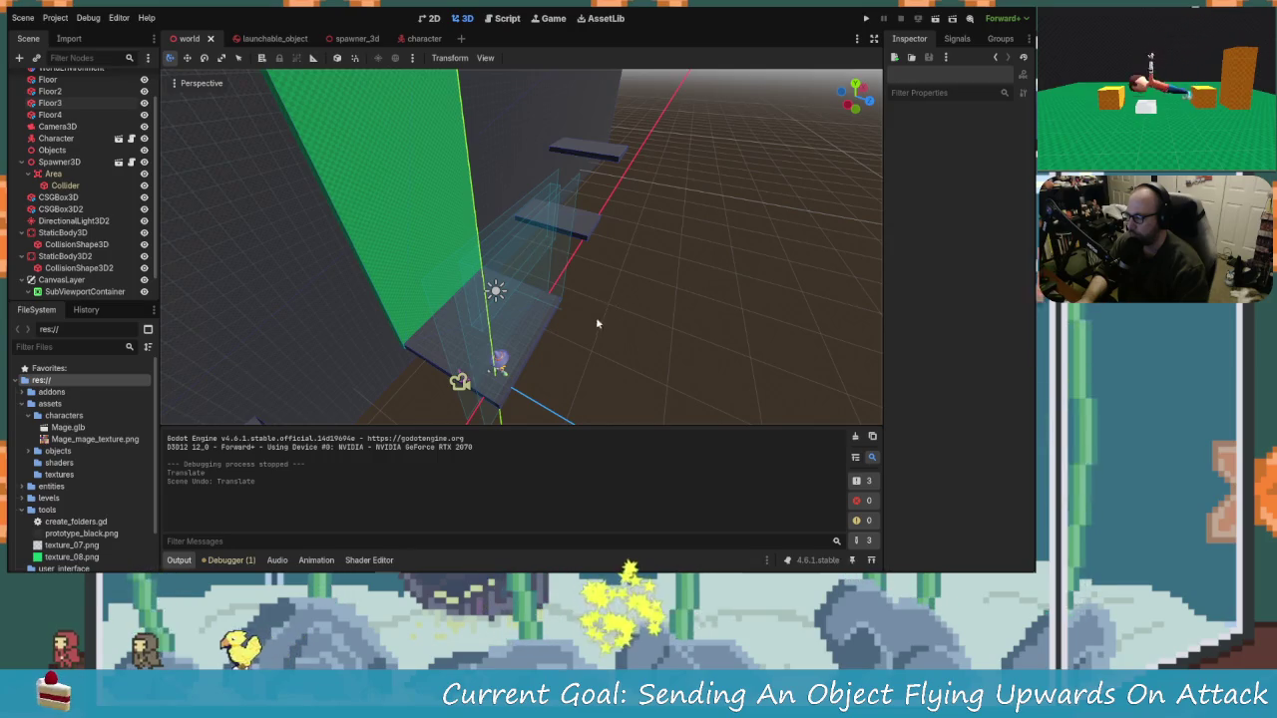
click(499, 365)
click(469, 374)
mouse_move(469, 374)
mouse_down()
mouse_move(487, 417)
mouse_move(559, 379)
mouse_up()
click(671, 315)
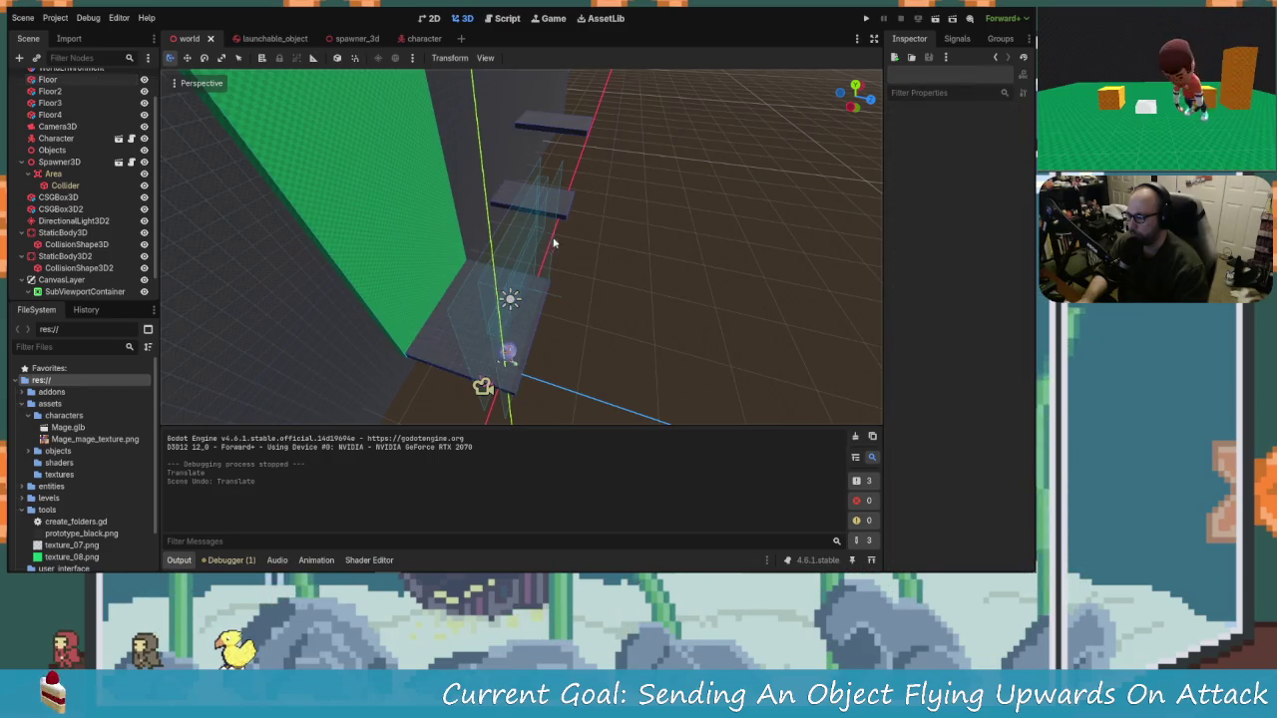
mouse_move(671, 315)
mouse_down()
mouse_move(501, 241)
mouse_move(543, 236)
mouse_move(519, 249)
mouse_up()
Step: Multi-select StaticBody3D, StaticBody3D2, Spawner3D, Character and Camera3D in the Scene tree
click(68, 234)
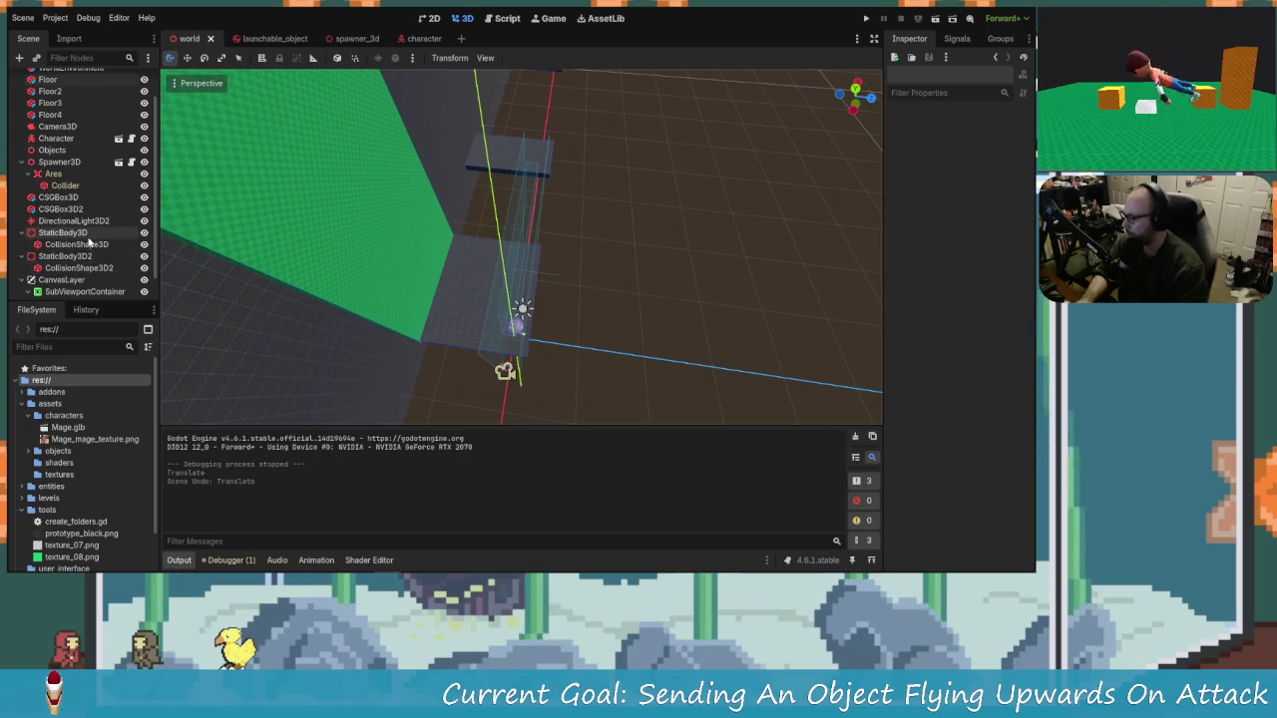
ctrl+click(65, 257)
ctrl+click(83, 210)
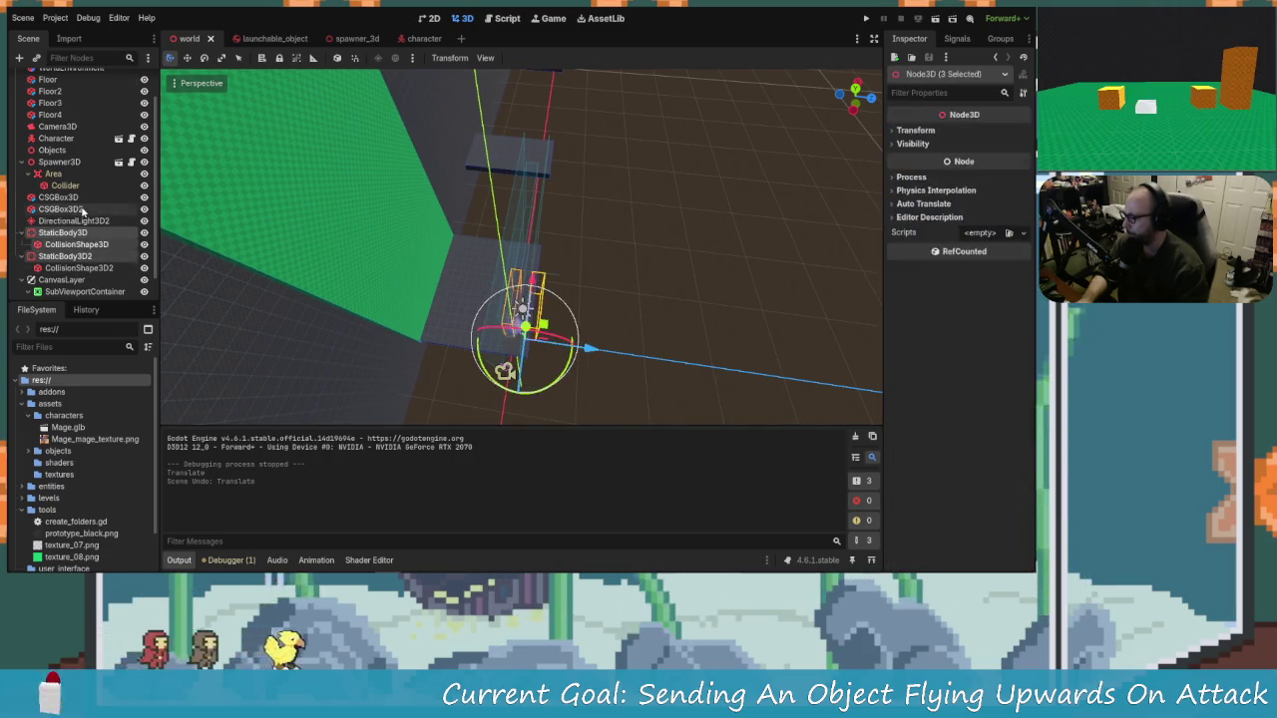
ctrl+click(78, 245)
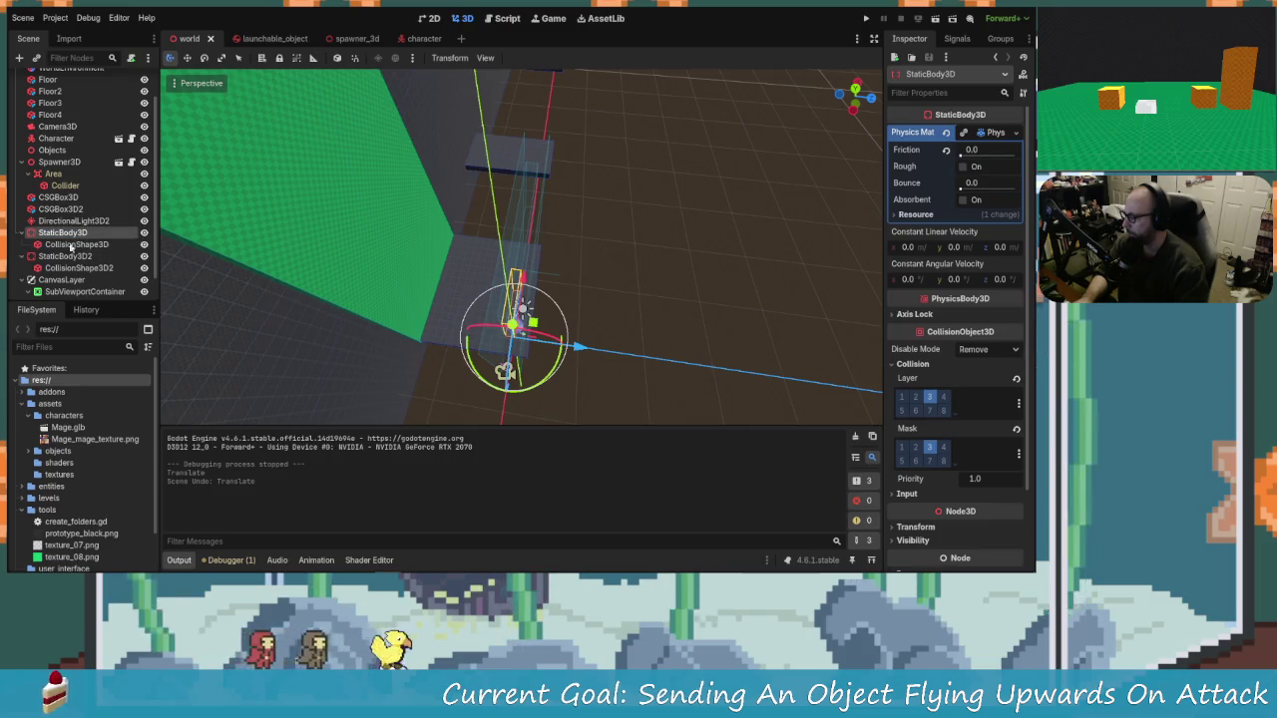
ctrl+click(72, 214)
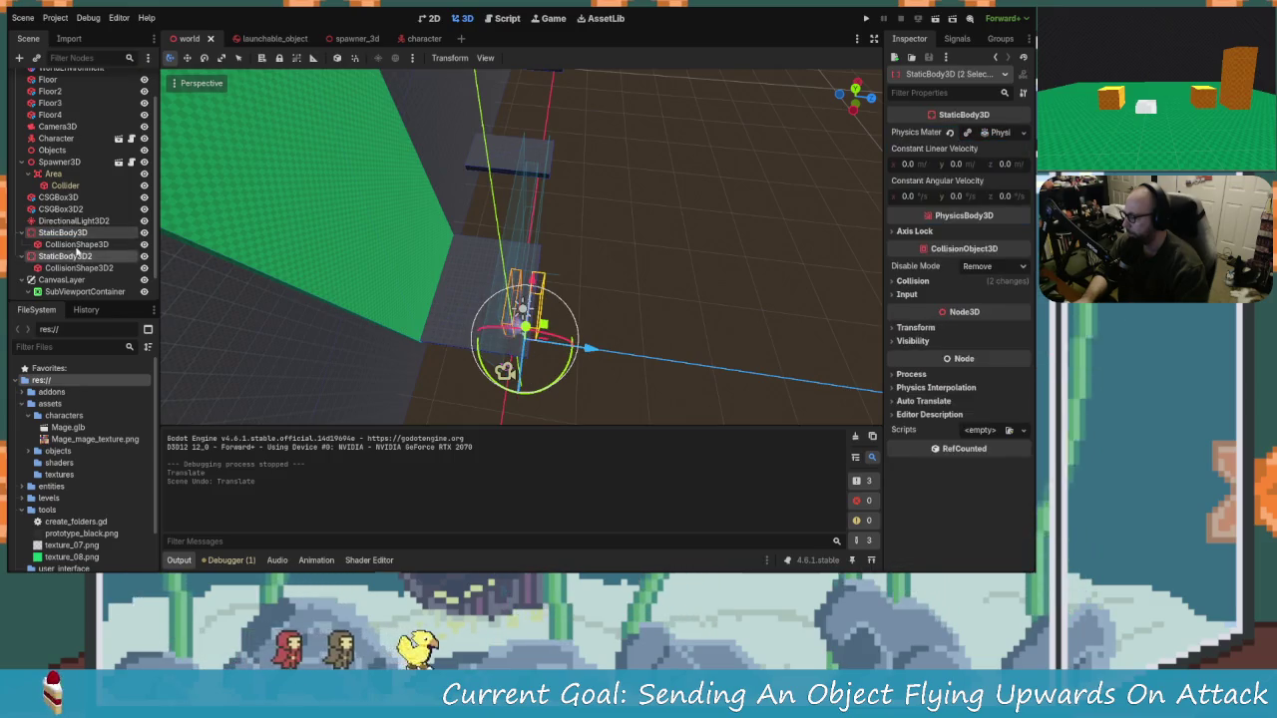
ctrl+click(60, 161)
ctrl+click(56, 138)
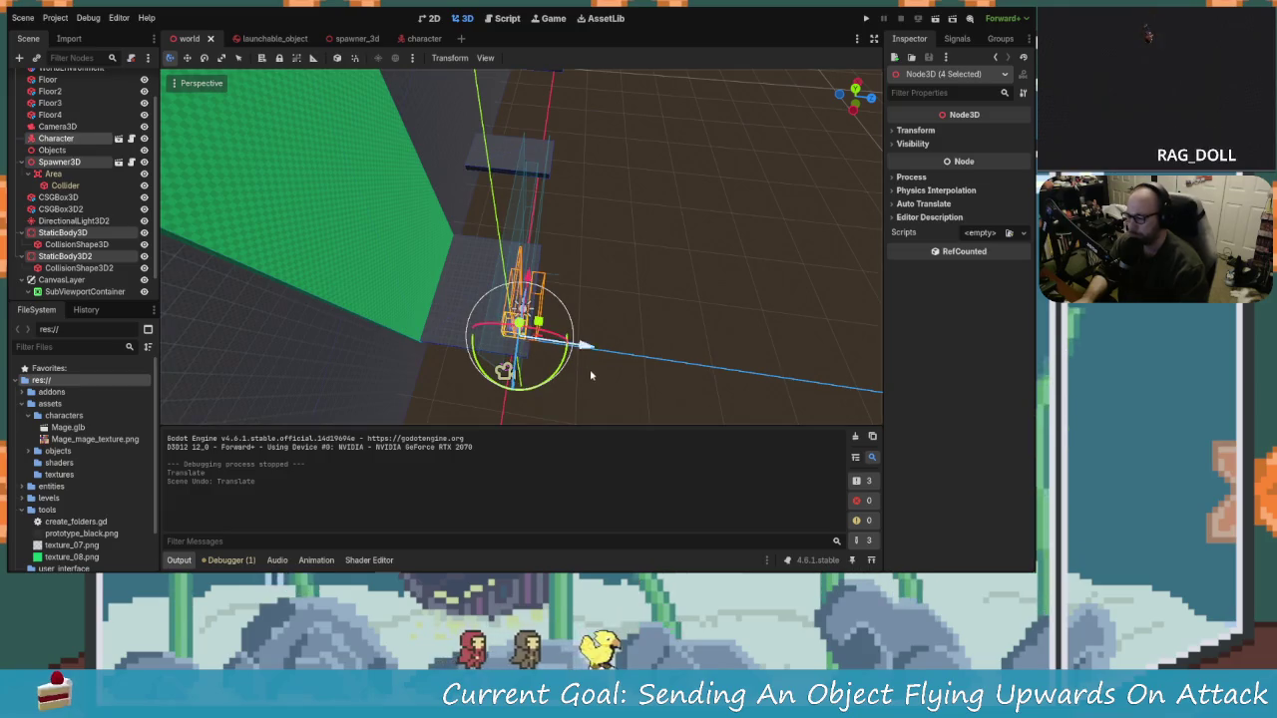
ctrl+click(60, 126)
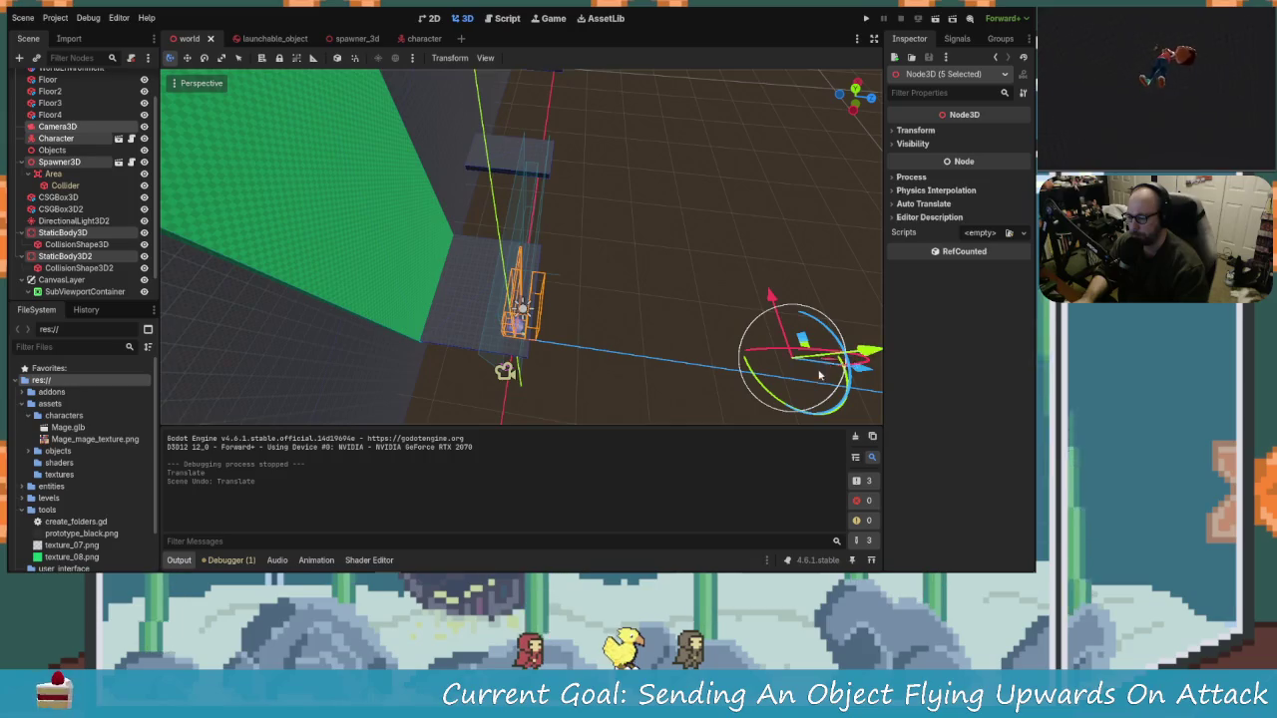
Step: Shift the five selected nodes about 2.88 units along negative Z, then select Spawner3D
scroll(819, 375, down, 2)
drag(803, 347, 776, 355)
scroll(559, 325, up, 5)
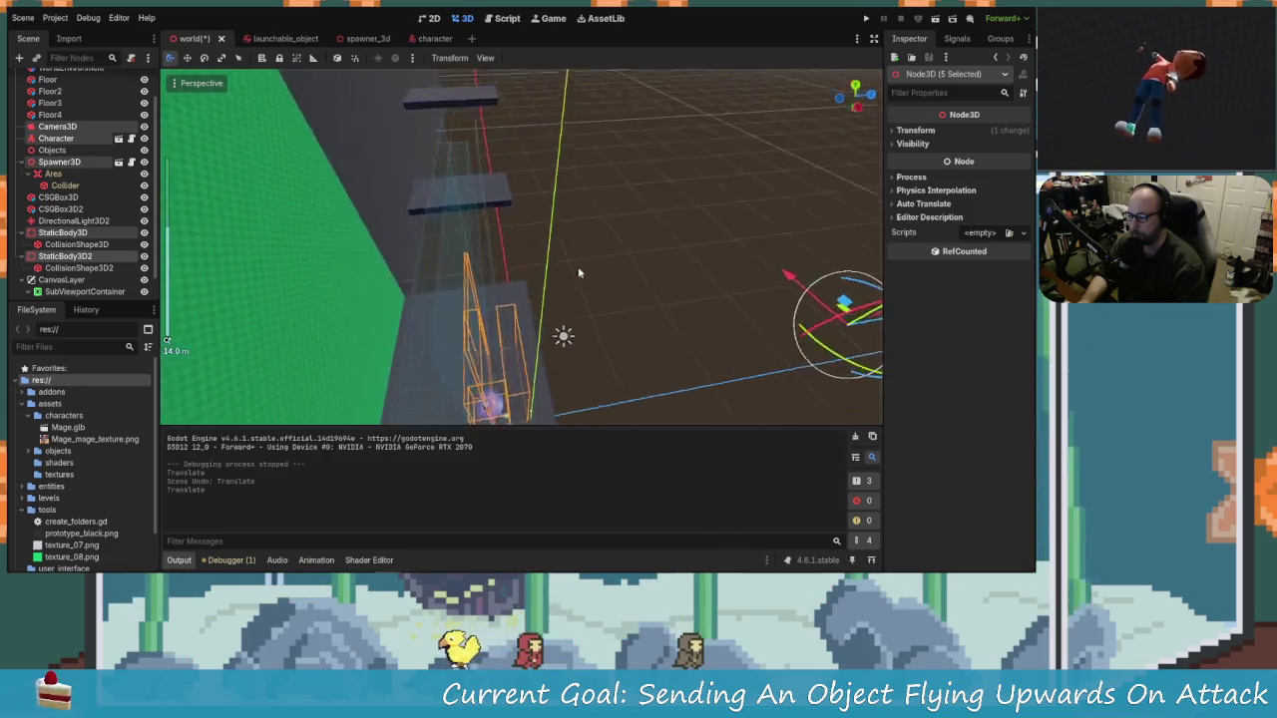
mouse_move(524, 235)
mouse_down()
mouse_move(530, 291)
mouse_move(564, 279)
mouse_move(568, 336)
mouse_move(537, 321)
mouse_move(489, 349)
mouse_move(514, 289)
mouse_move(559, 306)
mouse_move(530, 260)
mouse_move(428, 215)
mouse_move(305, 226)
mouse_move(373, 225)
mouse_move(351, 232)
mouse_move(309, 226)
mouse_up()
click(535, 320)
click(59, 164)
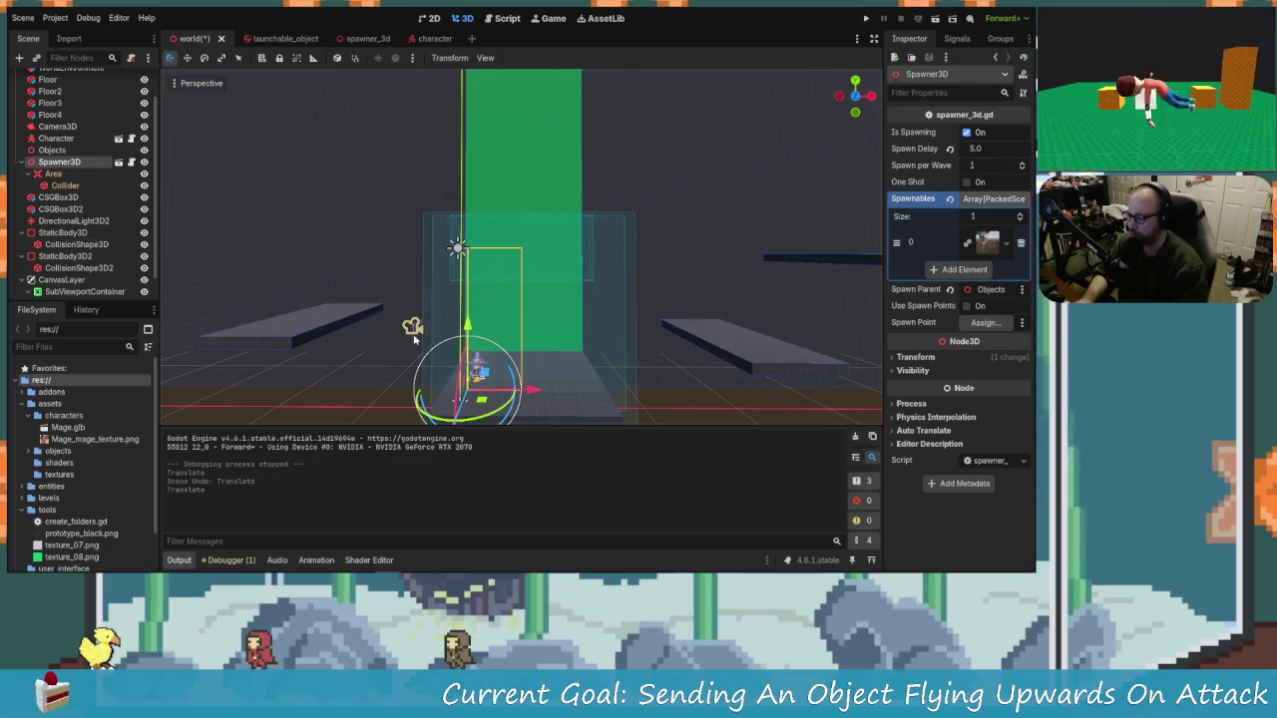
Step: Shrink the spawner Area's Collider box to about 0.18 Size Z and run the game
mouse_move(414, 339)
mouse_down()
mouse_move(449, 374)
mouse_move(469, 364)
mouse_move(168, 240)
mouse_up()
click(60, 177)
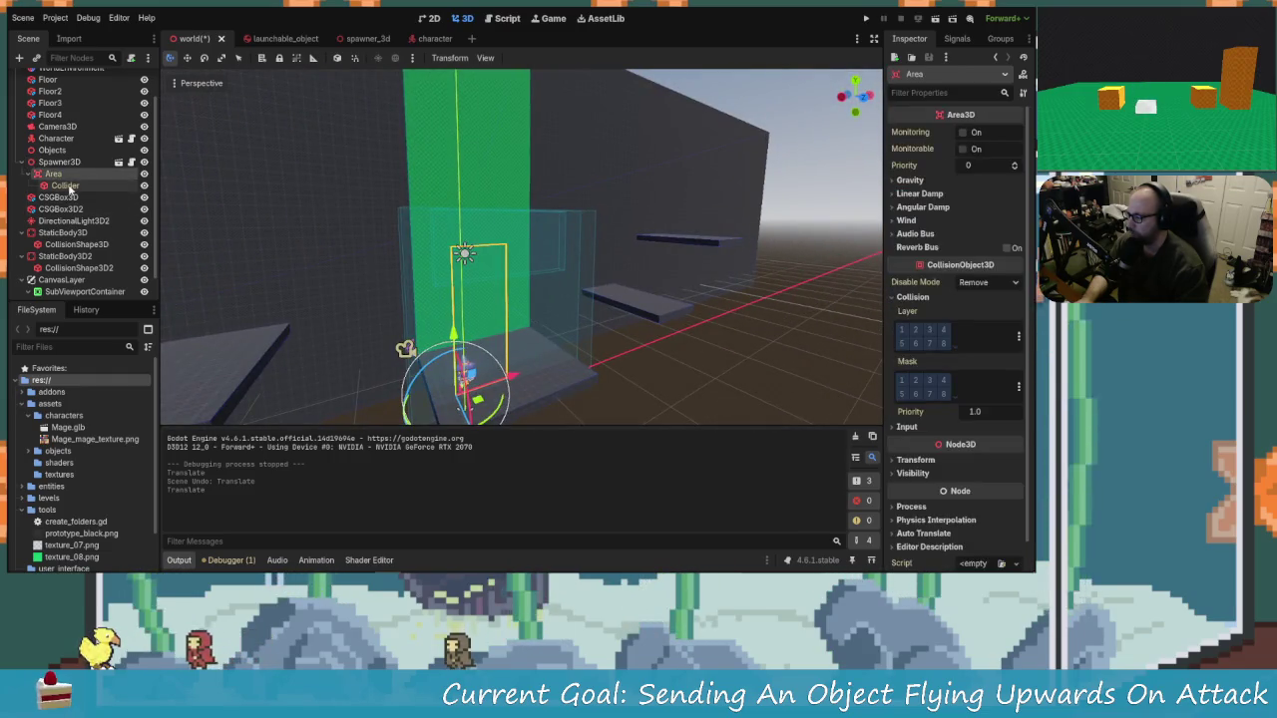
click(65, 185)
mouse_move(316, 278)
mouse_down()
mouse_move(269, 317)
mouse_move(541, 279)
mouse_move(529, 290)
mouse_move(550, 293)
mouse_move(483, 289)
mouse_move(466, 267)
mouse_move(442, 280)
mouse_up()
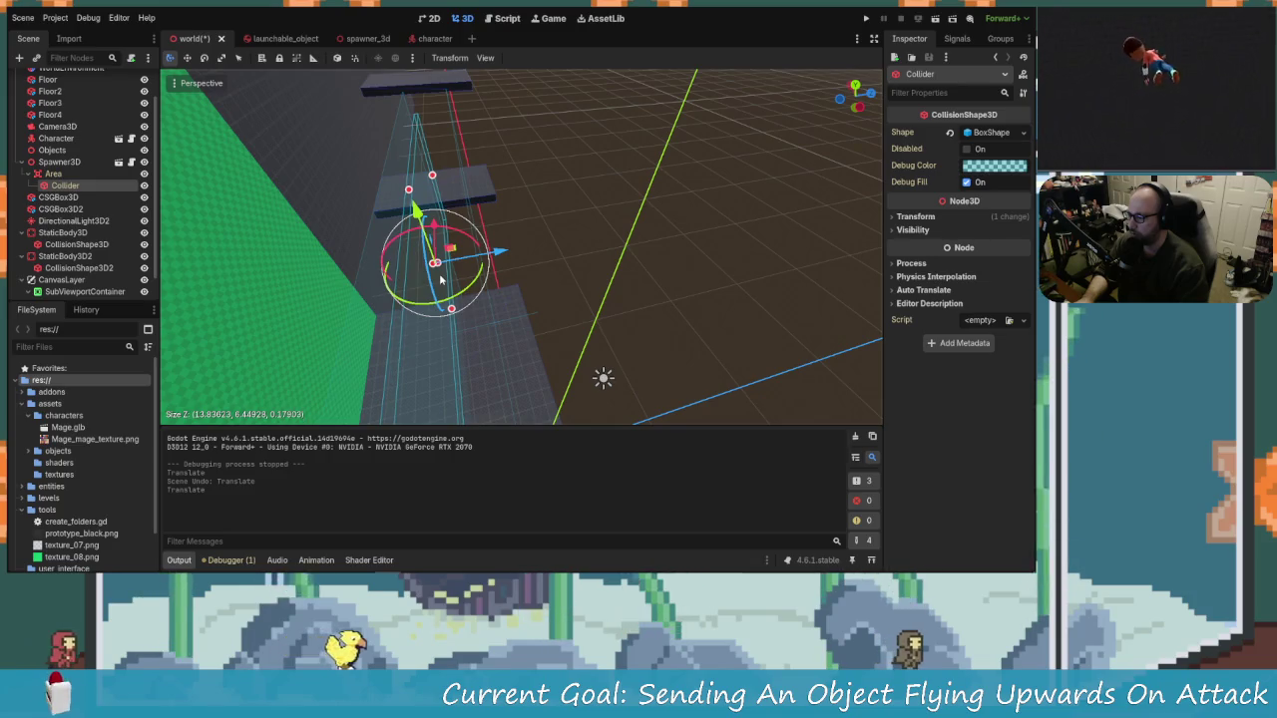
click(867, 17)
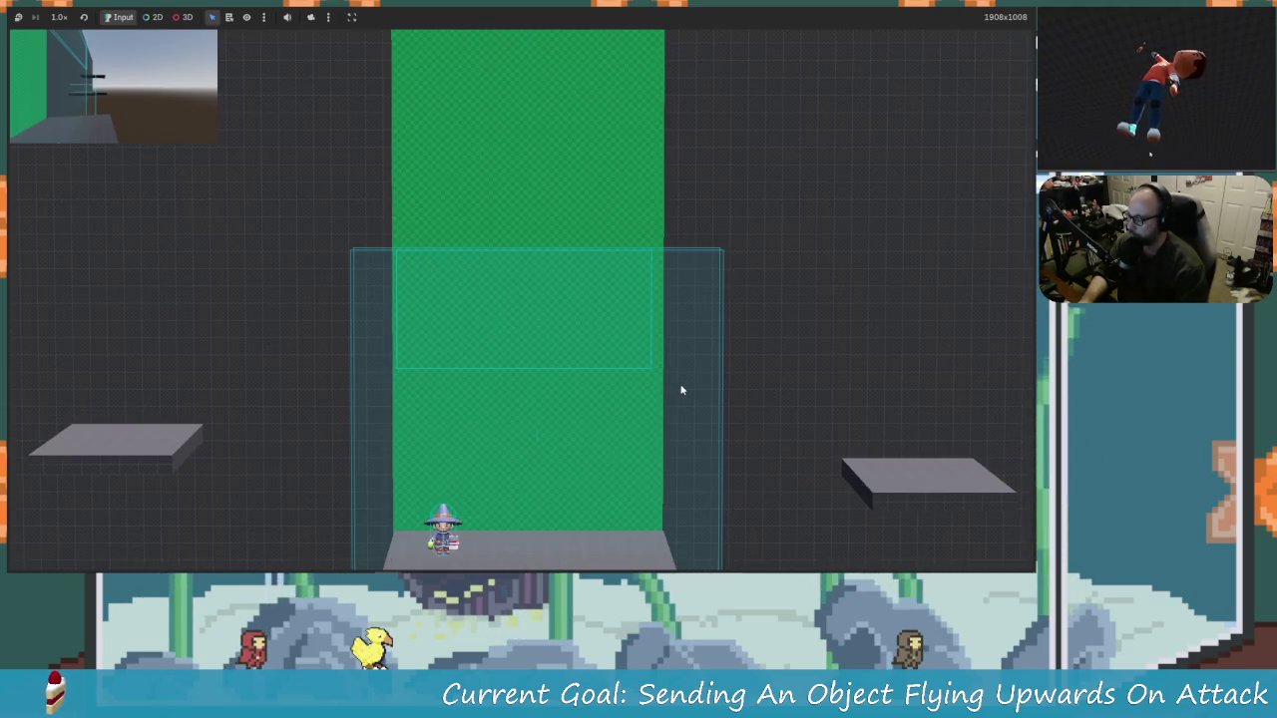
Step: Walk up and attack spawned swords, launching them upward to 31 % and 21 %
key(Right)
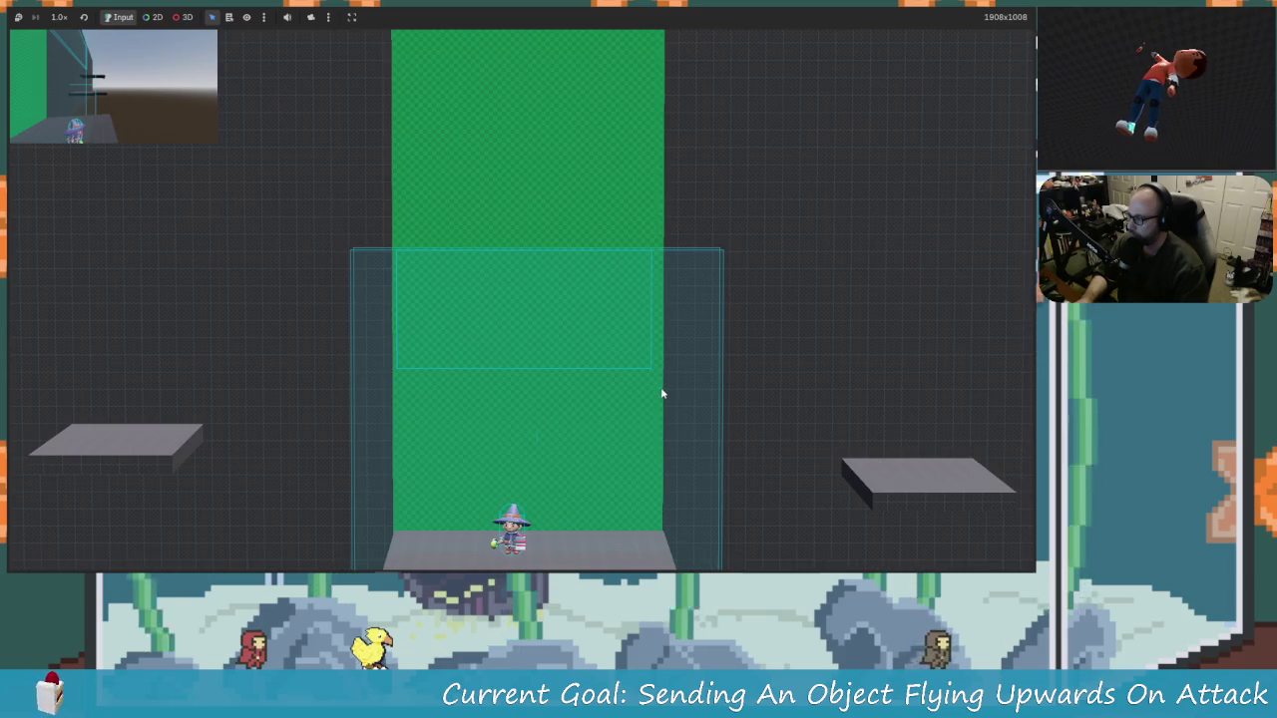
key(x)
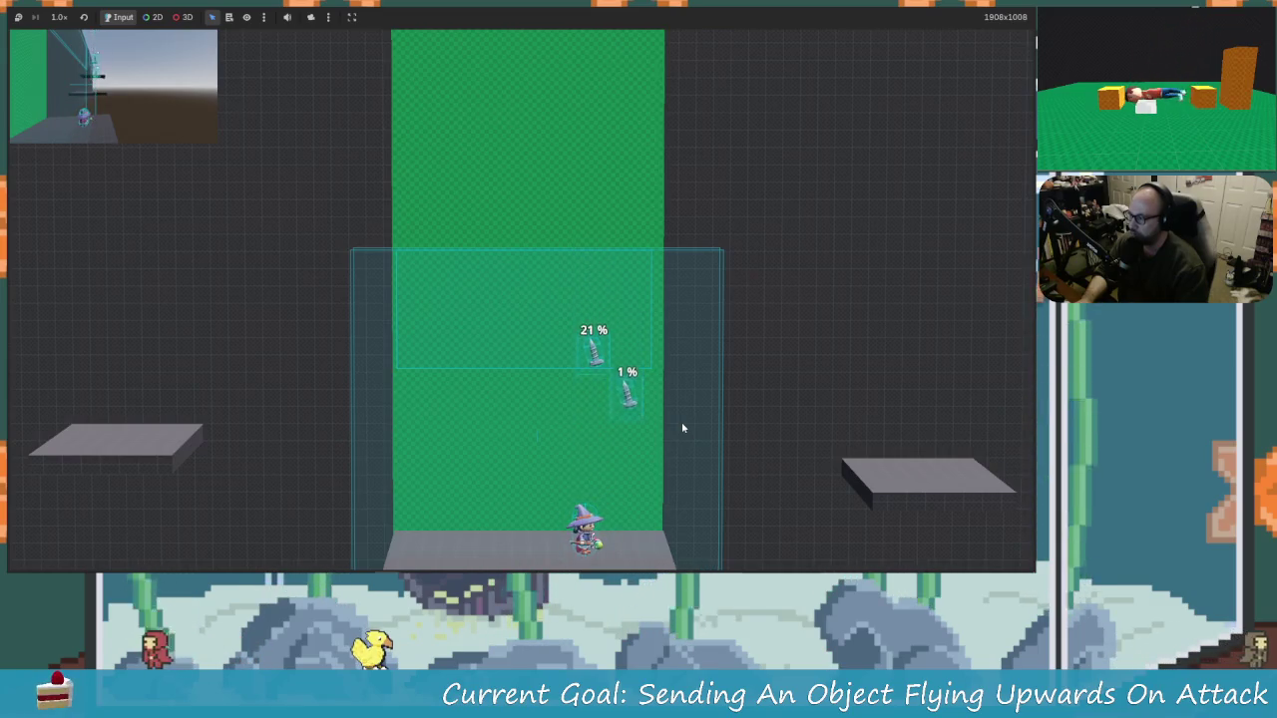
key(x)
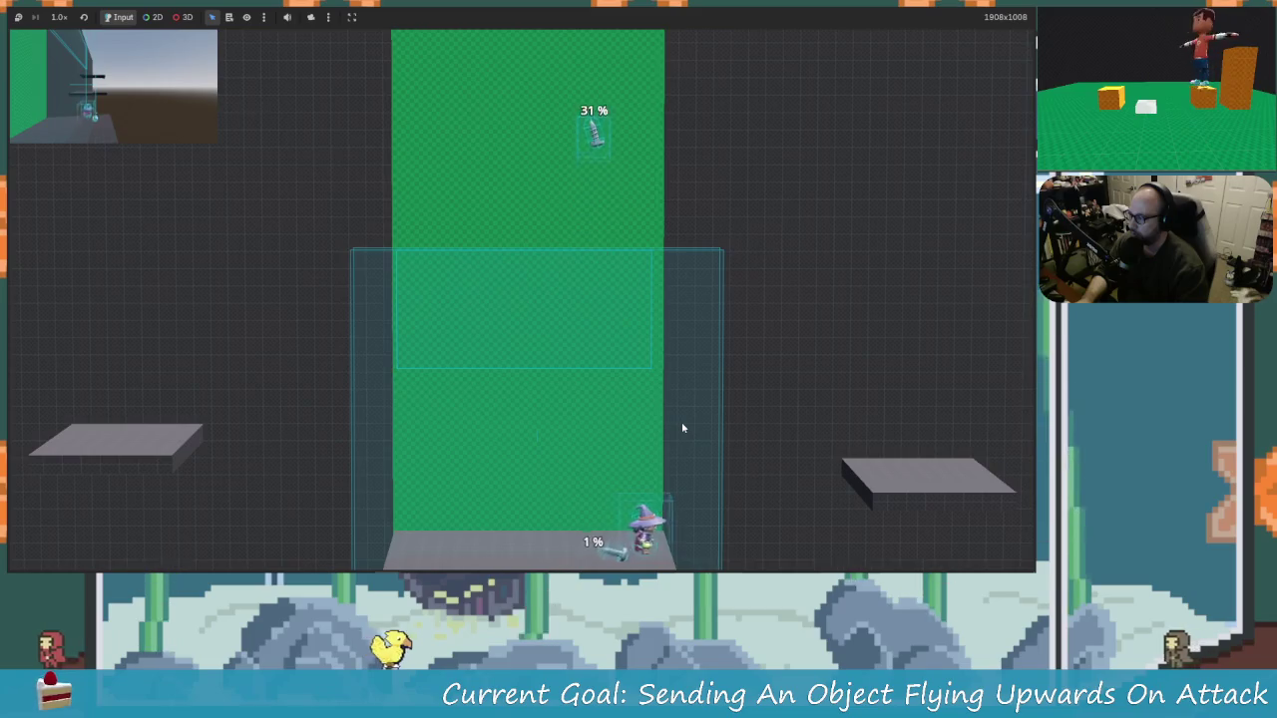
key(Right)
key(Left)
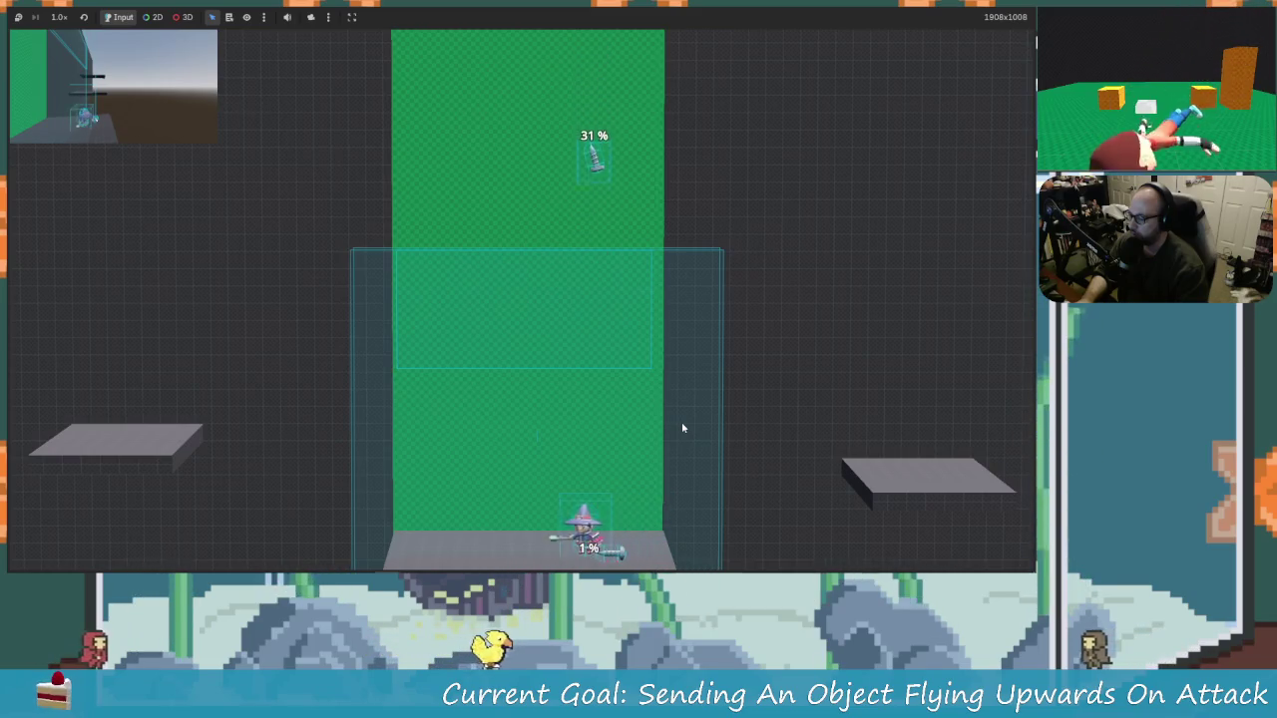
key(Right)
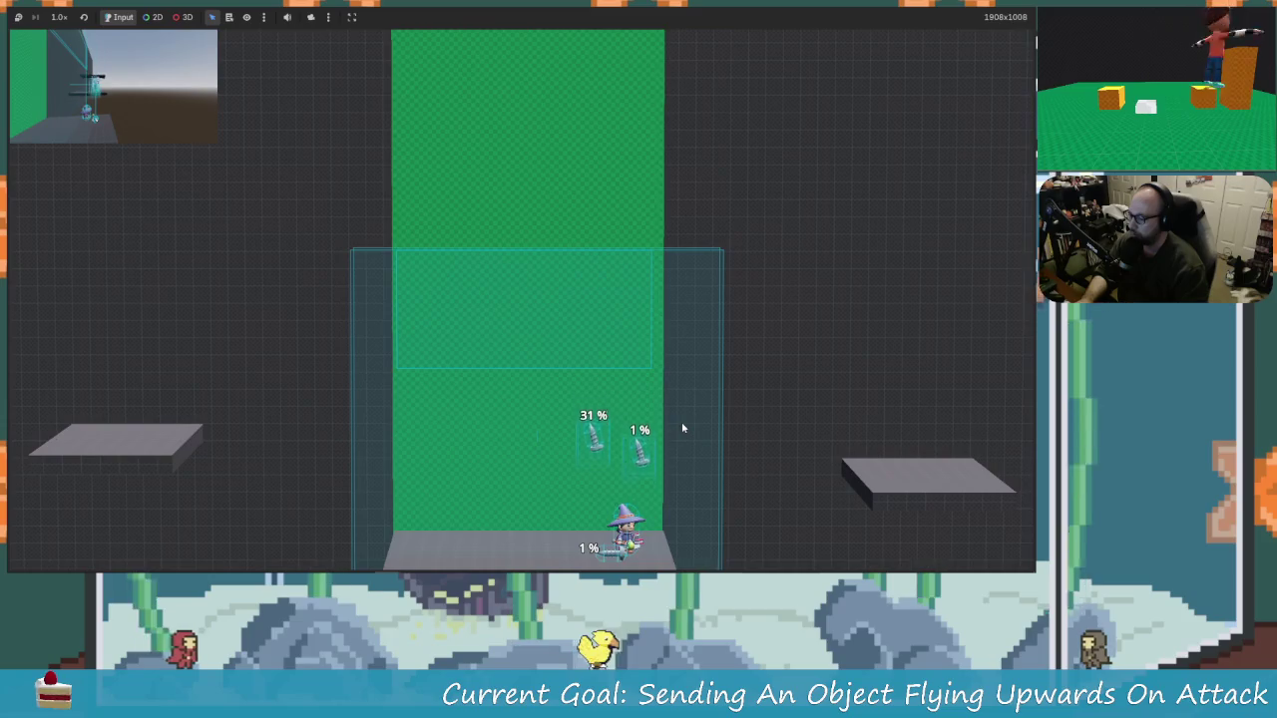
key(Right)
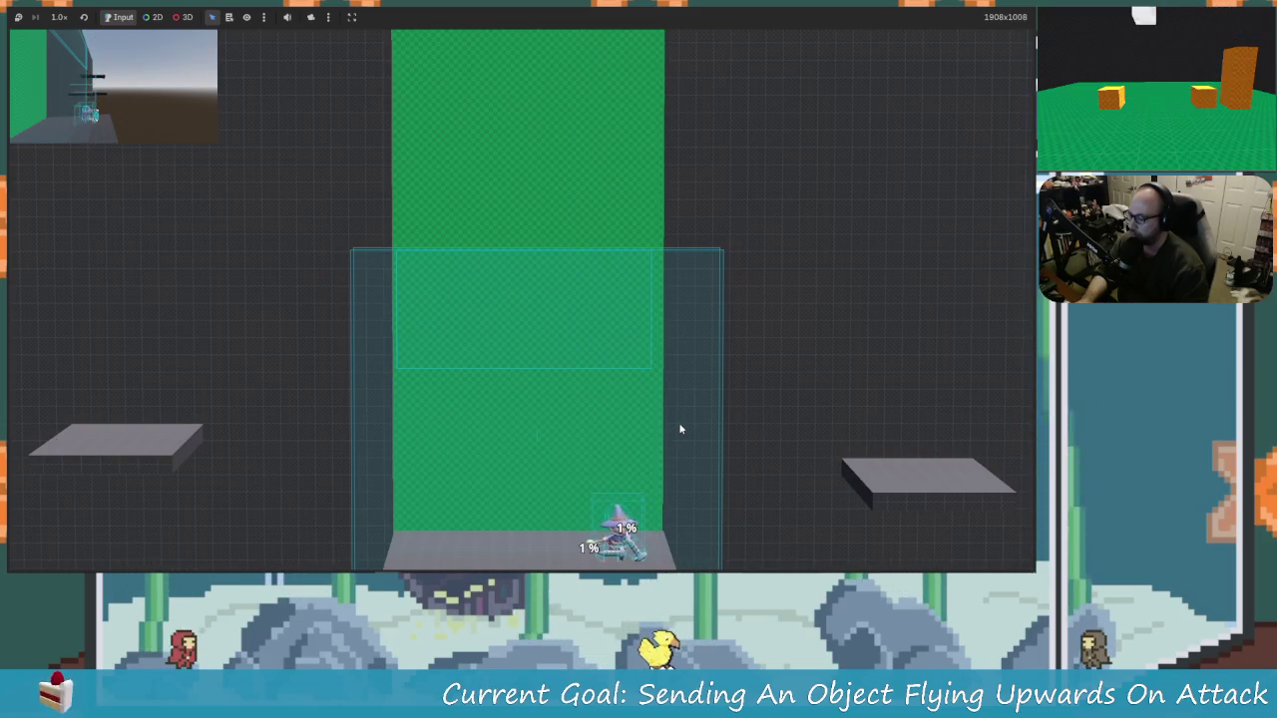
key(Up)
key(Left)
key(Right)
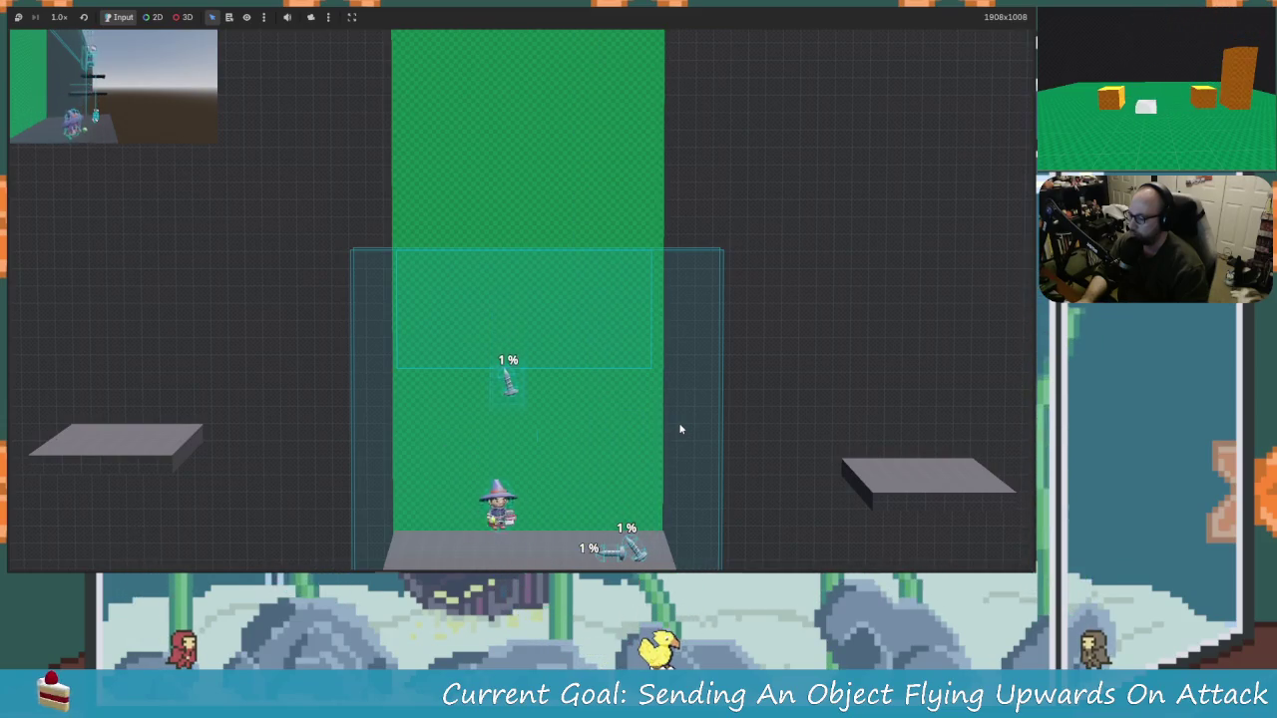
key(x)
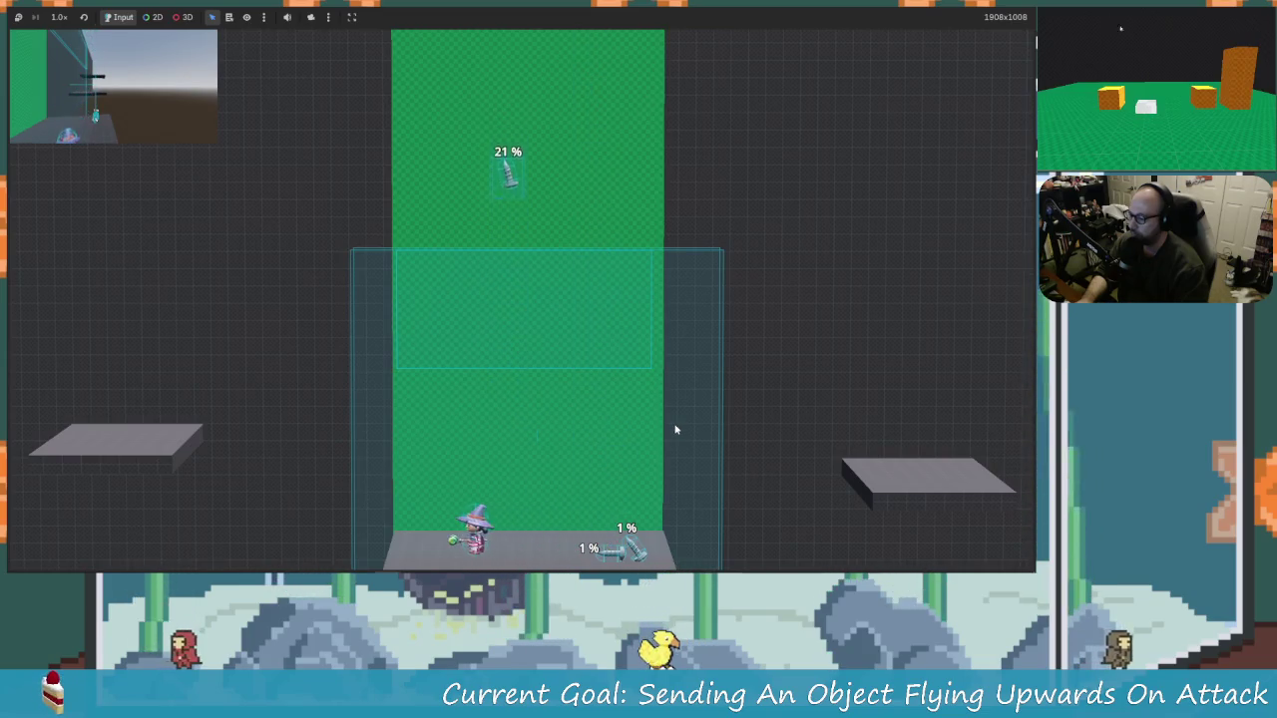
Step: Jump around and keep attacking, raising a sword's damage to 41 % and then 51 %
key(Up)
key(Up)
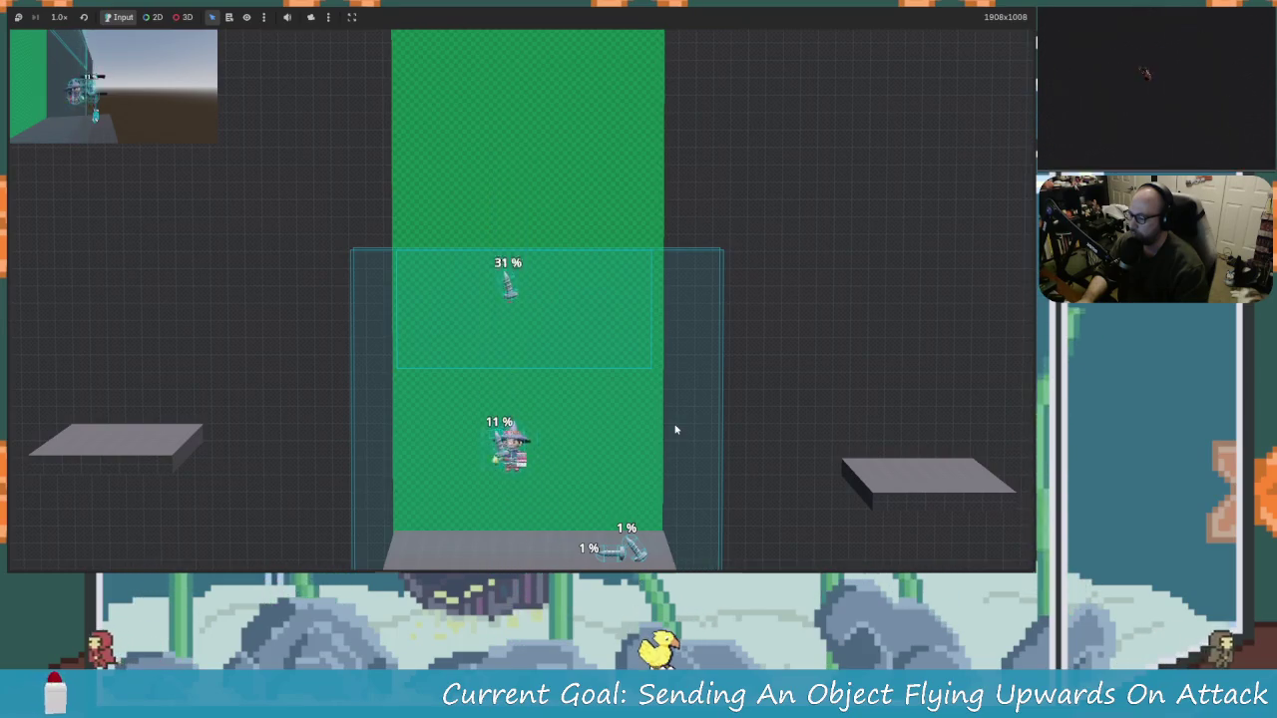
key(Up)
key(Right)
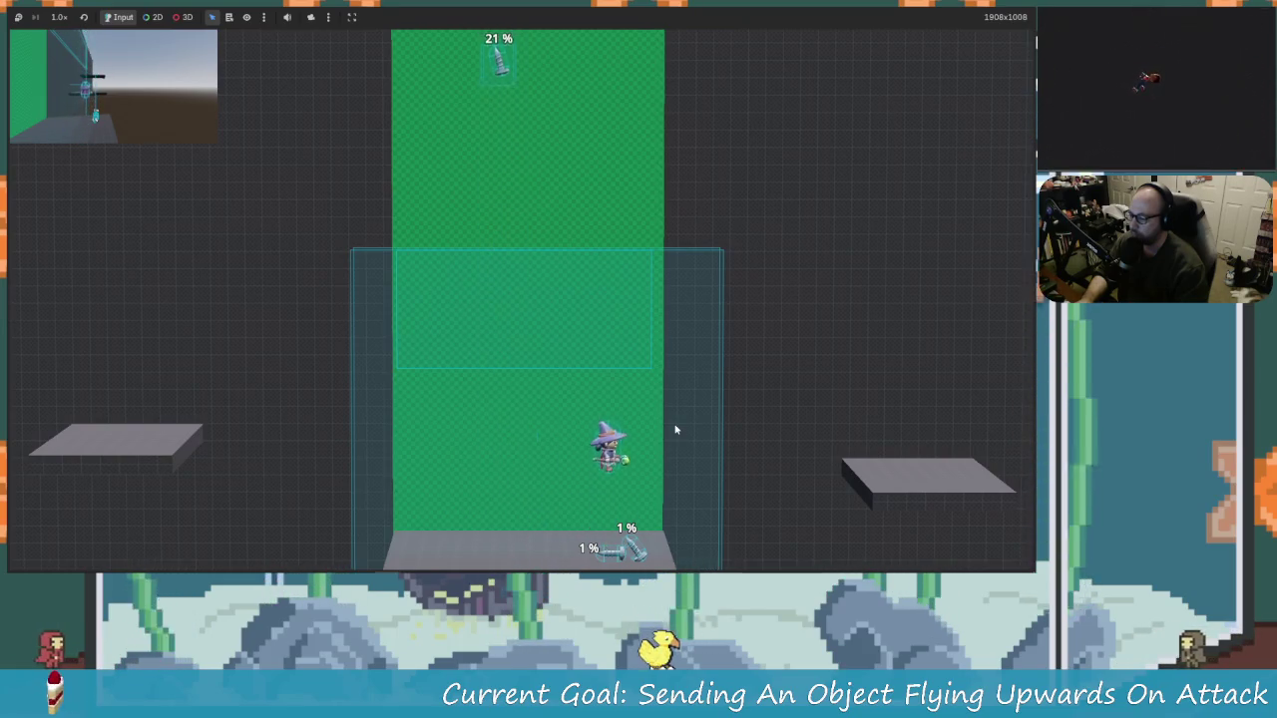
key(Left)
key(x)
key(x)
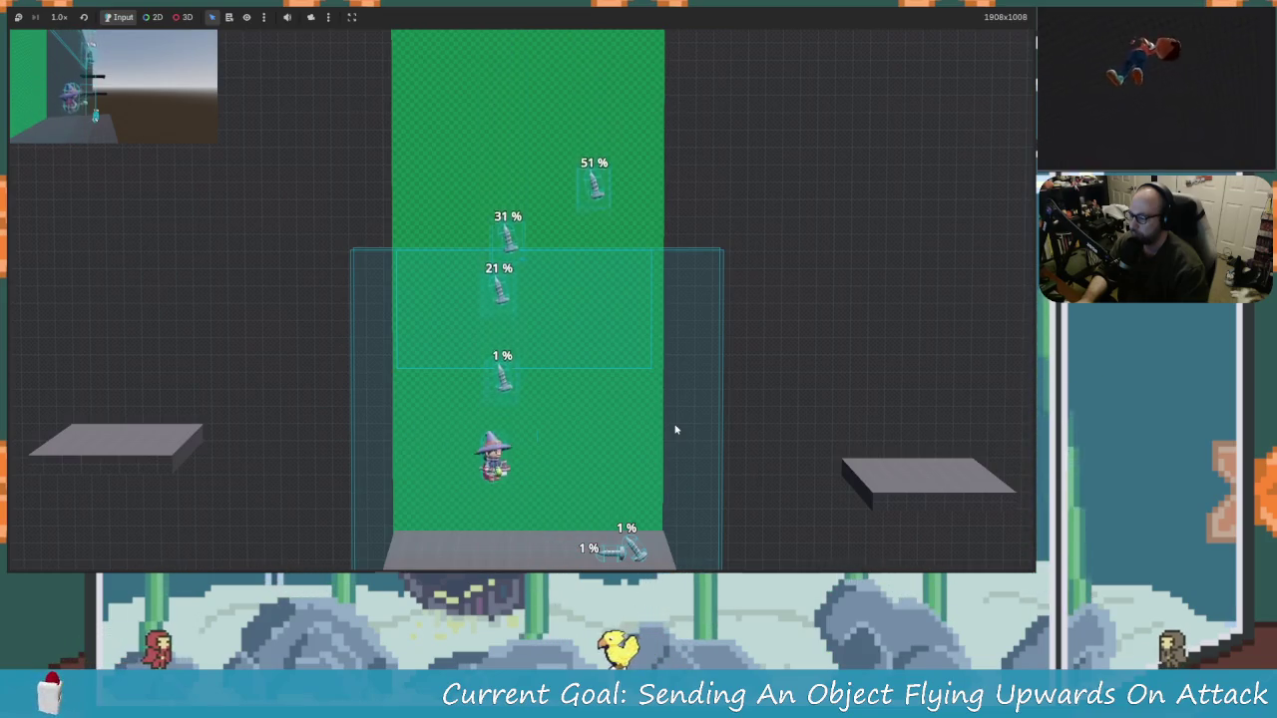
key(x)
key(Right)
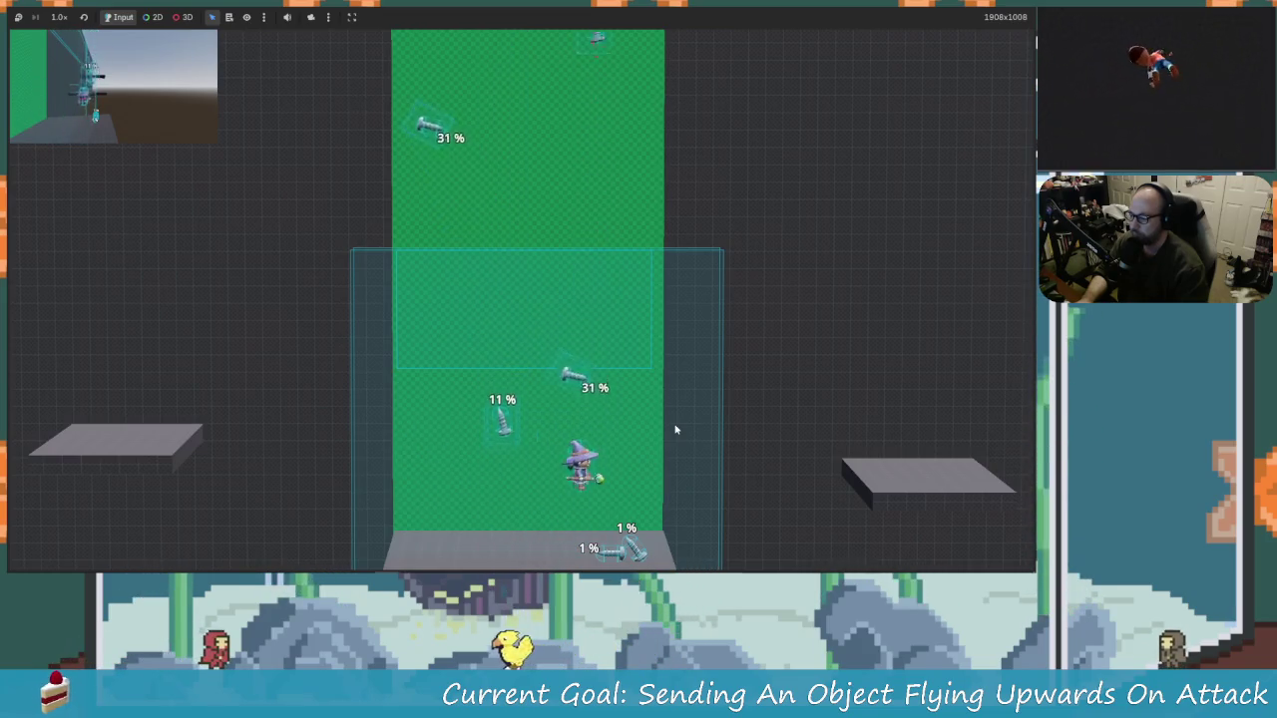
key(Left)
key(Up)
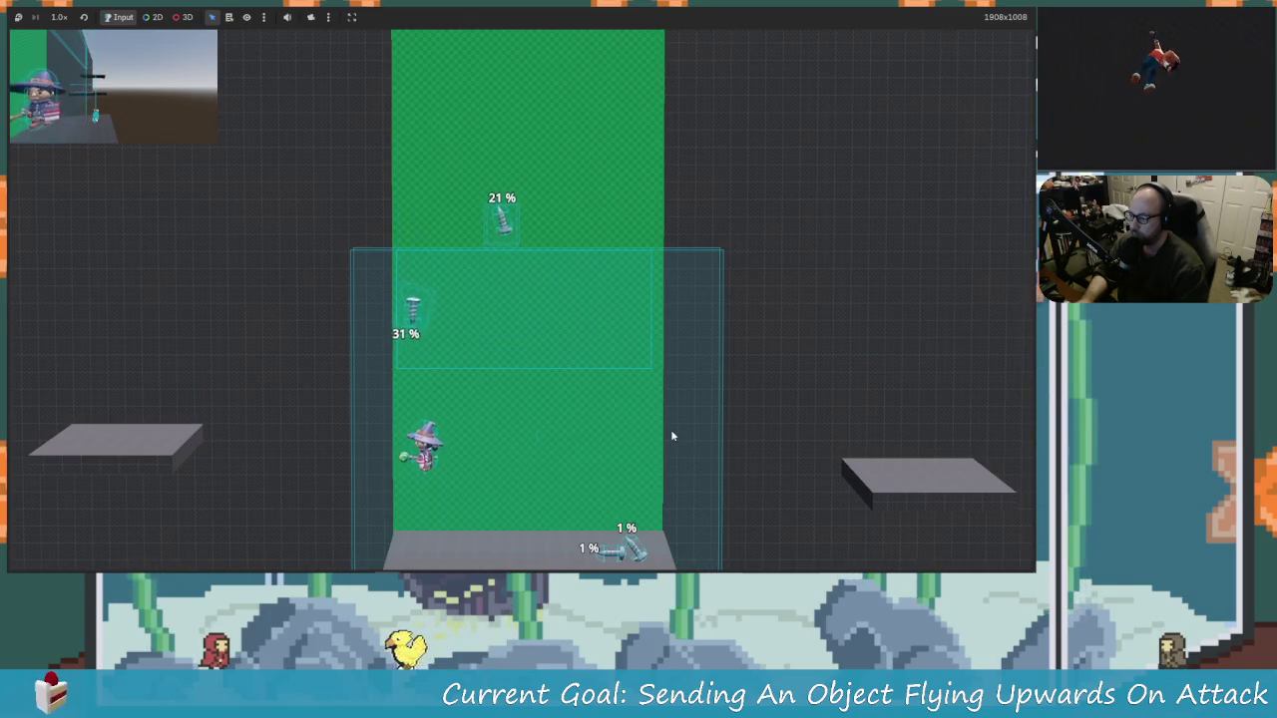
key(x)
key(Right)
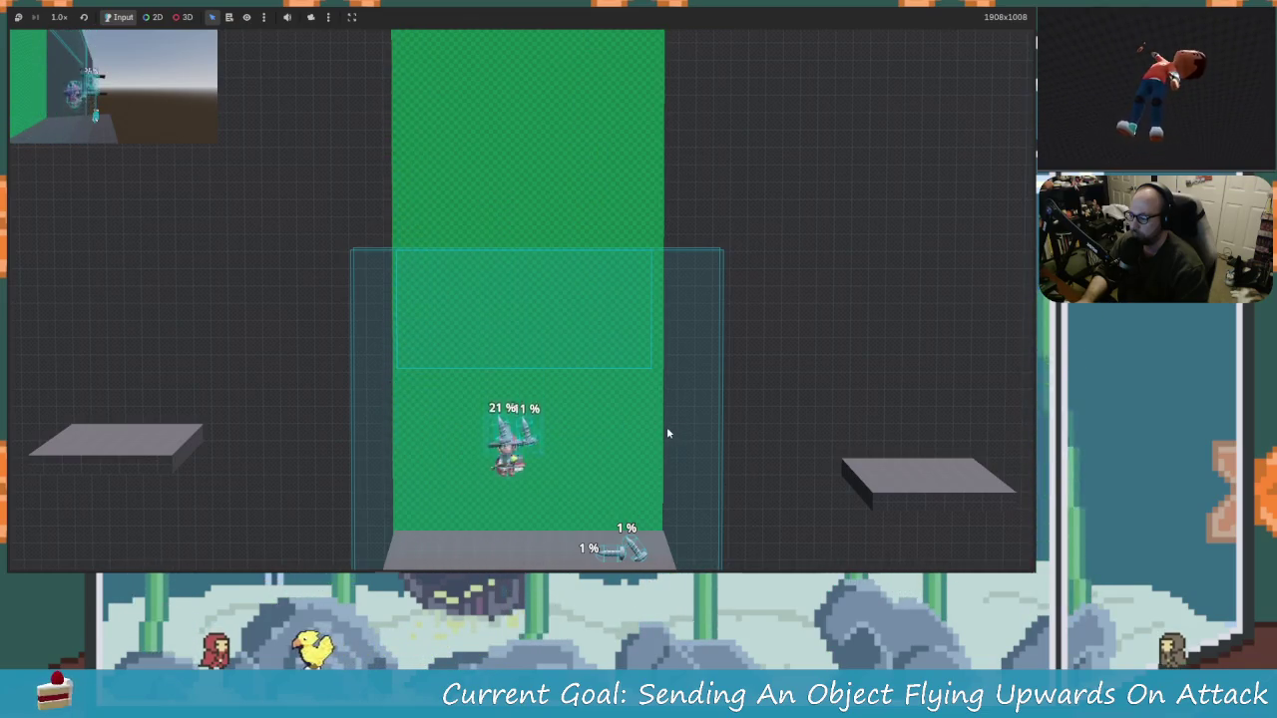
key(x)
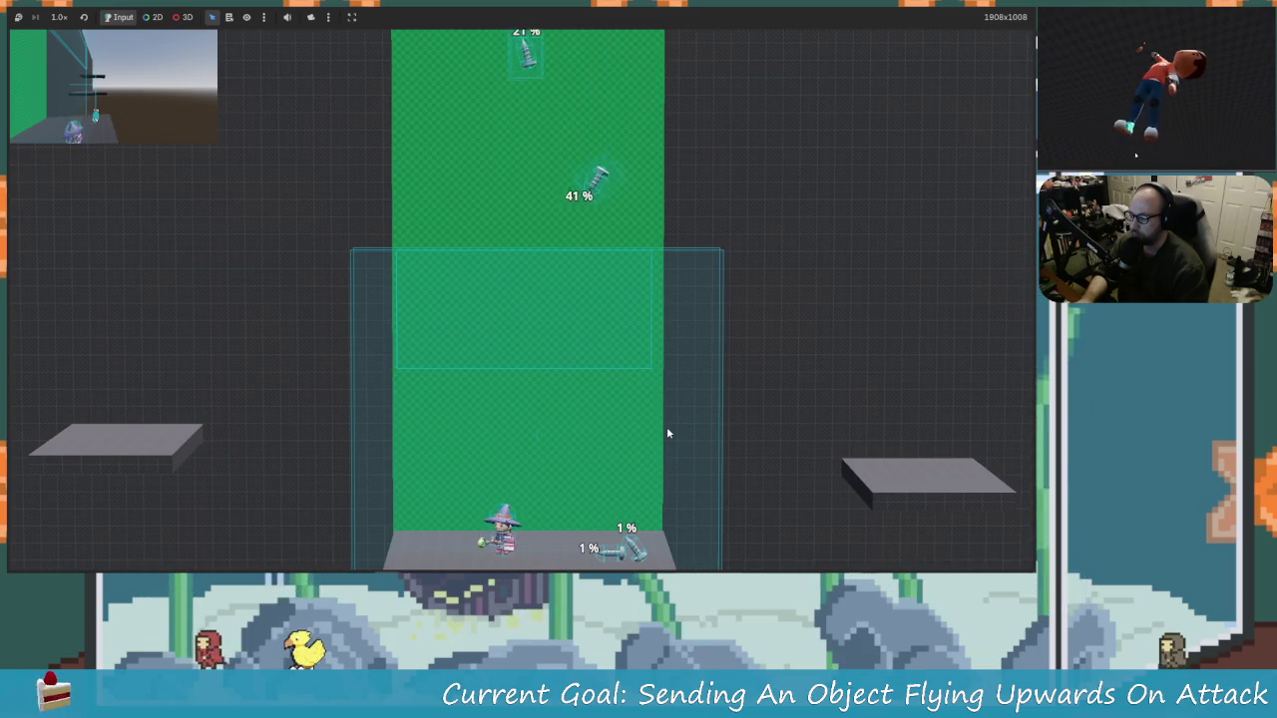
key(Right)
key(x)
key(x)
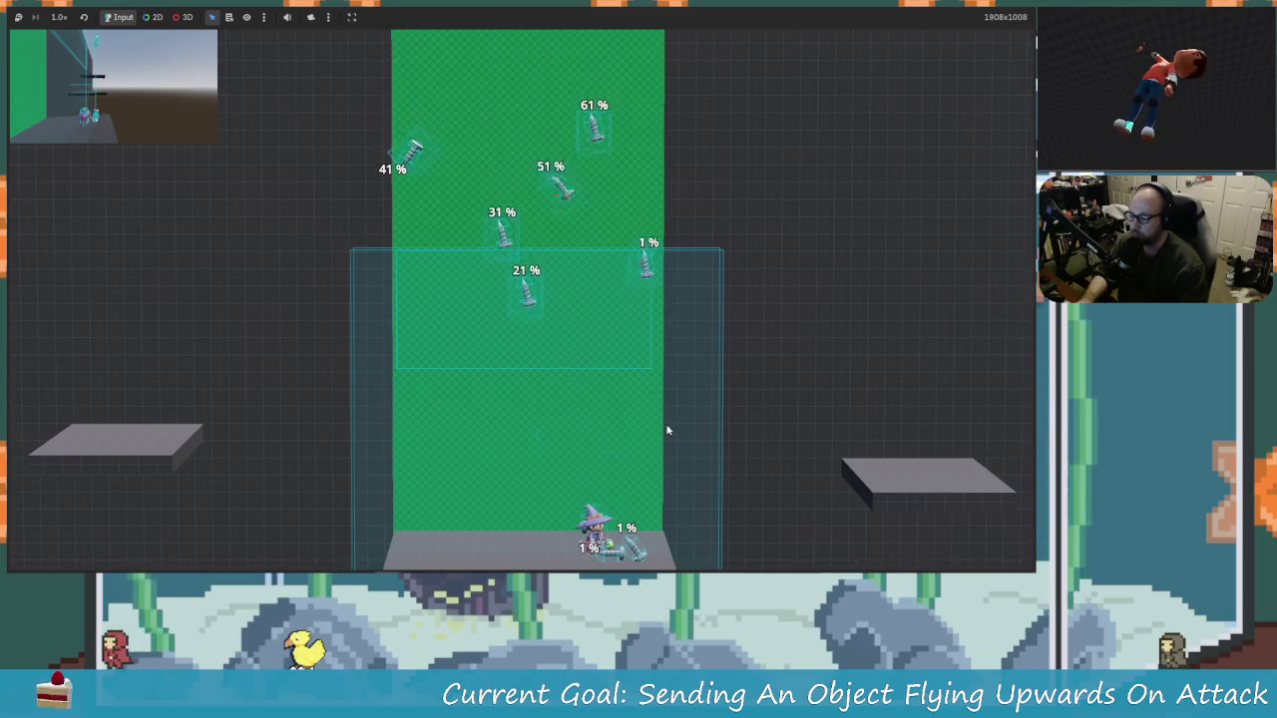
key(Left)
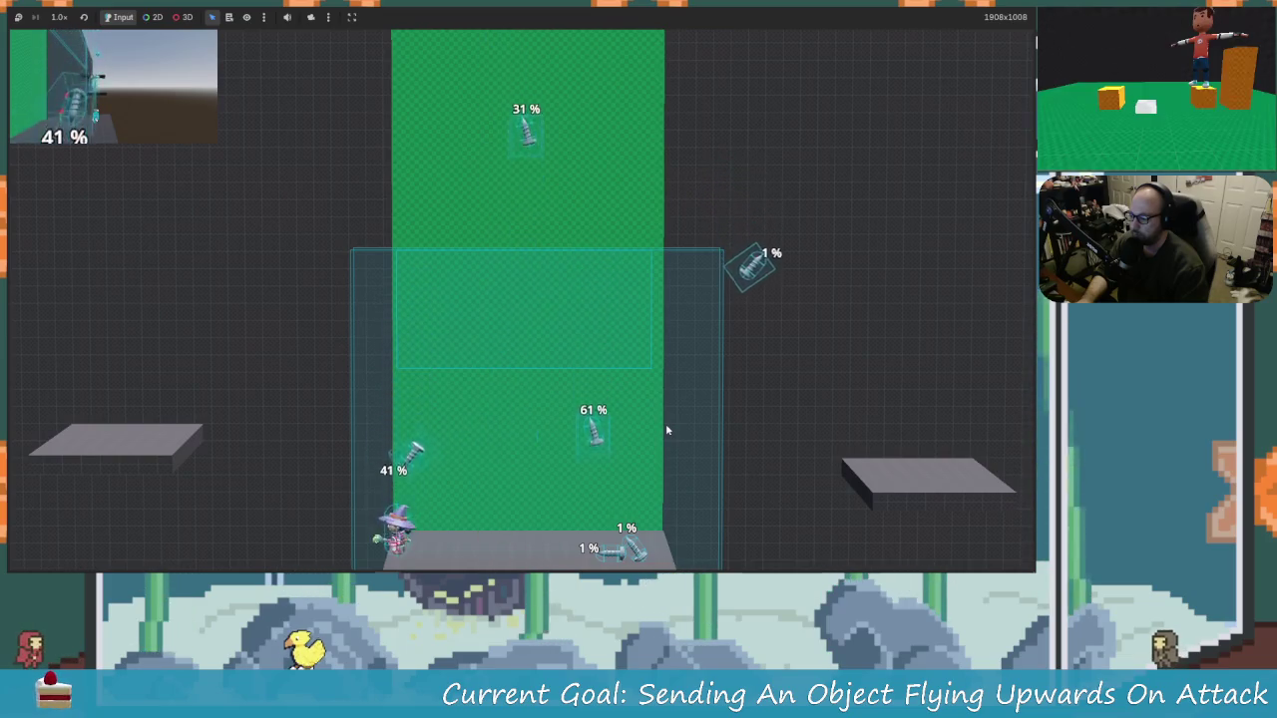
key(x)
Step: Keep launching the falling swords toward the top until damage reaches 61 %, then stop the game
key(Right)
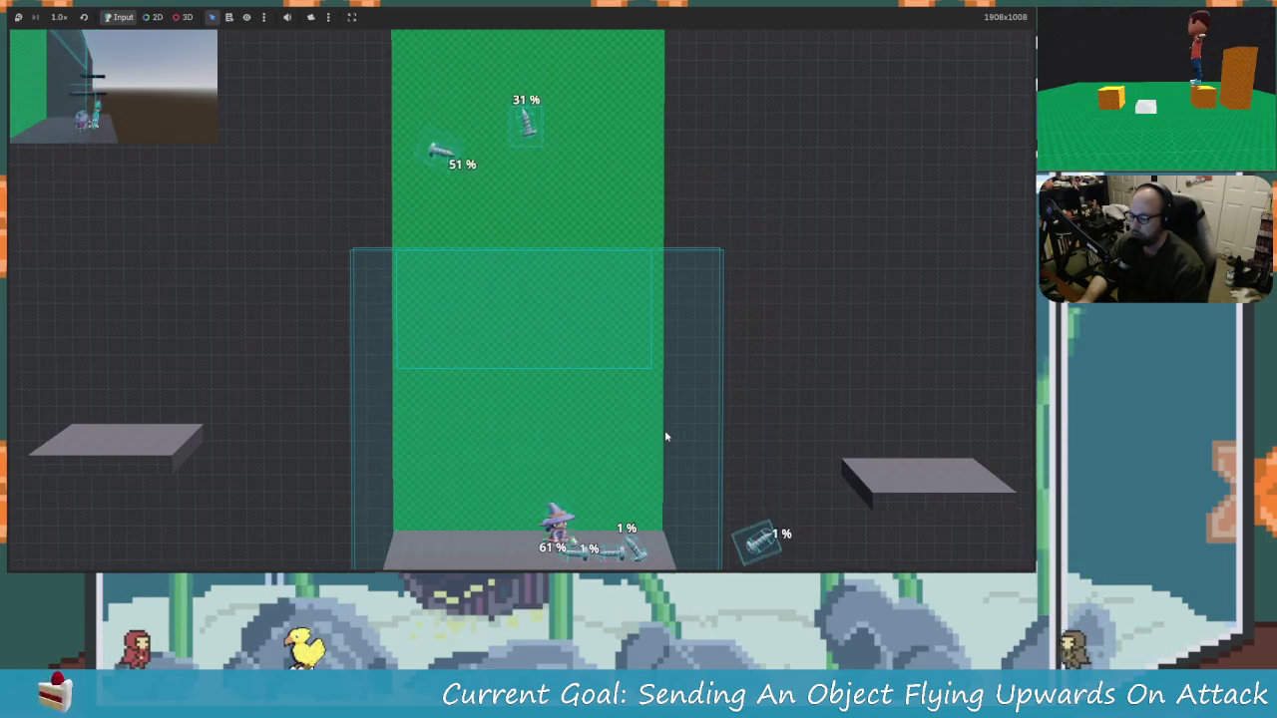
key(Left)
key(x)
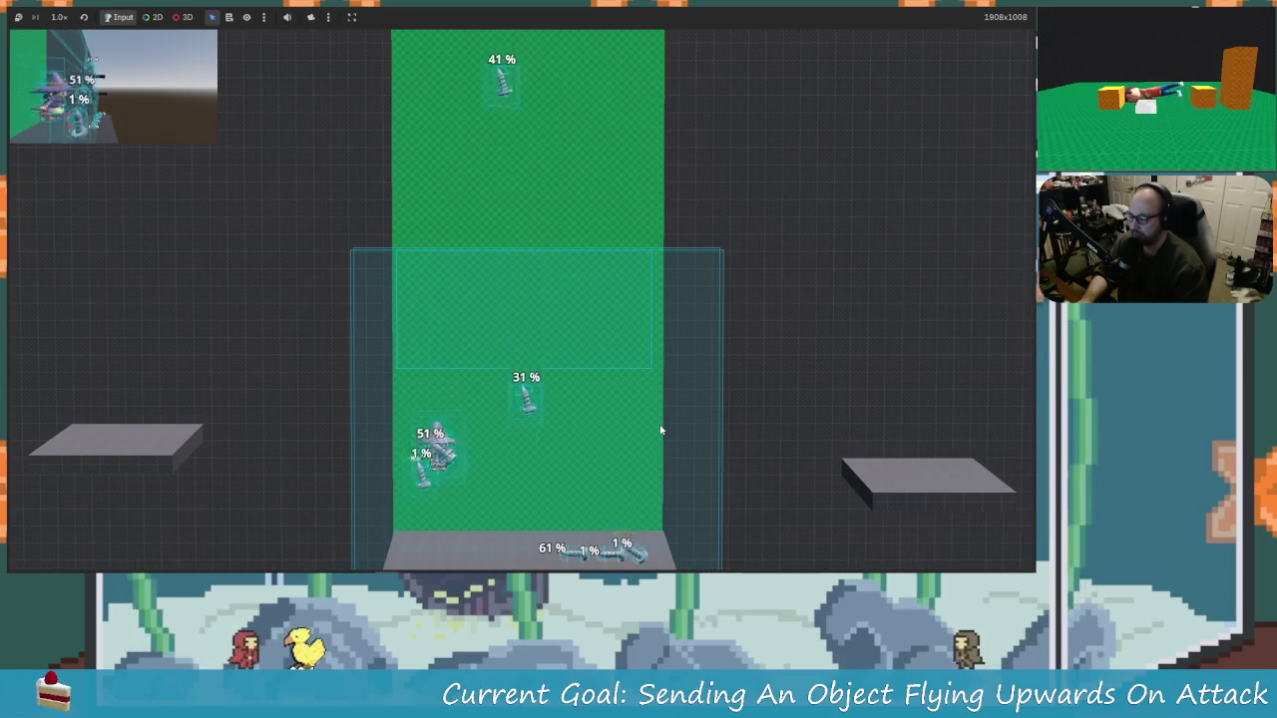
key(x)
key(x)
key(Right)
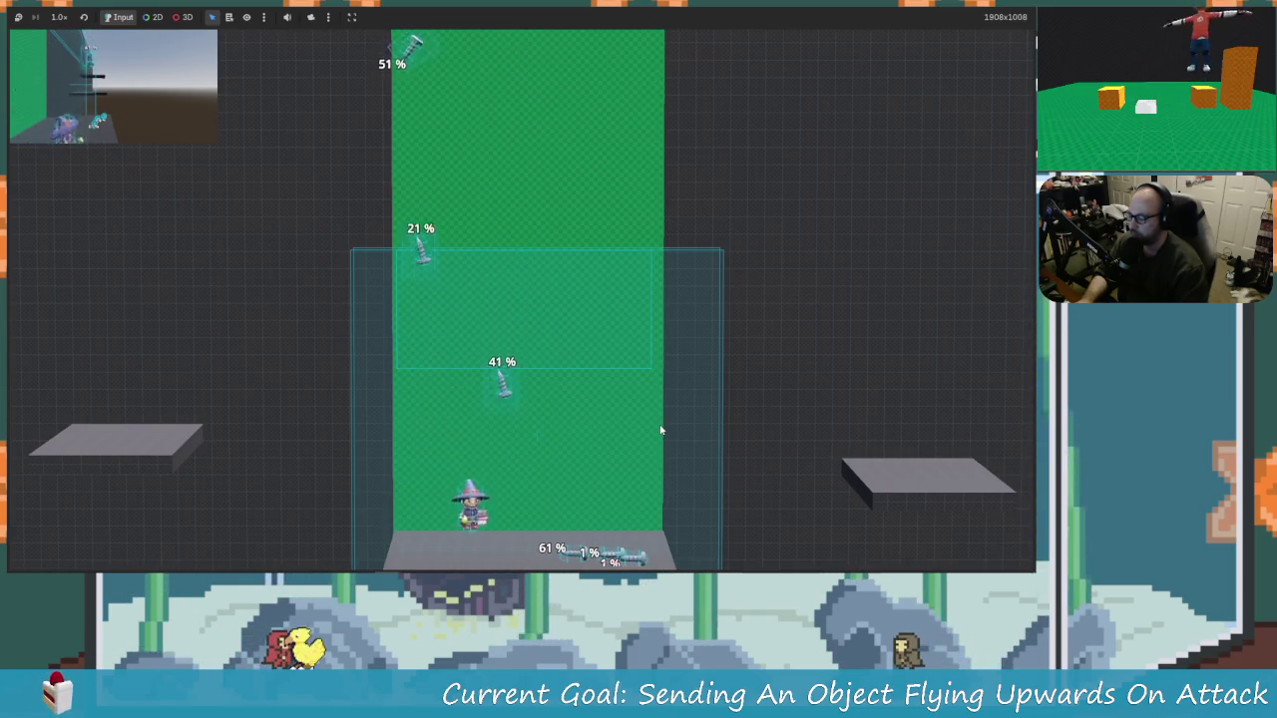
key(x)
key(Left)
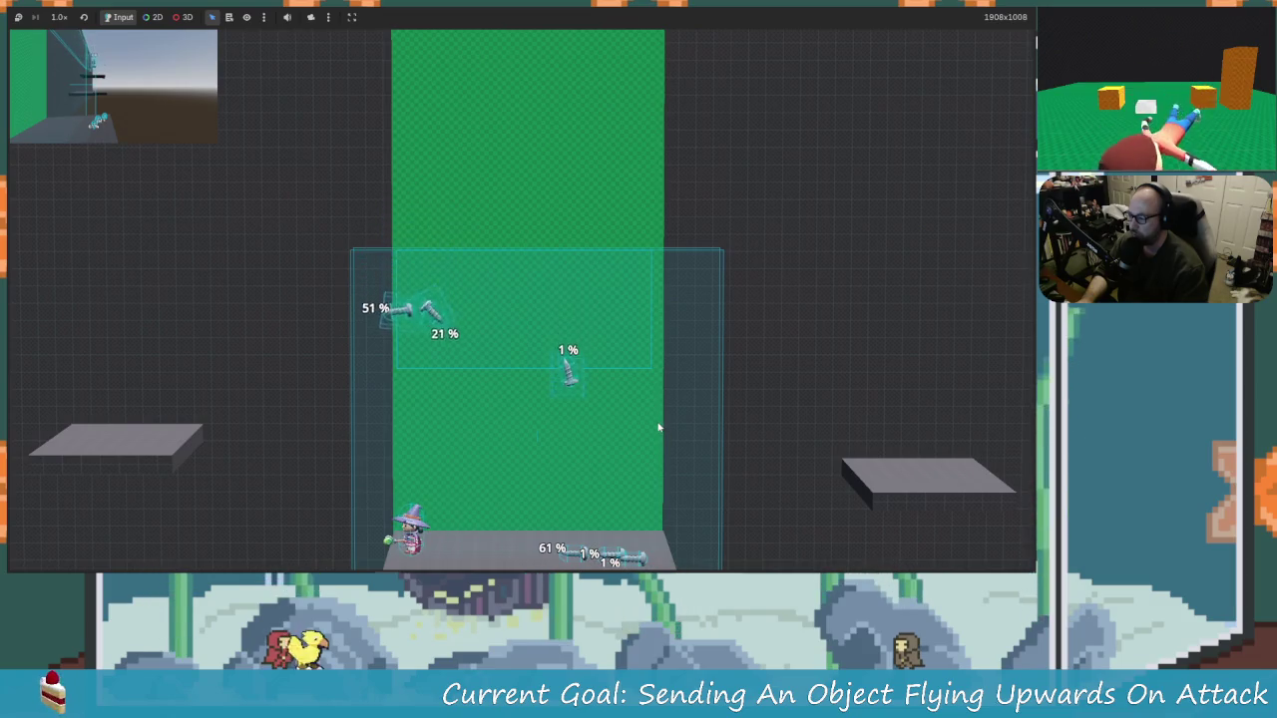
key(x)
key(Right)
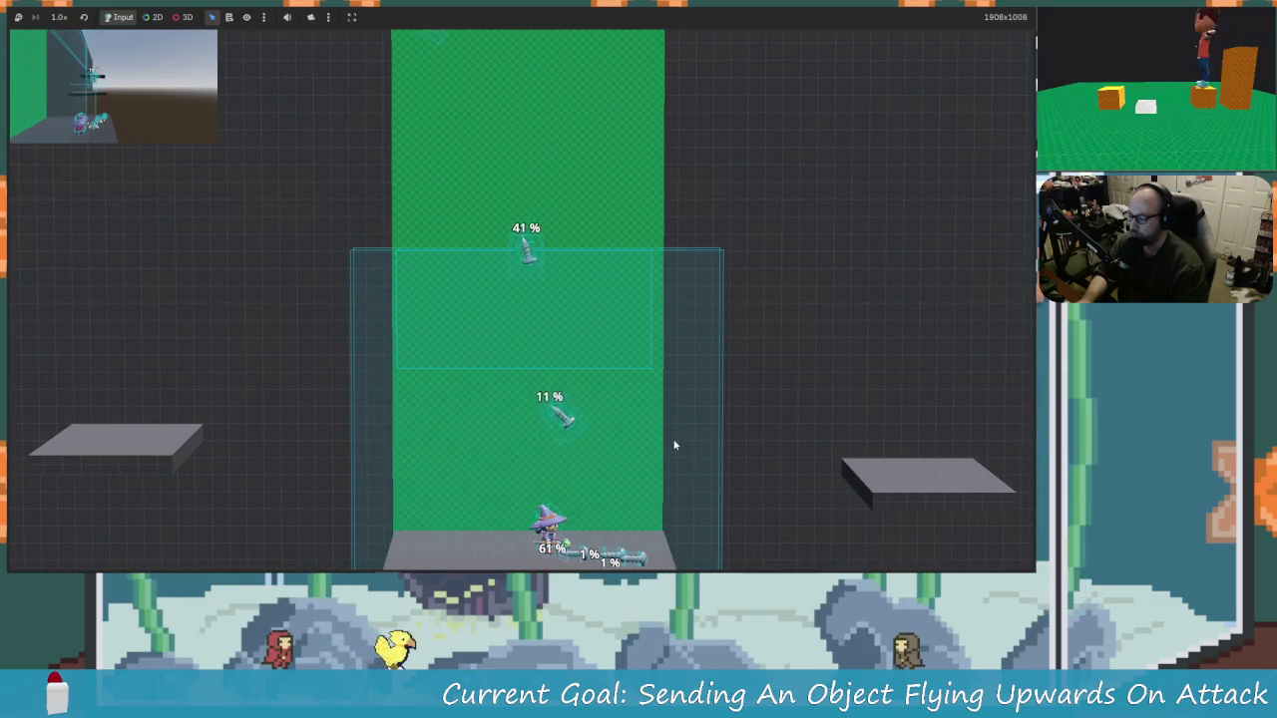
key(x)
key(x)
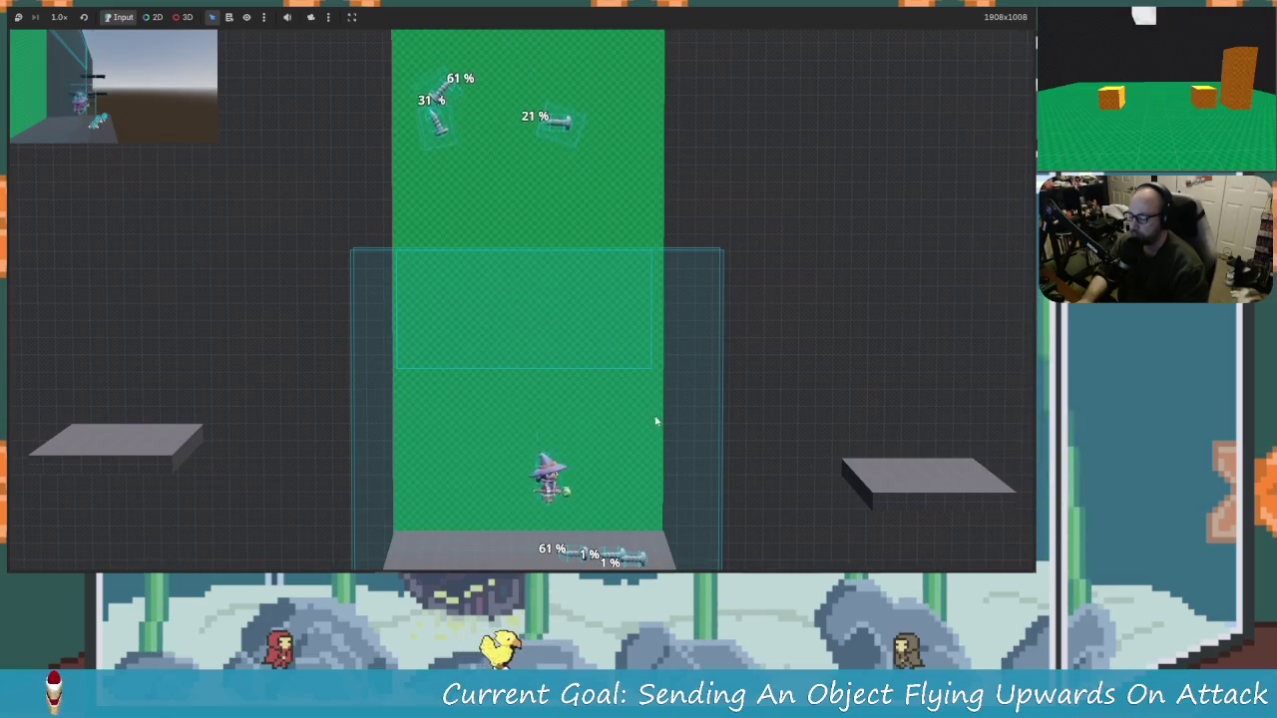
key(F8)
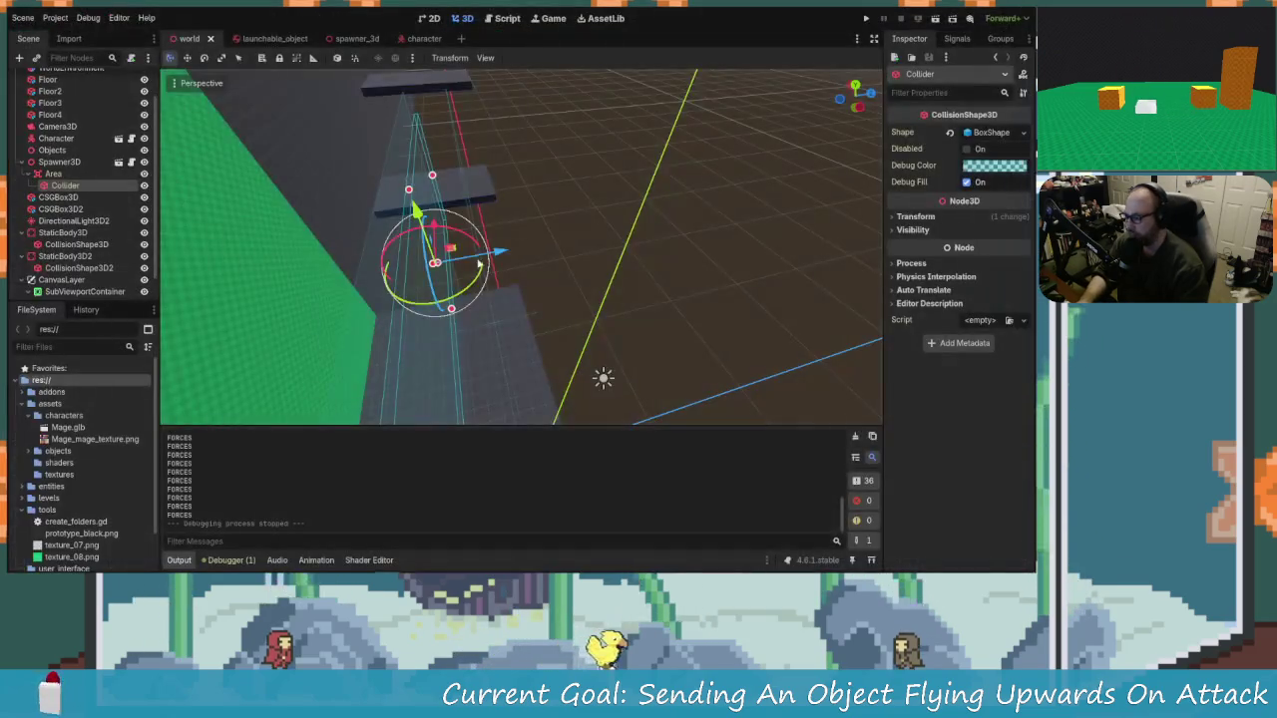
Step: In launchable_object.gd, delete the " %" suffix from the damage_label text on line 20
click(507, 18)
click(517, 246)
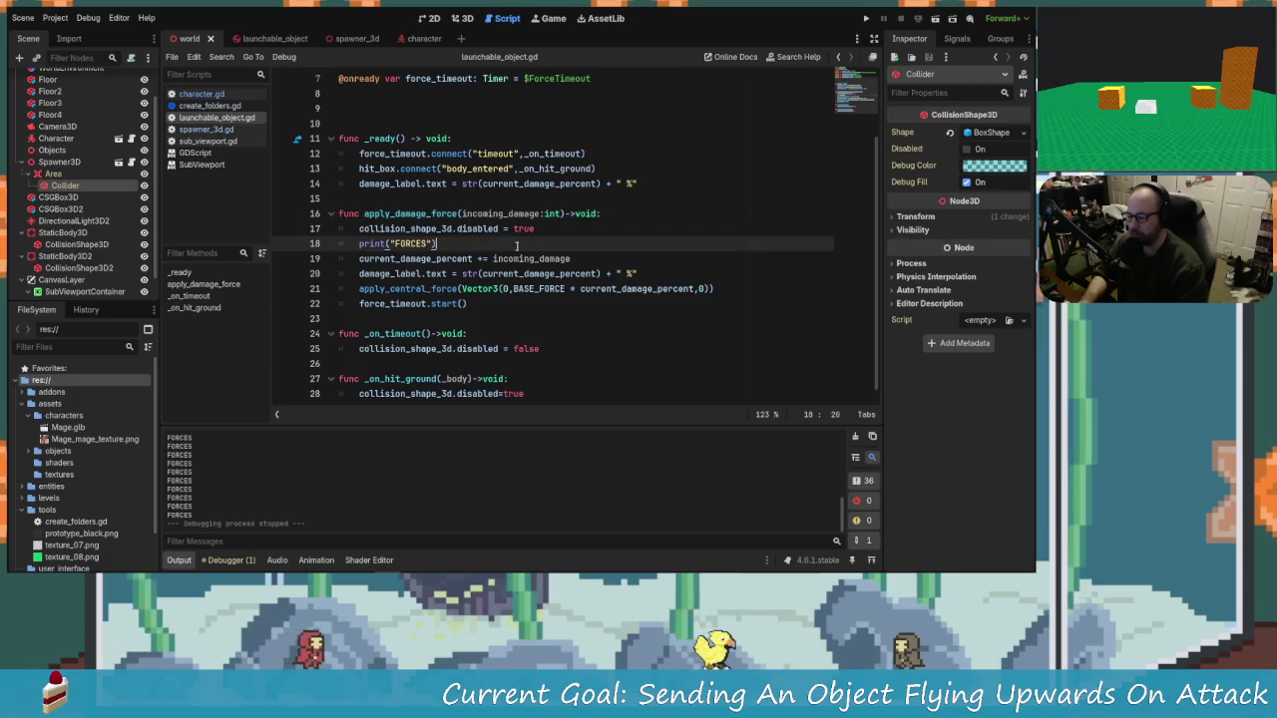
click(632, 273)
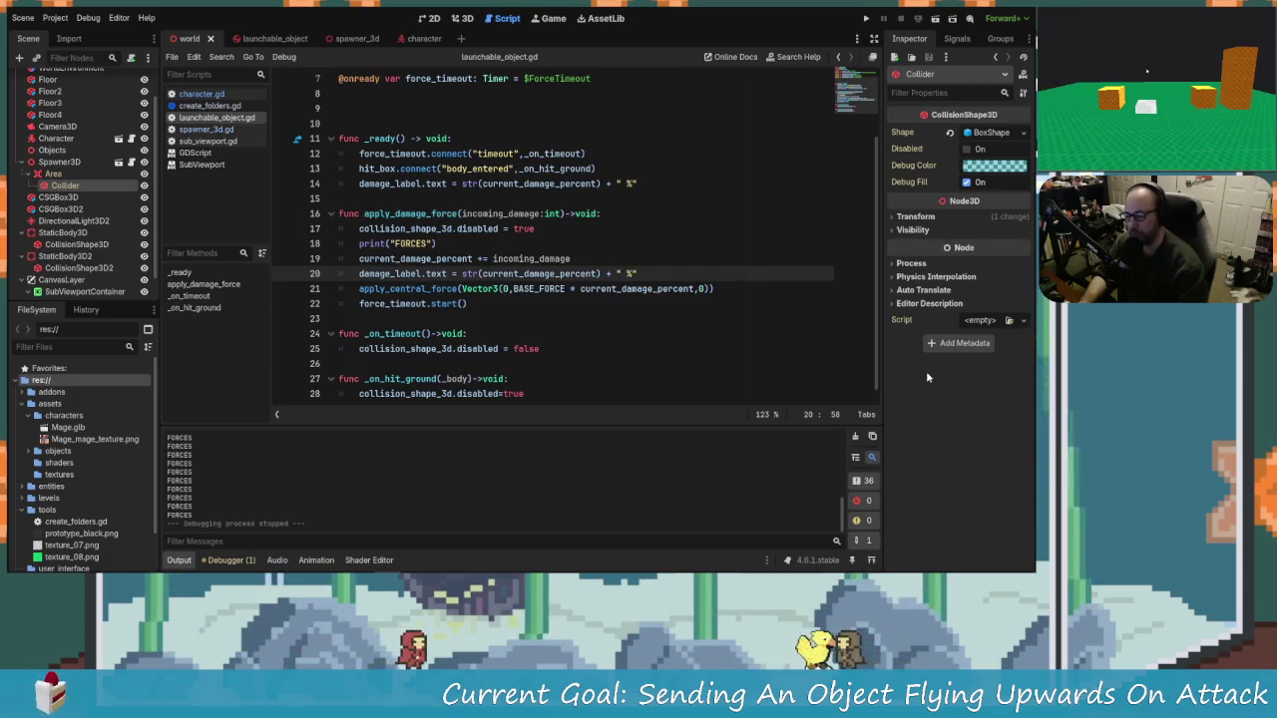
key(BackSpace)
key(BackSpace)
key(Up)
key(Up)
key(Up)
key(Down)
key(Down)
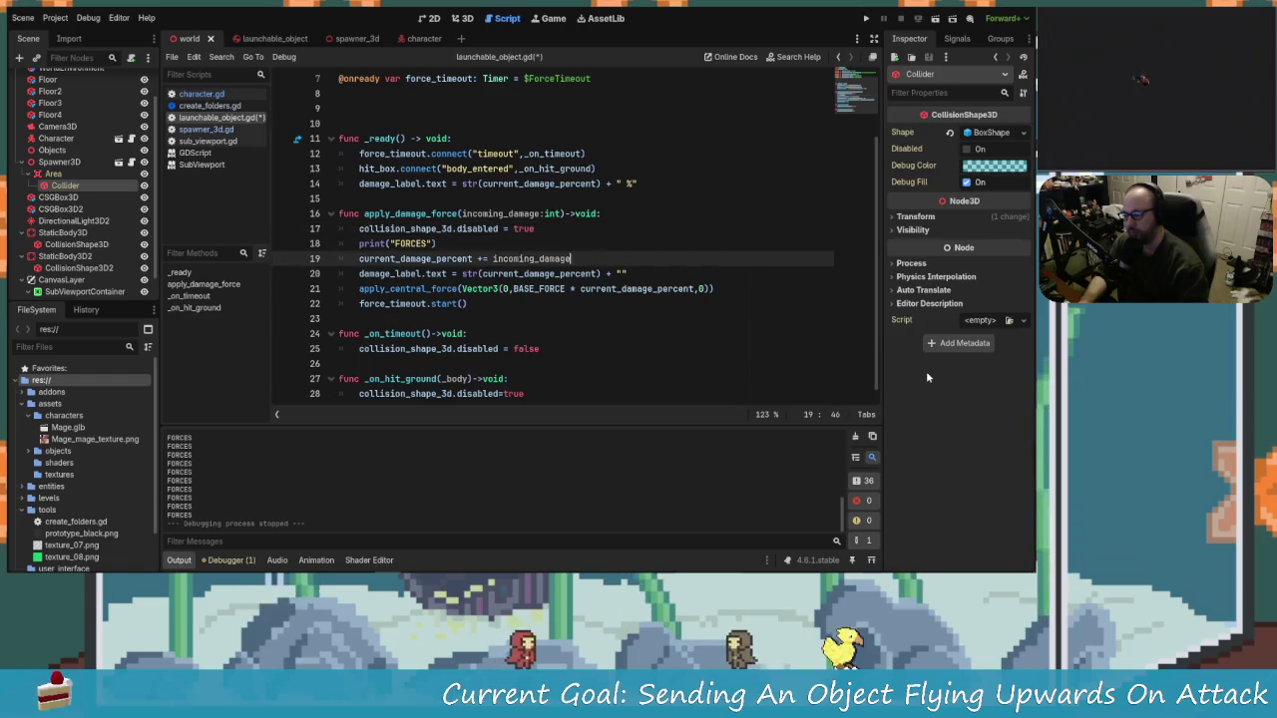
key(Down)
key(Down)
key(Home)
key(BackSpace)
key(BackSpace)
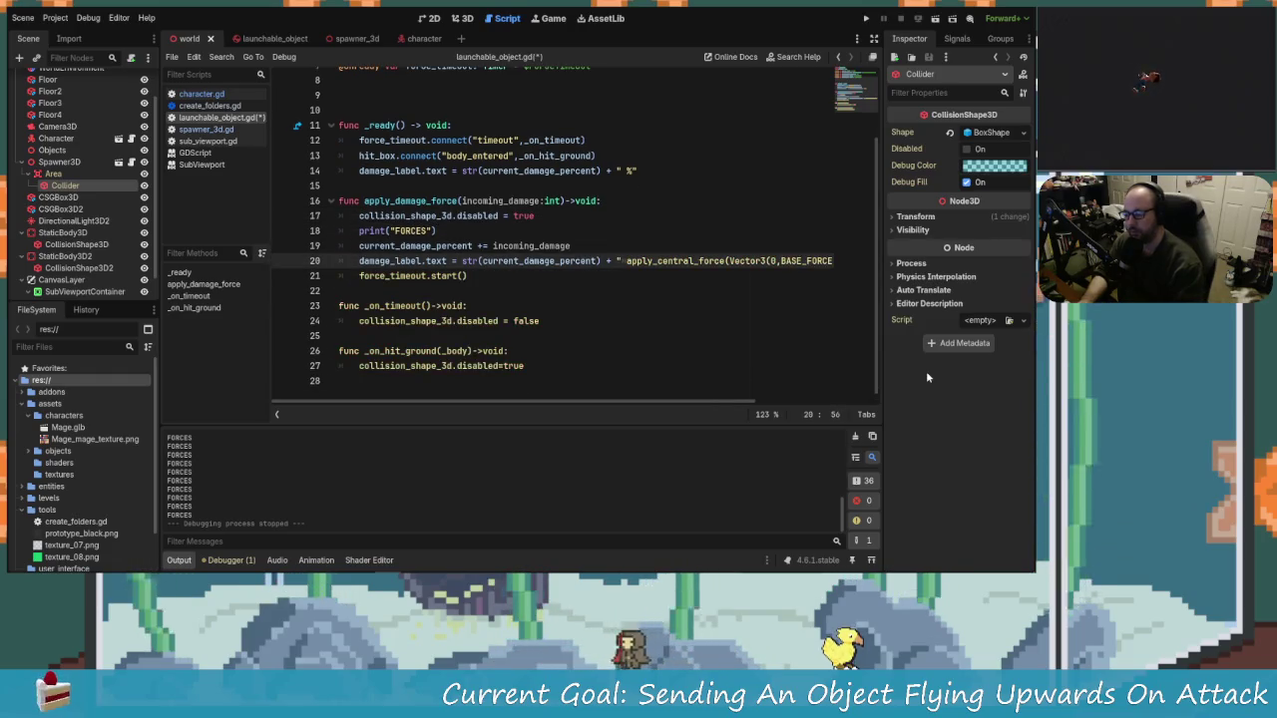